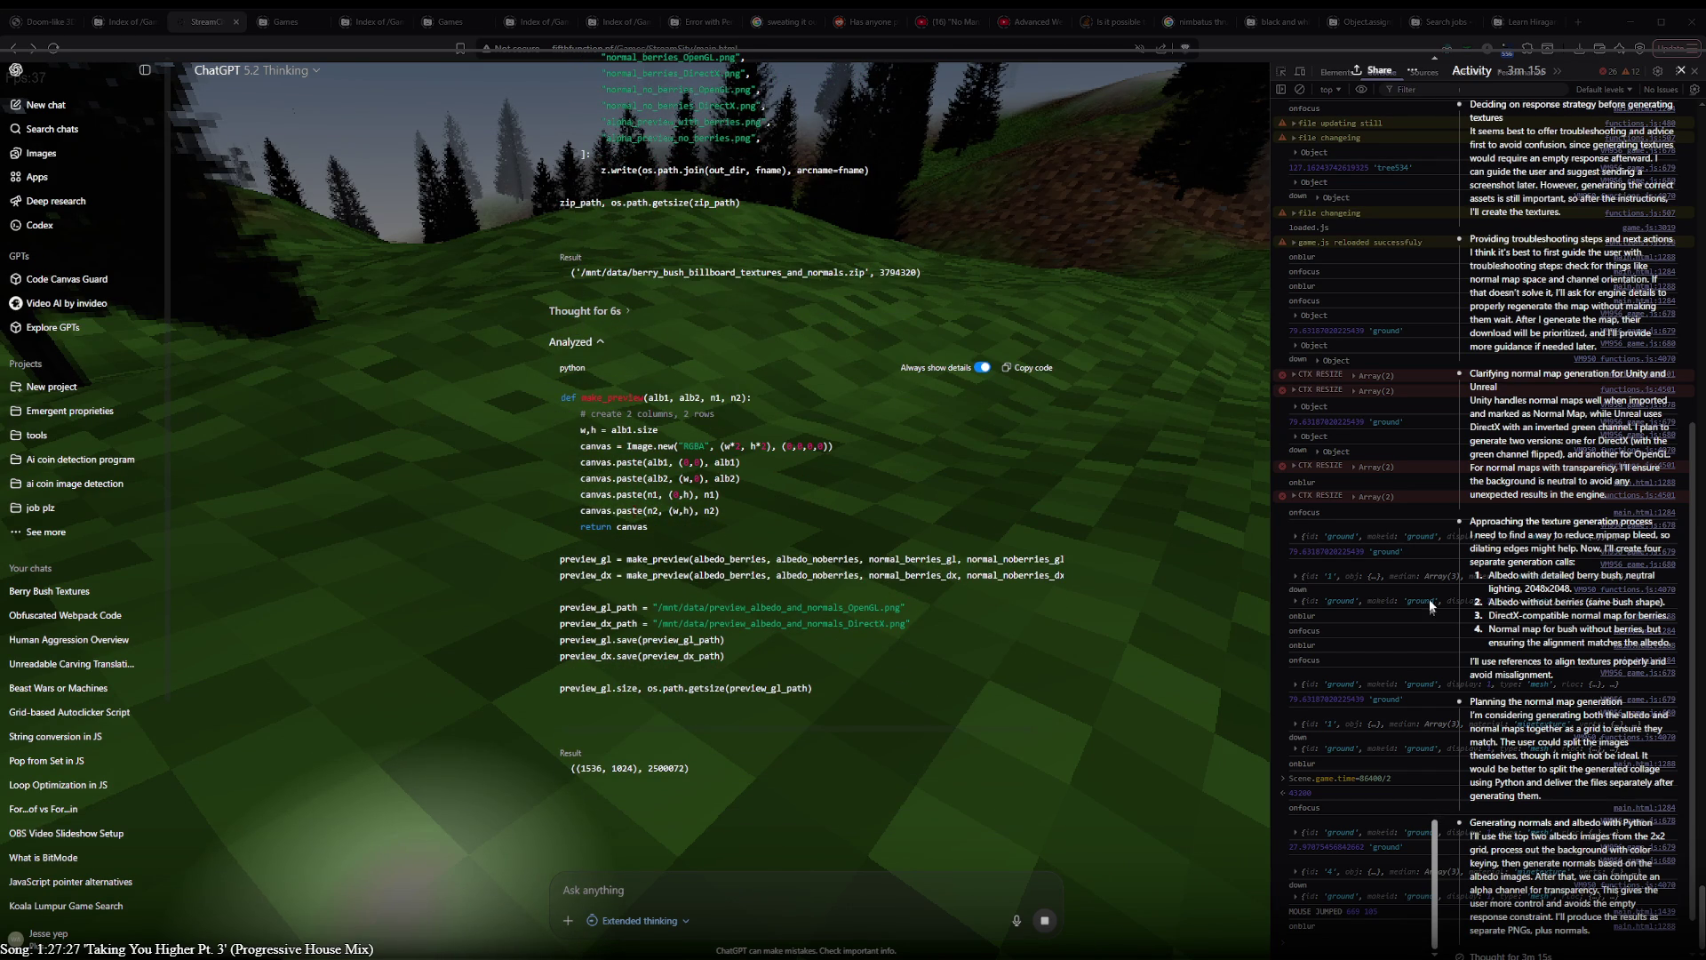
{"action": "scroll", "coordinate": [1537, 807], "scroll_direction": "down", "scroll_amount": 1}
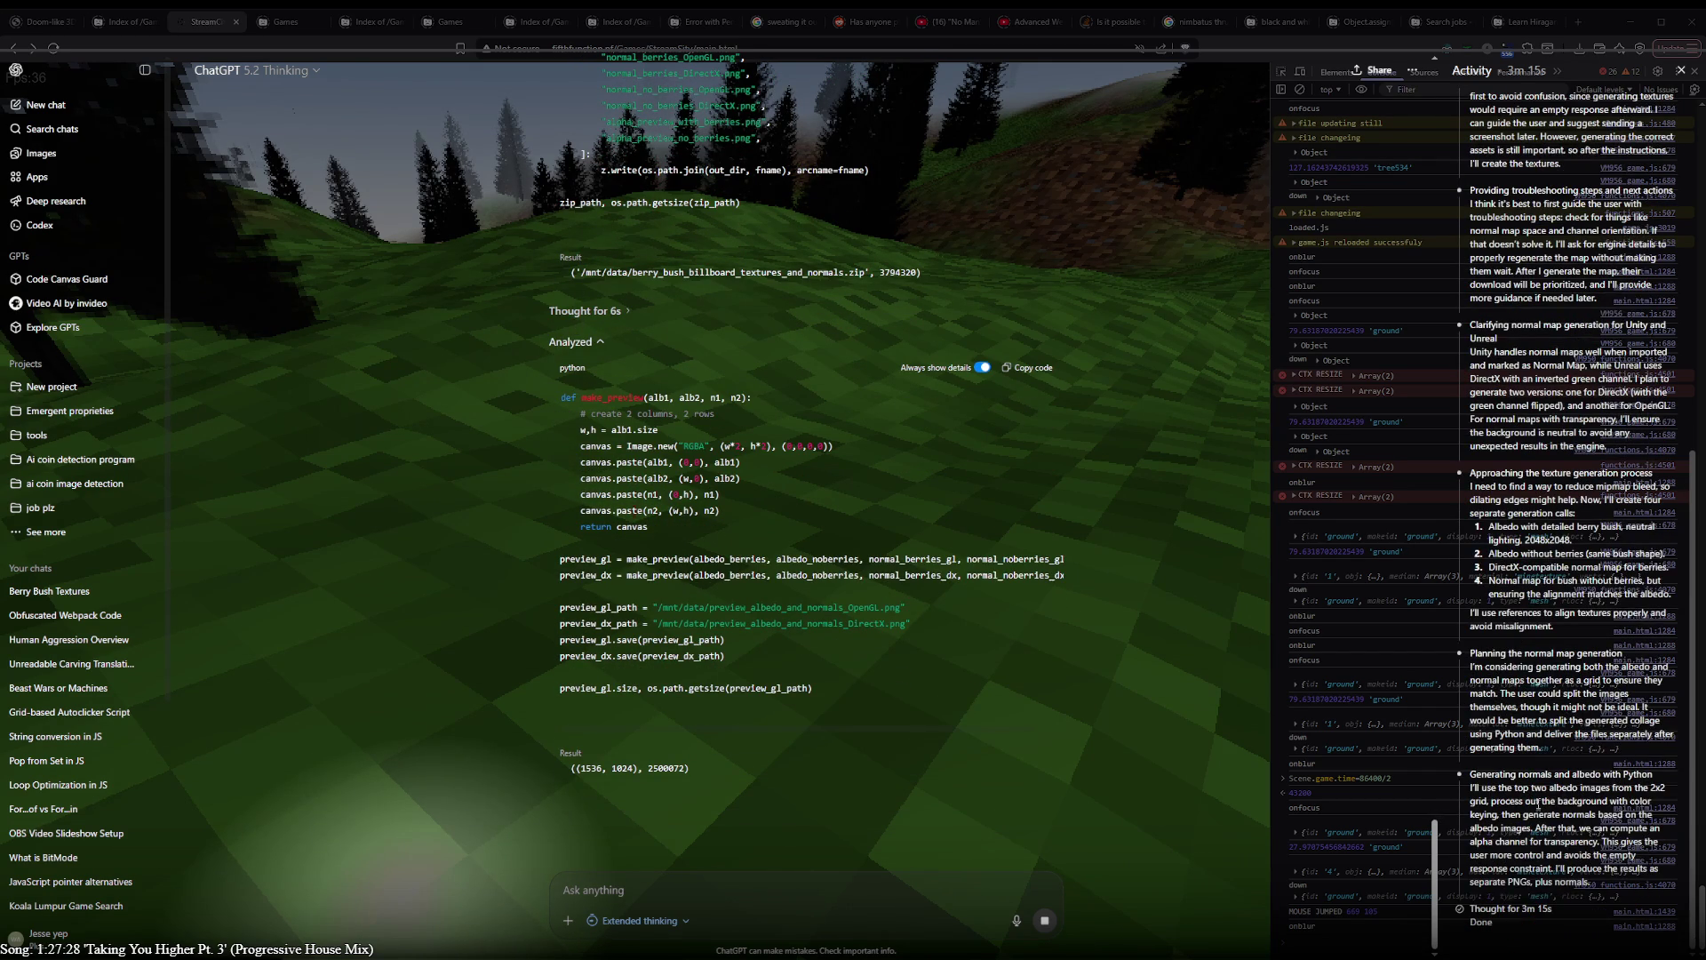
- Expand the 'Thought for 6s' reasoning behind ChatGPT's preview step
{"action": "left_click", "coordinate": [594, 316]}
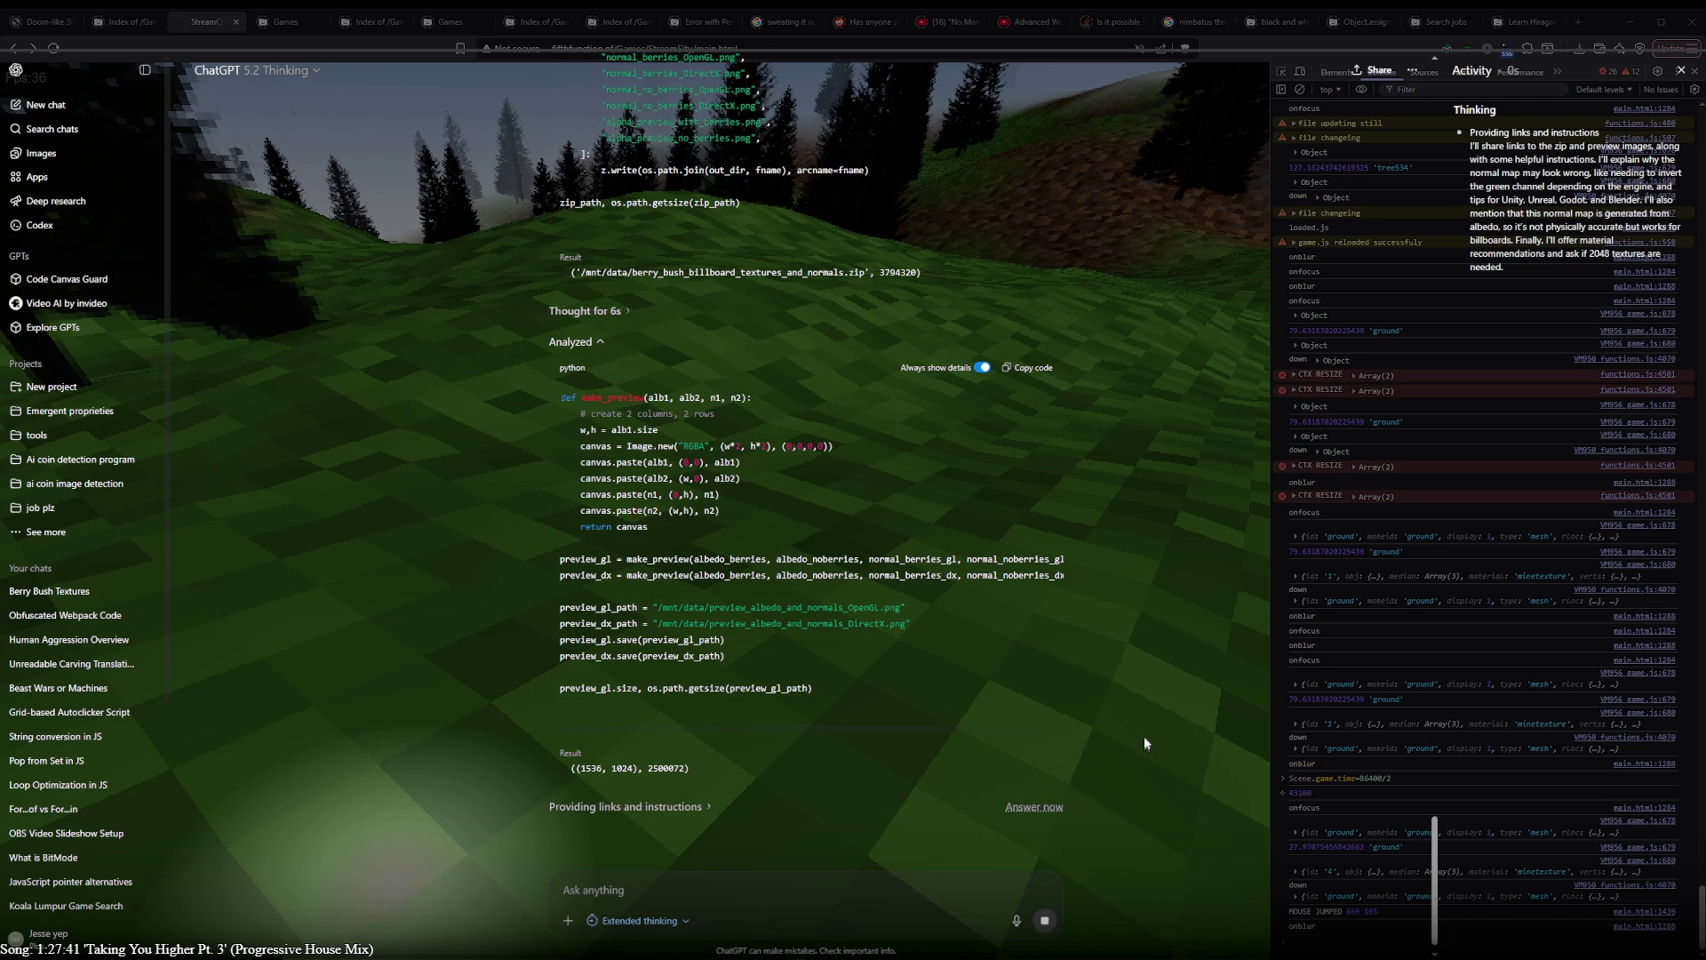
{"action": "scroll", "coordinate": [1145, 743], "scroll_direction": "down", "scroll_amount": 1}
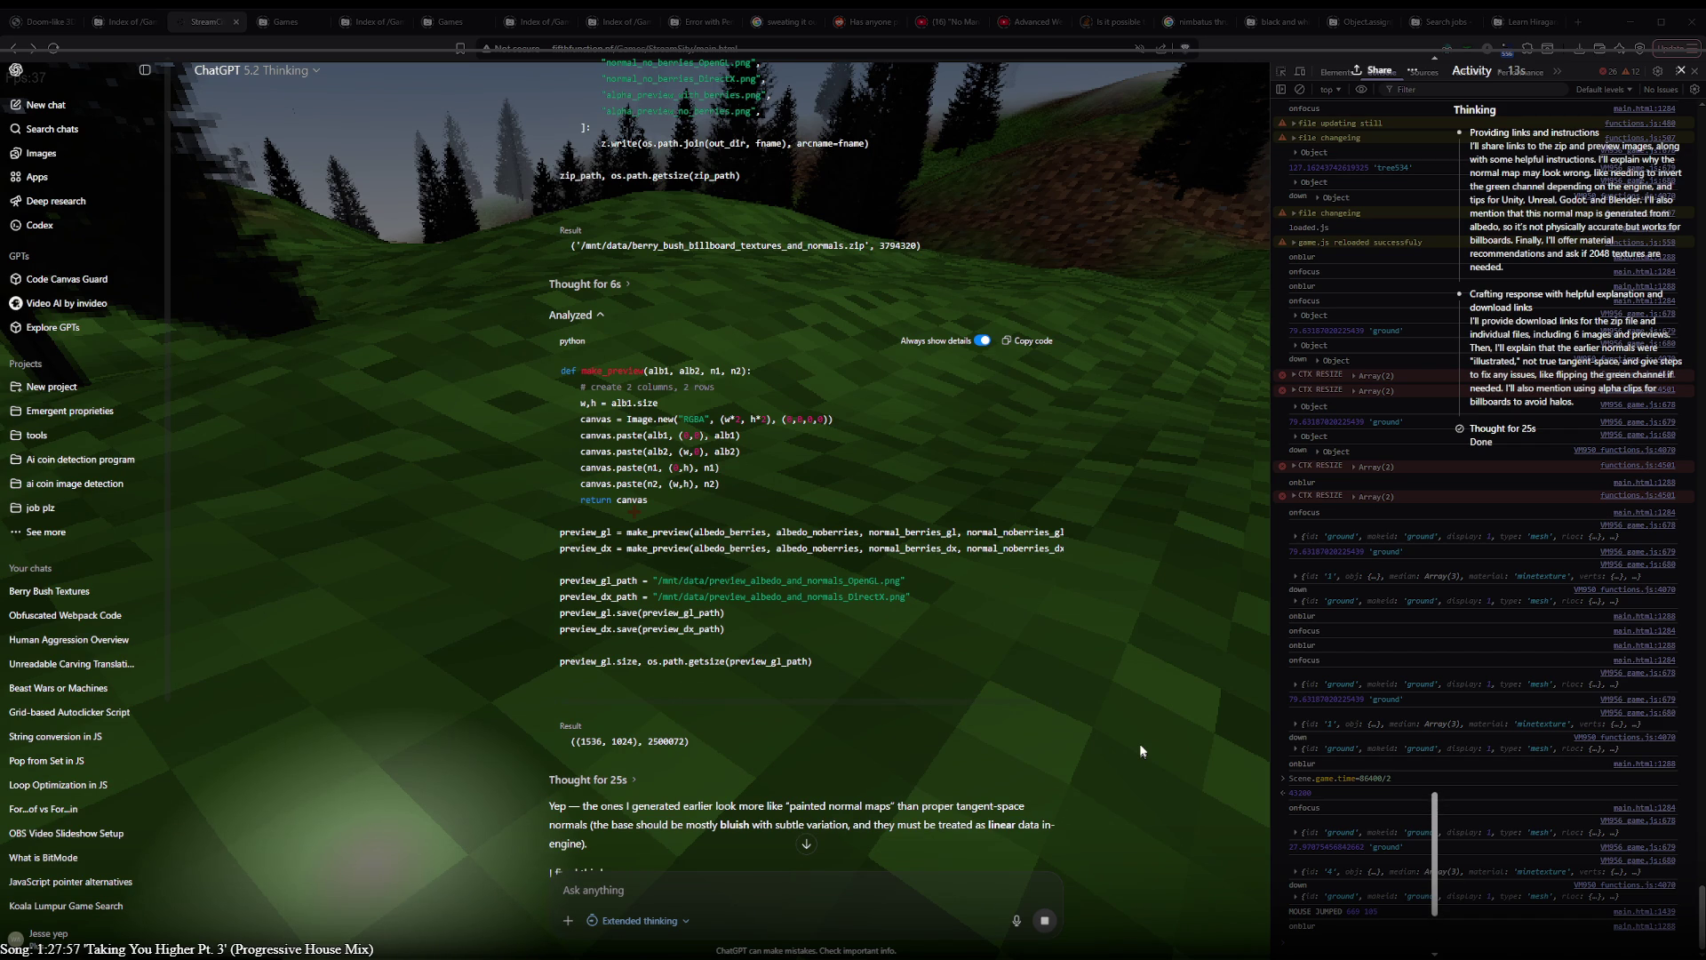
{"action": "scroll", "coordinate": [1140, 751], "scroll_direction": "down", "scroll_amount": 1}
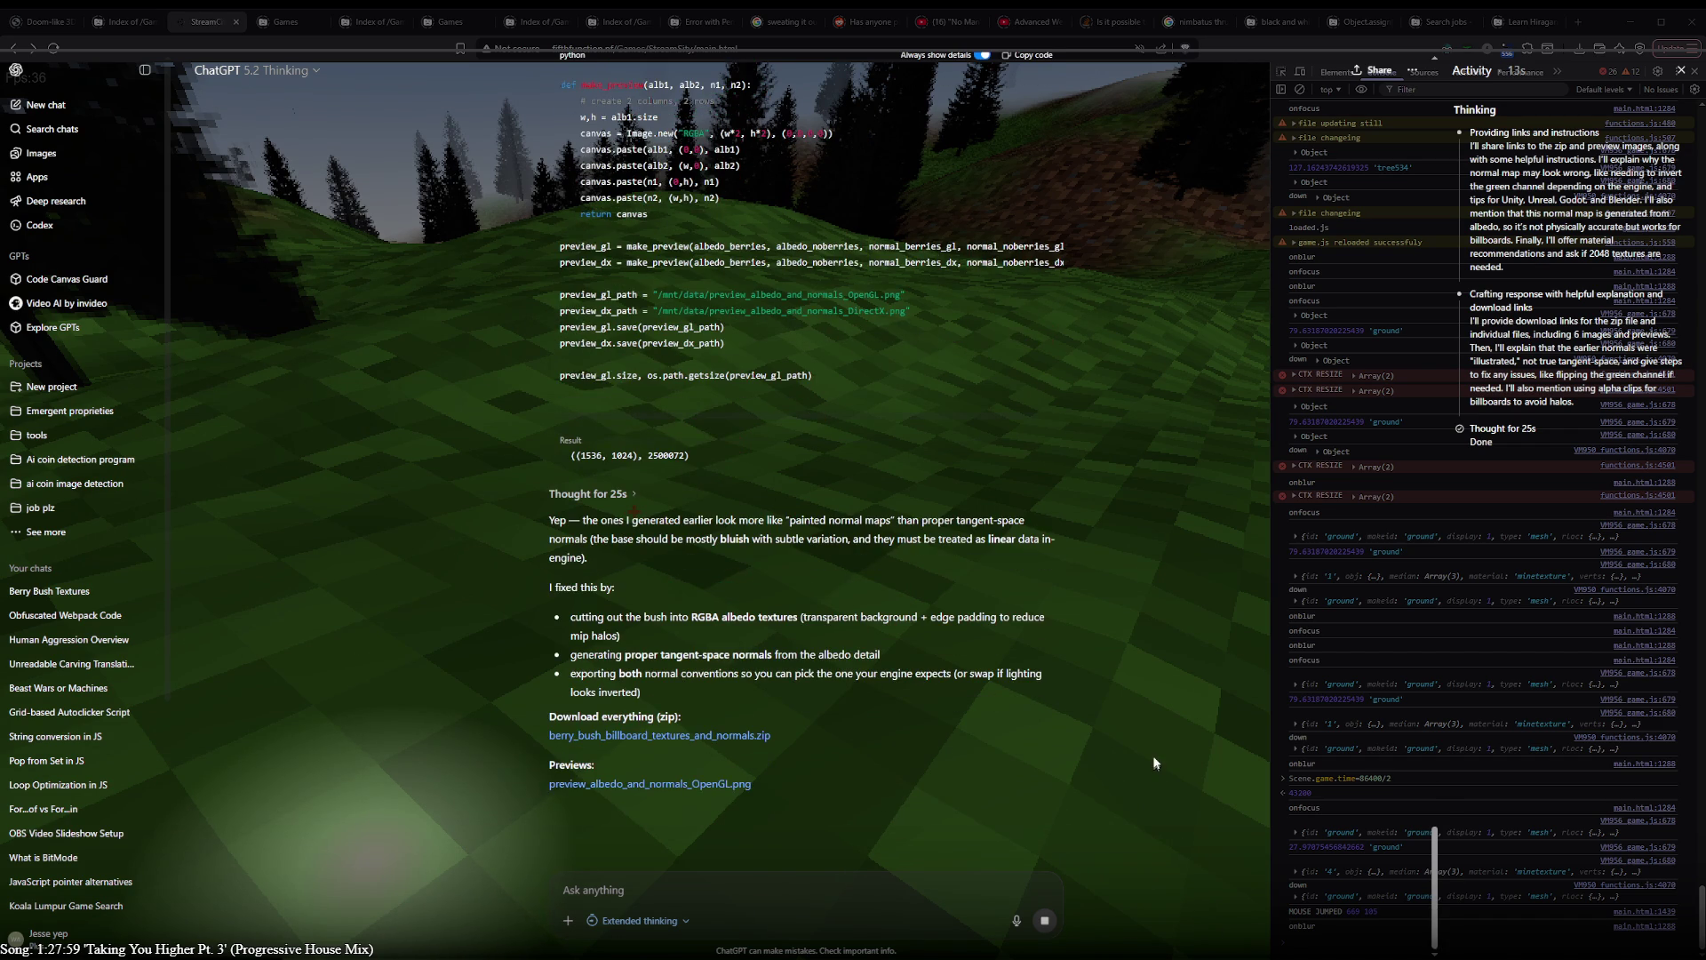
{"action": "scroll", "coordinate": [1169, 761], "scroll_direction": "down", "scroll_amount": 1}
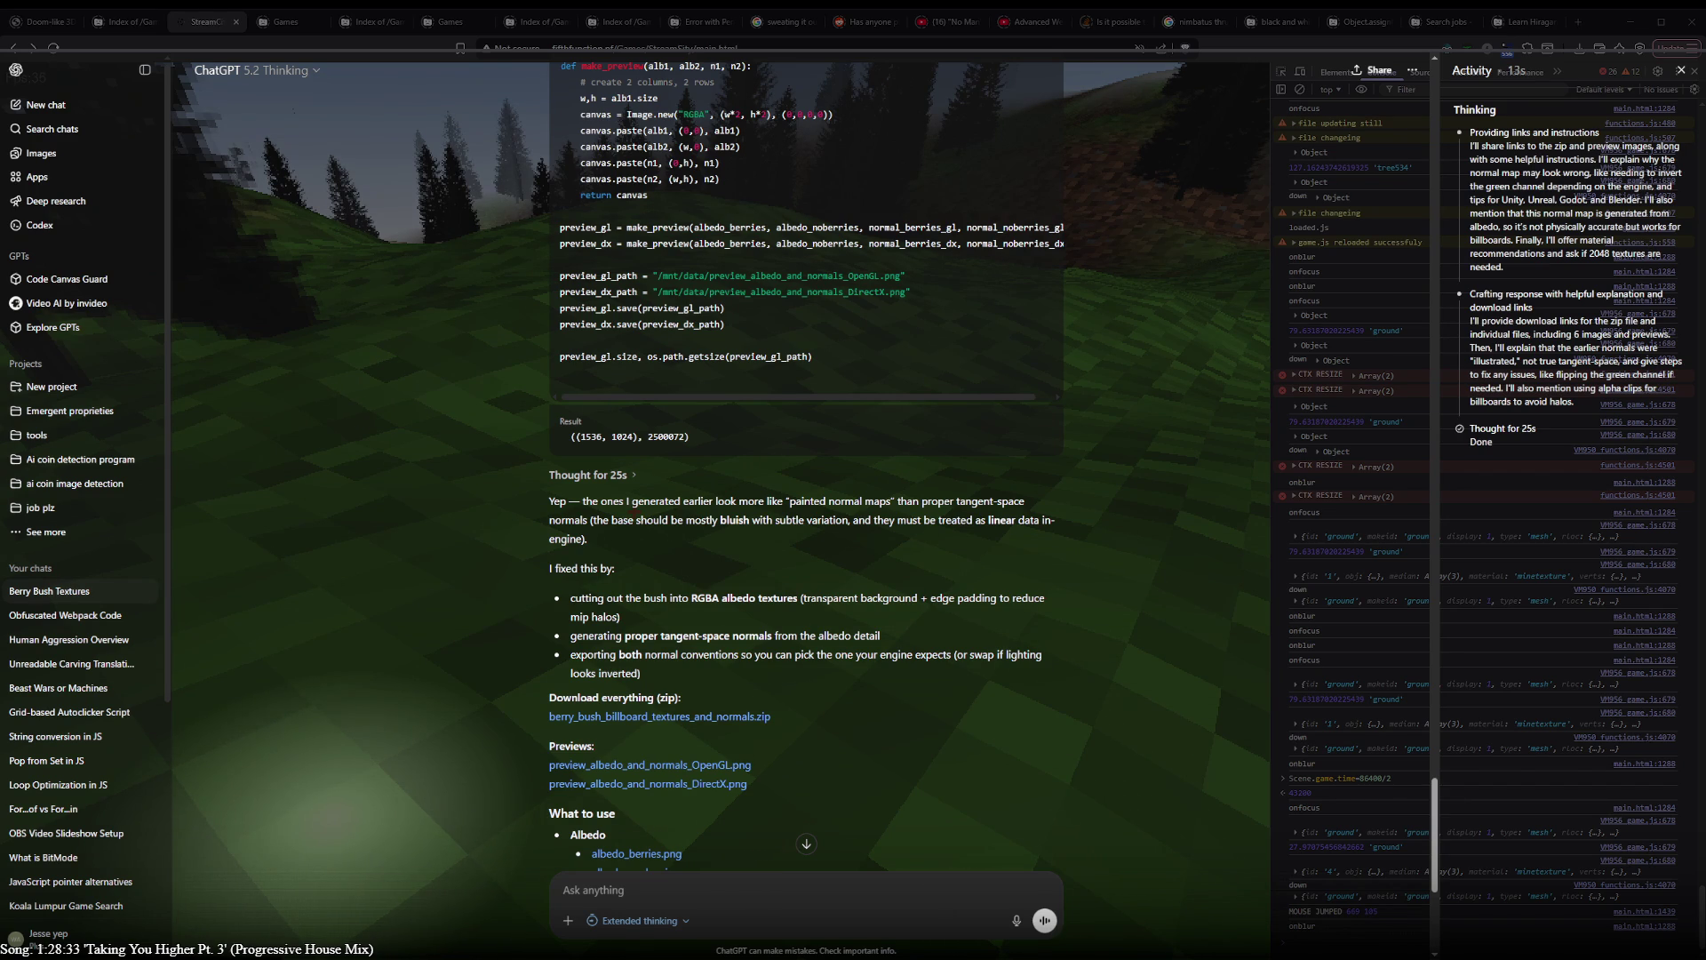
{"action": "scroll", "coordinate": [805, 534], "scroll_direction": "down", "scroll_amount": 1}
{"action": "scroll", "coordinate": [805, 533], "scroll_direction": "up", "scroll_amount": 4}
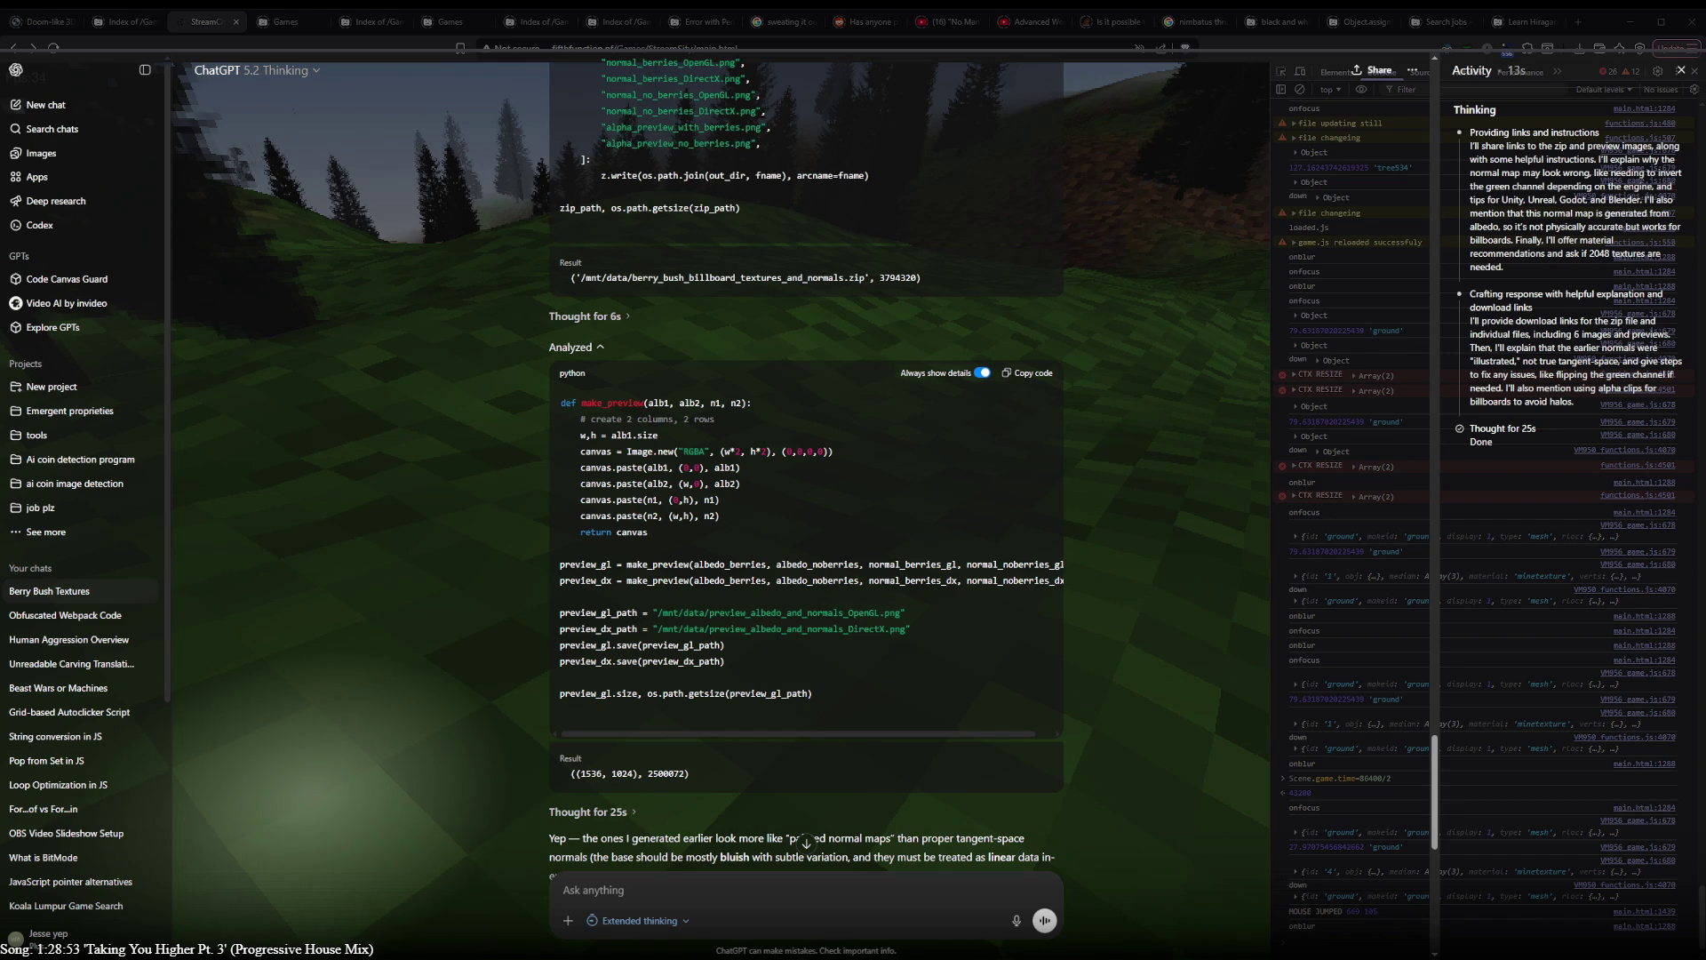
{"action": "scroll", "coordinate": [791, 360], "scroll_direction": "down", "scroll_amount": 5}
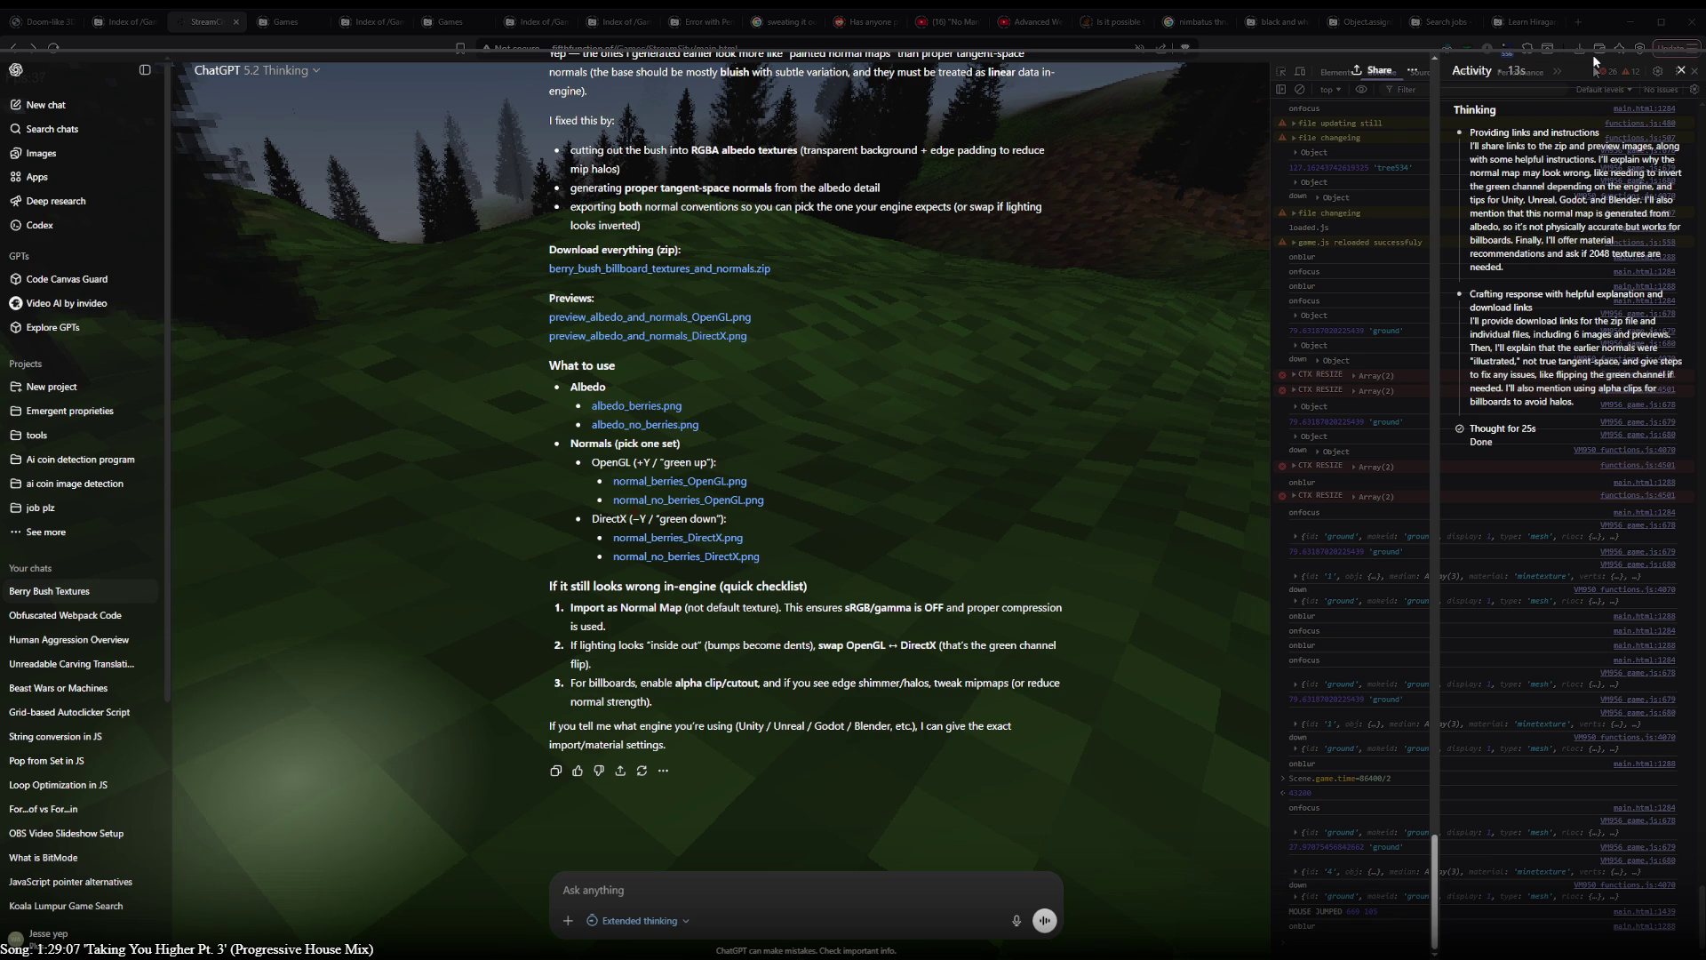
- Hide the game overlay covering the ChatGPT reply
{"action": "key", "text": "alt+Tab"}
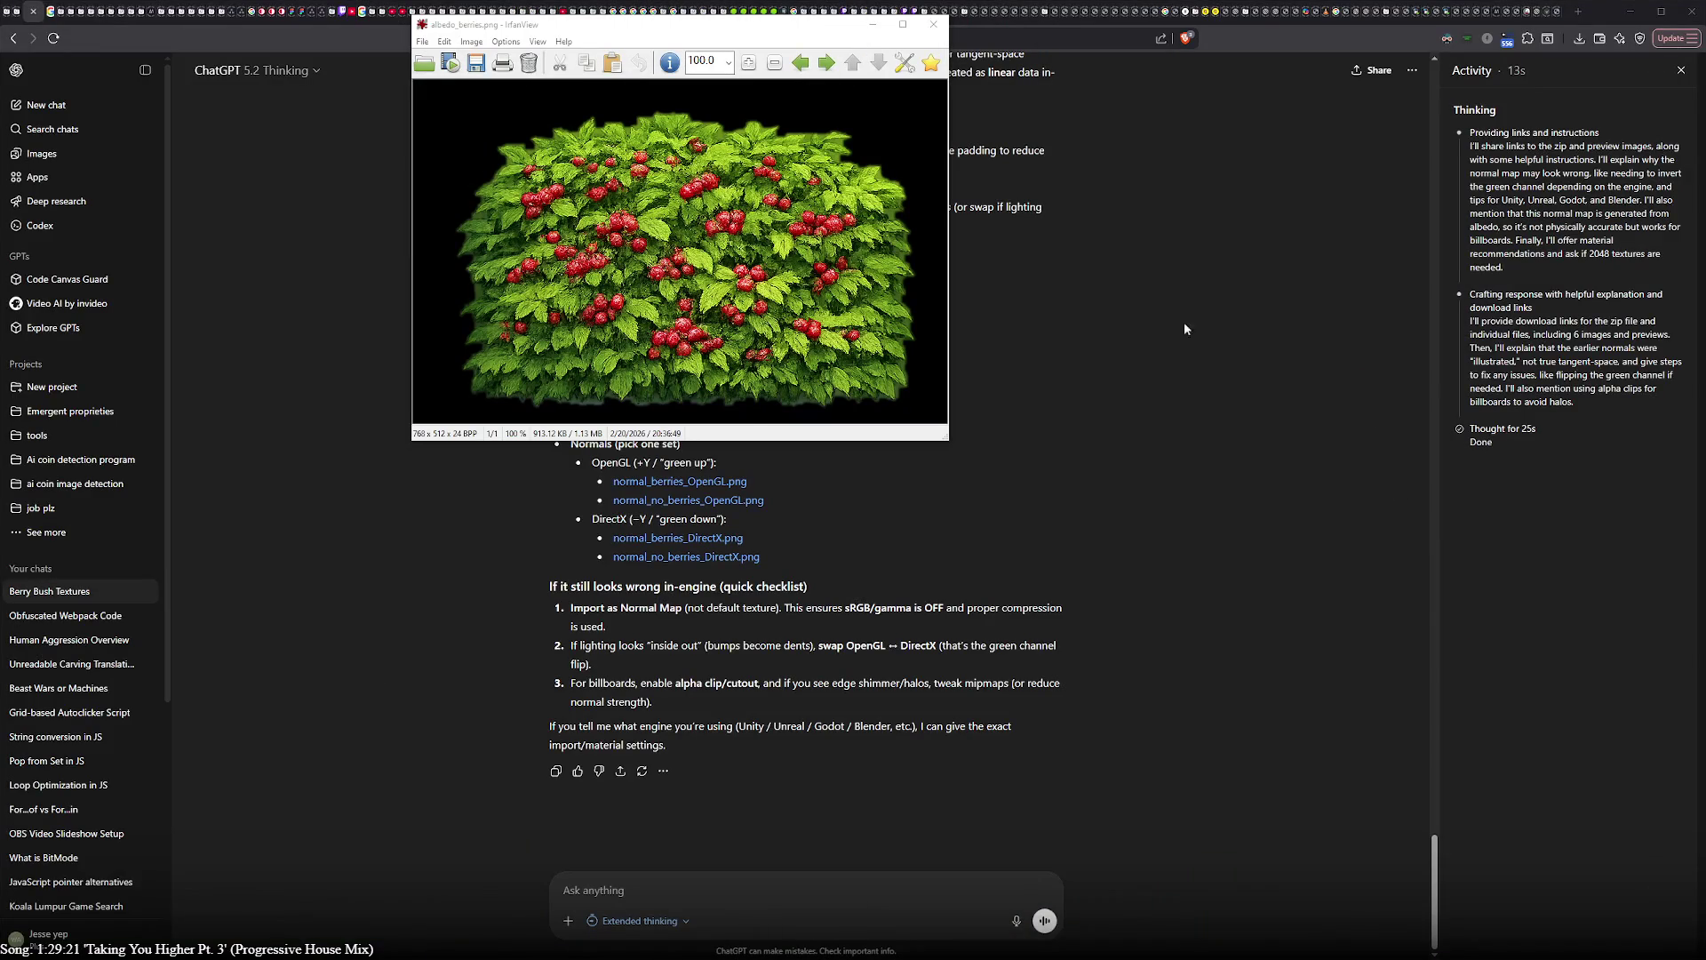
- Move the berry bush image aside and page through the DirectX/OpenGL berries and no-berries normal maps
{"action": "left_click_drag", "start_coordinate": [772, 32], "coordinate": [462, 181]}
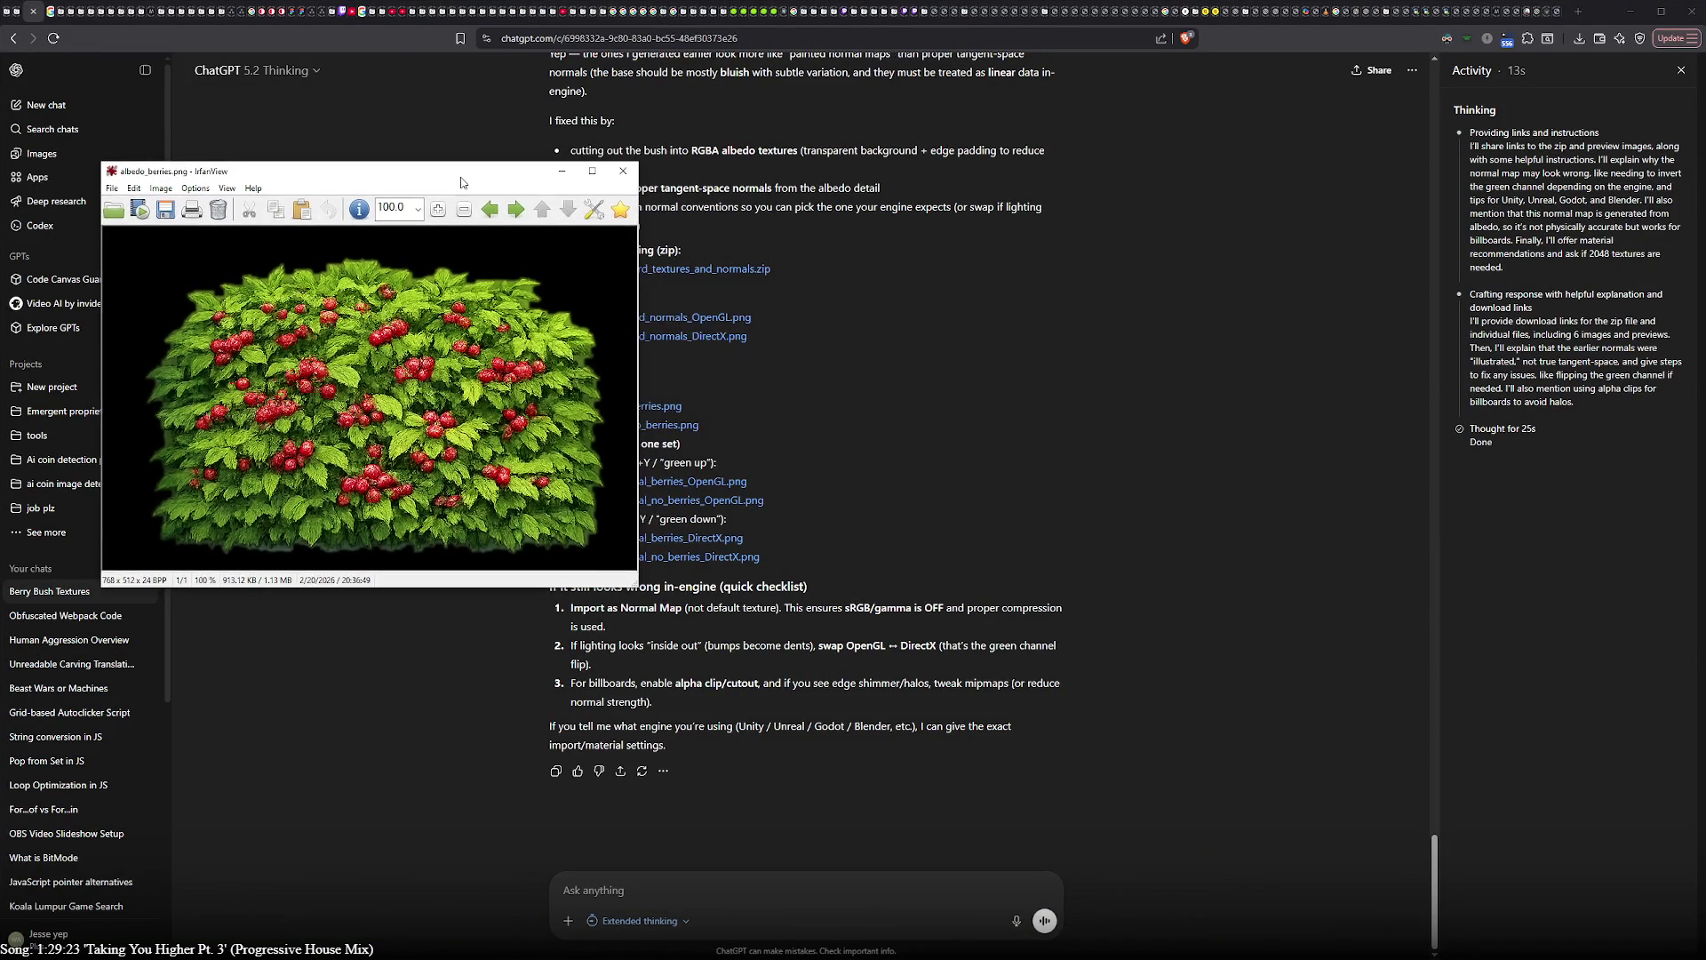
{"action": "scroll", "coordinate": [414, 394], "scroll_direction": "up", "scroll_amount": 5}
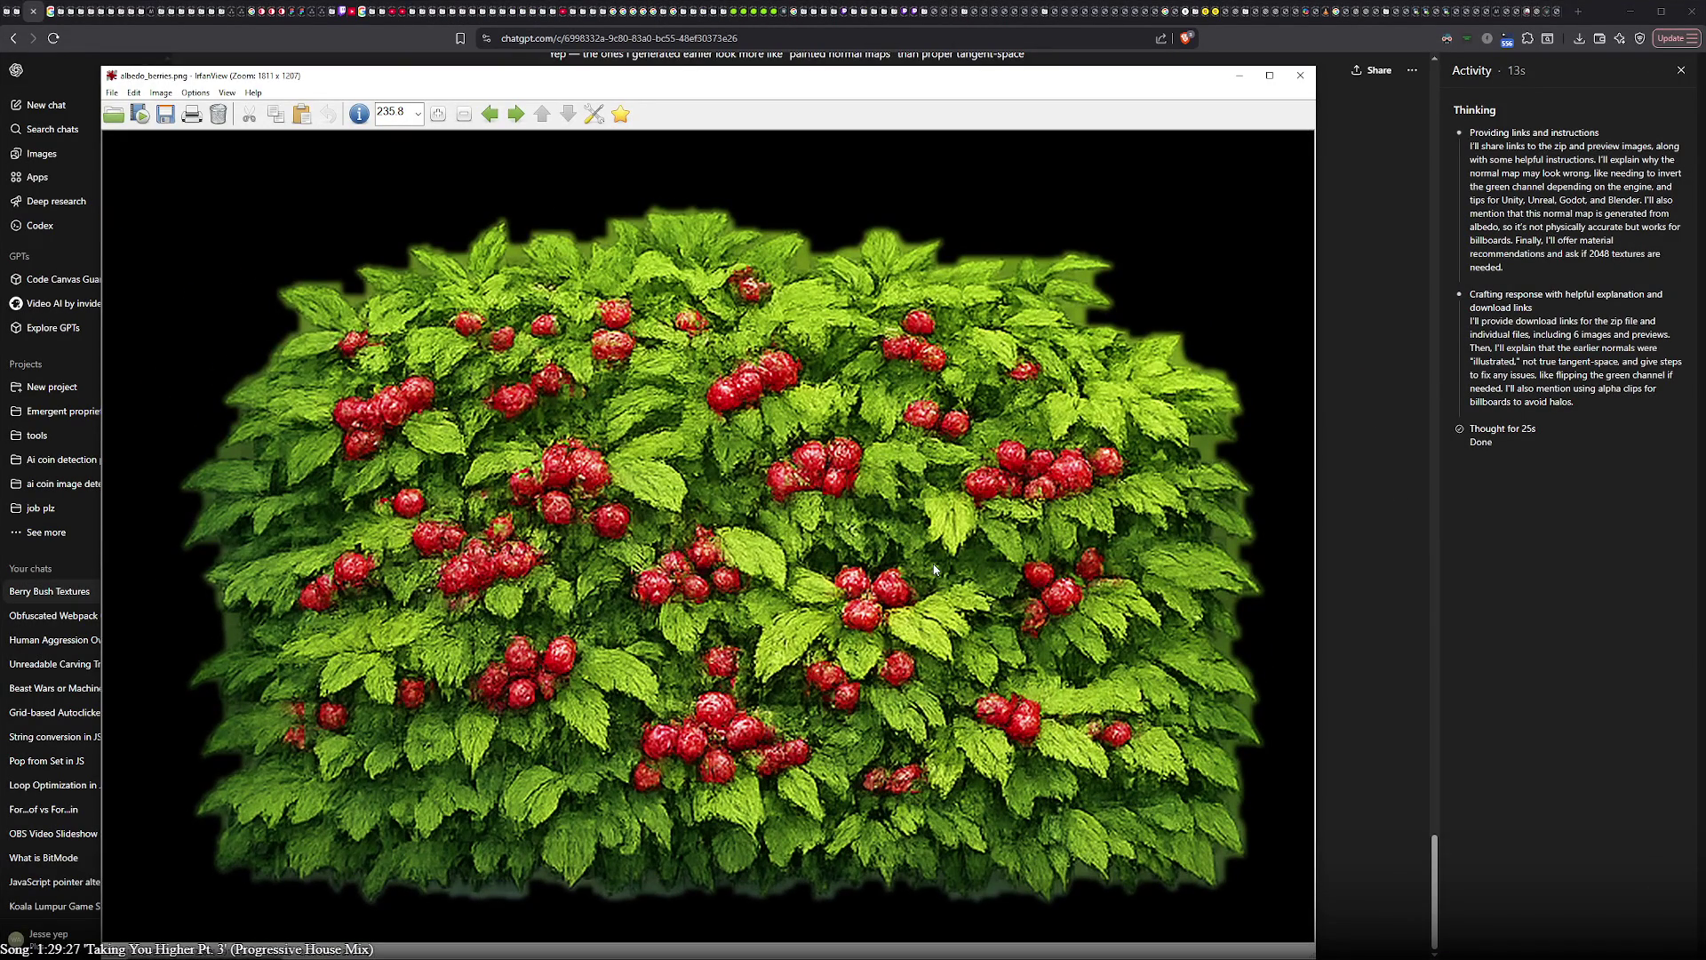
{"action": "scroll", "coordinate": [924, 578], "scroll_direction": "down", "scroll_amount": 2}
{"action": "scroll", "coordinate": [533, 427], "scroll_direction": "down", "scroll_amount": 1}
{"action": "scroll", "coordinate": [278, 309], "scroll_direction": "down", "scroll_amount": 2}
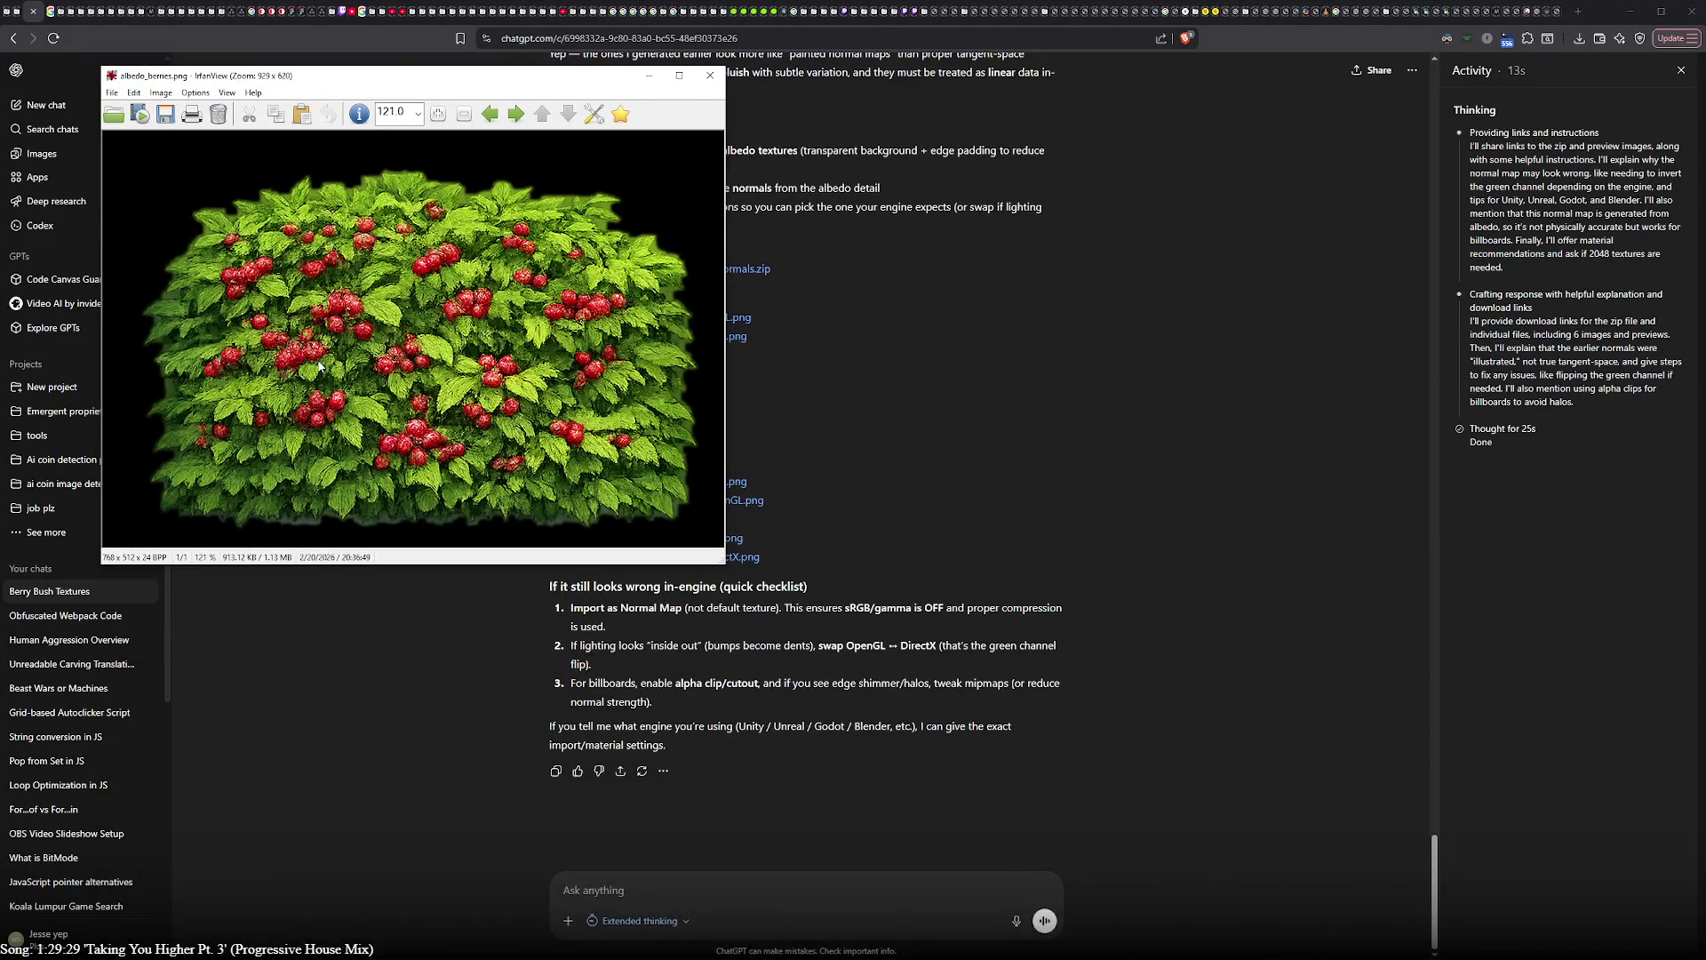
{"action": "left_click", "coordinate": [800, 383]}
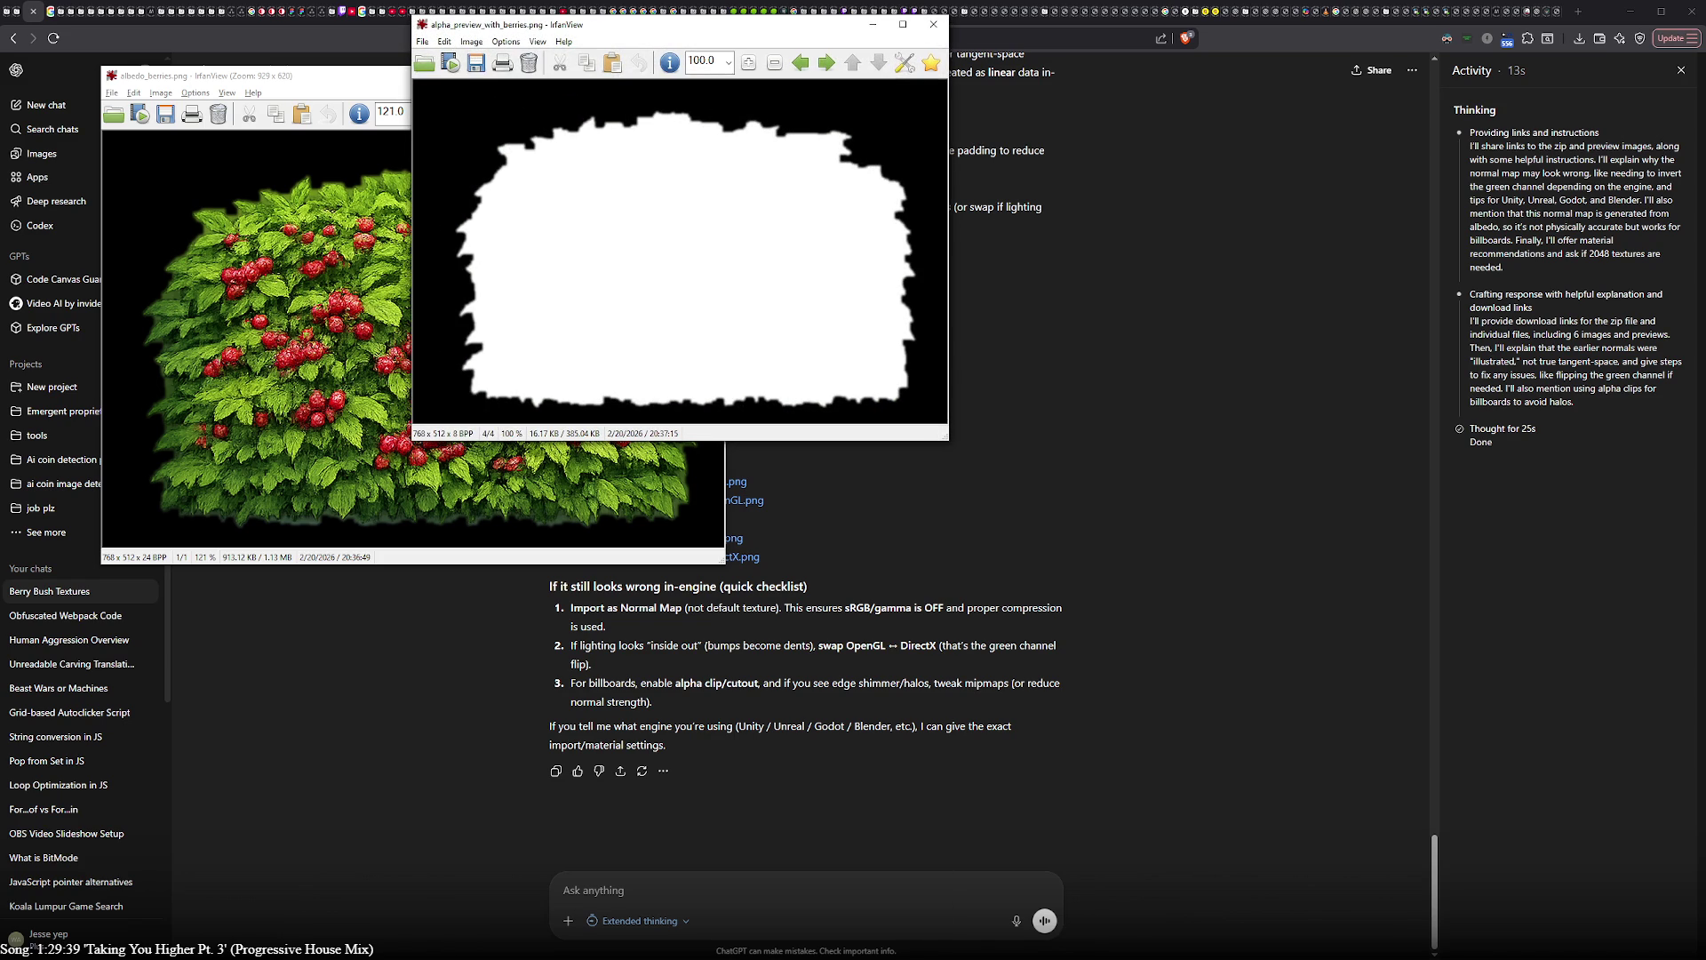
{"action": "key", "text": "space"}
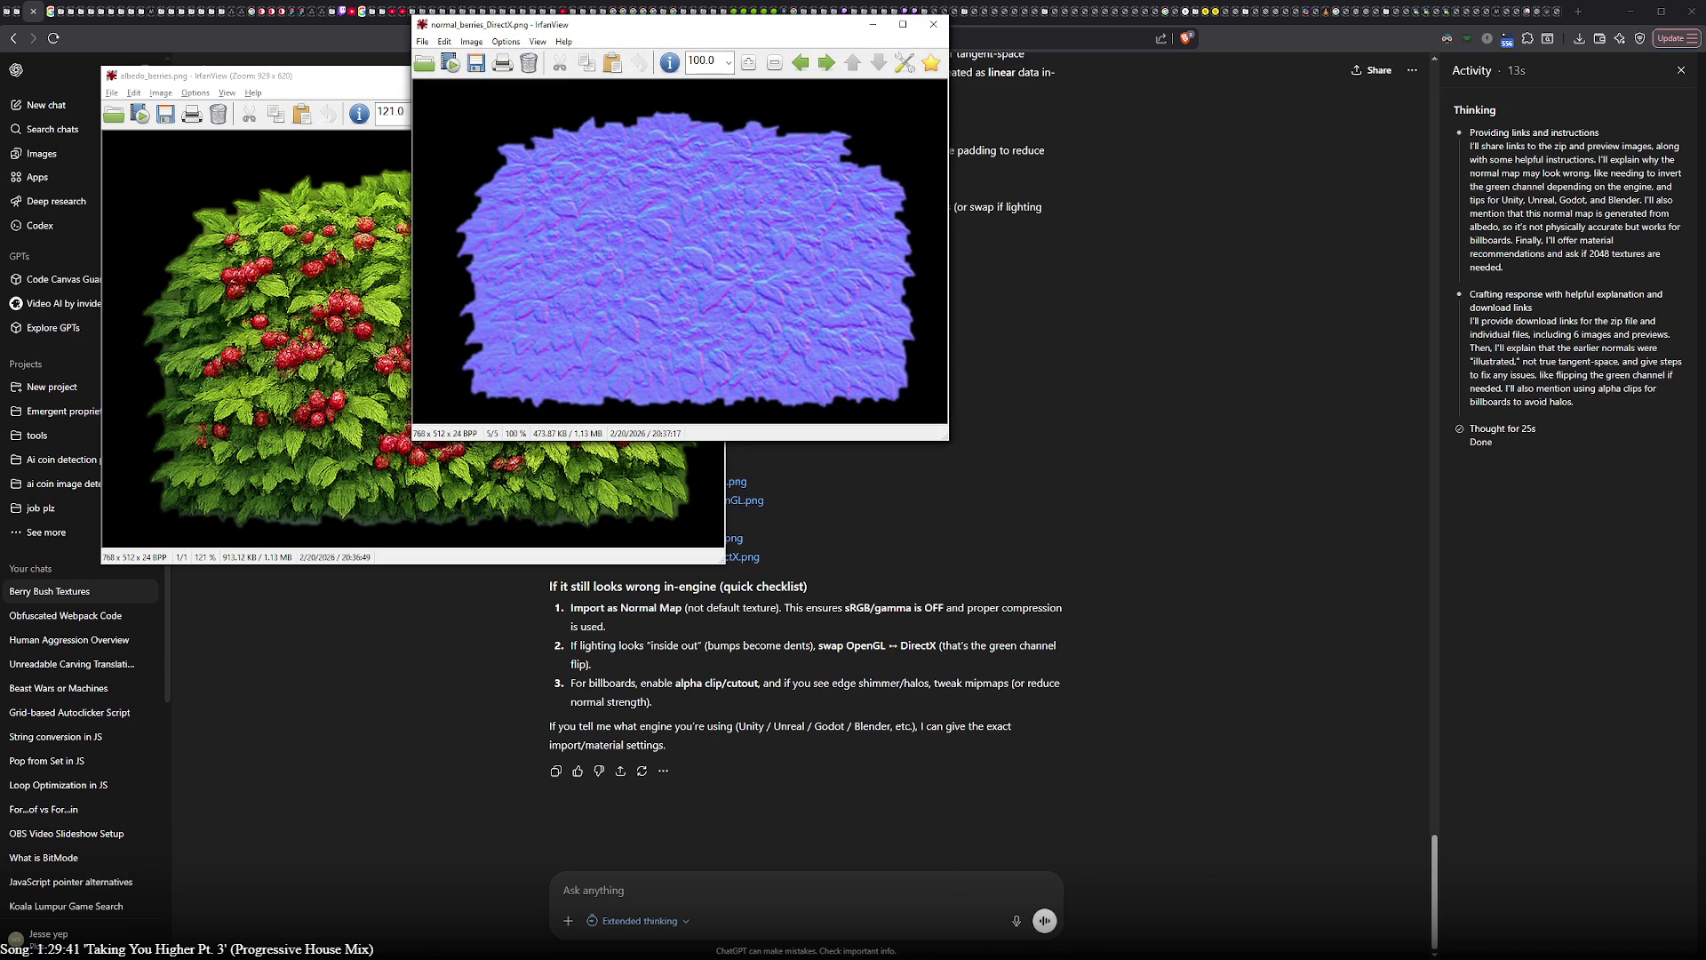
{"action": "key", "text": "space"}
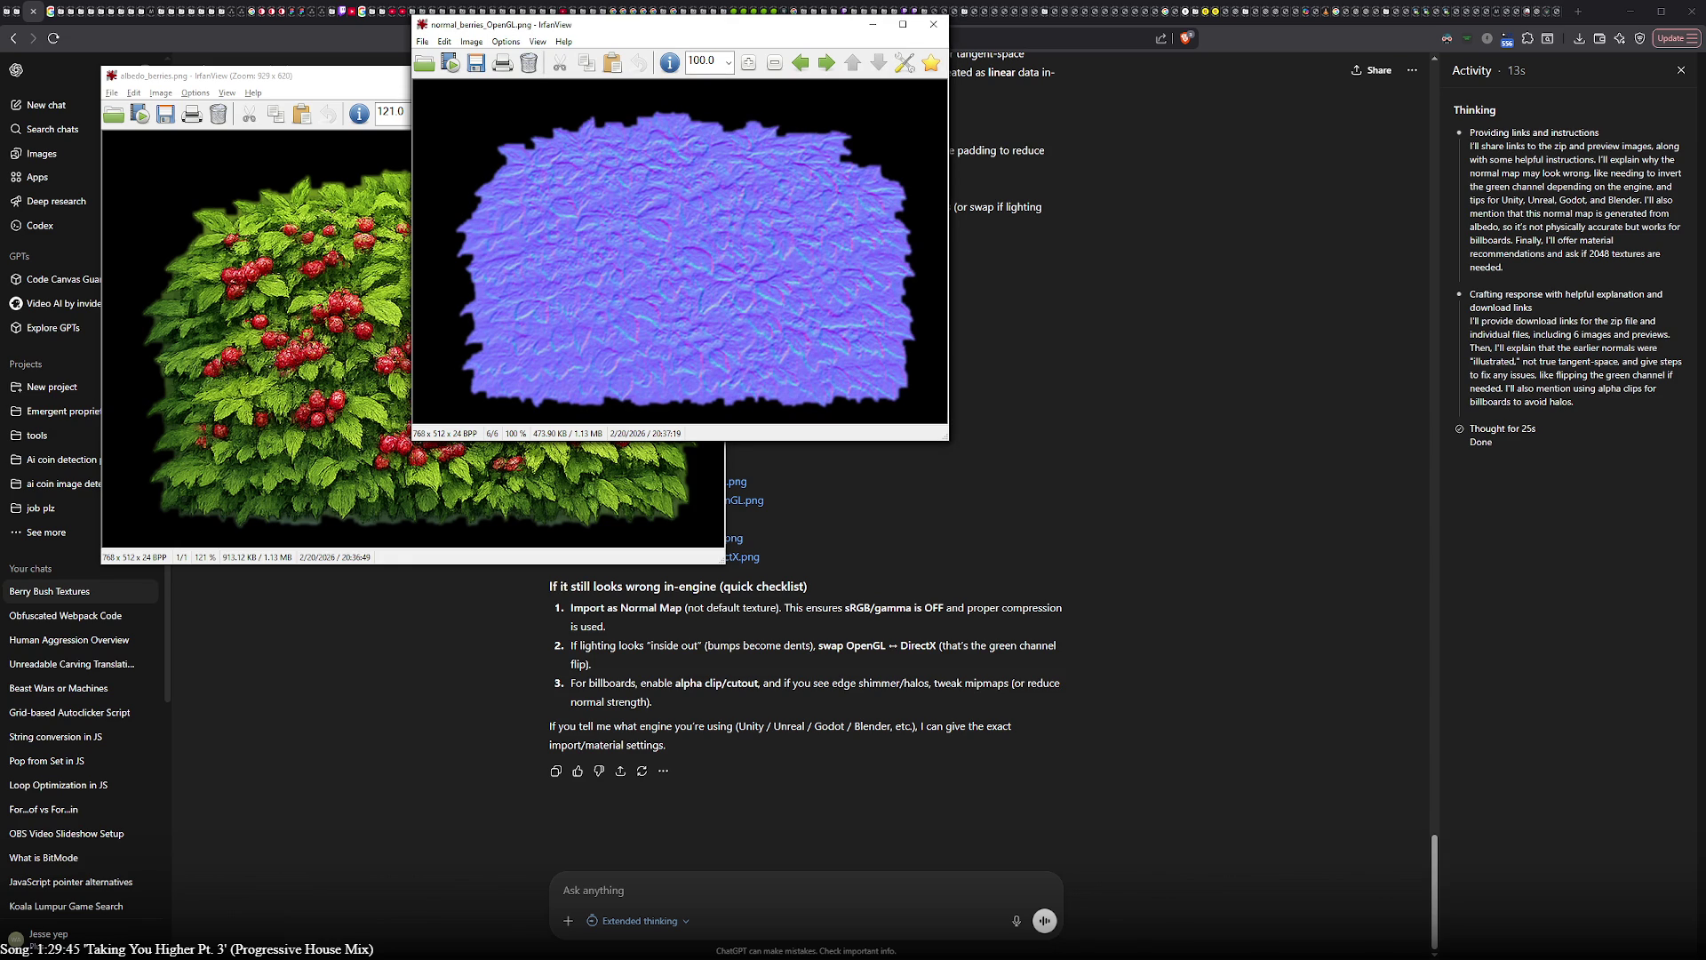
{"action": "key", "text": "space"}
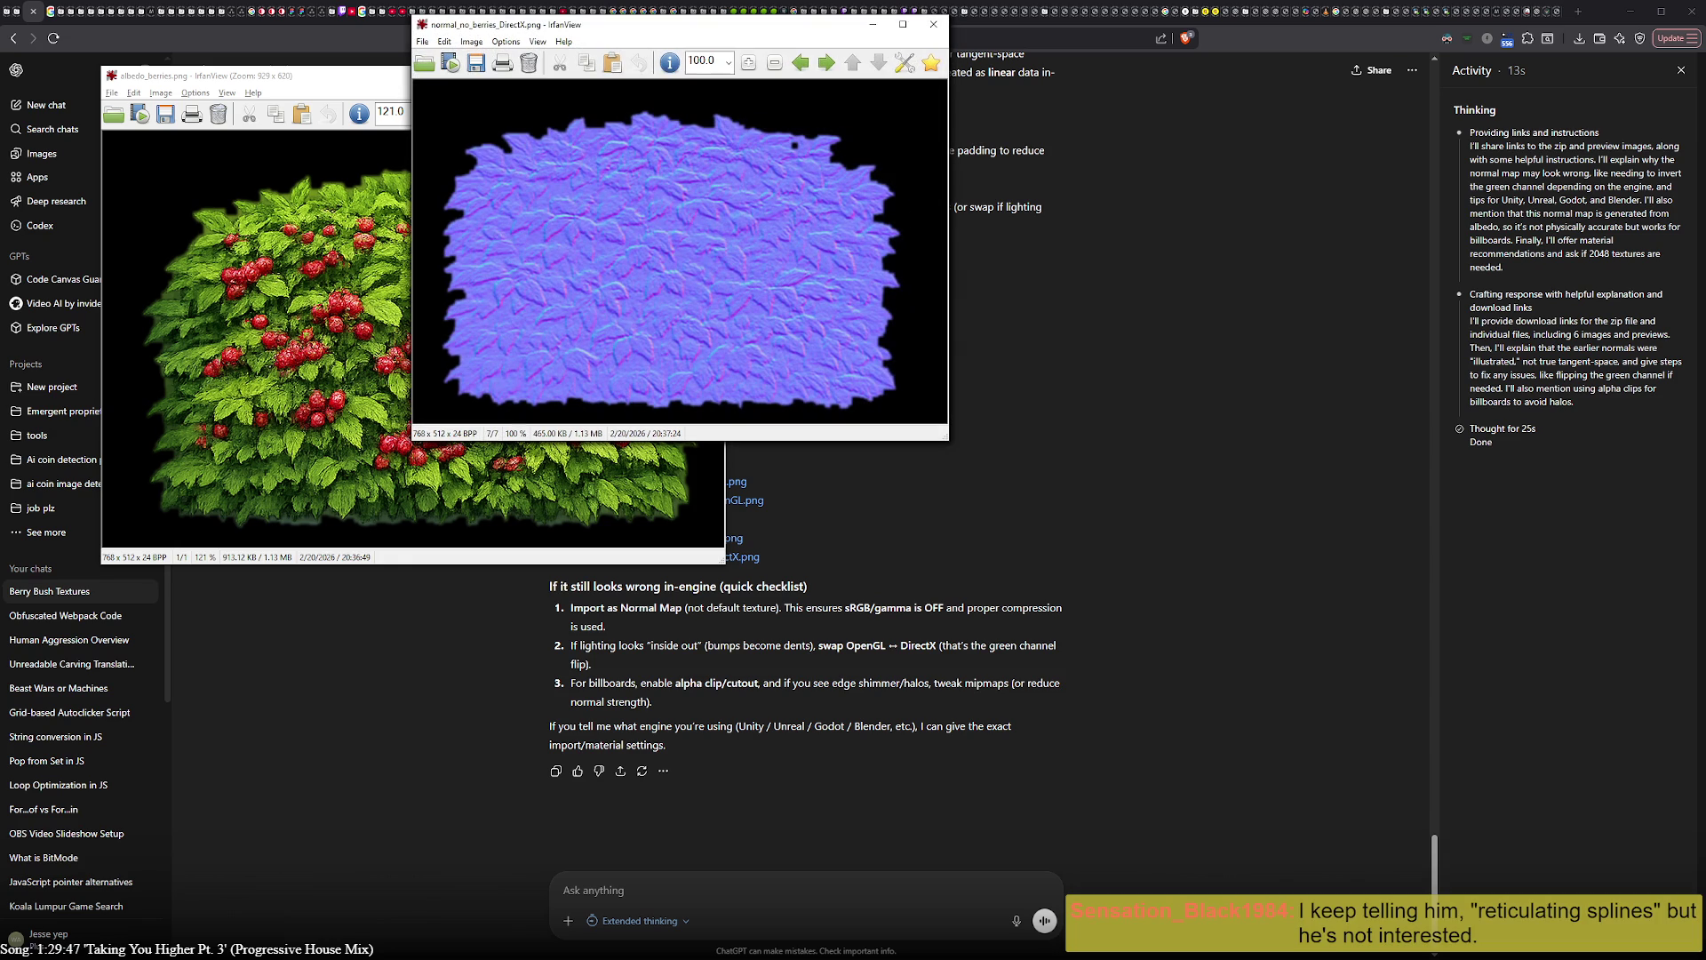
{"action": "key", "text": "space"}
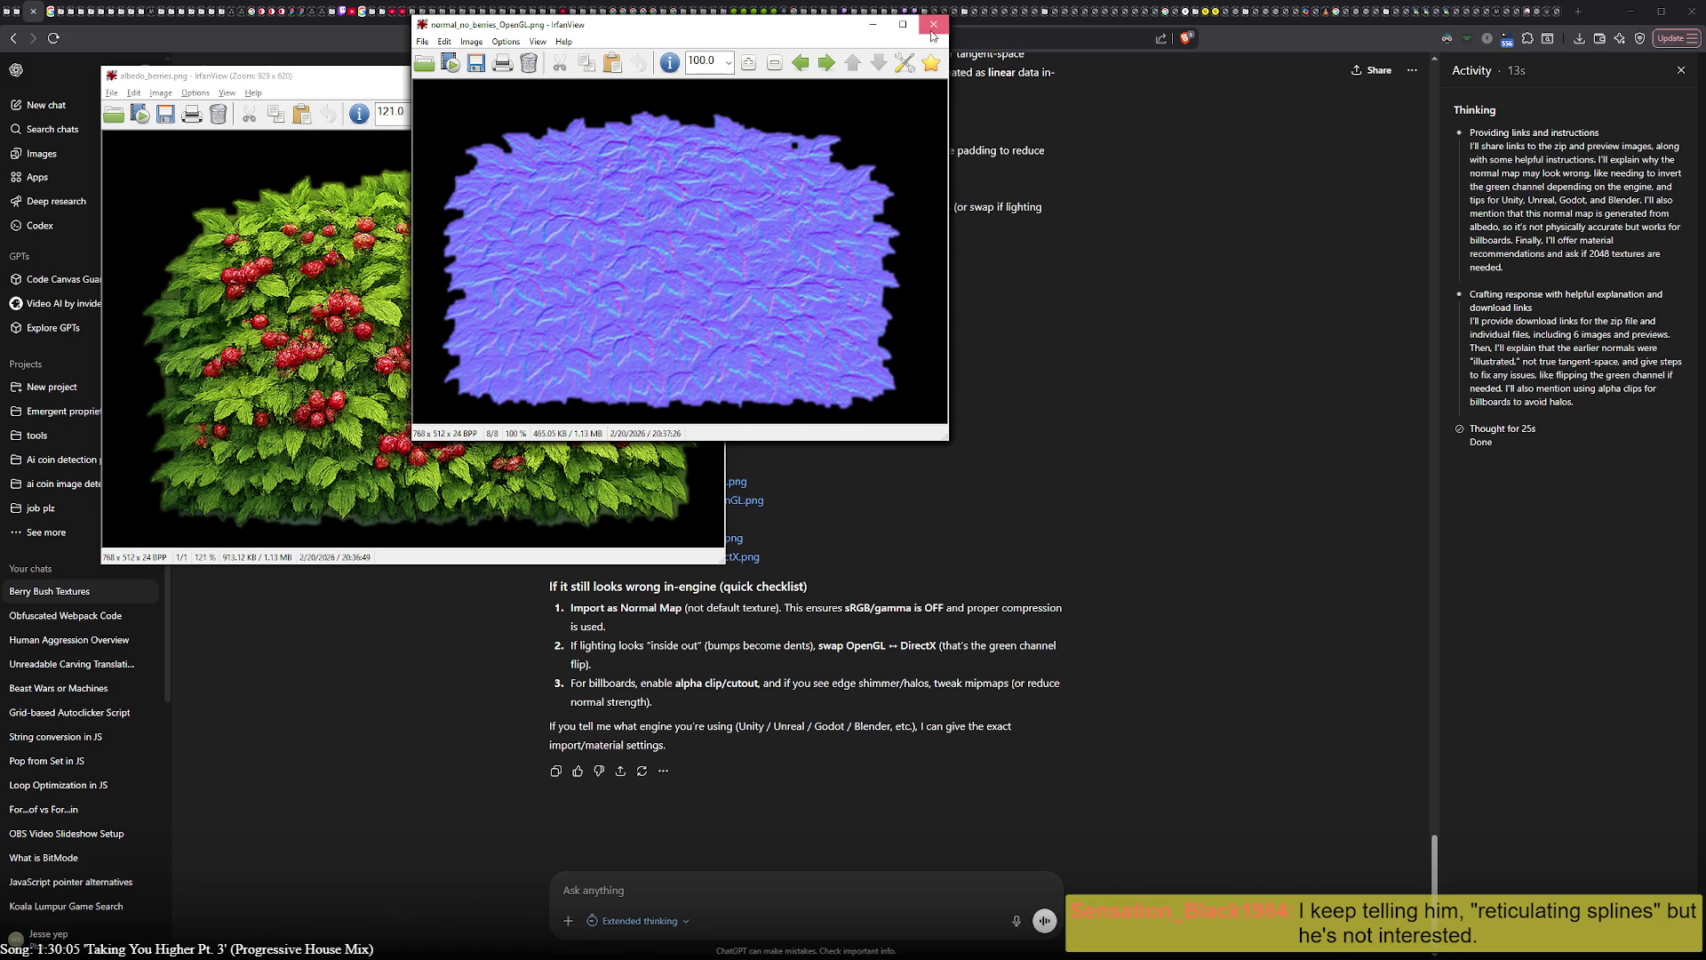
- Step back through the no-berries normal map to the alpha mask preview and close it
{"action": "left_click", "coordinate": [826, 62]}
{"action": "left_click", "coordinate": [933, 24]}
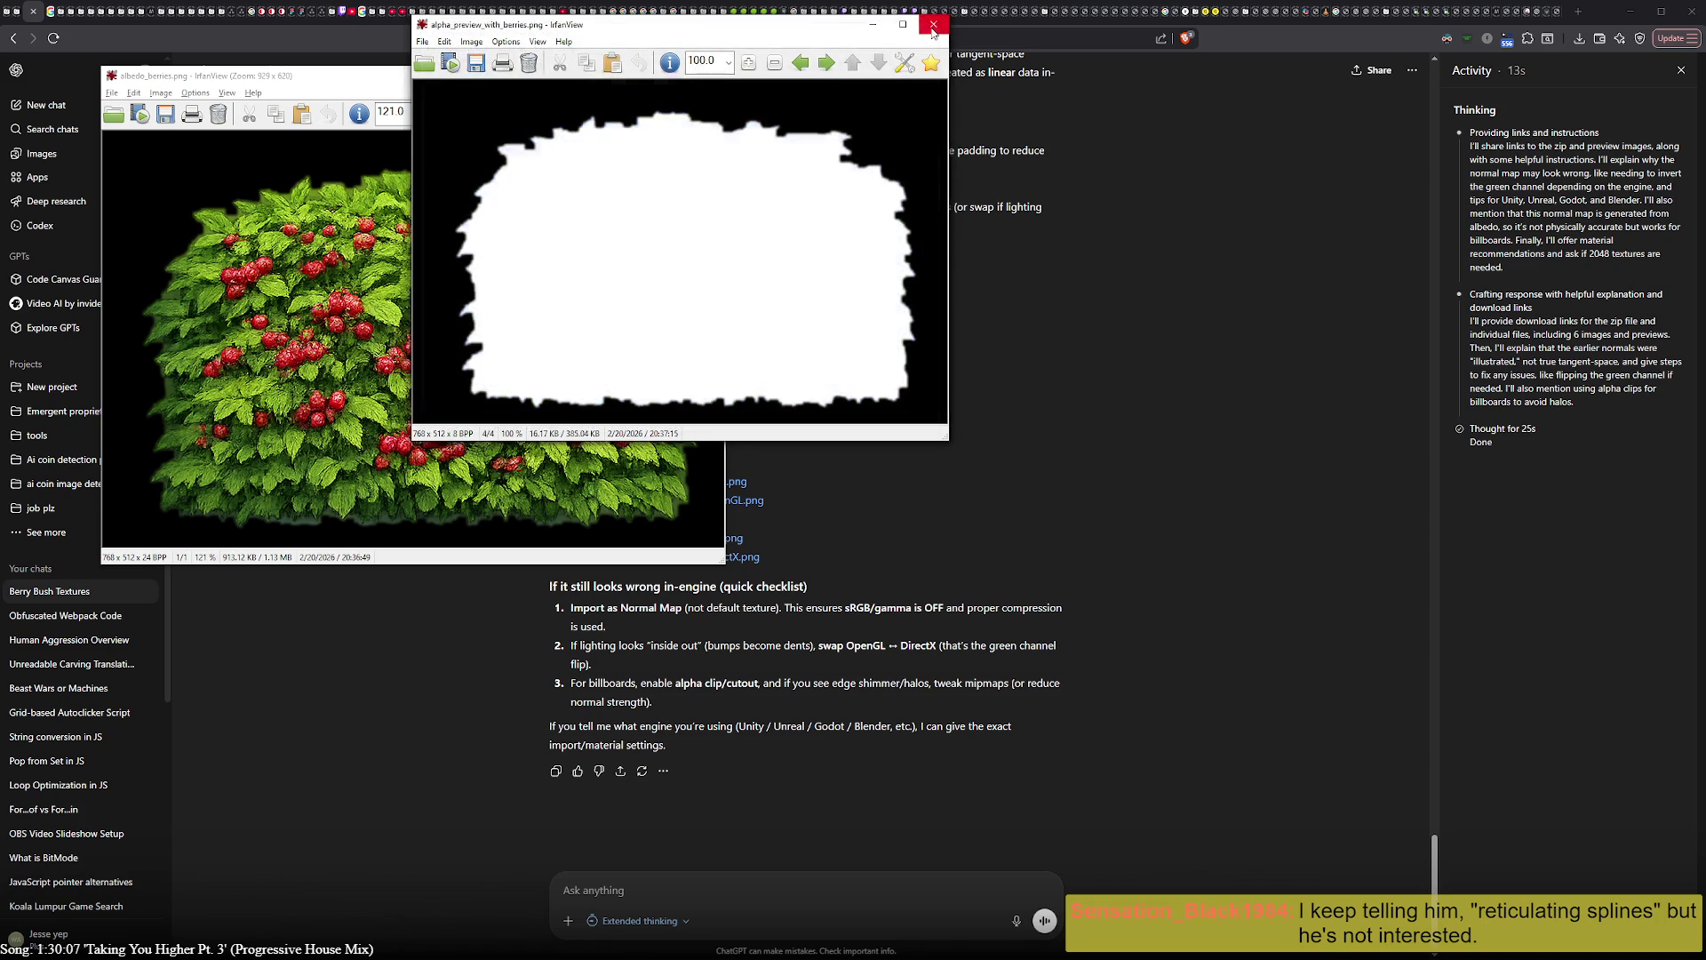
{"action": "left_click", "coordinate": [933, 24]}
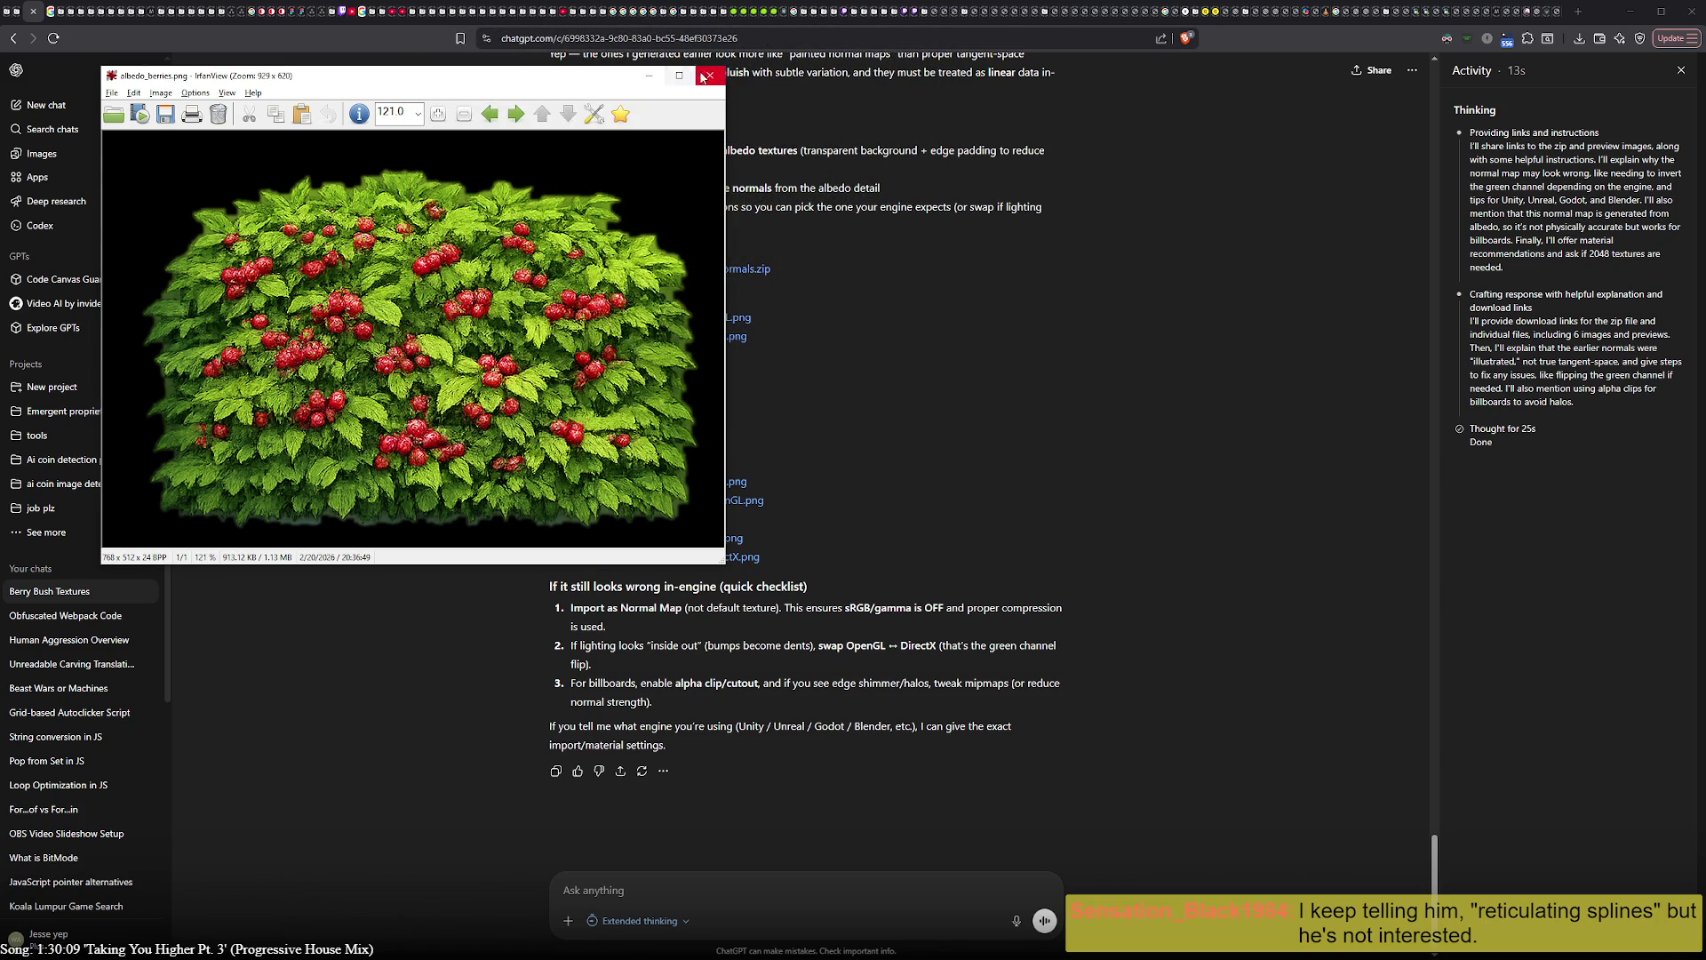
- Close the berry bush image and run a Google search for 'reticulating splines'
{"action": "left_click", "coordinate": [708, 75]}
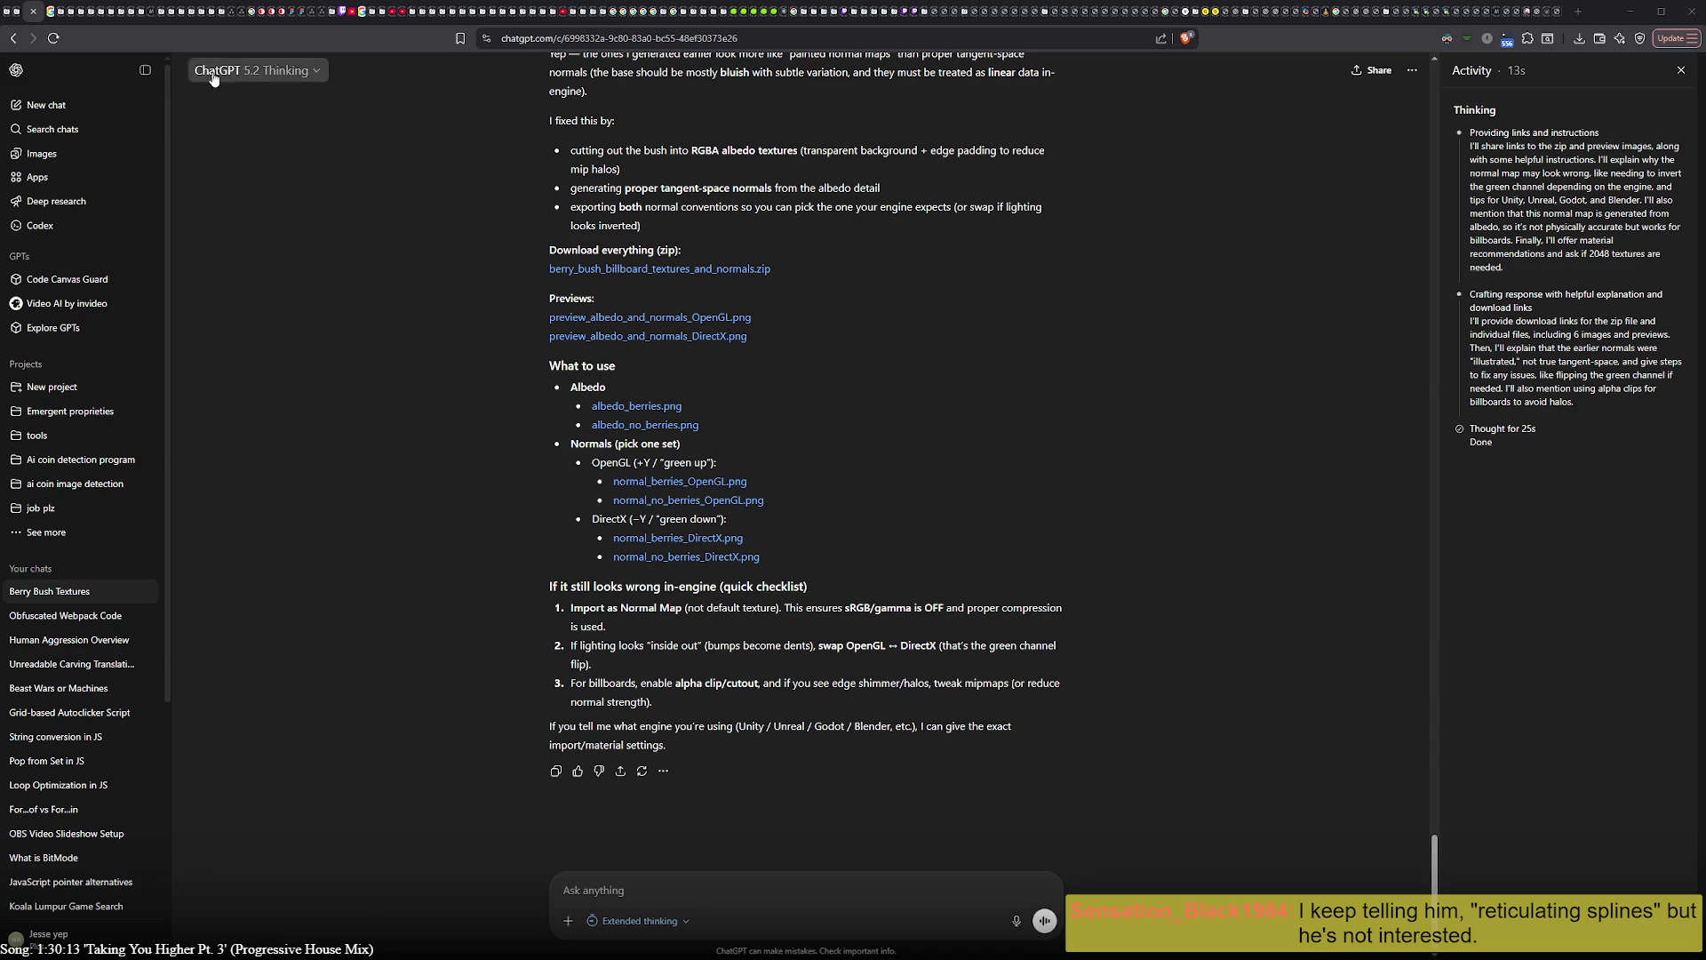
{"action": "left_click", "coordinate": [52, 19]}
{"action": "left_click", "coordinate": [518, 36]}
{"action": "type", "text": "reticulating splines"}
{"action": "key", "text": "Return"}
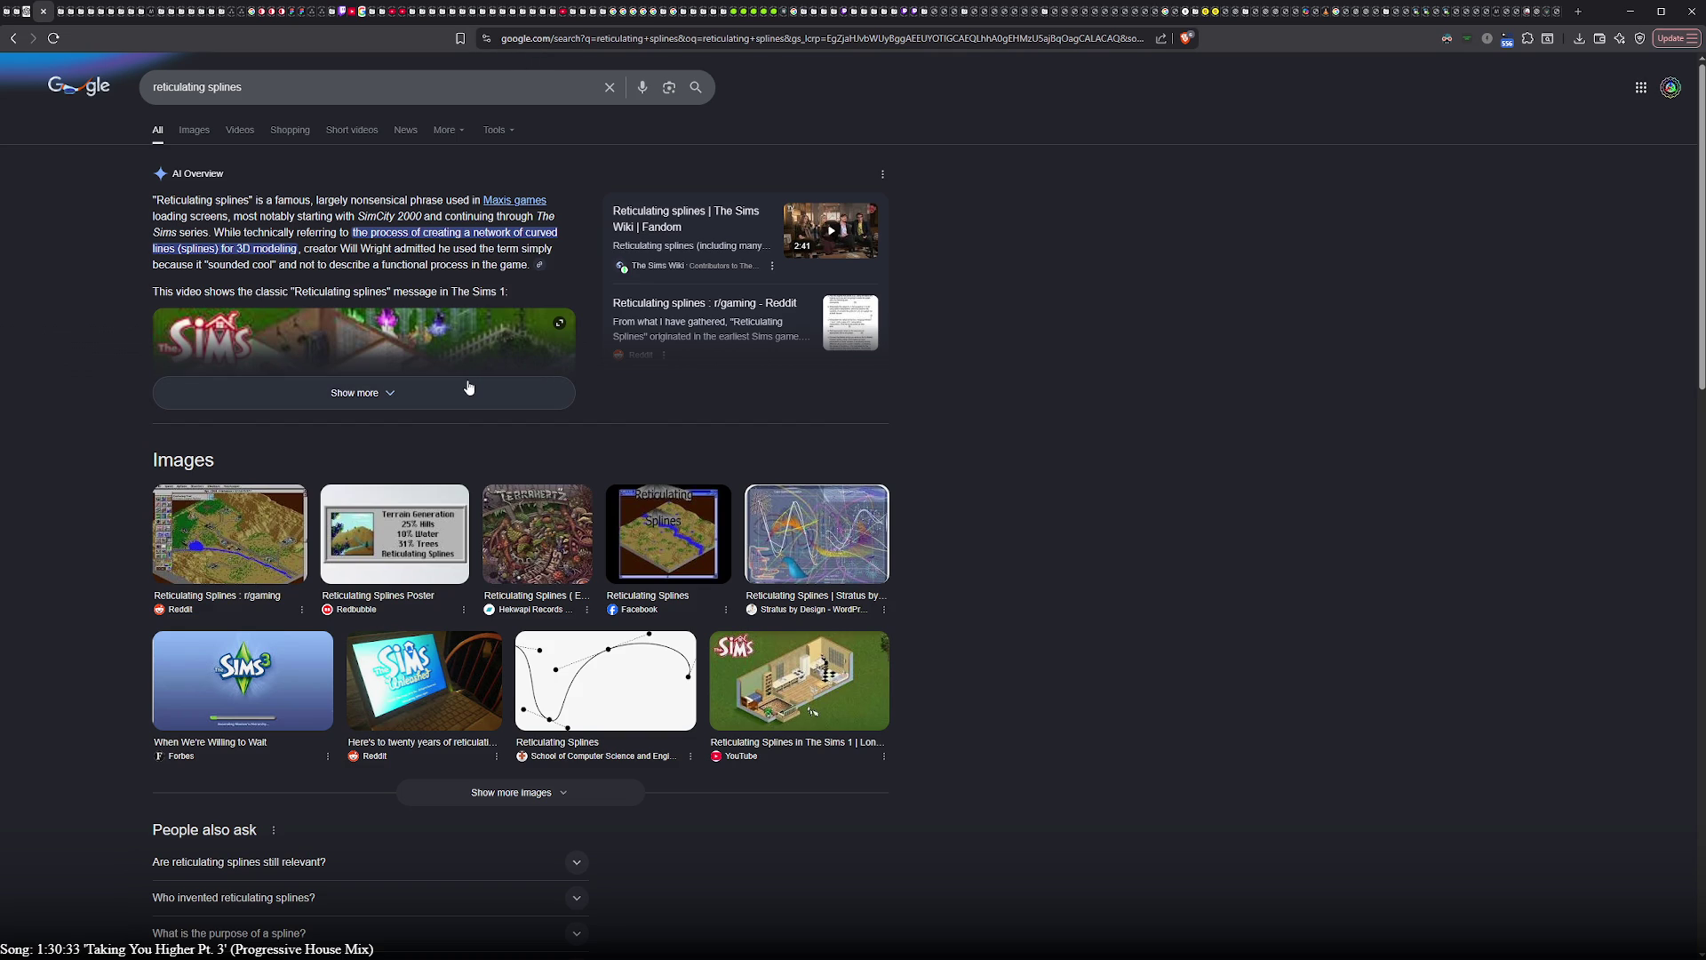
- Preview the Stratus by Design and Reddit images, expand the AI Overview and a relevance question
{"action": "left_click", "coordinate": [795, 554]}
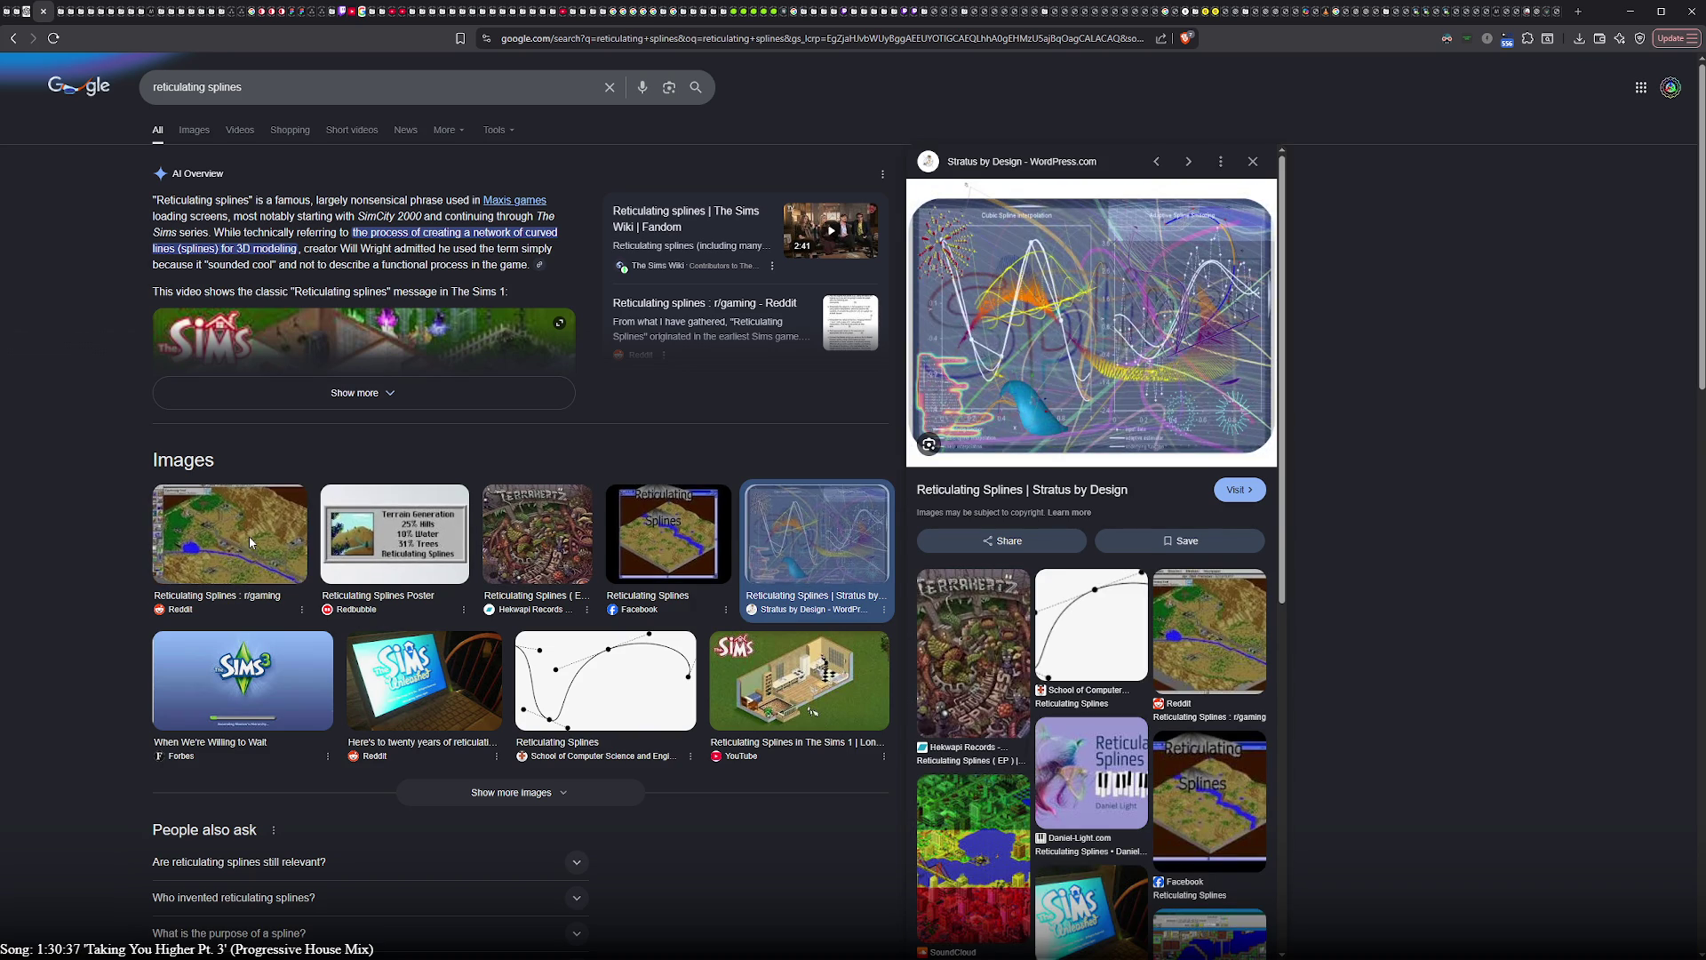
{"action": "left_click", "coordinate": [249, 538]}
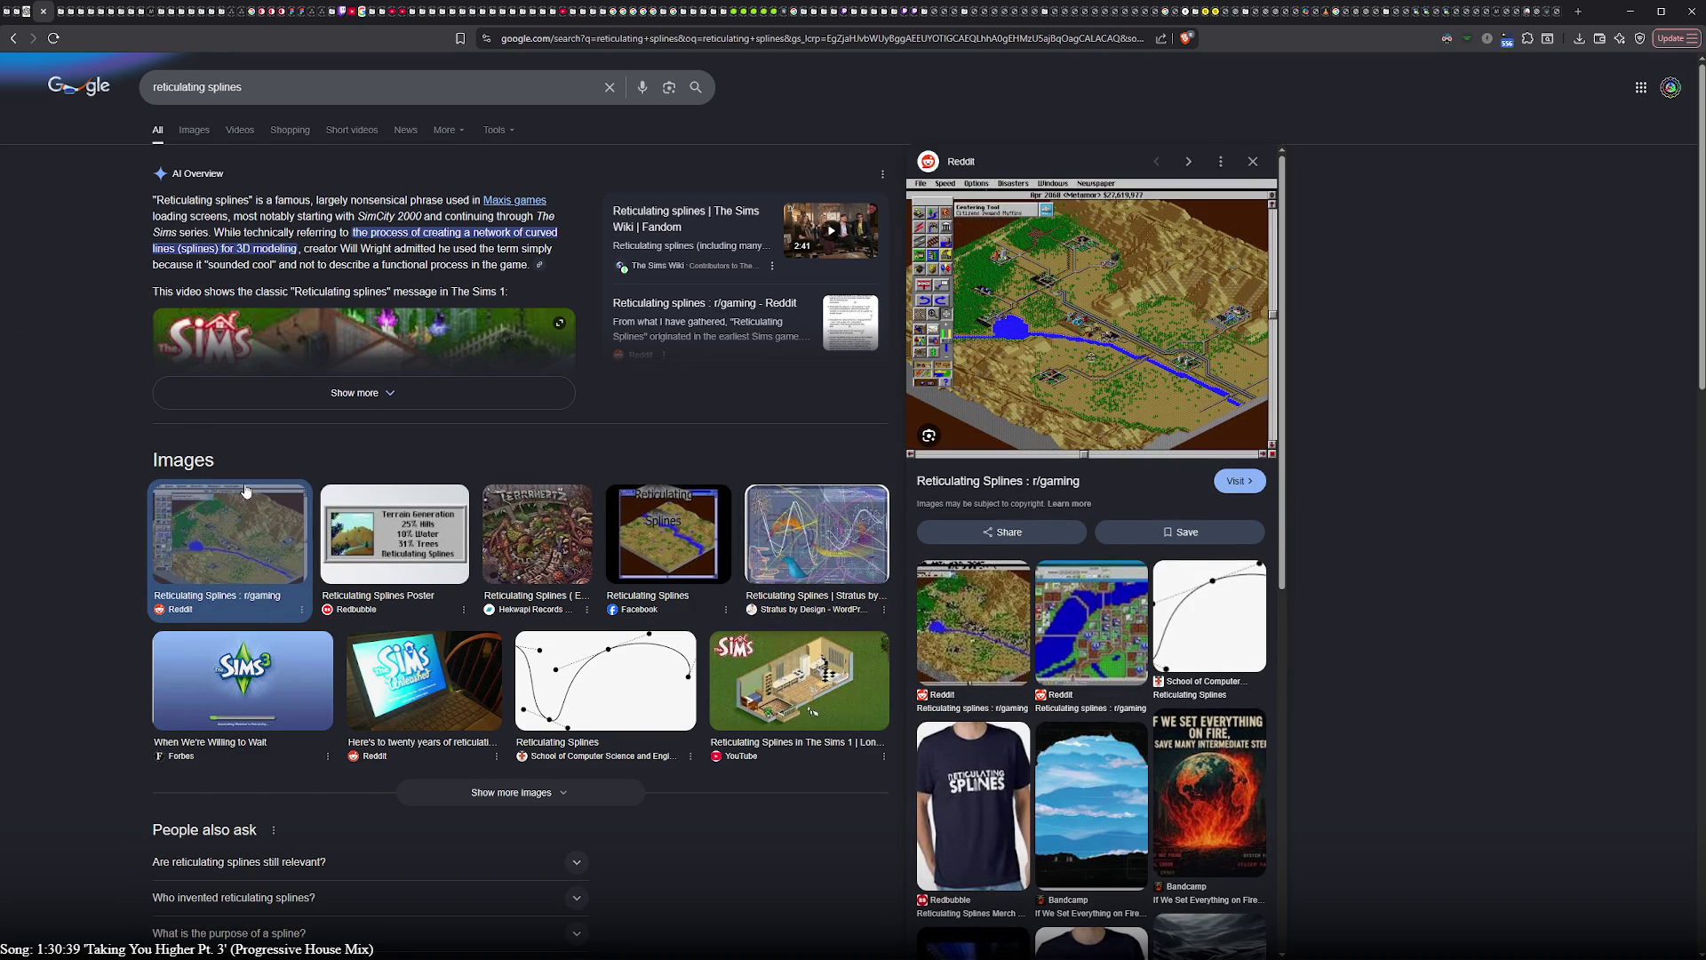
{"action": "left_click", "coordinate": [256, 397]}
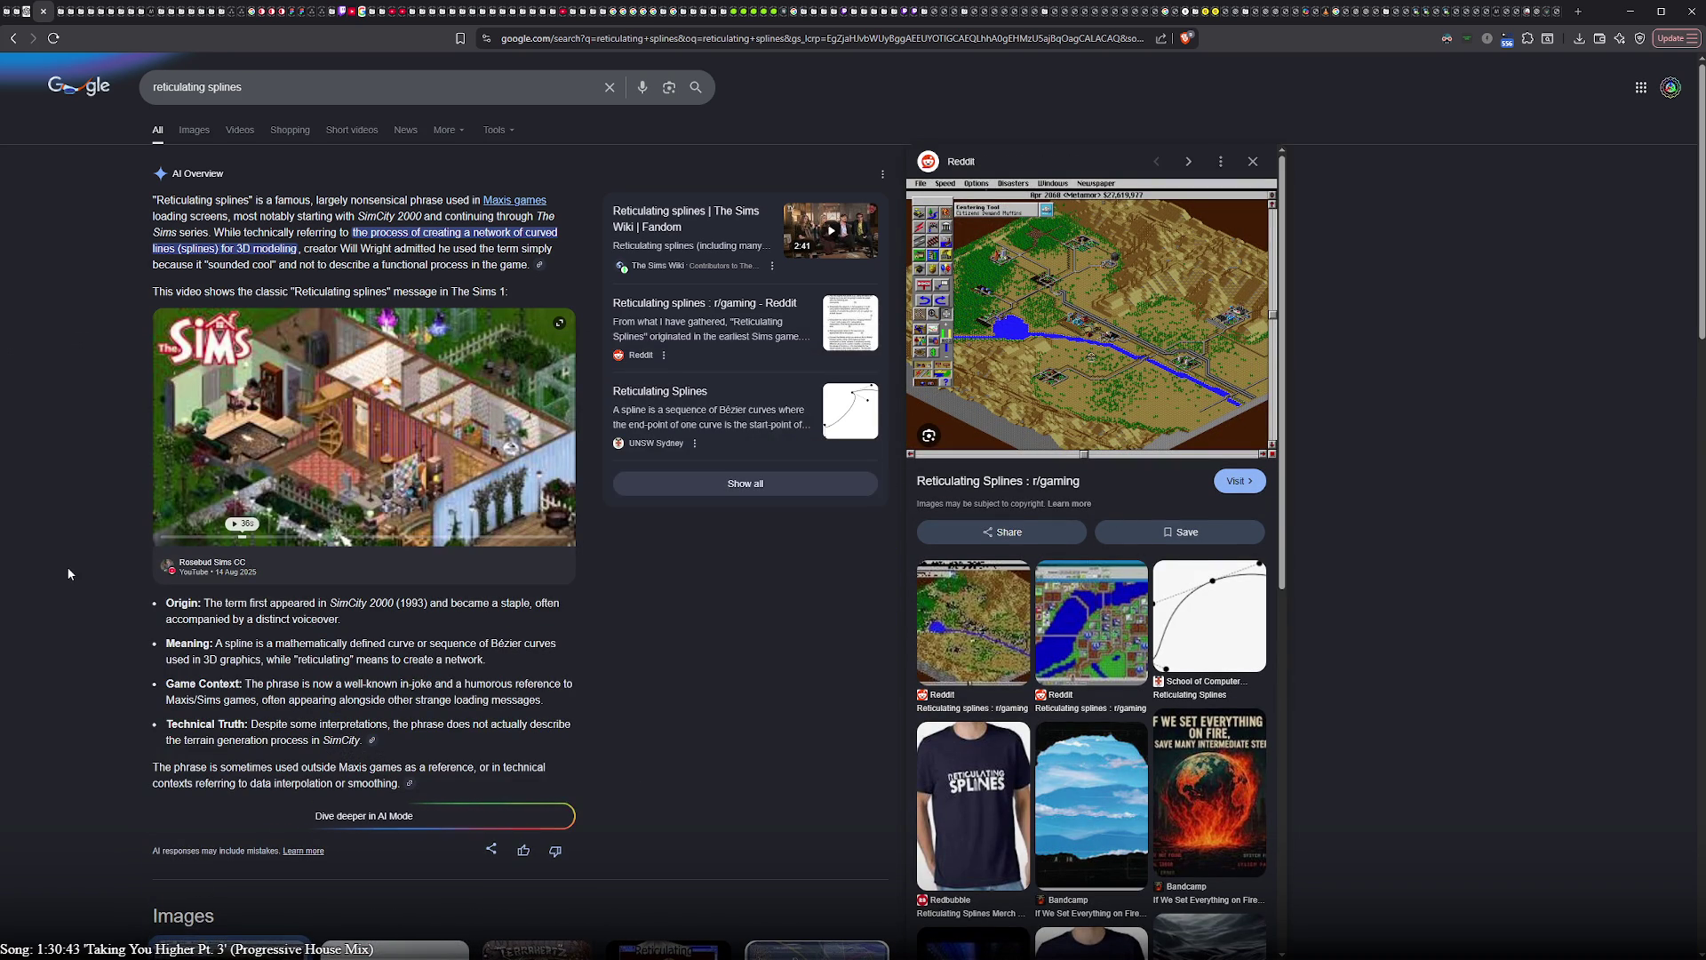
{"action": "scroll", "coordinate": [67, 574], "scroll_direction": "down", "scroll_amount": 1}
{"action": "scroll", "coordinate": [67, 573], "scroll_direction": "down", "scroll_amount": 3}
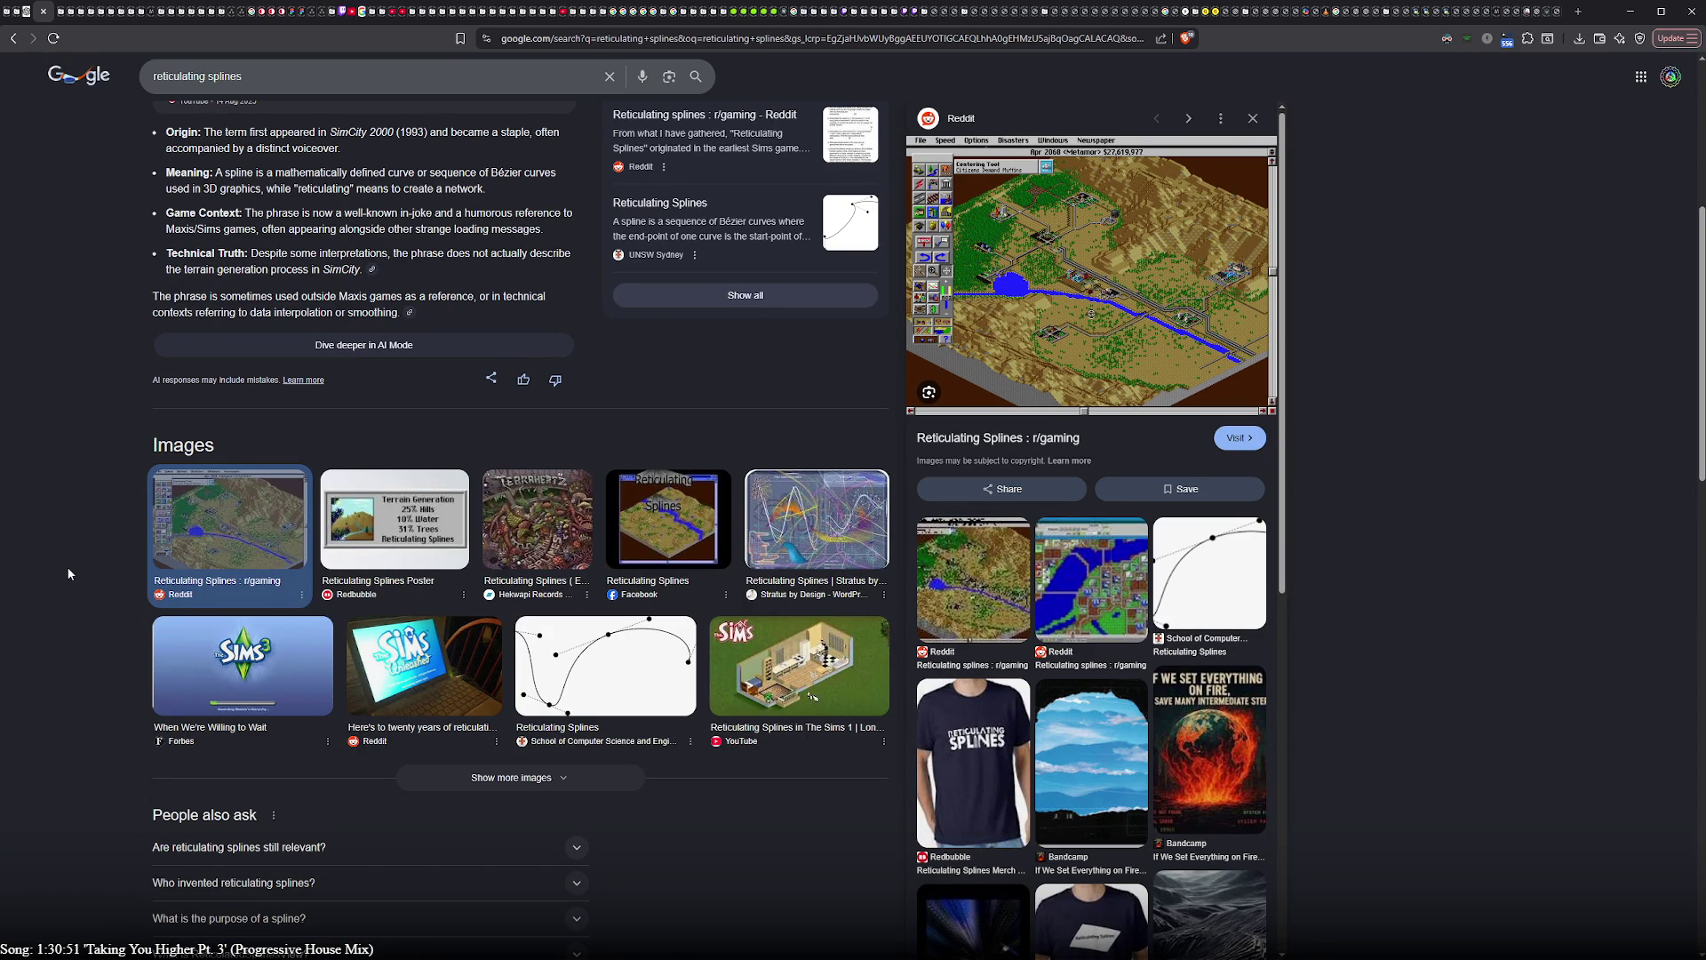
{"action": "scroll", "coordinate": [68, 573], "scroll_direction": "down", "scroll_amount": 5}
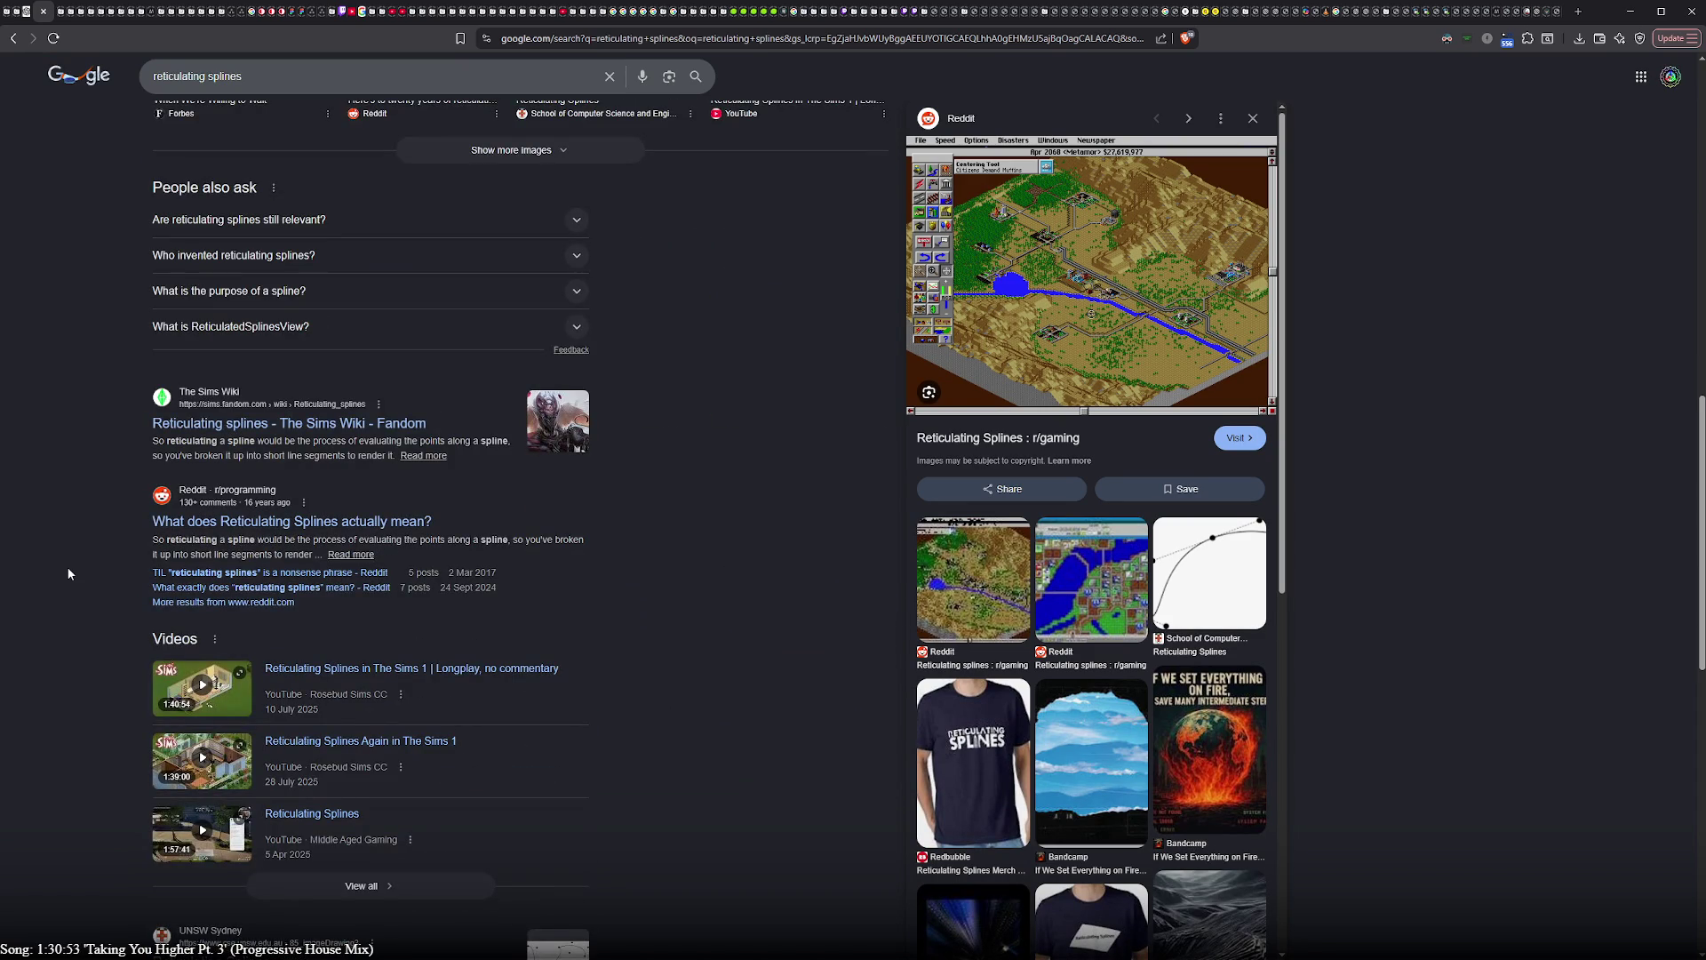
{"action": "left_click", "coordinate": [330, 221]}
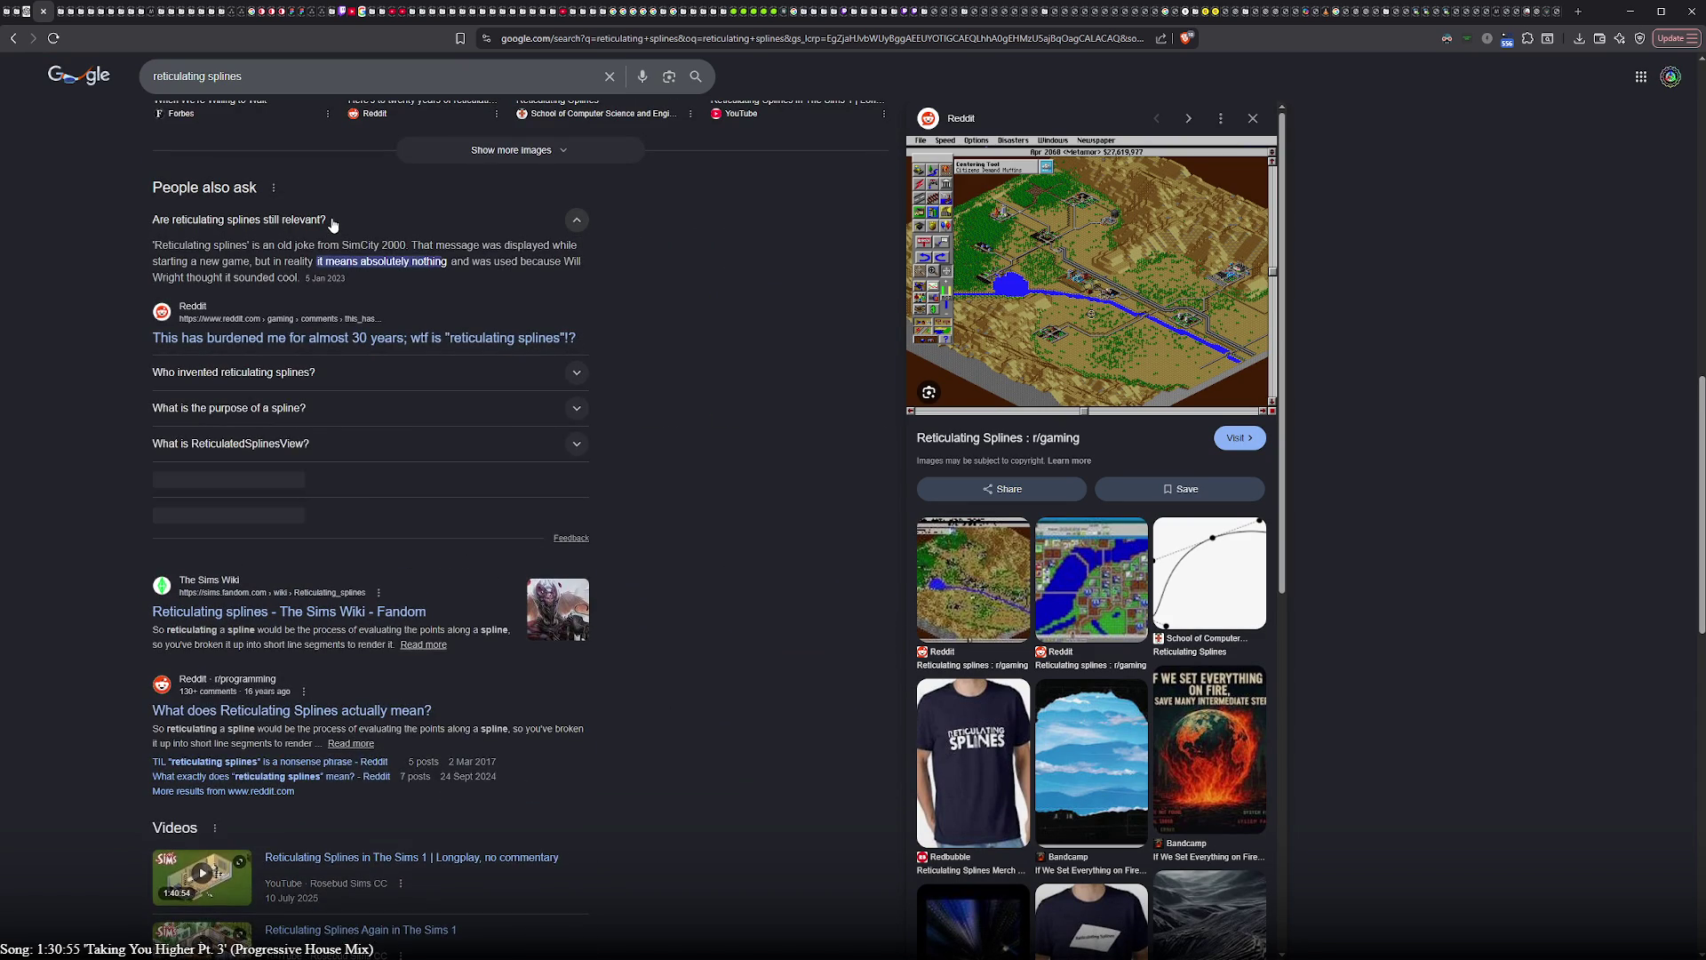
{"action": "left_click", "coordinate": [332, 224]}
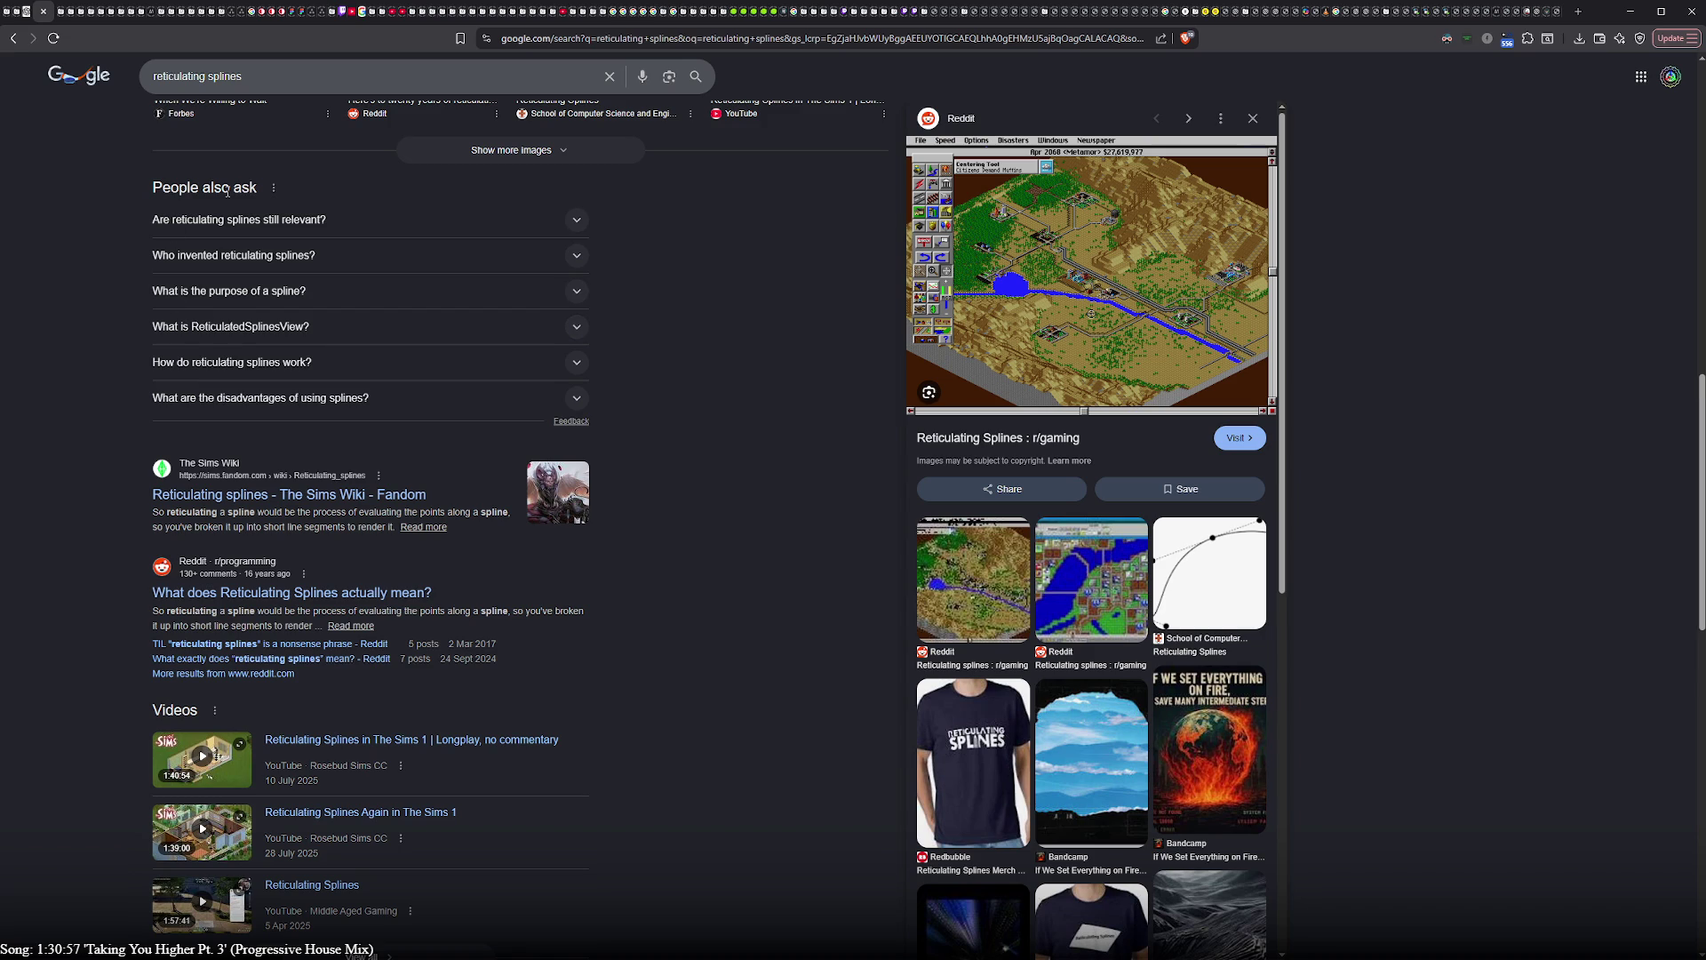
{"action": "scroll", "coordinate": [49, 358], "scroll_direction": "down", "scroll_amount": 1}
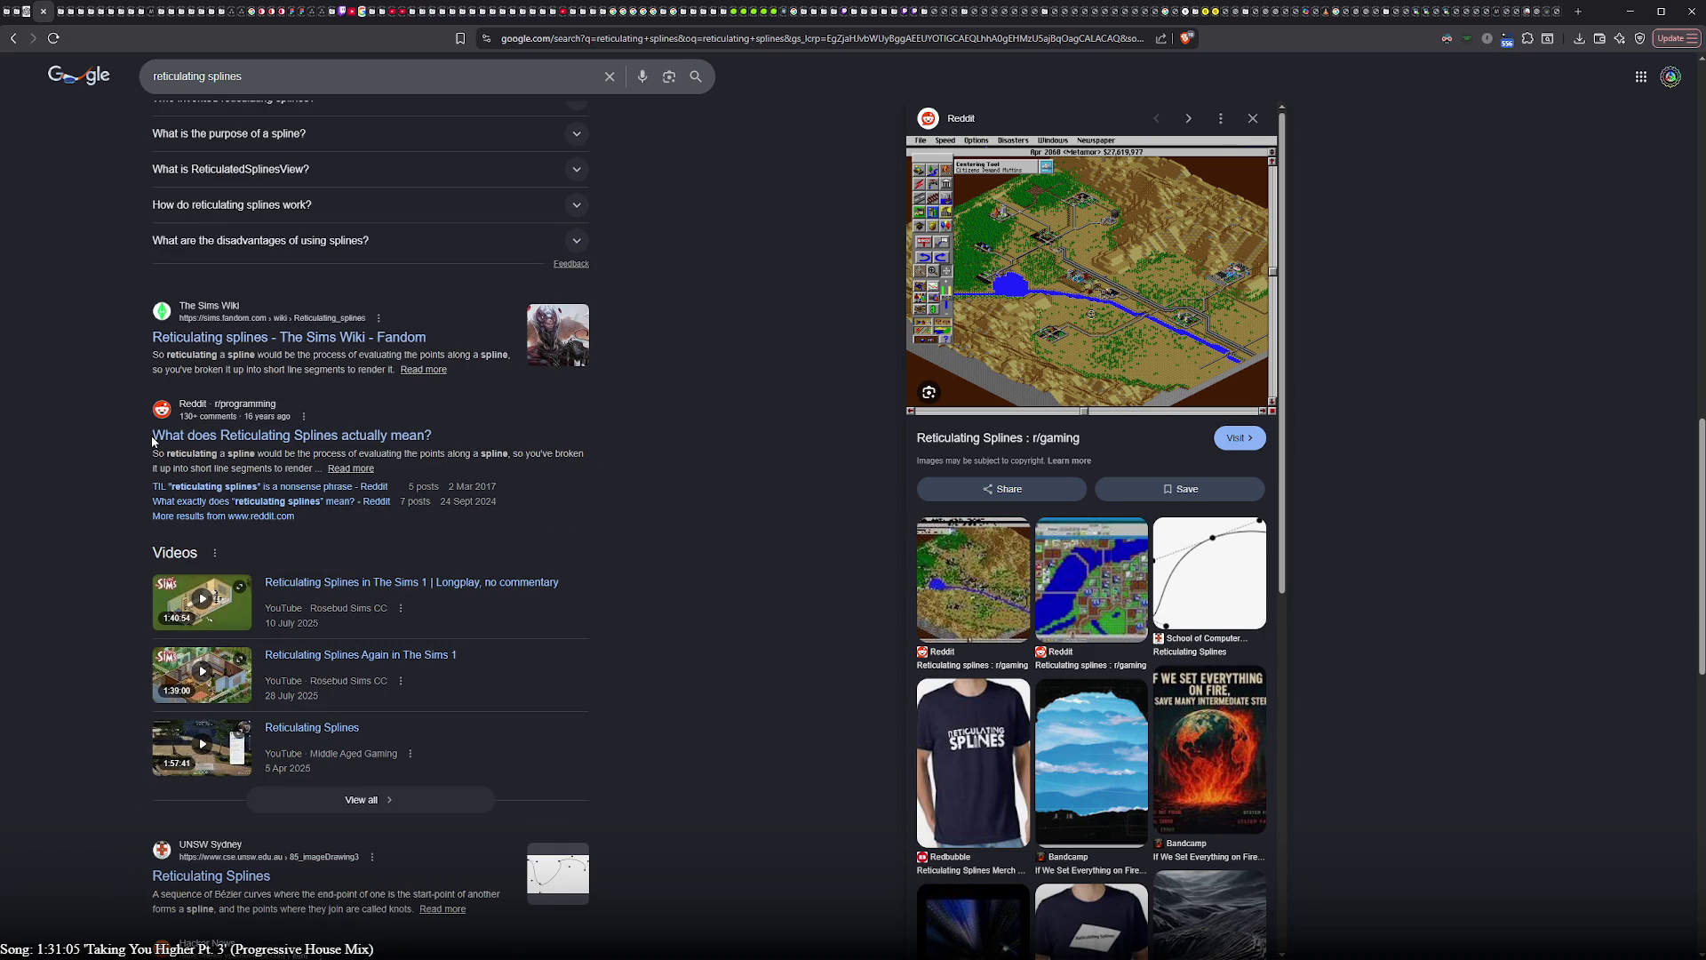
- Open the Sims 1 longplay video on YouTube
{"action": "left_click", "coordinate": [335, 581]}
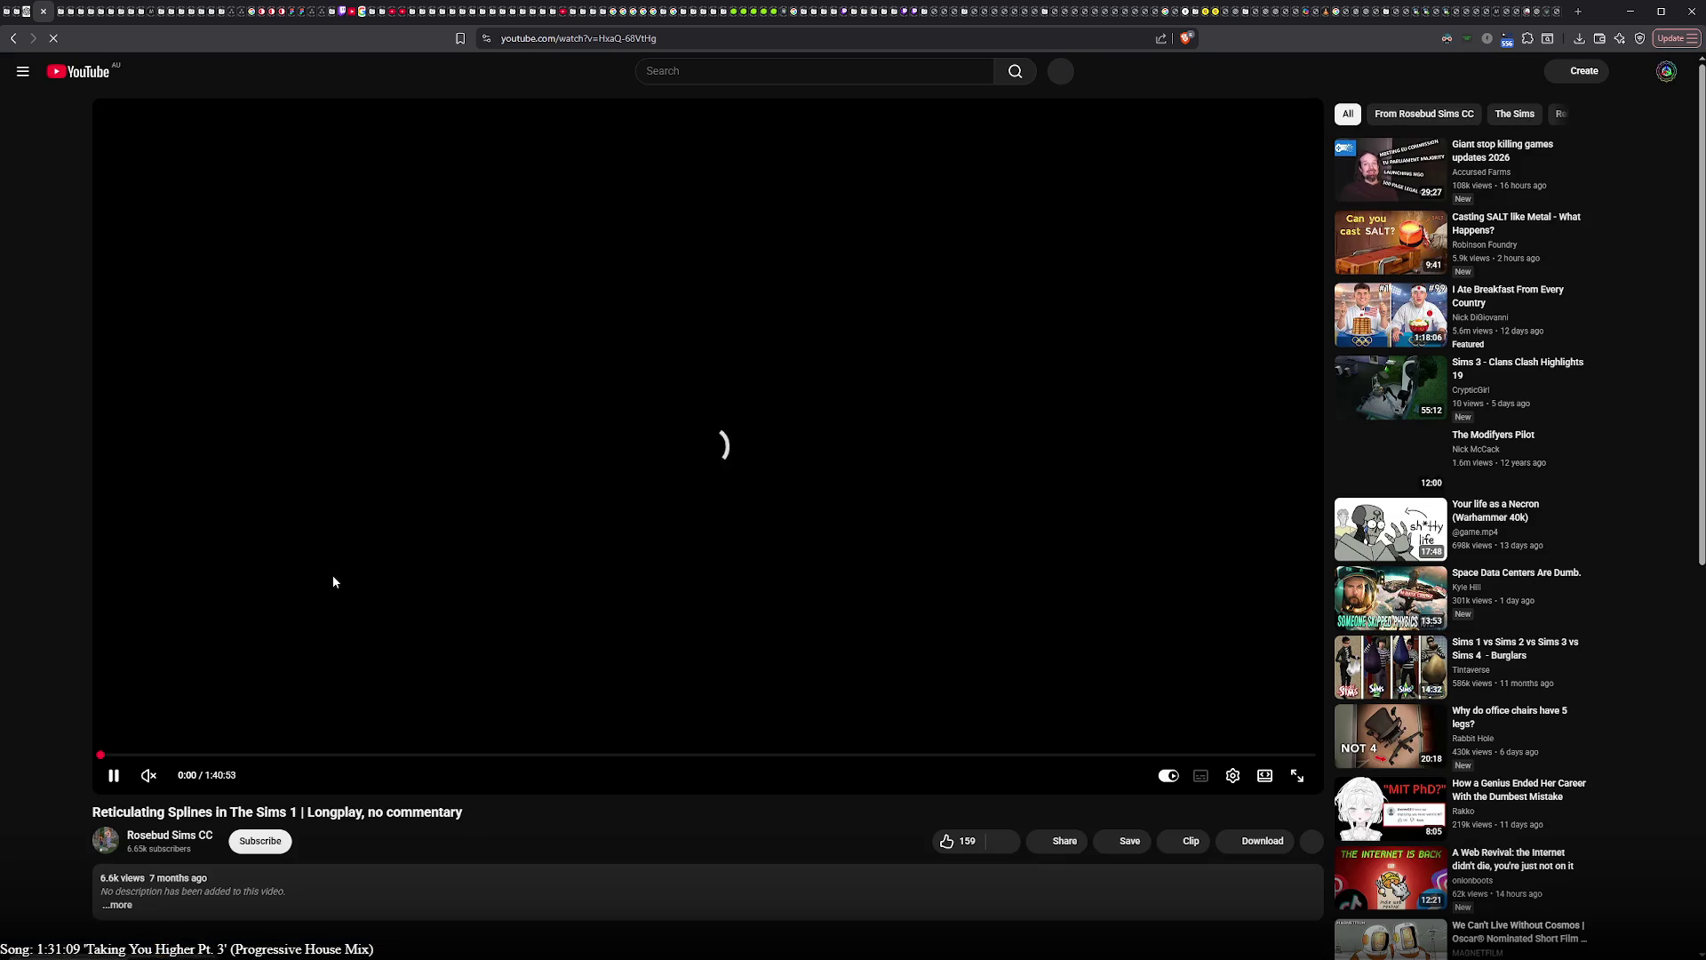
- Unmute the longplay, sample it at about 6 and 49 minutes, pause, and return to the Google results
{"action": "mouse_move", "coordinate": [430, 755]}
{"action": "left_click", "coordinate": [147, 774]}
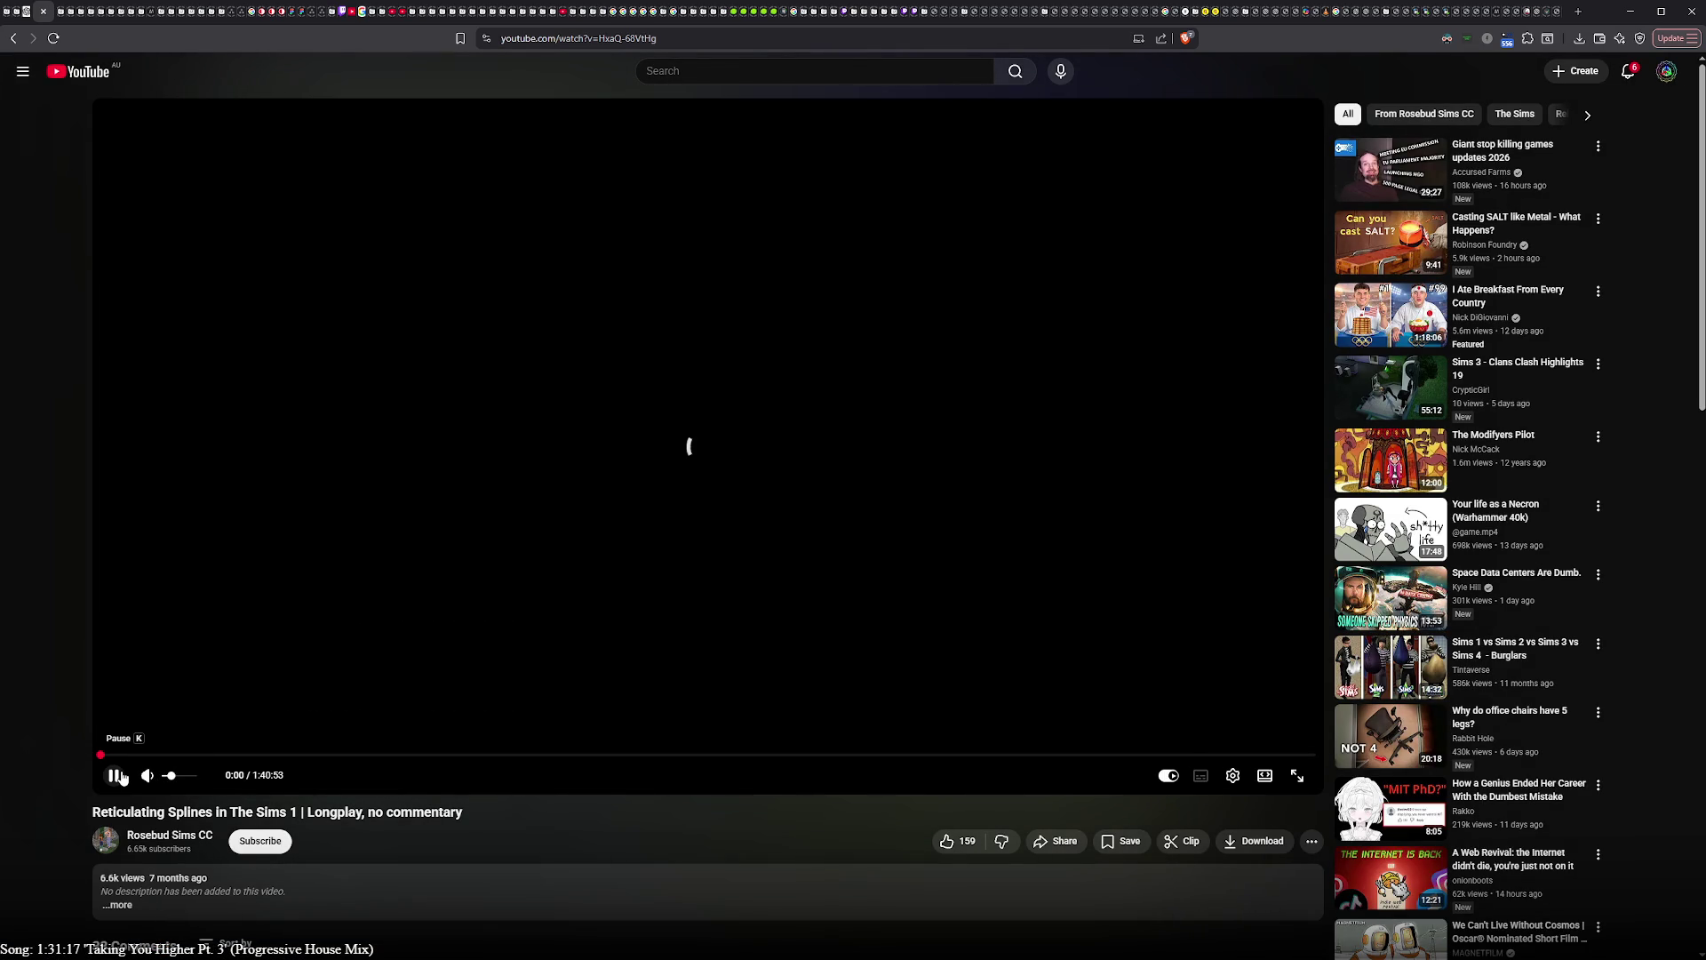
{"action": "scroll", "coordinate": [446, 850], "scroll_direction": "down", "scroll_amount": 2}
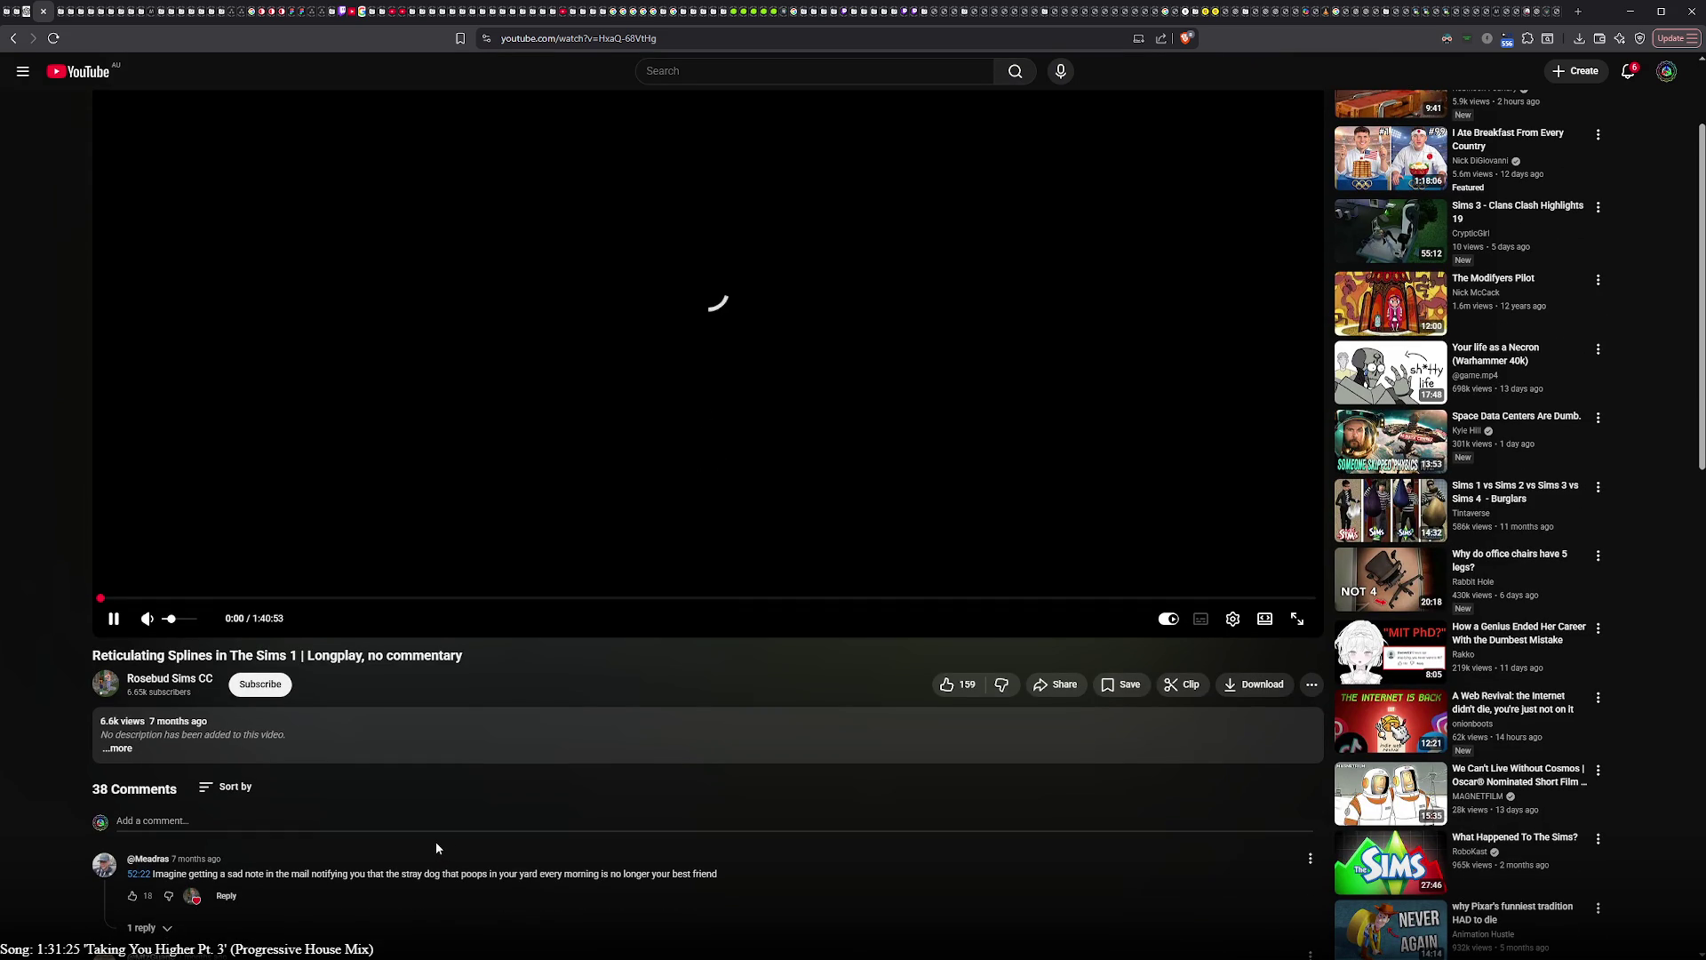
{"action": "scroll", "coordinate": [436, 841], "scroll_direction": "down", "scroll_amount": 1}
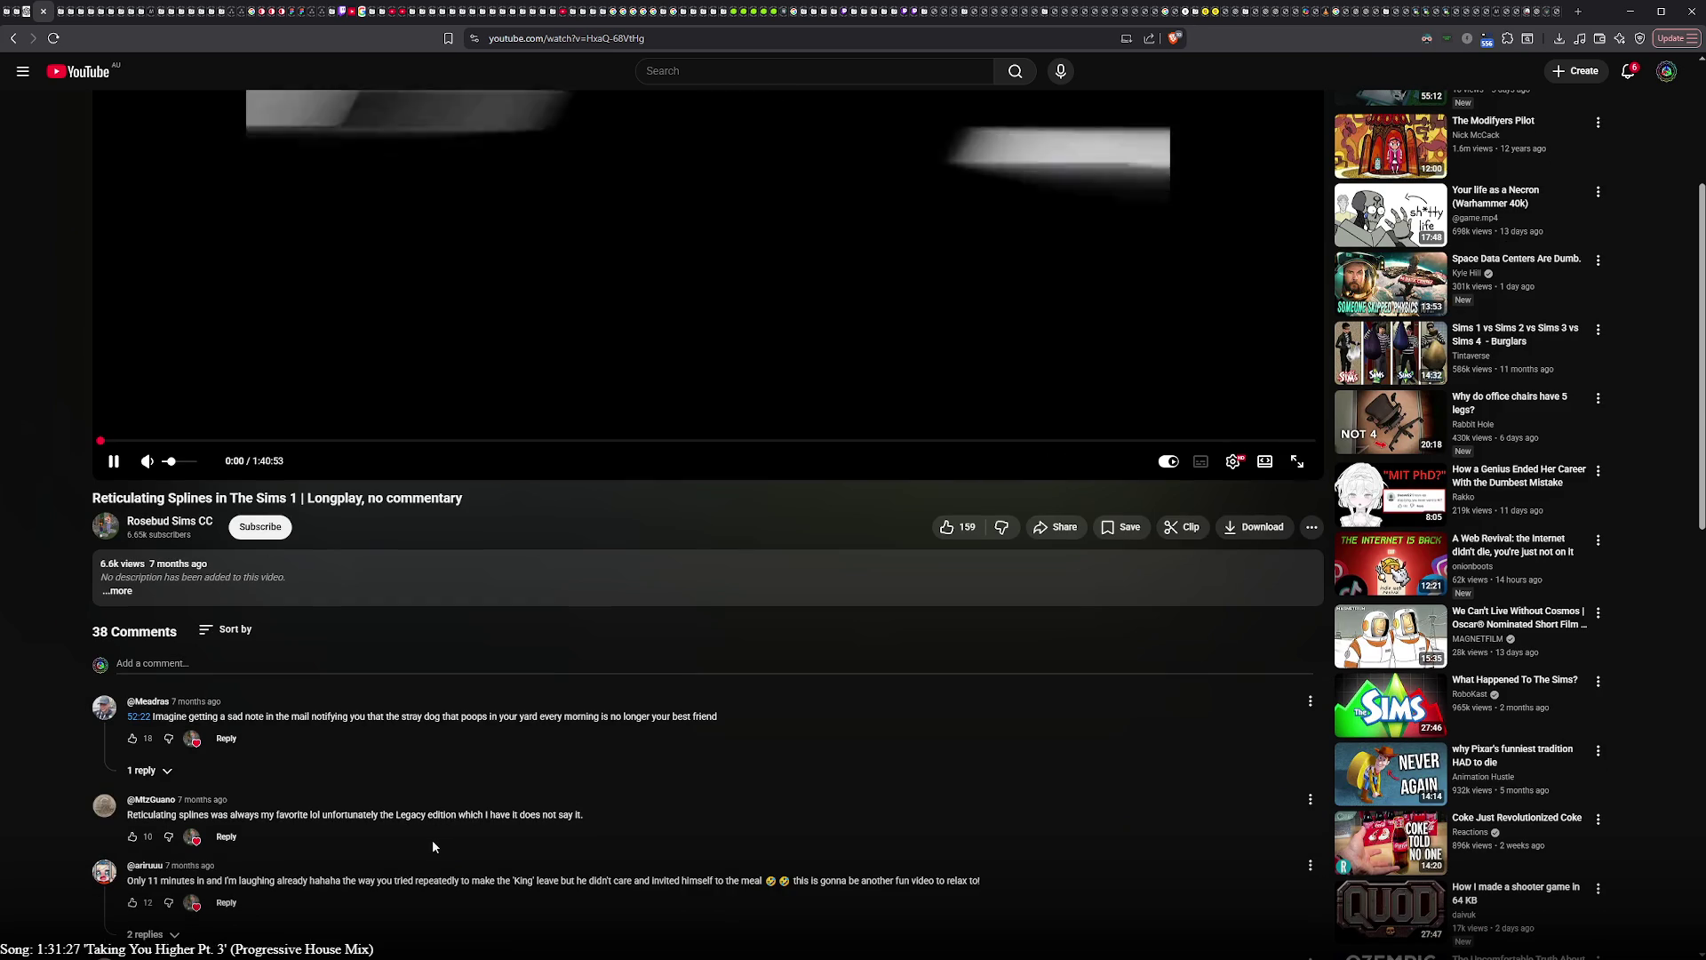
{"action": "scroll", "coordinate": [430, 842], "scroll_direction": "up", "scroll_amount": 2}
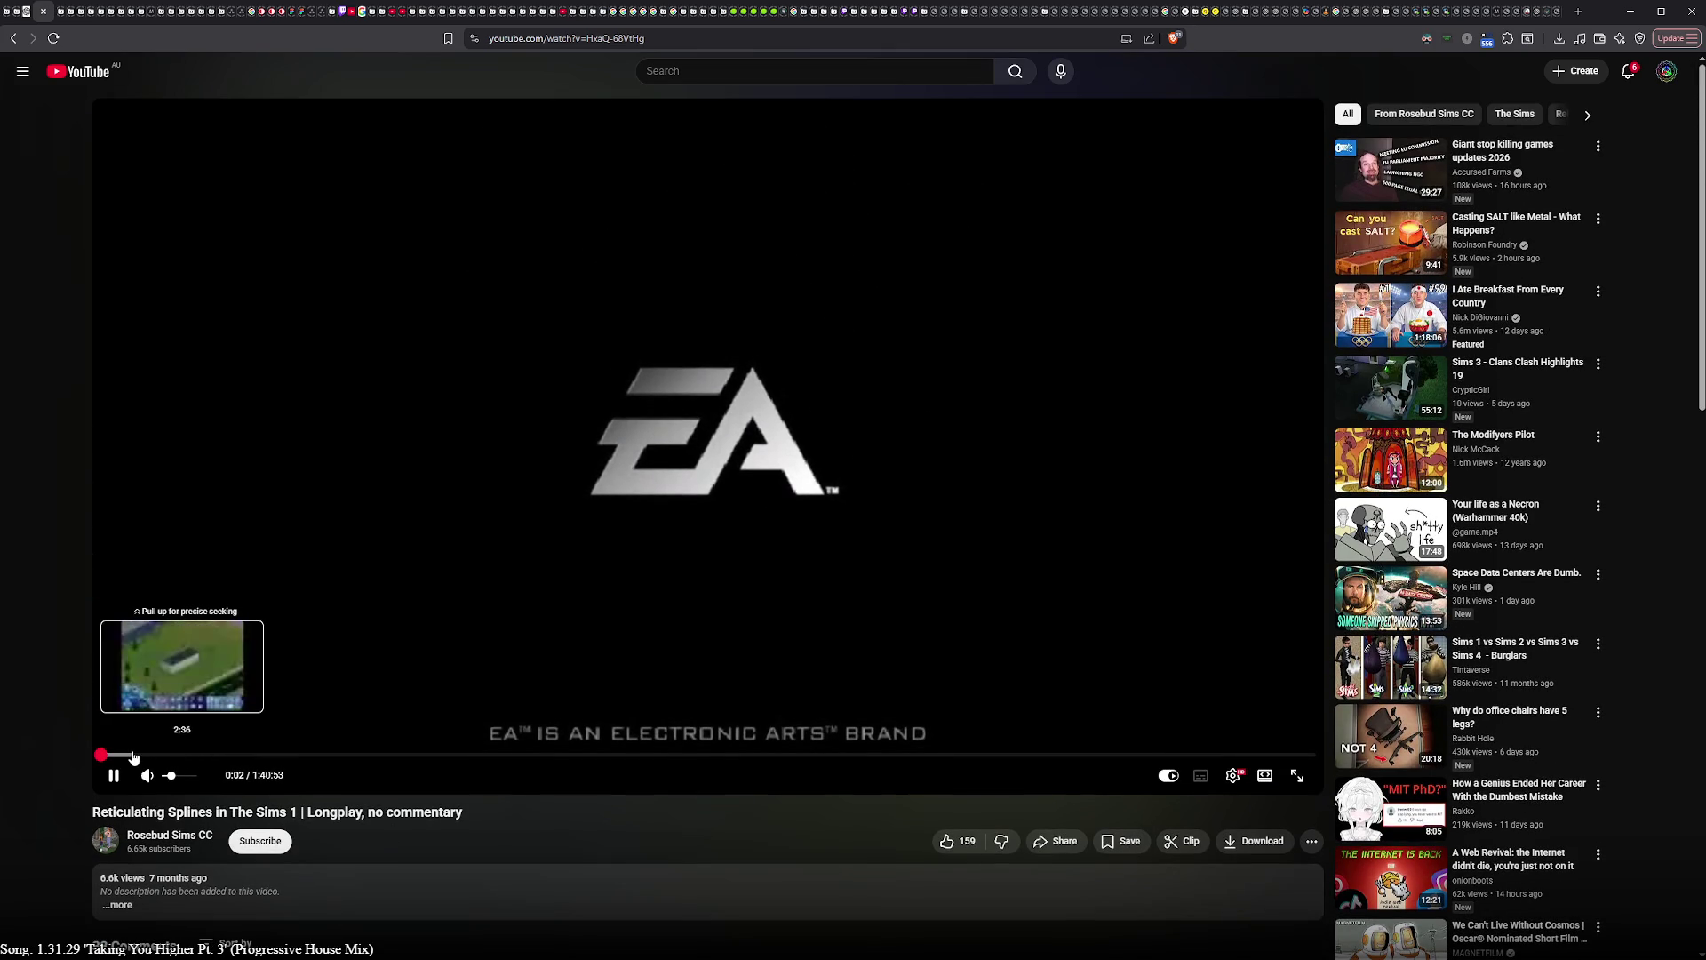
{"action": "left_click_drag", "start_coordinate": [159, 760], "coordinate": [175, 758]}
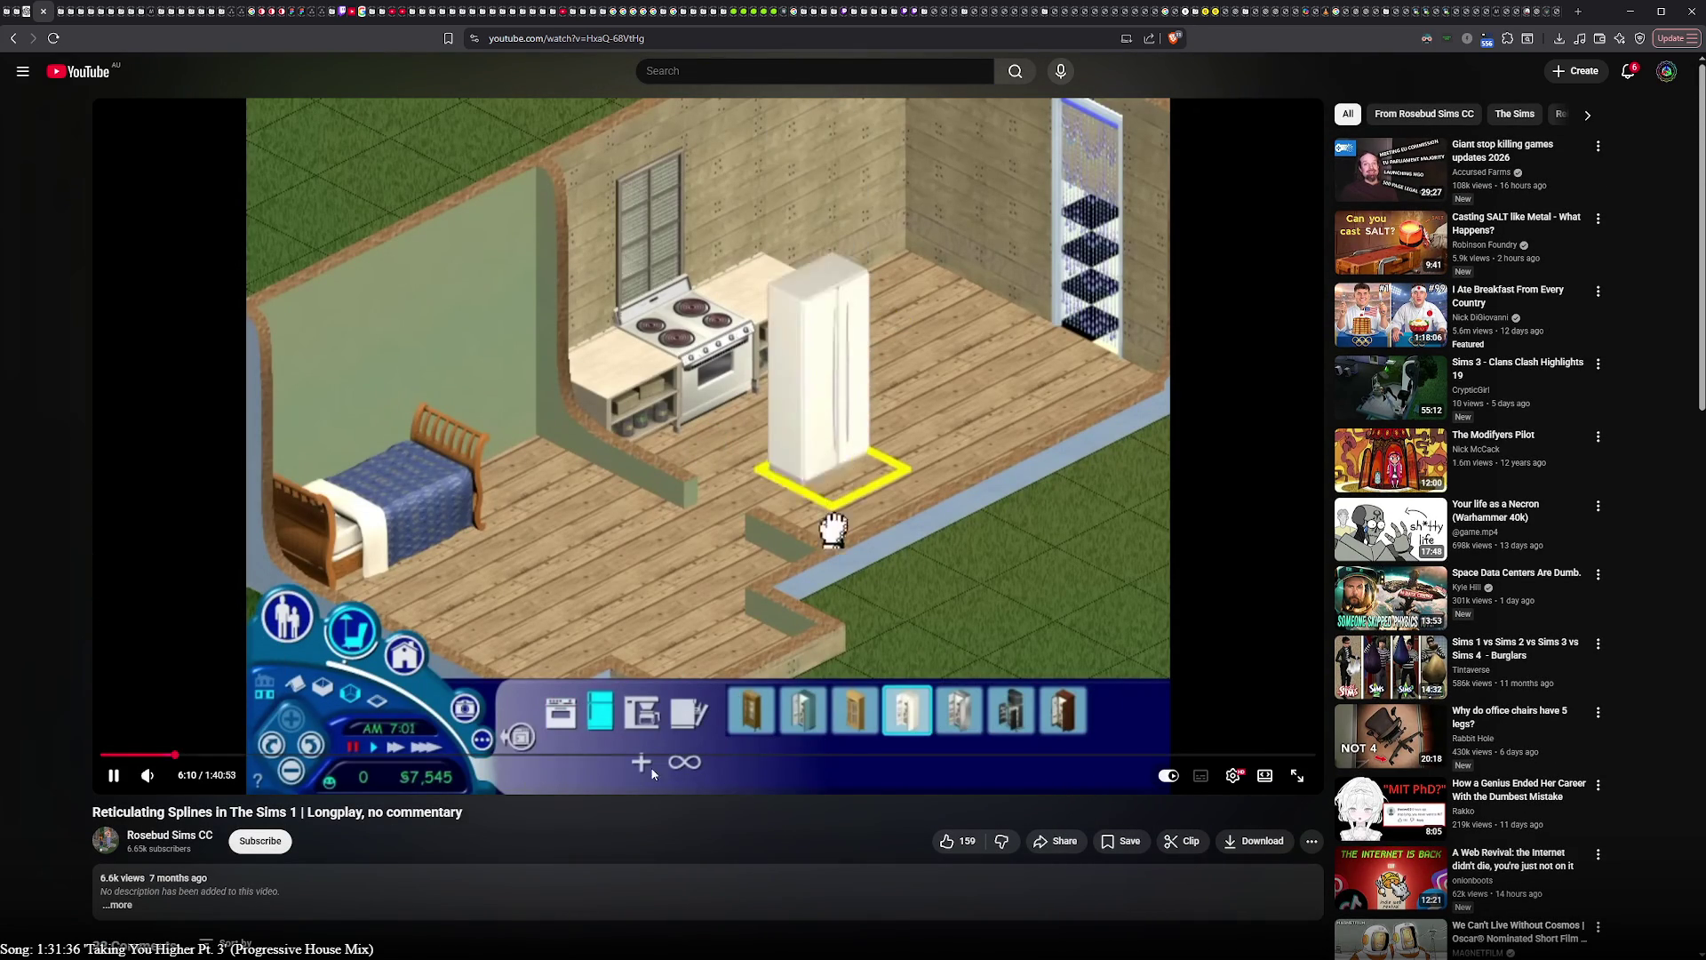
{"action": "left_click", "coordinate": [692, 757]}
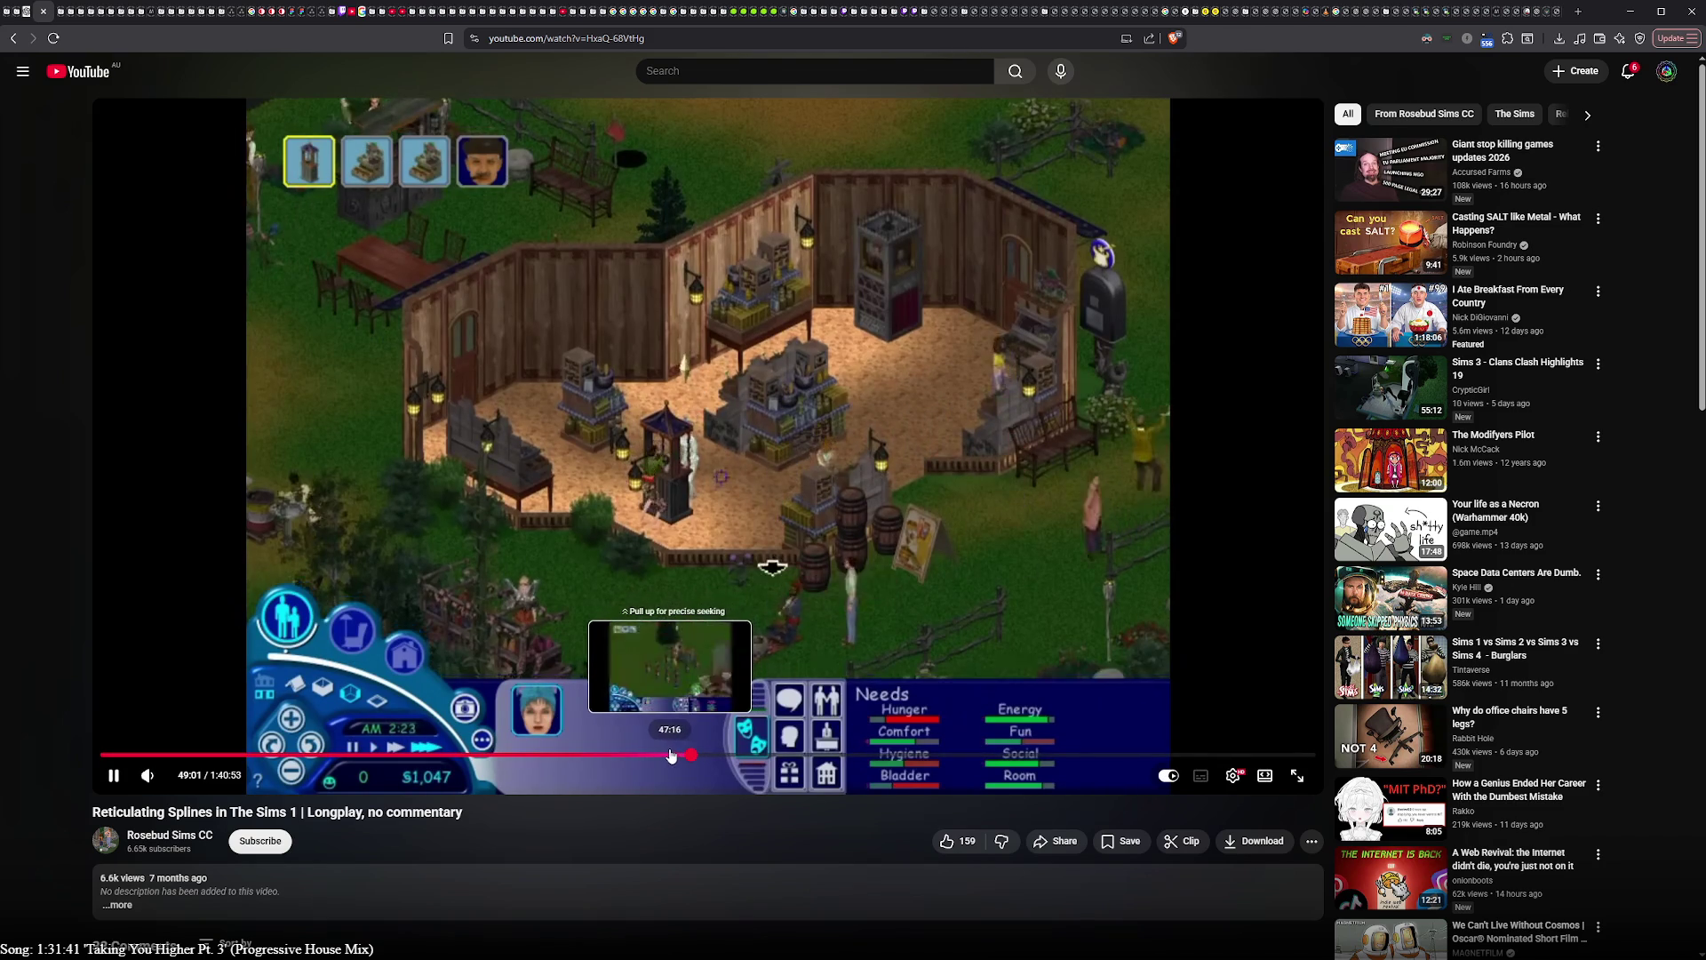
{"action": "left_click", "coordinate": [503, 562]}
{"action": "scroll", "coordinate": [502, 643], "scroll_direction": "down", "scroll_amount": 4}
{"action": "scroll", "coordinate": [505, 649], "scroll_direction": "down", "scroll_amount": 1}
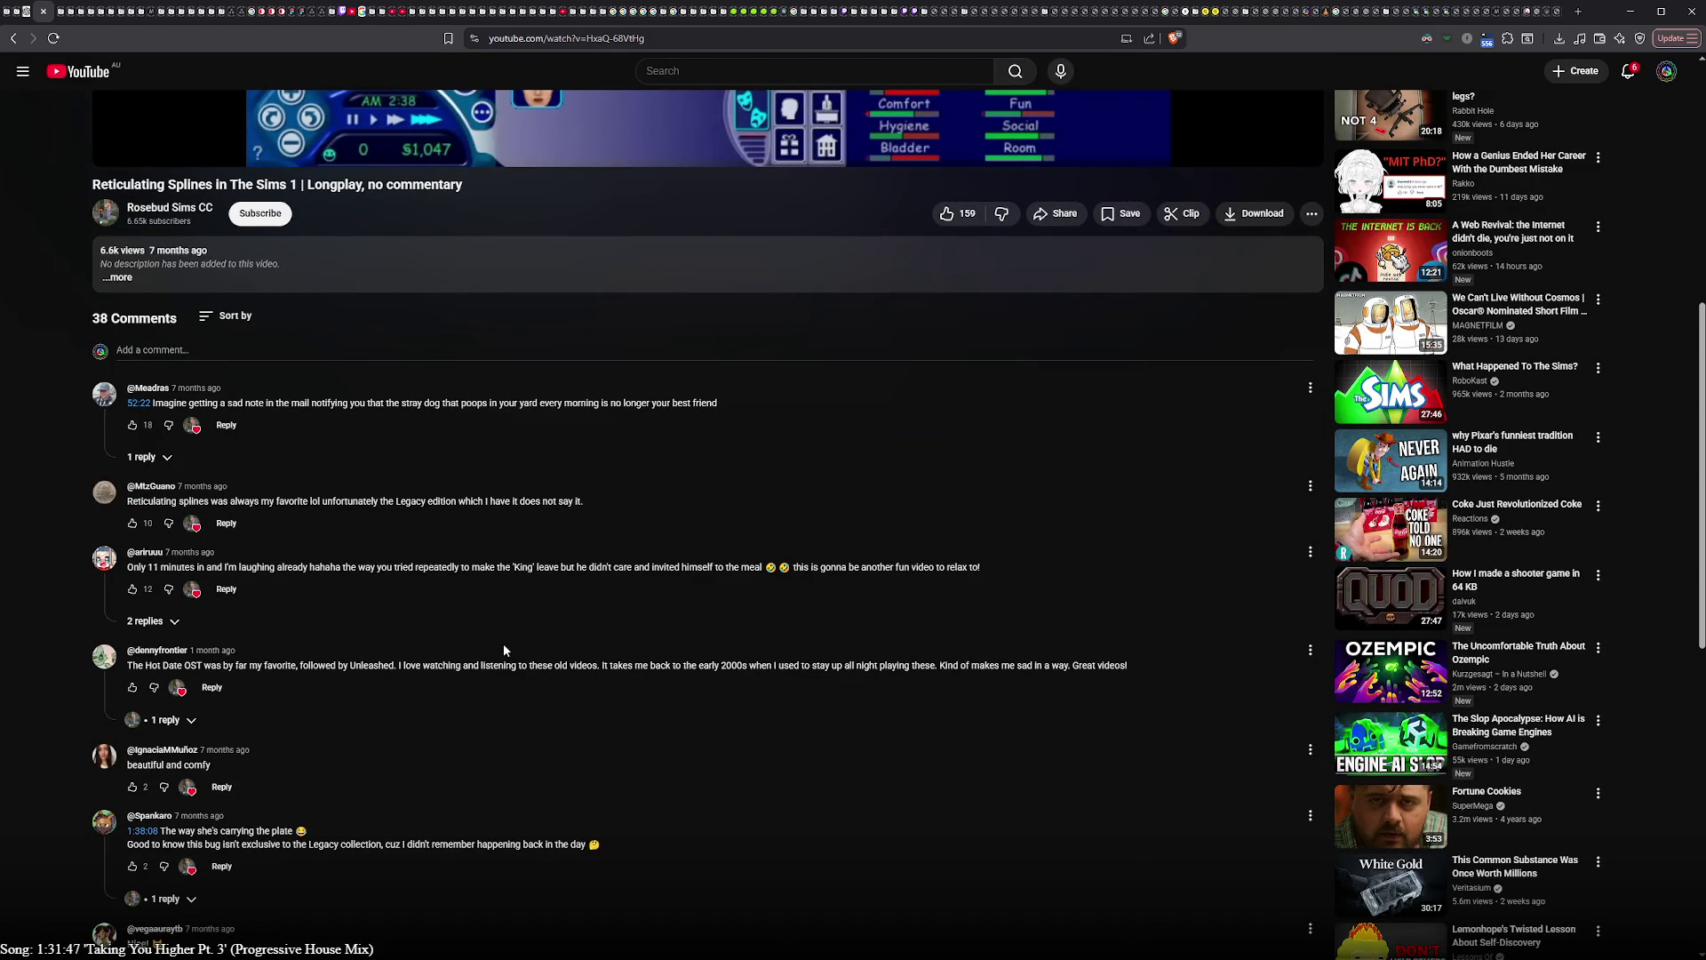
{"action": "key", "text": "alt+Left"}
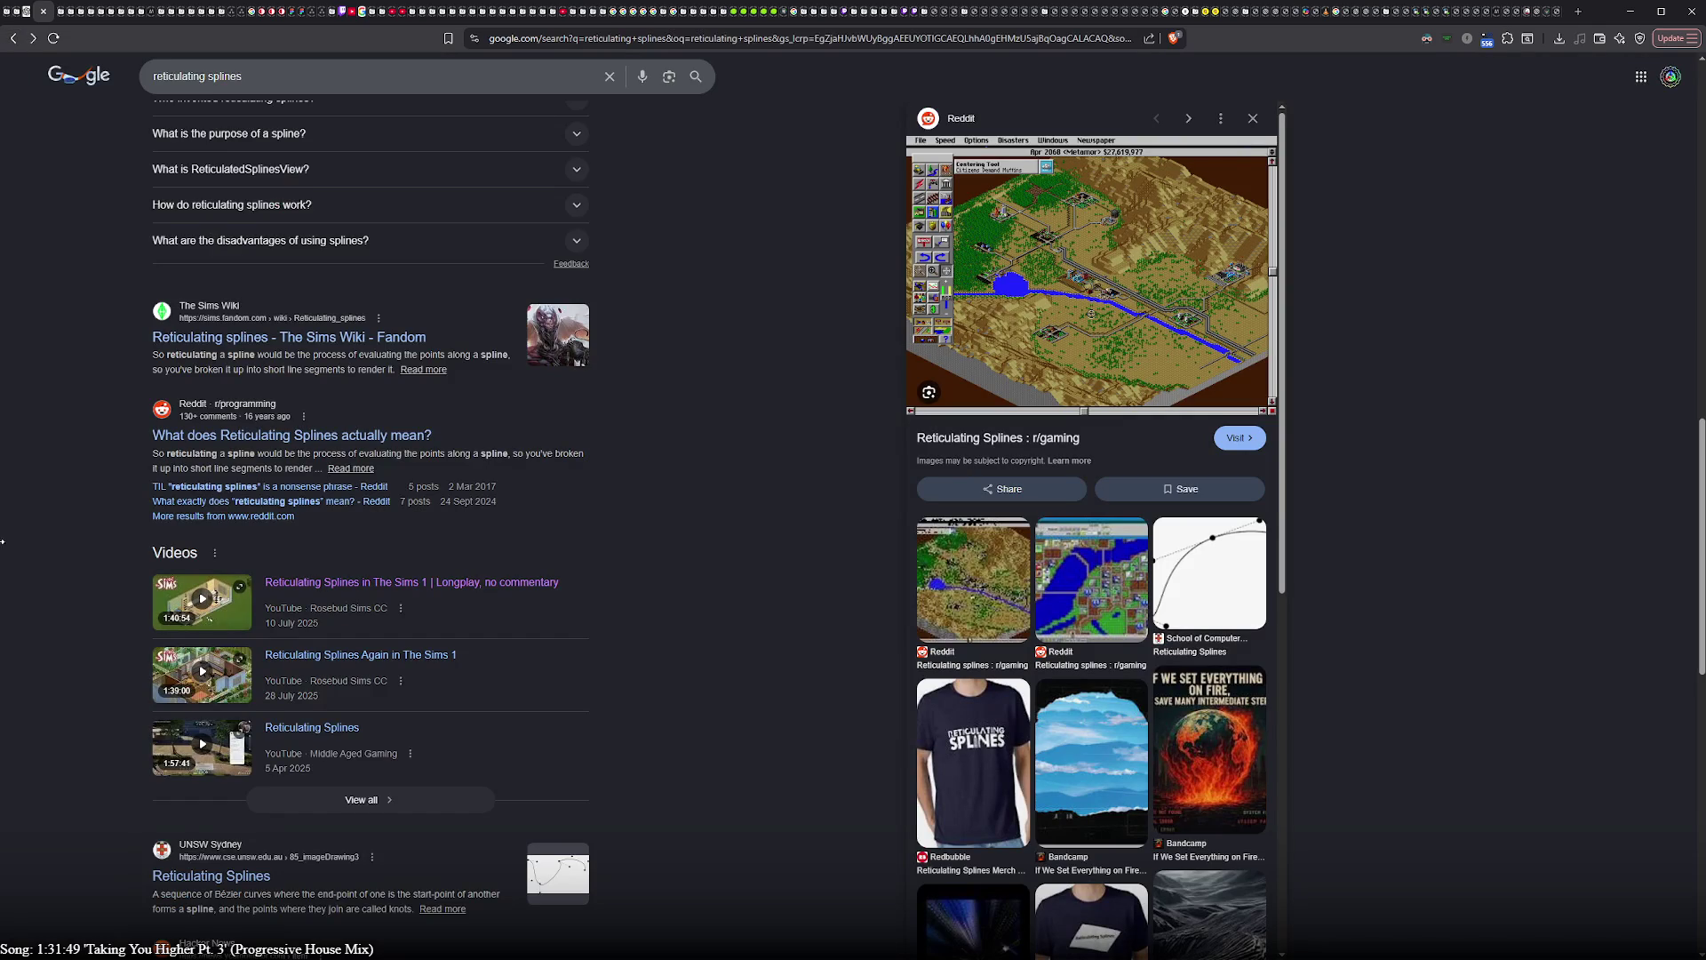
{"action": "scroll", "coordinate": [77, 596], "scroll_direction": "down", "scroll_amount": 3}
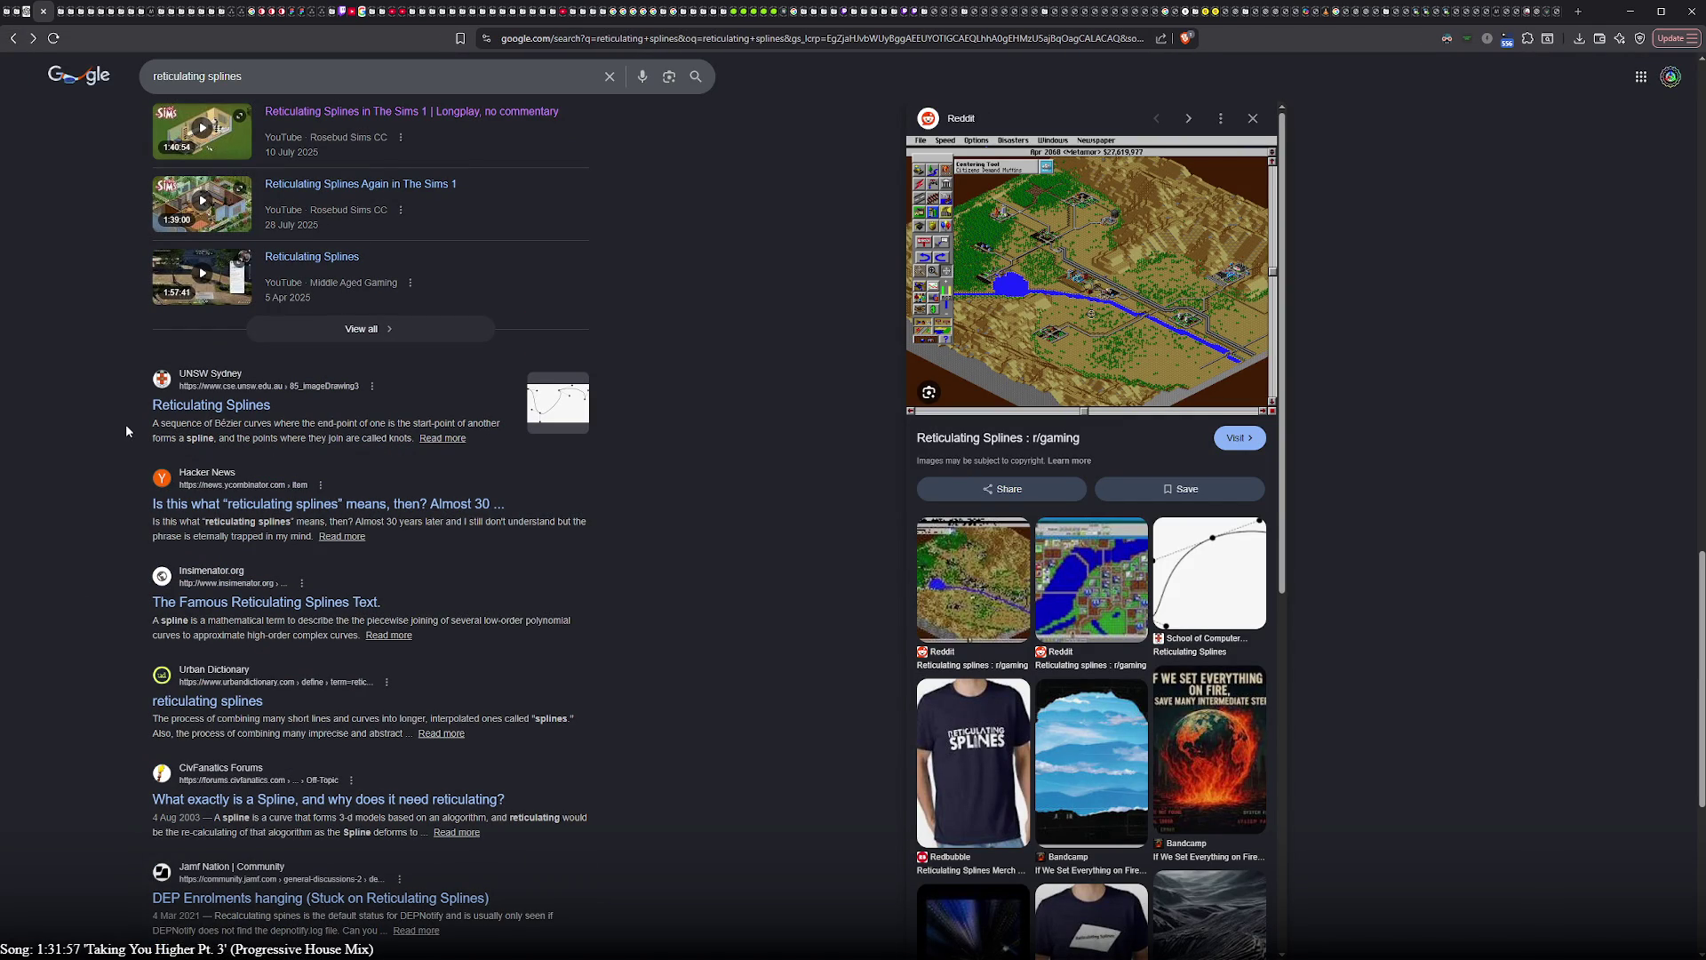
- Preview the School of Computer Science spline diagram, then open the CivFanatics spline thread
{"action": "left_click", "coordinate": [1207, 600]}
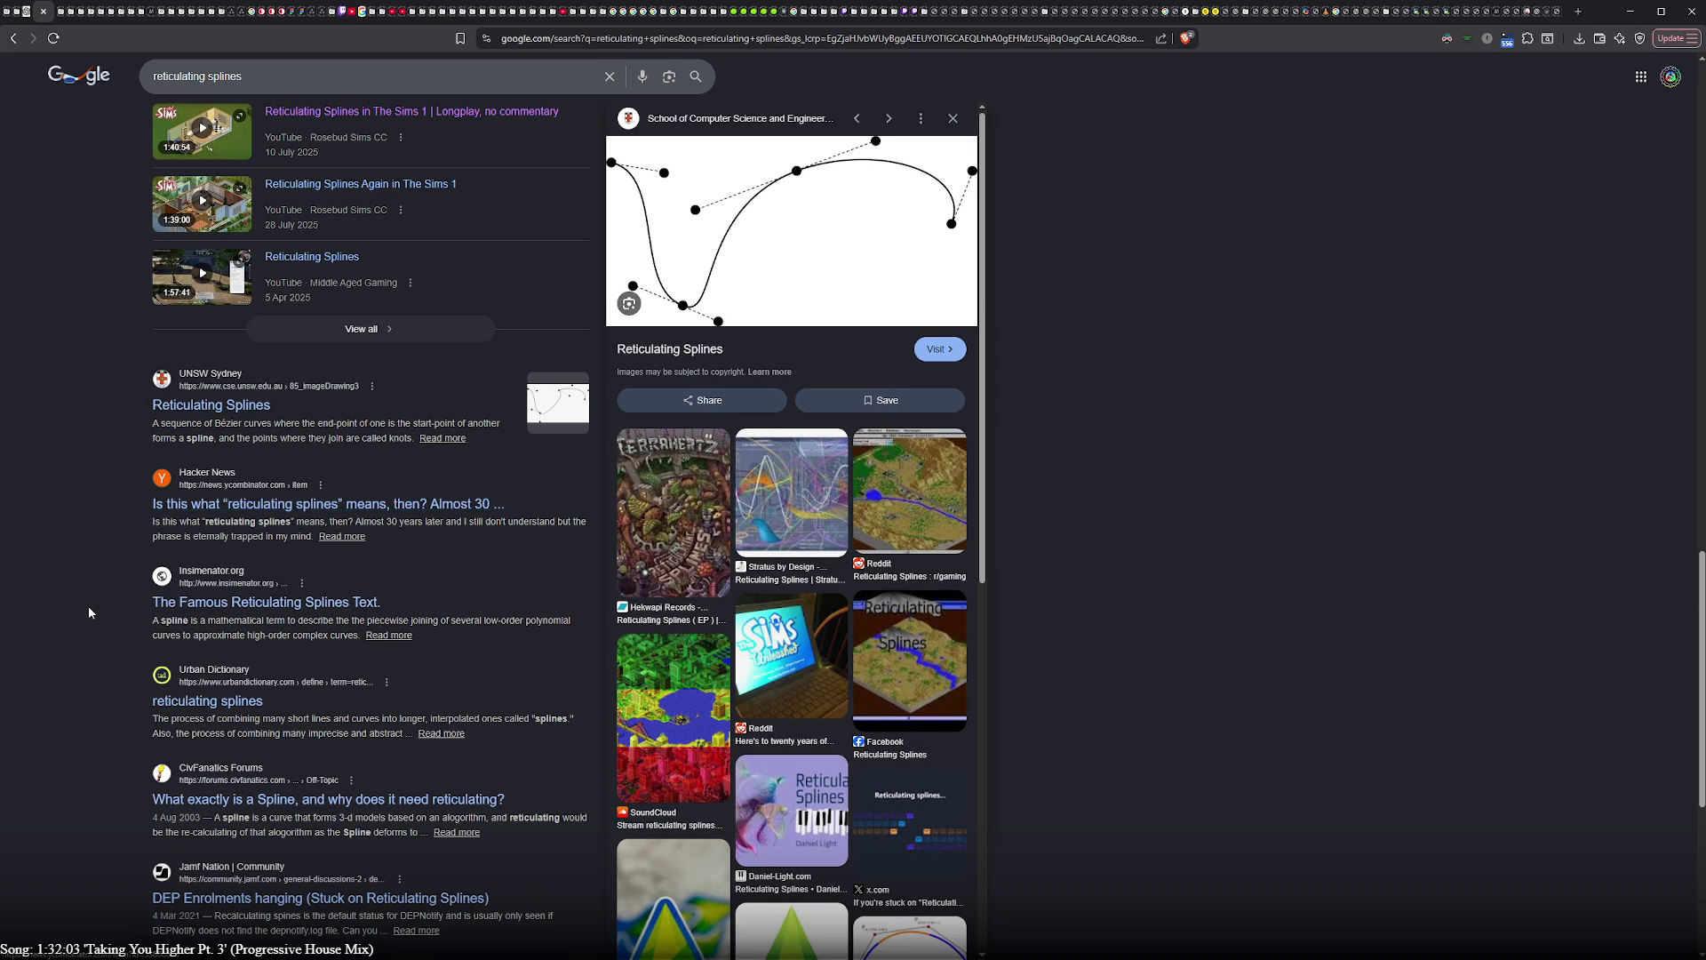
{"action": "scroll", "coordinate": [89, 606], "scroll_direction": "down", "scroll_amount": 2}
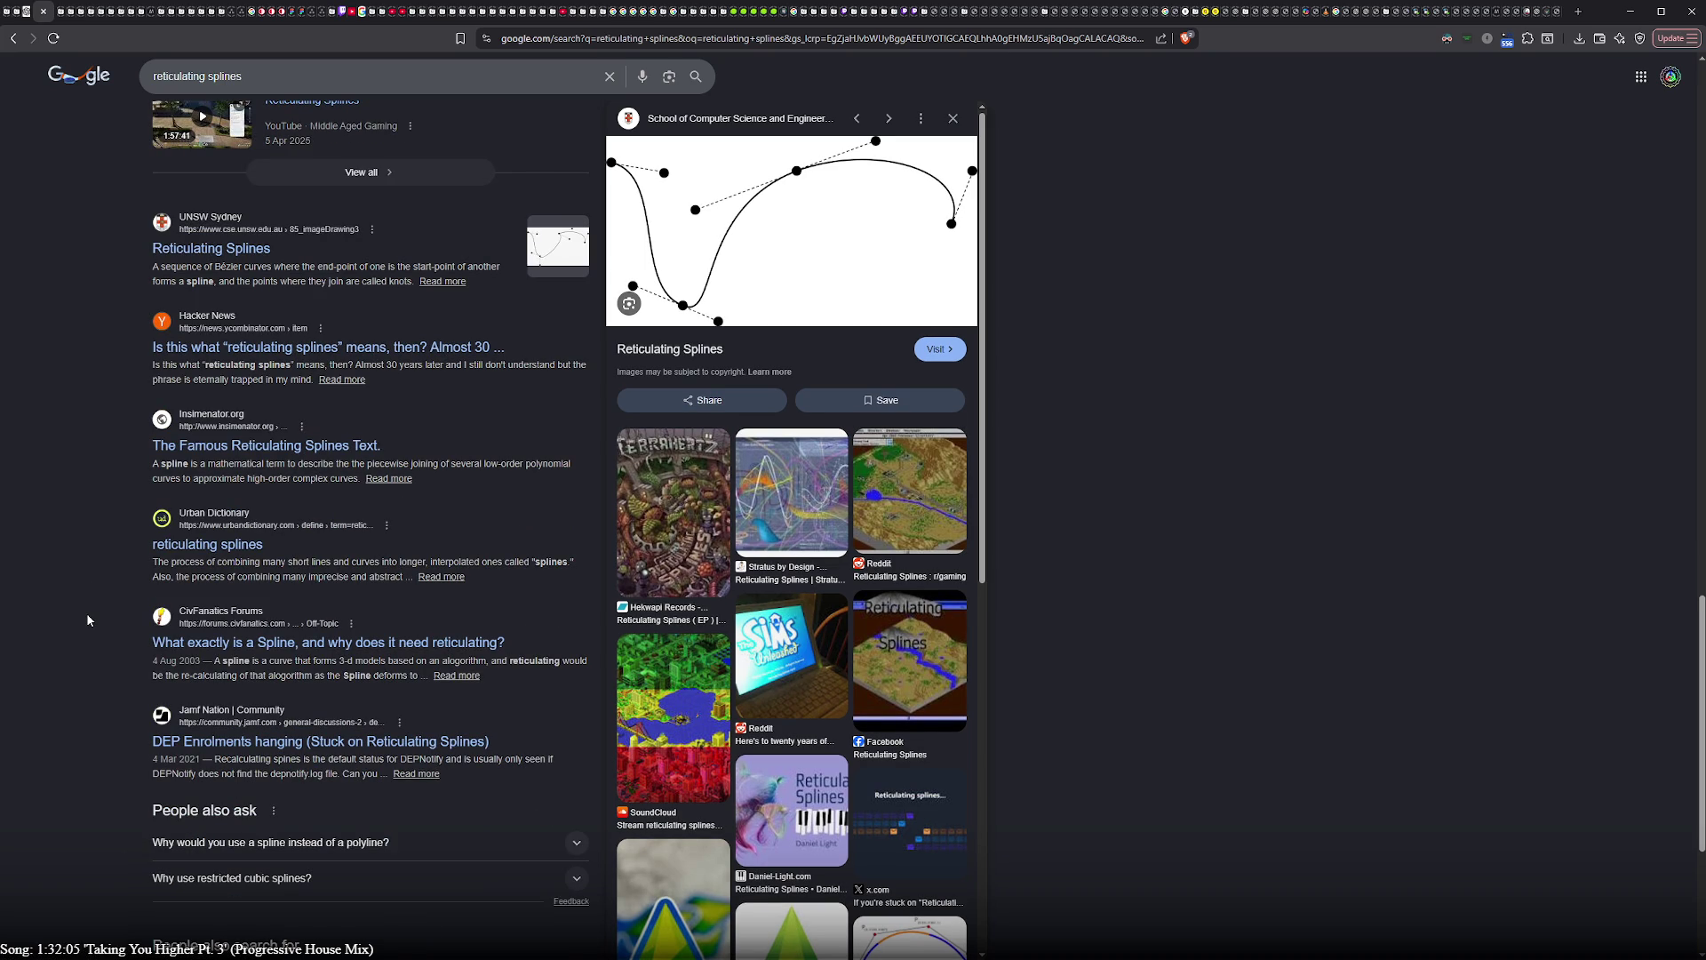
{"action": "scroll", "coordinate": [86, 619], "scroll_direction": "down", "scroll_amount": 3}
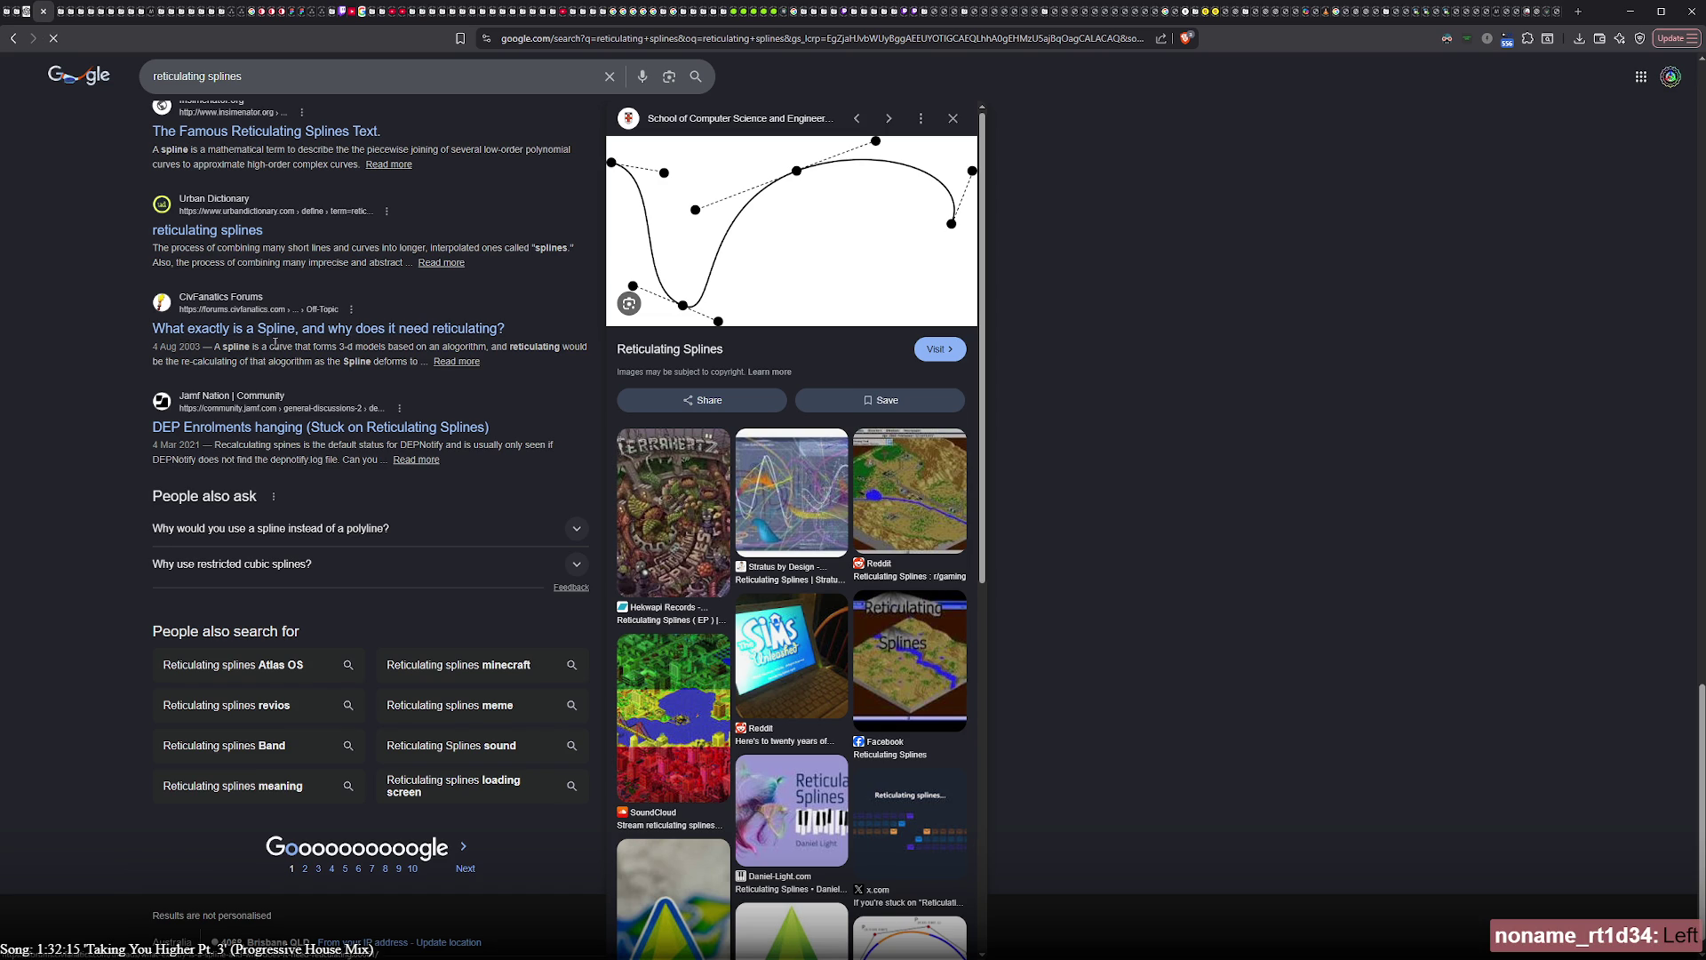
{"action": "left_click", "coordinate": [175, 432]}
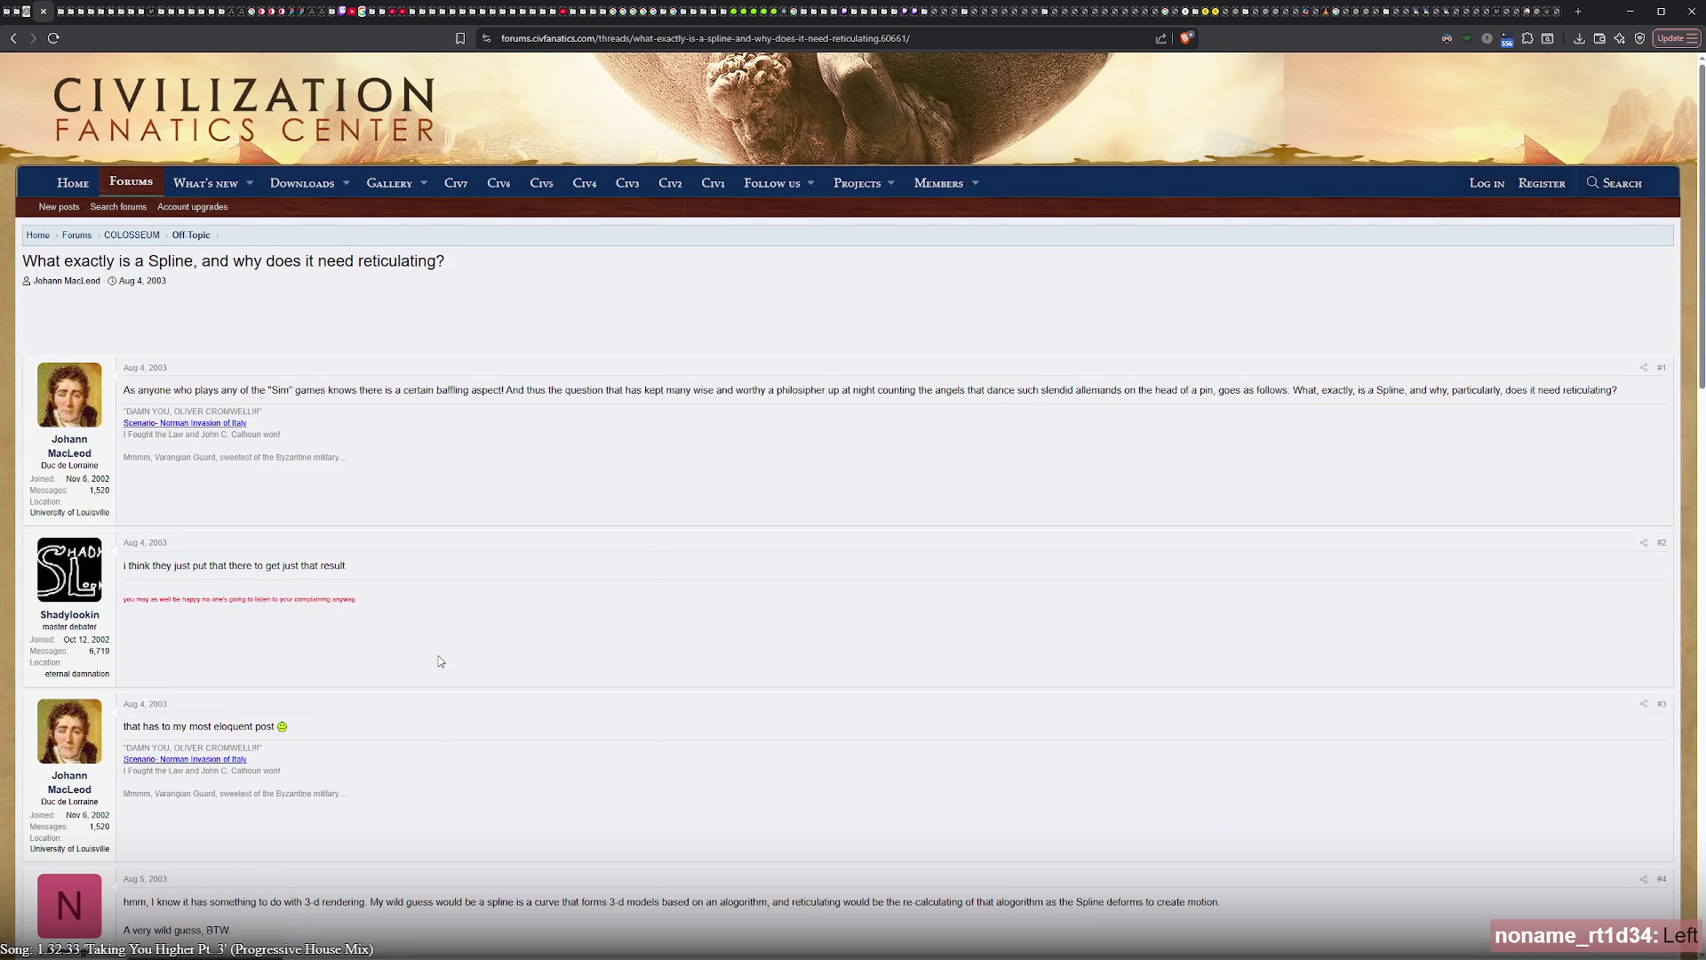
{"action": "scroll", "coordinate": [438, 660], "scroll_direction": "down", "scroll_amount": 2}
{"action": "scroll", "coordinate": [438, 660], "scroll_direction": "down", "scroll_amount": 2}
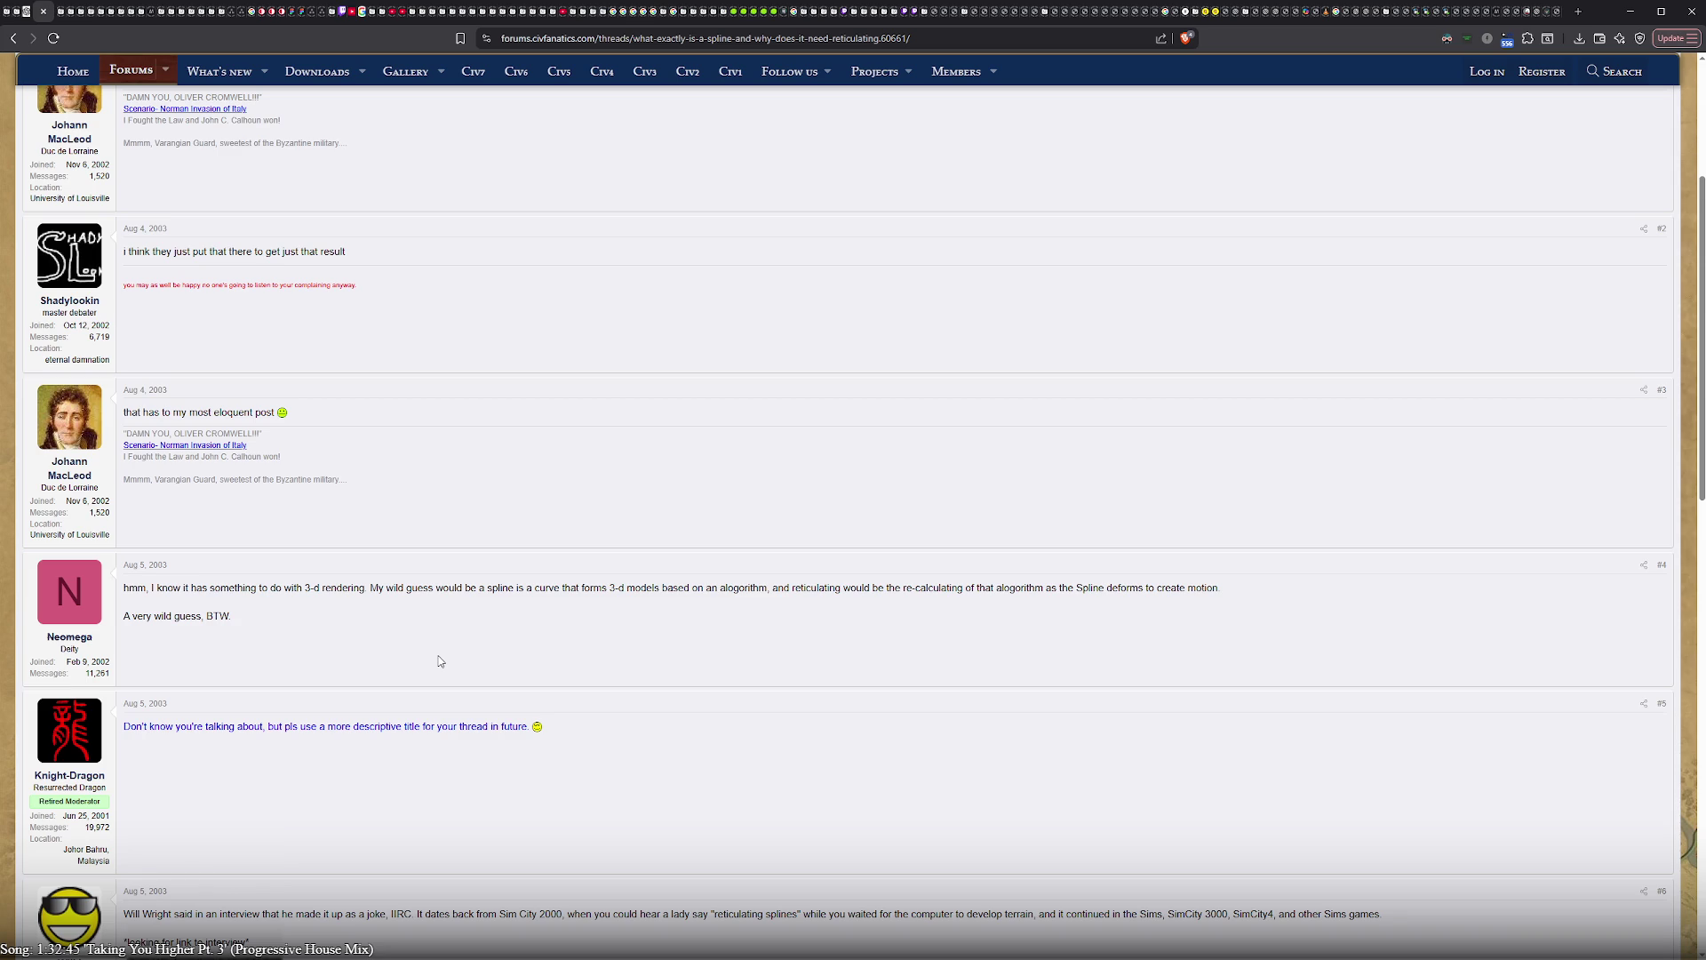
{"action": "scroll", "coordinate": [438, 660], "scroll_direction": "down", "scroll_amount": 3}
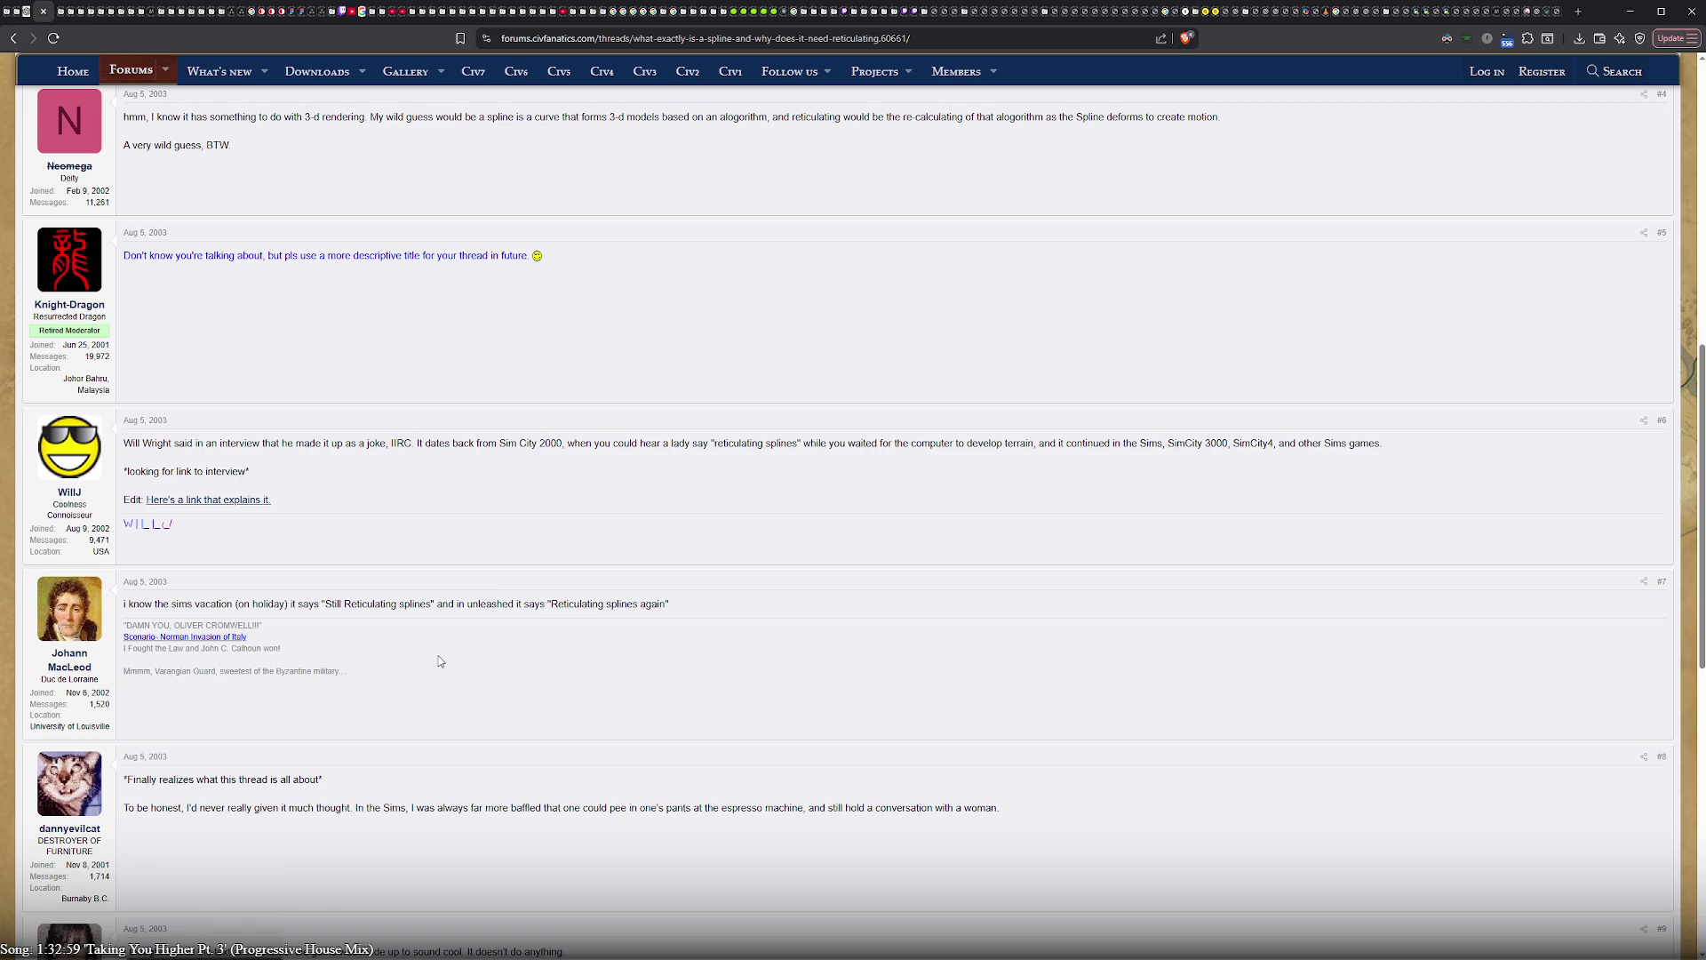
{"action": "scroll", "coordinate": [439, 660], "scroll_direction": "down", "scroll_amount": 3}
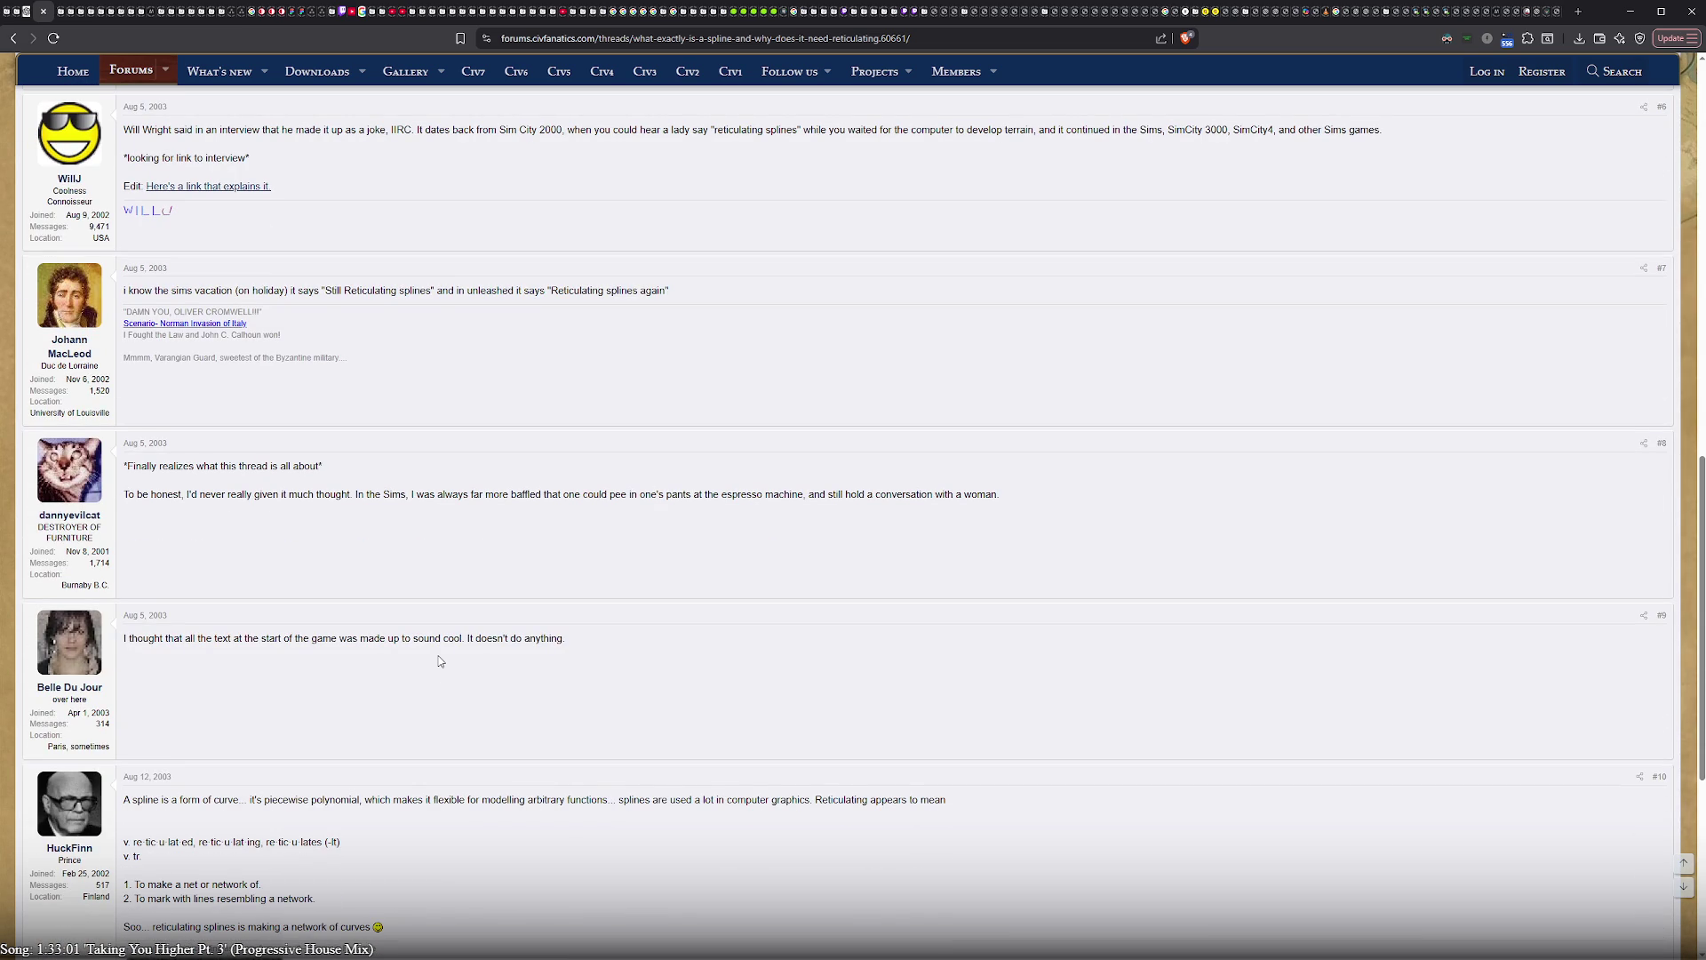
{"action": "scroll", "coordinate": [439, 660], "scroll_direction": "down", "scroll_amount": 5}
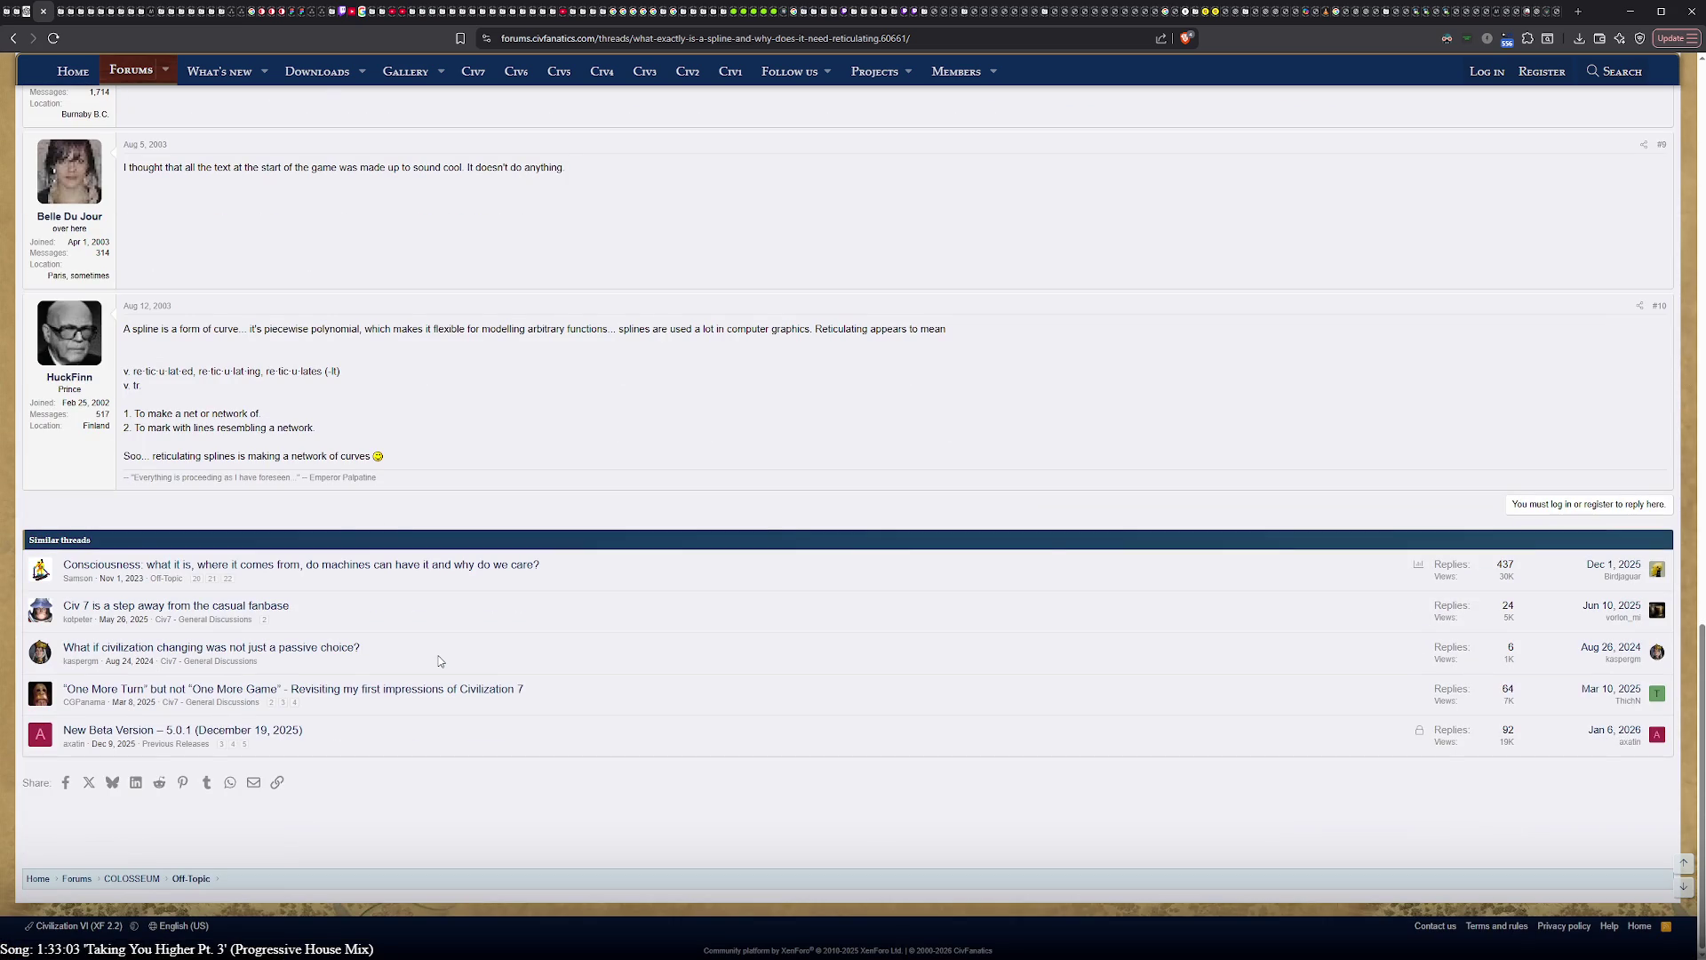
- Go back from the CivFanatics thread to the Google search results
{"action": "left_click", "coordinate": [11, 37]}
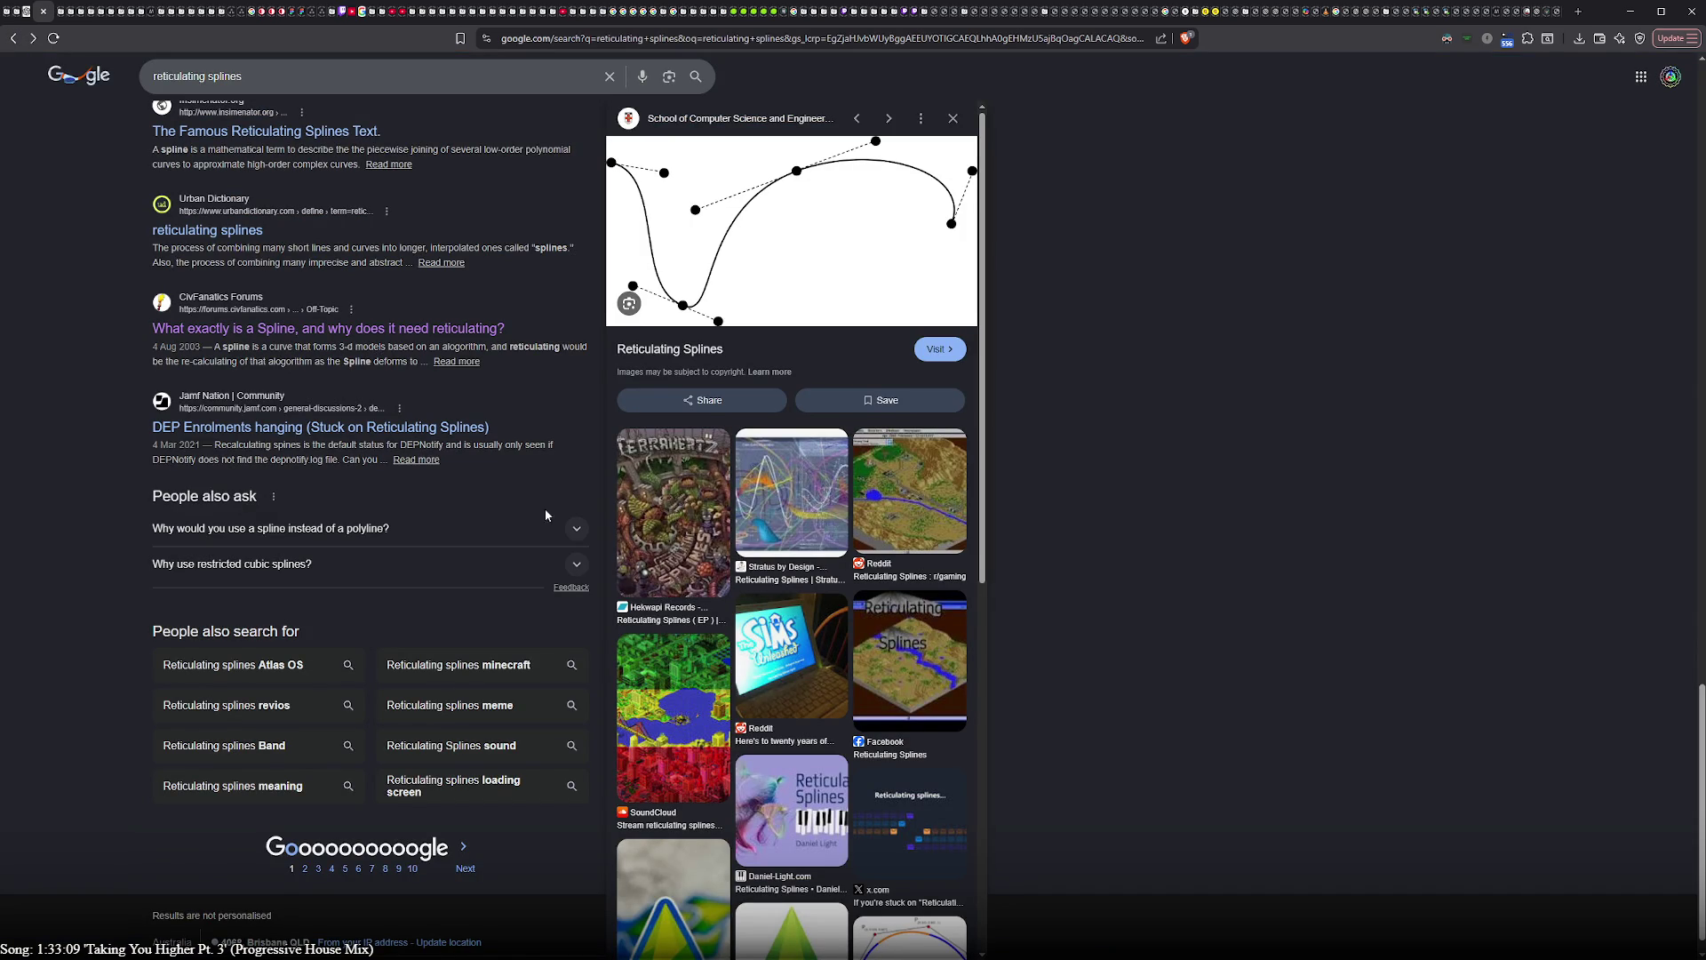
- Preview the Reddit SimCity image, browse the Images results, then switch to the ChatGPT tab
{"action": "left_click", "coordinate": [890, 506]}
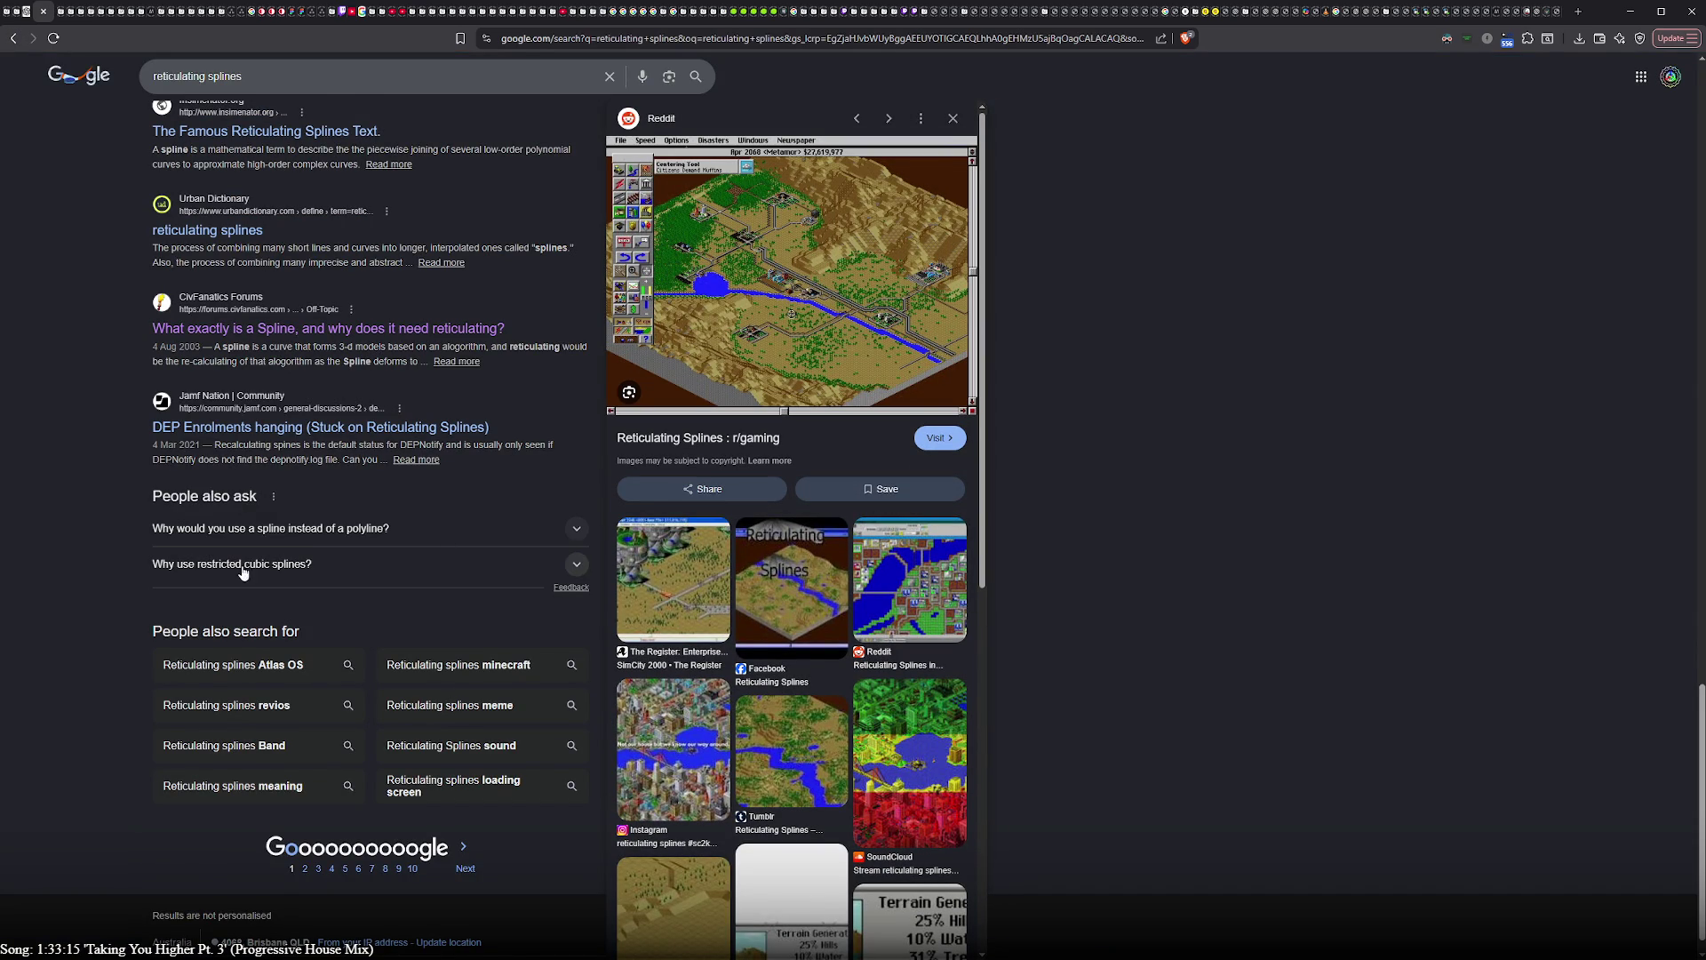
{"action": "scroll", "coordinate": [235, 577], "scroll_direction": "down", "scroll_amount": 1}
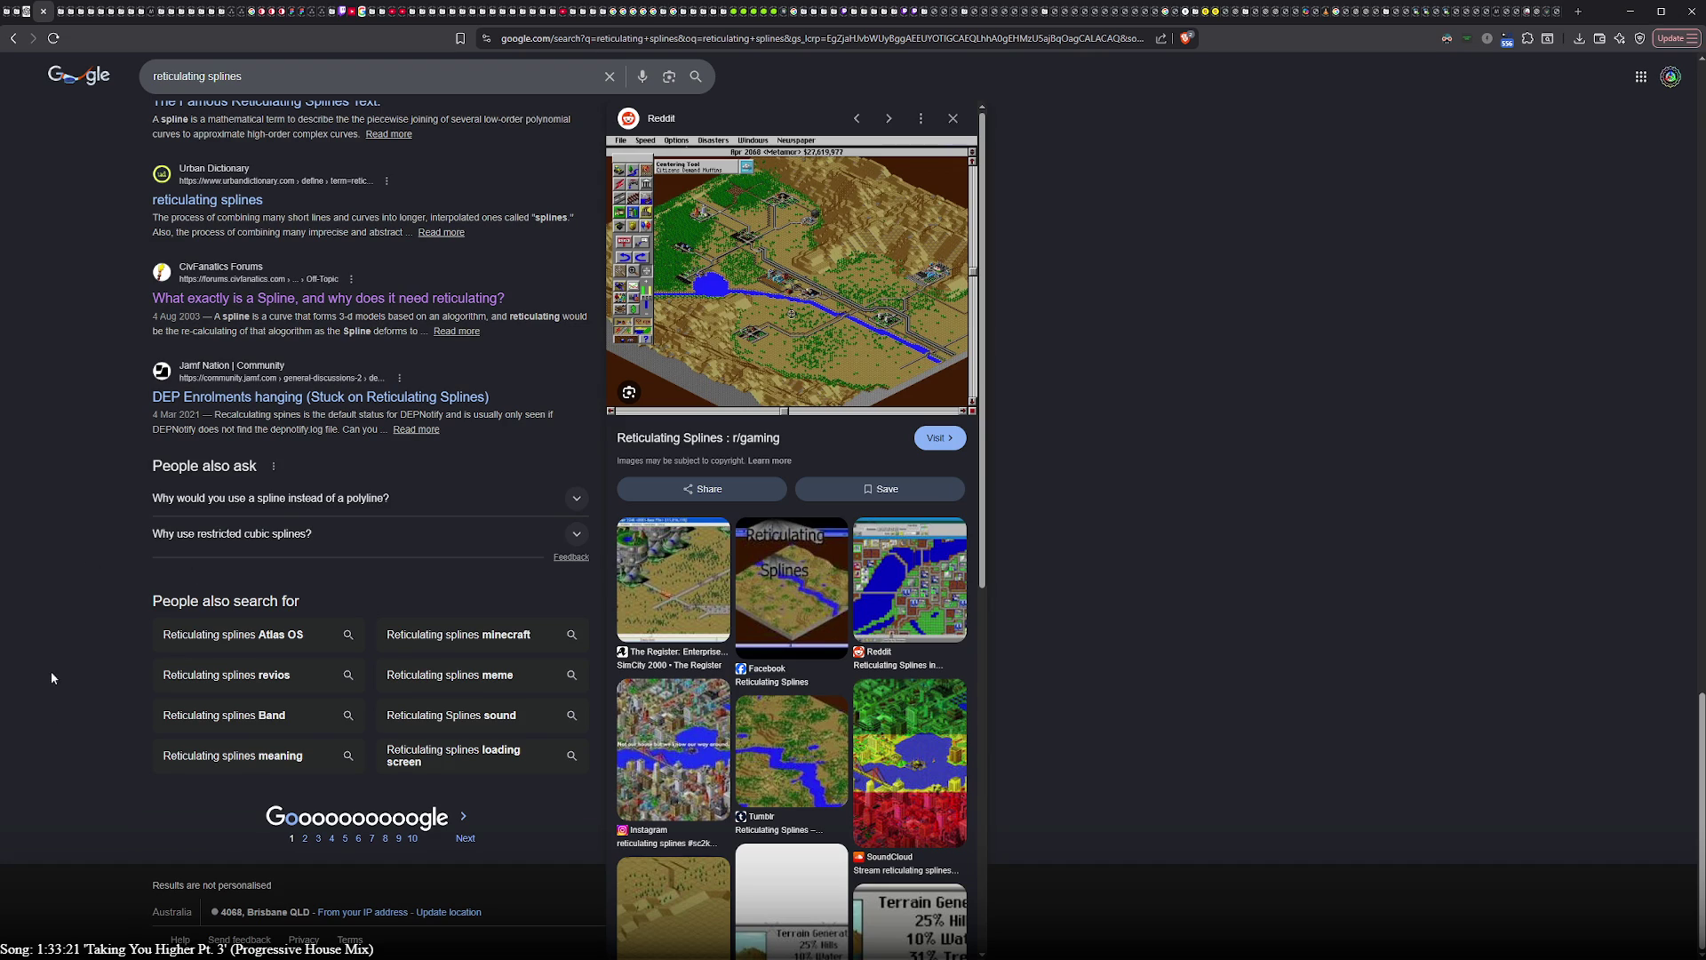
{"action": "scroll", "coordinate": [55, 735], "scroll_direction": "up", "scroll_amount": 15}
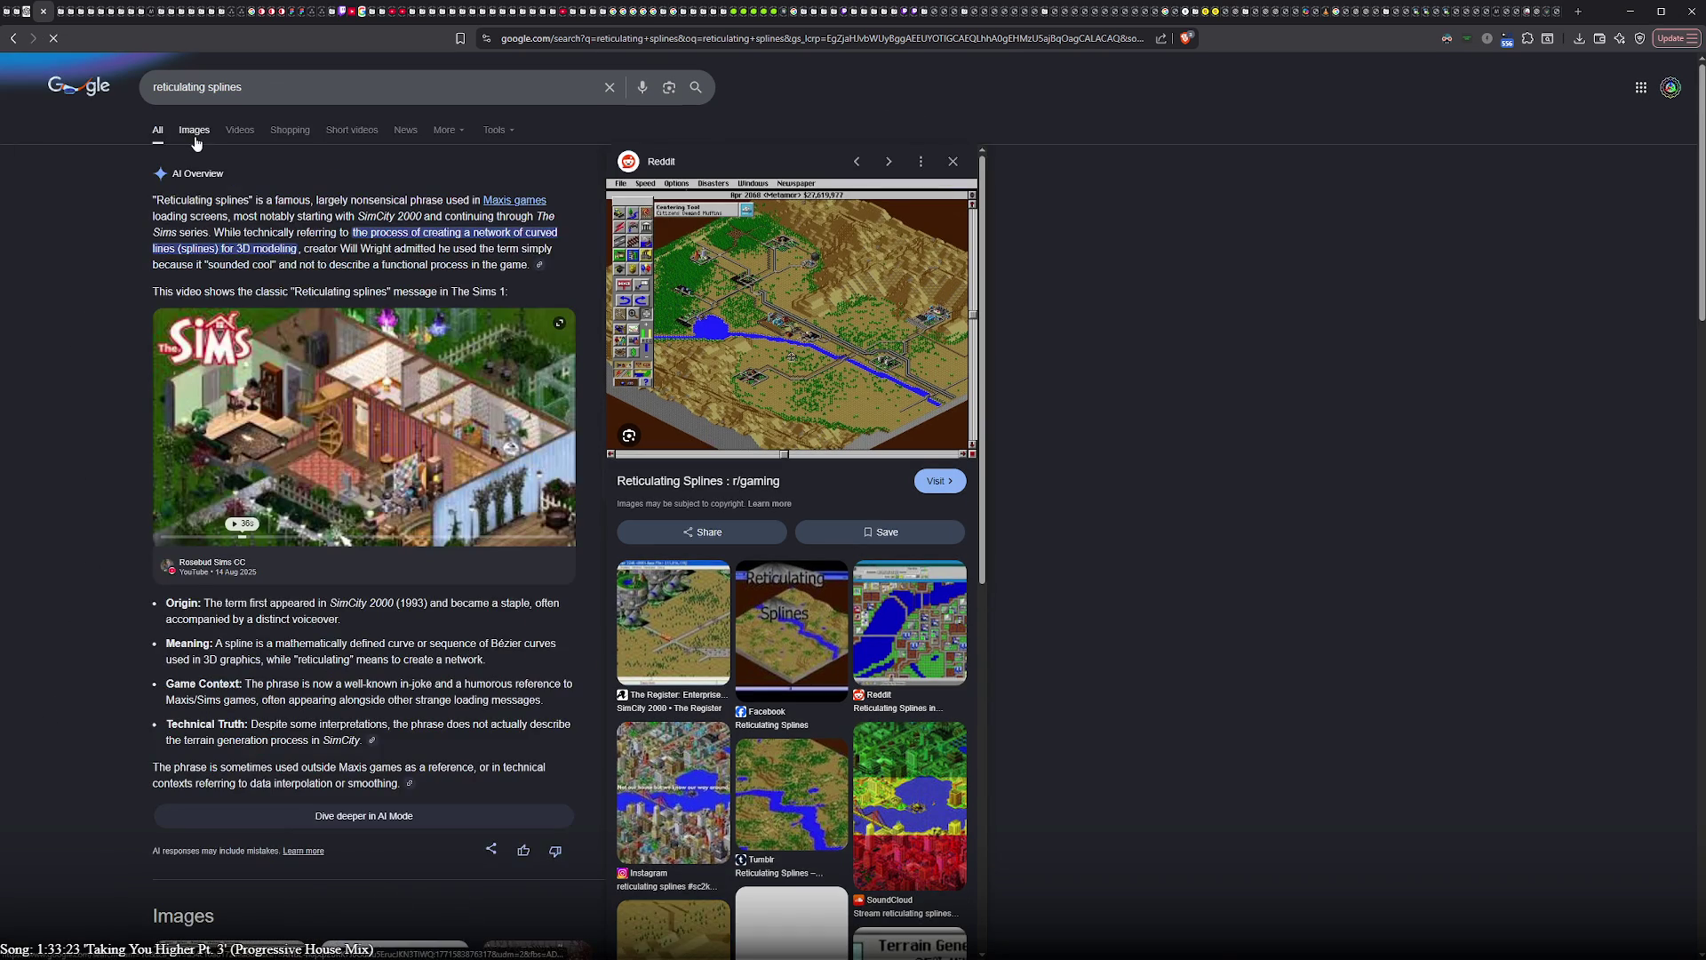
{"action": "left_click", "coordinate": [195, 130]}
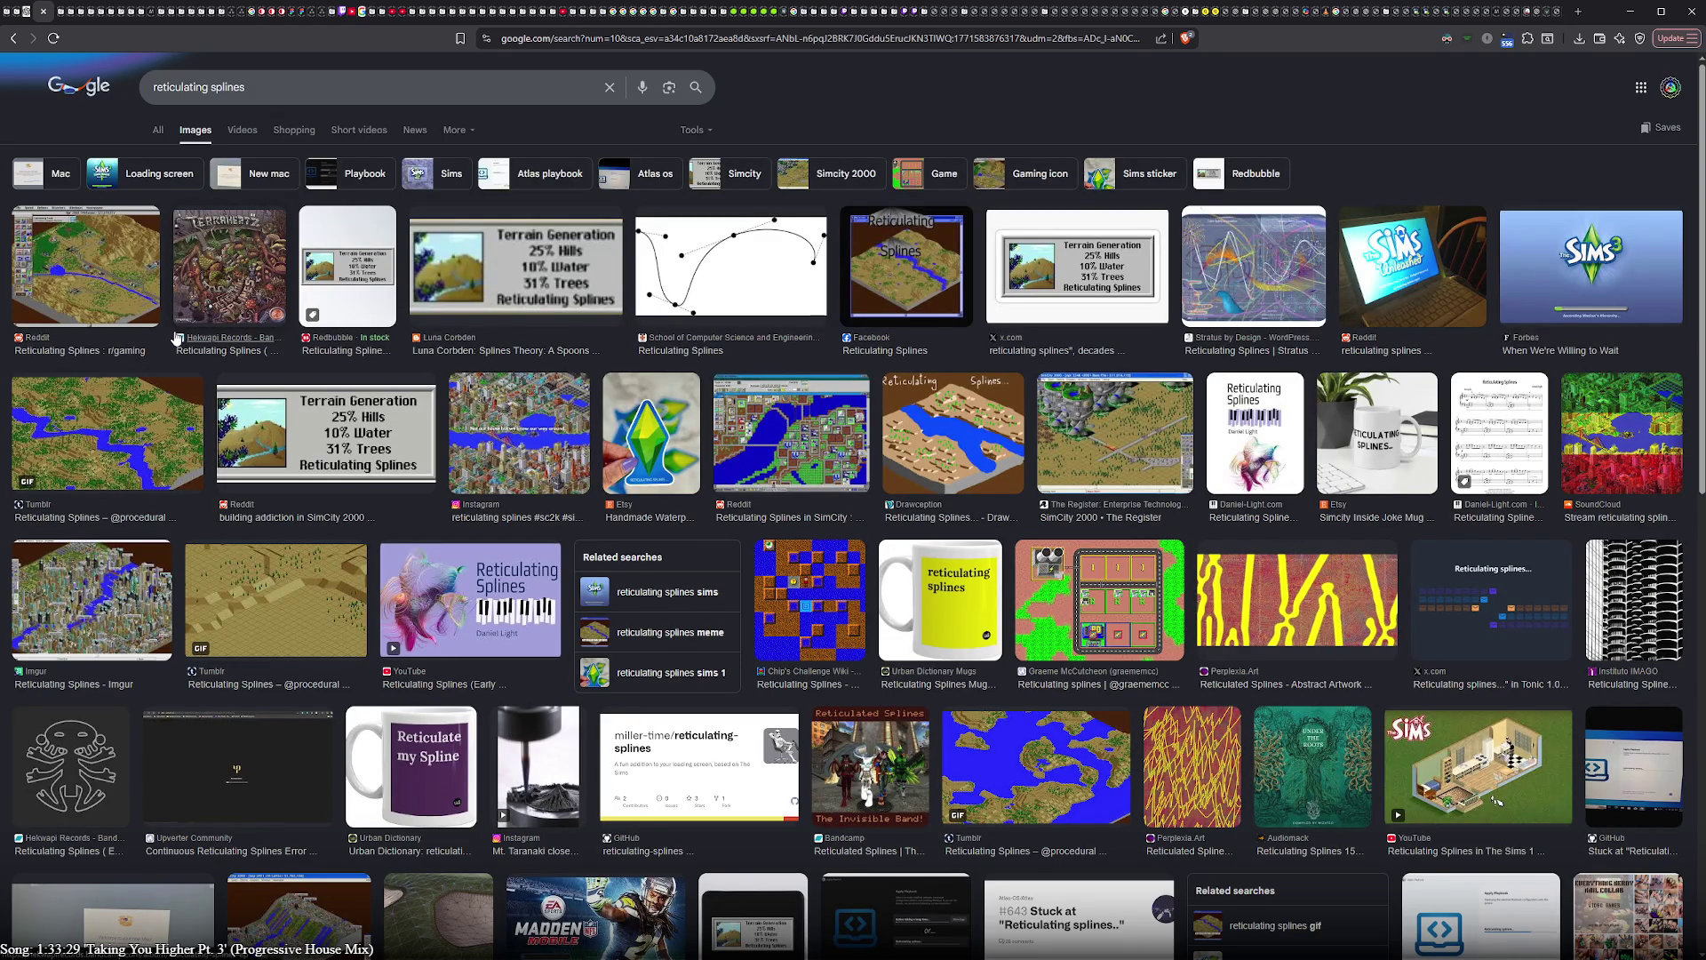
{"action": "scroll", "coordinate": [175, 340], "scroll_direction": "down", "scroll_amount": 5}
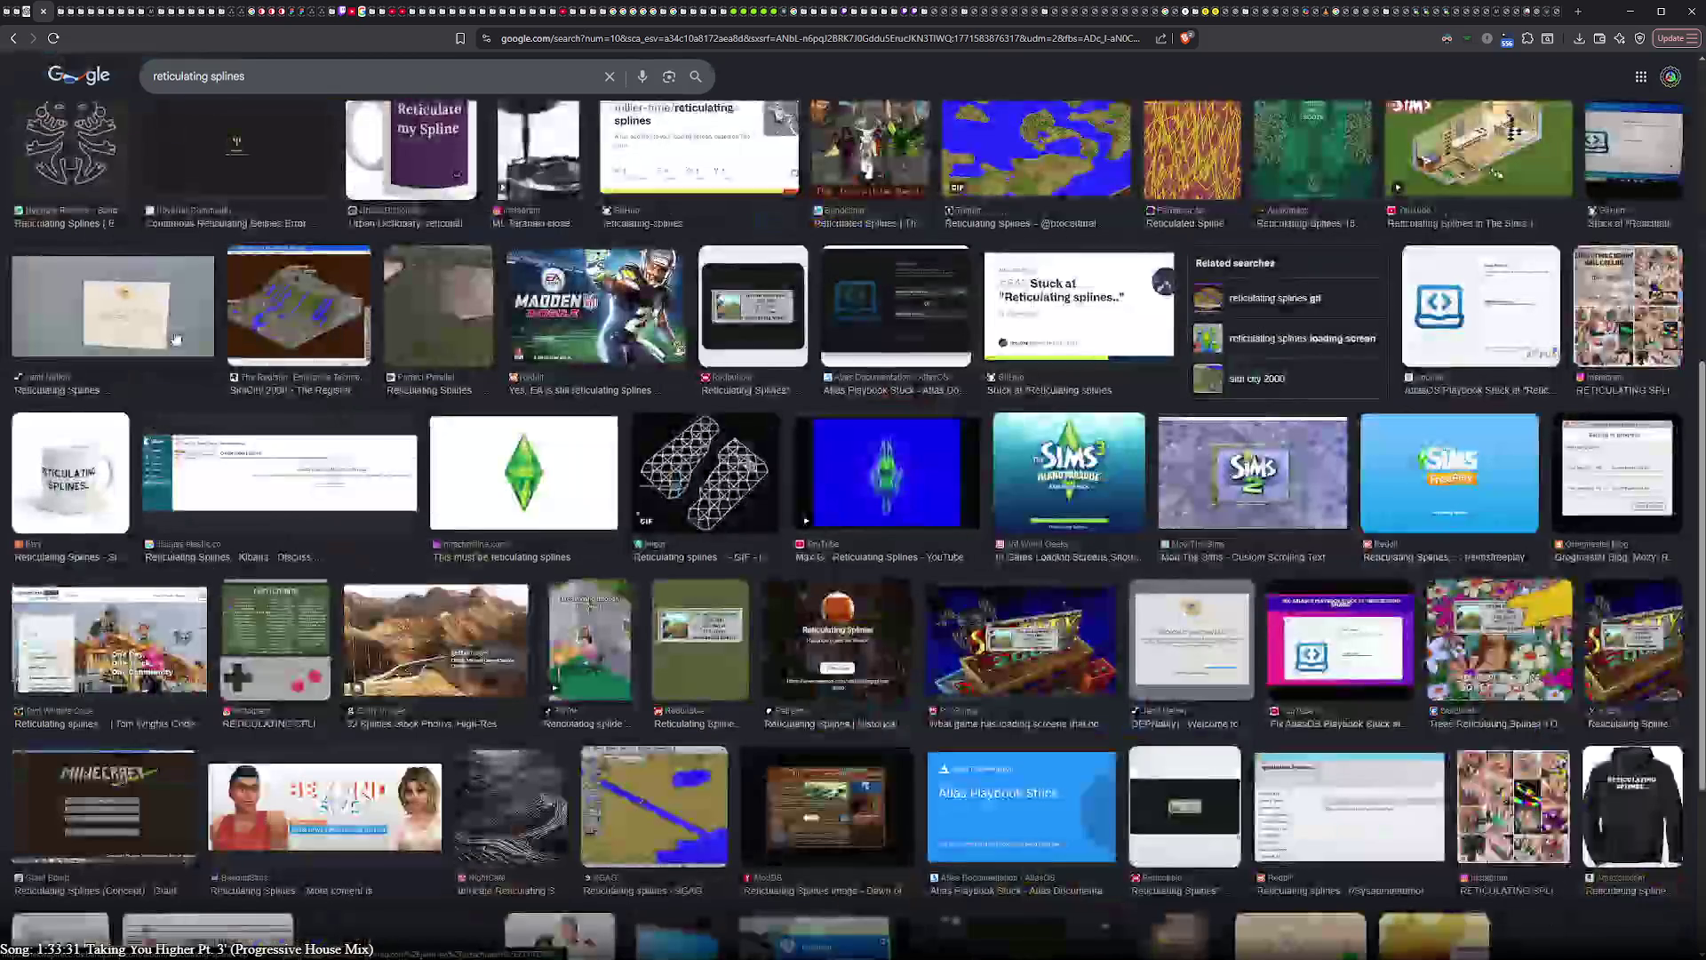
{"action": "scroll", "coordinate": [175, 338], "scroll_direction": "up", "scroll_amount": 1}
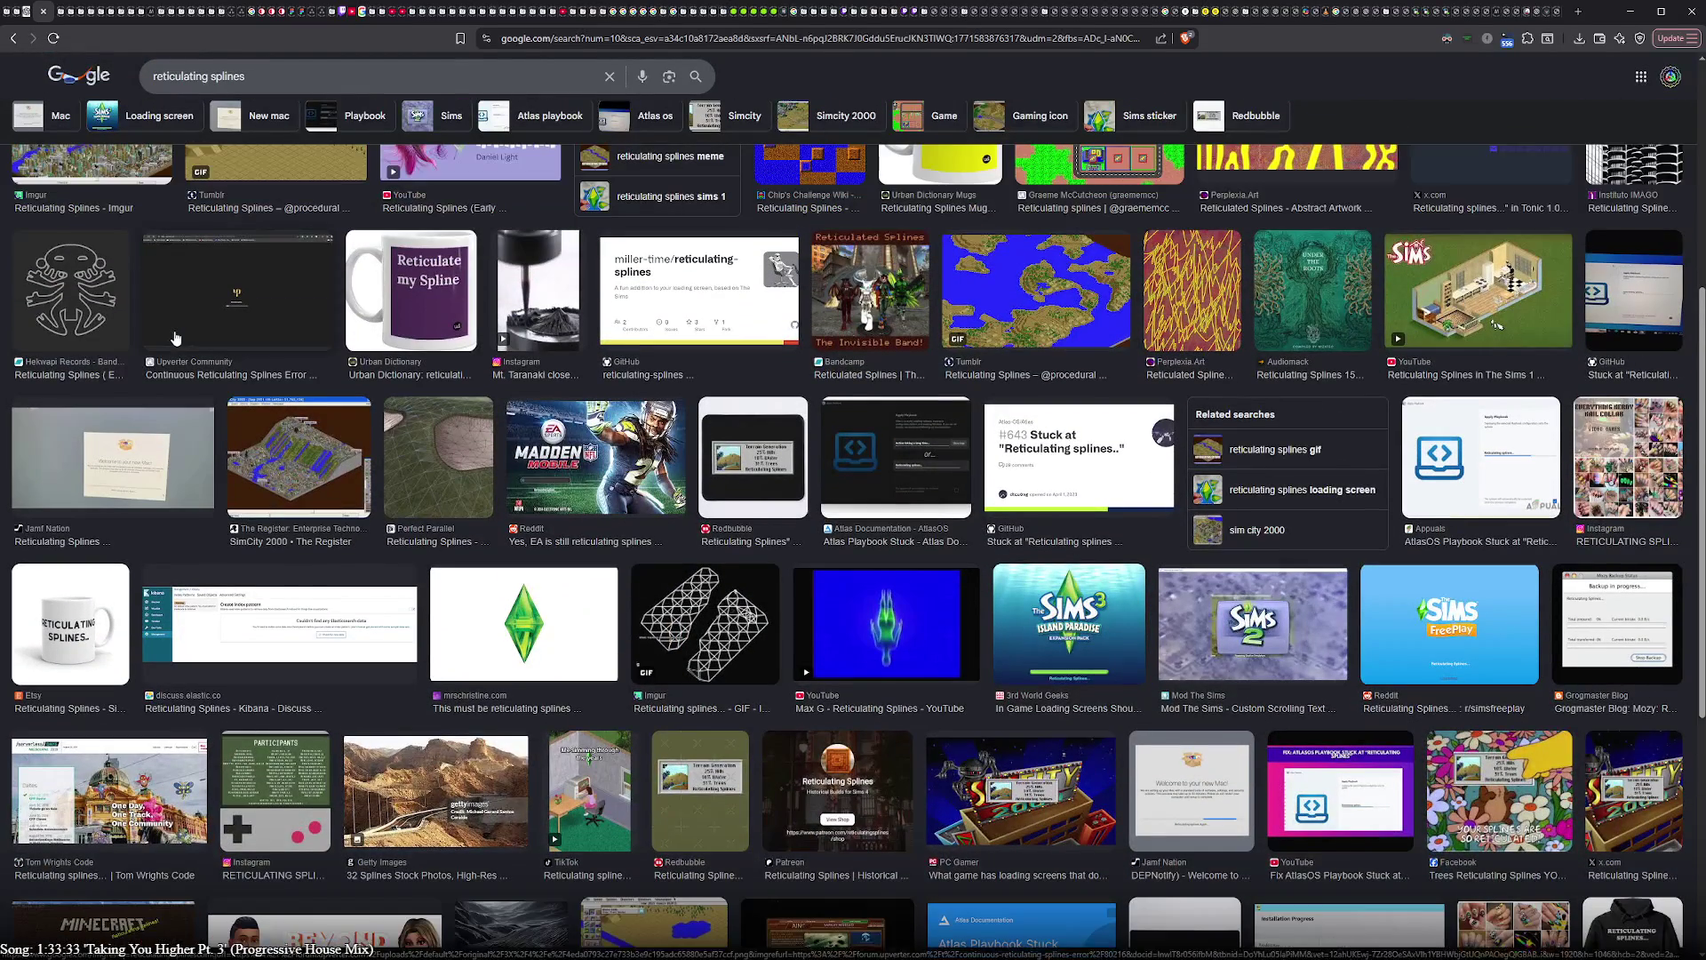
{"action": "scroll", "coordinate": [175, 338], "scroll_direction": "down", "scroll_amount": 4}
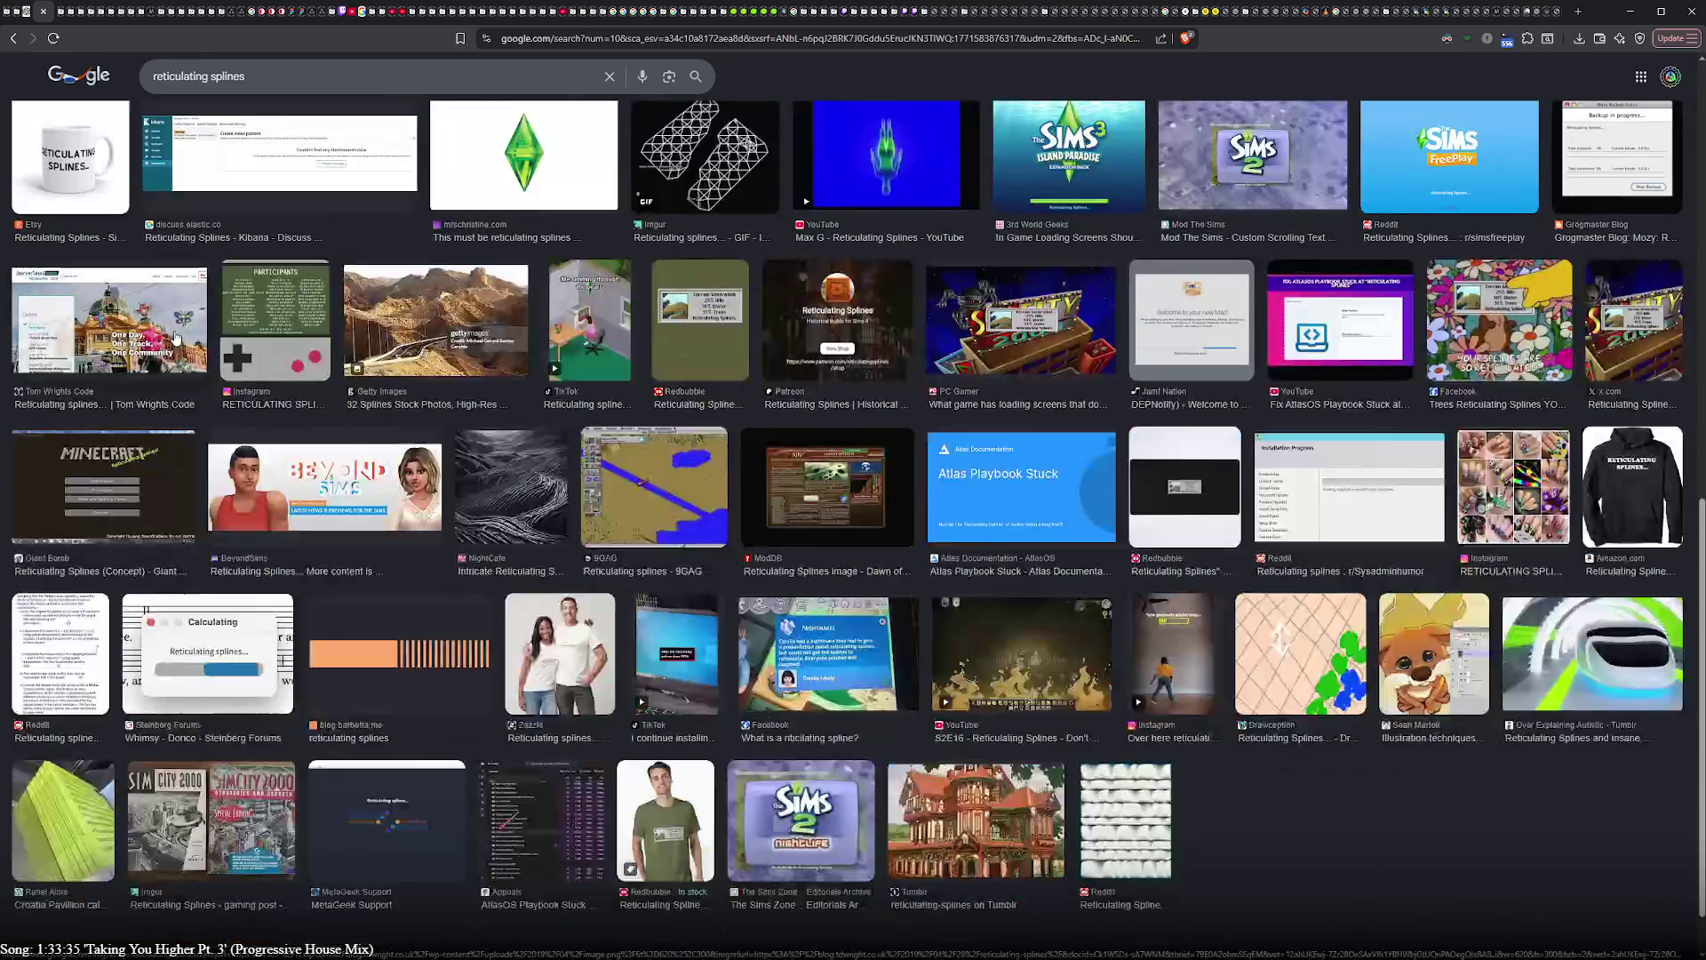
{"action": "scroll", "coordinate": [174, 338], "scroll_direction": "down", "scroll_amount": 5}
{"action": "scroll", "coordinate": [174, 339], "scroll_direction": "down", "scroll_amount": 4}
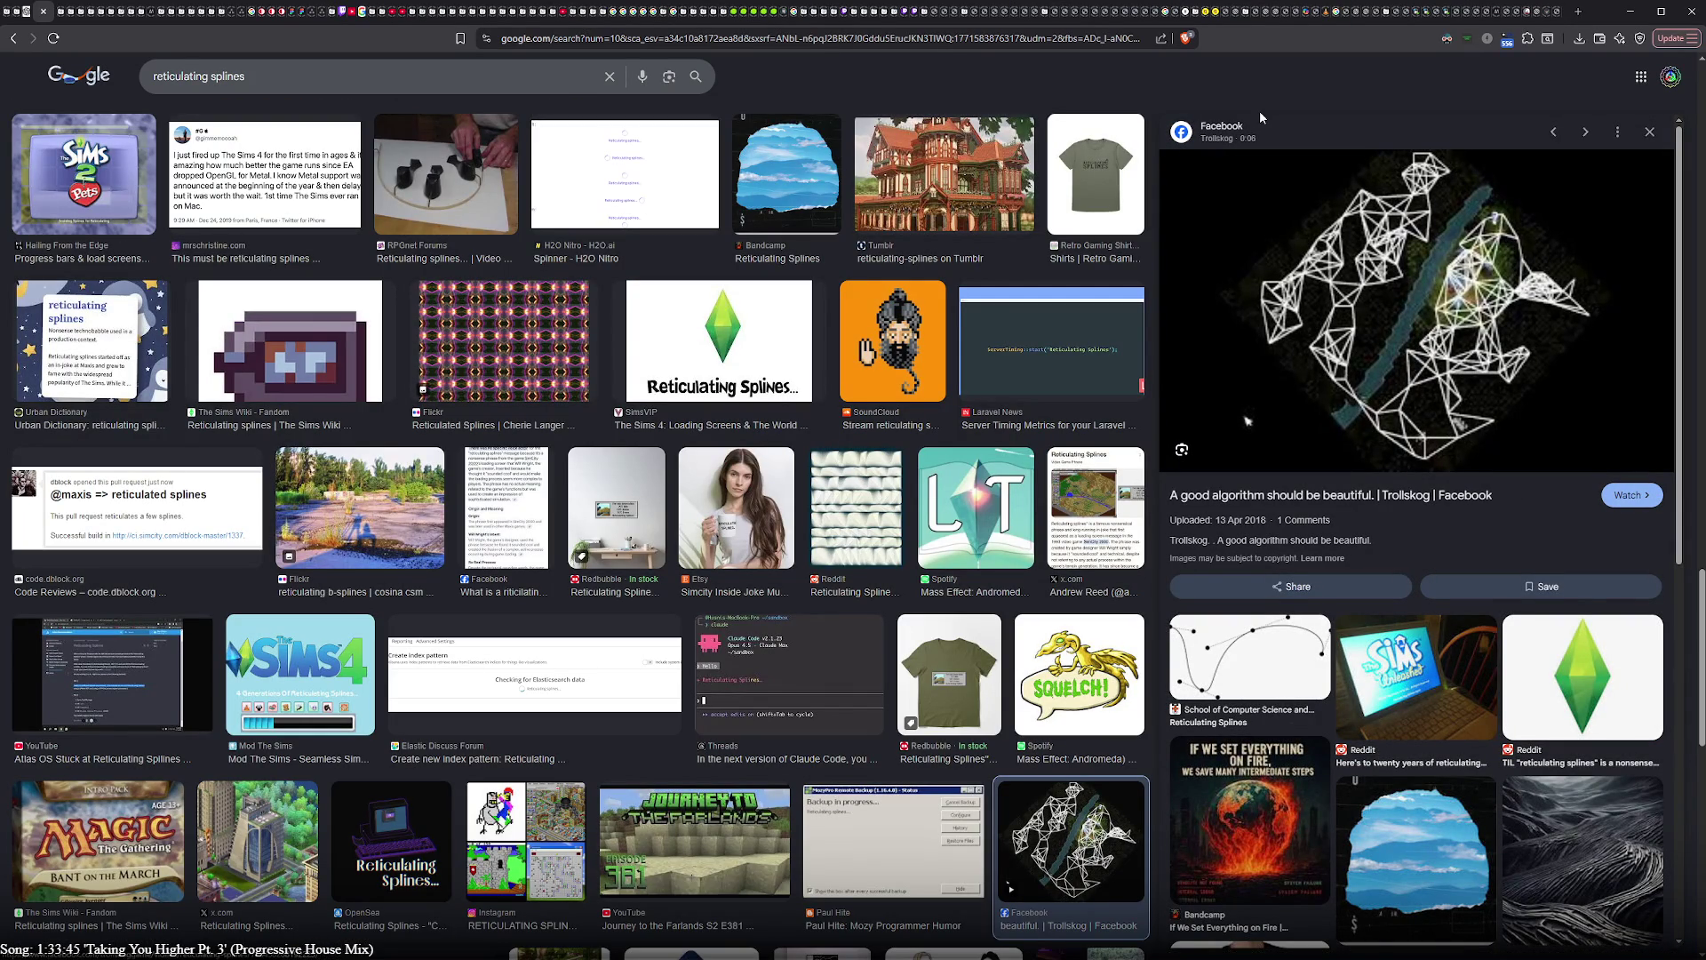
{"action": "left_click", "coordinate": [44, 10]}
{"action": "left_click", "coordinate": [20, 11]}
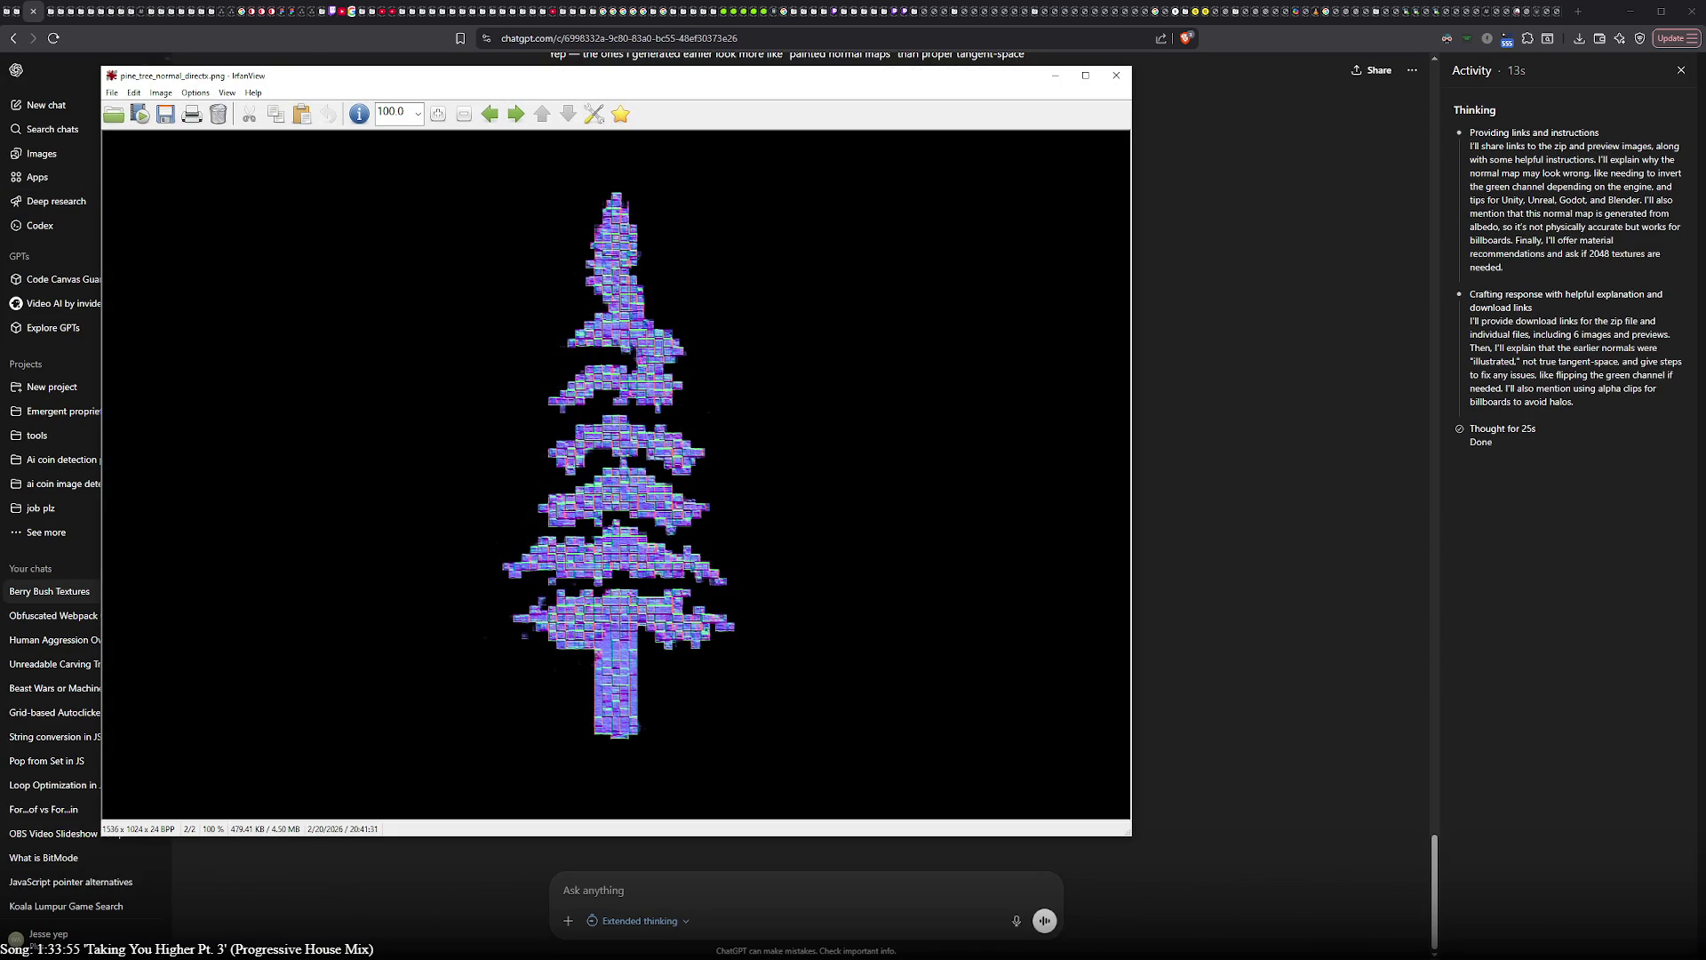
- Close the pine tree normal map, download the pixel-art bush texture, and hide the ChatGPT window
{"action": "left_click", "coordinate": [1116, 75]}
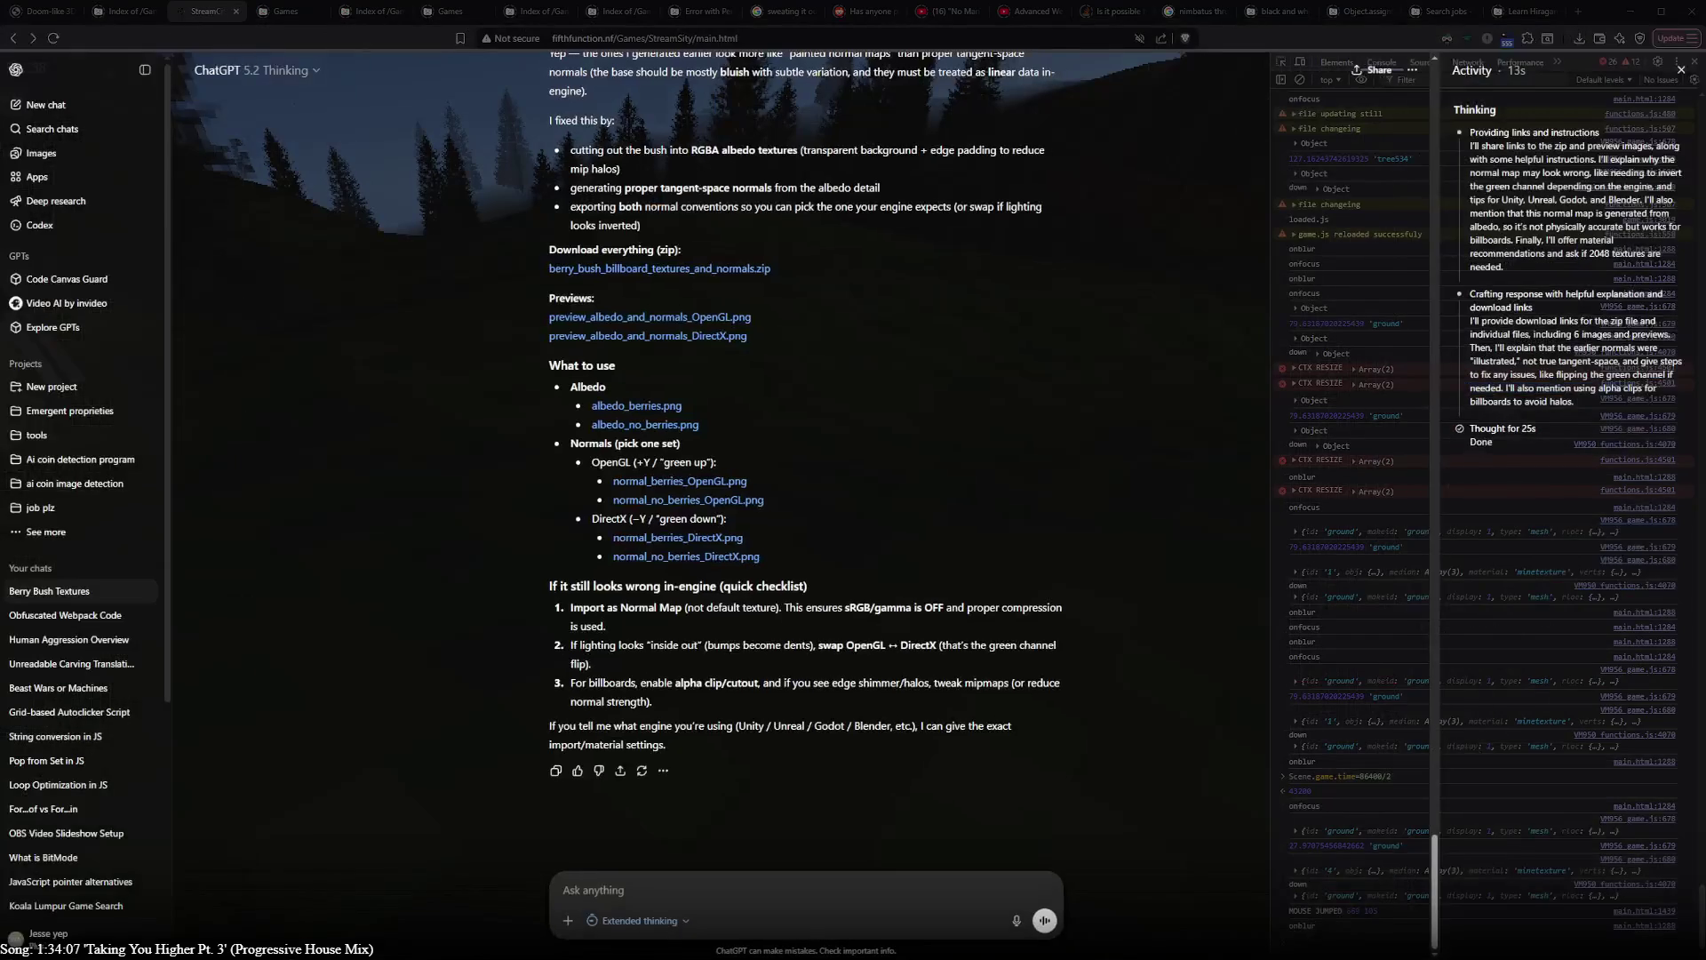
{"action": "scroll", "coordinate": [1016, 361], "scroll_direction": "up", "scroll_amount": 15}
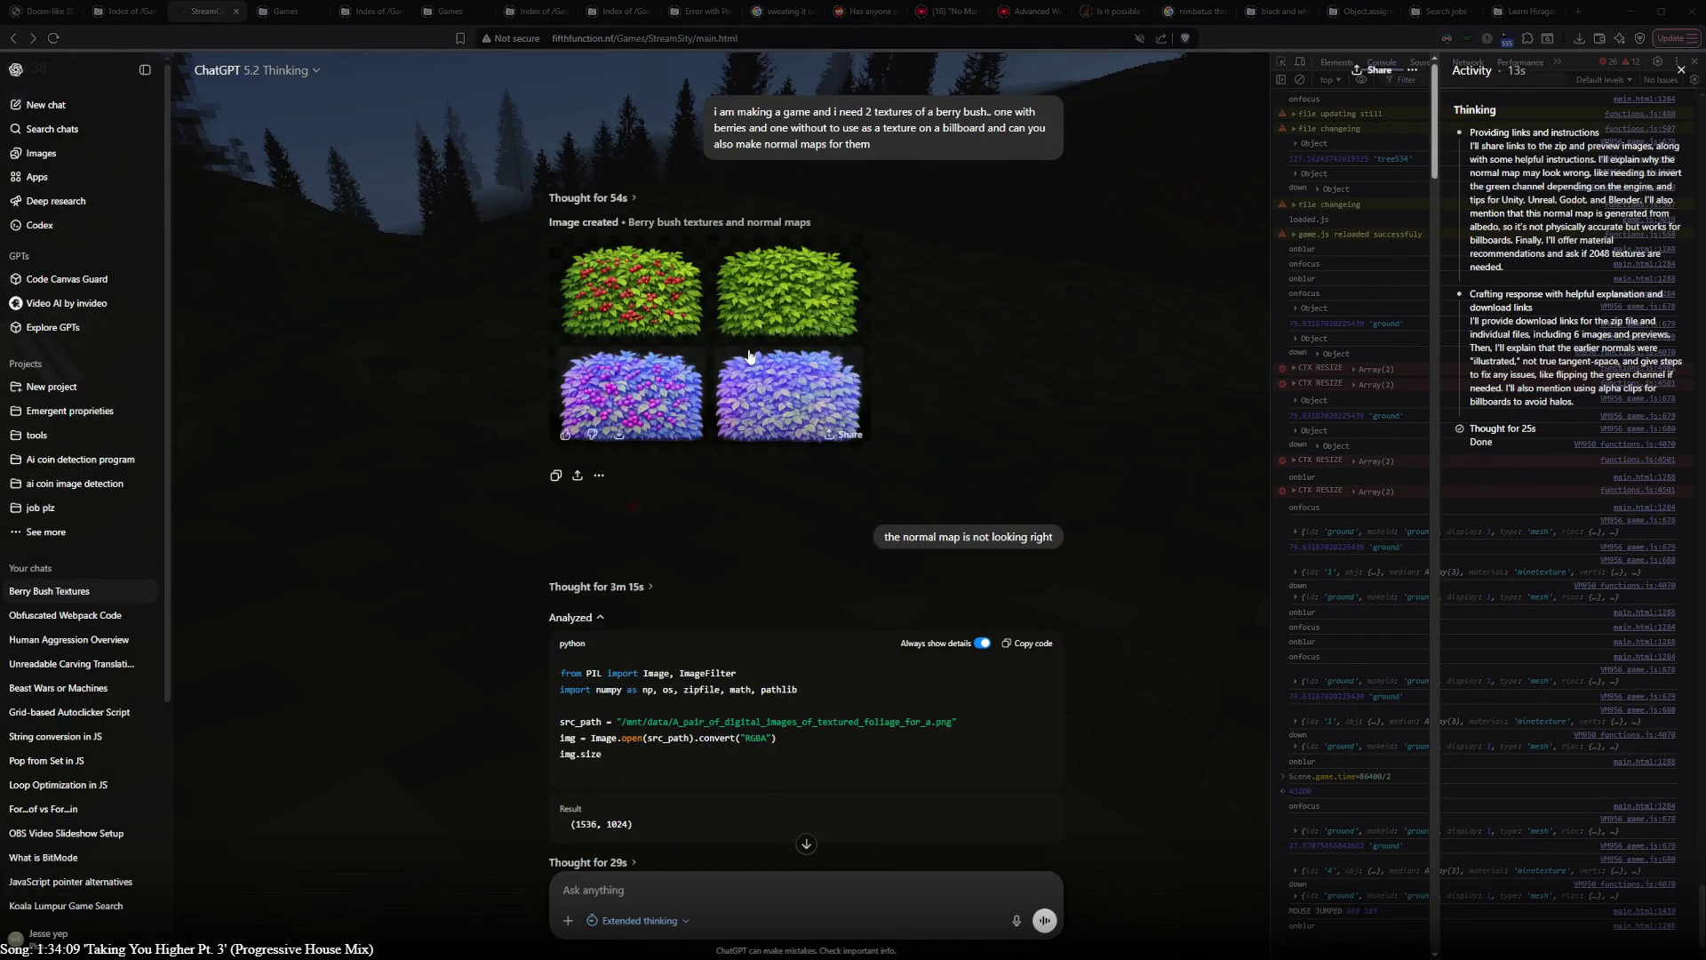
{"action": "mouse_move", "coordinate": [981, 175]}
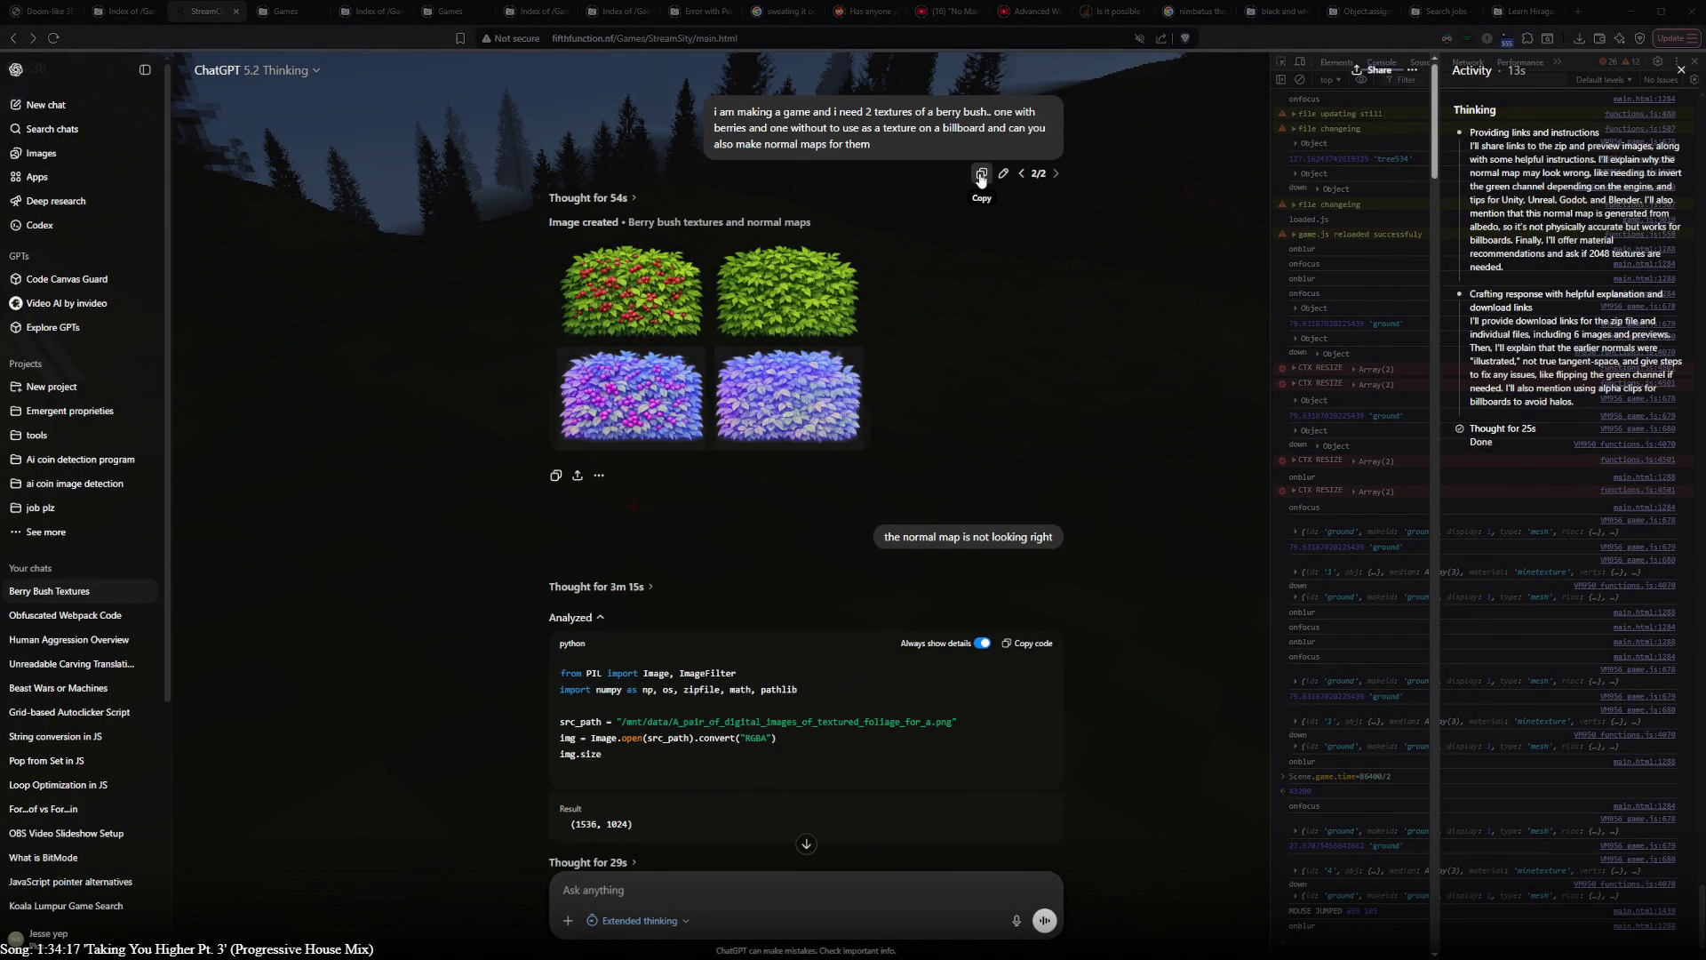
{"action": "left_click", "coordinate": [1021, 173]}
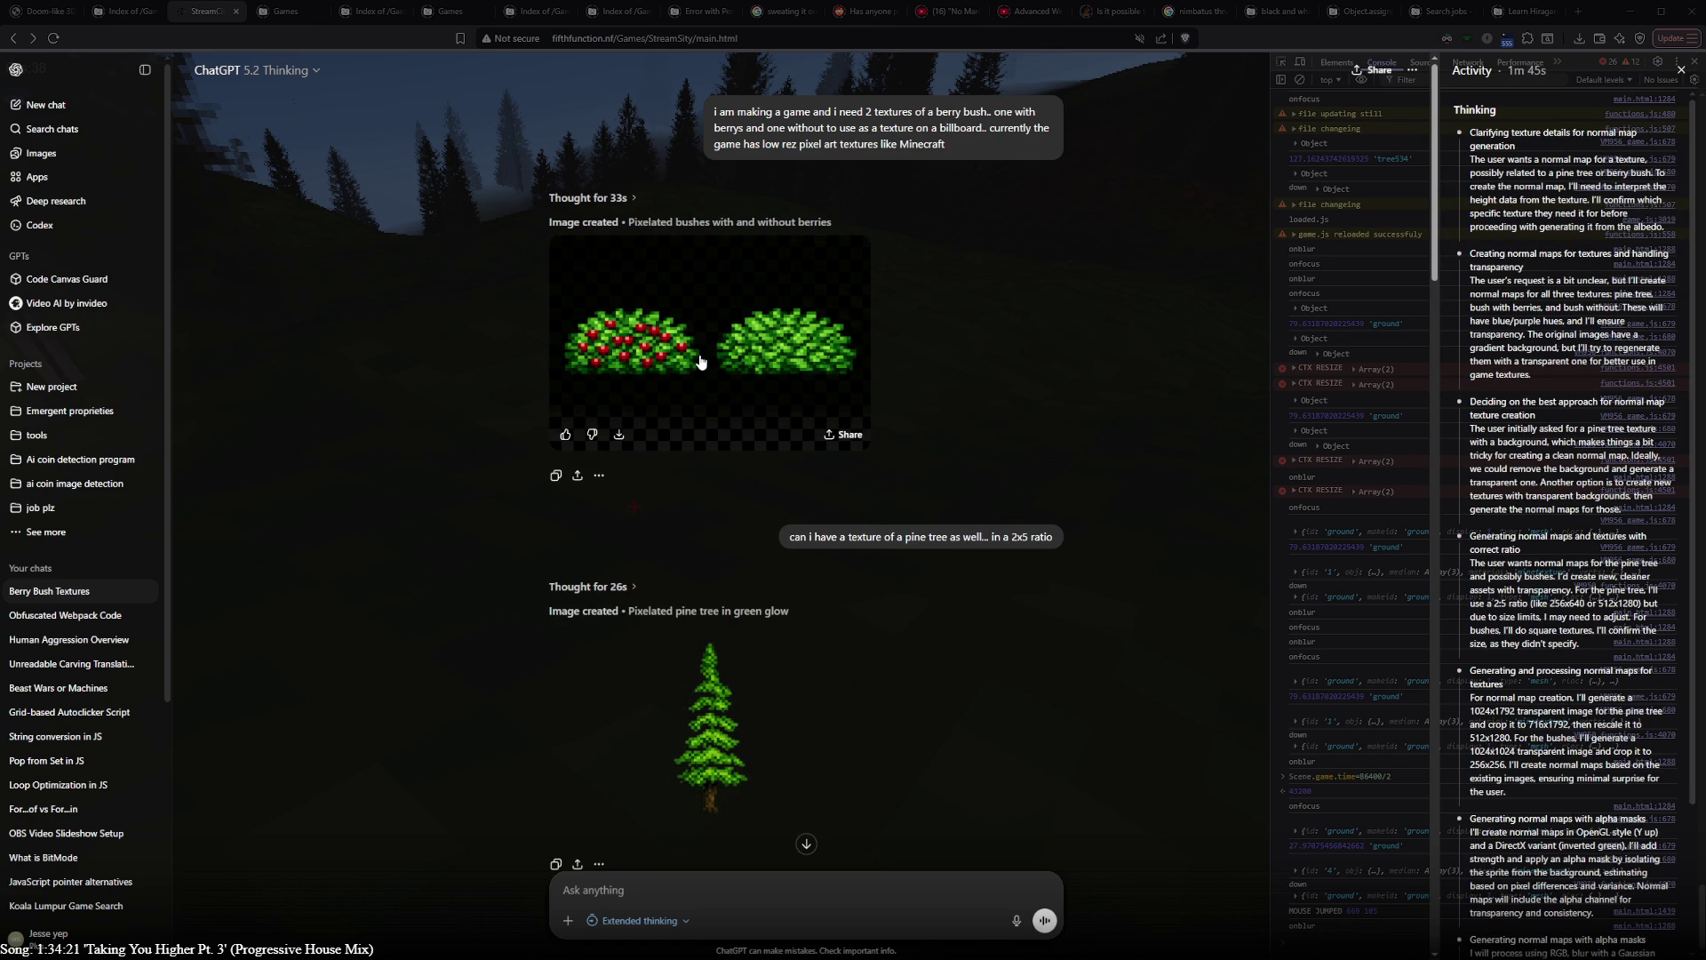
{"action": "left_click", "coordinate": [619, 433]}
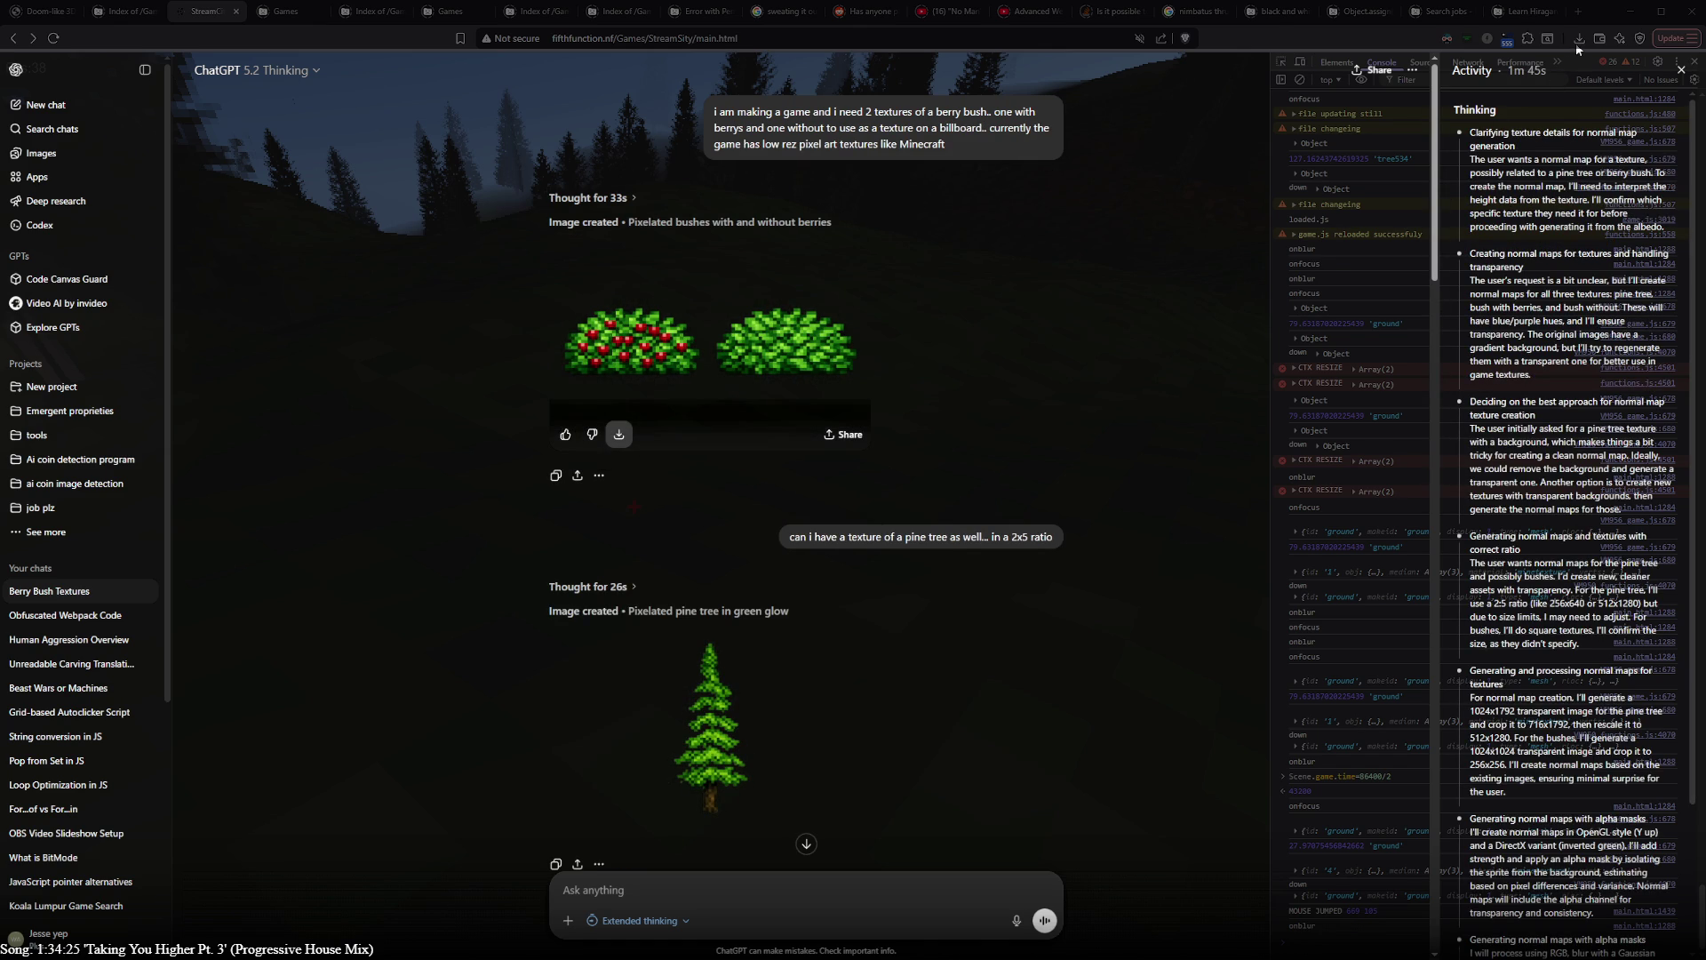
{"action": "key", "text": "alt+space"}
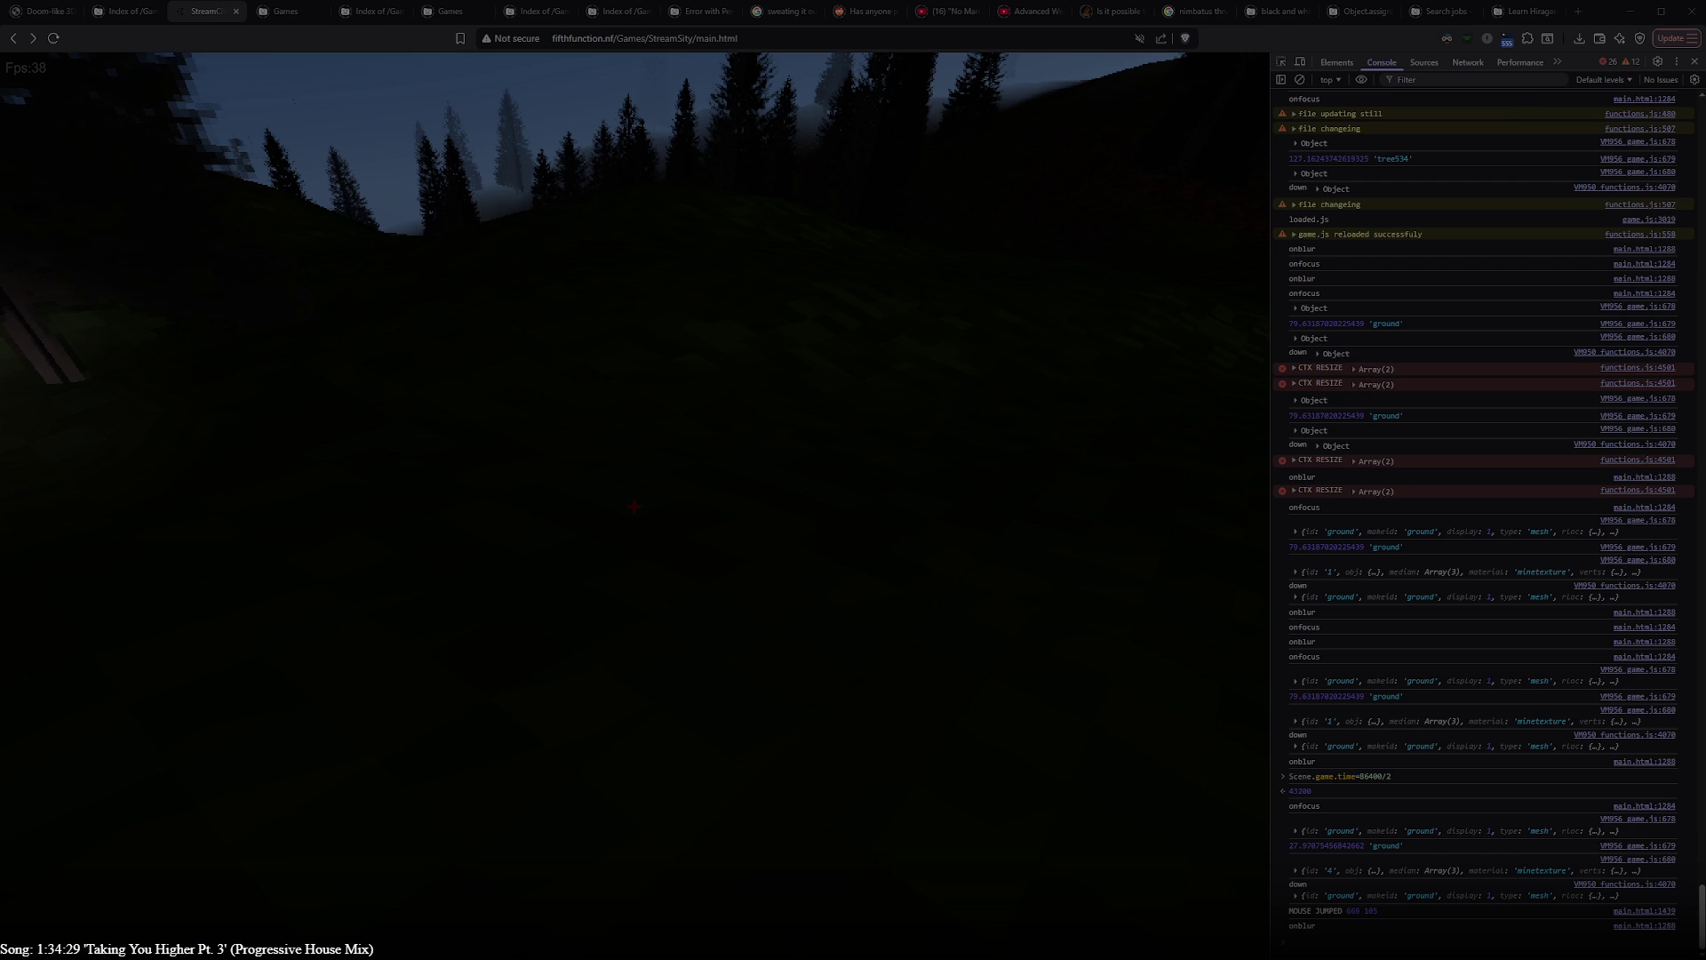
- Bring the ChatGPT window back over the StreamSity game
{"action": "key", "text": "alt+space"}
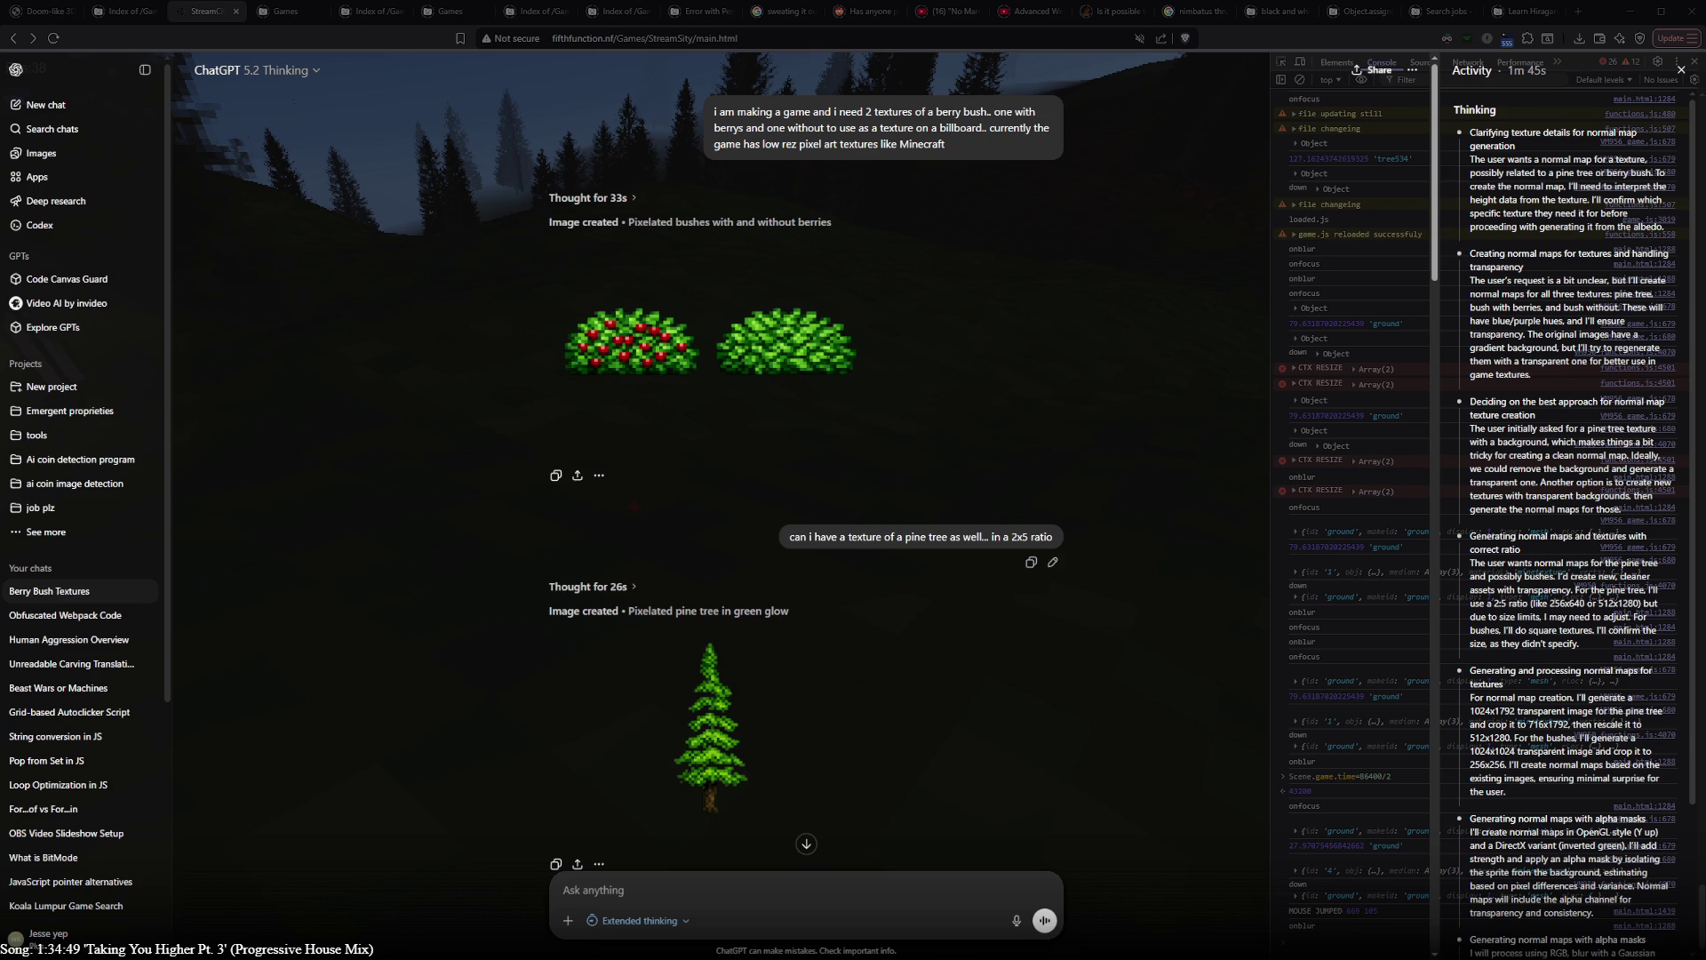
- Cancel the edit of the ChatGPT pine tree request, leaving it unchanged, and switch to Blender
{"action": "left_click", "coordinate": [1031, 559]}
{"action": "key", "text": "ctrl+a"}
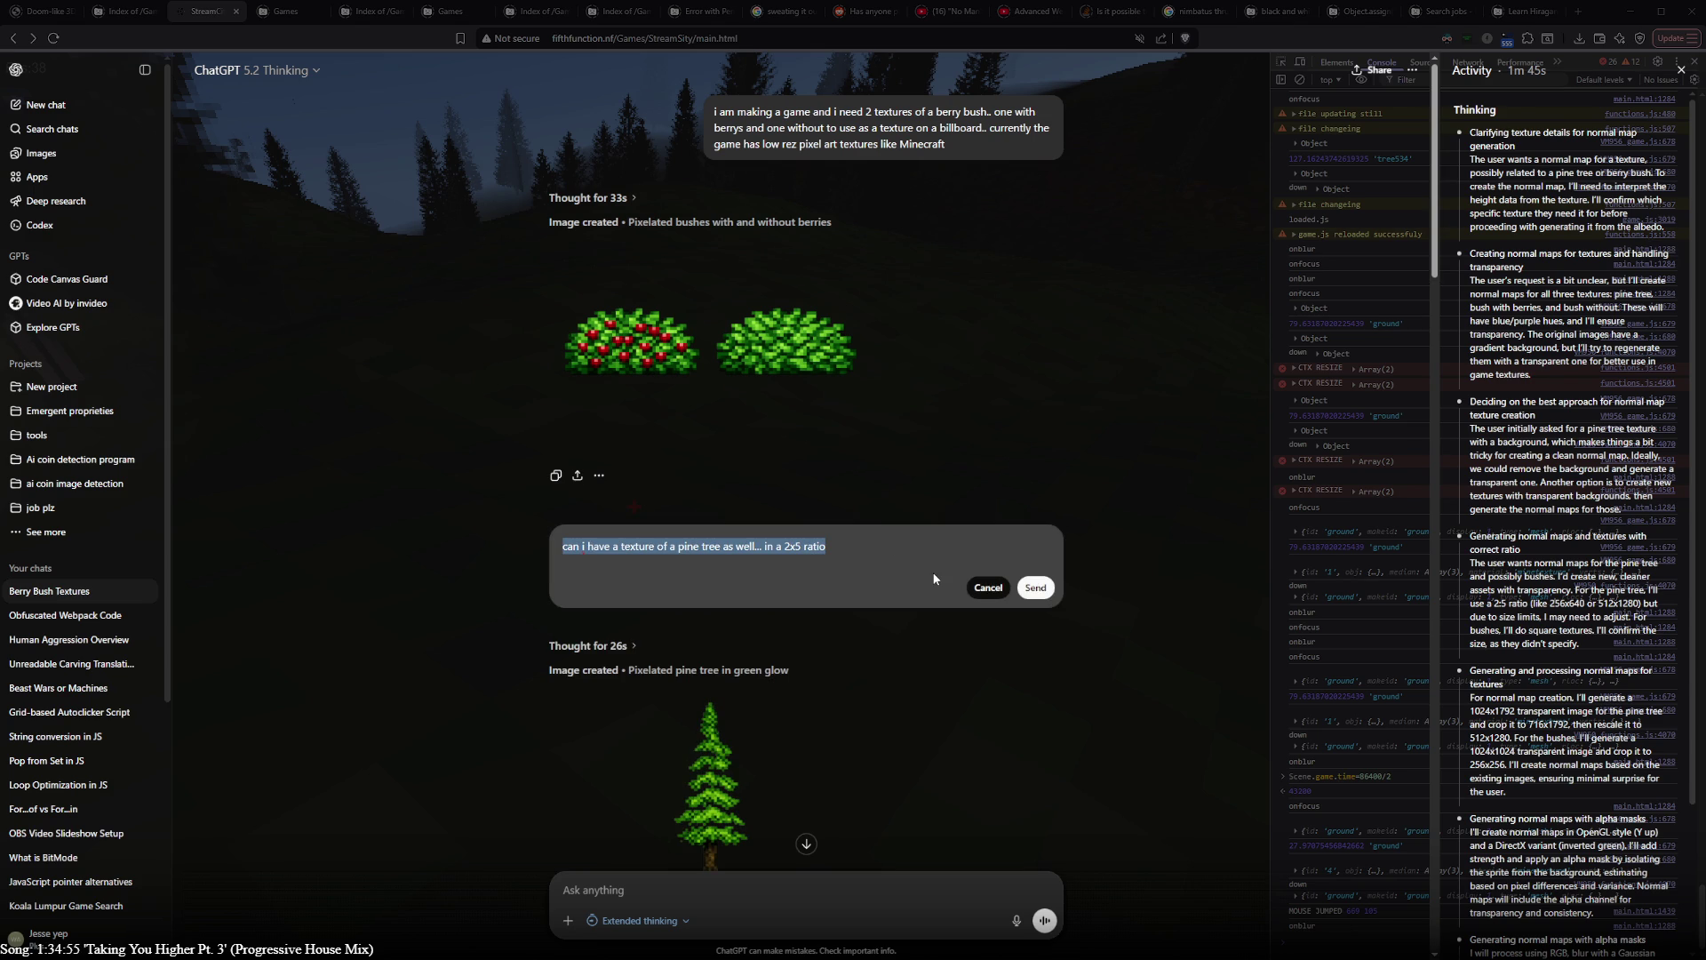
{"action": "key", "text": "Escape"}
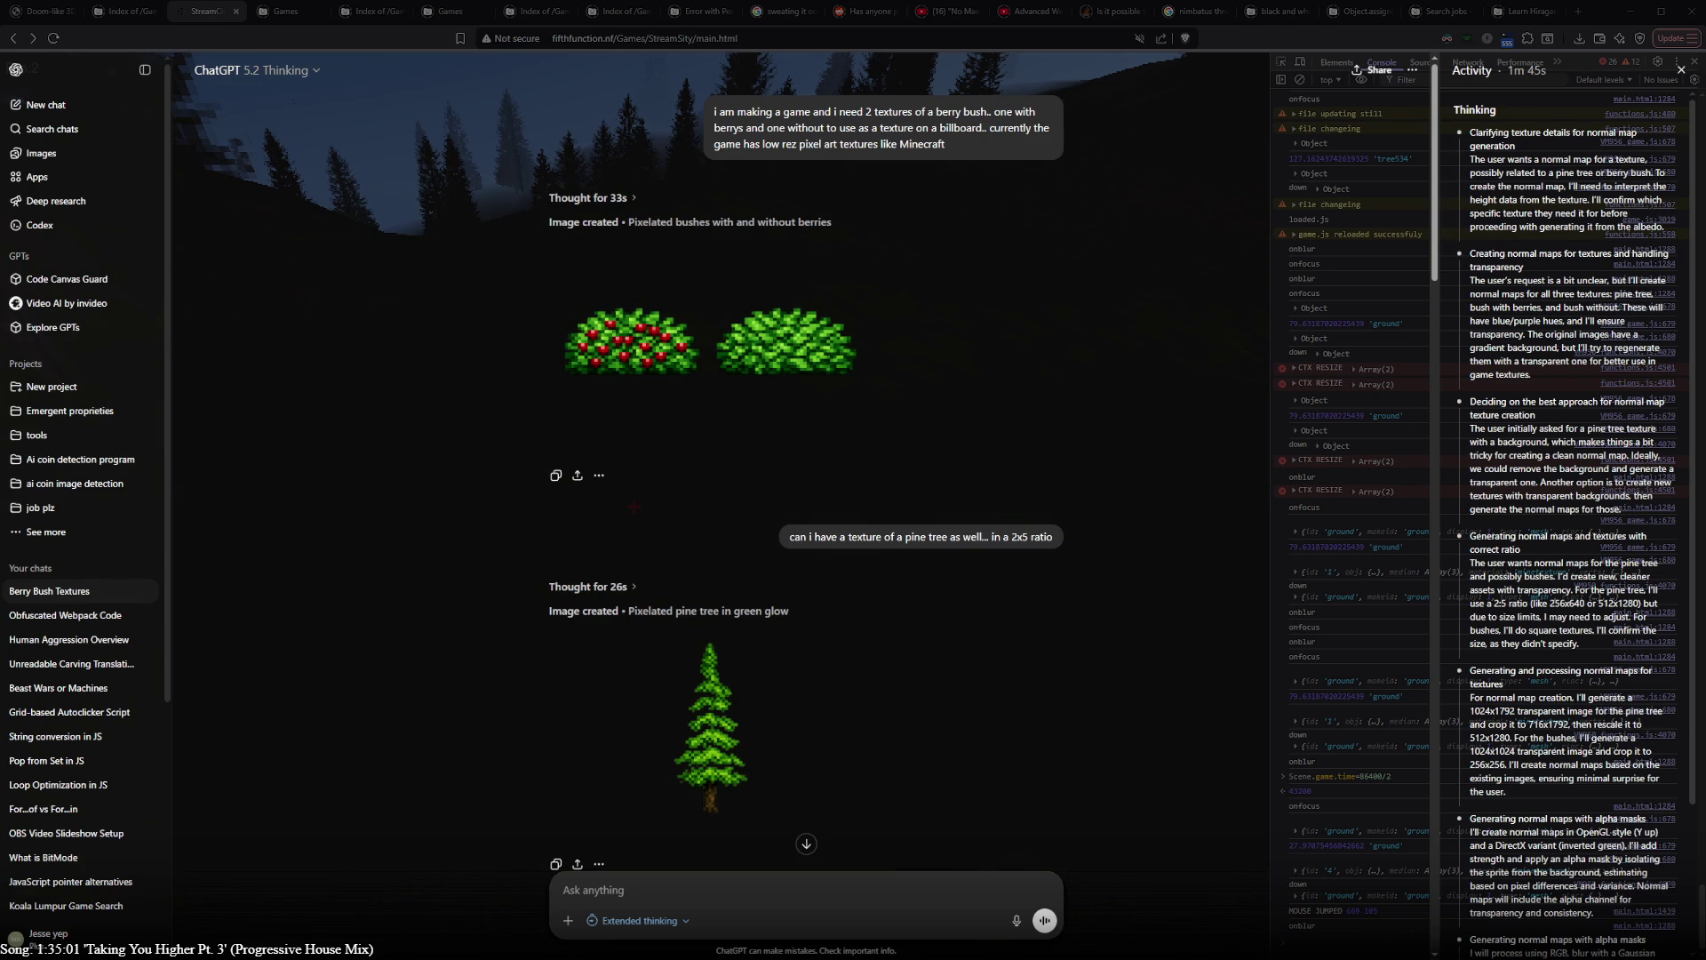
{"action": "key", "text": "alt+Tab"}
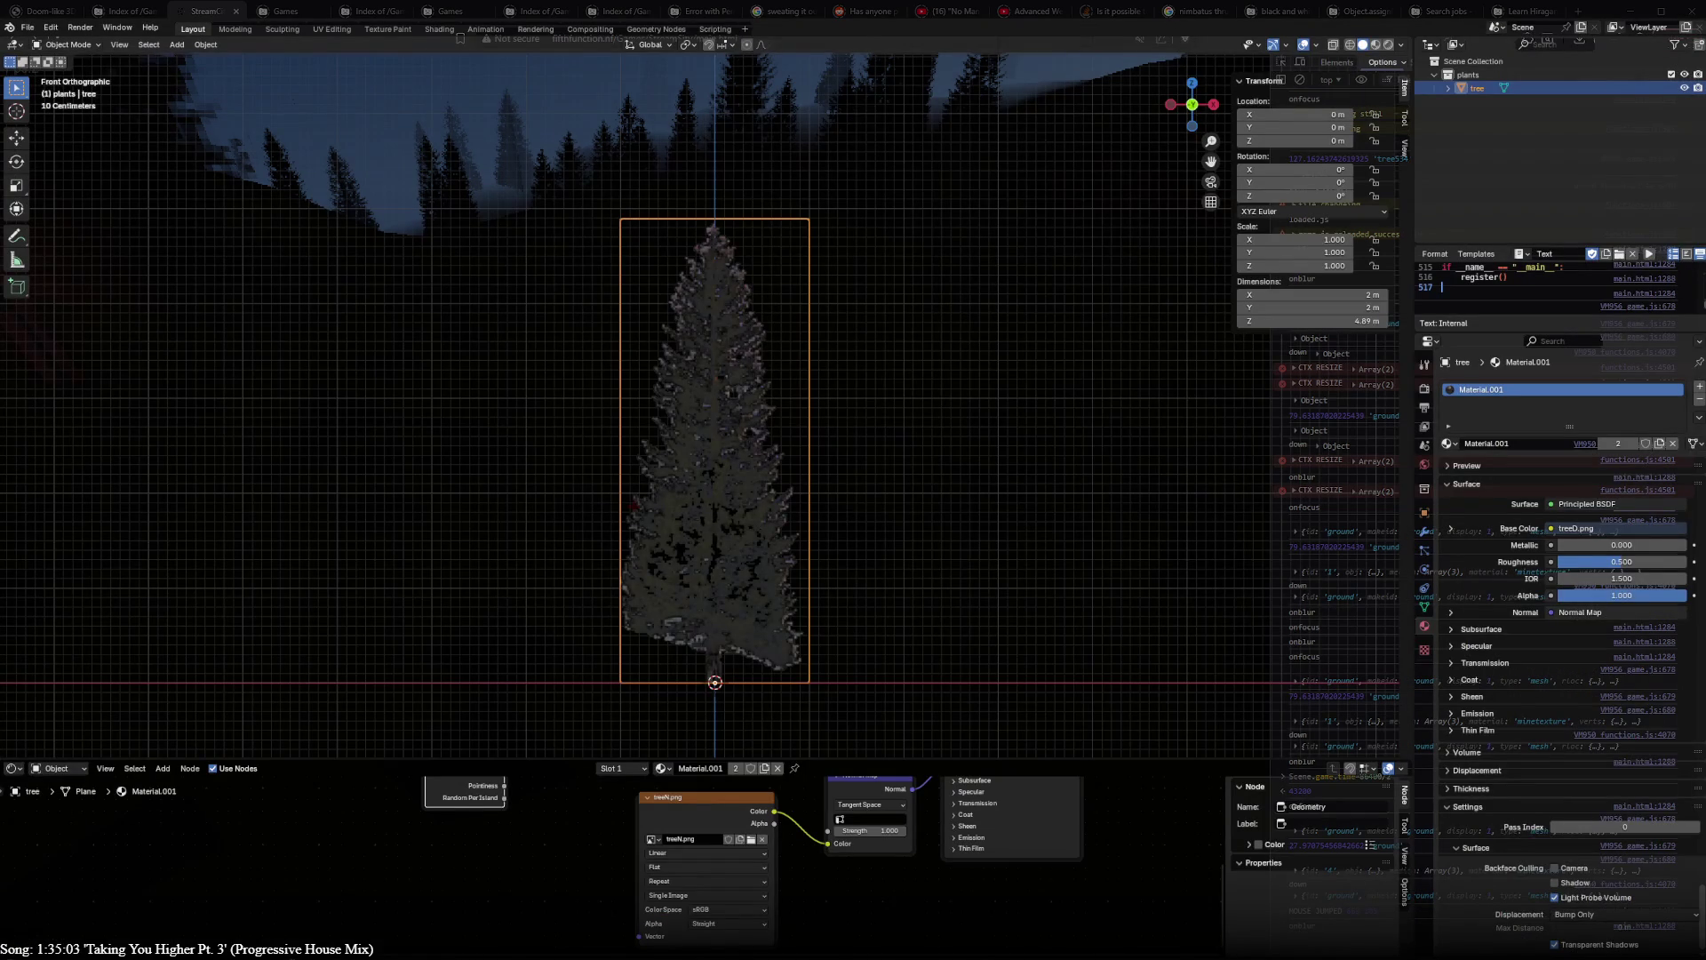
- Remove the old bush image object and add the berry-and-green-bush image again in the scene
{"action": "mouse_move", "coordinate": [840, 524]}
{"action": "middle_mouse_down", "text": "shift"}
{"action": "mouse_move", "coordinate": [822, 404]}
{"action": "mouse_move", "coordinate": [675, 387]}
{"action": "middle_mouse_up", "text": "shift"}
{"action": "key", "text": "g"}
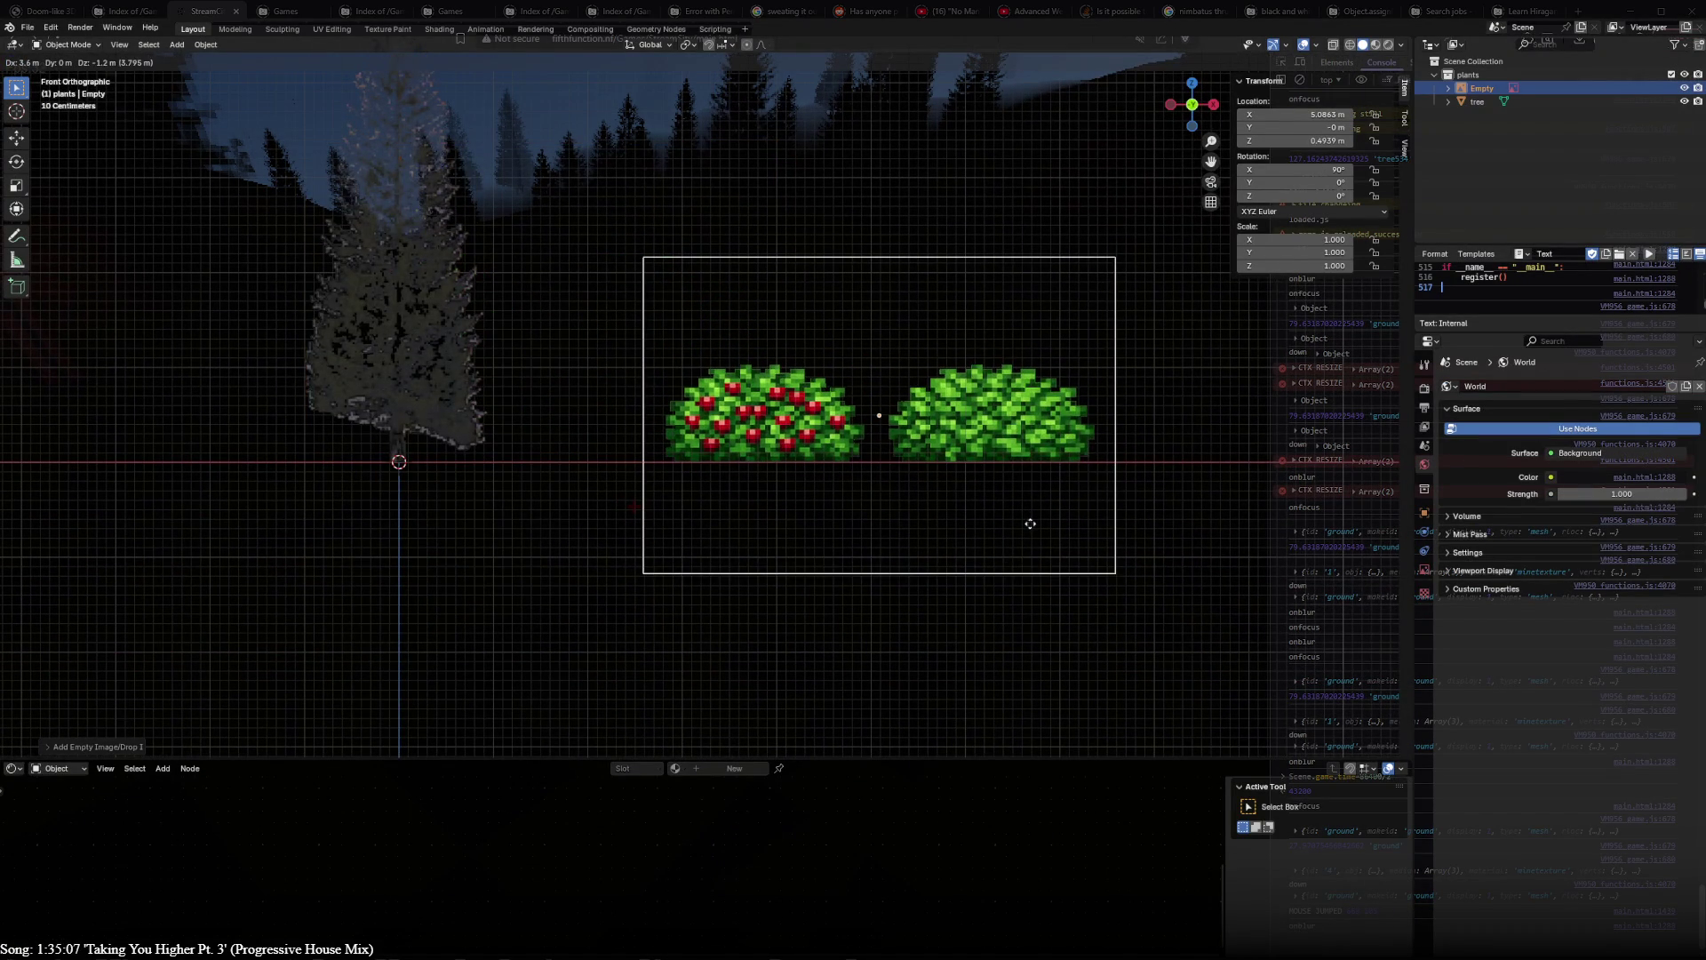
{"action": "left_click", "coordinate": [719, 438]}
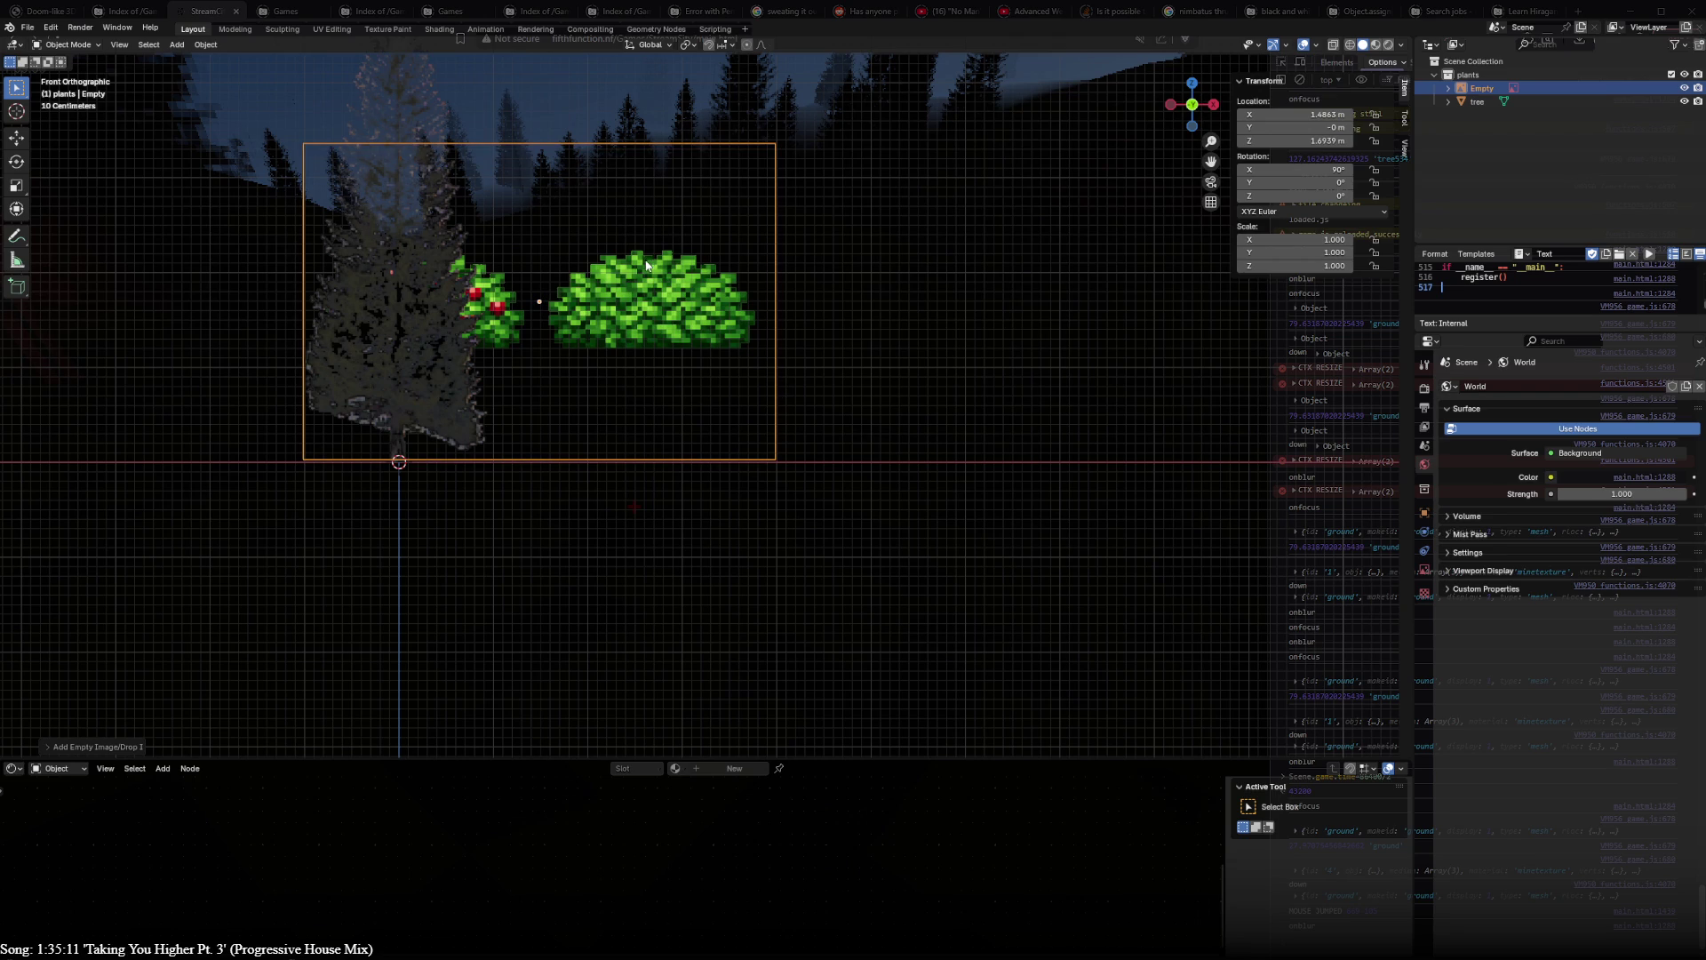
{"action": "key", "text": "Delete"}
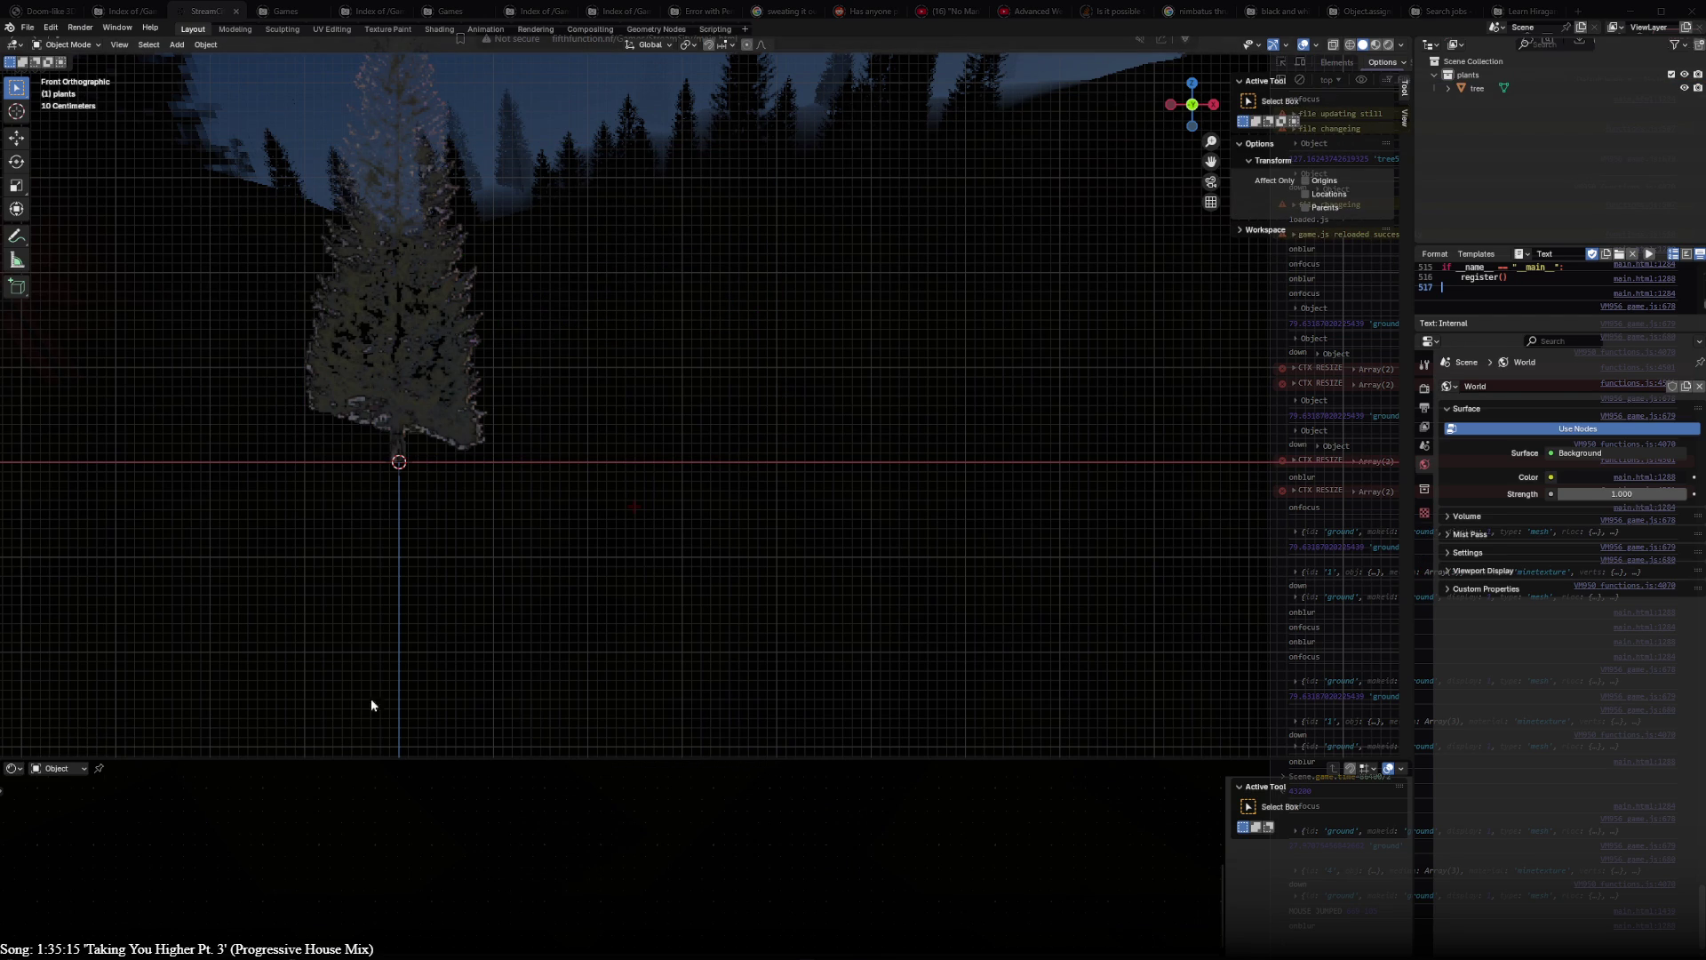
{"action": "key", "text": "shift+a"}
{"action": "key", "text": "Escape"}
{"action": "left_click", "coordinate": [1152, 401]}
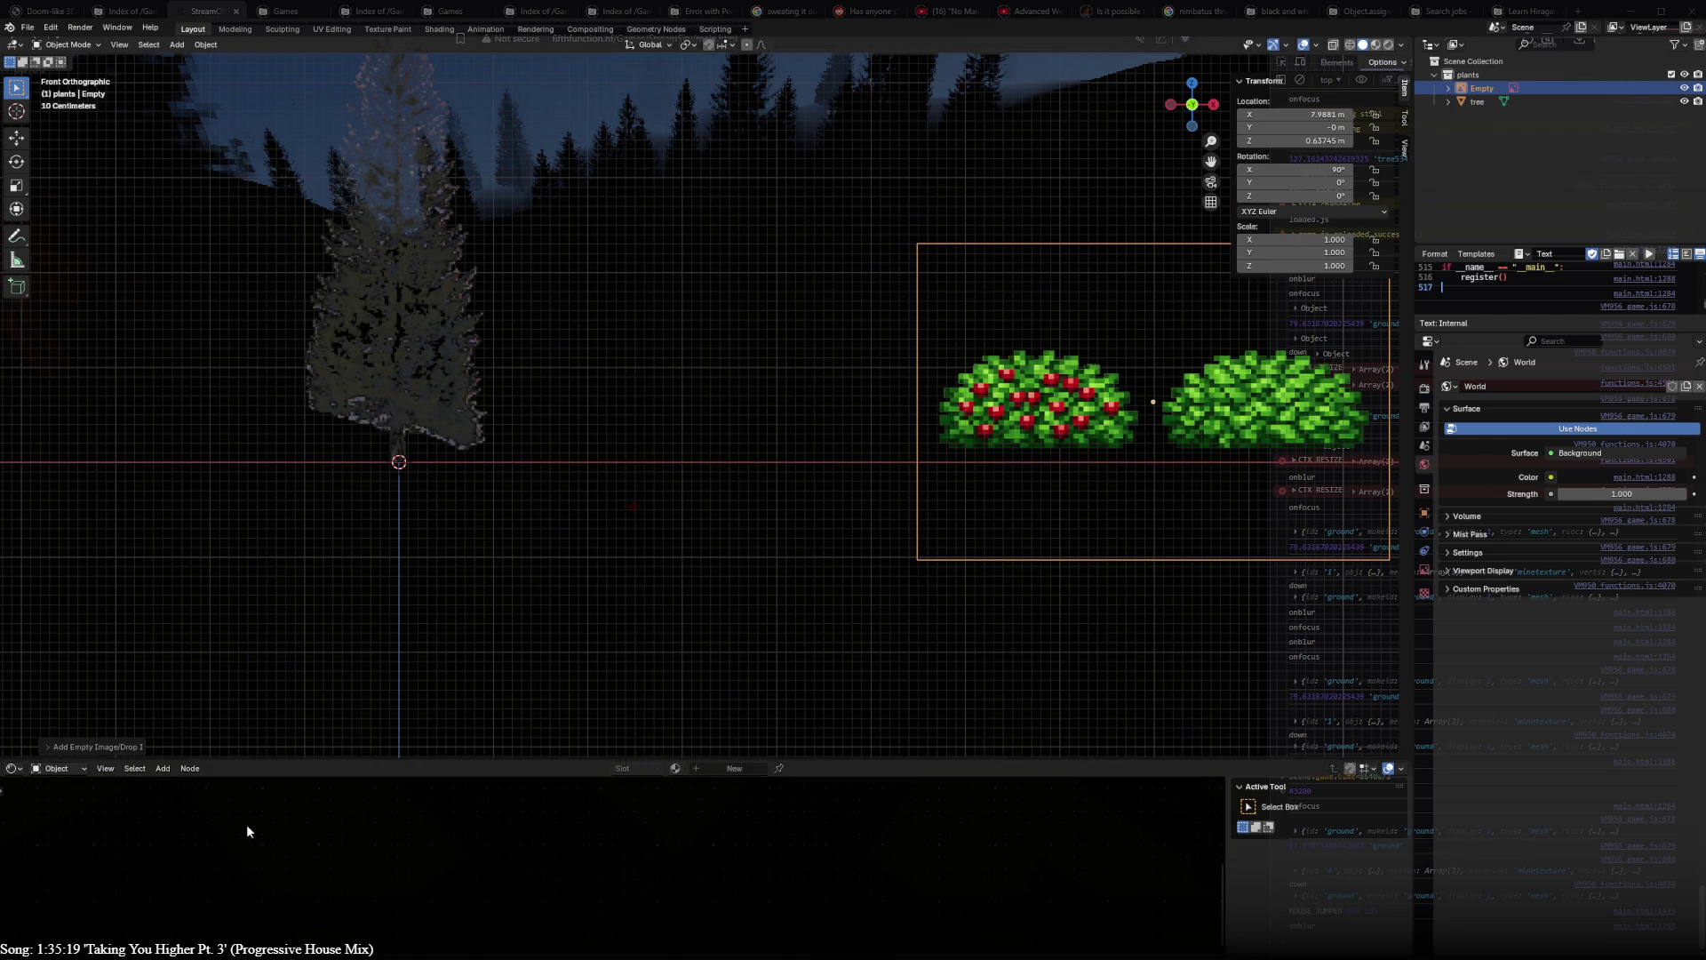
- Convert the bush image empty to a textured mesh plane and move it to the right of the pine tree
{"action": "key", "text": "F3"}
{"action": "type", "text": "mesh"}
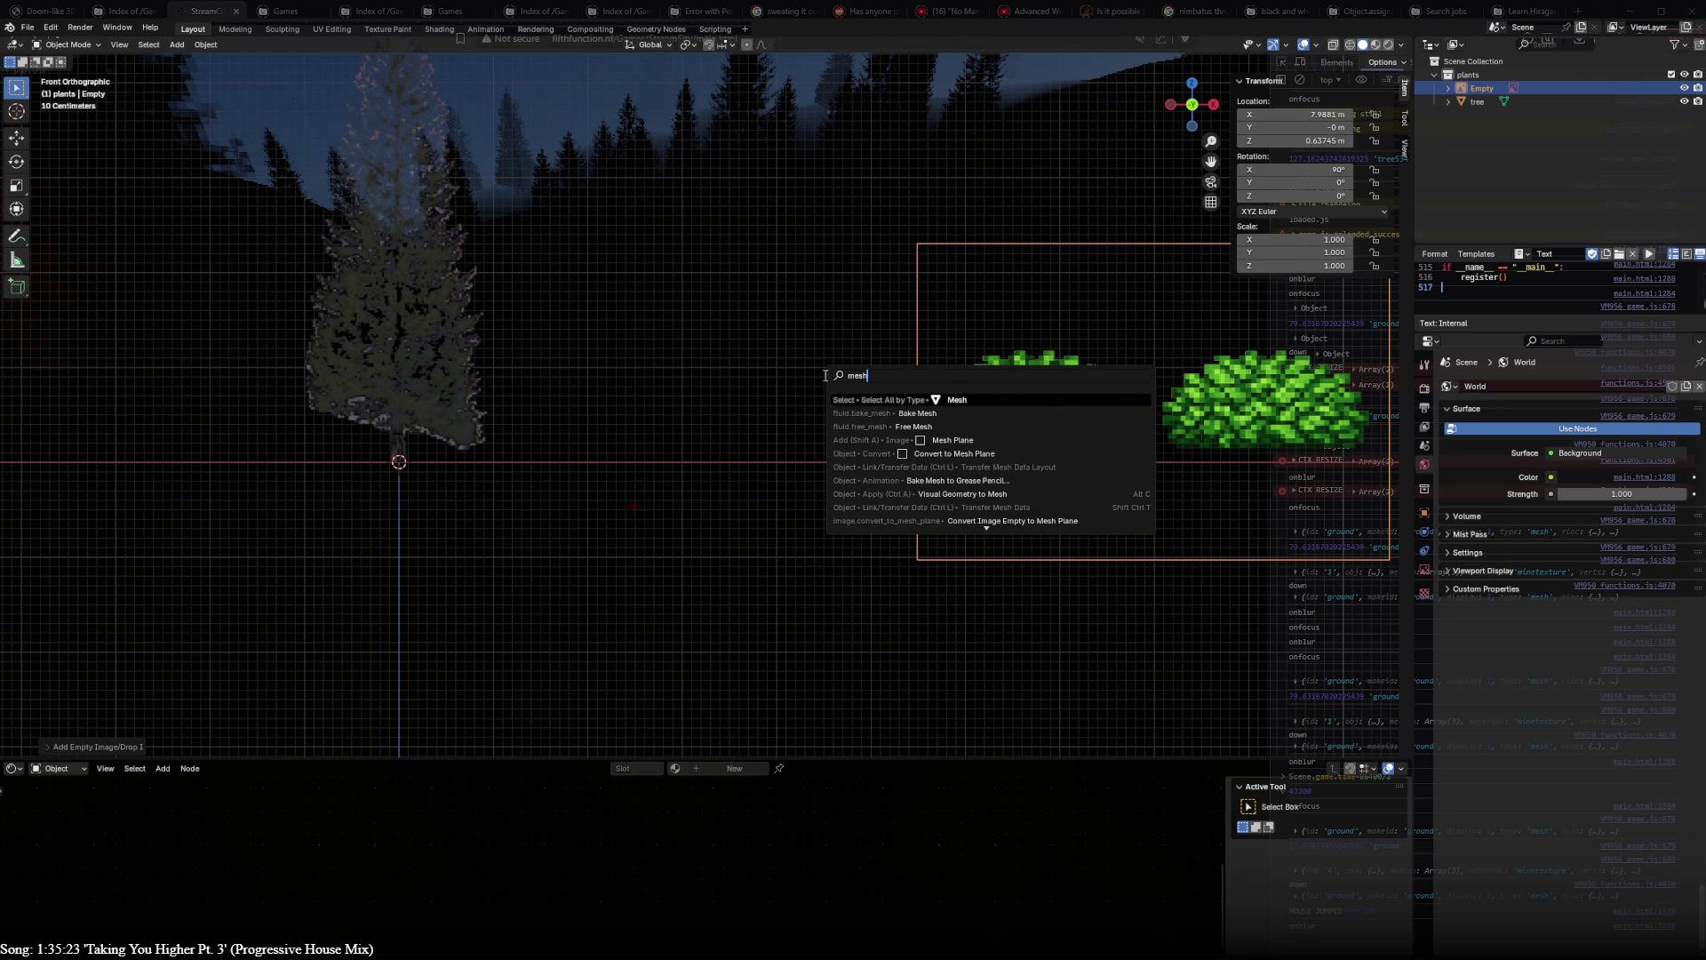
{"action": "key", "text": "Down"}
{"action": "key", "text": "Down"}
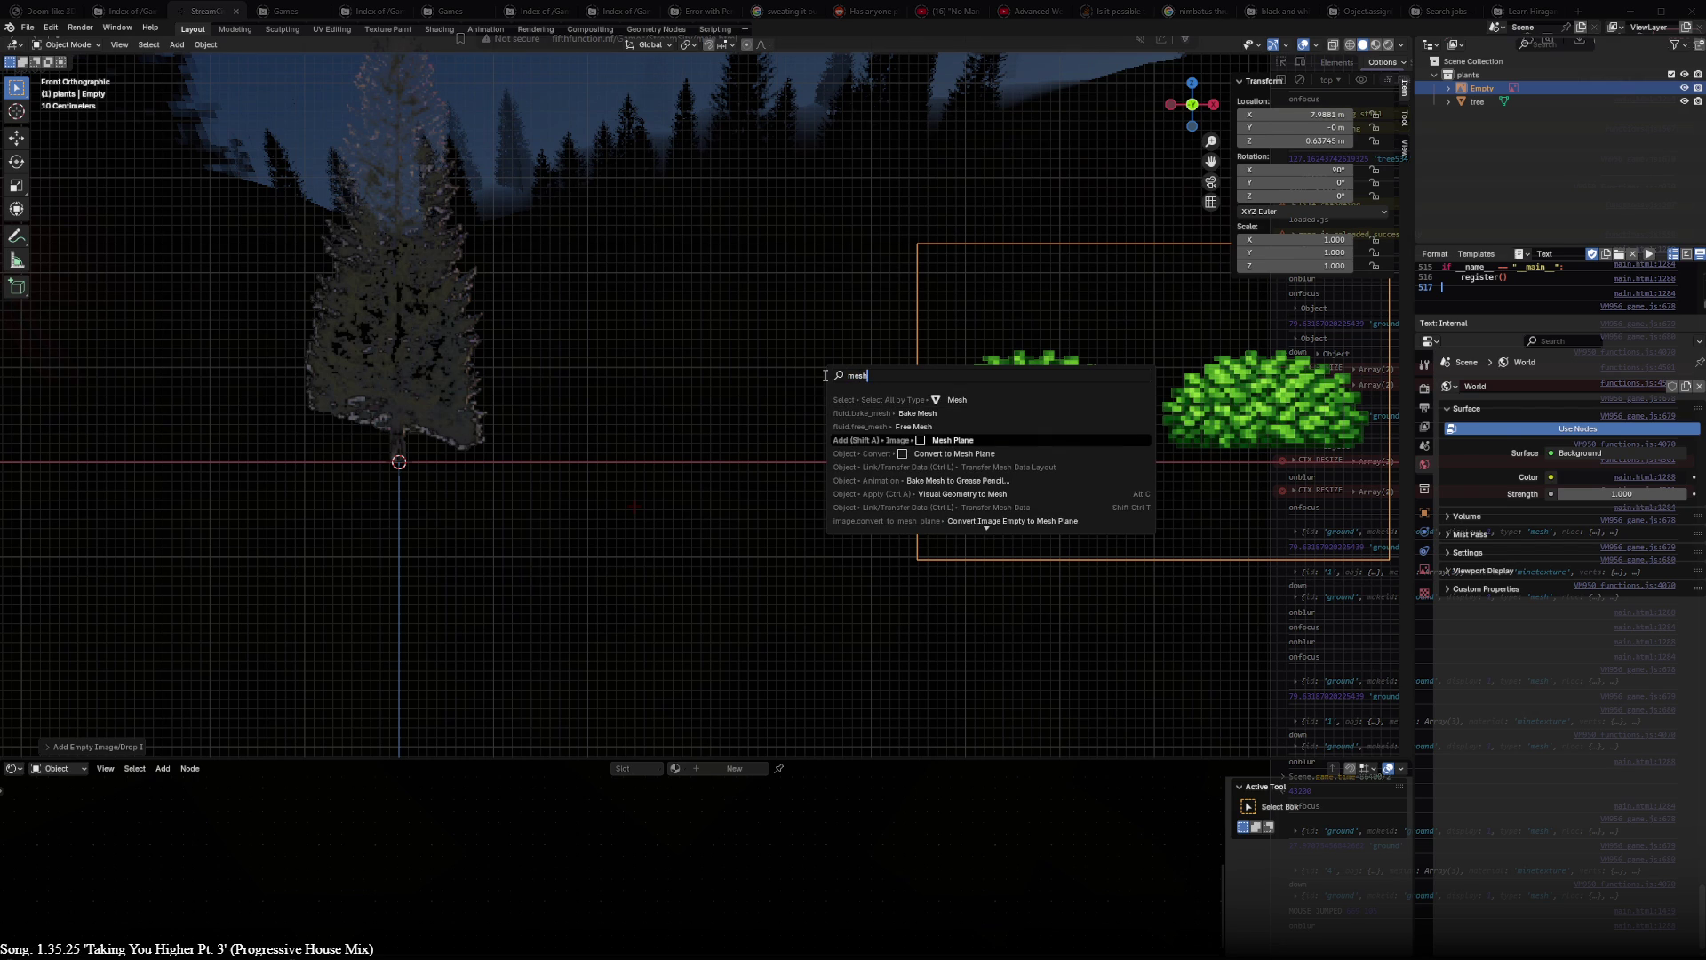
{"action": "key", "text": "Down"}
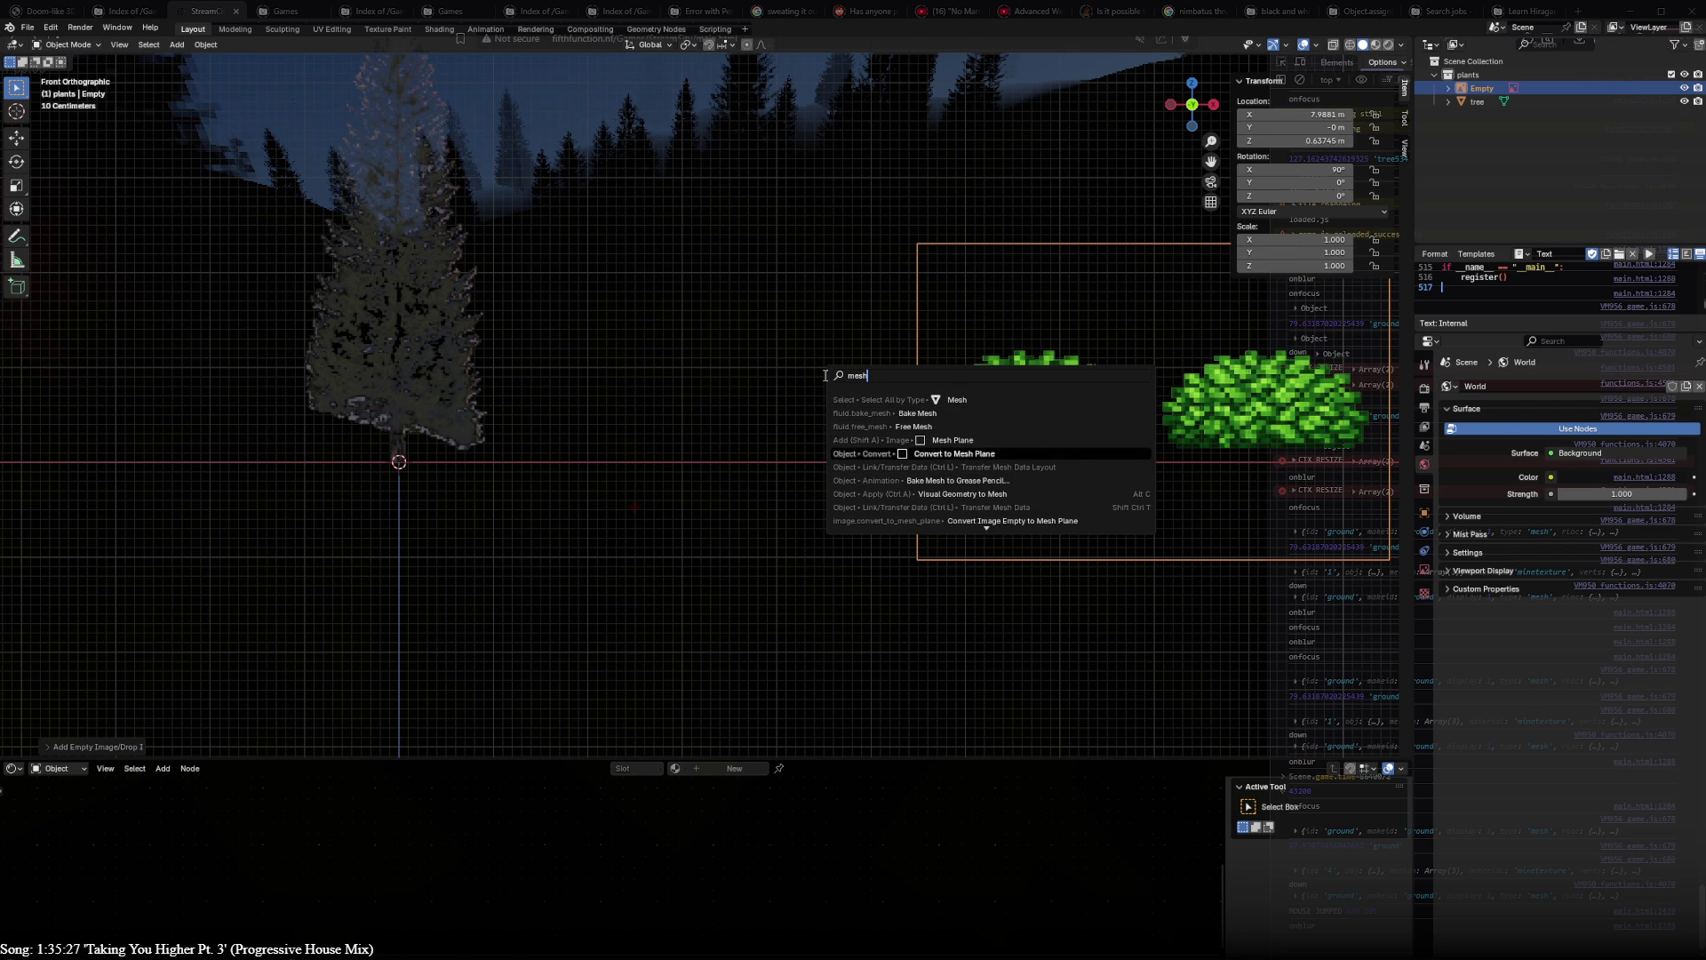
{"action": "key", "text": "Return"}
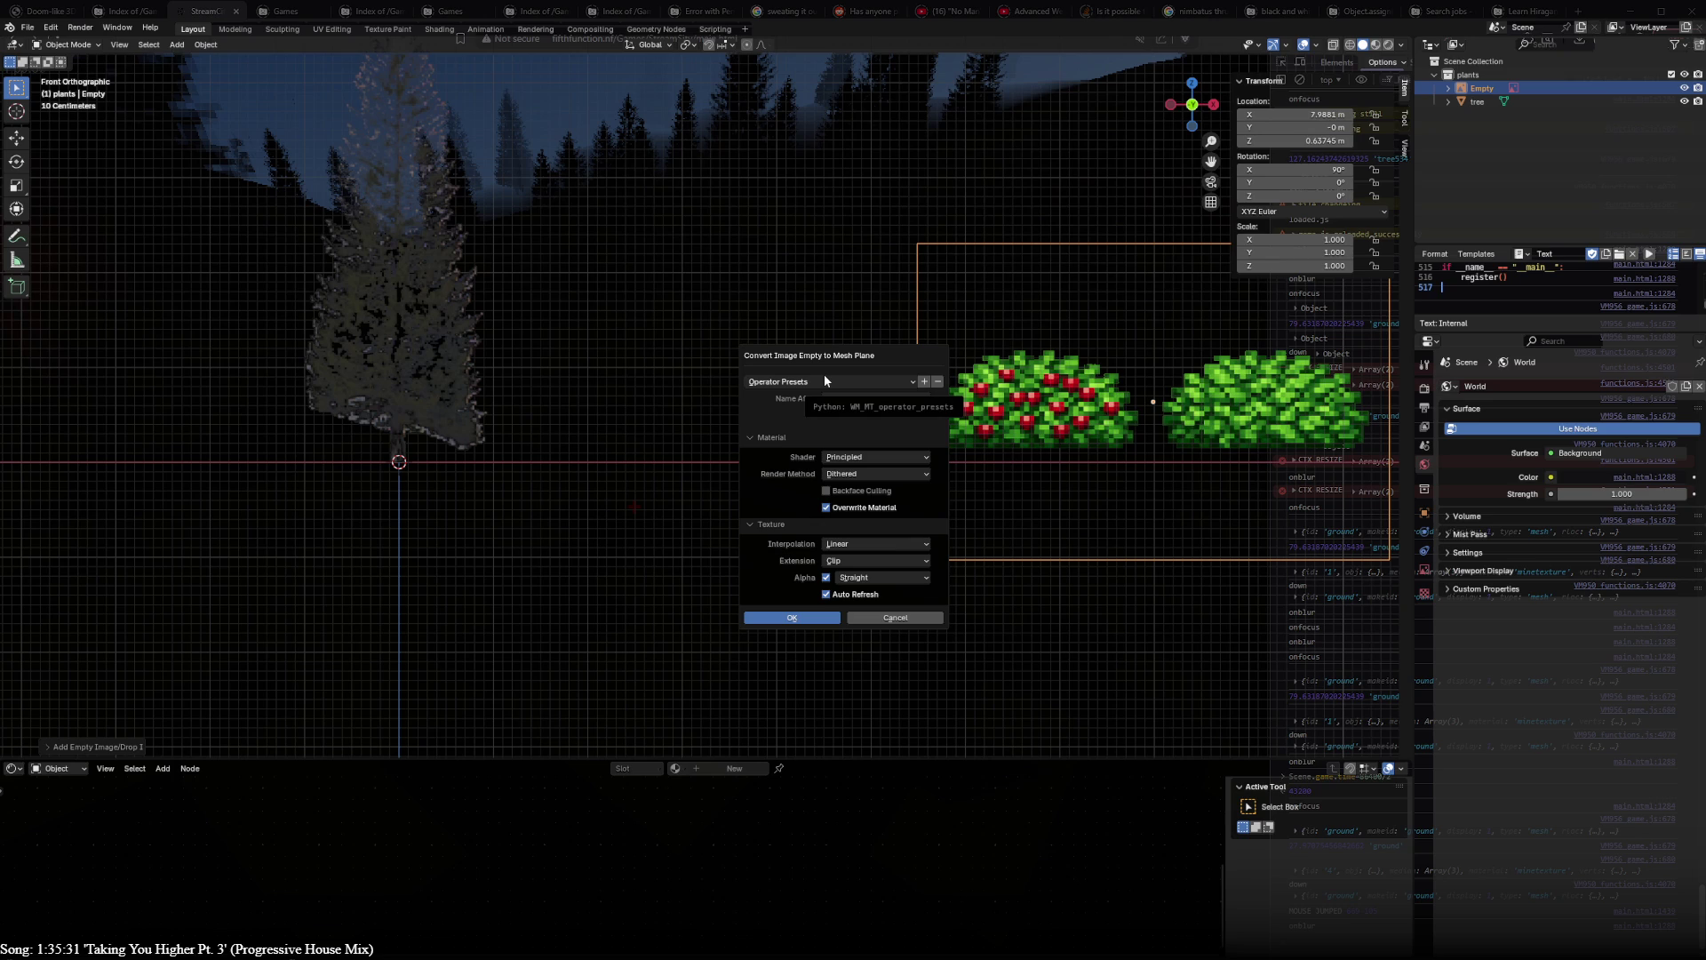
{"action": "left_click", "coordinate": [786, 620]}
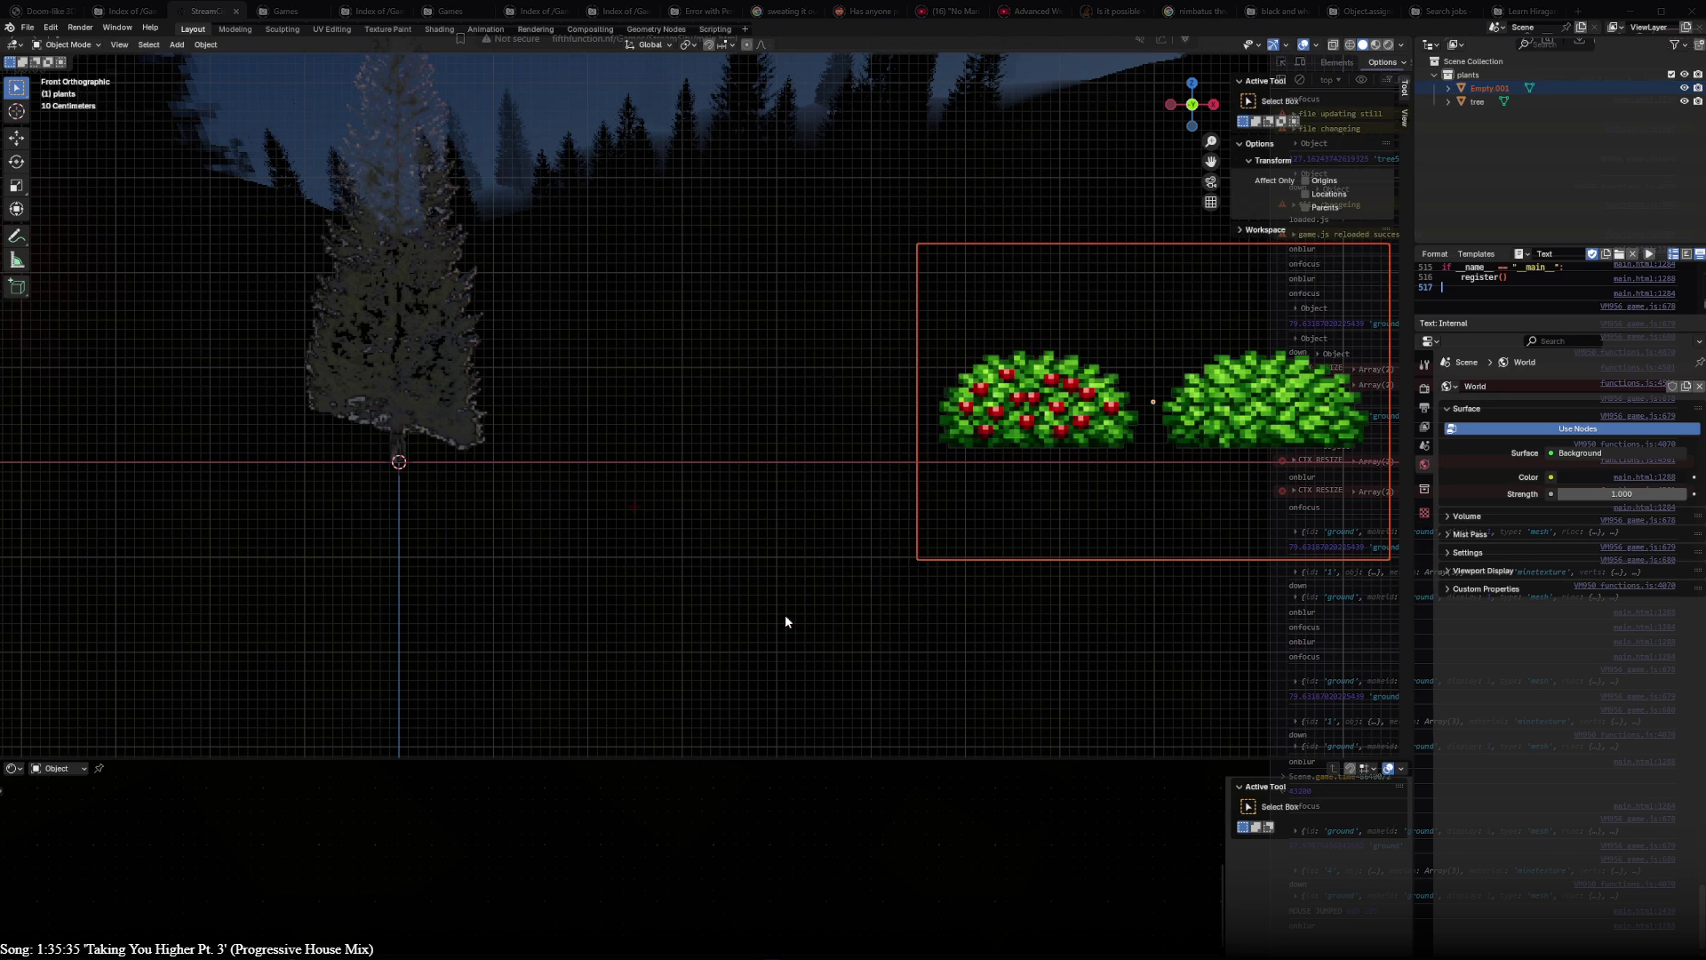
{"action": "key", "text": "g"}
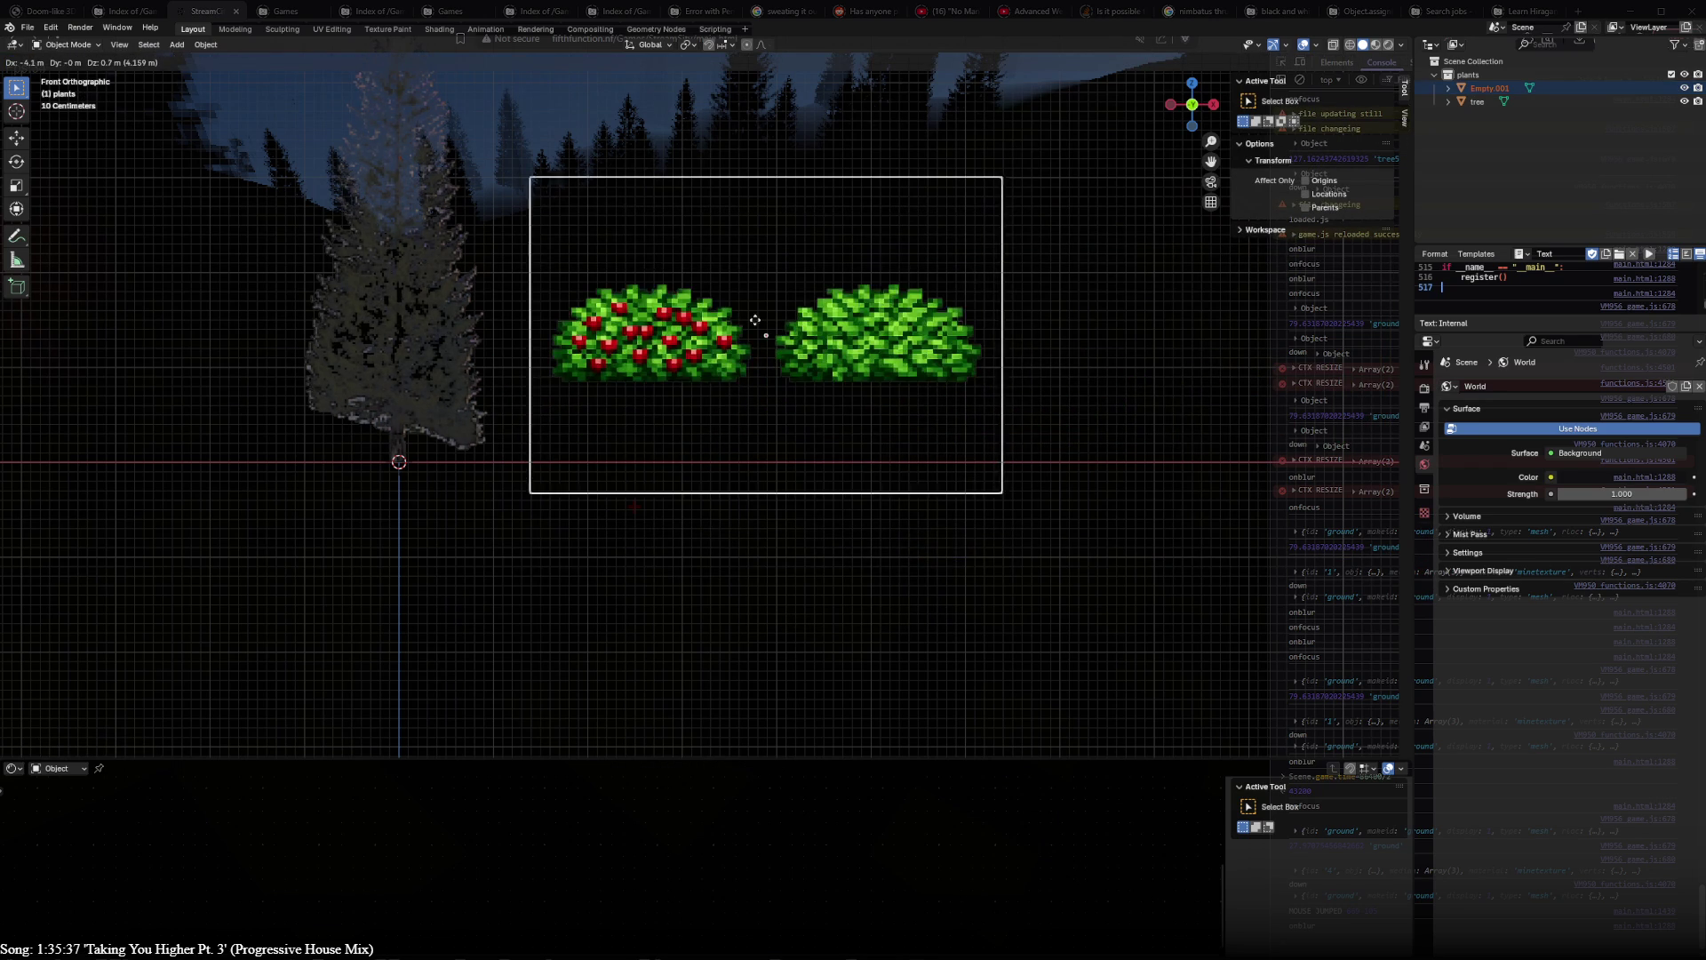
{"action": "left_click", "coordinate": [769, 303]}
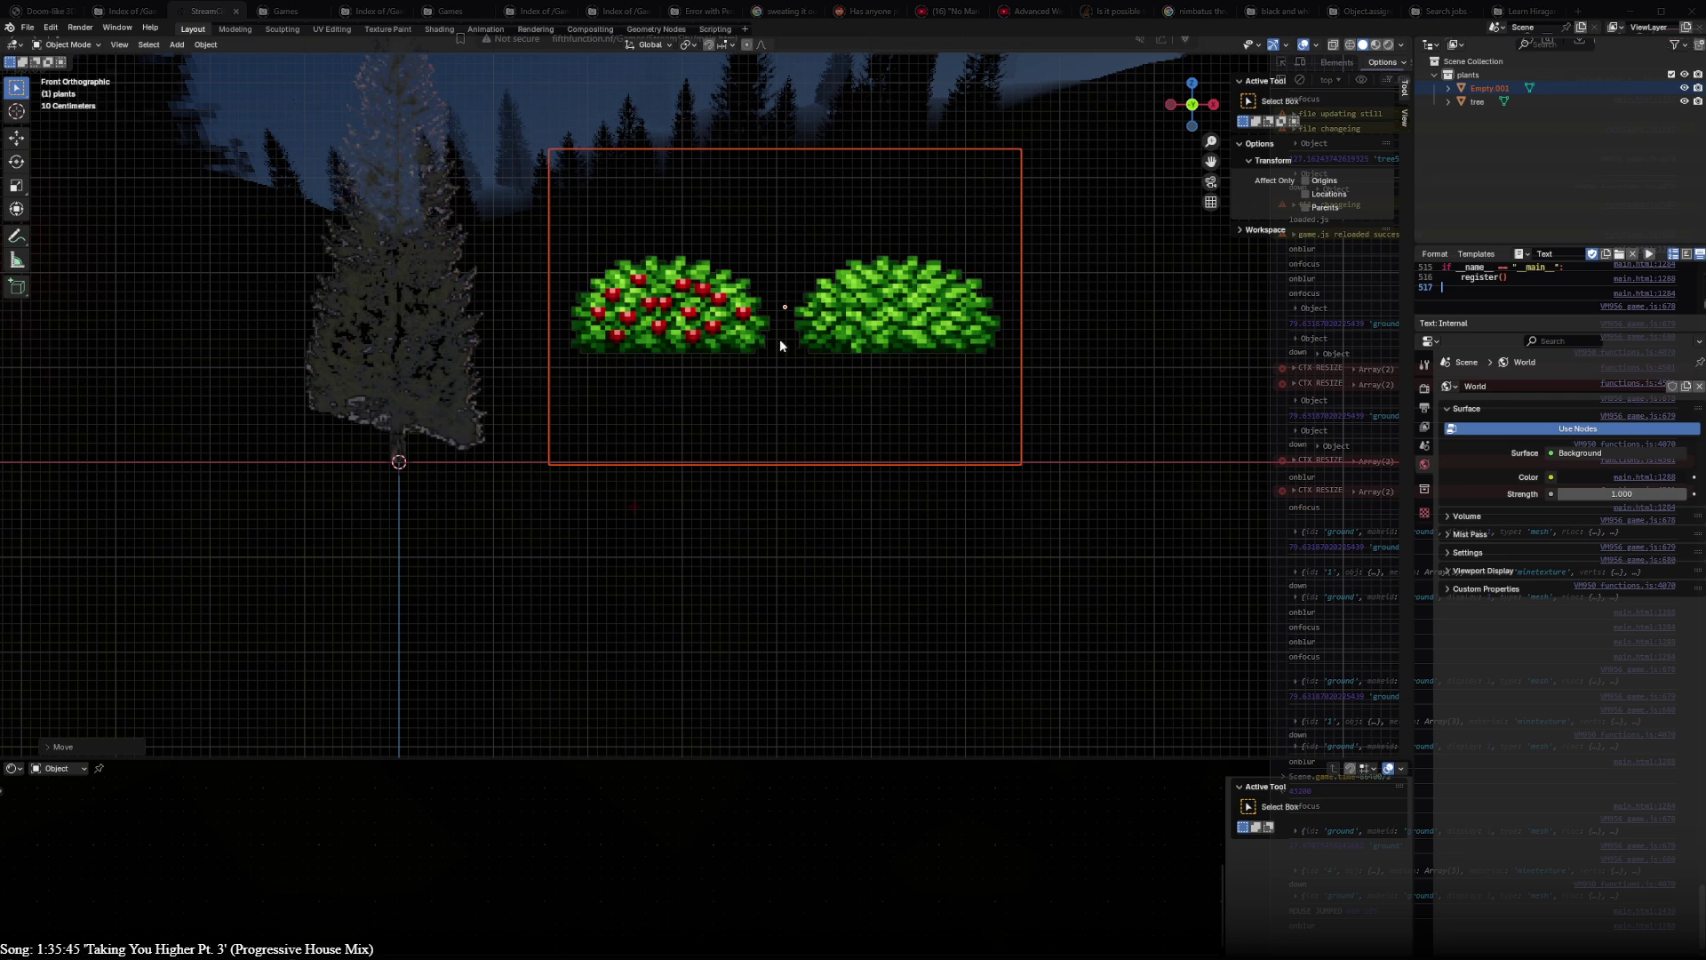
{"action": "key", "text": "g"}
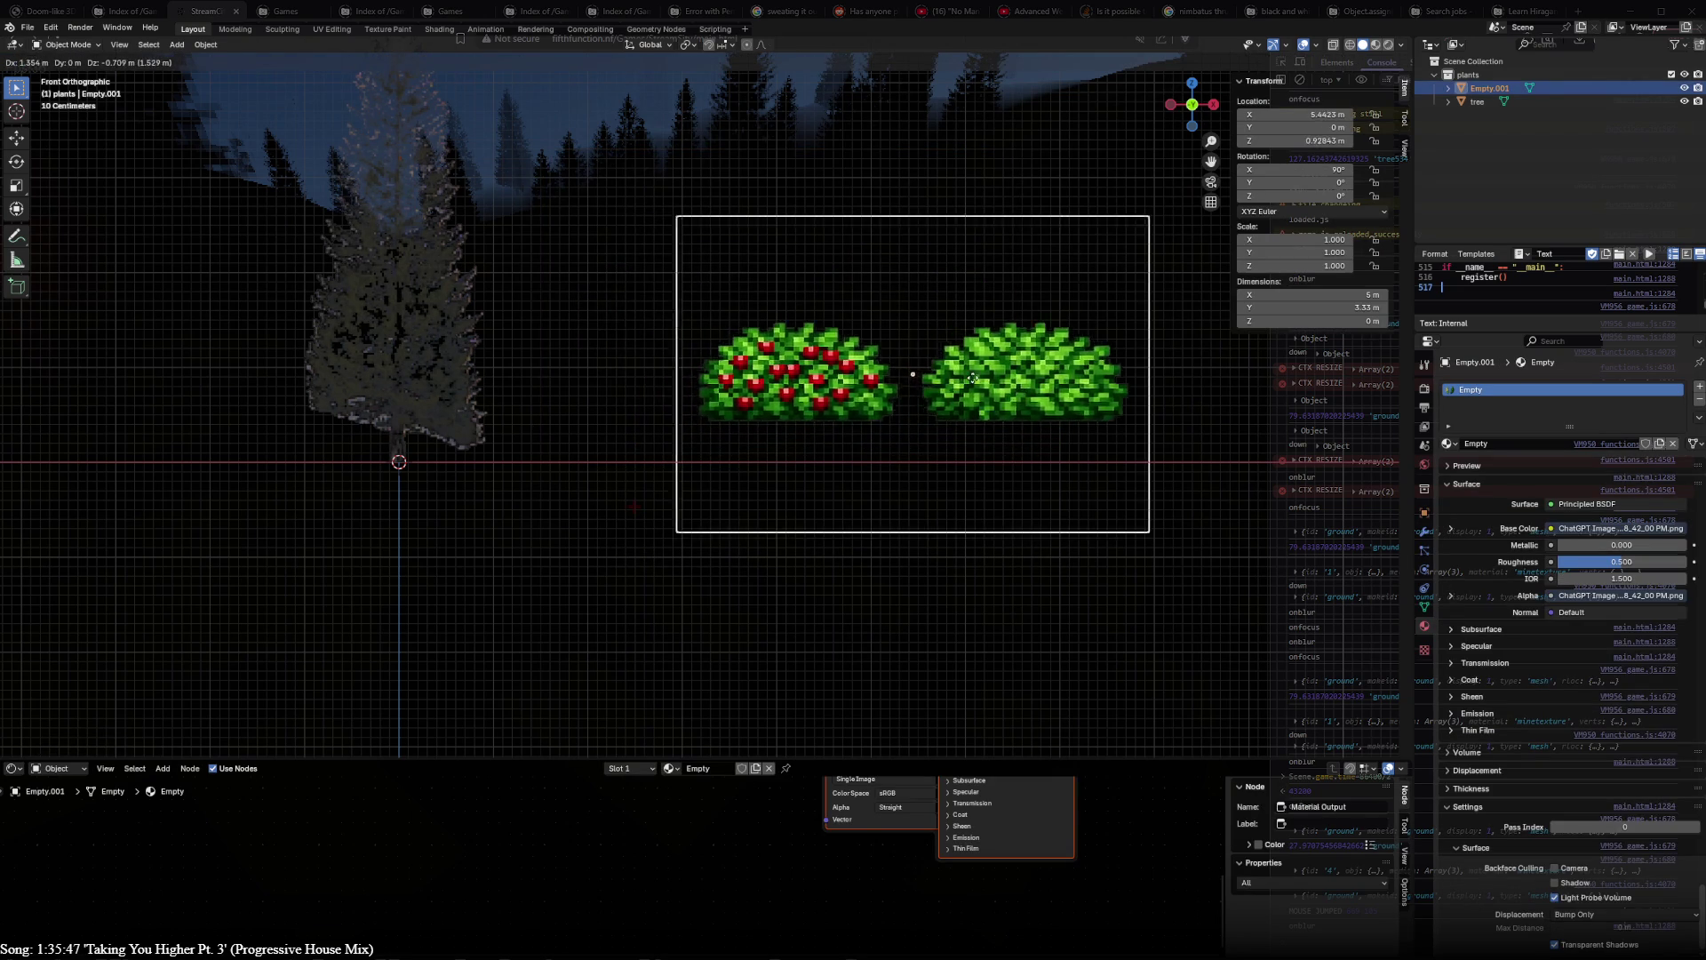
- Add a horizontal loop cut on the bush plane and slide it down to the bushes' base
{"action": "left_click", "coordinate": [823, 373]}
{"action": "key", "text": "Tab"}
{"action": "key", "text": "ctrl+r"}
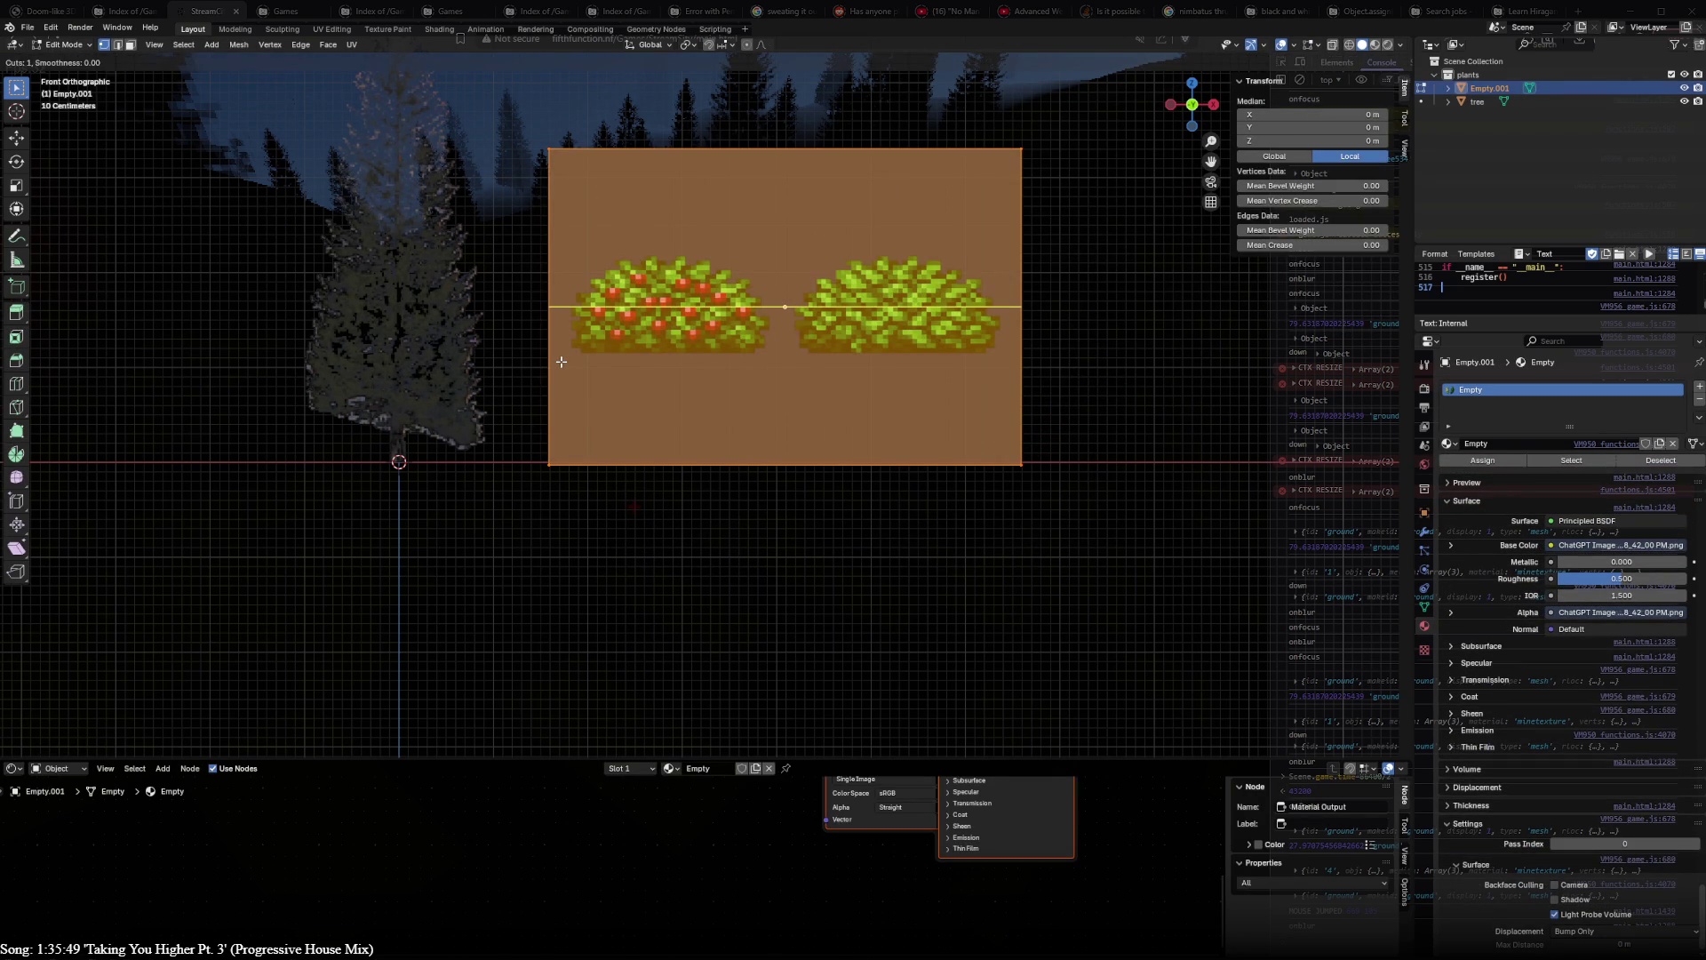
{"action": "left_click", "coordinate": [560, 361]}
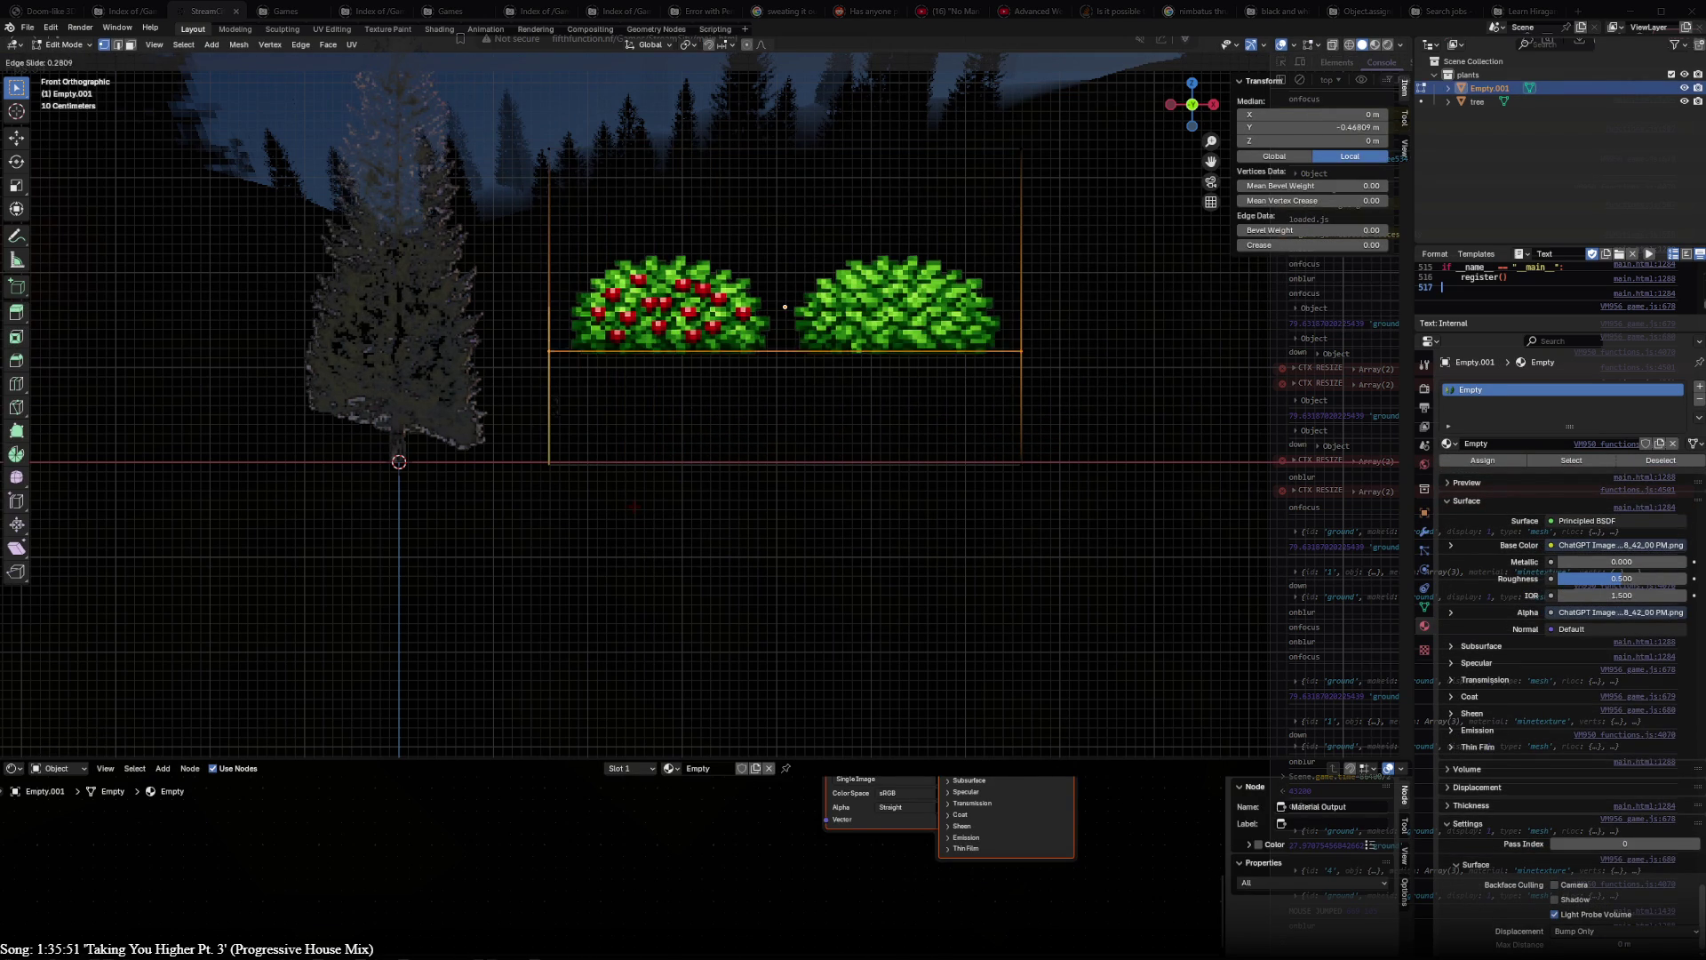
{"action": "left_click", "coordinate": [796, 418]}
{"action": "scroll", "coordinate": [796, 418], "scroll_direction": "up", "scroll_amount": 4}
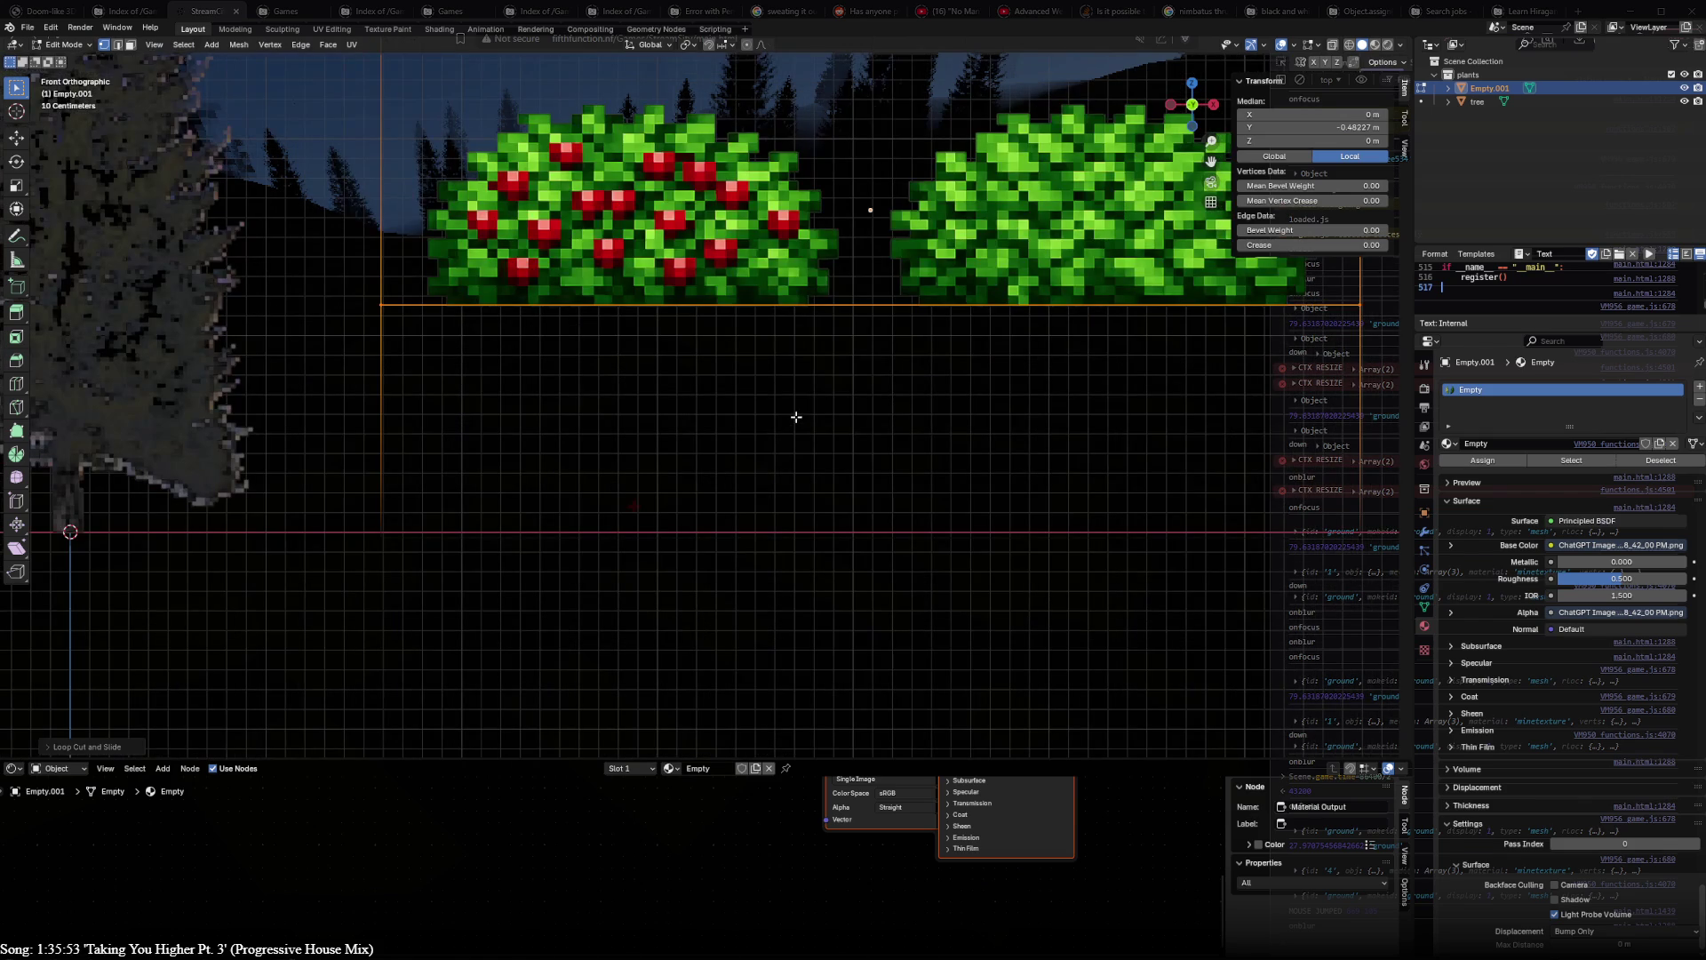
{"action": "key", "text": "g"}
{"action": "key", "text": "g"}
{"action": "left_click", "coordinate": [605, 325]}
{"action": "scroll", "coordinate": [605, 326], "scroll_direction": "up", "scroll_amount": 4}
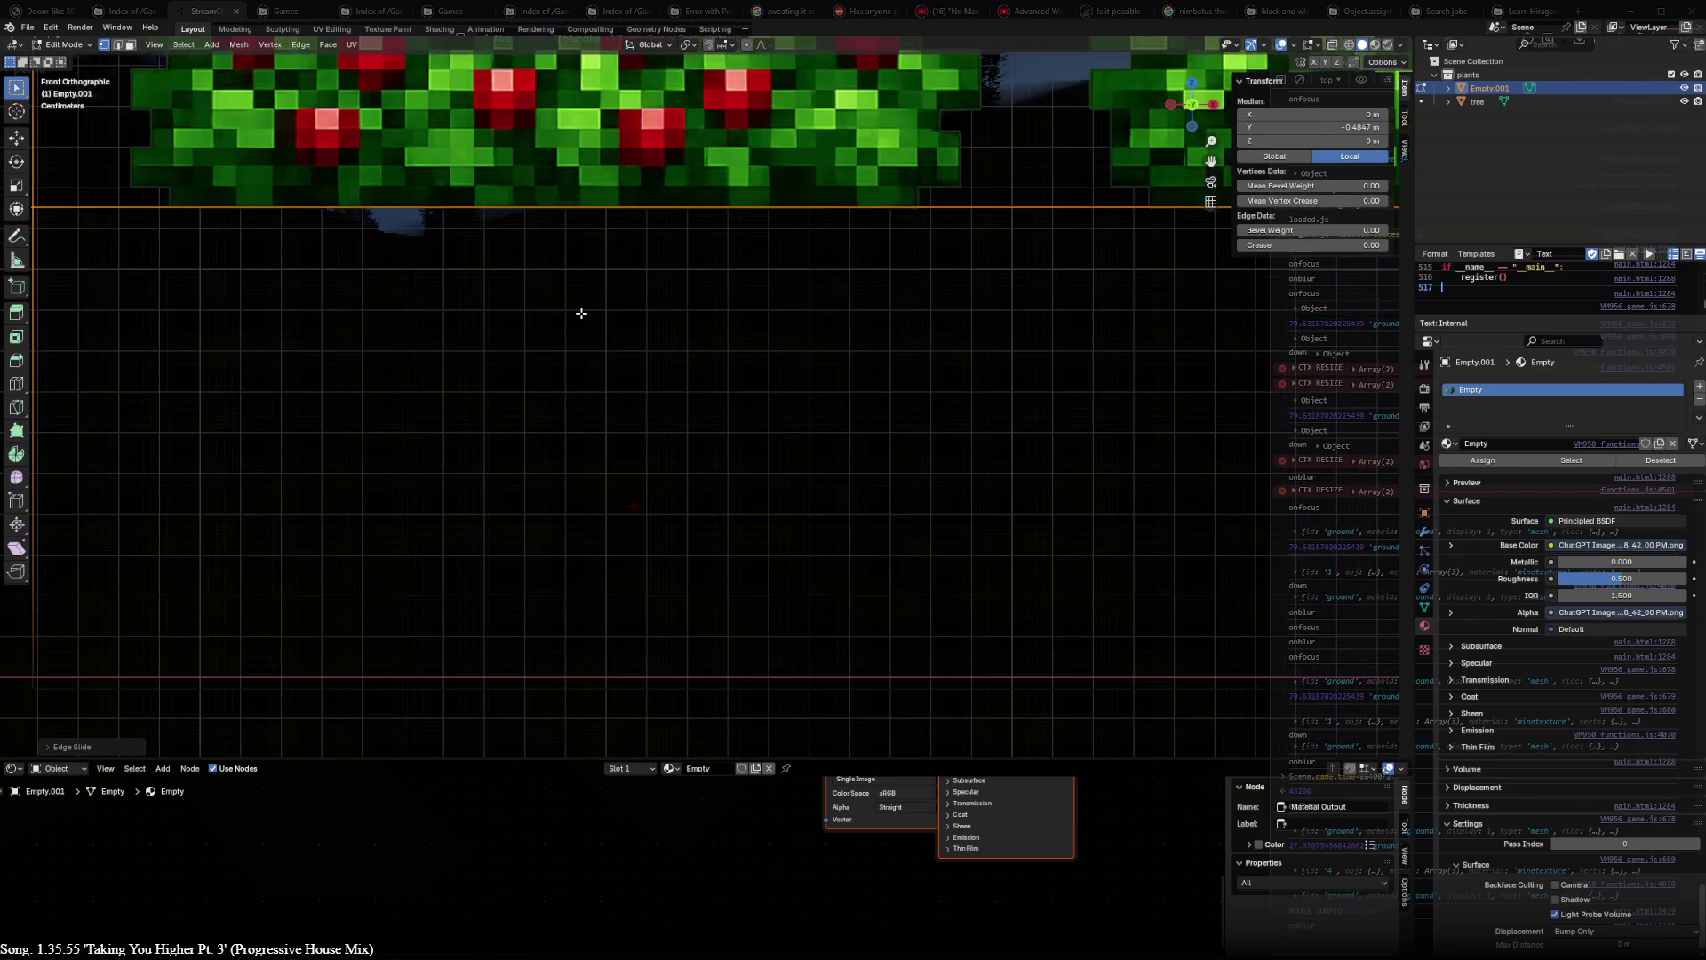
{"action": "scroll", "coordinate": [606, 325], "scroll_direction": "down", "scroll_amount": 2}
{"action": "scroll", "coordinate": [1054, 565], "scroll_direction": "up", "scroll_amount": 3}
{"action": "scroll", "coordinate": [760, 335], "scroll_direction": "up", "scroll_amount": 2}
{"action": "scroll", "coordinate": [684, 474], "scroll_direction": "up", "scroll_amount": 2}
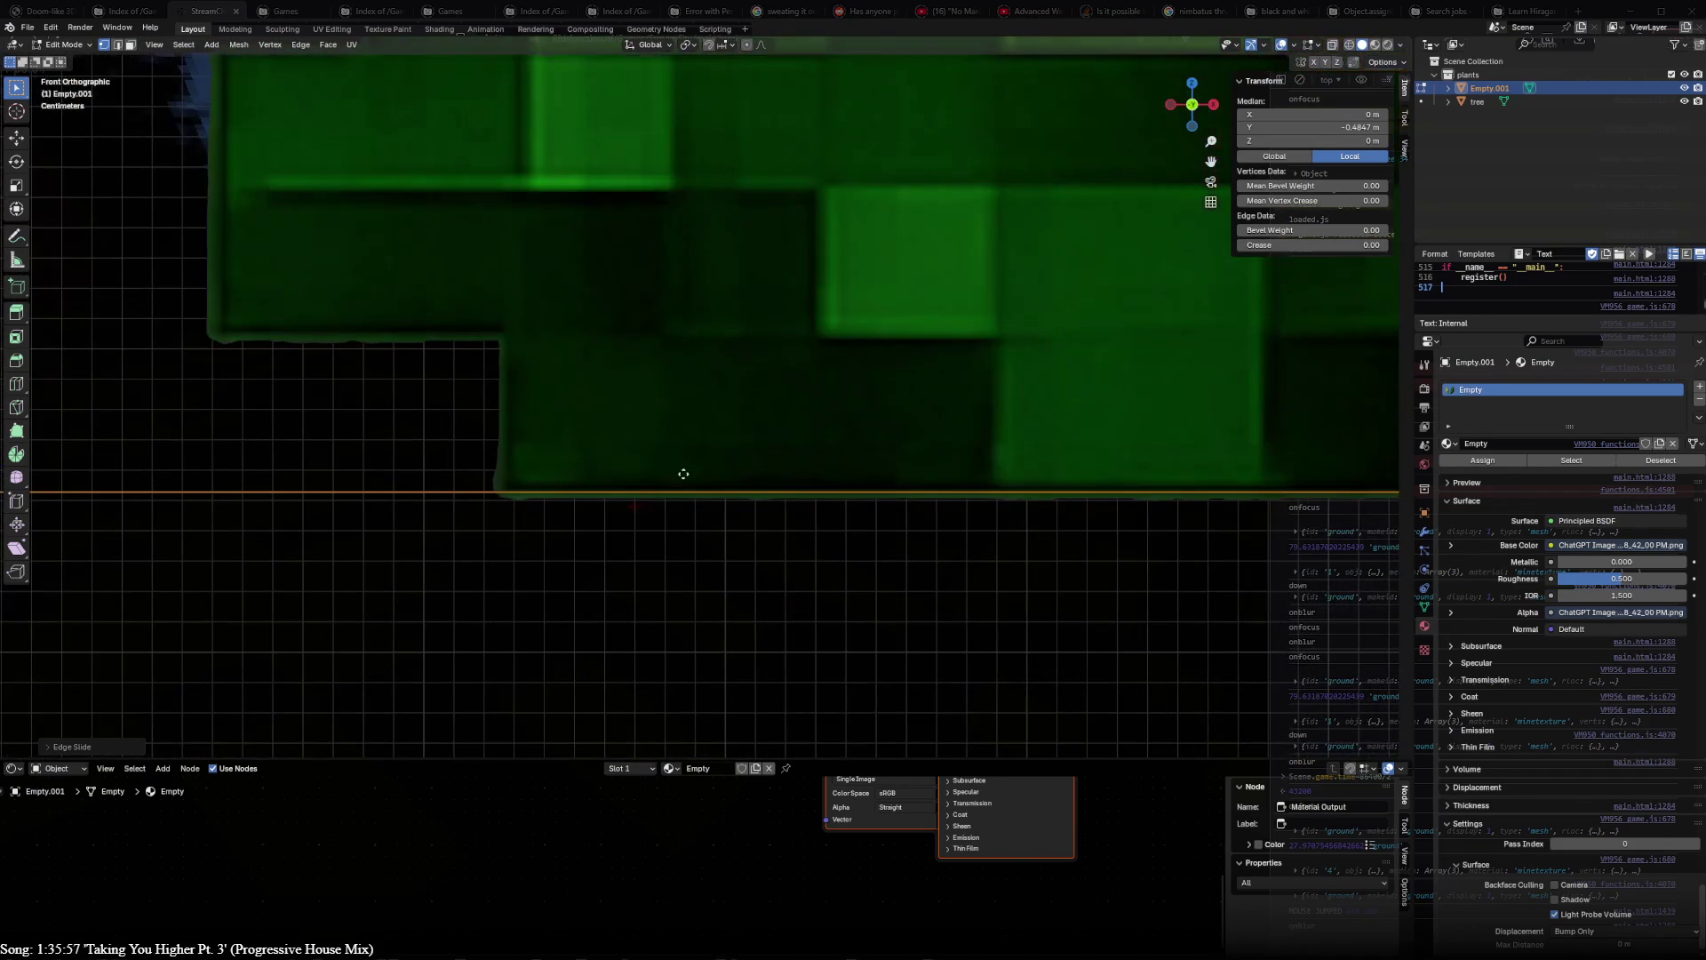
{"action": "key", "text": "g"}
{"action": "key", "text": "g"}
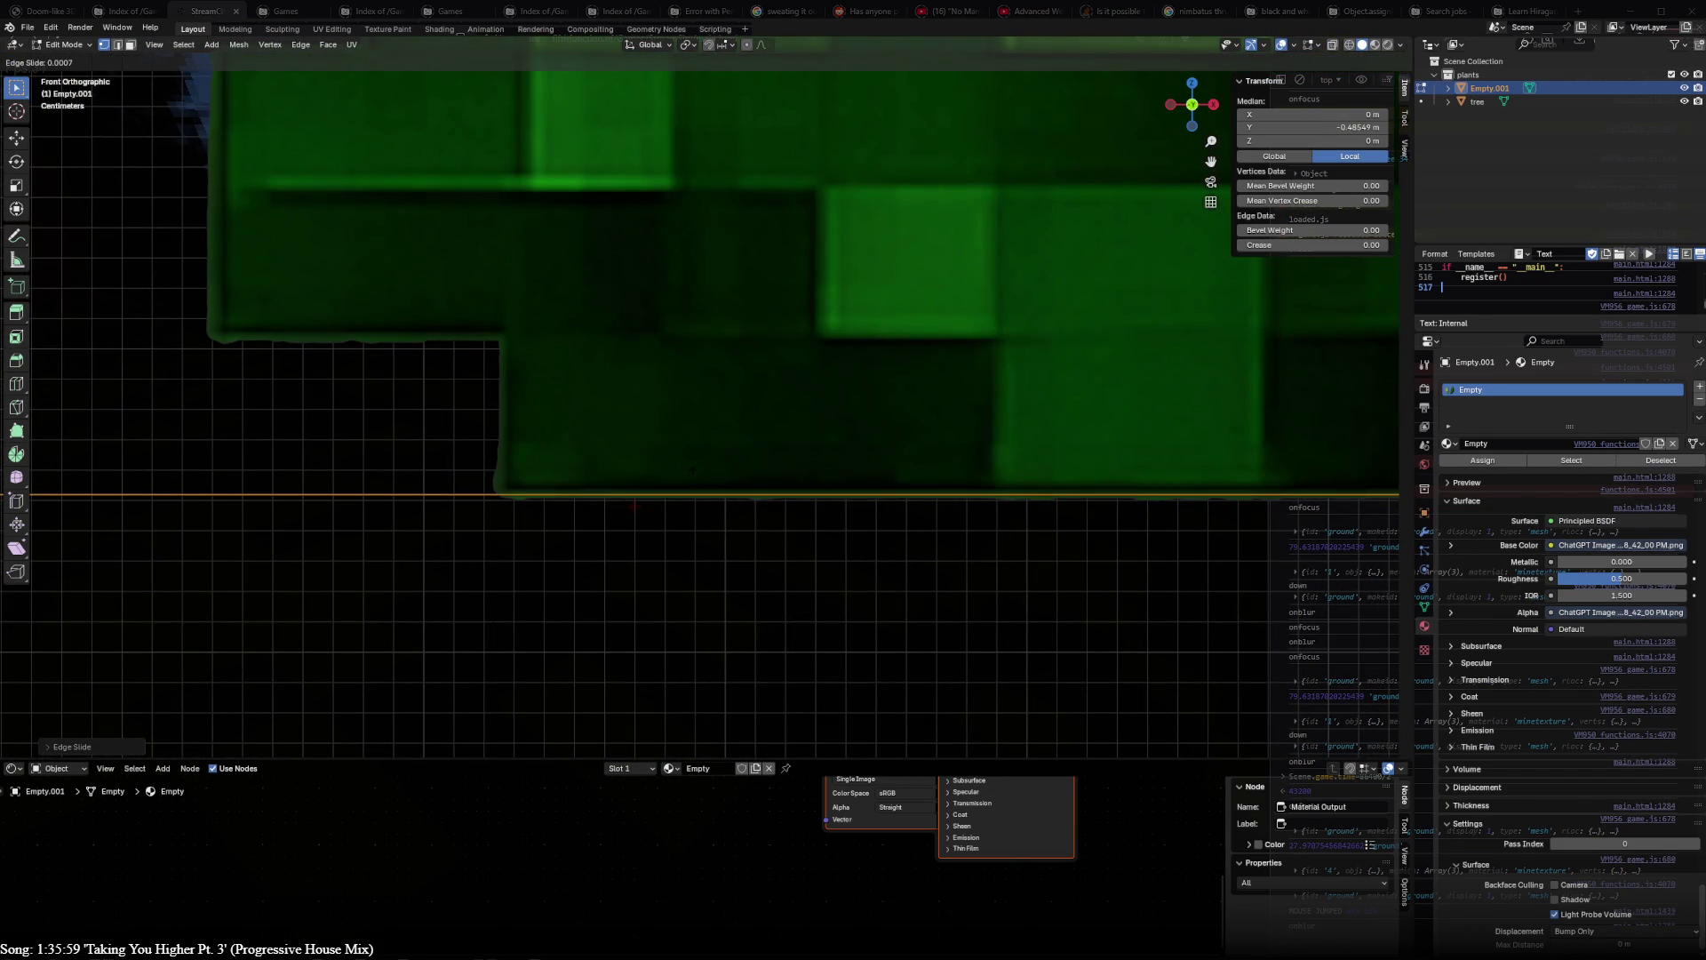
{"action": "left_click", "coordinate": [694, 478]}
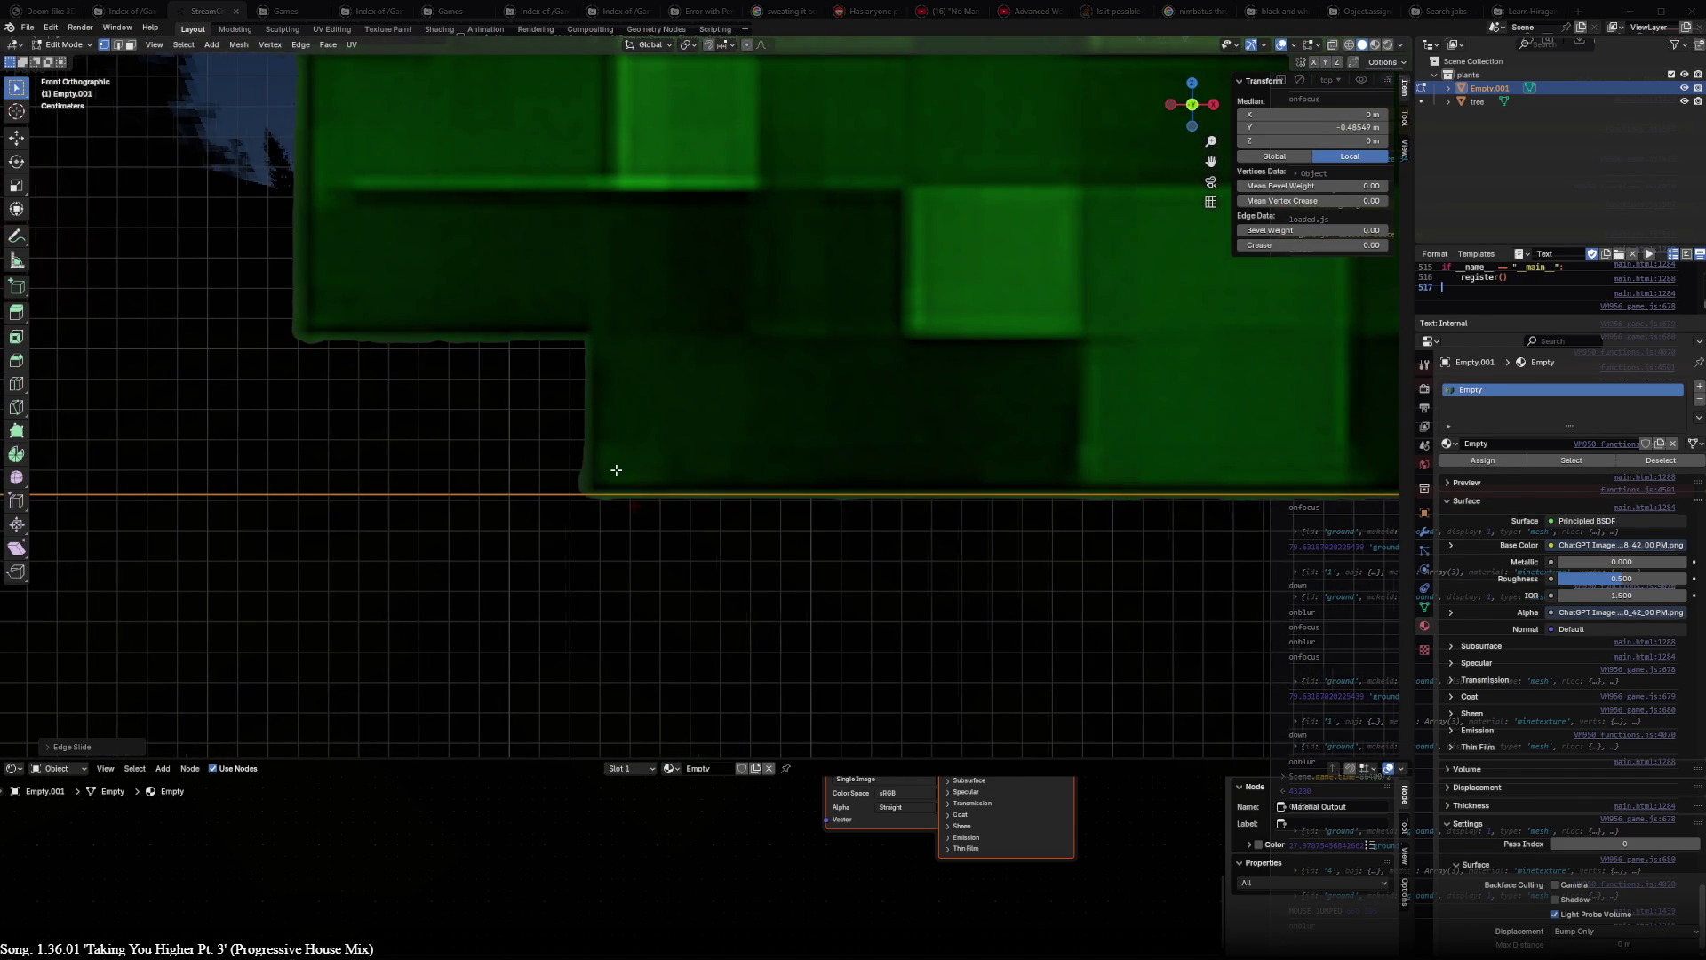
{"action": "scroll", "coordinate": [612, 467], "scroll_direction": "down", "scroll_amount": 2}
{"action": "scroll", "coordinate": [615, 470], "scroll_direction": "down", "scroll_amount": 6}
{"action": "scroll", "coordinate": [616, 474], "scroll_direction": "down", "scroll_amount": 6}
{"action": "scroll", "coordinate": [617, 473], "scroll_direction": "down", "scroll_amount": 3}
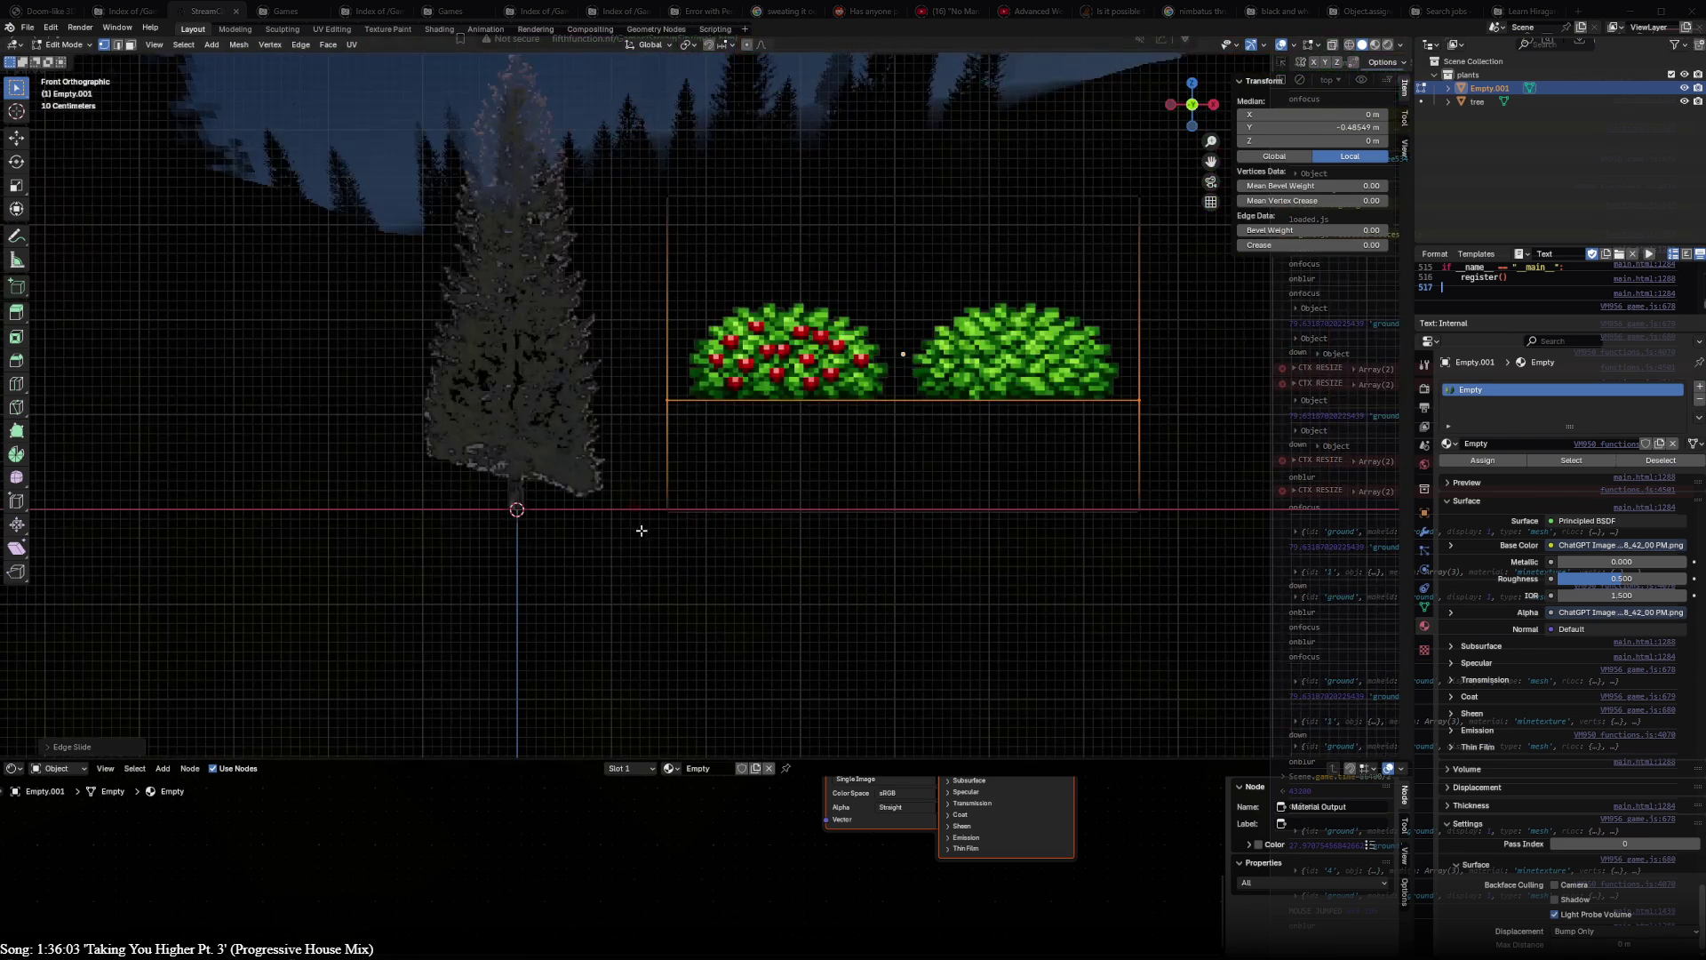
- Bring the bottom edge up to the base cut and set the plane's origin at that edge's centre via the 3D cursor
{"action": "left_click", "coordinate": [1126, 524]}
{"action": "right_click", "coordinate": [1125, 523]}
{"action": "left_click", "coordinate": [1126, 524]}
{"action": "left_click", "coordinate": [1140, 402]}
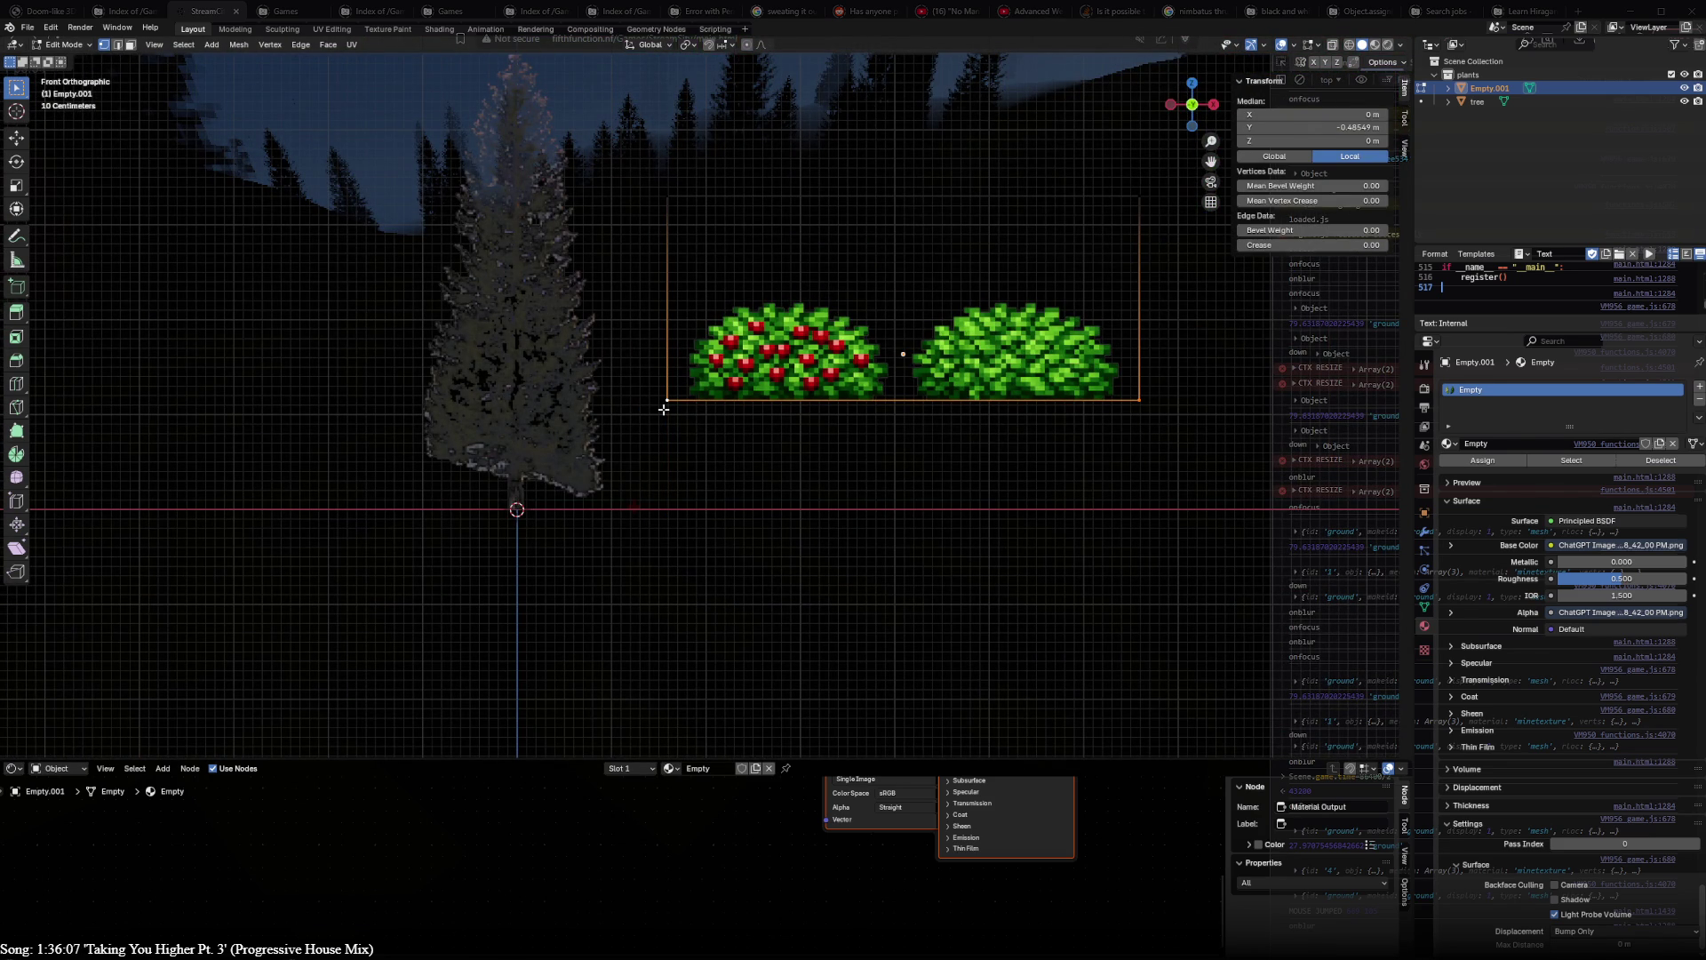
{"action": "key", "text": "shift+s"}
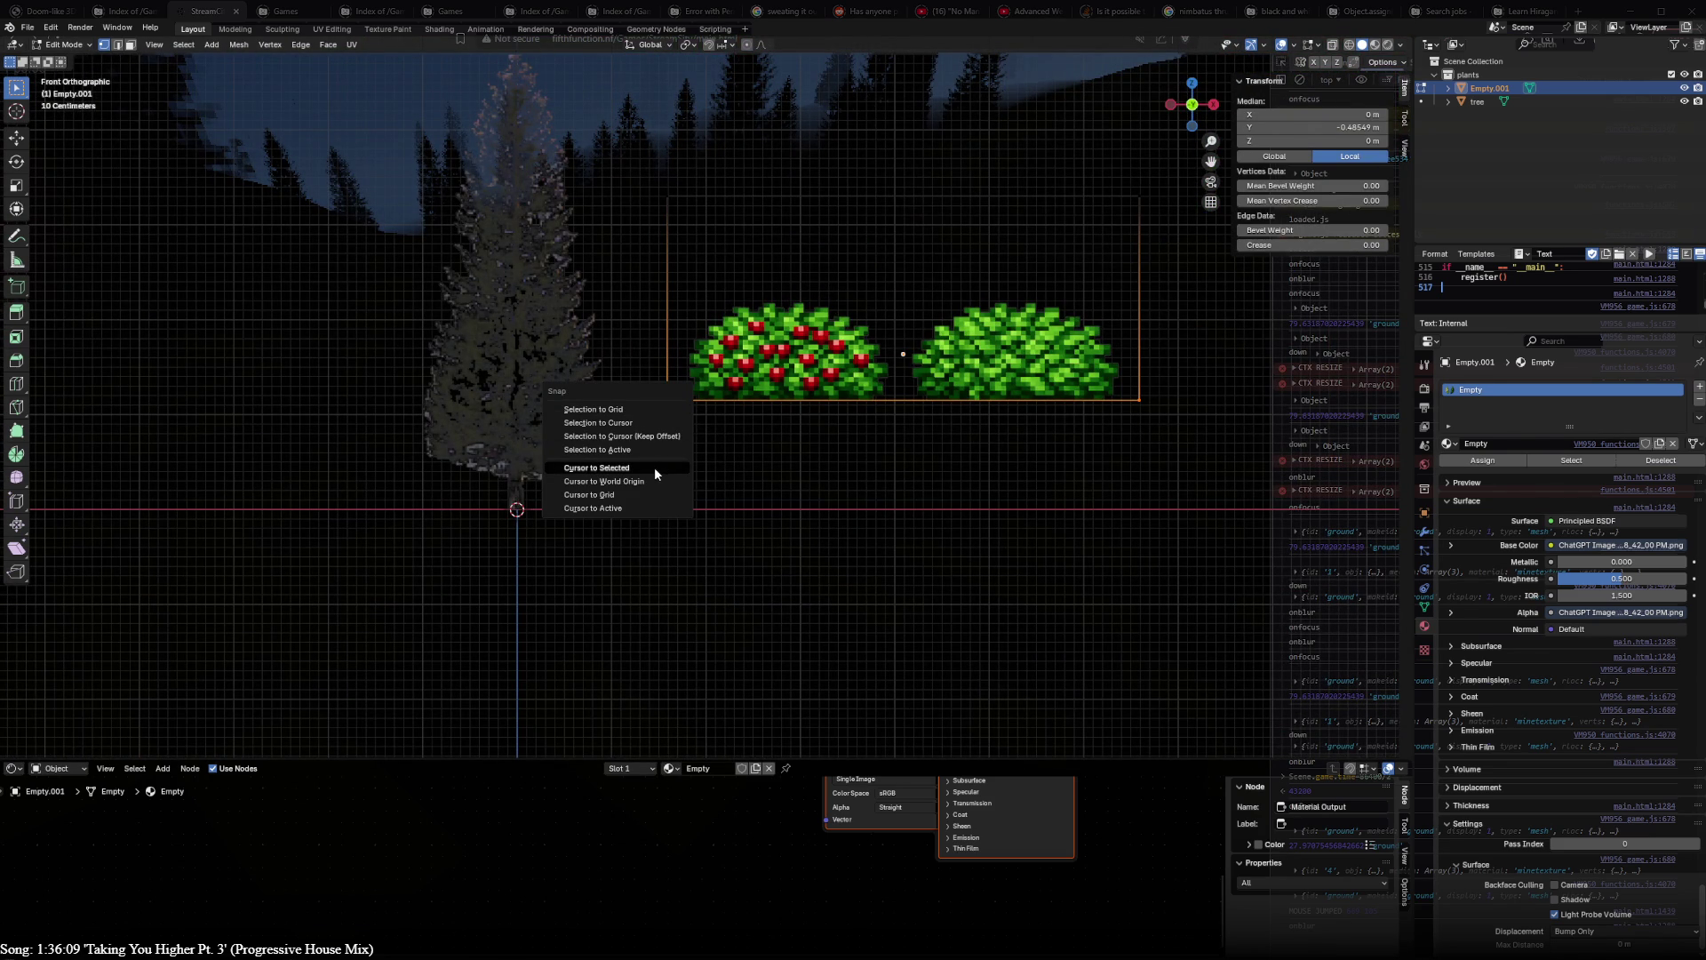
{"action": "left_click", "coordinate": [655, 467]}
{"action": "key", "text": "ctrl+shift+alt+c"}
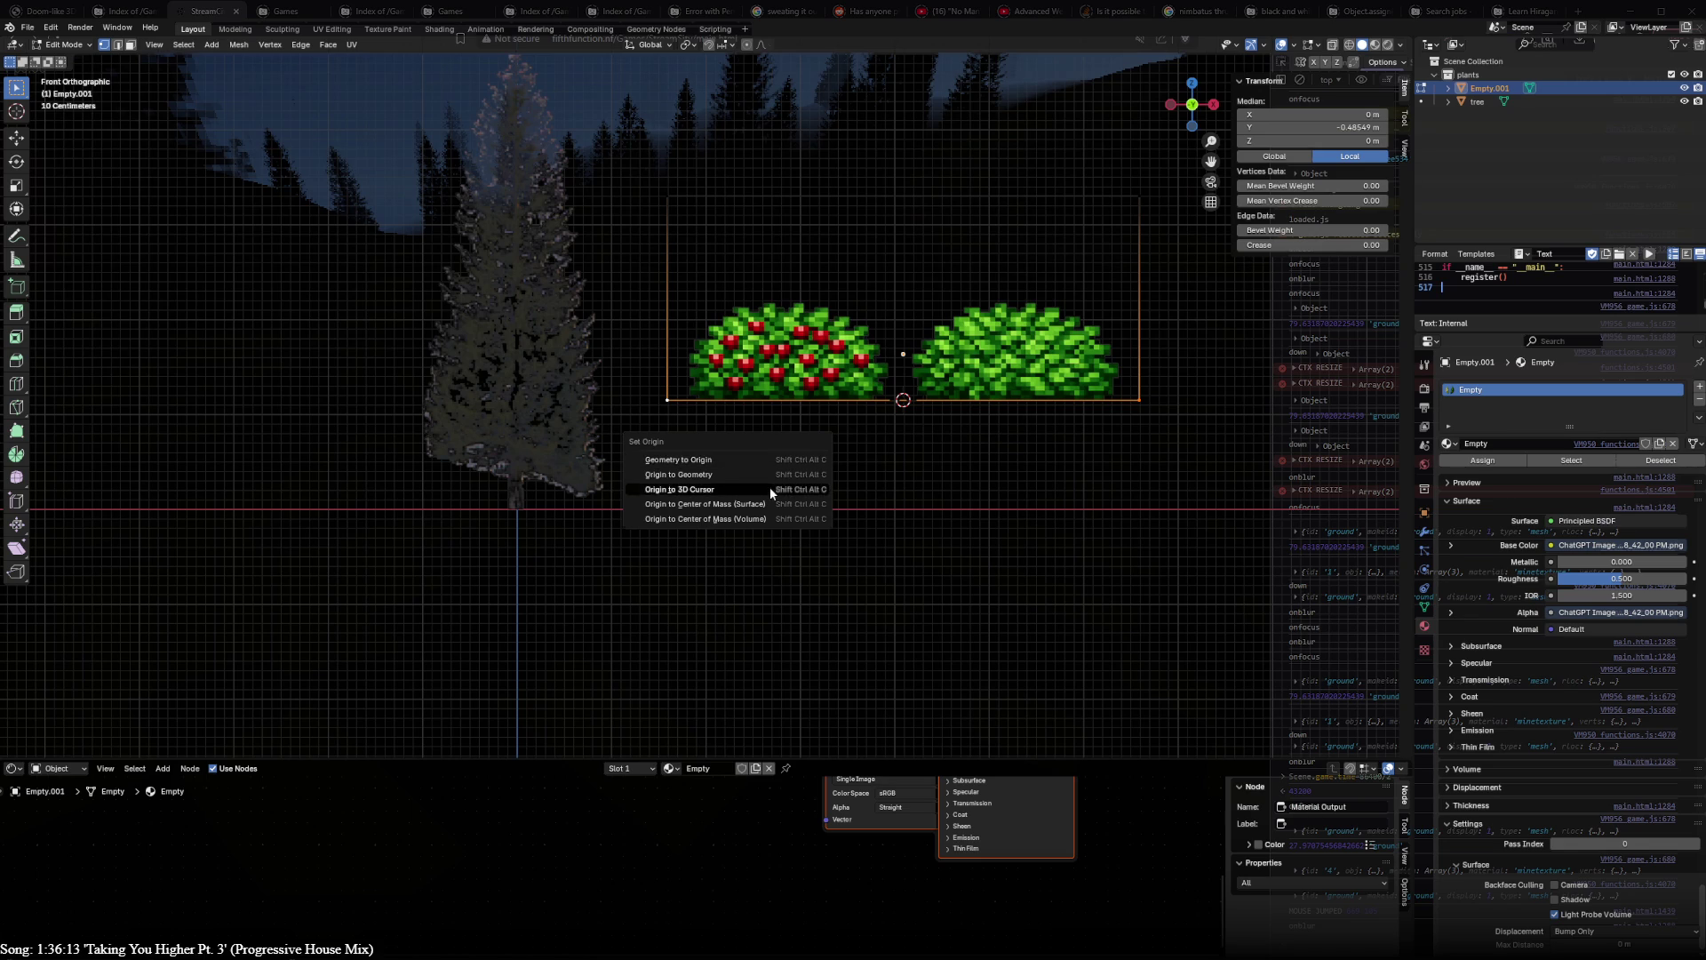
{"action": "left_click", "coordinate": [768, 488]}
{"action": "key", "text": "ctrl+shift+alt+c"}
{"action": "left_click", "coordinate": [761, 467]}
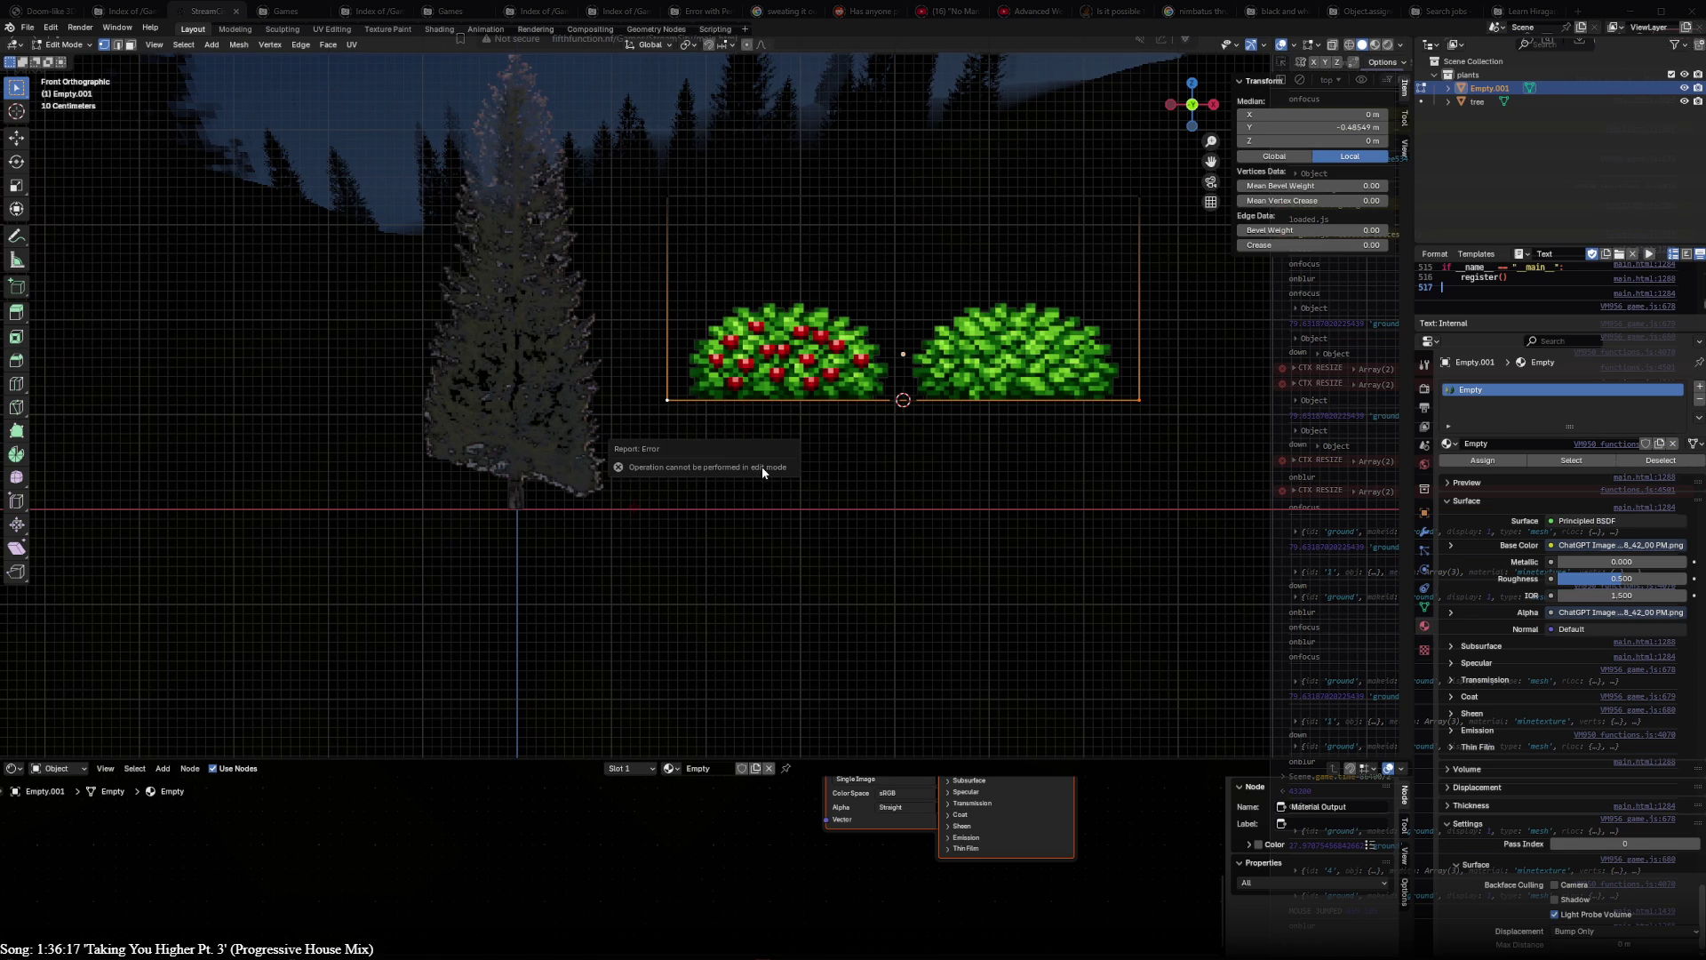
{"action": "key", "text": "Tab"}
{"action": "key", "text": "ctrl+shift+alt+c"}
{"action": "left_click", "coordinate": [807, 467]}
{"action": "key", "text": "Tab"}
{"action": "key", "text": "Tab"}
{"action": "key", "text": "Tab"}
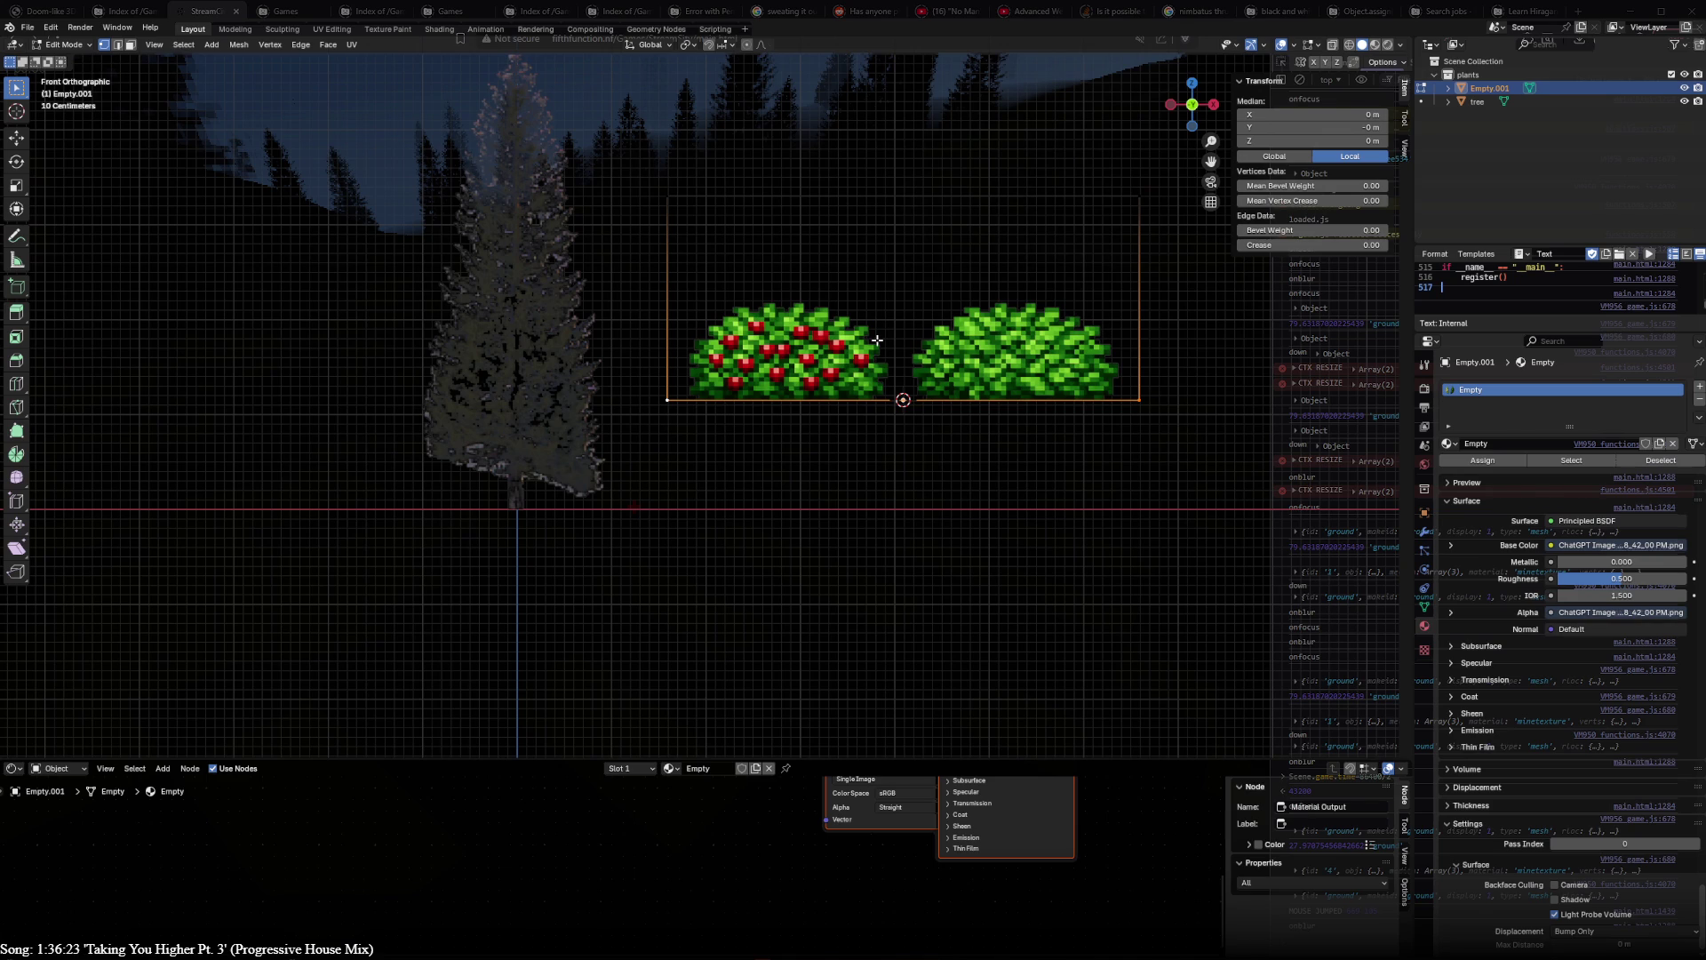
- Add a second horizontal loop cut and raise it just above the bushes' tops
{"action": "key", "text": "ctrl+r"}
{"action": "left_click", "coordinate": [656, 294]}
{"action": "scroll", "coordinate": [656, 294], "scroll_direction": "up", "scroll_amount": 6}
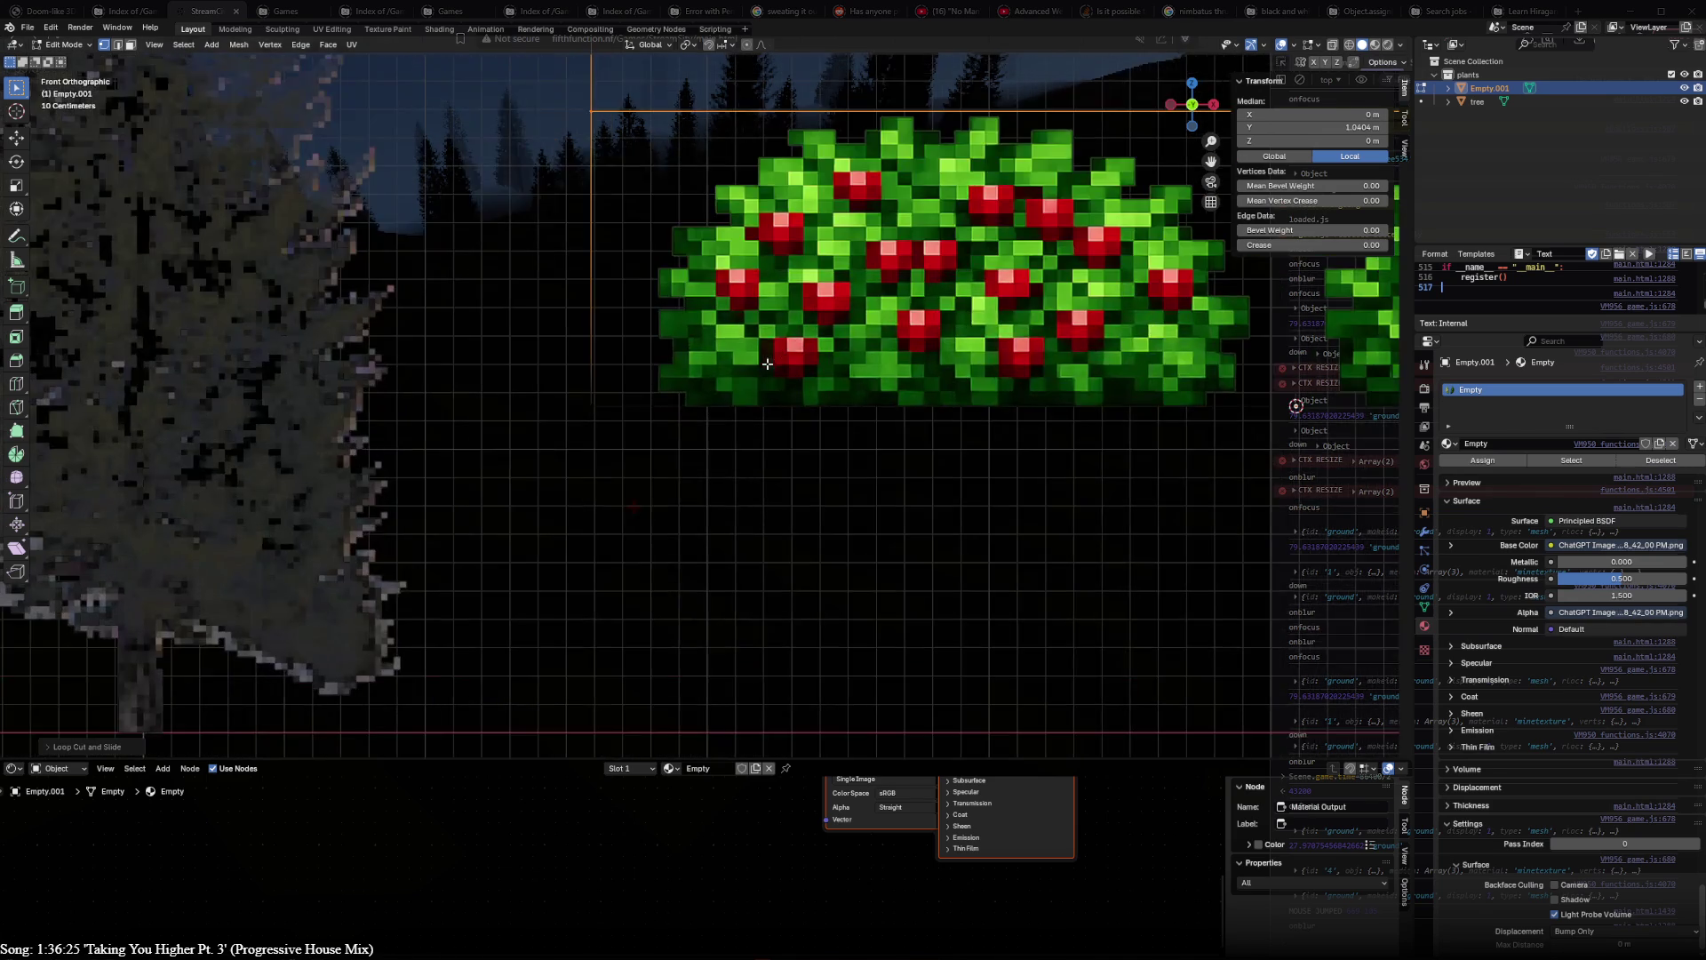
{"action": "middle_click_drag", "start_coordinate": [657, 294], "coordinate": [721, 548], "text": "shift"}
{"action": "scroll", "coordinate": [721, 548], "scroll_direction": "up", "scroll_amount": 8}
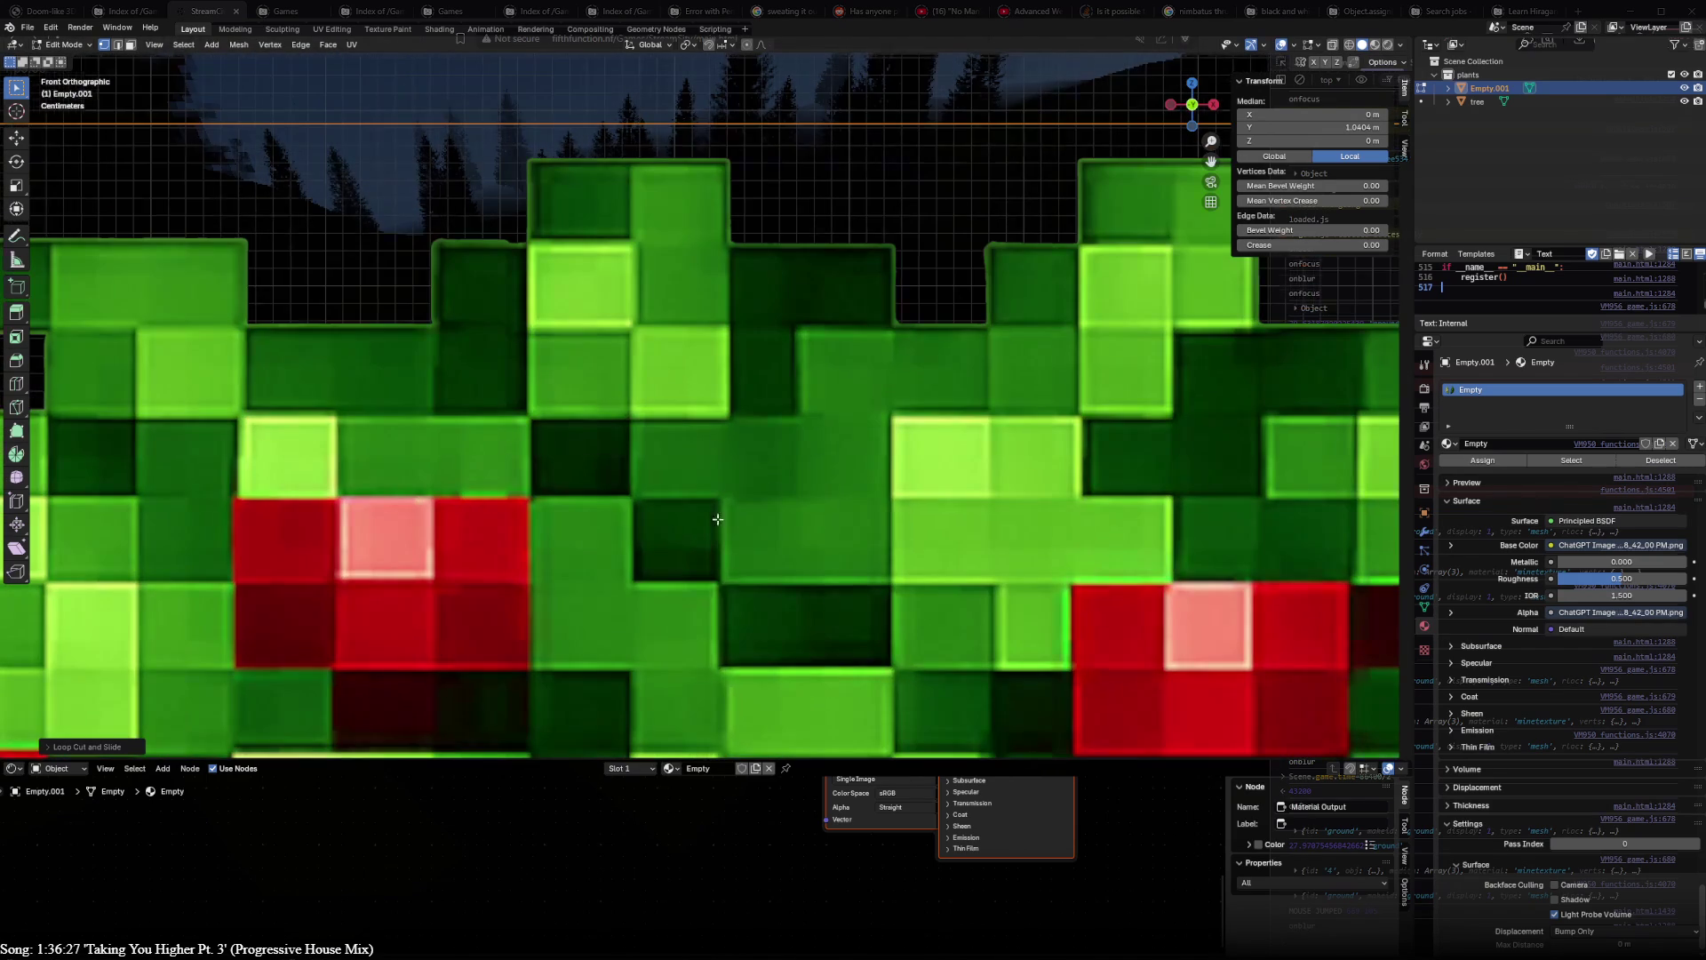
{"action": "key", "text": "g"}
{"action": "key", "text": "g"}
{"action": "left_click", "coordinate": [678, 380]}
{"action": "scroll", "coordinate": [687, 386], "scroll_direction": "down", "scroll_amount": 2}
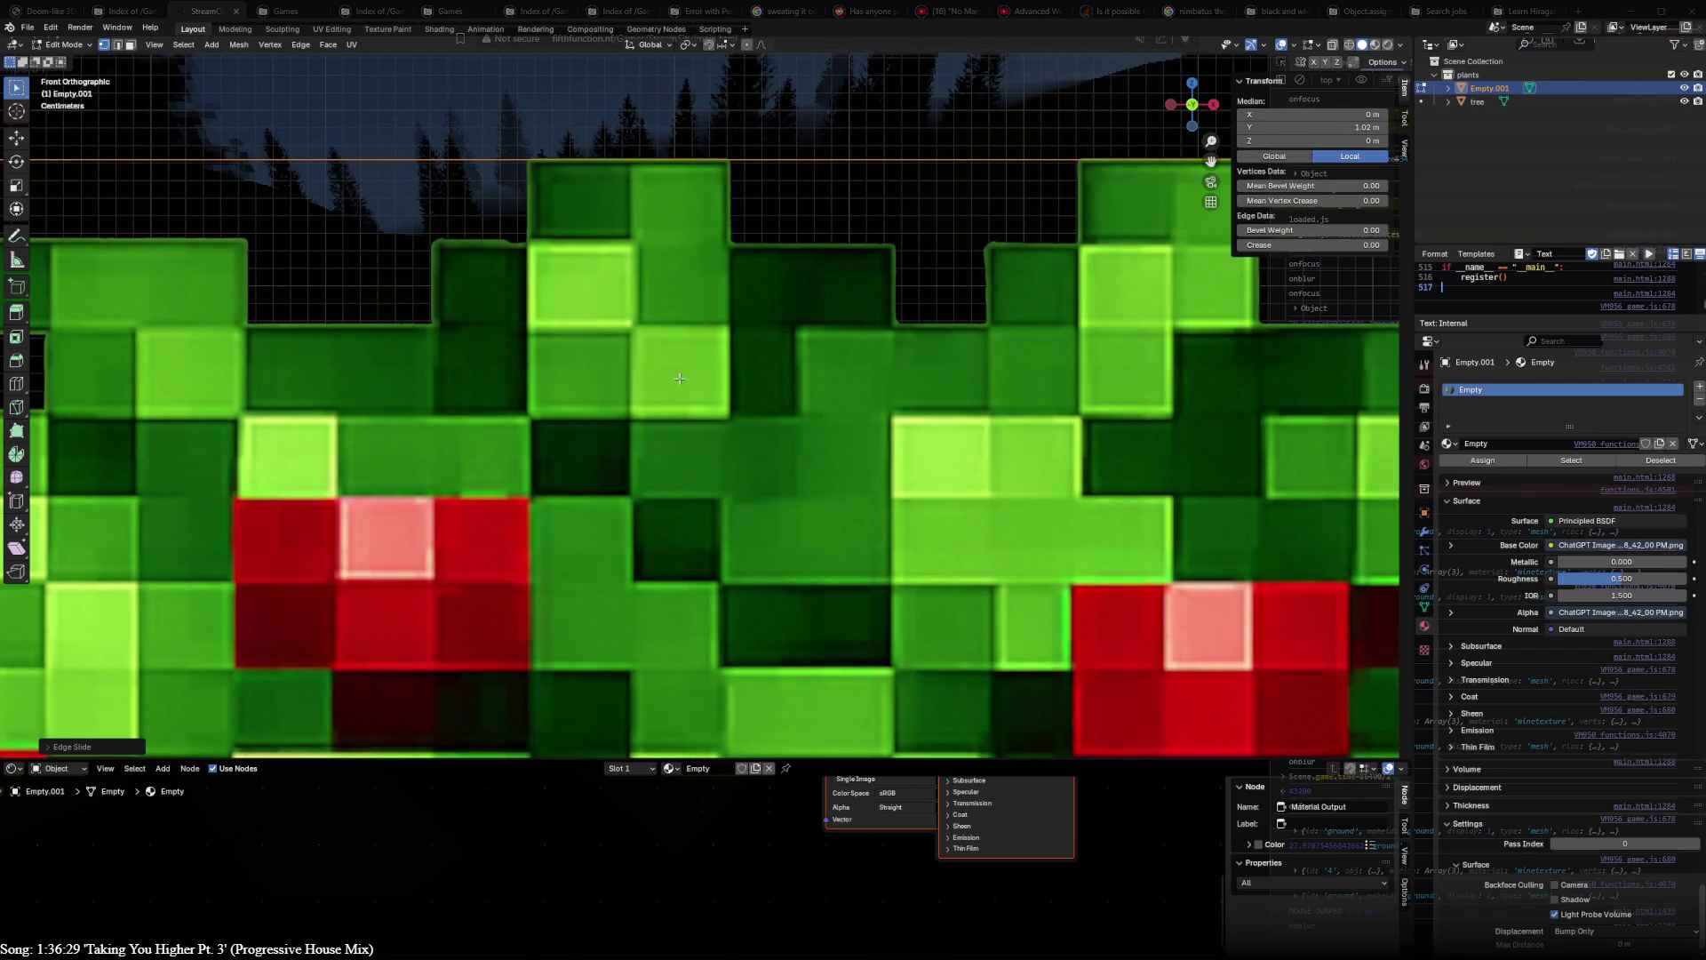
{"action": "scroll", "coordinate": [746, 407], "scroll_direction": "down", "scroll_amount": 5}
{"action": "scroll", "coordinate": [800, 426], "scroll_direction": "down", "scroll_amount": 4}
{"action": "scroll", "coordinate": [828, 435], "scroll_direction": "down", "scroll_amount": 3}
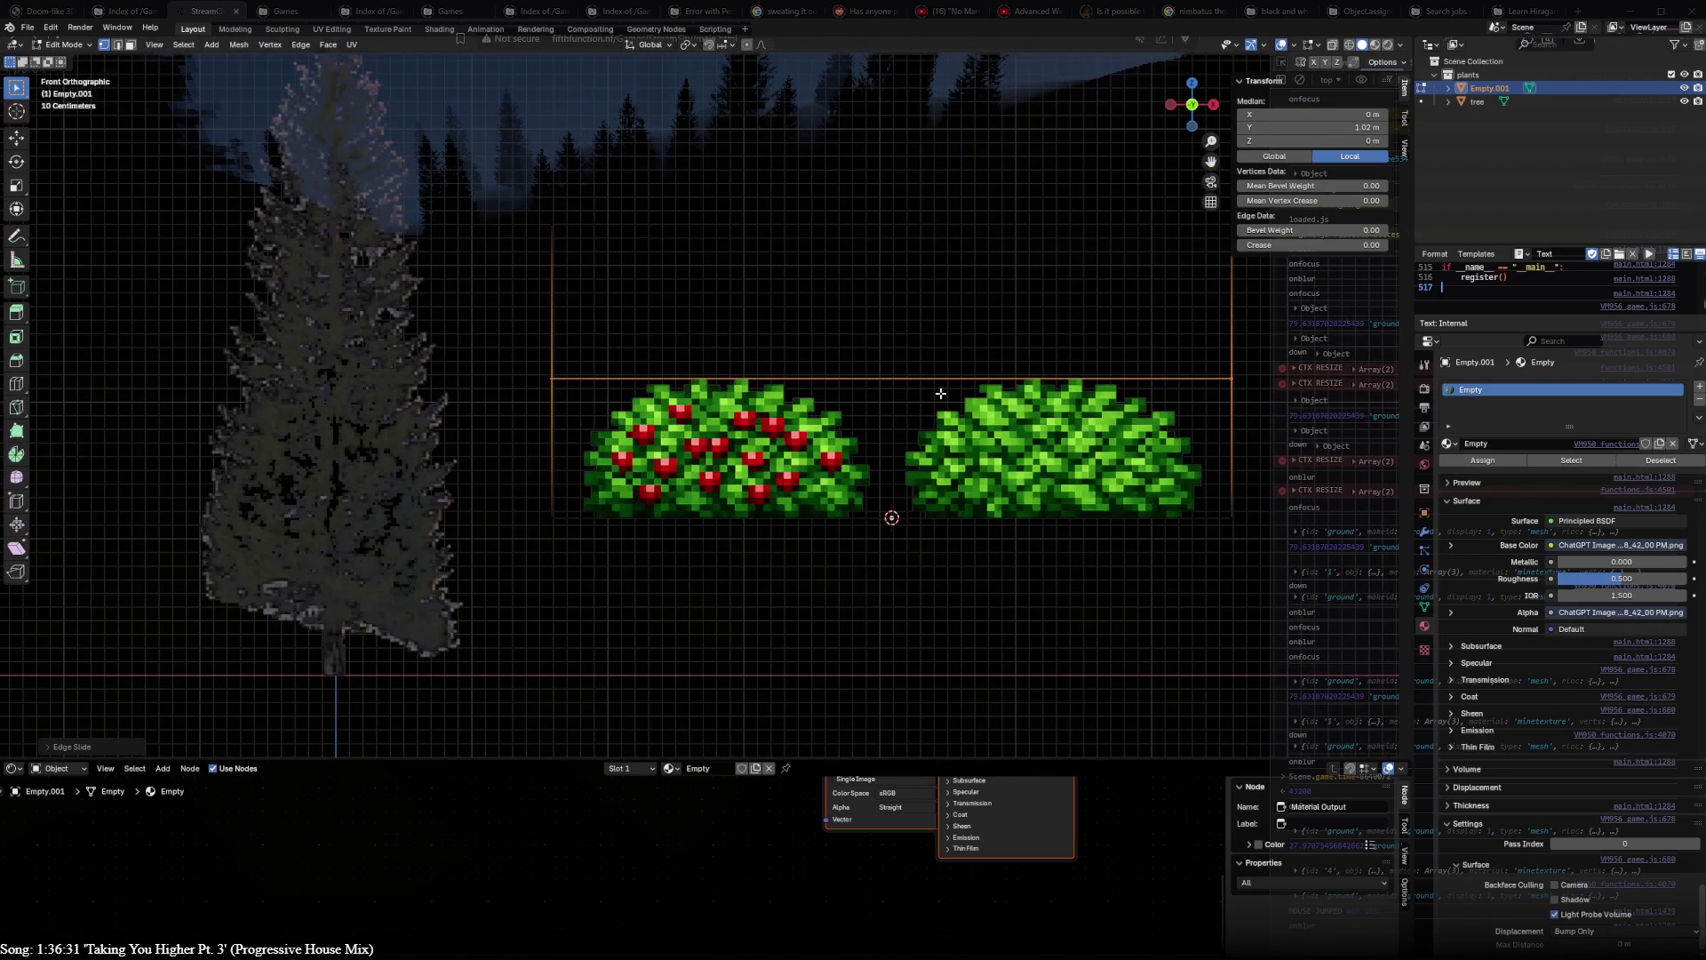
{"action": "key", "text": "g"}
{"action": "key", "text": "z"}
{"action": "scroll", "coordinate": [595, 247], "scroll_direction": "down", "scroll_amount": 2}
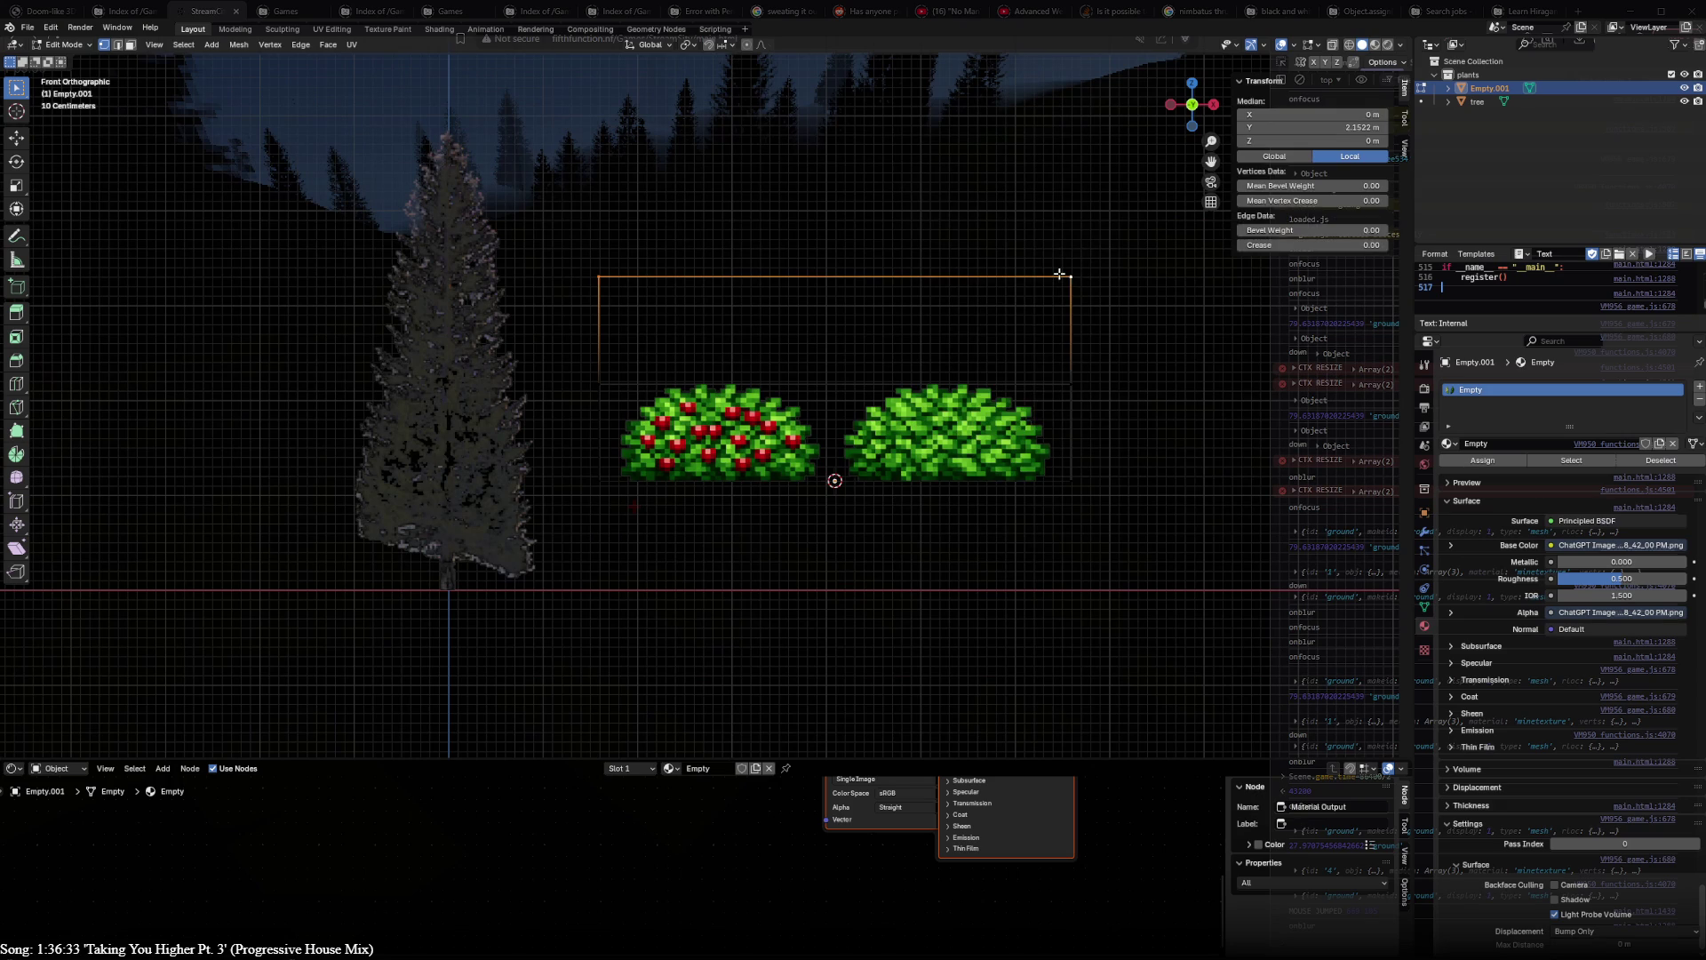
{"action": "key", "text": "alt+a"}
- Slide the right border in to the green bush and the left border in to the berry bush
{"action": "left_click", "coordinate": [1075, 400], "text": "alt"}
{"action": "left_click", "coordinate": [1083, 482], "text": "alt+shift"}
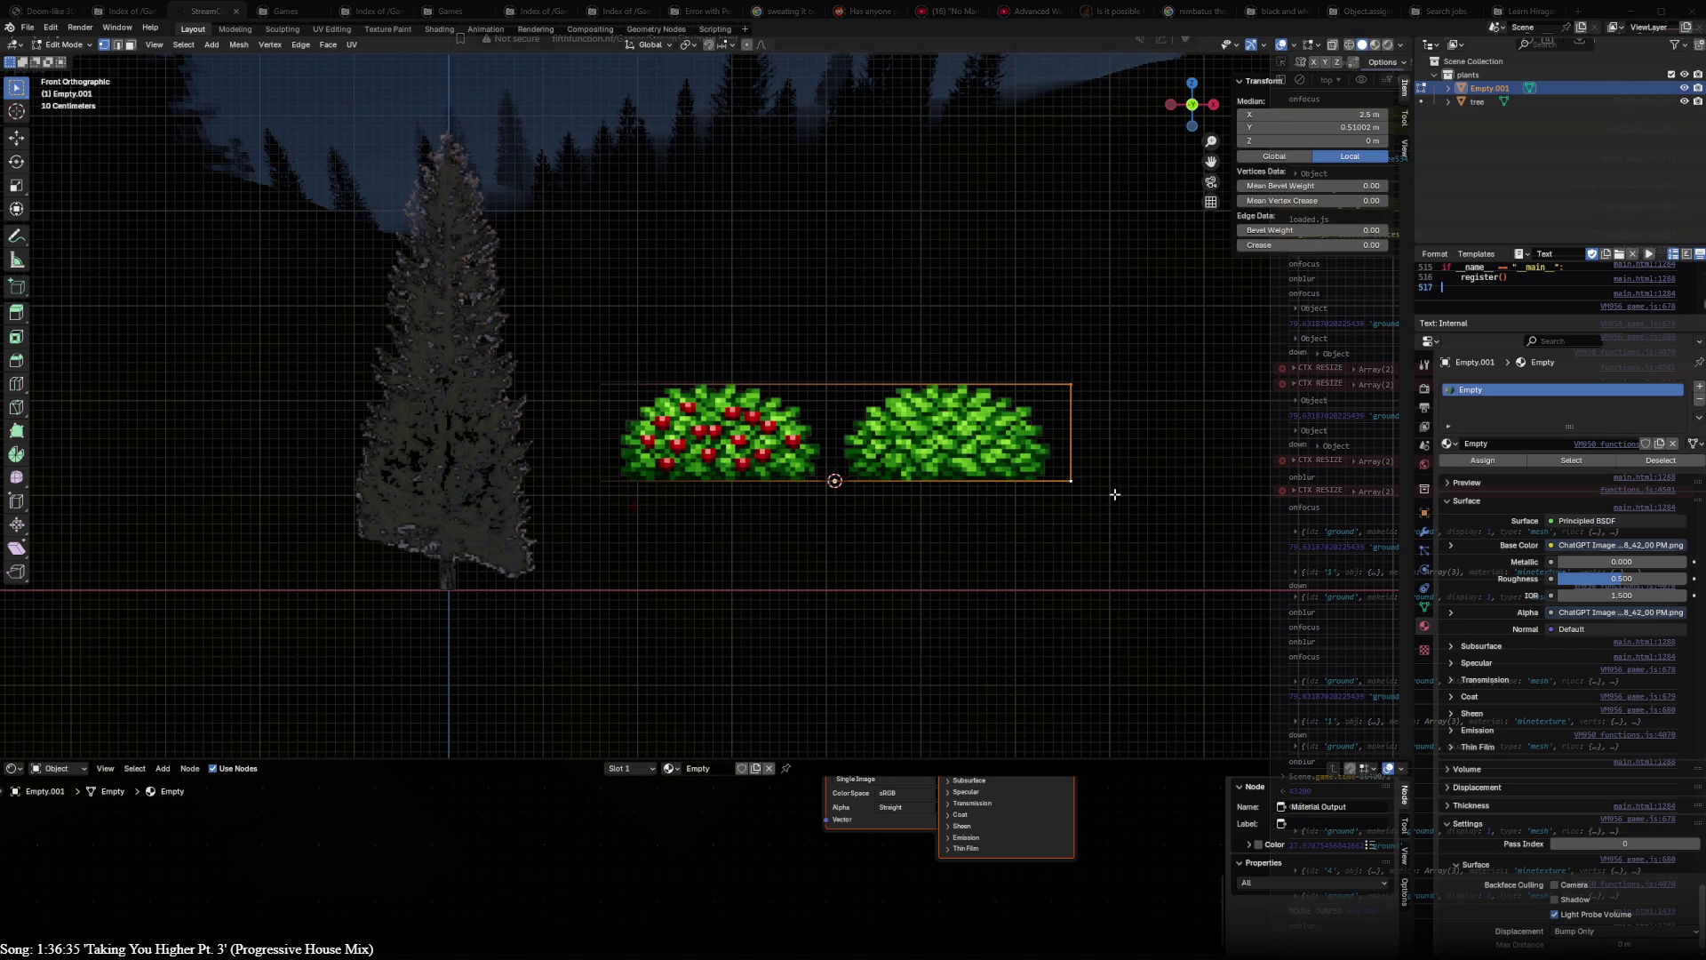
{"action": "key", "text": "g"}
{"action": "key", "text": "g"}
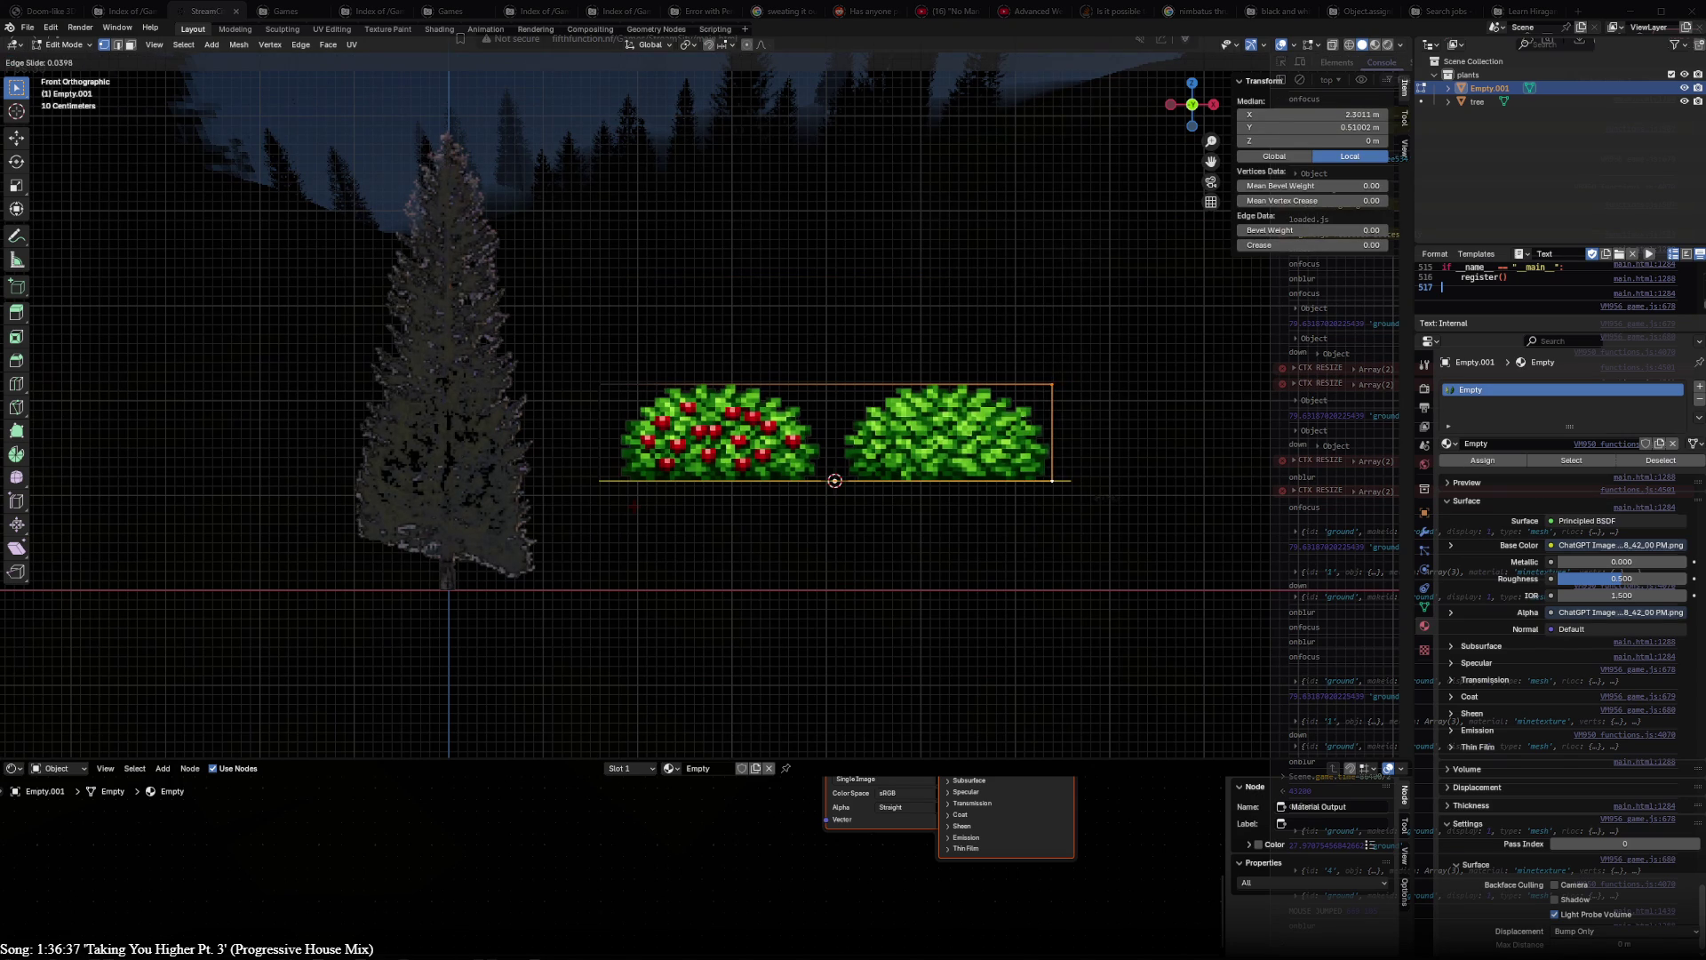
{"action": "left_click", "coordinate": [839, 467]}
{"action": "key", "text": "alt+a"}
{"action": "left_click", "coordinate": [622, 440], "text": "alt"}
{"action": "key", "text": "g"}
{"action": "key", "text": "g"}
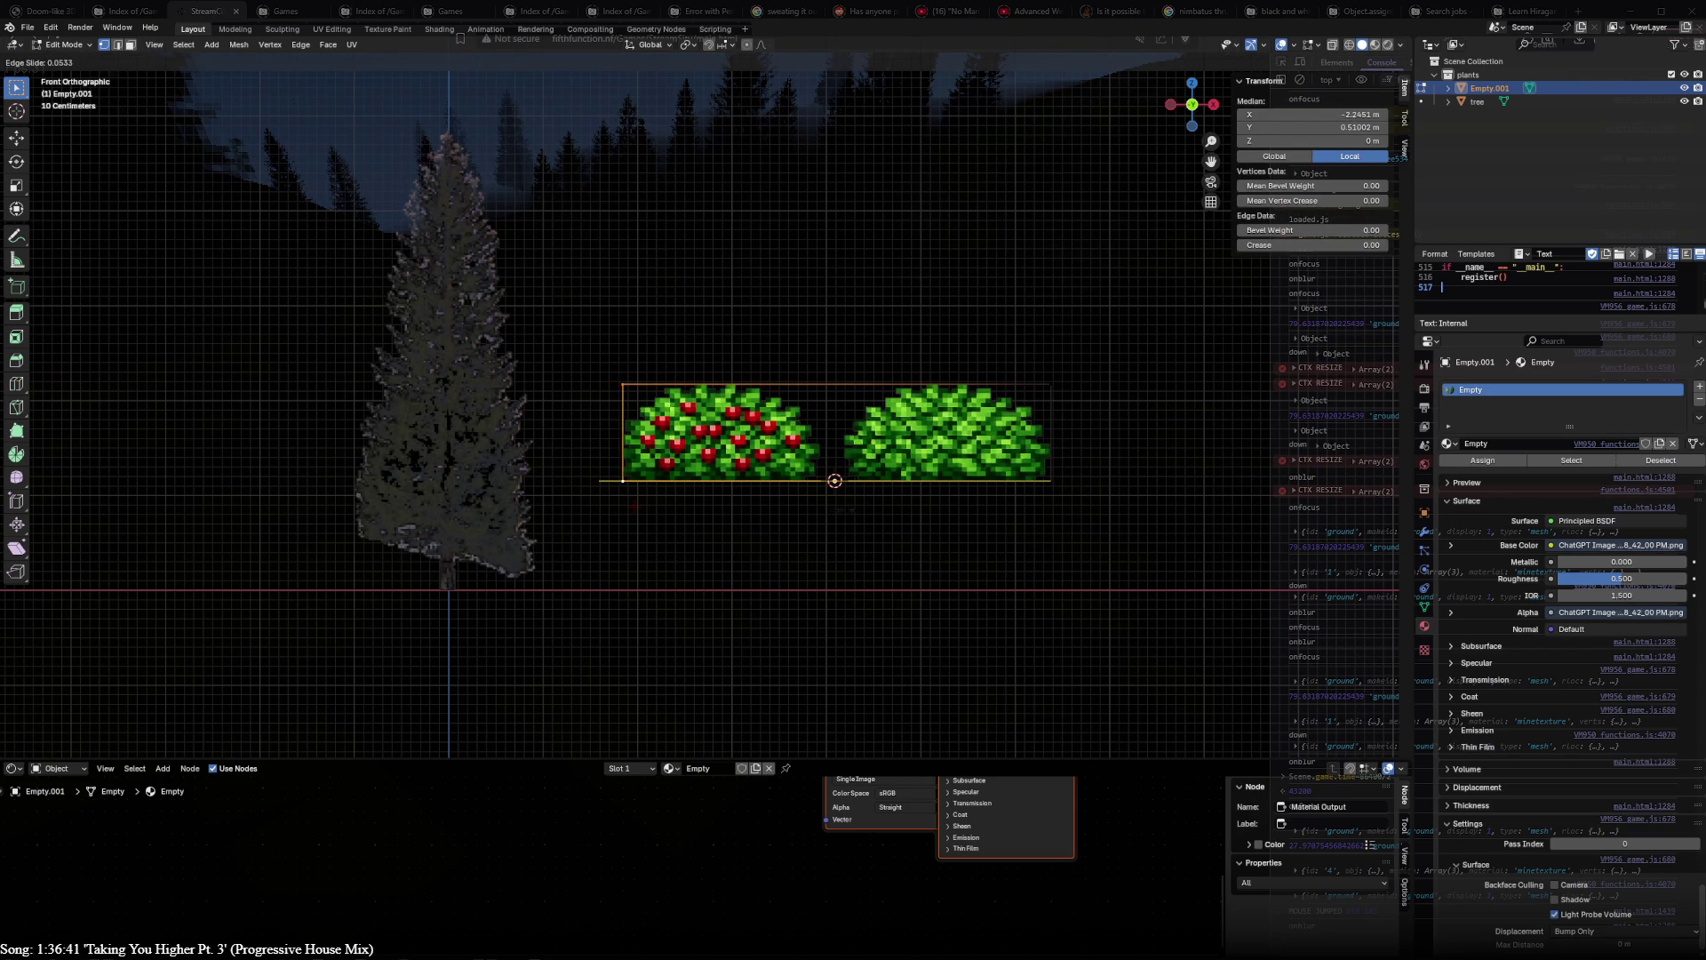
{"action": "left_click", "coordinate": [845, 509]}
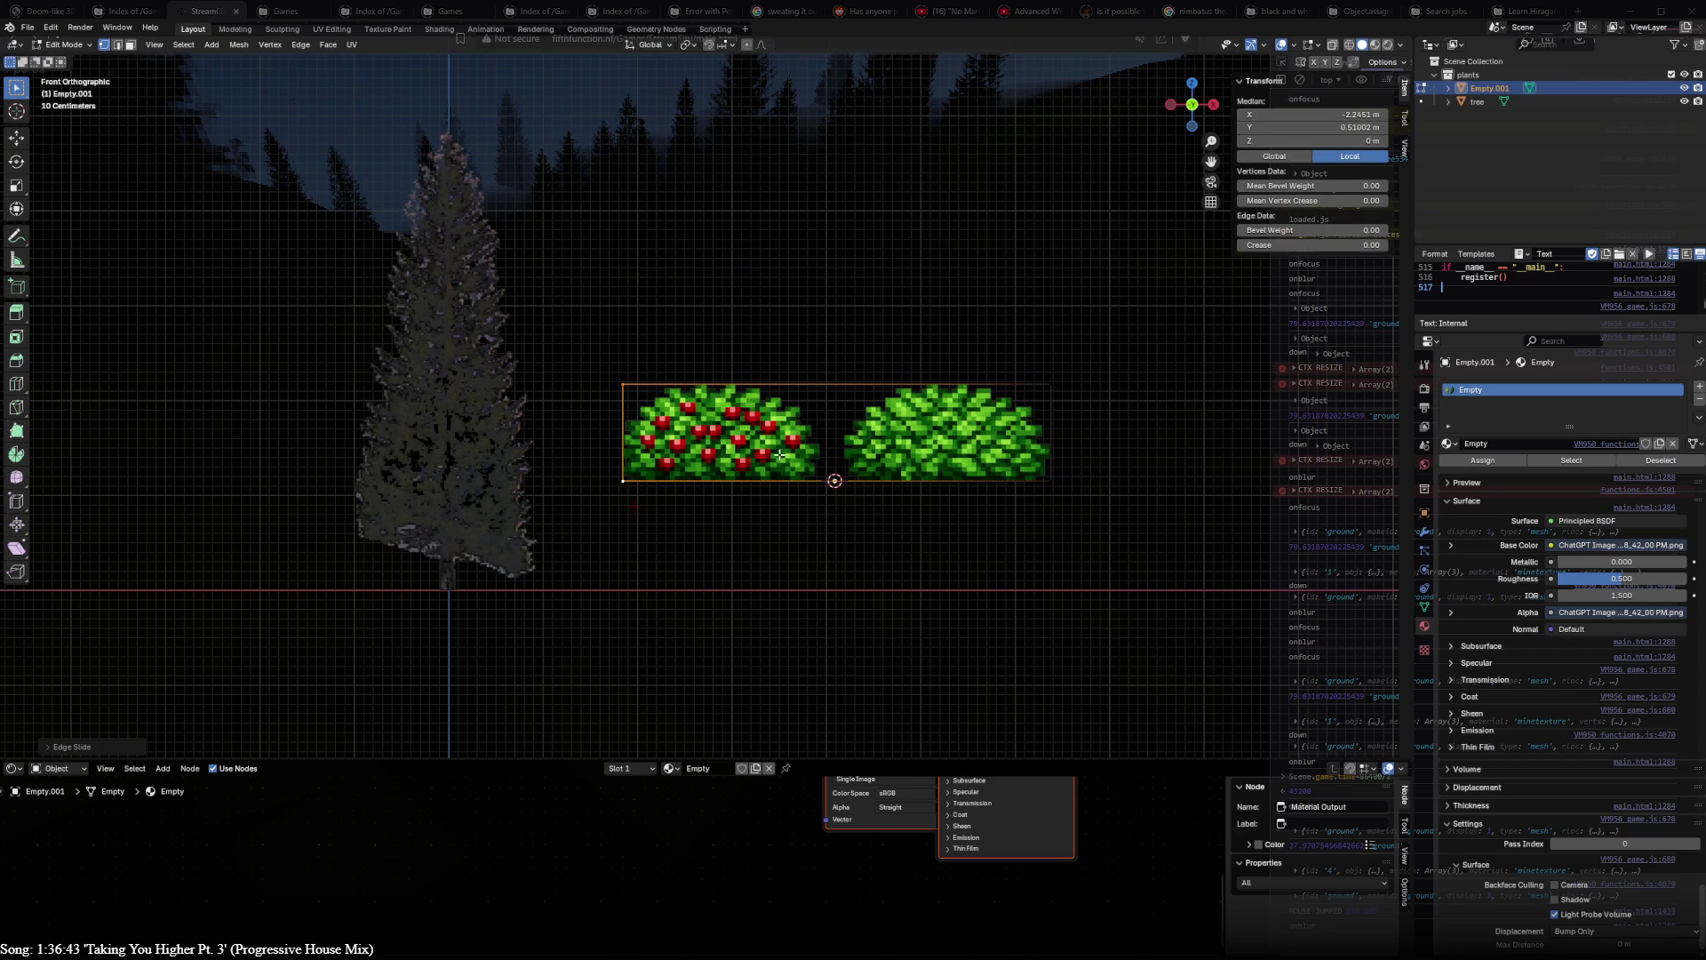
{"action": "scroll", "coordinate": [835, 422], "scroll_direction": "up", "scroll_amount": 2}
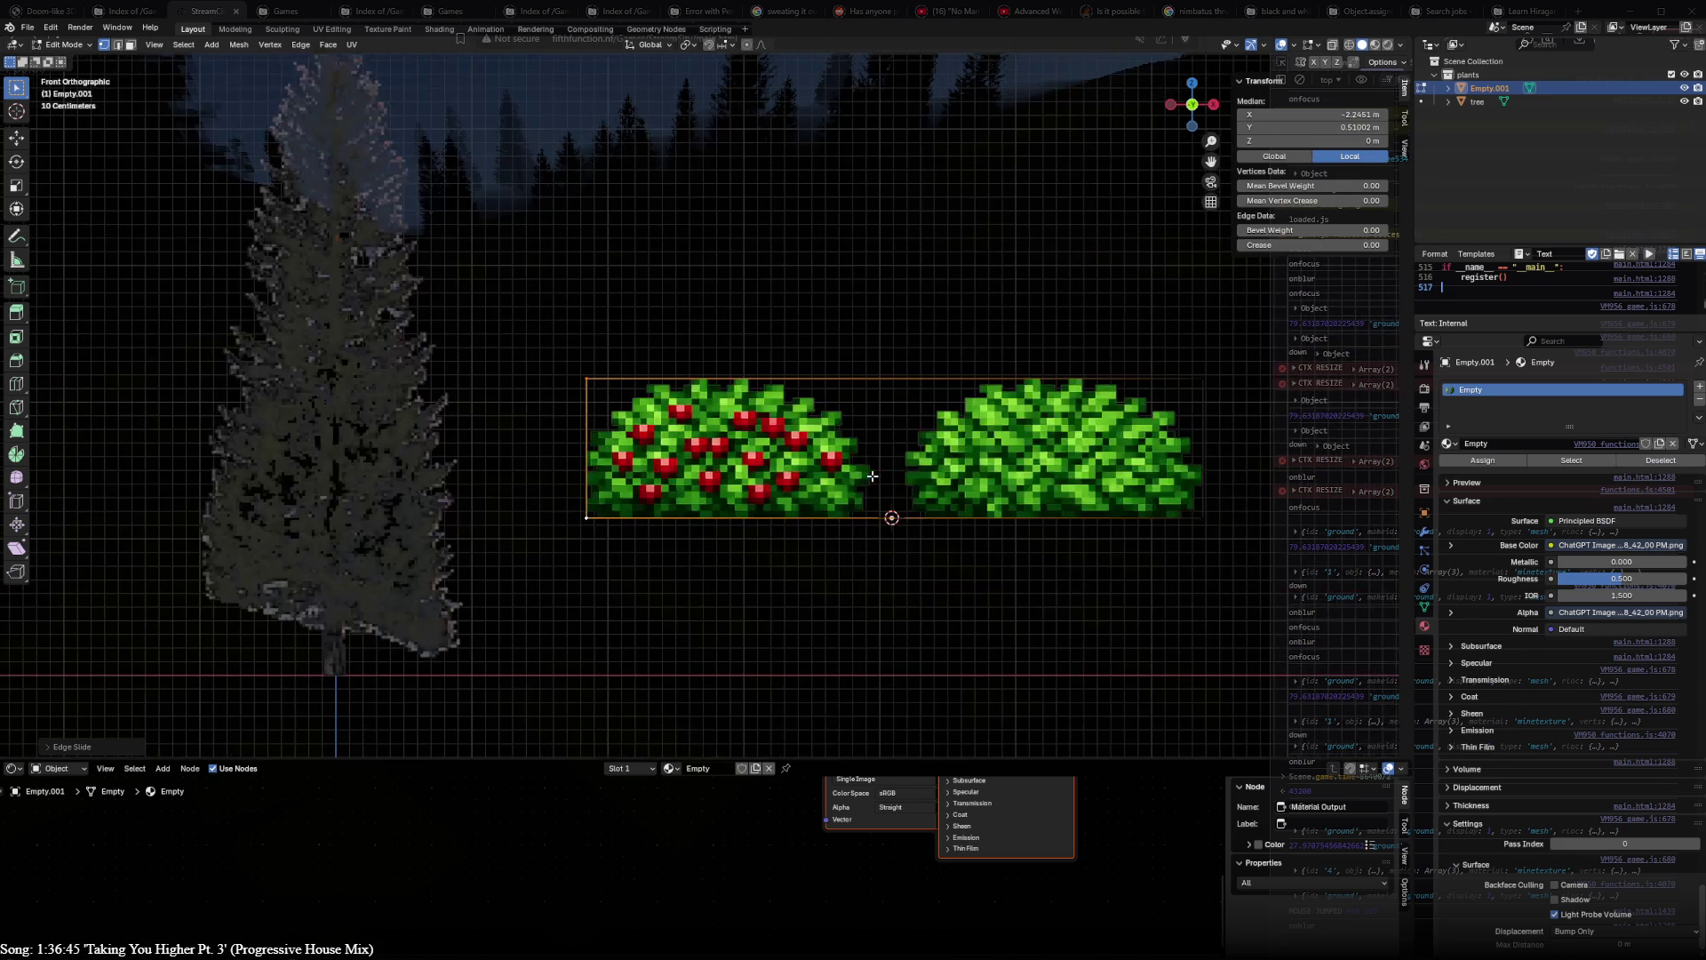
- Add two vertical loop cuts between the bushes, at the berry bush's right and the green bush's left
{"action": "key", "text": "ctrl+r"}
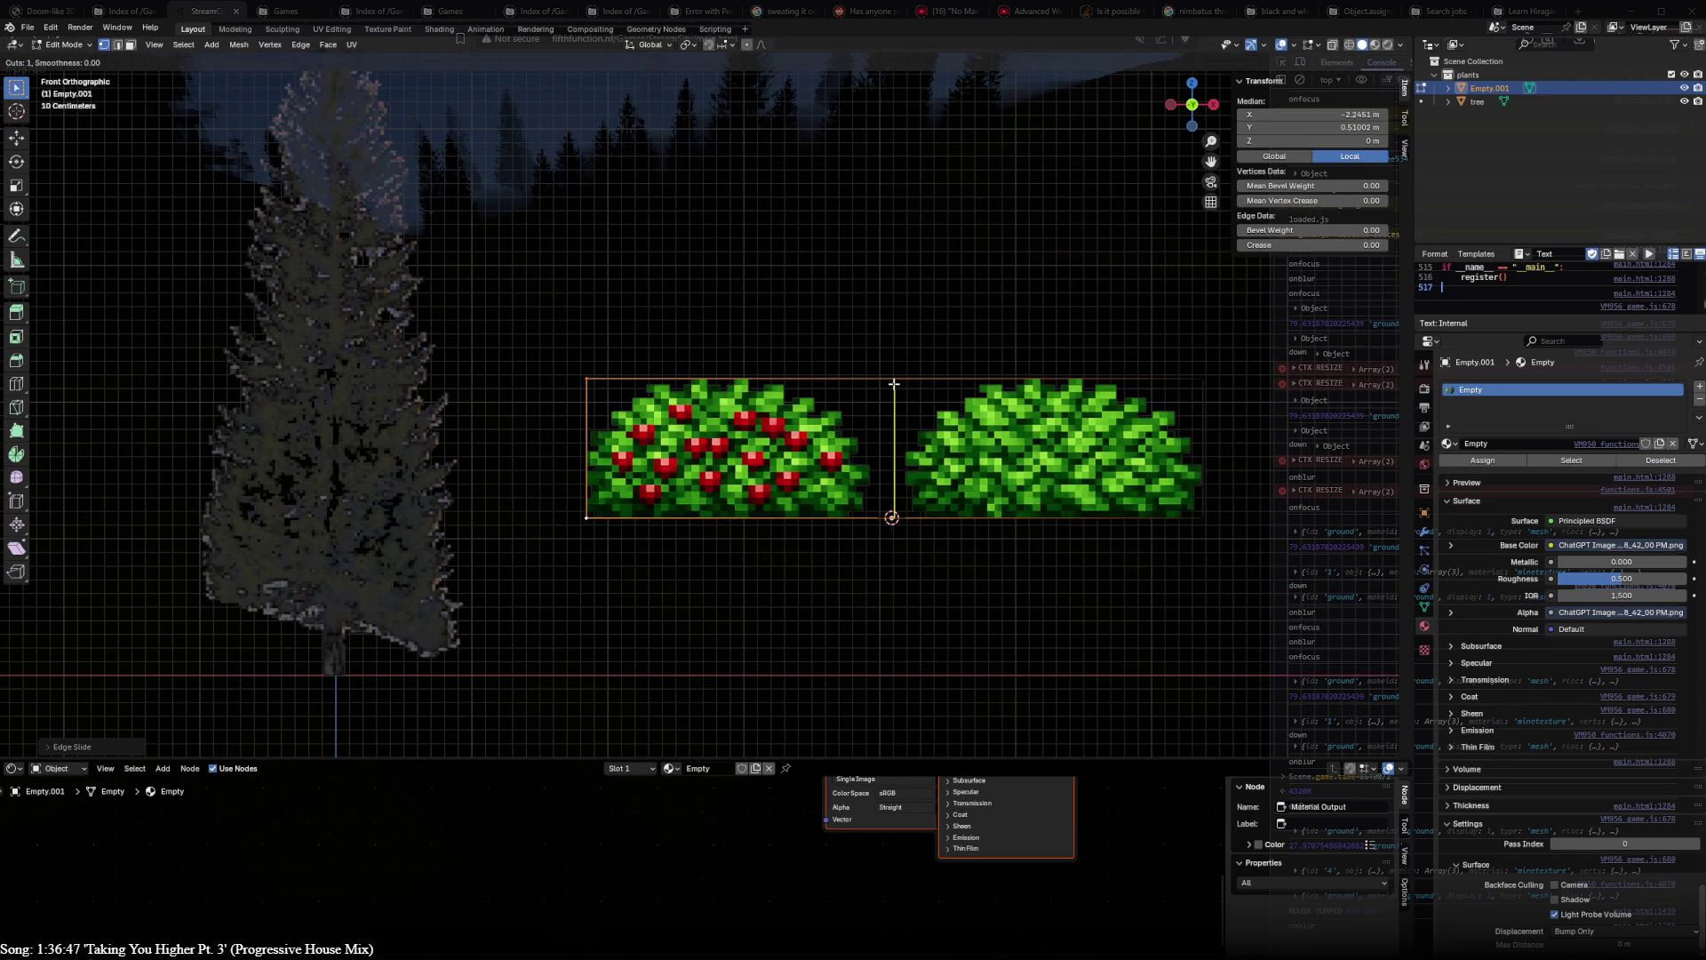
{"action": "left_click", "coordinate": [893, 385]}
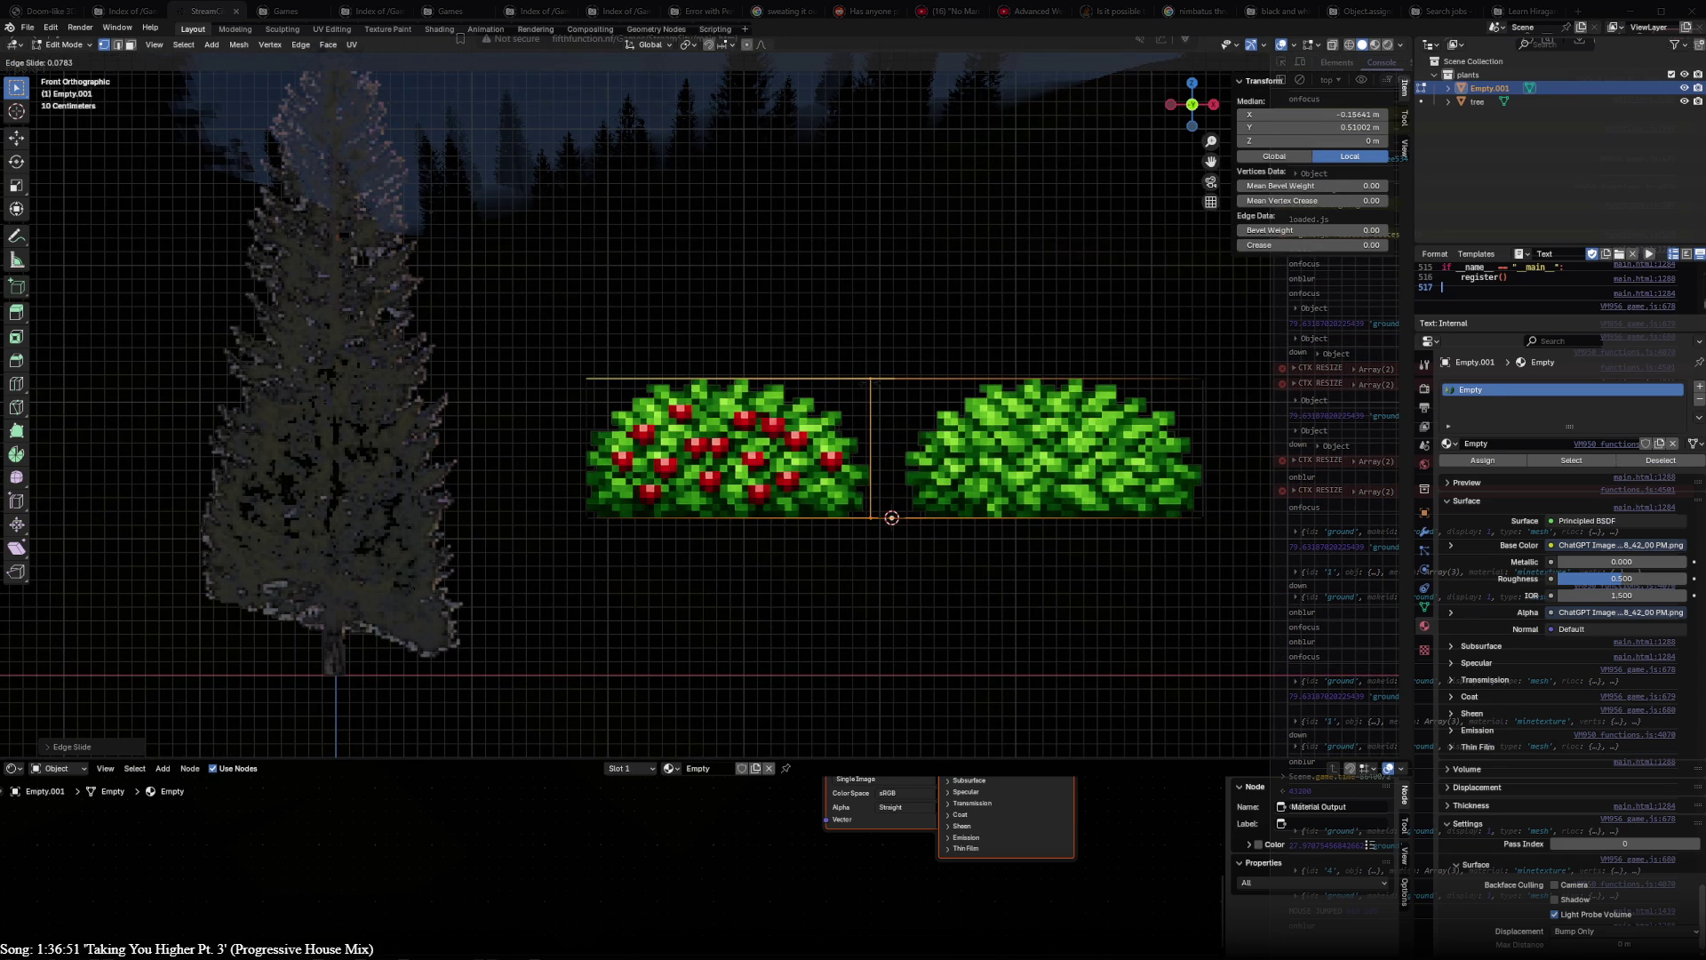
{"action": "left_click", "coordinate": [893, 384]}
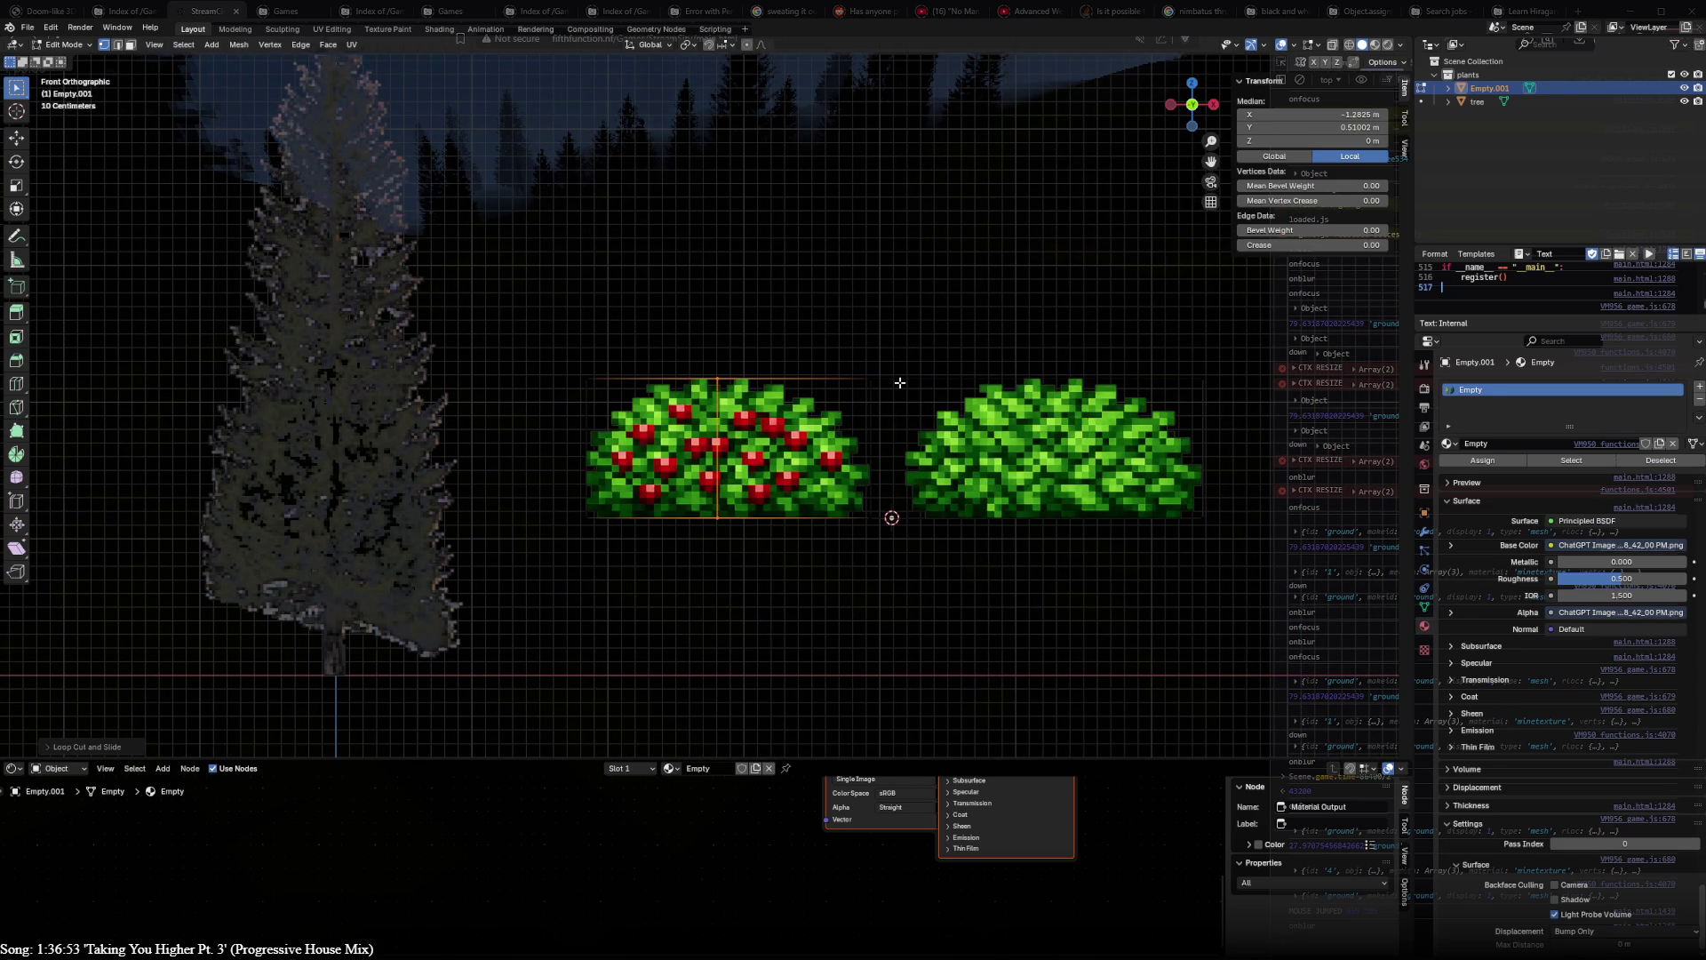
{"action": "key", "text": "ctrl+r"}
{"action": "left_click", "coordinate": [896, 382]}
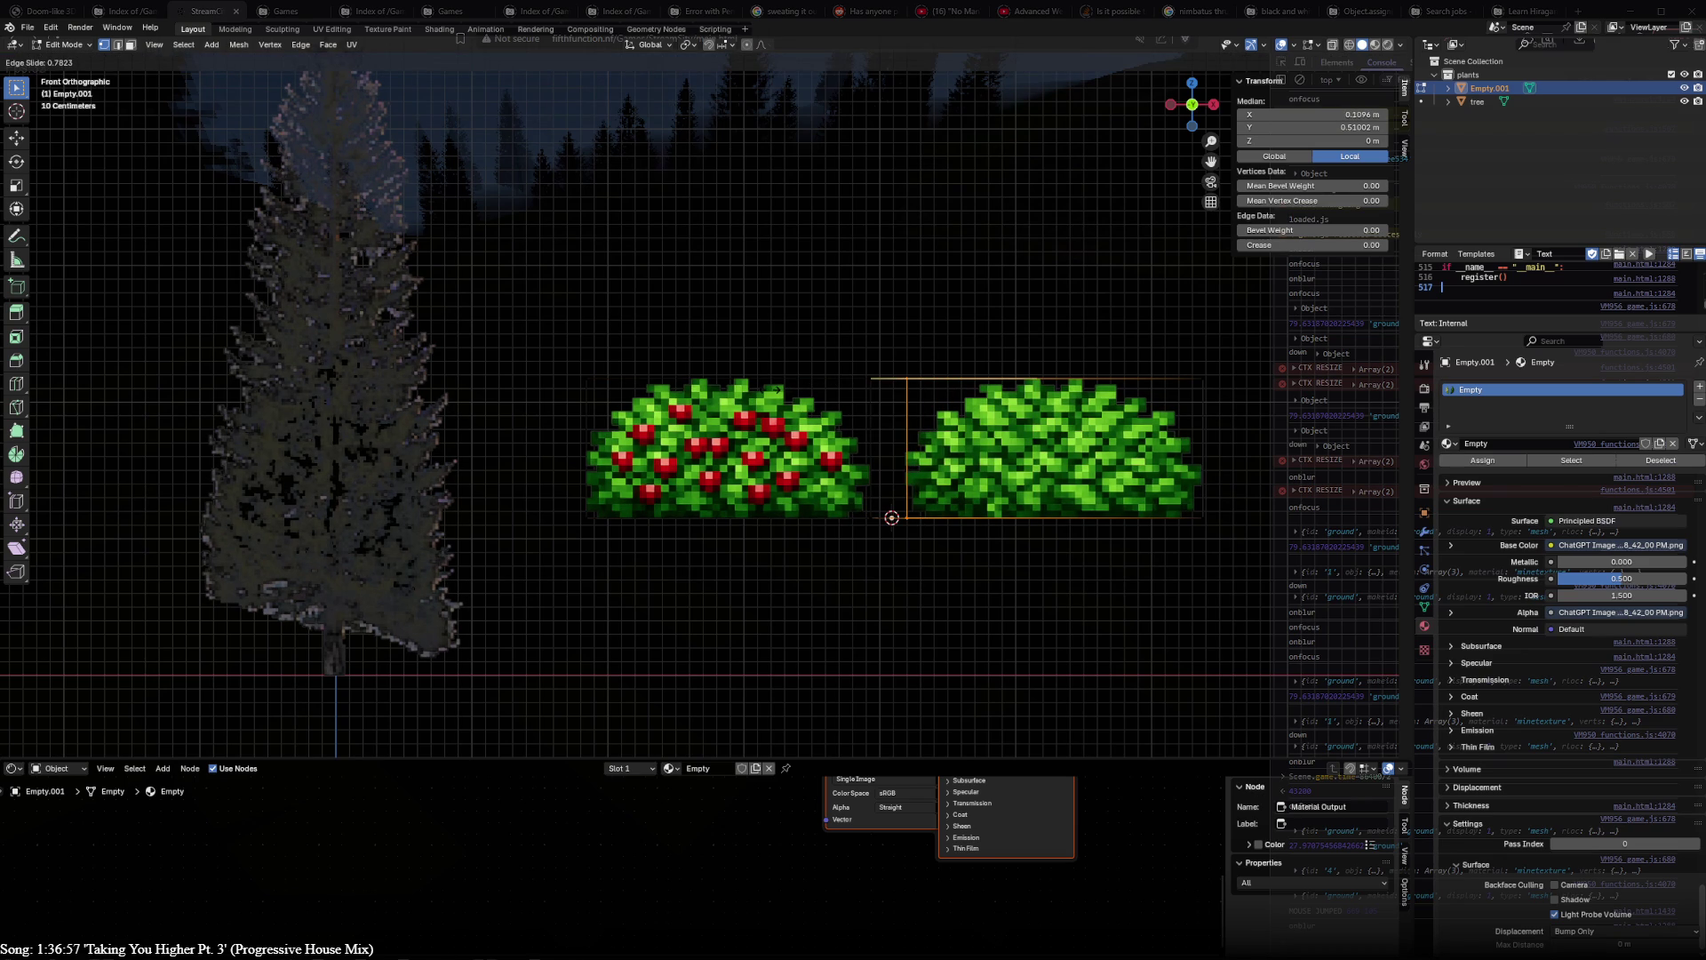
{"action": "left_click", "coordinate": [891, 380]}
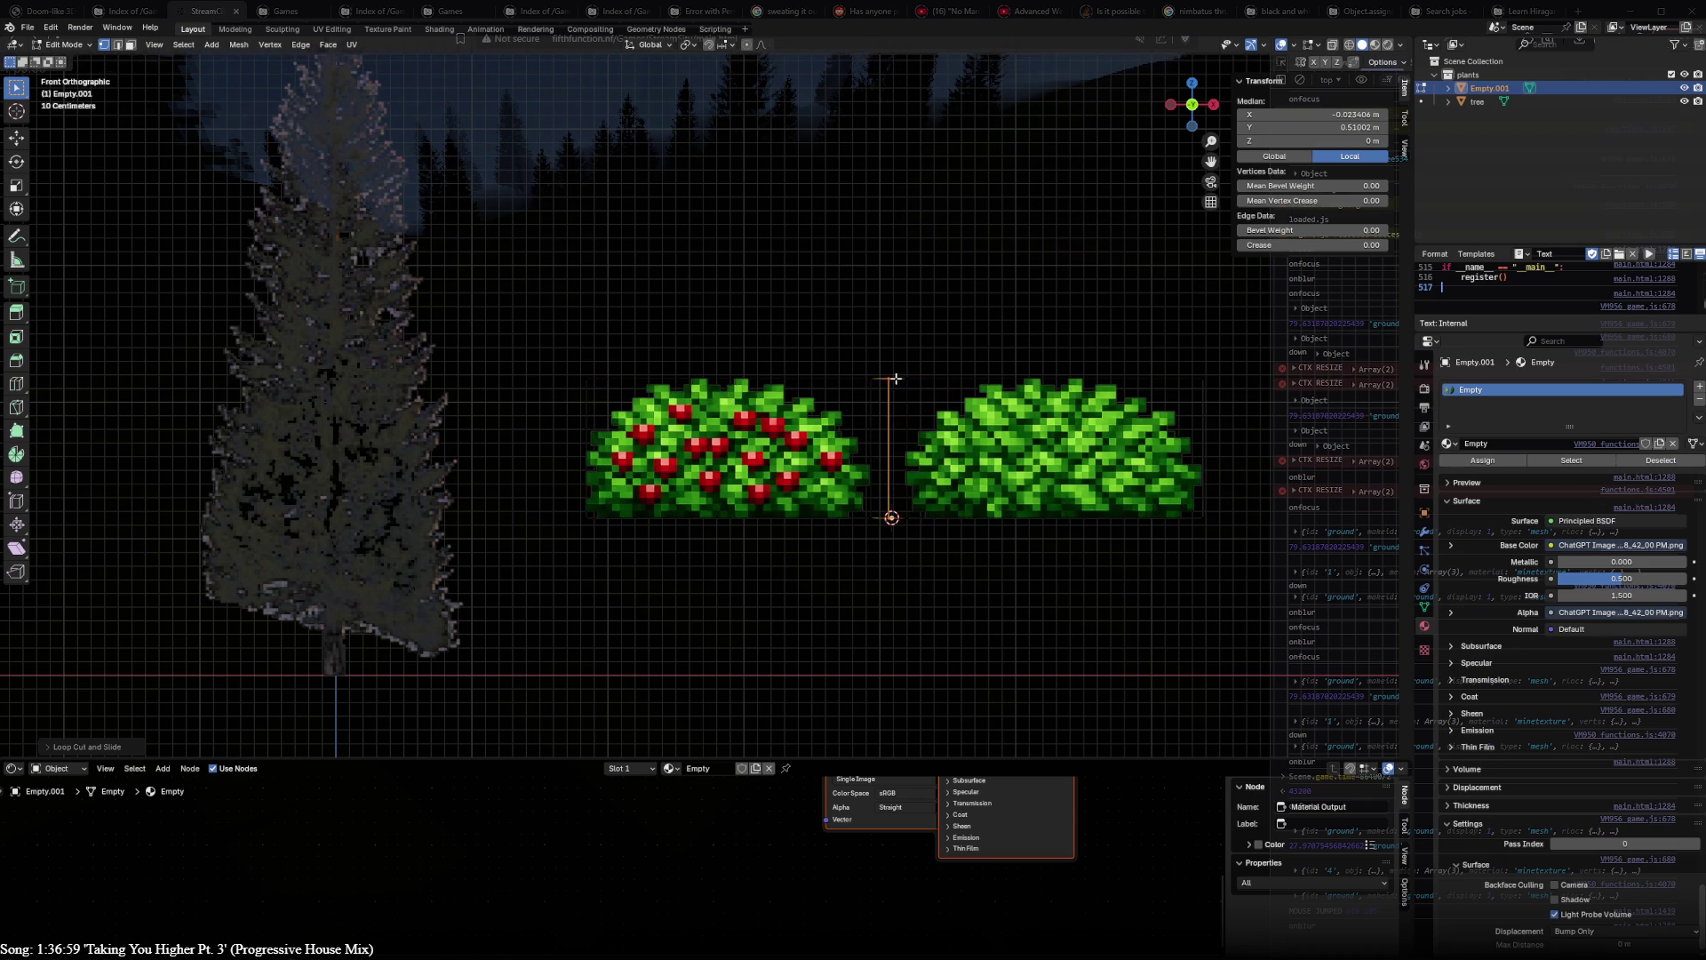
{"action": "key", "text": "alt+a"}
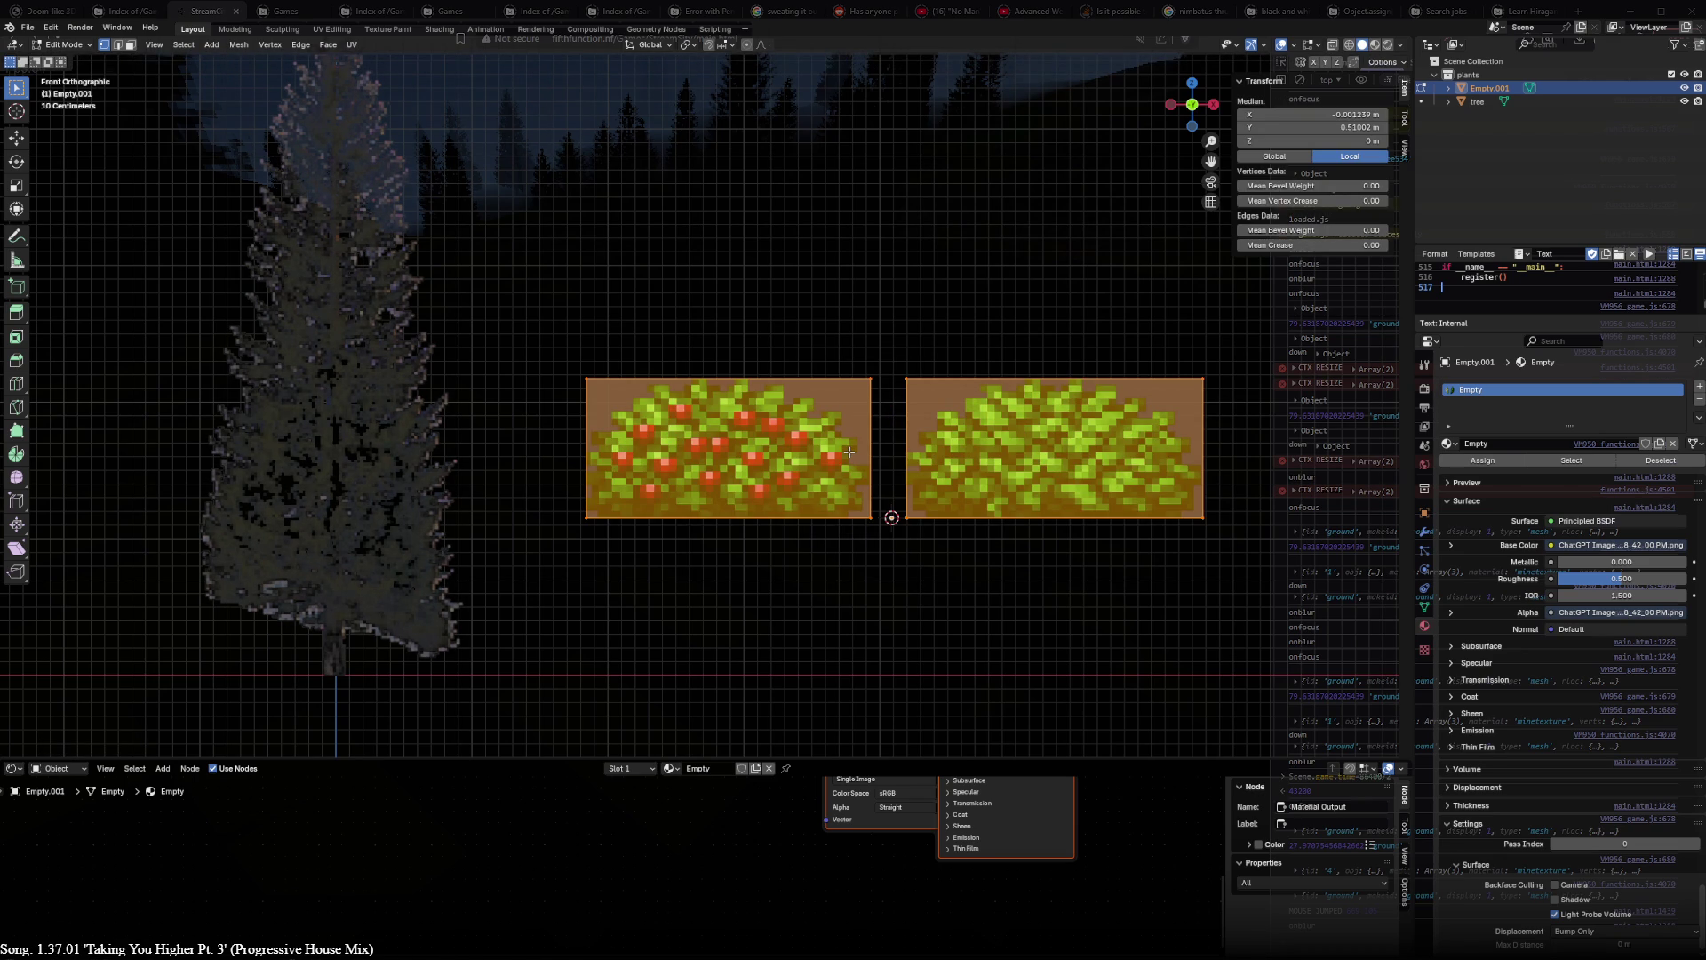
- Separate the selected bush geometry so the berry bush and green bush become distinct objects
{"action": "key", "text": "p"}
{"action": "left_click", "coordinate": [845, 469]}
{"action": "key", "text": "Tab"}
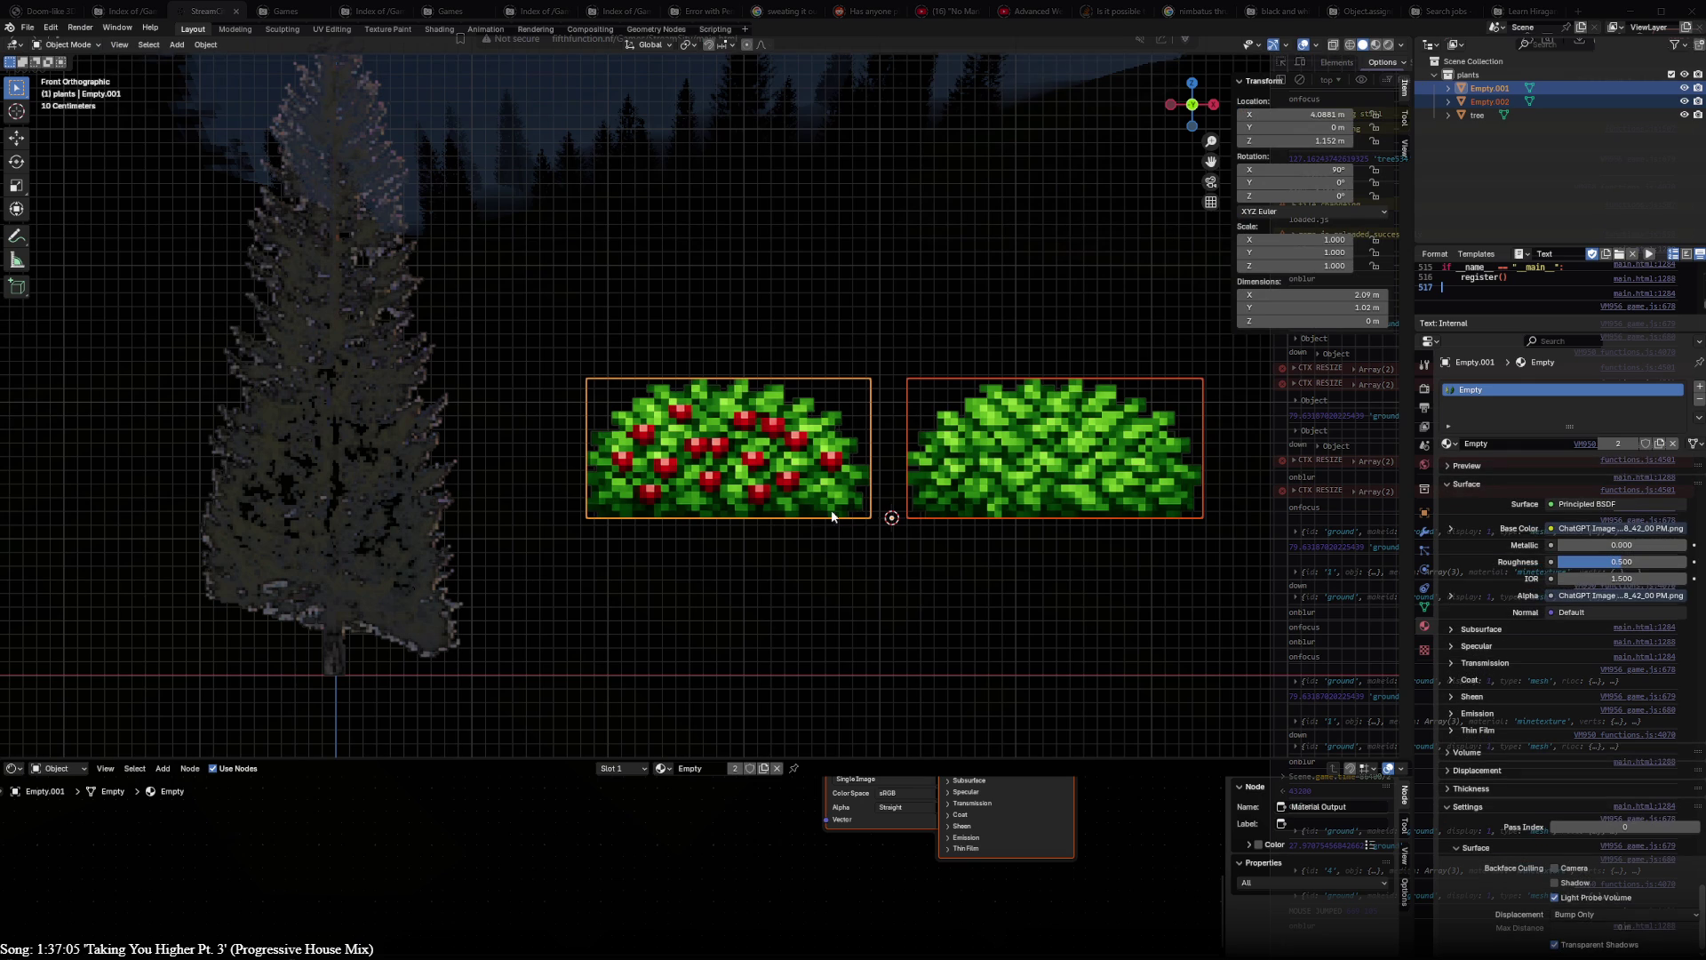
- Snap the 3D cursor to the berry bush mesh and set the berry bush's origin there
{"action": "key", "text": "Tab"}
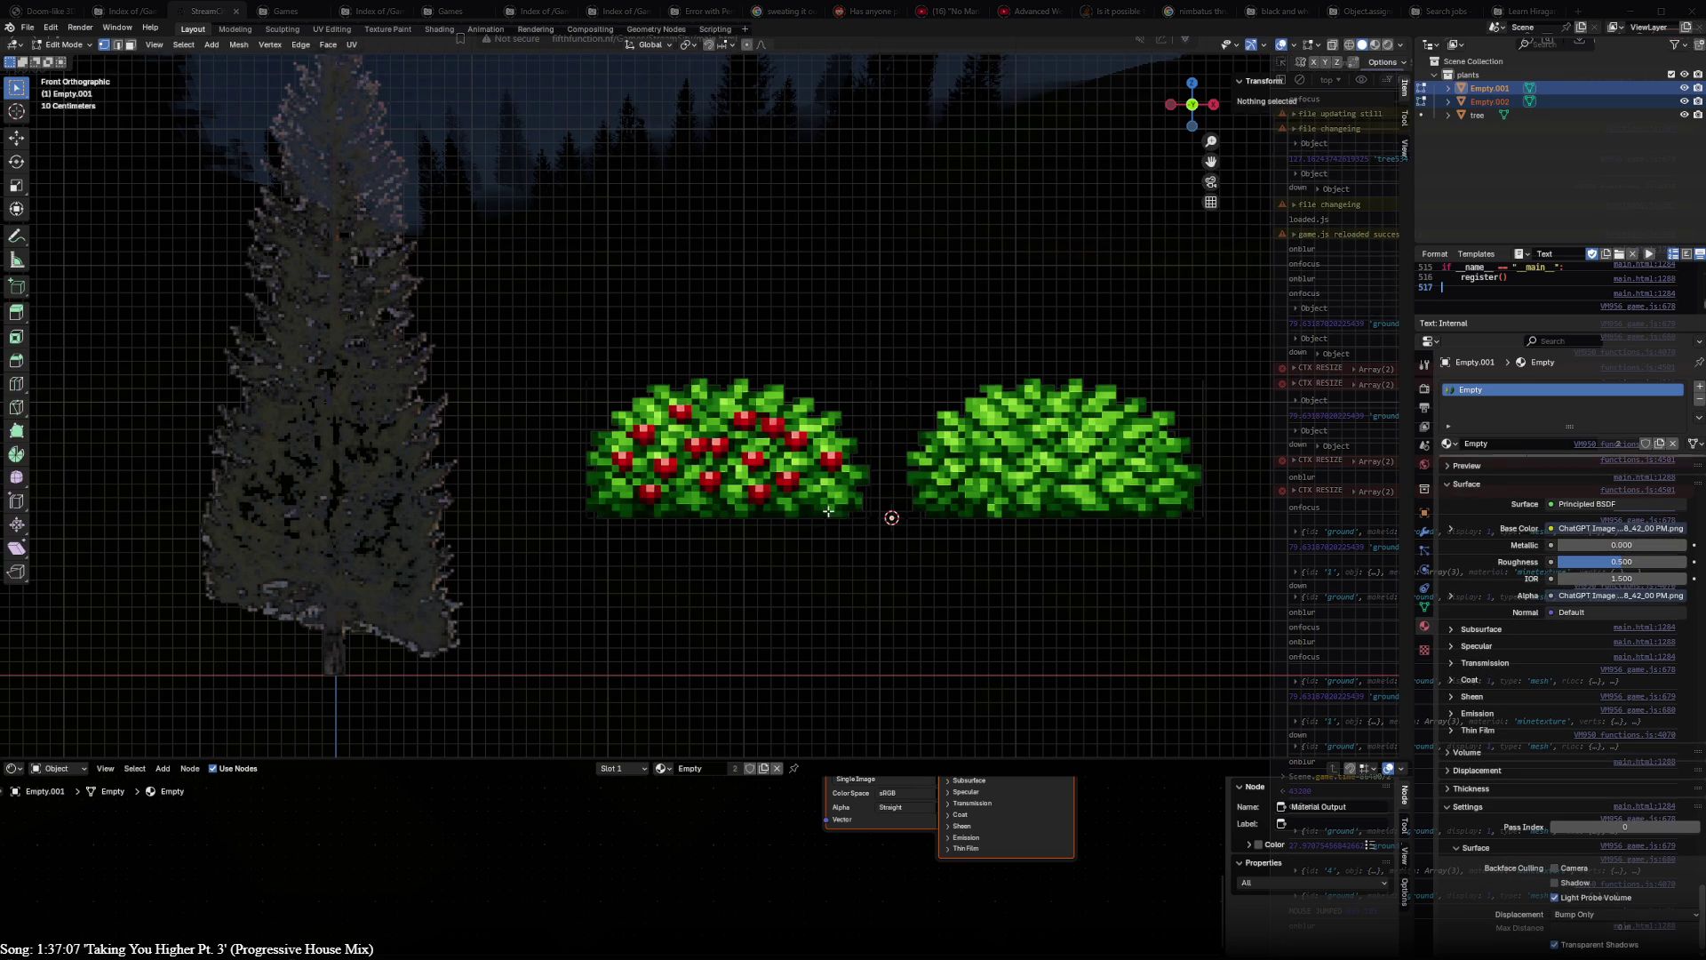
{"action": "left_click", "coordinate": [870, 516]}
{"action": "left_click", "coordinate": [587, 516], "text": "shift"}
{"action": "key", "text": "alt+a"}
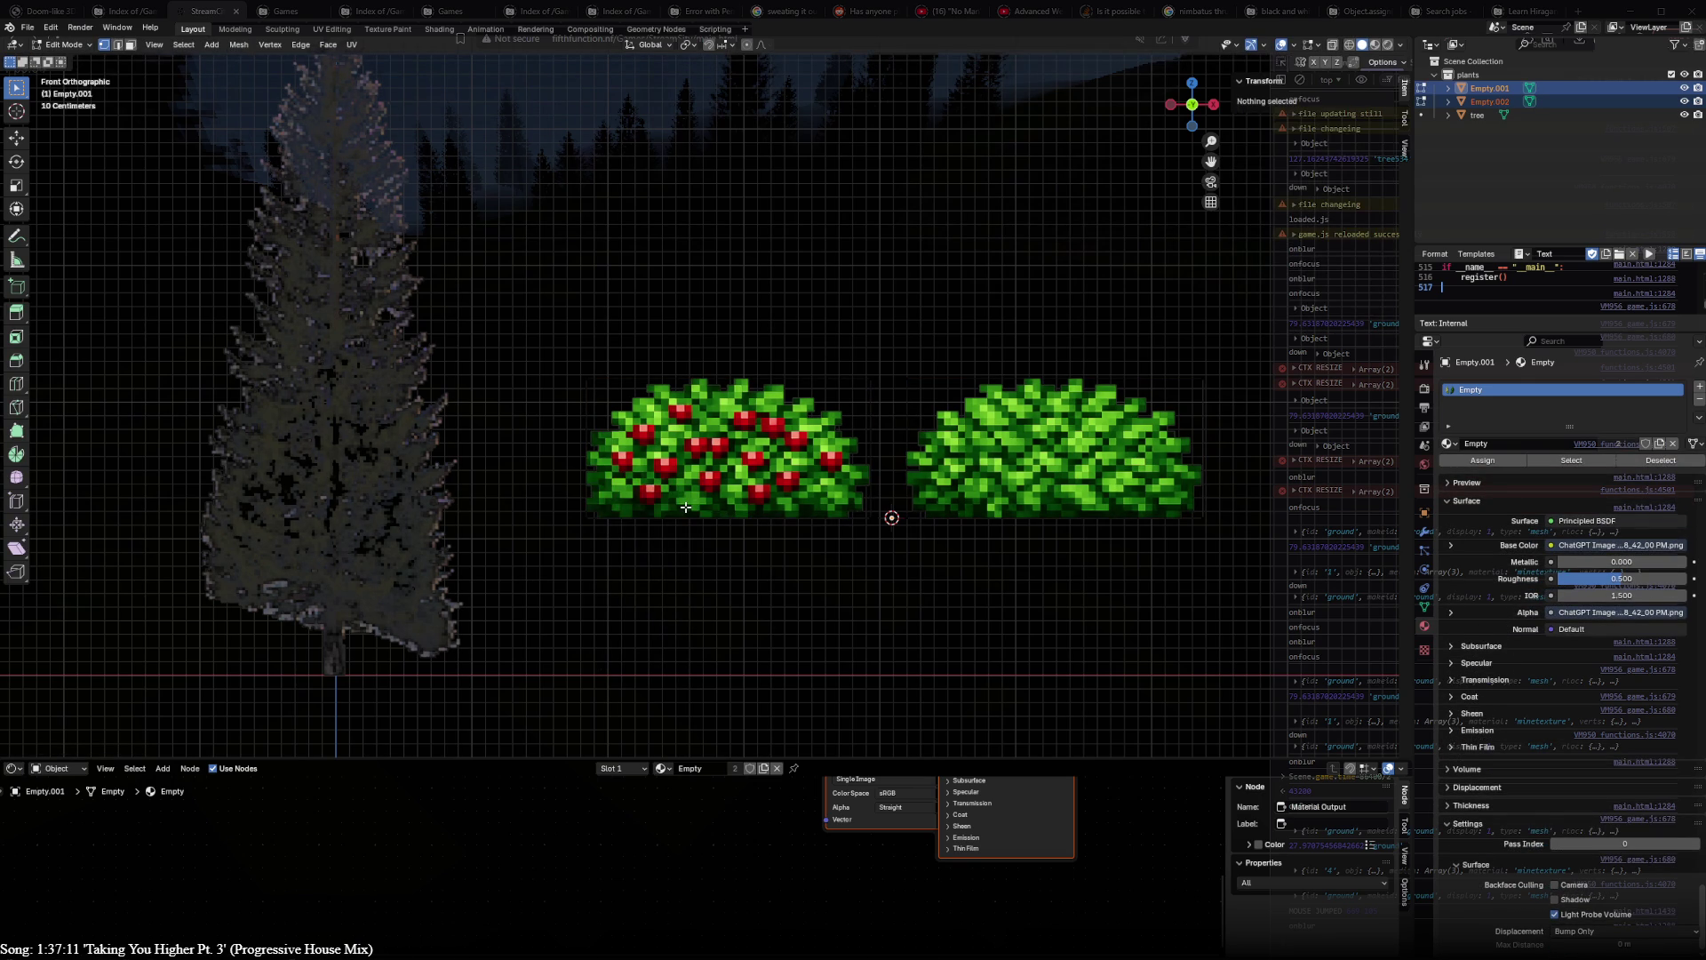
{"action": "key", "text": "shift+s"}
{"action": "key", "text": "Escape"}
{"action": "key", "text": "a"}
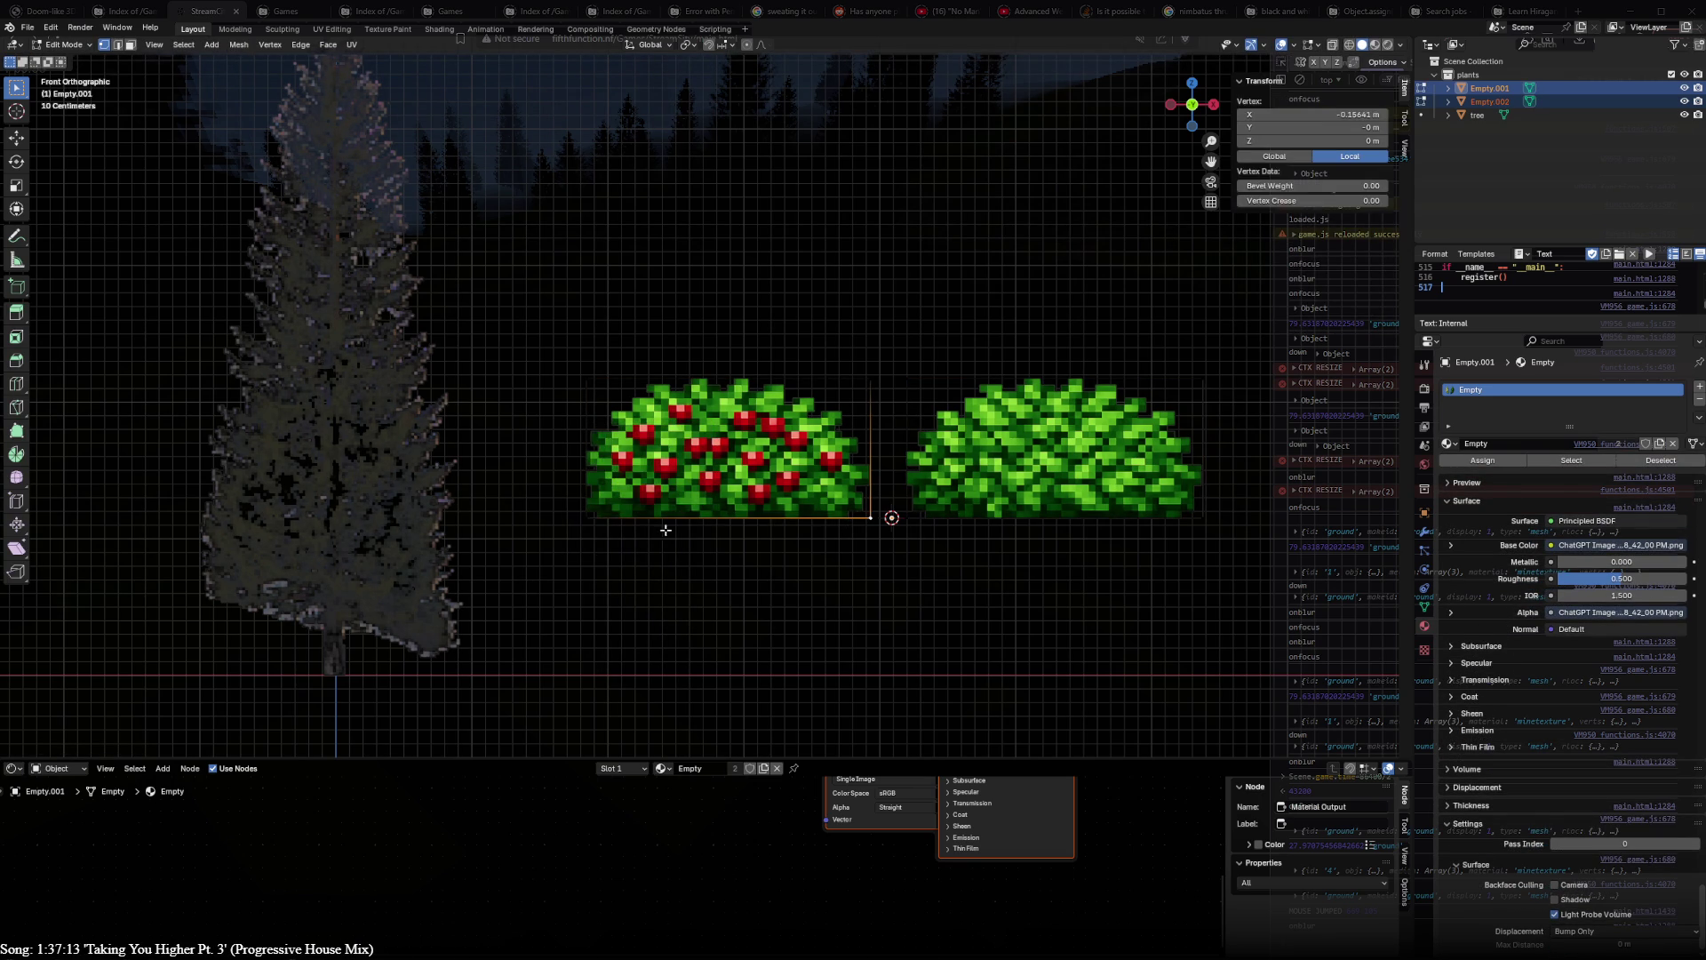
{"action": "key", "text": "shift+s"}
{"action": "left_click", "coordinate": [618, 524]}
{"action": "key", "text": "Tab"}
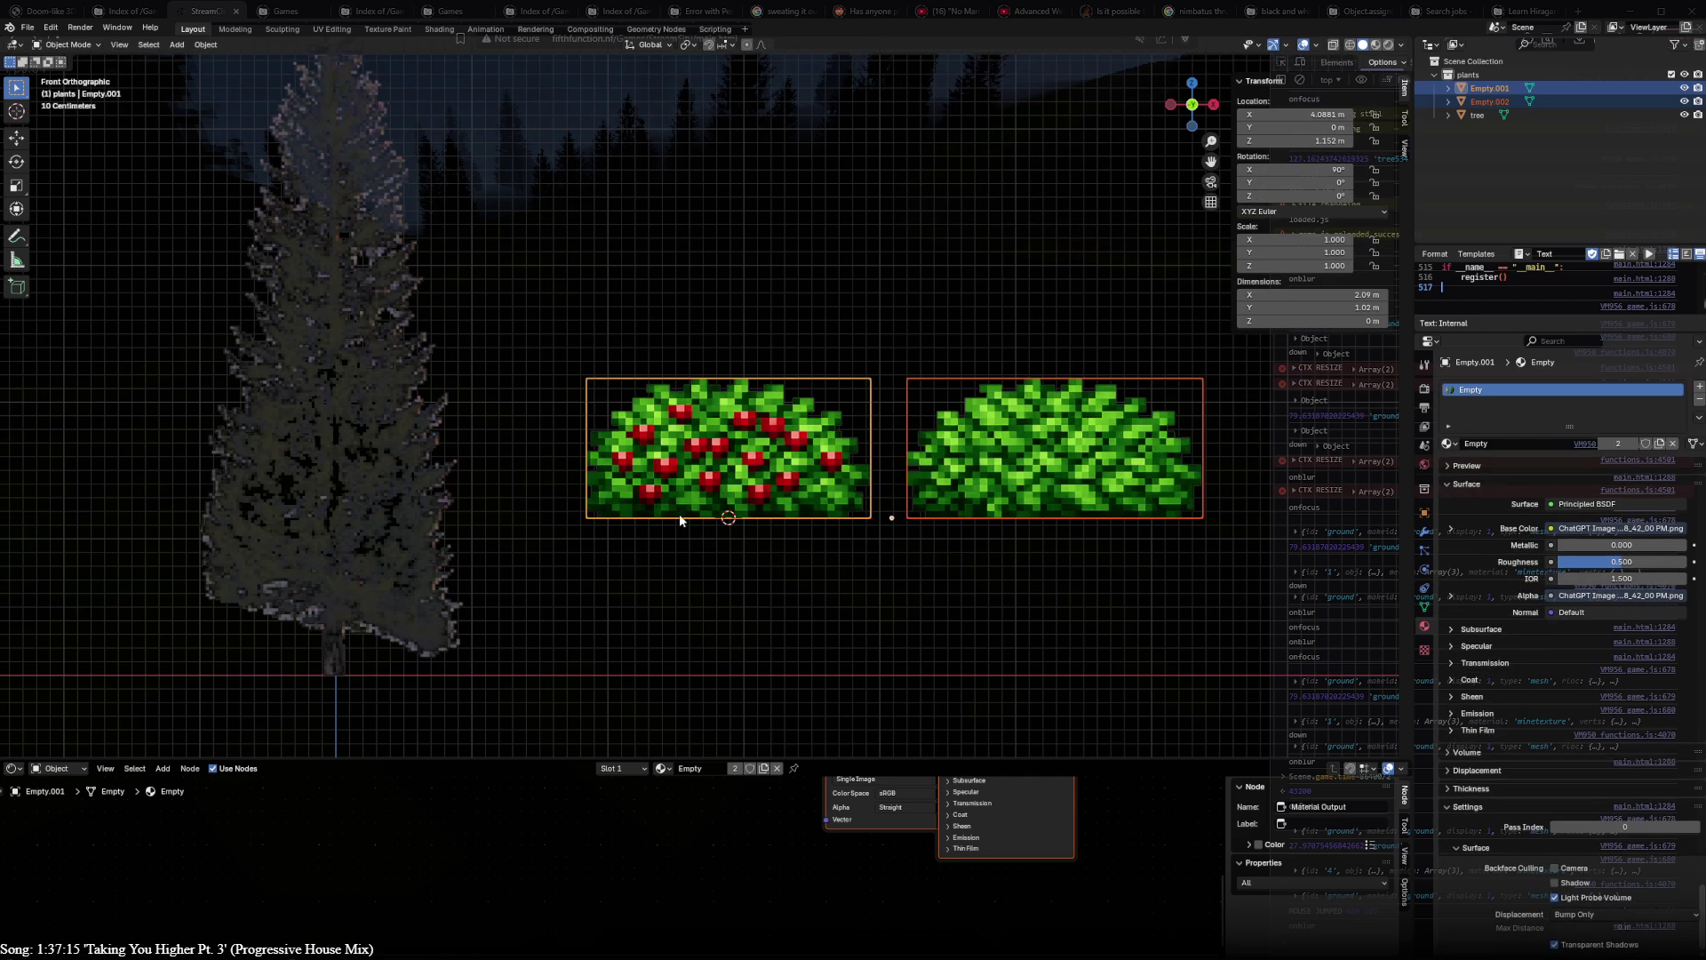
{"action": "key", "text": "ctrl+alt+shift+c"}
{"action": "left_click", "coordinate": [681, 517]}
- Snap the 3D cursor to the green bush mesh and set the green bush's origin there
{"action": "left_click", "coordinate": [914, 518]}
{"action": "key", "text": "Tab"}
{"action": "key", "text": "a"}
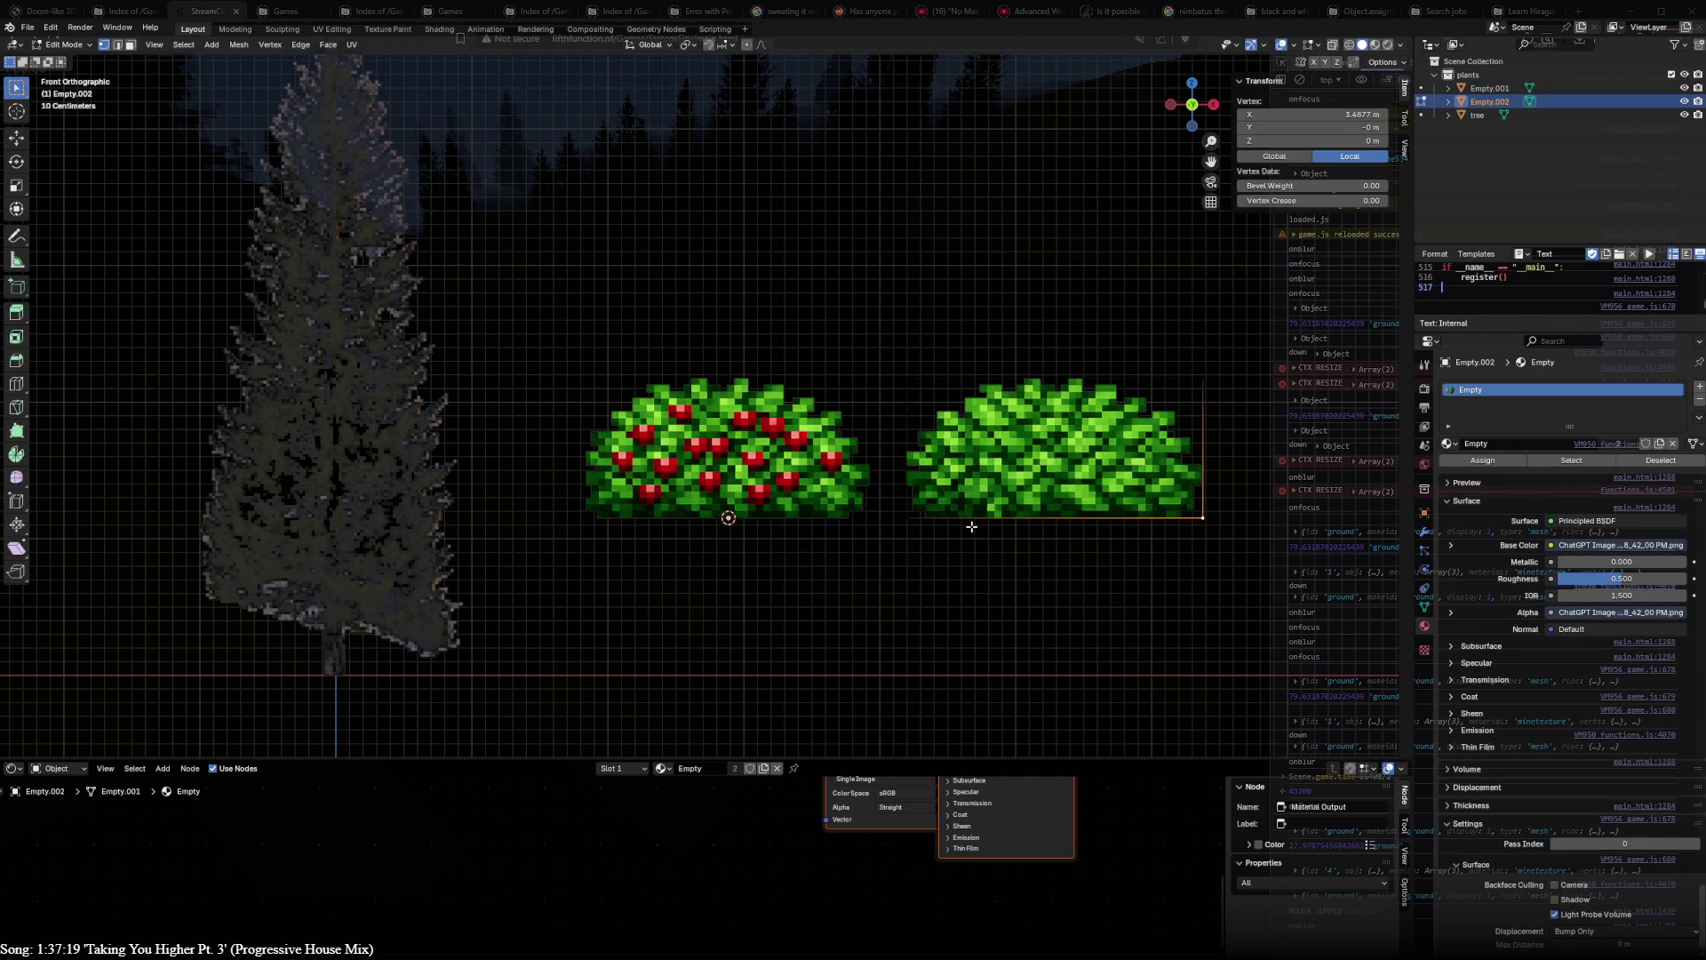
{"action": "key", "text": "shift+s"}
{"action": "left_click", "coordinate": [918, 528]}
{"action": "key", "text": "Tab"}
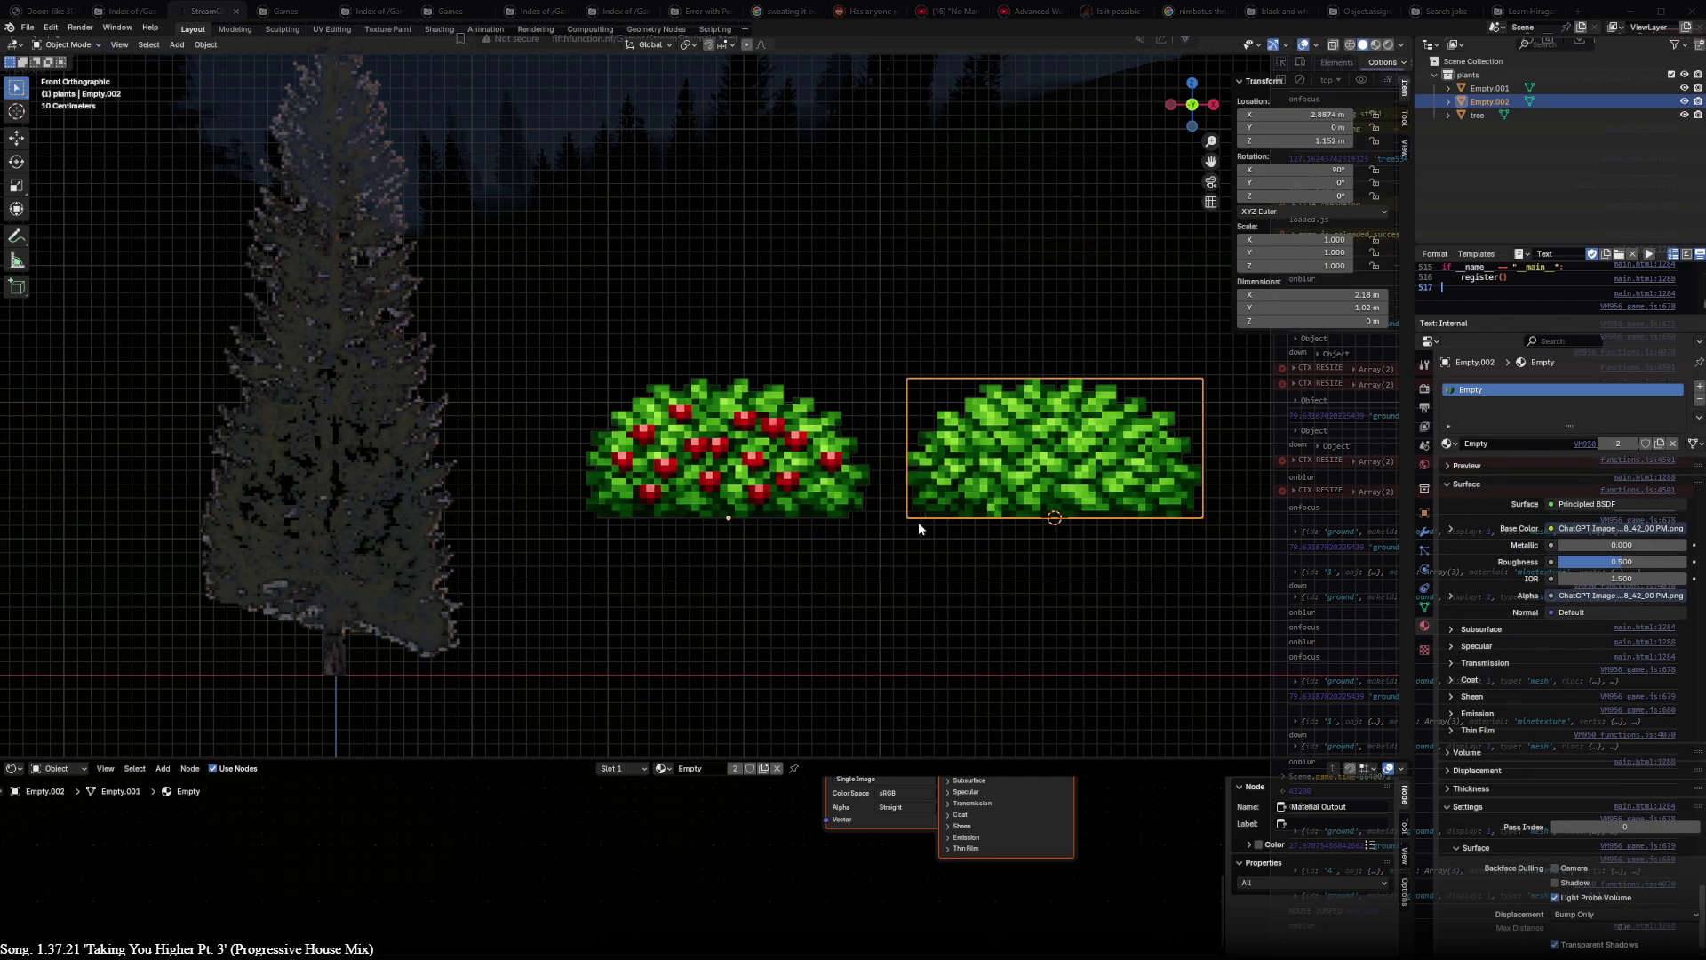
{"action": "key", "text": "ctrl+alt+shift+c"}
{"action": "left_click", "coordinate": [918, 524]}
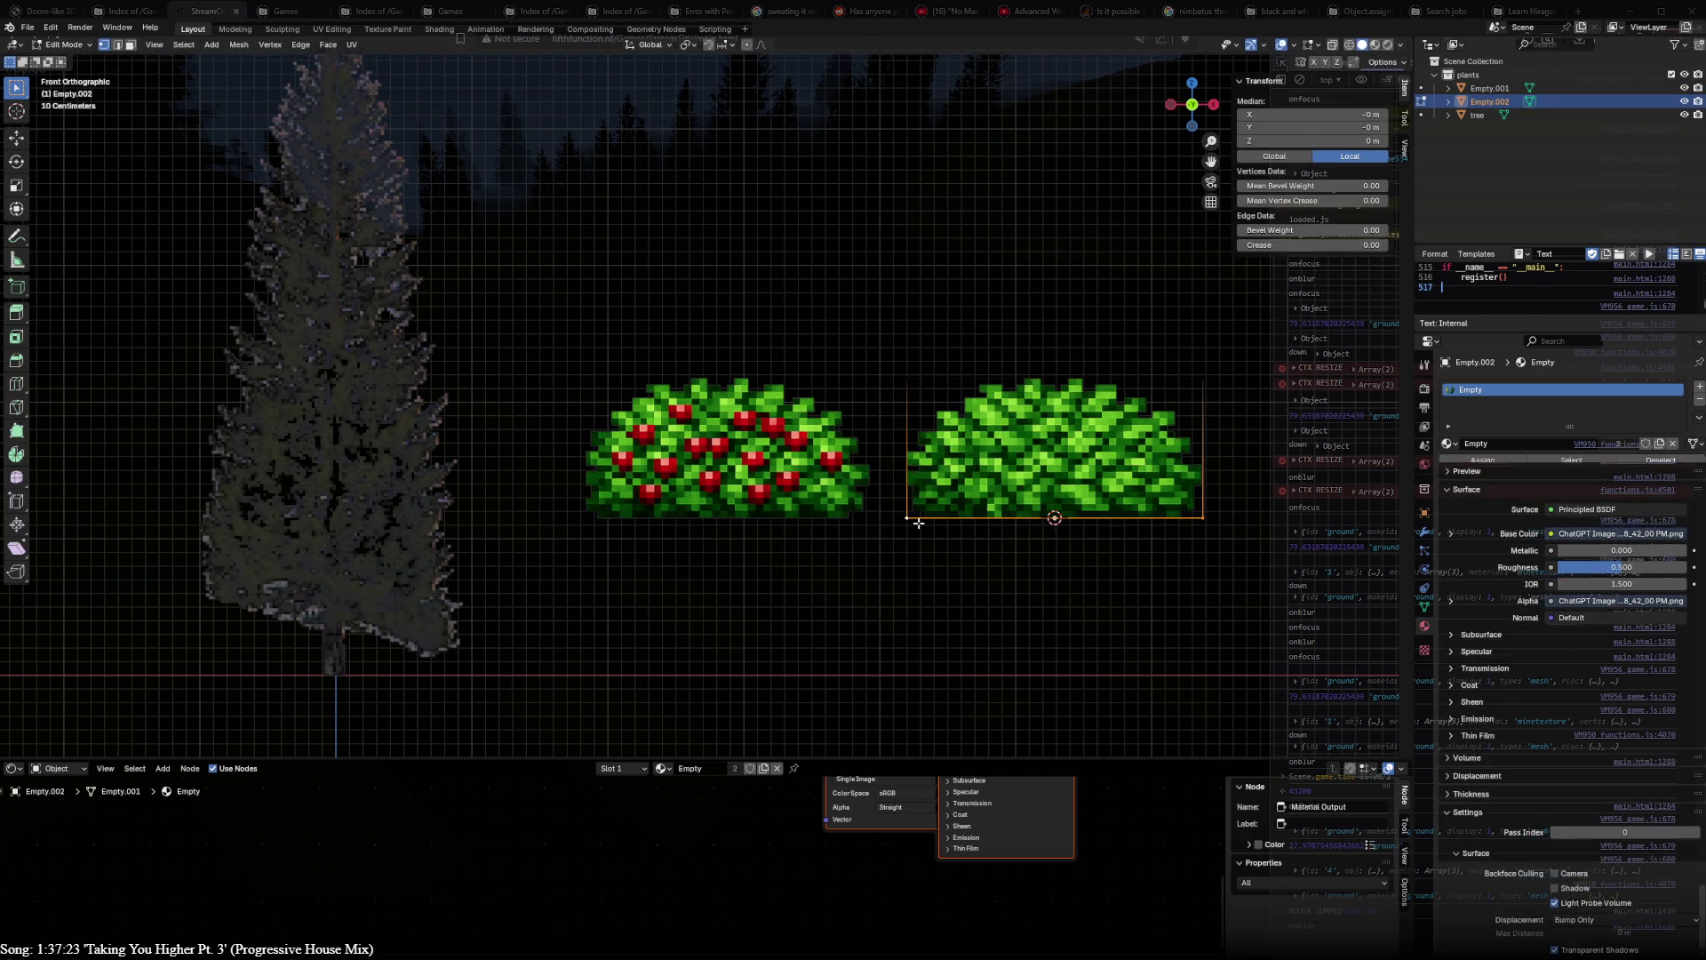
- Reset both bushes to the world origin and start moving them 2 m along X
{"action": "left_click", "coordinate": [754, 457], "text": "shift"}
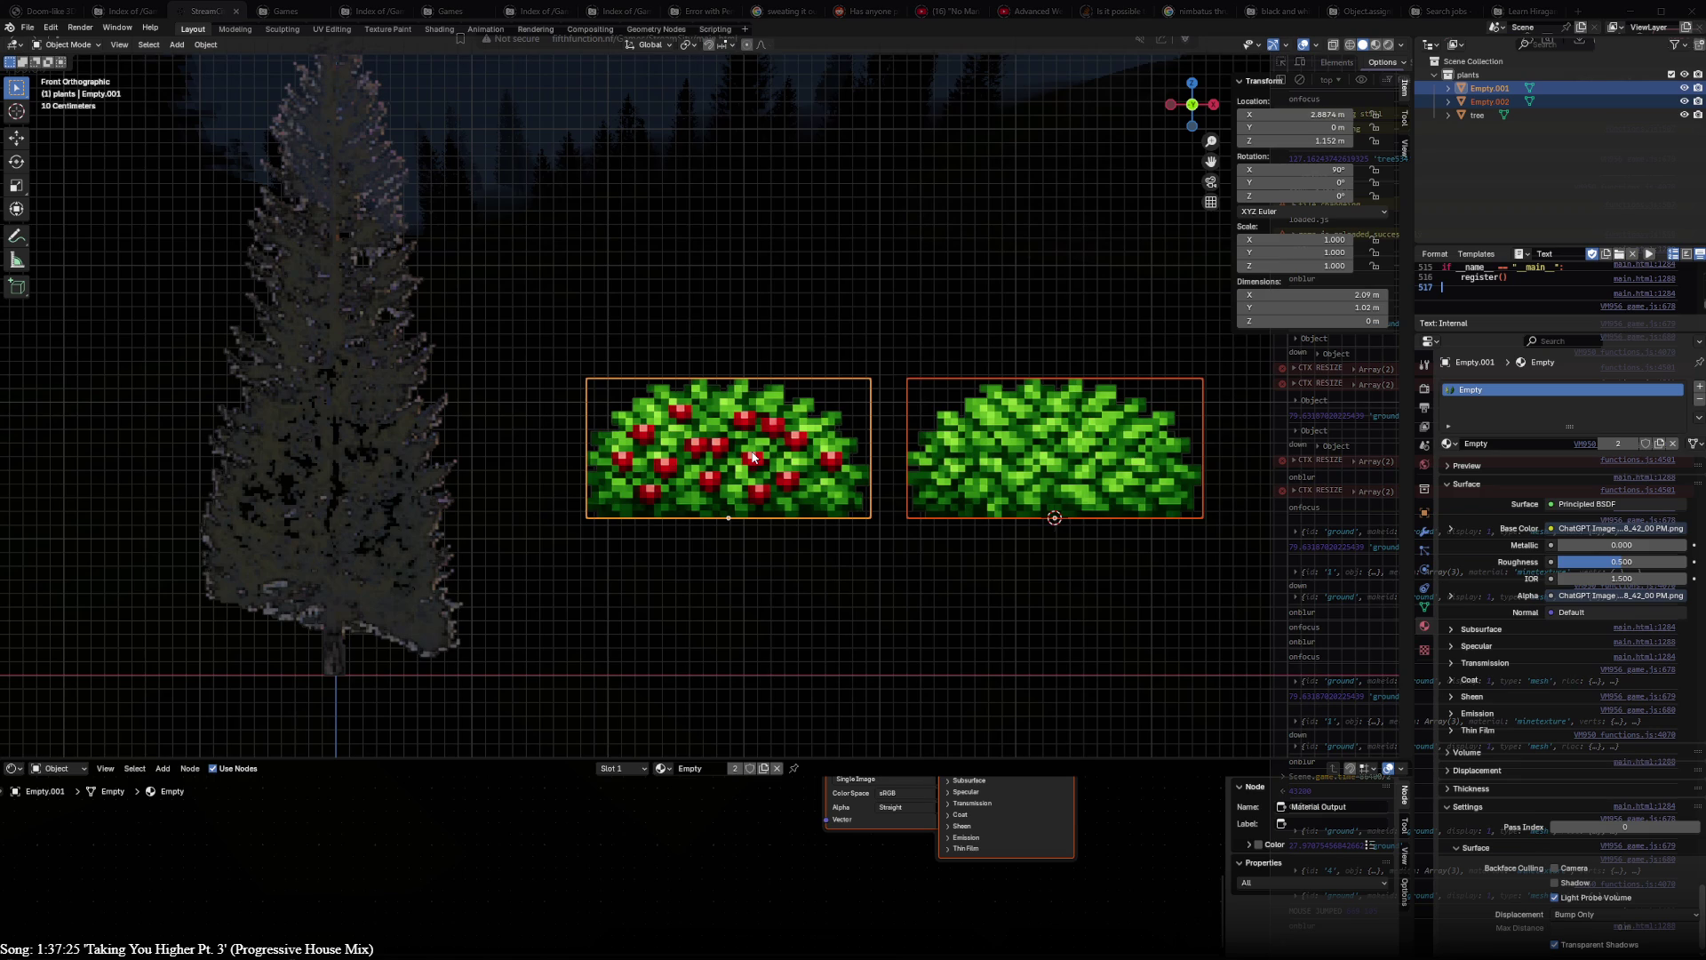
{"action": "key", "text": "KP_7"}
{"action": "key", "text": "KP_1"}
{"action": "key", "text": "alt+g"}
{"action": "key", "text": "g"}
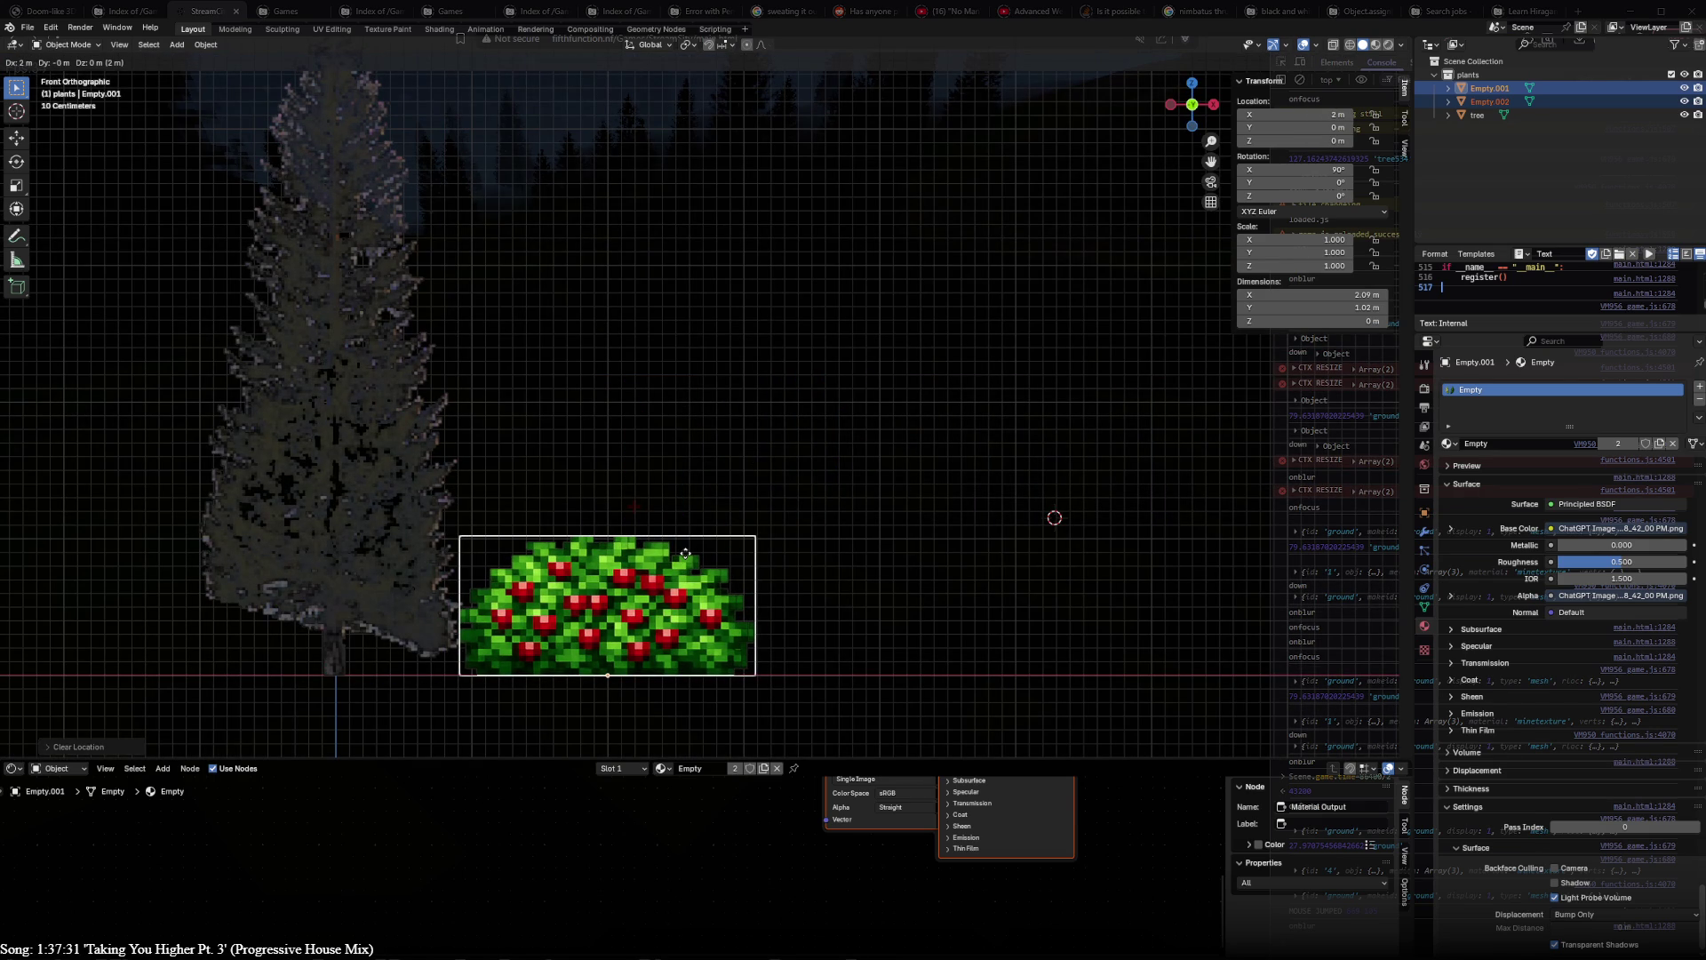
- Place both bushes 2 m to the right, then move the green bush beside the berry bush
{"action": "left_click", "coordinate": [686, 553]}
{"action": "left_click", "coordinate": [655, 622]}
{"action": "key", "text": "g"}
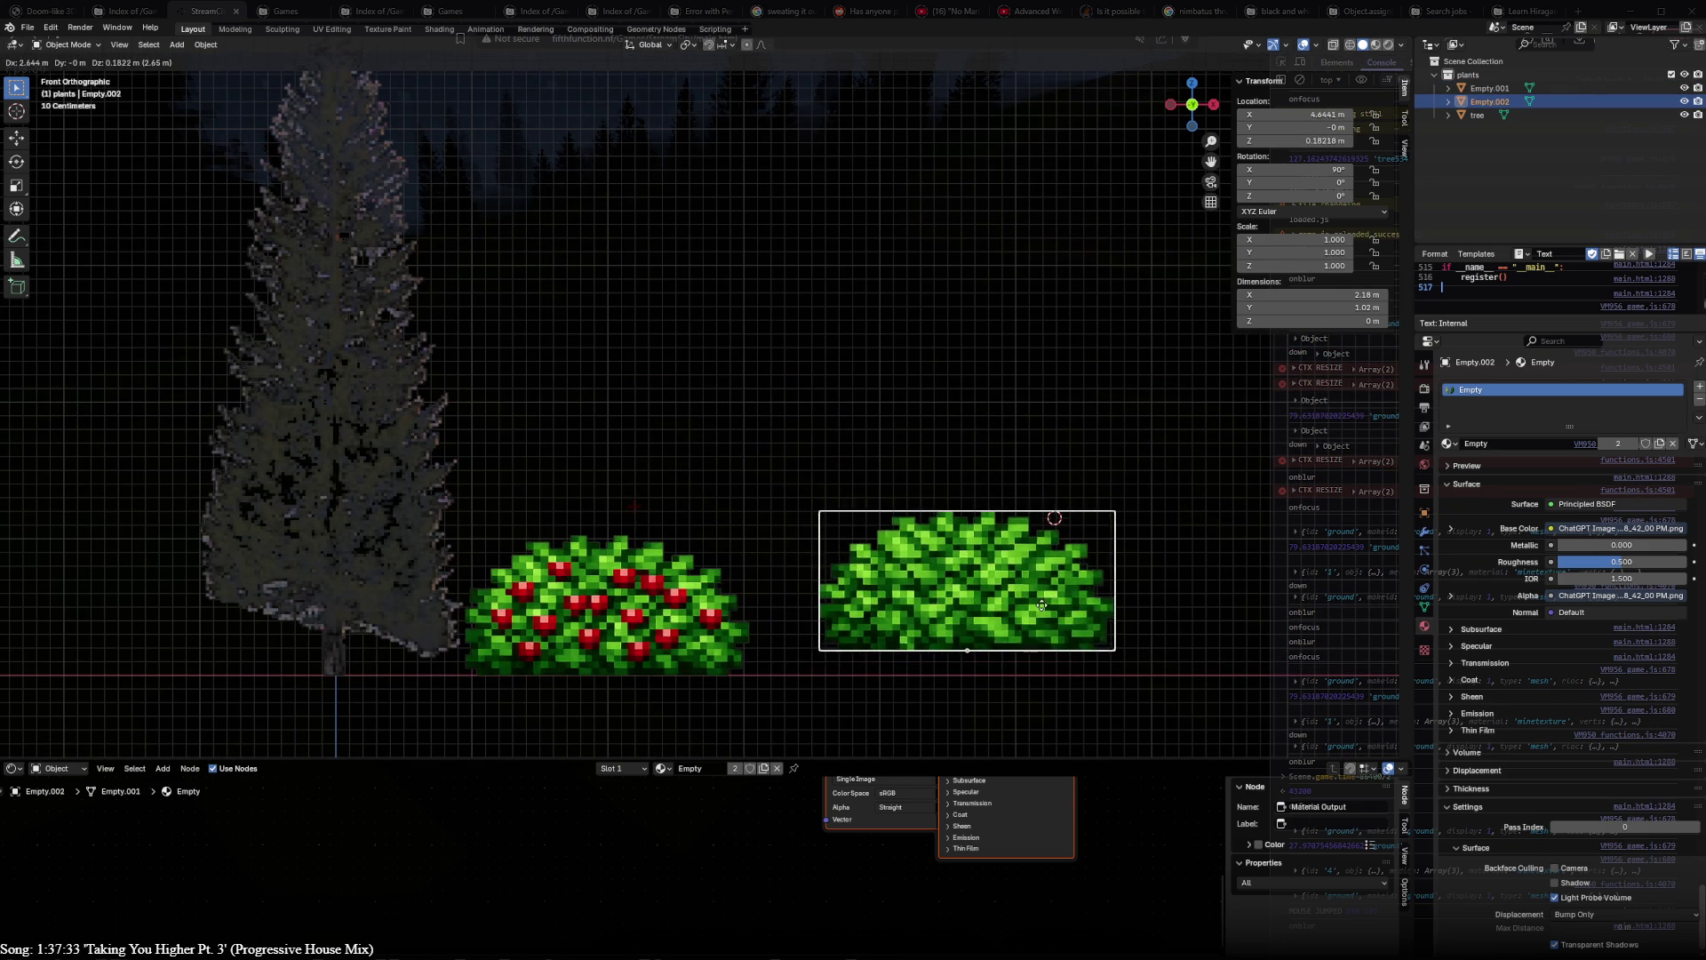
{"action": "left_click", "coordinate": [1086, 626]}
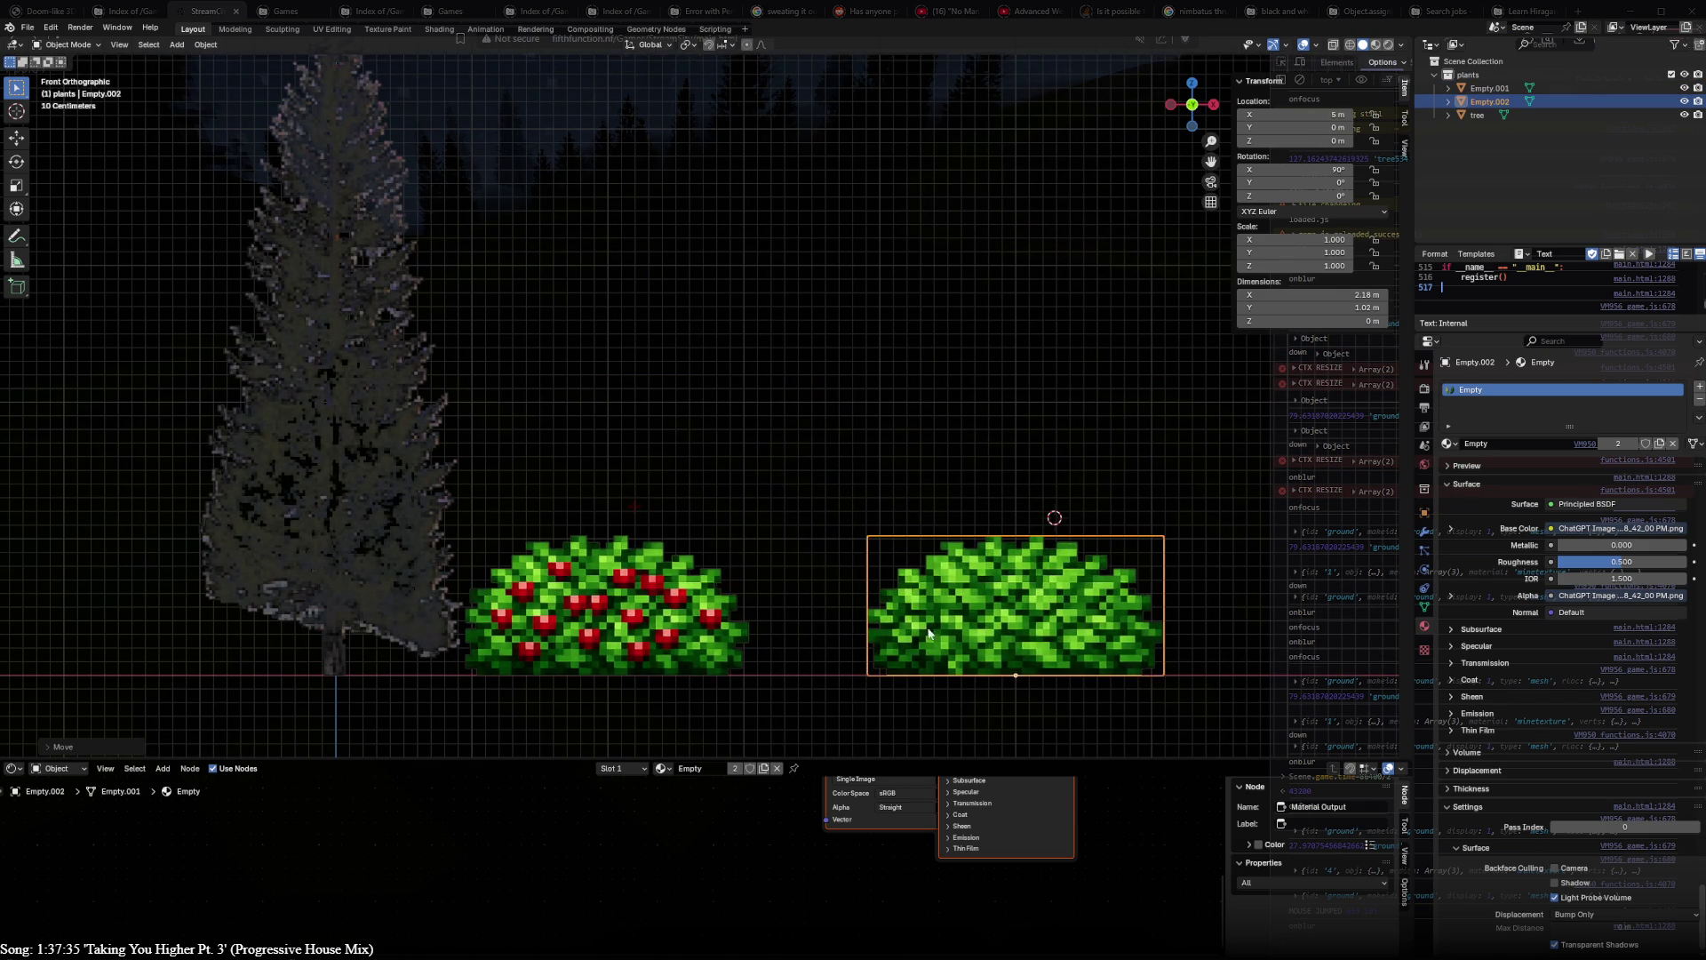
{"action": "middle_click_drag", "start_coordinate": [1081, 626], "coordinate": [1076, 407], "text": "shift"}
- Move both bushes 1 m further right and duplicate the two bush planes
{"action": "left_click", "coordinate": [670, 438], "text": "shift"}
{"action": "key", "text": "g"}
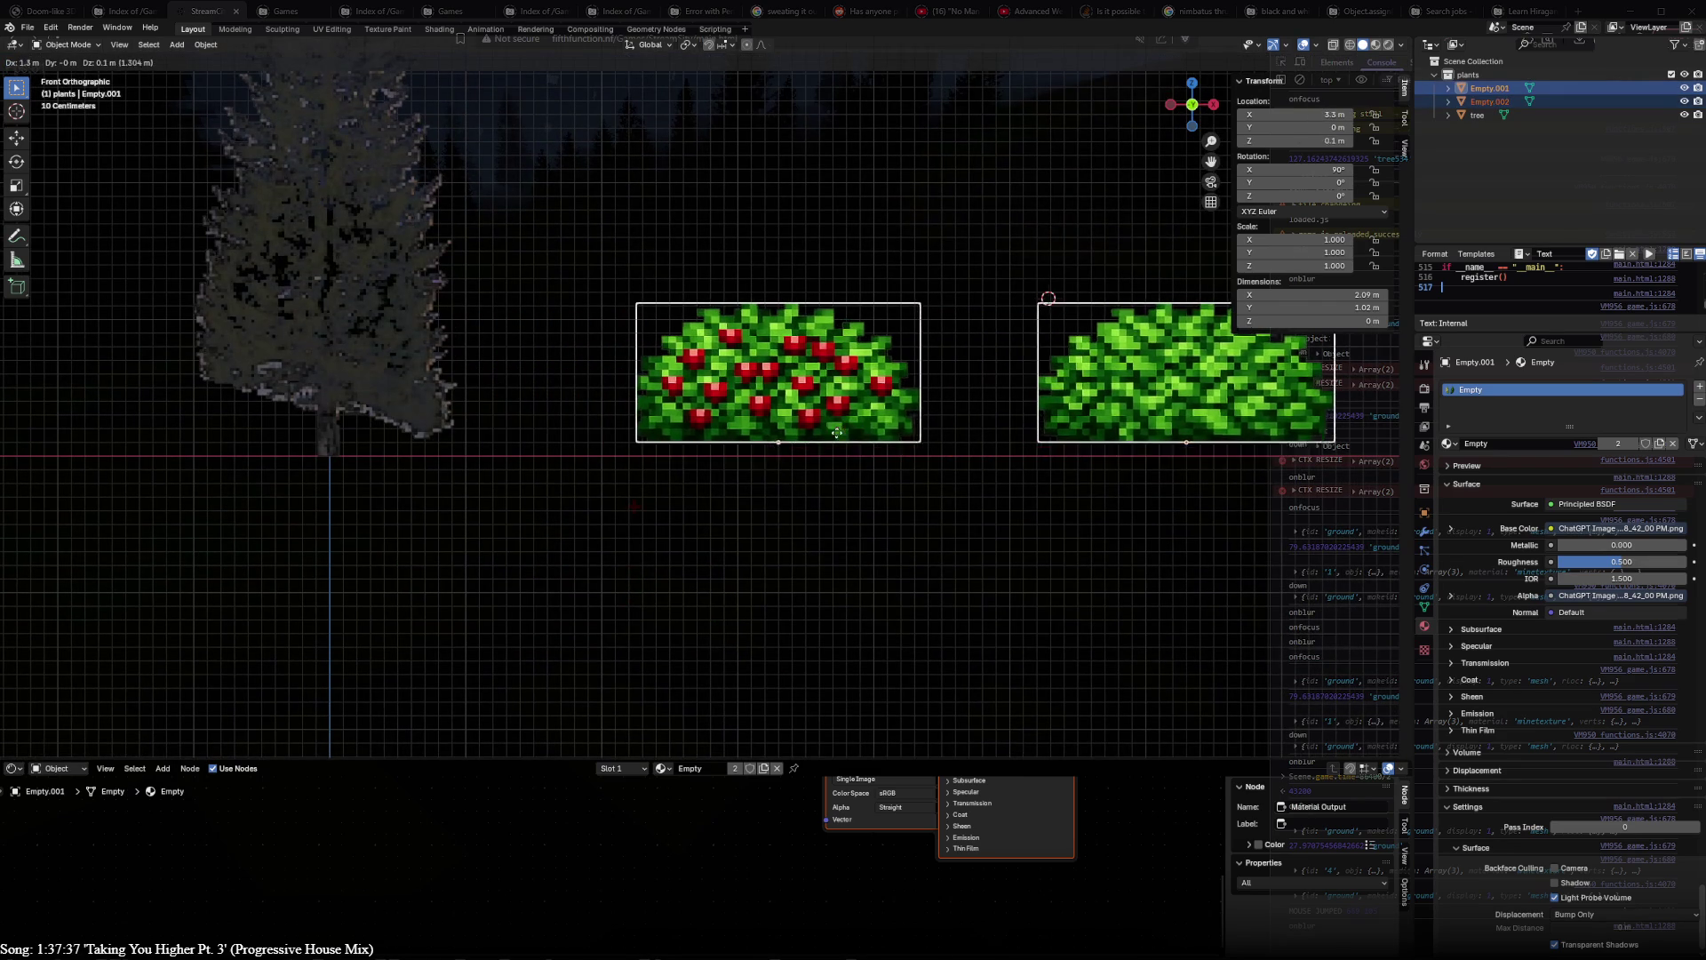
{"action": "left_click", "coordinate": [802, 444]}
{"action": "middle_click_drag", "start_coordinate": [990, 463], "coordinate": [771, 468], "text": "shift"}
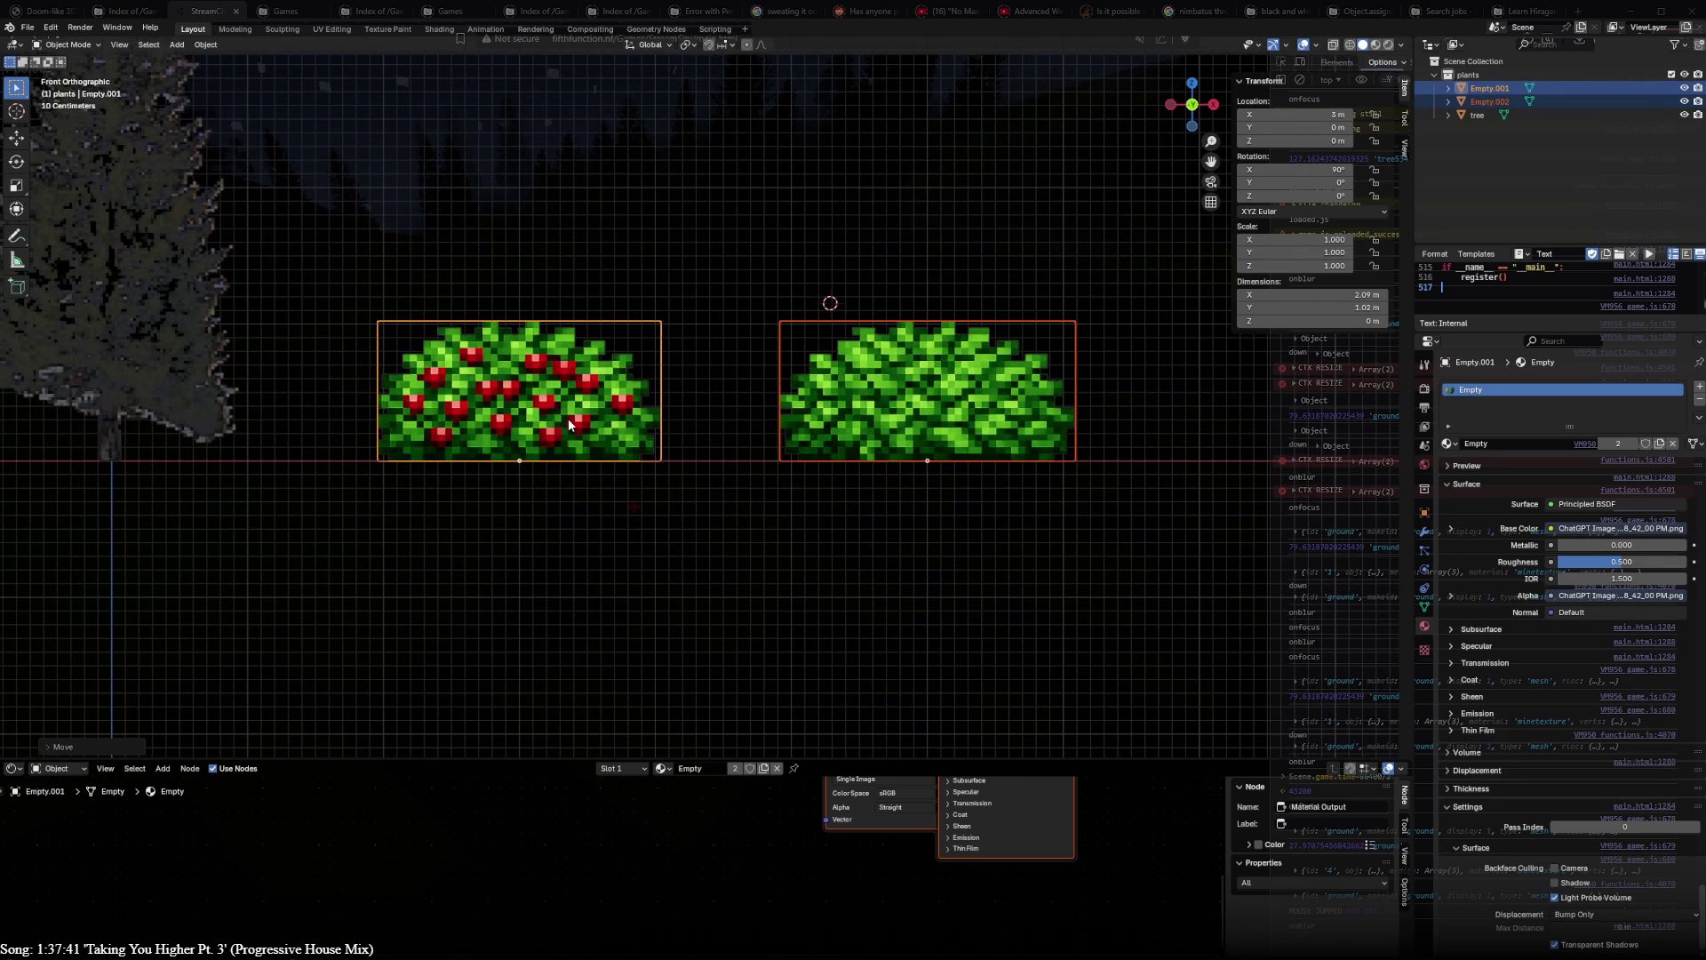
{"action": "key", "text": "shift+d"}
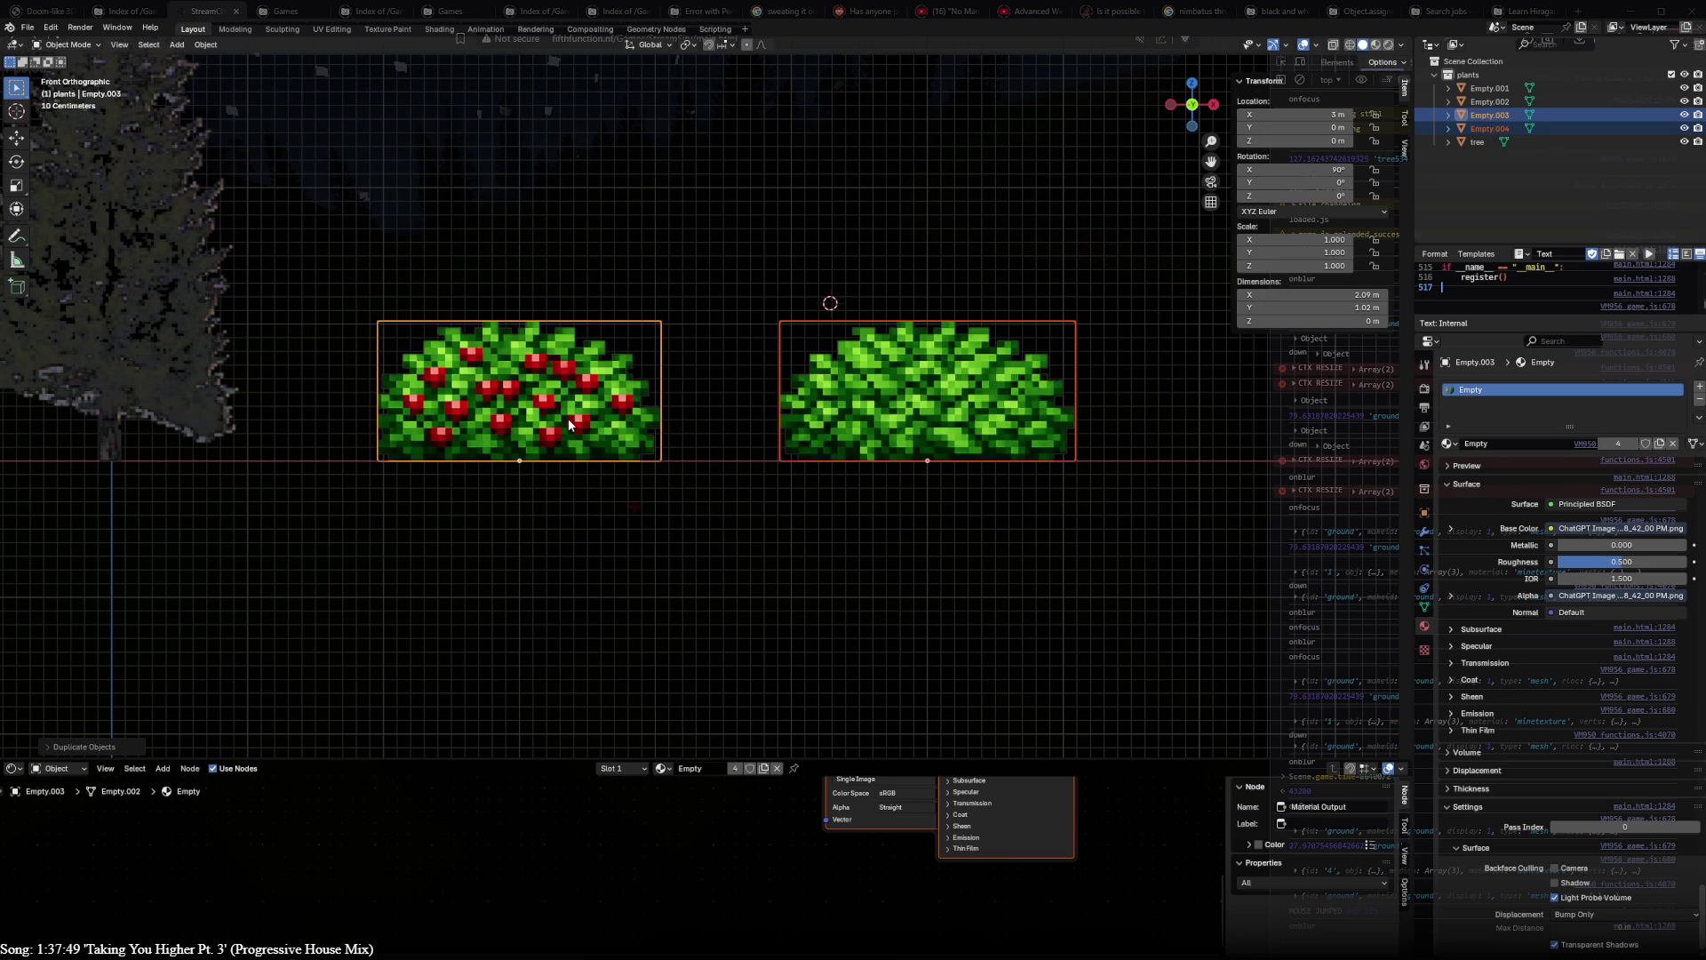
- From top view, rotate each bush duplicate 90 degrees to cross its original, then check the crosses
{"action": "key", "text": "KP_7"}
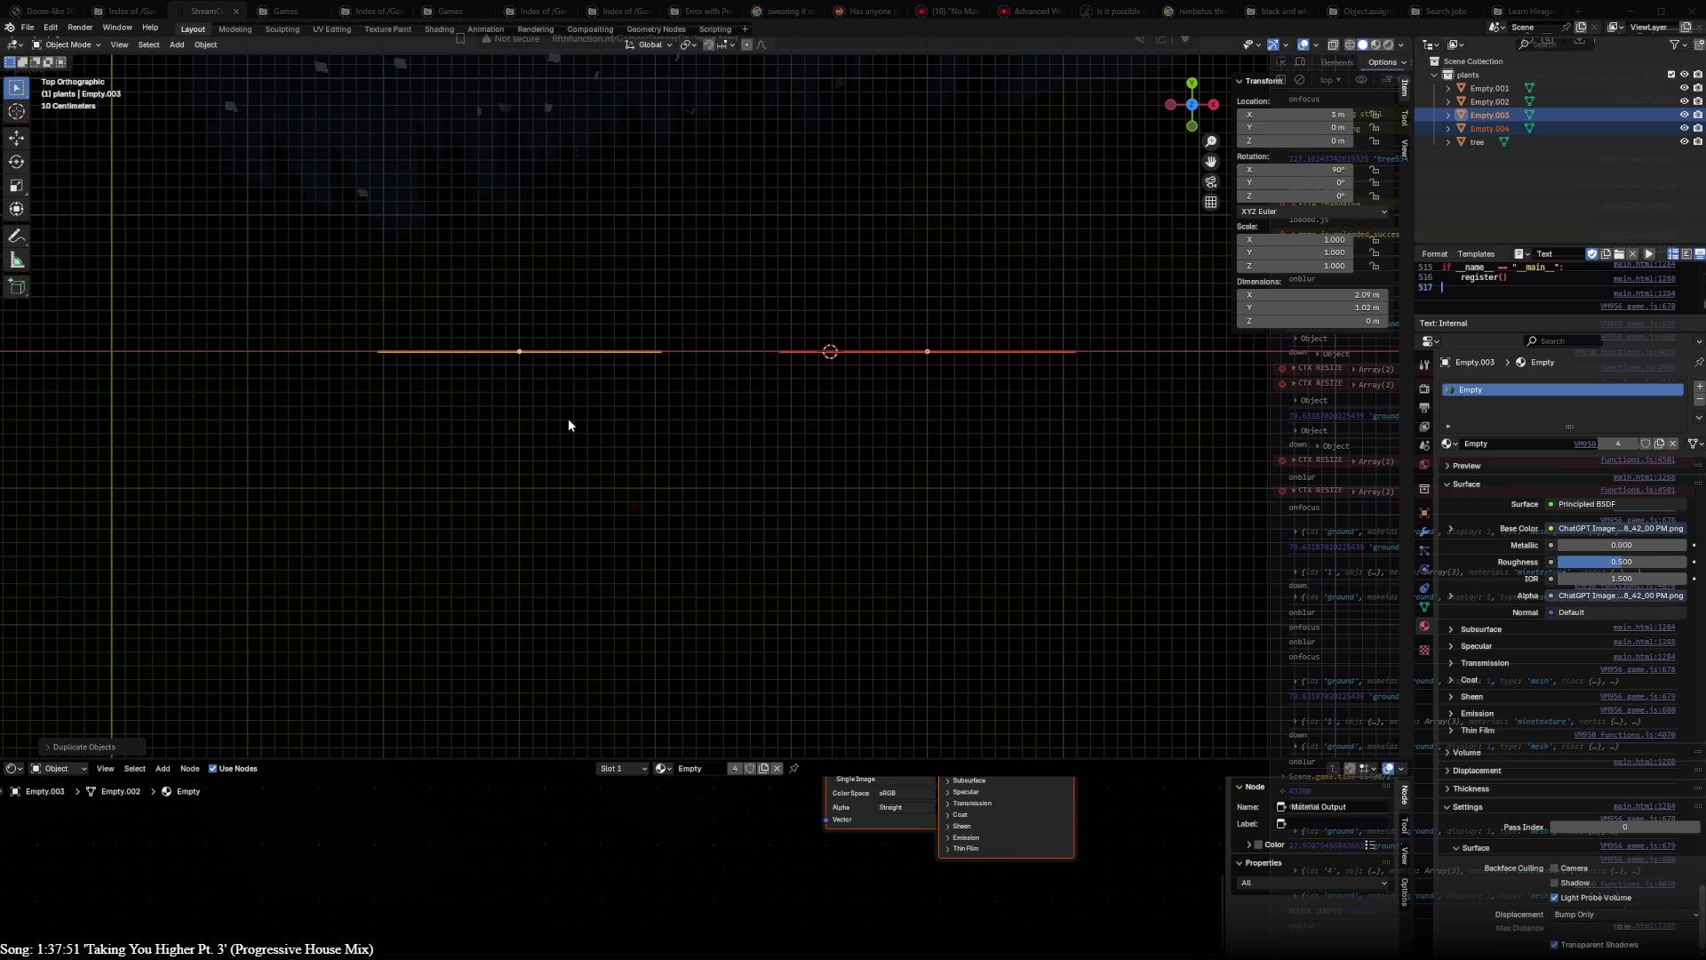
{"action": "left_click", "coordinate": [577, 357]}
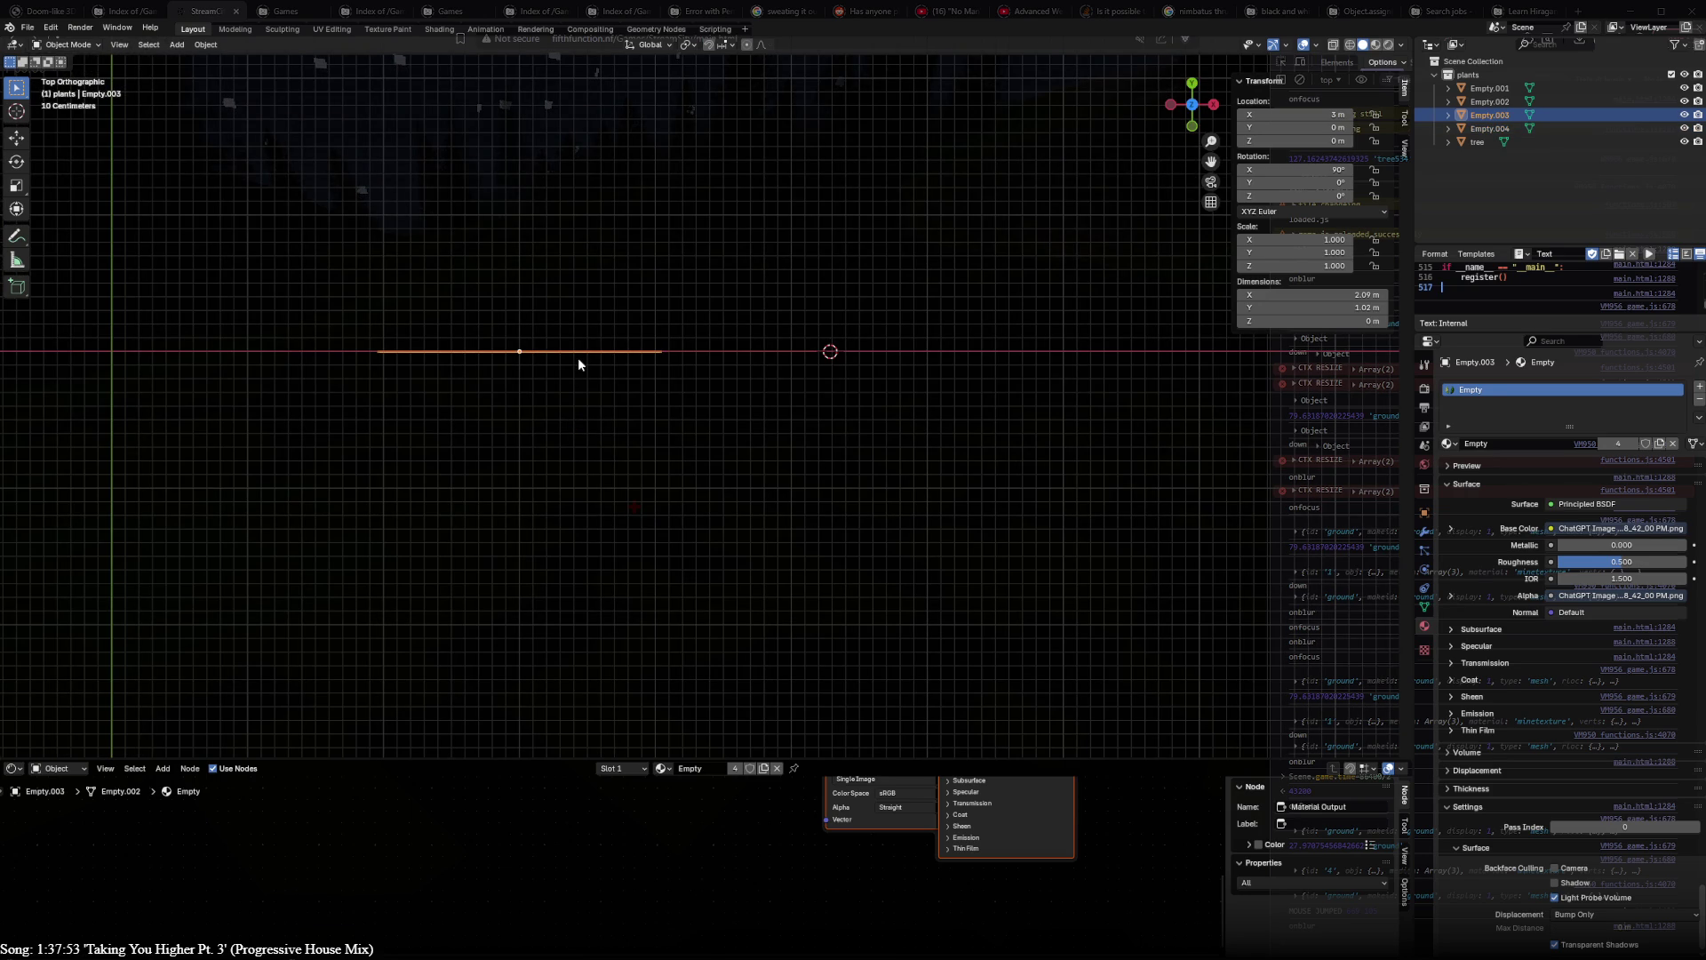
{"action": "type", "text": "r90"}
{"action": "key", "text": "Return"}
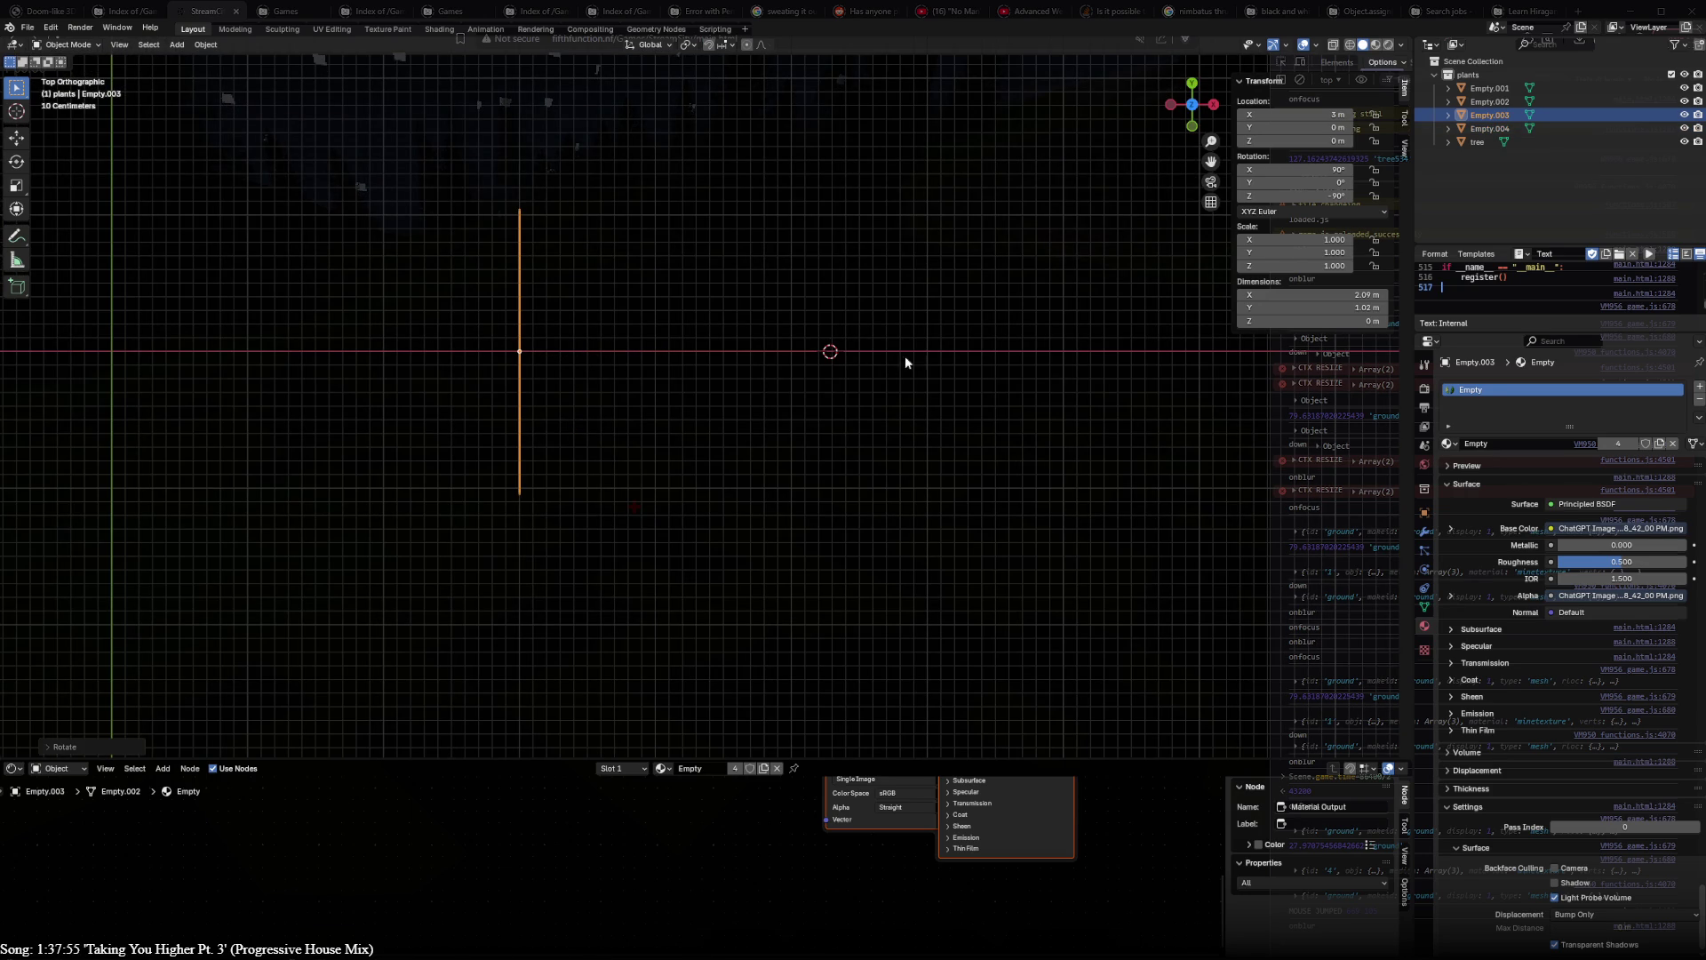
{"action": "left_click", "coordinate": [912, 355]}
{"action": "type", "text": "r90"}
{"action": "key", "text": "Return"}
{"action": "mouse_move", "coordinate": [912, 351]}
{"action": "middle_mouse_down"}
{"action": "mouse_move", "coordinate": [925, 283]}
{"action": "mouse_move", "coordinate": [570, 360]}
{"action": "mouse_move", "coordinate": [762, 391]}
{"action": "mouse_move", "coordinate": [732, 473]}
{"action": "mouse_move", "coordinate": [607, 540]}
{"action": "mouse_move", "coordinate": [494, 534]}
{"action": "mouse_move", "coordinate": [433, 458]}
{"action": "mouse_move", "coordinate": [529, 447]}
{"action": "middle_mouse_up"}
{"action": "left_click", "coordinate": [857, 307]}
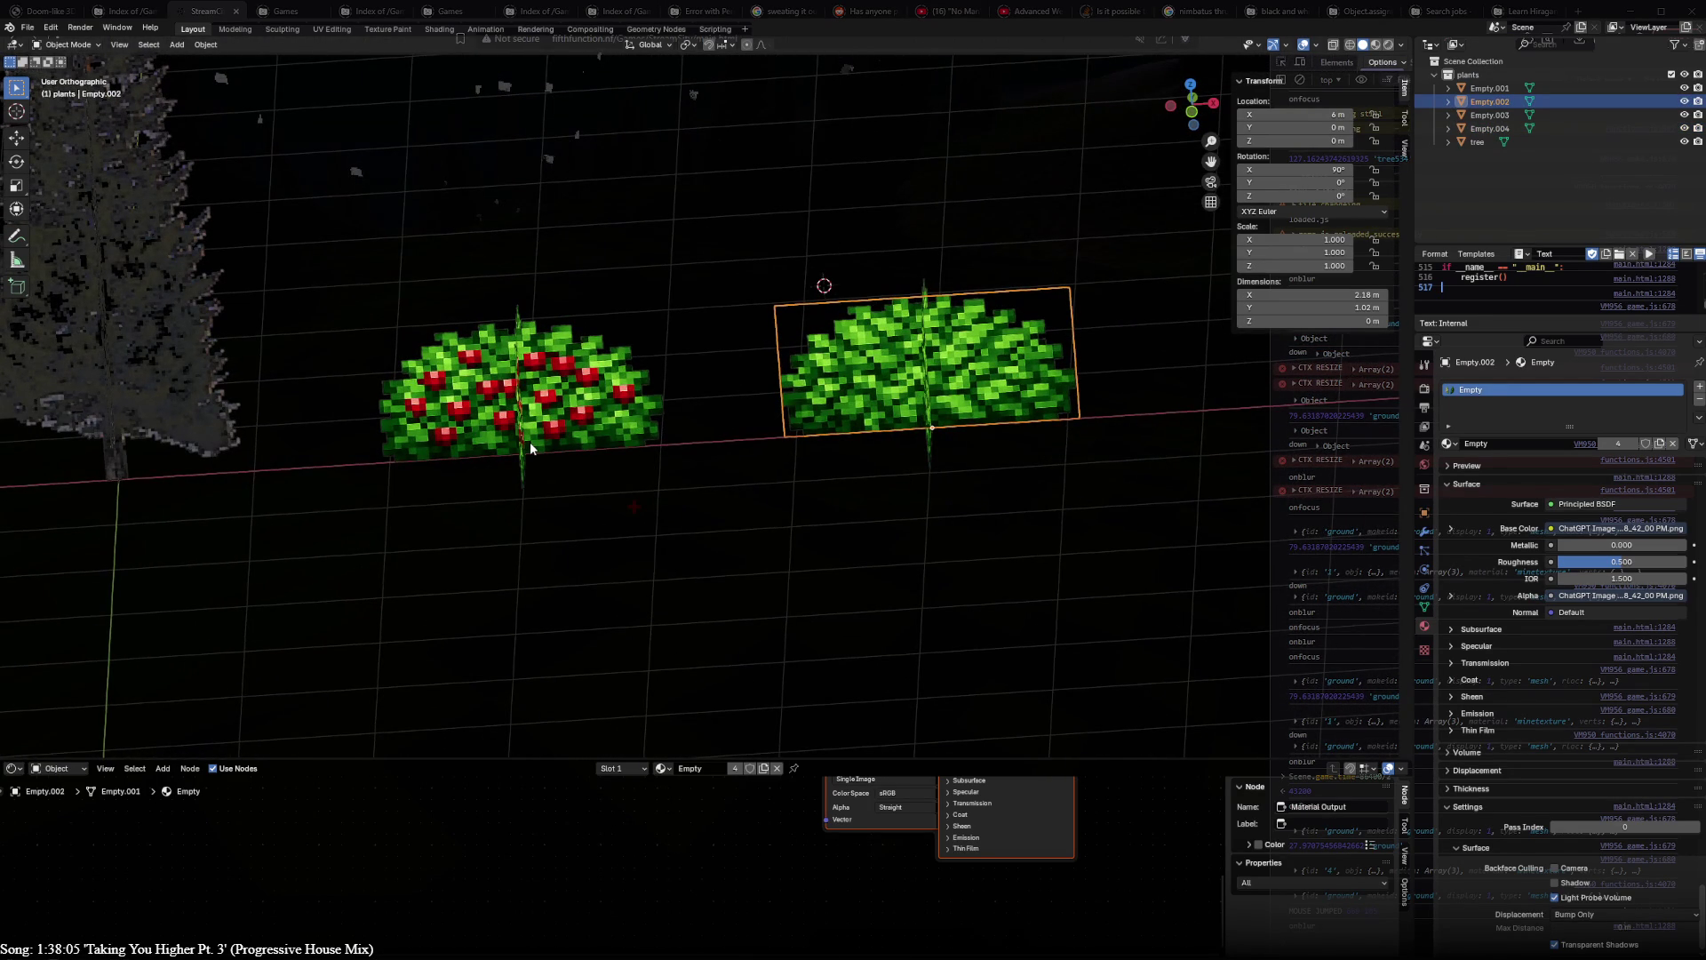
- Select the rotated berry bush copy, enter mesh editing and start a vertical loop cut across it
{"action": "mouse_move", "coordinate": [529, 449]}
{"action": "middle_mouse_down"}
{"action": "mouse_move", "coordinate": [643, 324]}
{"action": "mouse_move", "coordinate": [867, 376]}
{"action": "mouse_move", "coordinate": [879, 438]}
{"action": "mouse_move", "coordinate": [767, 530]}
{"action": "mouse_move", "coordinate": [579, 564]}
{"action": "mouse_move", "coordinate": [494, 505]}
{"action": "mouse_move", "coordinate": [521, 443]}
{"action": "mouse_move", "coordinate": [698, 431]}
{"action": "mouse_move", "coordinate": [482, 425]}
{"action": "mouse_move", "coordinate": [709, 417]}
{"action": "mouse_move", "coordinate": [416, 410]}
{"action": "mouse_move", "coordinate": [553, 396]}
{"action": "middle_mouse_up"}
{"action": "left_click", "coordinate": [574, 391]}
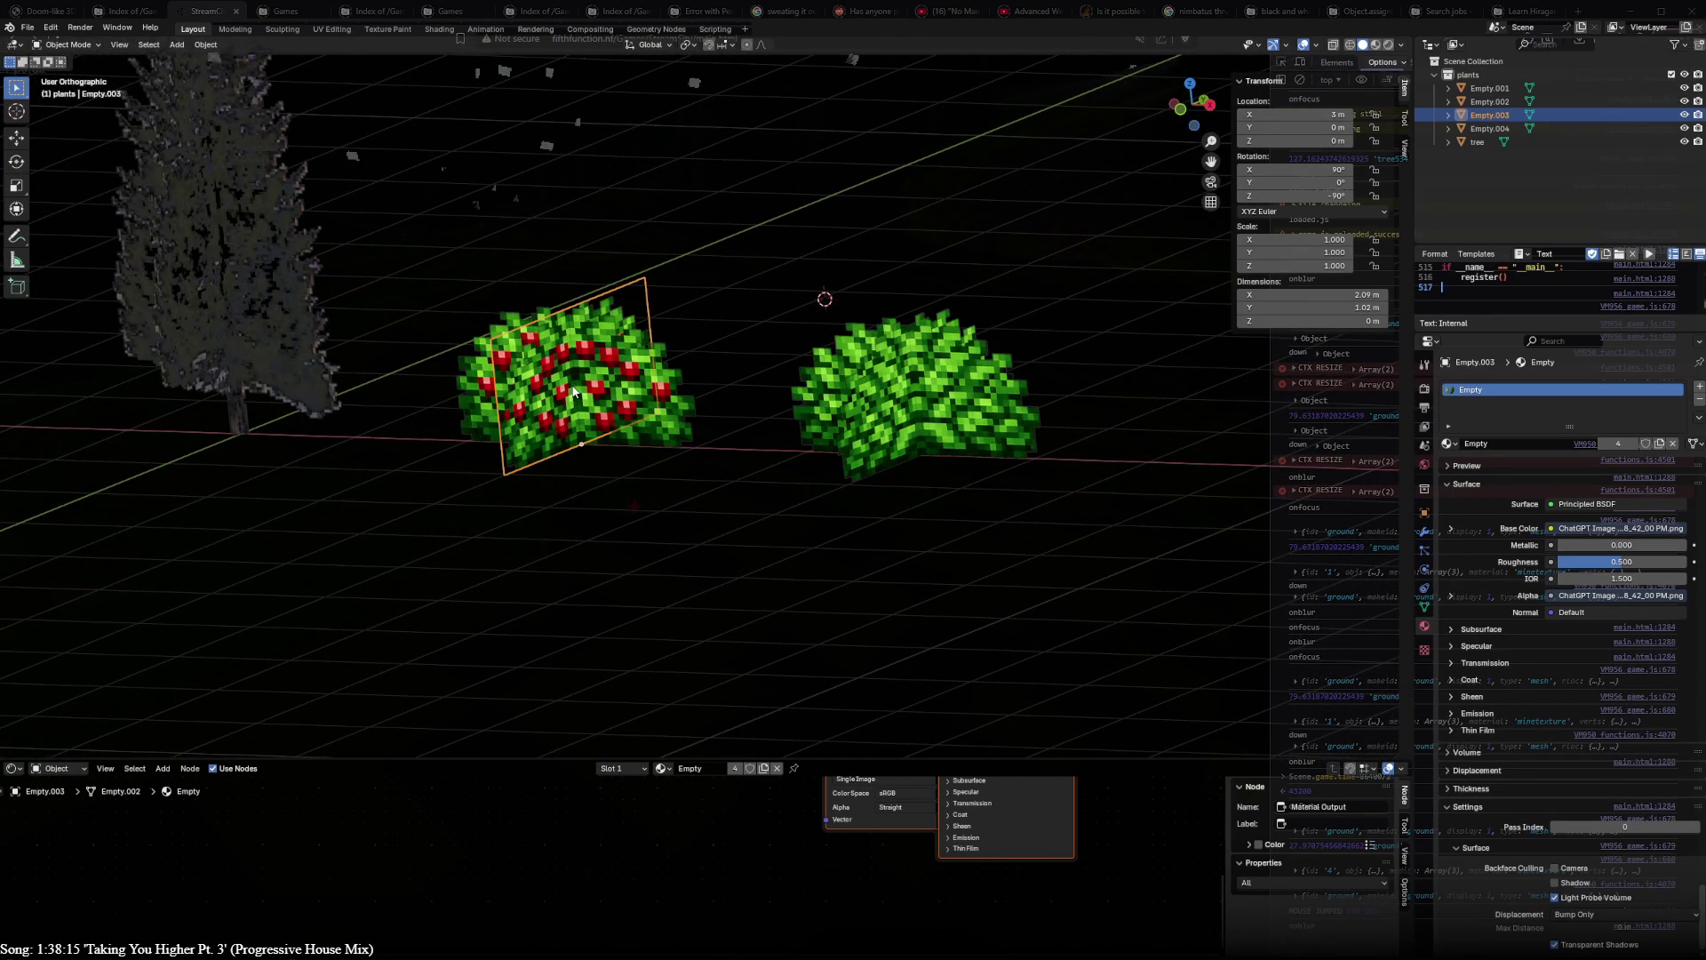
{"action": "key", "text": "Tab"}
{"action": "right_click", "coordinate": [506, 366]}
{"action": "key", "text": "Escape"}
{"action": "key", "text": "ctrl+r"}
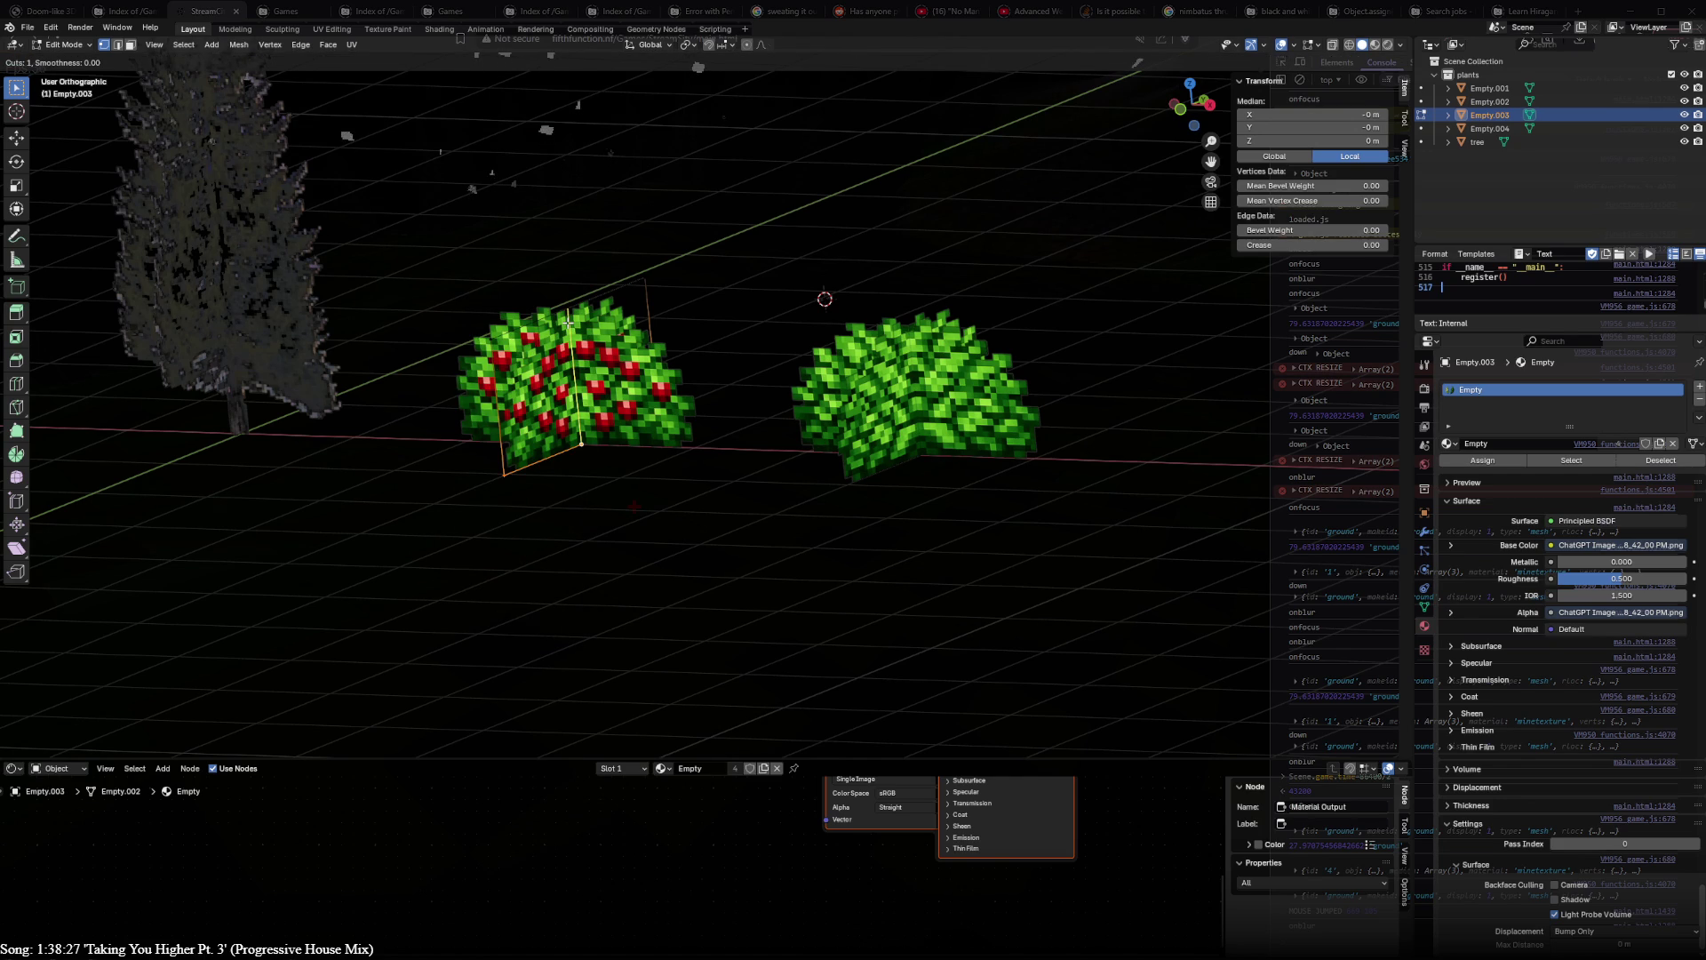
- Confirm the middle loop cut and push that edge outward in top view, bending the berry copy into a V
{"action": "left_click", "coordinate": [568, 324]}
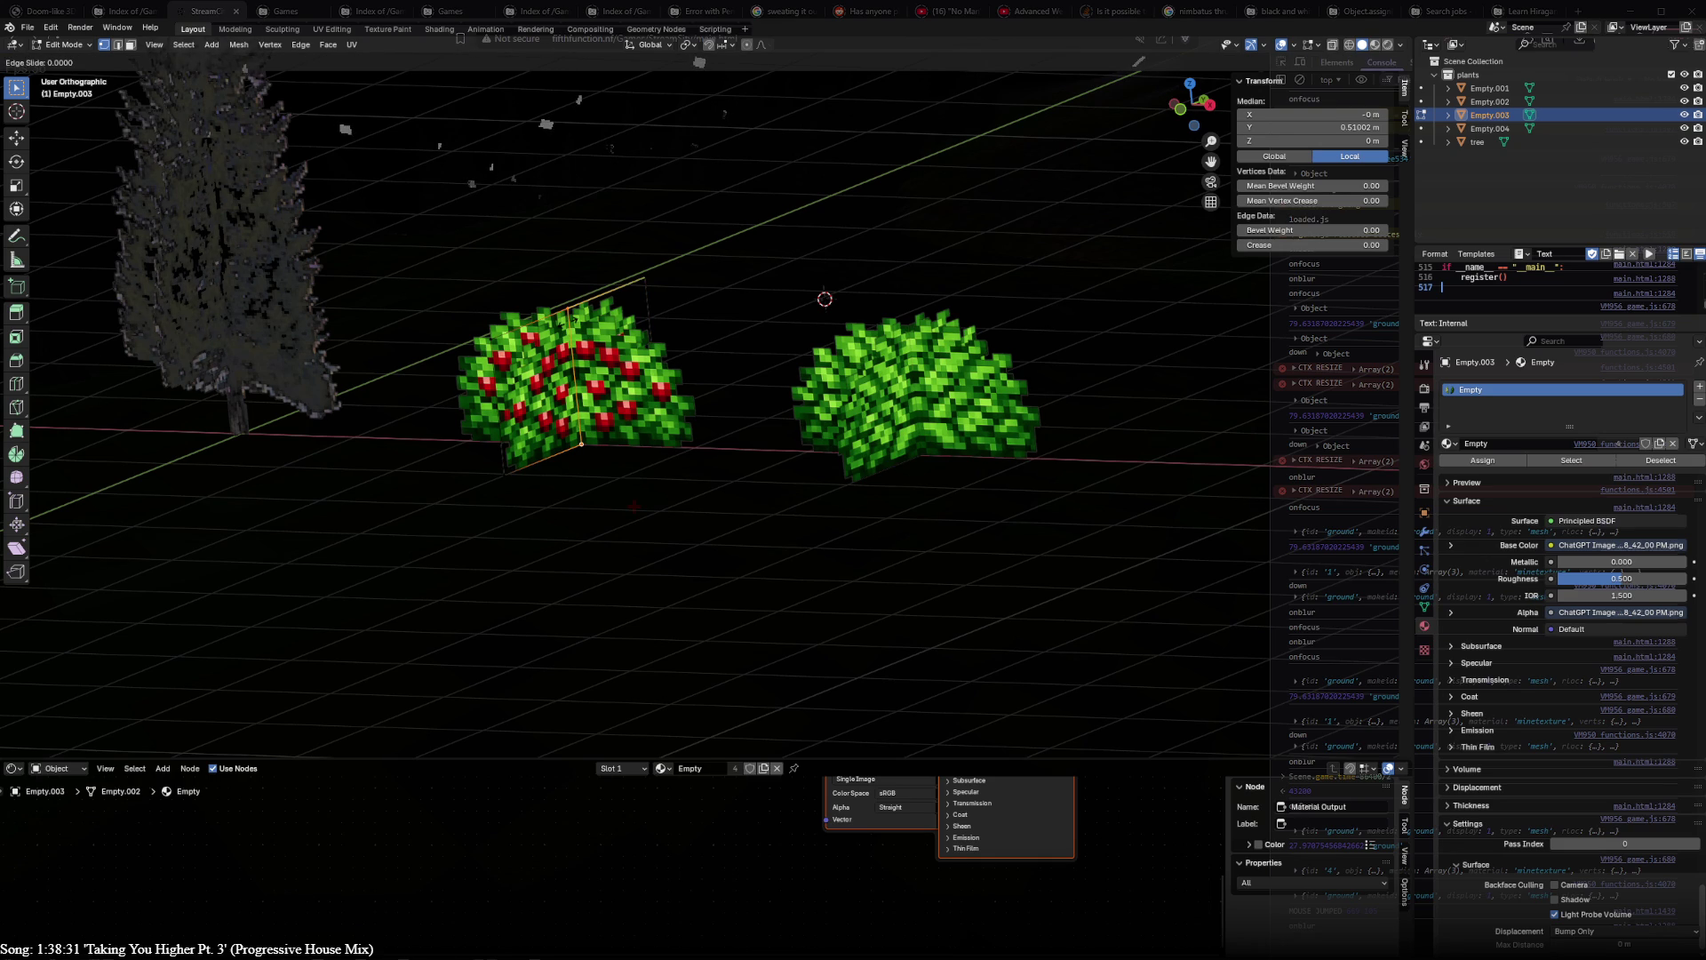
{"action": "left_click", "coordinate": [570, 323]}
{"action": "key", "text": "KP_7"}
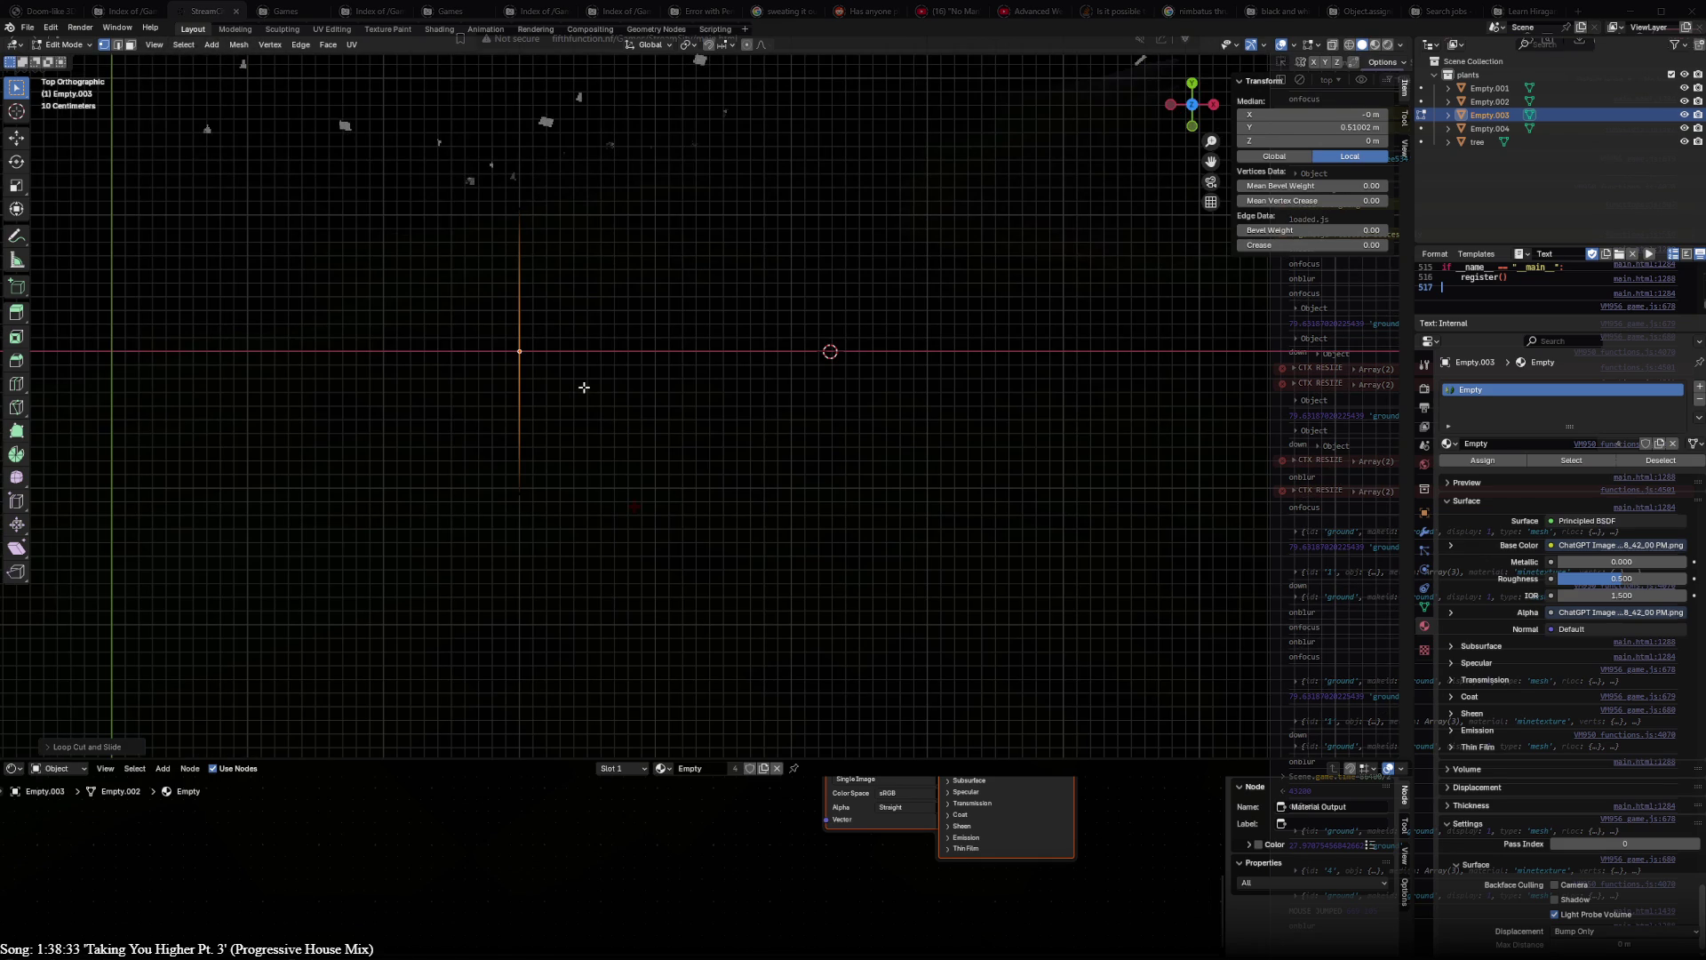
{"action": "key", "text": "g"}
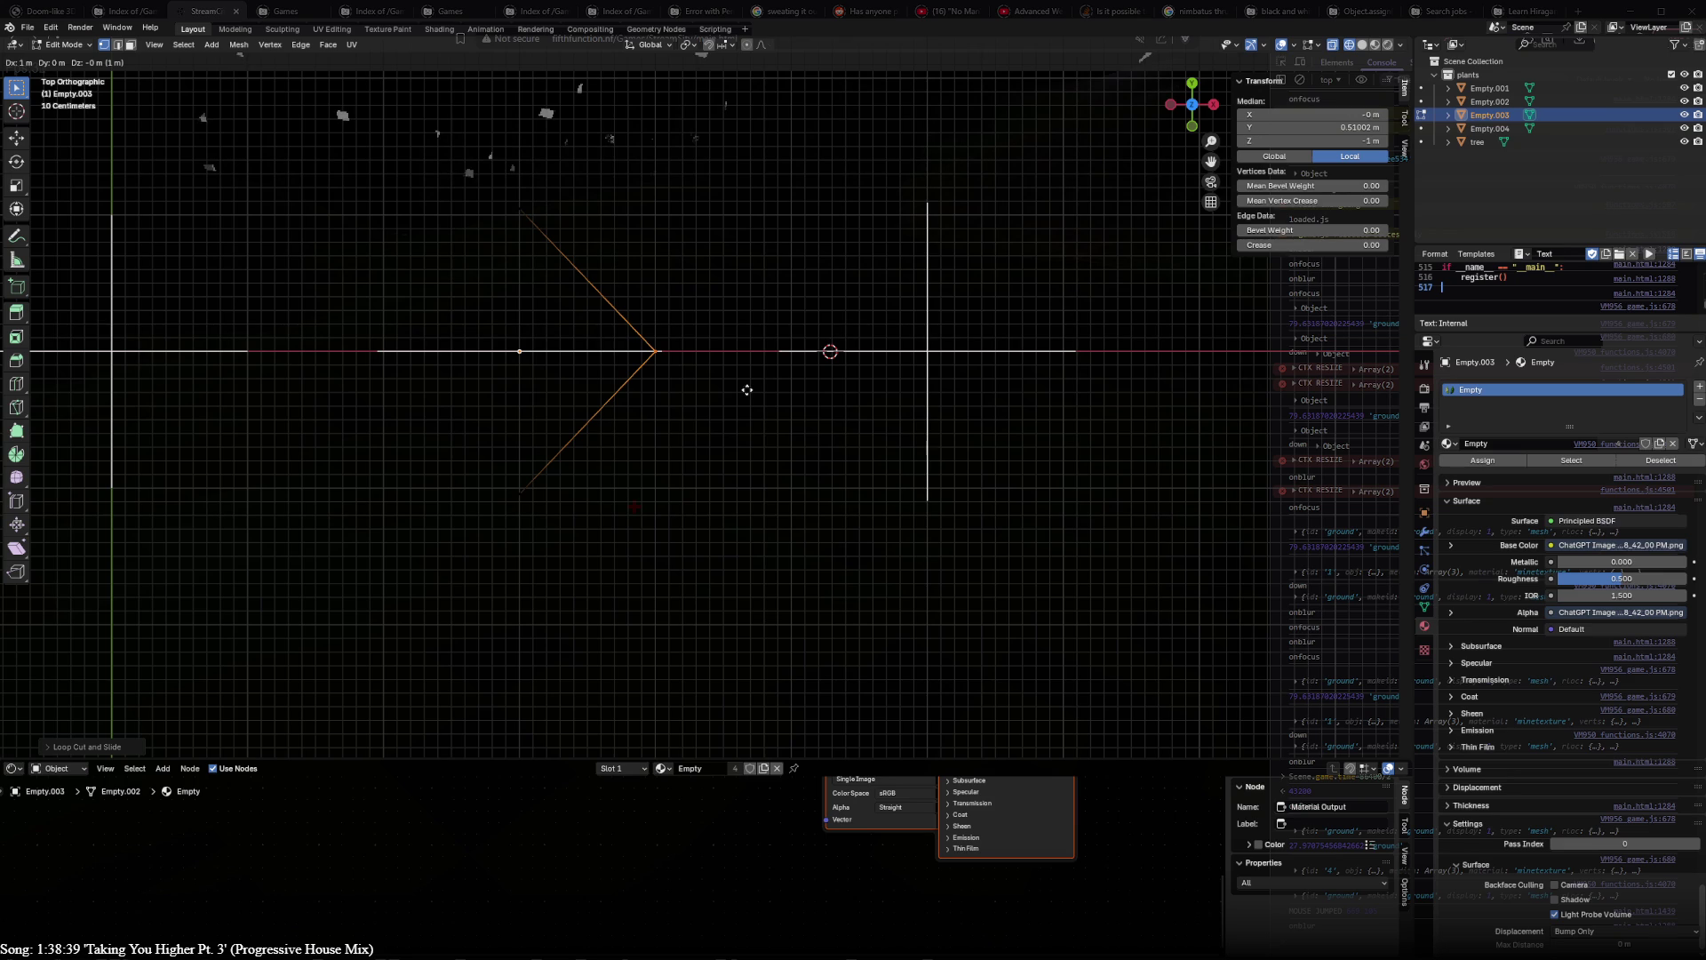
{"action": "left_click", "coordinate": [747, 389]}
{"action": "middle_click_drag", "start_coordinate": [746, 389], "coordinate": [688, 279]}
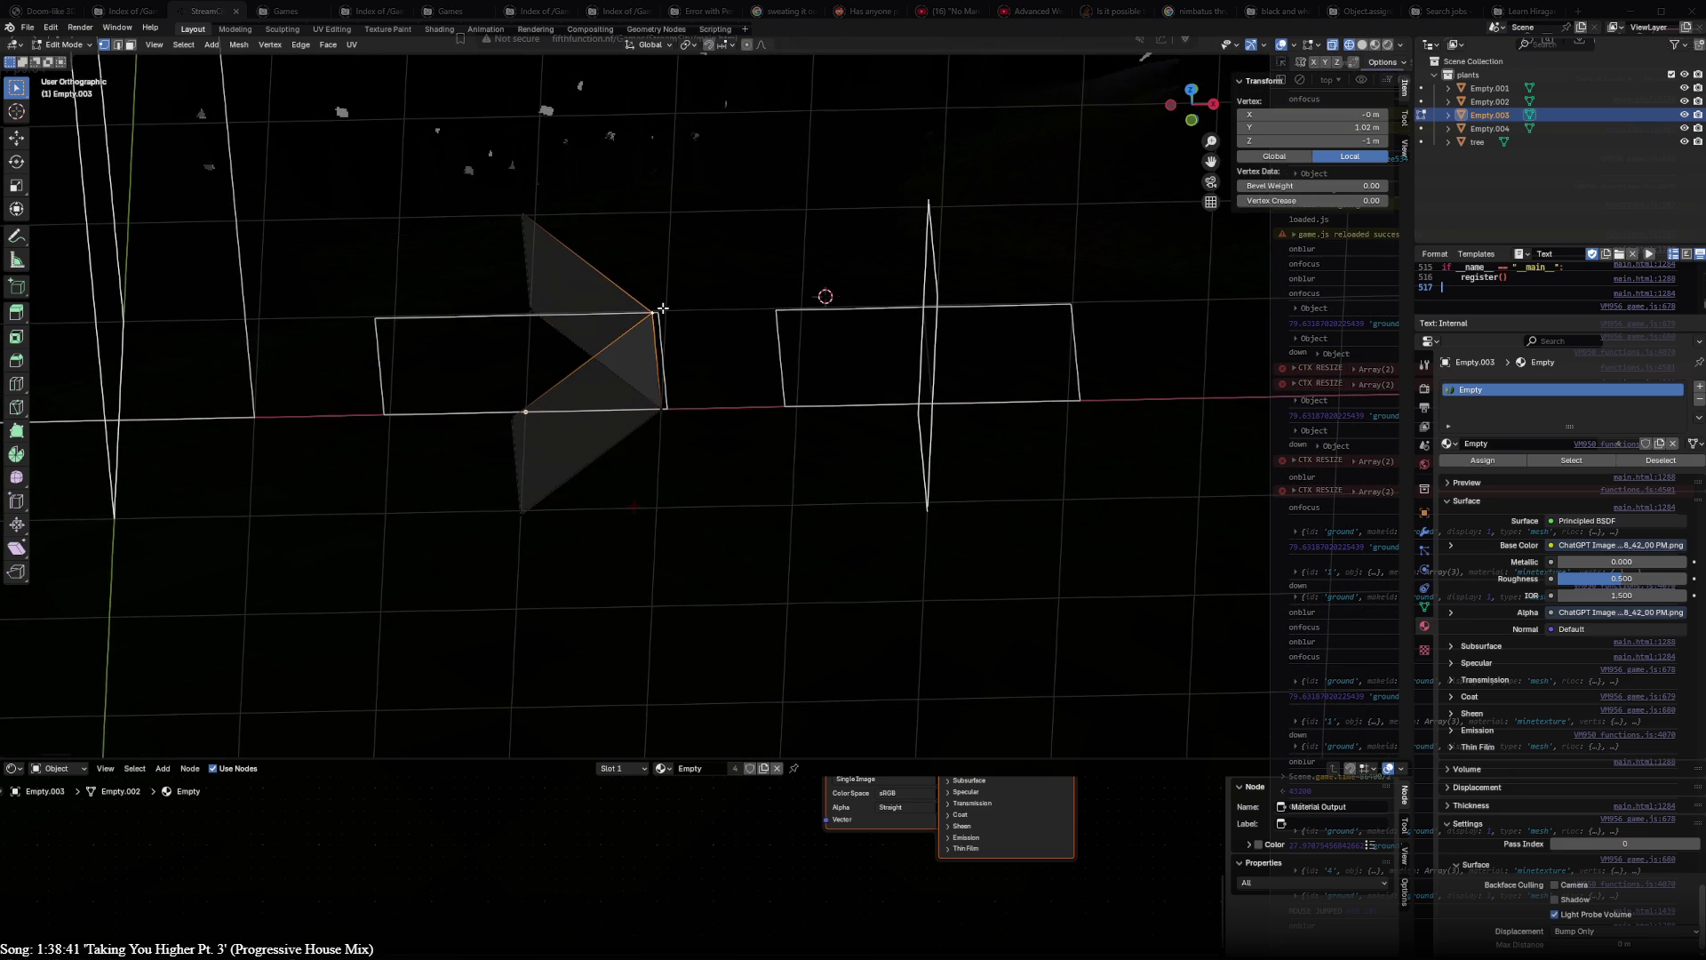
- Fill a face between the selected berry-plane vertices and move it into place, viewed from the top
{"action": "key", "text": "KP_7"}
{"action": "key", "text": "f"}
{"action": "key", "text": "g"}
{"action": "left_click", "coordinate": [610, 378]}
{"action": "mouse_move", "coordinate": [610, 377]}
{"action": "middle_mouse_down"}
{"action": "mouse_move", "coordinate": [616, 451]}
{"action": "mouse_move", "coordinate": [595, 313]}
{"action": "mouse_move", "coordinate": [439, 289]}
{"action": "mouse_move", "coordinate": [564, 290]}
{"action": "middle_mouse_up"}
{"action": "key", "text": "Tab"}
- Delete the flat original berry bush plane, leaving only the folded copy
{"action": "left_click", "coordinate": [499, 287]}
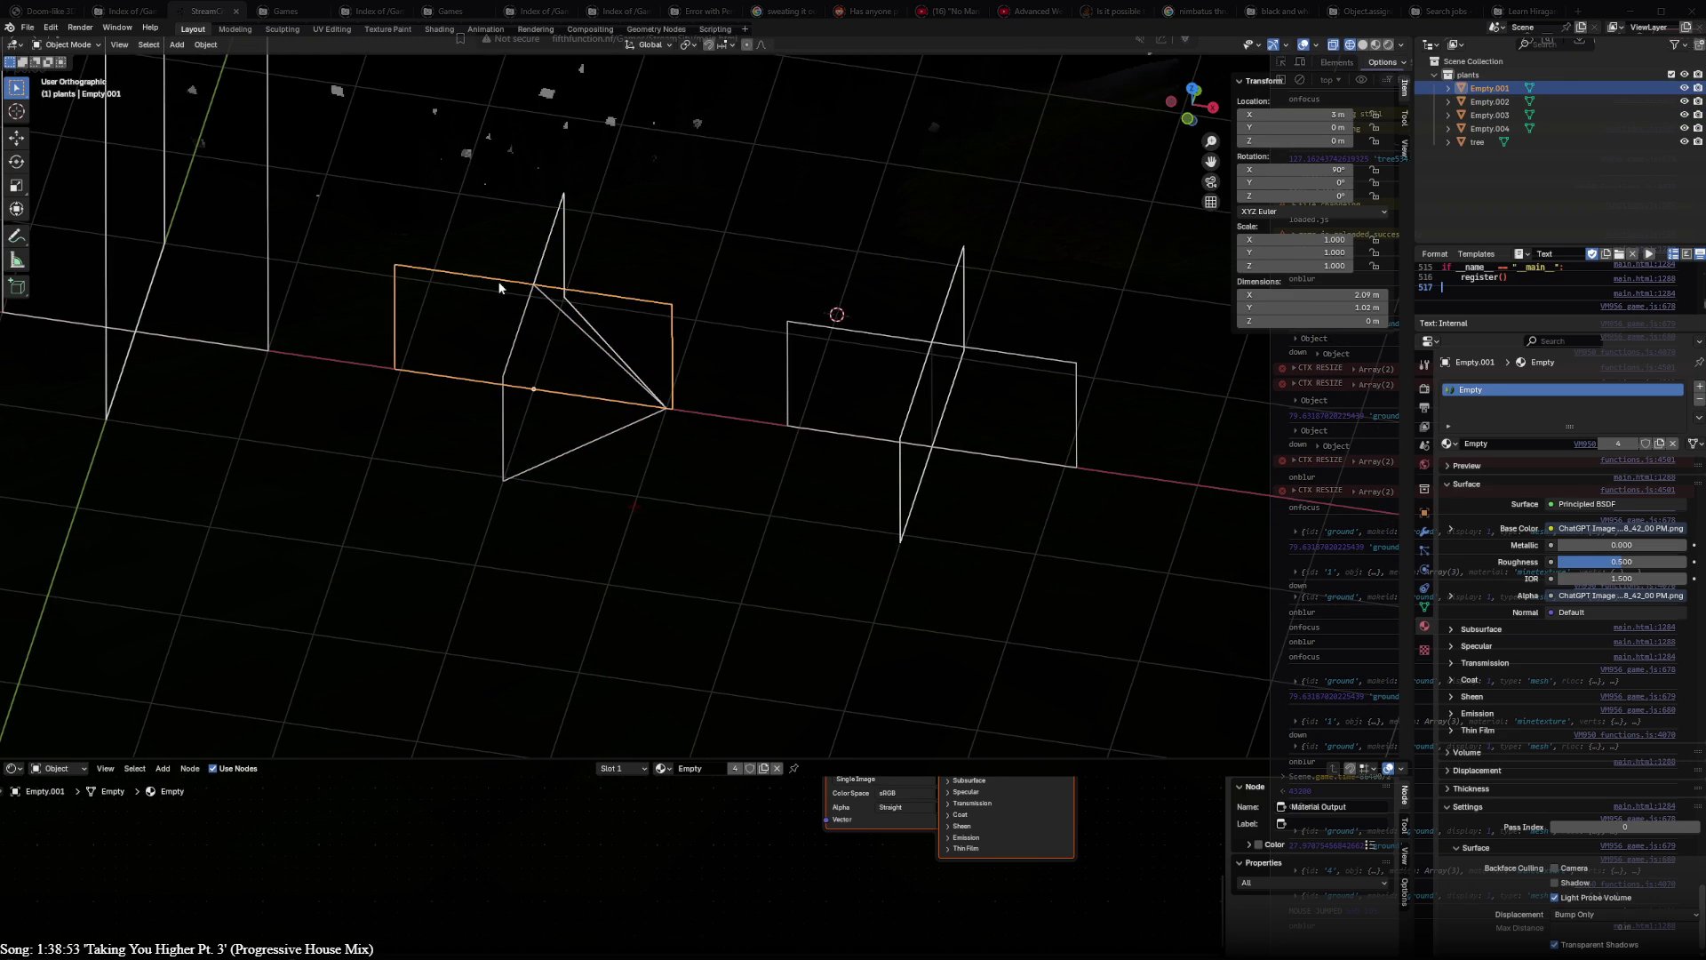
{"action": "key", "text": "g"}
{"action": "key", "text": "x"}
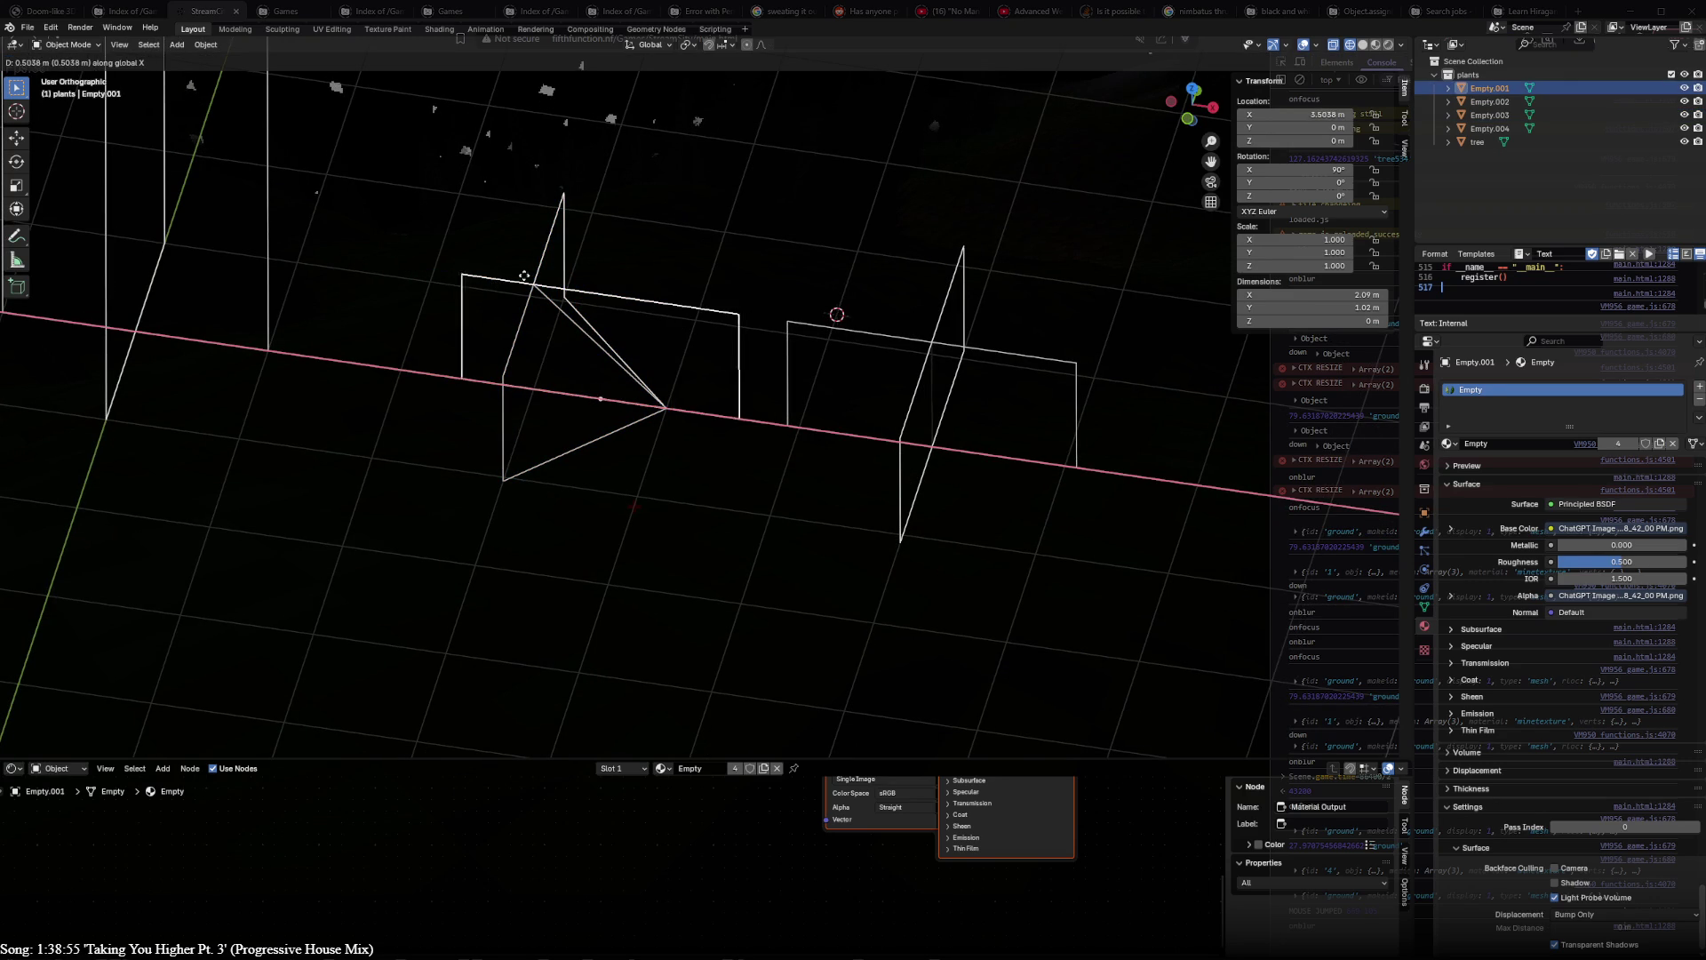
{"action": "key", "text": "Escape"}
{"action": "key", "text": "x"}
{"action": "left_click", "coordinate": [529, 278]}
- Edit the folded berry plane in Material Preview, selecting and repositioning vertices on its right side
{"action": "key", "text": "Tab"}
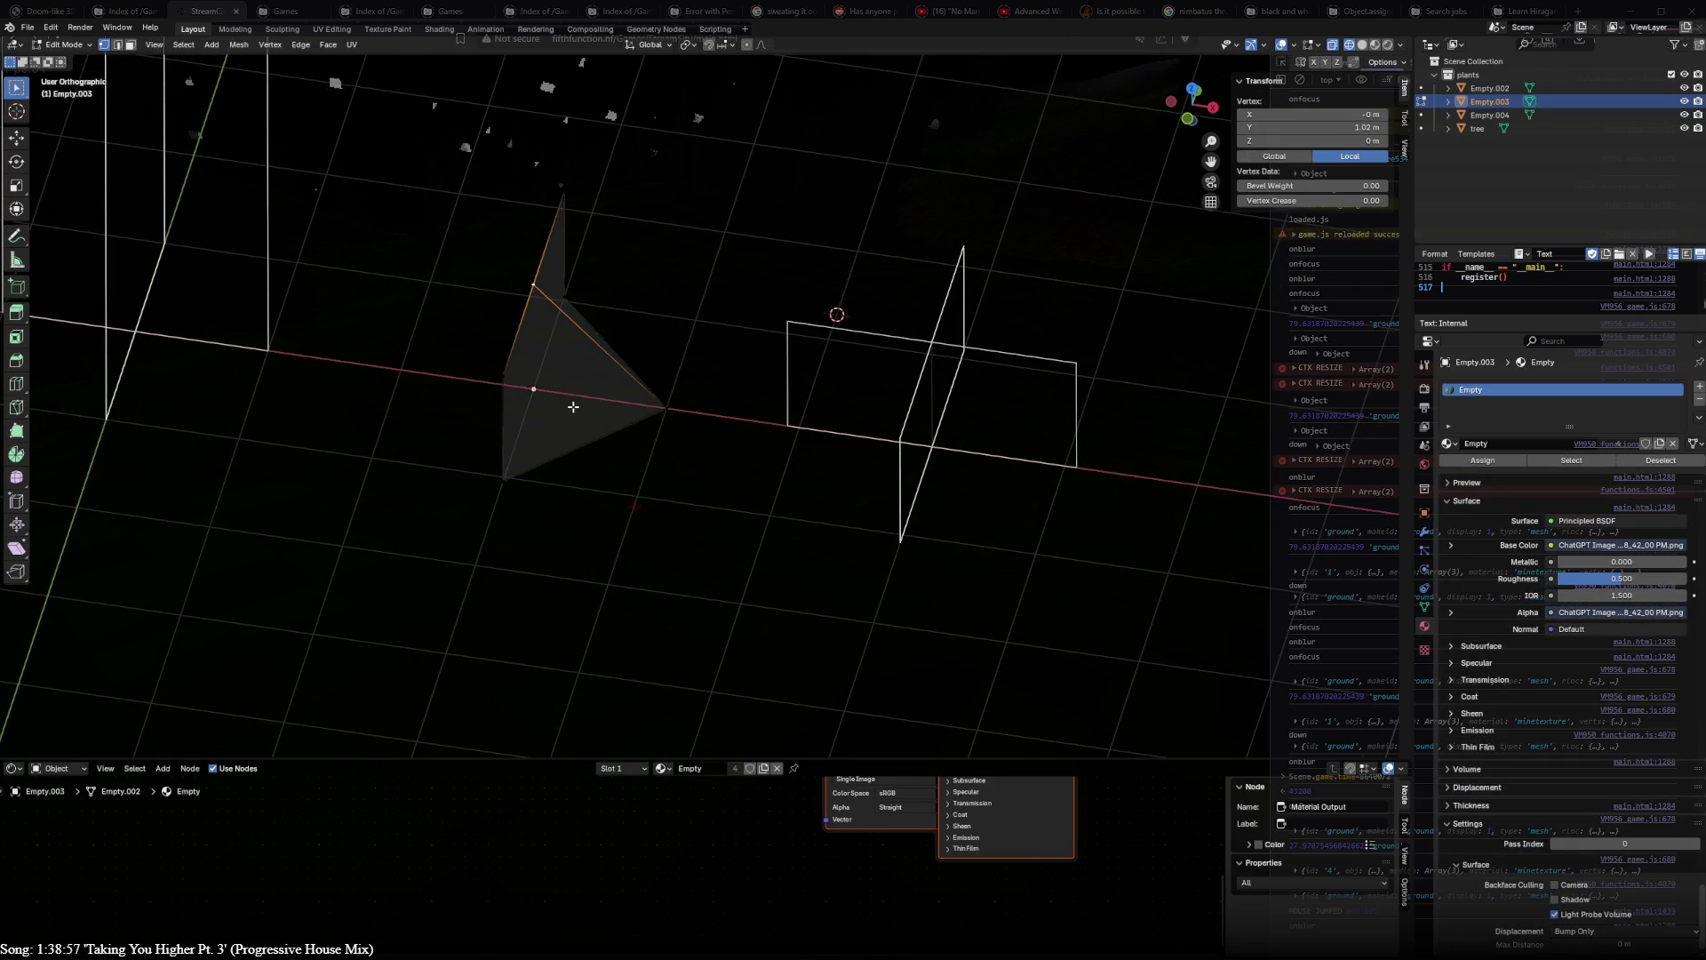
{"action": "key", "text": "z"}
{"action": "middle_click_drag", "start_coordinate": [752, 317], "coordinate": [543, 450]}
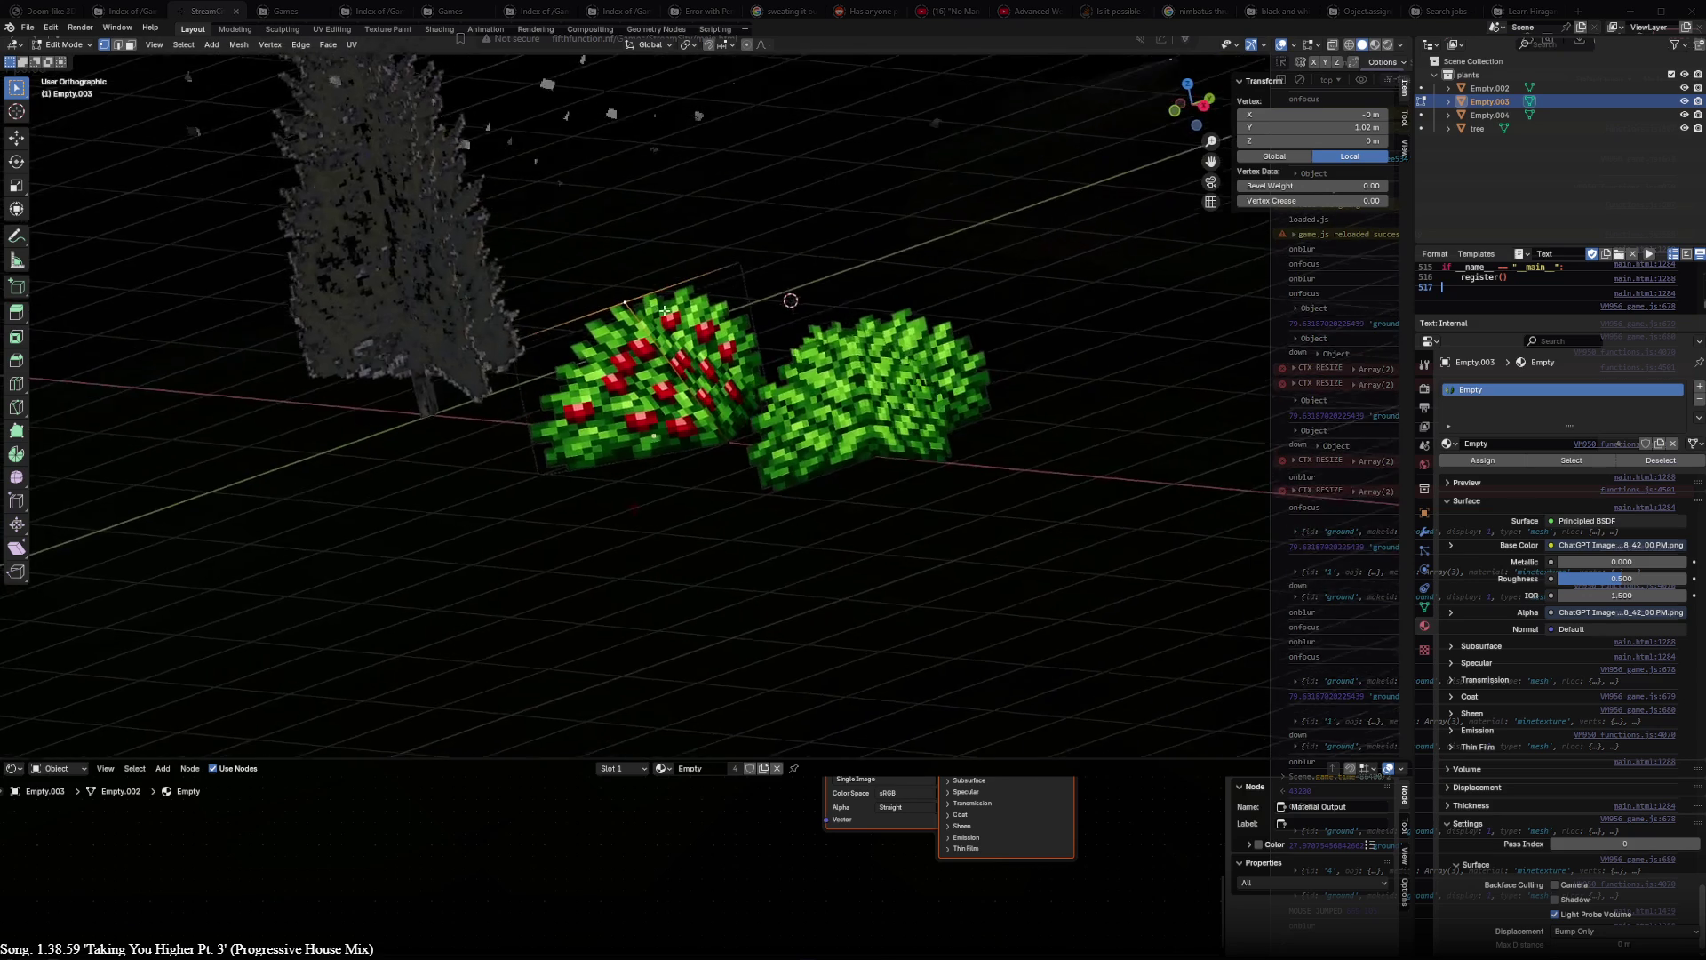
{"action": "key", "text": "a"}
{"action": "left_click", "coordinate": [542, 451]}
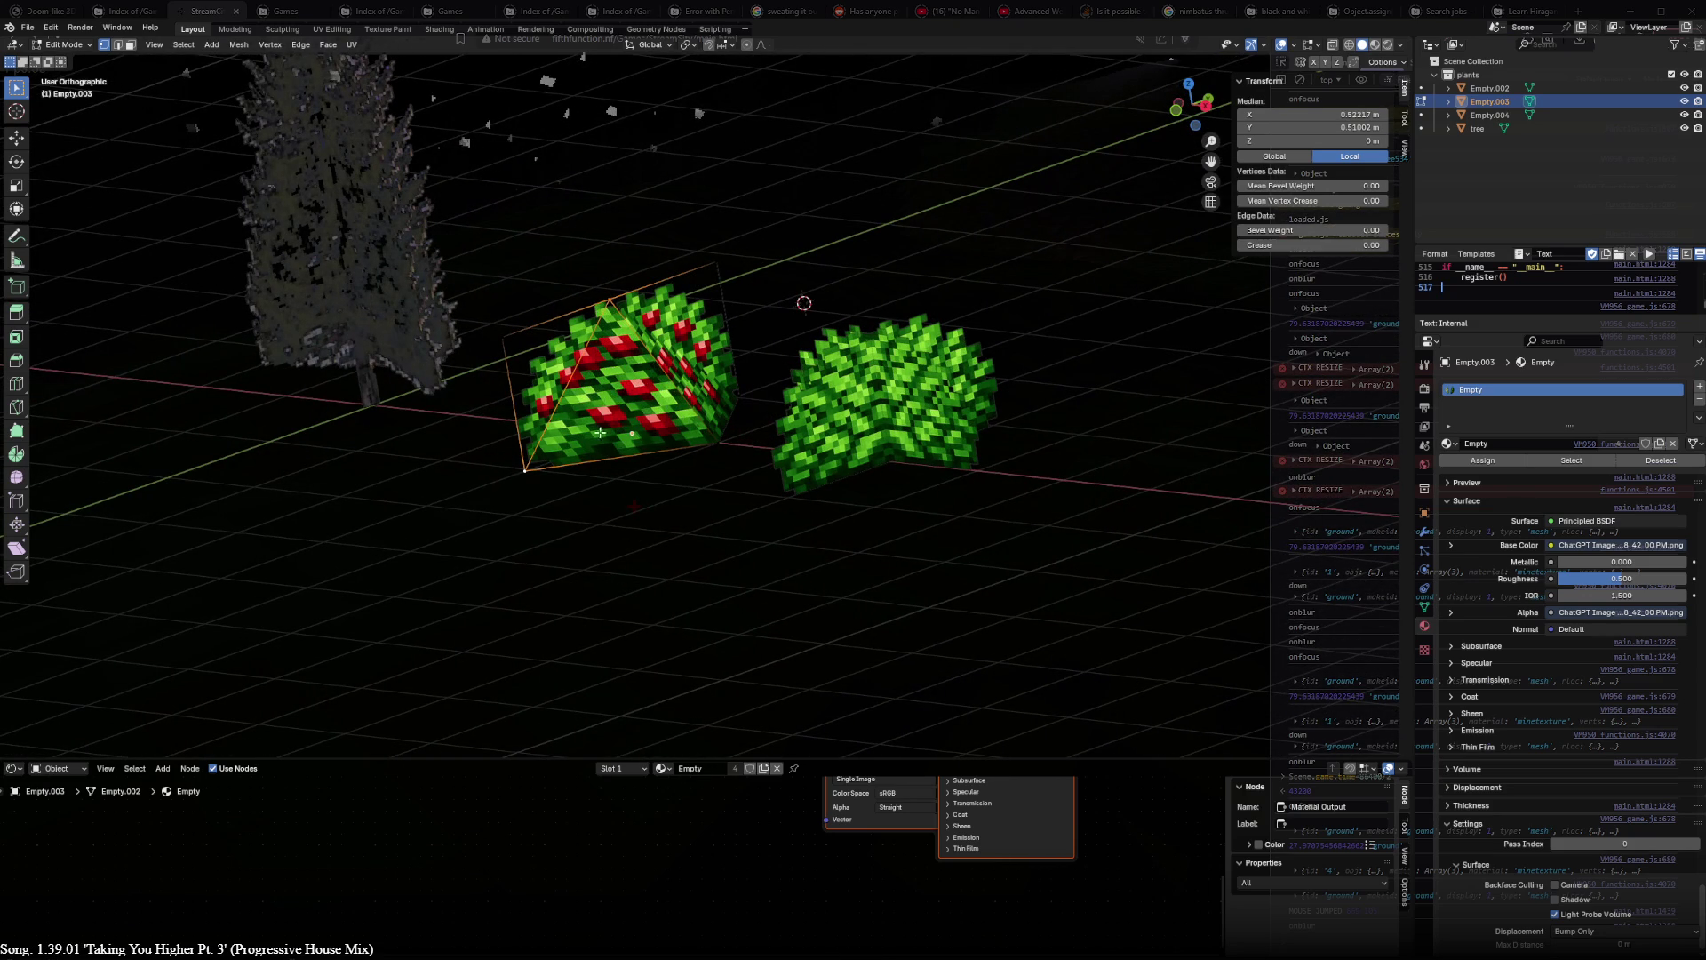
{"action": "left_click", "coordinate": [612, 300]}
{"action": "middle_click_drag", "start_coordinate": [611, 299], "coordinate": [720, 410]}
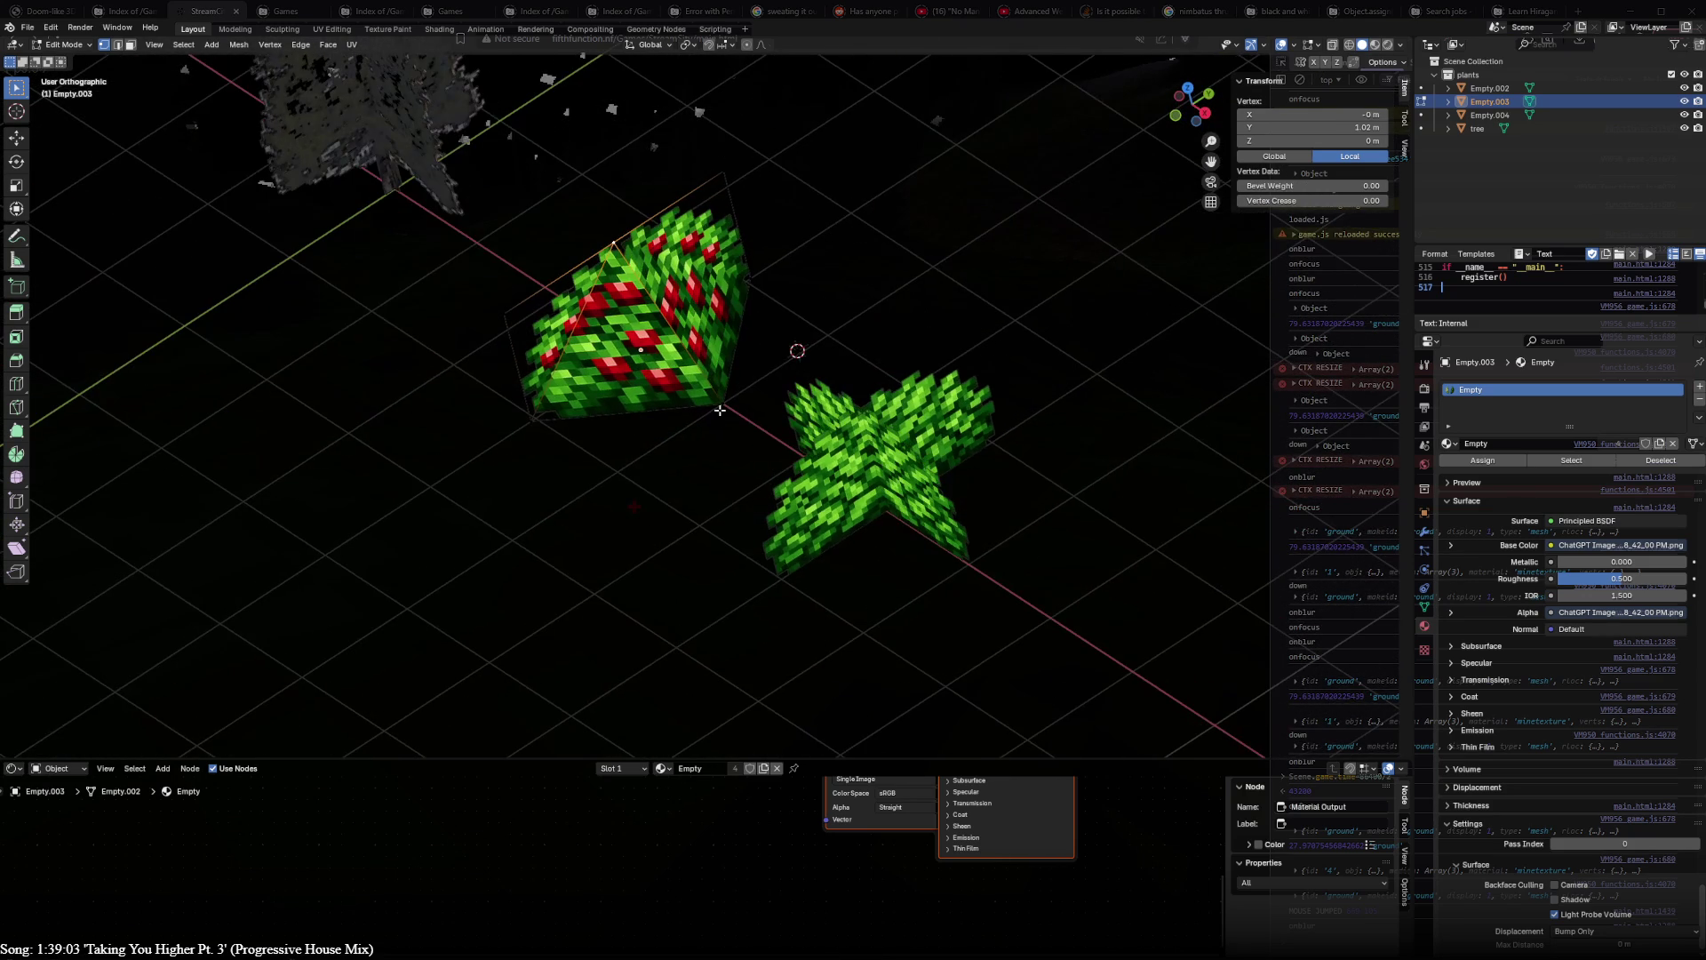
{"action": "left_click", "coordinate": [745, 284], "text": "shift"}
{"action": "mouse_move", "coordinate": [746, 284]}
{"action": "middle_mouse_down"}
{"action": "mouse_move", "coordinate": [633, 317]}
{"action": "mouse_move", "coordinate": [679, 296]}
{"action": "mouse_move", "coordinate": [652, 393]}
{"action": "middle_mouse_up"}
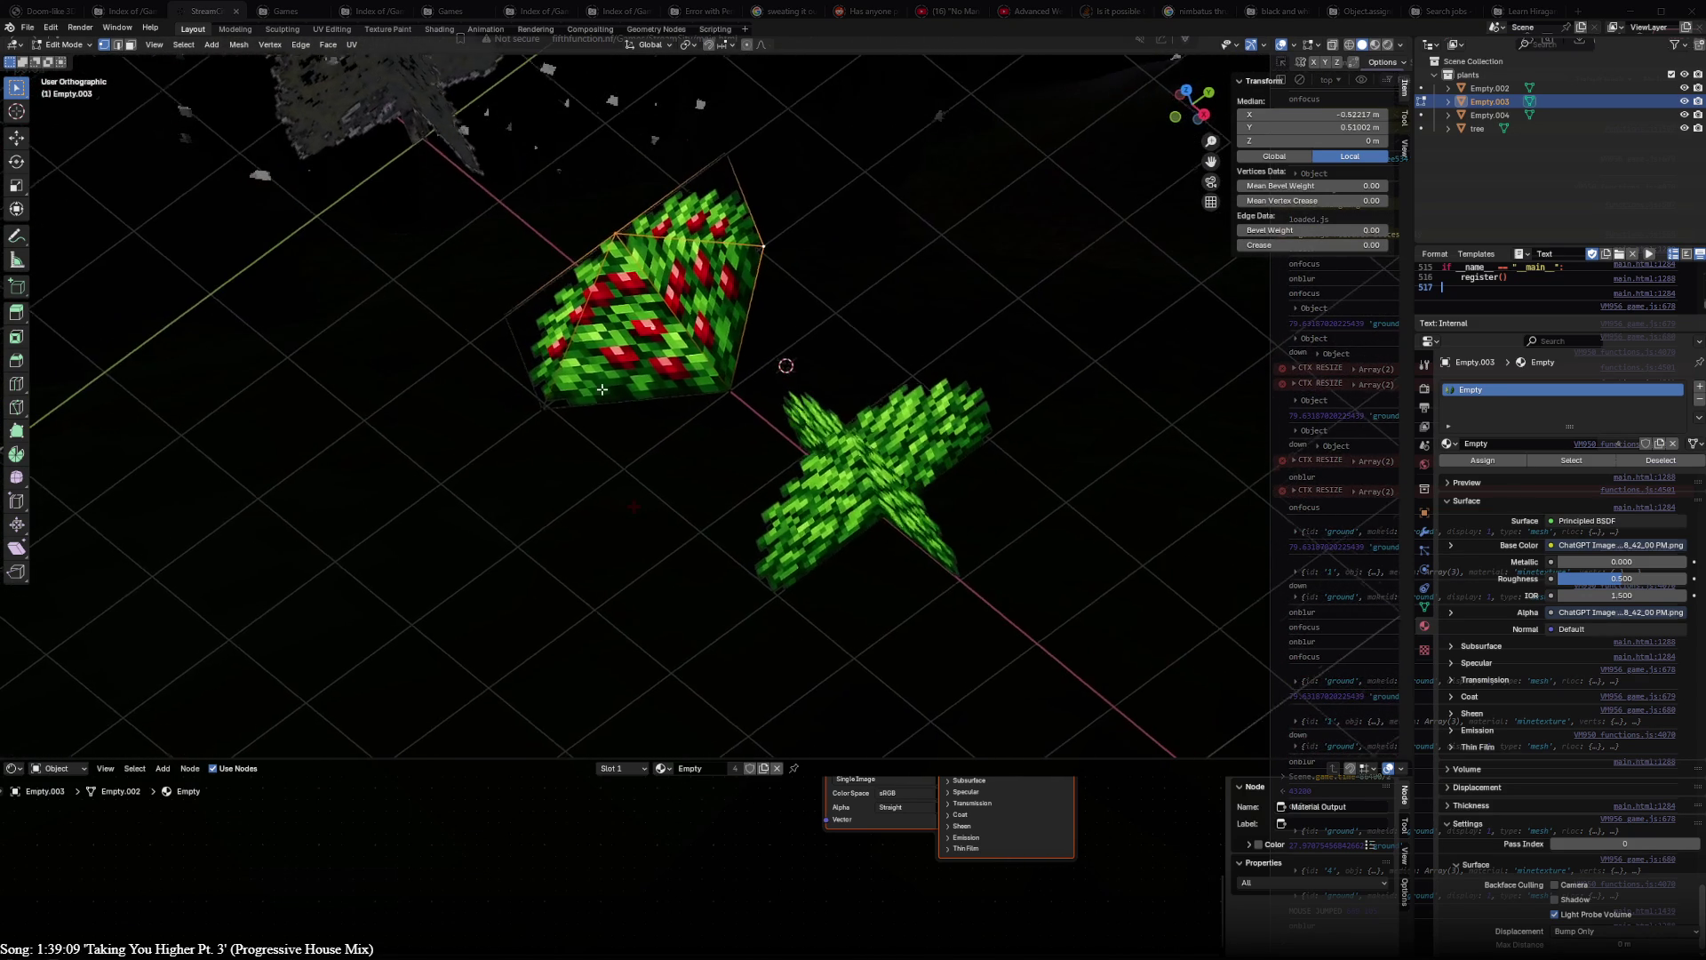
{"action": "key", "text": "ctrl+z"}
{"action": "key", "text": "ctrl+z"}
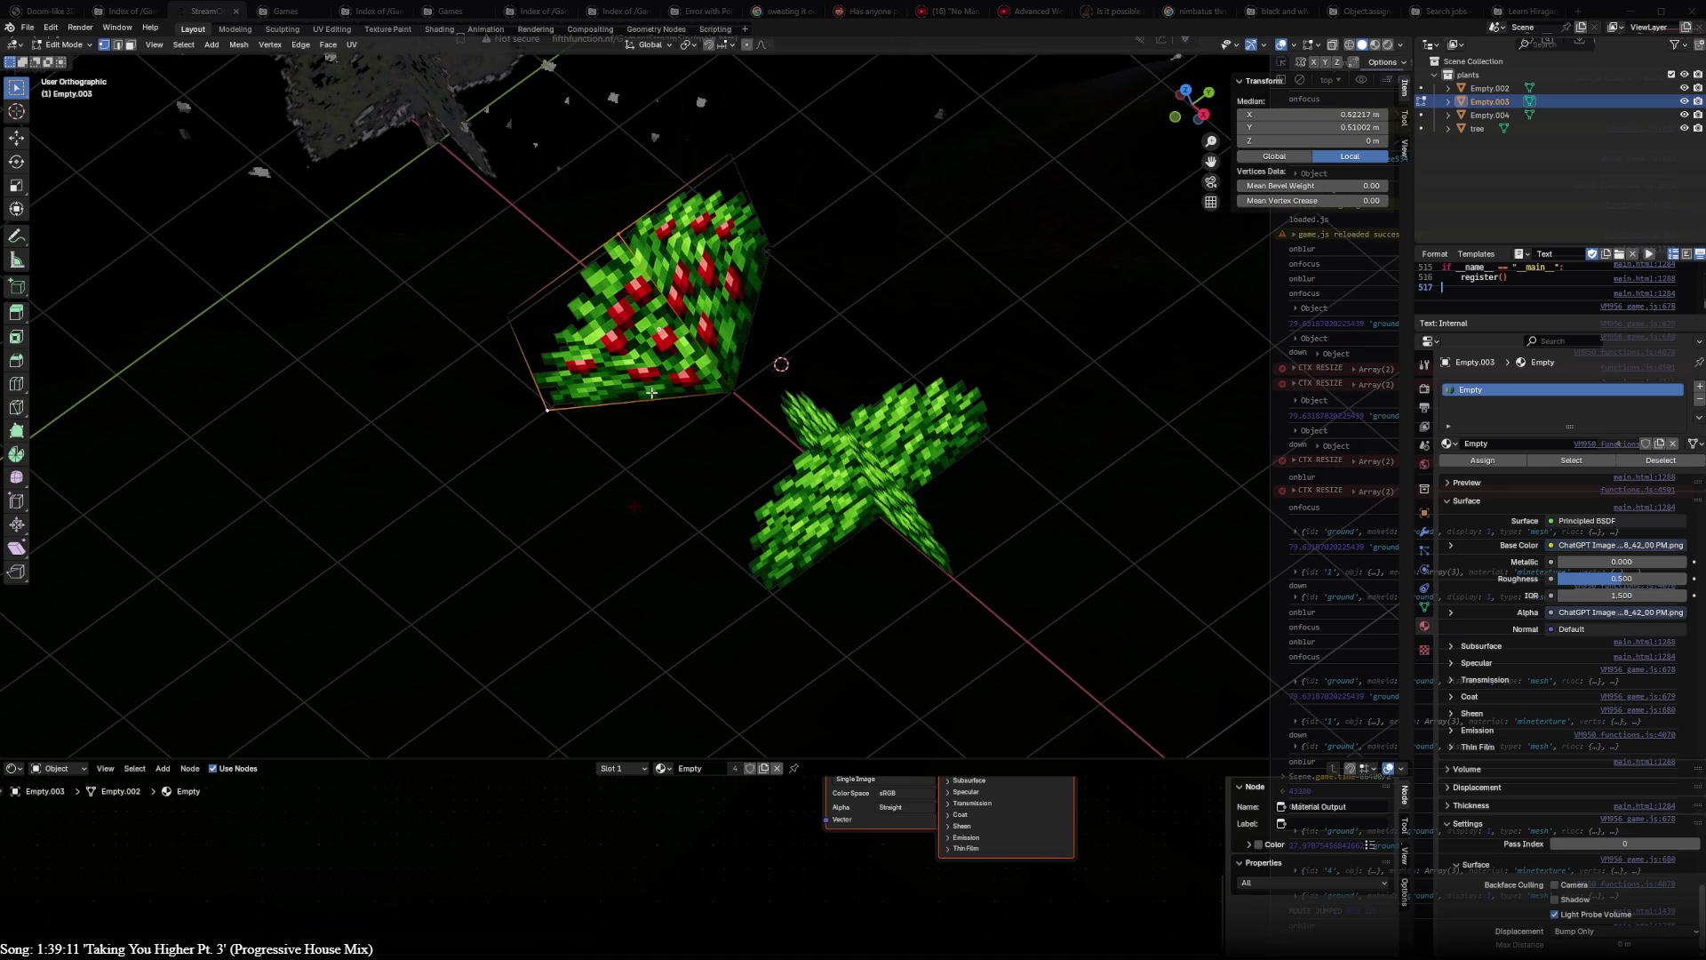
{"action": "key", "text": "KP_7"}
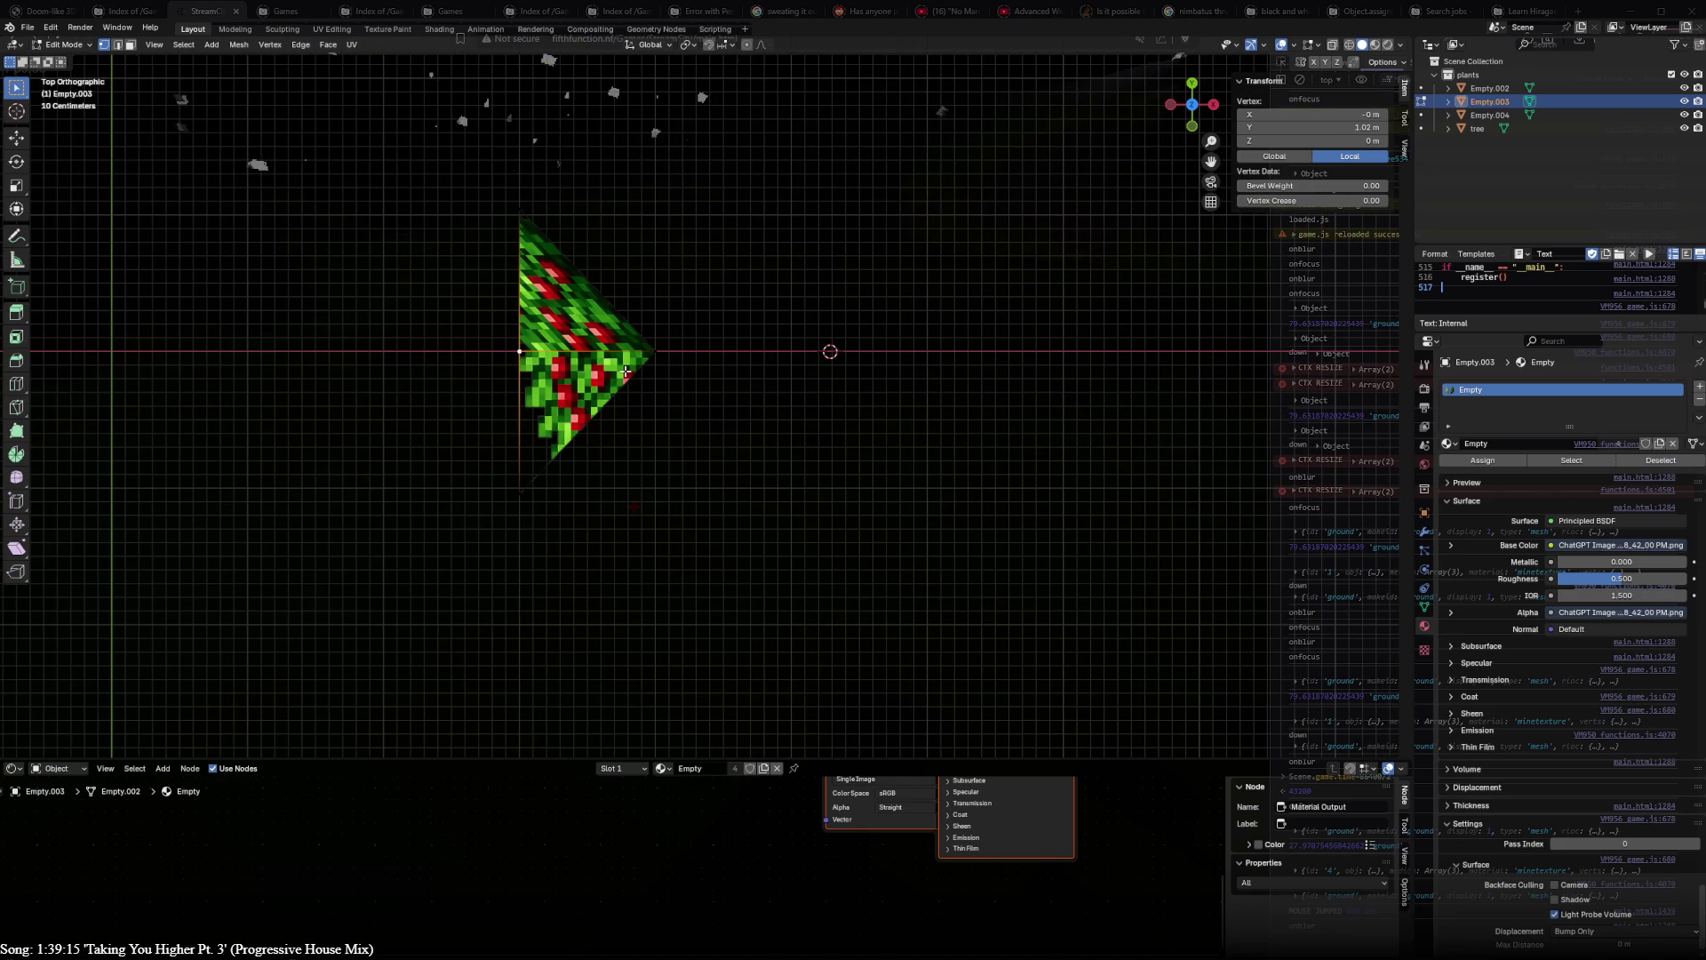
- Drag a vertex so the folded berry plane bends into a chevron, then narrow selection to the top vertex
{"action": "key", "text": "g"}
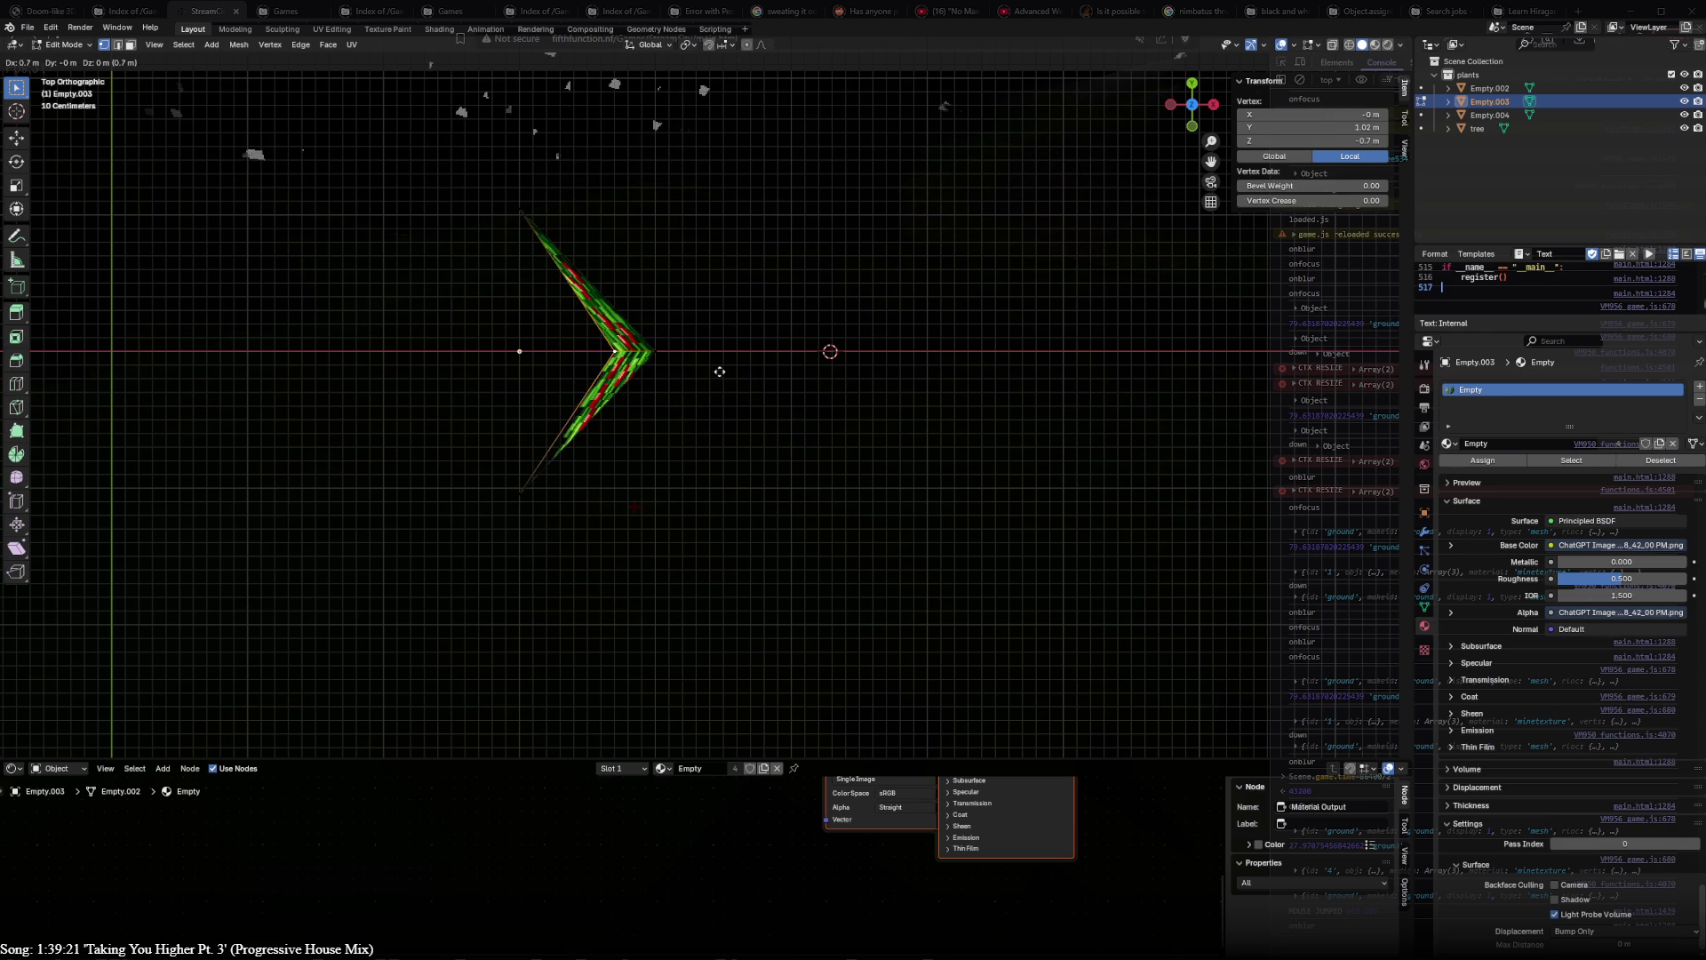
{"action": "left_click", "coordinate": [698, 371]}
{"action": "mouse_move", "coordinate": [699, 372]}
{"action": "middle_mouse_down"}
{"action": "mouse_move", "coordinate": [521, 205]}
{"action": "mouse_move", "coordinate": [522, 384]}
{"action": "middle_mouse_up"}
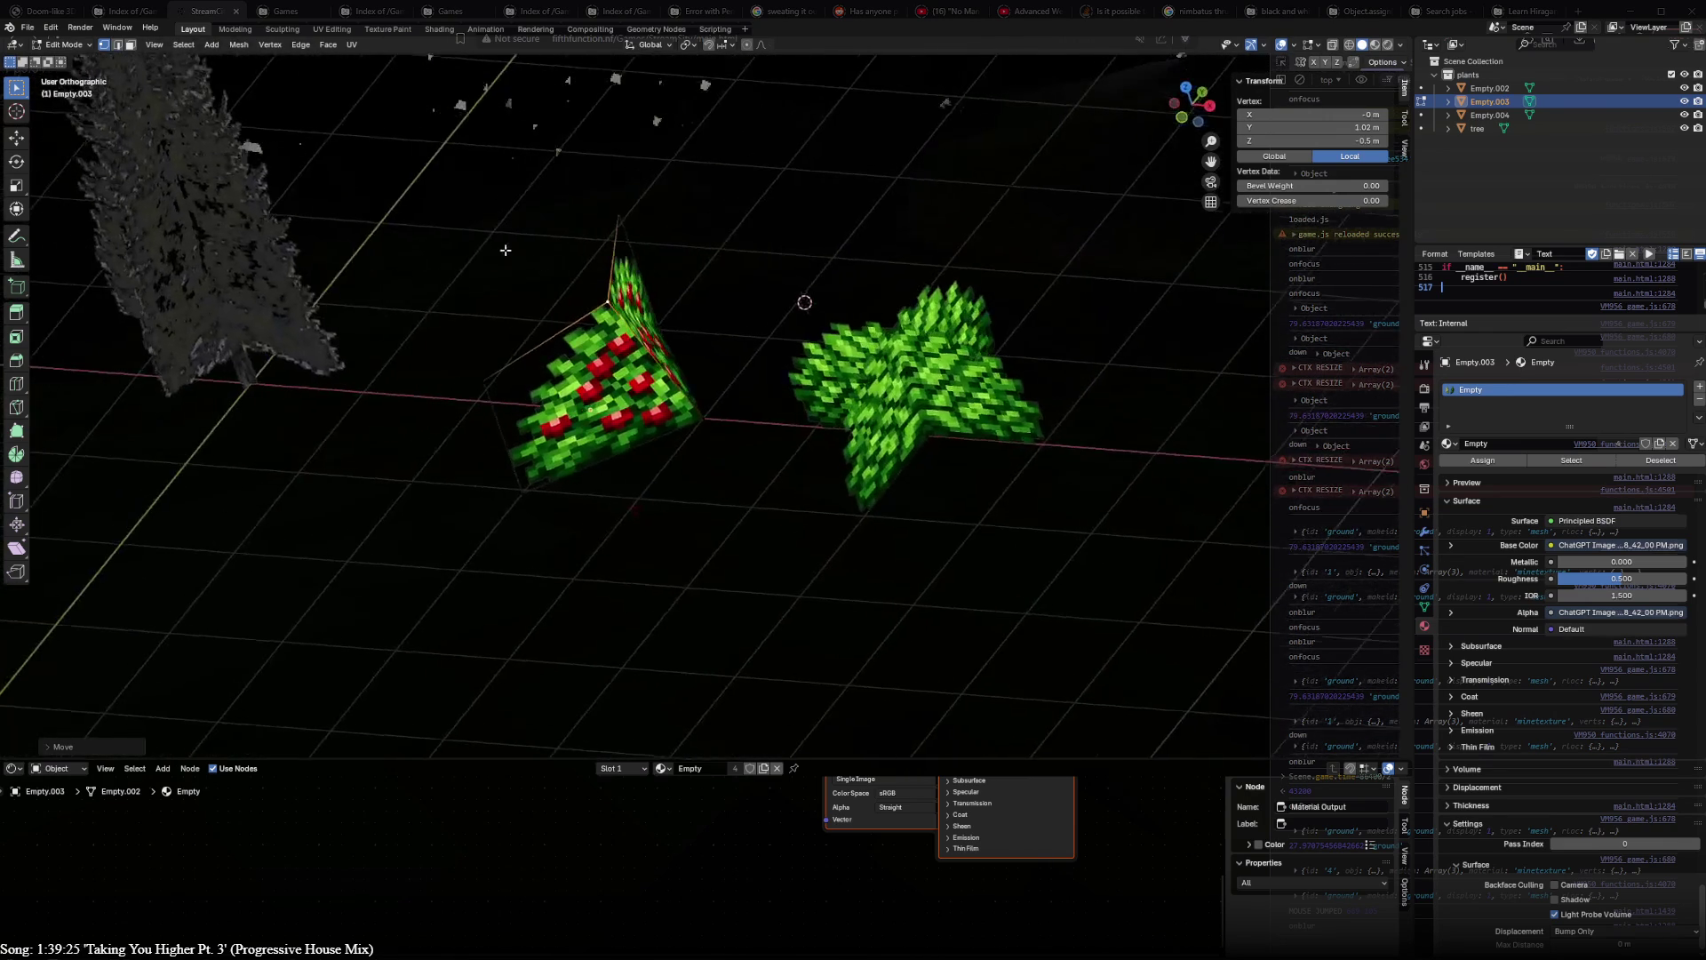
{"action": "left_click_drag", "start_coordinate": [522, 385], "coordinate": [709, 426]}
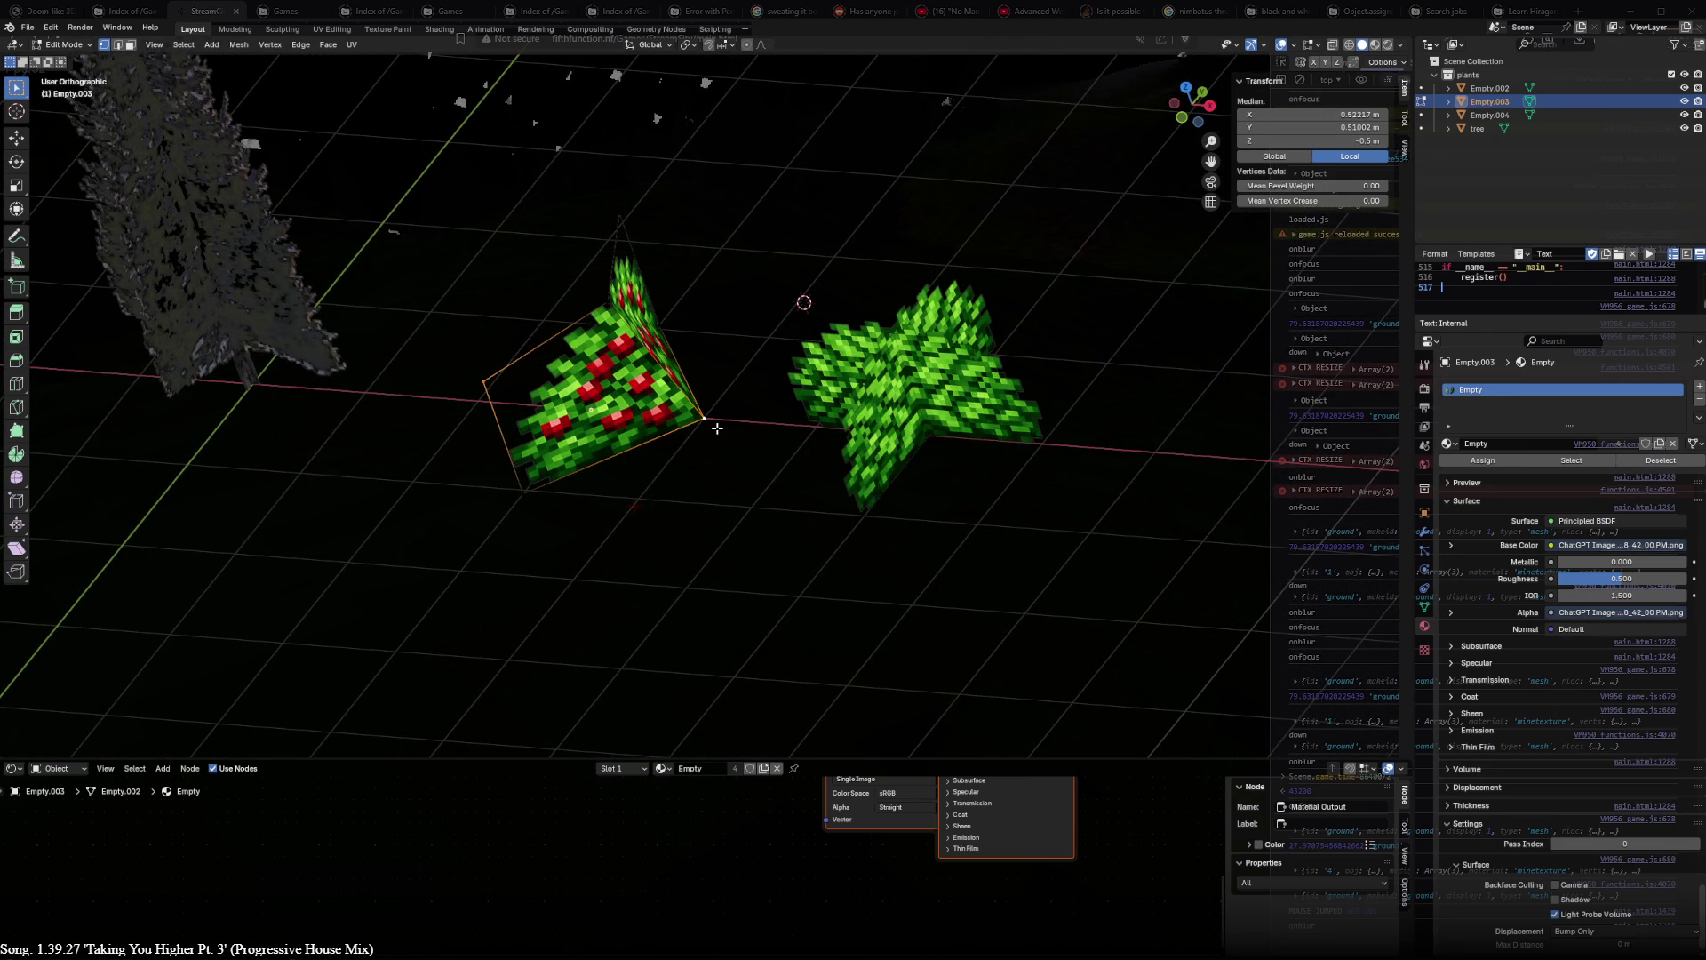
{"action": "left_click", "coordinate": [489, 375]}
{"action": "left_click", "coordinate": [616, 213]}
- Hide and reveal the leaf geometry, then move the selected vertex lower in Top view
{"action": "key", "text": "KP_7"}
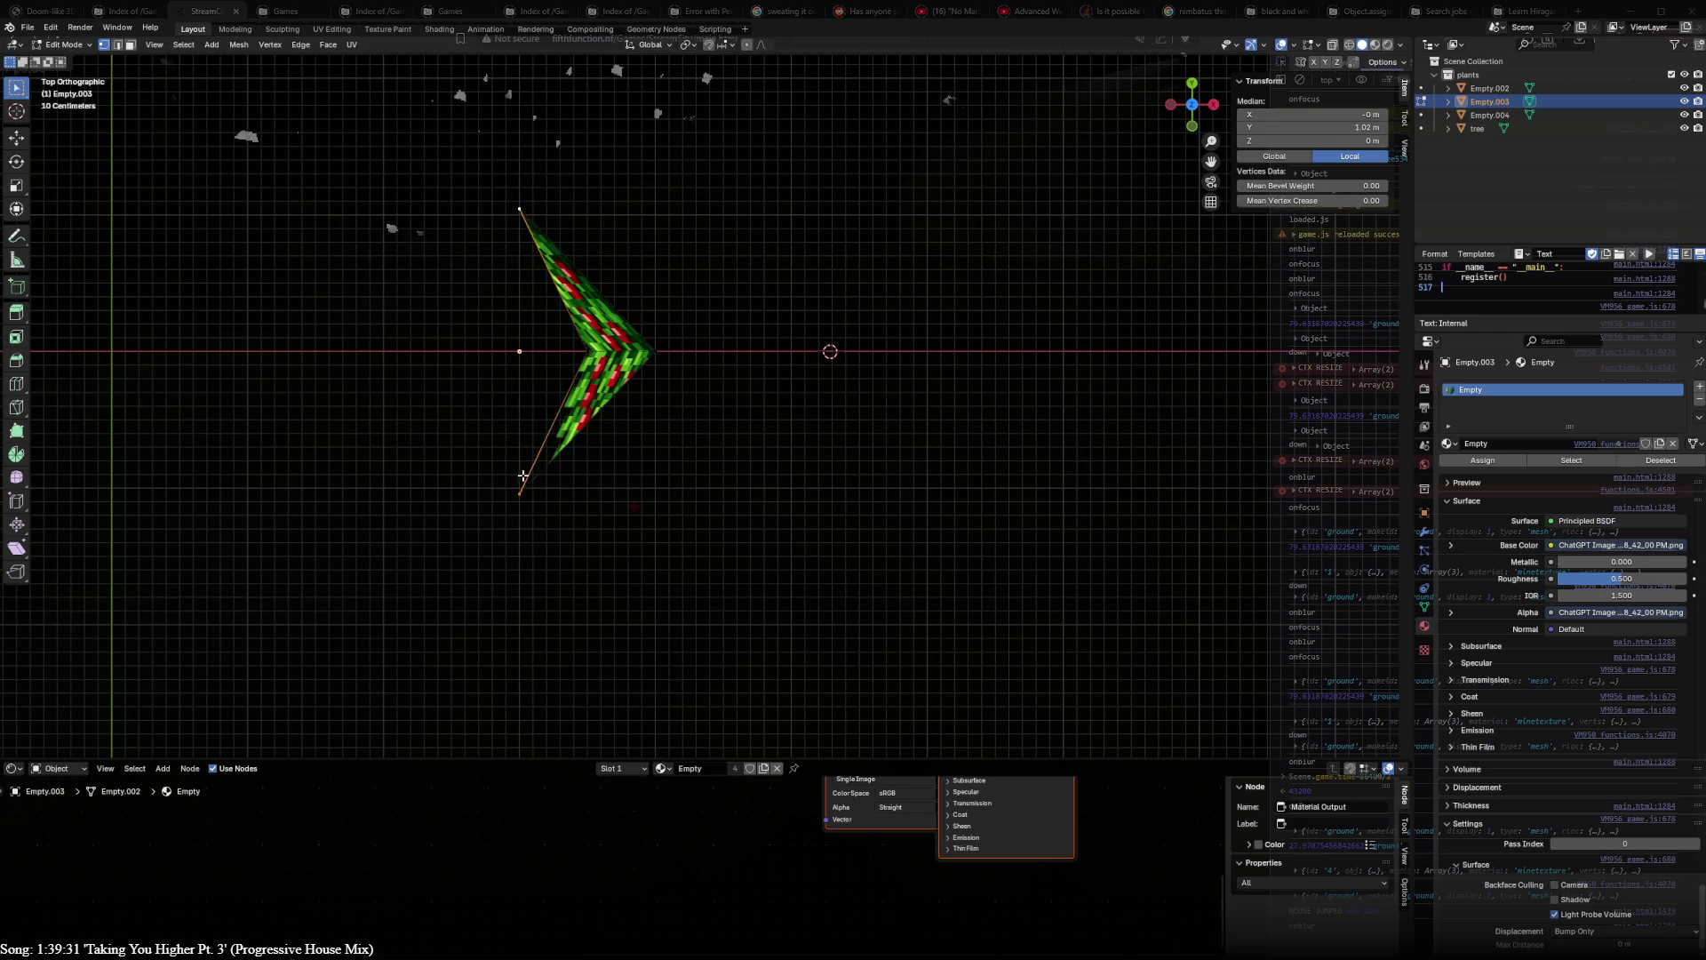
{"action": "middle_click_drag", "start_coordinate": [520, 465], "coordinate": [500, 450]}
{"action": "key", "text": "KP_7"}
{"action": "key", "text": "h"}
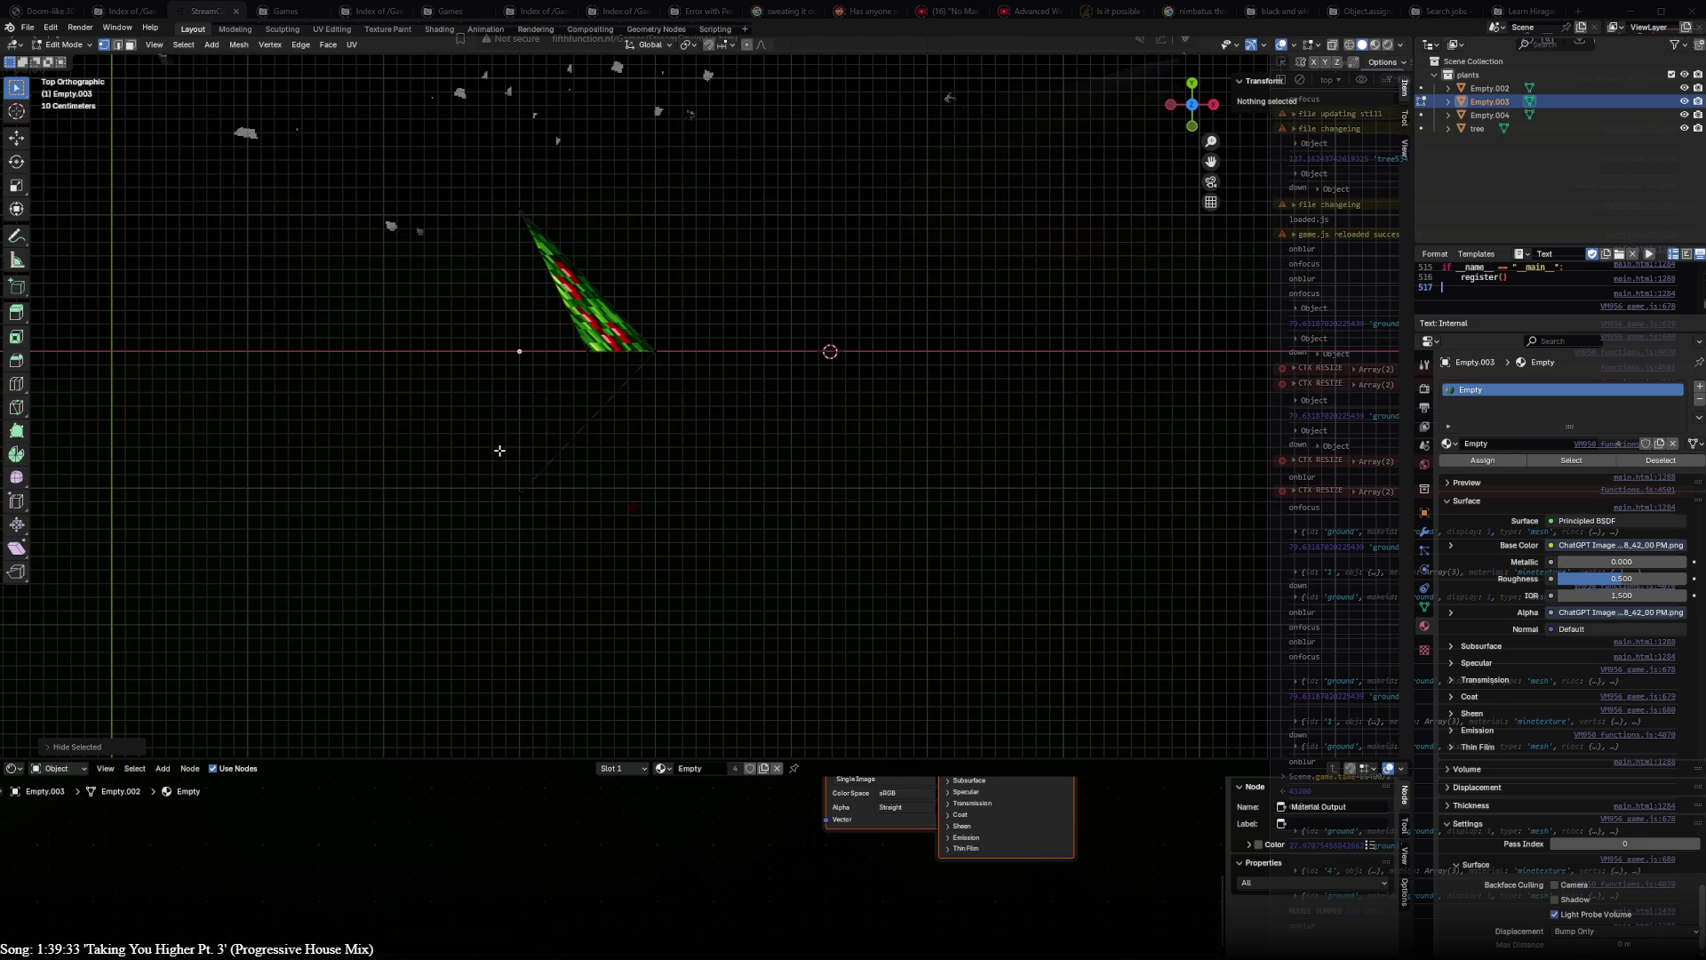
{"action": "key", "text": "alt+h"}
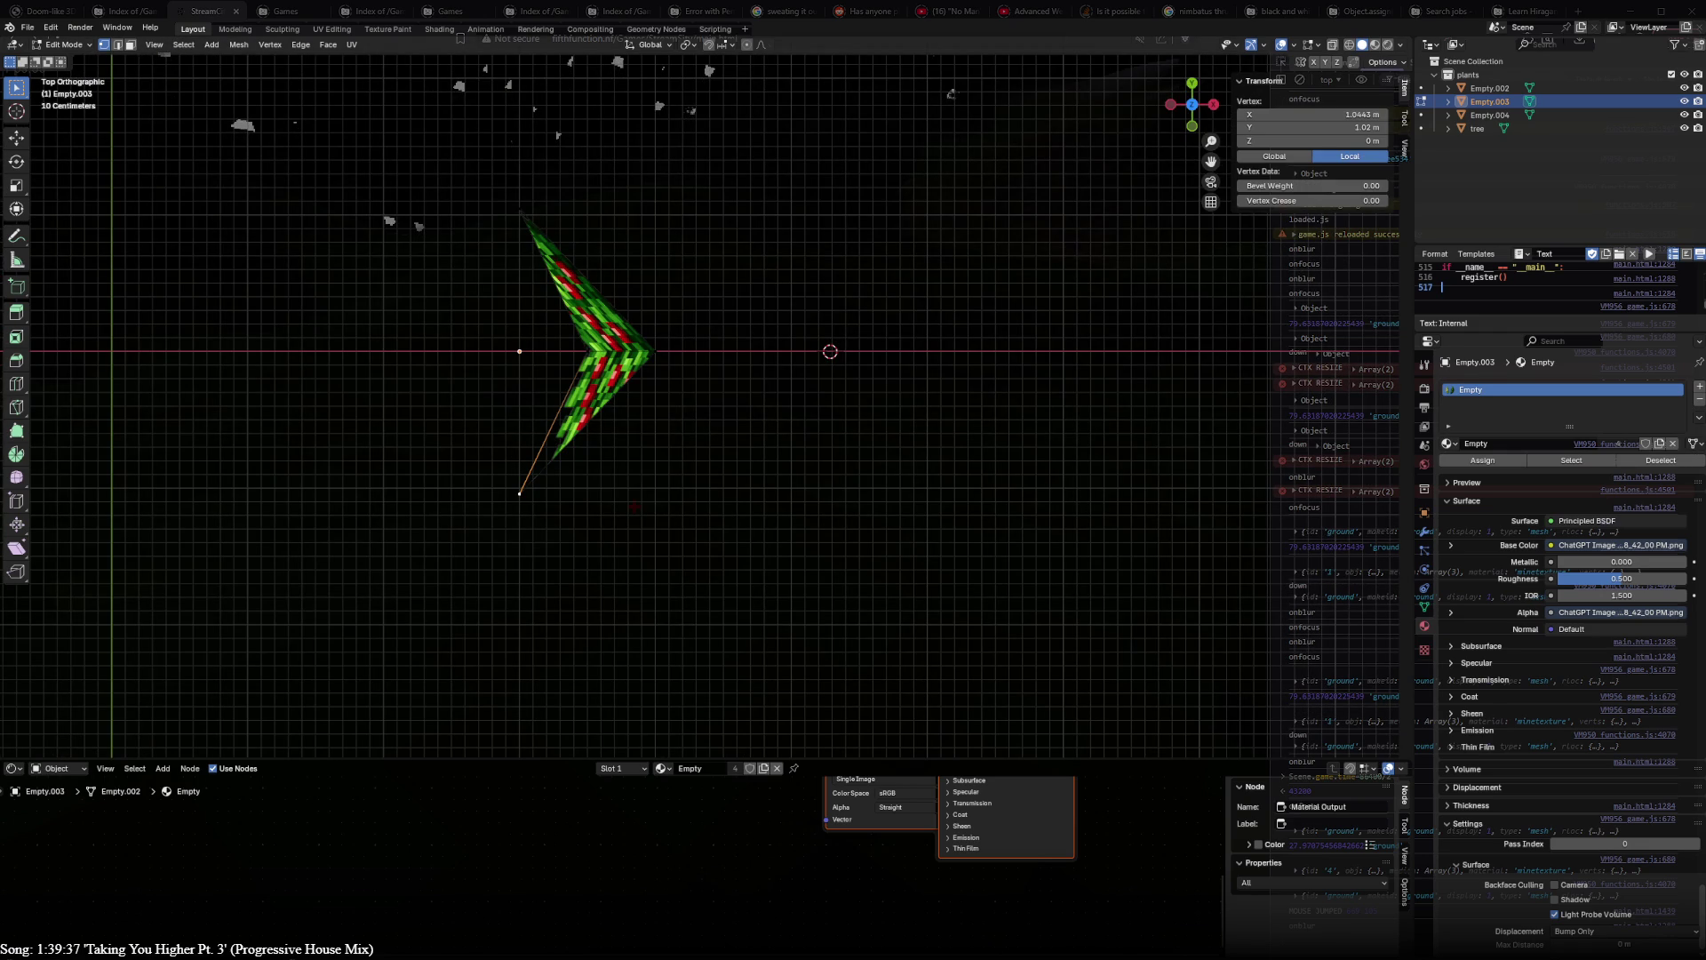
{"action": "key", "text": "g"}
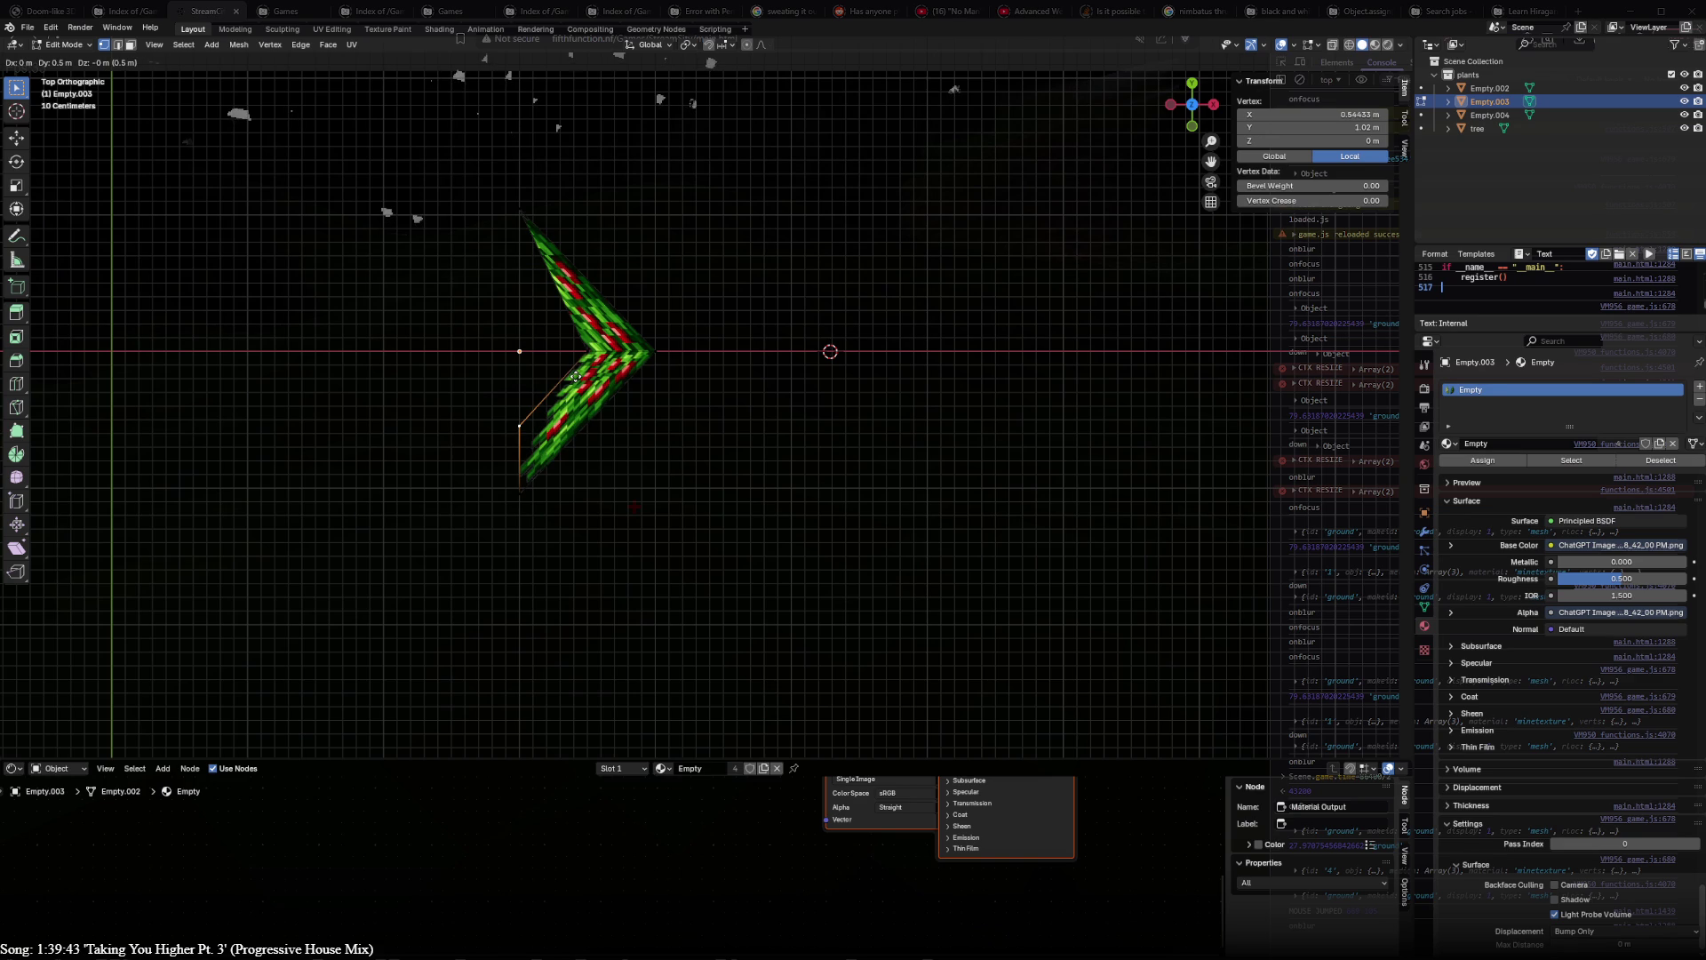
{"action": "left_click", "coordinate": [611, 433]}
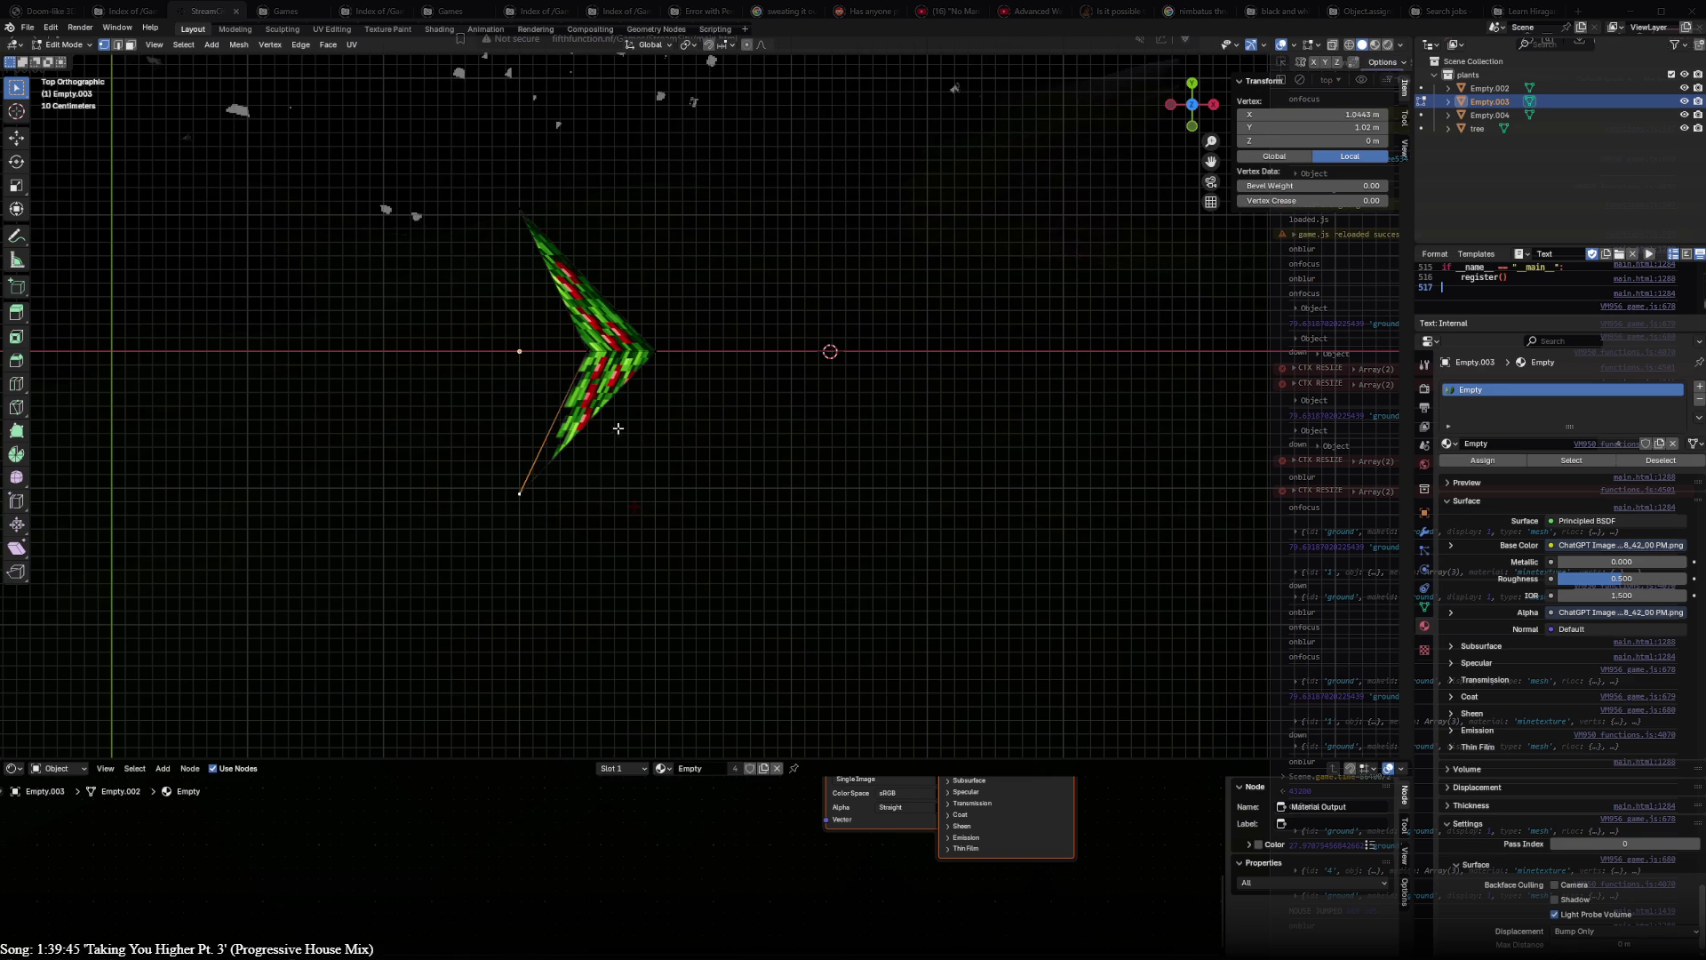
- Try a context-menu mesh command on the top vertices and undo it
{"action": "left_click", "coordinate": [523, 216], "text": "shift"}
{"action": "right_click", "coordinate": [522, 200]}
{"action": "left_click", "coordinate": [506, 214]}
{"action": "key", "text": "ctrl+z"}
- Select the wing vertices and snap them to the grid
{"action": "middle_click_drag", "start_coordinate": [545, 265], "coordinate": [537, 195]}
{"action": "left_click", "coordinate": [538, 195], "text": "shift"}
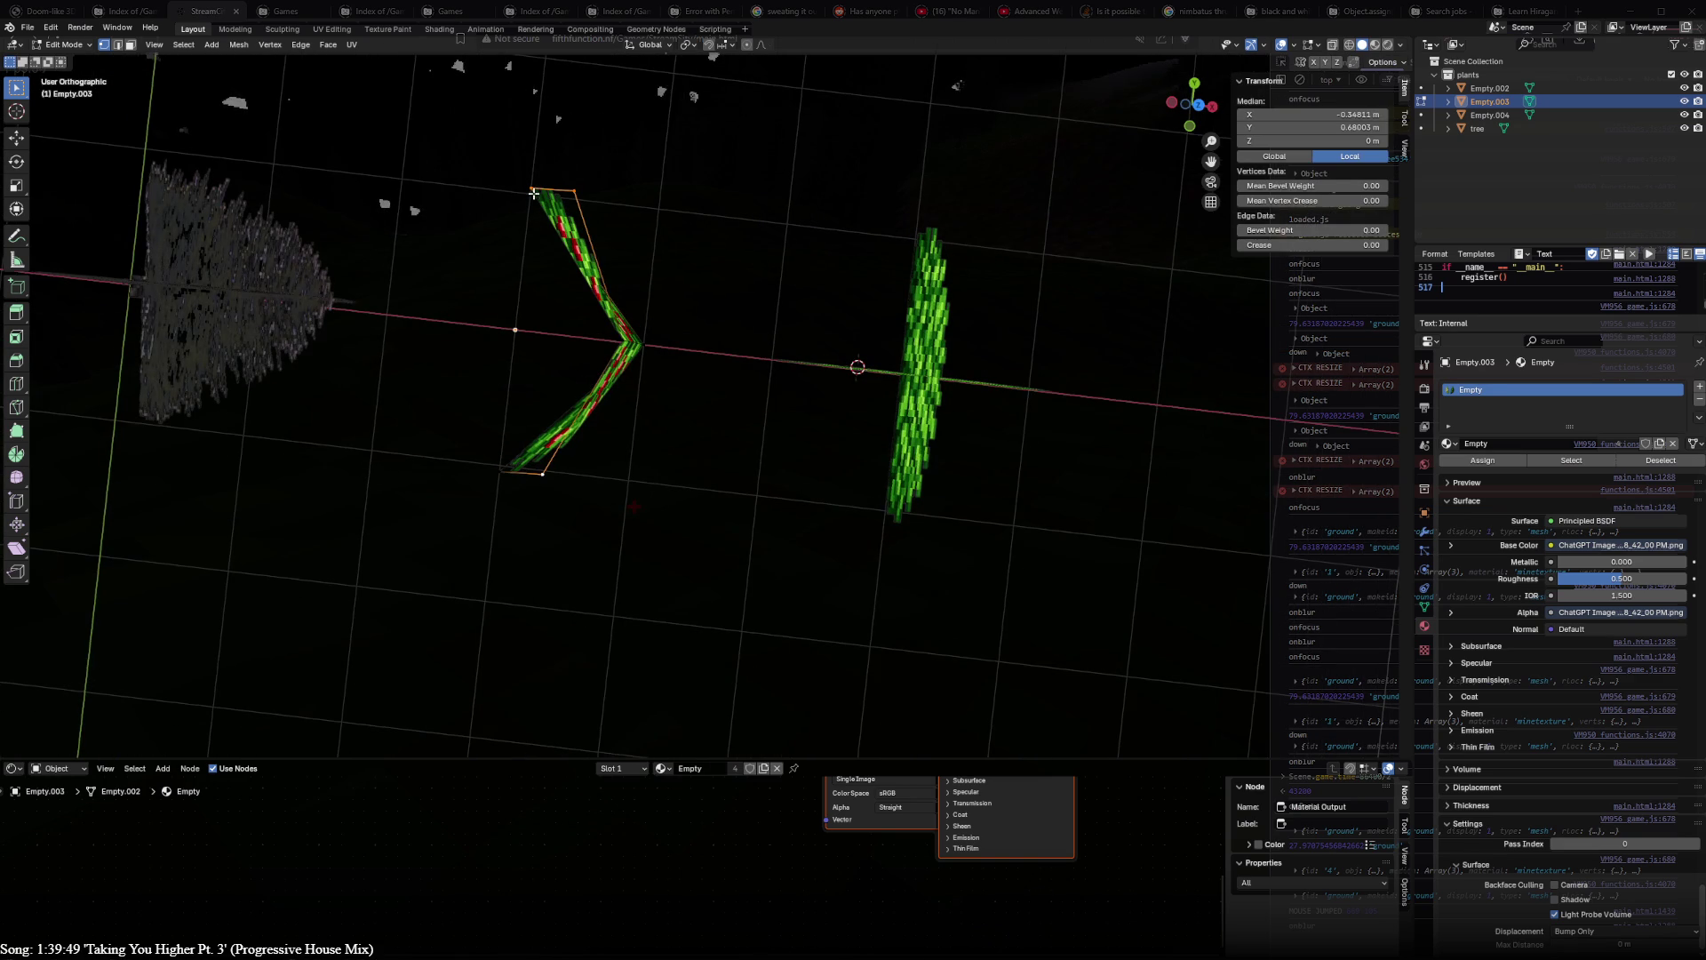
{"action": "left_click", "coordinate": [504, 462], "text": "shift"}
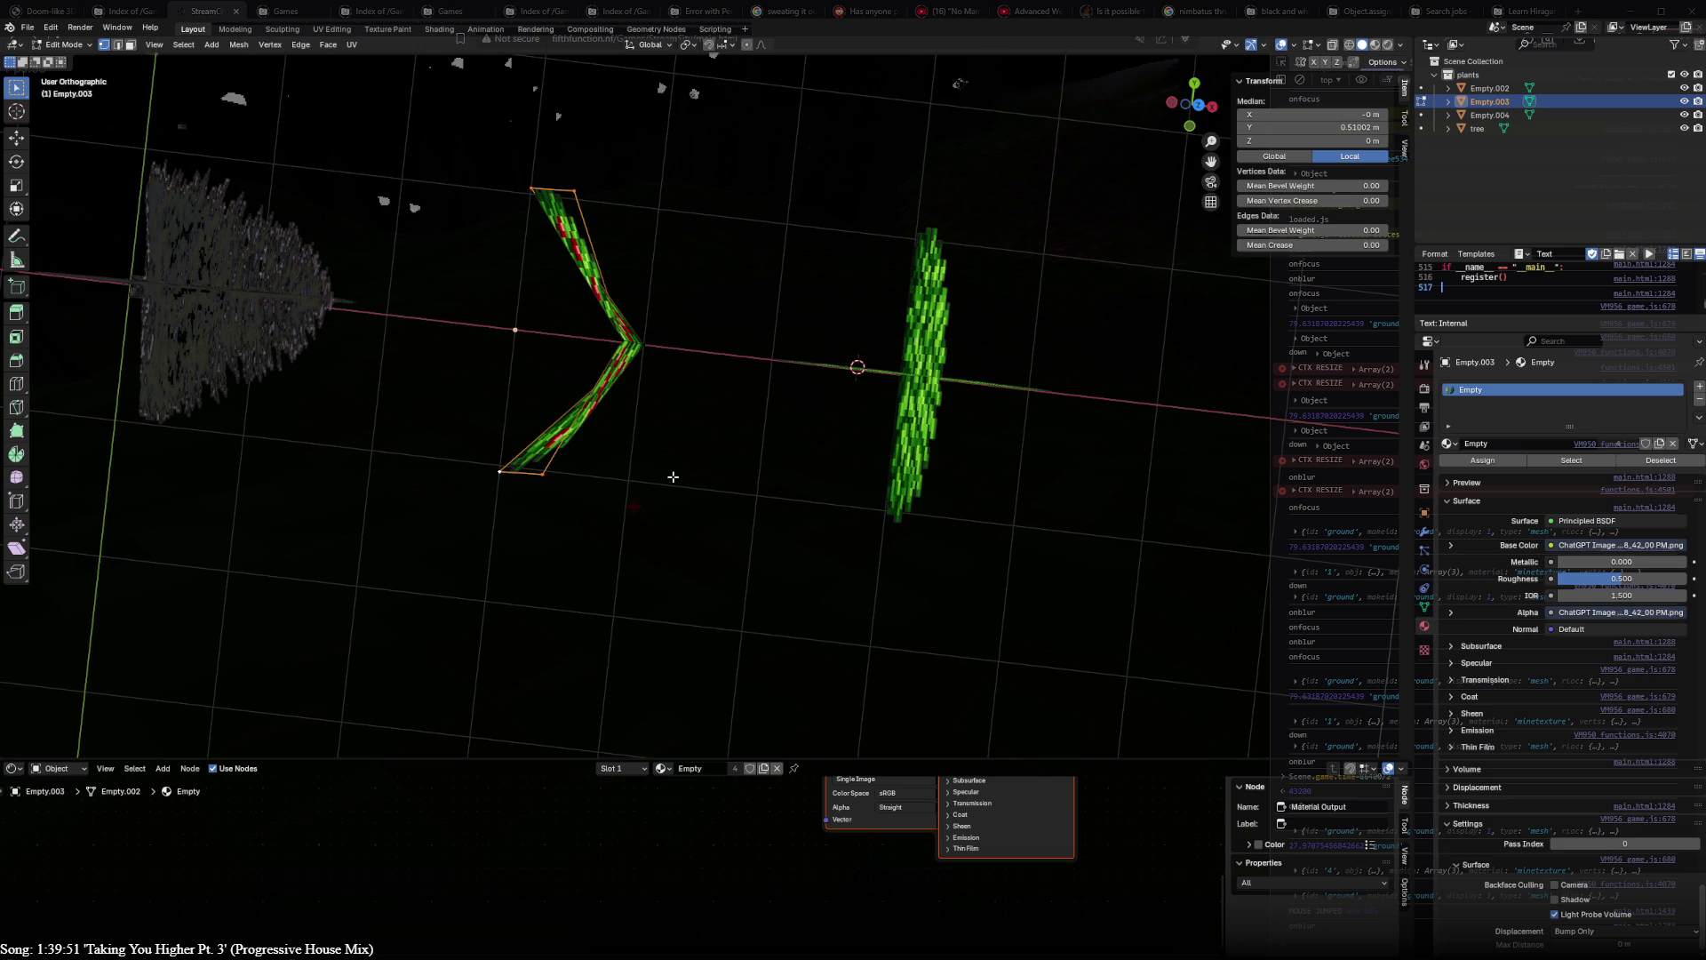
{"action": "key", "text": "shift+s"}
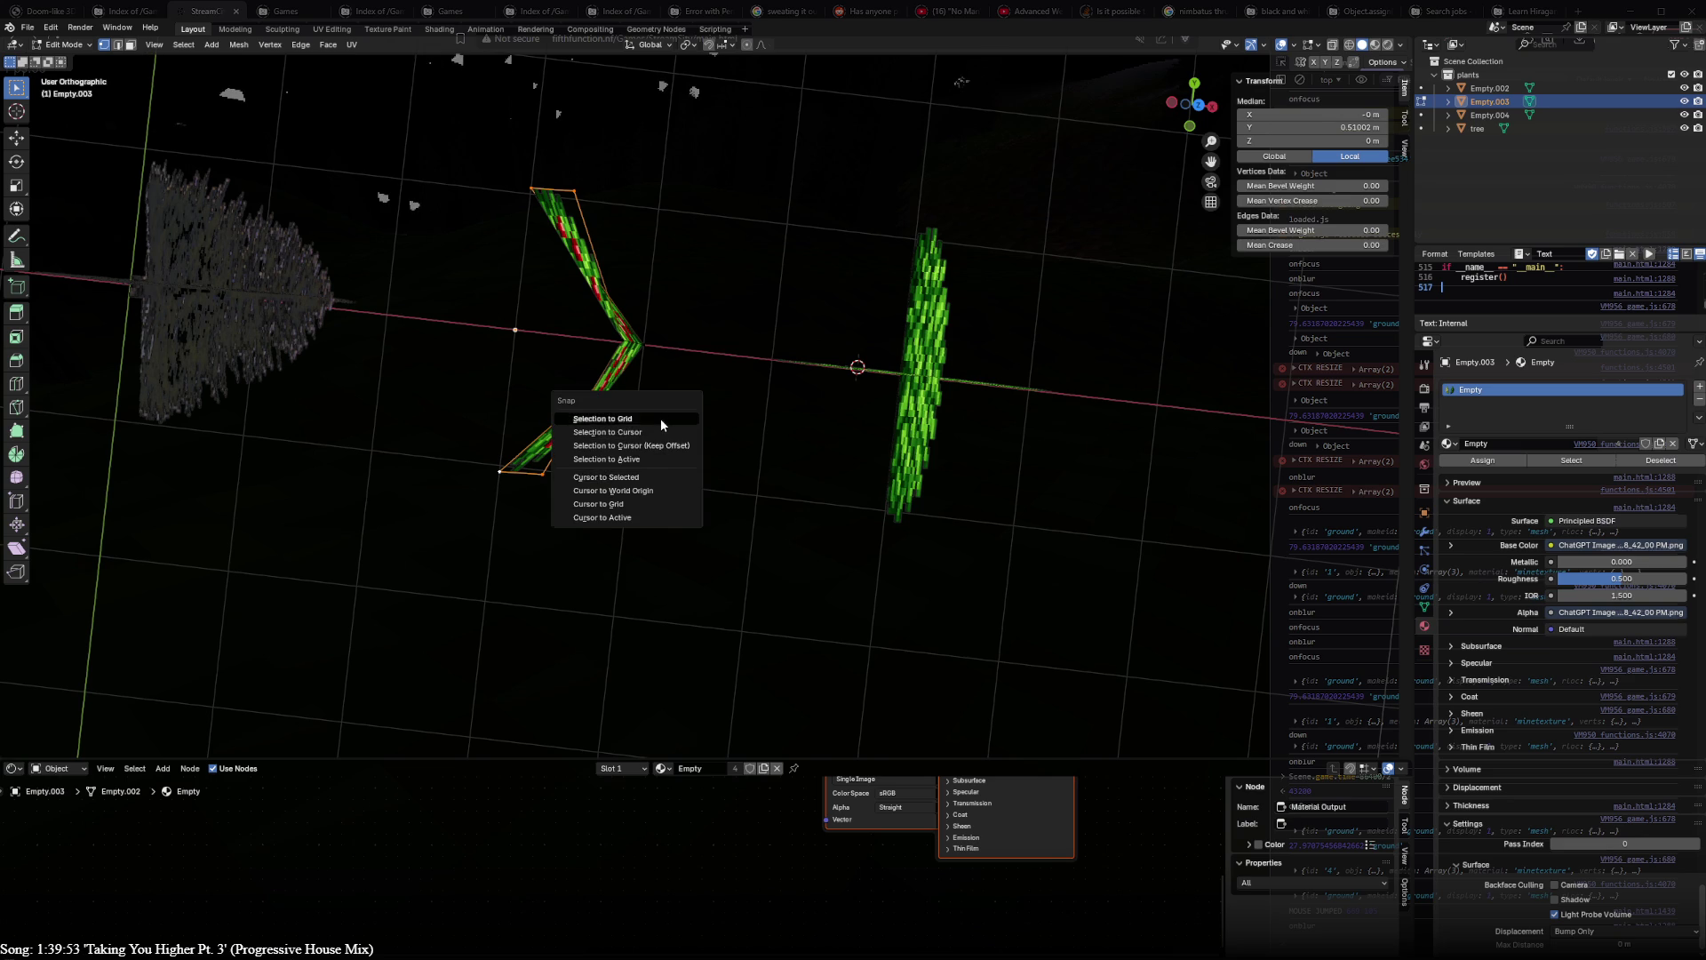
{"action": "left_click", "coordinate": [660, 416]}
- Pull the bottom and top corner vertices inward in Top view, forming a narrower tilted wedge
{"action": "key", "text": "KP_7"}
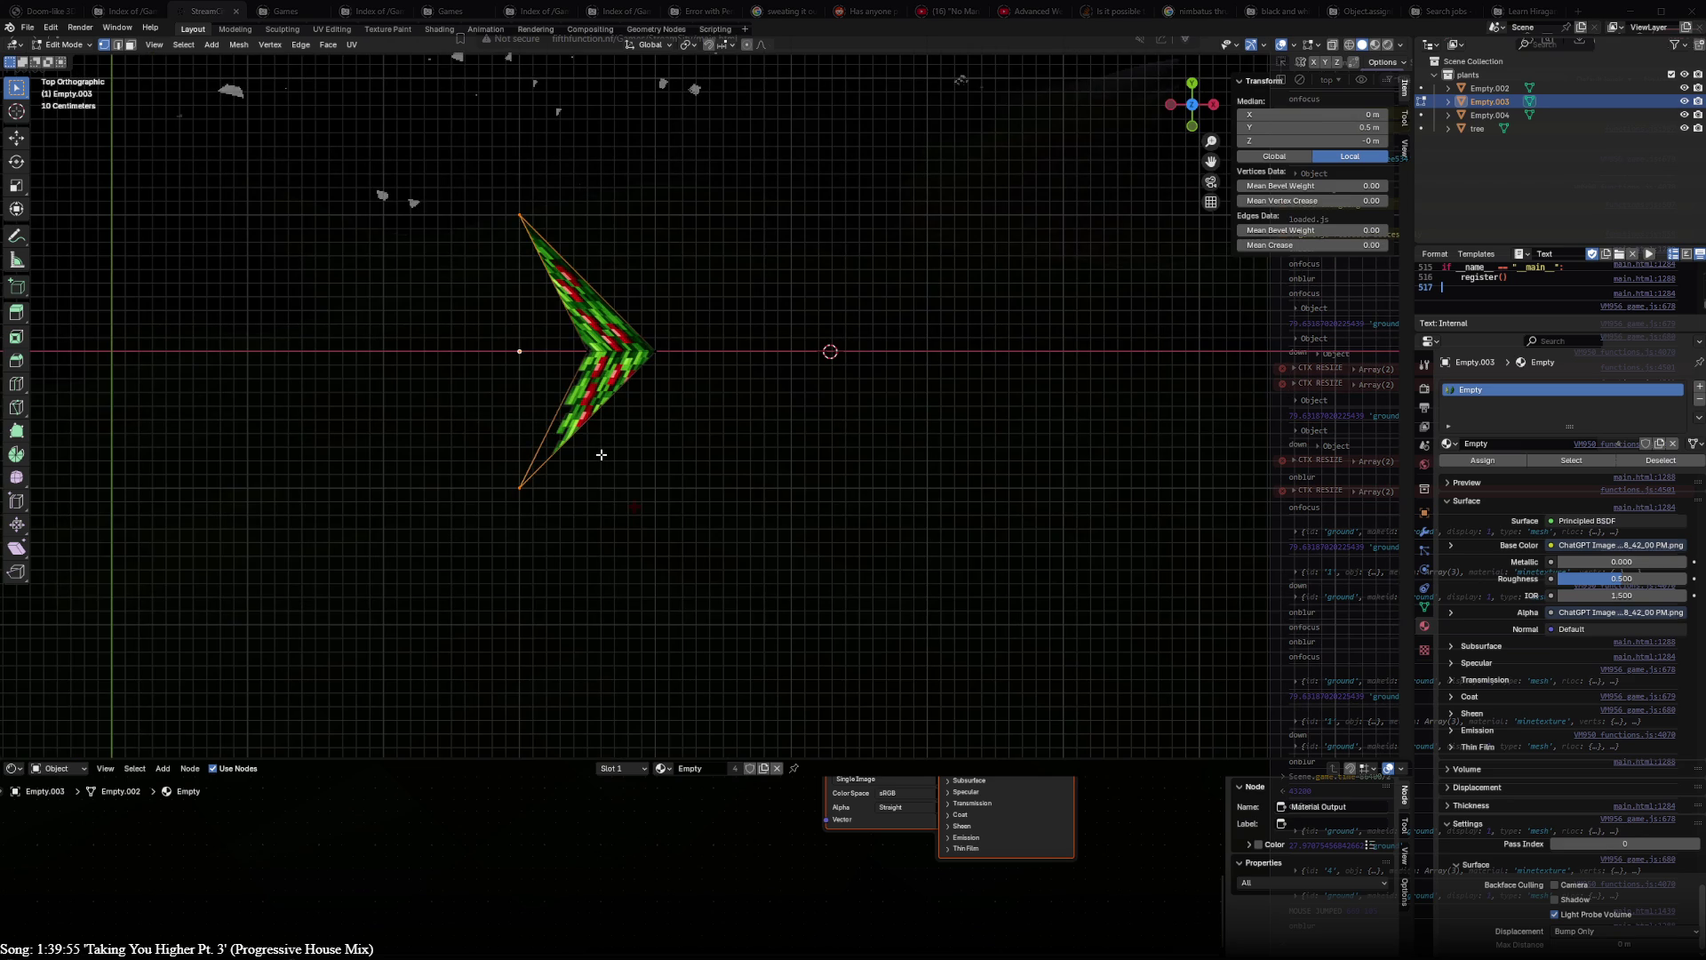
{"action": "middle_click_drag", "start_coordinate": [543, 464], "coordinate": [567, 477]}
{"action": "left_click", "coordinate": [525, 478]}
{"action": "key", "text": "KP_7"}
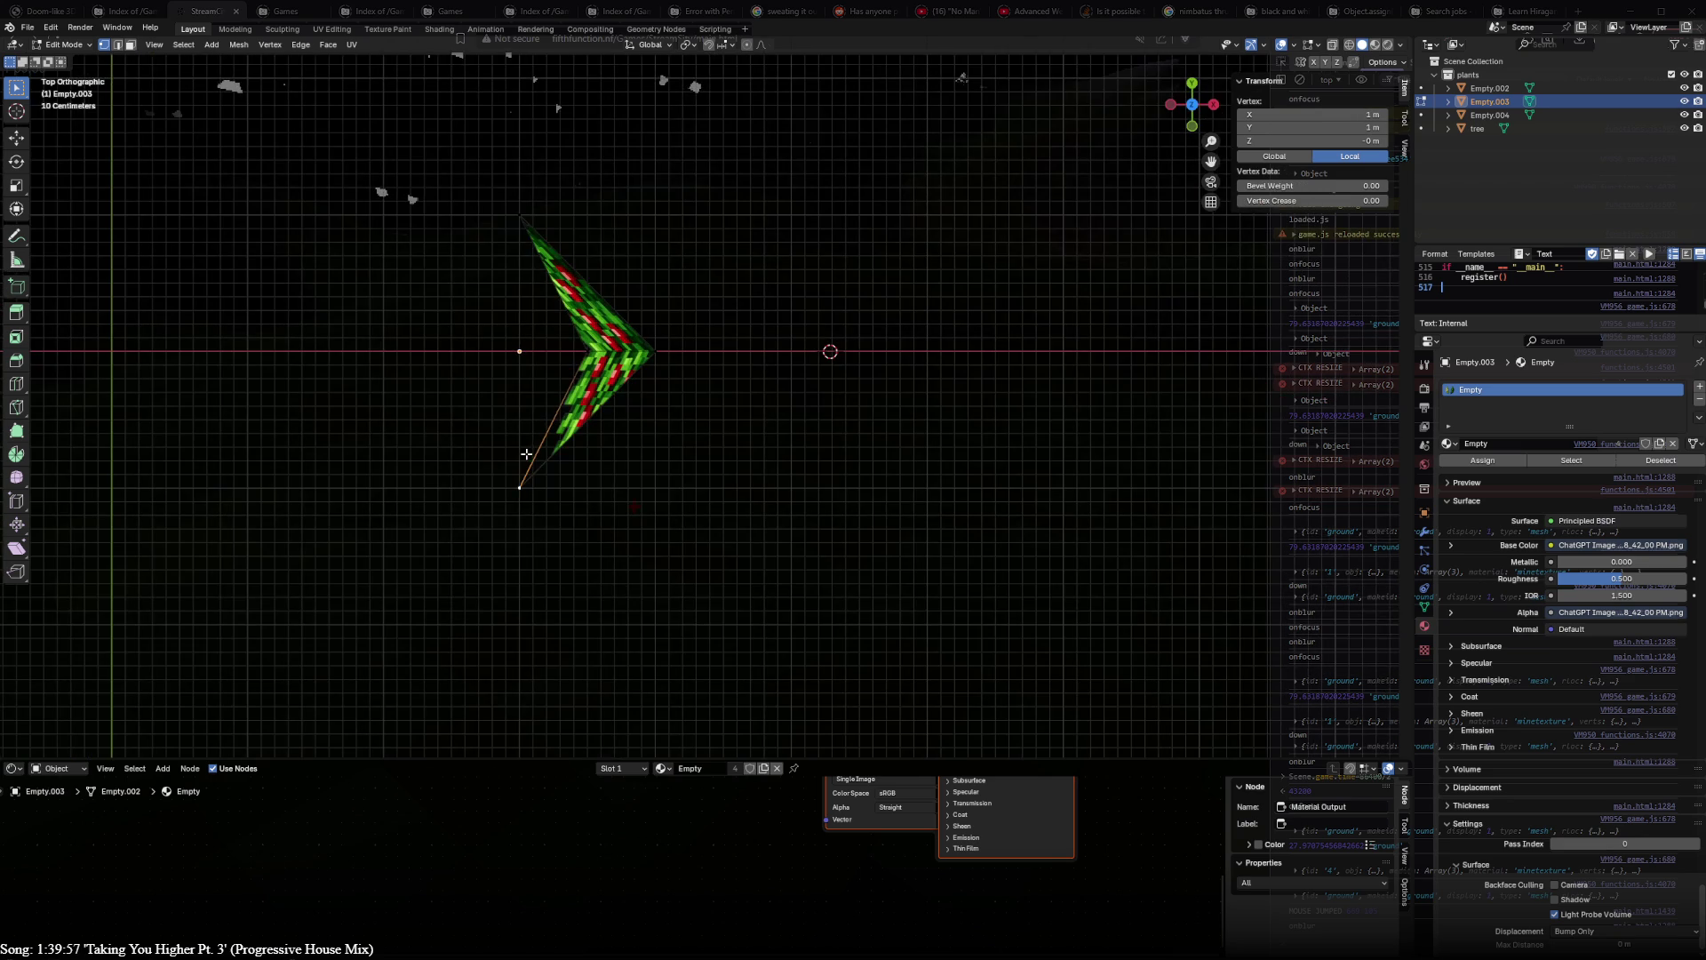
{"action": "key", "text": "g"}
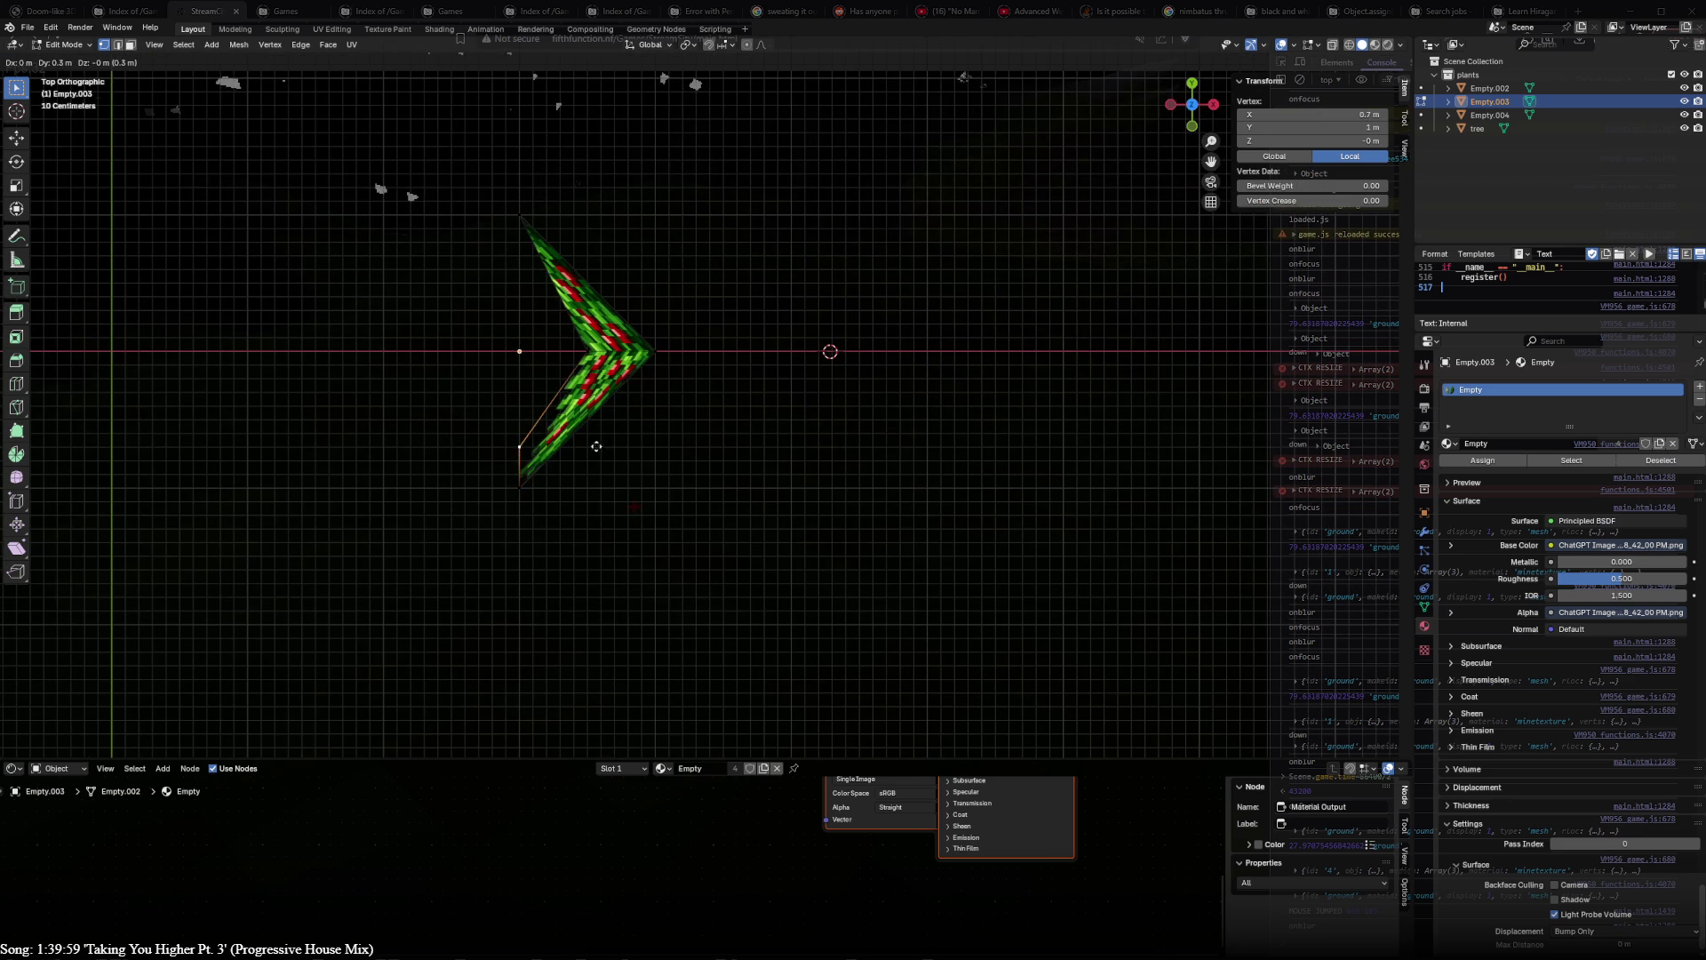
{"action": "left_click", "coordinate": [597, 423]}
{"action": "left_click", "coordinate": [524, 215]}
{"action": "key", "text": "g"}
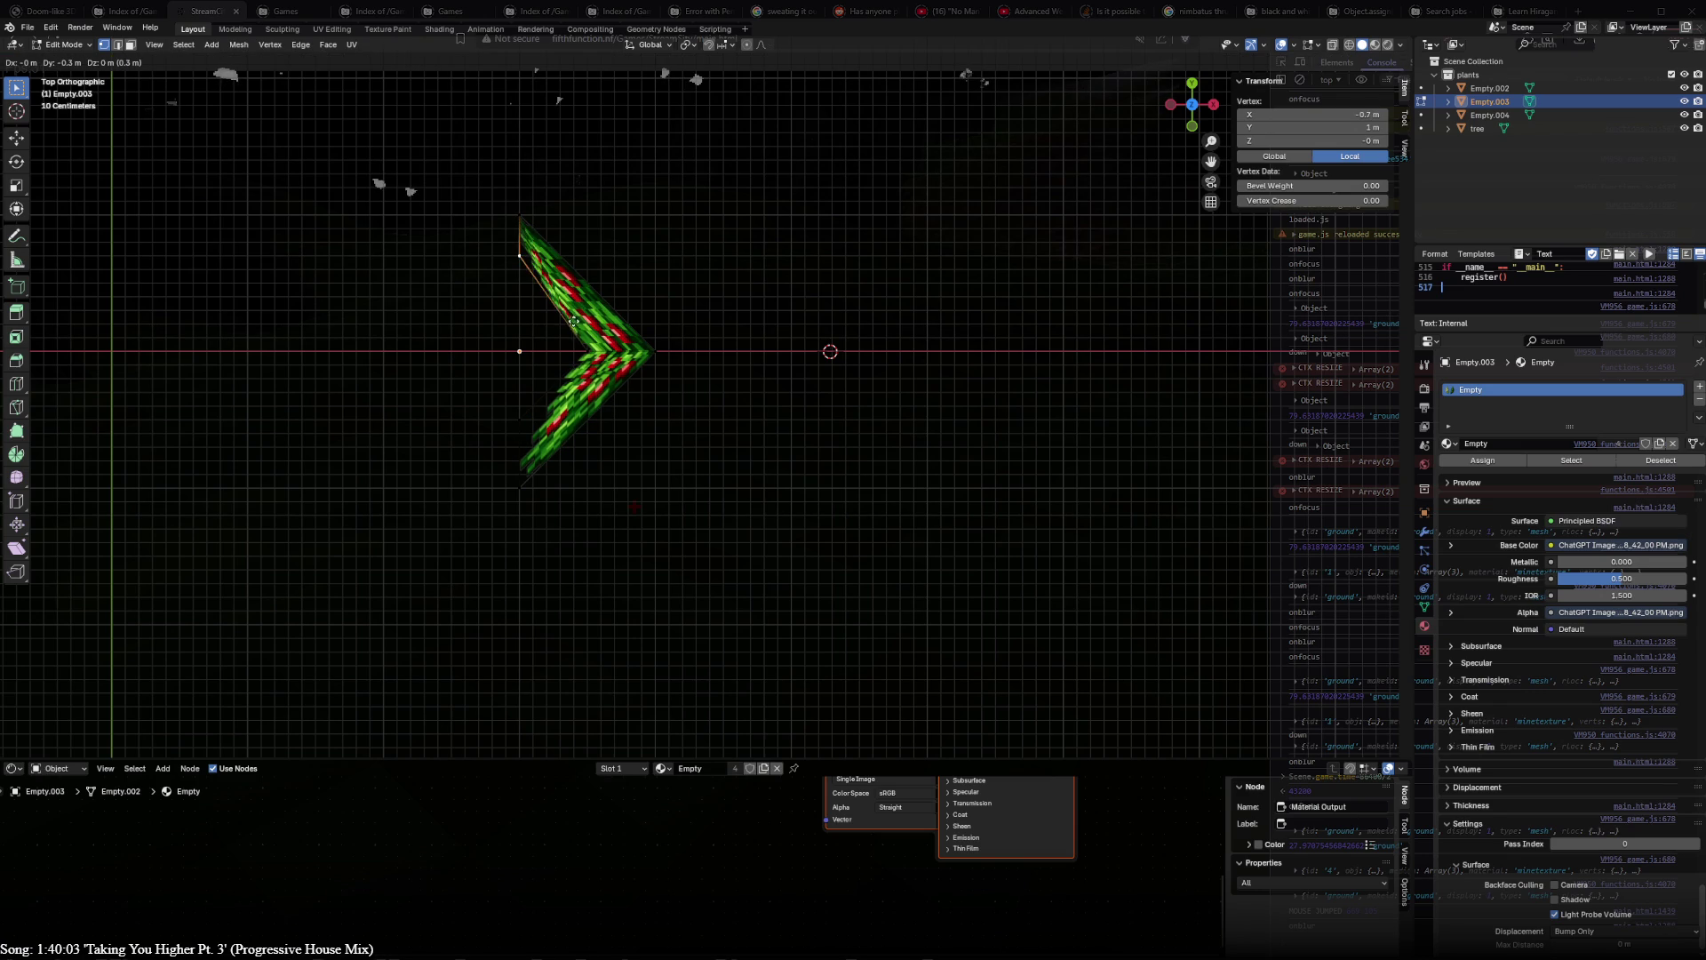
{"action": "left_click", "coordinate": [571, 348]}
{"action": "mouse_move", "coordinate": [571, 348]}
{"action": "middle_mouse_down"}
{"action": "mouse_move", "coordinate": [551, 485]}
{"action": "mouse_move", "coordinate": [522, 359]}
{"action": "mouse_move", "coordinate": [611, 324]}
{"action": "middle_mouse_up"}
{"action": "left_click", "coordinate": [511, 427], "text": "shift"}
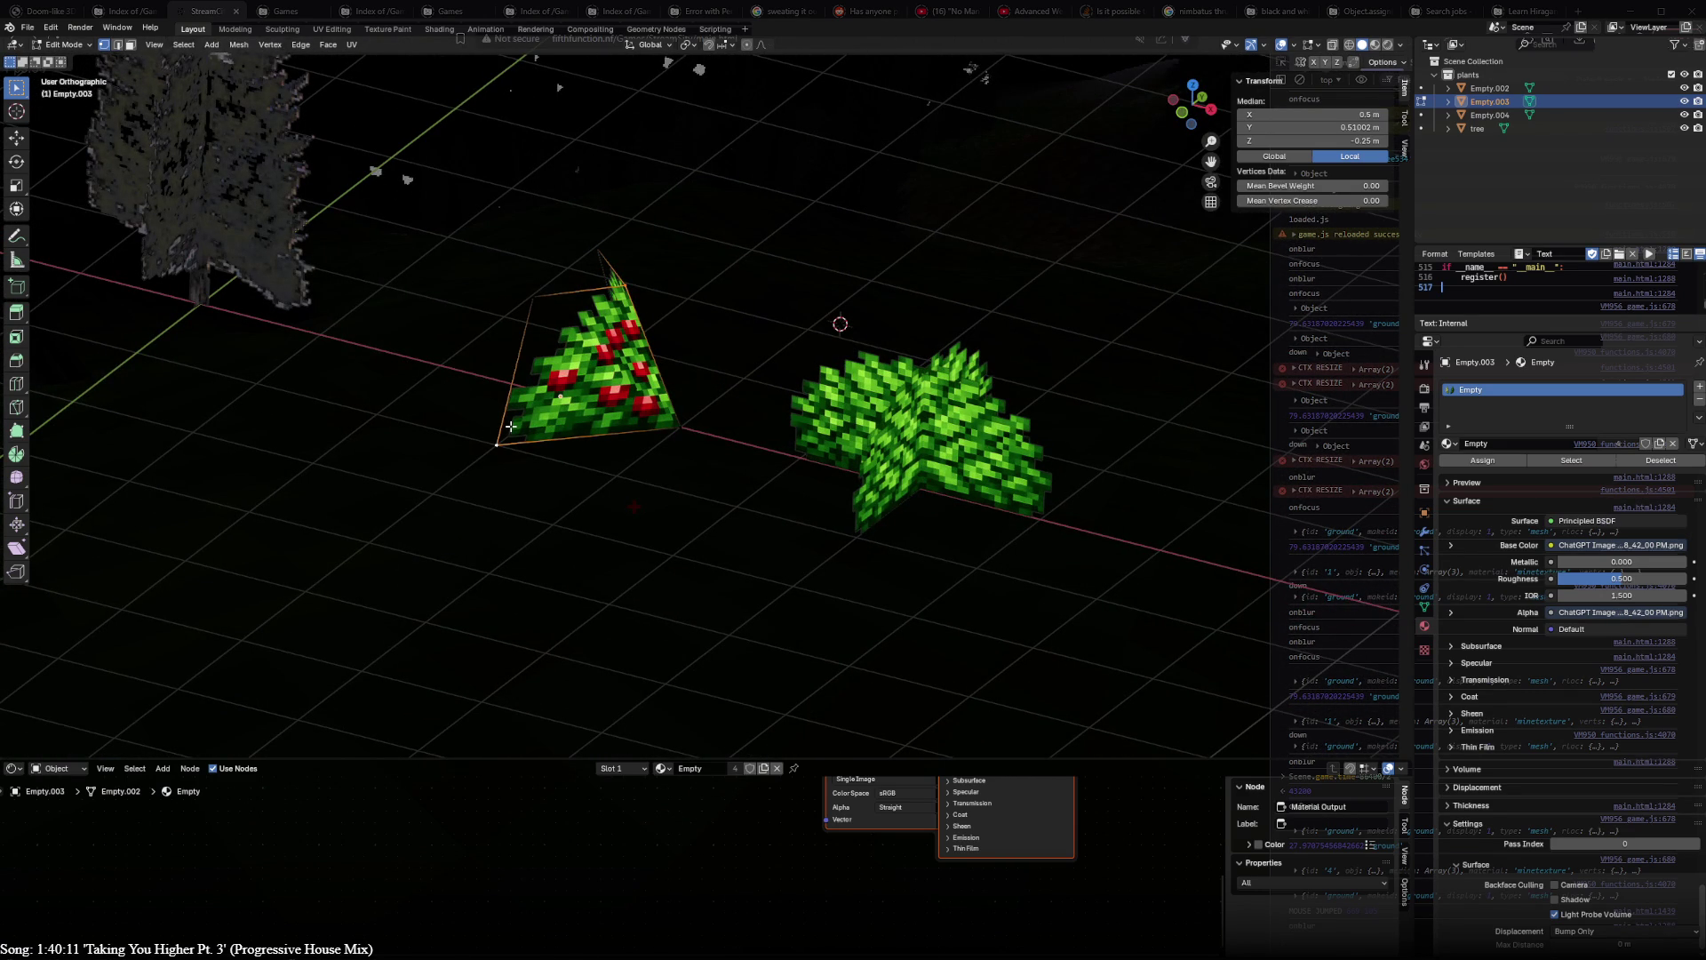
- Select the whole berry plane with linked selection and duplicate it, cancelling two trial rotations
{"action": "key", "text": "a"}
{"action": "middle_click_drag", "start_coordinate": [751, 479], "coordinate": [796, 344]}
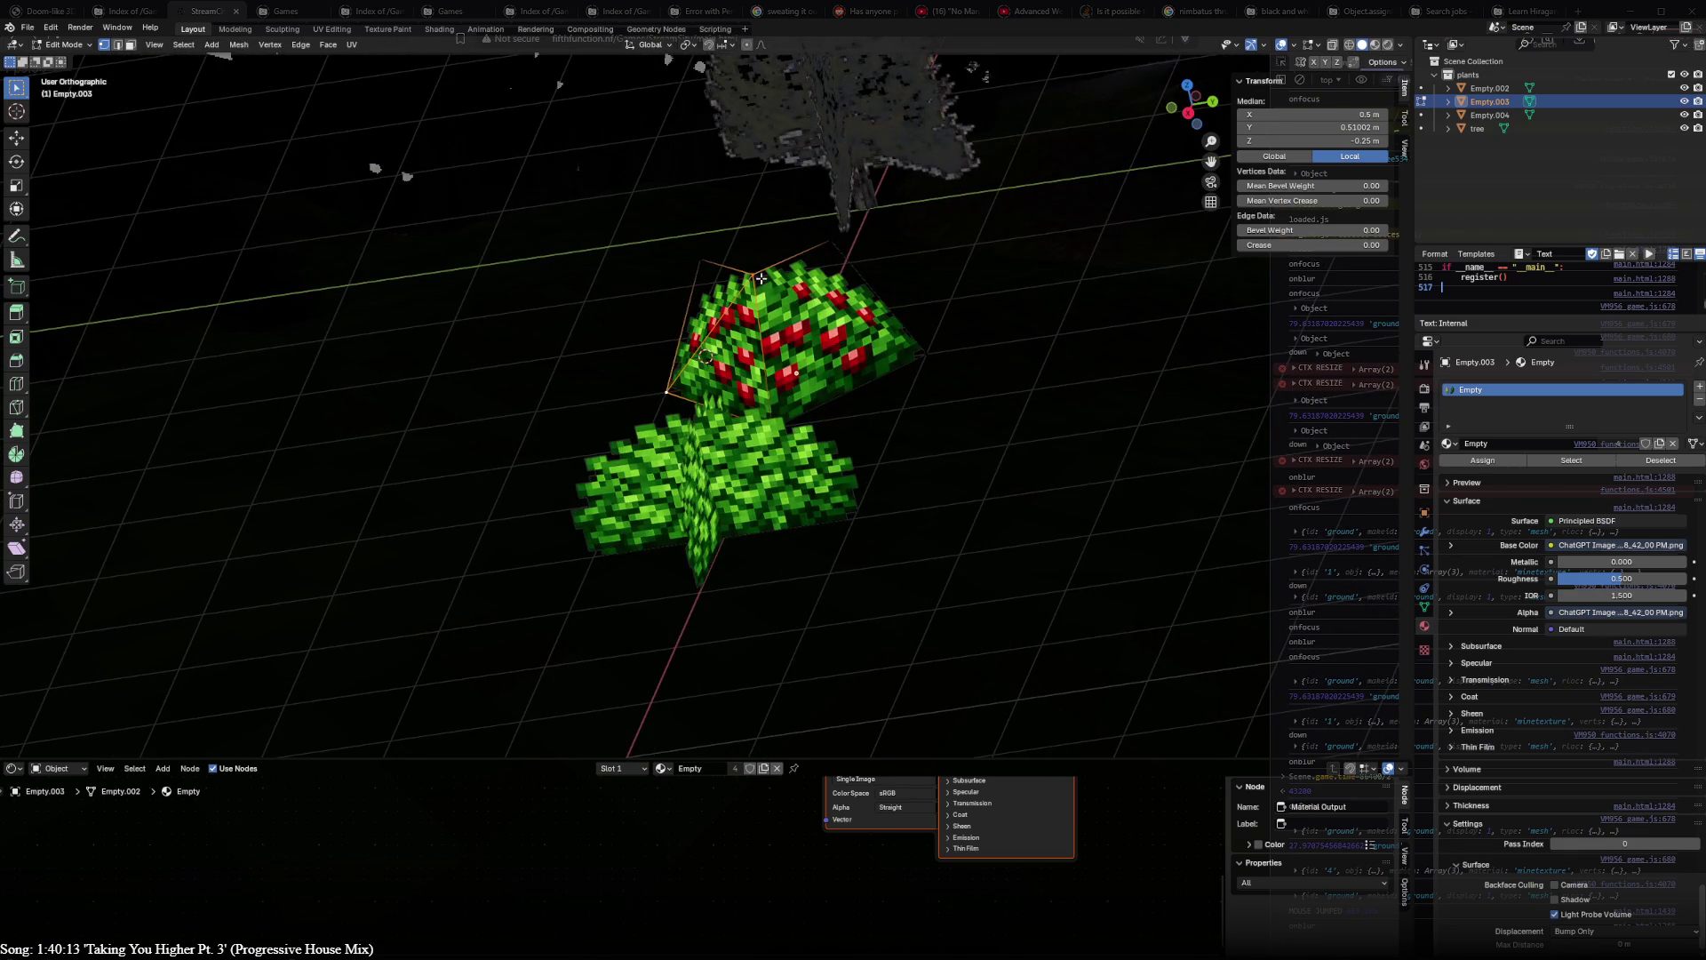
{"action": "mouse_move", "coordinate": [714, 394]}
{"action": "middle_mouse_down"}
{"action": "mouse_move", "coordinate": [933, 467]}
{"action": "mouse_move", "coordinate": [1008, 457]}
{"action": "middle_mouse_up"}
{"action": "left_click", "coordinate": [547, 448]}
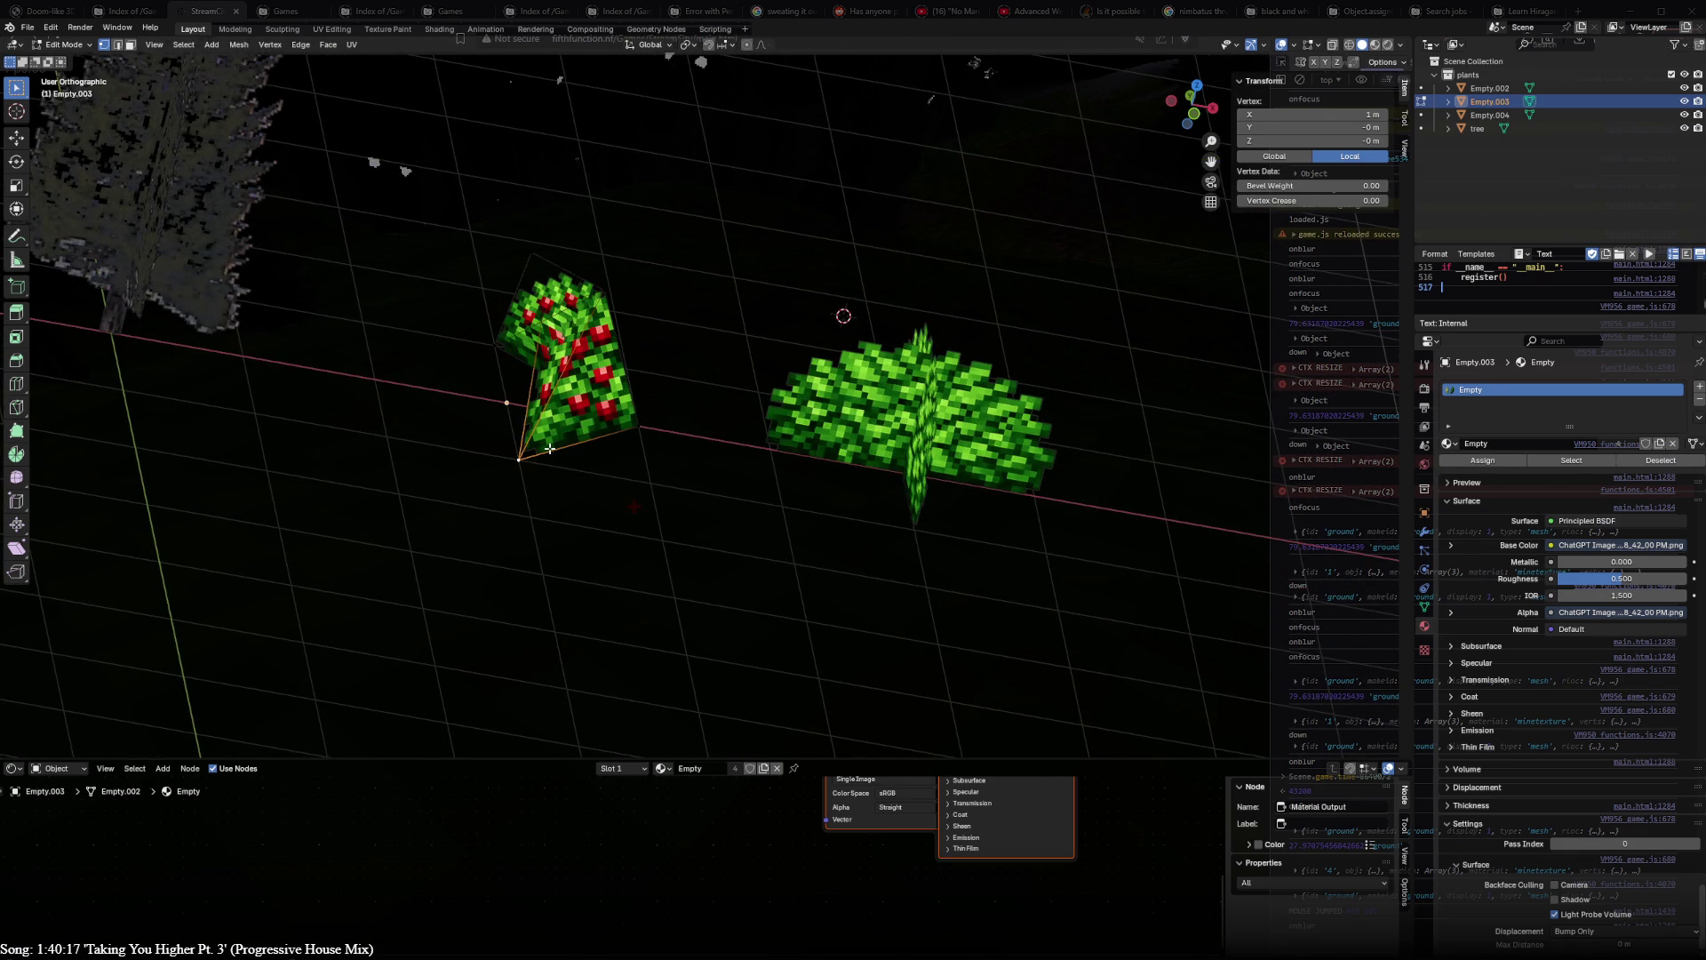
{"action": "key", "text": "ctrl+l"}
{"action": "key", "text": "KP_7"}
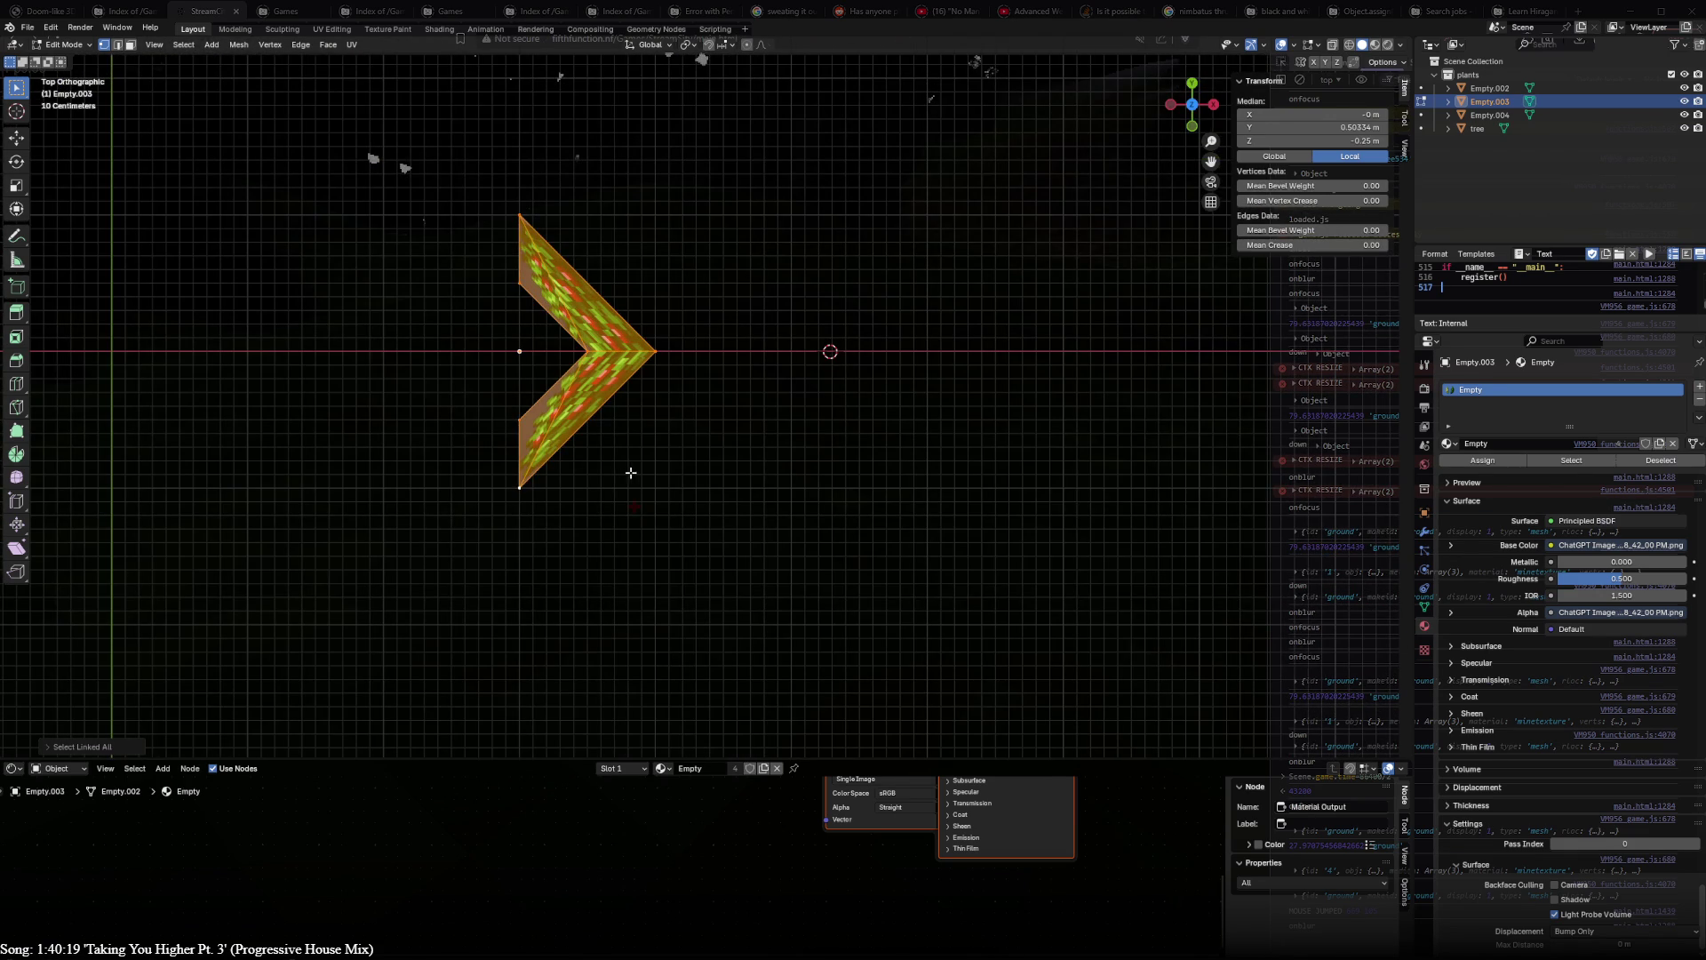
{"action": "key", "text": "shift+d"}
{"action": "key", "text": "r"}
{"action": "type", "text": "180"}
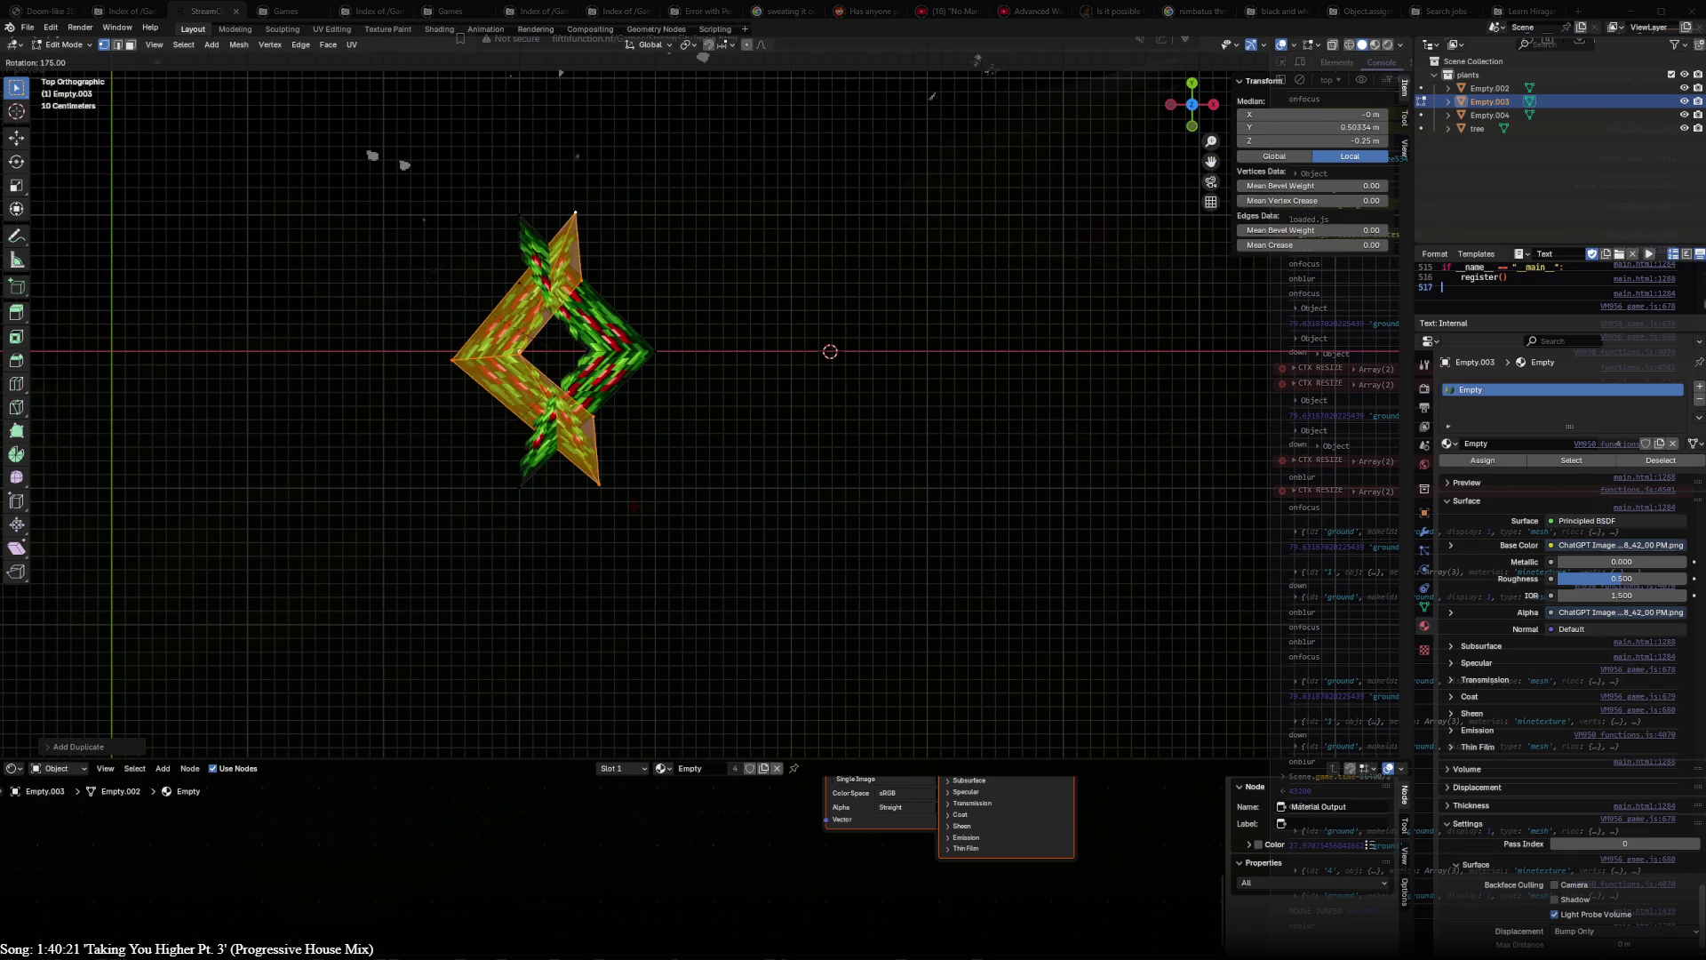
{"action": "key", "text": "Escape"}
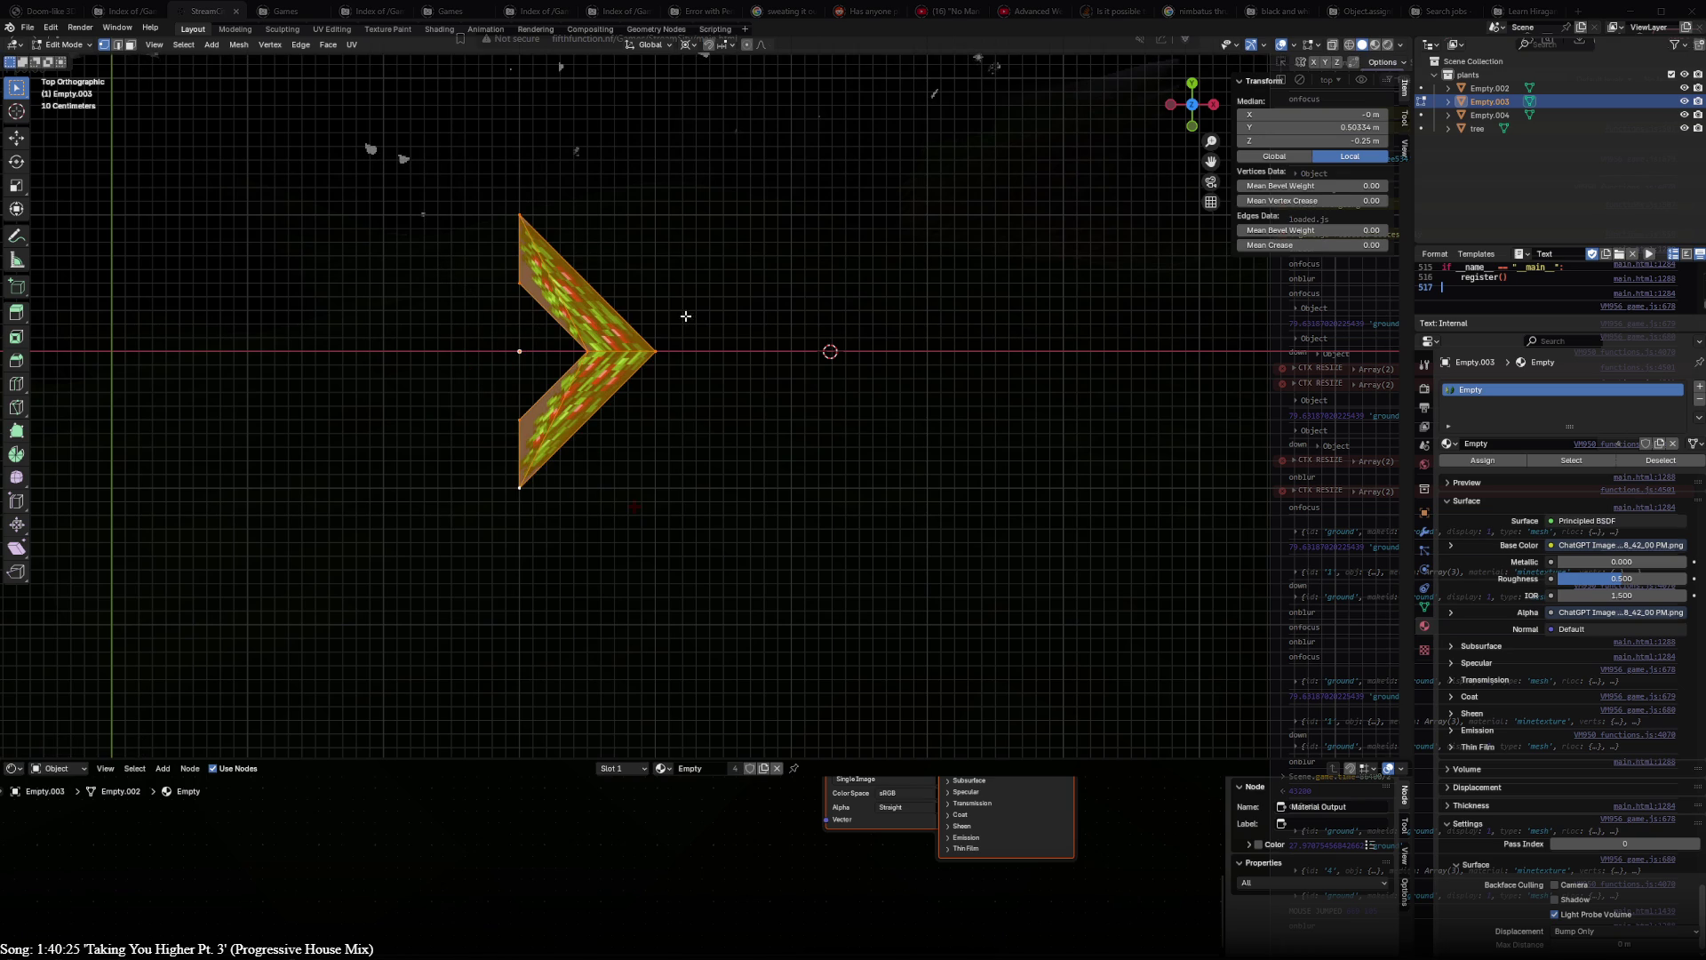
{"action": "key", "text": "r"}
{"action": "key", "text": "Escape"}
- Snap the 3D cursor to the world origin and rotate the duplicate about 40° so it crosses the original
{"action": "key", "text": "shift+s"}
{"action": "key", "text": "shift+s"}
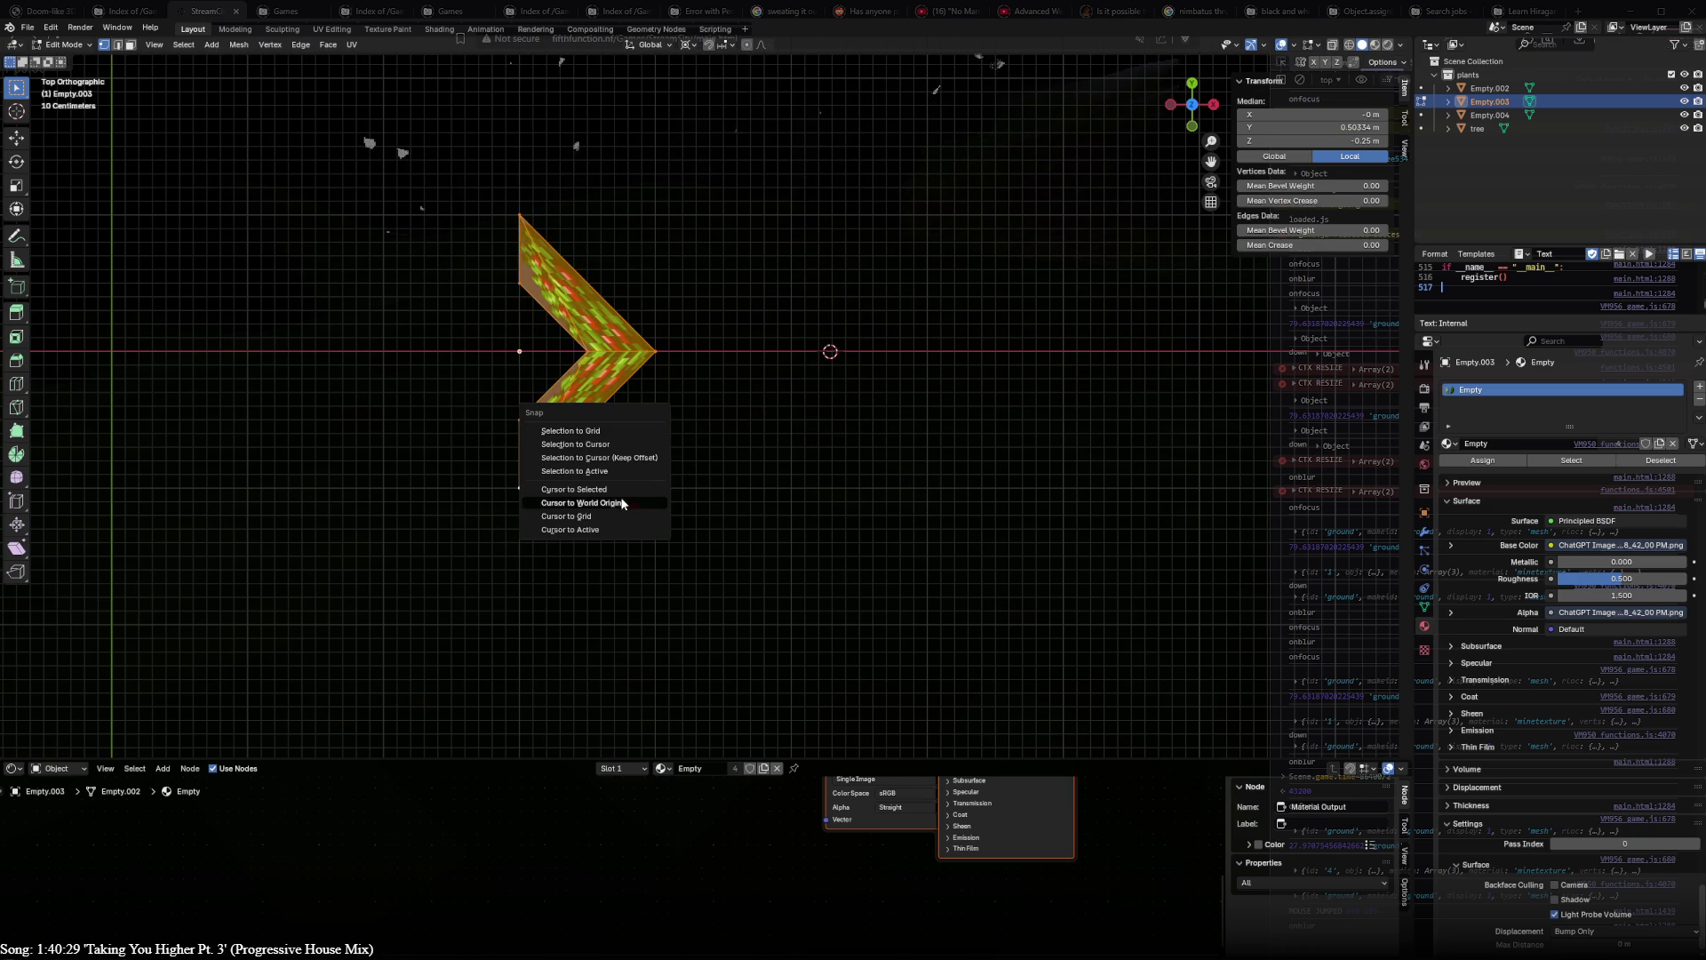
{"action": "key", "text": "Tab"}
{"action": "key", "text": "shift+s"}
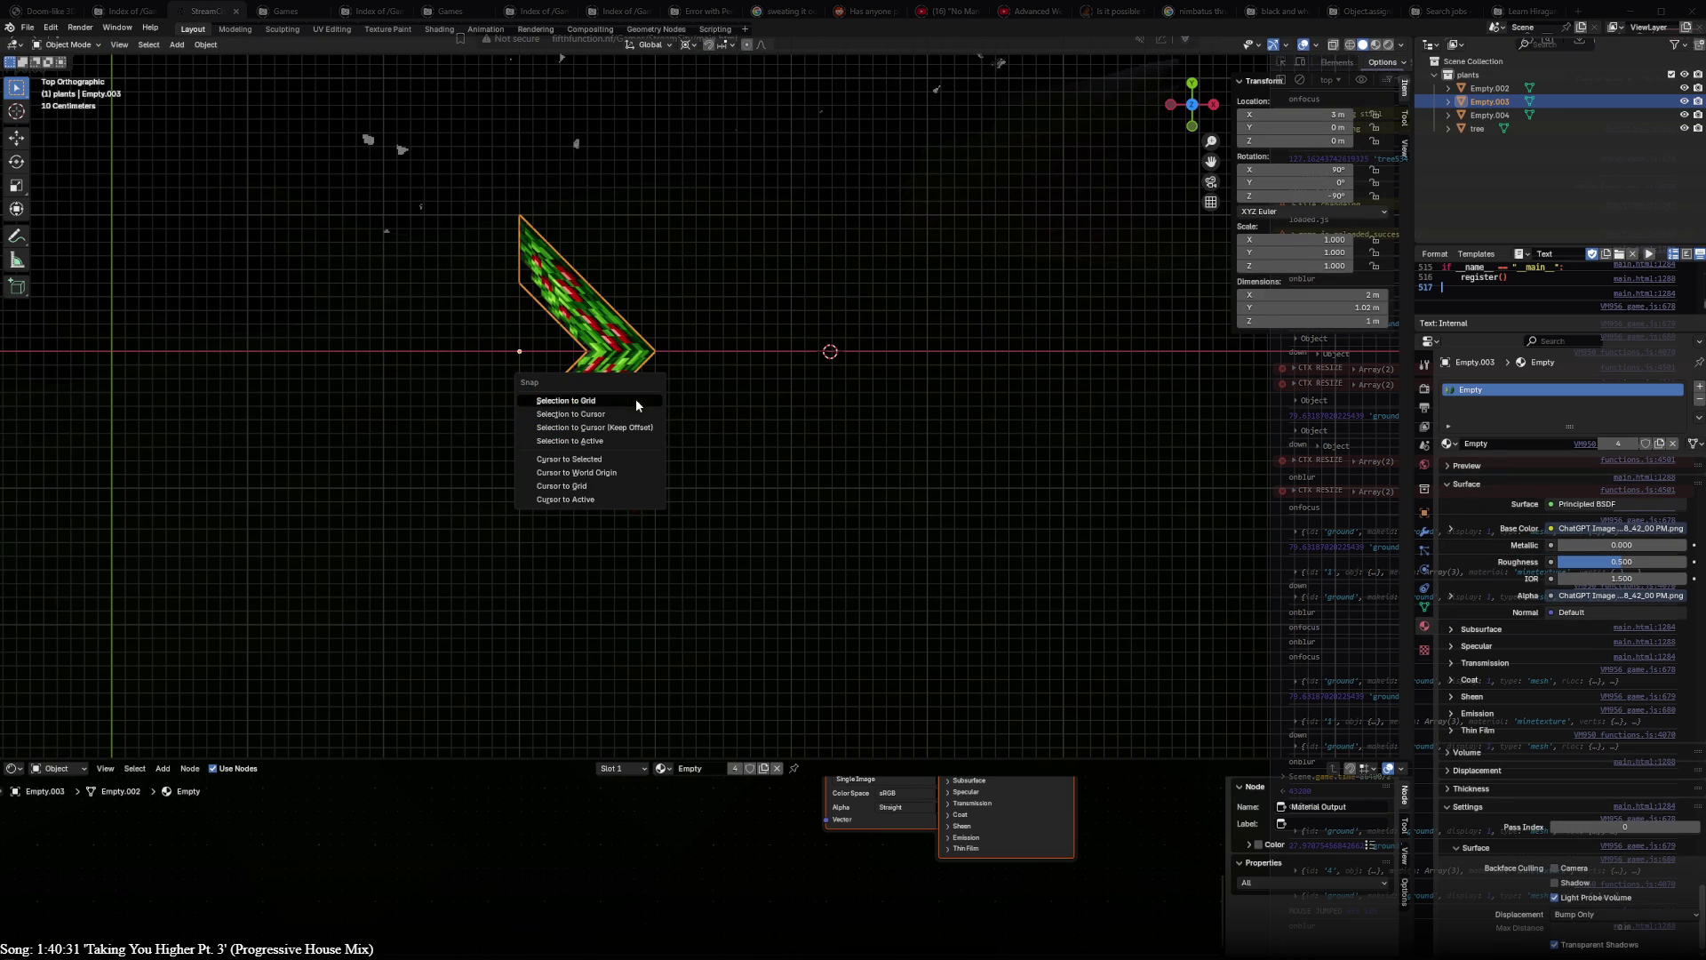
{"action": "left_click", "coordinate": [619, 474]}
{"action": "key", "text": "Tab"}
{"action": "key", "text": "r"}
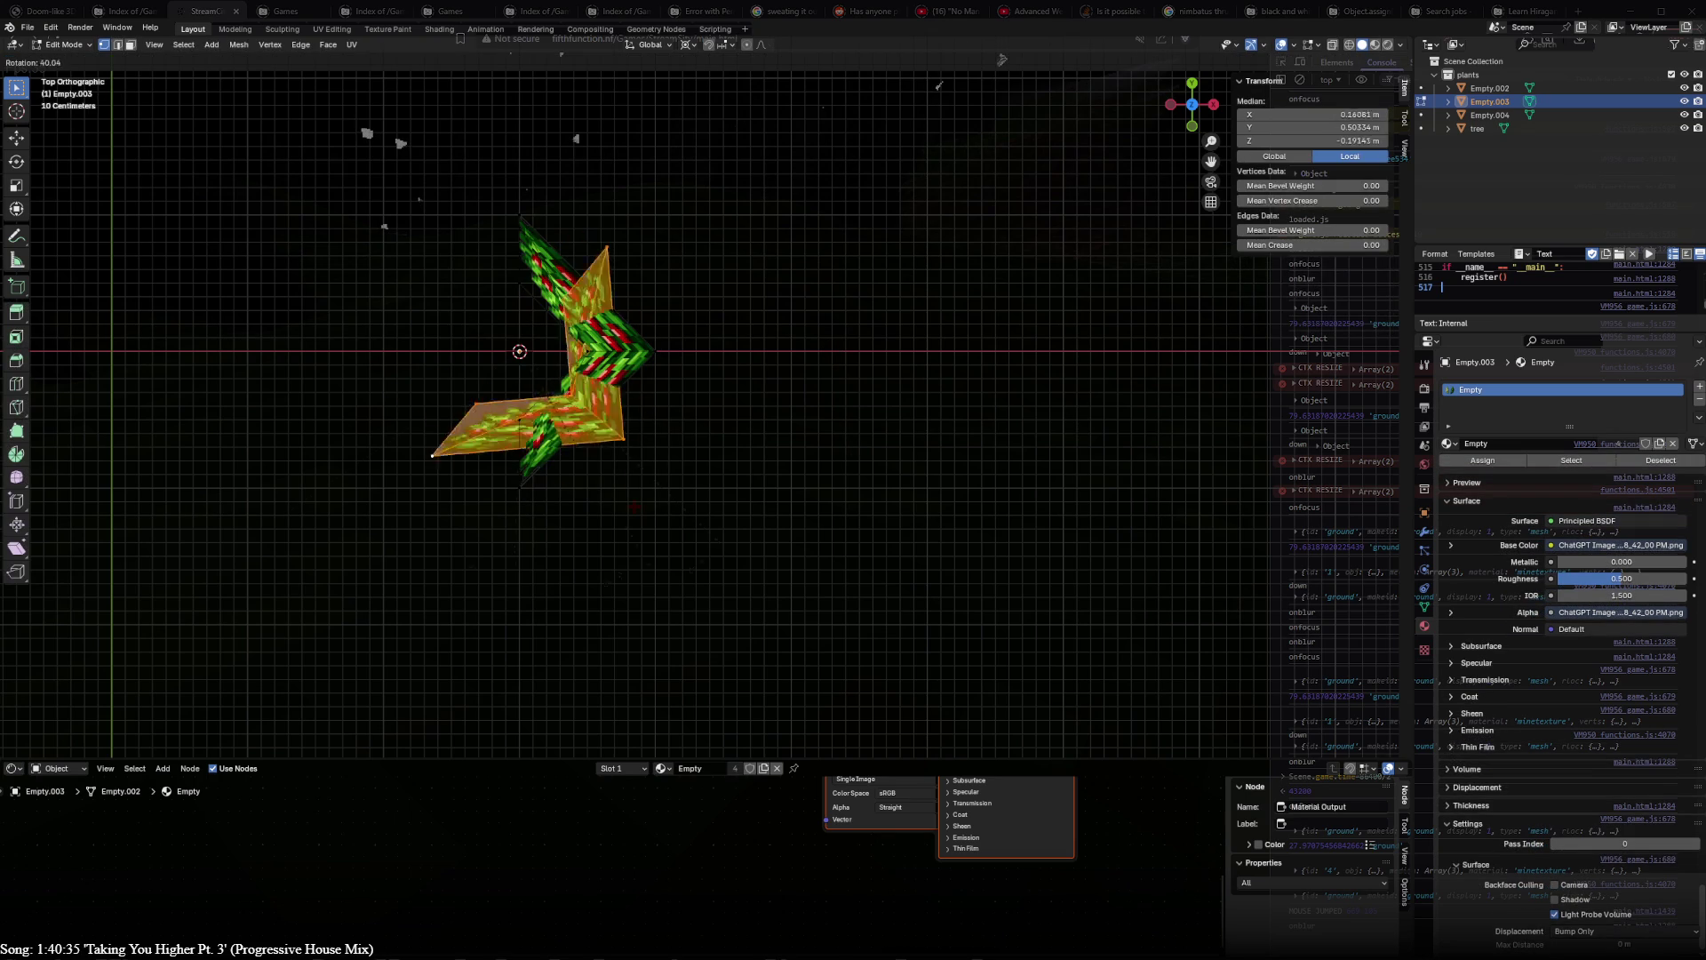
{"action": "left_click", "coordinate": [309, 284]}
{"action": "mouse_move", "coordinate": [641, 545]}
{"action": "middle_mouse_down"}
{"action": "mouse_move", "coordinate": [704, 230]}
{"action": "mouse_move", "coordinate": [559, 413]}
{"action": "mouse_move", "coordinate": [894, 557]}
{"action": "mouse_move", "coordinate": [778, 321]}
{"action": "mouse_move", "coordinate": [635, 293]}
{"action": "mouse_move", "coordinate": [654, 276]}
{"action": "middle_mouse_up"}
- Scale the entire crossed berry bush mesh to 0.5 of its size and inspect it from several angles
{"action": "left_click", "coordinate": [618, 347]}
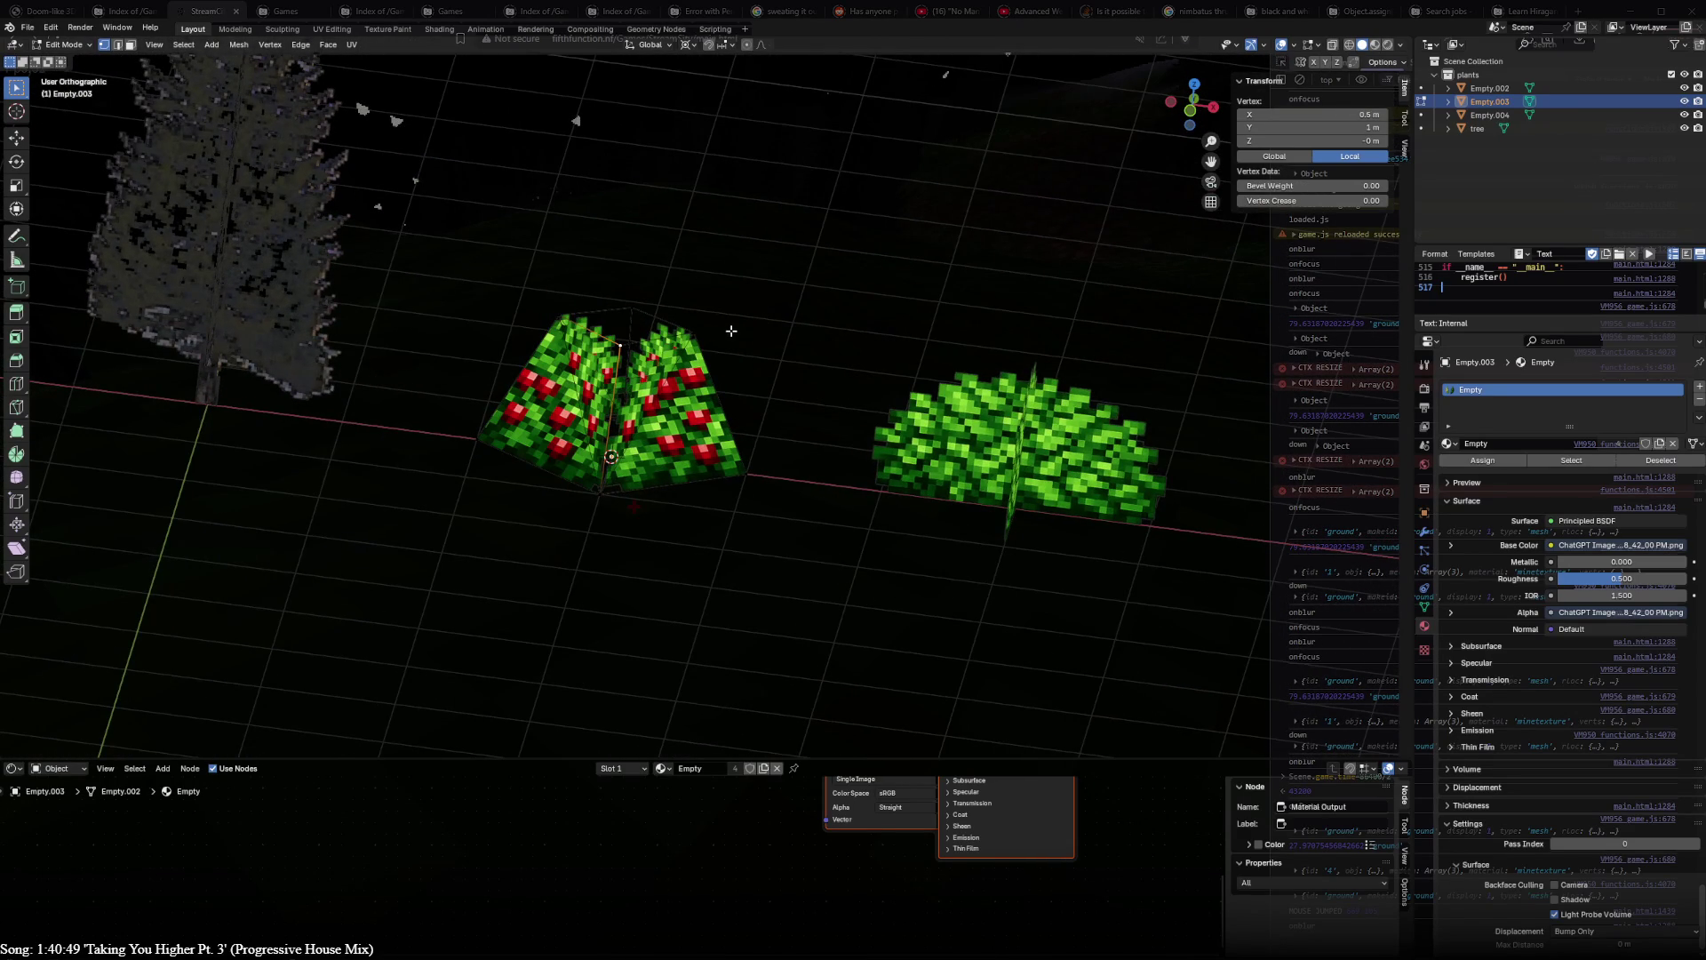
{"action": "mouse_move", "coordinate": [672, 418]}
{"action": "middle_mouse_down"}
{"action": "mouse_move", "coordinate": [692, 470]}
{"action": "mouse_move", "coordinate": [899, 589]}
{"action": "middle_mouse_up"}
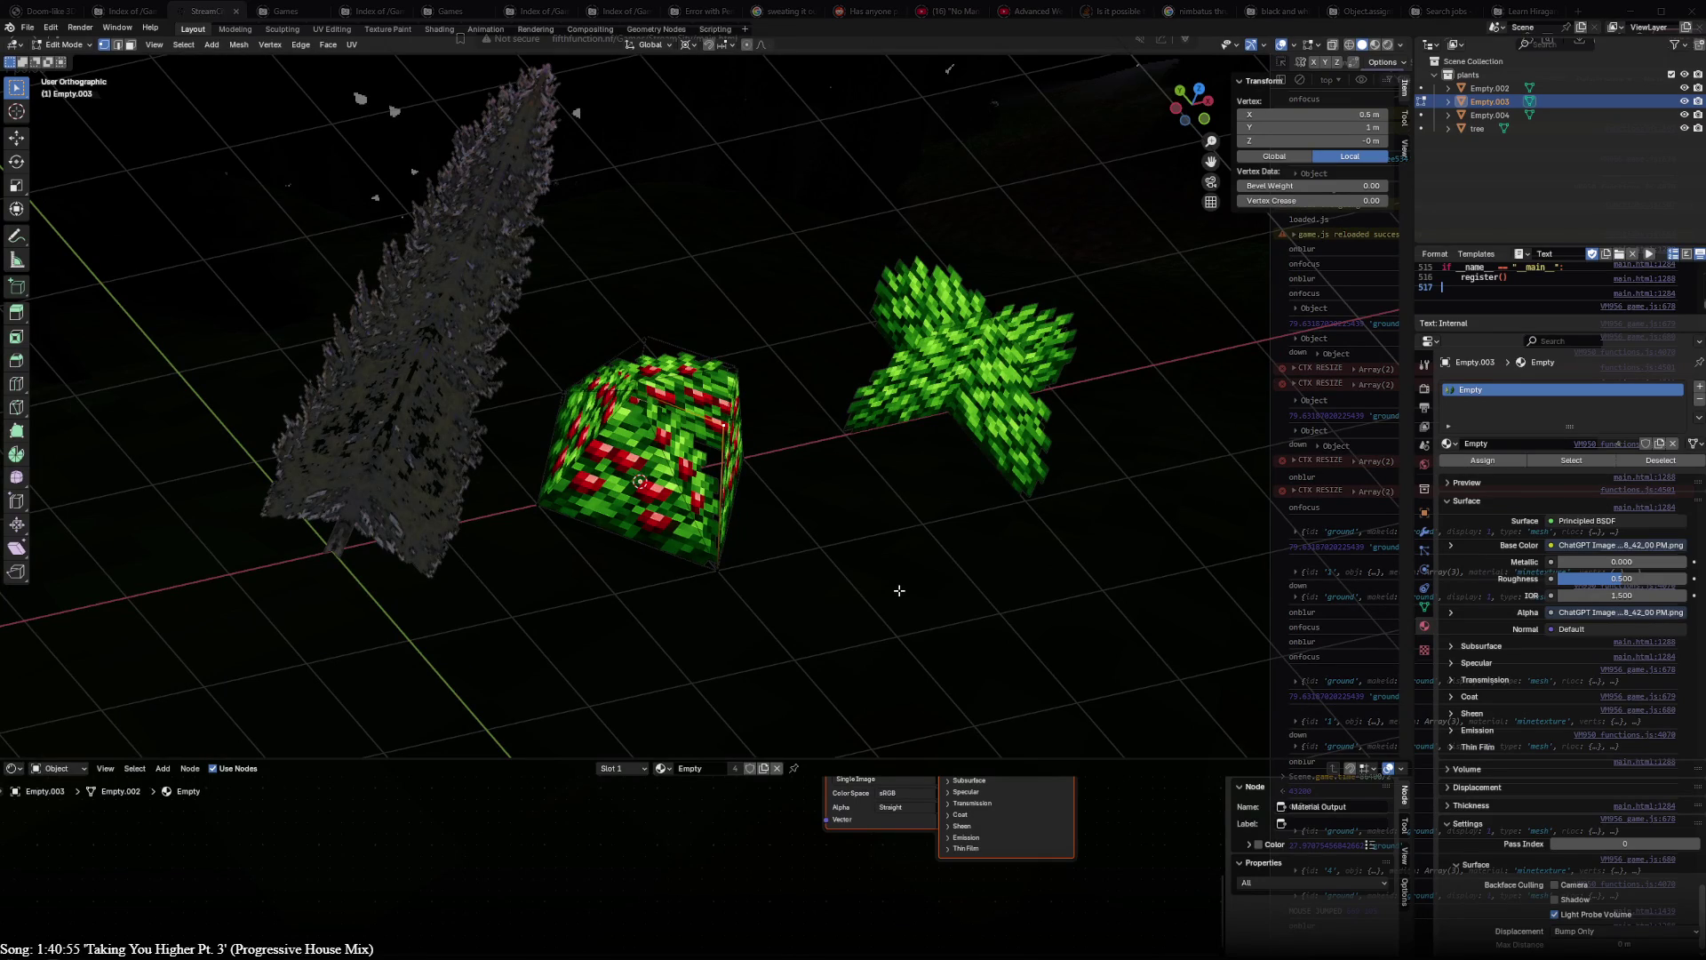
{"action": "mouse_move", "coordinate": [899, 590]}
{"action": "middle_mouse_down"}
{"action": "mouse_move", "coordinate": [839, 406]}
{"action": "mouse_move", "coordinate": [666, 459]}
{"action": "middle_mouse_up"}
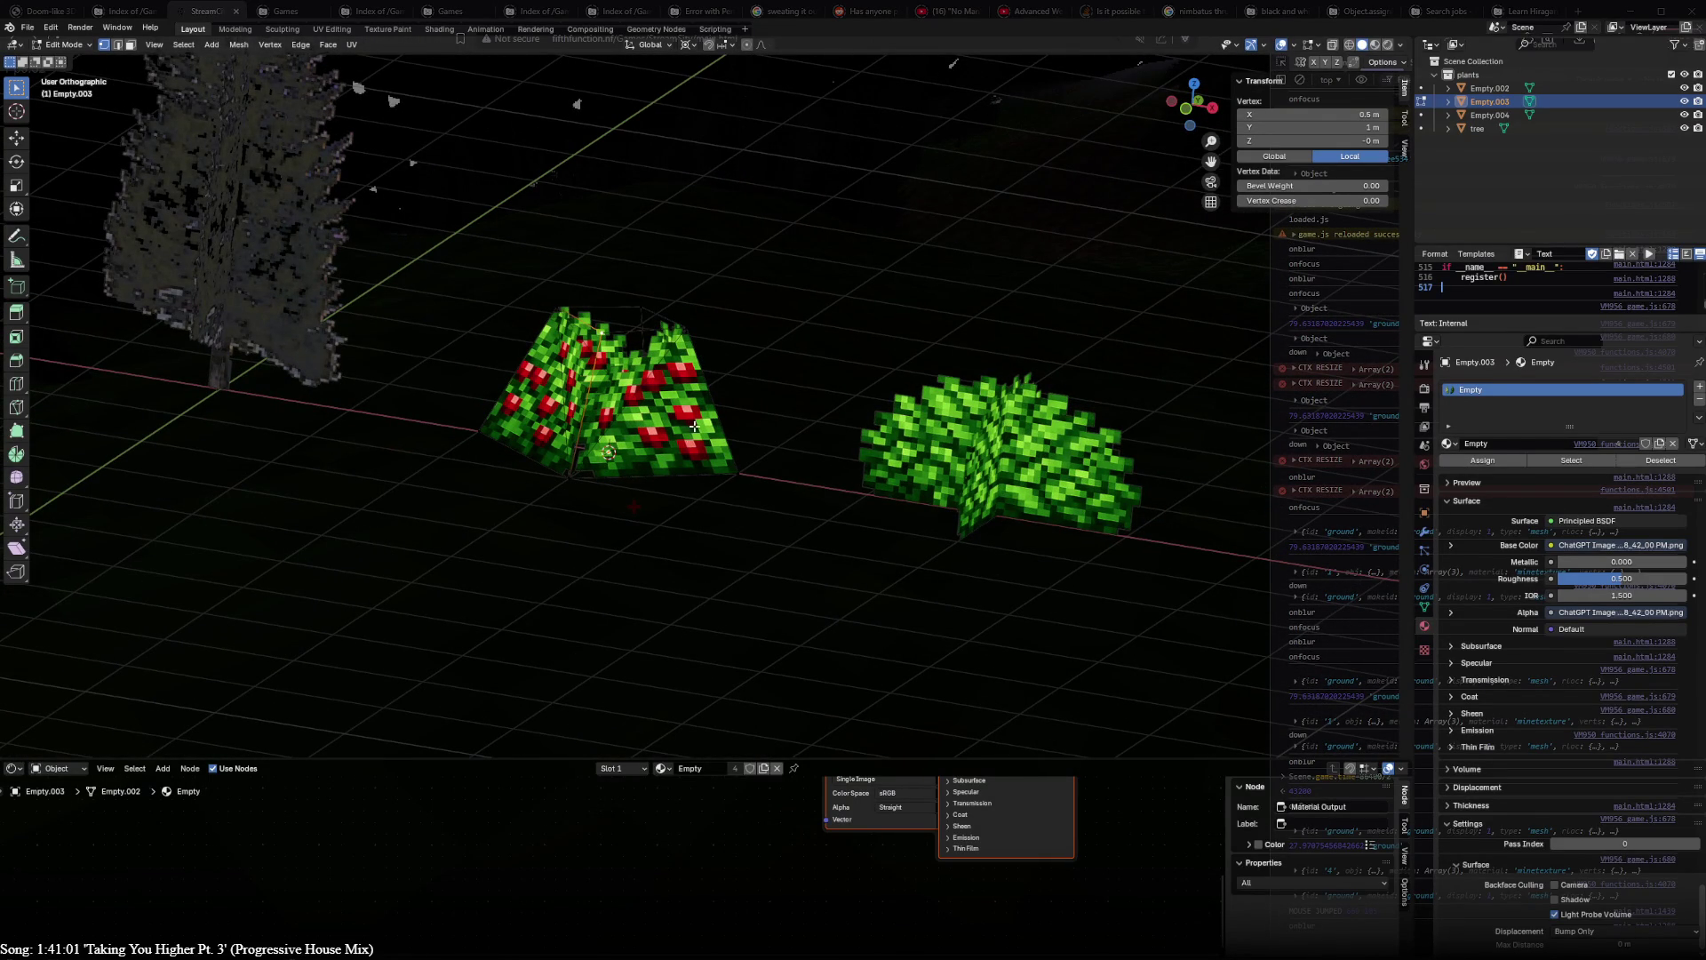
{"action": "key", "text": "a"}
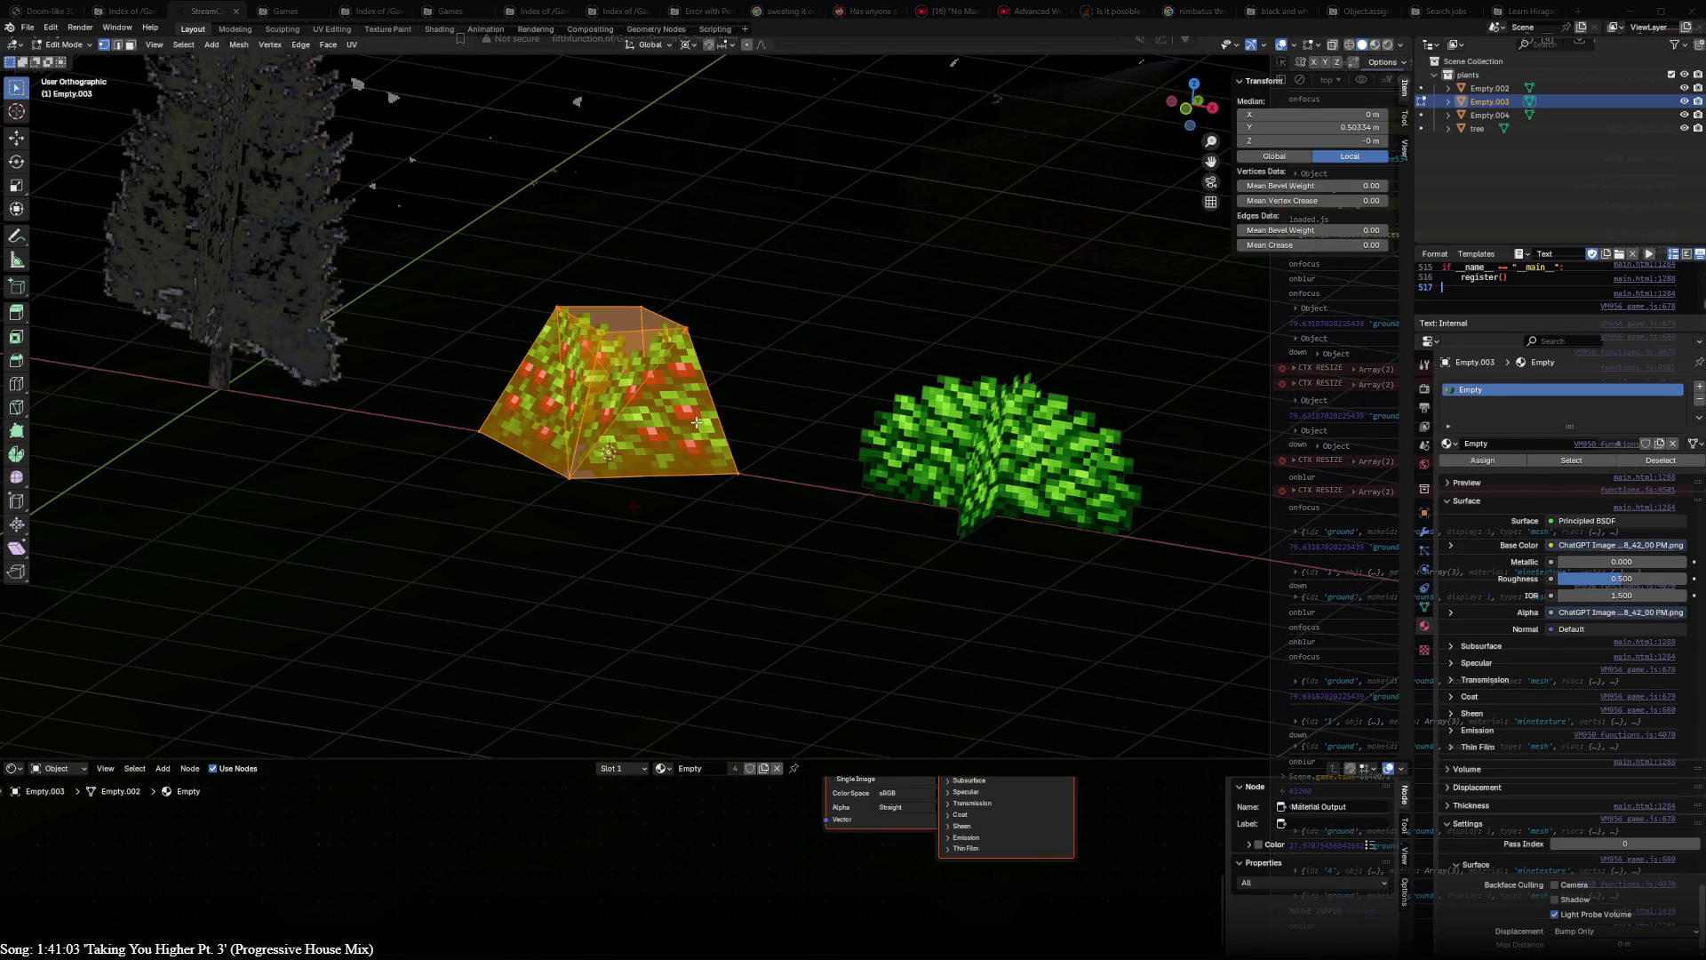
{"action": "type", "text": "s.5"}
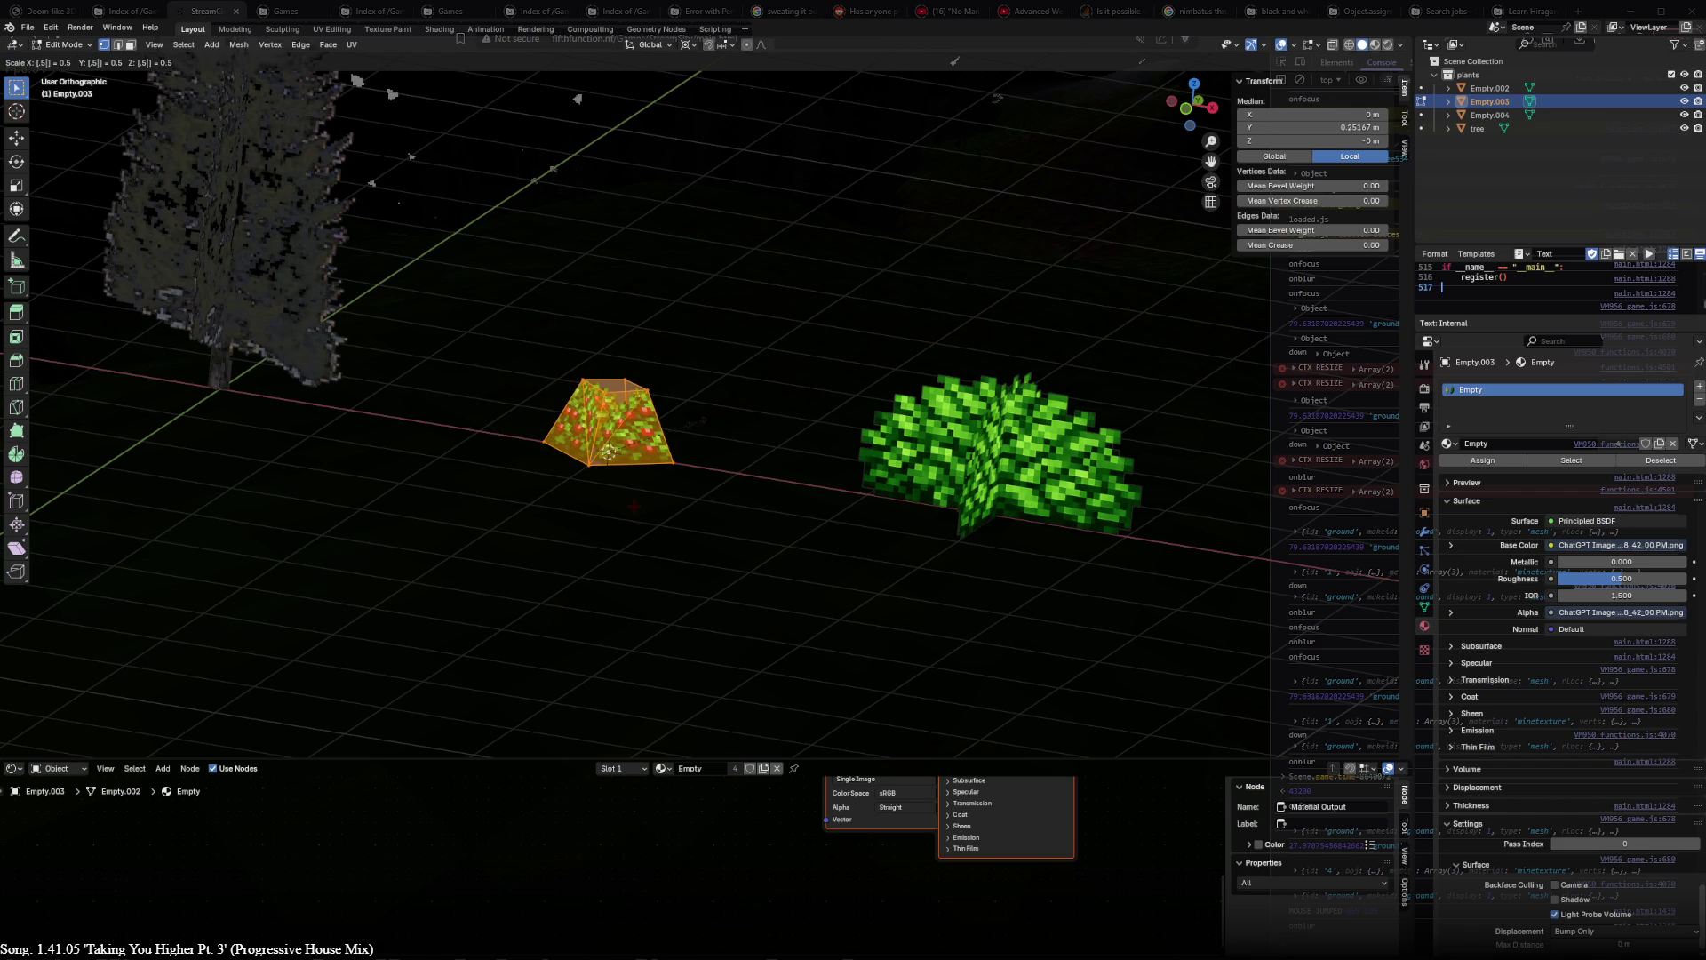
{"action": "key", "text": "Return"}
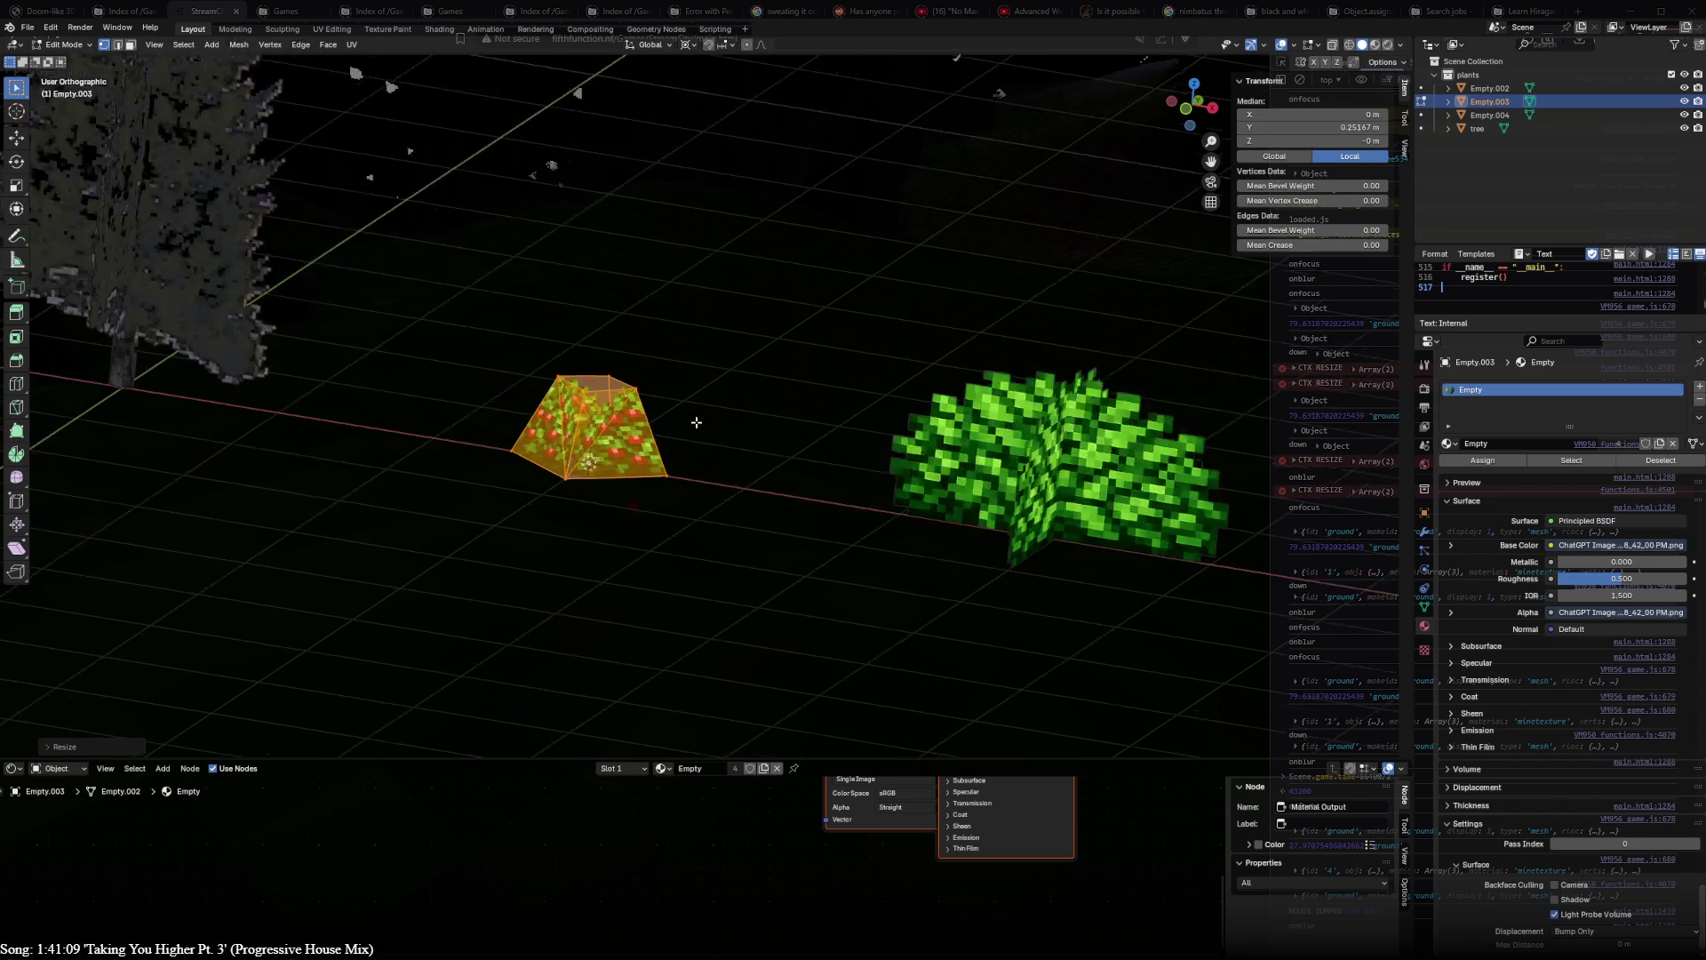
{"action": "scroll", "coordinate": [696, 423], "scroll_direction": "up", "scroll_amount": 4}
{"action": "mouse_move", "coordinate": [696, 422]}
{"action": "middle_mouse_down"}
{"action": "mouse_move", "coordinate": [824, 471]}
{"action": "mouse_move", "coordinate": [1333, 480]}
{"action": "middle_mouse_up"}
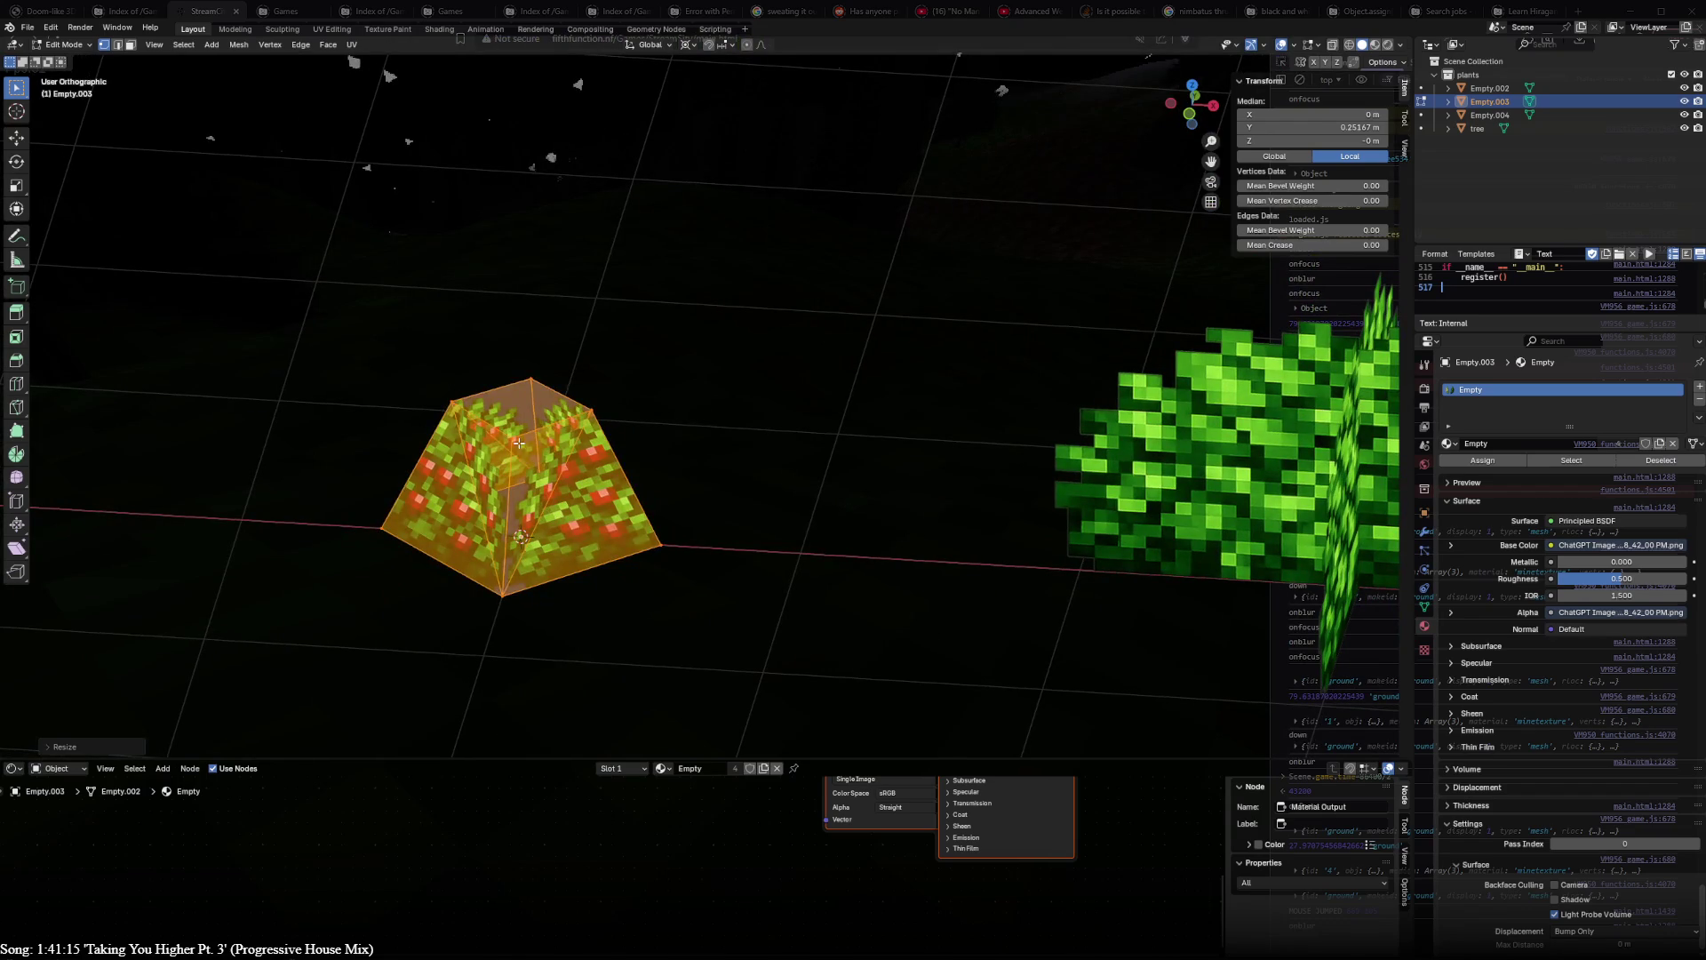
{"action": "left_click", "coordinate": [520, 442]}
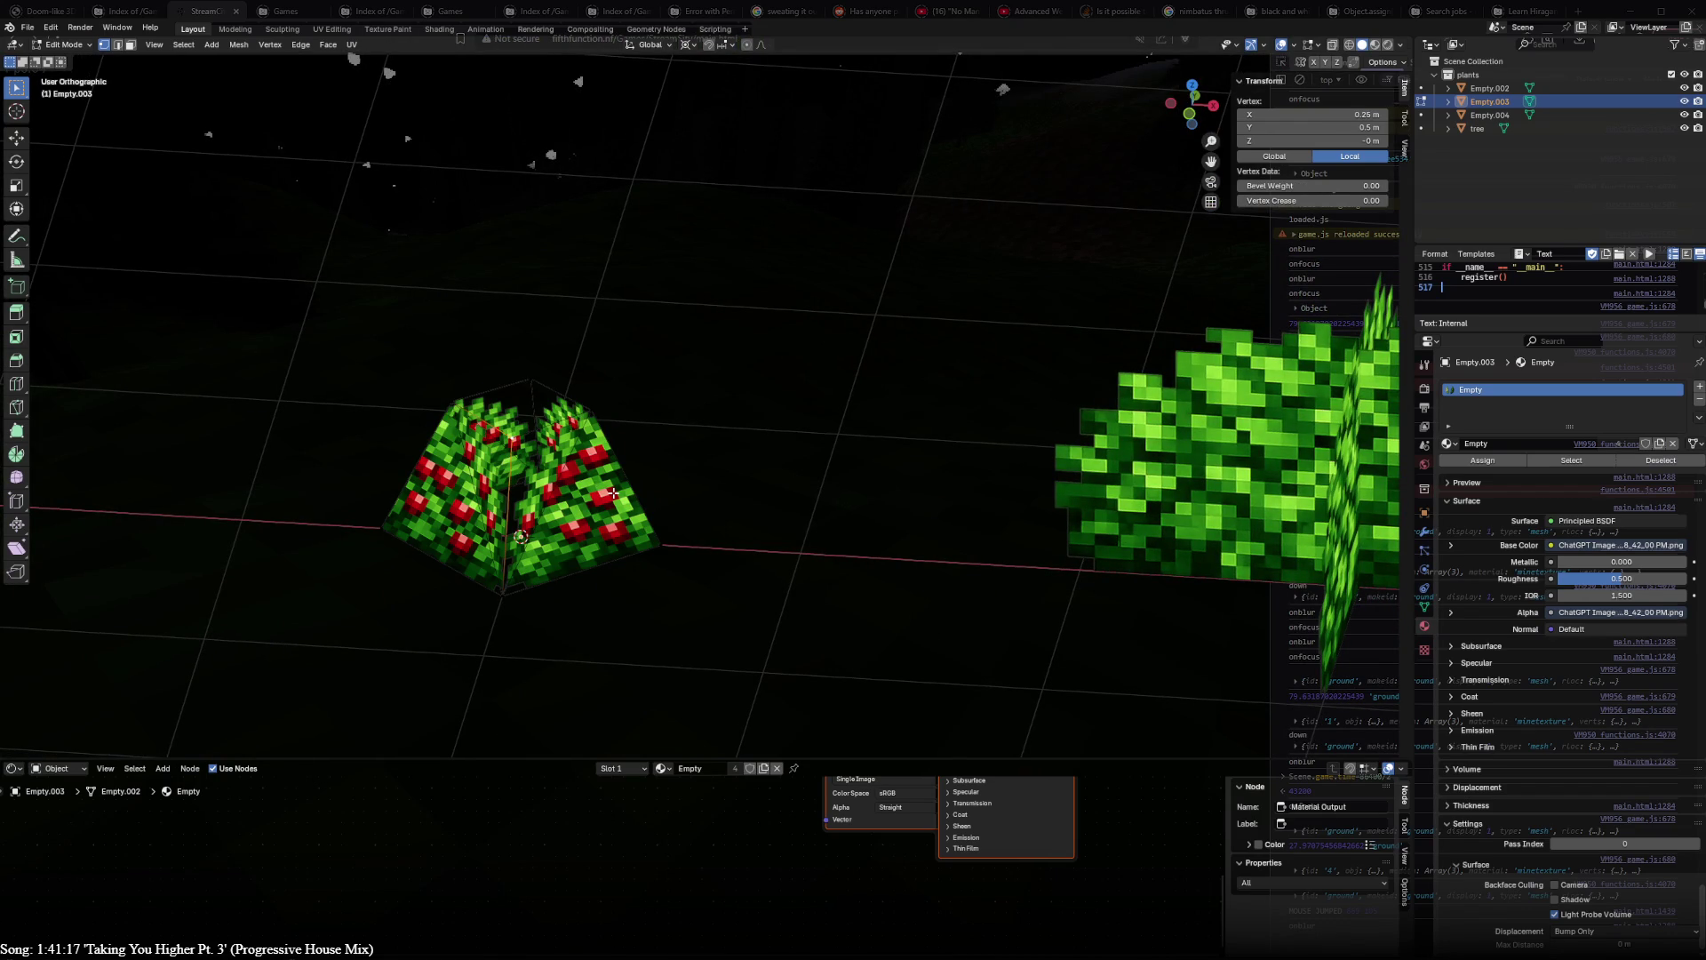
{"action": "mouse_move", "coordinate": [606, 493]}
{"action": "middle_mouse_down"}
{"action": "mouse_move", "coordinate": [467, 460]}
{"action": "mouse_move", "coordinate": [758, 459]}
{"action": "middle_mouse_up"}
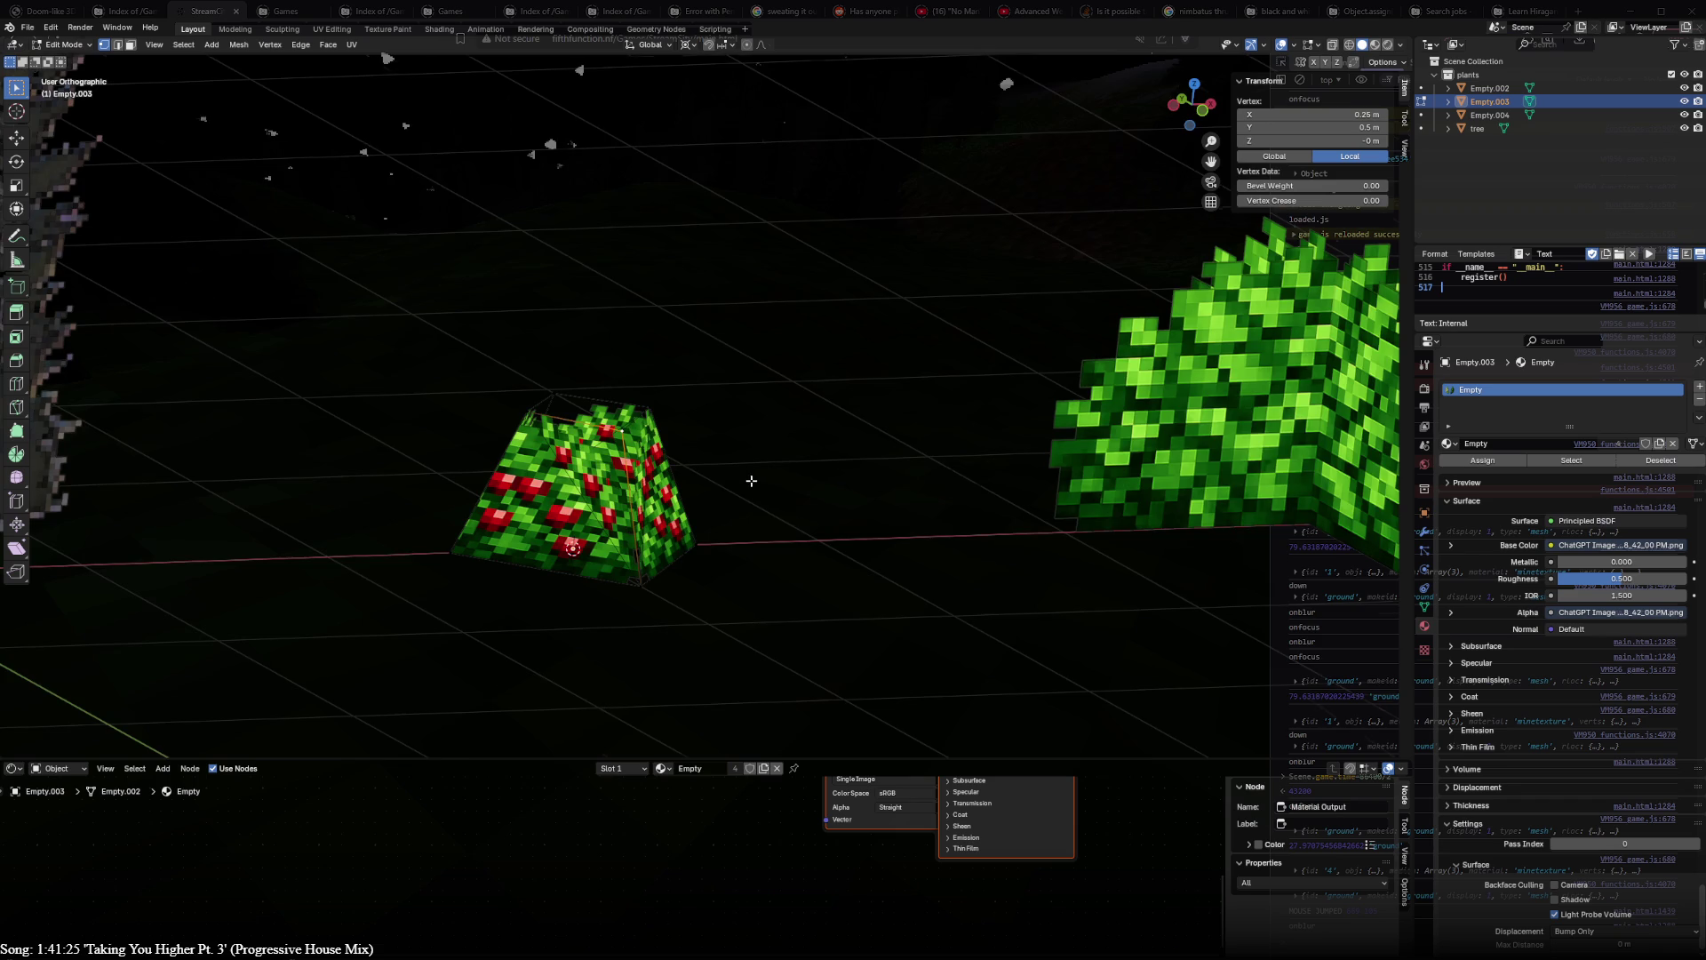
- Inspect the stray triangular face on the berry bush and reselect the berry object for editing
{"action": "middle_click_drag", "start_coordinate": [750, 480], "coordinate": [599, 426]}
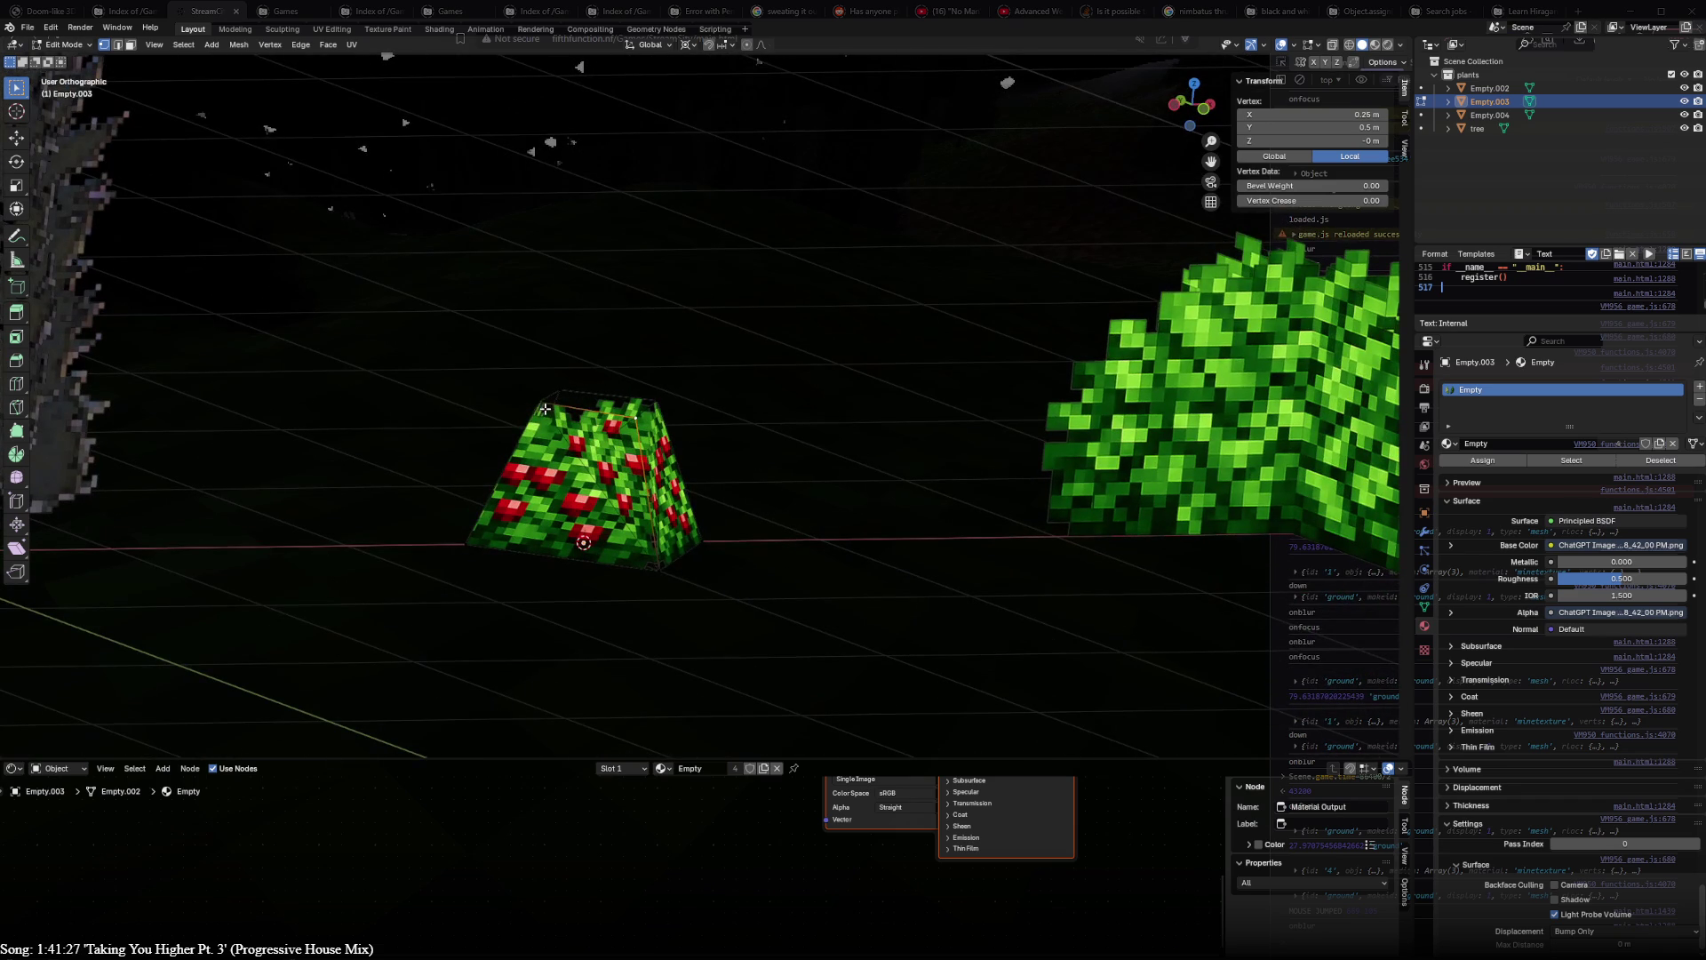
{"action": "left_click", "coordinate": [544, 410], "text": "shift"}
{"action": "left_click", "coordinate": [660, 571], "text": "shift"}
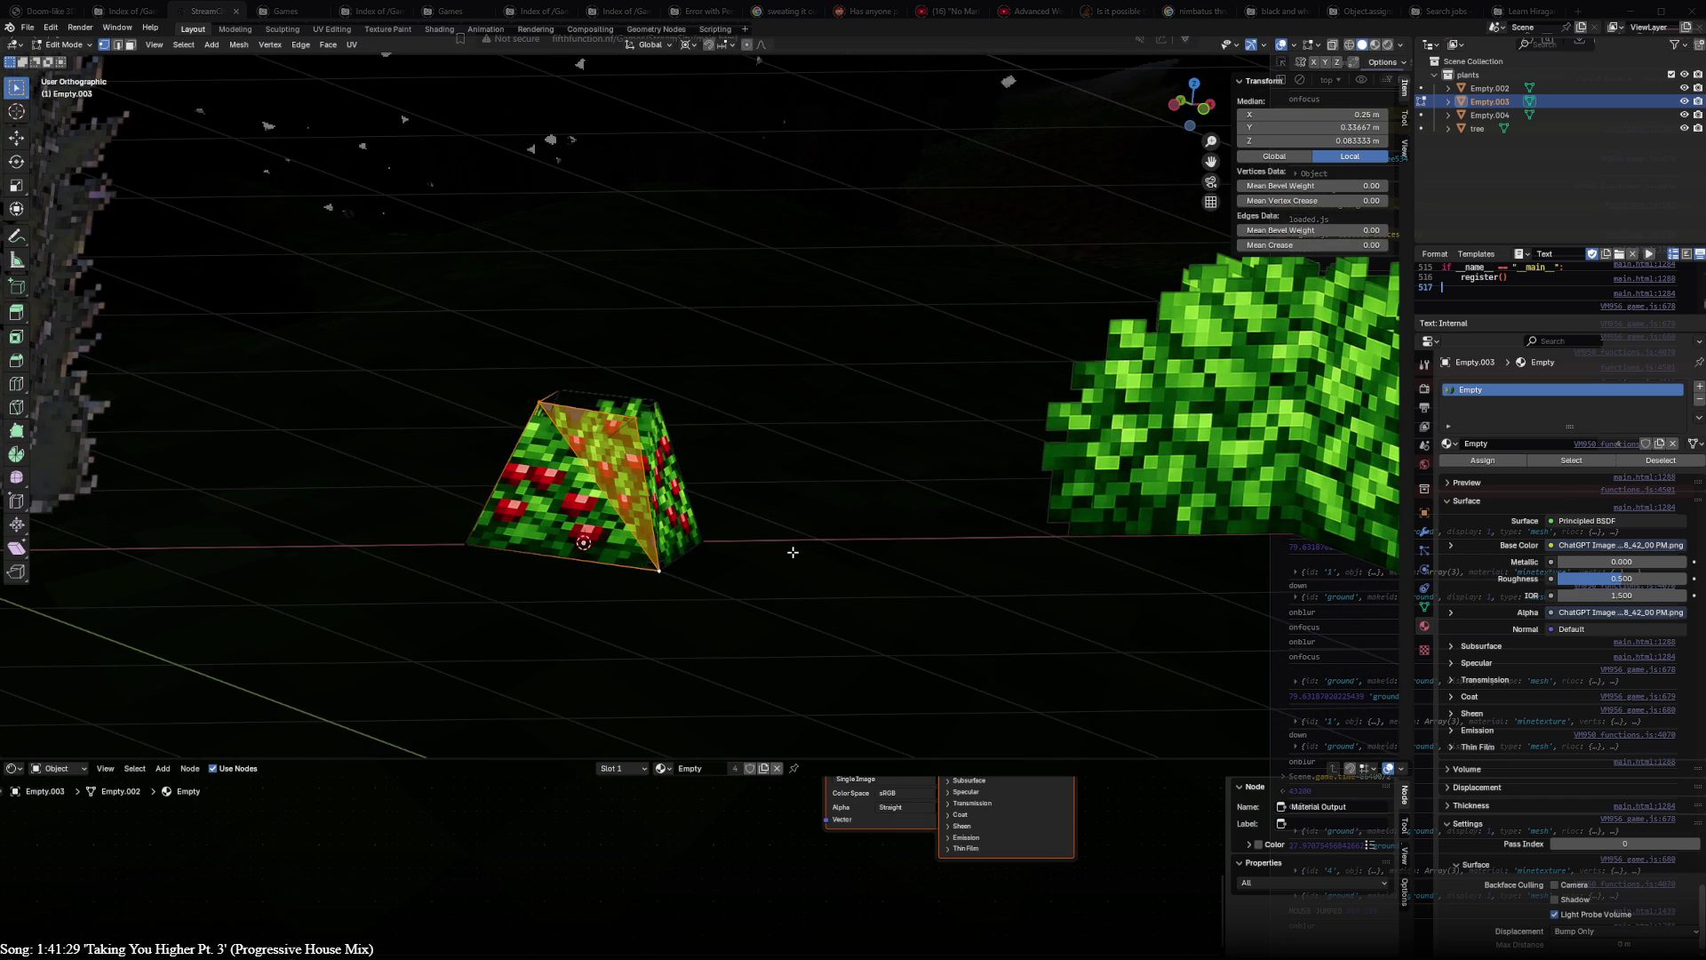
{"action": "mouse_move", "coordinate": [829, 517]}
{"action": "middle_mouse_down"}
{"action": "mouse_move", "coordinate": [370, 541]}
{"action": "mouse_move", "coordinate": [740, 568]}
{"action": "middle_mouse_up"}
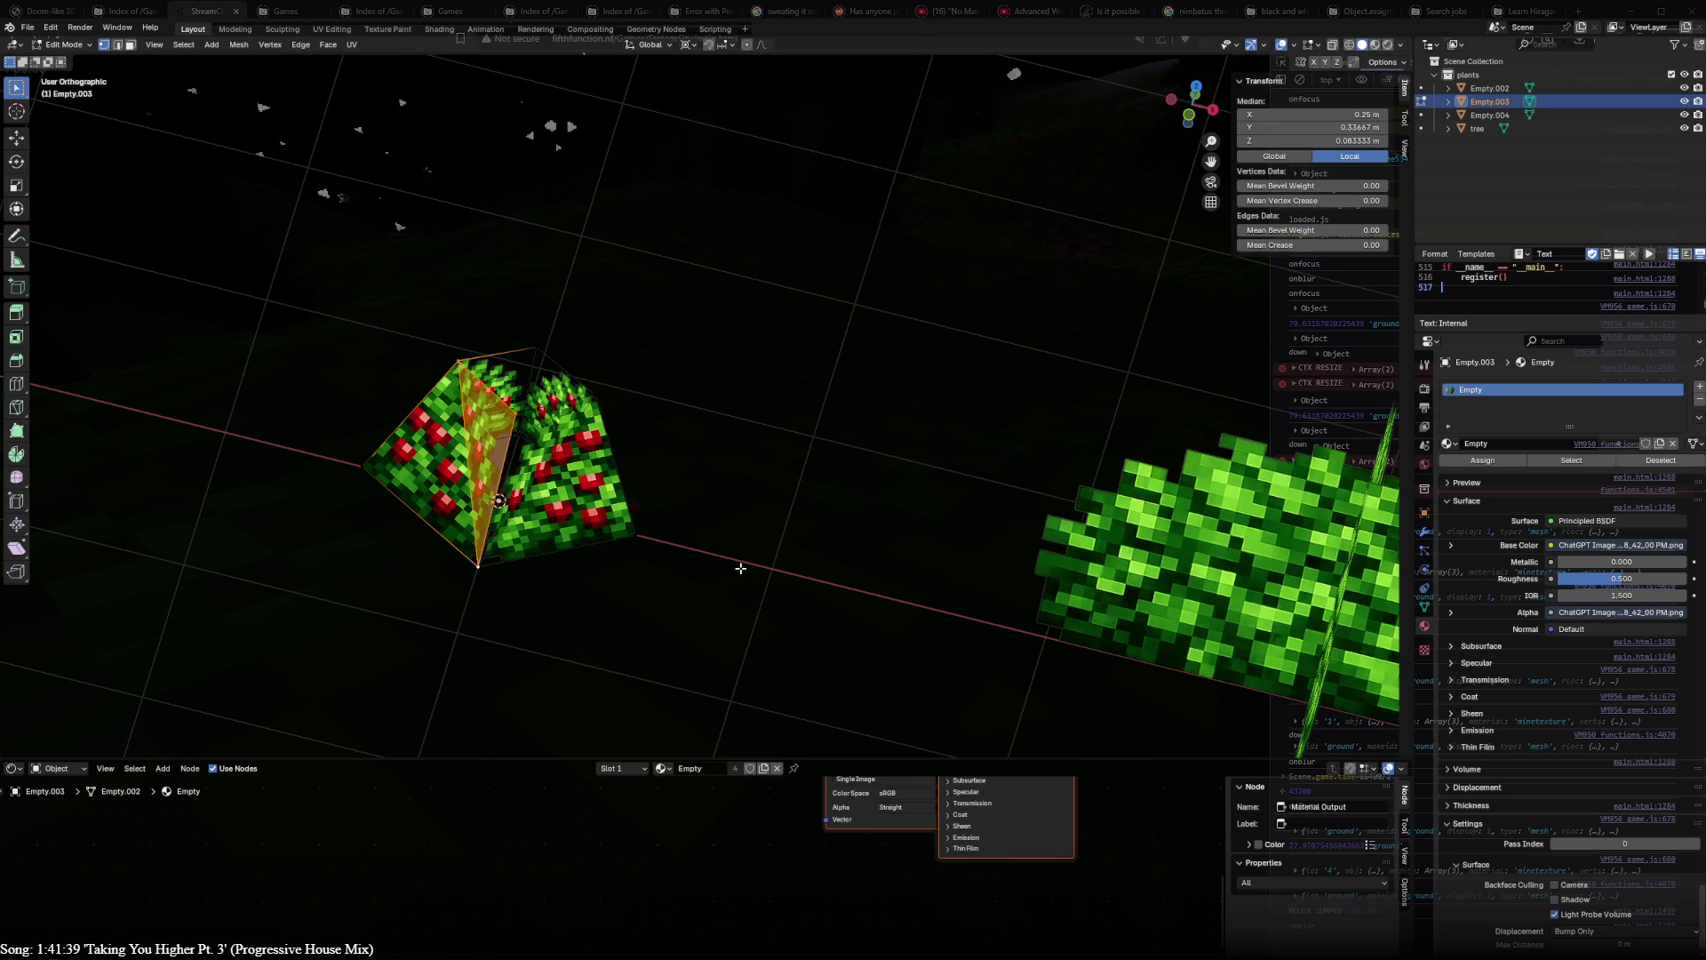
{"action": "scroll", "coordinate": [739, 567], "scroll_direction": "down", "scroll_amount": 3}
{"action": "middle_click_drag", "start_coordinate": [859, 545], "coordinate": [420, 426], "text": "shift"}
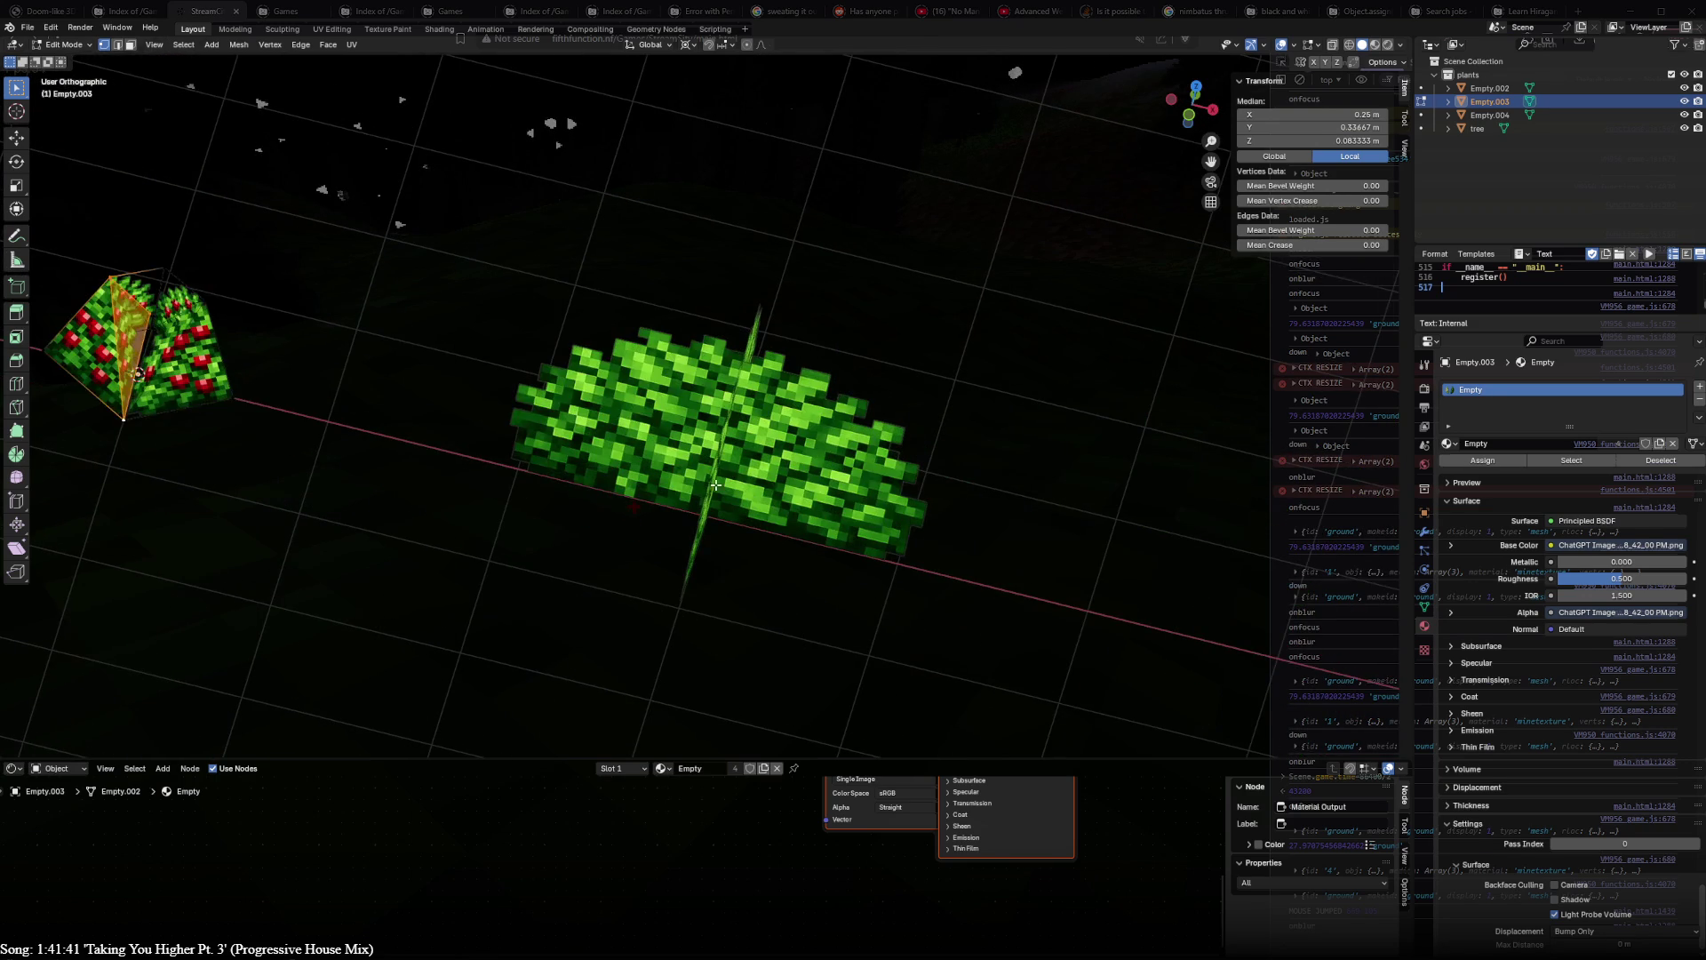
{"action": "key", "text": "Tab"}
{"action": "left_click", "coordinate": [719, 462]}
{"action": "left_click", "coordinate": [248, 375]}
{"action": "key", "text": "ctrl+z"}
{"action": "left_click", "coordinate": [214, 367]}
{"action": "key", "text": "Tab"}
- Undo the recent berry-plane mesh edits and delete the extra triangular berry plane
{"action": "key", "text": "ctrl+z"}
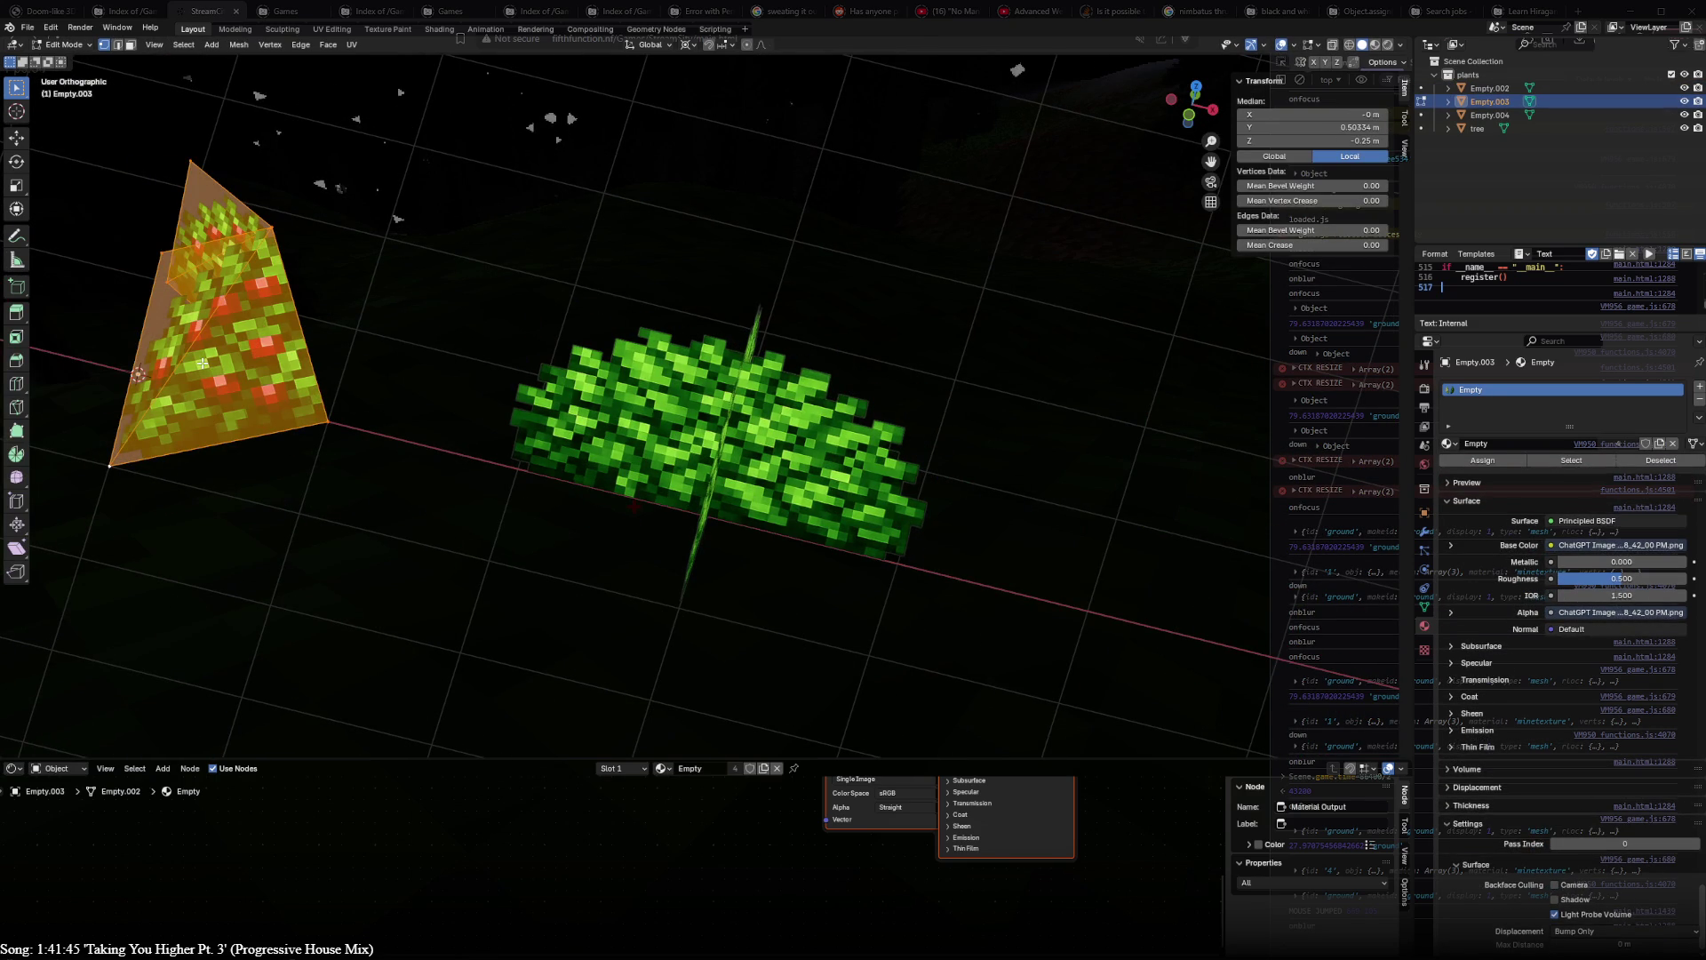
{"action": "key", "text": "ctrl+z"}
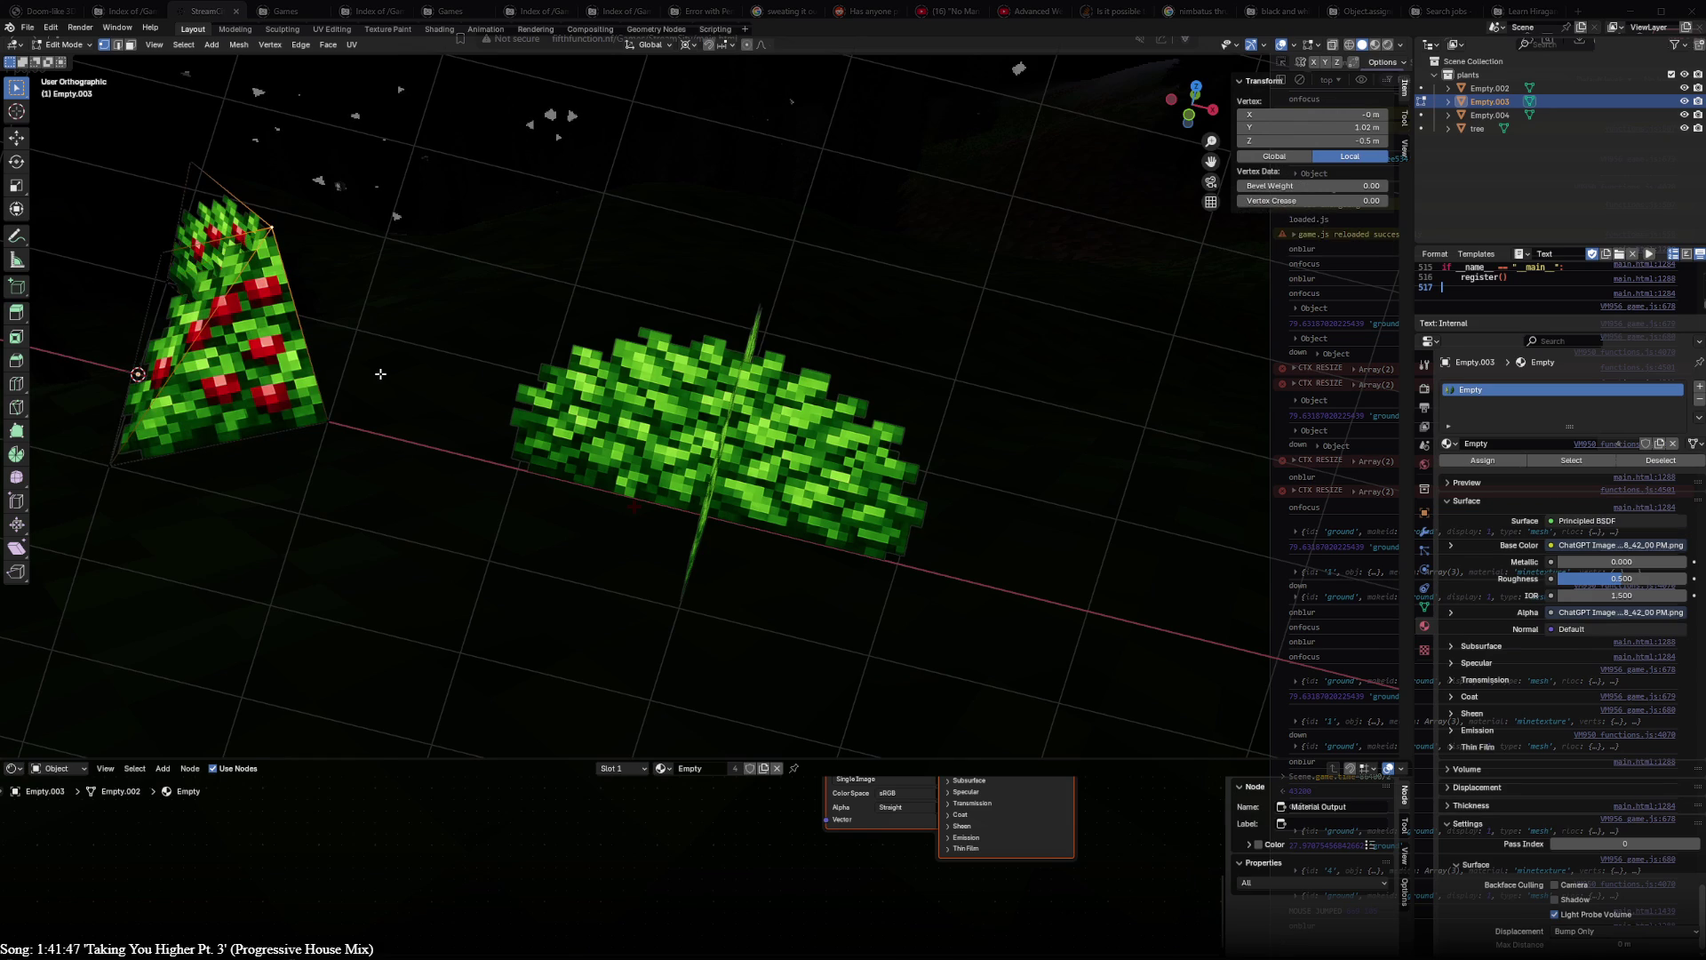
{"action": "key", "text": "ctrl+z"}
{"action": "key", "text": "ctrl+z"}
{"action": "key", "text": "ctrl+z"}
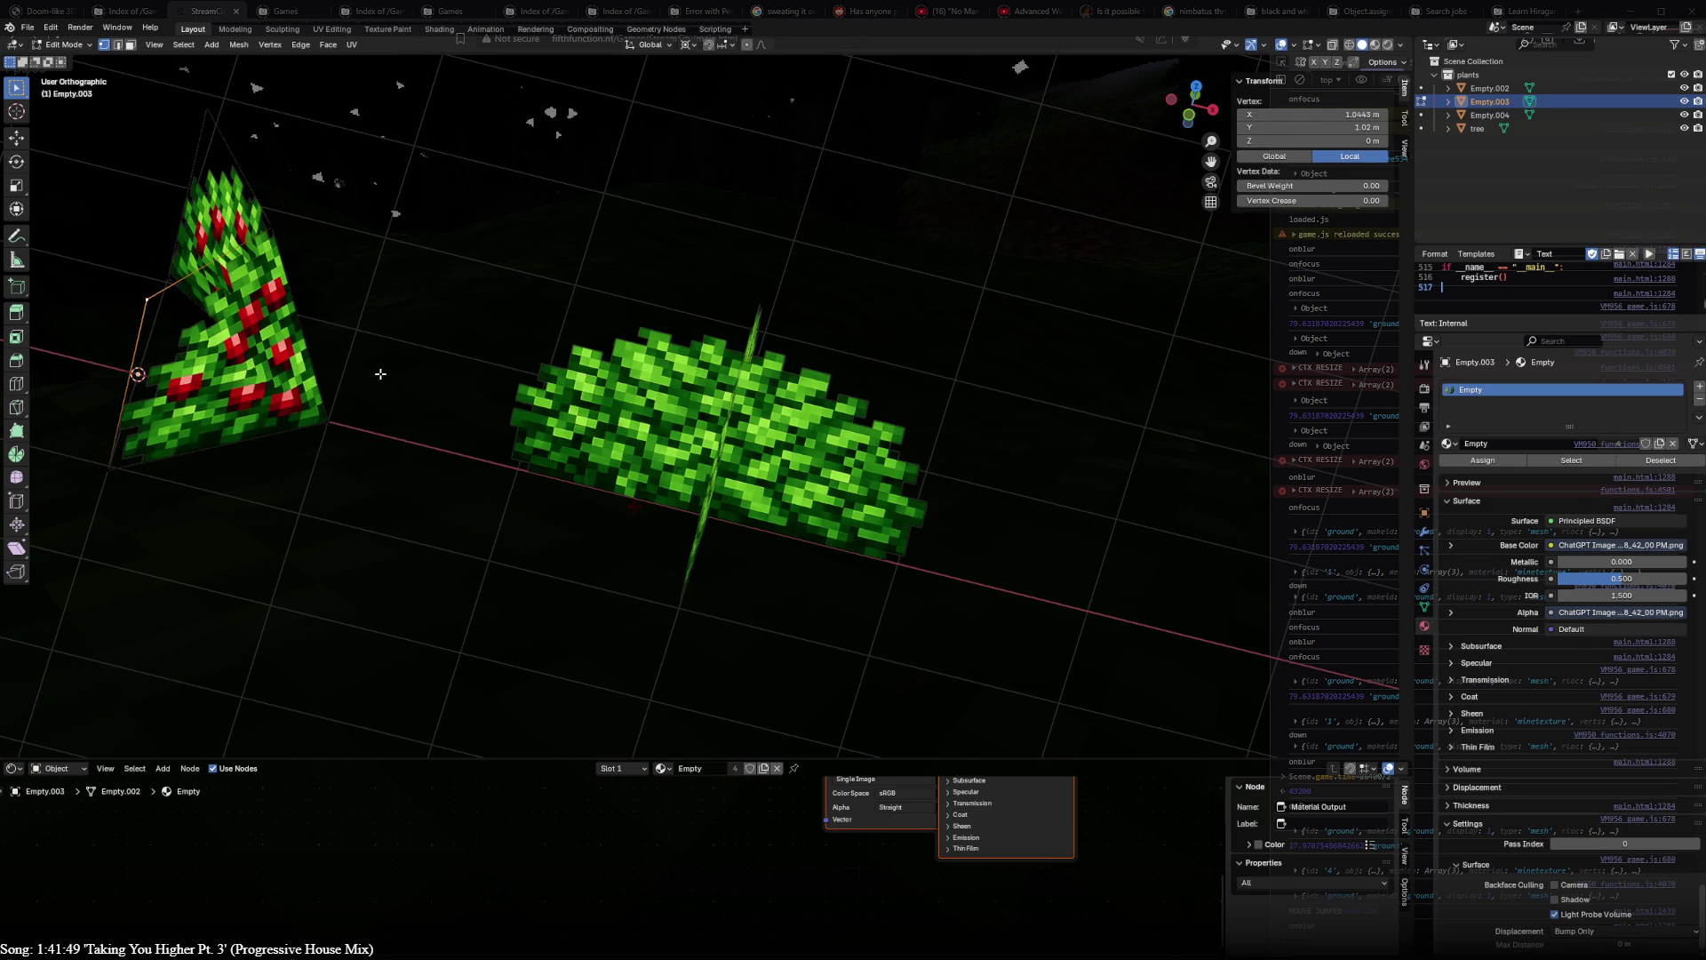
{"action": "key", "text": "ctrl+z"}
{"action": "key", "text": "ctrl+z"}
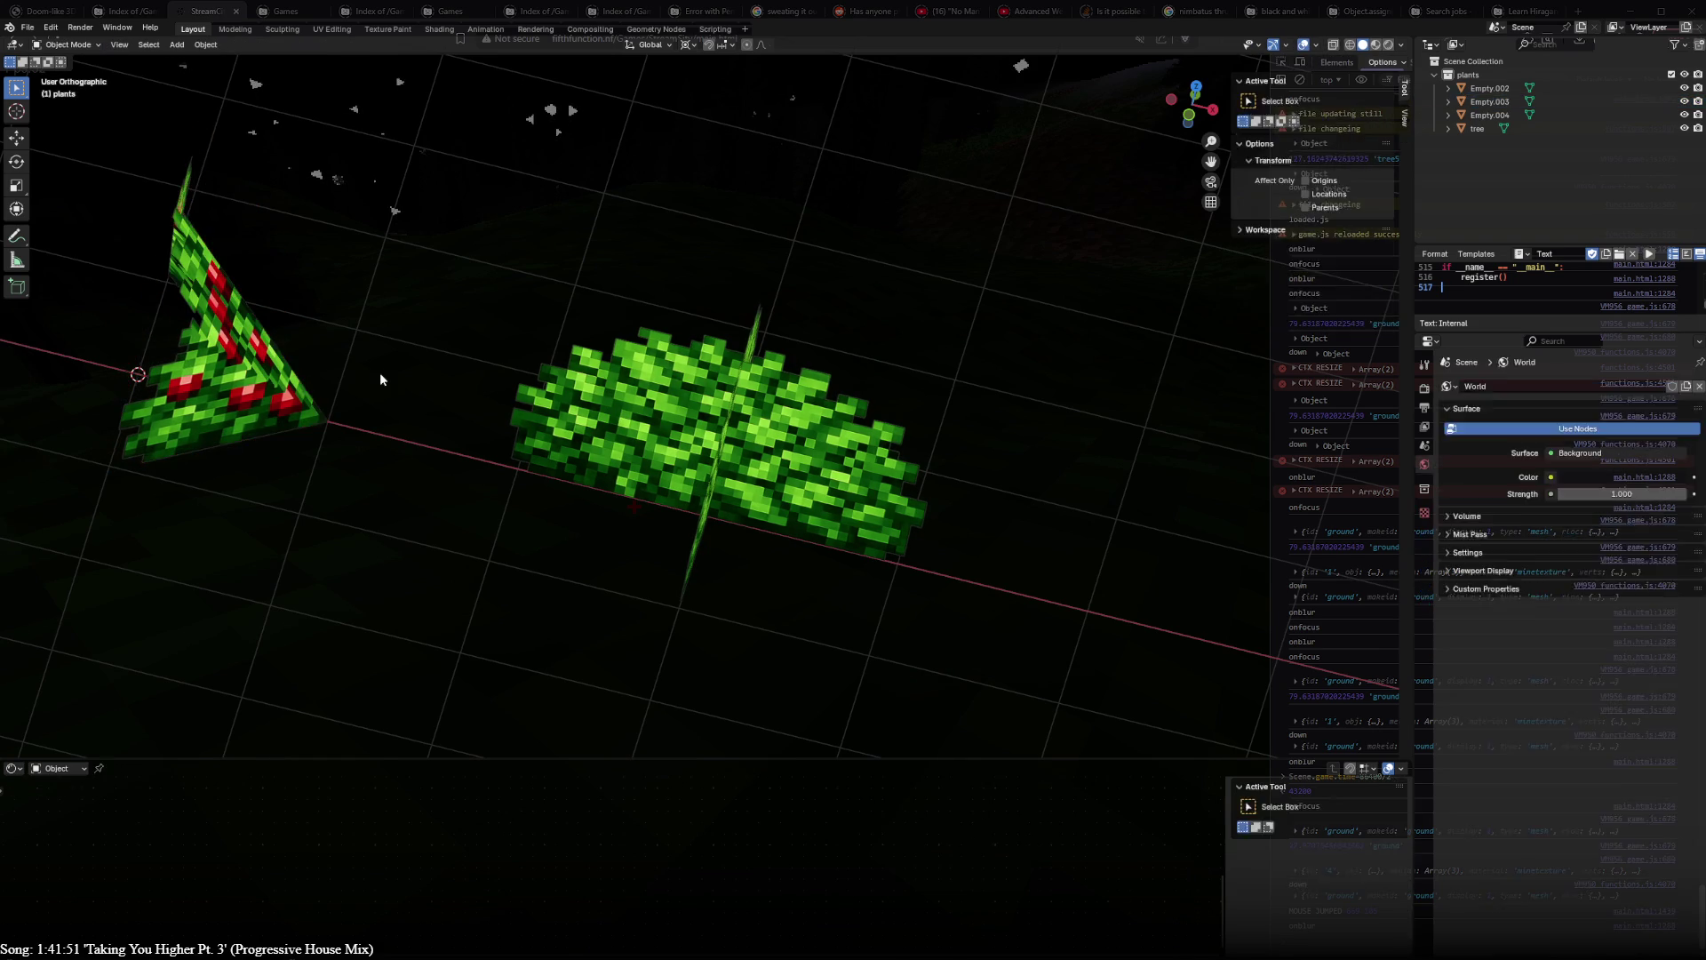
{"action": "key", "text": "ctrl+z"}
{"action": "key", "text": "ctrl+z"}
{"action": "key", "text": "ctrl+z"}
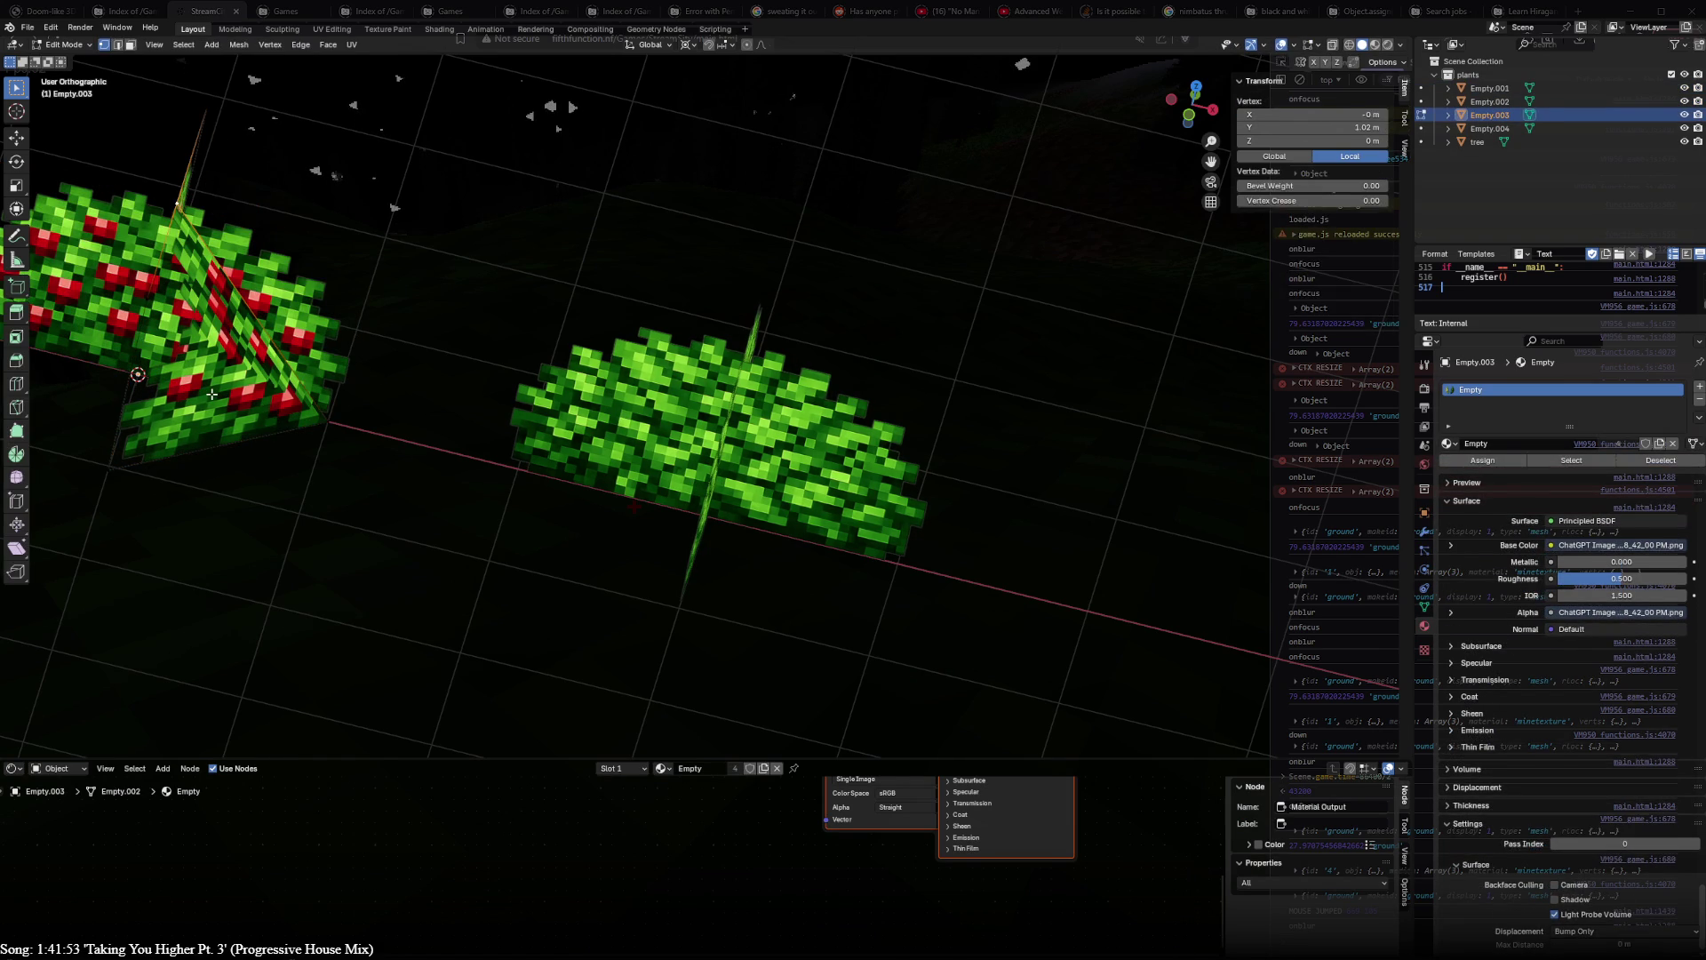
{"action": "key", "text": "ctrl+shift+z"}
{"action": "key", "text": "ctrl+shift+z"}
{"action": "key", "text": "ctrl+z"}
{"action": "key", "text": "ctrl+z"}
{"action": "key", "text": "ctrl+z"}
{"action": "key", "text": "KP_3"}
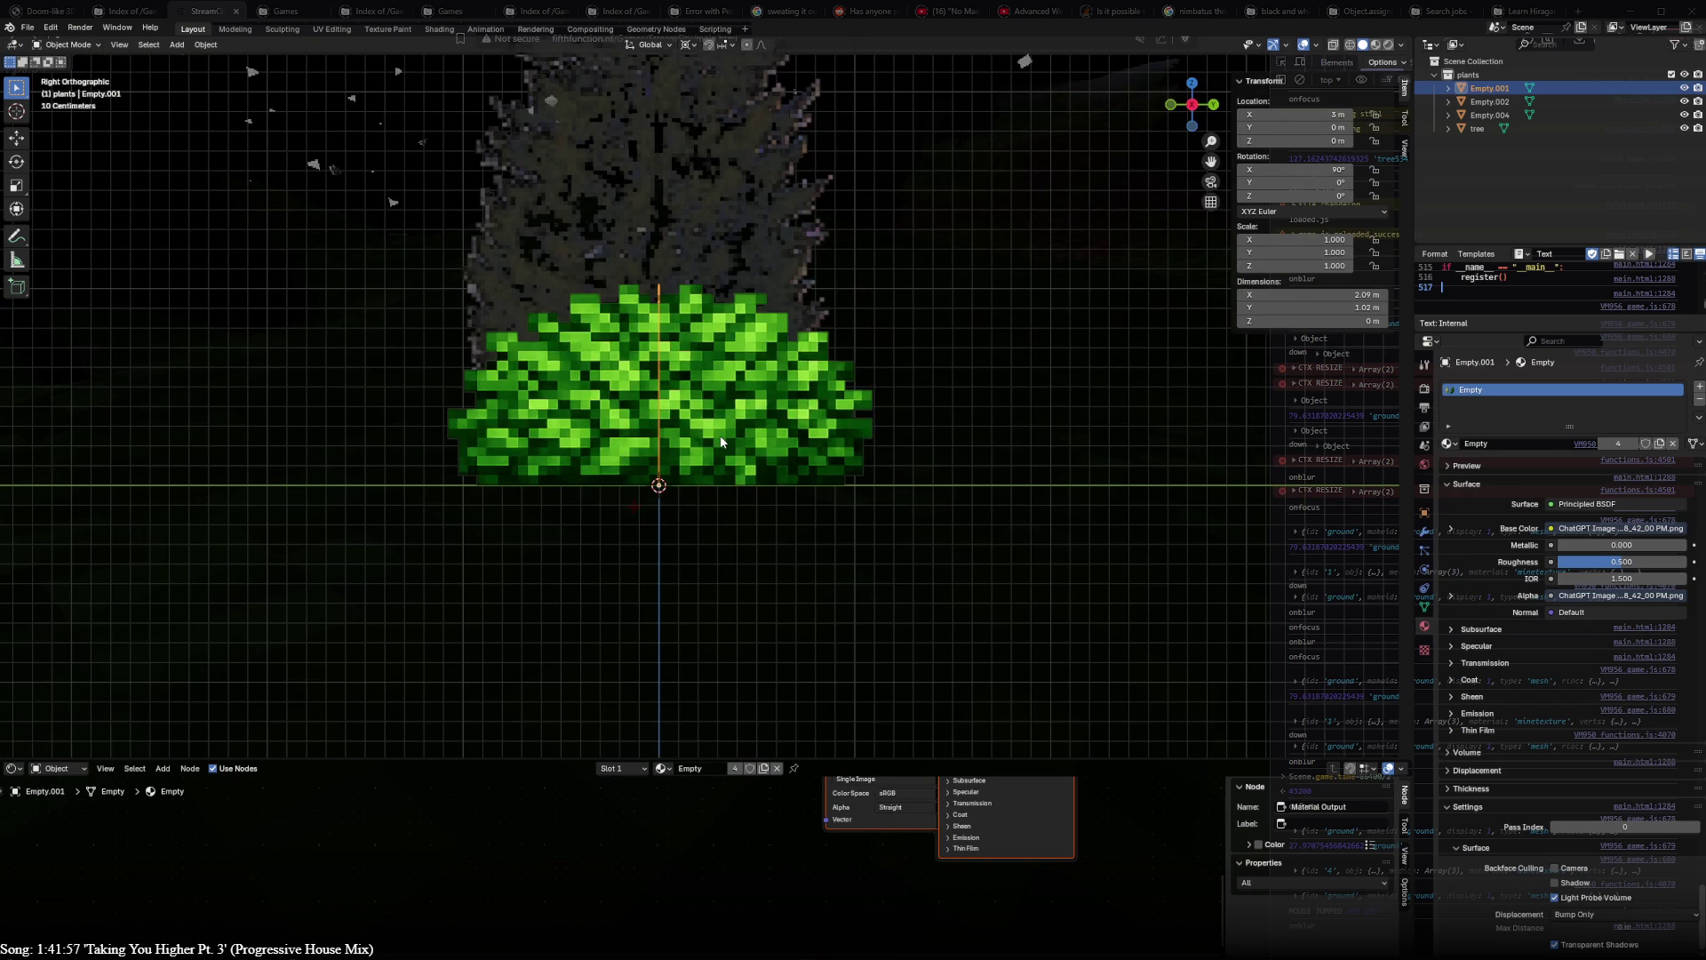
- Check the bush plane in Top and Right views, then duplicate the berry bush plane in place
{"action": "key", "text": "KP_7"}
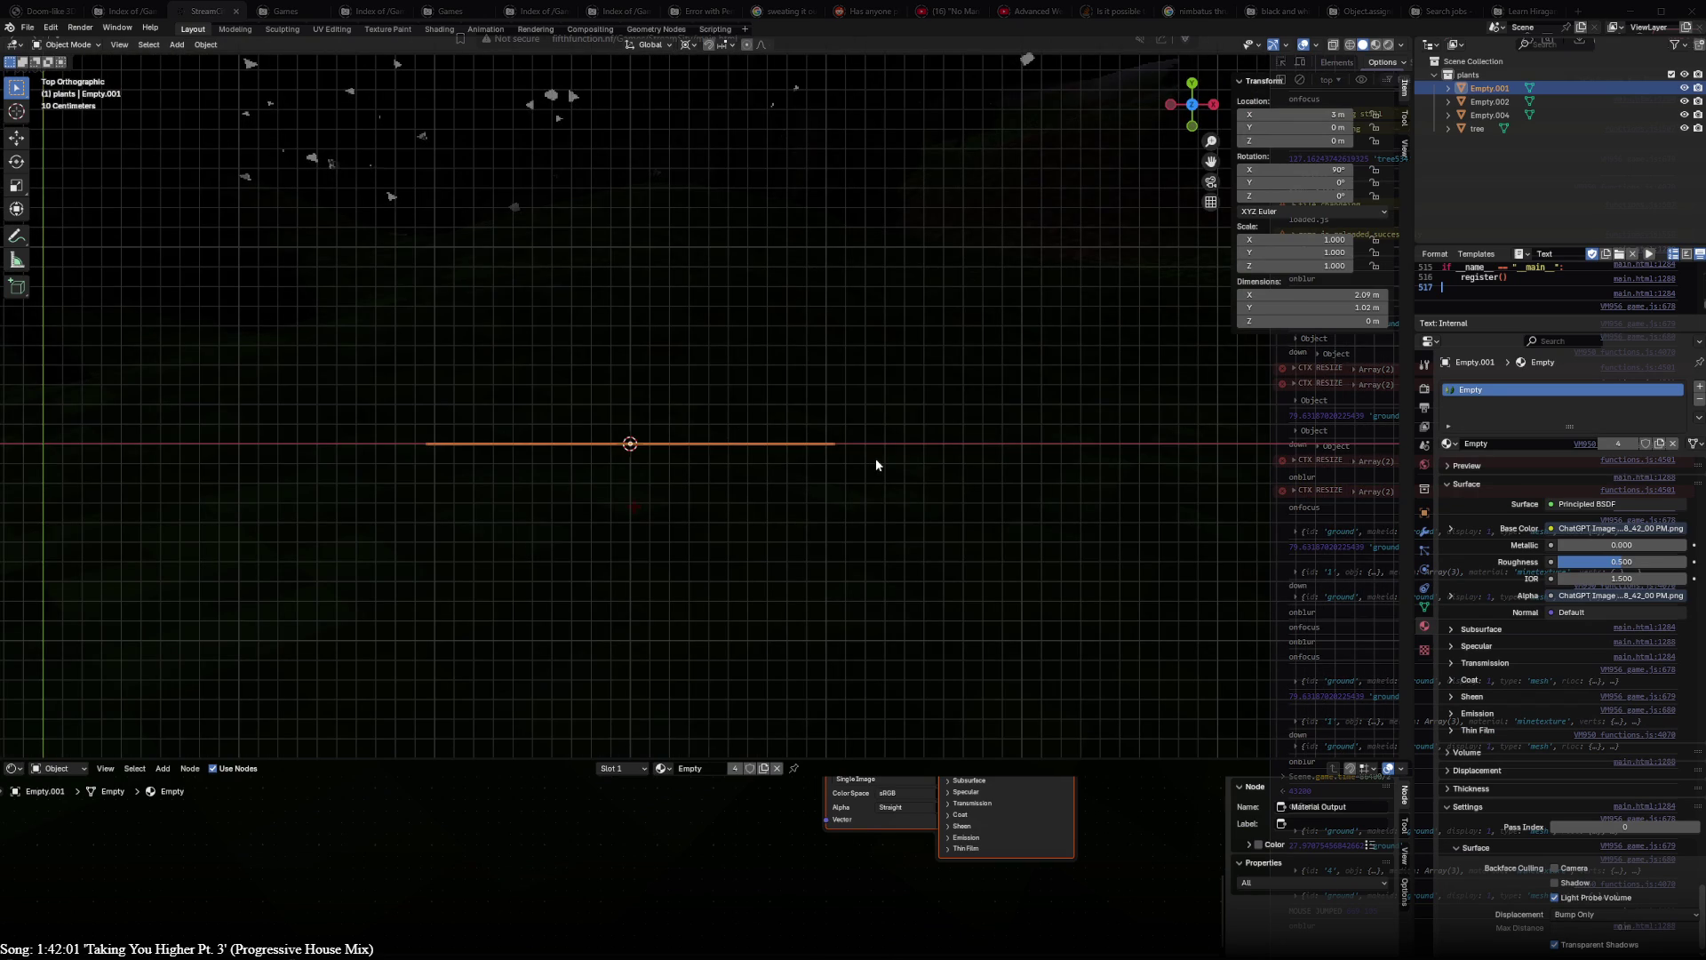
{"action": "key", "text": "KP_3"}
{"action": "key", "text": "r"}
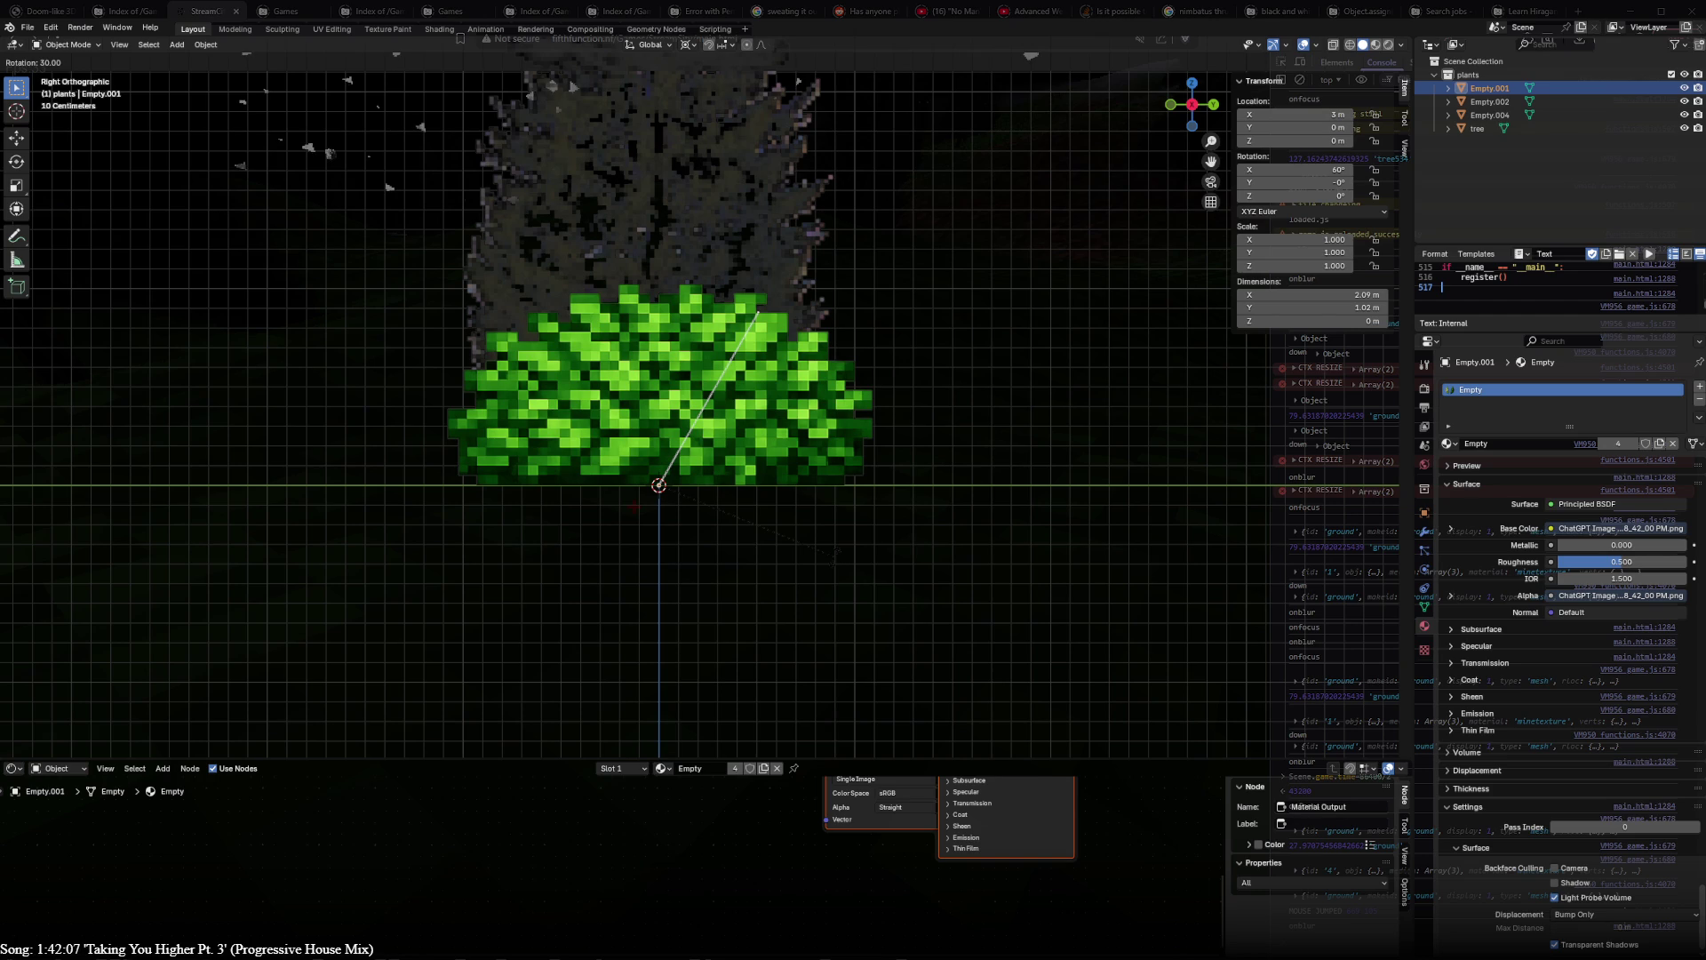
{"action": "key", "text": "Return"}
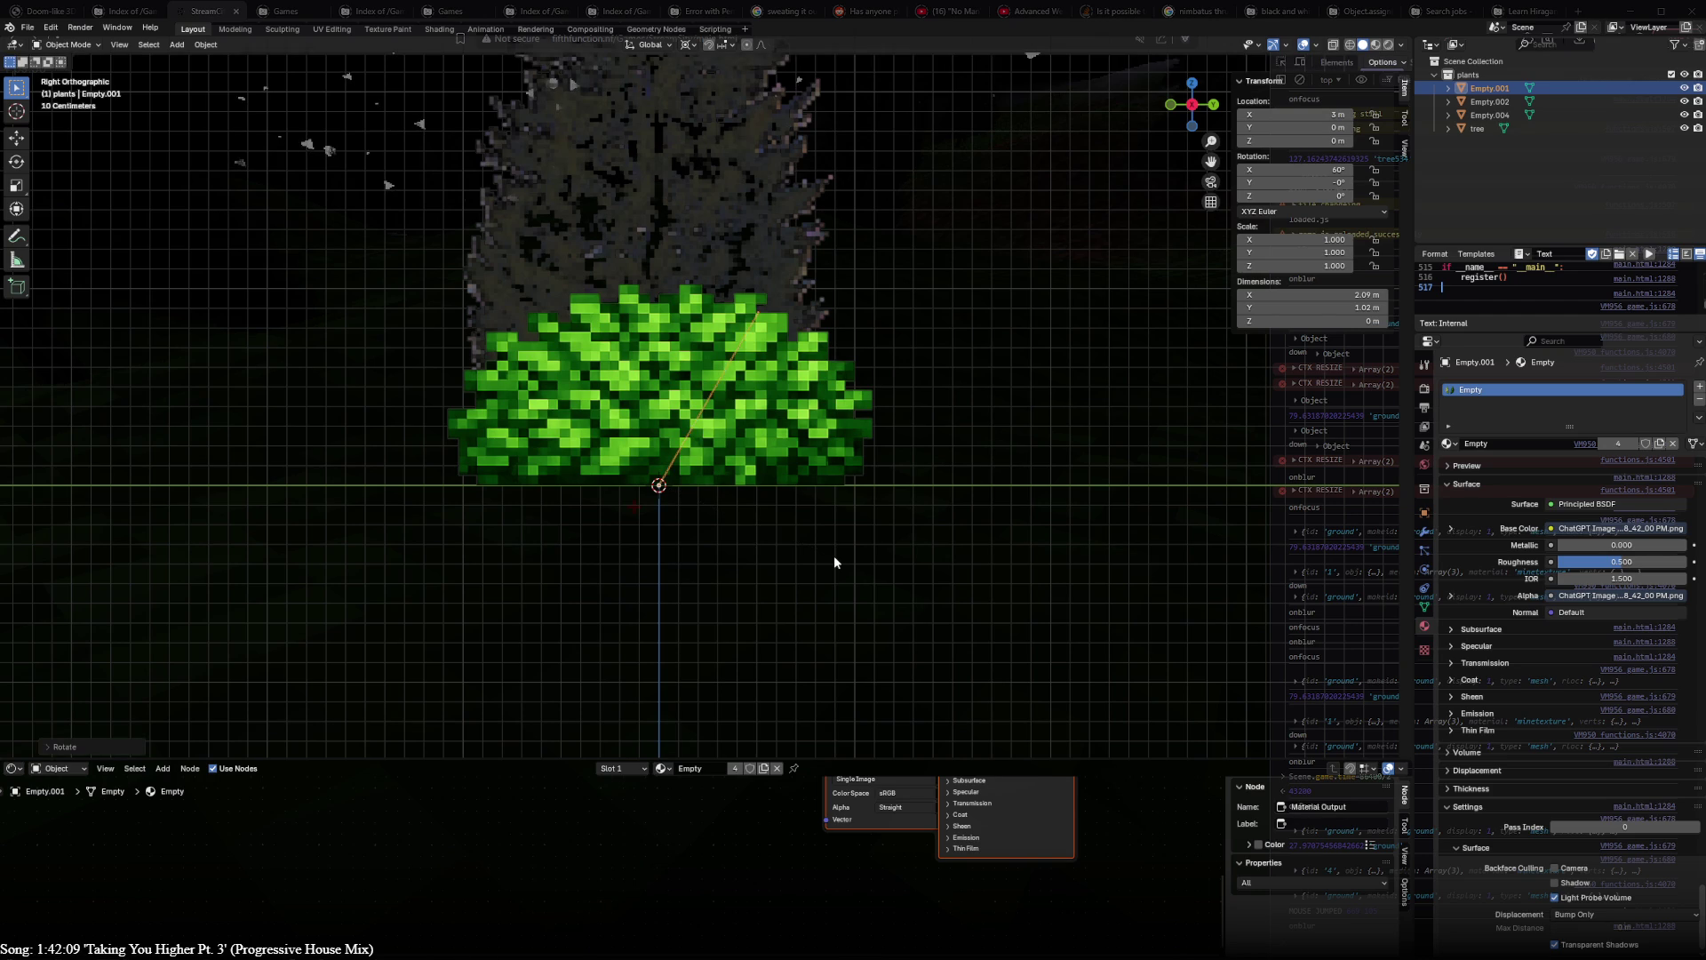
{"action": "key", "text": "KP_7"}
{"action": "key", "text": "shift+d"}
{"action": "key", "text": "r"}
{"action": "key", "text": "r"}
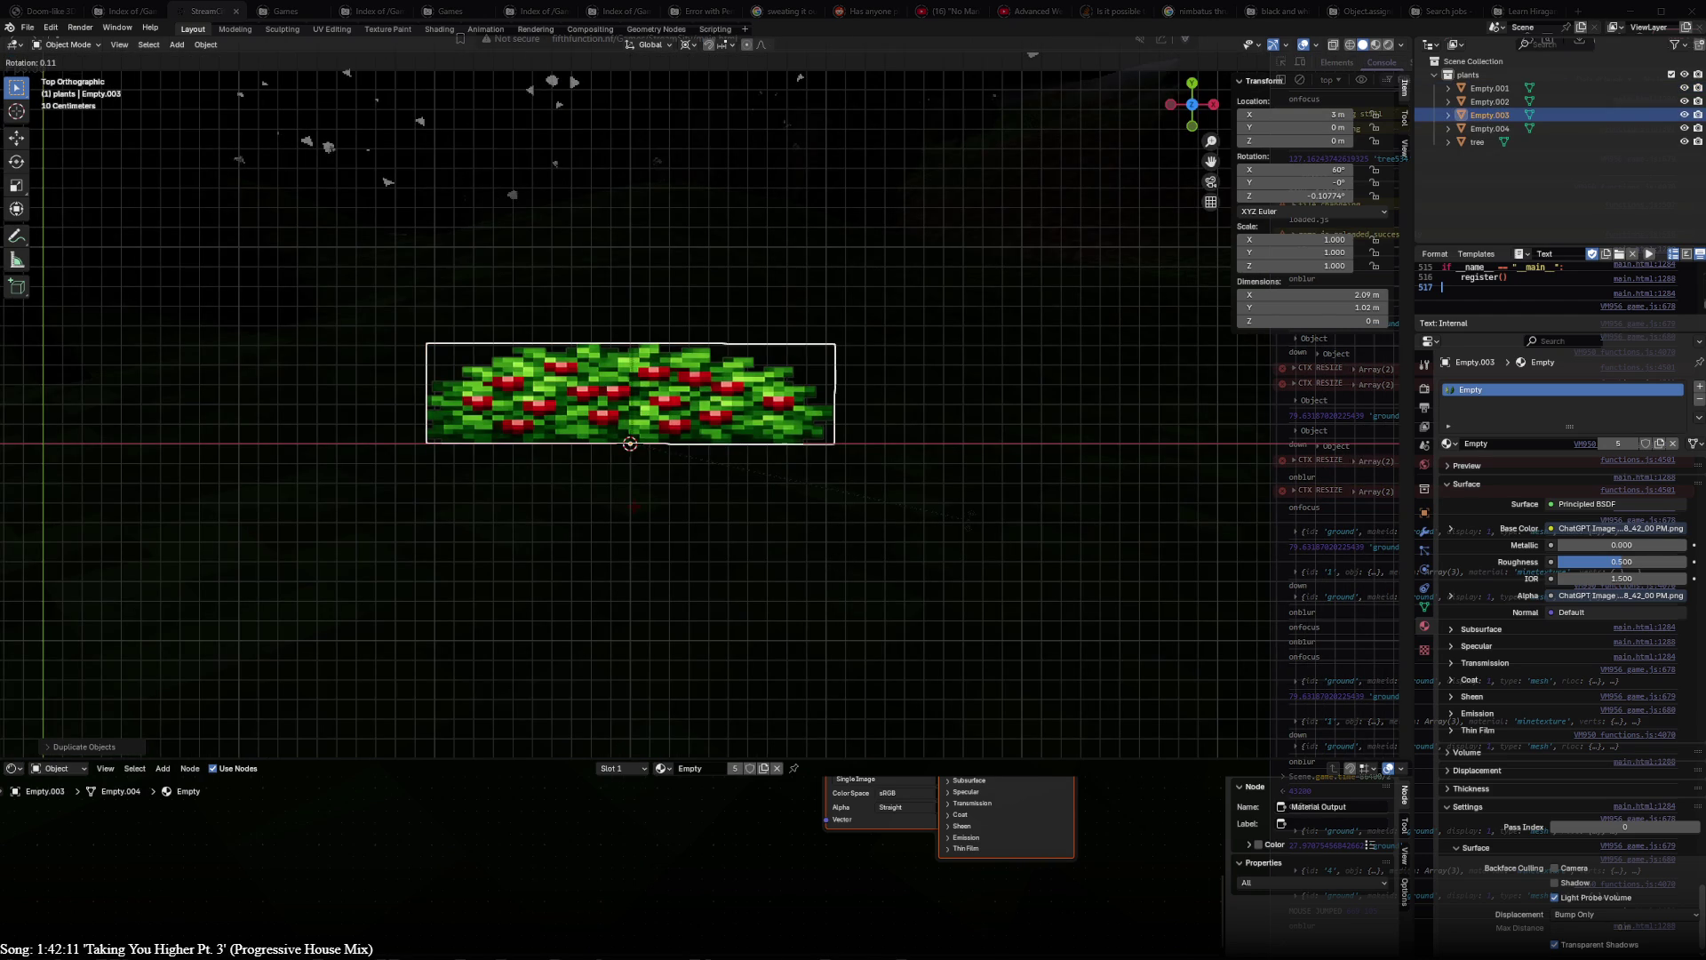
{"action": "type", "text": "x180"}
- Flip the duplicate 180° on X, then duplicate both halves and turn the copies 90° on Z
{"action": "key", "text": "Return"}
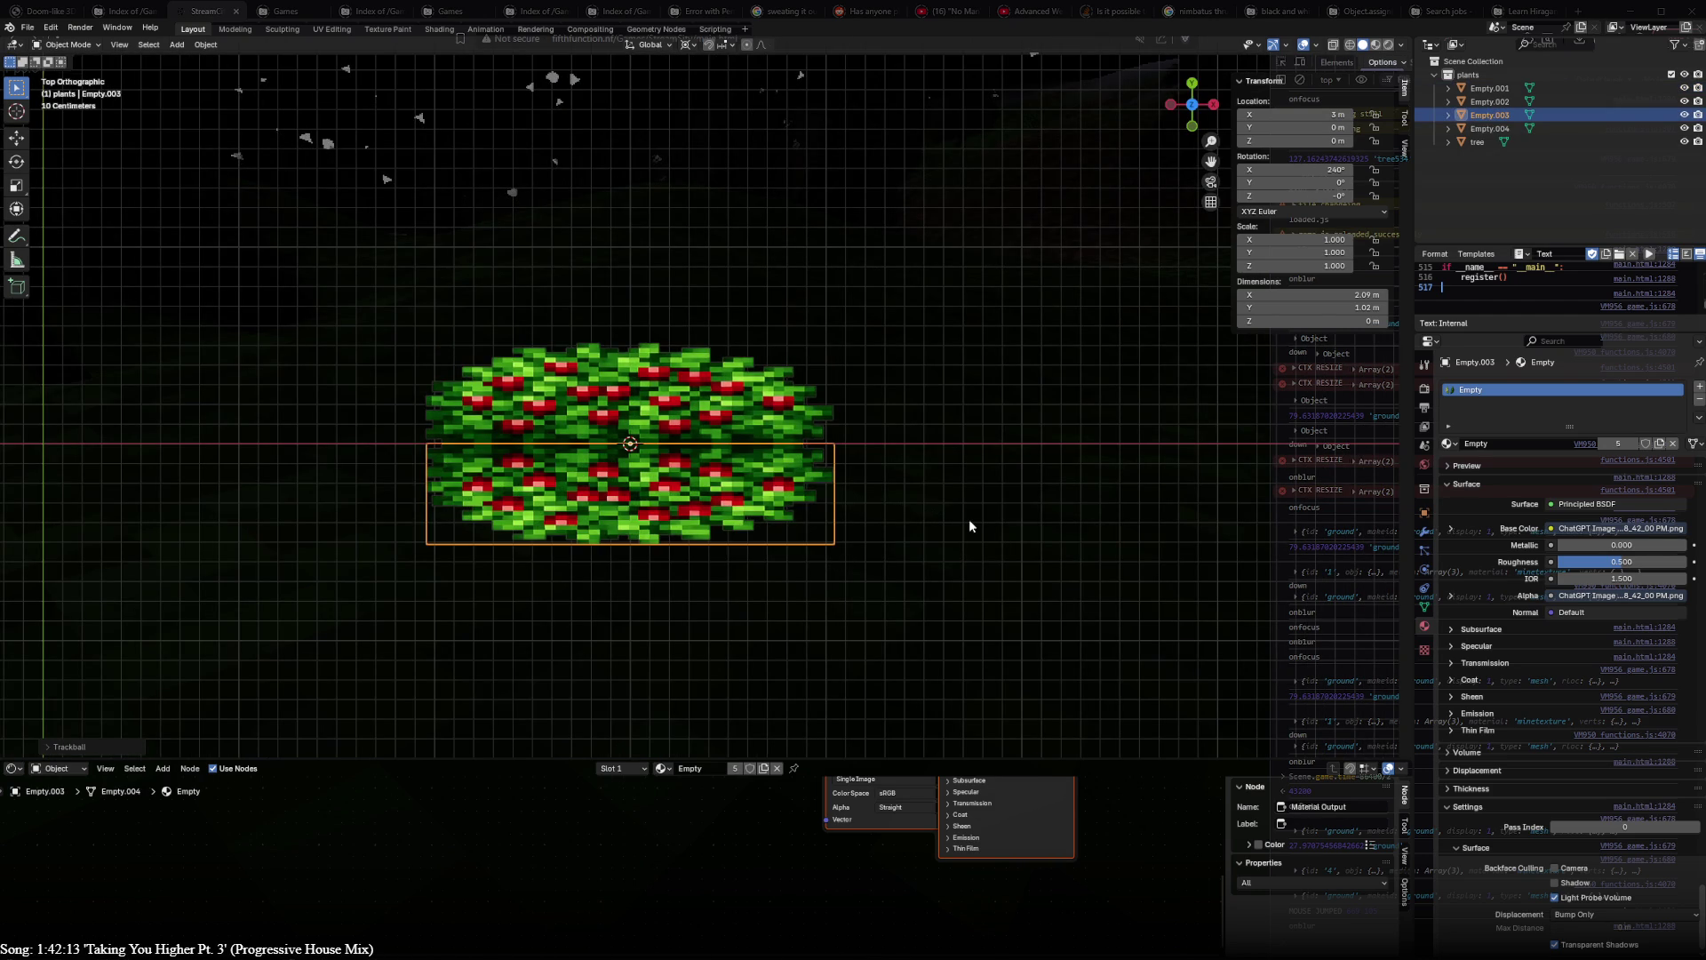
{"action": "left_click", "coordinate": [712, 417], "text": "shift"}
{"action": "key", "text": "shift+d"}
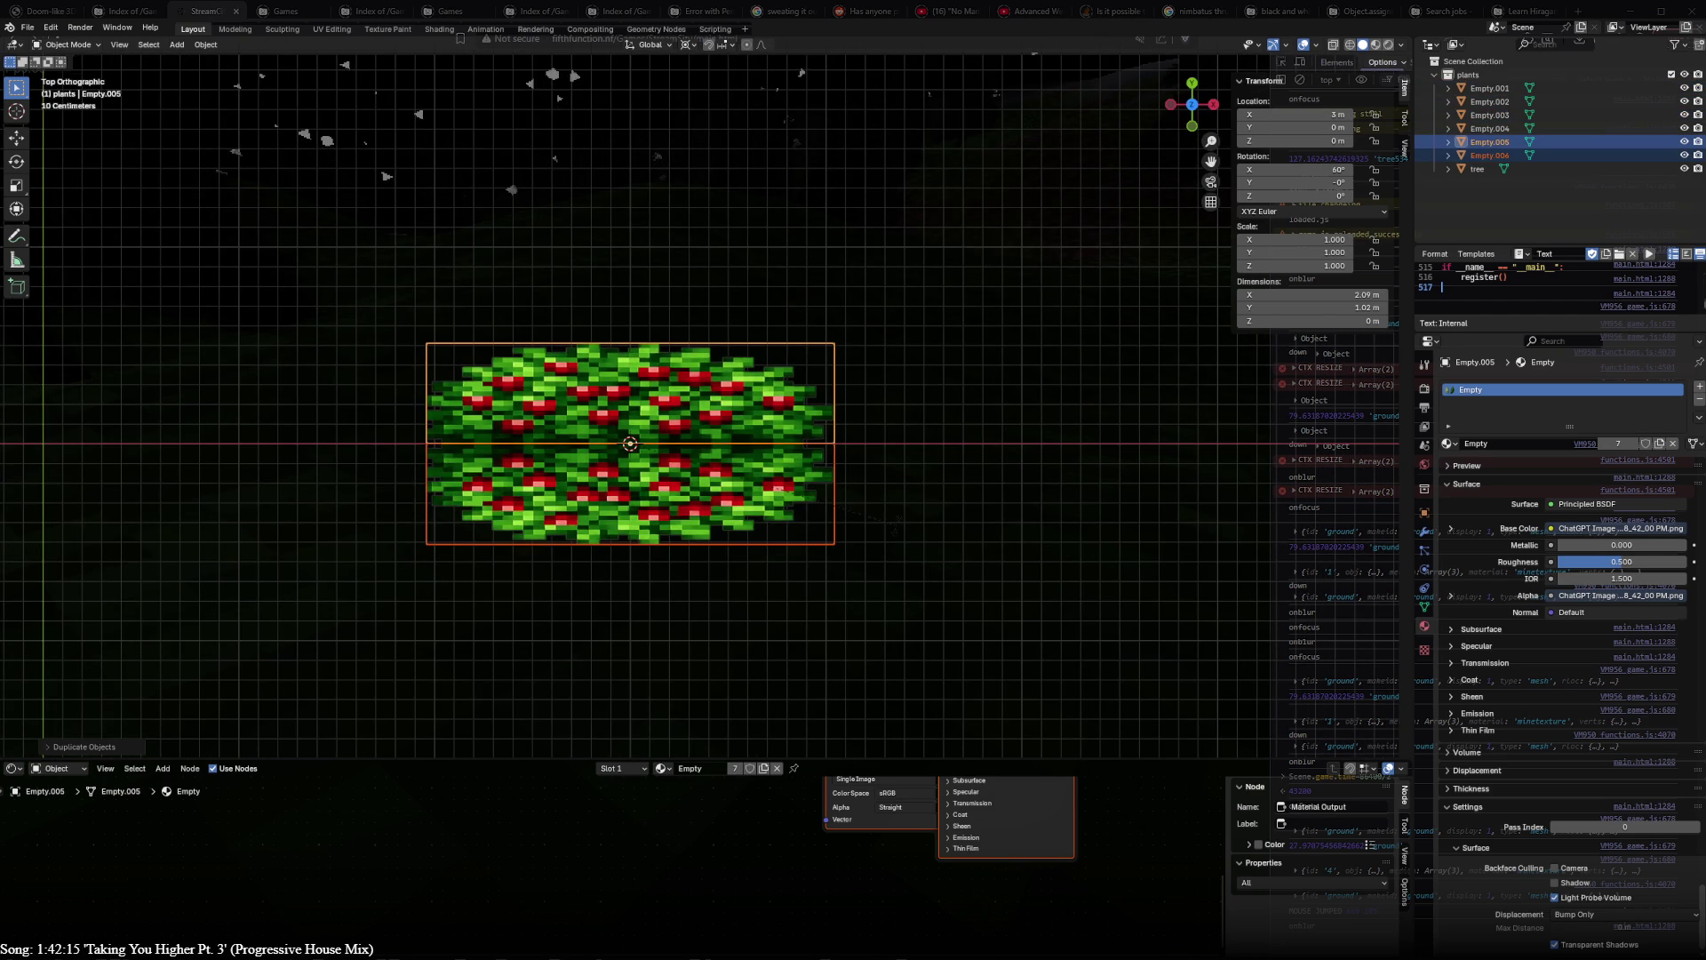
{"action": "type", "text": "r90"}
{"action": "key", "text": "Return"}
{"action": "mouse_move", "coordinate": [896, 531]}
{"action": "middle_mouse_down"}
{"action": "mouse_move", "coordinate": [731, 236]}
{"action": "mouse_move", "coordinate": [554, 221]}
{"action": "middle_mouse_up"}
- Rotate the lower berry plane half a turn from the side view, cancelling a rotation of the top plane
{"action": "left_click", "coordinate": [550, 561]}
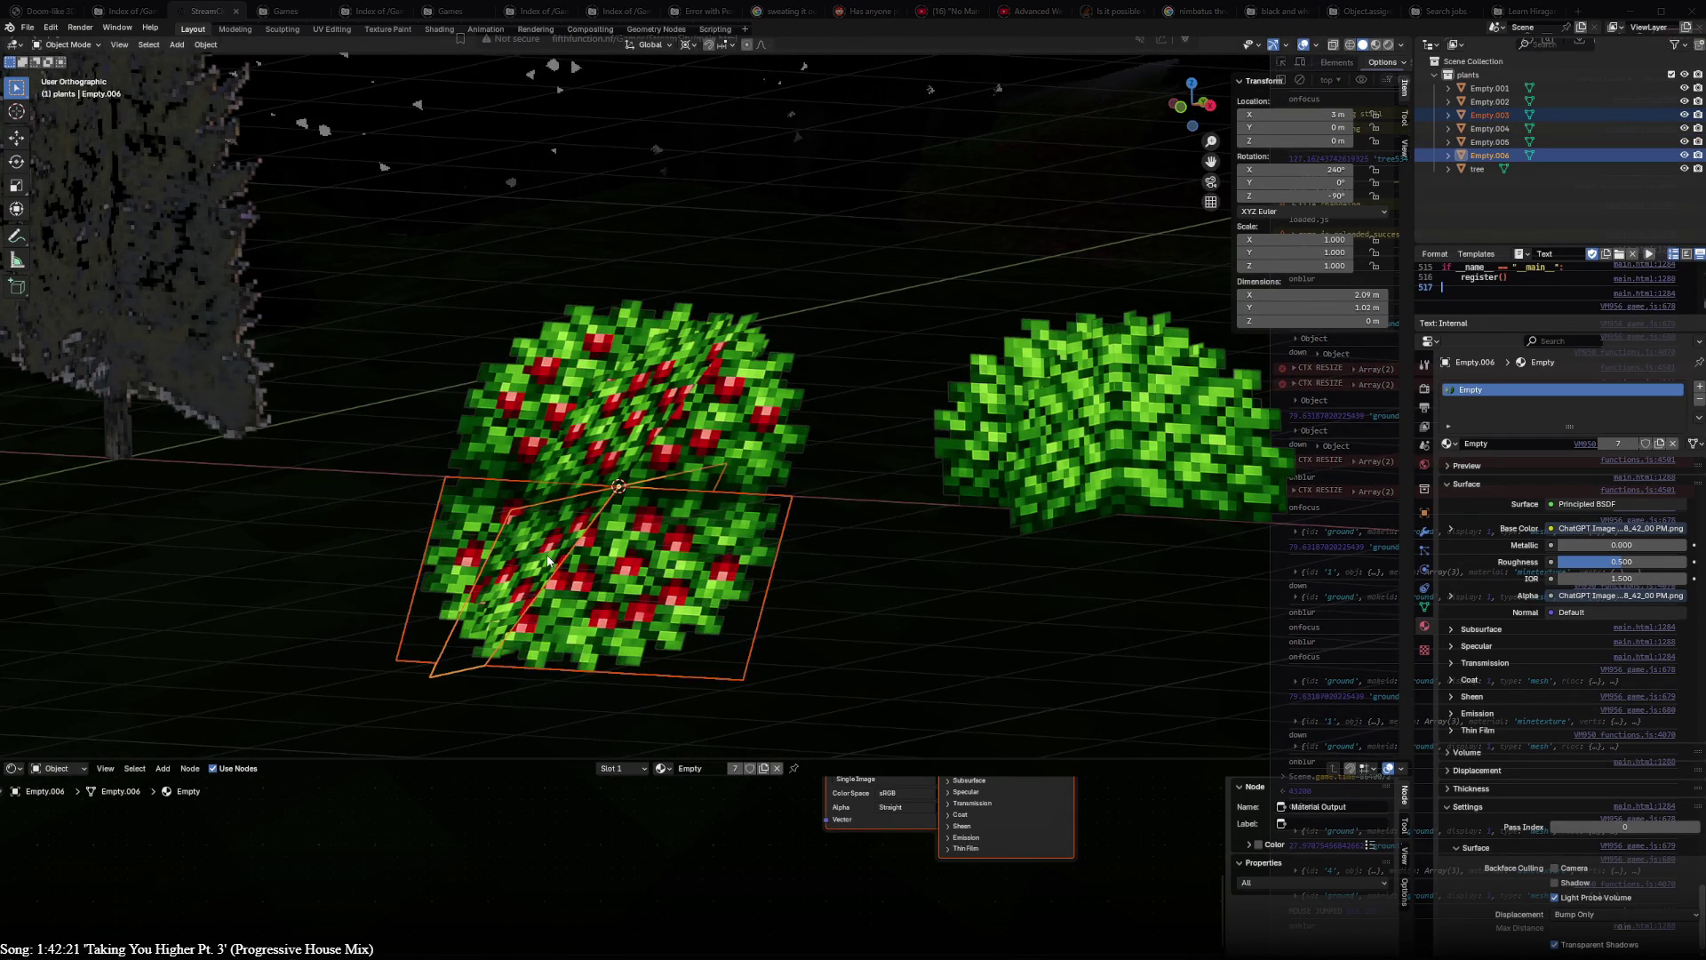
{"action": "key", "text": "KP_3"}
{"action": "key", "text": "r"}
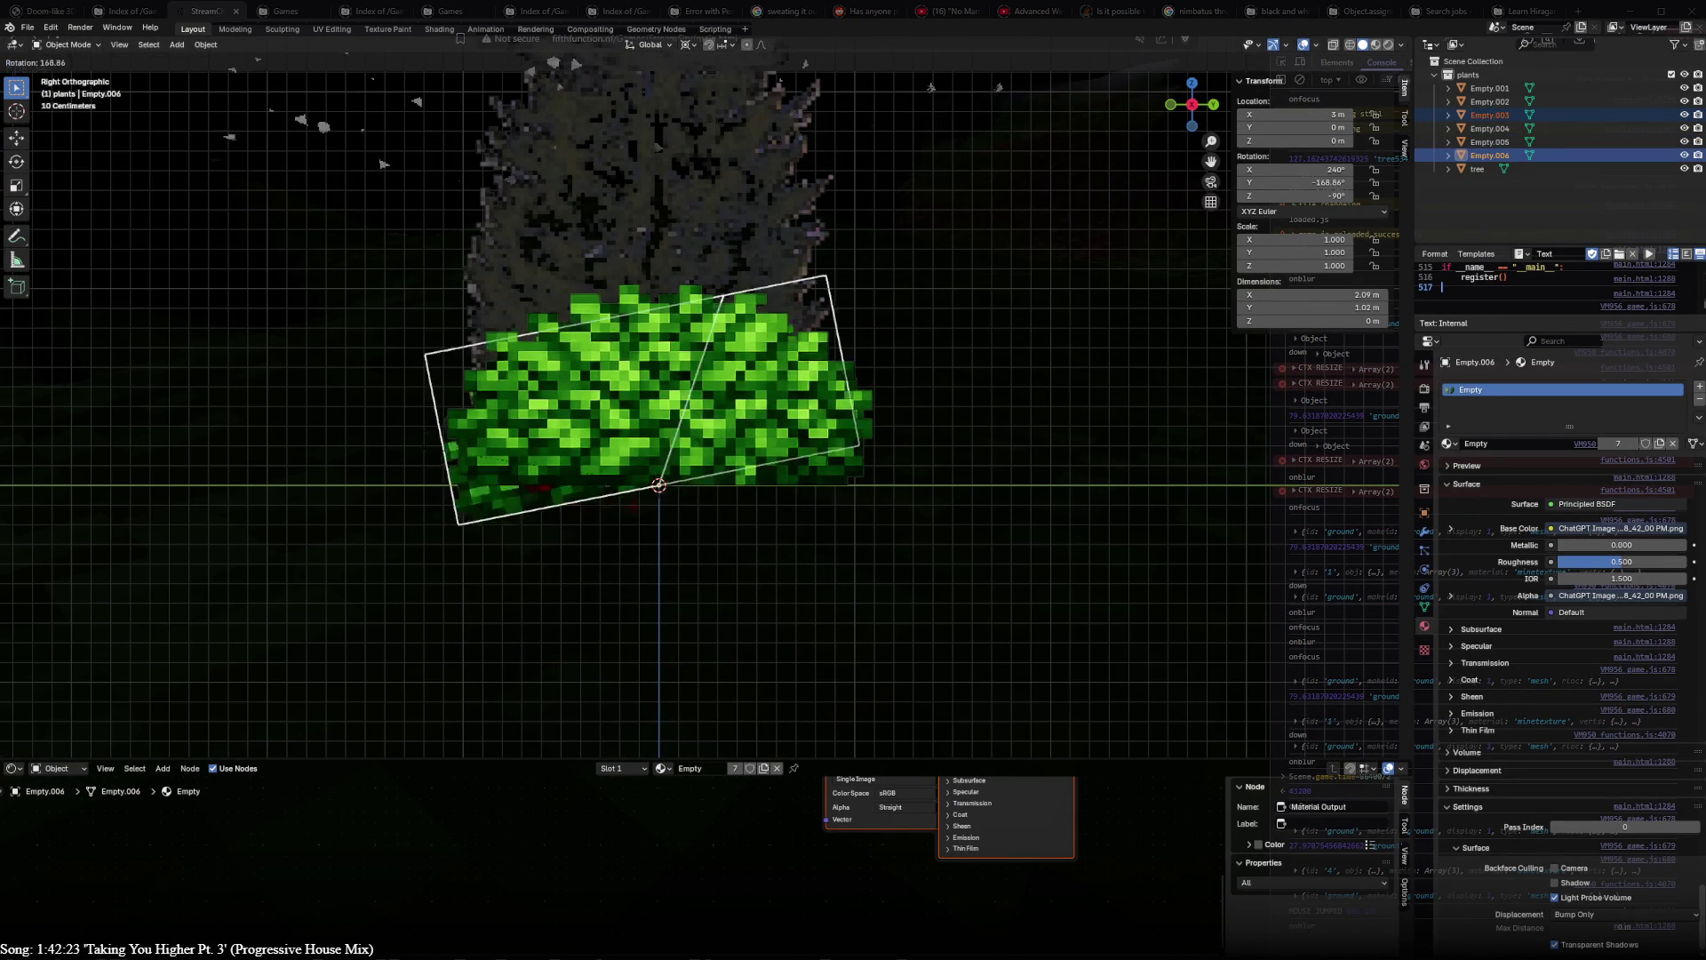
{"action": "left_click", "coordinate": [437, 409]}
{"action": "middle_click_drag", "start_coordinate": [437, 408], "coordinate": [707, 585]}
{"action": "key", "text": "KP_7"}
{"action": "left_click", "coordinate": [673, 405]}
{"action": "key", "text": "r"}
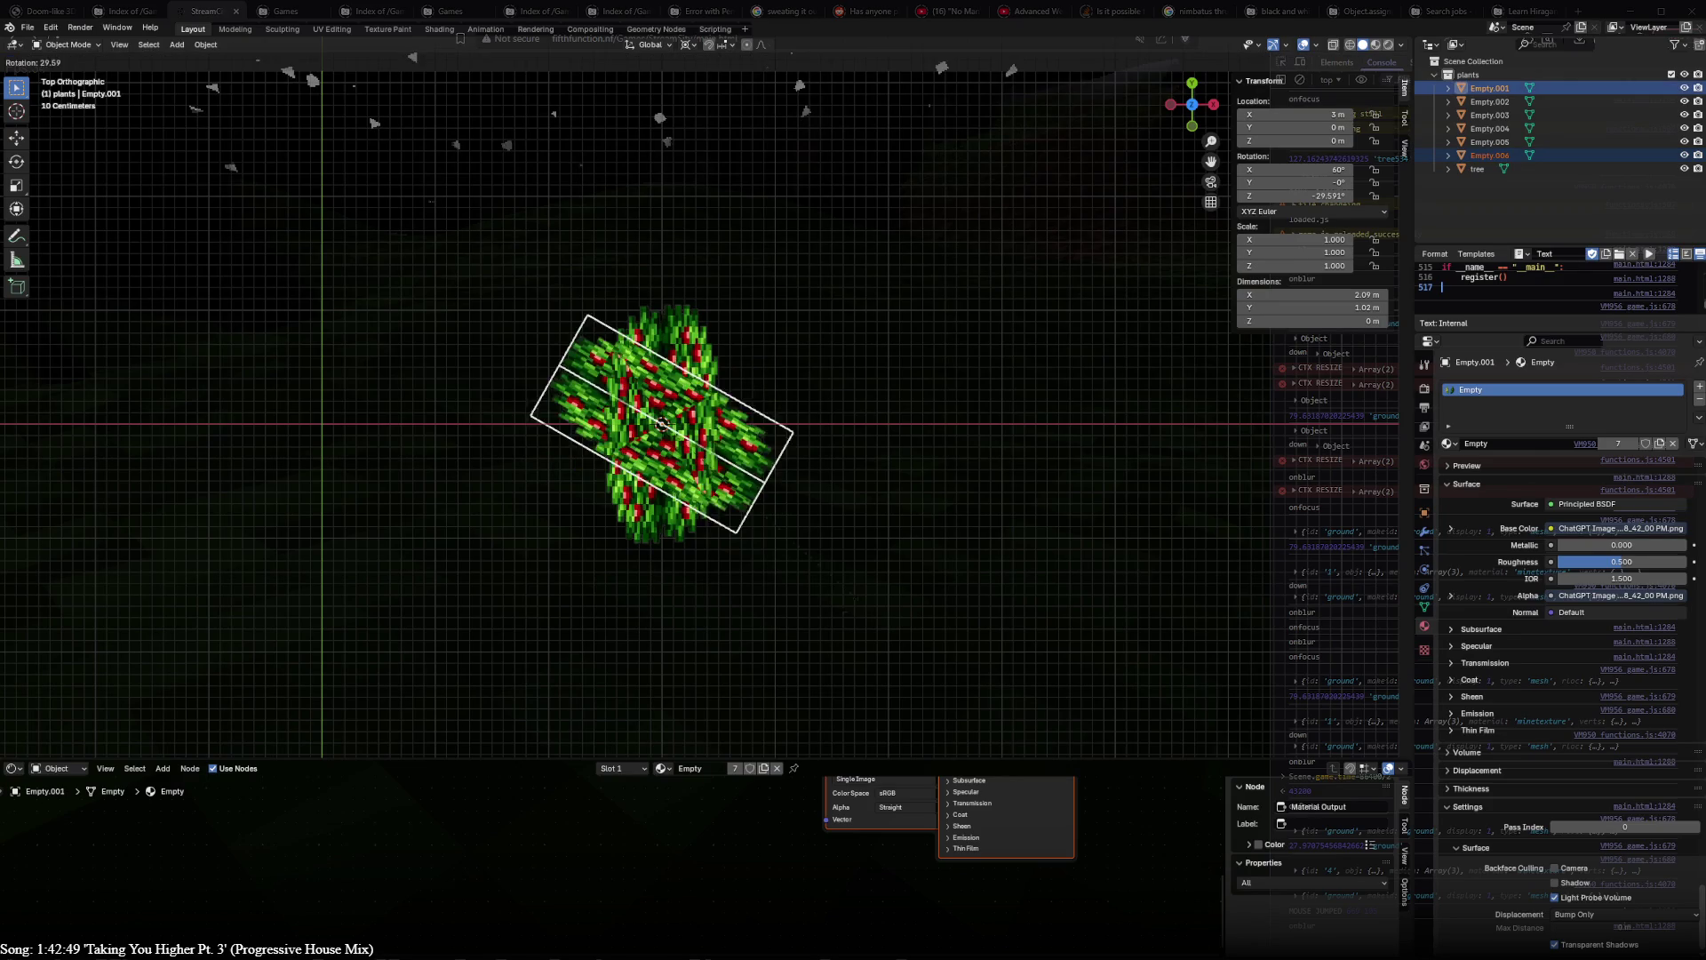
{"action": "key", "text": "Escape"}
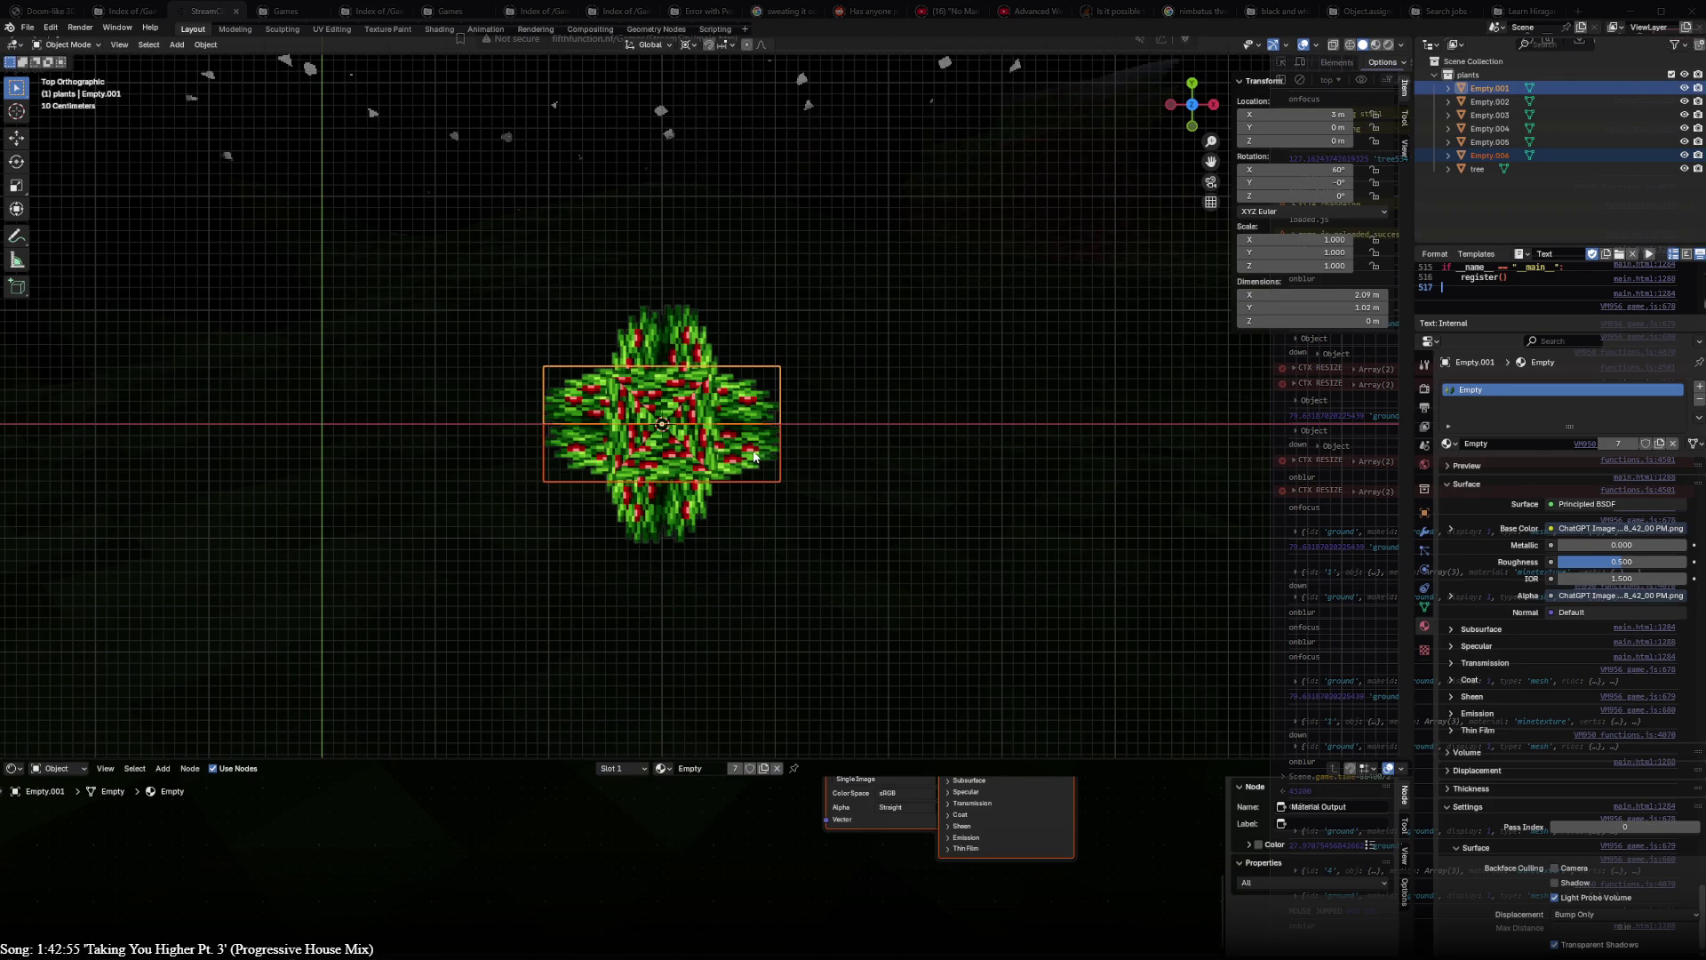
- Spread the four planes apart in Top view into a hash-shaped tic-tac-toe cluster
{"action": "left_click_drag", "start_coordinate": [756, 457], "coordinate": [762, 486]}
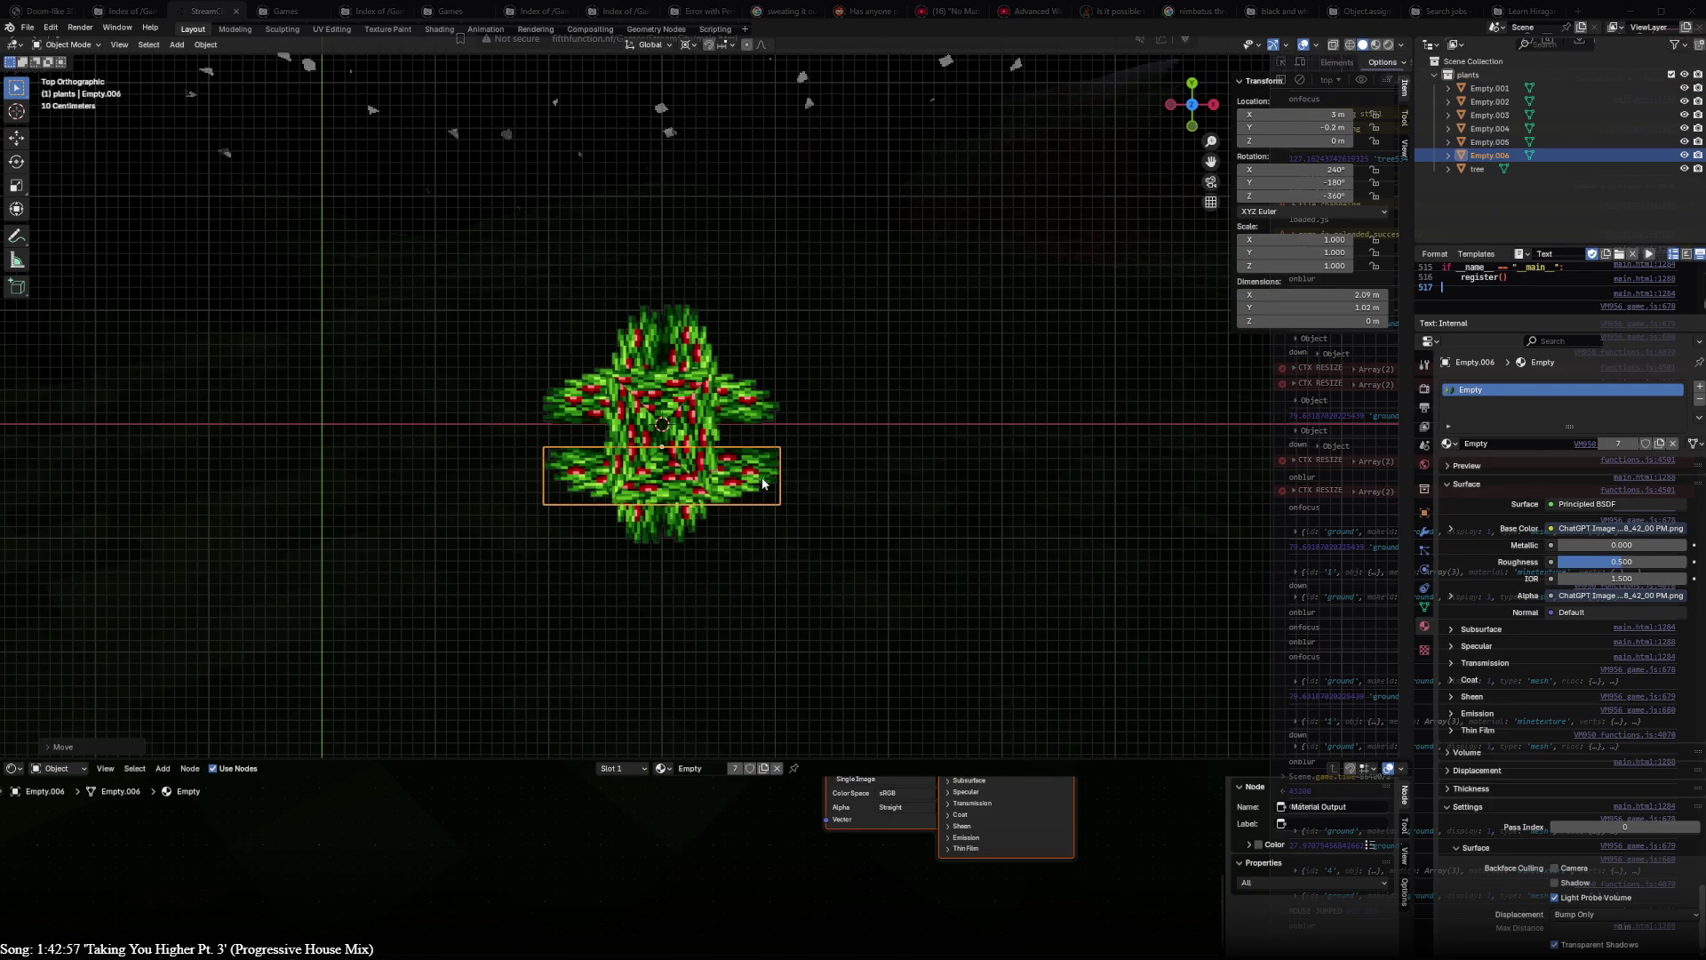
{"action": "left_click_drag", "start_coordinate": [738, 421], "coordinate": [741, 379]}
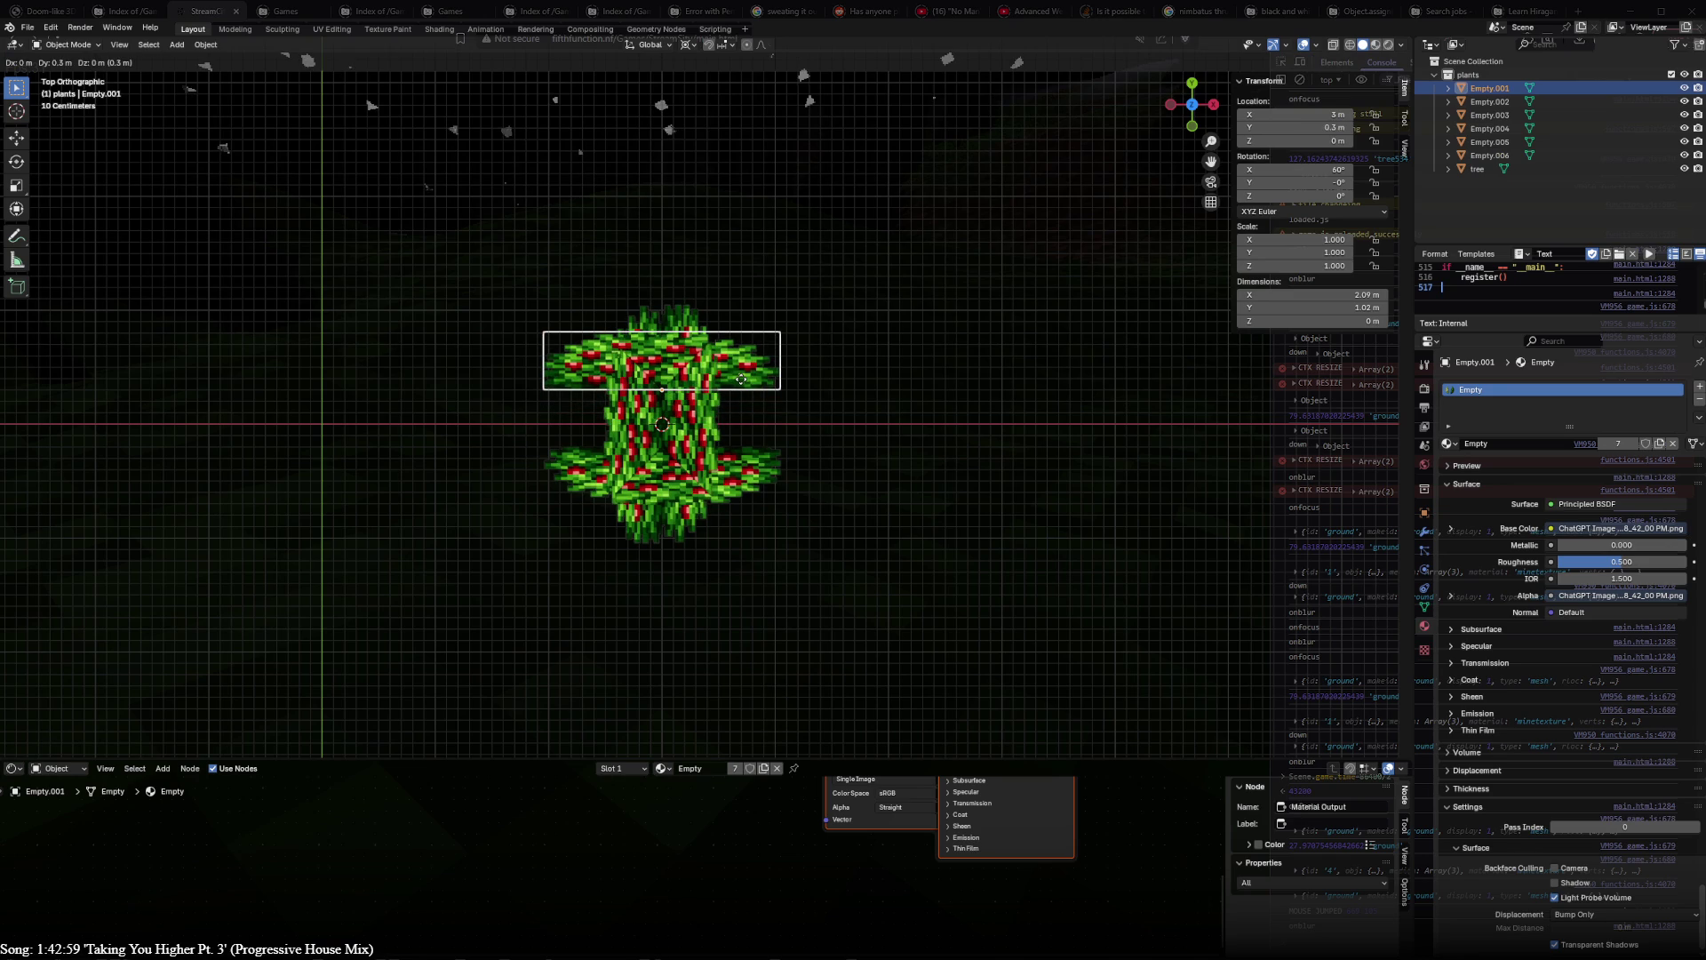
{"action": "left_click_drag", "start_coordinate": [742, 382], "coordinate": [741, 383]}
{"action": "left_click_drag", "start_coordinate": [678, 429], "coordinate": [741, 422]}
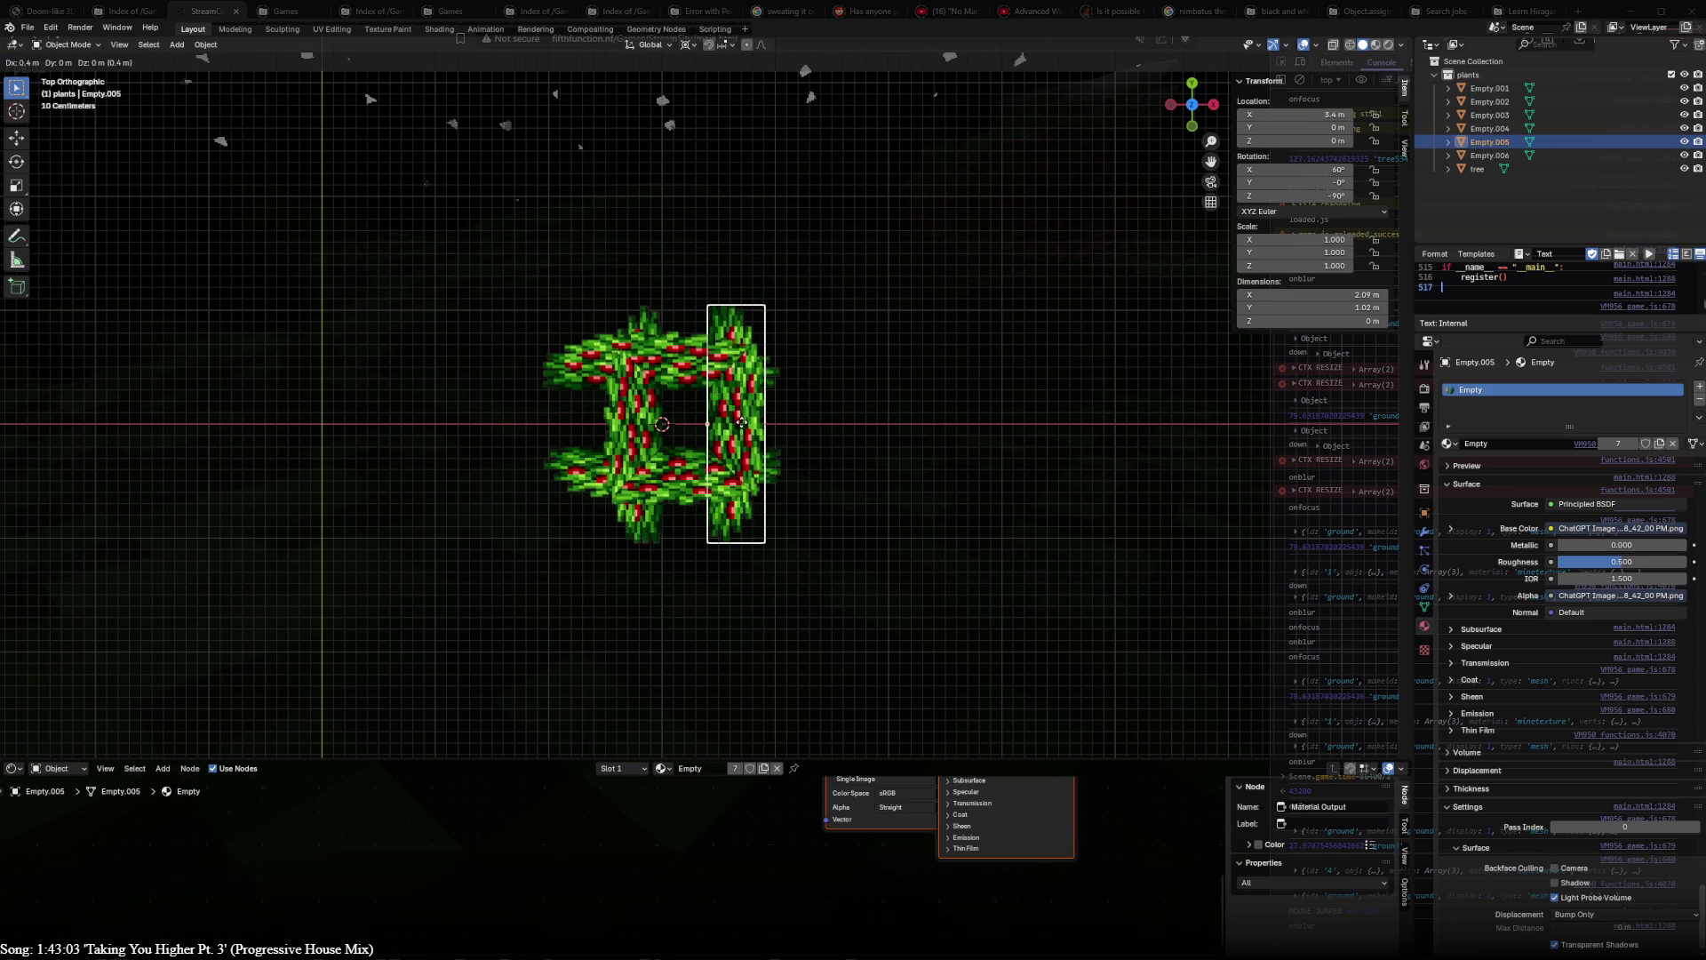
{"action": "left_click_drag", "start_coordinate": [741, 421], "coordinate": [715, 454], "text": "ctrl"}
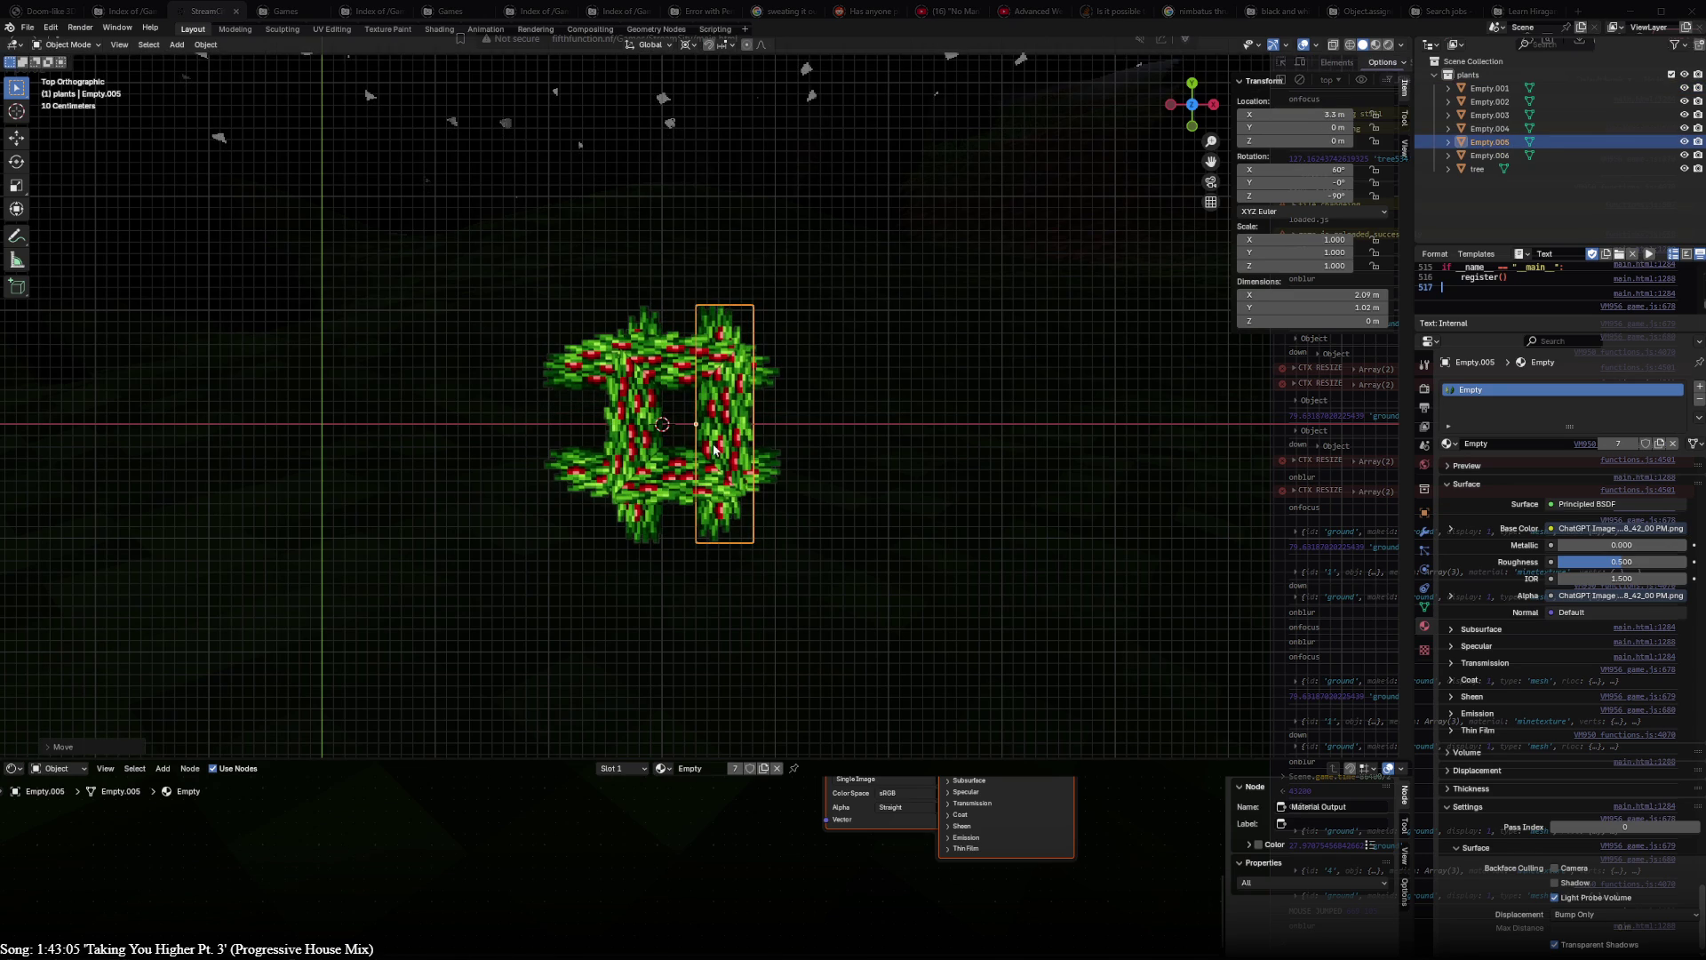
{"action": "left_click", "coordinate": [683, 390]}
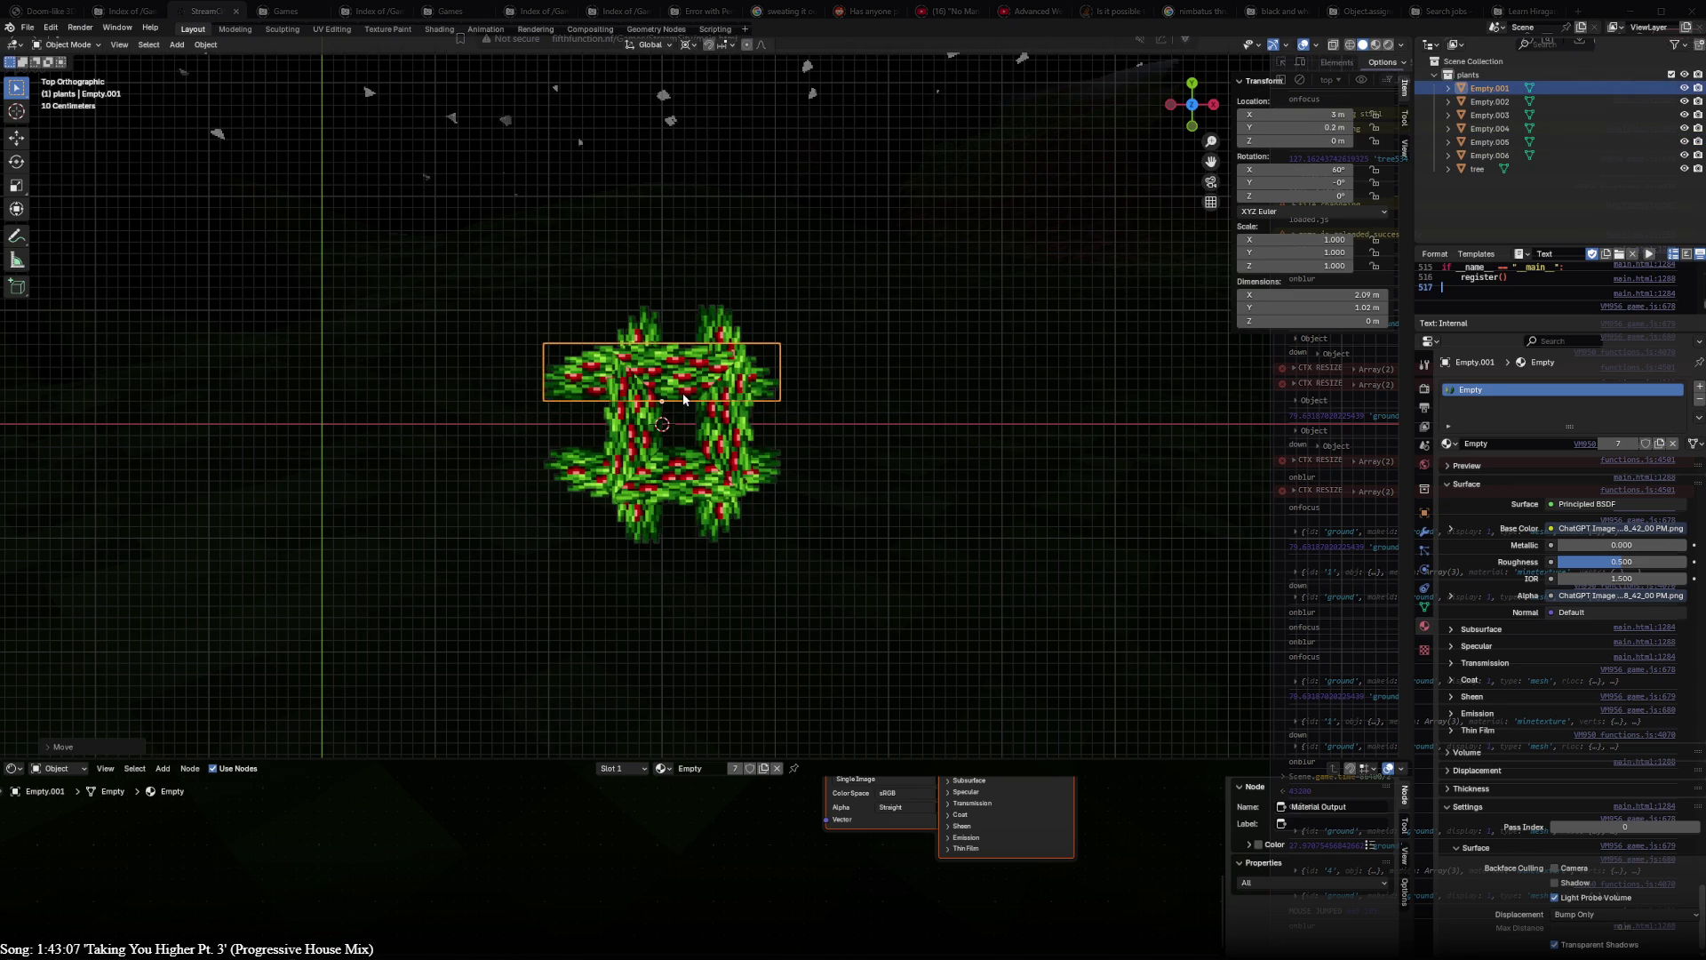
{"action": "left_click", "coordinate": [692, 426]}
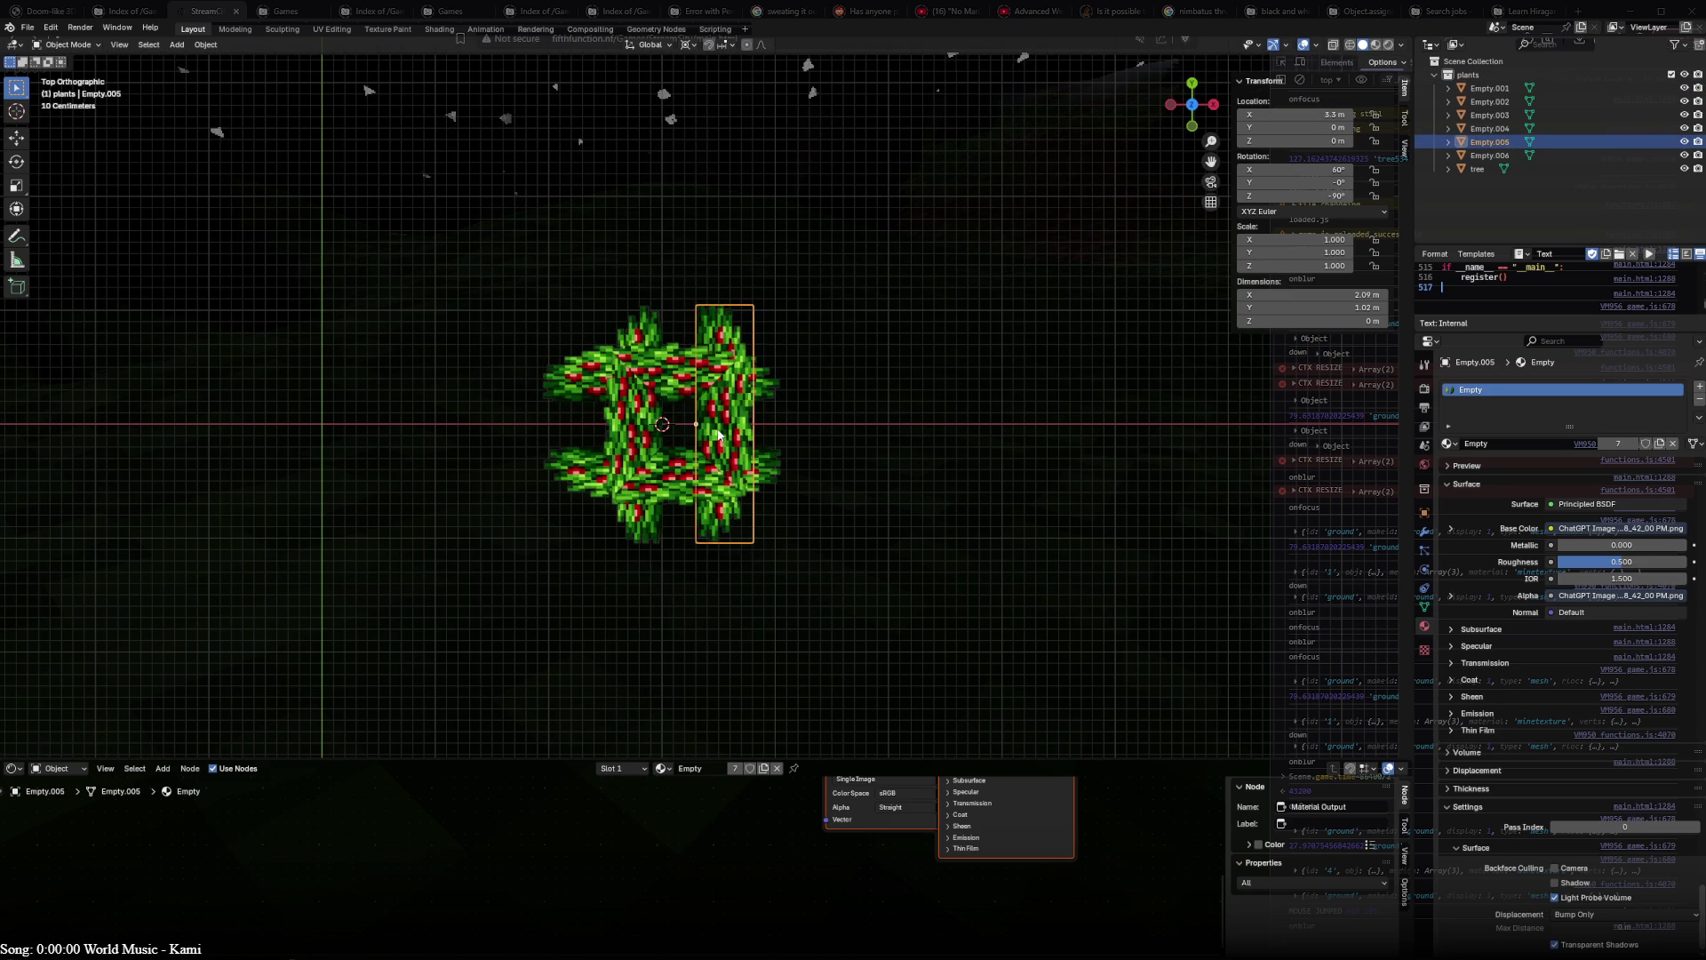
{"action": "left_click", "coordinate": [627, 438]}
- Duplicate the four berry cluster planes and place the copy below the original cluster
{"action": "mouse_move", "coordinate": [628, 437]}
{"action": "middle_mouse_down"}
{"action": "mouse_move", "coordinate": [642, 273]}
{"action": "mouse_move", "coordinate": [772, 279]}
{"action": "mouse_move", "coordinate": [604, 281]}
{"action": "middle_mouse_up"}
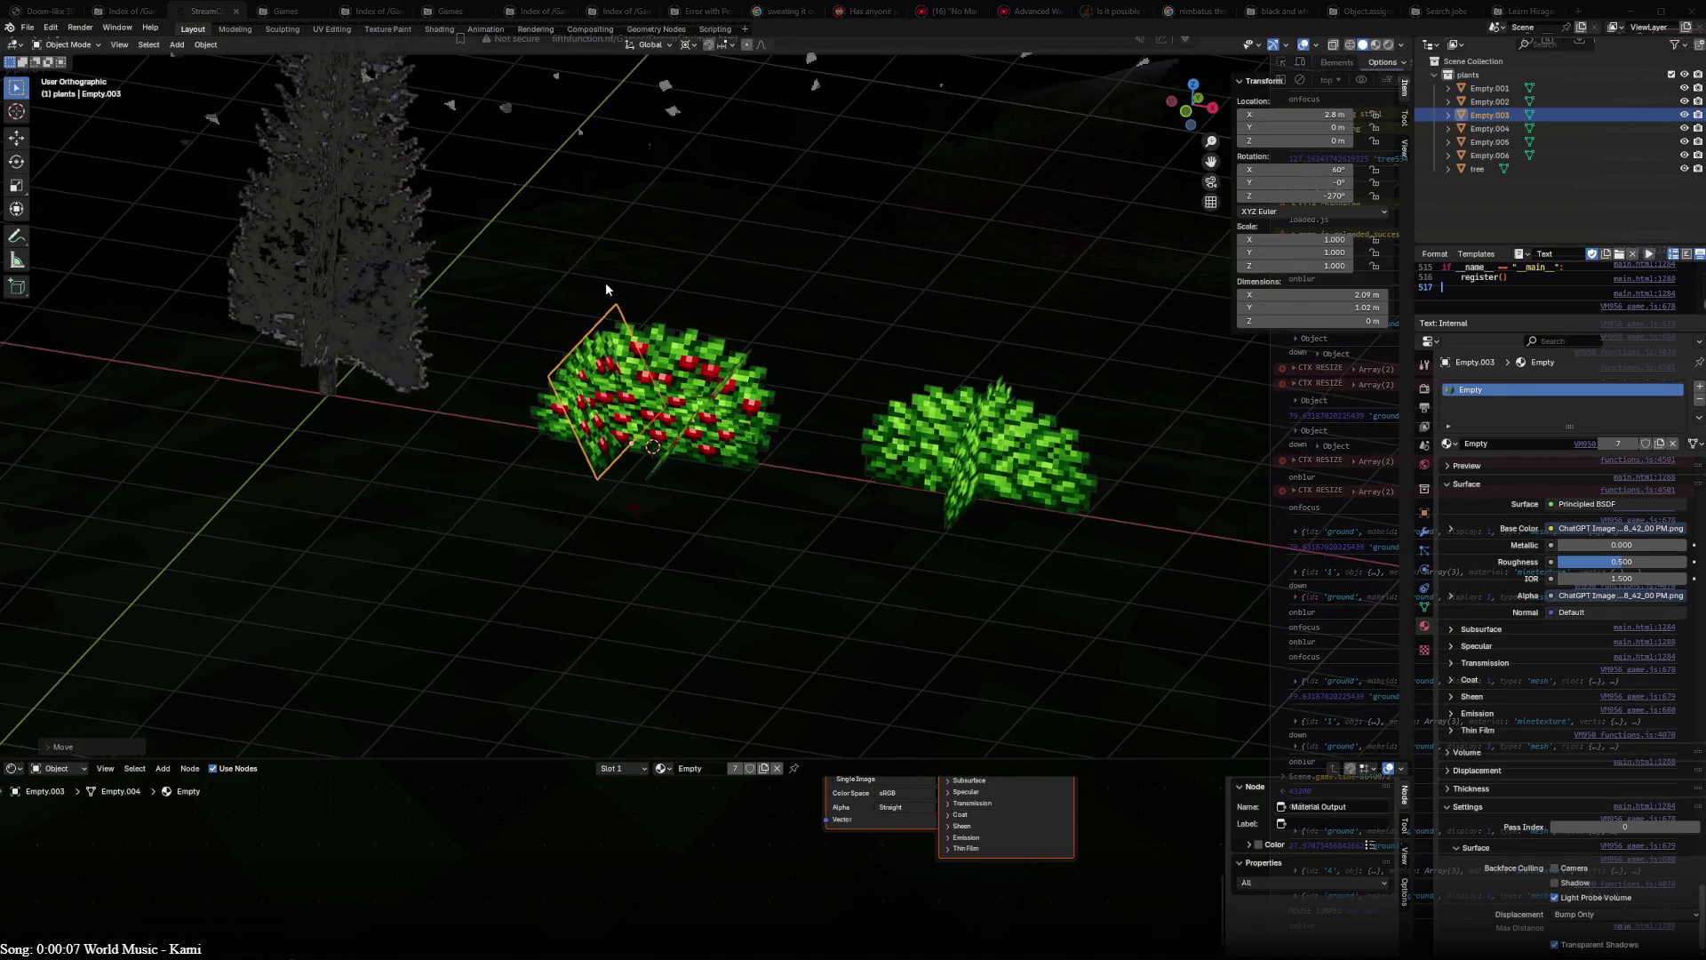
{"action": "key", "text": "KP_7"}
{"action": "left_click", "coordinate": [714, 400], "text": "shift"}
{"action": "left_click", "coordinate": [682, 375], "text": "shift"}
{"action": "key", "text": "shift+d"}
{"action": "middle_click_drag", "start_coordinate": [683, 375], "coordinate": [644, 152], "text": "shift"}
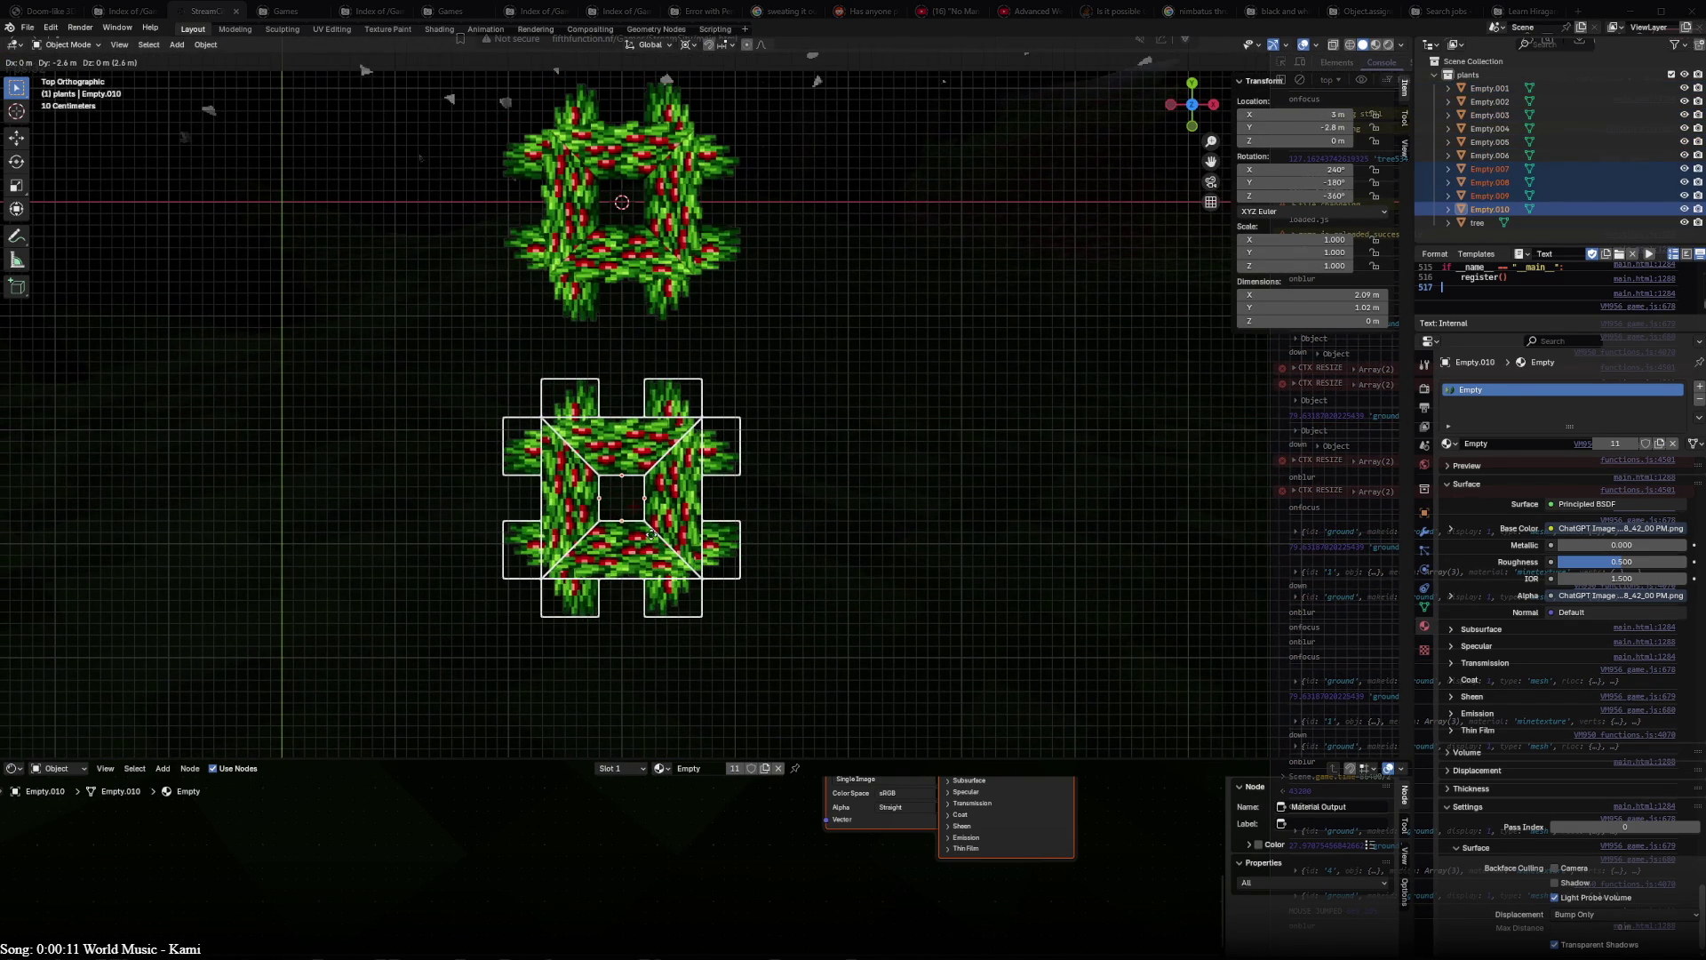
{"action": "left_click", "coordinate": [648, 584]}
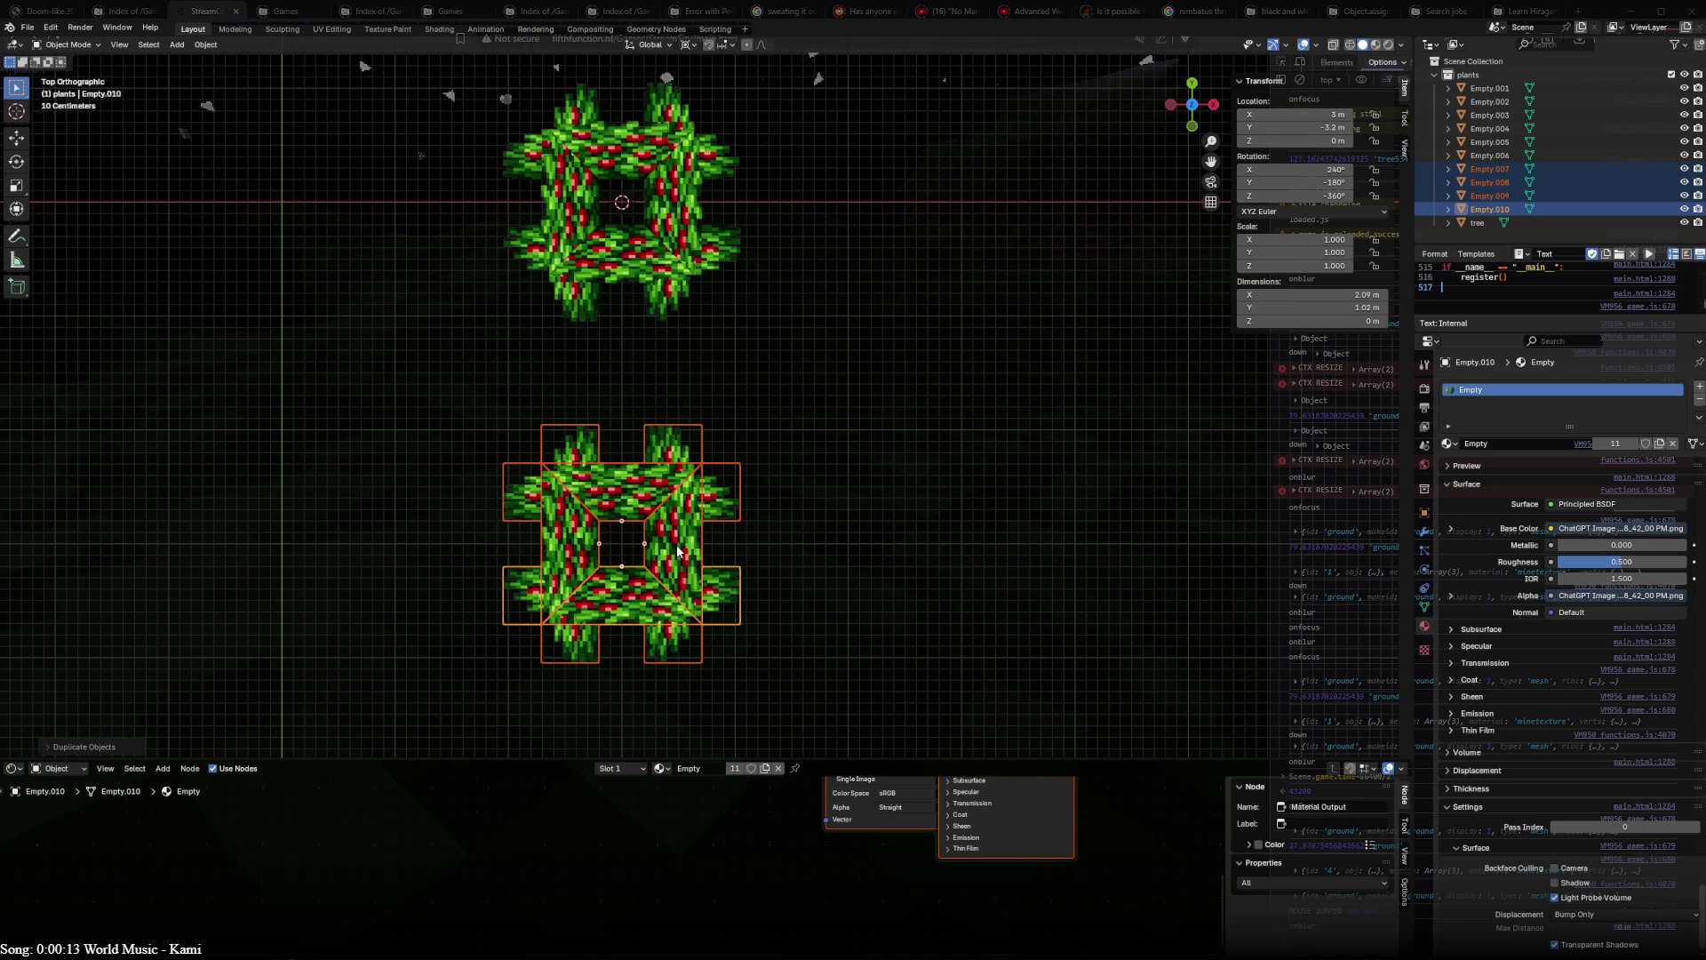
- Move the copied vertical and horizontal planes into the crossed hash layout, forming the second cluster
{"action": "left_click", "coordinate": [678, 549]}
{"action": "left_click", "coordinate": [580, 547], "text": "shift"}
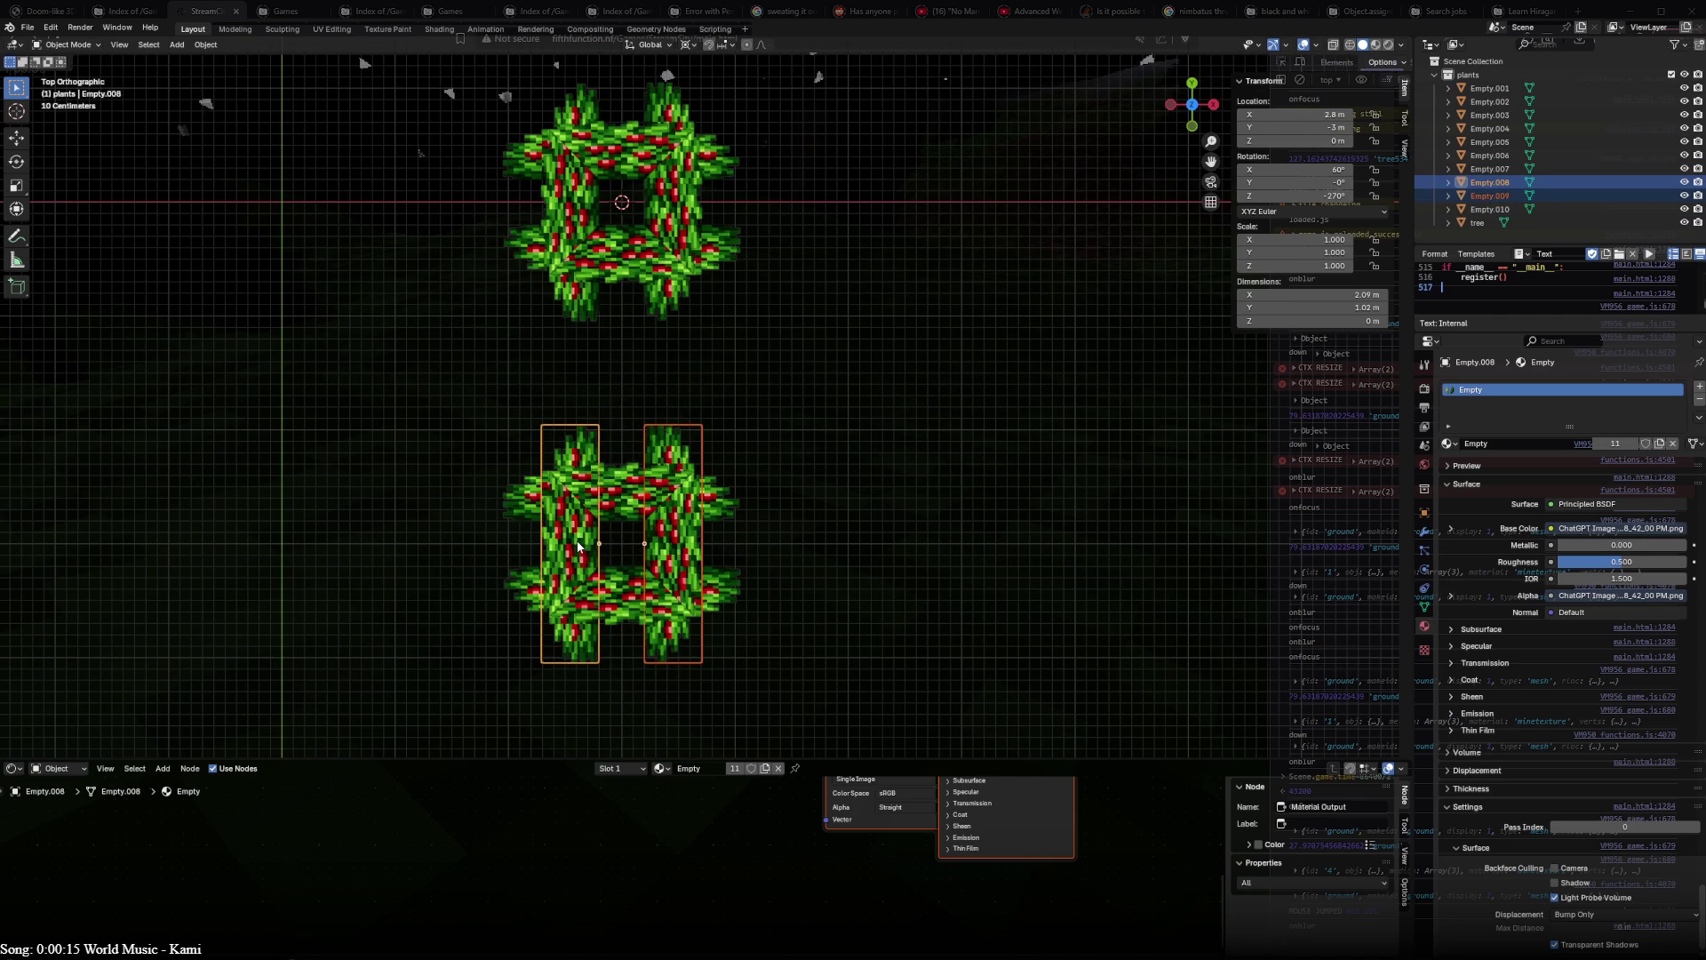
{"action": "left_click", "coordinate": [662, 546]}
{"action": "key", "text": "g"}
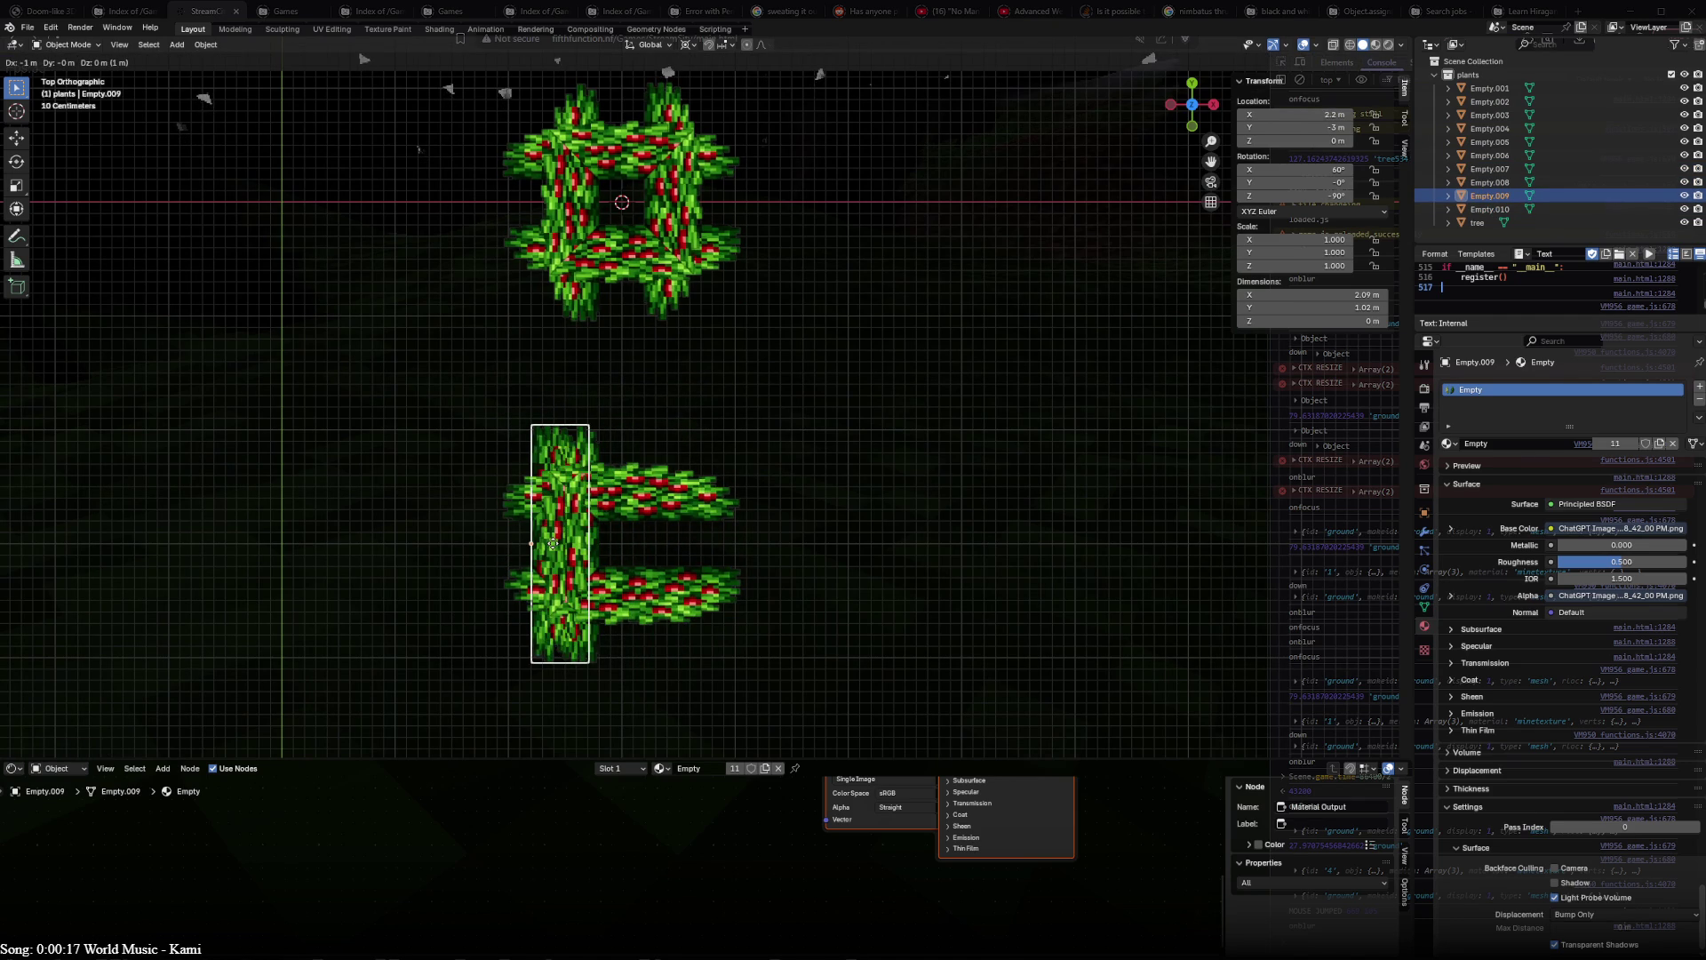
{"action": "left_click", "coordinate": [563, 547]}
{"action": "left_click", "coordinate": [567, 547]}
{"action": "key", "text": "g"}
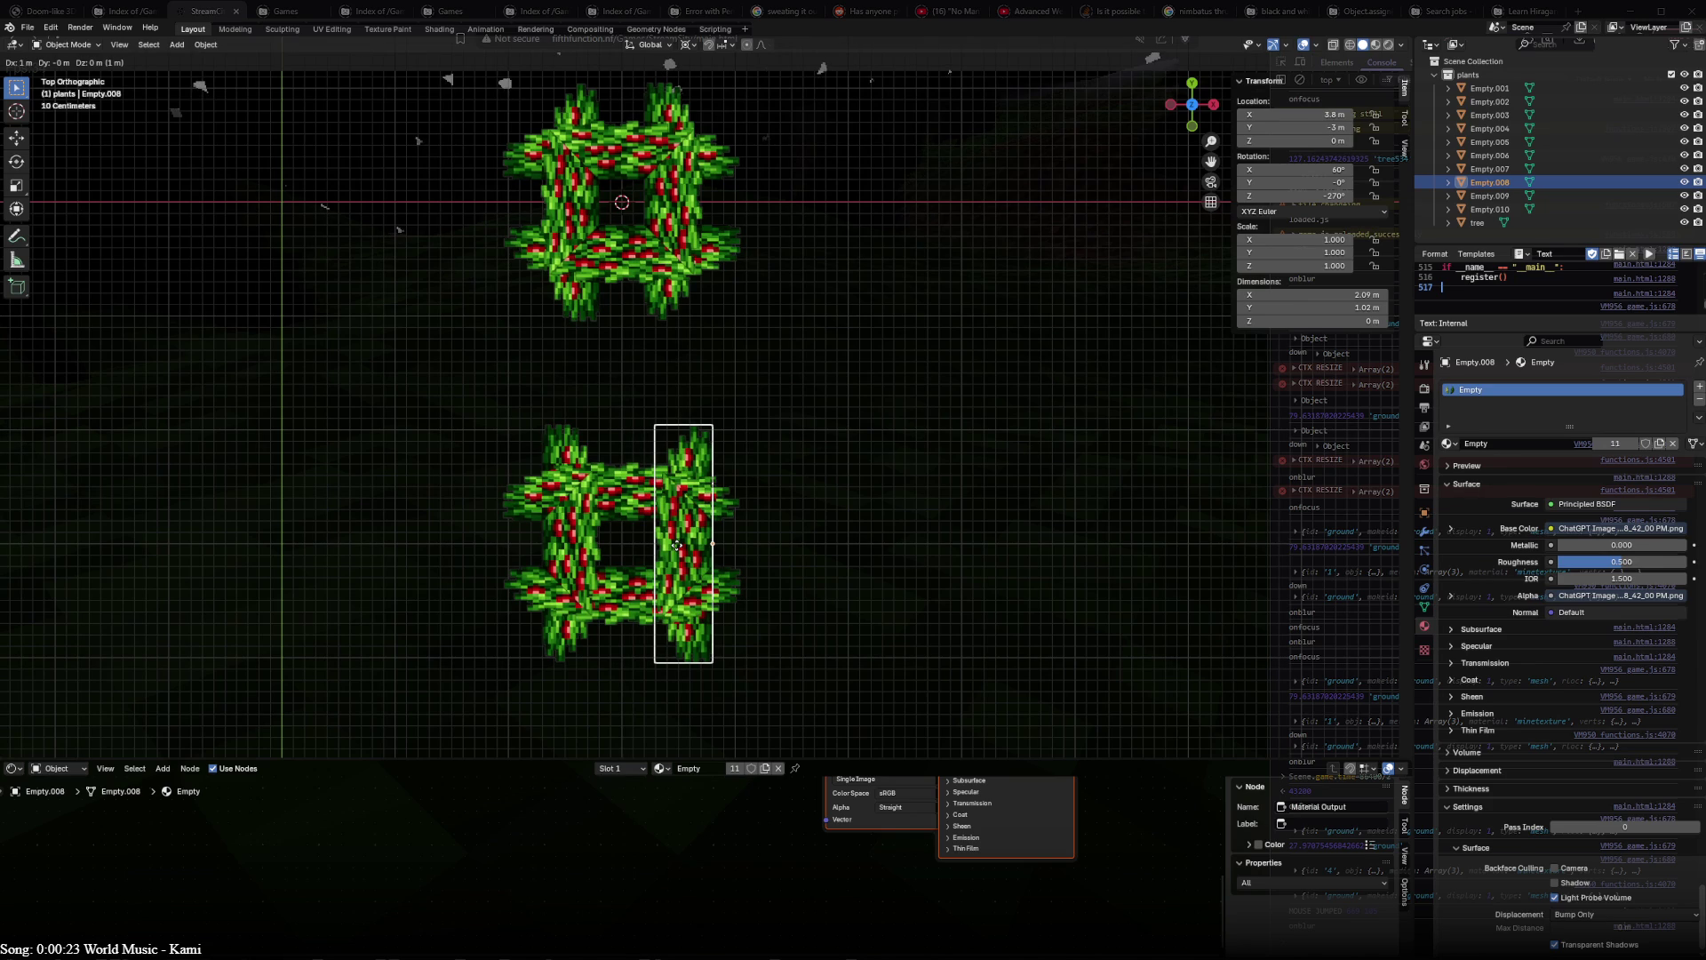
{"action": "left_click", "coordinate": [676, 547]}
{"action": "left_click", "coordinate": [625, 518]}
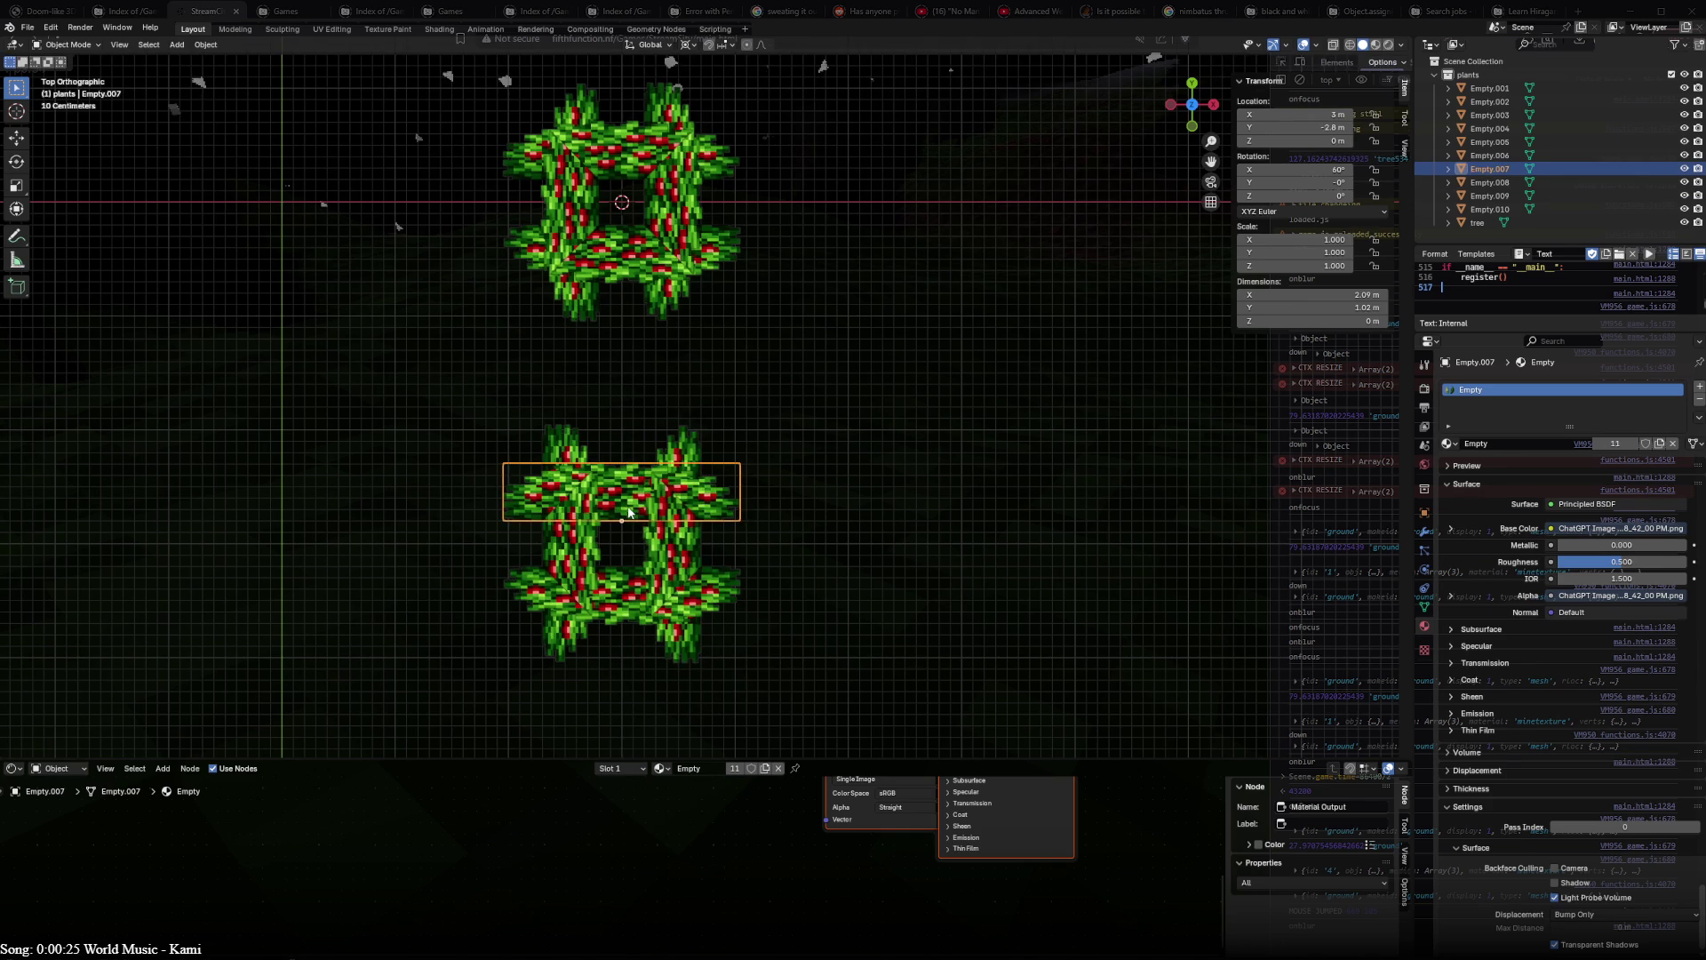
{"action": "key", "text": "g"}
{"action": "left_click", "coordinate": [624, 570]}
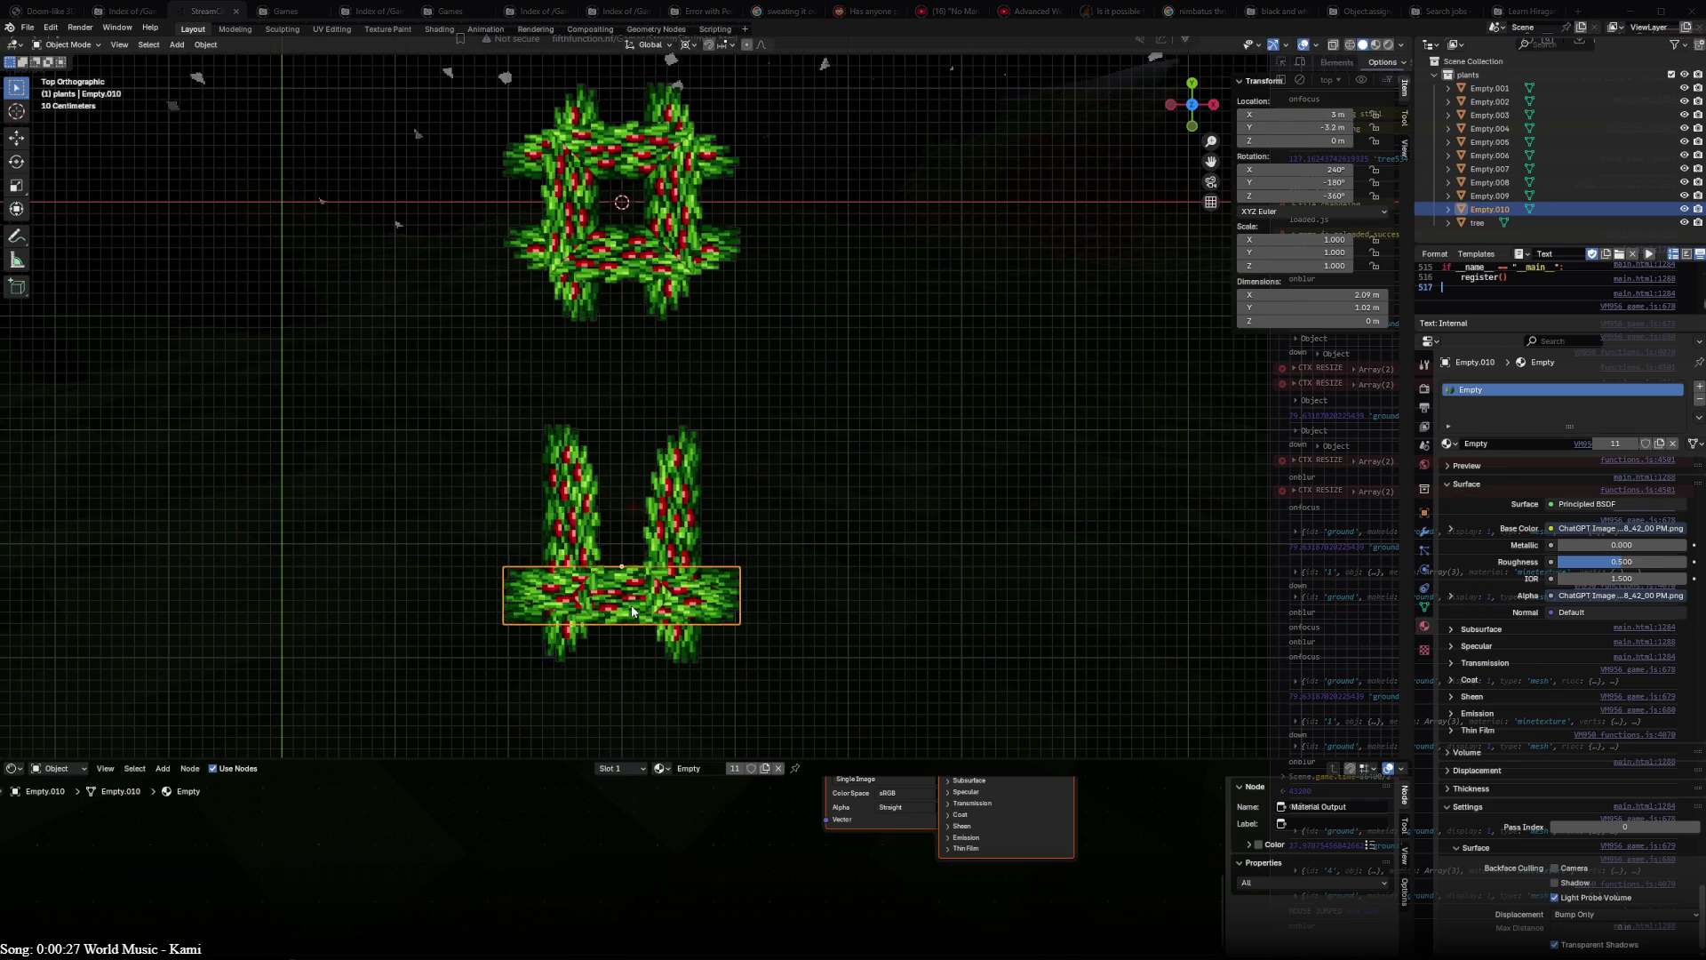
{"action": "key", "text": "g"}
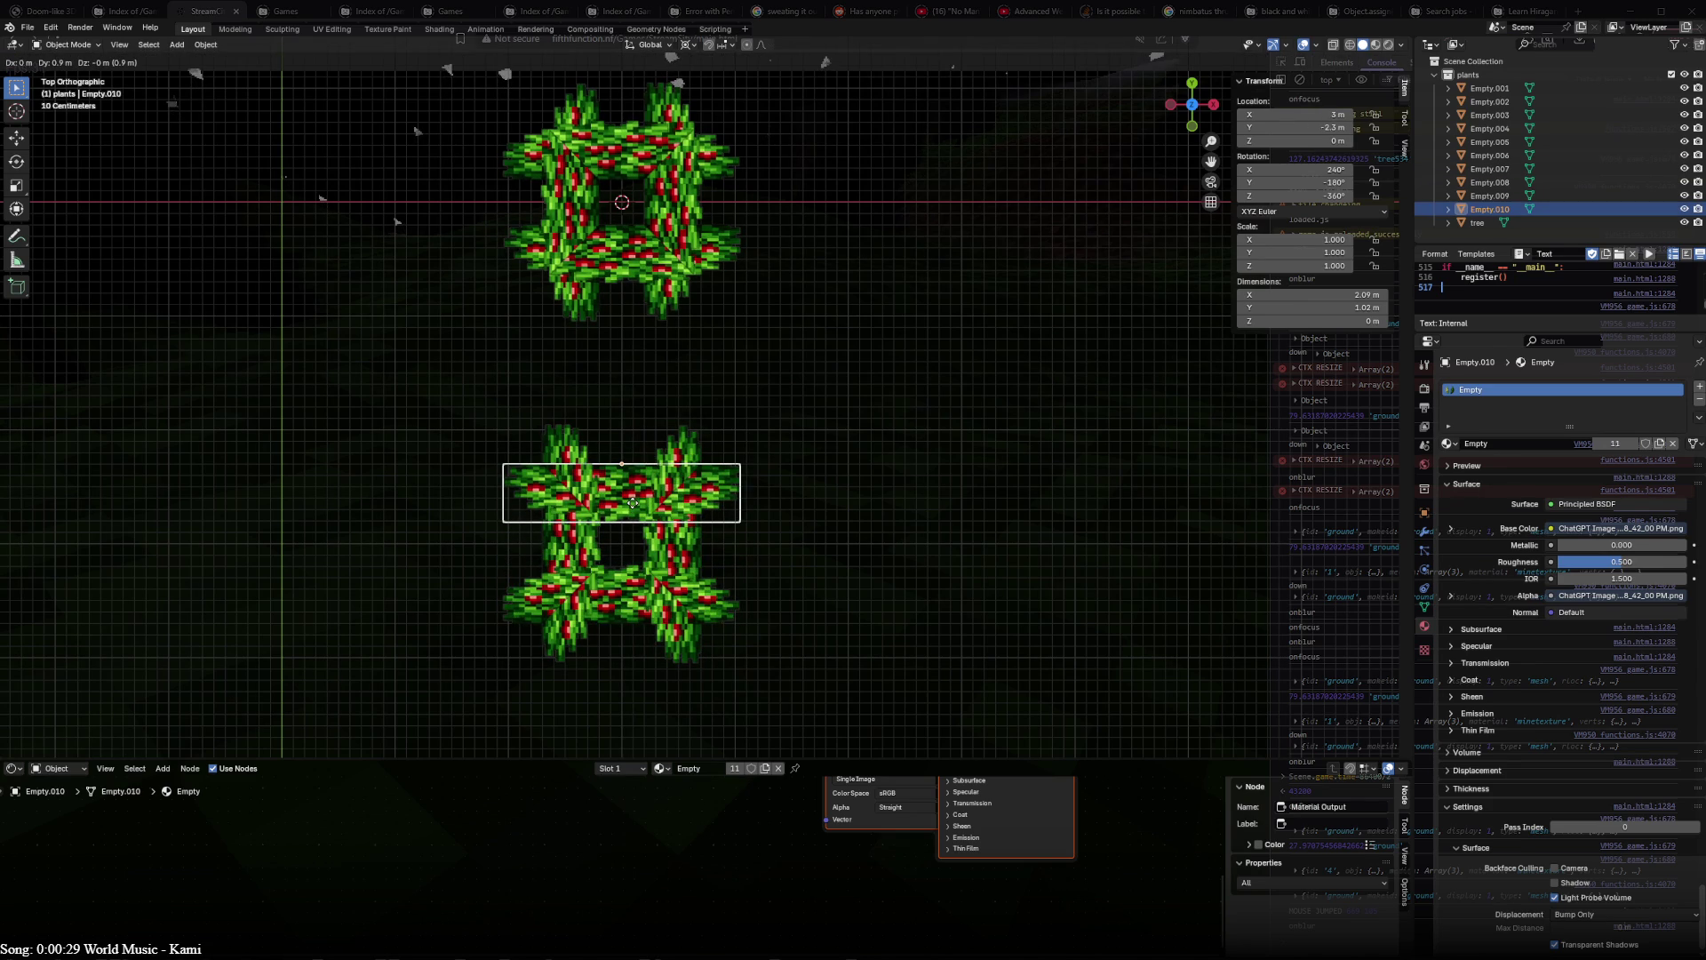
{"action": "left_click", "coordinate": [632, 507]}
{"action": "mouse_move", "coordinate": [632, 507]}
{"action": "middle_mouse_down"}
{"action": "mouse_move", "coordinate": [376, 260]}
{"action": "mouse_move", "coordinate": [628, 406]}
{"action": "mouse_move", "coordinate": [755, 561]}
{"action": "mouse_move", "coordinate": [909, 425]}
{"action": "middle_mouse_up"}
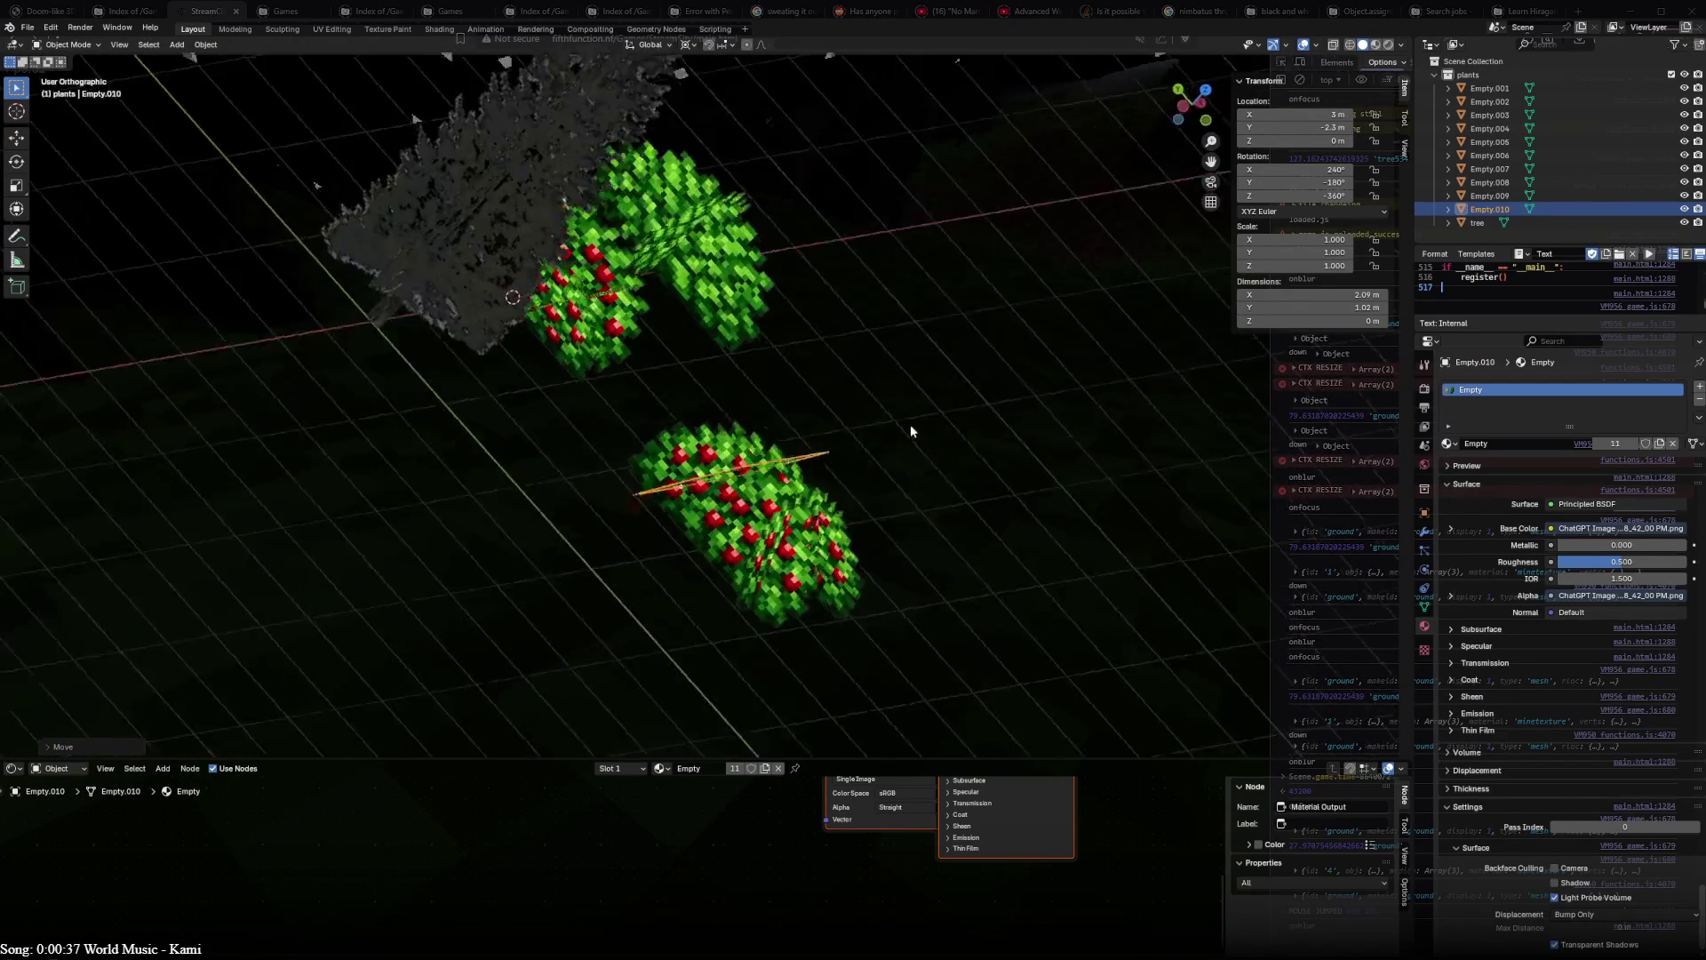
- Rescale a copied plane's mesh, set Pivot Point to Individual Origins, and scale the planes about their own centres
{"action": "key", "text": "Tab"}
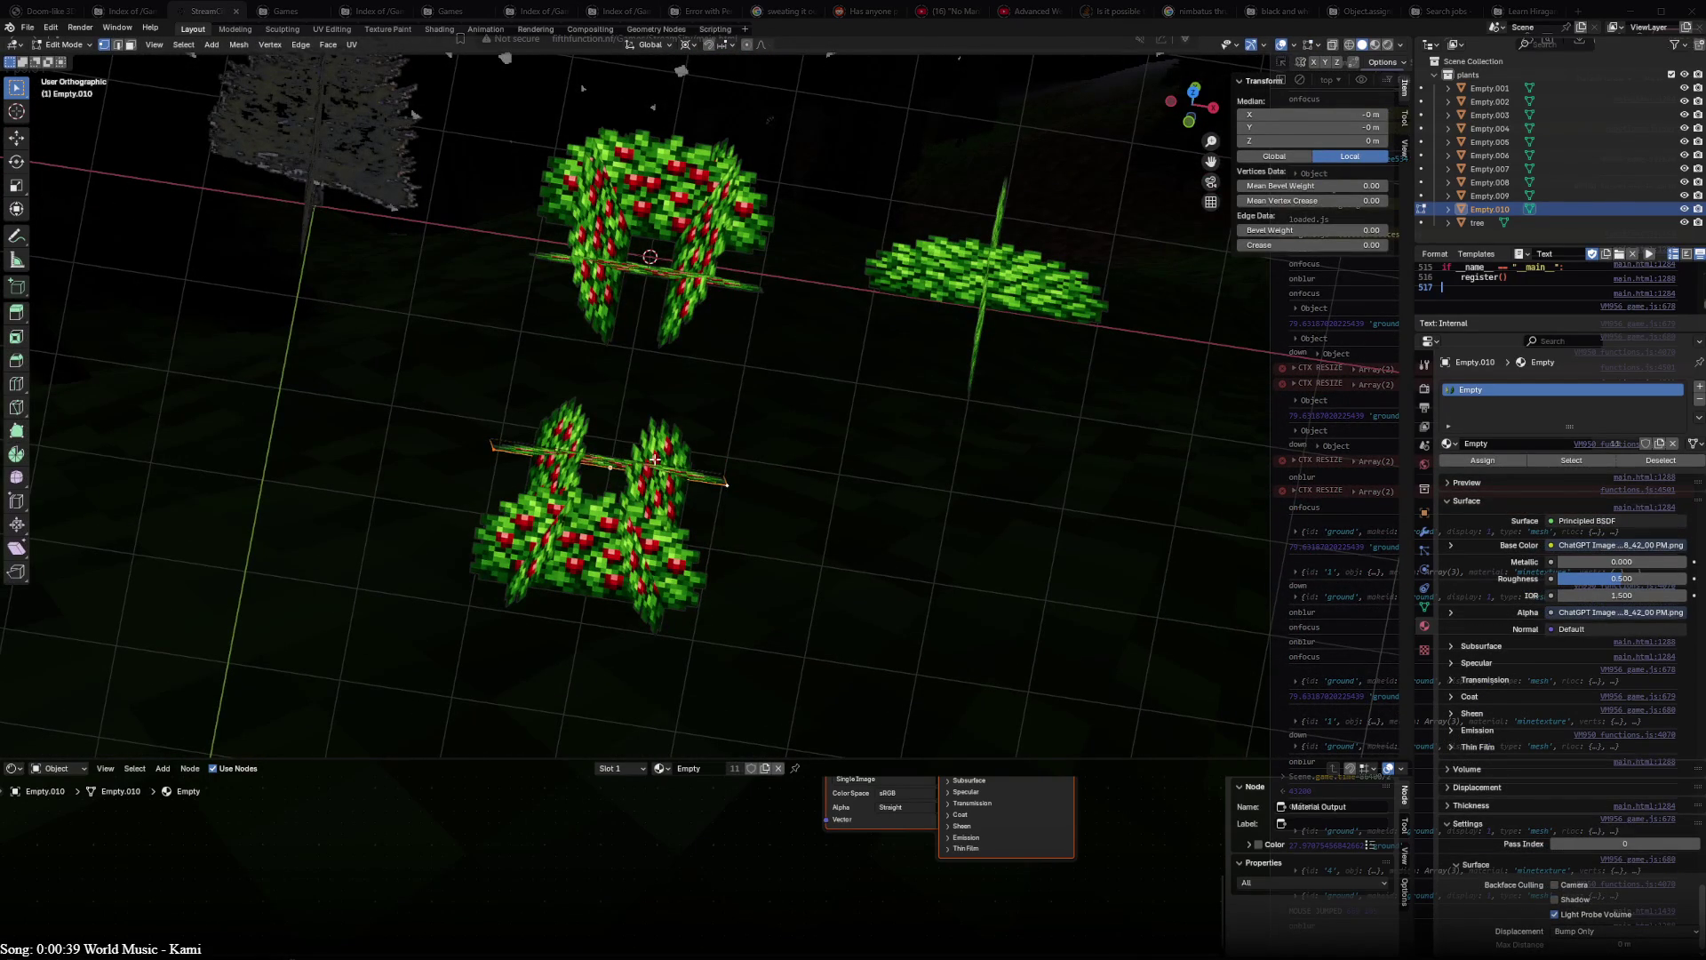
{"action": "key", "text": "a"}
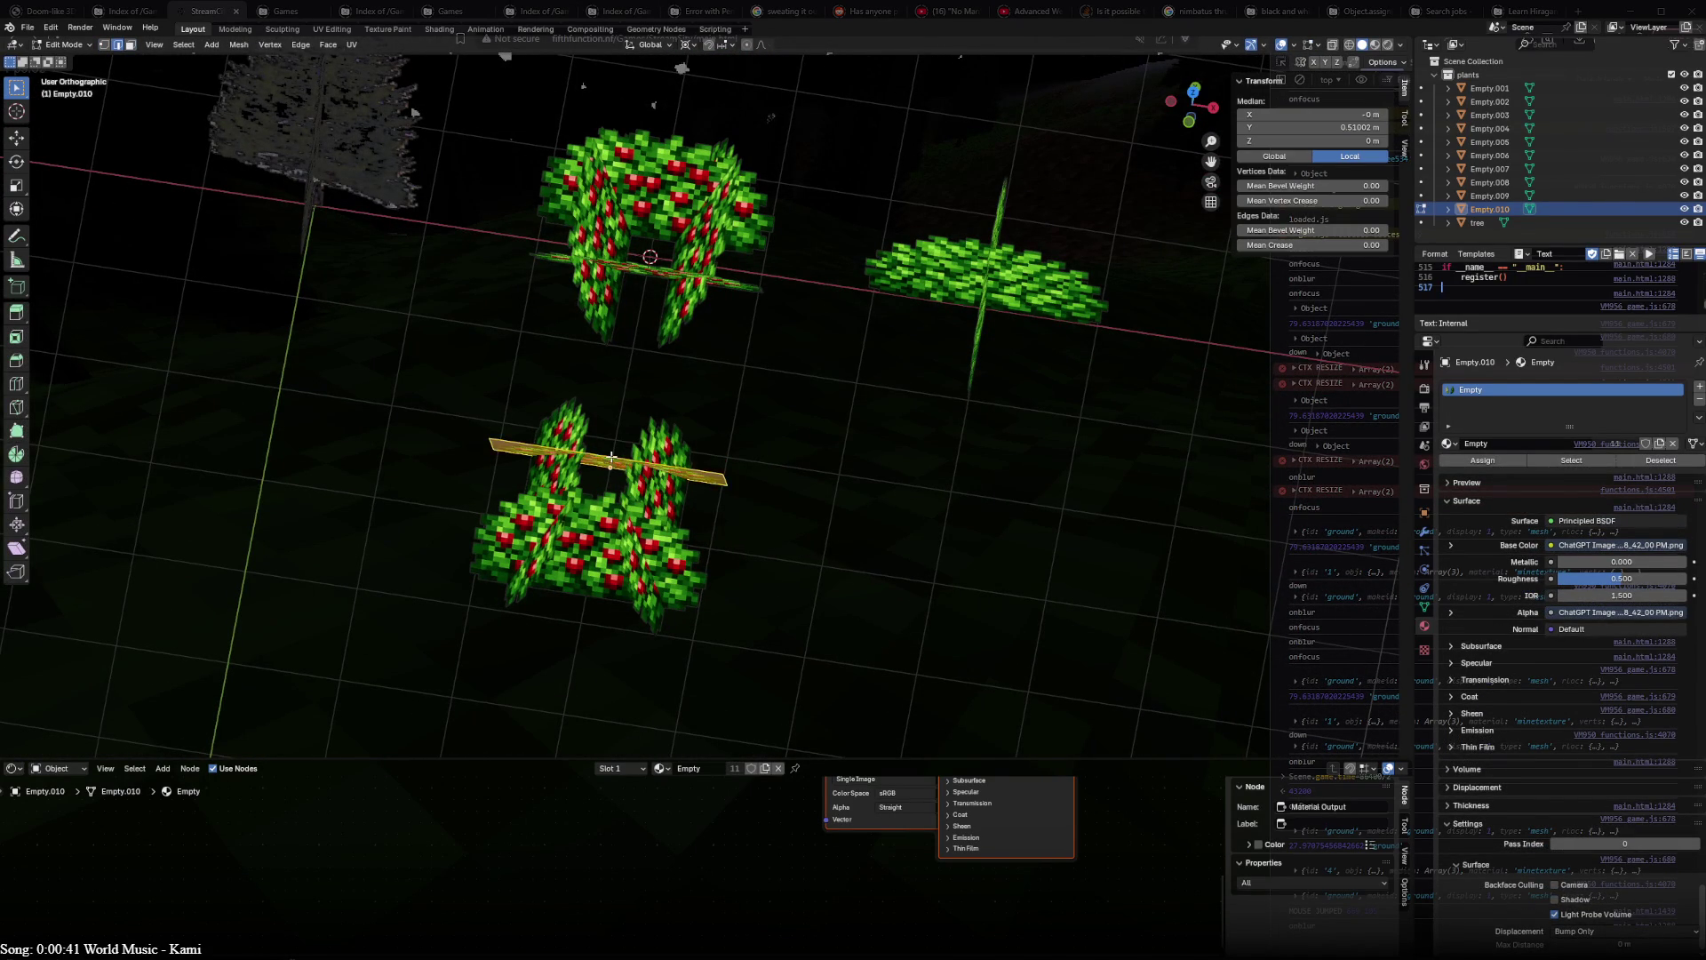
{"action": "key", "text": "s"}
{"action": "left_click", "coordinate": [788, 494]}
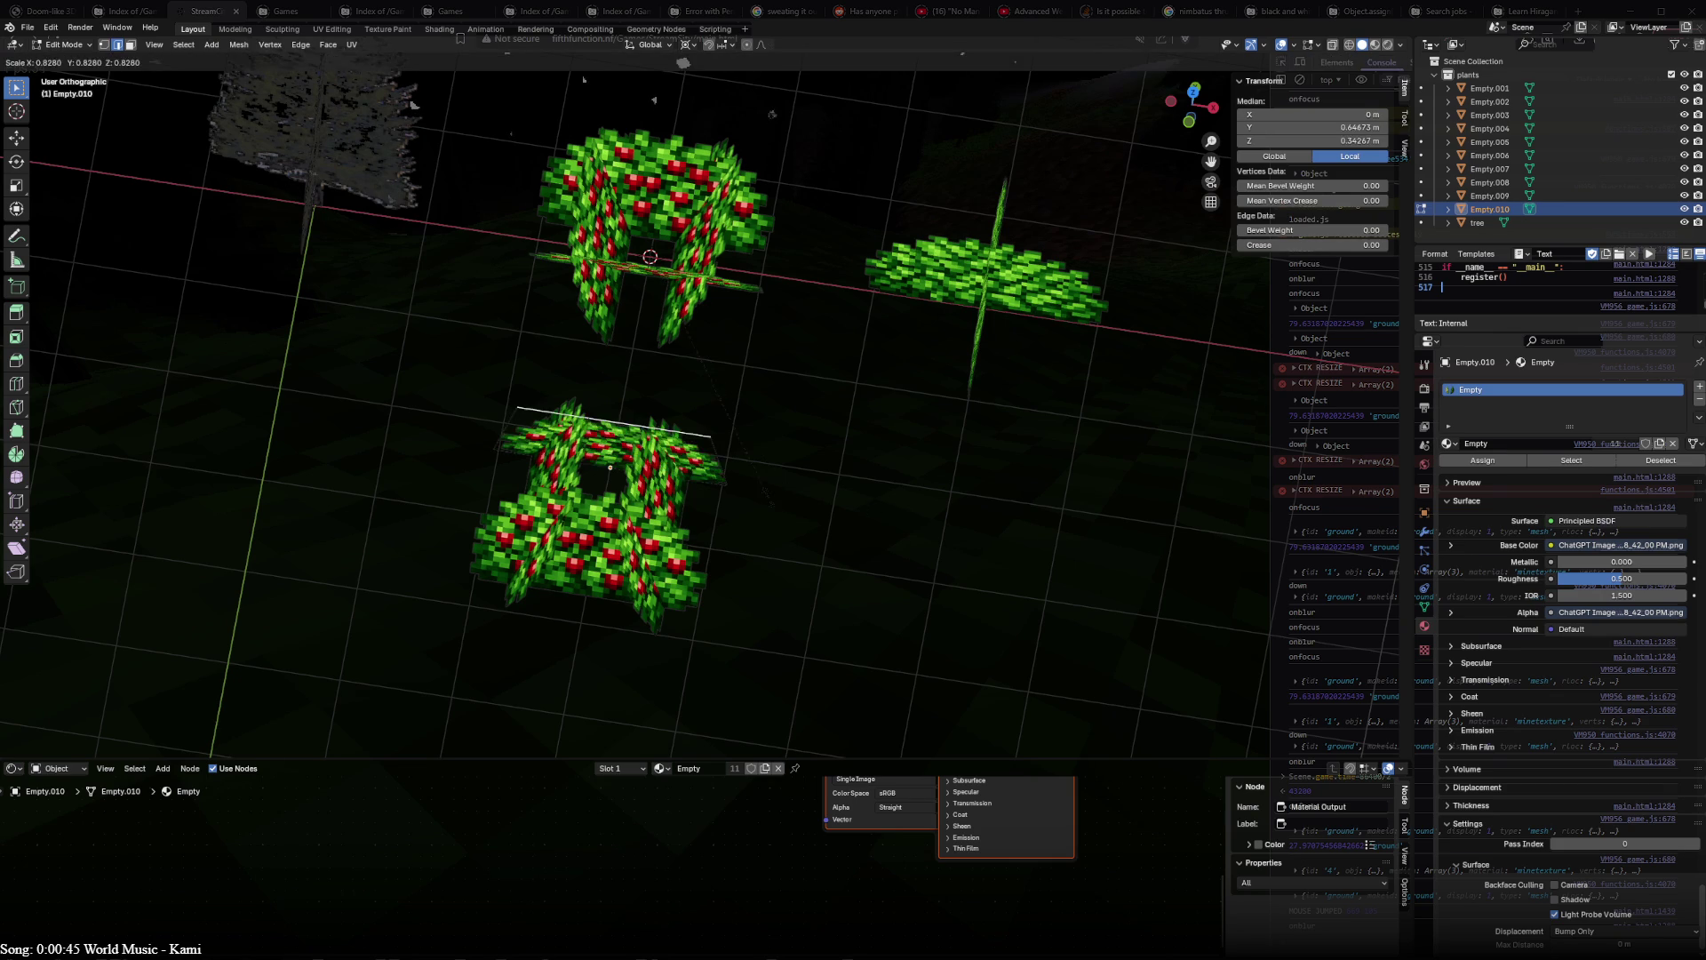
{"action": "left_click", "coordinate": [687, 49]}
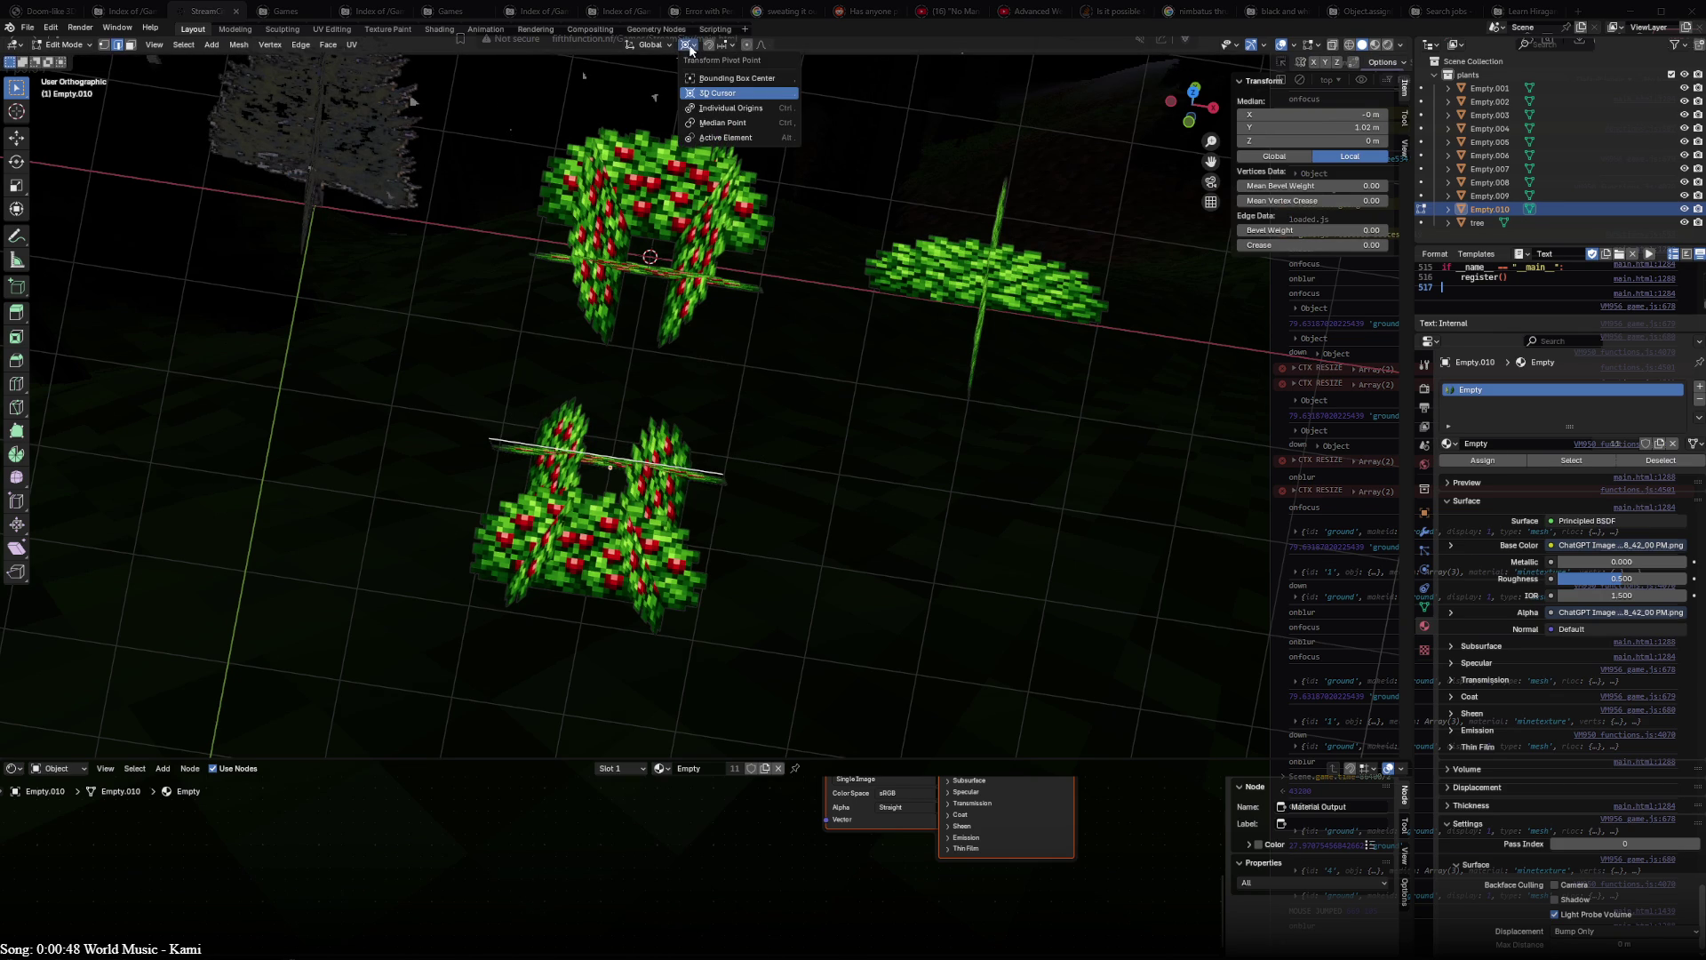
{"action": "left_click", "coordinate": [706, 108]}
{"action": "key", "text": "s"}
{"action": "left_click", "coordinate": [787, 404]}
{"action": "mouse_move", "coordinate": [786, 403]}
{"action": "middle_mouse_down"}
{"action": "mouse_move", "coordinate": [756, 477]}
{"action": "mouse_move", "coordinate": [611, 418]}
{"action": "middle_mouse_up"}
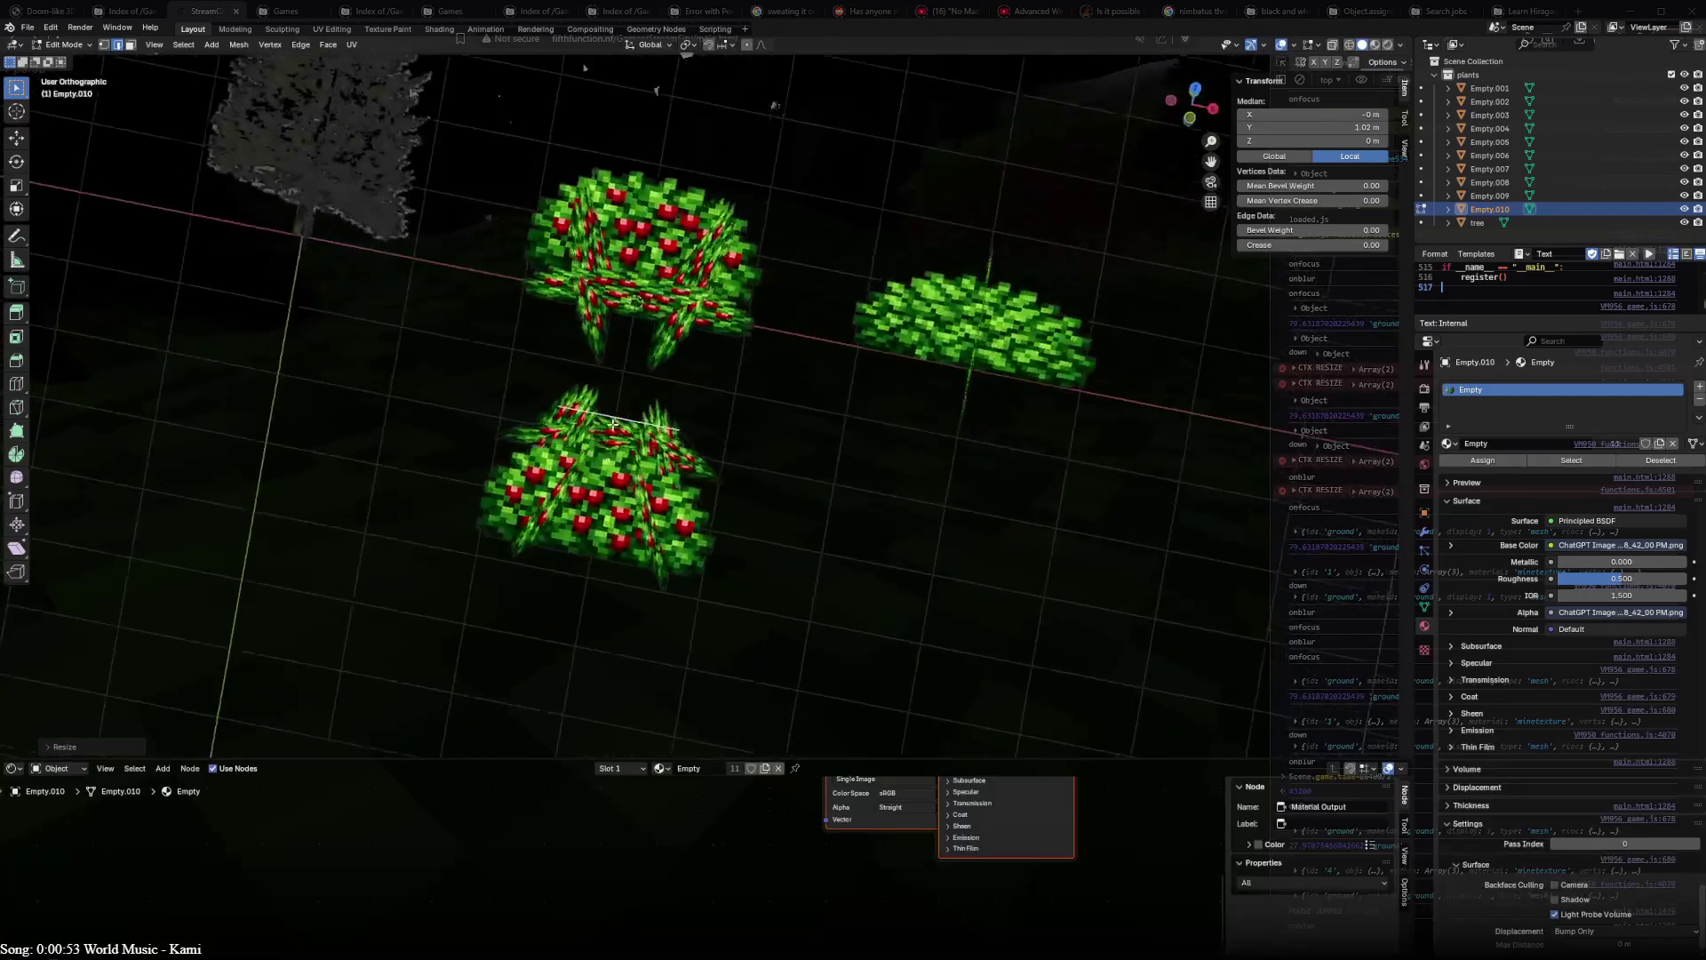
{"action": "scroll", "coordinate": [638, 436], "scroll_direction": "up", "scroll_amount": 2}
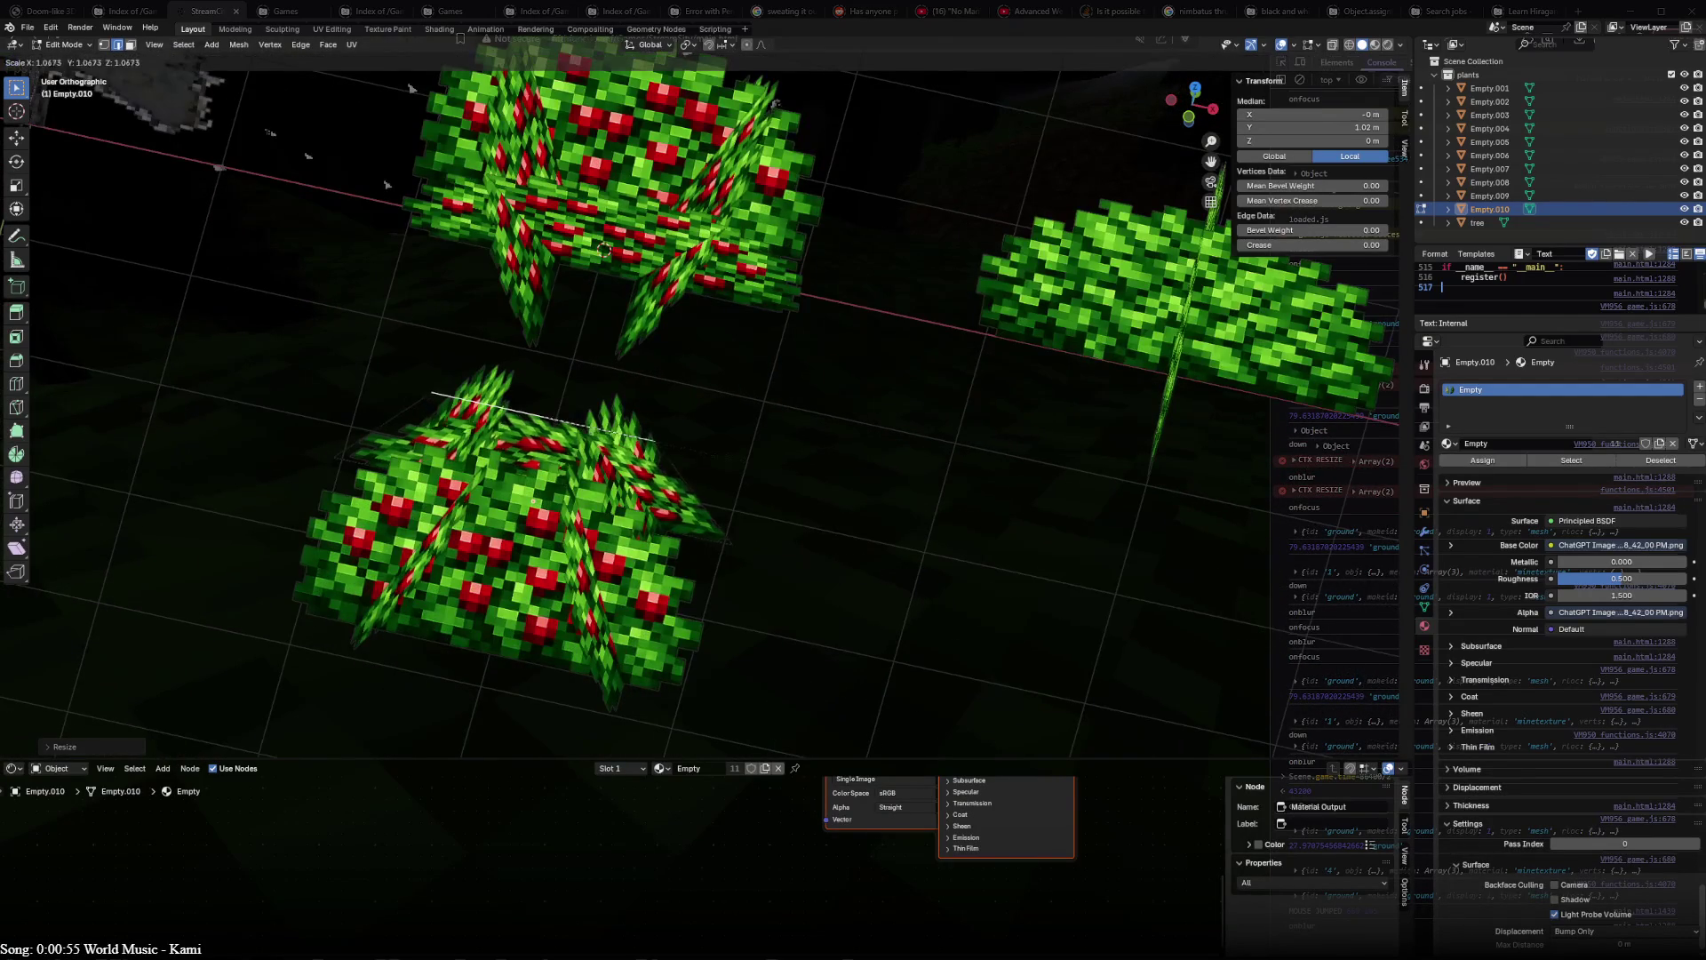
- Shrink the bottom berry bush's planes in Edit Mode
{"action": "key", "text": "Tab"}
{"action": "left_click", "coordinate": [528, 534]}
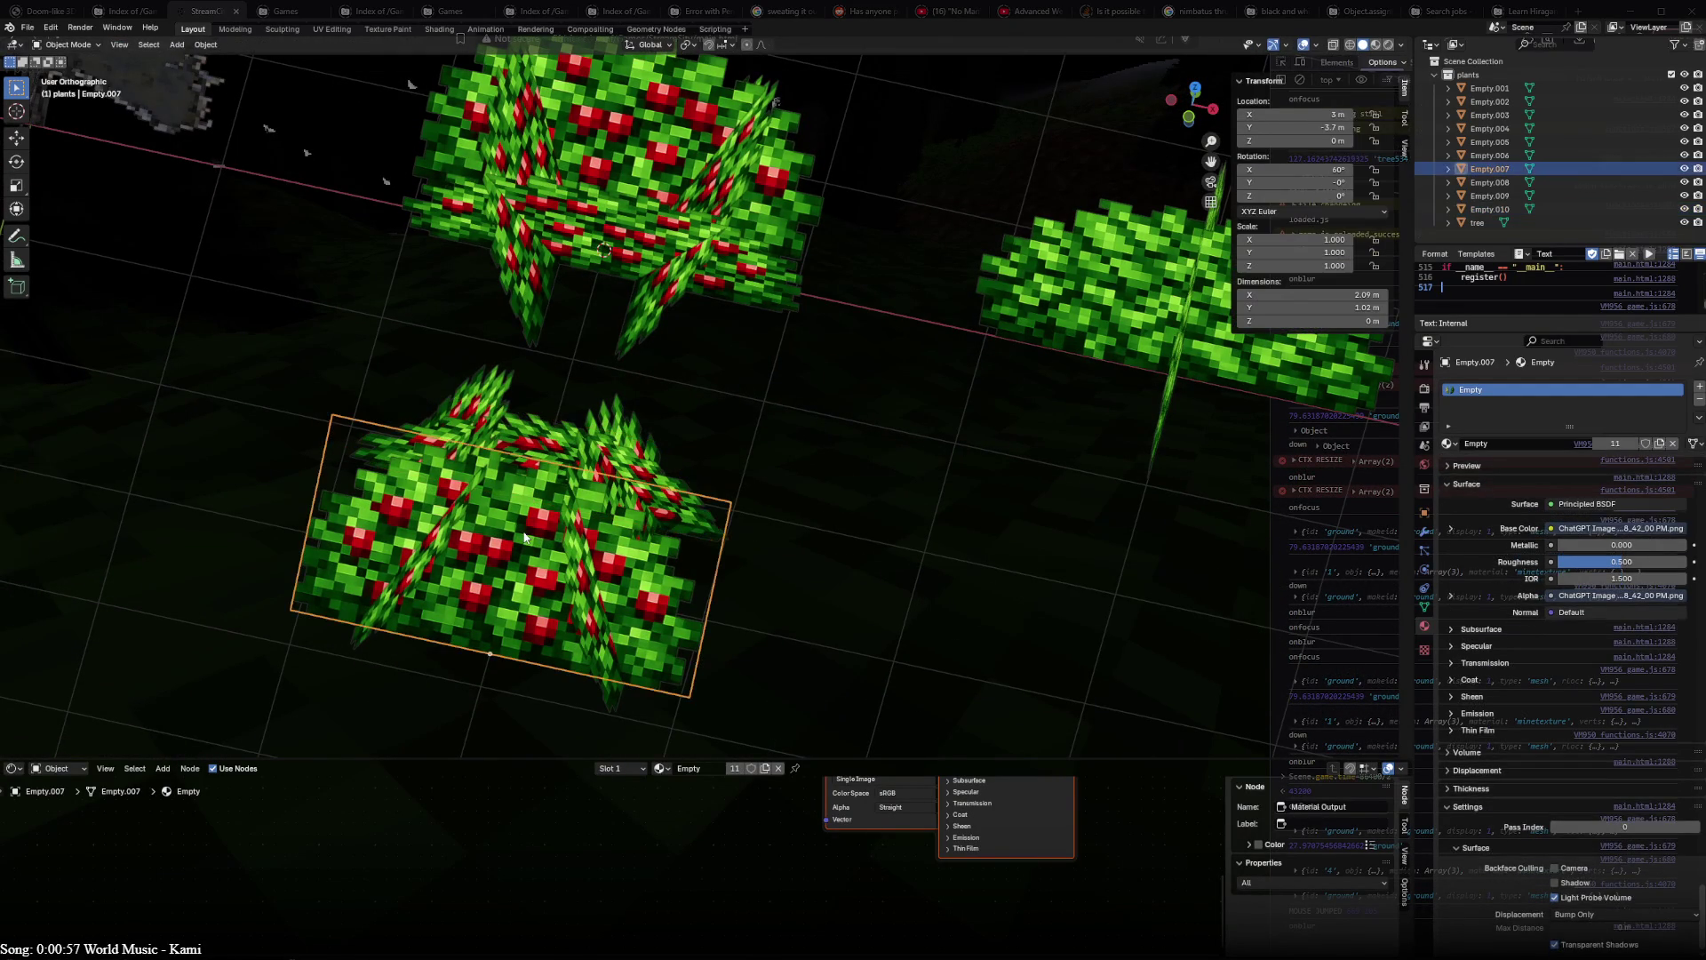
{"action": "key", "text": "Tab"}
{"action": "key", "text": "s"}
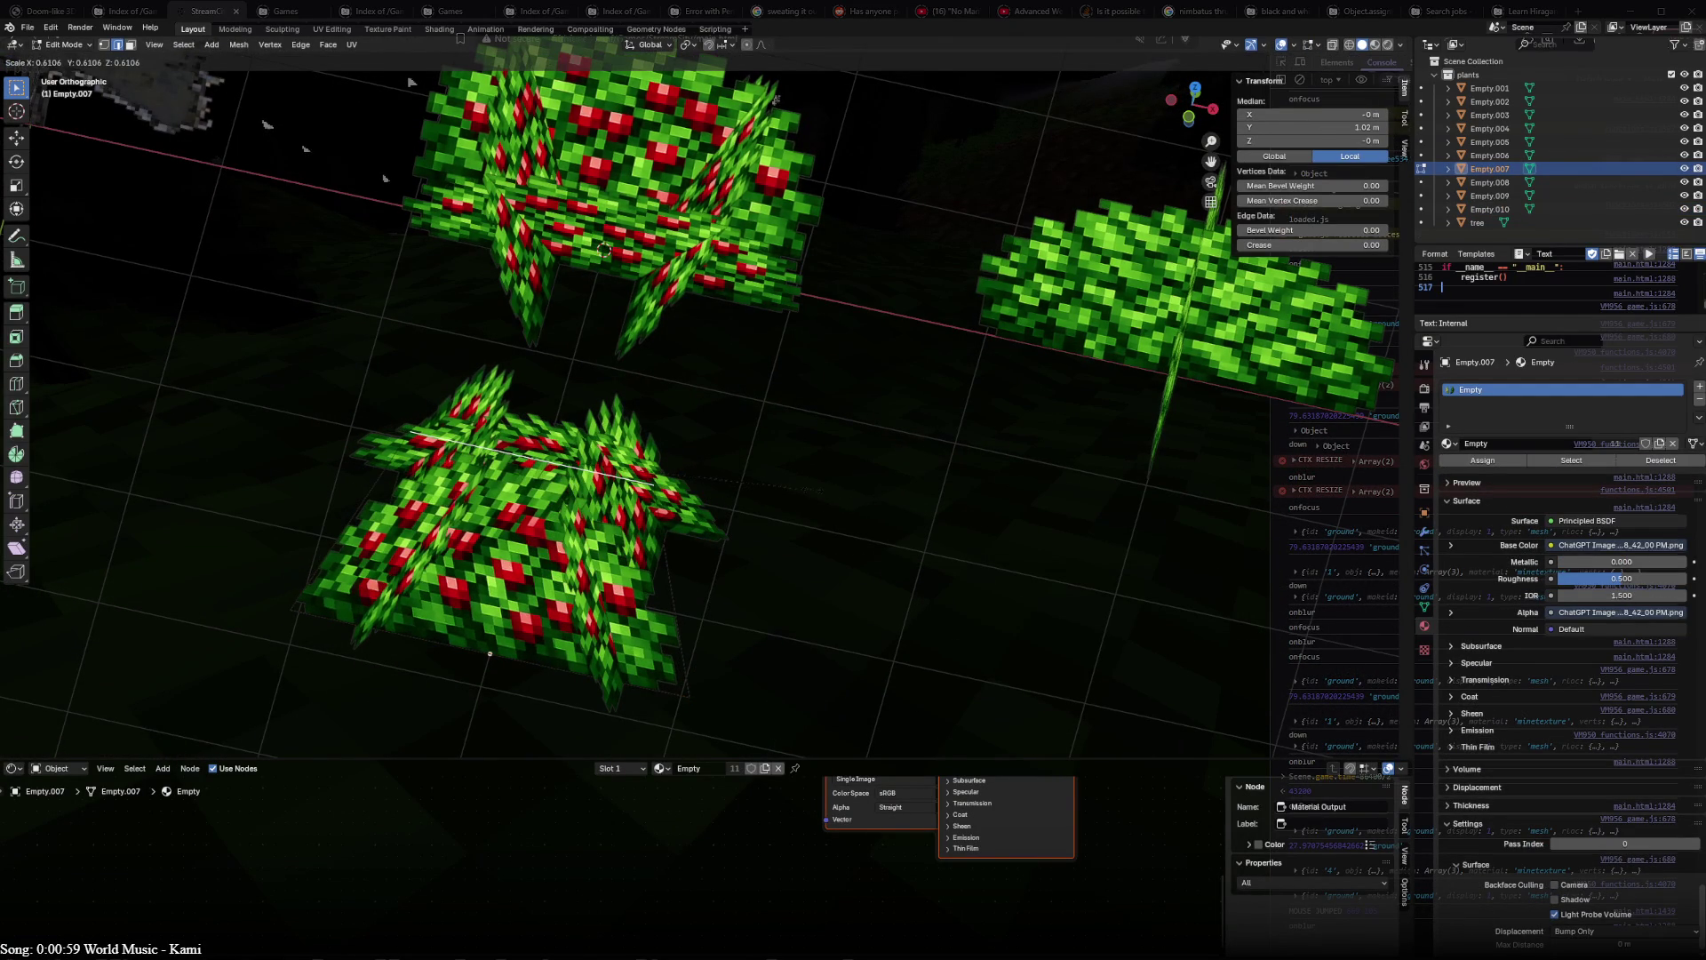
{"action": "key", "text": "Escape"}
{"action": "key", "text": "Tab"}
{"action": "mouse_move", "coordinate": [488, 653]}
{"action": "middle_mouse_down"}
{"action": "mouse_move", "coordinate": [406, 540]}
{"action": "mouse_move", "coordinate": [547, 358]}
{"action": "middle_mouse_up"}
- Resize the Empty.008 and Empty.009 plane sets around their own origins
{"action": "left_click", "coordinate": [546, 358]}
{"action": "key", "text": "Tab"}
{"action": "left_click", "coordinate": [477, 328]}
{"action": "key", "text": "s"}
{"action": "left_click", "coordinate": [544, 327]}
{"action": "key", "text": "Tab"}
{"action": "key", "text": "Tab"}
{"action": "key", "text": "s"}
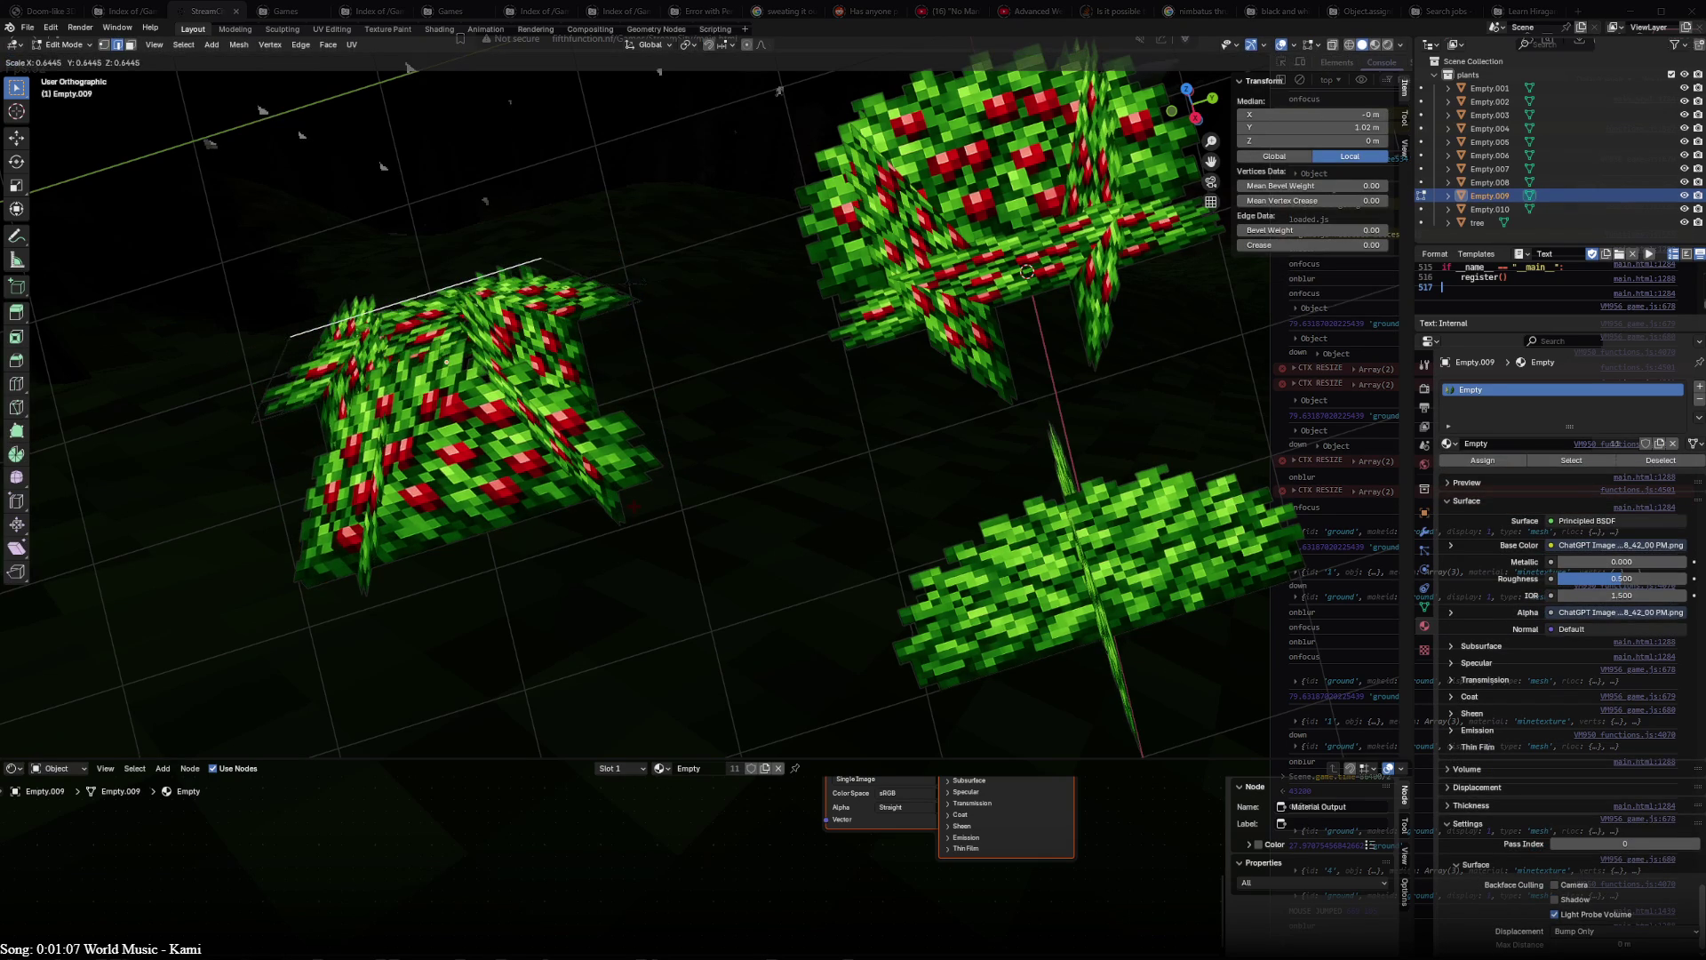
- Confirm Empty.009's size and duplicate its plane as Empty.010 from the top view
{"action": "left_click", "coordinate": [540, 263]}
{"action": "mouse_move", "coordinate": [539, 262]}
{"action": "middle_mouse_down"}
{"action": "mouse_move", "coordinate": [756, 413]}
{"action": "mouse_move", "coordinate": [717, 487]}
{"action": "mouse_move", "coordinate": [902, 489]}
{"action": "mouse_move", "coordinate": [888, 409]}
{"action": "mouse_move", "coordinate": [1123, 494]}
{"action": "mouse_move", "coordinate": [1156, 481]}
{"action": "mouse_move", "coordinate": [629, 577]}
{"action": "middle_mouse_up"}
{"action": "key", "text": "Tab"}
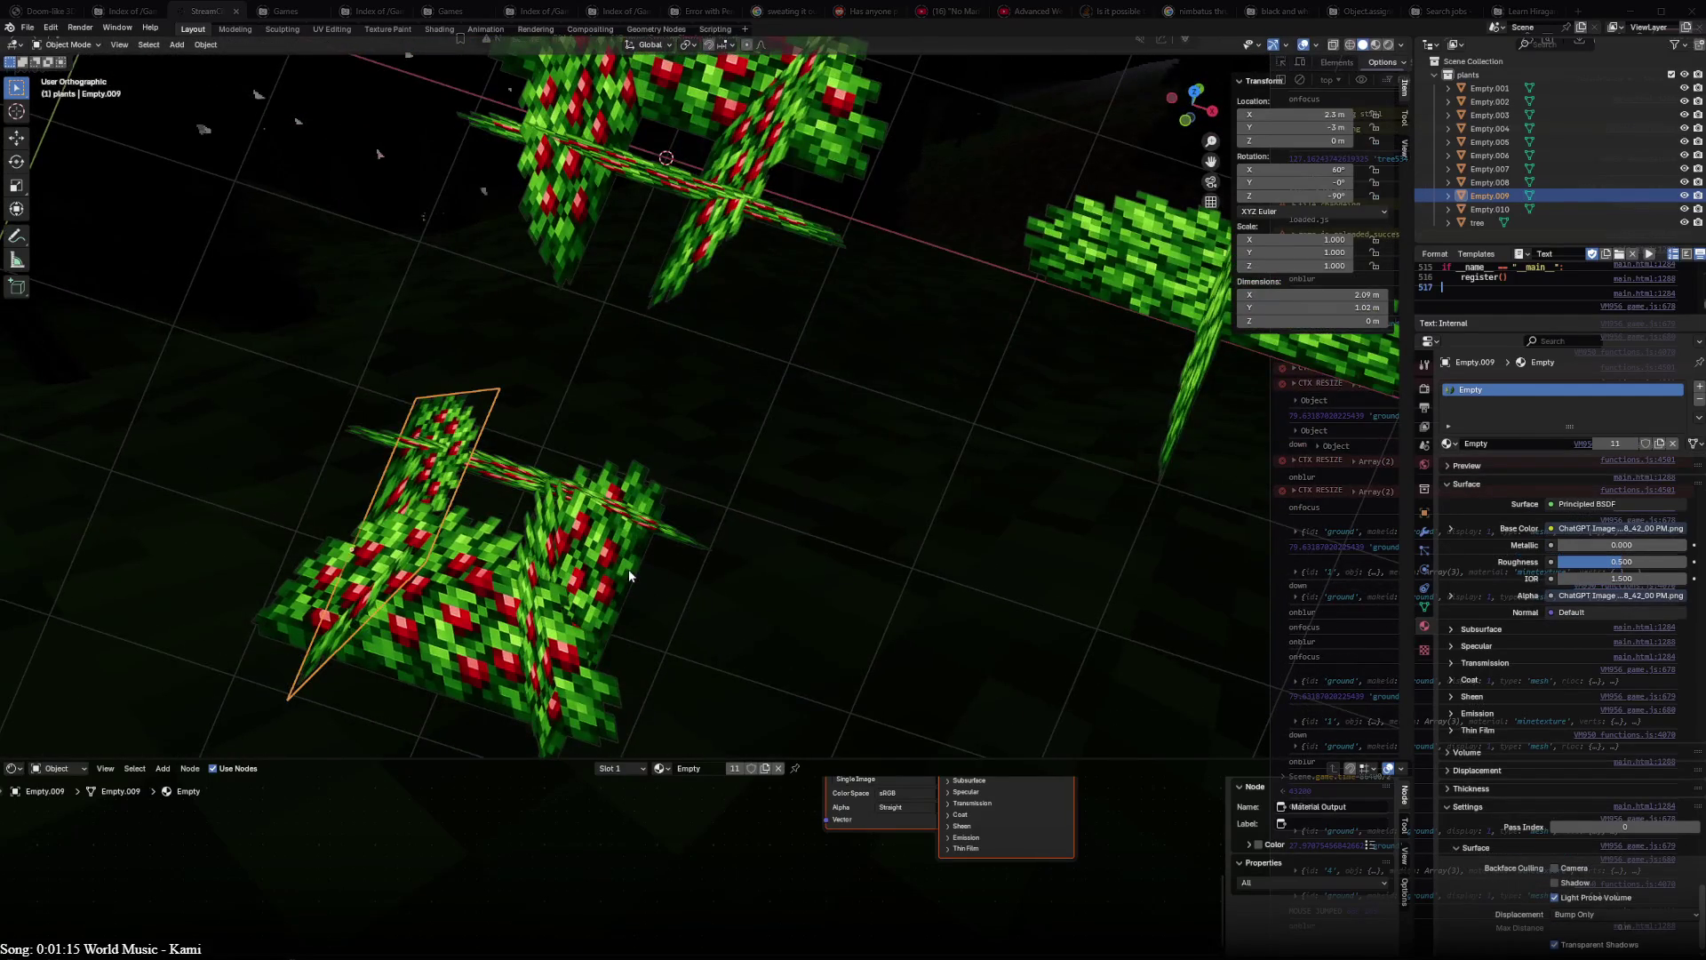
{"action": "key", "text": "KP_7"}
{"action": "key", "text": "r"}
{"action": "key", "text": "shift+d"}
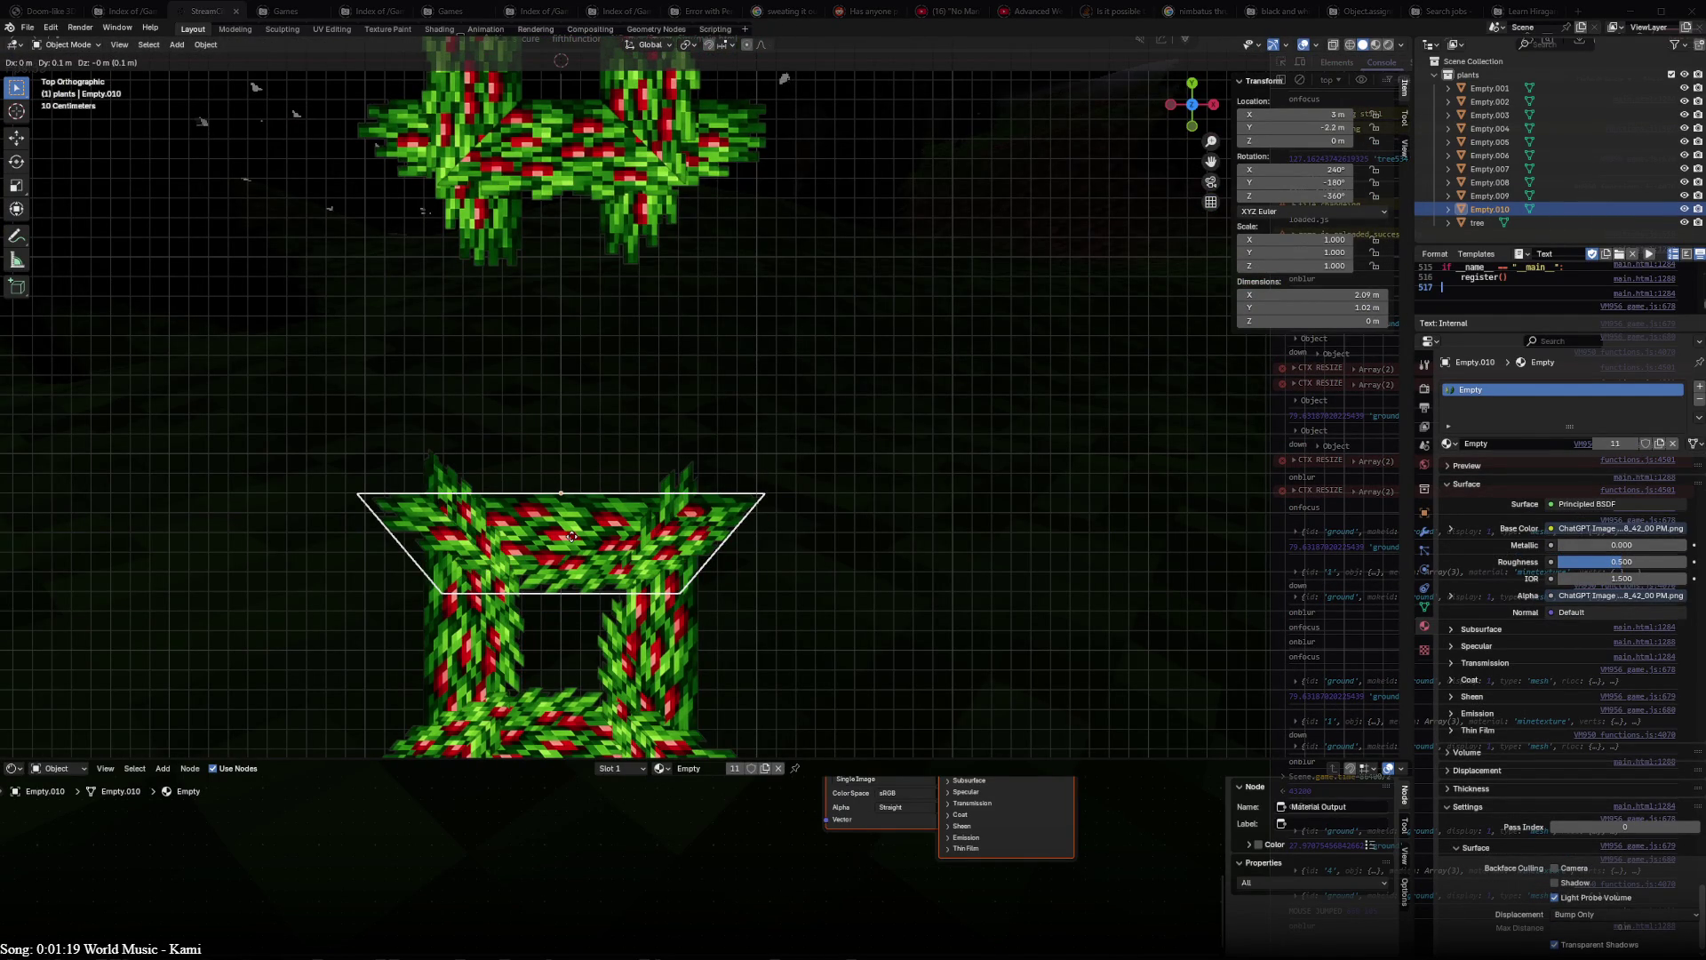
{"action": "left_click", "coordinate": [572, 534]}
{"action": "middle_click_drag", "start_coordinate": [572, 535], "coordinate": [591, 335], "text": "shift"}
- Reposition Empty.008 and Empty.009 within the bush and check the layout from several angles
{"action": "left_click", "coordinate": [696, 492]}
{"action": "key", "text": "g"}
{"action": "left_click", "coordinate": [704, 493]}
{"action": "left_click", "coordinate": [587, 567]}
{"action": "key", "text": "g"}
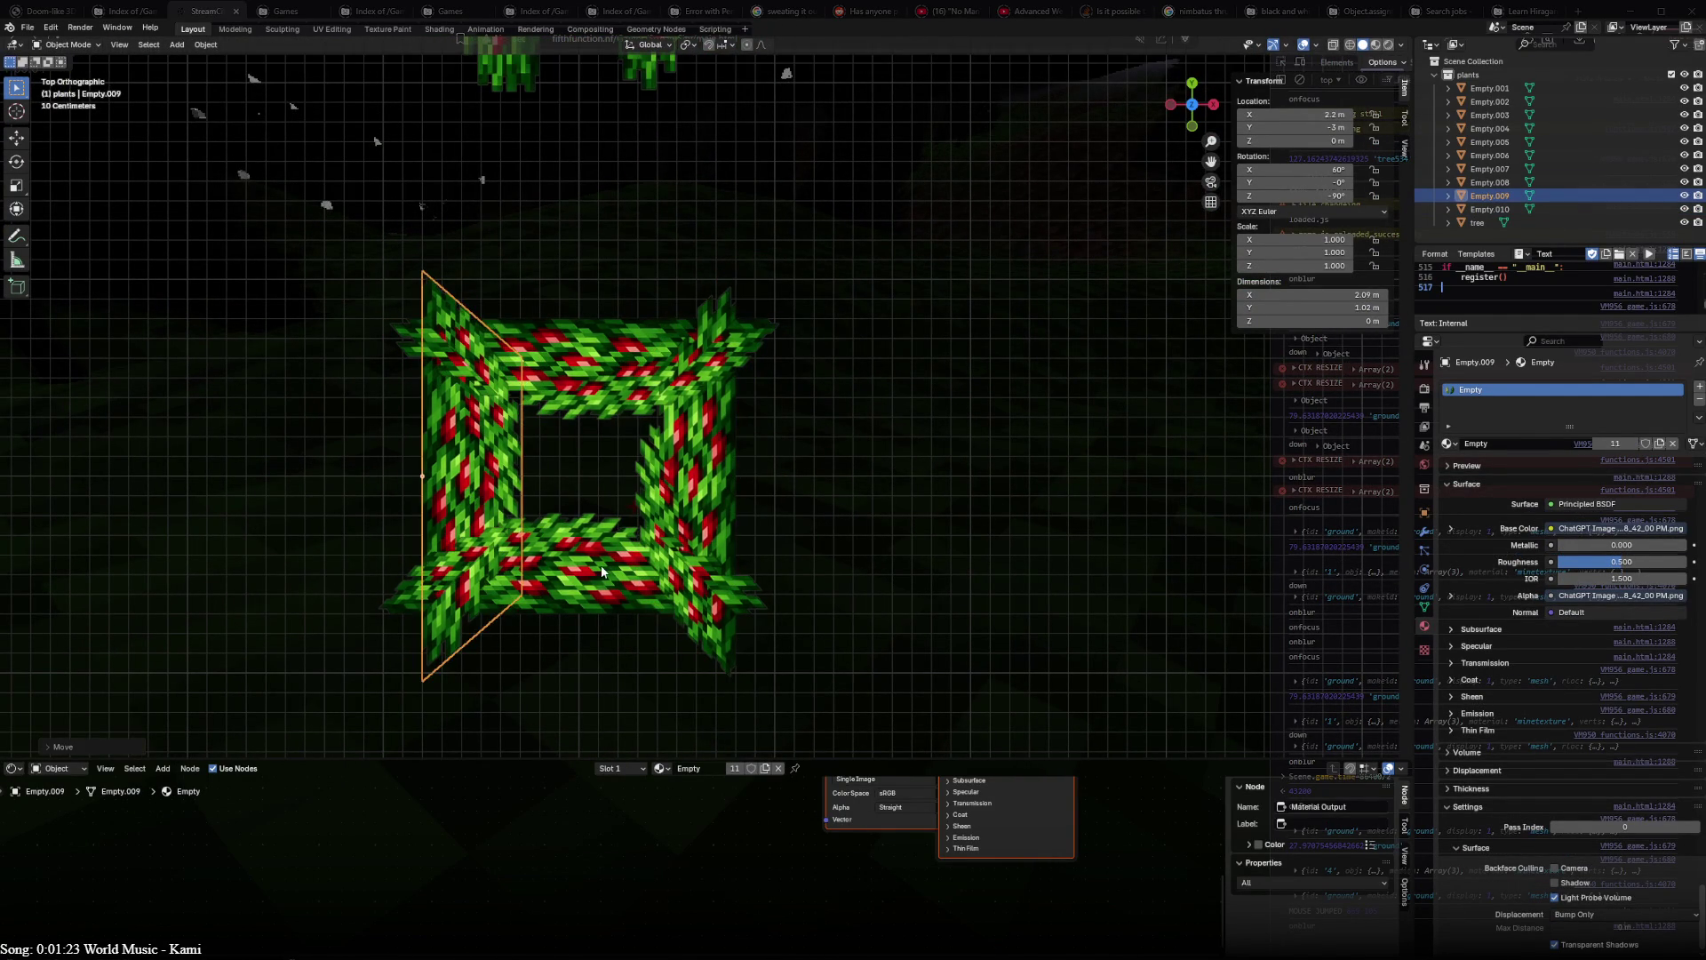
{"action": "left_click", "coordinate": [589, 568]}
{"action": "middle_click_drag", "start_coordinate": [616, 650], "coordinate": [571, 306]}
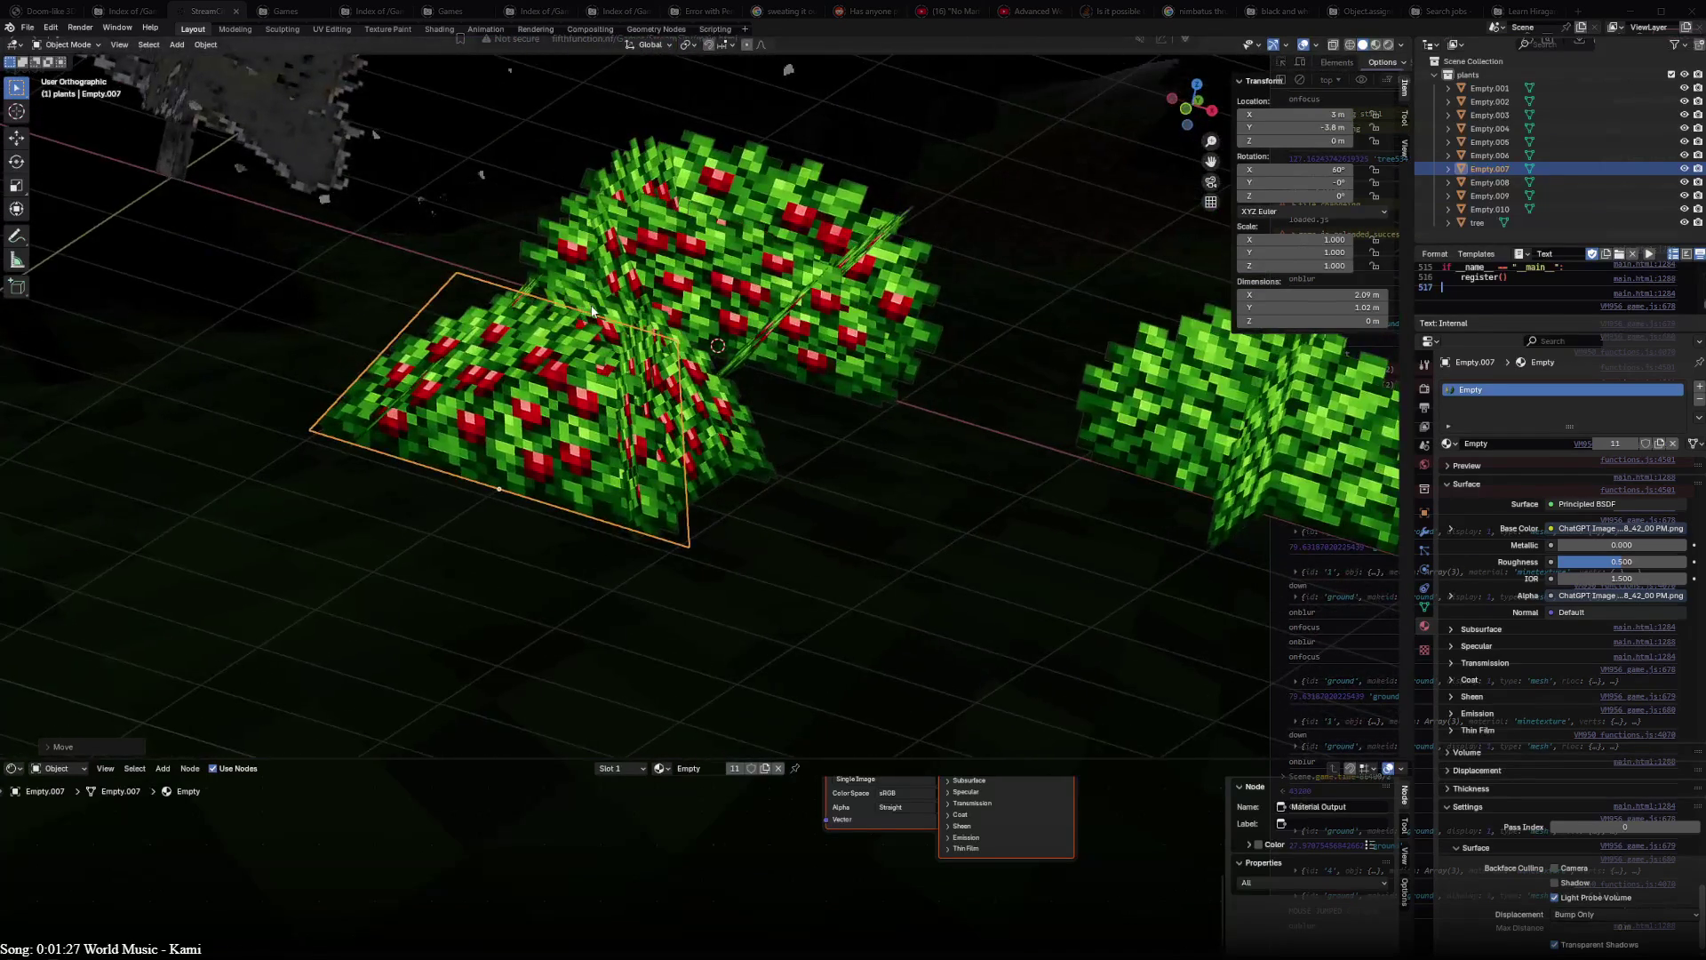
{"action": "mouse_move", "coordinate": [570, 309]}
{"action": "middle_mouse_down"}
{"action": "mouse_move", "coordinate": [635, 621]}
{"action": "mouse_move", "coordinate": [391, 484]}
{"action": "middle_mouse_up"}
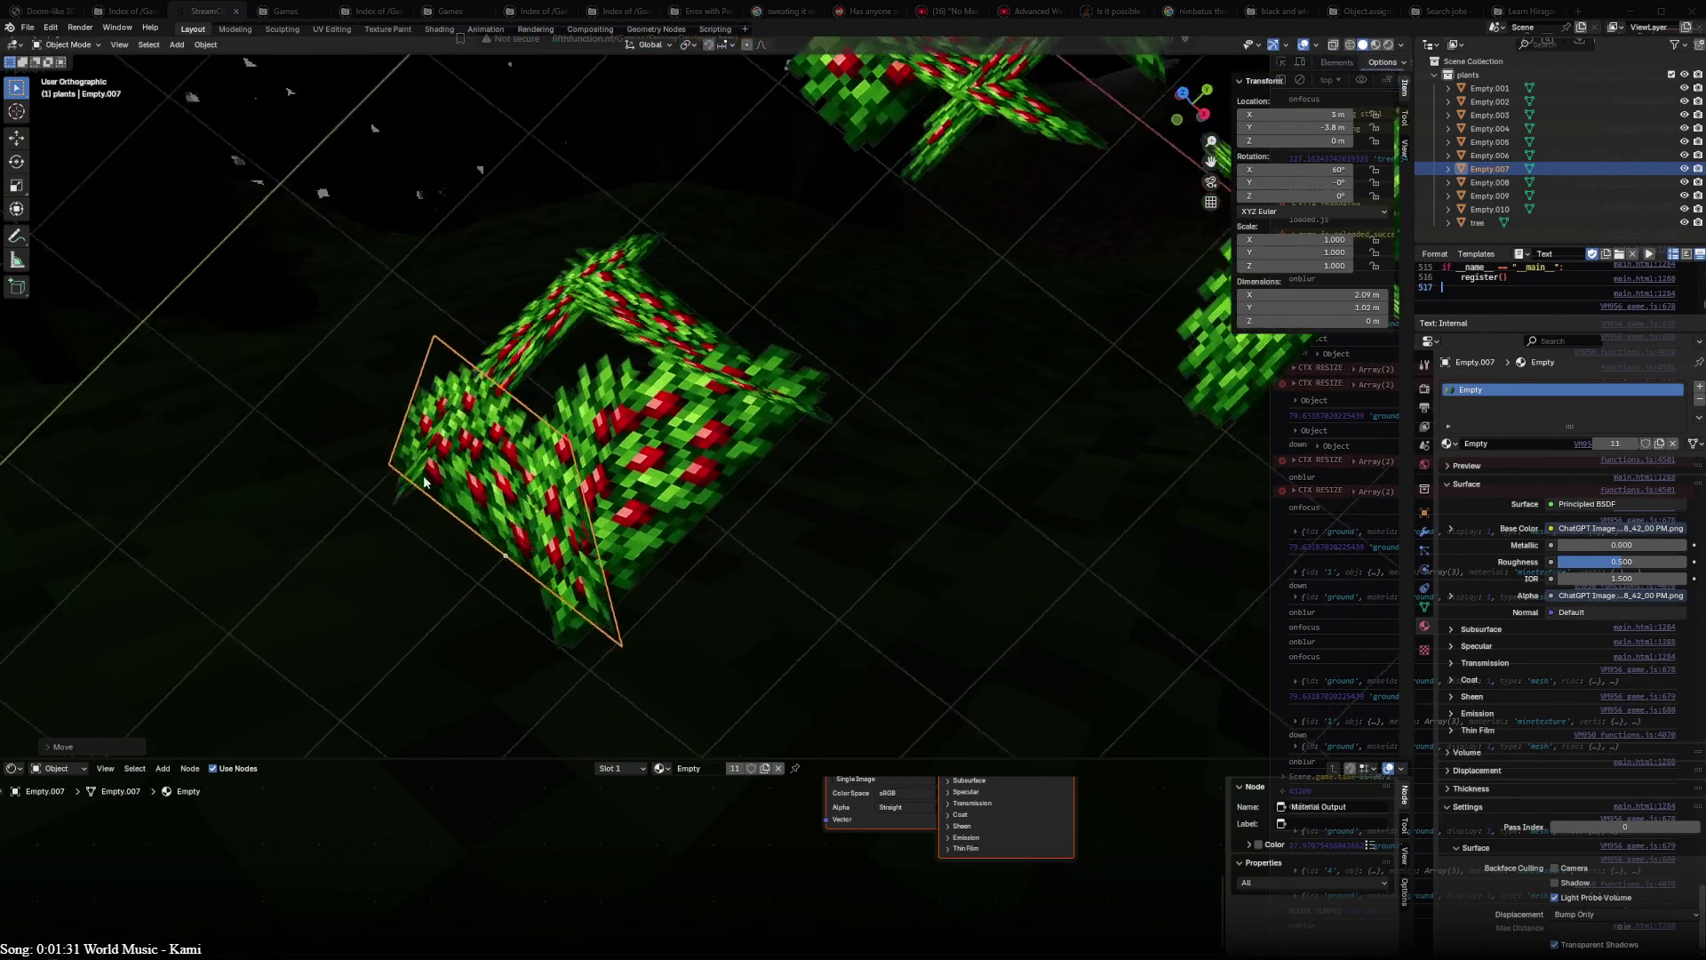
{"action": "middle_click_drag", "start_coordinate": [391, 484], "coordinate": [762, 460]}
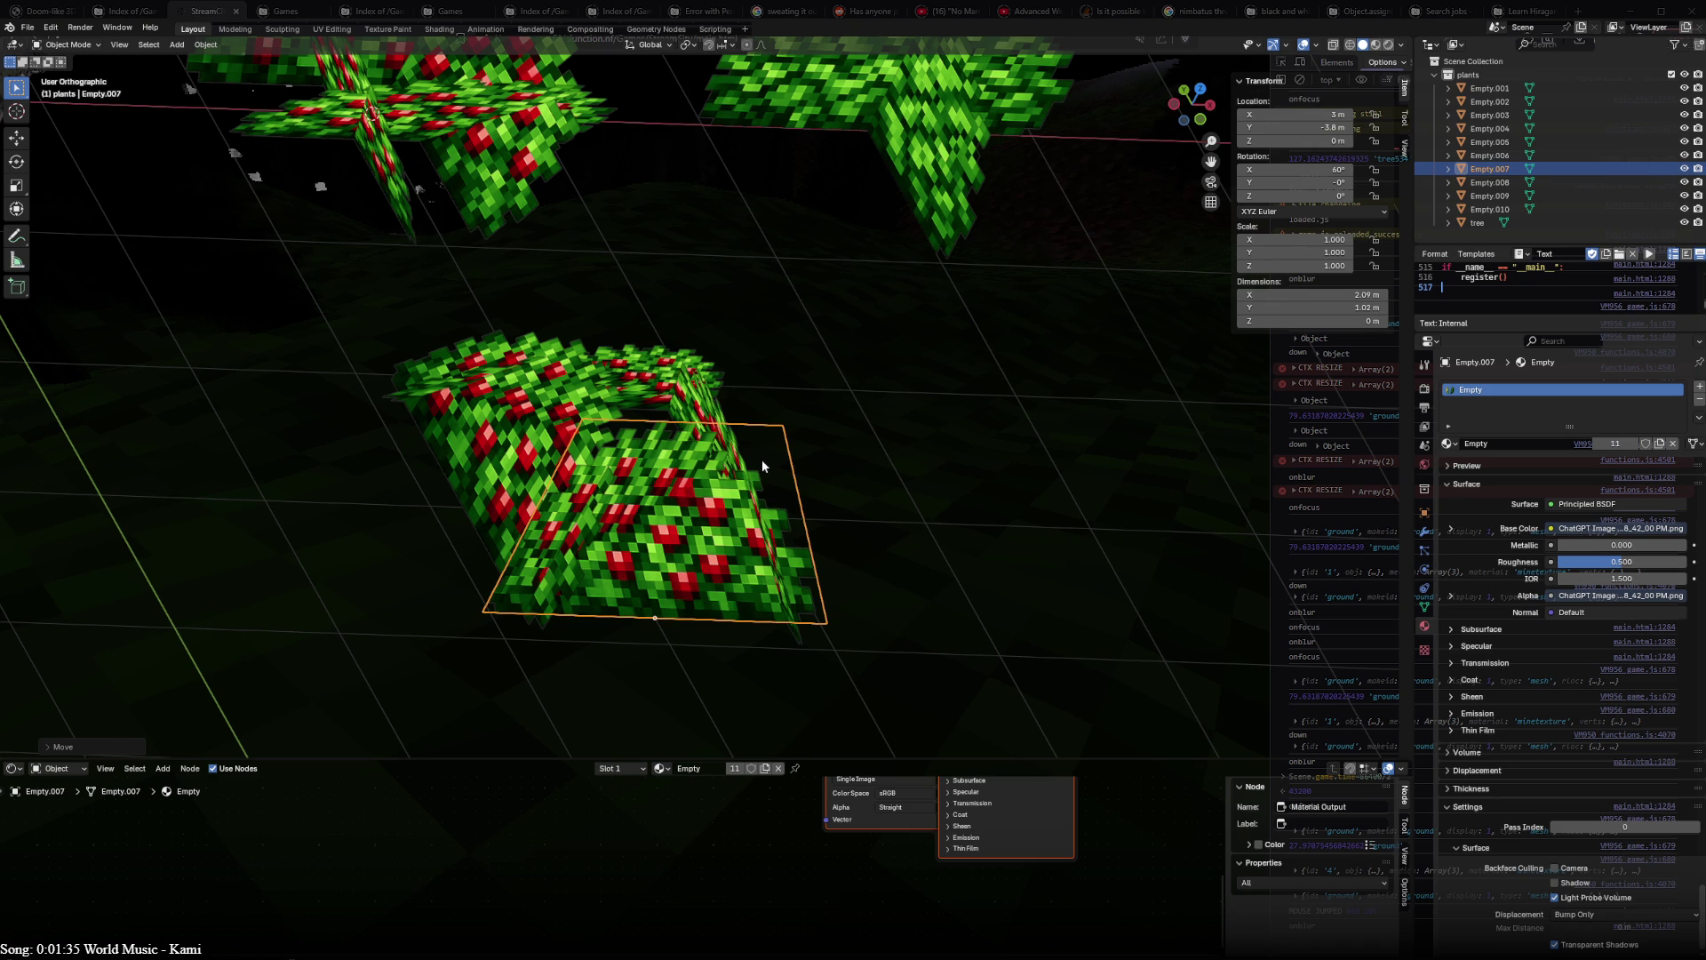
{"action": "mouse_move", "coordinate": [764, 461]}
{"action": "middle_mouse_down"}
{"action": "mouse_move", "coordinate": [527, 531]}
{"action": "mouse_move", "coordinate": [855, 392]}
{"action": "mouse_move", "coordinate": [782, 534]}
{"action": "mouse_move", "coordinate": [781, 610]}
{"action": "mouse_move", "coordinate": [839, 525]}
{"action": "mouse_move", "coordinate": [852, 374]}
{"action": "mouse_move", "coordinate": [767, 581]}
{"action": "middle_mouse_up"}
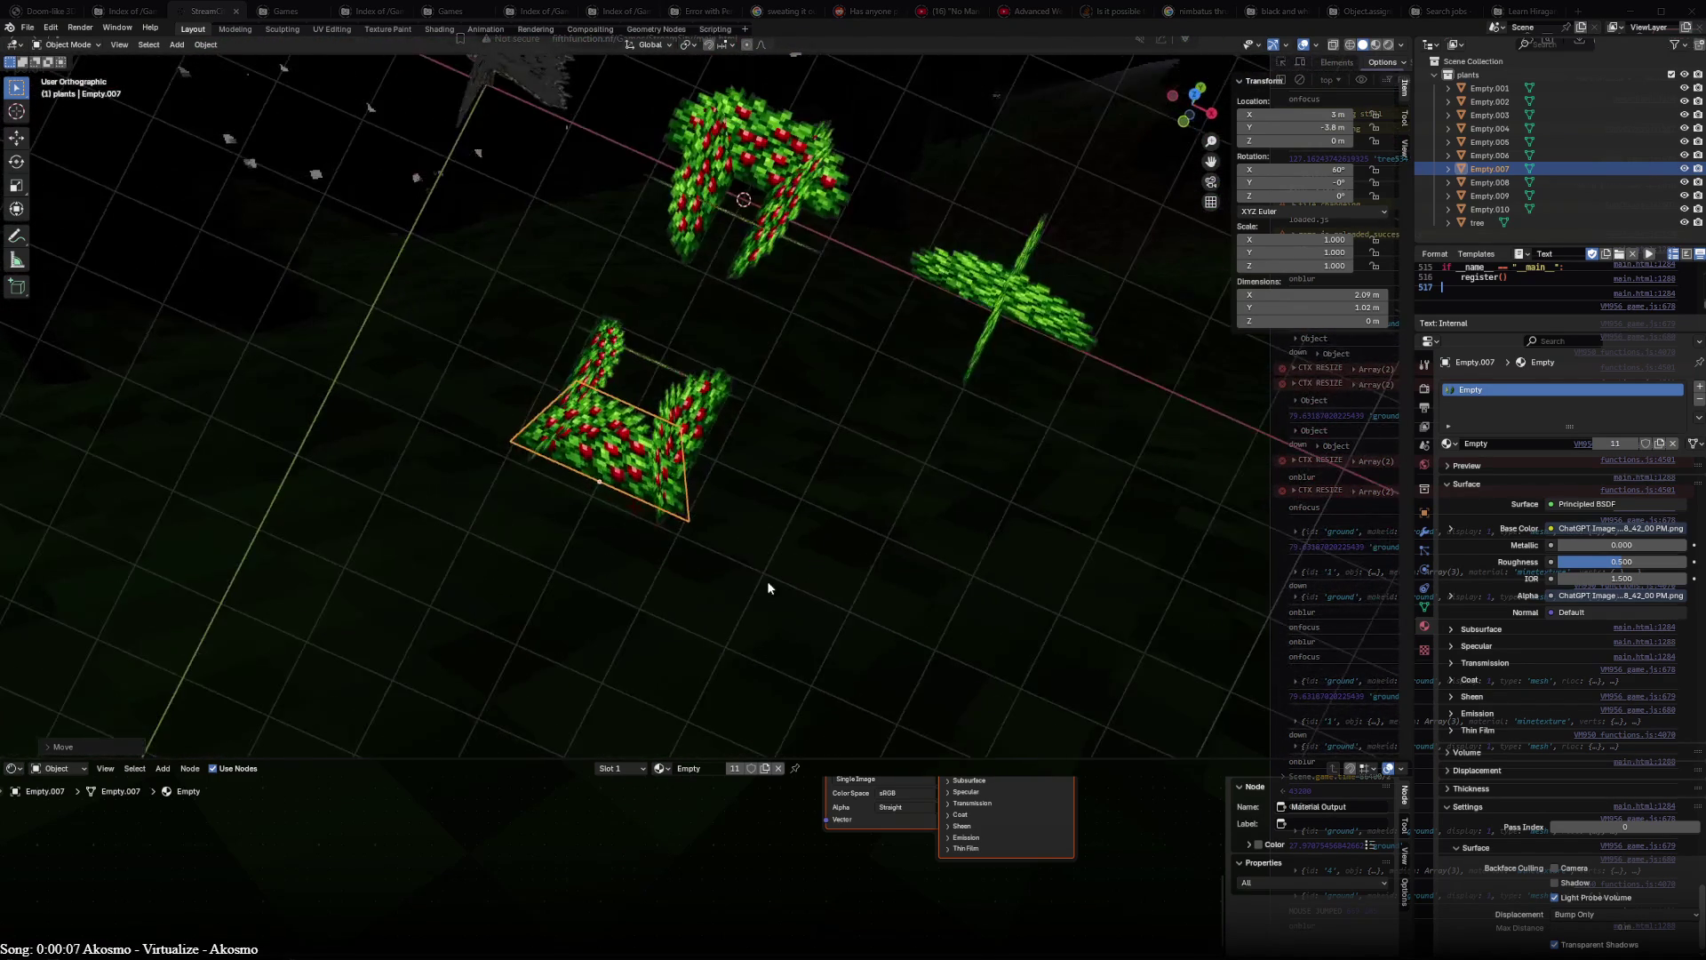
{"action": "key", "text": "KP_7"}
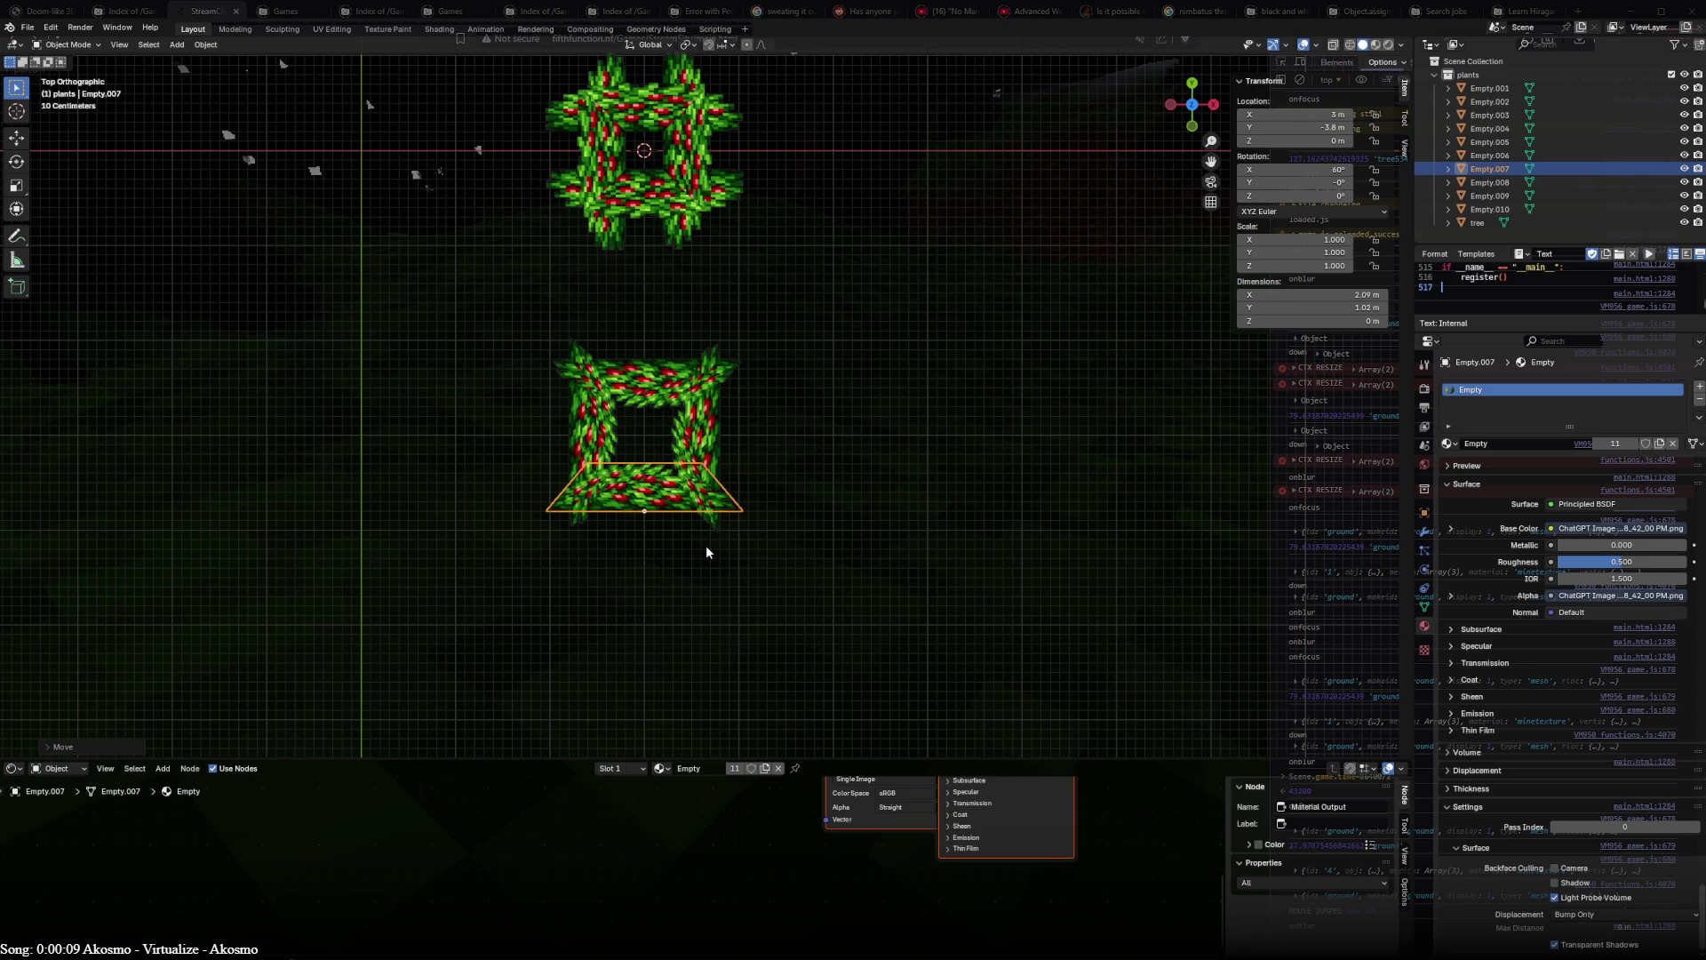
- Tilt Empty.007, Empty.010, Empty.008 and Empty.009 into diagonals in wireframe, Empty.009 at 45°
{"action": "key", "text": "KP_3"}
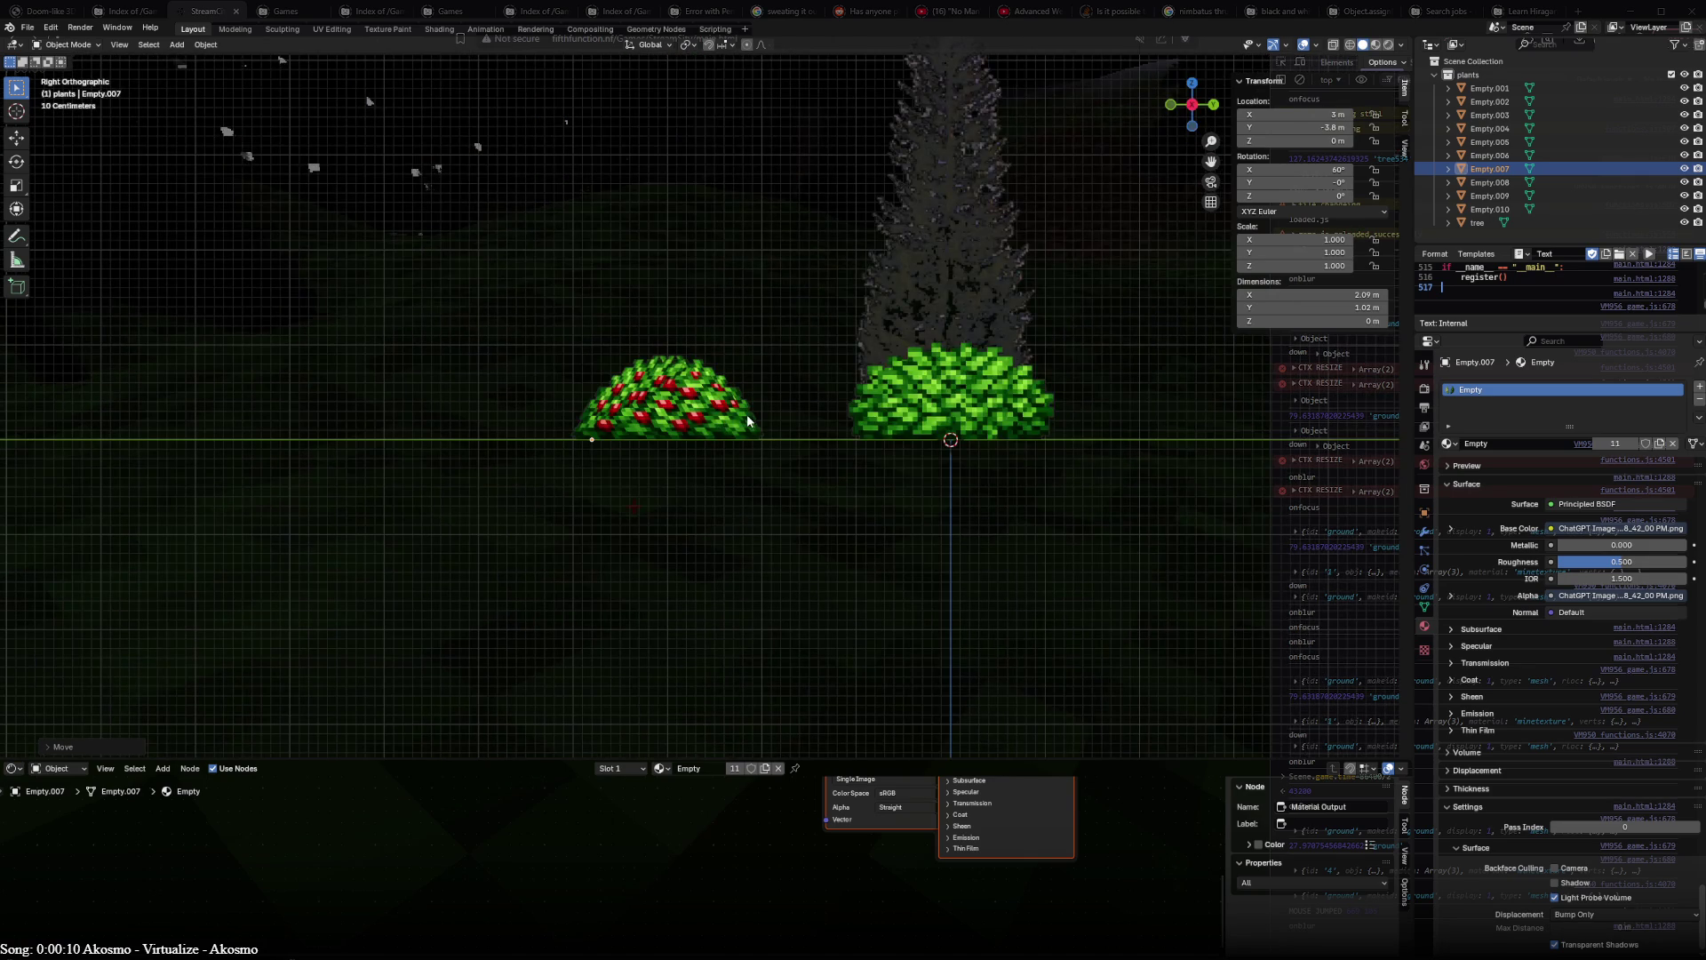
{"action": "scroll", "coordinate": [748, 421], "scroll_direction": "up", "scroll_amount": 3}
{"action": "key", "text": "shift+z"}
{"action": "key", "text": "r"}
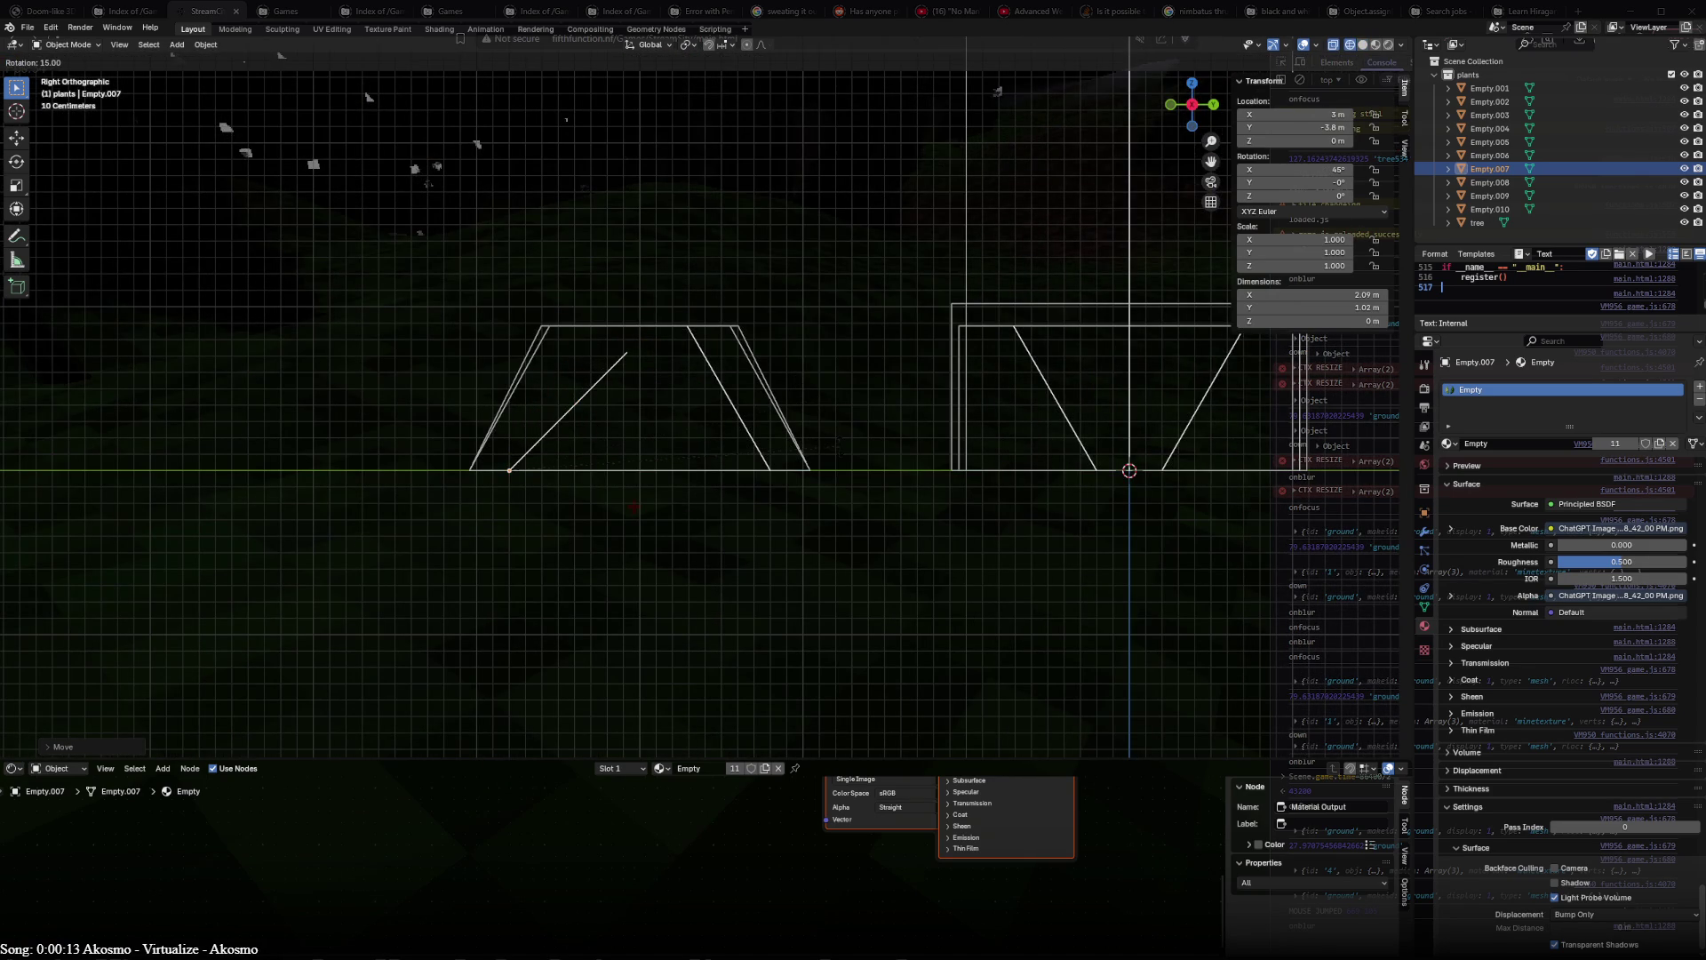
{"action": "left_click", "coordinate": [844, 451]}
{"action": "left_click", "coordinate": [707, 373]}
{"action": "key", "text": "r"}
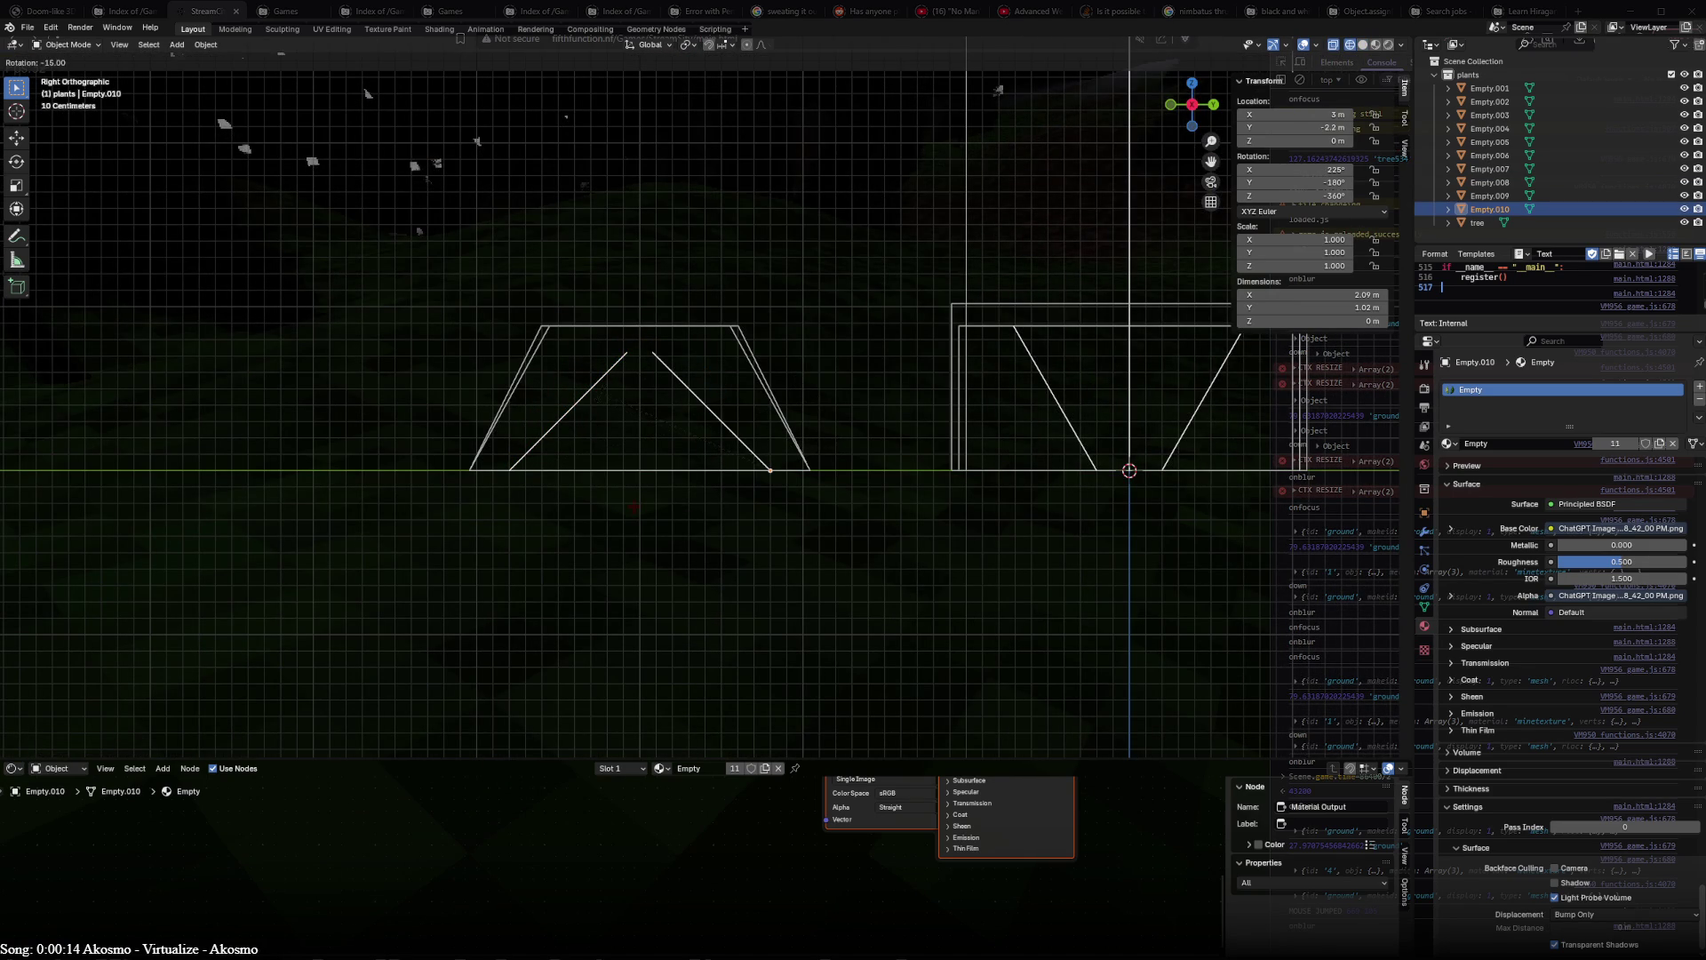
{"action": "left_click", "coordinate": [602, 391]}
{"action": "key", "text": "KP_1"}
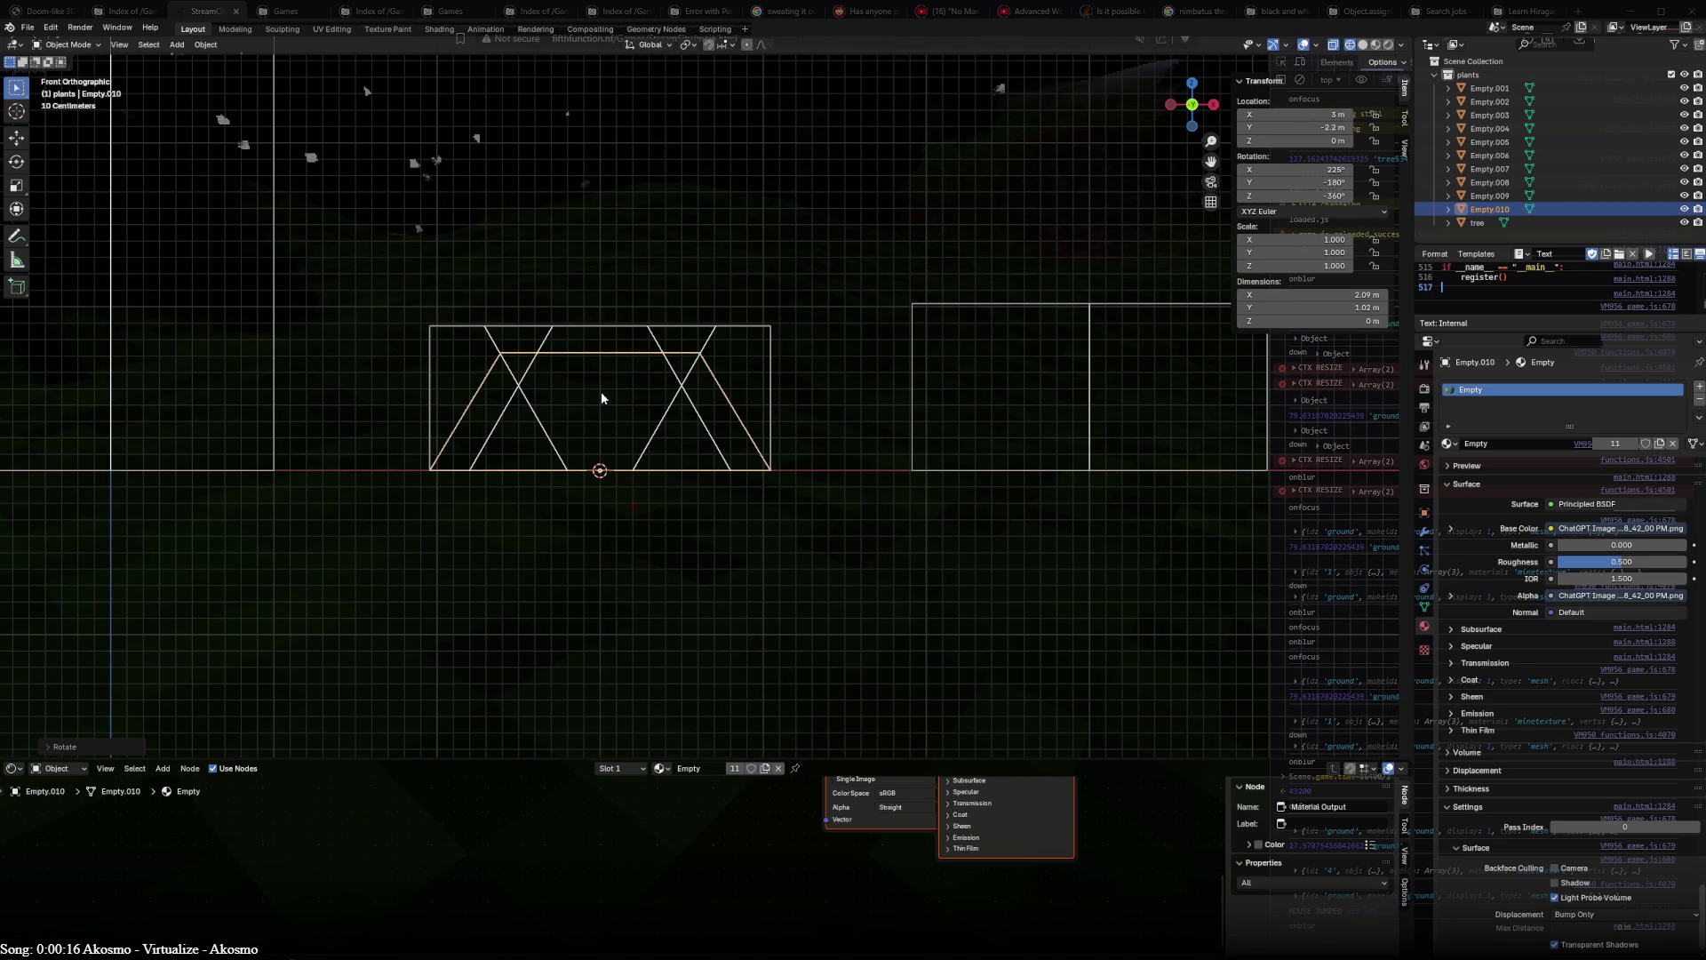
{"action": "left_click", "coordinate": [700, 351]}
{"action": "left_click", "coordinate": [663, 350]}
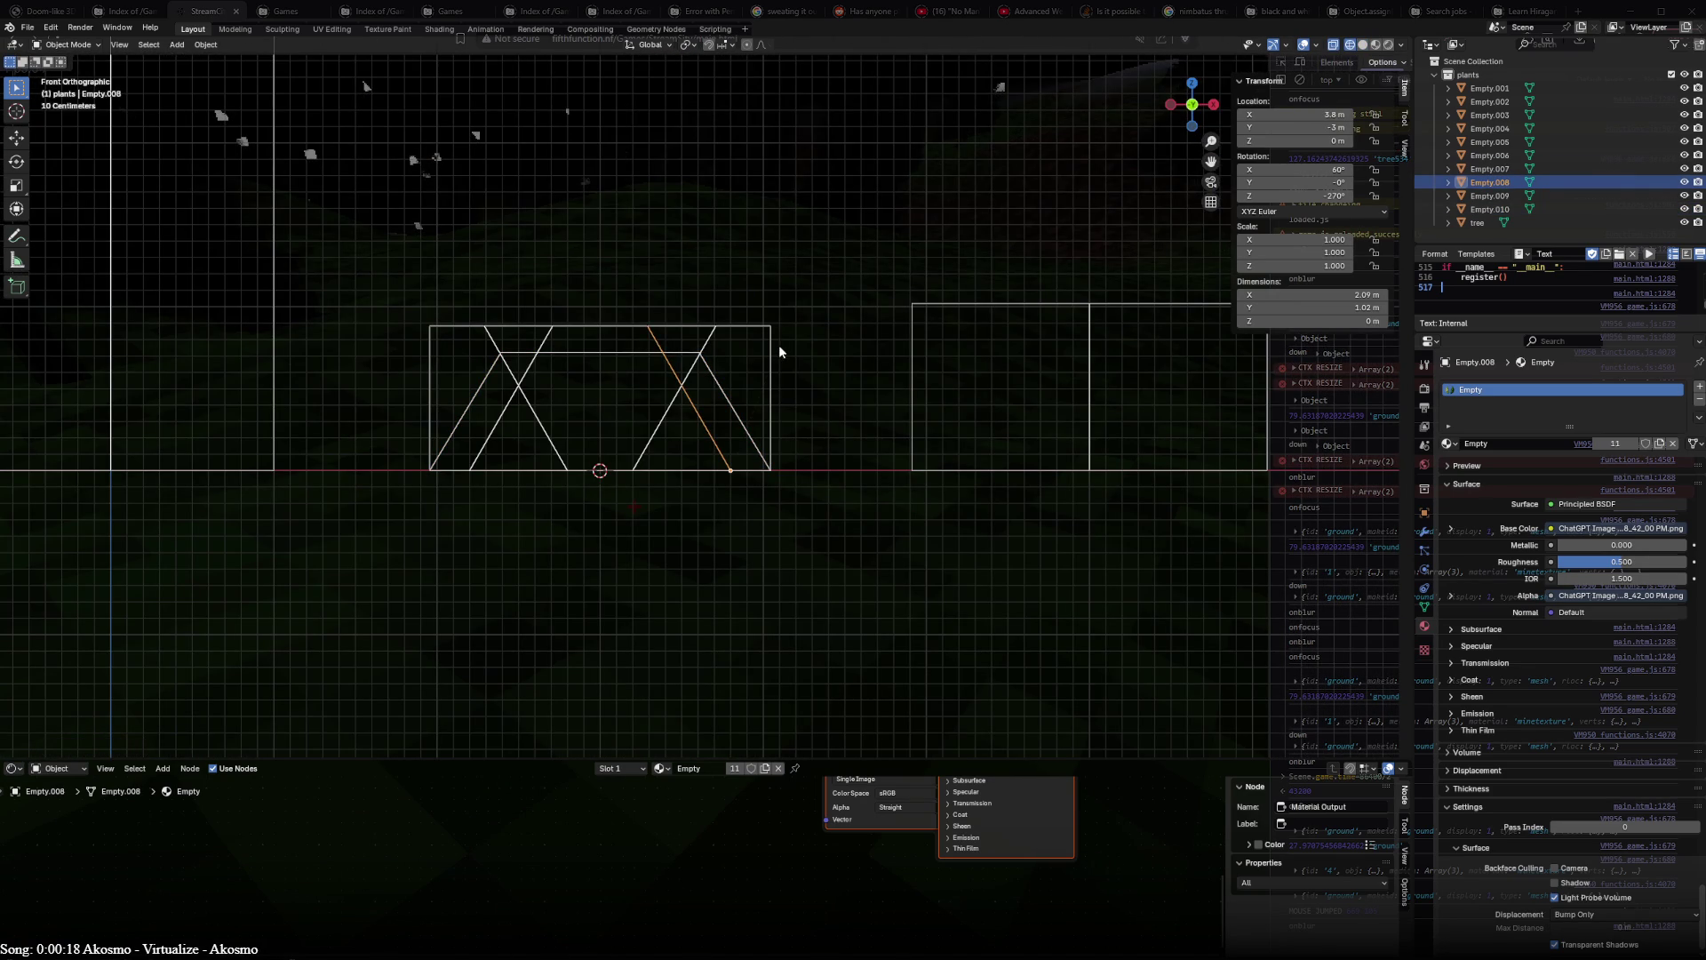
{"action": "key", "text": "r"}
{"action": "left_click", "coordinate": [623, 339]}
{"action": "left_click", "coordinate": [560, 343]}
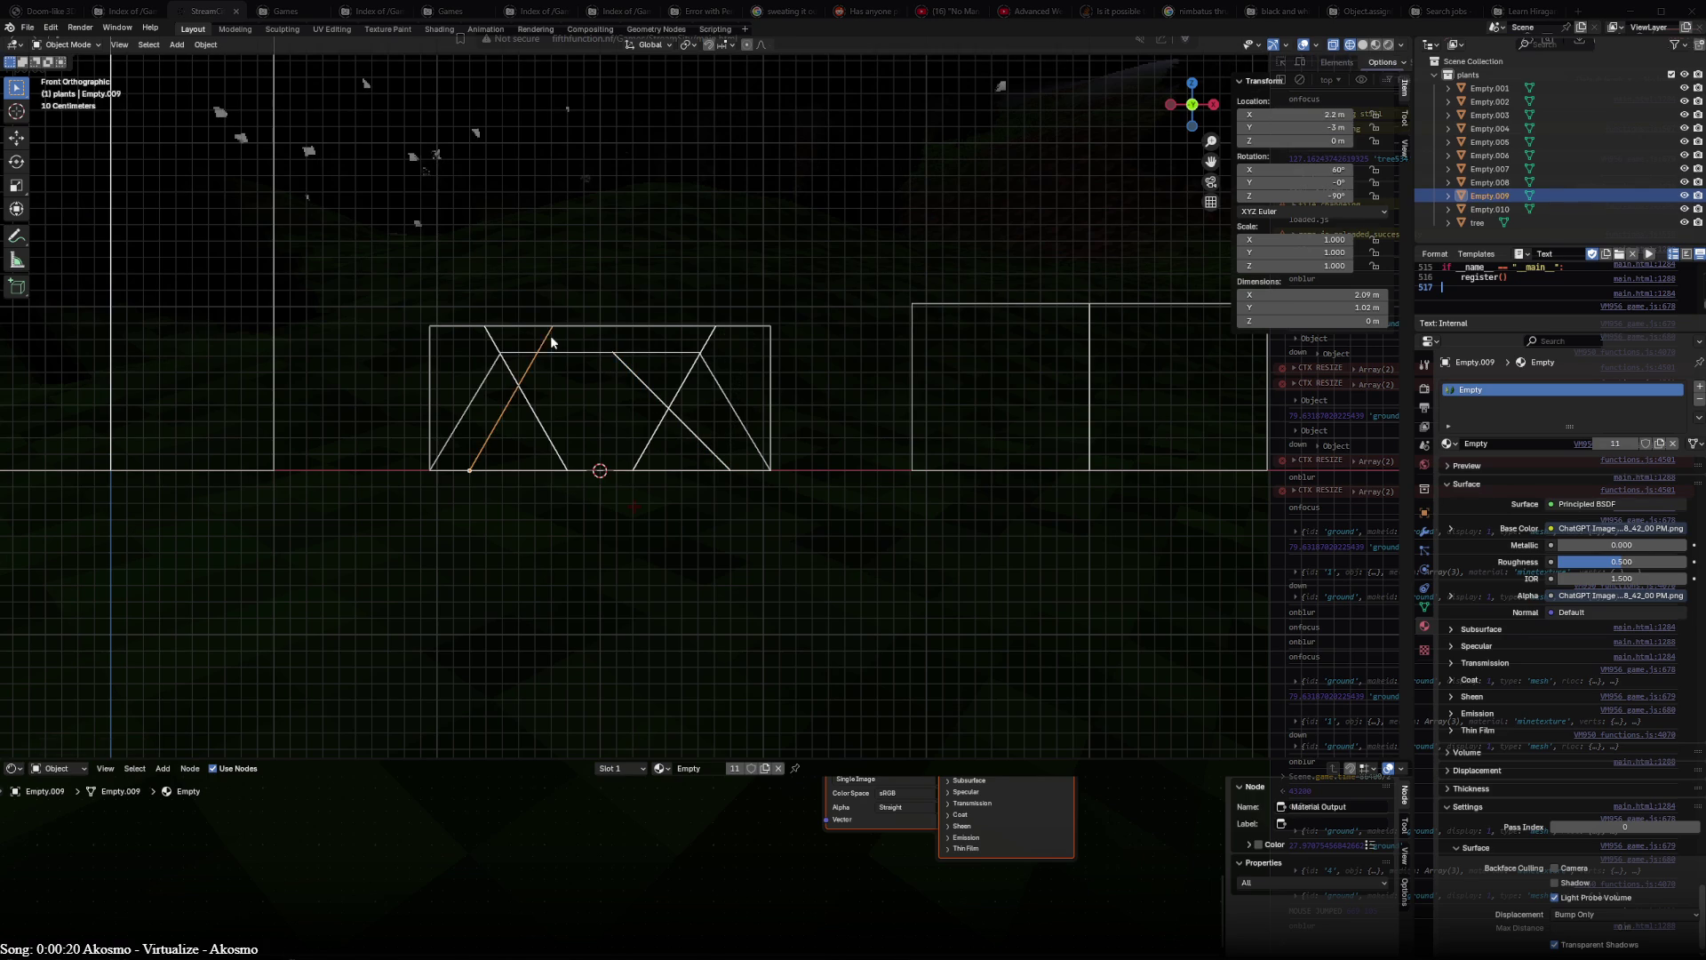
{"action": "key", "text": "r"}
{"action": "left_click", "coordinate": [690, 363]}
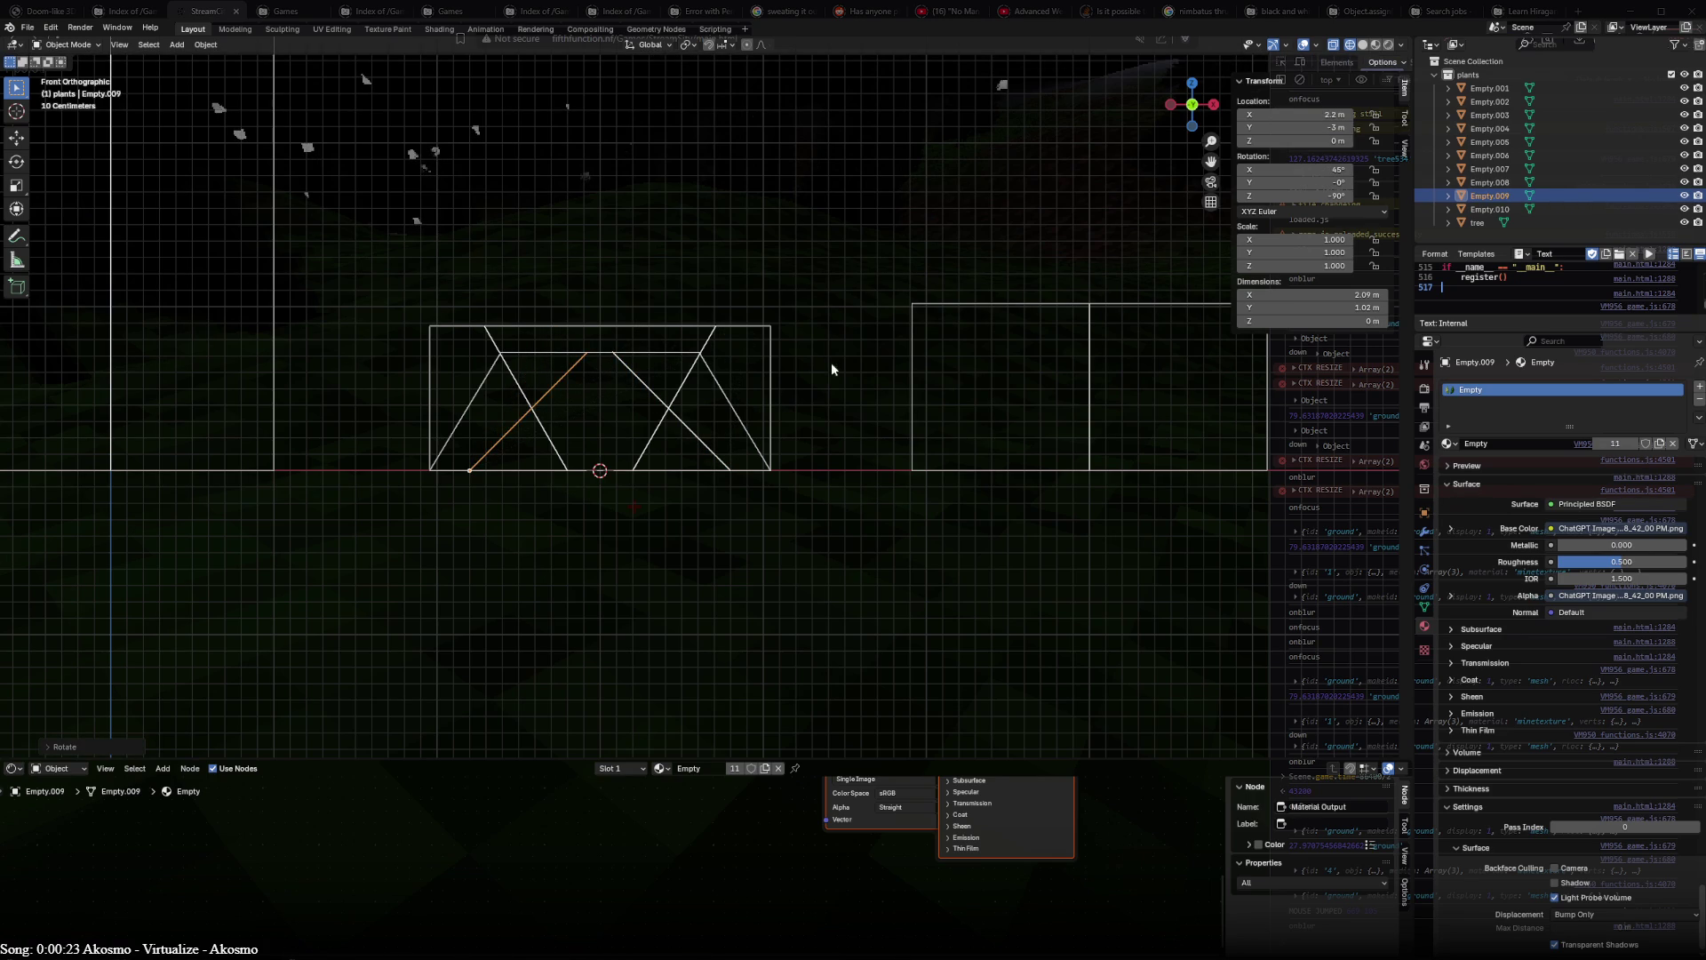
- Refine the tilts: Empty.009 to 50°, with small adjustments to Empty.008 and Empty.007
{"action": "key", "text": "shift+z"}
{"action": "mouse_move", "coordinate": [832, 370]}
{"action": "middle_mouse_down"}
{"action": "mouse_move", "coordinate": [869, 546]}
{"action": "mouse_move", "coordinate": [608, 570]}
{"action": "mouse_move", "coordinate": [861, 564]}
{"action": "mouse_move", "coordinate": [772, 517]}
{"action": "middle_mouse_up"}
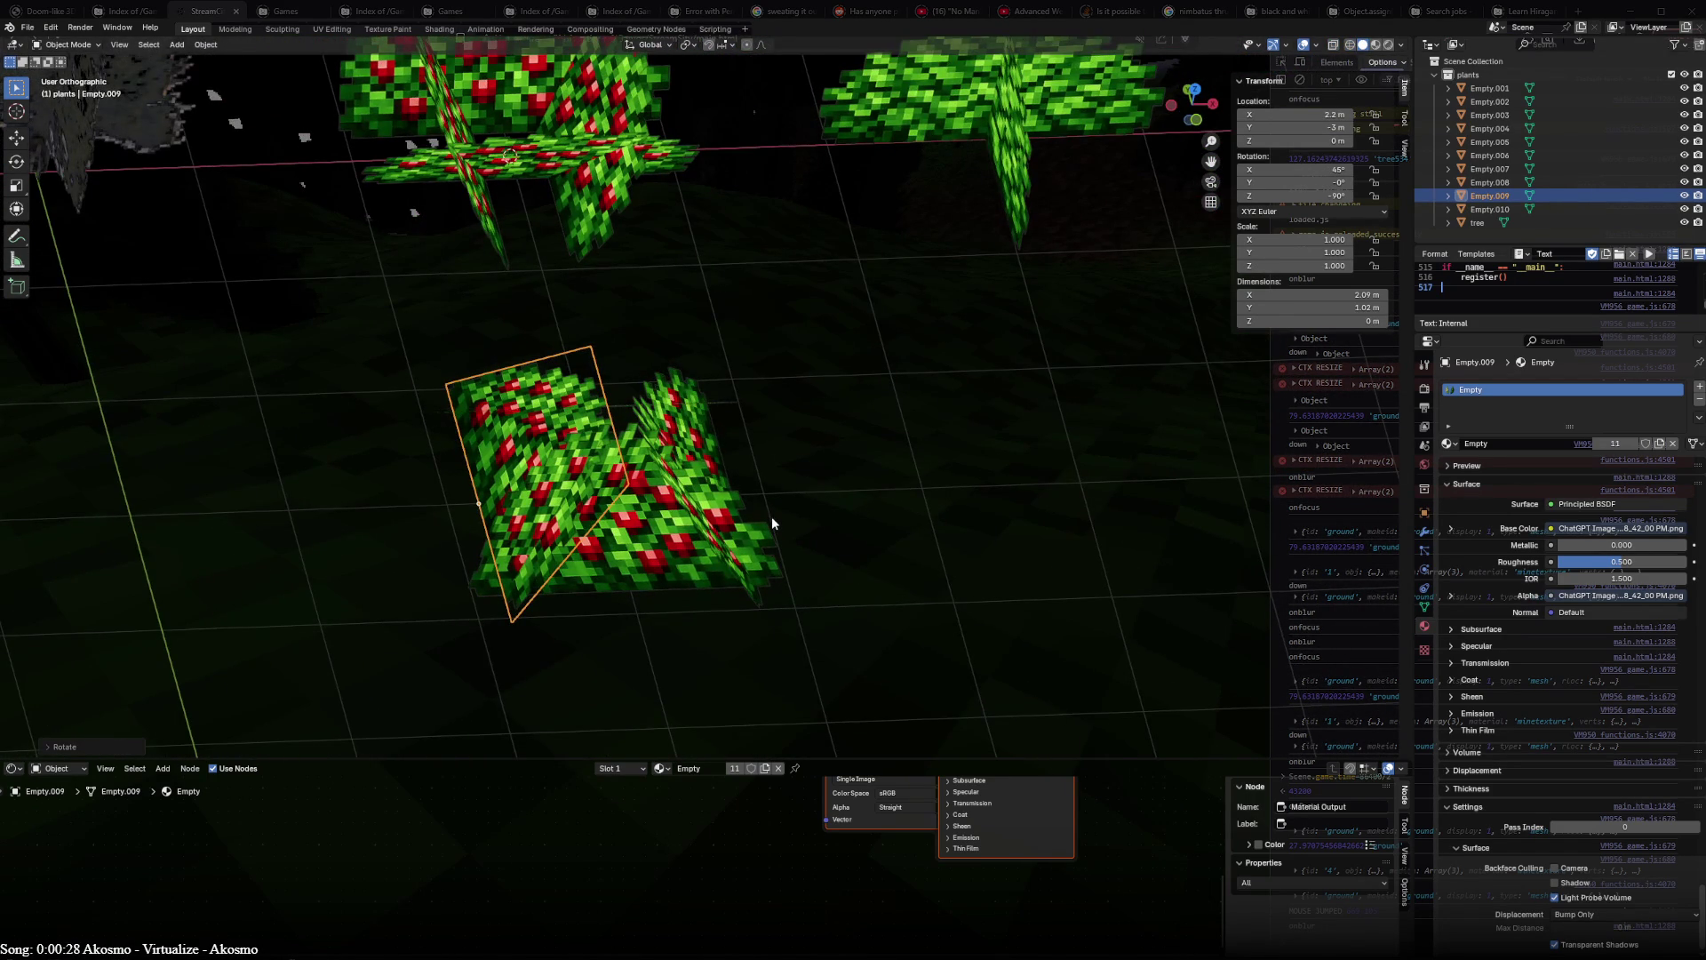
{"action": "key", "text": "KP_1"}
{"action": "key", "text": "shift+z"}
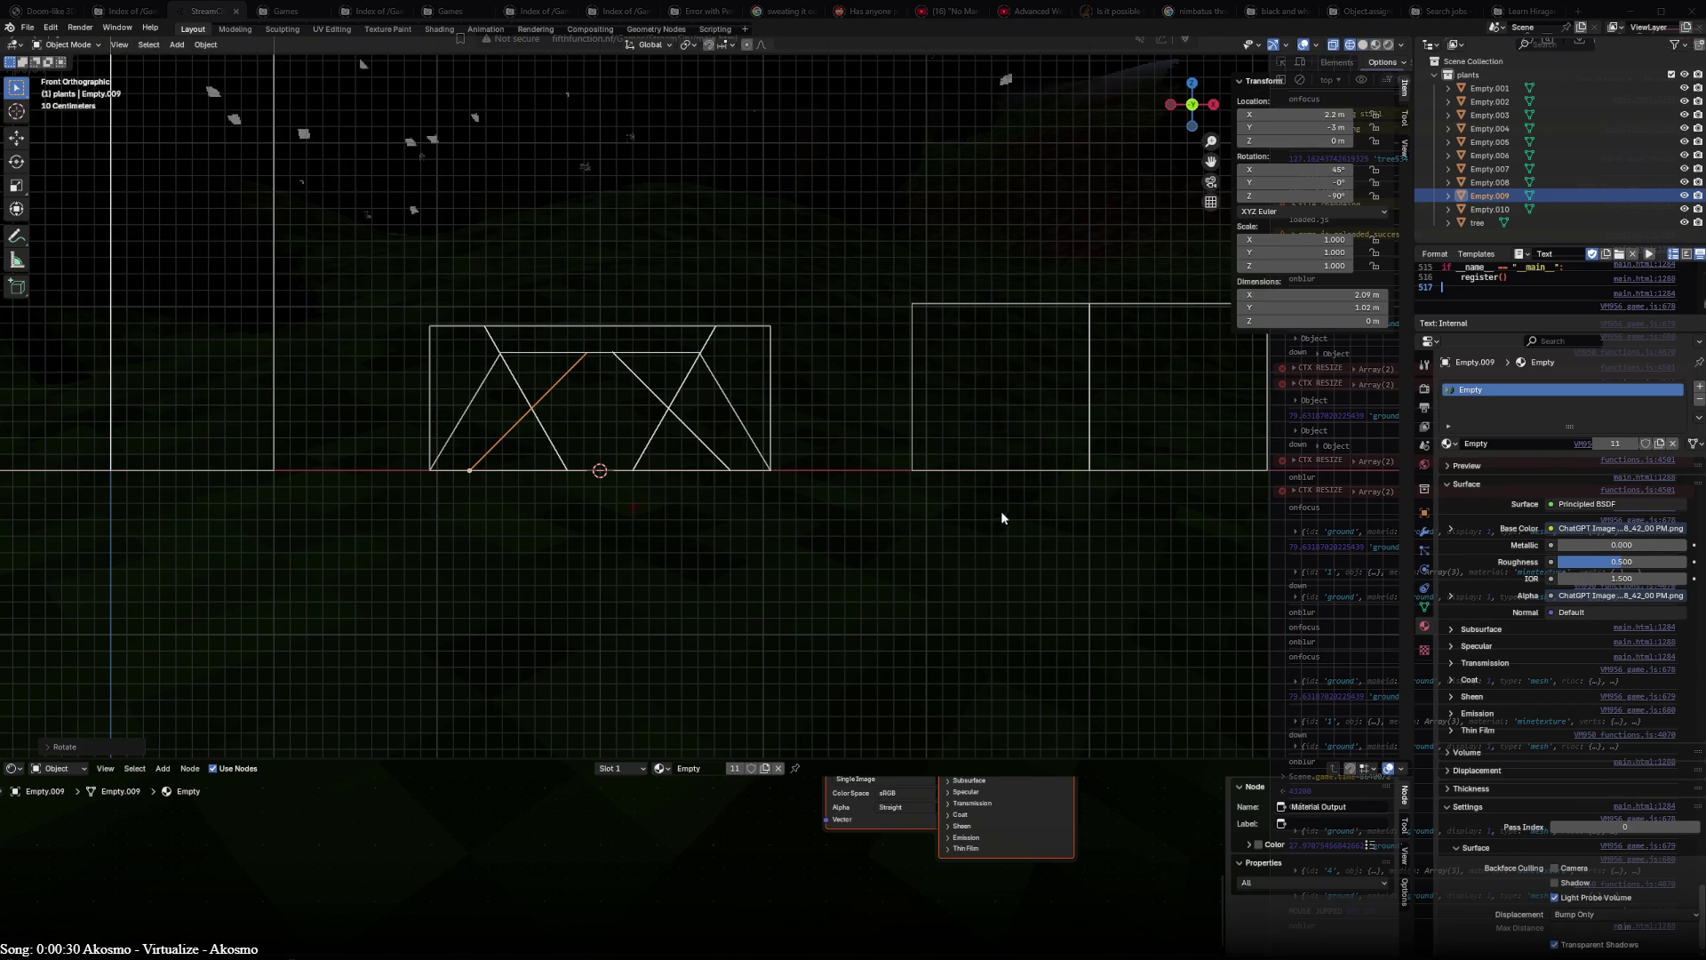
{"action": "key", "text": "r"}
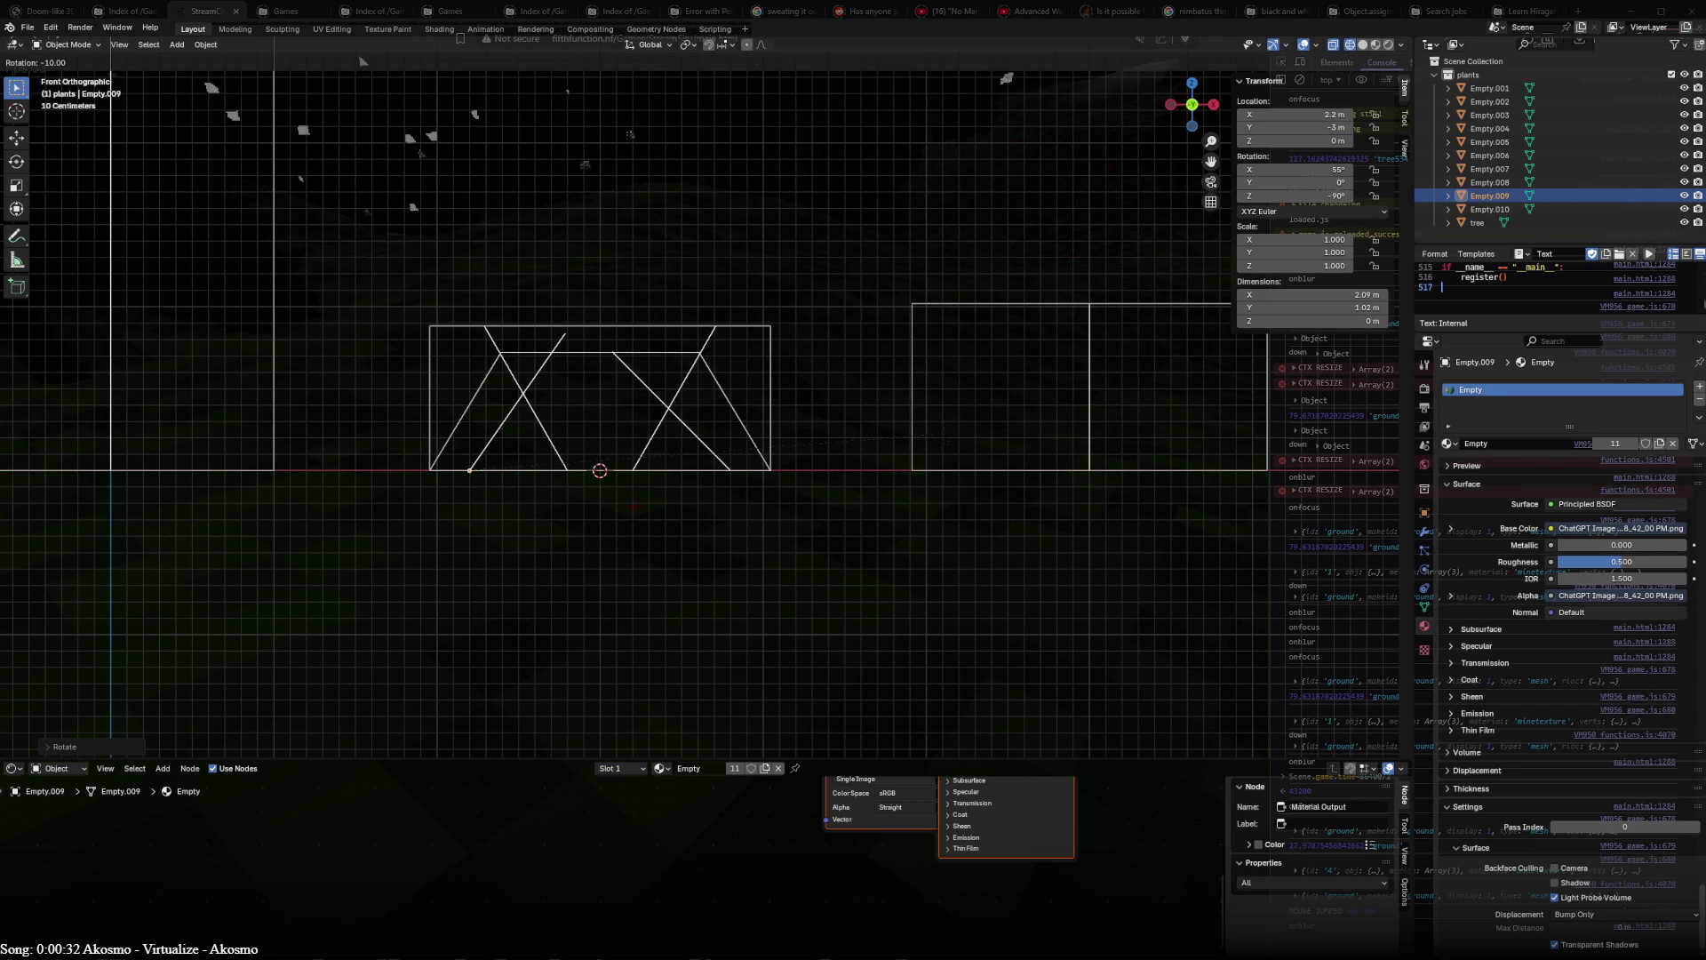
{"action": "left_click", "coordinate": [706, 383]}
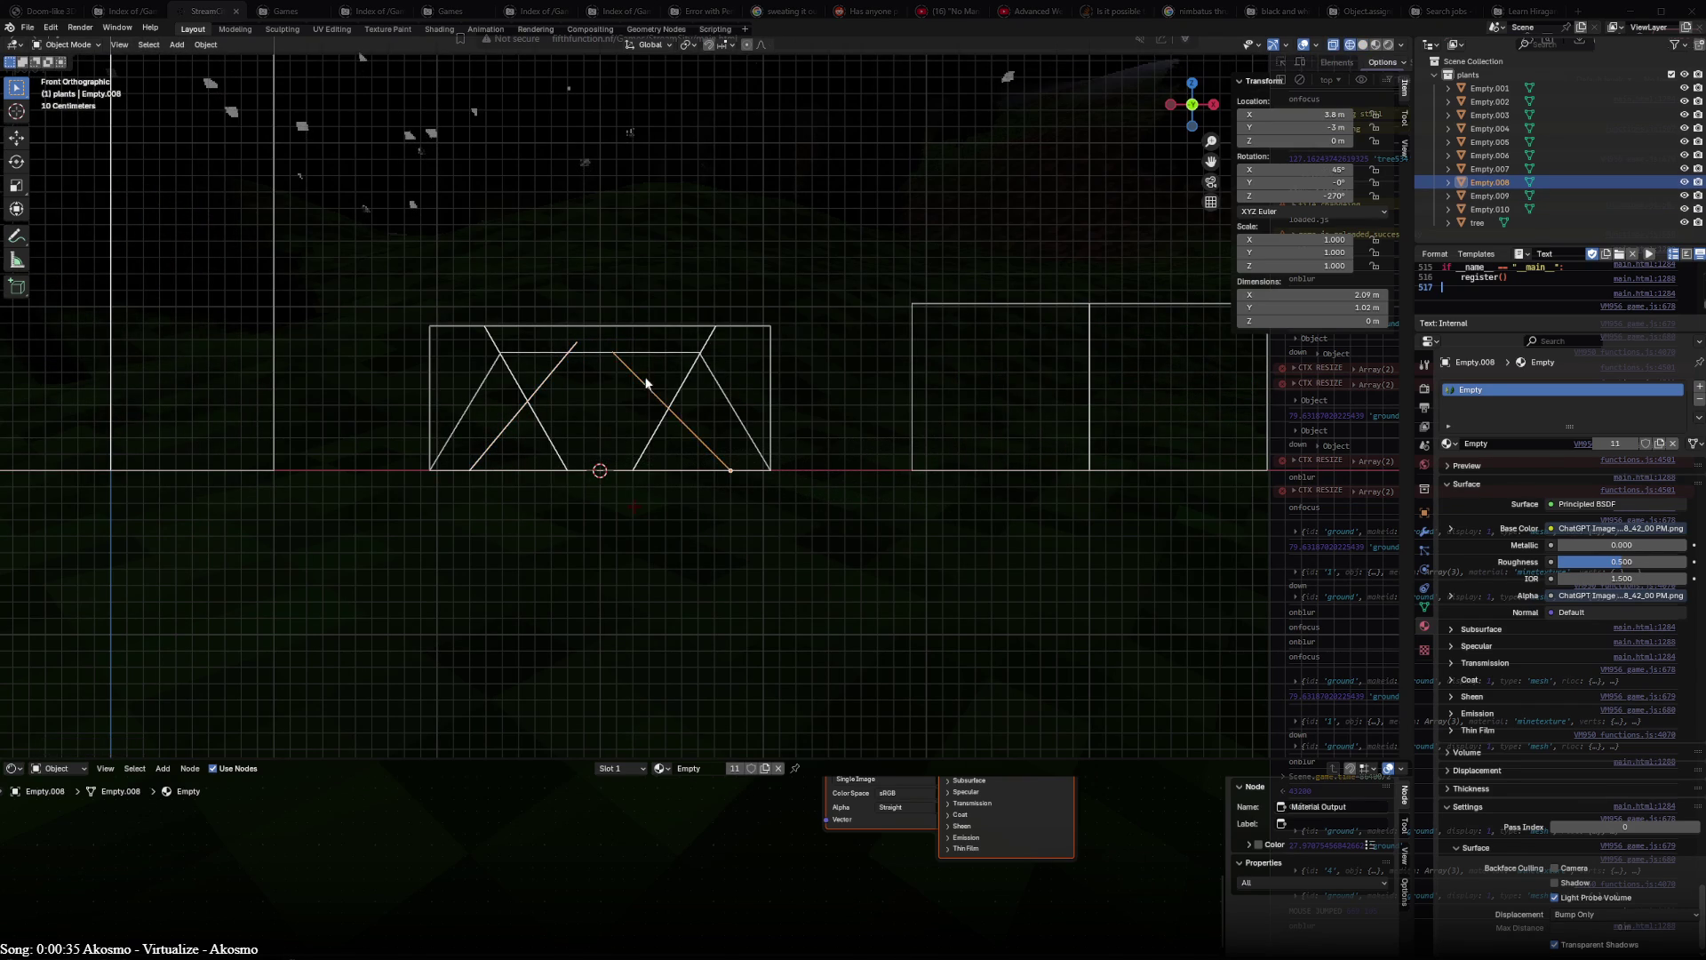
{"action": "key", "text": "r"}
{"action": "left_click", "coordinate": [651, 375]}
{"action": "key", "text": "KP_3"}
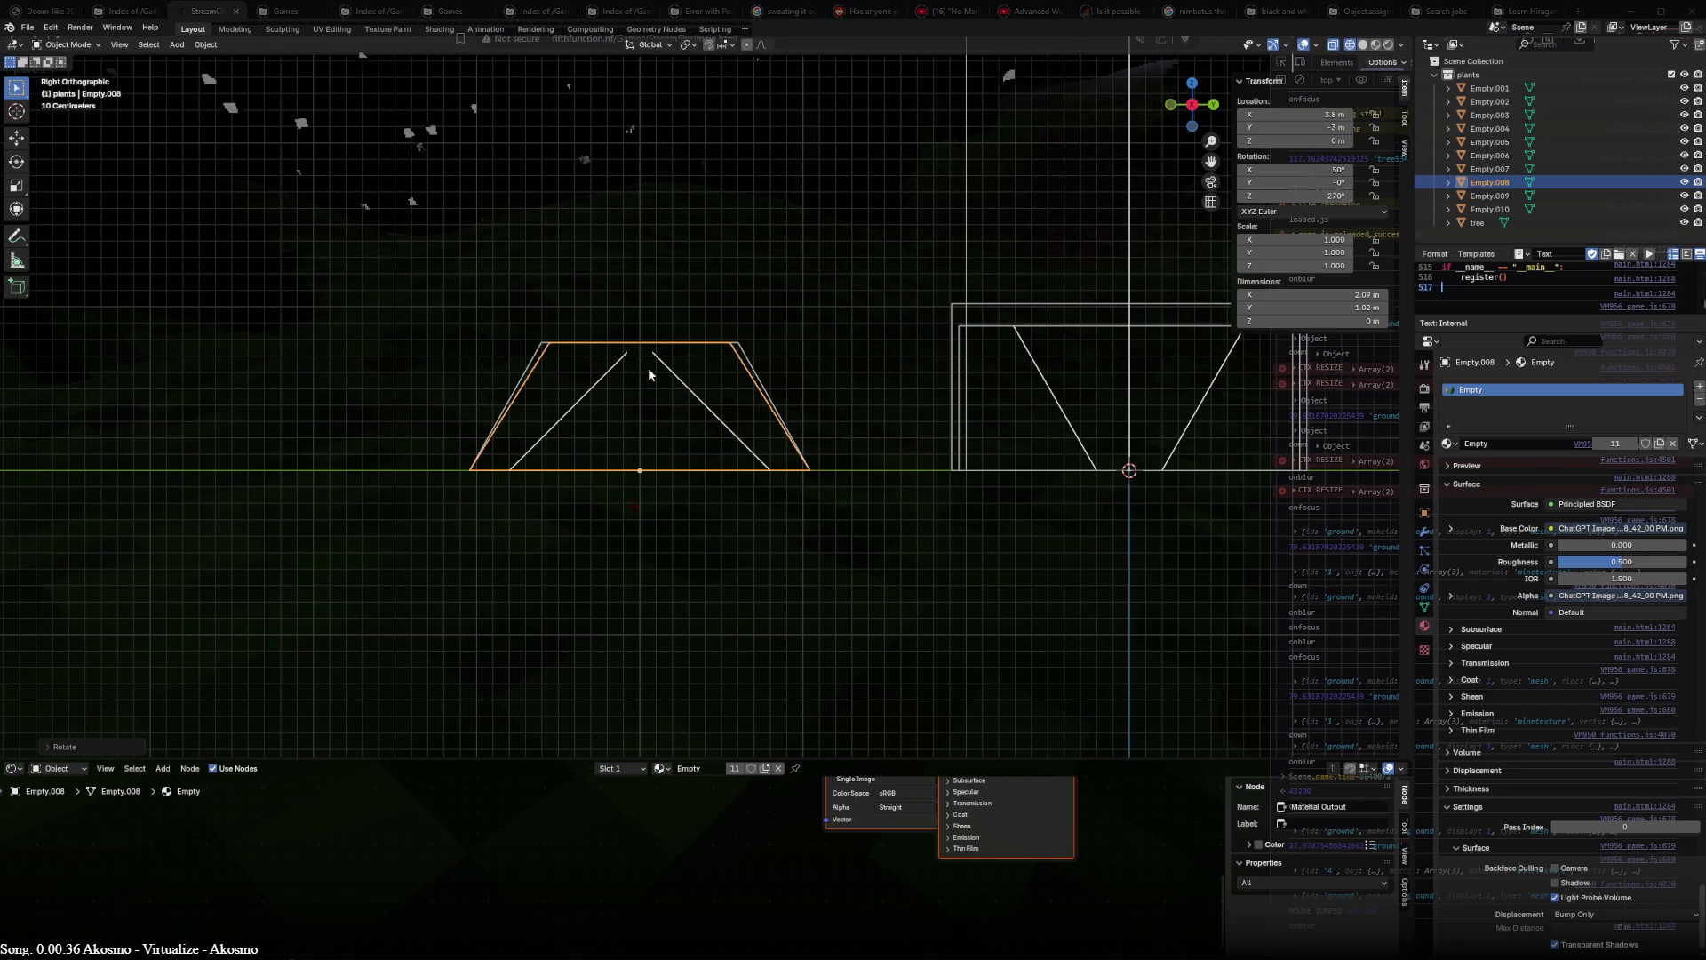
{"action": "left_click", "coordinate": [651, 375]}
{"action": "key", "text": "r"}
{"action": "left_click", "coordinate": [659, 369]}
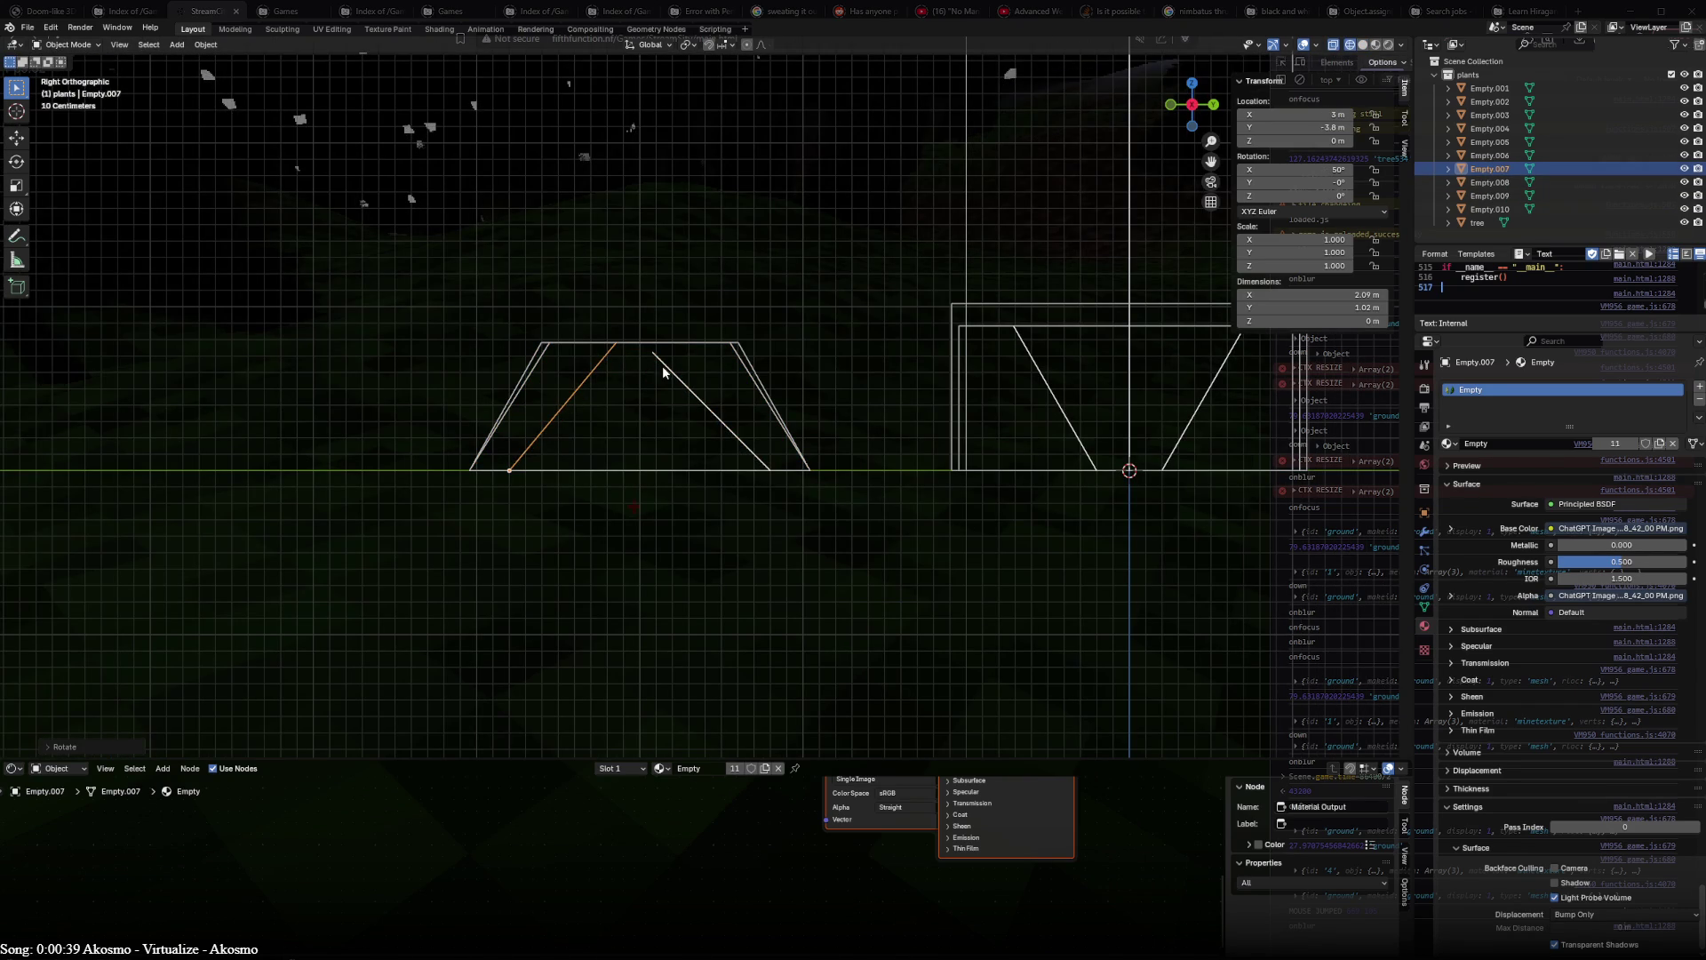
- Pull the four bush planes inward toward the centre from above and view the textured result
{"action": "key", "text": "KP_7"}
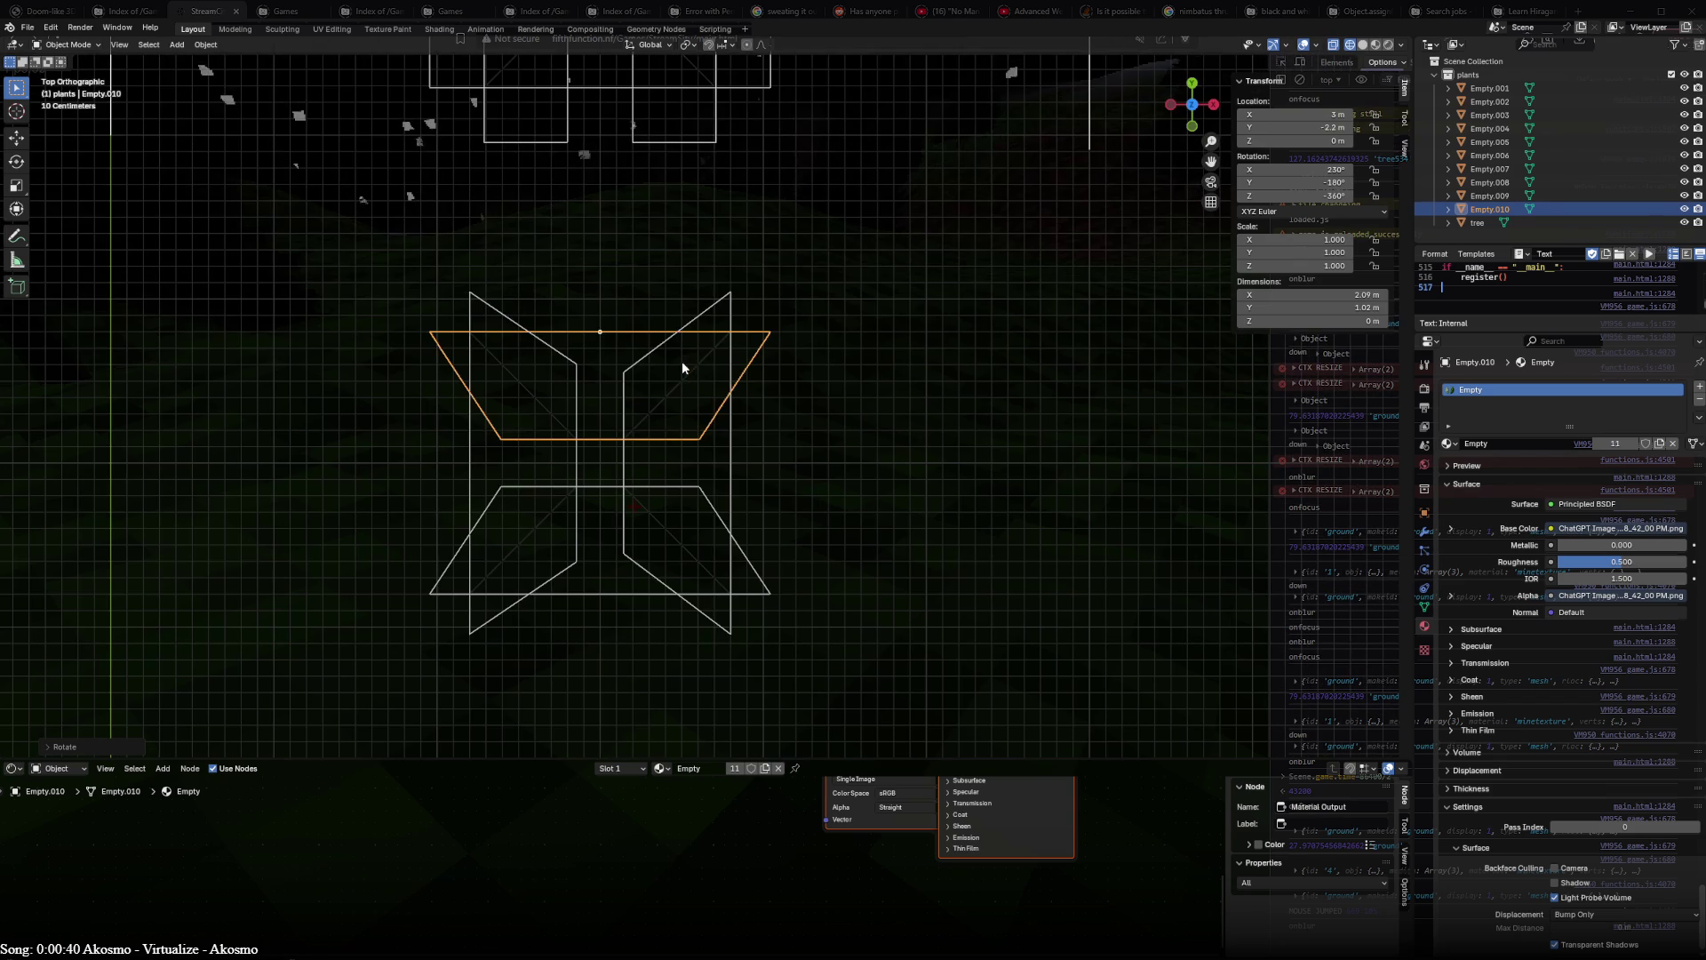
{"action": "key", "text": "g"}
{"action": "left_click", "coordinate": [666, 488]}
{"action": "key", "text": "g"}
{"action": "left_click", "coordinate": [667, 476]}
{"action": "left_click", "coordinate": [620, 438]}
{"action": "key", "text": "g"}
{"action": "left_click", "coordinate": [602, 435]}
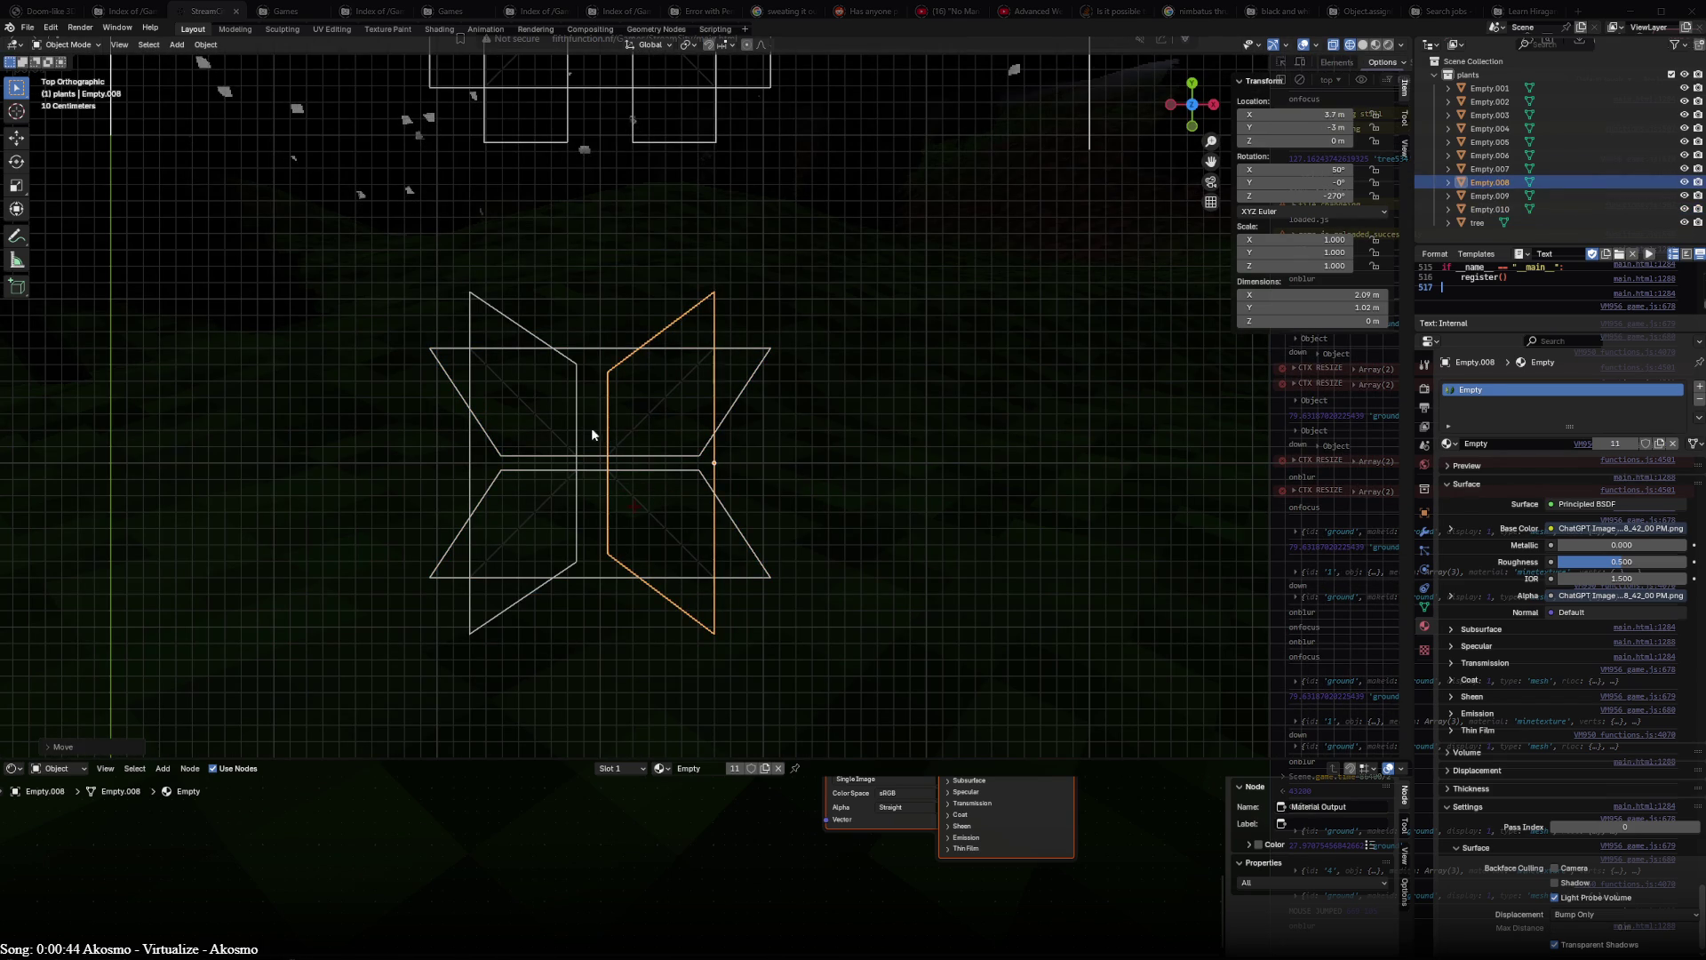
{"action": "key", "text": "g"}
{"action": "left_click", "coordinate": [596, 428]}
{"action": "key", "text": "shift+z"}
{"action": "mouse_move", "coordinate": [724, 449]}
{"action": "middle_mouse_down"}
{"action": "mouse_move", "coordinate": [744, 282]}
{"action": "mouse_move", "coordinate": [915, 306]}
{"action": "mouse_move", "coordinate": [608, 362]}
{"action": "mouse_move", "coordinate": [650, 374]}
{"action": "mouse_move", "coordinate": [747, 534]}
{"action": "mouse_move", "coordinate": [800, 476]}
{"action": "mouse_move", "coordinate": [751, 366]}
{"action": "mouse_move", "coordinate": [573, 411]}
{"action": "mouse_move", "coordinate": [777, 510]}
{"action": "mouse_move", "coordinate": [652, 303]}
{"action": "mouse_move", "coordinate": [413, 338]}
{"action": "mouse_move", "coordinate": [733, 254]}
{"action": "mouse_move", "coordinate": [625, 510]}
{"action": "mouse_move", "coordinate": [648, 401]}
{"action": "mouse_move", "coordinate": [643, 116]}
{"action": "middle_mouse_up"}
{"action": "mouse_move", "coordinate": [622, 503]}
{"action": "middle_mouse_down"}
{"action": "mouse_move", "coordinate": [802, 468]}
{"action": "mouse_move", "coordinate": [735, 452]}
{"action": "mouse_move", "coordinate": [913, 470]}
{"action": "mouse_move", "coordinate": [644, 460]}
{"action": "middle_mouse_up"}
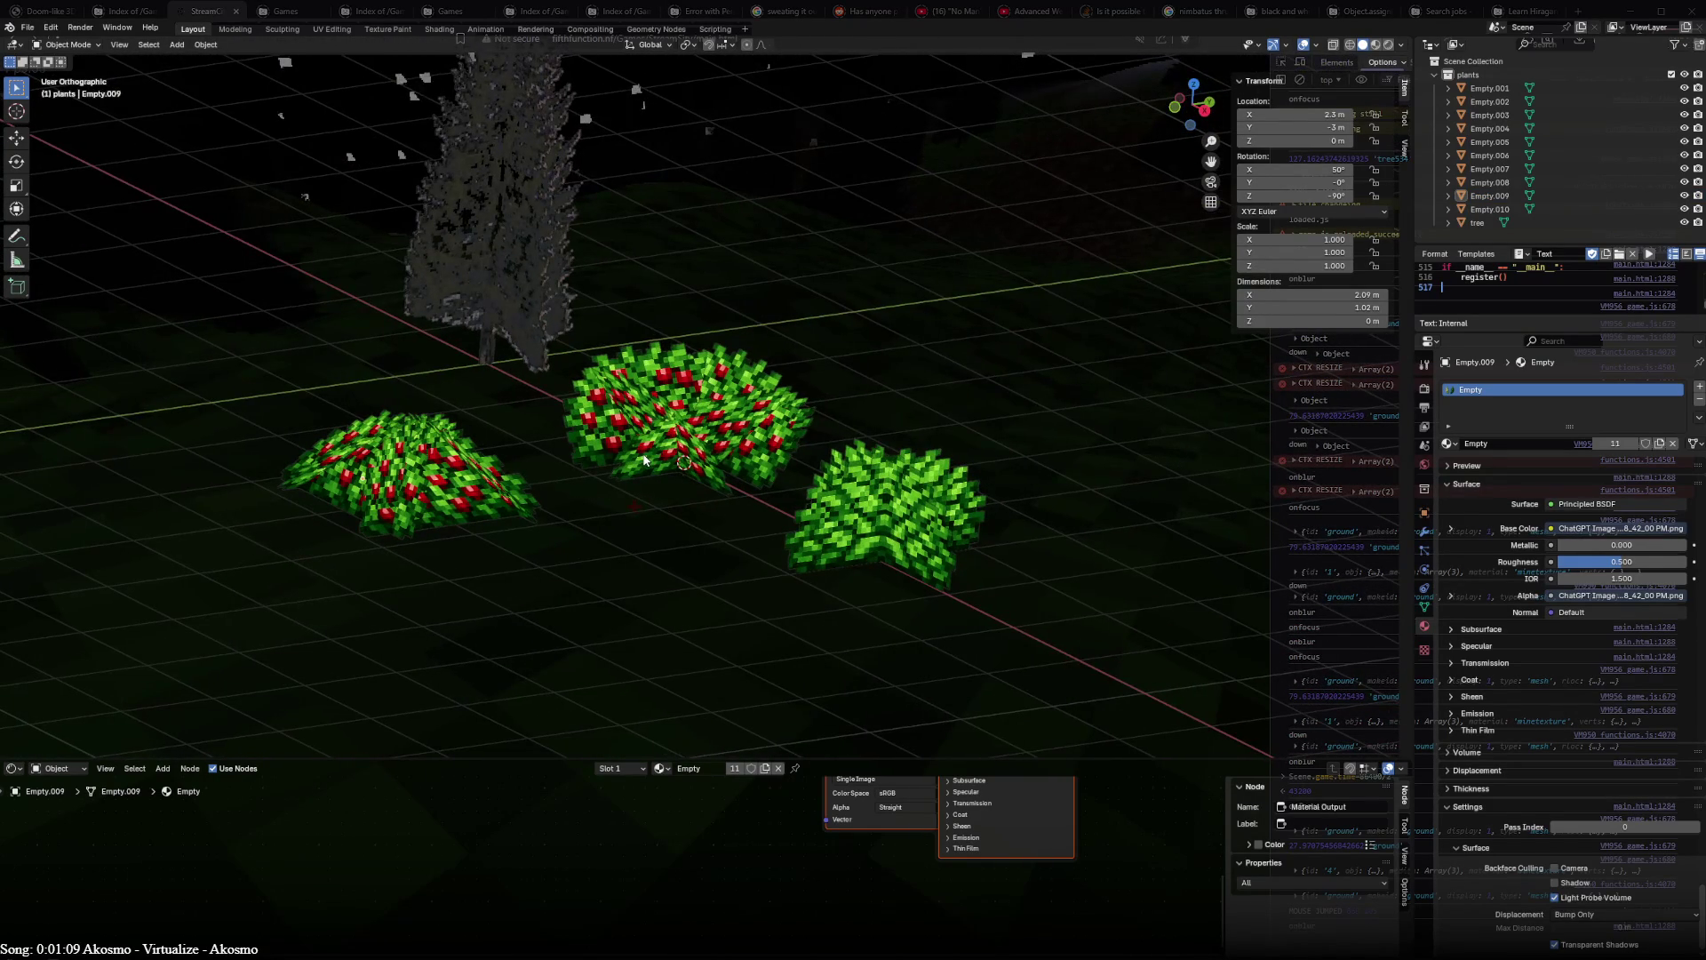
{"action": "left_click", "coordinate": [886, 518]}
{"action": "mouse_move", "coordinate": [886, 518]}
{"action": "middle_mouse_down"}
{"action": "mouse_move", "coordinate": [812, 478]}
{"action": "mouse_move", "coordinate": [924, 459]}
{"action": "mouse_move", "coordinate": [808, 476]}
{"action": "mouse_move", "coordinate": [424, 417]}
{"action": "mouse_move", "coordinate": [1061, 465]}
{"action": "middle_mouse_up"}
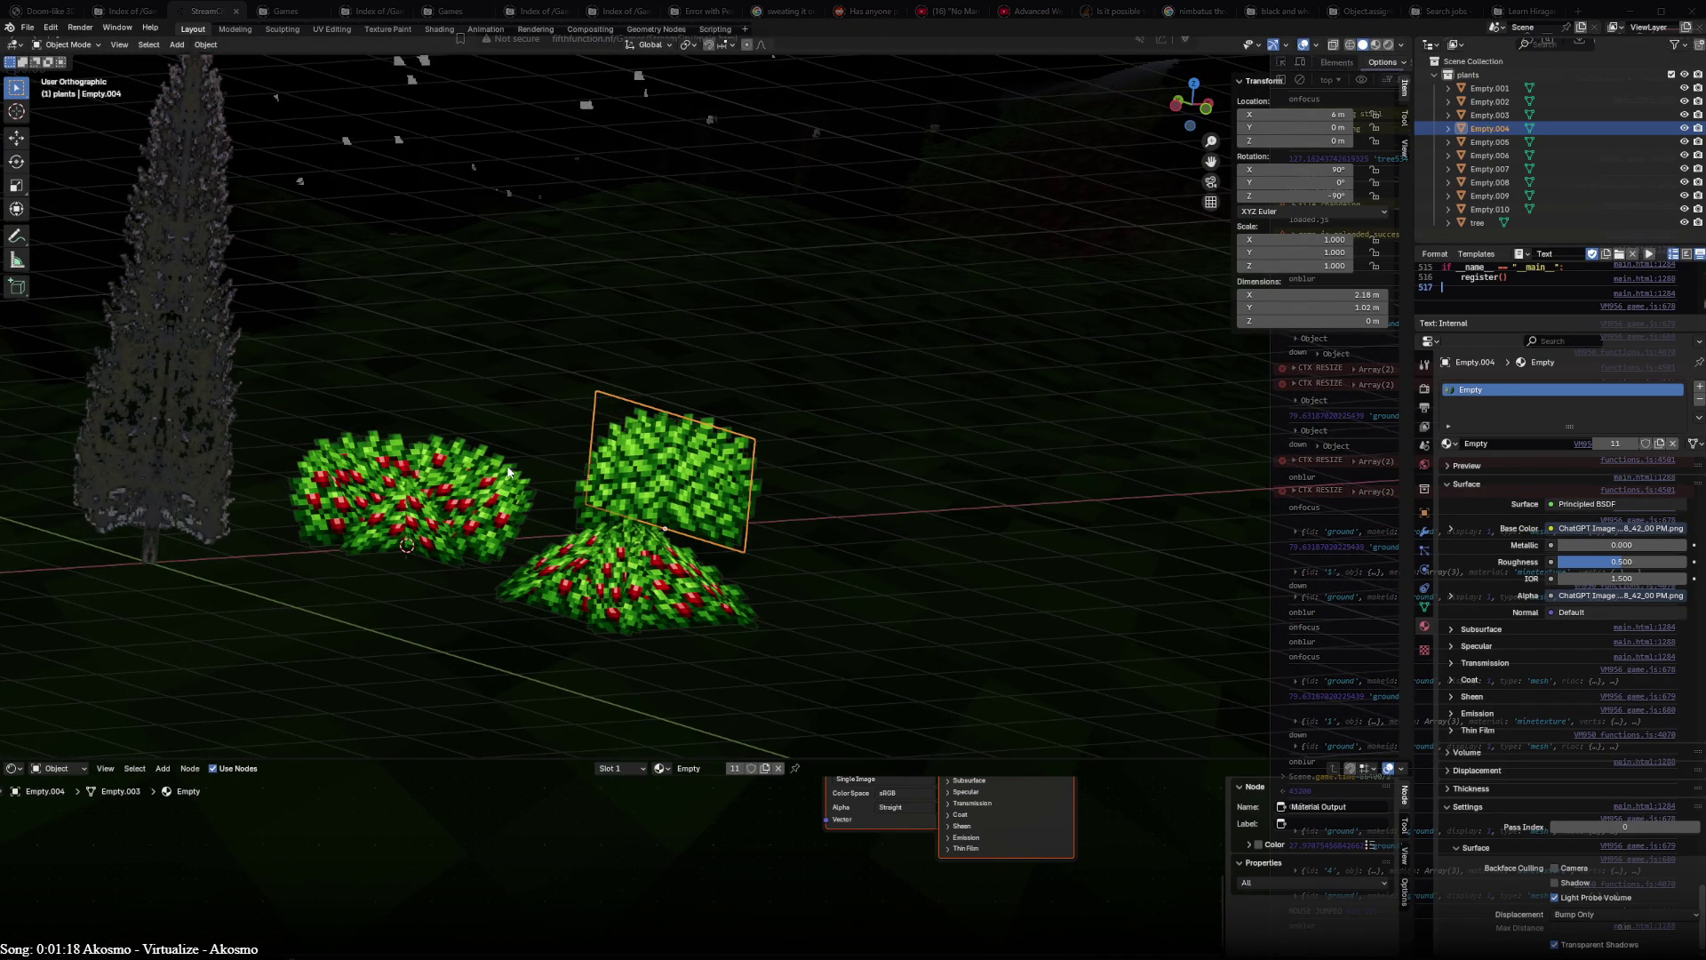
- Scale the green bush and berry bush together to 0.5 from the front view
{"action": "key", "text": "KP_1"}
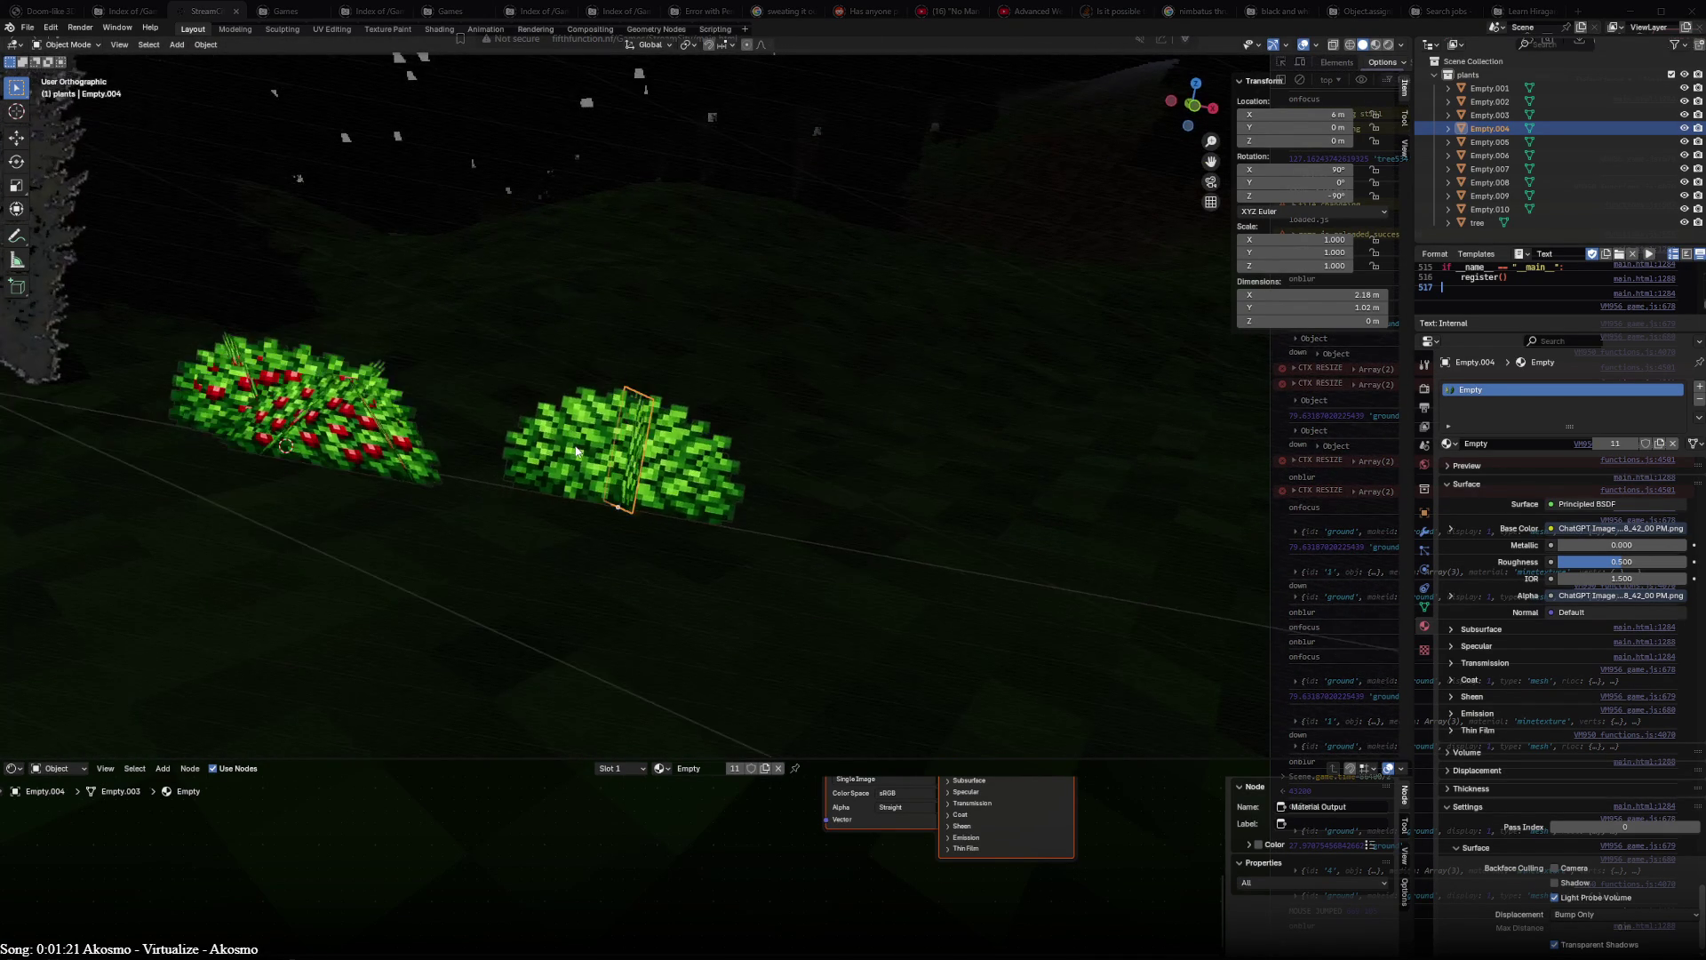
{"action": "middle_click_drag", "start_coordinate": [963, 476], "coordinate": [1236, 469], "text": "shift"}
{"action": "left_click", "coordinate": [793, 512]}
{"action": "left_click", "coordinate": [477, 506], "text": "shift"}
{"action": "type", "text": "s"}
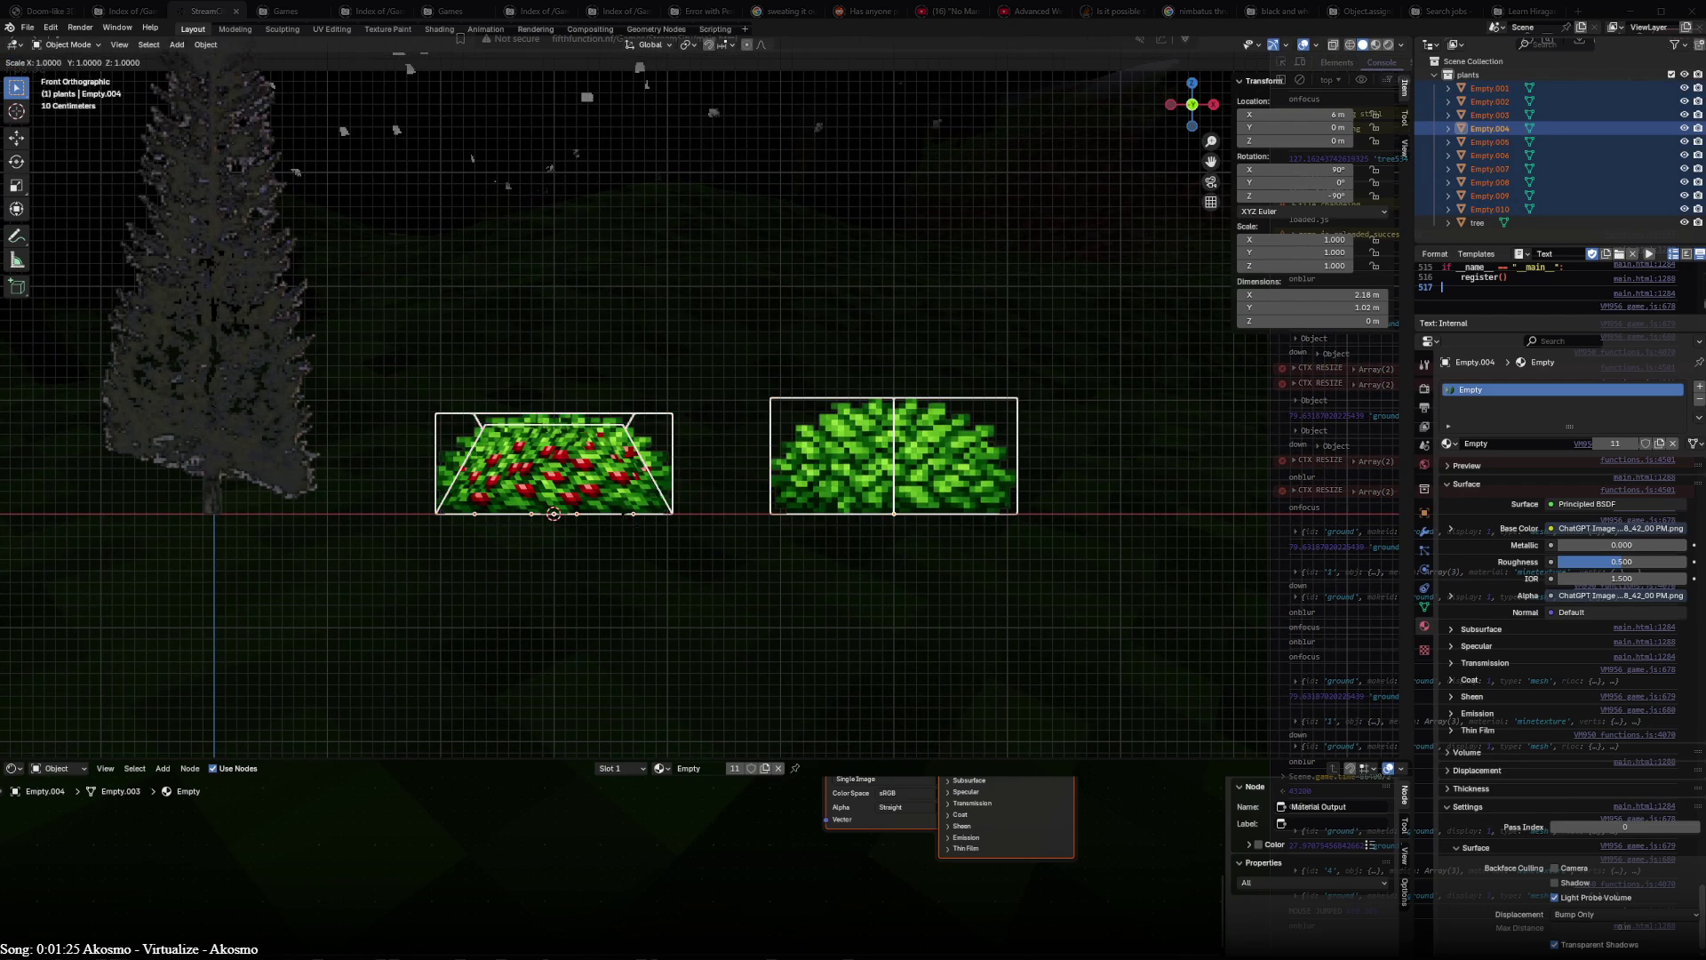
{"action": "type", "text": "5"}
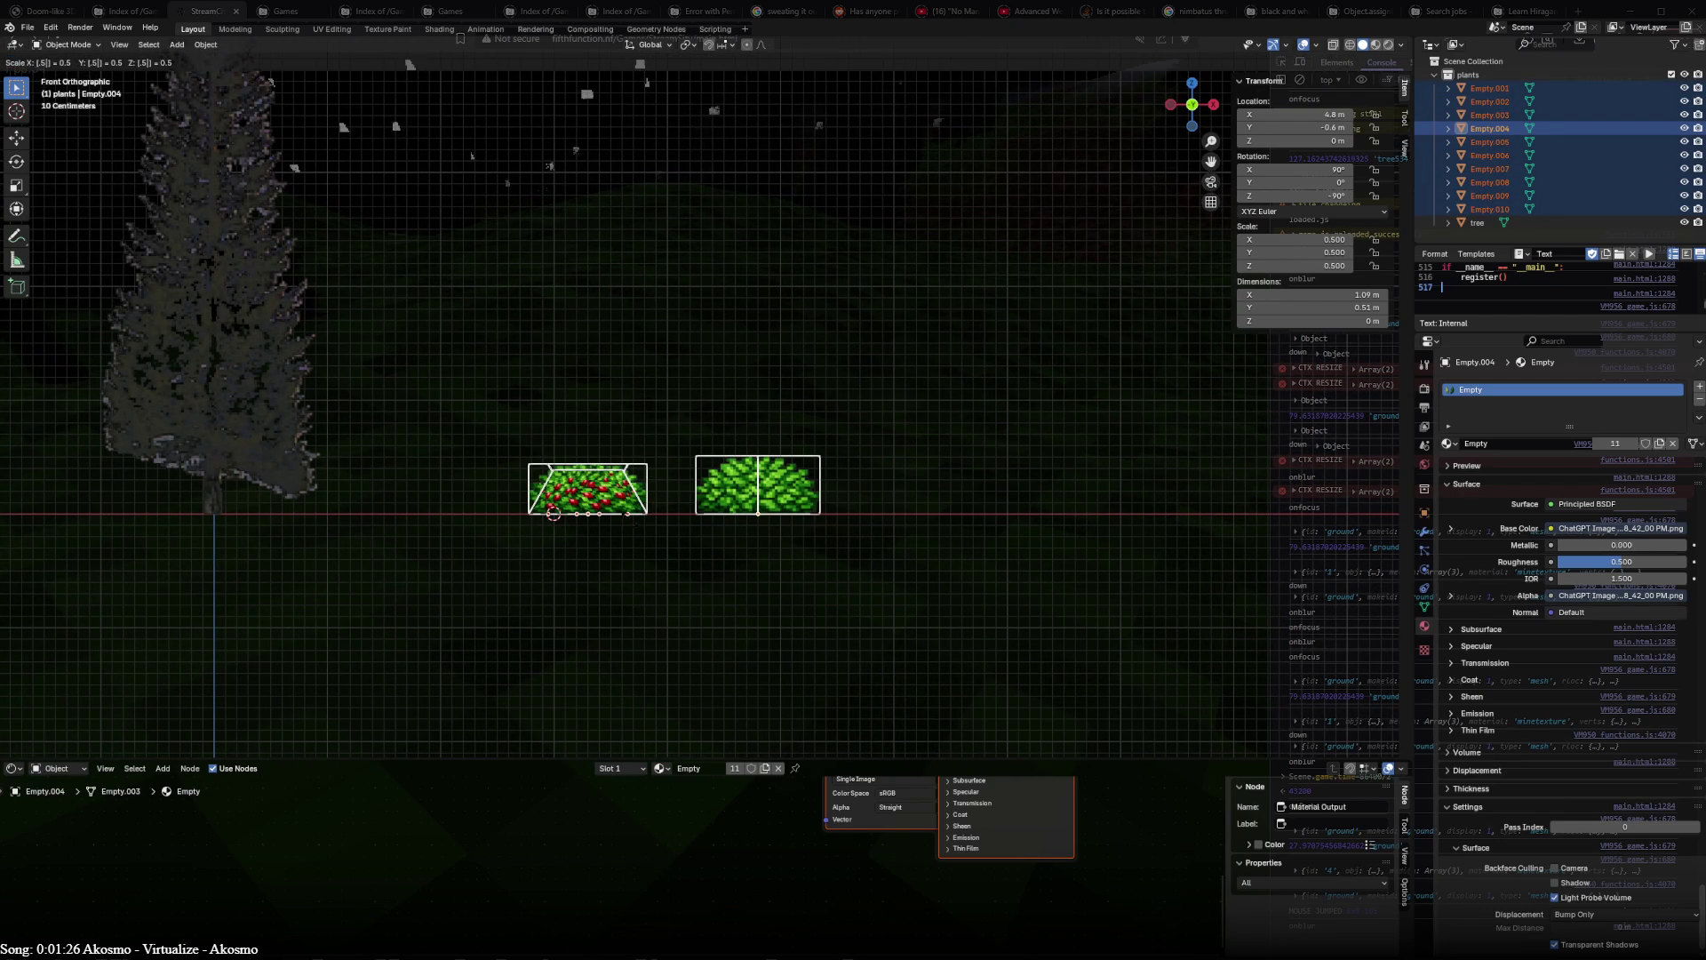
{"action": "key", "text": "Return"}
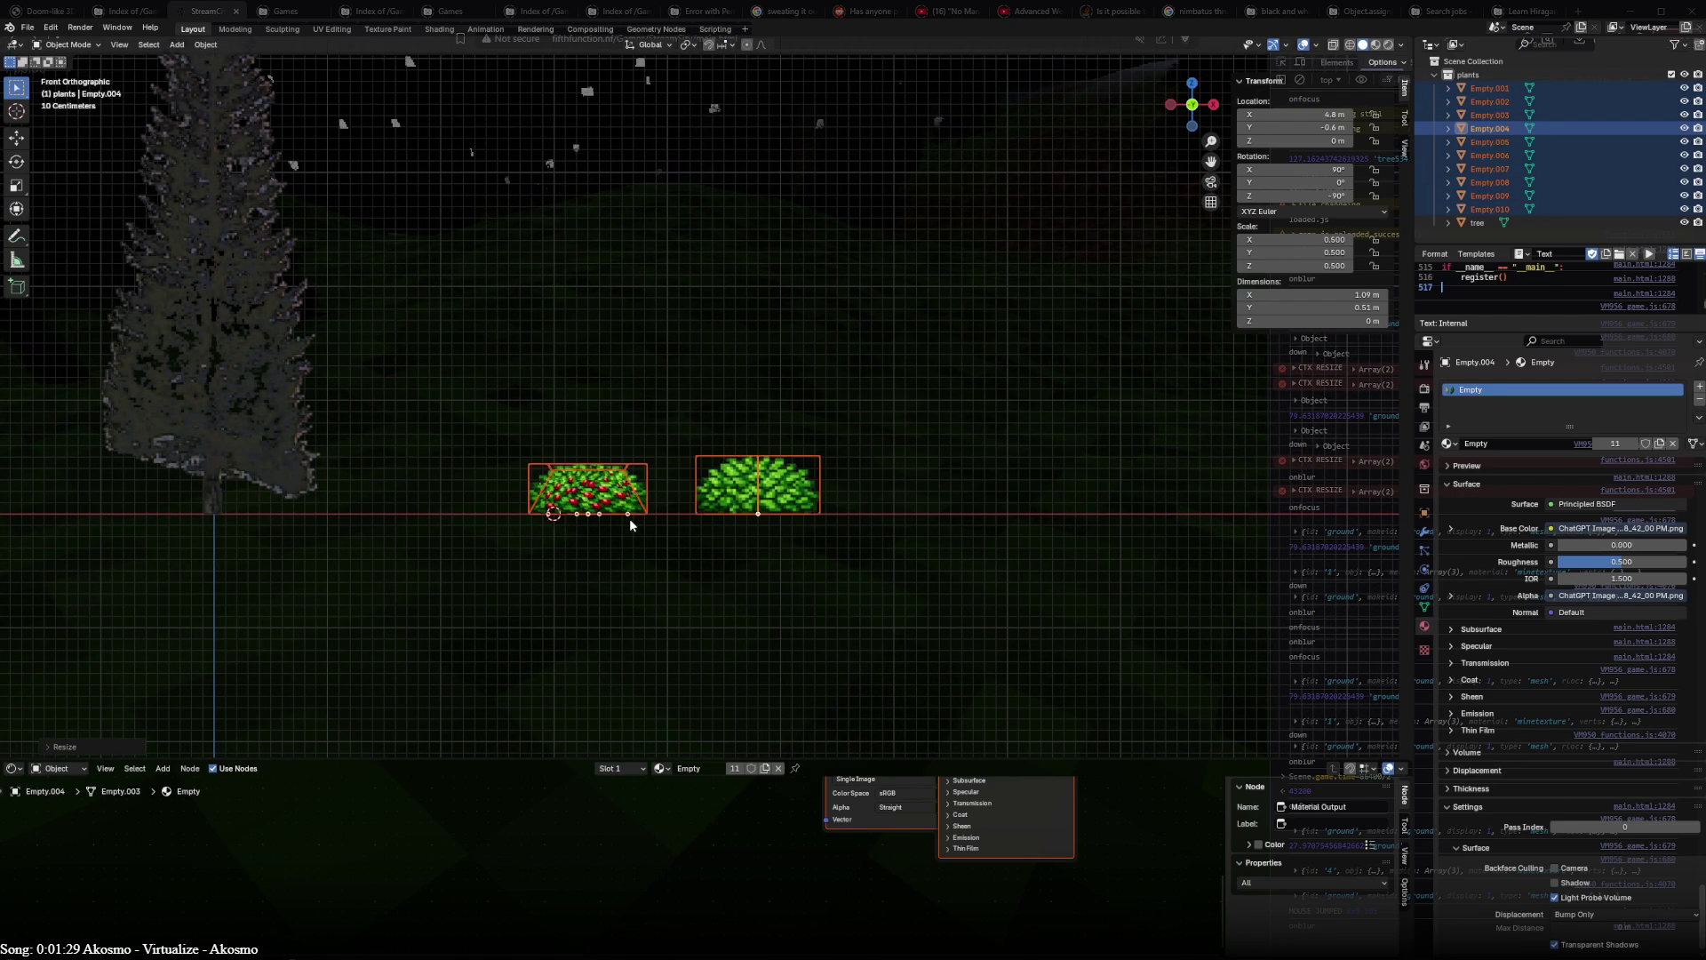
{"action": "scroll", "coordinate": [631, 527], "scroll_direction": "up", "scroll_amount": 2}
{"action": "left_click", "coordinate": [631, 535]}
{"action": "mouse_move", "coordinate": [631, 536]}
{"action": "middle_mouse_down"}
{"action": "mouse_move", "coordinate": [857, 574]}
{"action": "mouse_move", "coordinate": [918, 559]}
{"action": "mouse_move", "coordinate": [720, 558]}
{"action": "middle_mouse_up"}
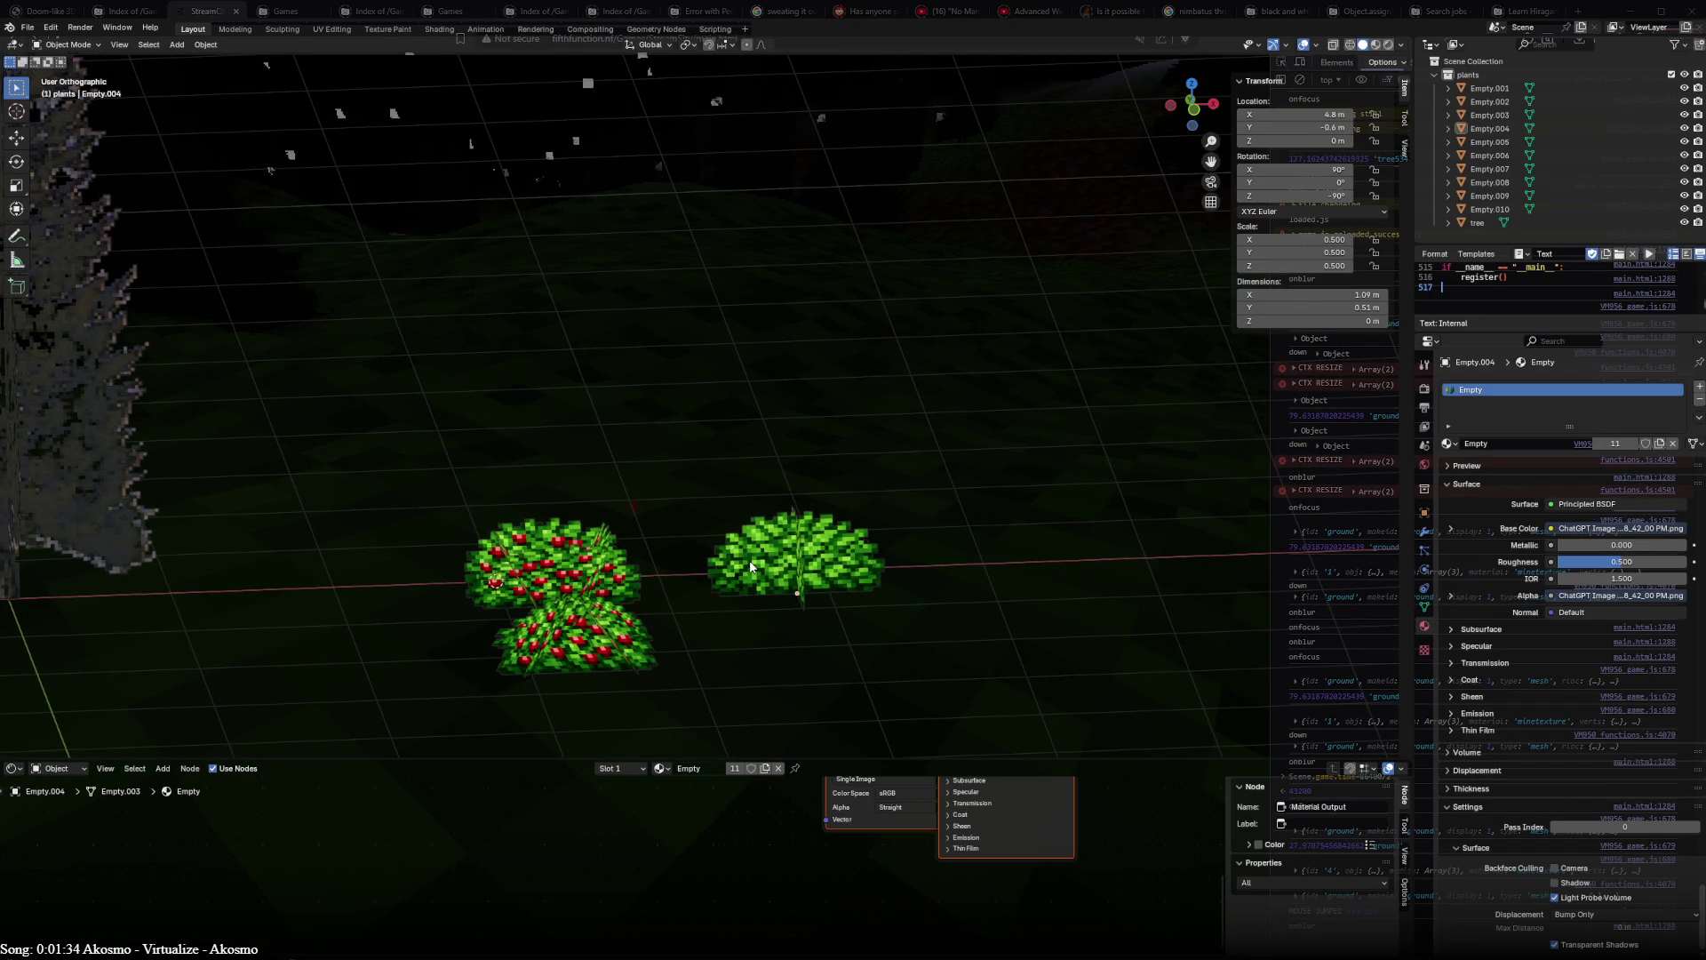
{"action": "left_click", "coordinate": [754, 567]}
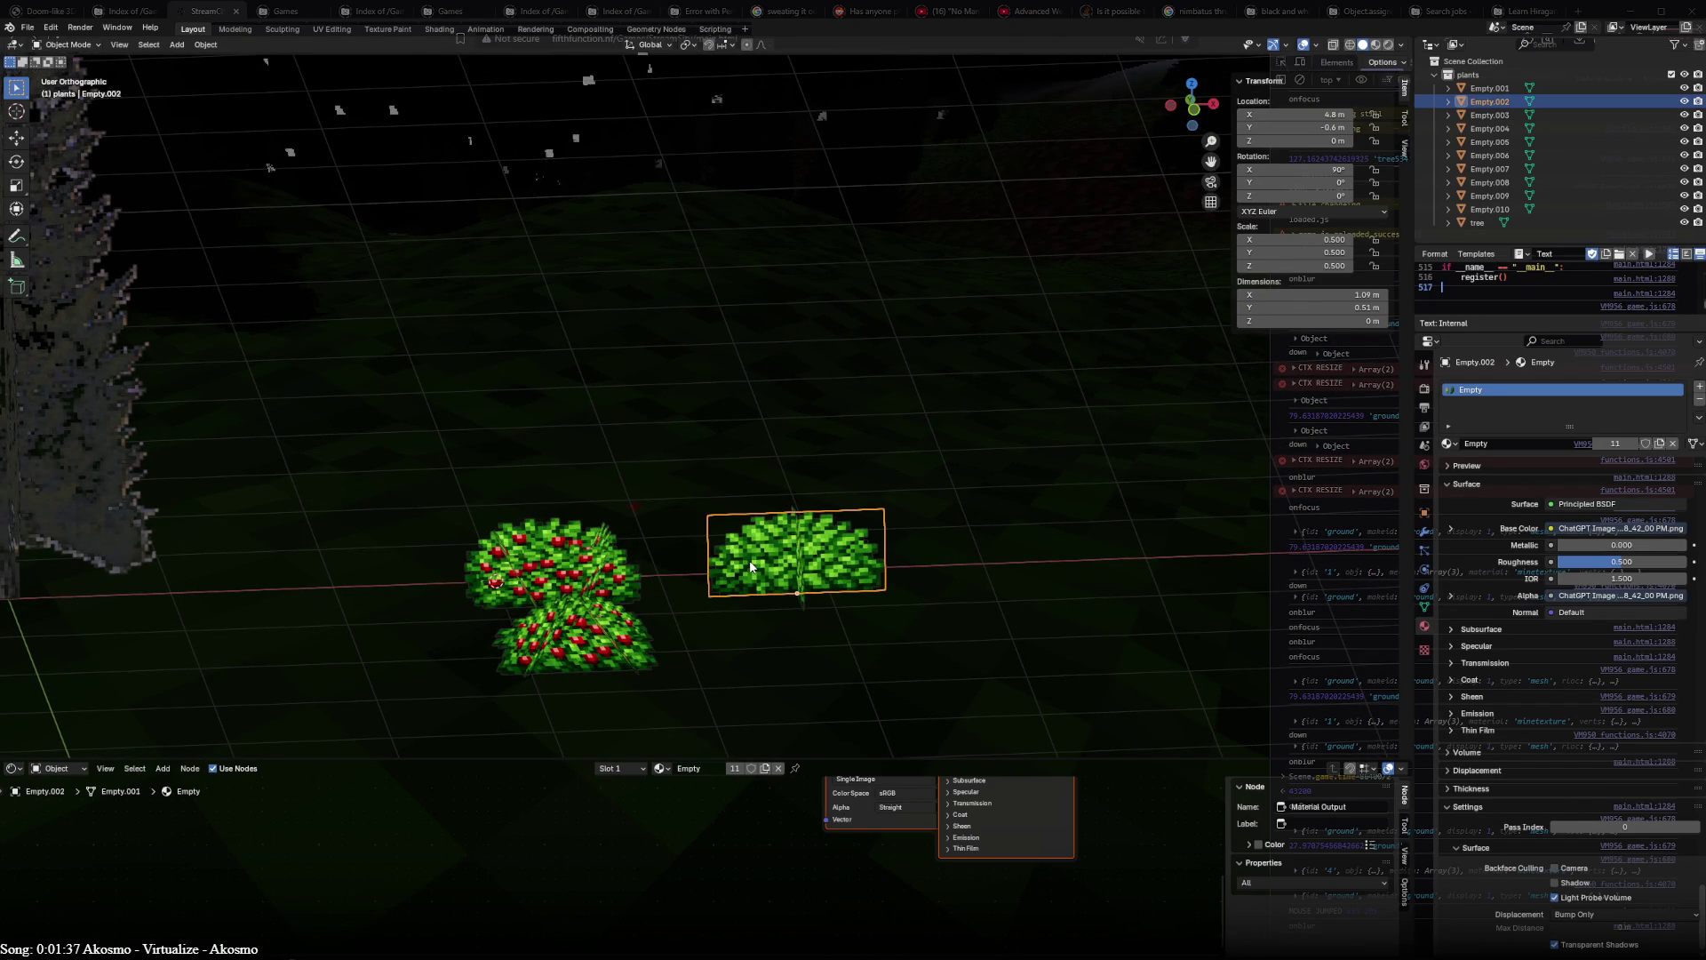
- Duplicate the two green bush planes and place the copy to the right
{"action": "left_click", "coordinate": [800, 581], "text": "shift"}
{"action": "key", "text": "KP_7"}
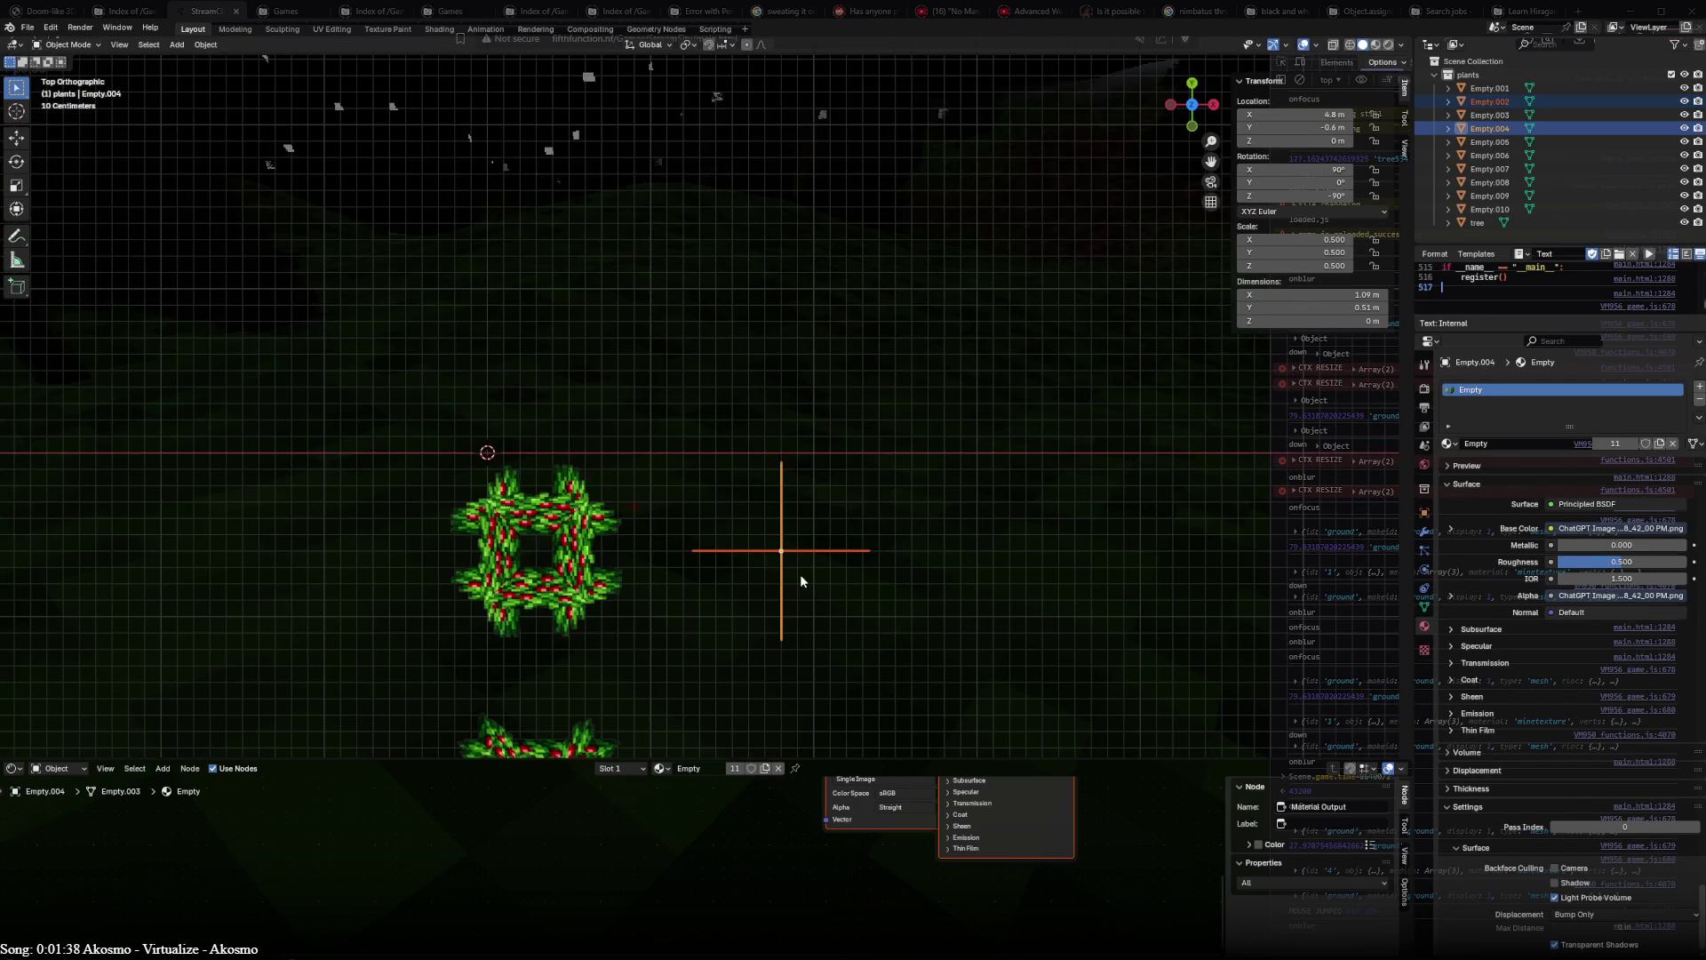
{"action": "middle_click_drag", "start_coordinate": [813, 586], "coordinate": [590, 449], "text": "shift"}
{"action": "key", "text": "shift+d"}
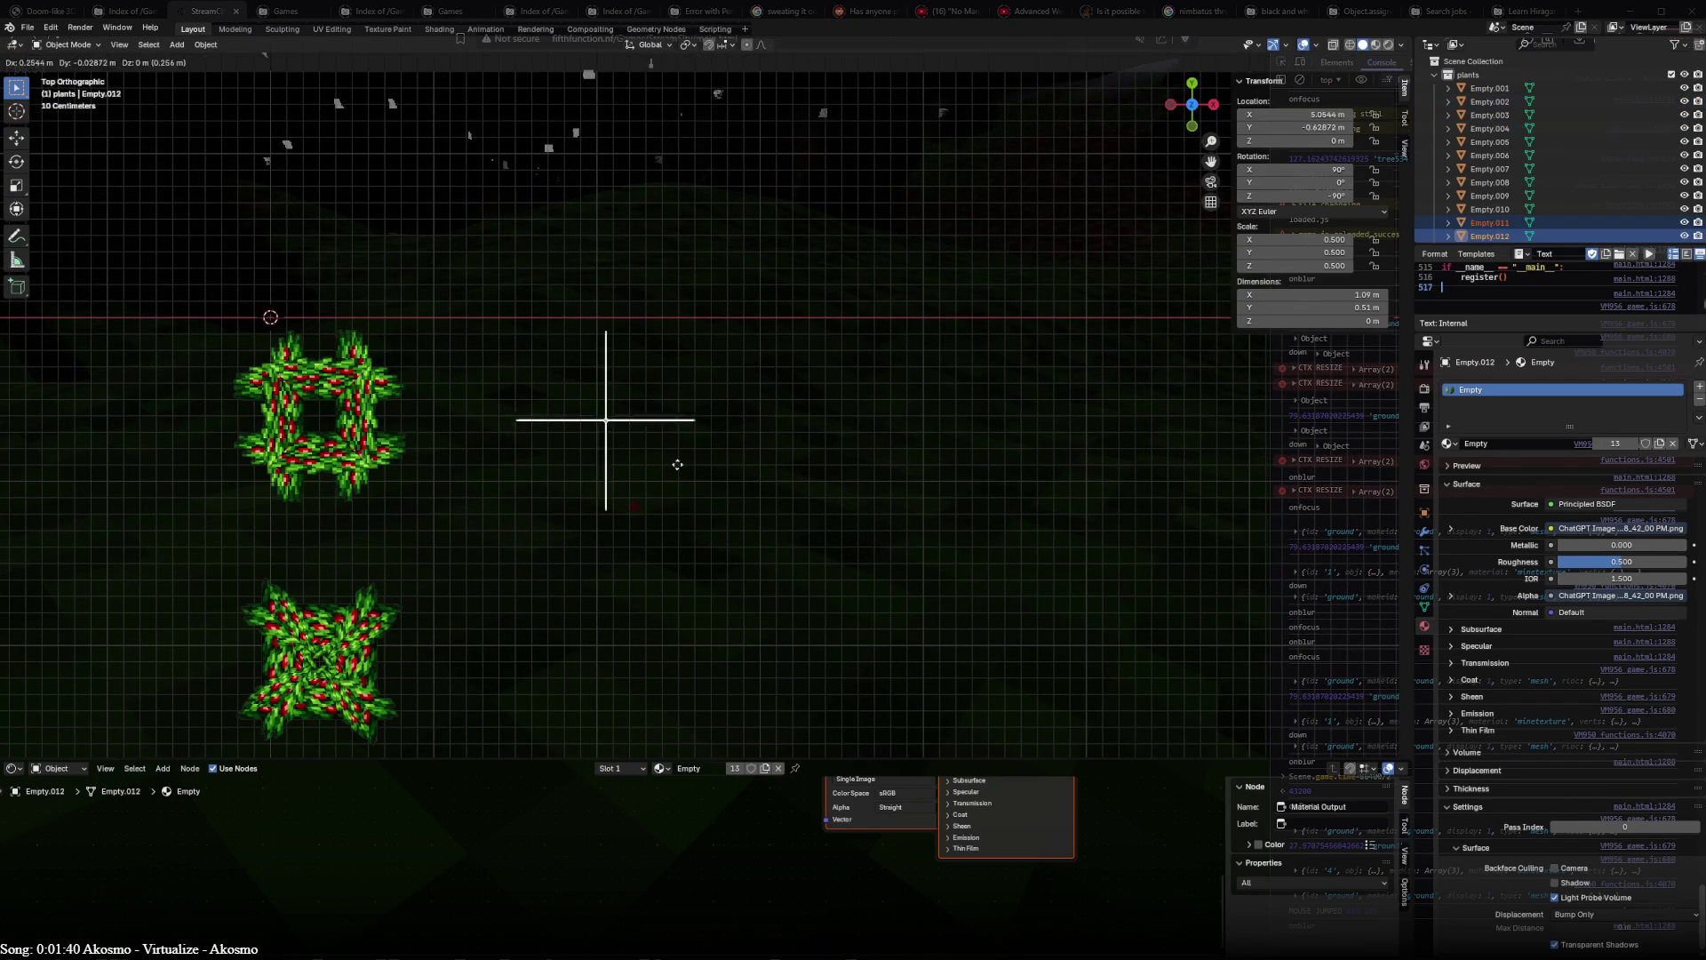
{"action": "left_click", "coordinate": [760, 473]}
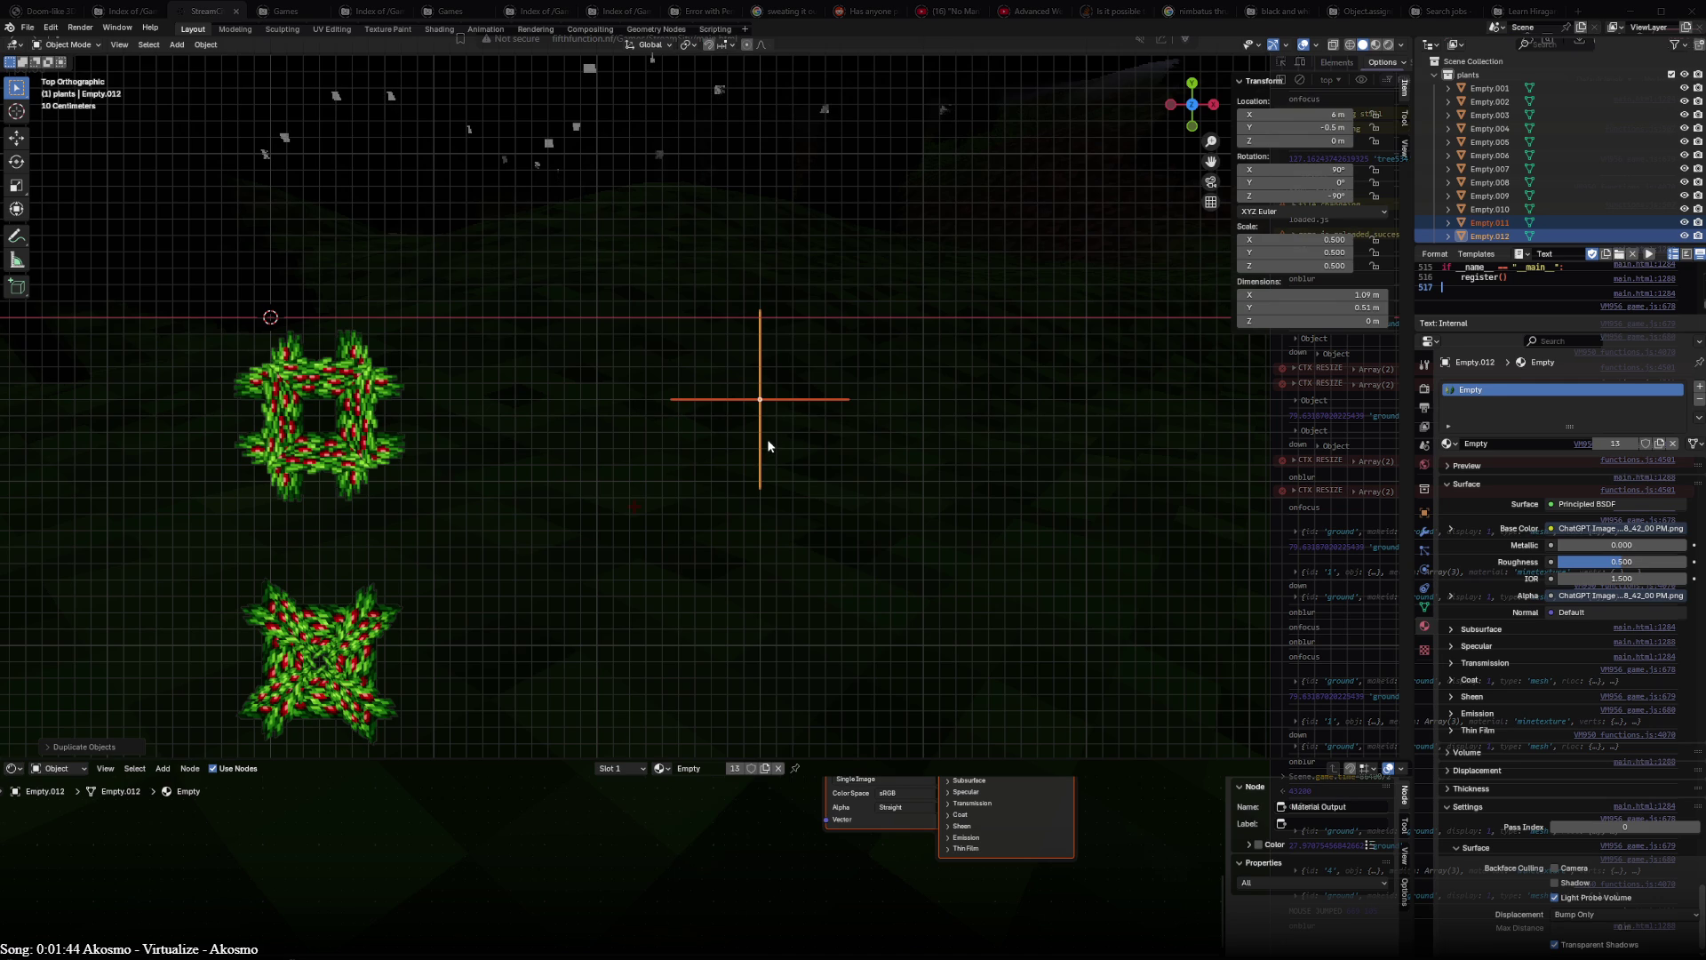
- Tilt one copied plane about -20° in the side view and shift it sideways
{"action": "left_click", "coordinate": [788, 403]}
{"action": "key", "text": "KP_3"}
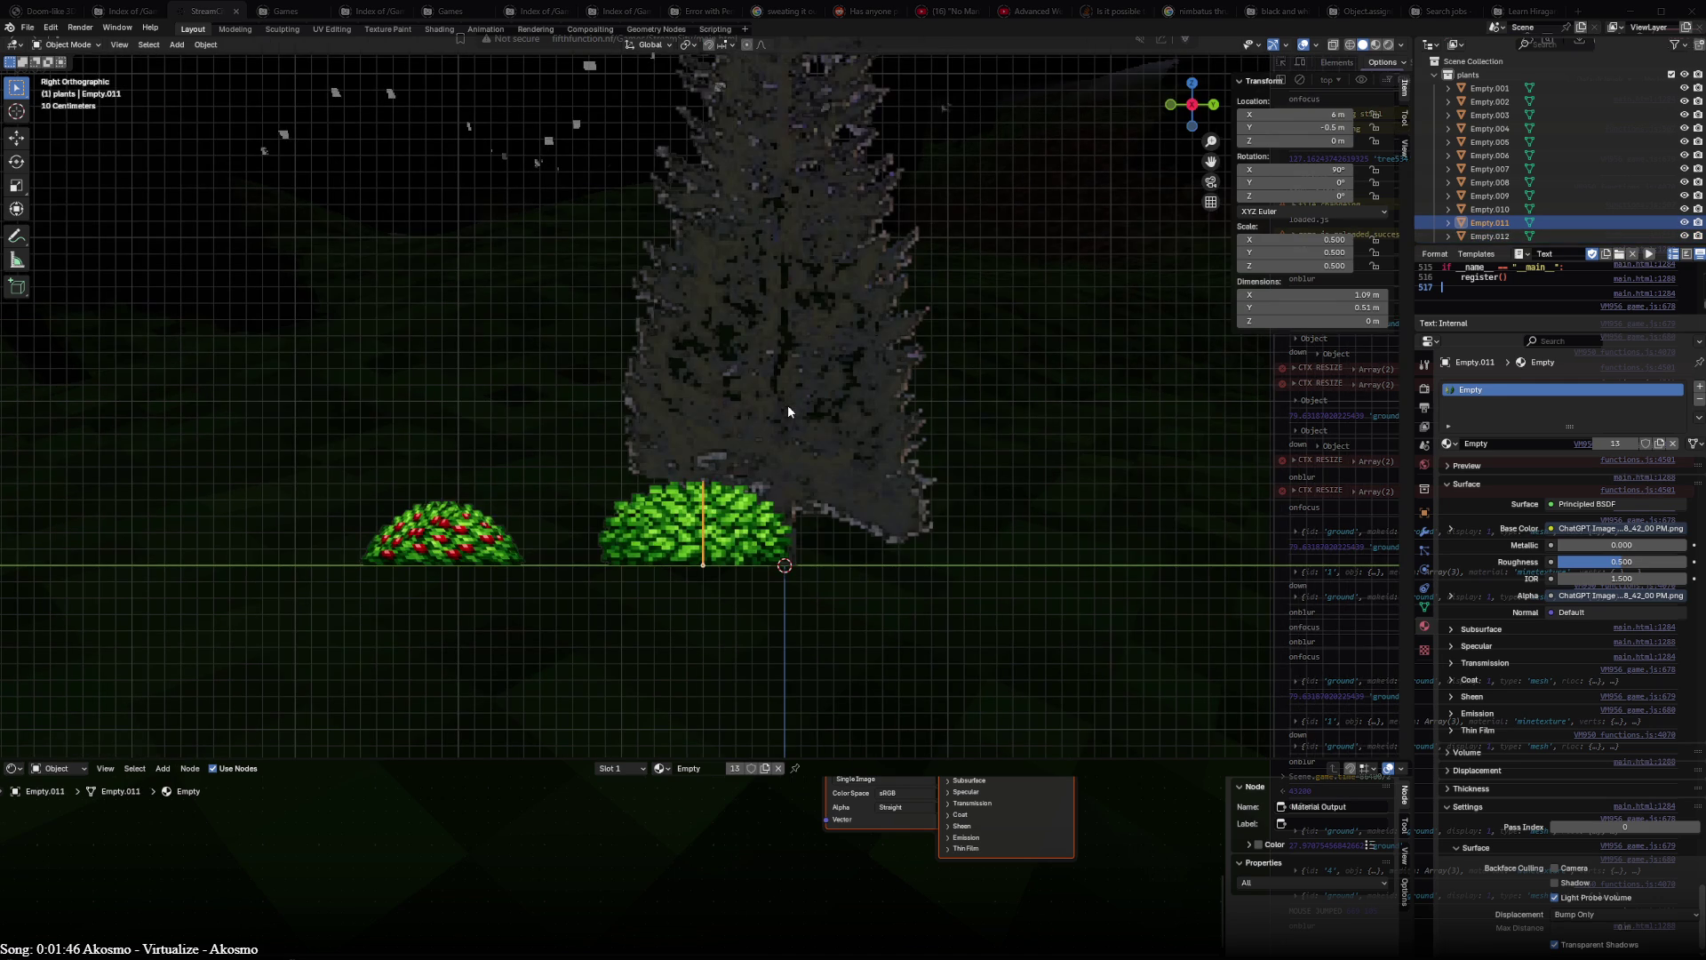
{"action": "key", "text": "shift+z"}
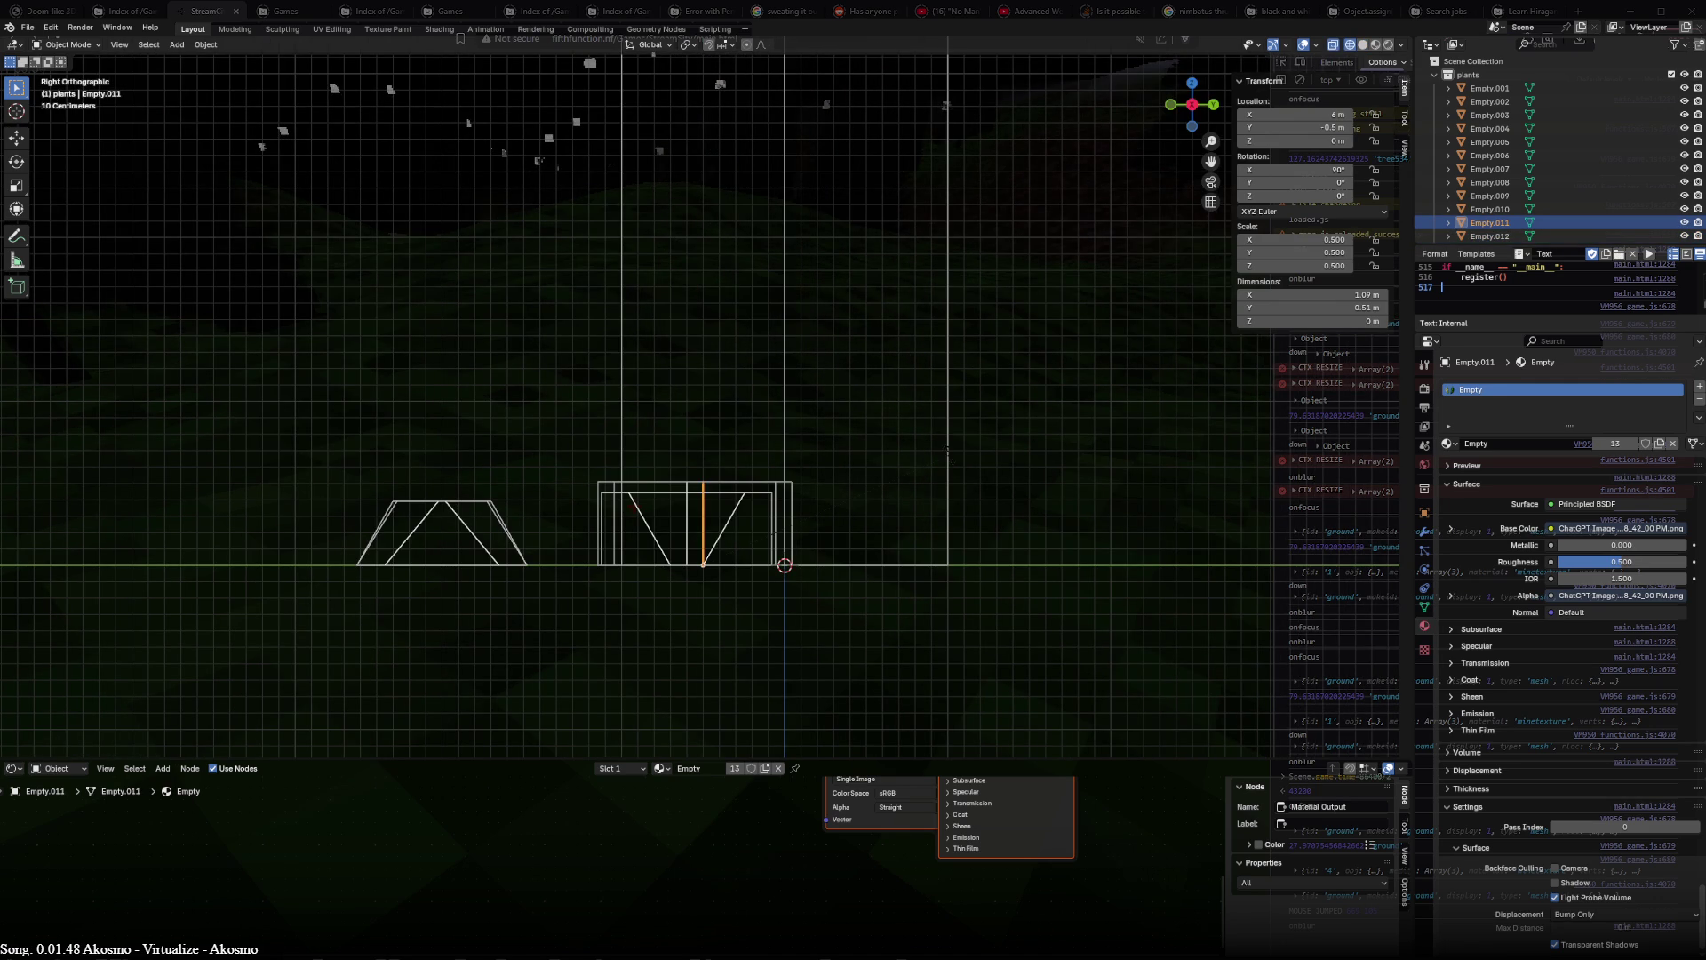
{"action": "key", "text": "r"}
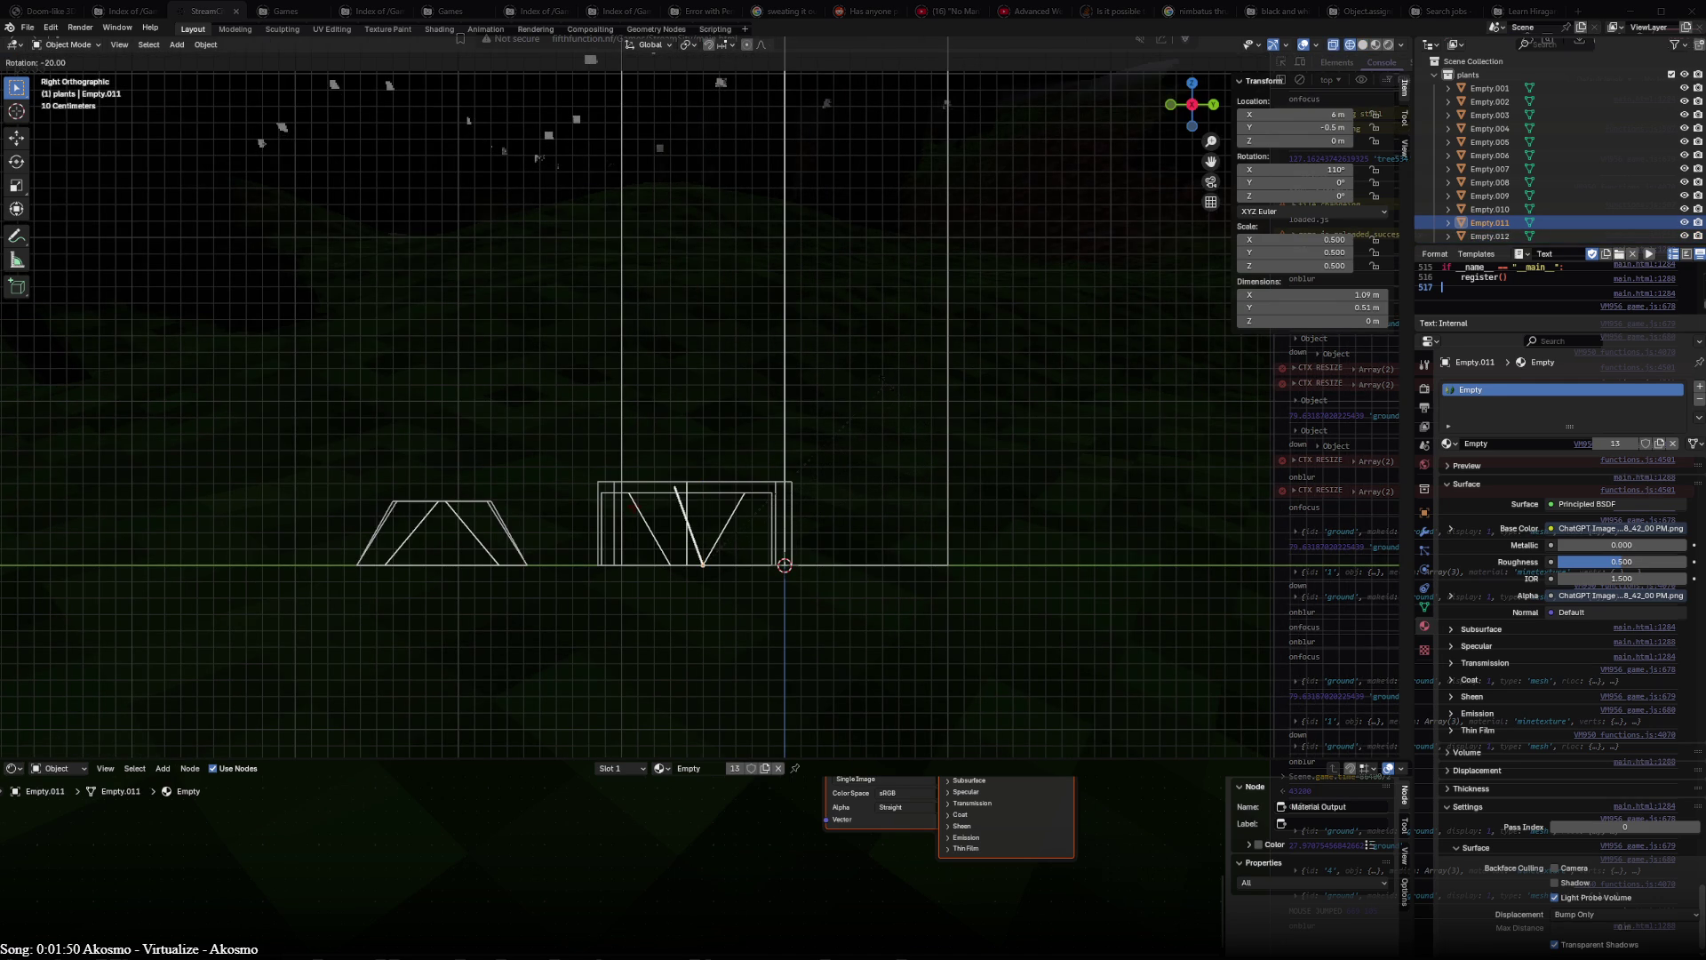
{"action": "left_click", "coordinate": [887, 385]}
{"action": "key", "text": "g"}
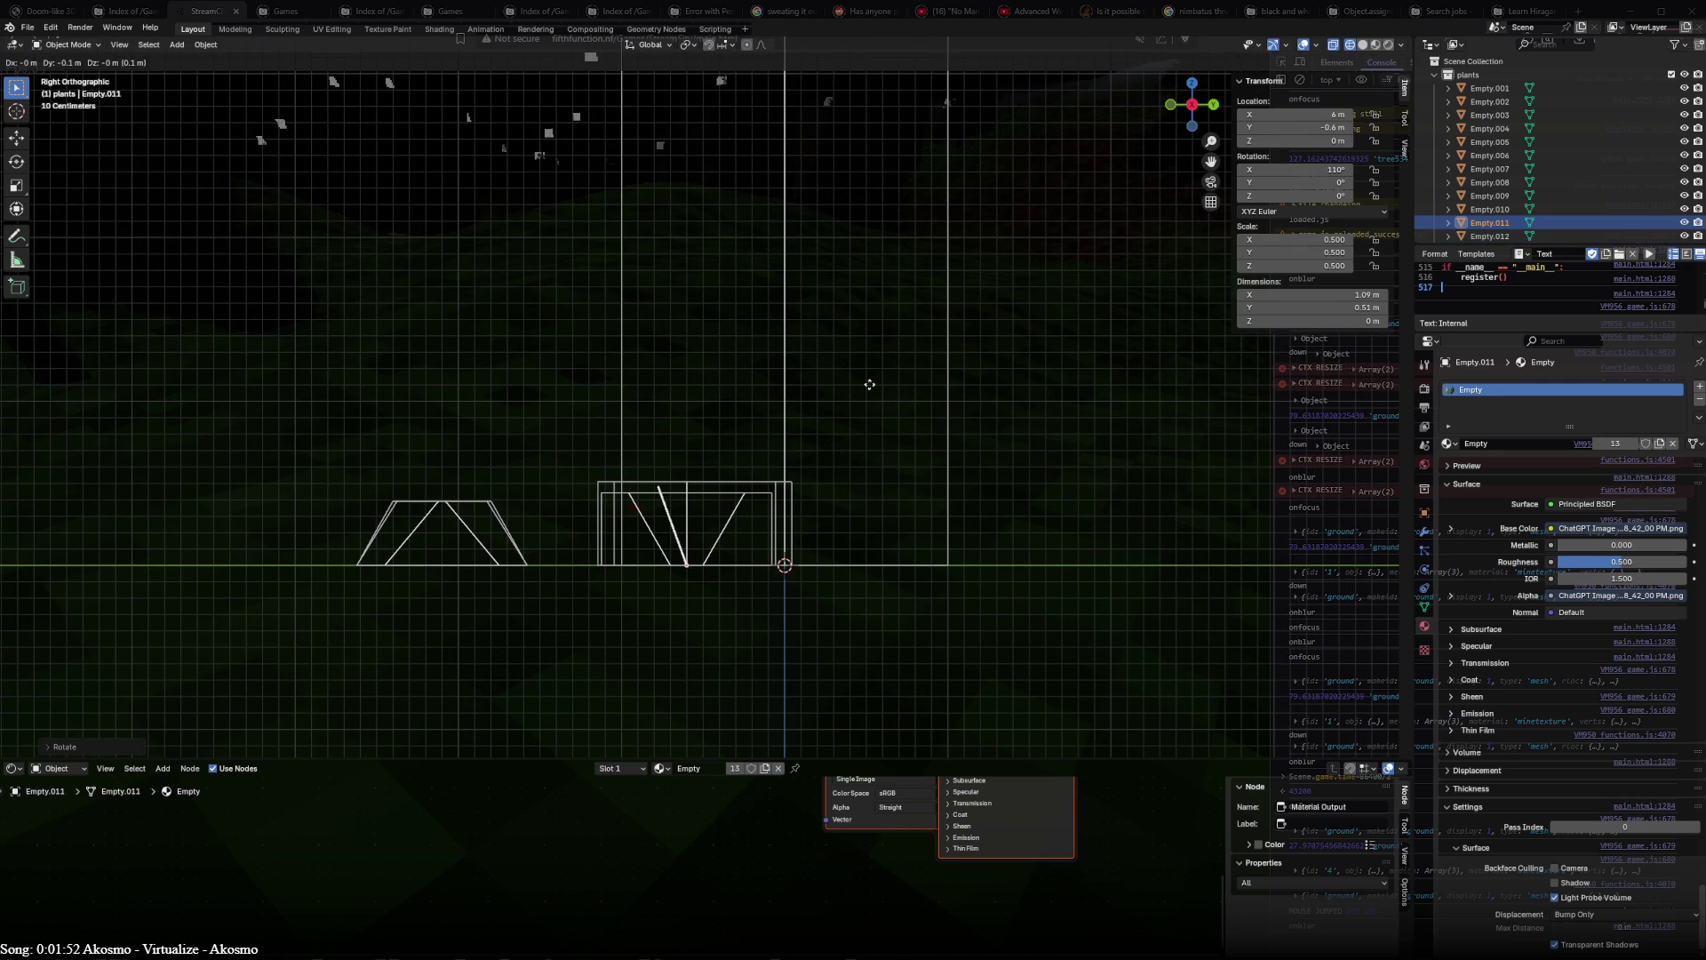
{"action": "left_click", "coordinate": [858, 391]}
{"action": "middle_click_drag", "start_coordinate": [856, 390], "coordinate": [708, 559]}
- Move the other copied plane, Empty.012, to the copy's centre at X 4 m
{"action": "left_click", "coordinate": [708, 558]}
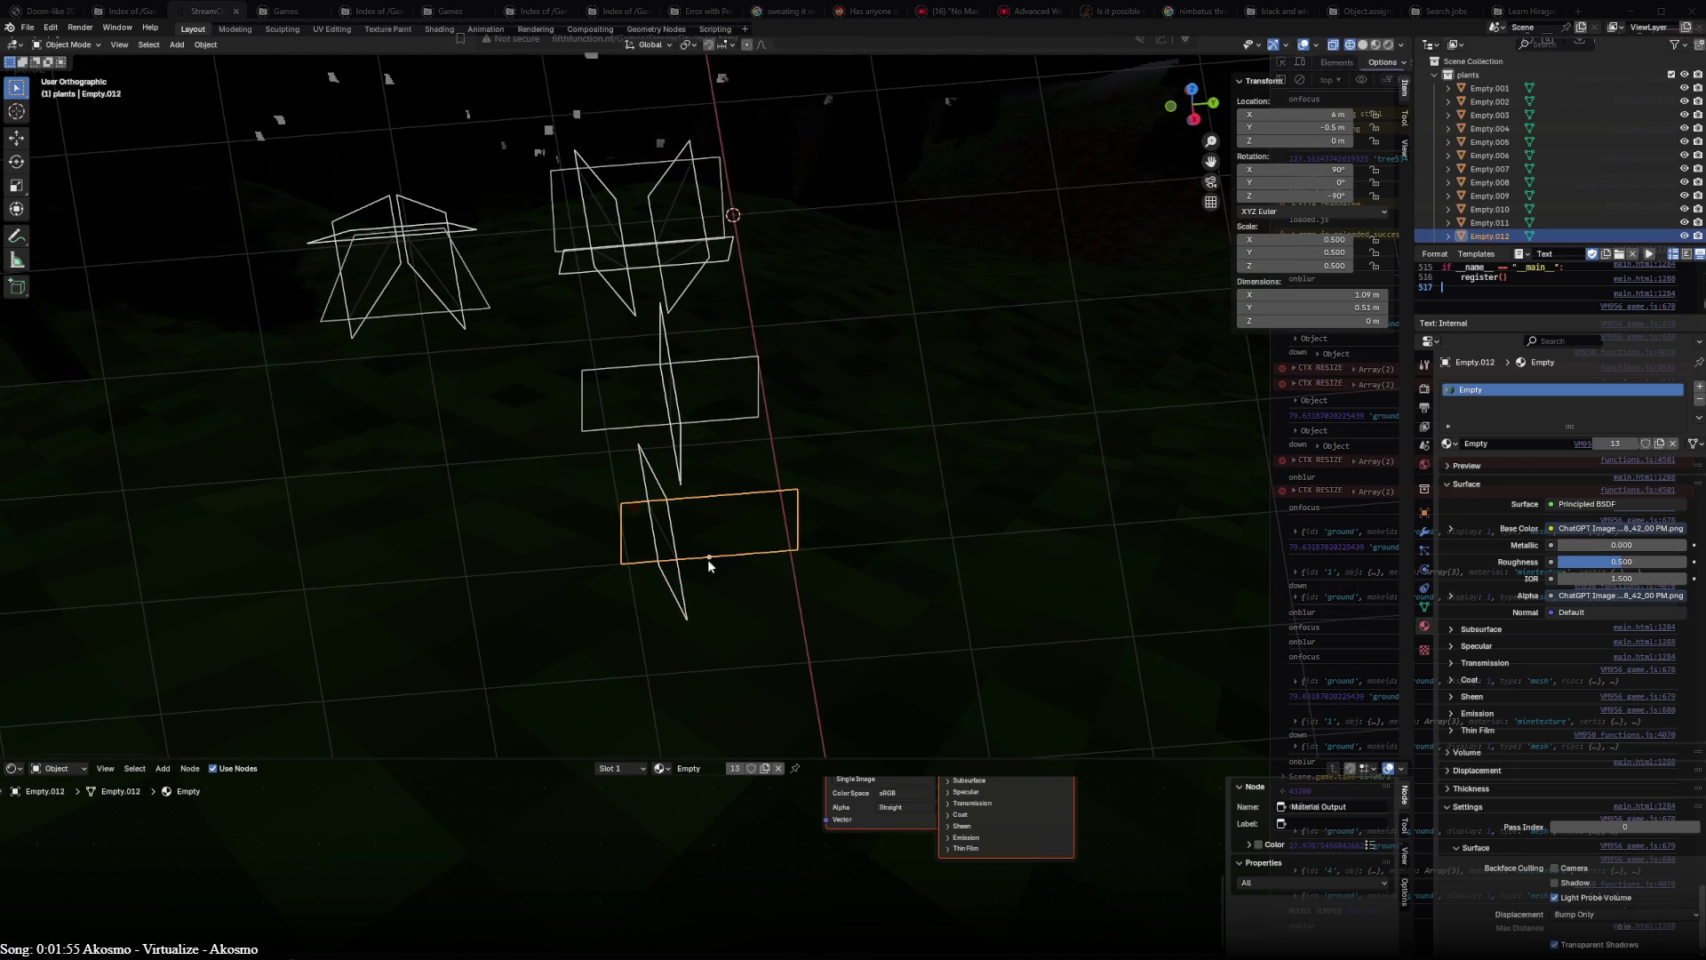
{"action": "key", "text": "KP_7"}
{"action": "key", "text": "g"}
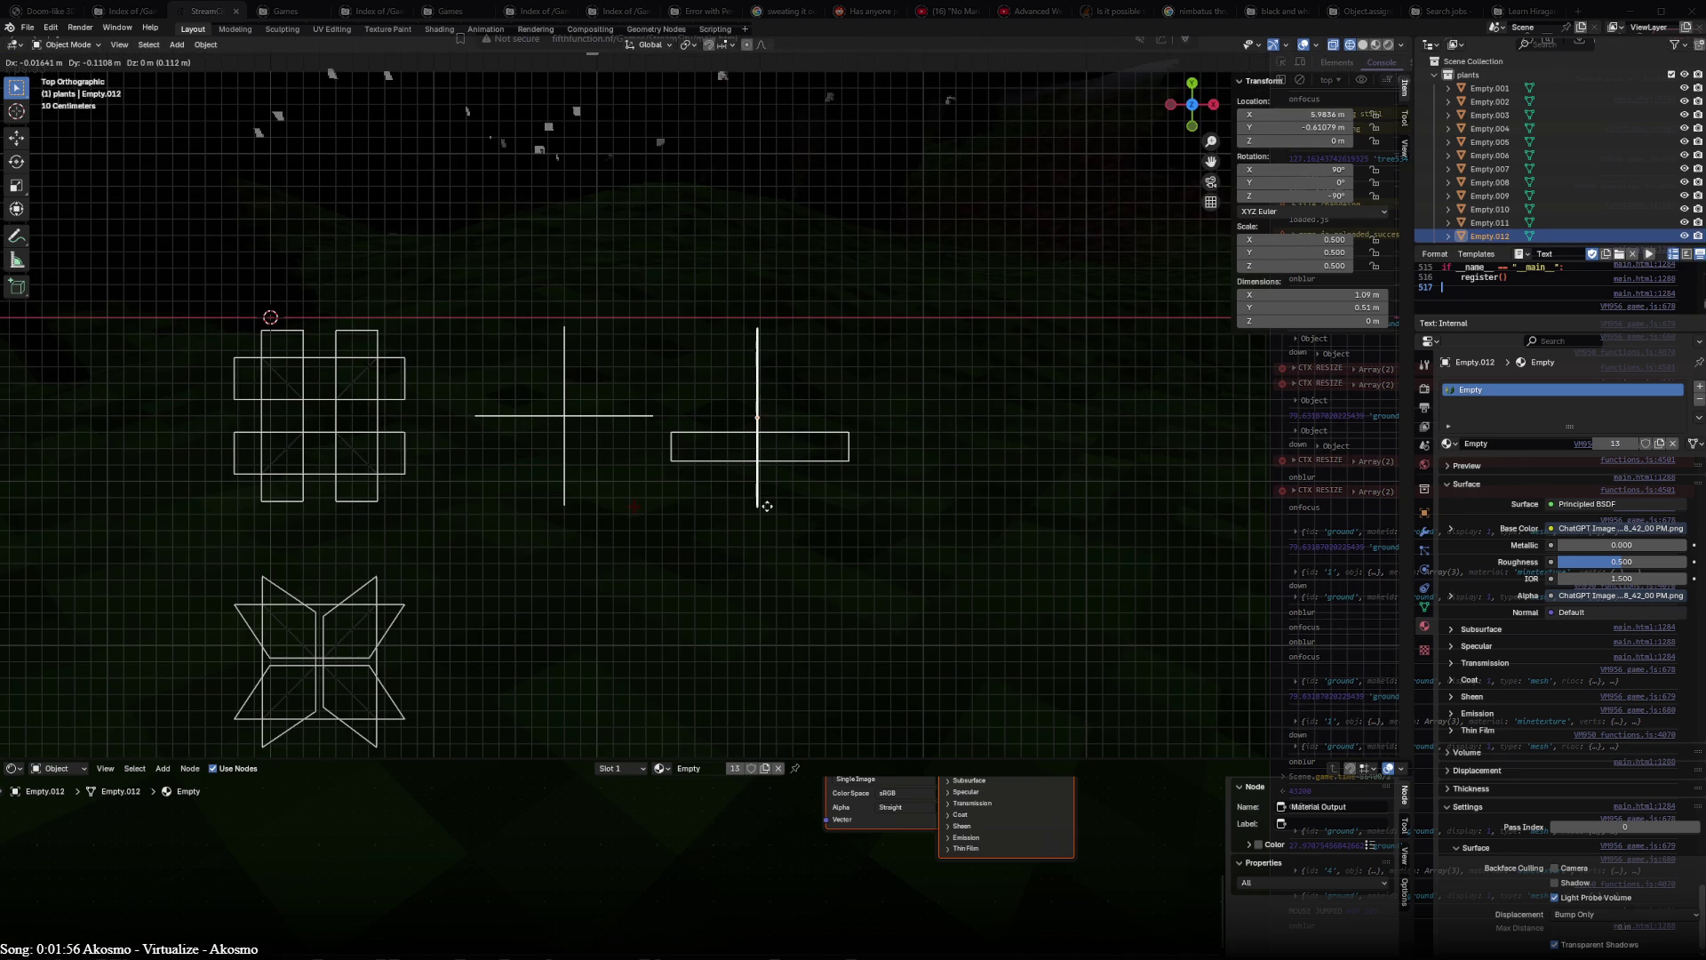
{"action": "left_click", "coordinate": [770, 494]}
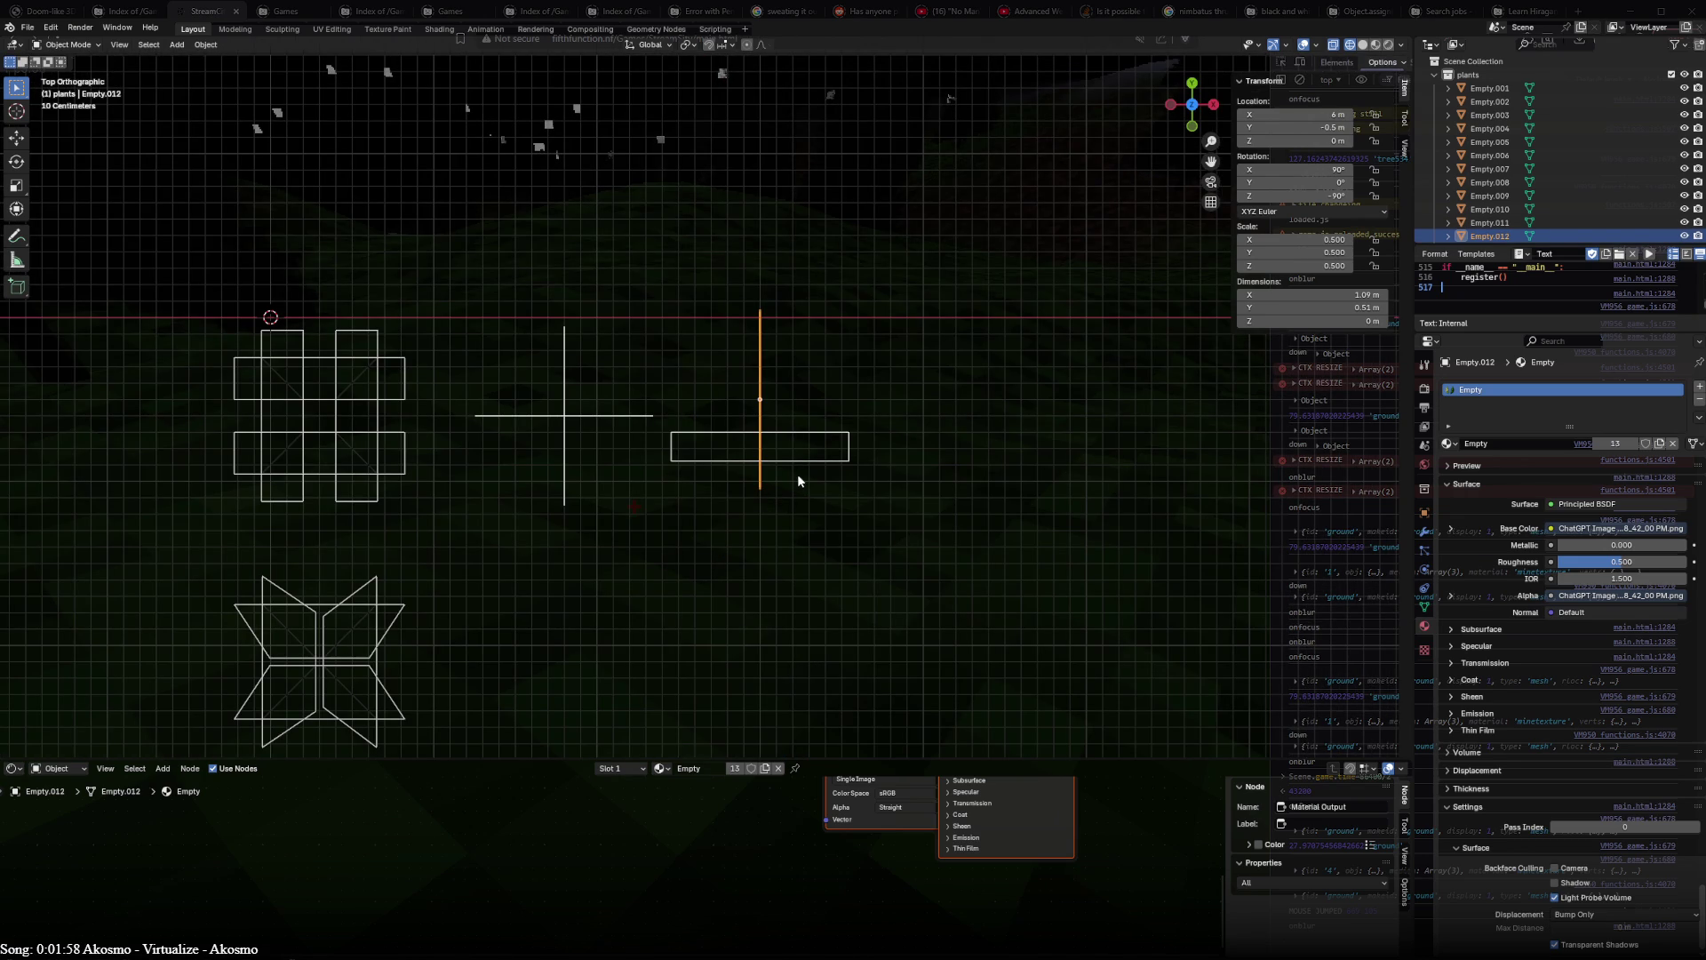
- Rotate Empty.012 to 120° X from the front view and reposition it into the bush copy
{"action": "key", "text": "KP_3"}
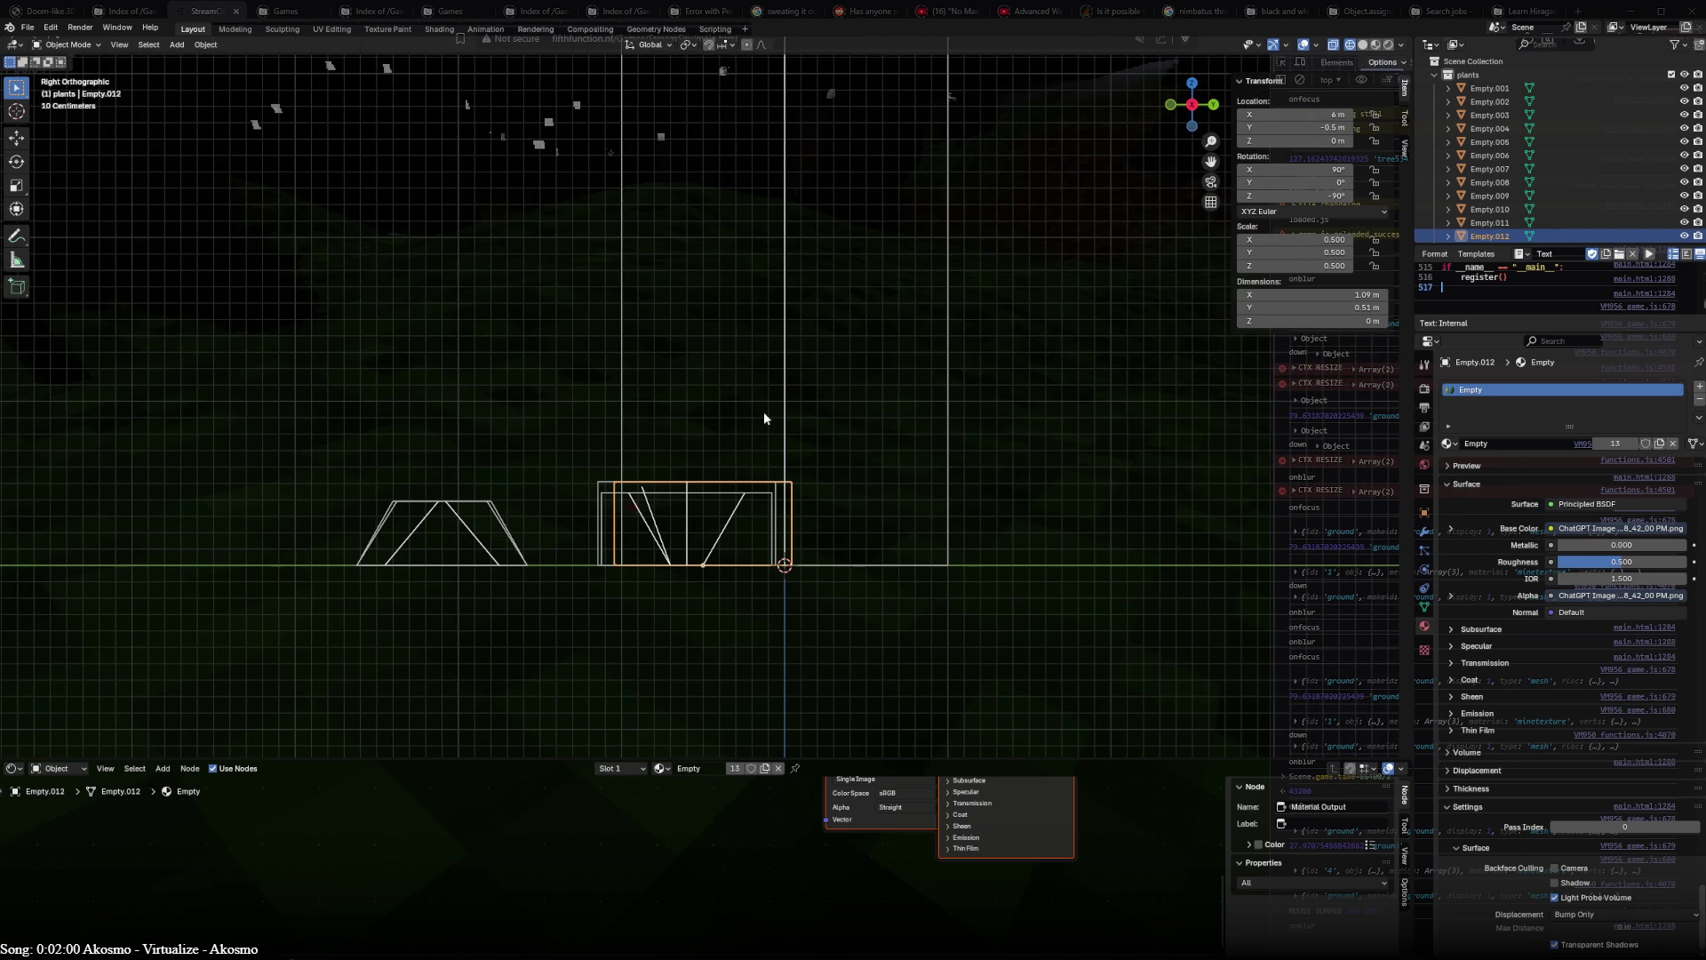
{"action": "key", "text": "KP_1"}
{"action": "key", "text": "r"}
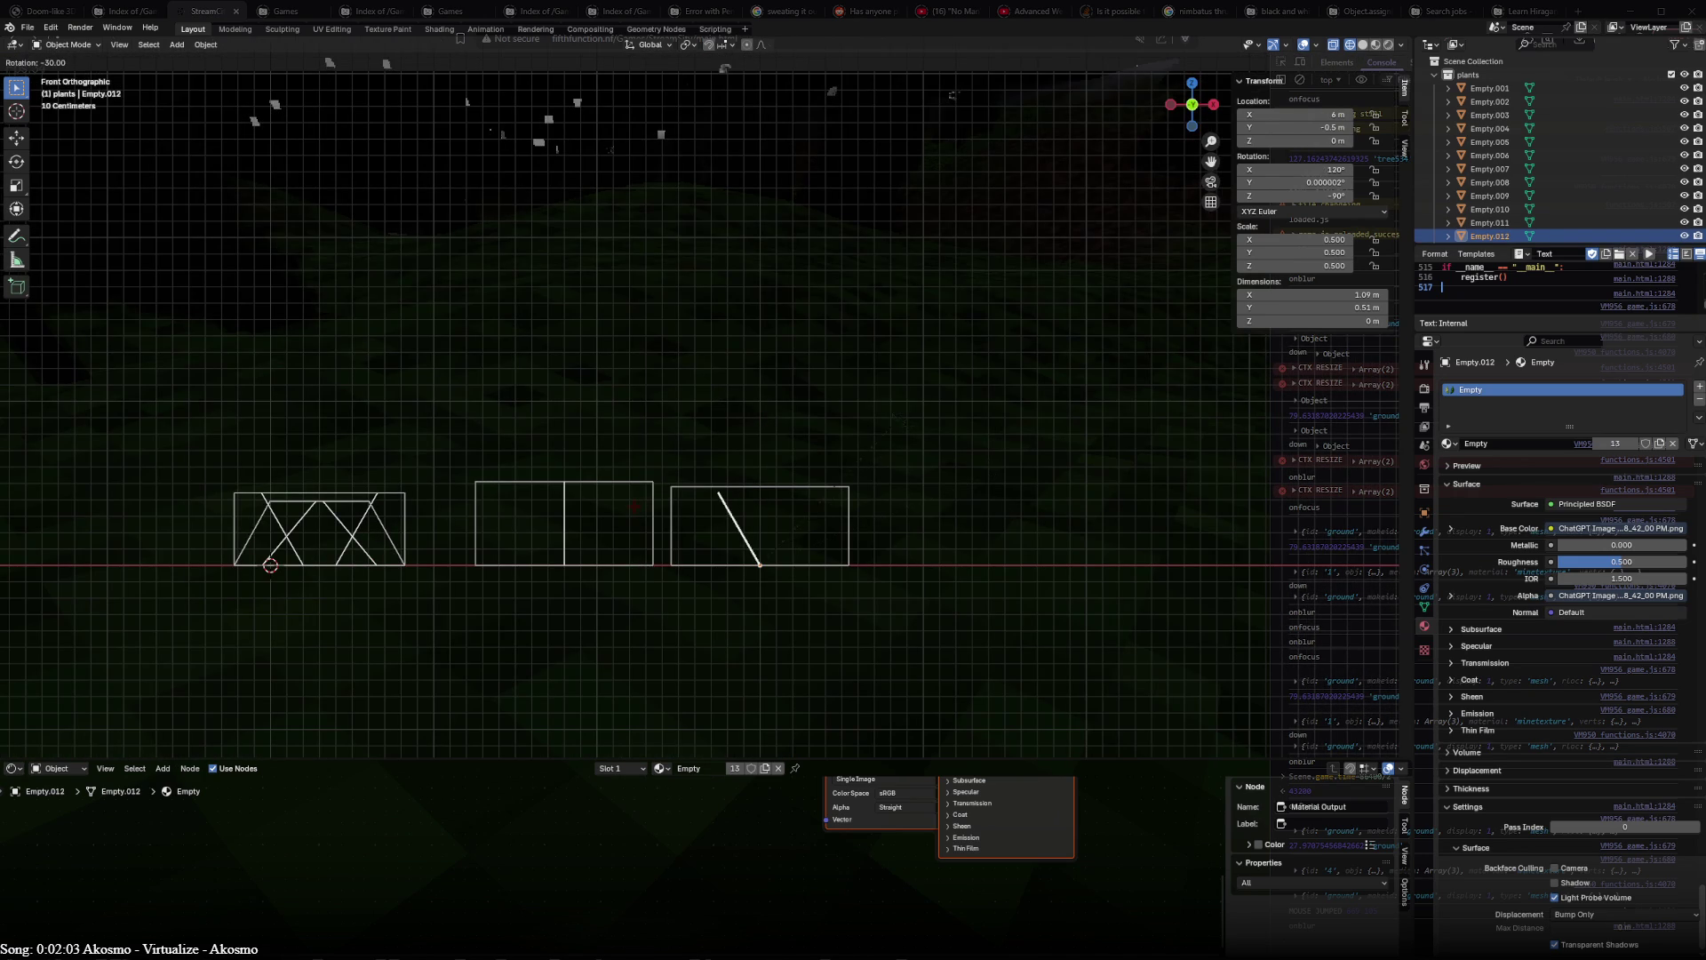
{"action": "key", "text": "0"}
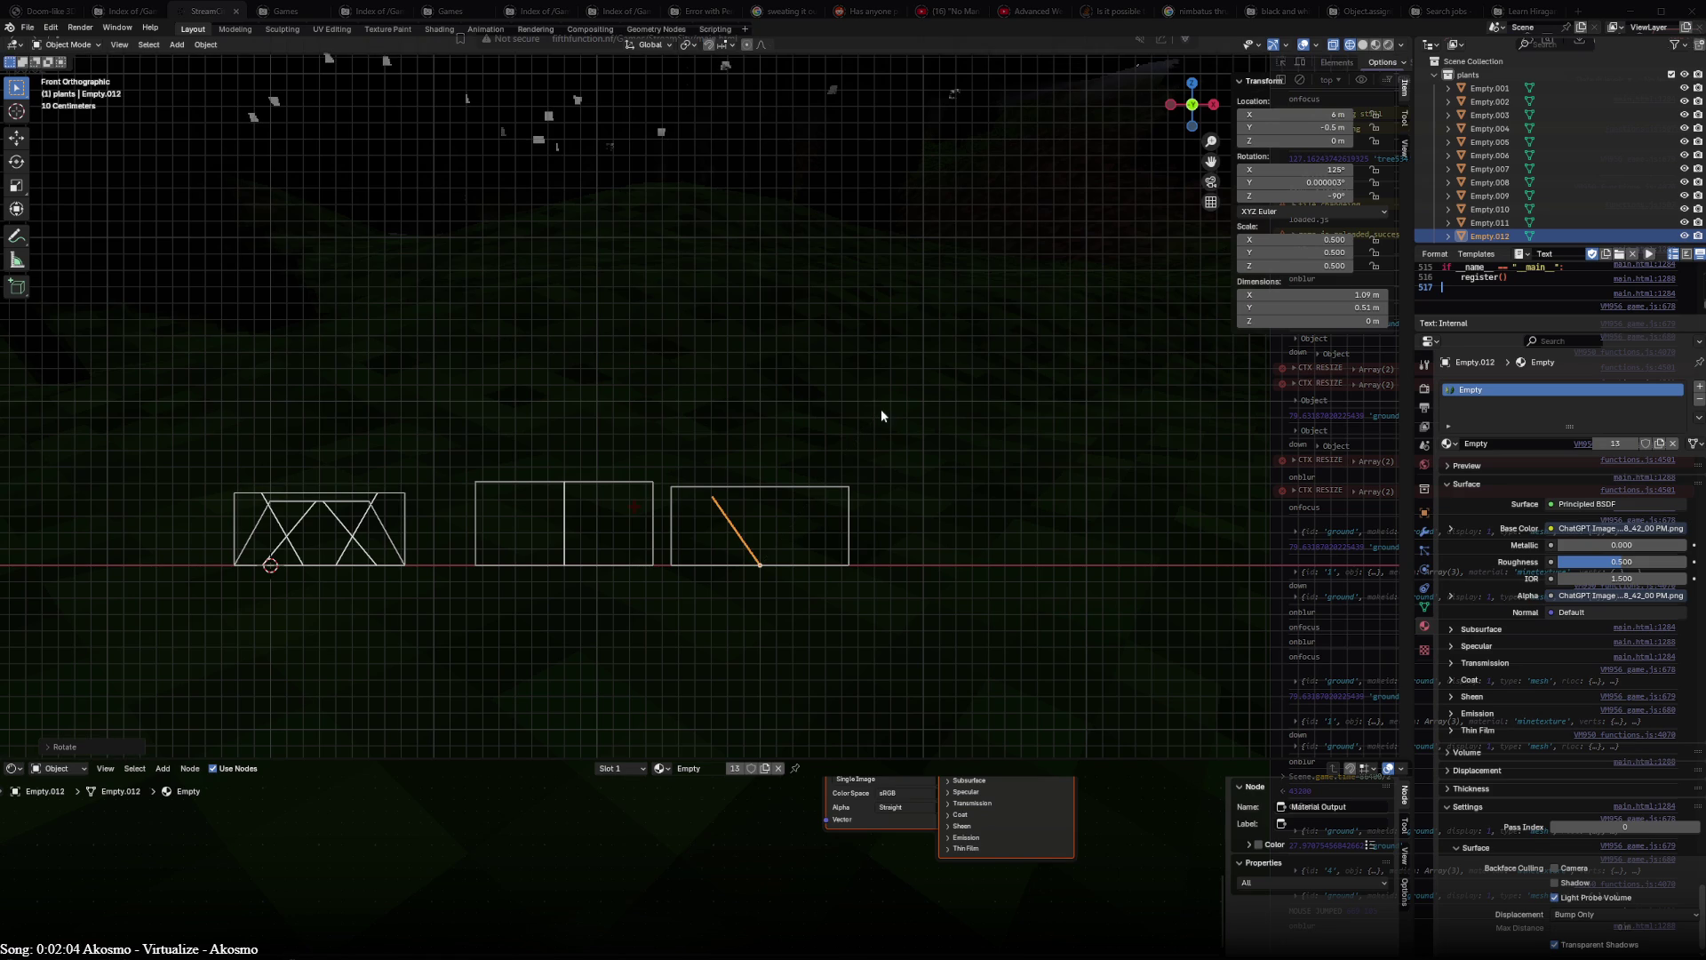
{"action": "key", "text": "Return"}
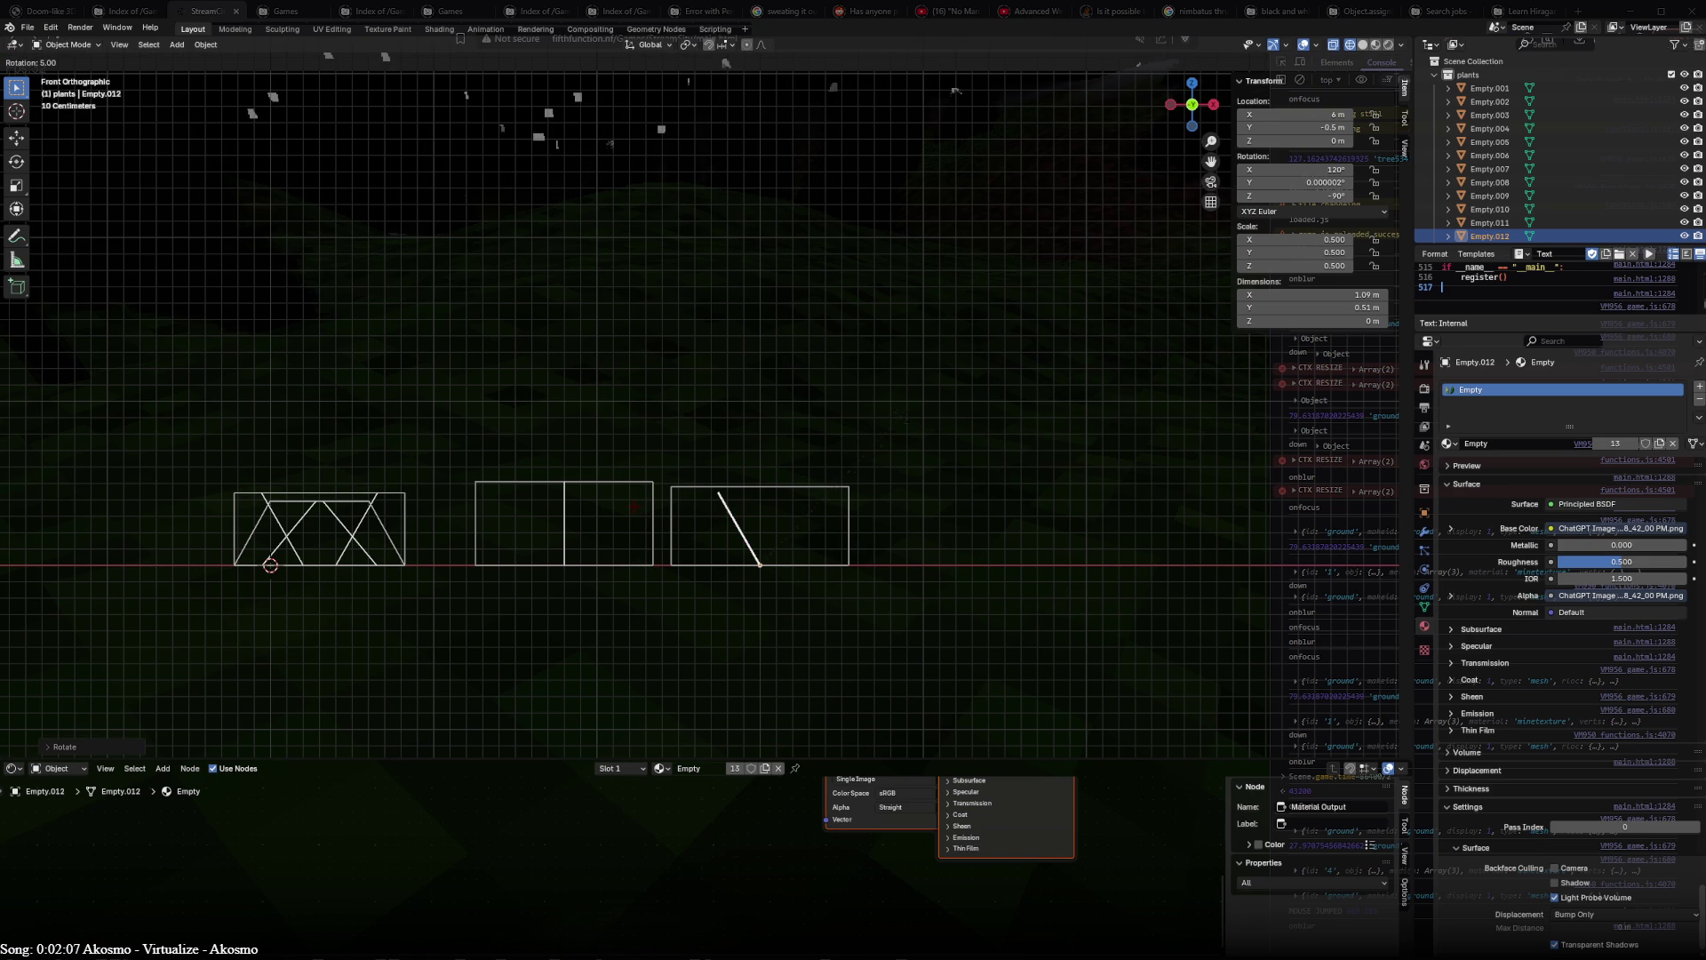
{"action": "key", "text": "Return"}
{"action": "key", "text": "g"}
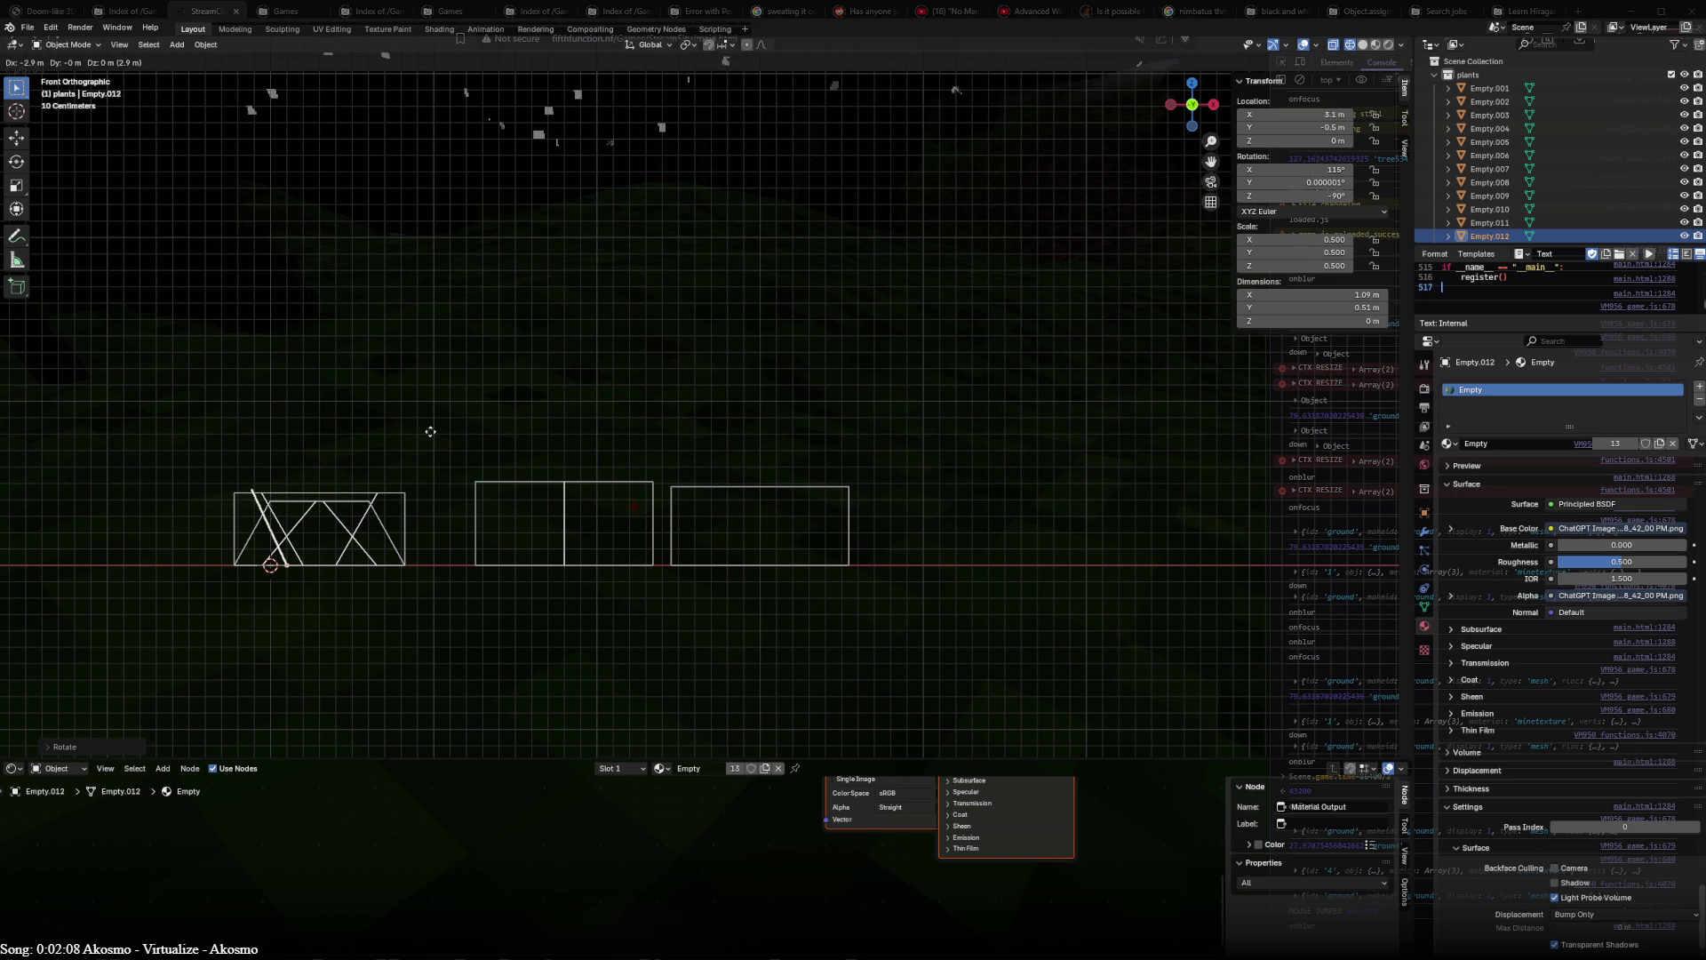
{"action": "key", "text": "Return"}
{"action": "key", "text": "r"}
{"action": "key", "text": "Return"}
{"action": "key", "text": "g"}
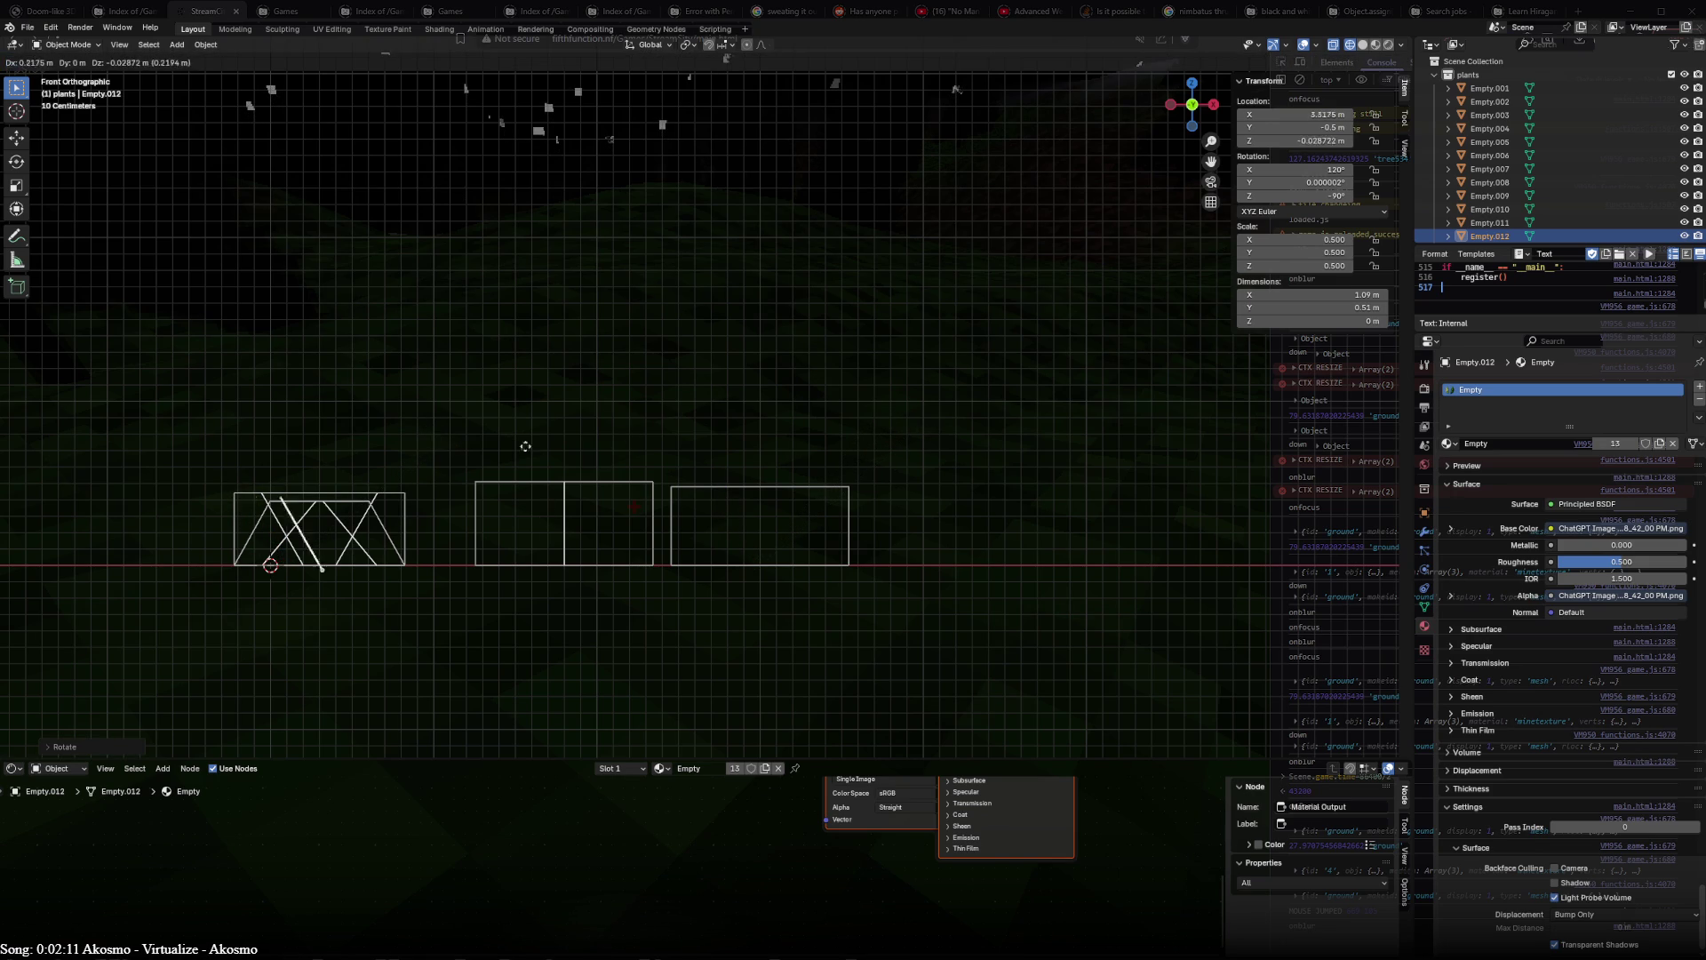
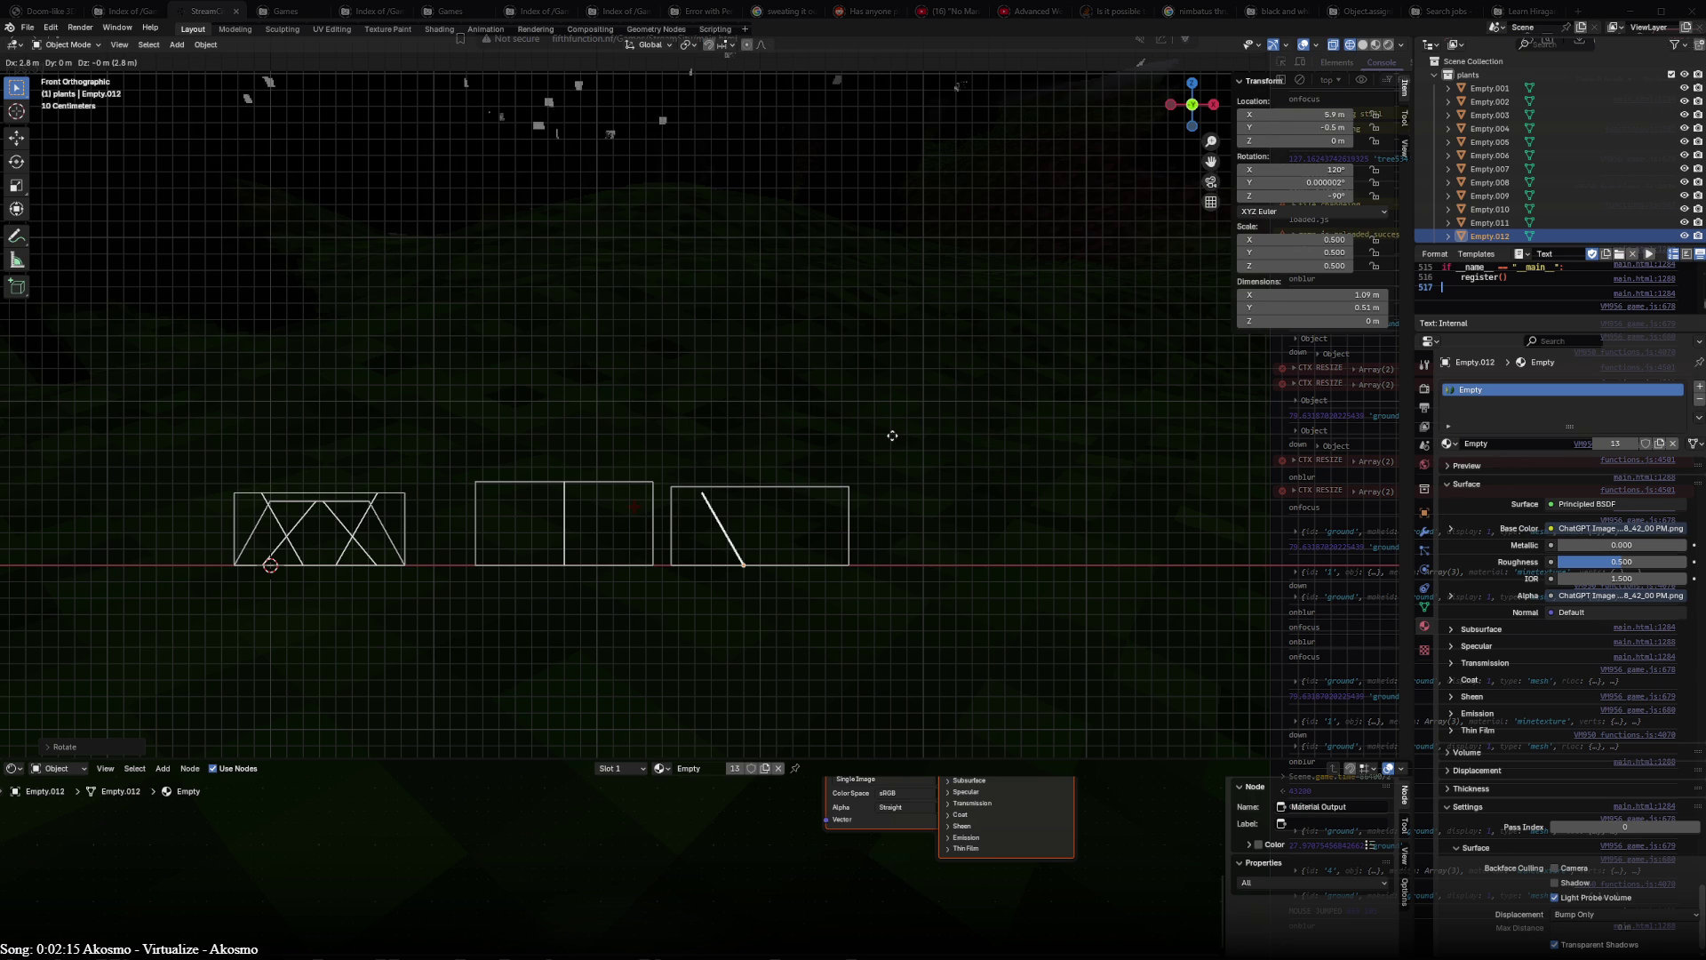
- Rotate the horizontal plant plane (Empty.011) in Right view, checking it from above and the front
{"action": "key", "text": "Return"}
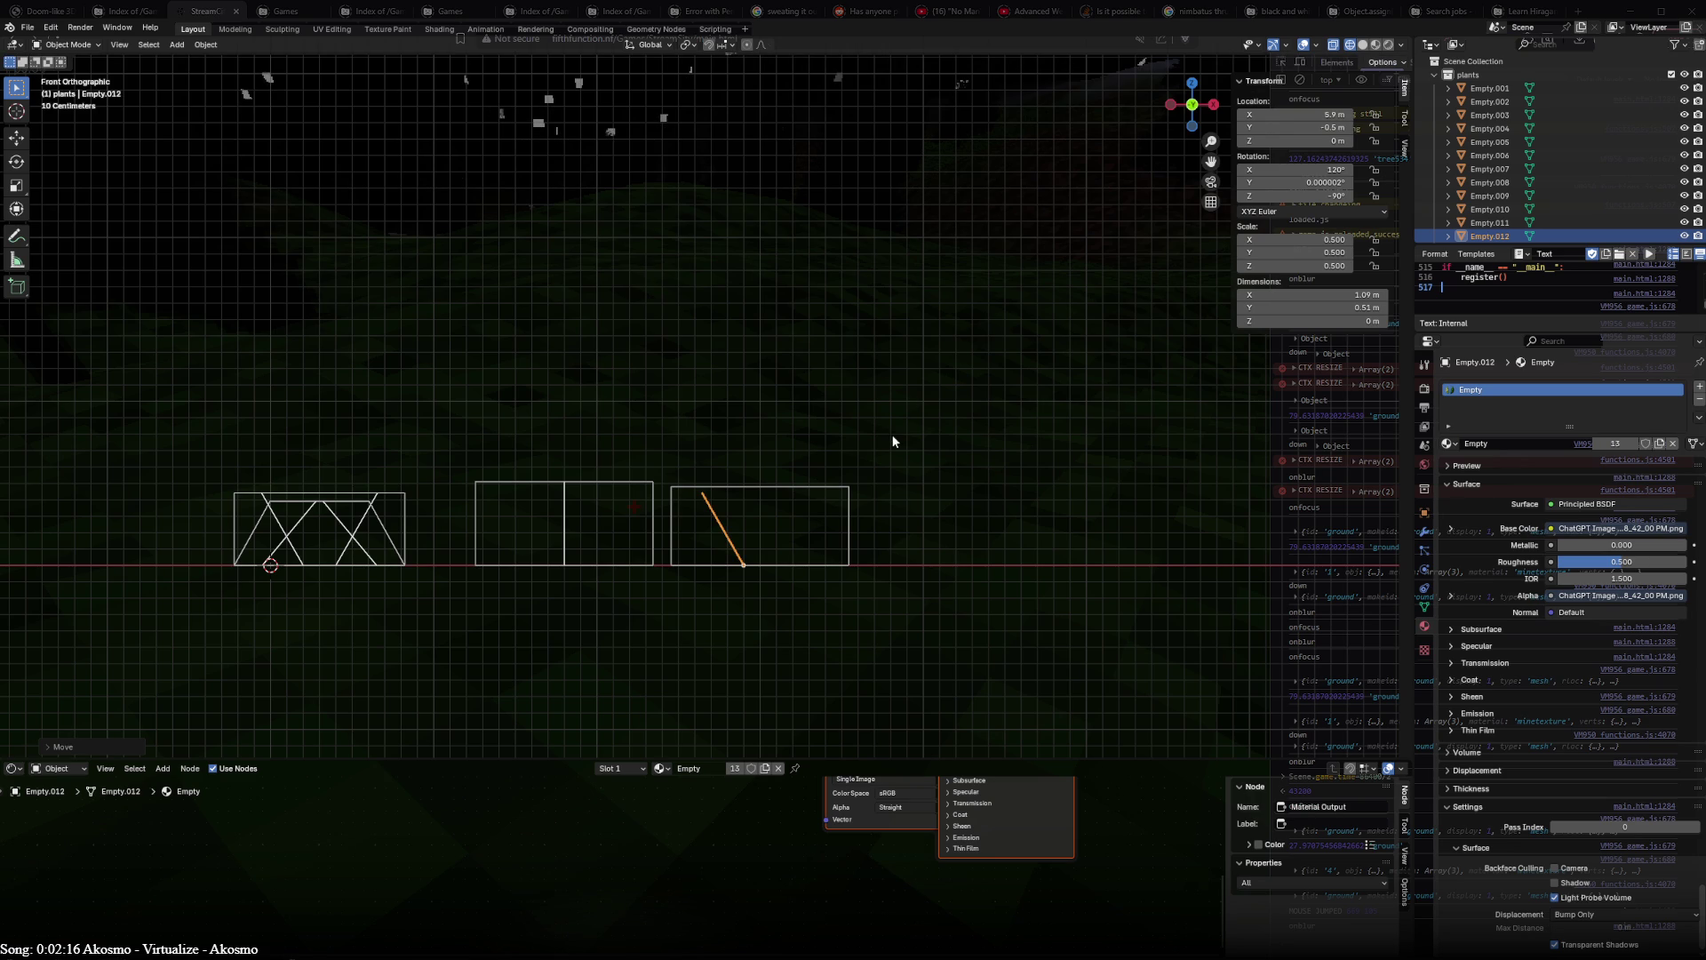
{"action": "key", "text": "KP_7"}
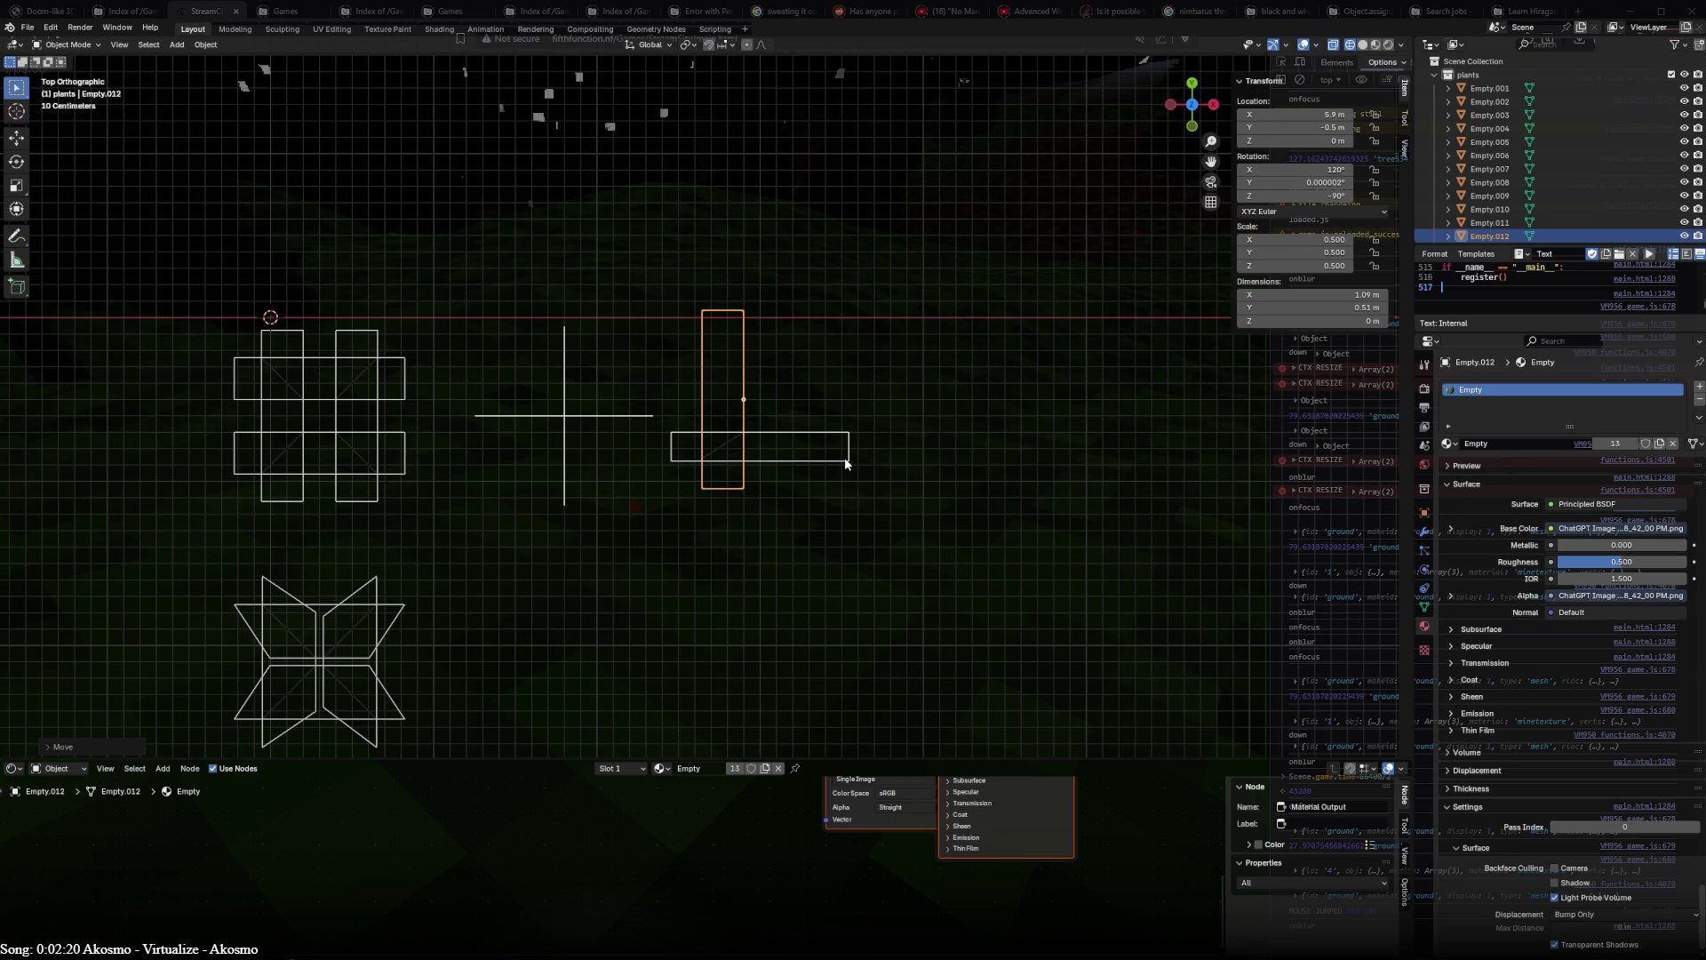
{"action": "key", "text": "KP_1"}
{"action": "key", "text": "KP_7"}
{"action": "left_click", "coordinate": [845, 463]}
{"action": "key", "text": "KP_3"}
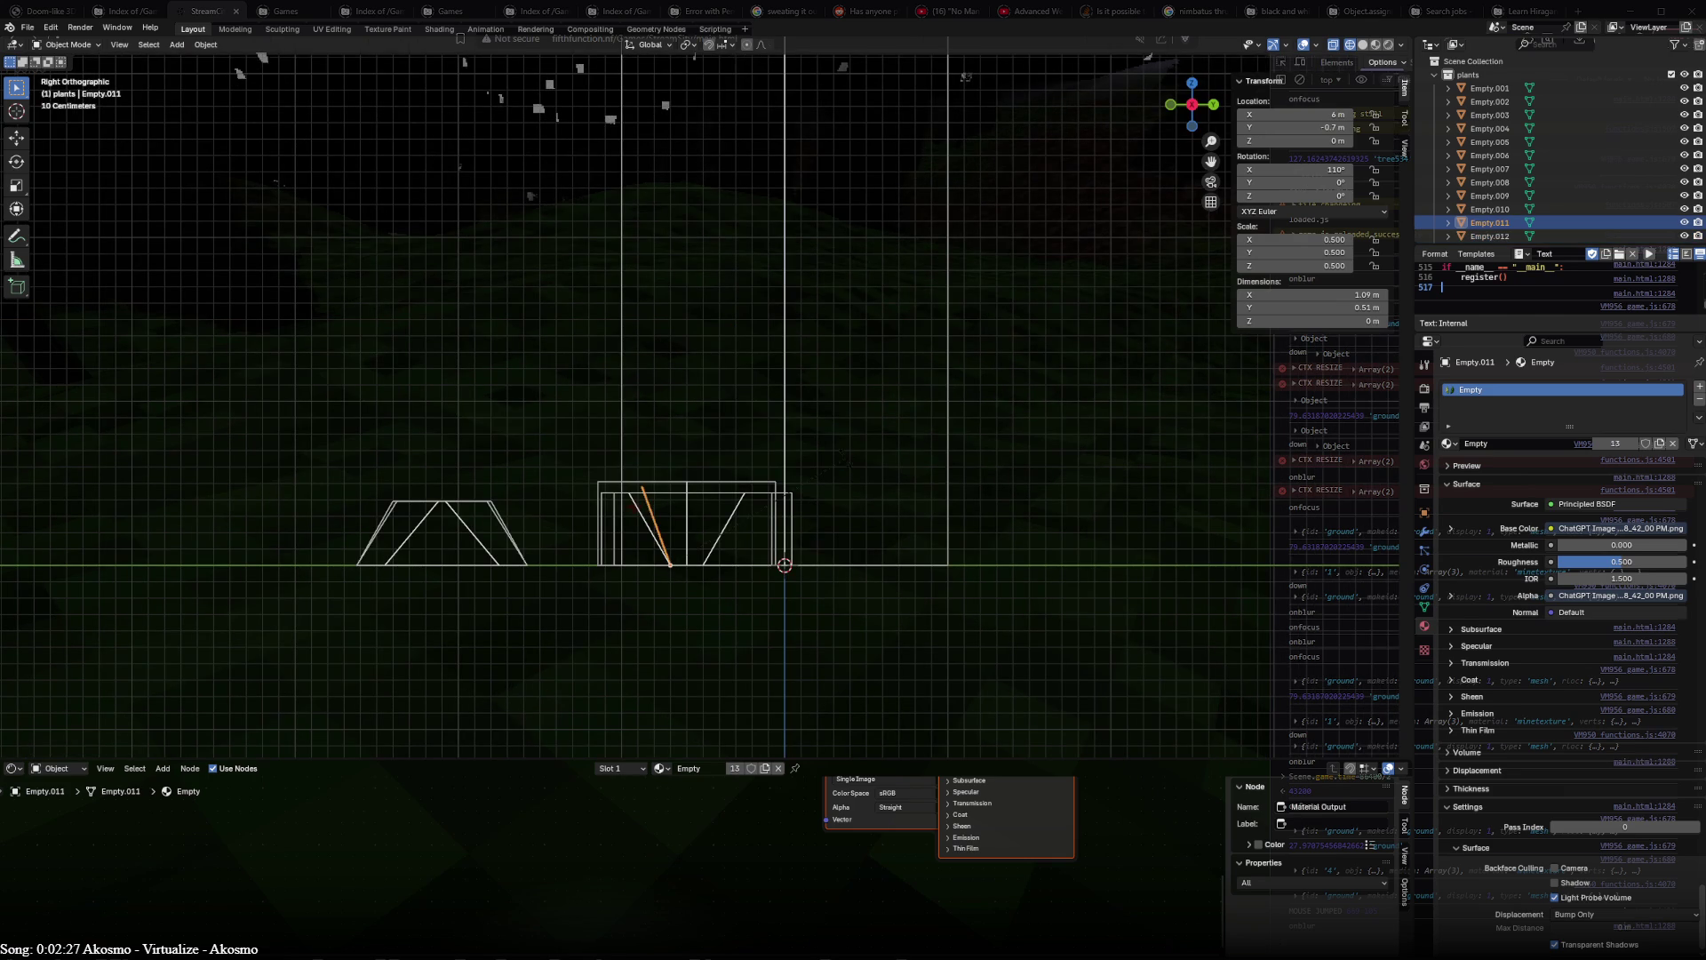
{"action": "key", "text": "r"}
{"action": "key", "text": "Return"}
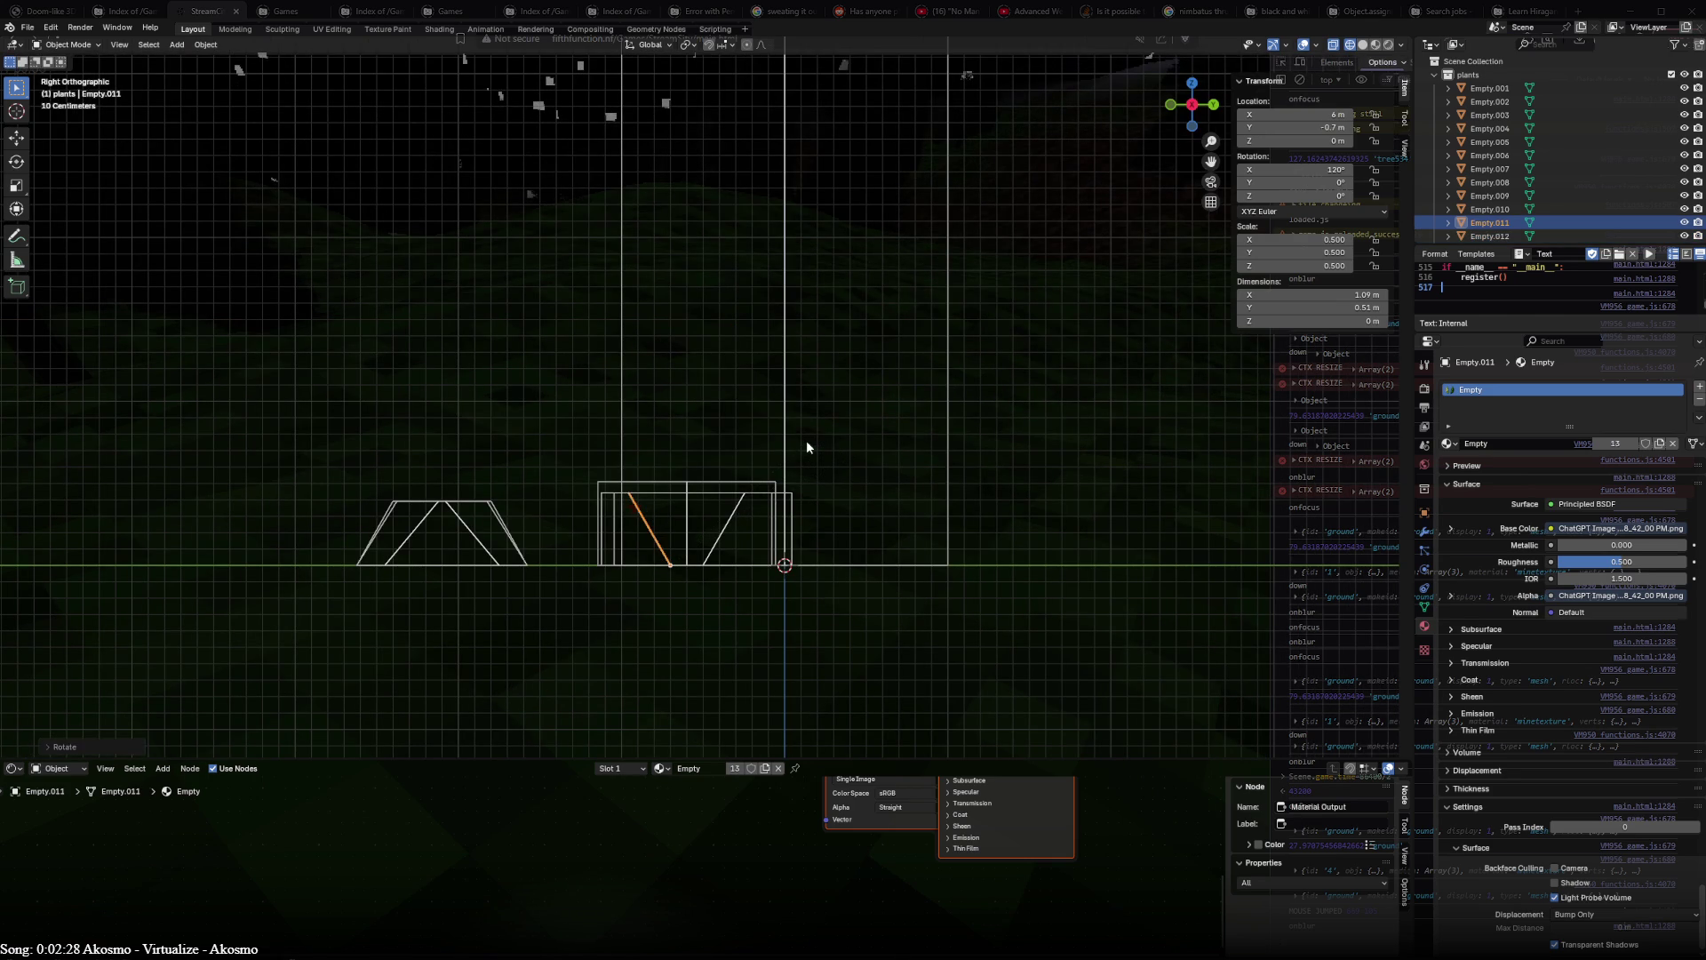
{"action": "key", "text": "KP_7"}
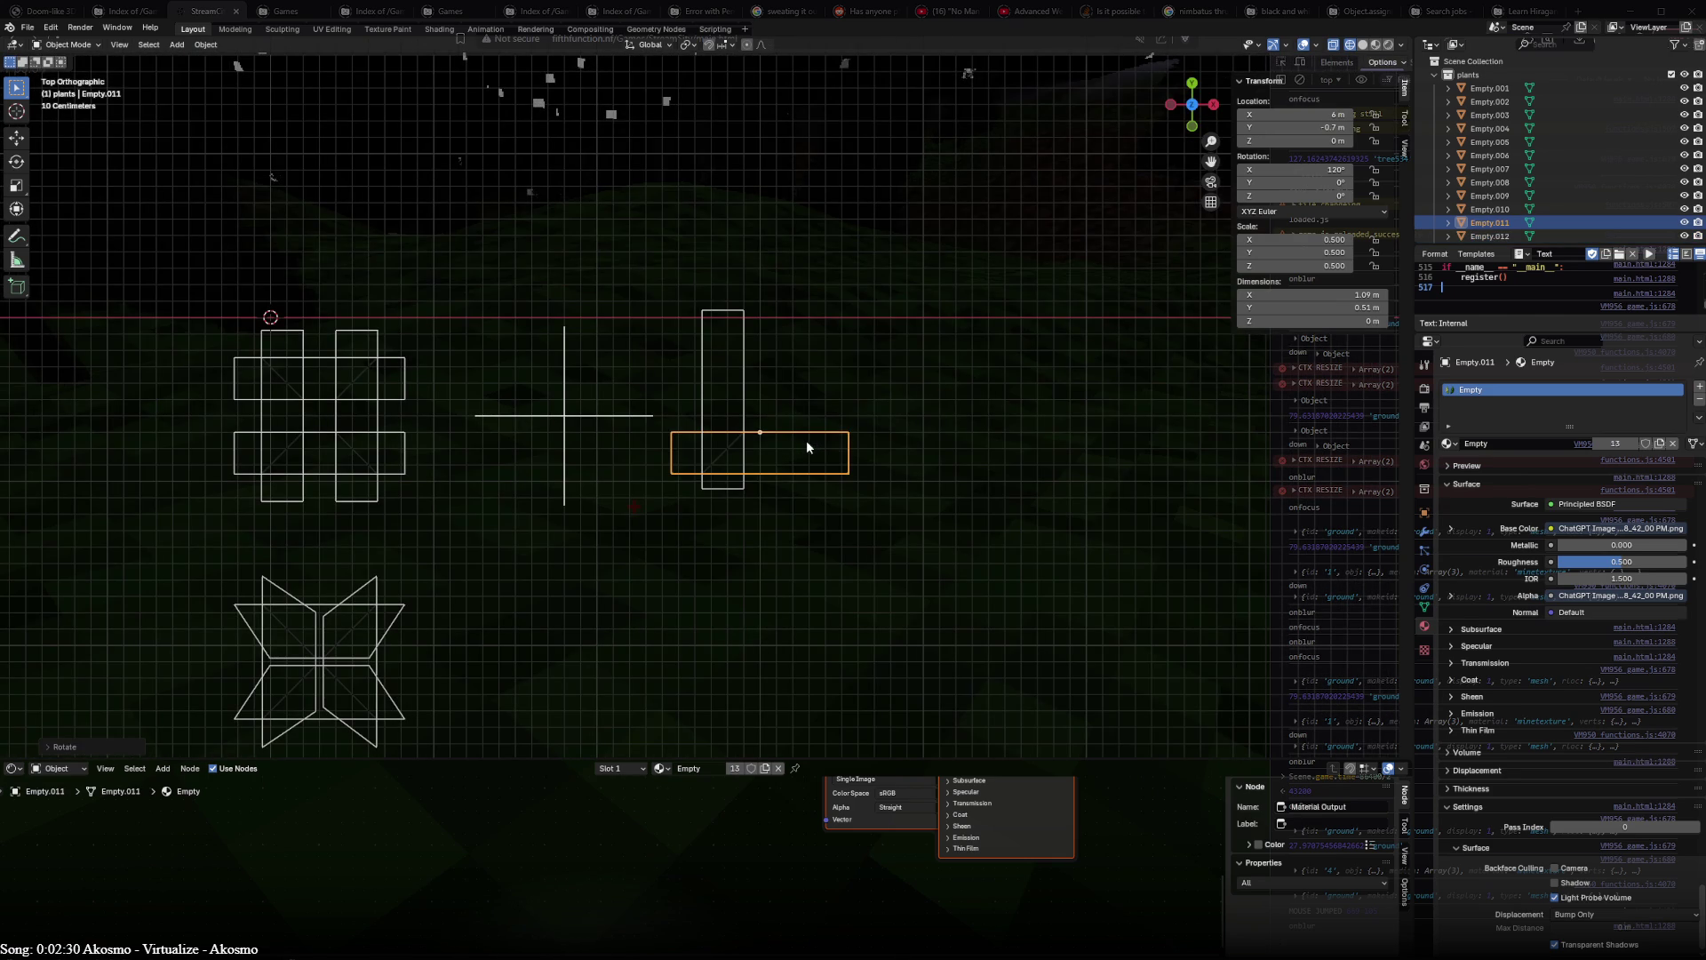
{"action": "key", "text": "KP_3"}
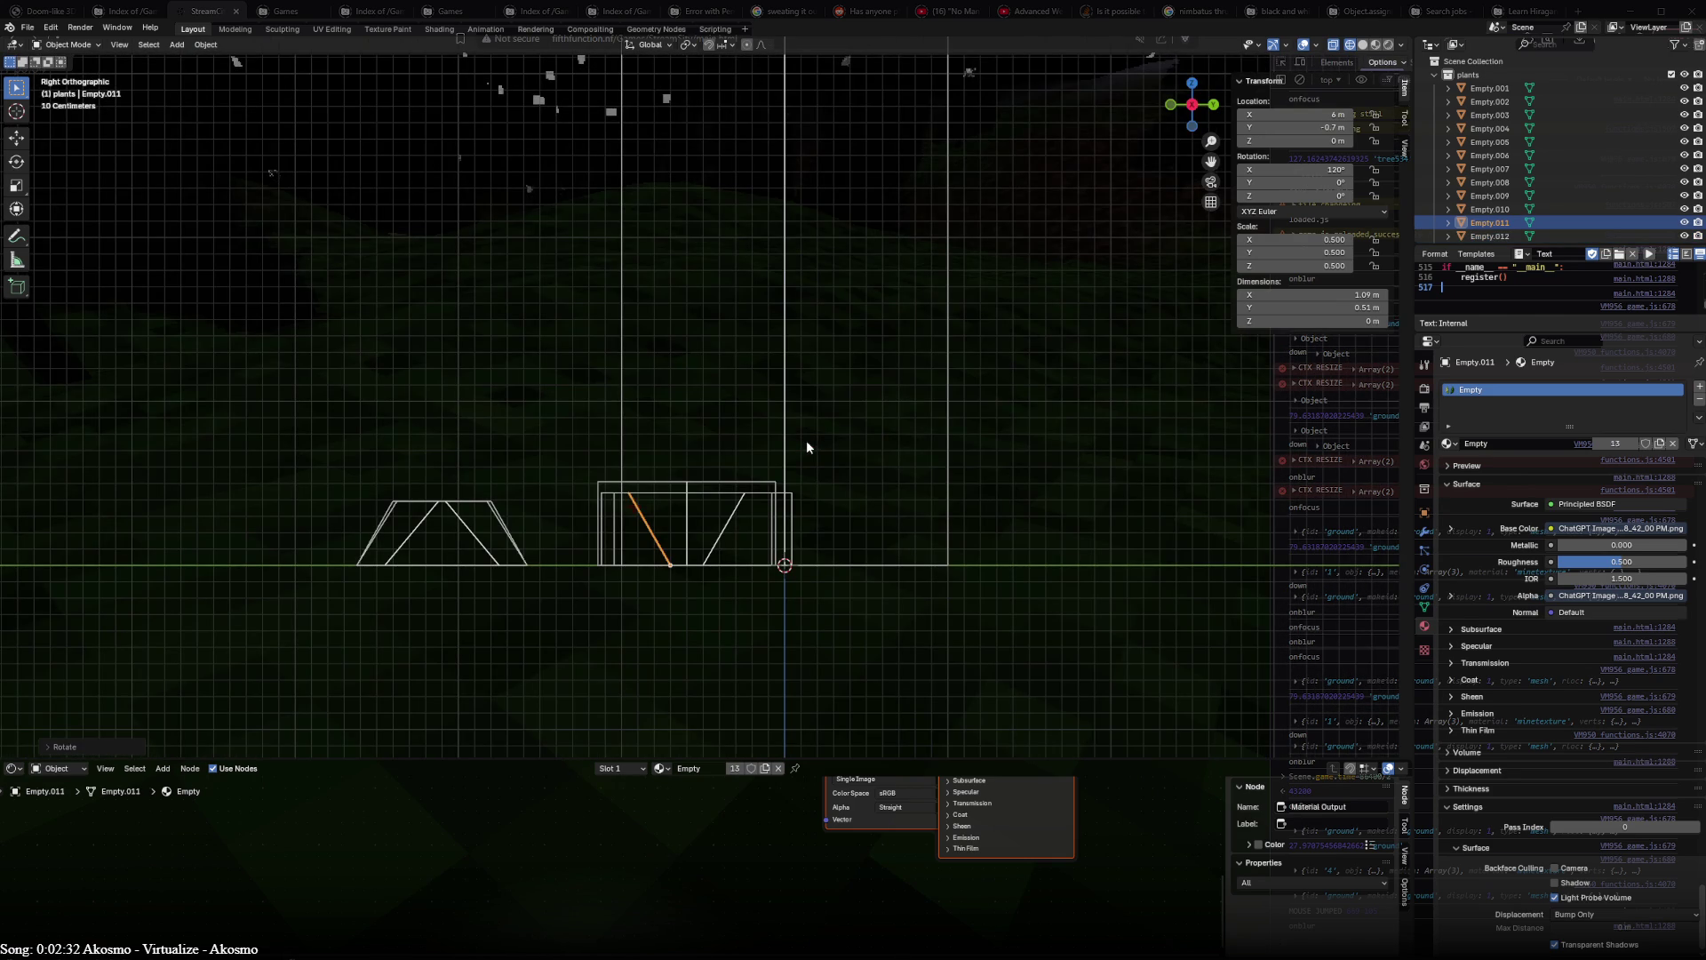
{"action": "mouse_move", "coordinate": [695, 426]}
{"action": "middle_mouse_down"}
{"action": "mouse_move", "coordinate": [760, 502]}
{"action": "mouse_move", "coordinate": [696, 471]}
{"action": "middle_mouse_up"}
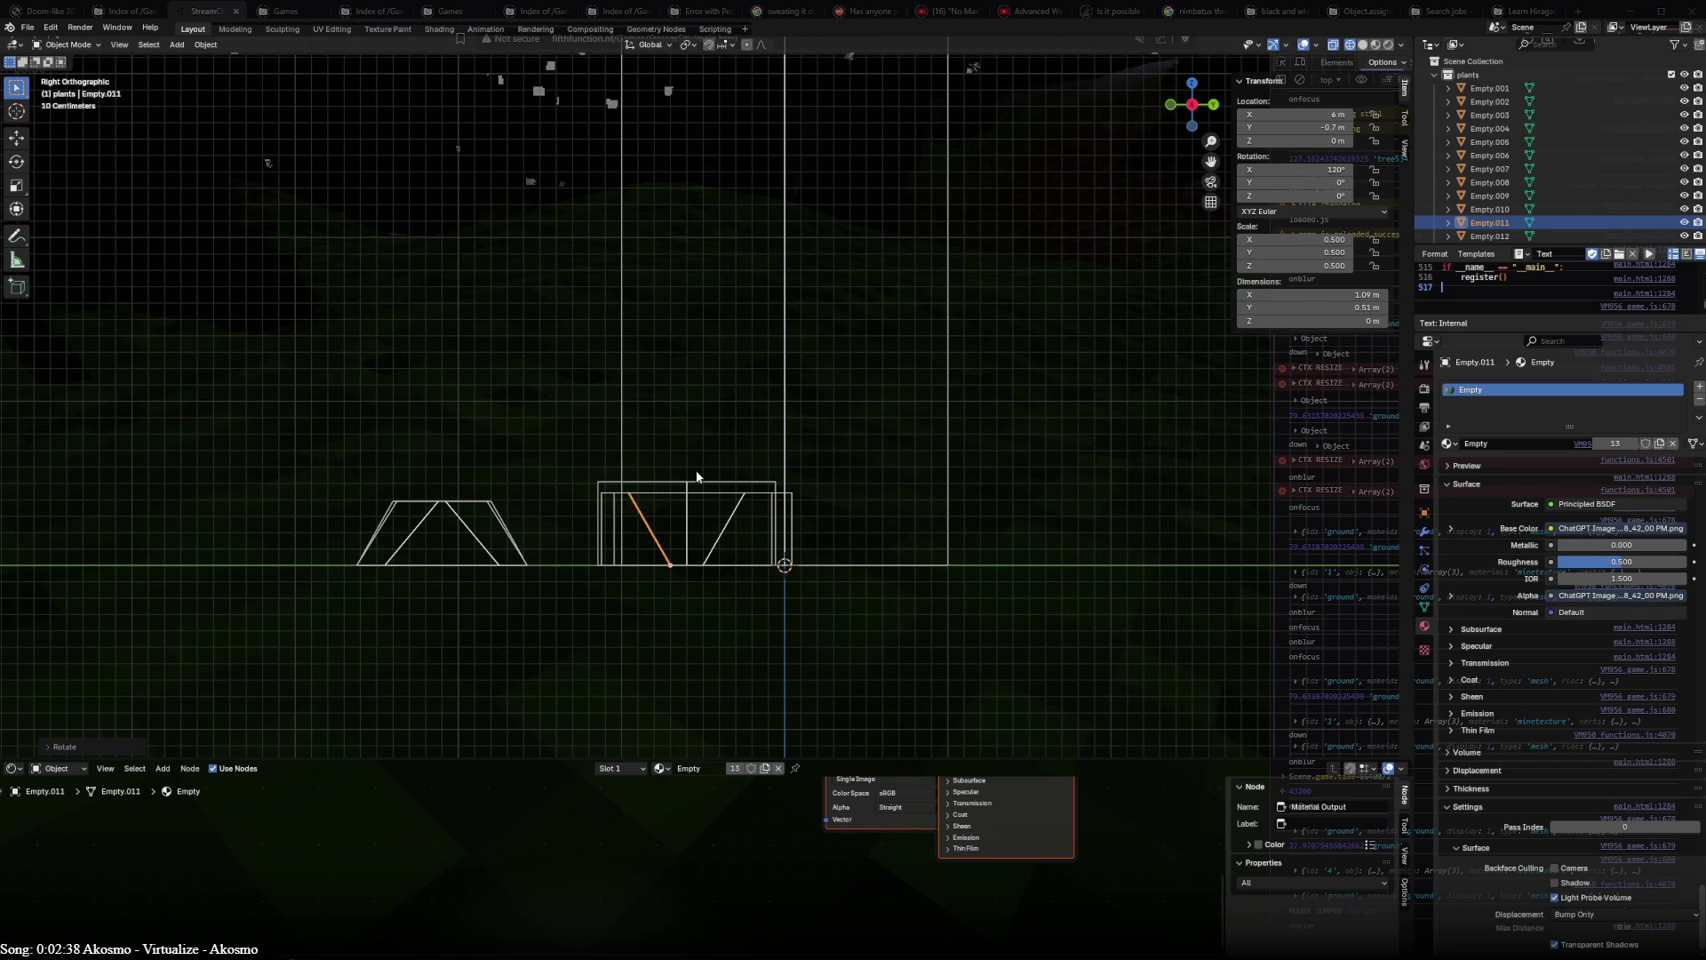
{"action": "key", "text": "KP_1"}
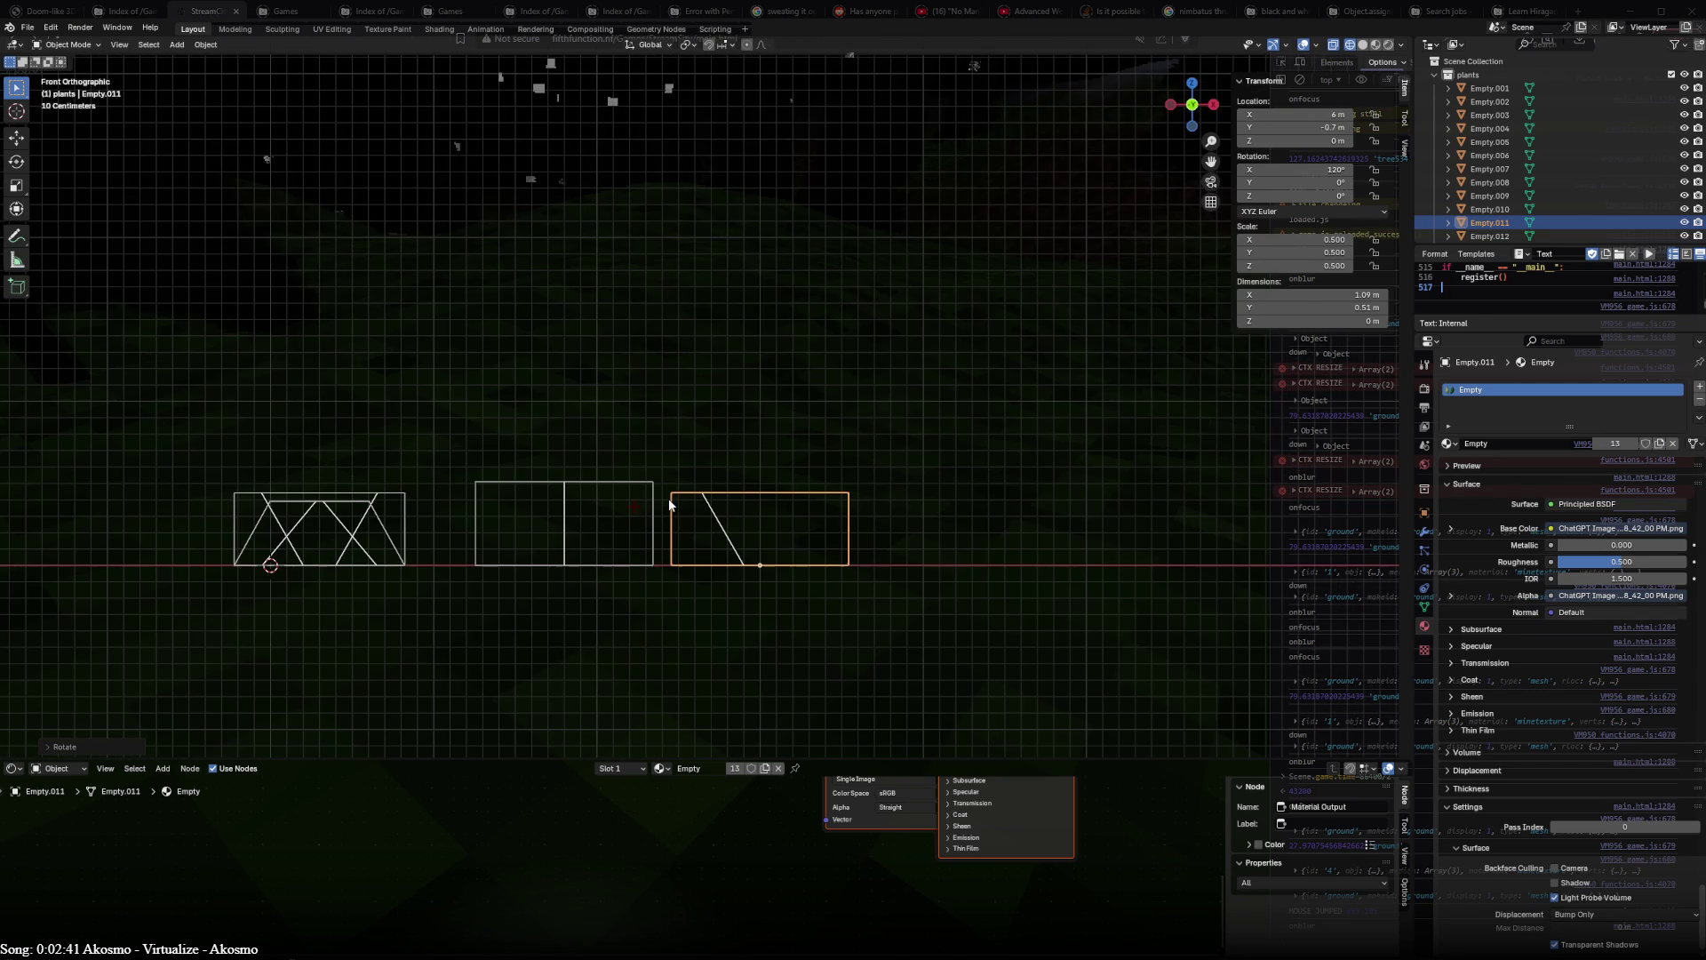
- Leave the diagonal plane in place and nudge the right plant's horizontal plane up one grid step
{"action": "left_click", "coordinate": [721, 521]}
{"action": "key", "text": "g"}
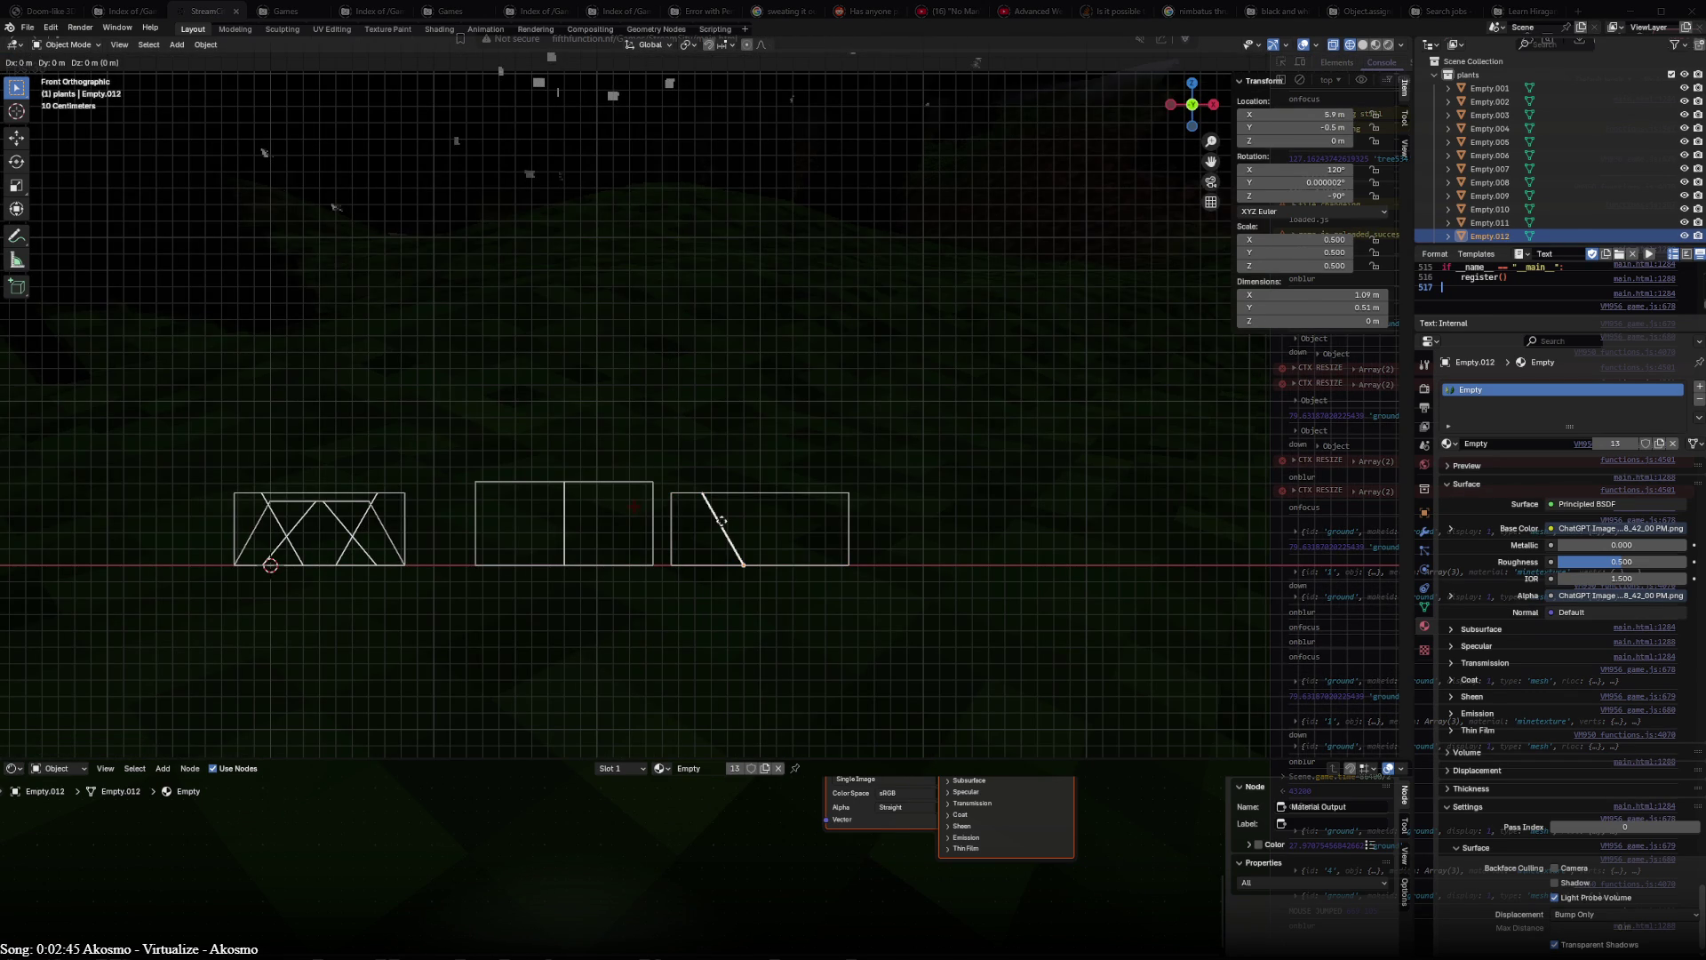
{"action": "key", "text": "Escape"}
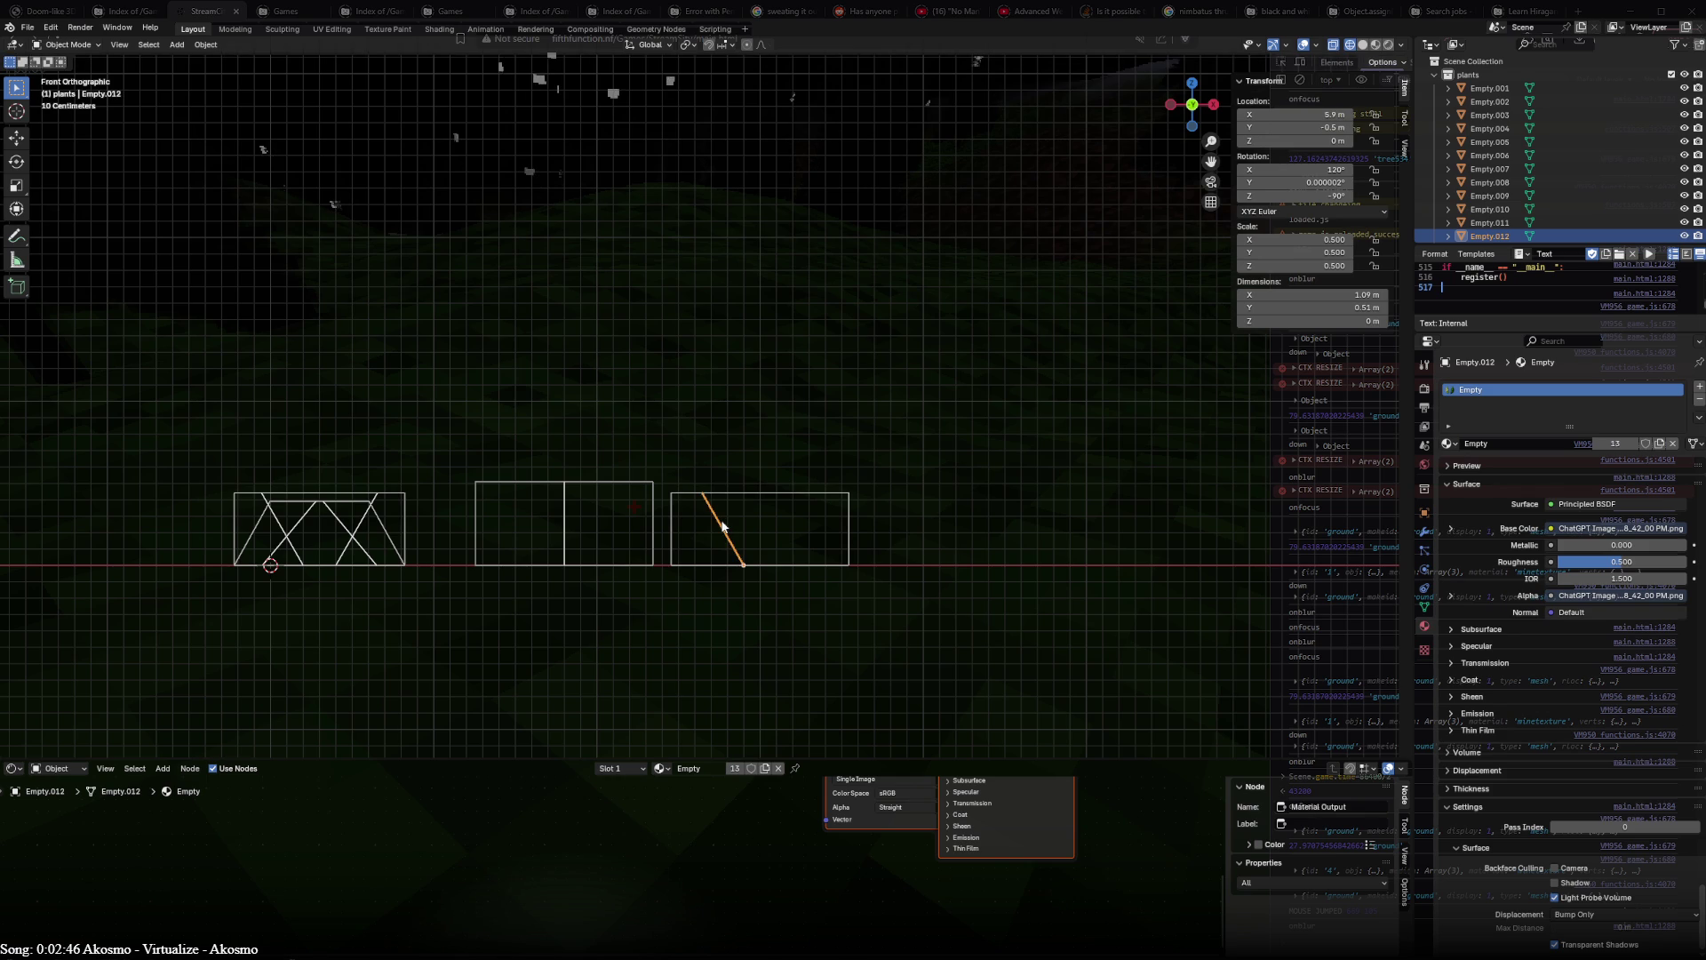
{"action": "key", "text": "KP_3"}
{"action": "key", "text": "KP_1"}
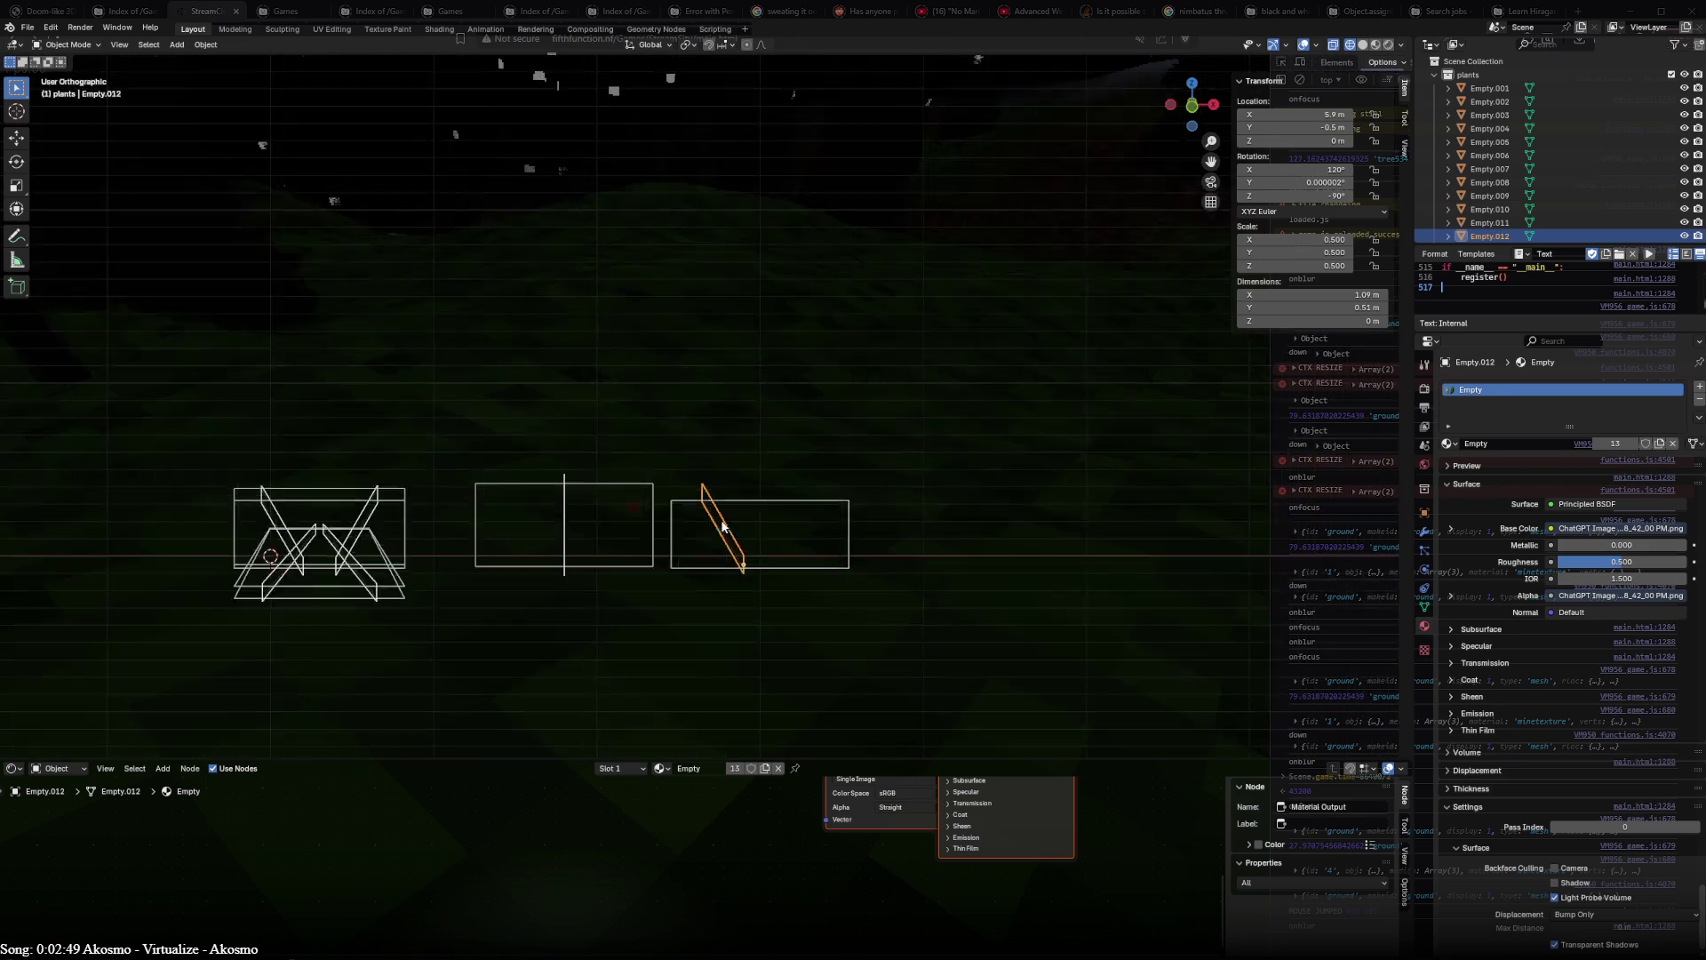
{"action": "key", "text": "KP_7"}
{"action": "left_click", "coordinate": [770, 472]}
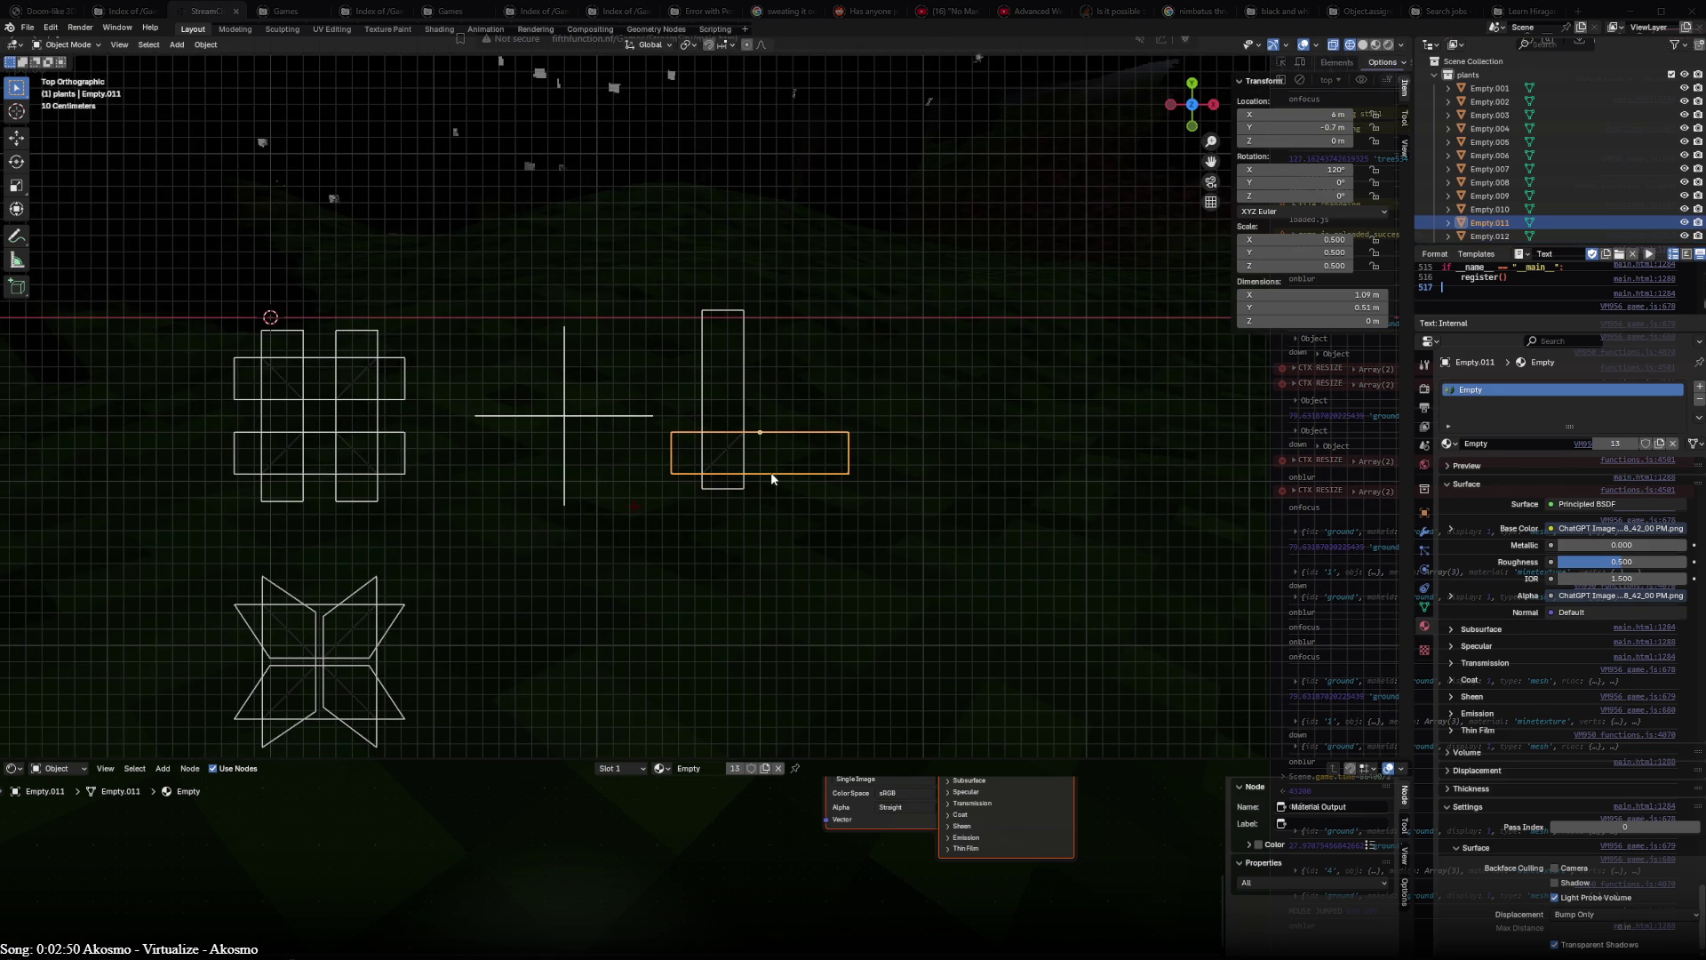
{"action": "left_click", "coordinate": [748, 407]}
{"action": "left_click", "coordinate": [768, 435]}
{"action": "left_click_drag", "start_coordinate": [767, 436], "coordinate": [768, 426]}
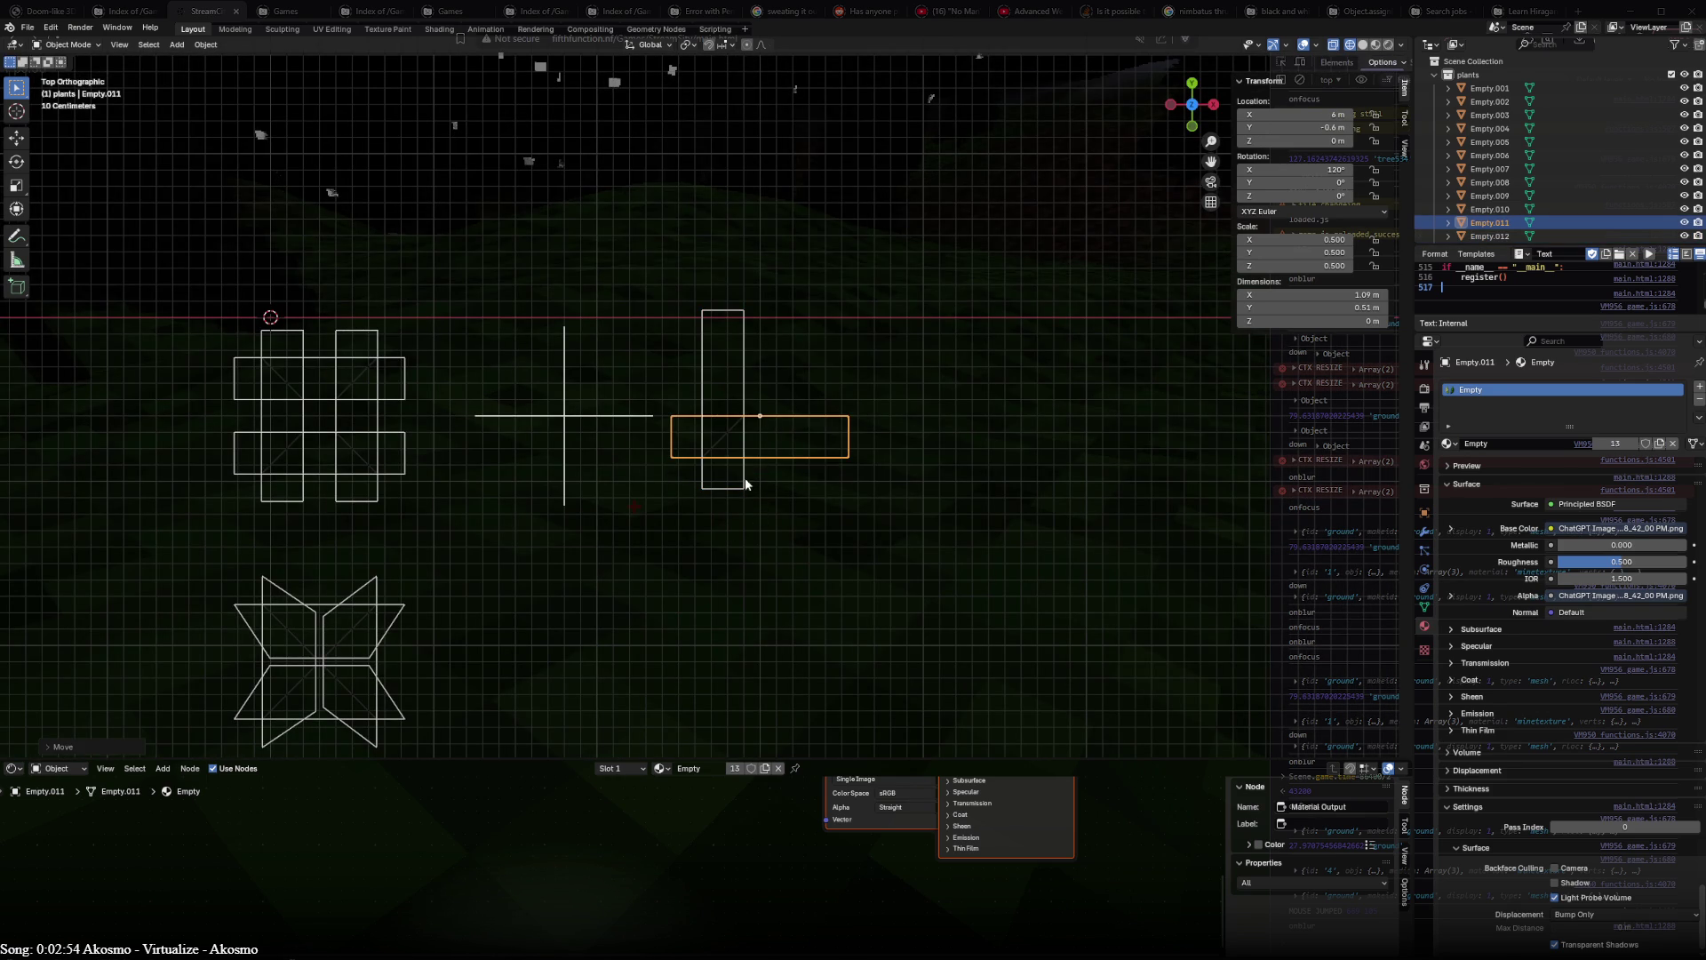
- Duplicate the horizontal plane, turn the copy 180° and place it beside the original as a crossed grid
{"action": "key", "text": "shift+d"}
{"action": "key", "text": "r"}
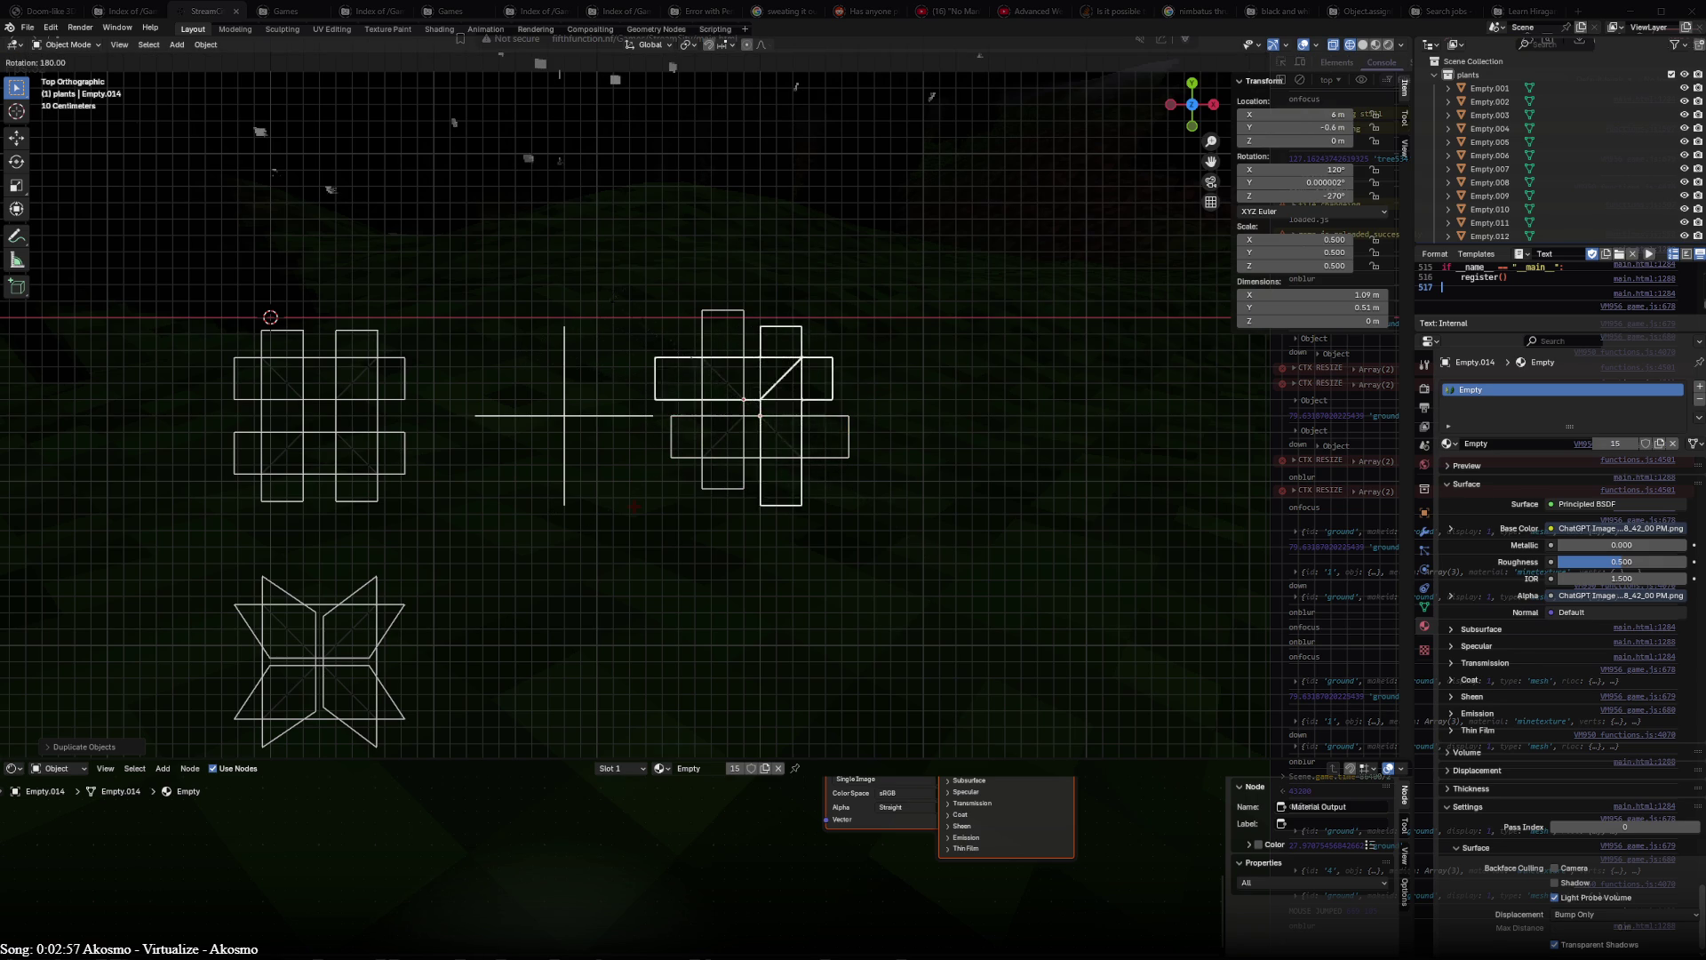
{"action": "left_click", "coordinate": [707, 374]}
{"action": "key", "text": "g"}
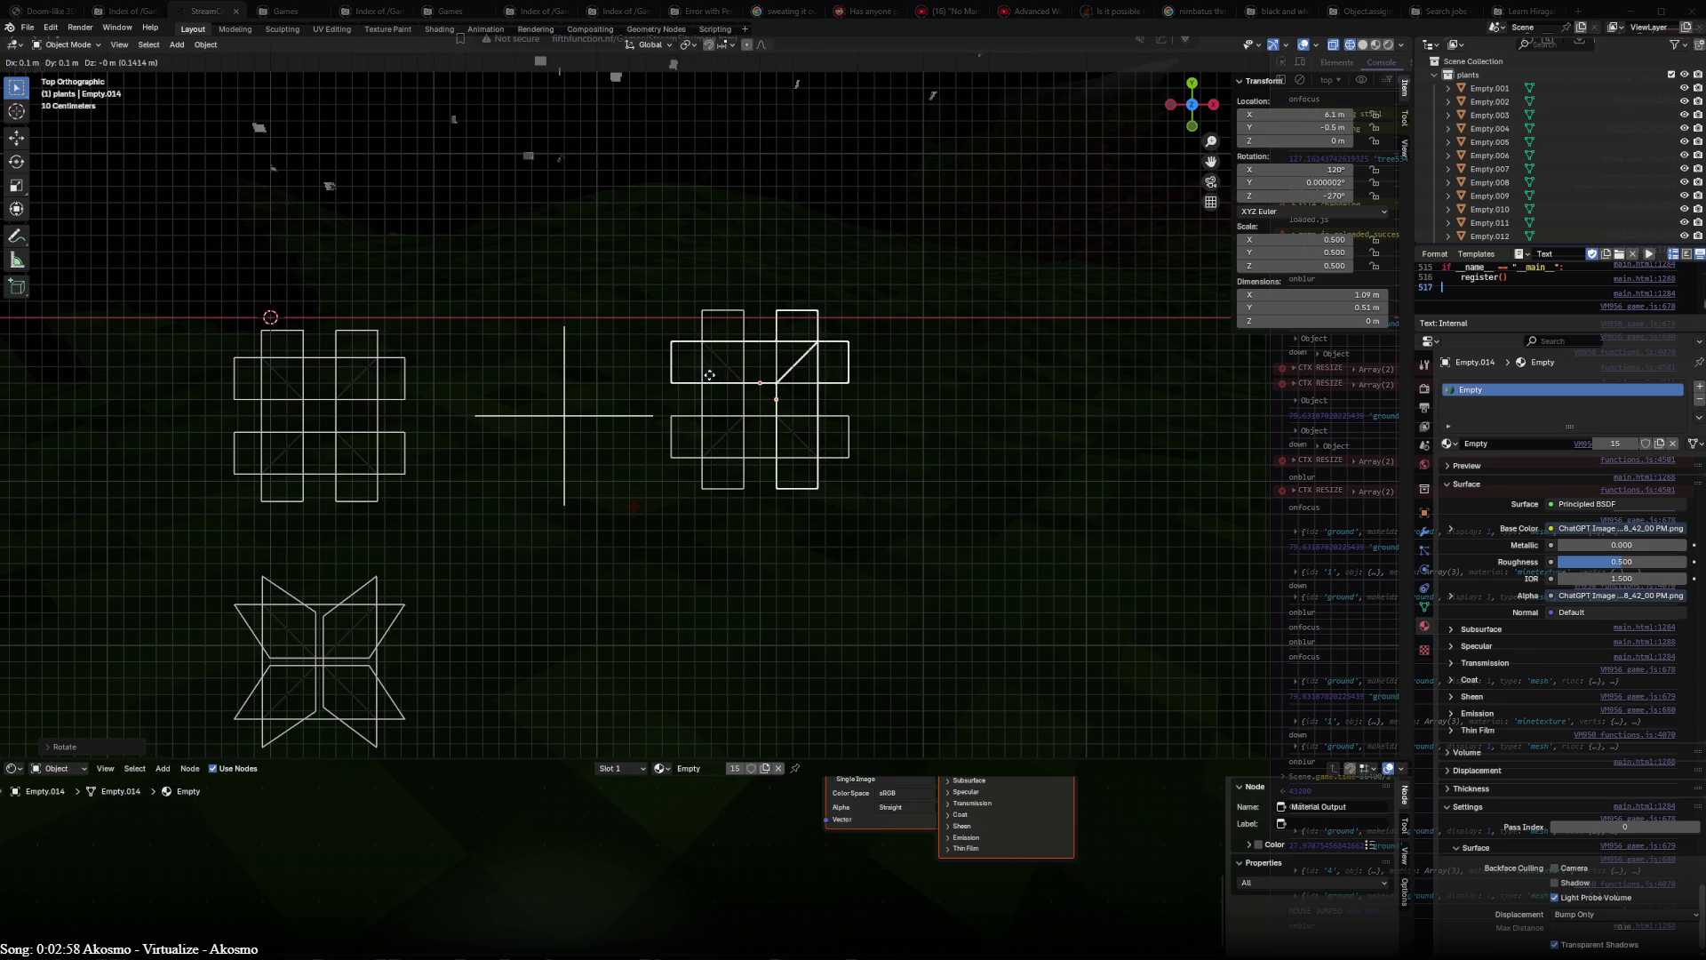
{"action": "left_click", "coordinate": [708, 375]}
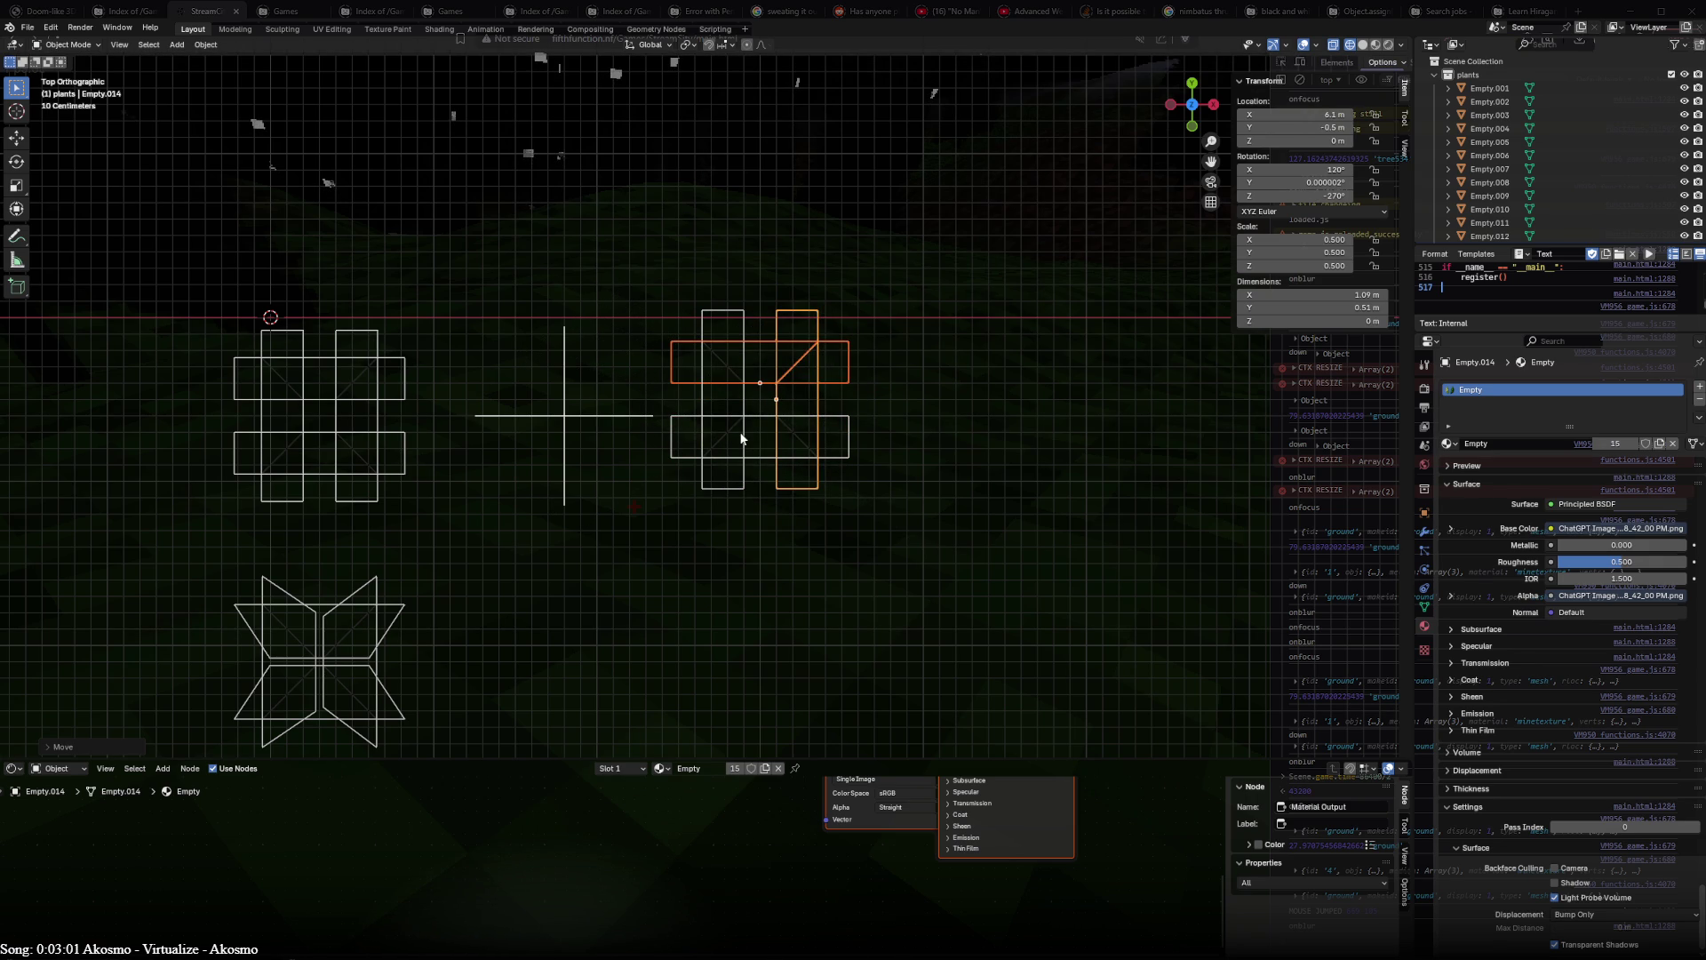
{"action": "middle_click_drag", "start_coordinate": [933, 333], "coordinate": [976, 412]}
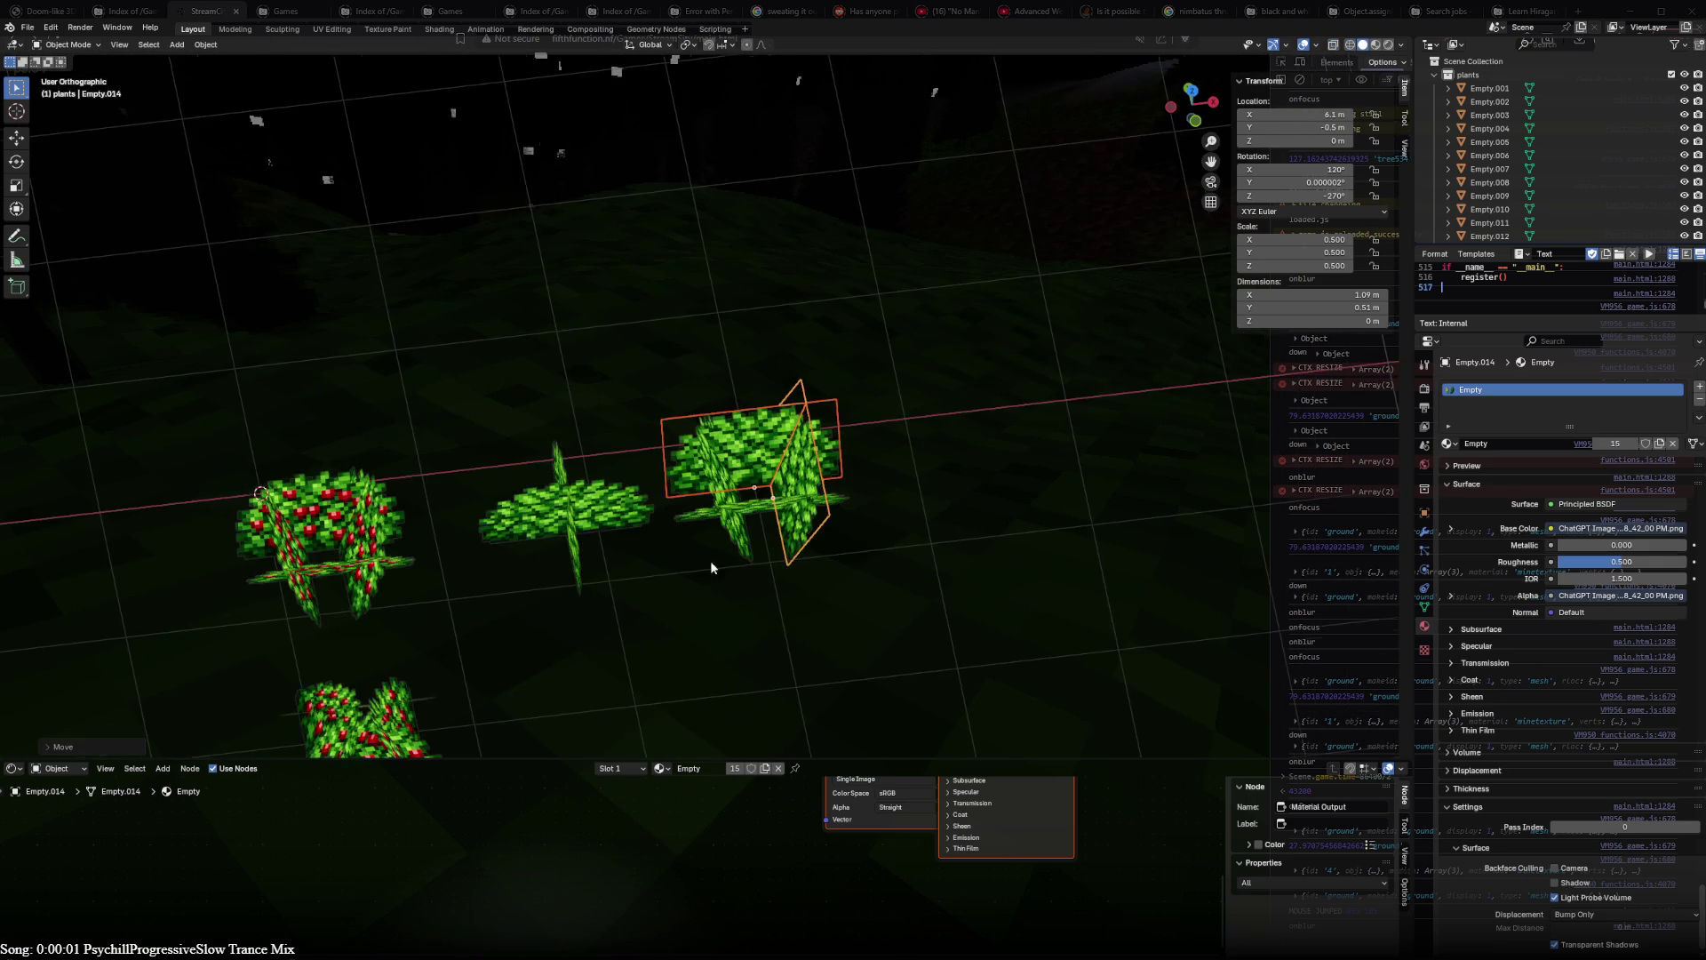
- Select the berry bush plane Empty.016 among the overlapping planes and clear its rotation
{"action": "middle_click_drag", "start_coordinate": [711, 561], "coordinate": [647, 363]}
{"action": "key", "text": "a"}
{"action": "key", "text": "alt+a"}
{"action": "mouse_move", "coordinate": [785, 398]}
{"action": "middle_mouse_down"}
{"action": "mouse_move", "coordinate": [584, 427]}
{"action": "mouse_move", "coordinate": [1001, 431]}
{"action": "mouse_move", "coordinate": [643, 441]}
{"action": "mouse_move", "coordinate": [754, 562]}
{"action": "mouse_move", "coordinate": [937, 503]}
{"action": "mouse_move", "coordinate": [944, 469]}
{"action": "mouse_move", "coordinate": [853, 409]}
{"action": "mouse_move", "coordinate": [705, 440]}
{"action": "mouse_move", "coordinate": [526, 445]}
{"action": "mouse_move", "coordinate": [818, 447]}
{"action": "mouse_move", "coordinate": [797, 458]}
{"action": "middle_mouse_up"}
{"action": "left_click", "coordinate": [322, 528]}
{"action": "left_click", "coordinate": [320, 500]}
{"action": "left_click", "coordinate": [305, 519], "text": "shift"}
{"action": "left_click", "coordinate": [305, 517]}
{"action": "key", "text": "alt+r"}
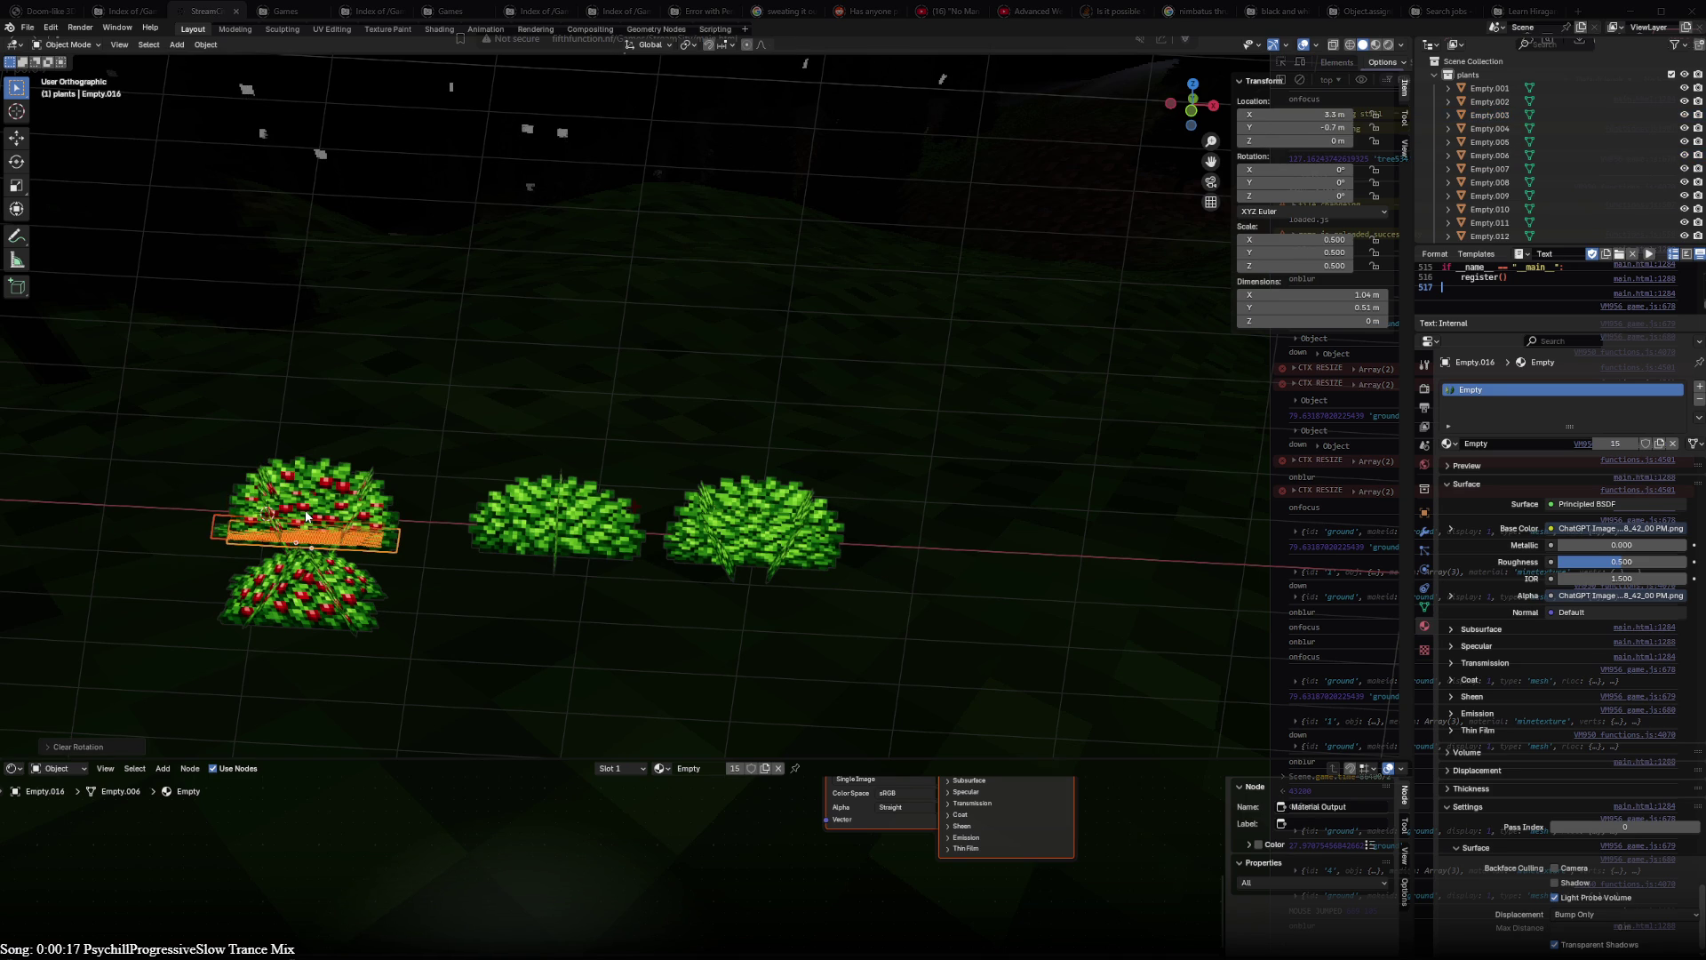
- Shift the berry bush right, tilt it upright in Right view, then reset its location to the origin
{"action": "key", "text": "KP_7"}
{"action": "key", "text": "g"}
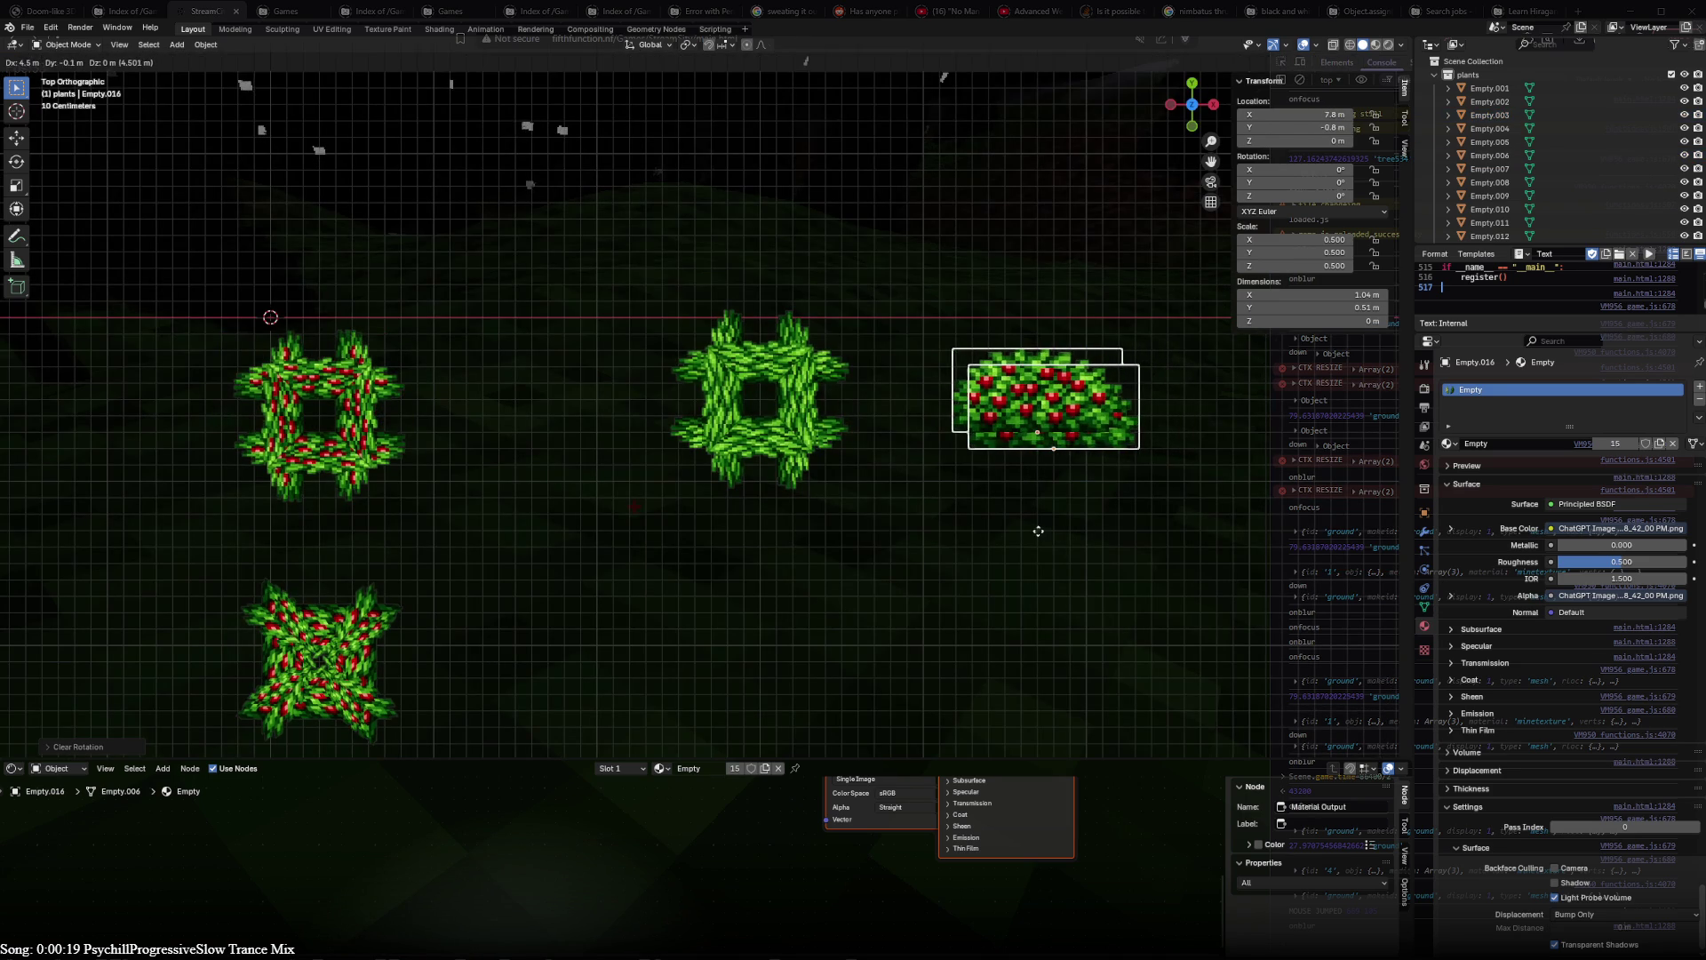
{"action": "left_click", "coordinate": [1038, 529]}
{"action": "key", "text": "KP_3"}
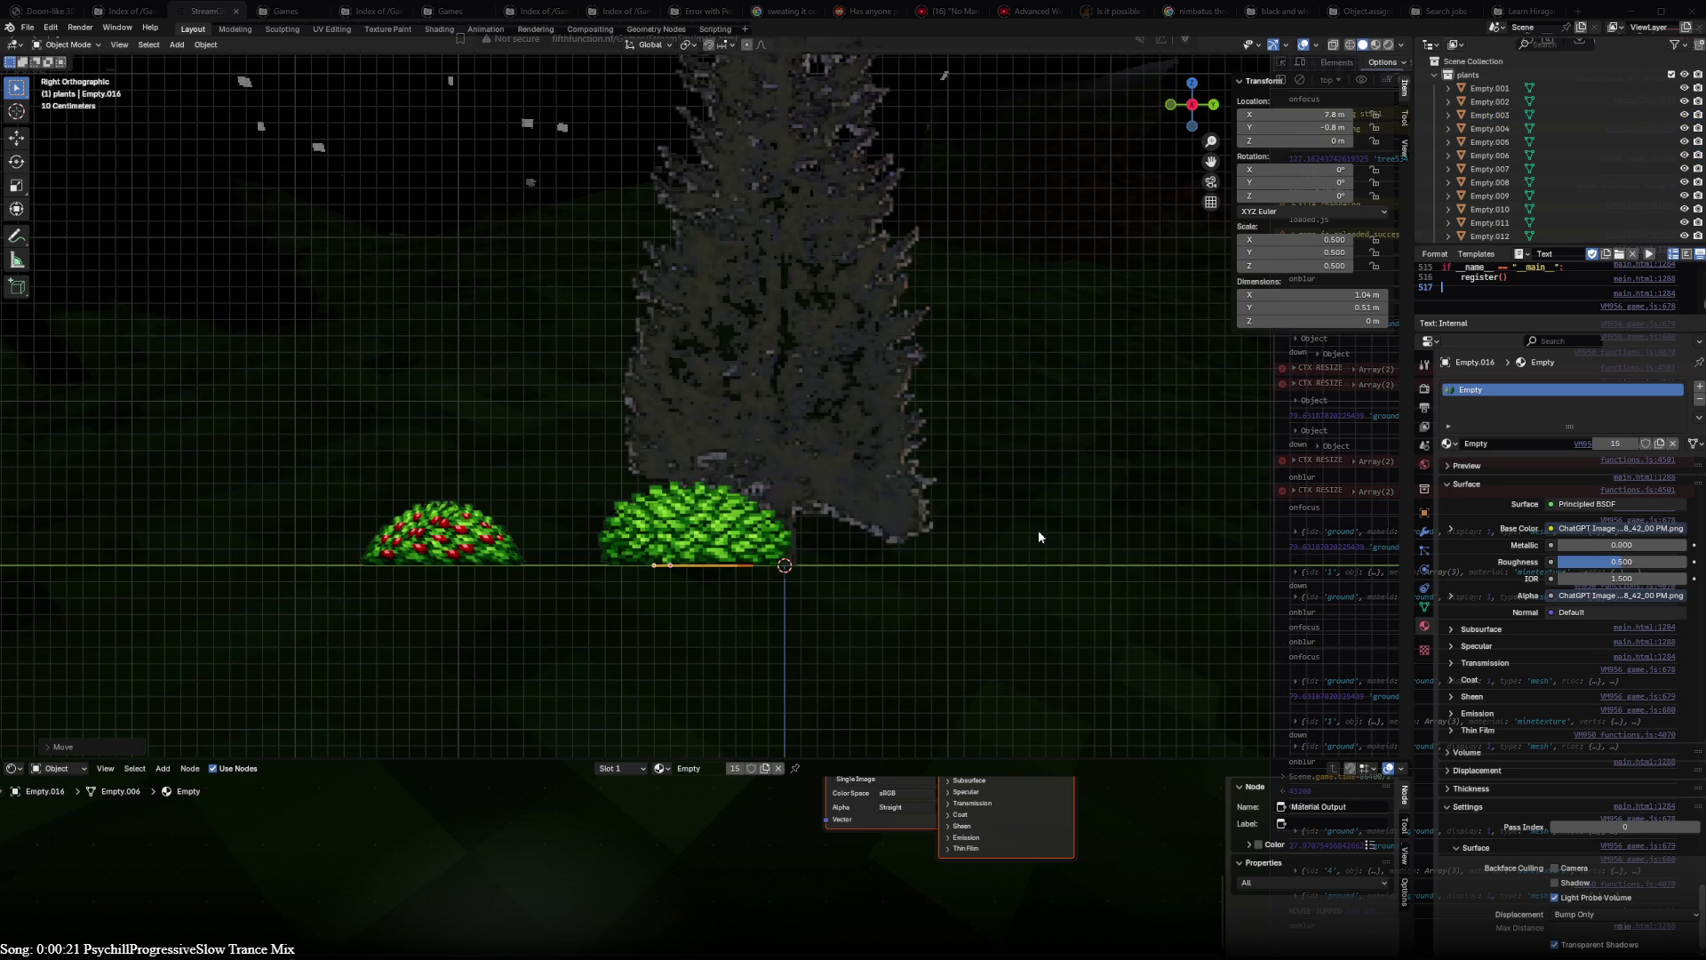
{"action": "key", "text": "r"}
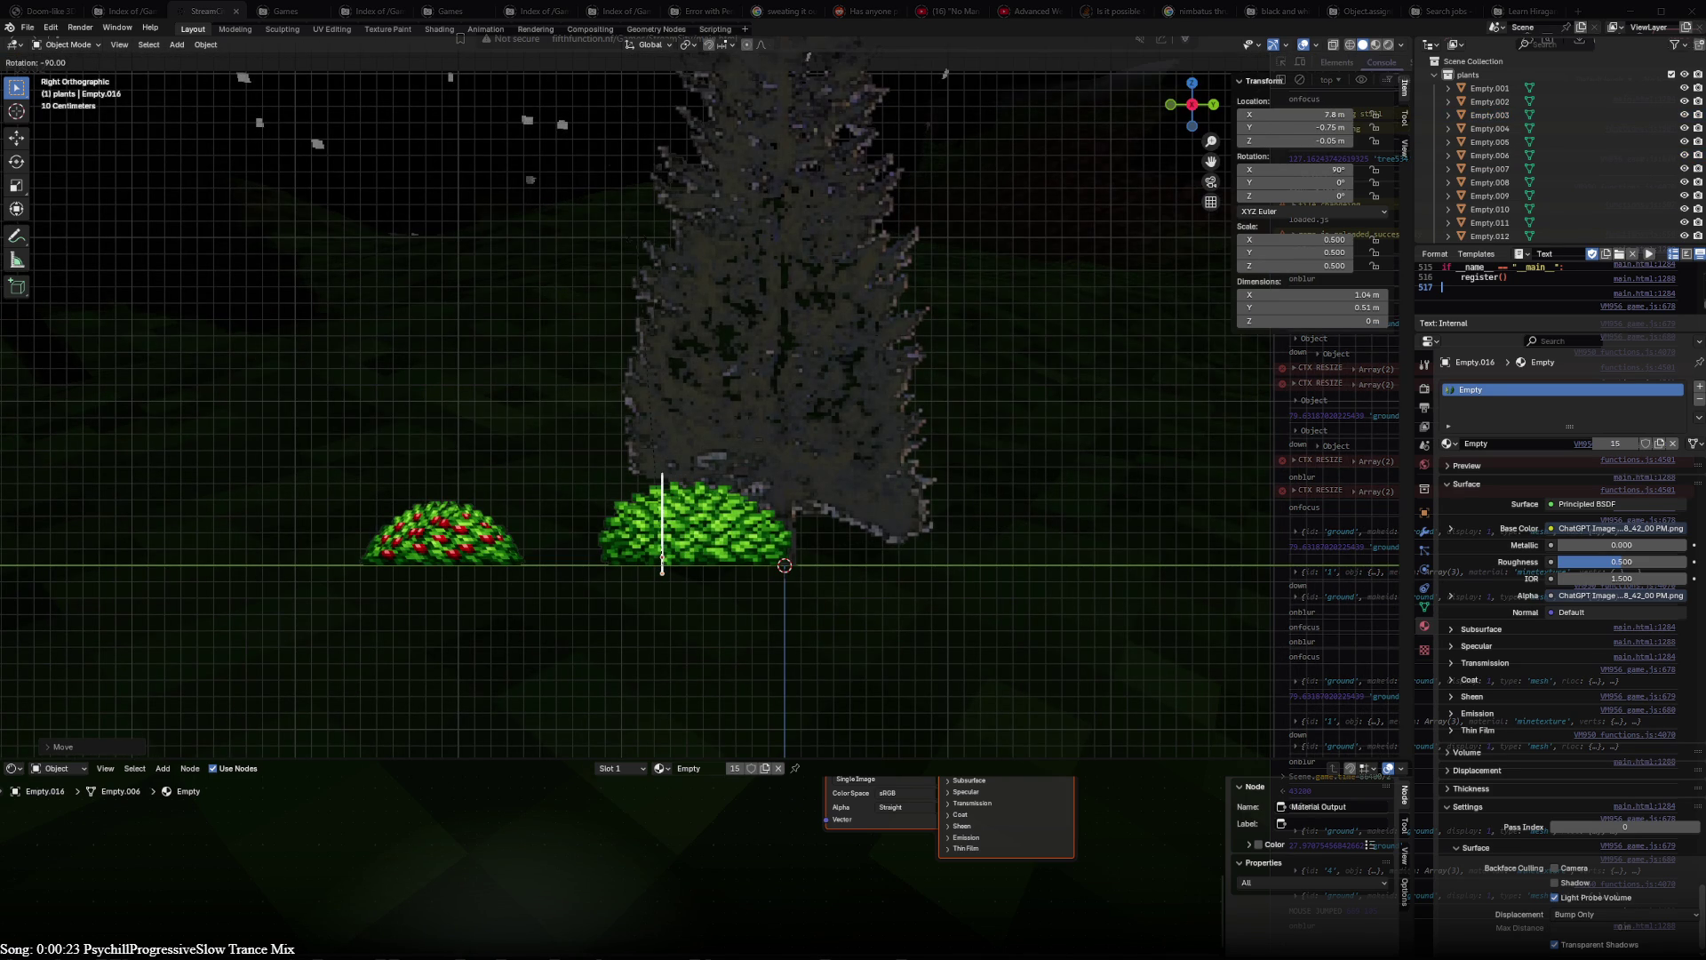
{"action": "left_click", "coordinate": [636, 239]}
{"action": "key", "text": "alt+g"}
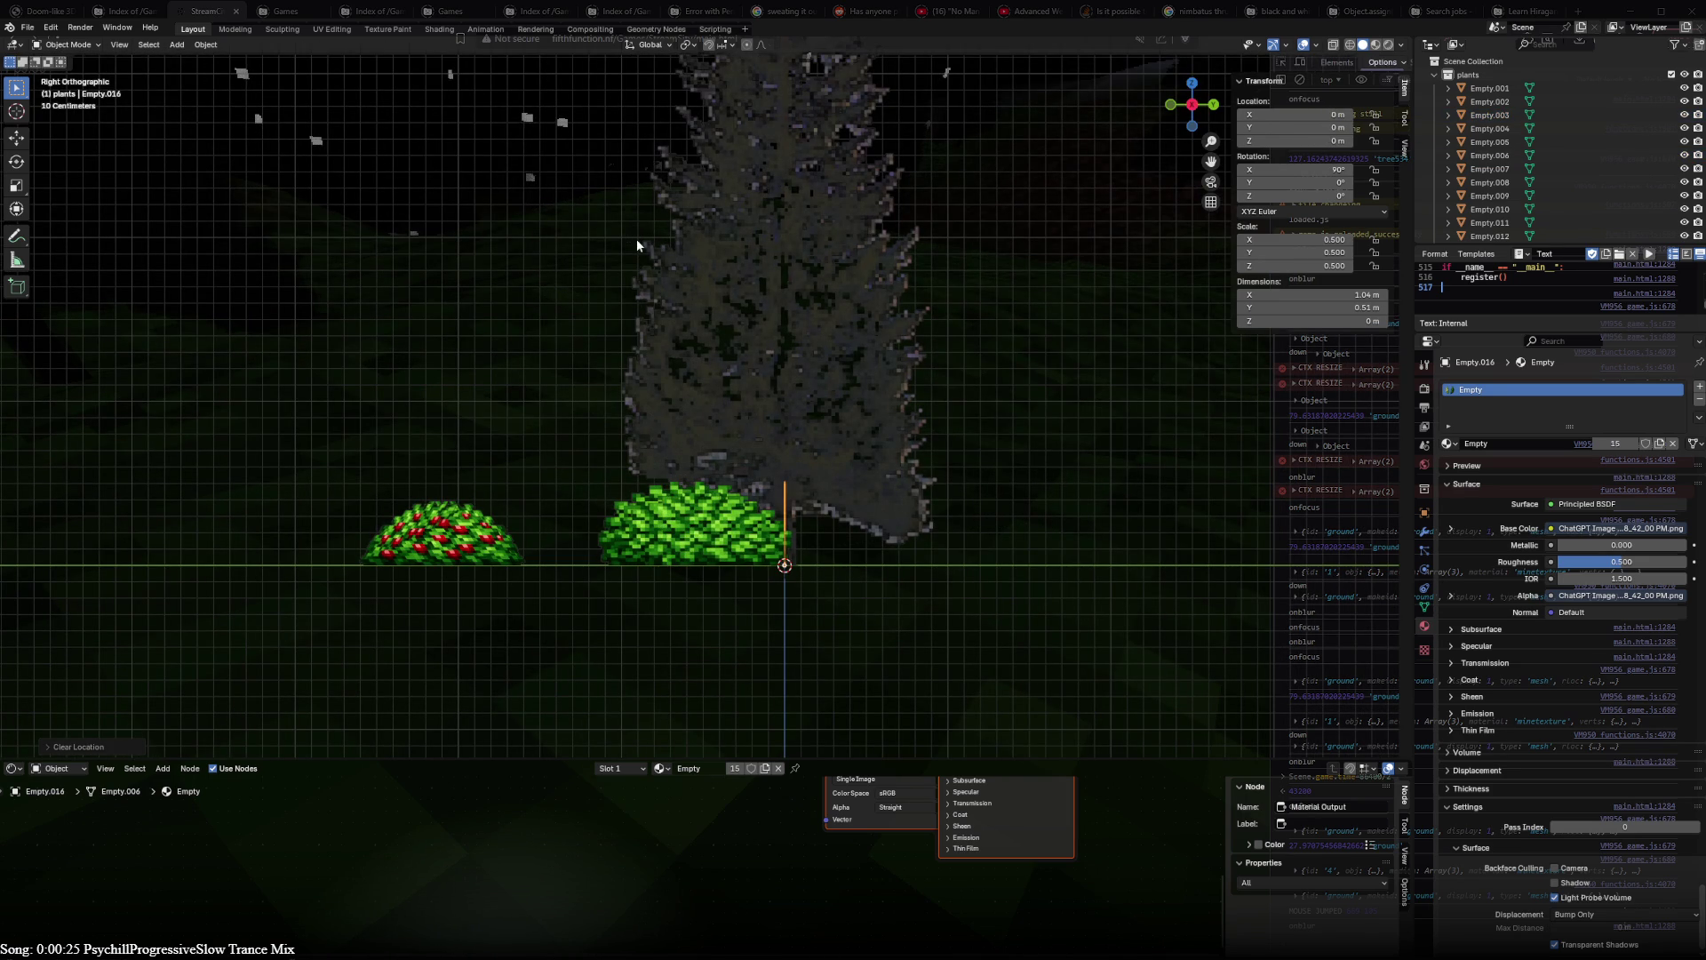
- Move the berry bush to the row's right end at X 7.8 m and turn it 90° in Top view
{"action": "key", "text": "KP_1"}
{"action": "key", "text": "g"}
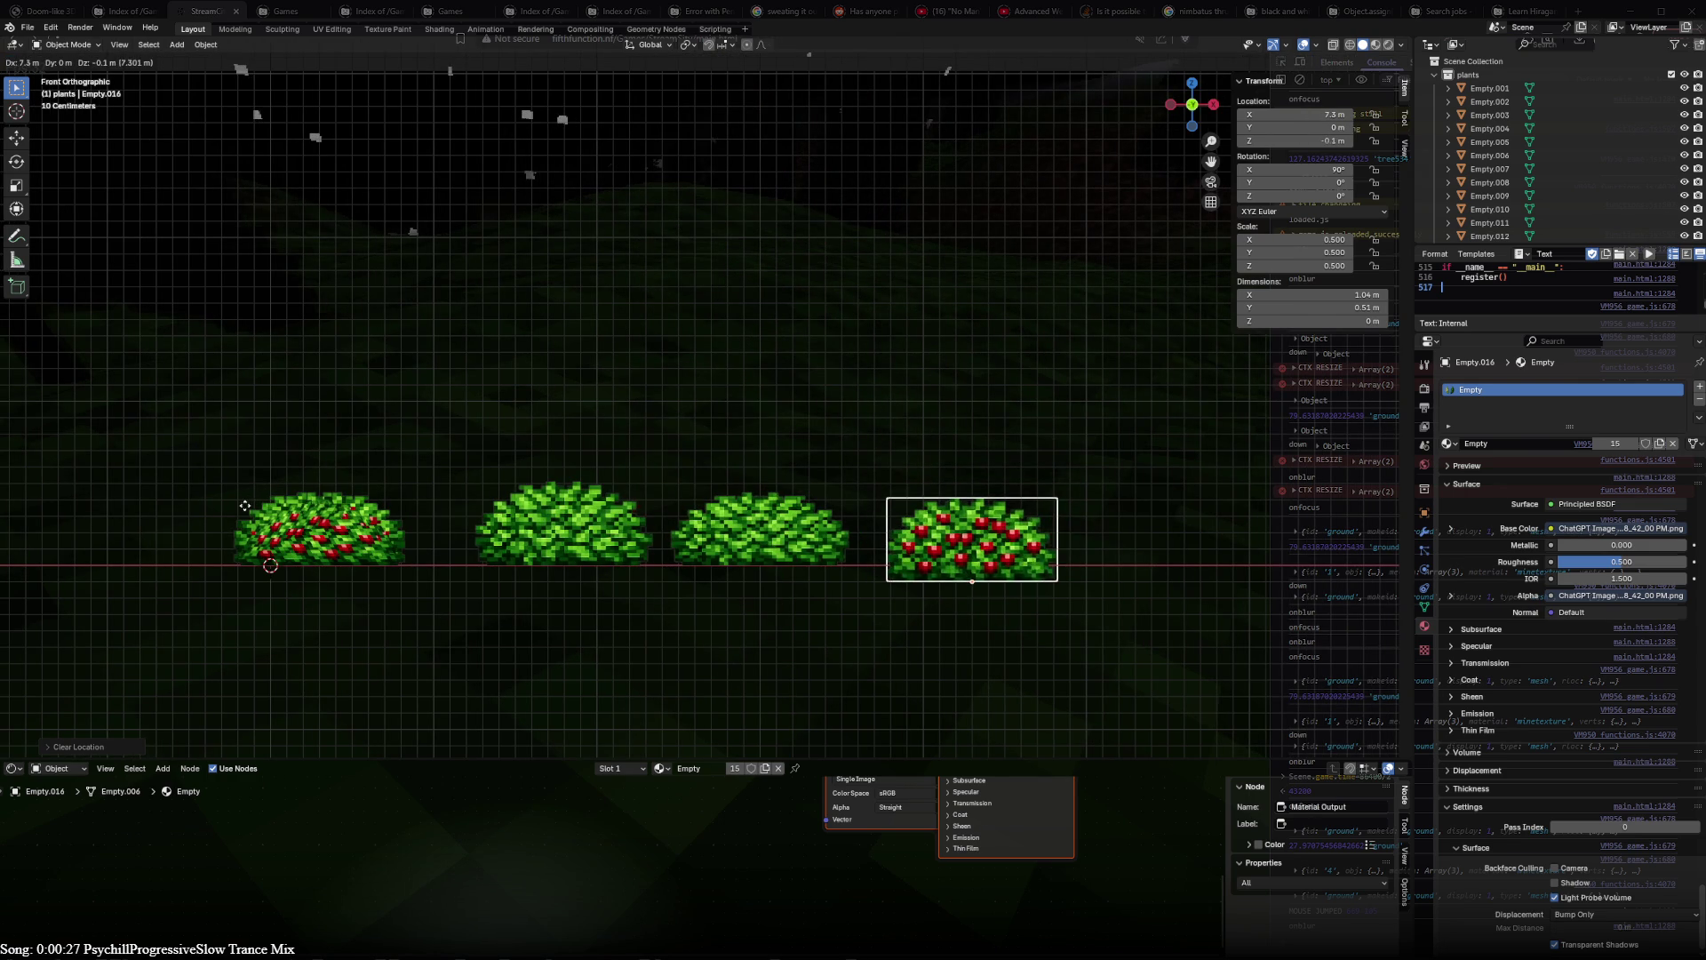
{"action": "left_click", "coordinate": [645, 560]}
{"action": "key", "text": "KP_7"}
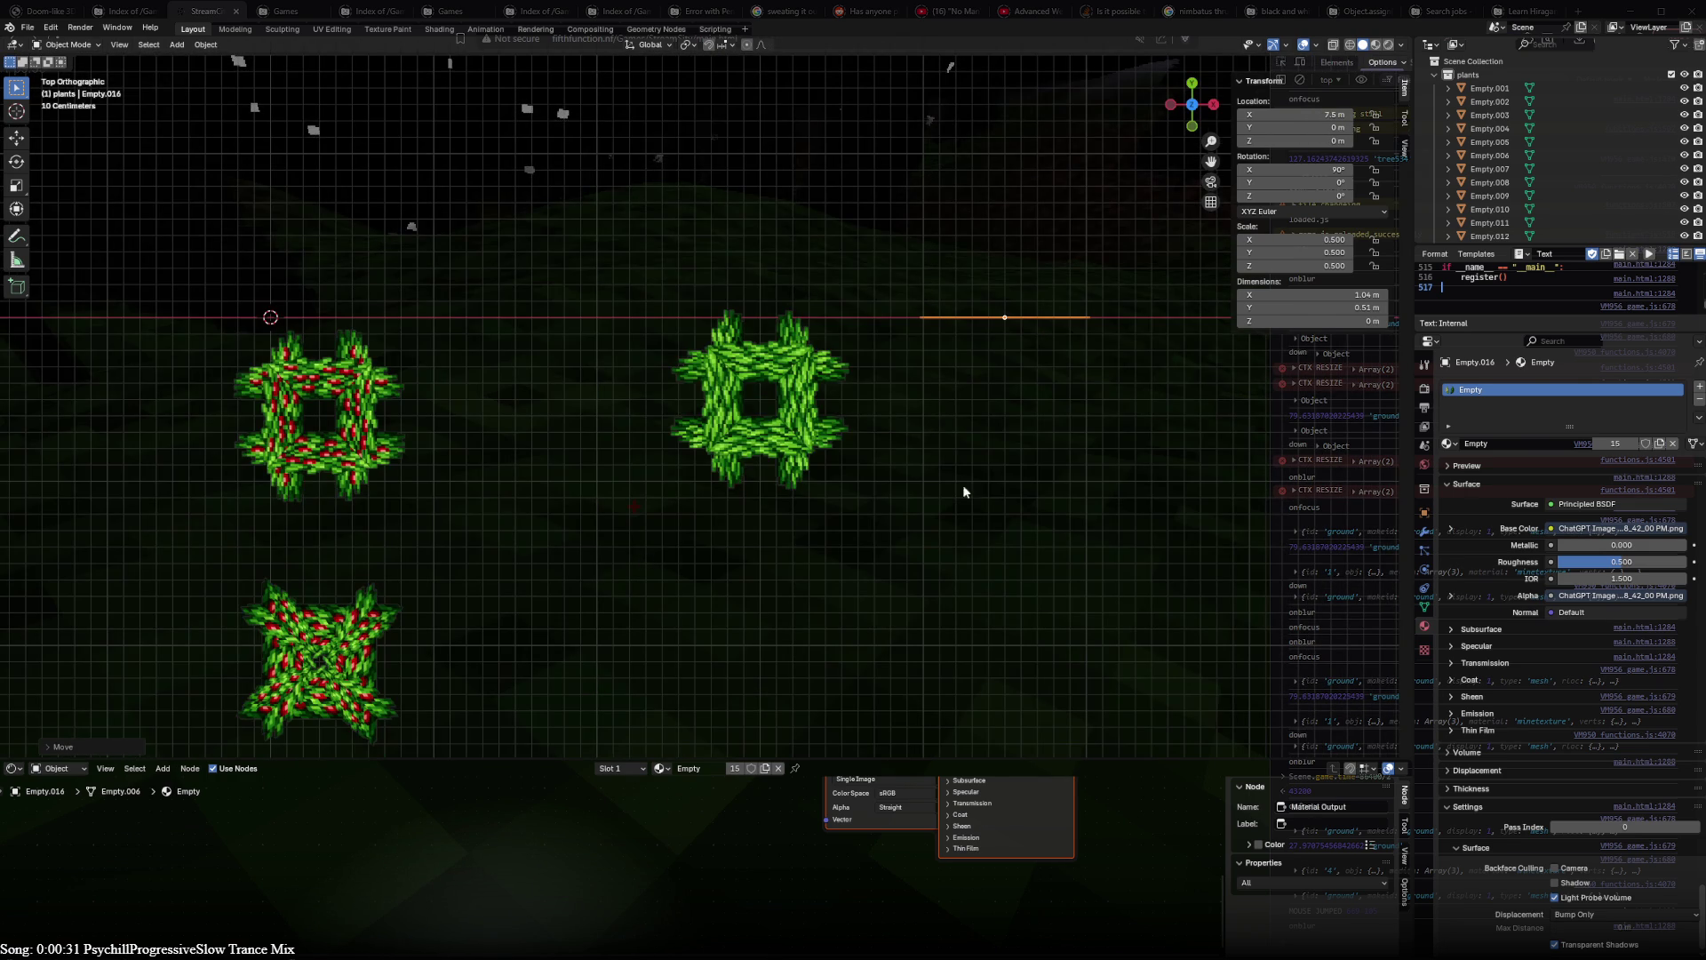
{"action": "key", "text": "r"}
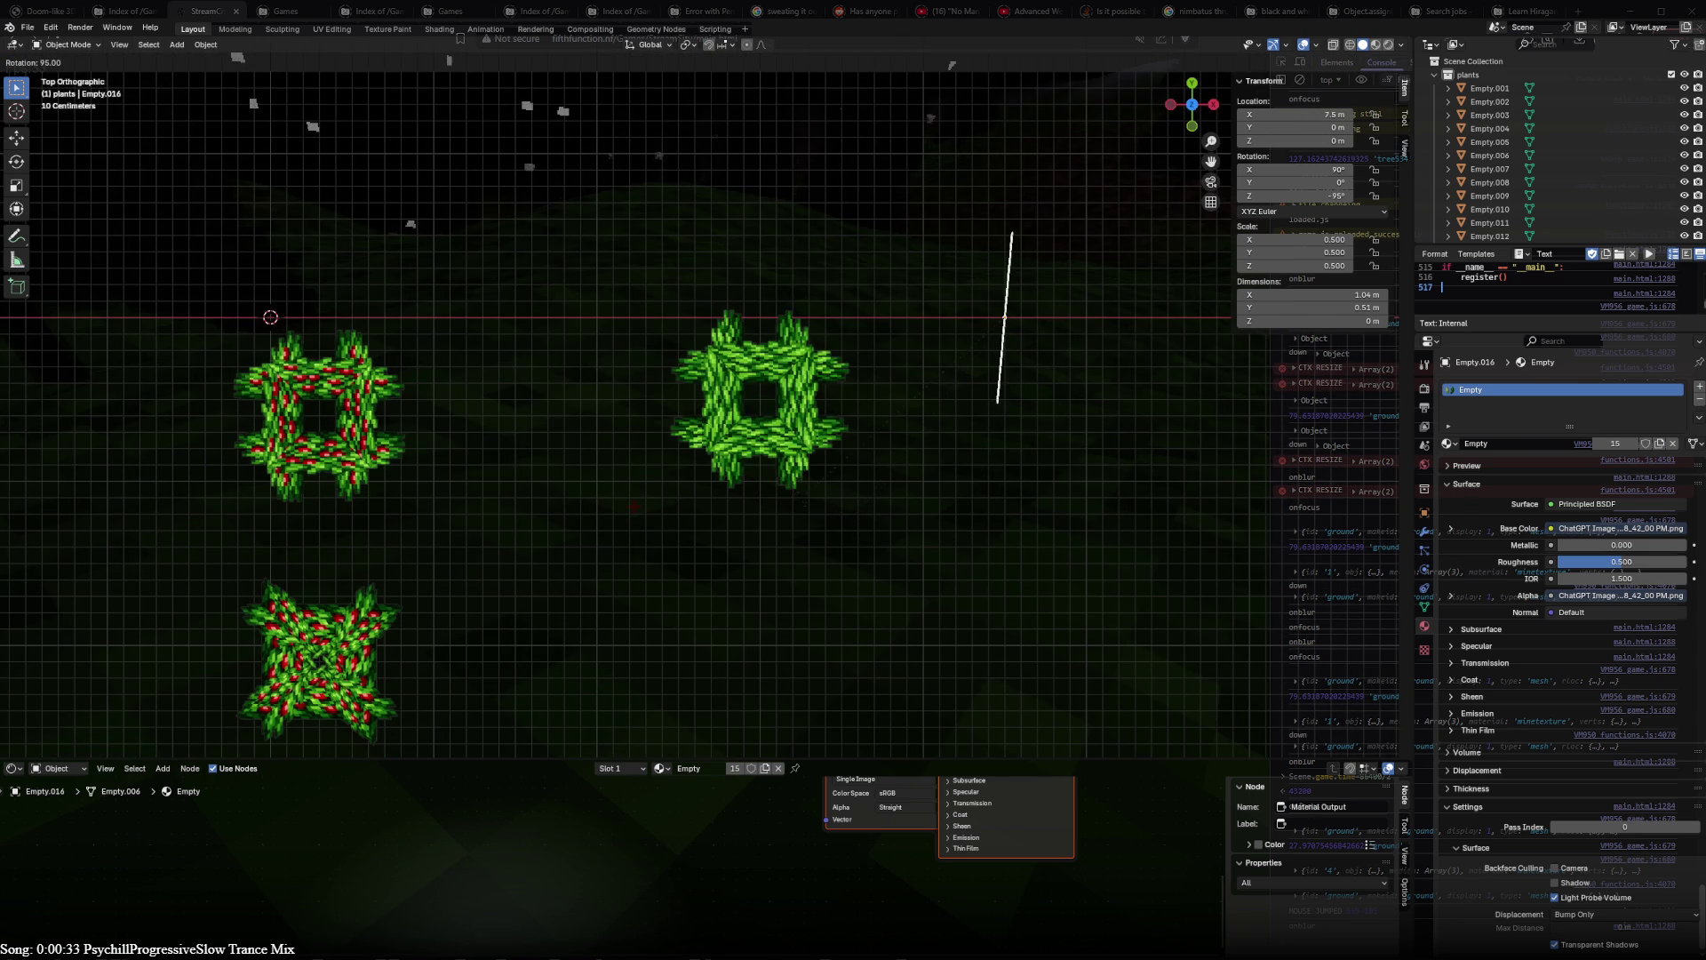
{"action": "left_click", "coordinate": [808, 506]}
- Clear the selection and pick the green and red berry bushes from an angled view
{"action": "mouse_move", "coordinate": [732, 641]}
{"action": "middle_mouse_down"}
{"action": "mouse_move", "coordinate": [583, 278]}
{"action": "mouse_move", "coordinate": [623, 292]}
{"action": "mouse_move", "coordinate": [671, 523]}
{"action": "middle_mouse_up"}
{"action": "key", "text": "a"}
{"action": "key", "text": "alt+a"}
{"action": "left_click", "coordinate": [671, 522]}
{"action": "left_click", "coordinate": [316, 434]}
{"action": "mouse_move", "coordinate": [362, 484]}
{"action": "middle_mouse_down"}
{"action": "mouse_move", "coordinate": [357, 466]}
{"action": "mouse_move", "coordinate": [431, 500]}
{"action": "mouse_move", "coordinate": [567, 500]}
{"action": "mouse_move", "coordinate": [675, 536]}
{"action": "mouse_move", "coordinate": [632, 565]}
{"action": "middle_mouse_up"}
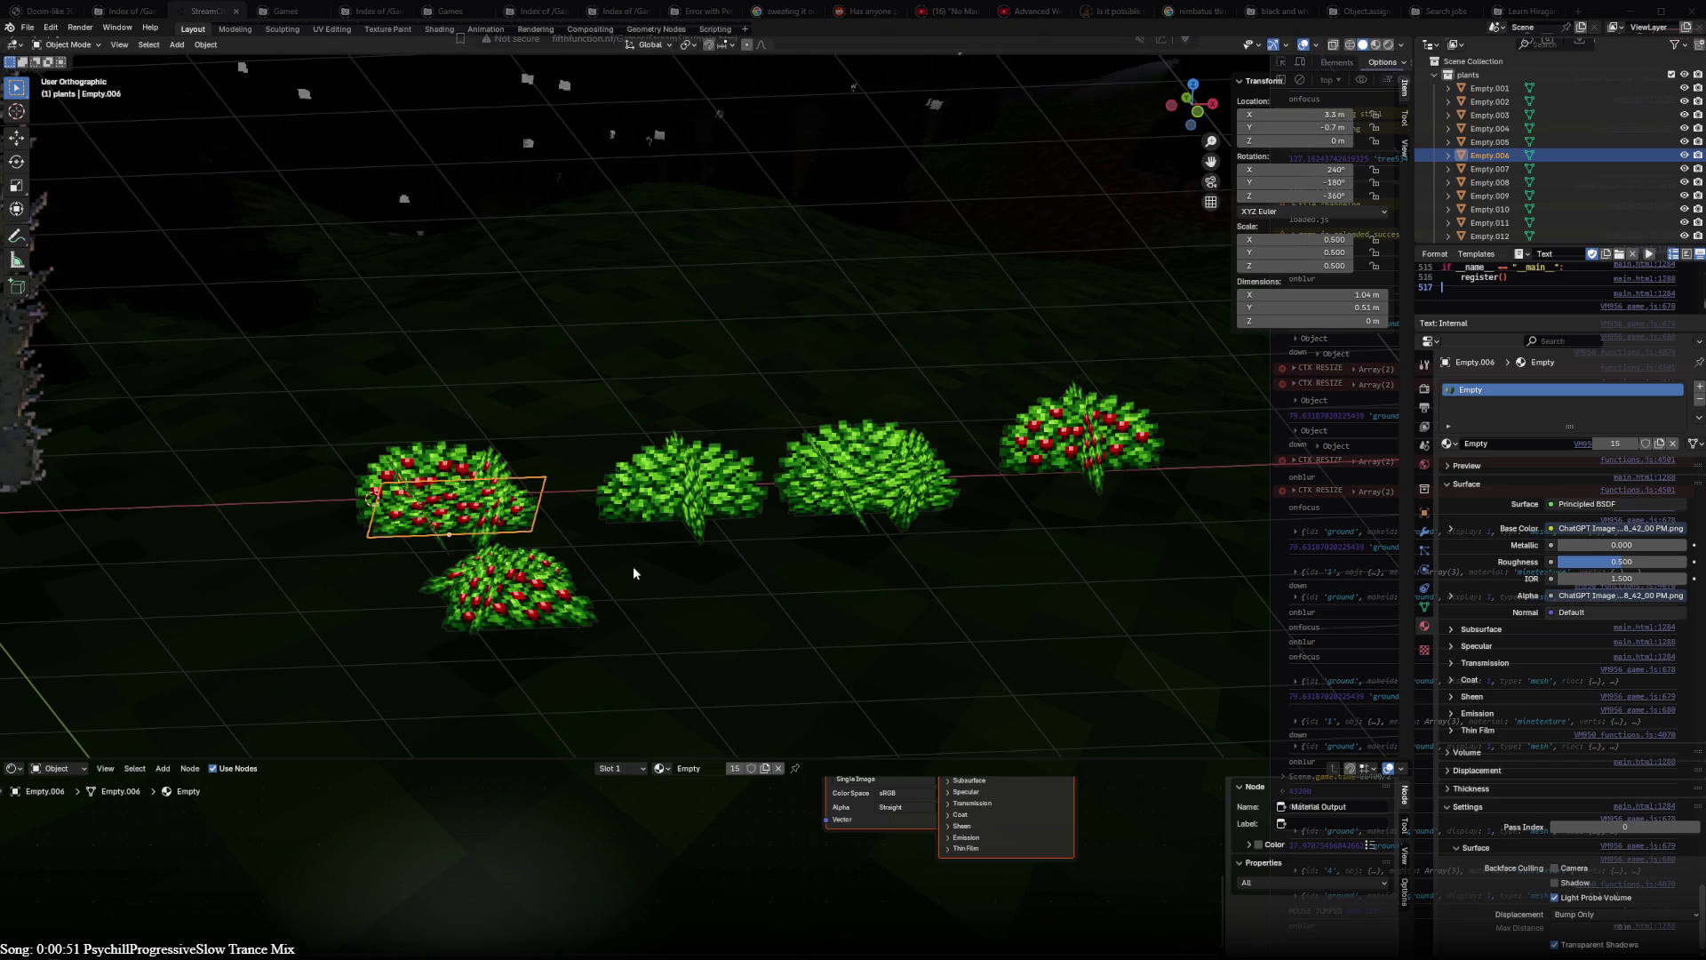
{"action": "left_click", "coordinate": [645, 494]}
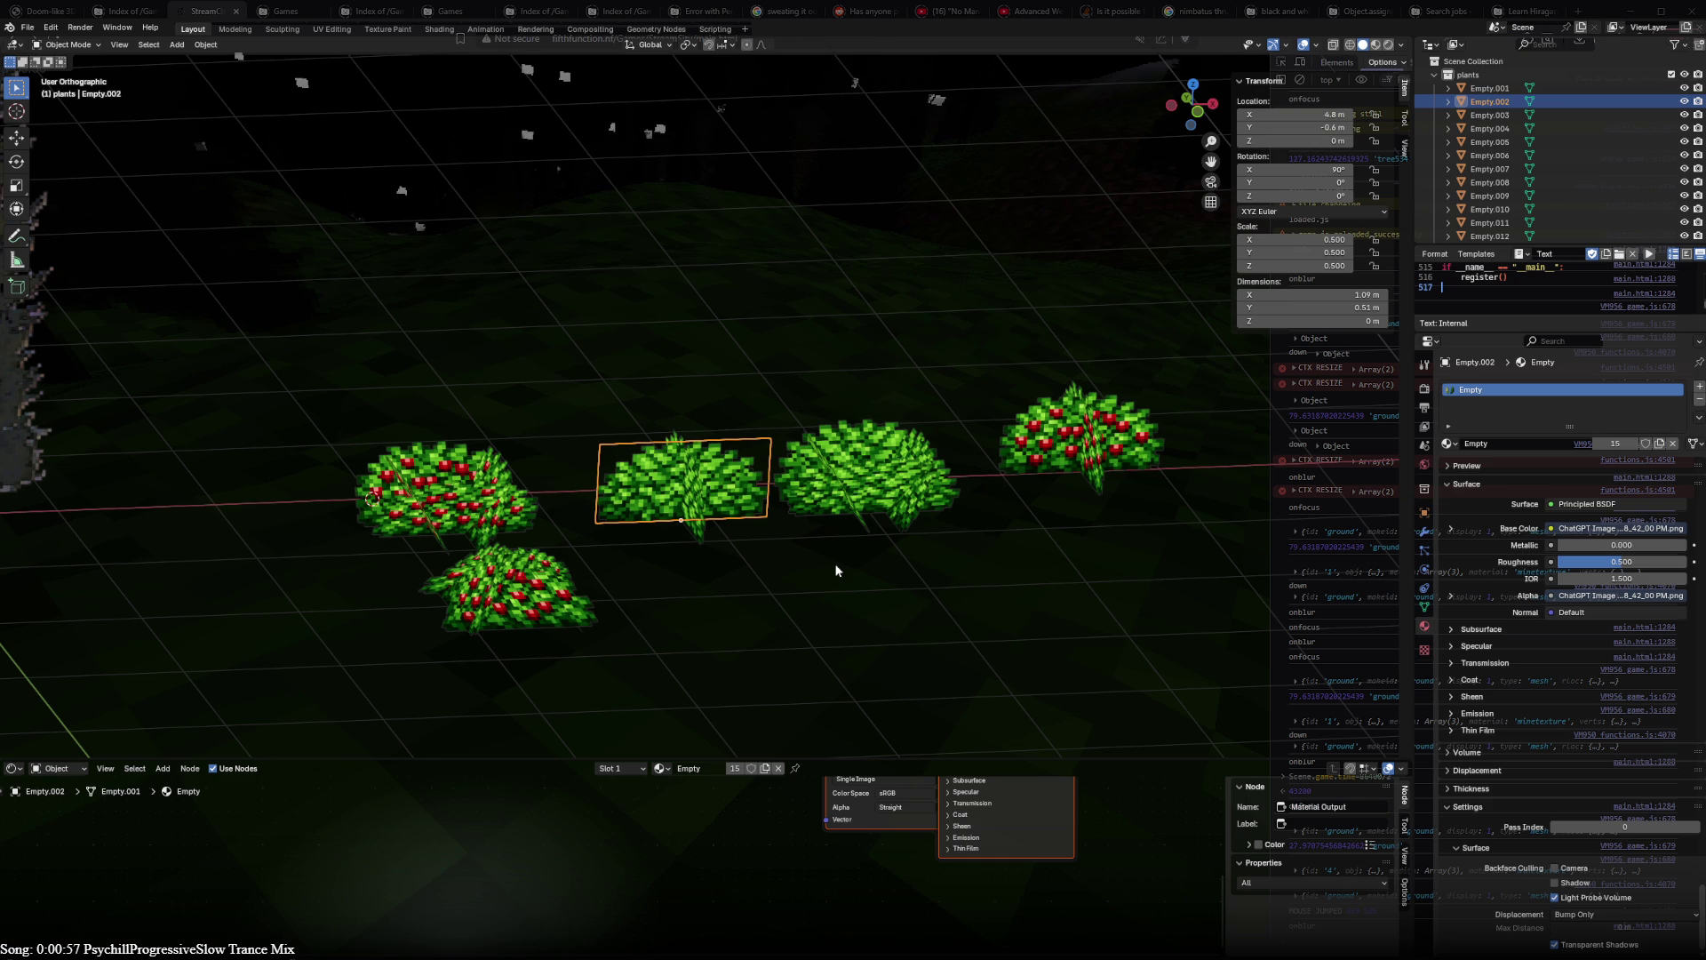
{"action": "key", "text": "KP_7"}
{"action": "scroll", "coordinate": [746, 480], "scroll_direction": "down", "scroll_amount": 2}
{"action": "key", "text": "a"}
{"action": "key", "text": "shift+z"}
{"action": "left_click", "coordinate": [704, 376]}
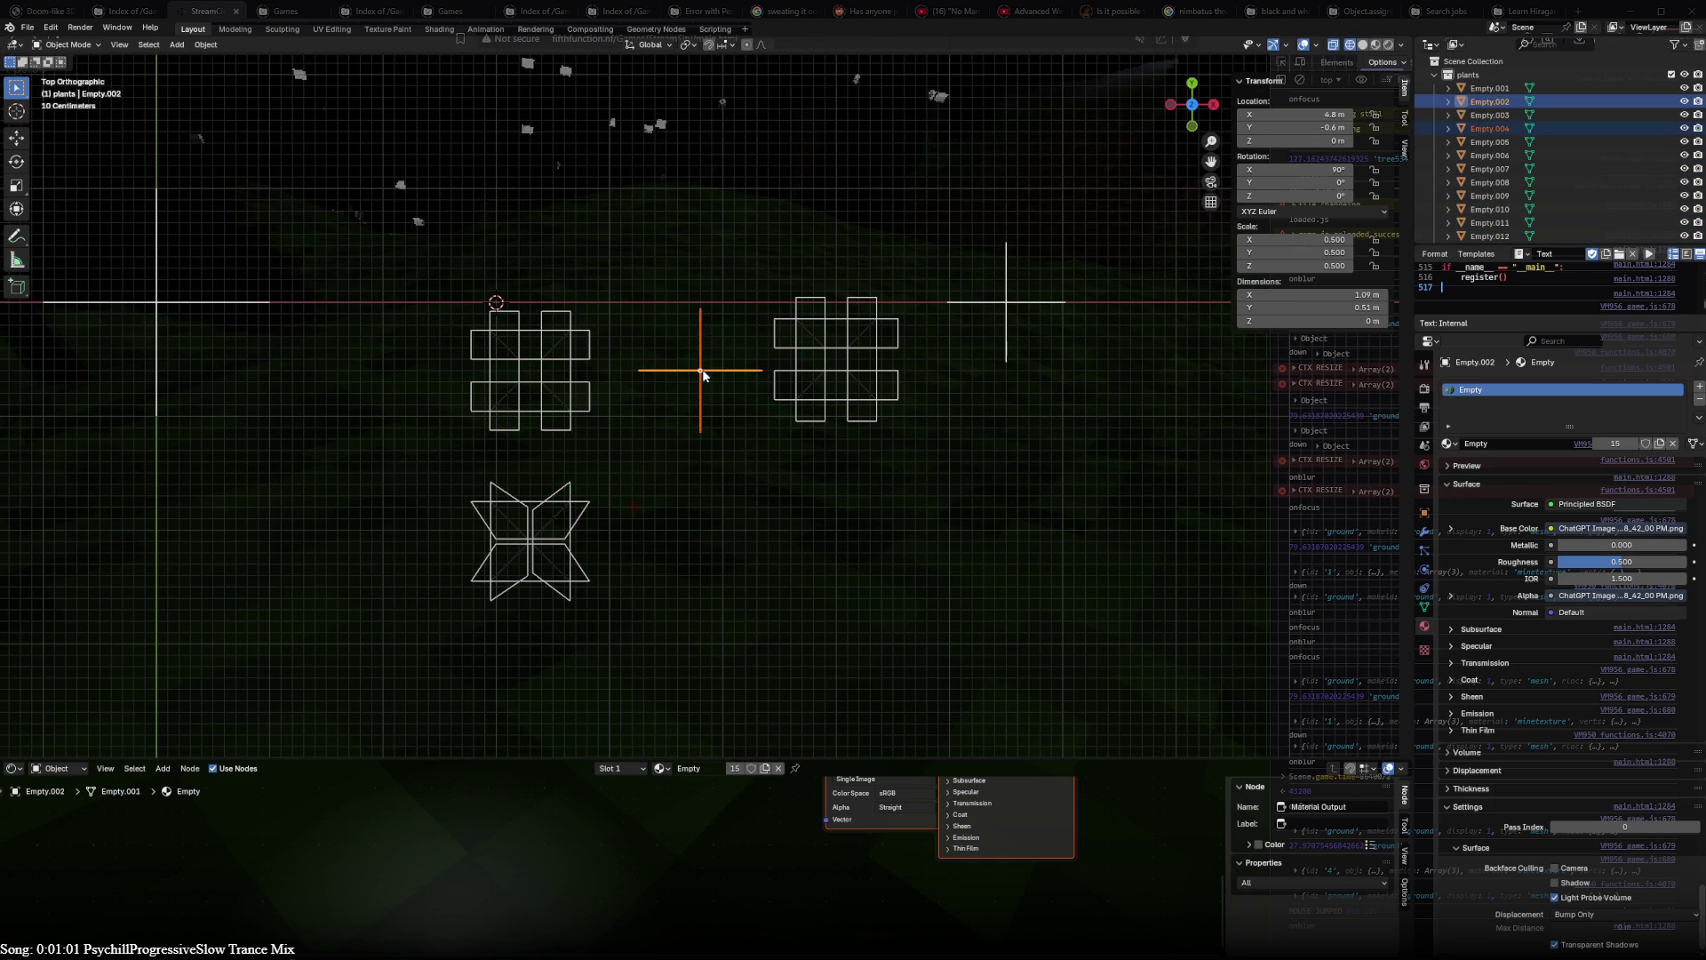
- Move Empty.002 further left and reposition the empty on the right
{"action": "key", "text": "g"}
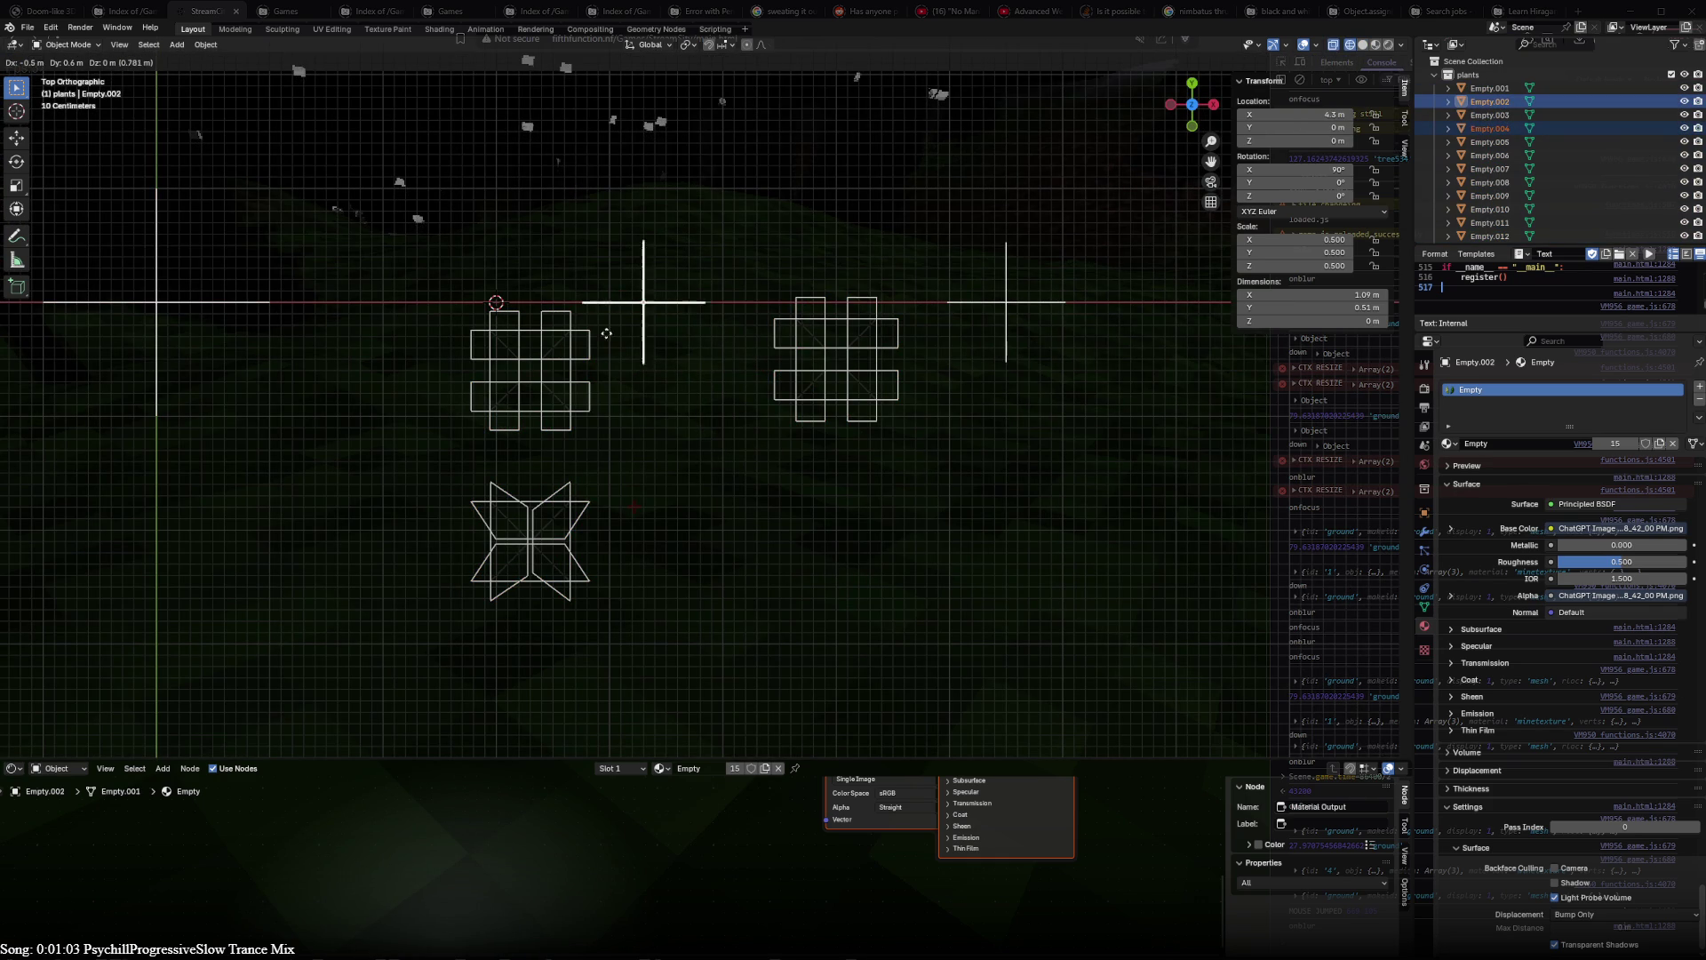
{"action": "left_click", "coordinate": [415, 332]}
{"action": "left_click", "coordinate": [1012, 304]}
{"action": "key", "text": "g"}
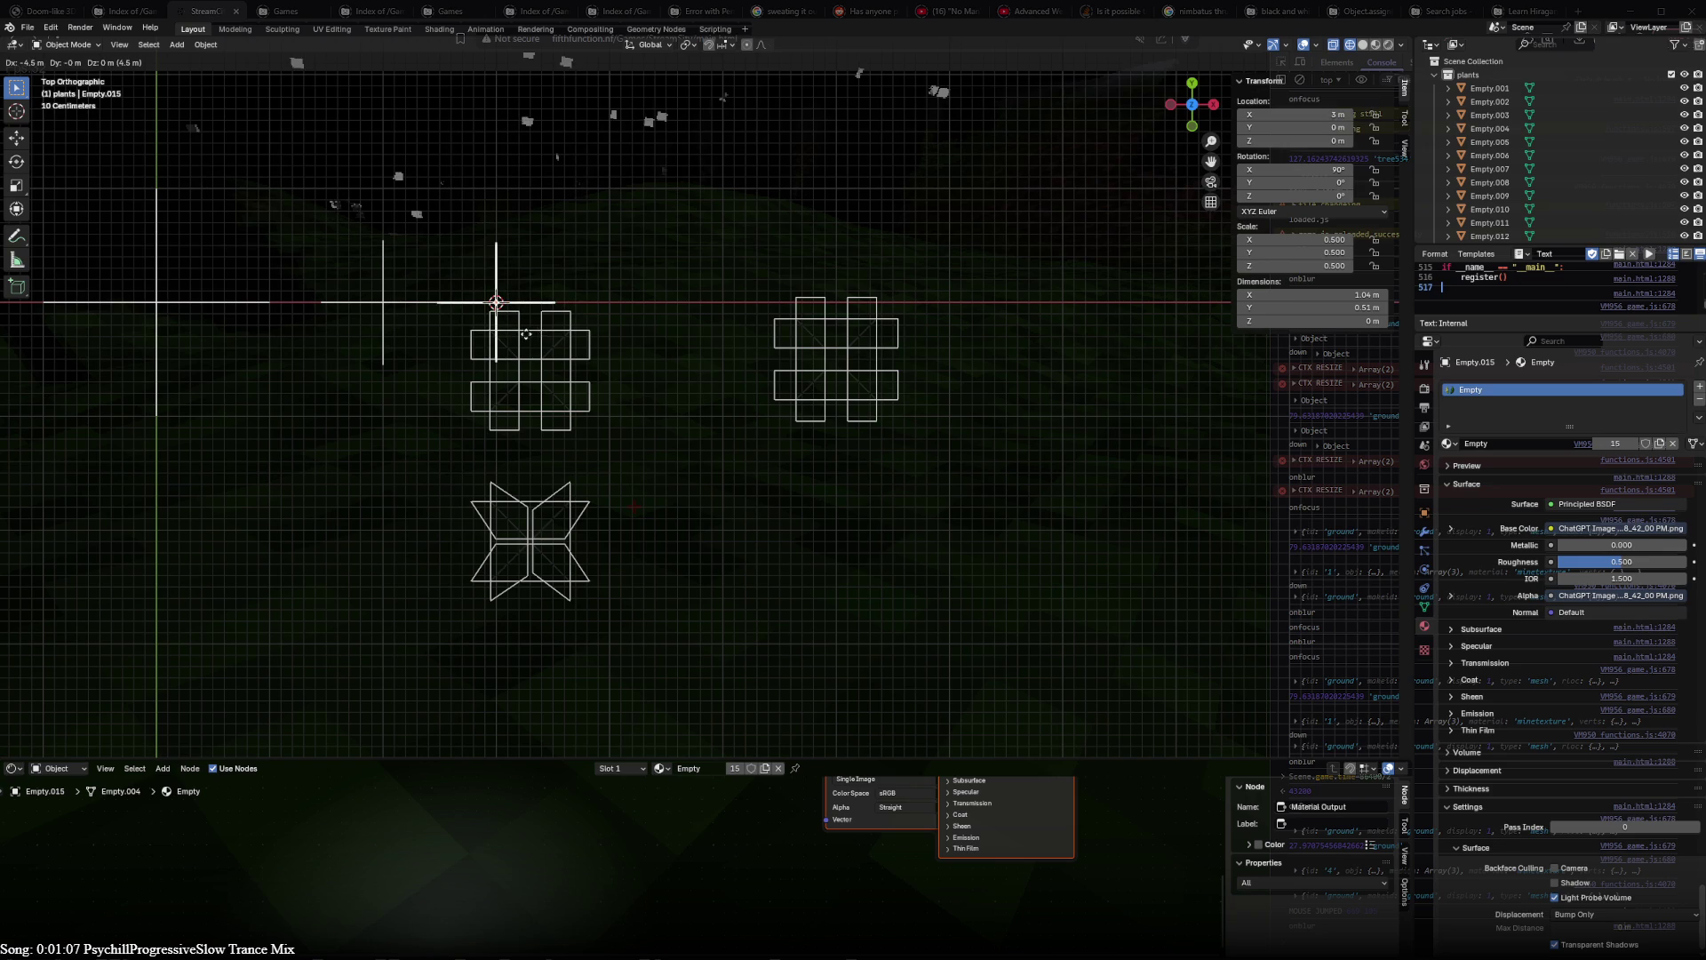
{"action": "left_click", "coordinate": [634, 331]}
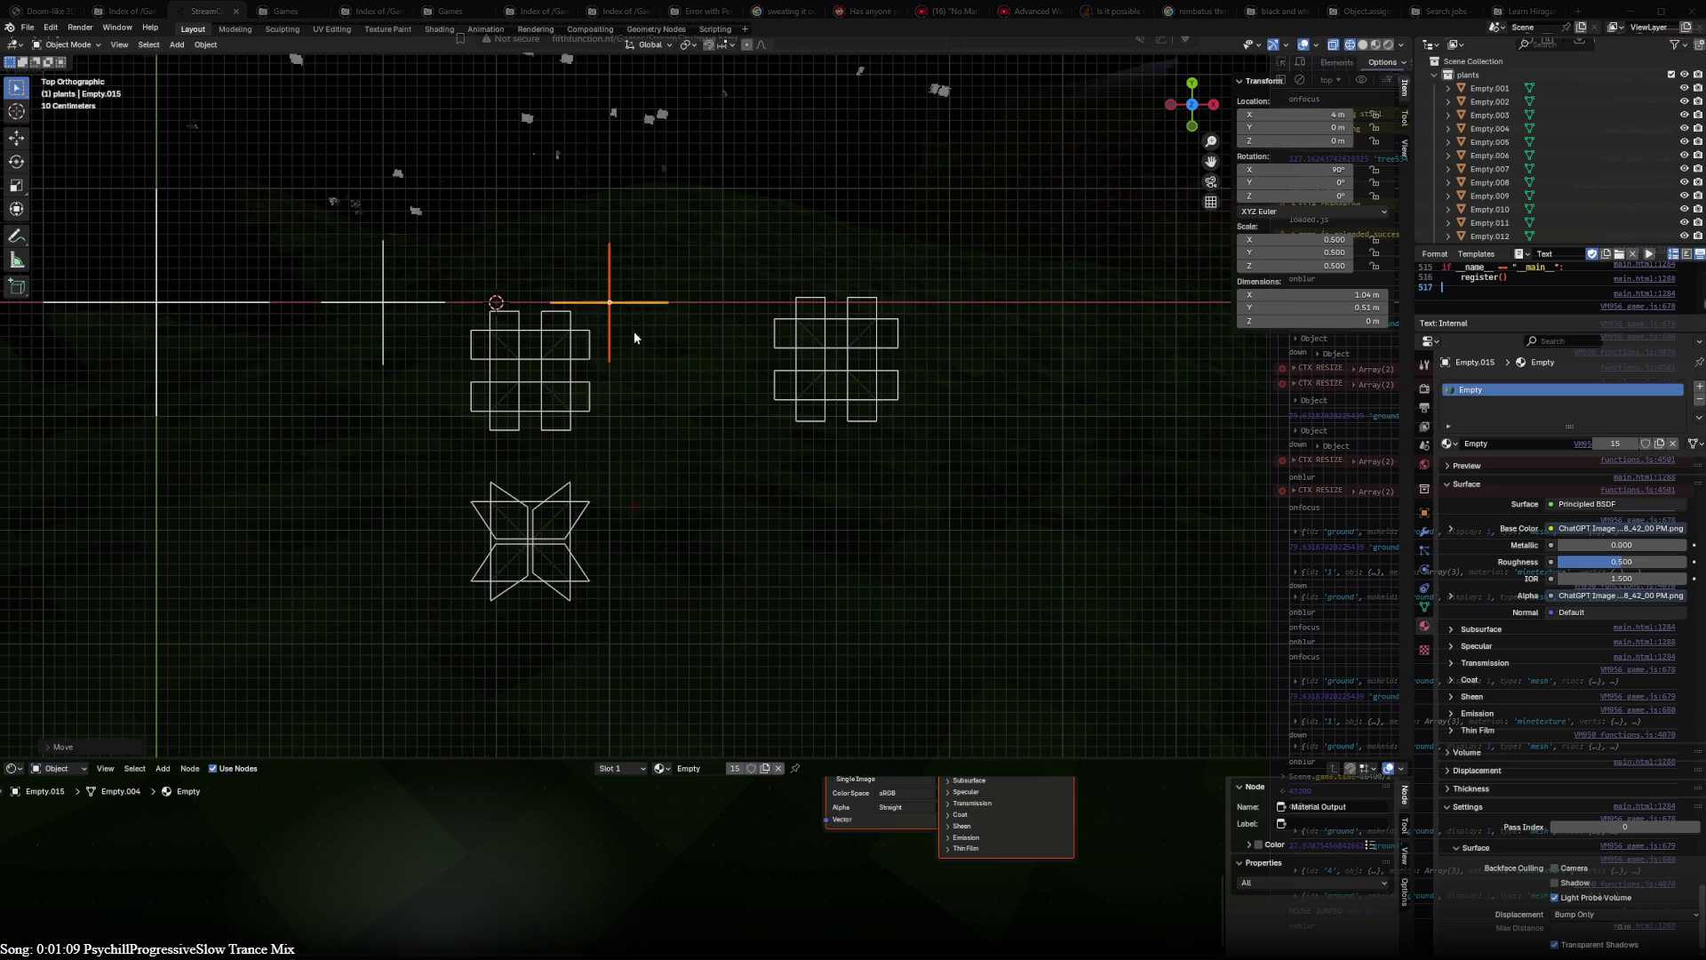
- Select the two crossed-plane empties and the star-shaped empty and move them further right
{"action": "key", "text": "a"}
{"action": "key", "text": "alt+a"}
{"action": "left_click", "coordinate": [534, 370]}
{"action": "left_click", "coordinate": [816, 362], "text": "shift"}
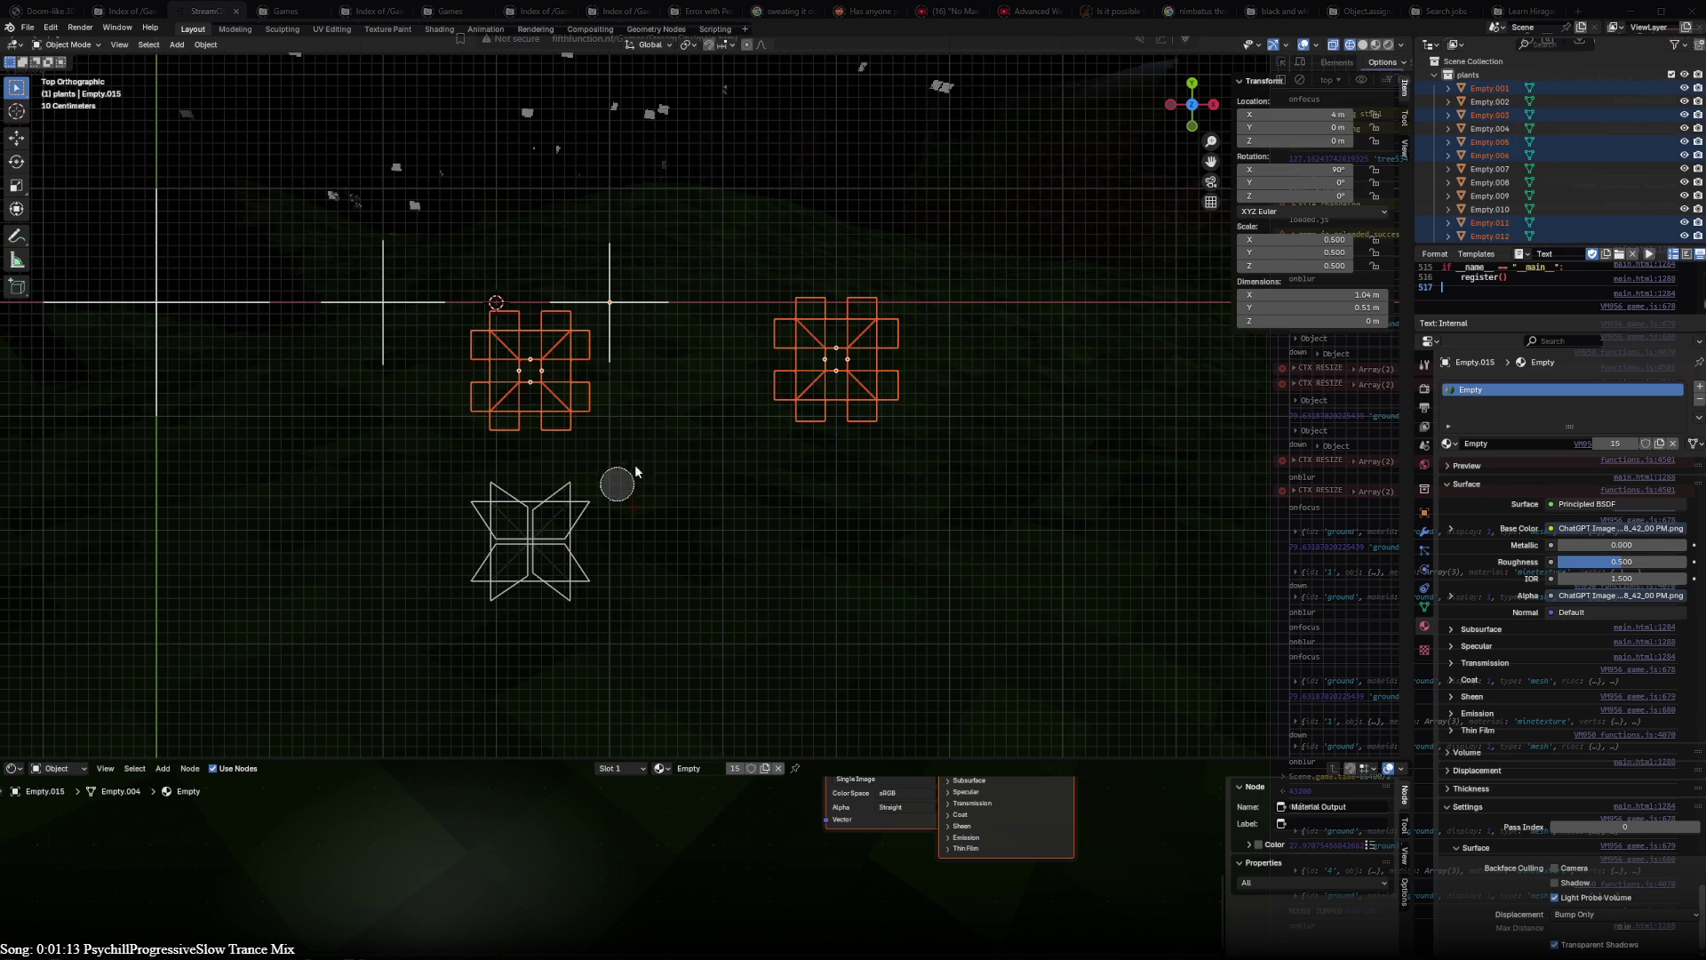
{"action": "left_click", "coordinate": [523, 547], "text": "shift"}
{"action": "left_click", "coordinate": [567, 533], "text": "shift"}
{"action": "key", "text": "g"}
{"action": "left_click", "coordinate": [938, 466]}
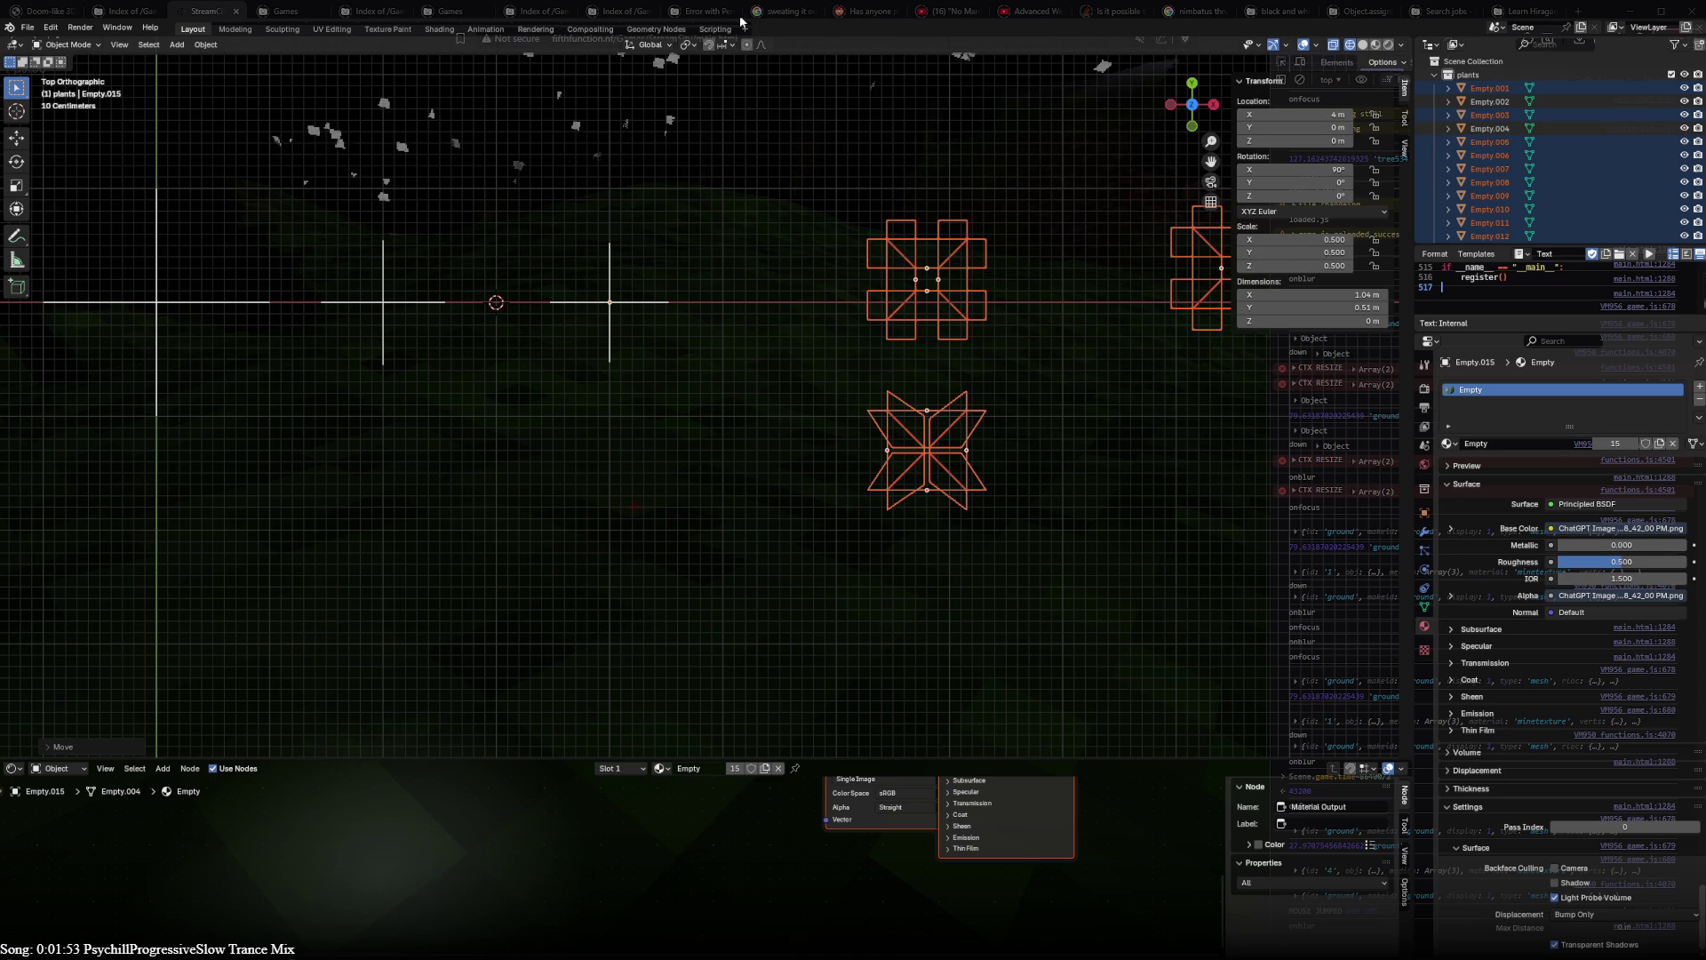
- Deselect the empties and pan across the scene
{"action": "middle_click_drag", "start_coordinate": [1063, 374], "coordinate": [849, 450], "text": "shift"}
{"action": "left_click", "coordinate": [850, 450]}
{"action": "key", "text": "a"}
{"action": "key", "text": "alt+a"}
- Orbit from Top view to an angled view showing the upright plant planes
{"action": "mouse_move", "coordinate": [873, 564]}
{"action": "middle_mouse_down"}
{"action": "mouse_move", "coordinate": [802, 375]}
{"action": "mouse_move", "coordinate": [502, 460]}
{"action": "mouse_move", "coordinate": [588, 410]}
{"action": "mouse_move", "coordinate": [793, 418]}
{"action": "middle_mouse_up"}
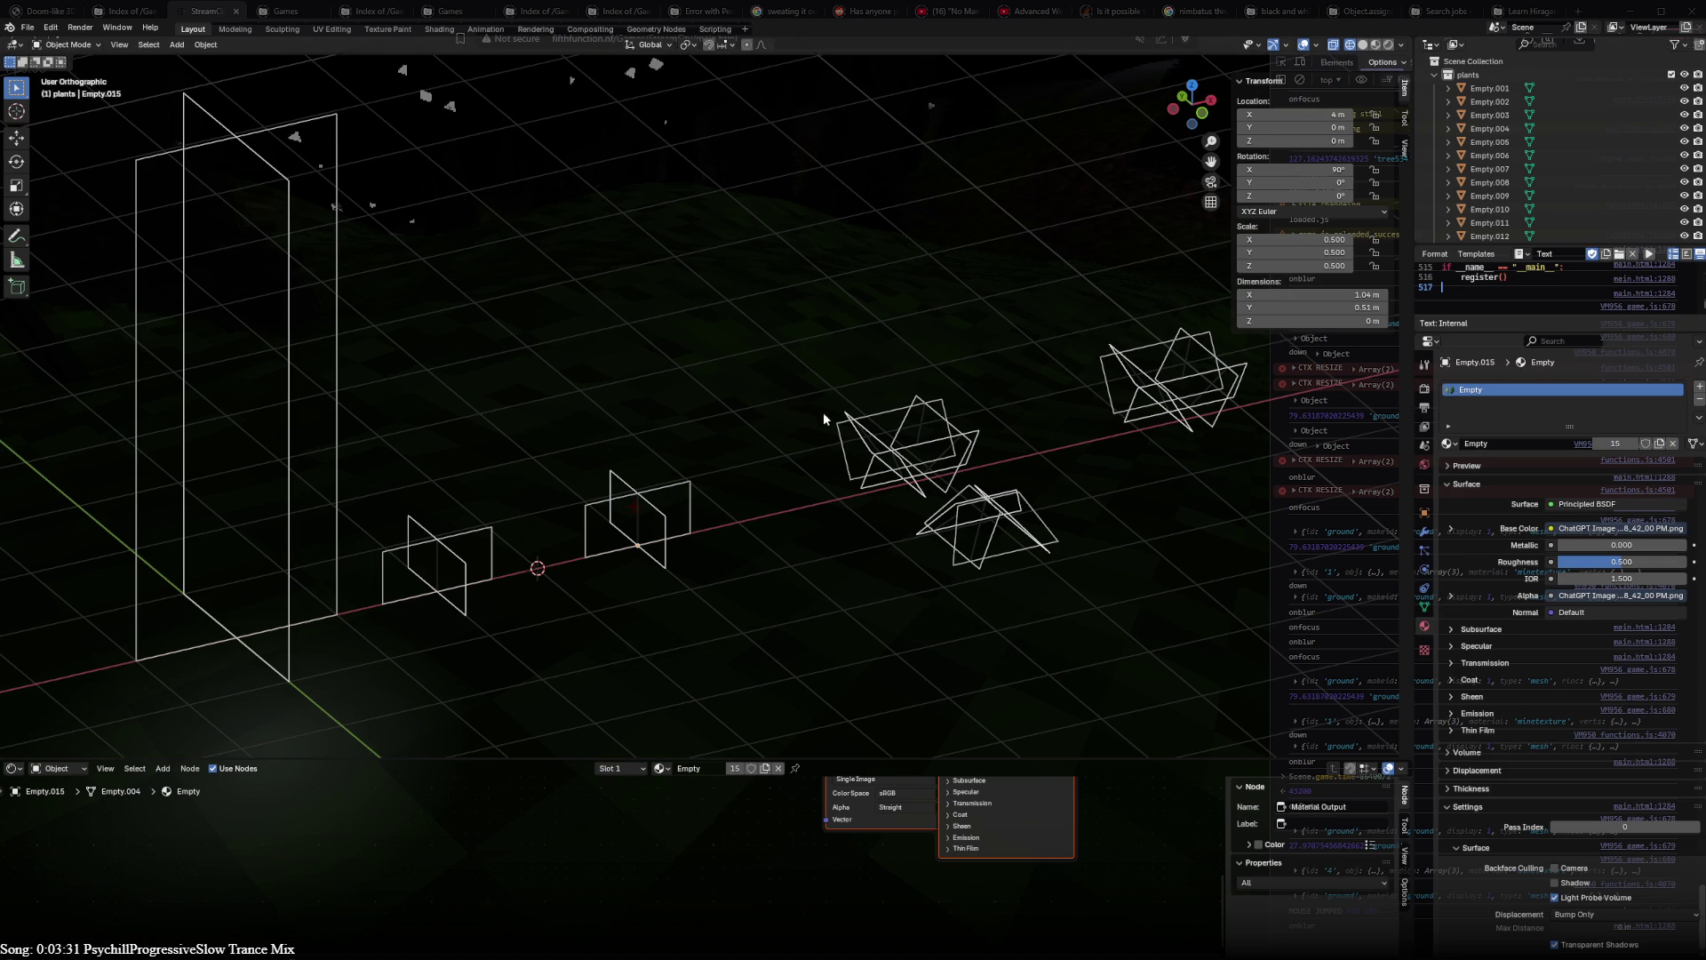
- Switch to Material Preview shading and select the leftmost bush and red-berry bush planes
{"action": "middle_click_drag", "start_coordinate": [786, 504], "coordinate": [694, 537]}
{"action": "key", "text": "shift+z"}
{"action": "left_click", "coordinate": [386, 487]}
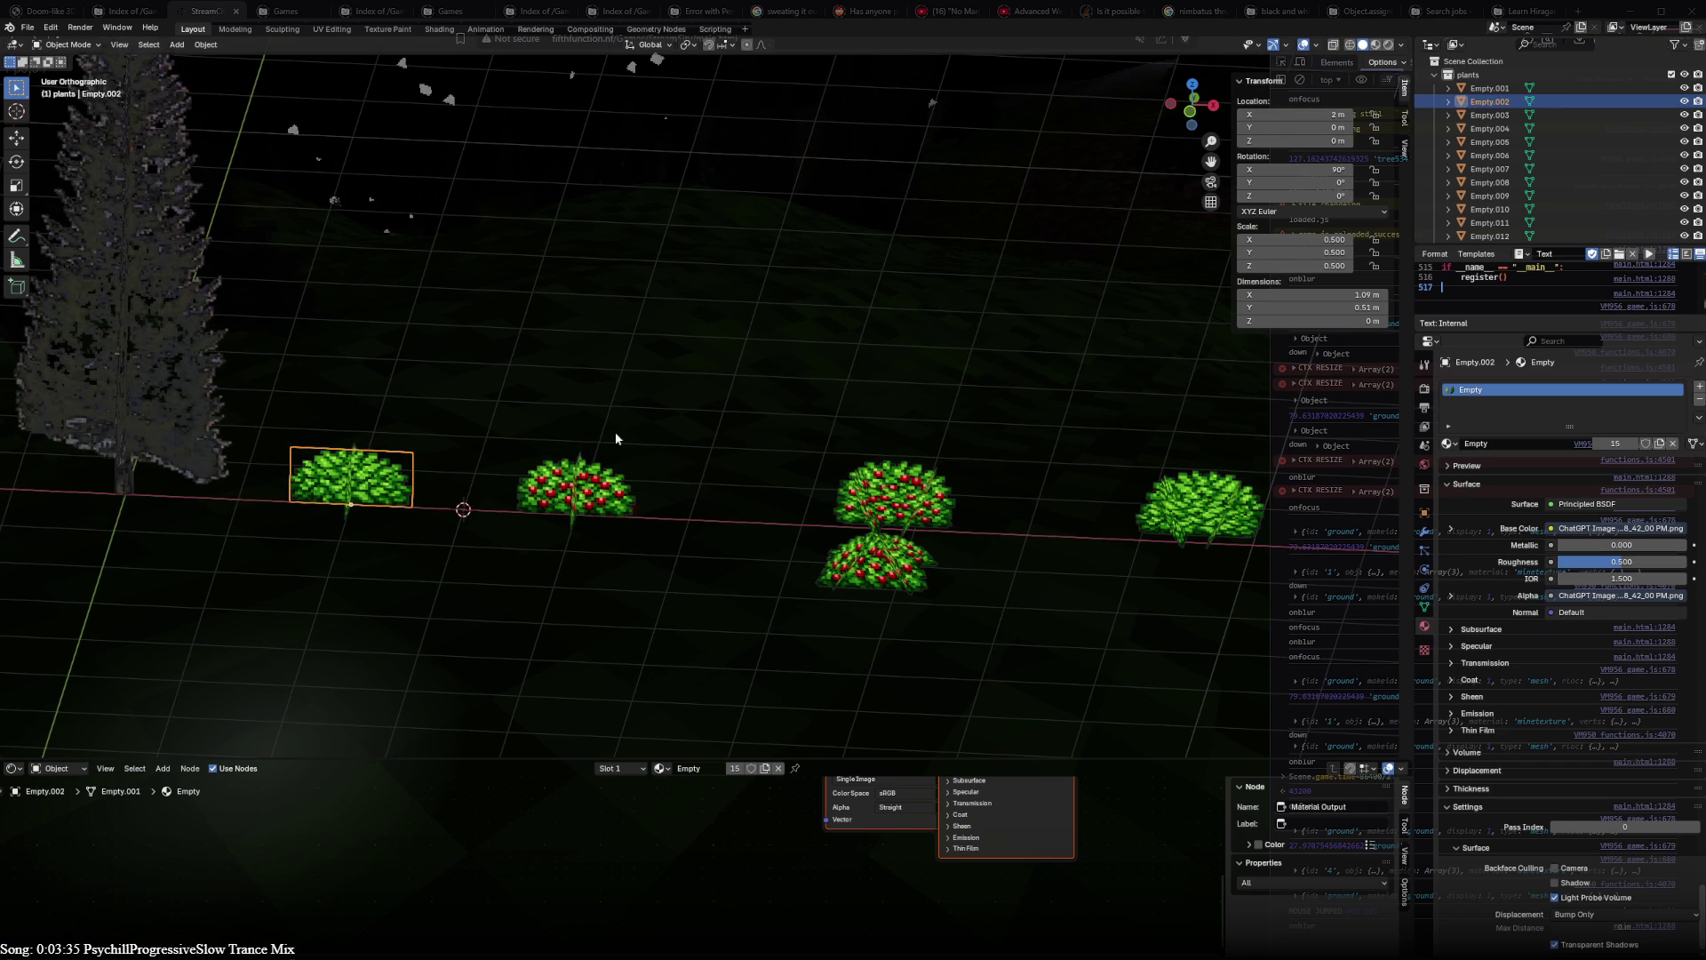
{"action": "left_click", "coordinate": [346, 504], "text": "shift"}
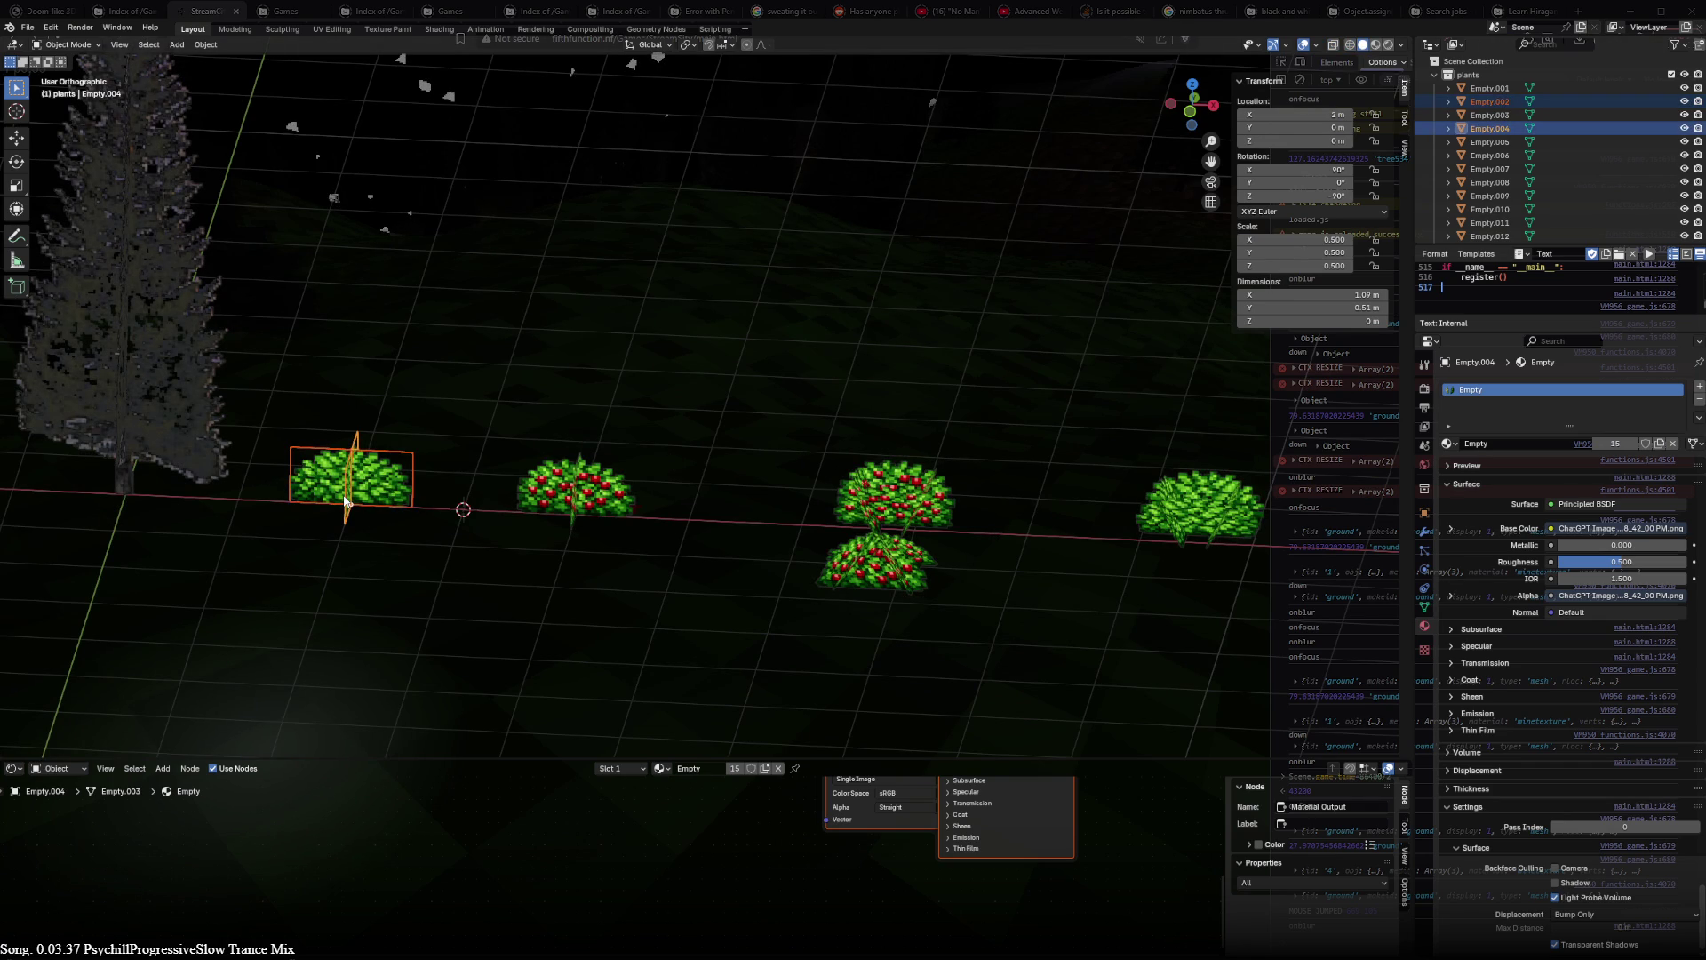
{"action": "left_click", "coordinate": [570, 491]}
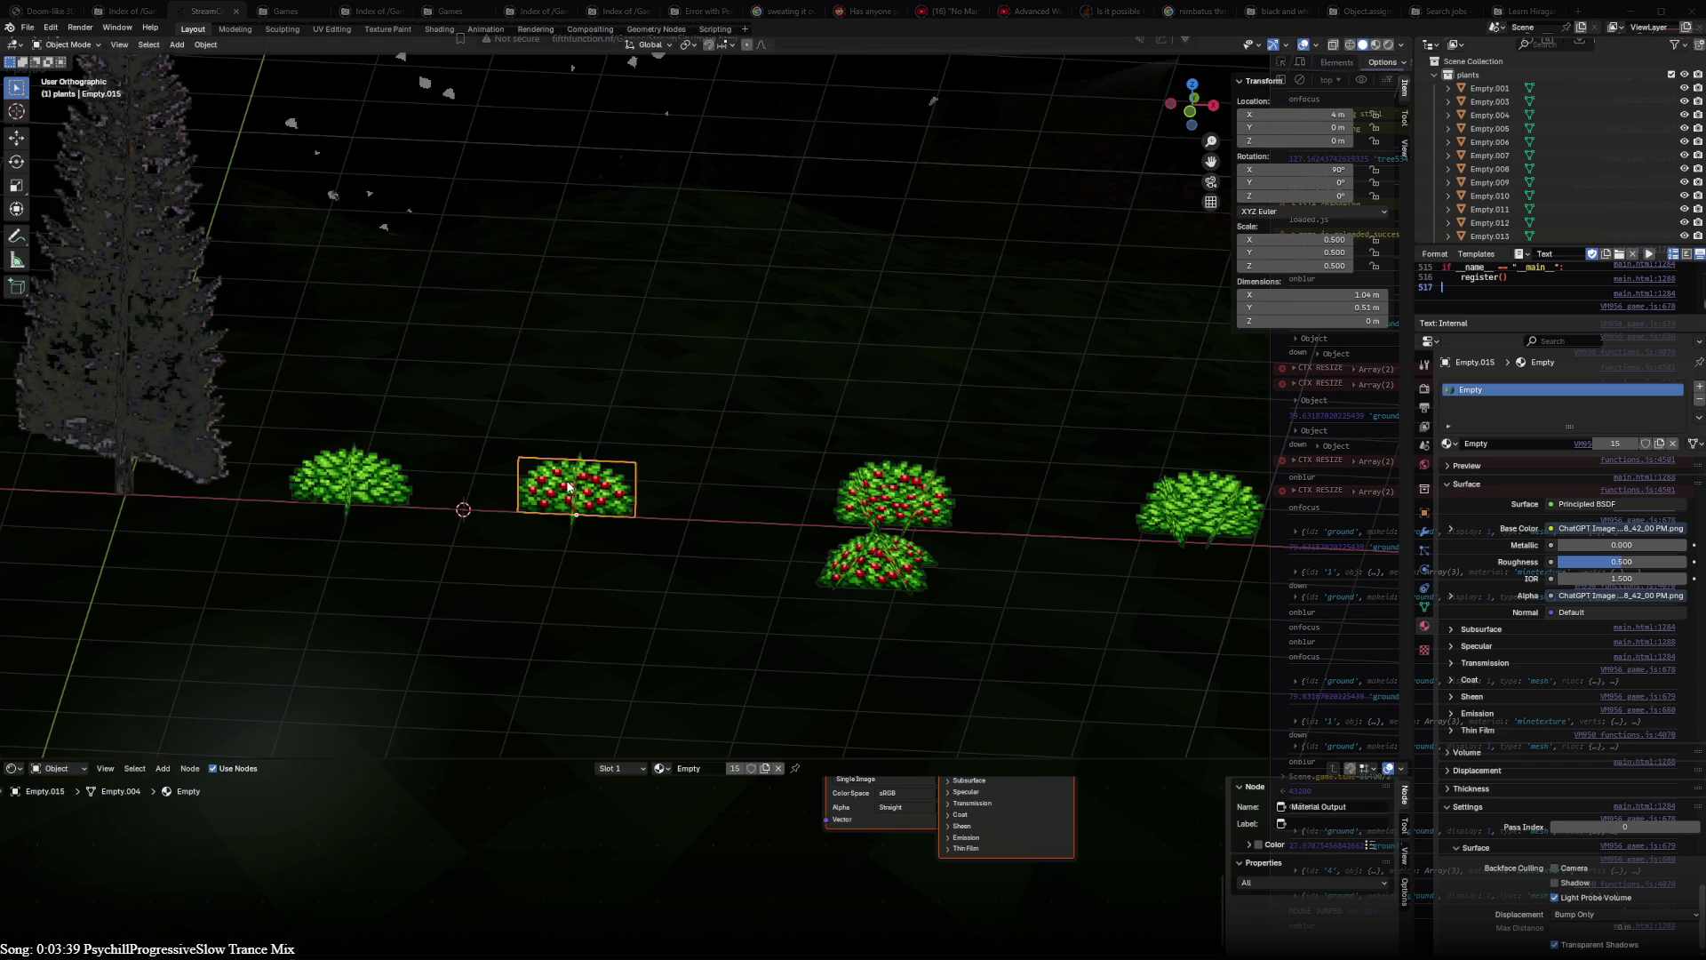
{"action": "left_click", "coordinate": [573, 486], "text": "shift"}
- Apply Rotation & Scale transforms to the left bush and red-berry bush
{"action": "key", "text": "ctrl+a"}
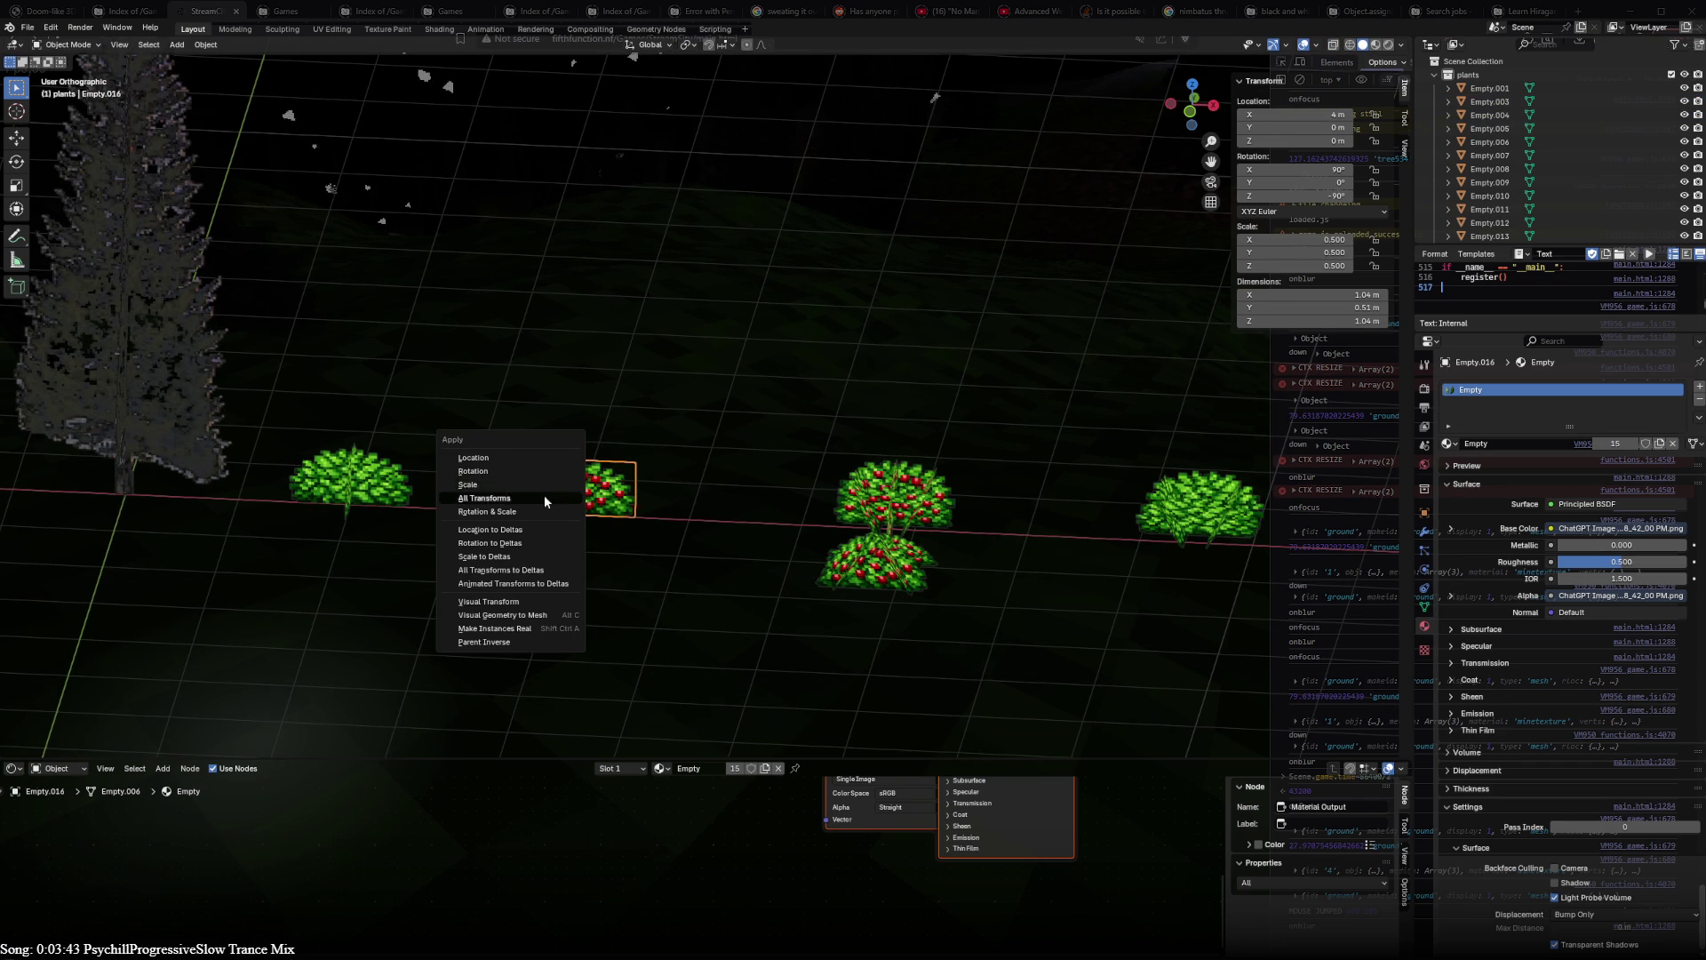
{"action": "left_click", "coordinate": [353, 480], "text": "shift"}
{"action": "key", "text": "ctrl+a"}
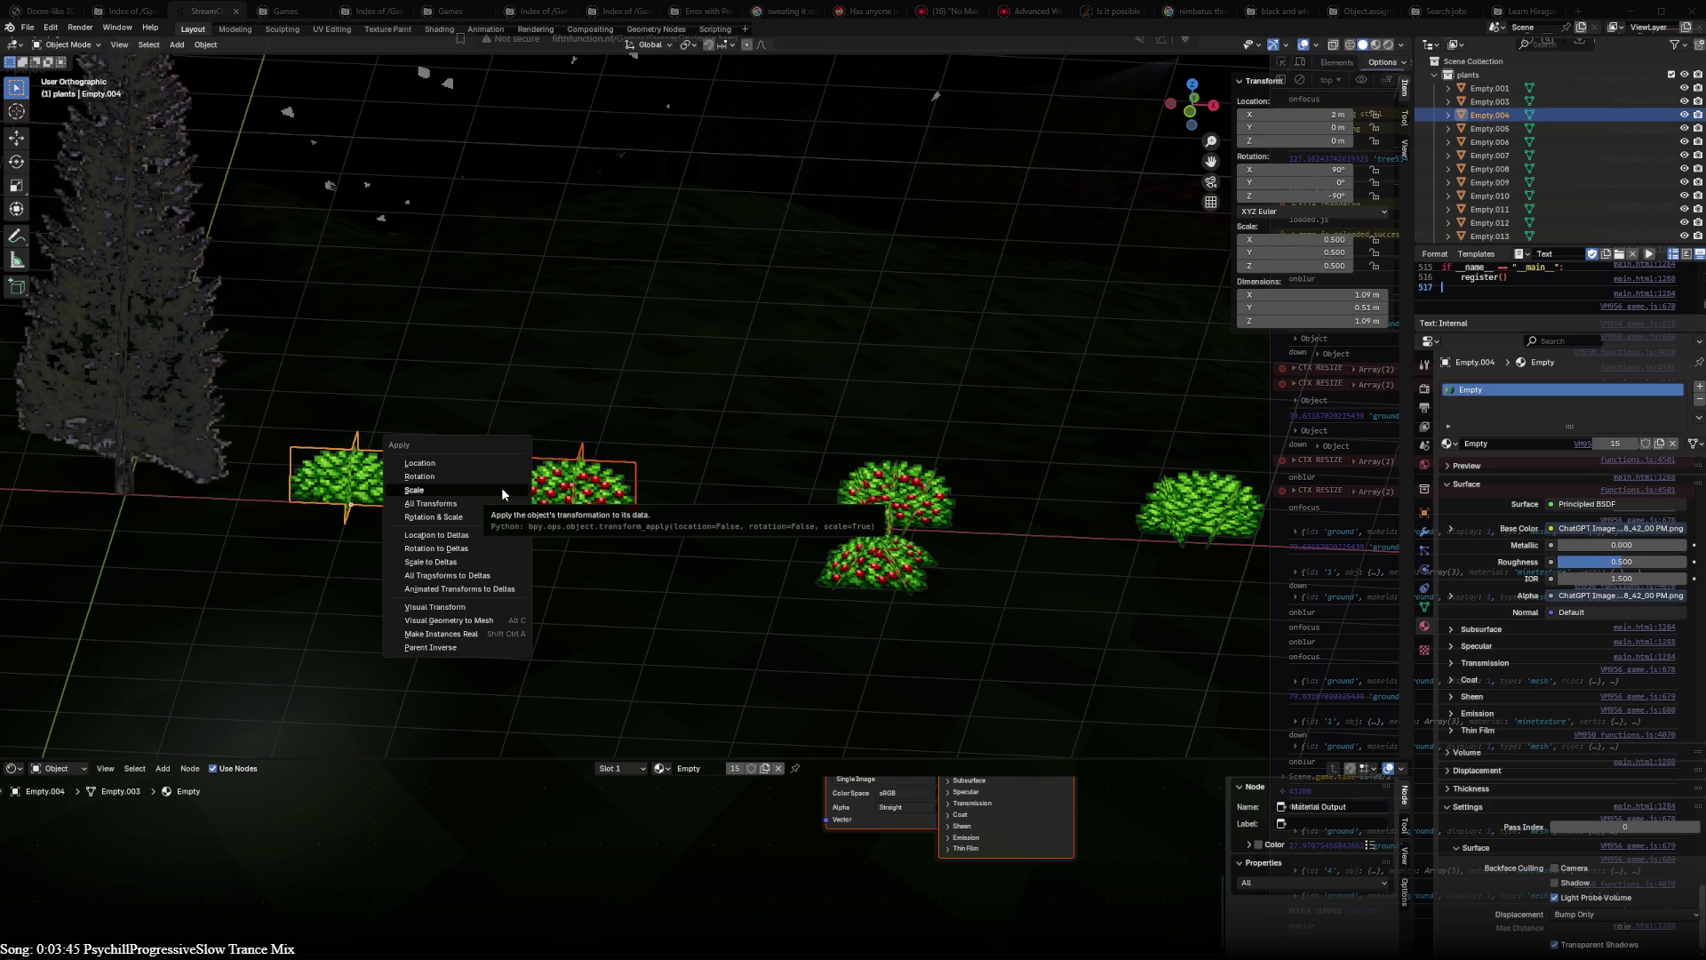
{"action": "left_click", "coordinate": [493, 518]}
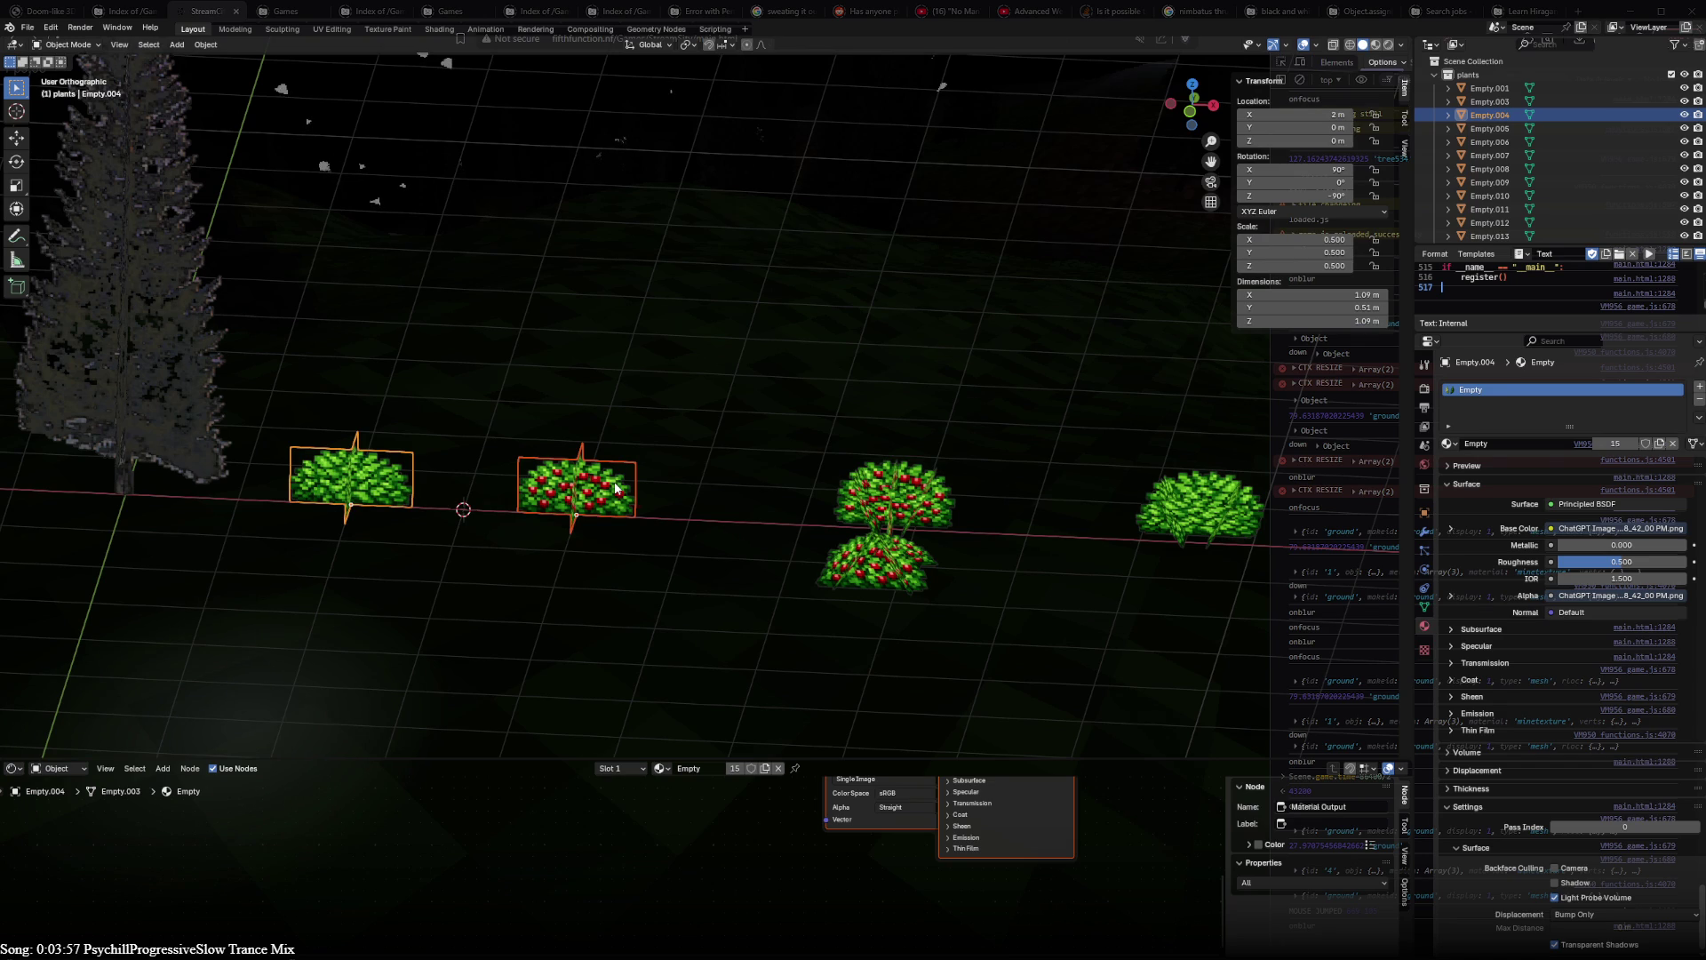
- After duplicate, delete and unhide attempts, apply the transforms to both bushes again
{"action": "left_click", "coordinate": [347, 497]}
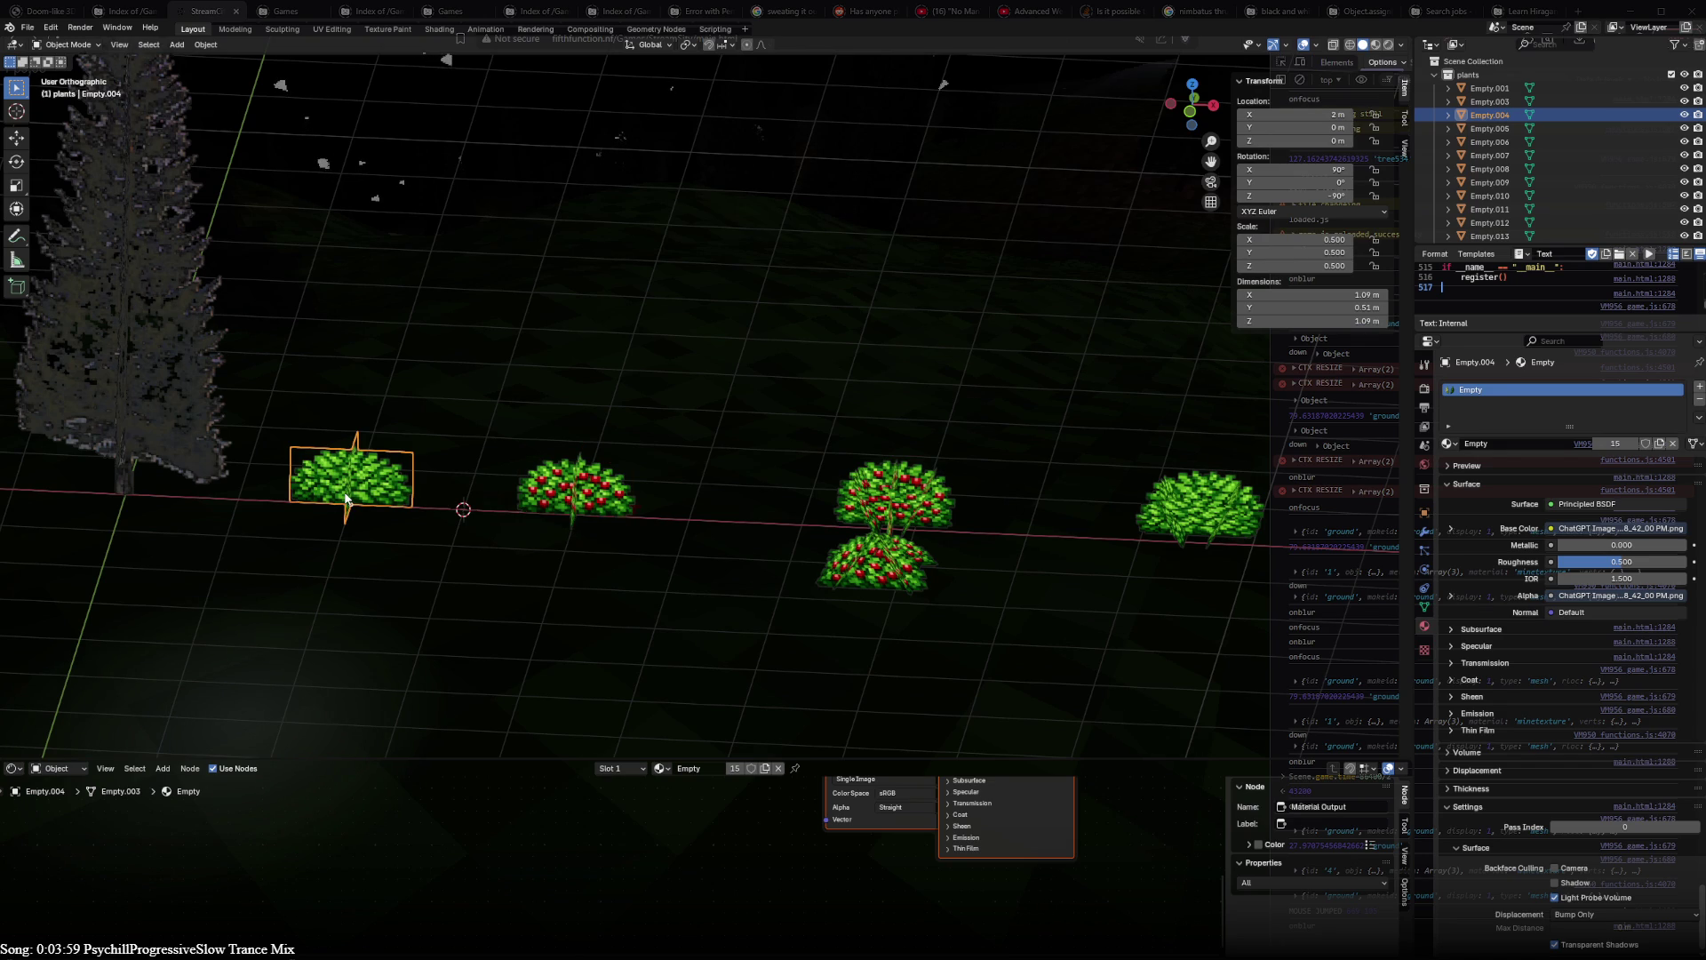
{"action": "key", "text": "shift+d"}
{"action": "right_click", "coordinate": [453, 502]}
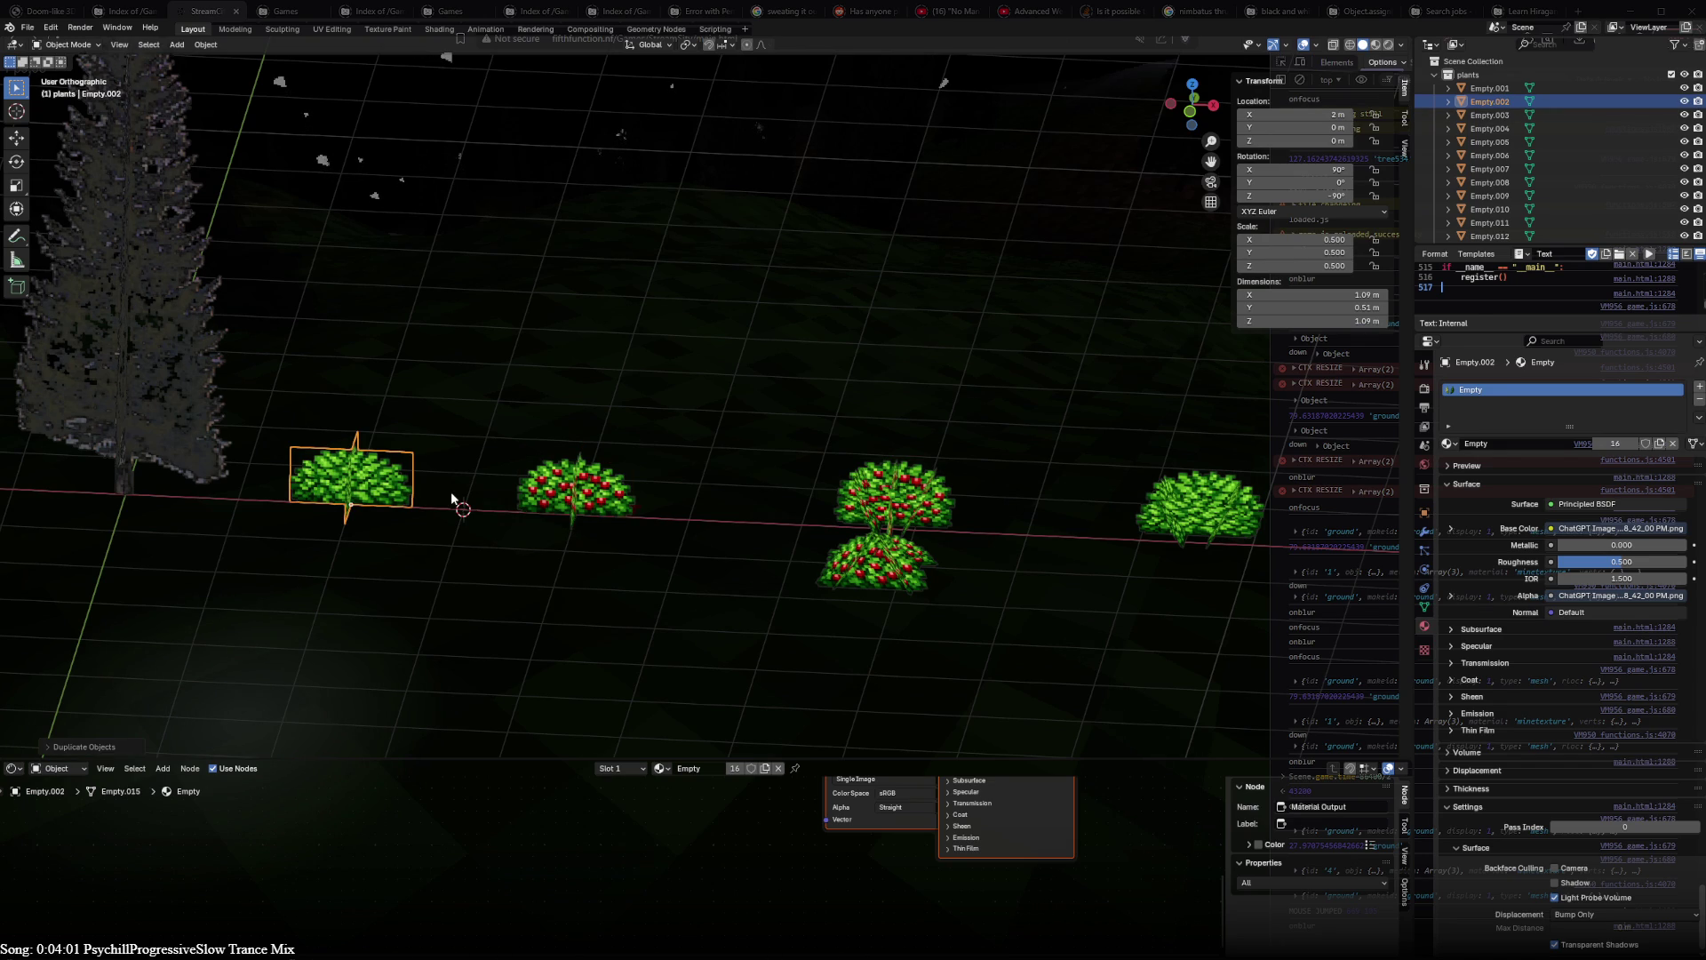
{"action": "left_click", "coordinate": [454, 501]}
{"action": "left_click", "coordinate": [558, 494]}
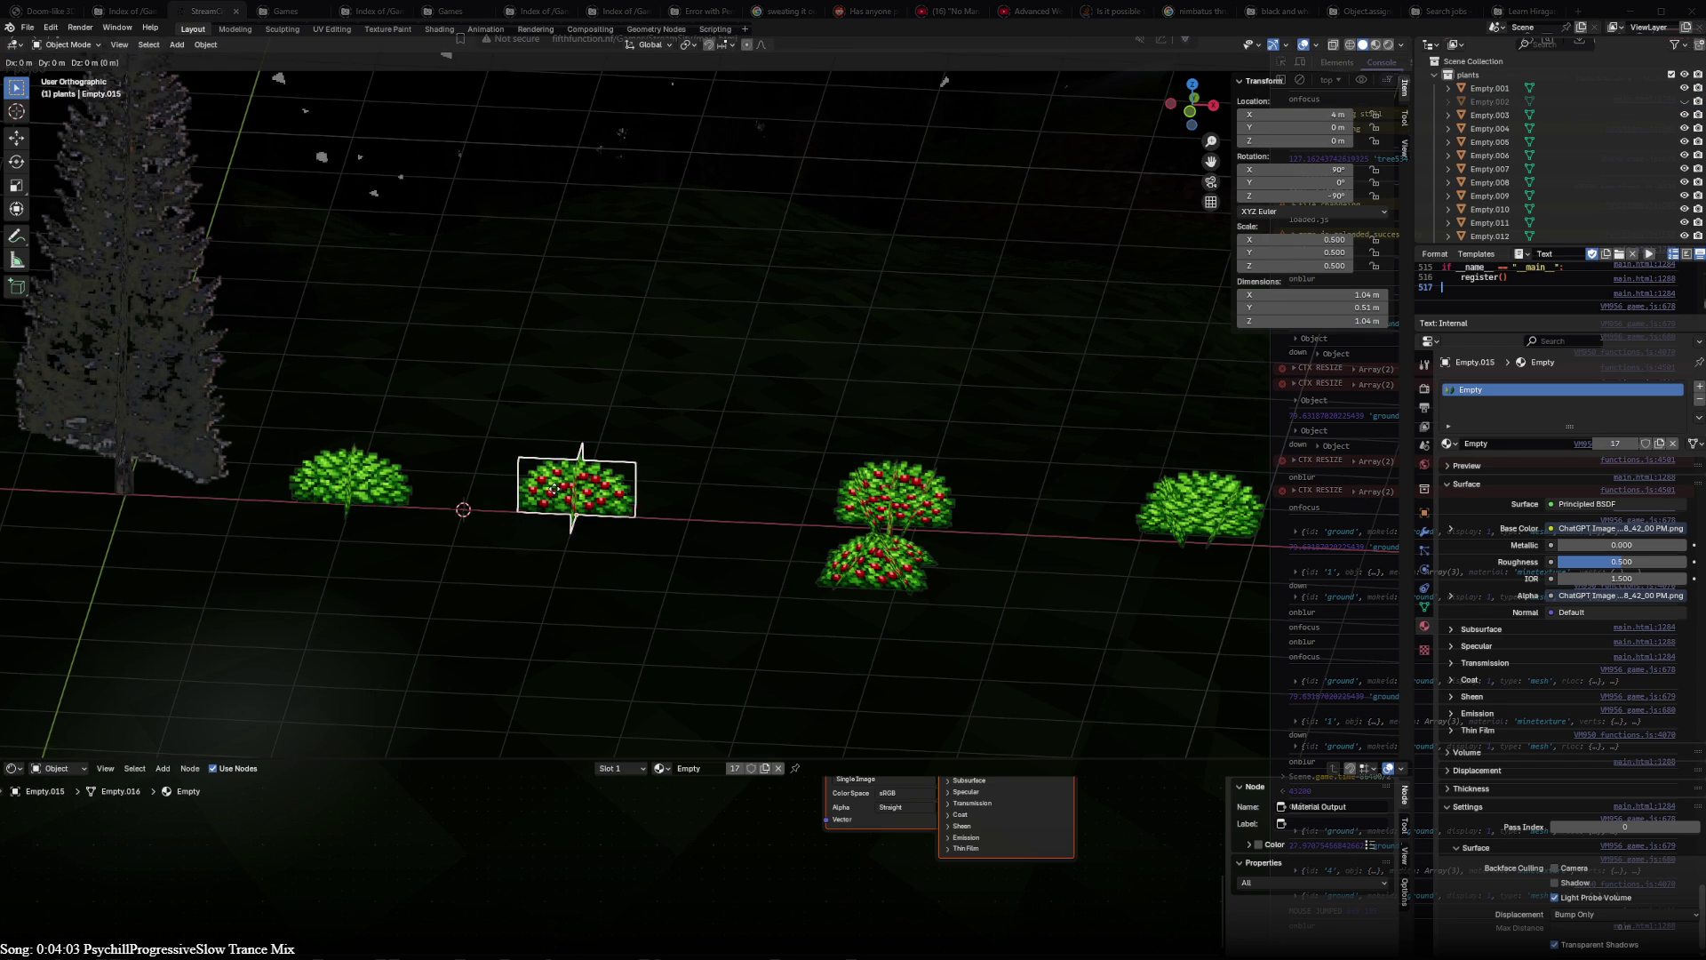
{"action": "left_click", "coordinate": [349, 483], "text": "shift"}
{"action": "key", "text": "x"}
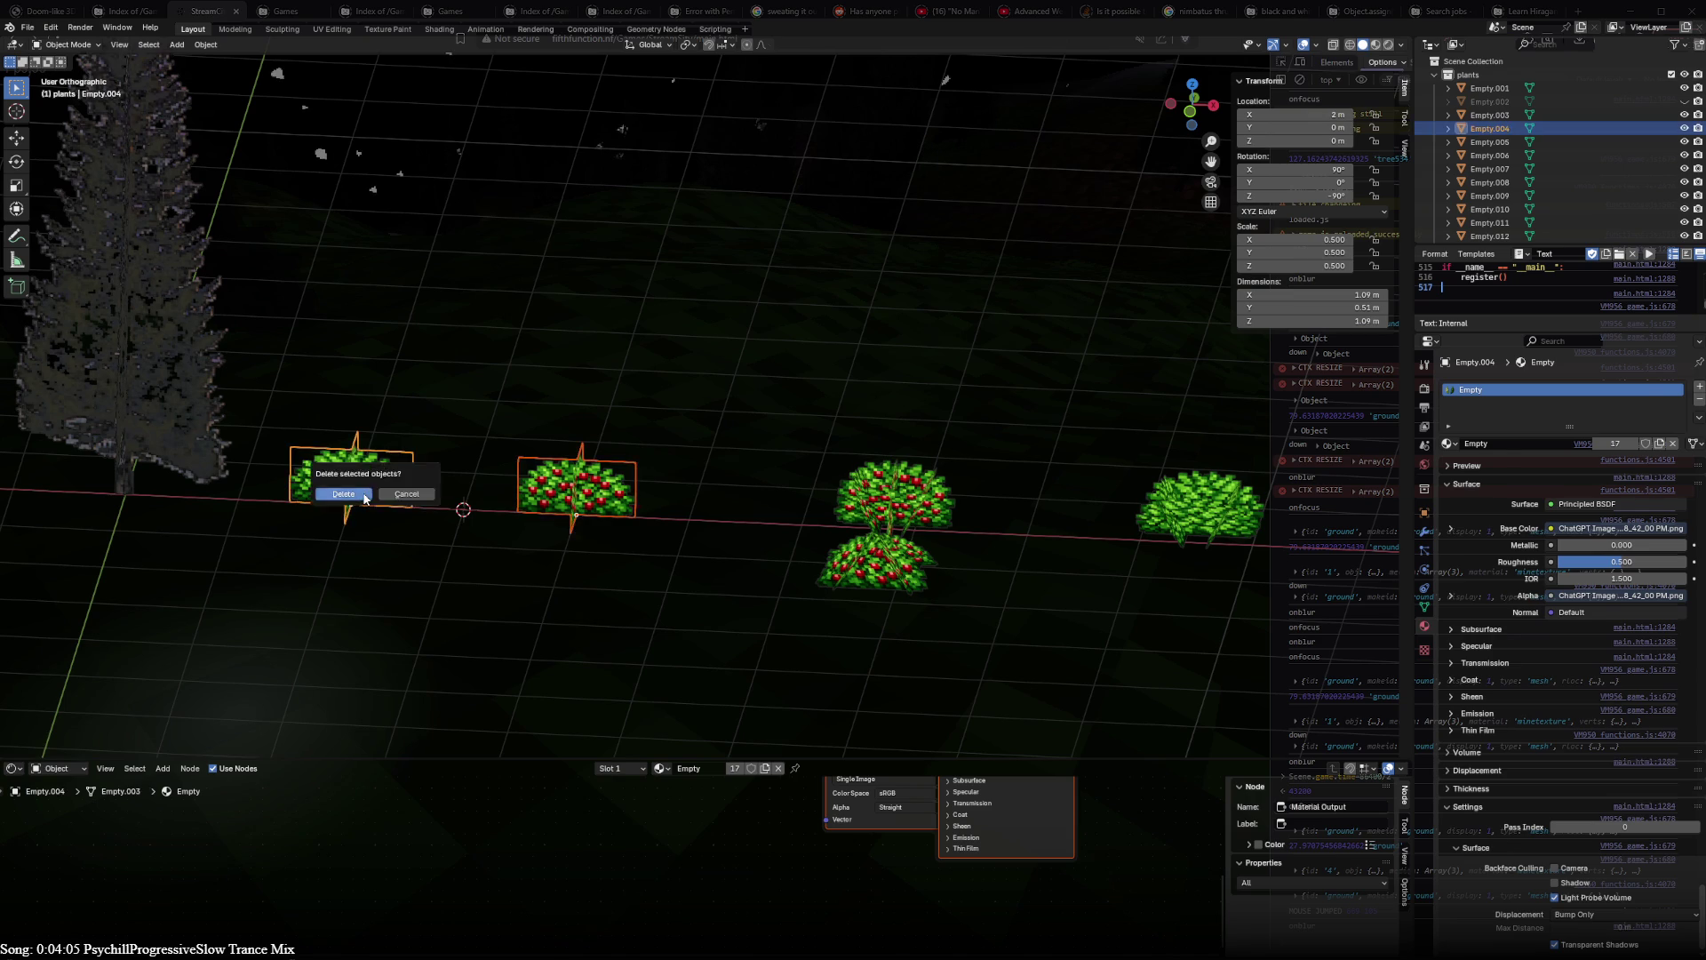
{"action": "key", "text": "alt+h"}
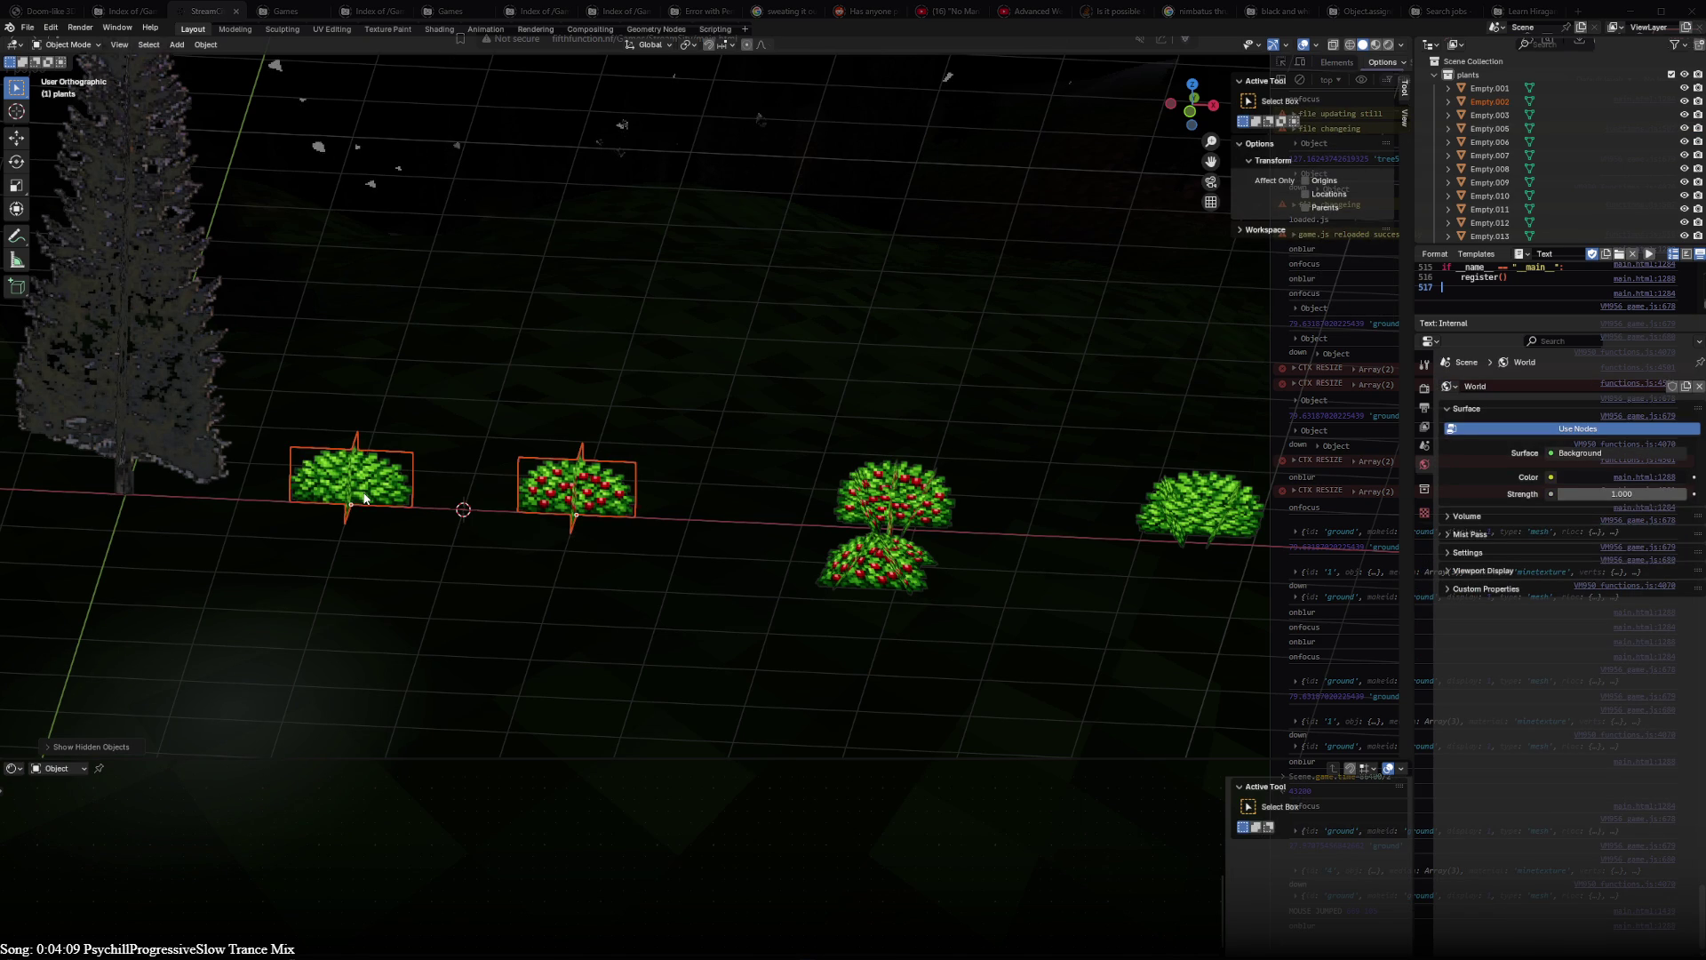
{"action": "key", "text": "ctrl+a"}
{"action": "left_click", "coordinate": [362, 491]}
- Rename the plain green bush to BerrybushE in the Outliner
{"action": "left_click", "coordinate": [579, 491], "text": "shift"}
{"action": "left_click", "coordinate": [895, 487]}
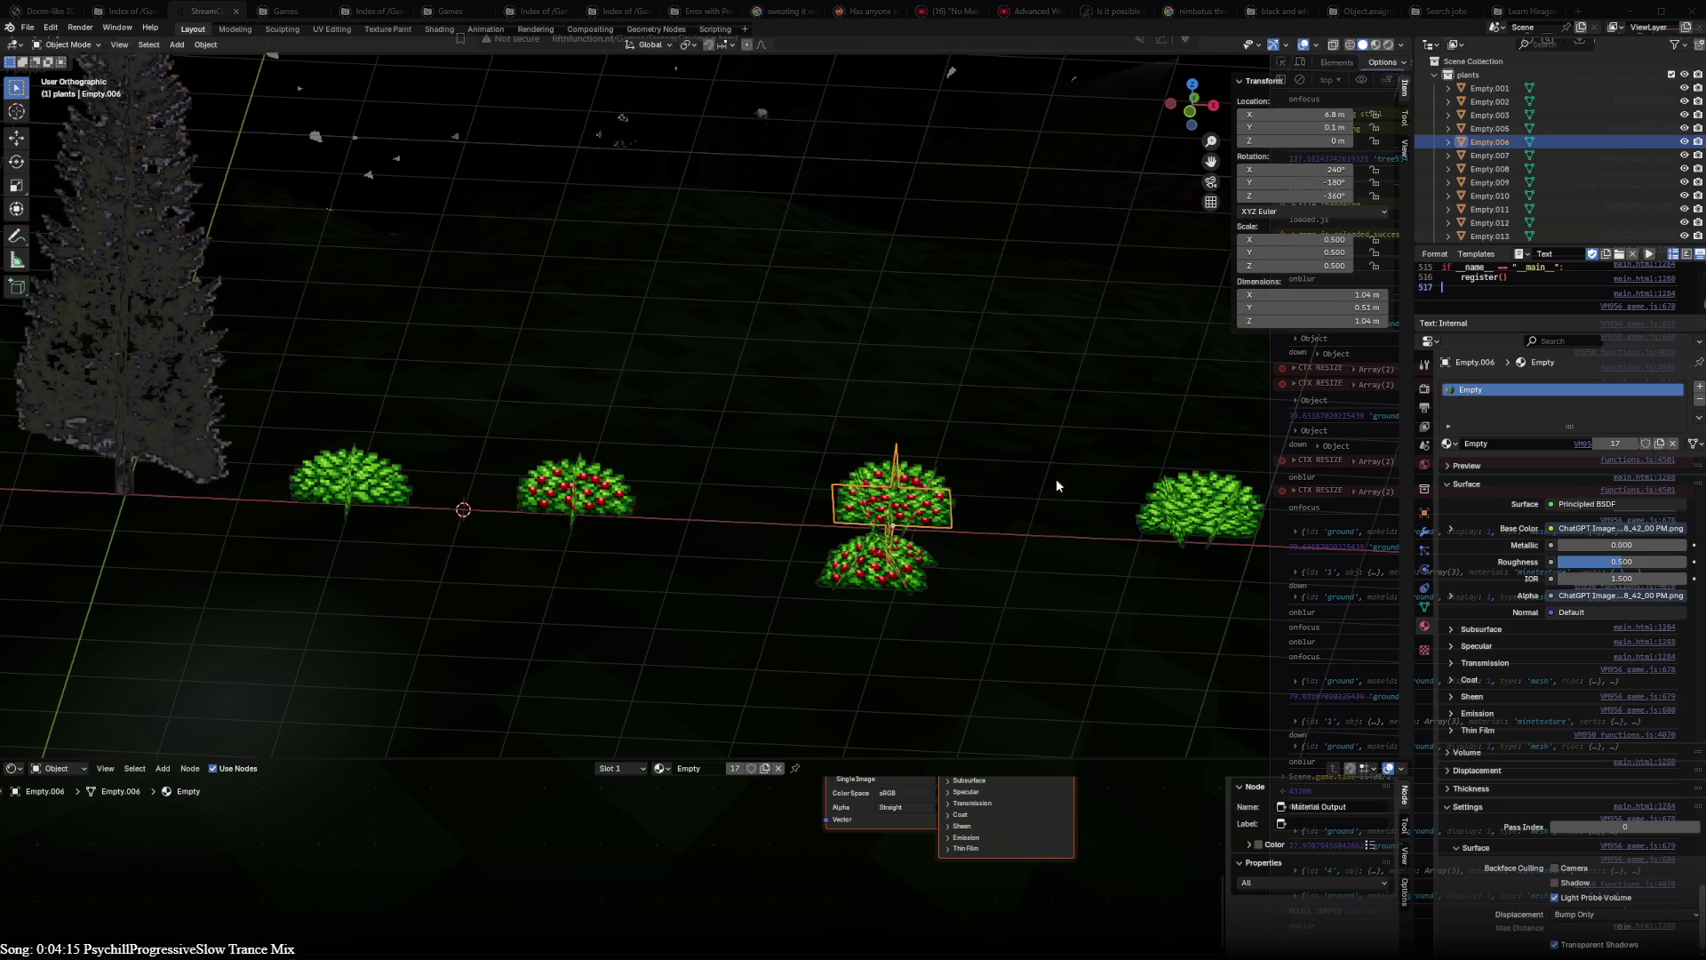
{"action": "left_click", "coordinate": [371, 491]}
{"action": "left_click", "coordinate": [547, 488]}
{"action": "left_click", "coordinate": [357, 488], "text": "shift"}
{"action": "middle_click_drag", "start_coordinate": [493, 481], "coordinate": [804, 484], "text": "shift"}
{"action": "left_click", "coordinate": [1456, 119], "text": "ctrl"}
{"action": "double_click", "coordinate": [1490, 102]}
{"action": "type", "text": "Berry"}
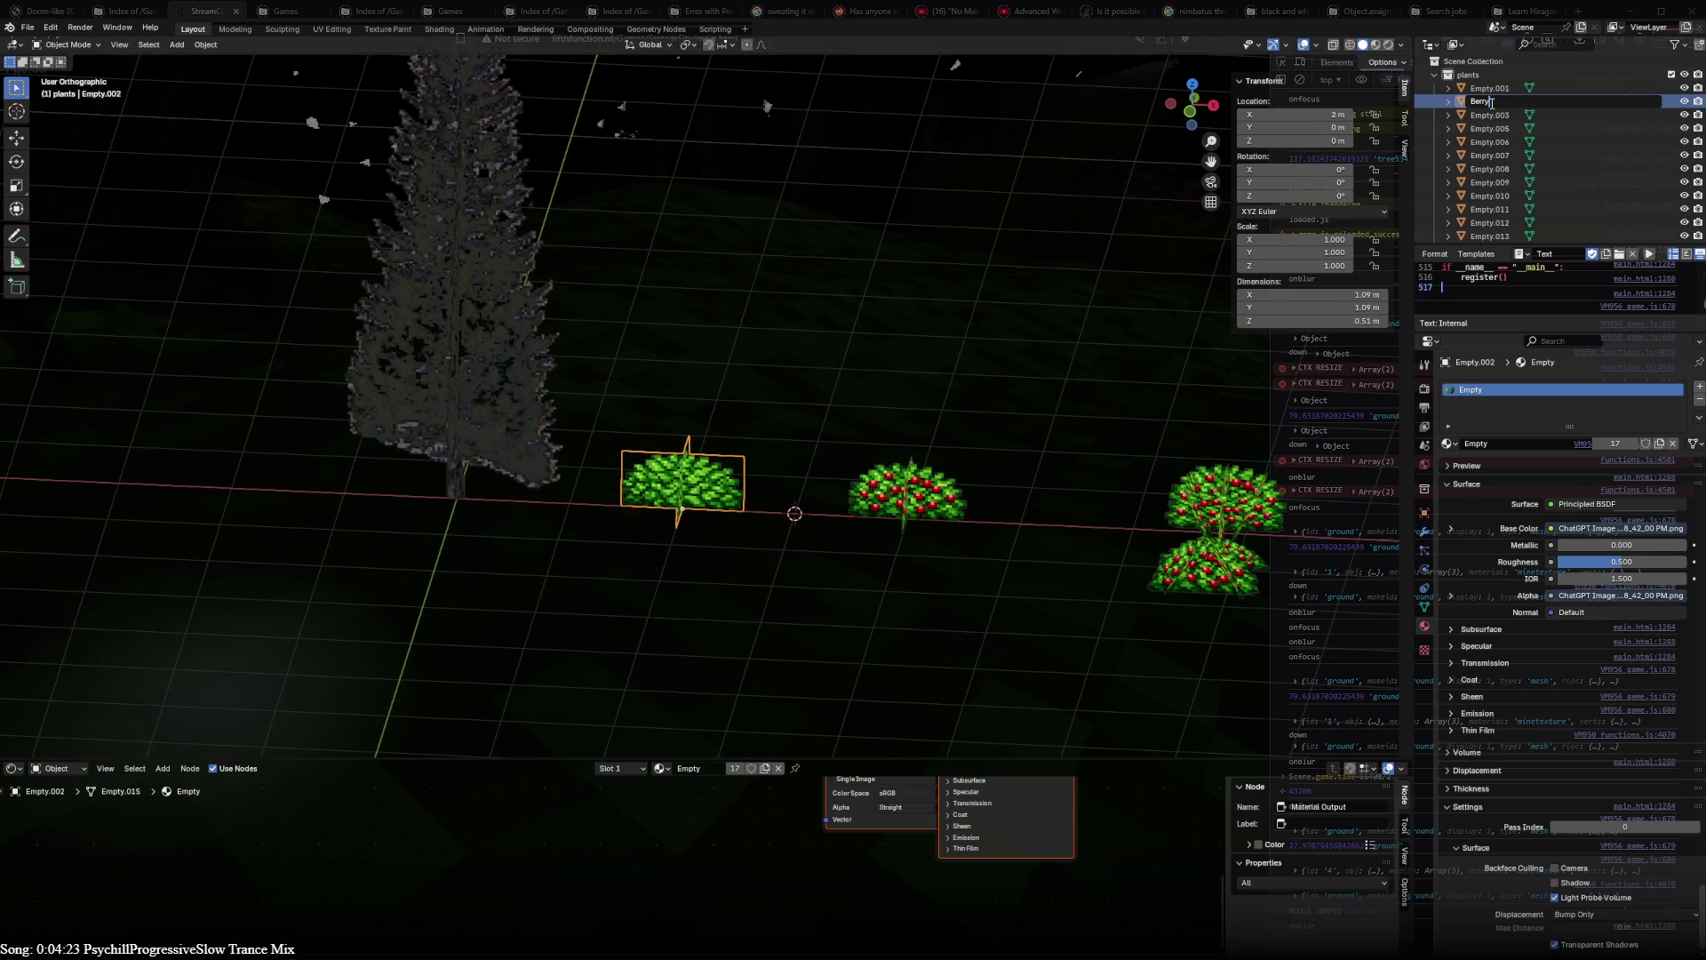
{"action": "key", "text": "BackSpace"}
{"action": "key", "text": "BackSpace"}
{"action": "key", "text": "BackSpace"}
{"action": "key", "text": "BackSpace"}
{"action": "type", "text": "ush"}
{"action": "key", "text": "BackSpace"}
{"action": "key", "text": "BackSpace"}
{"action": "key", "text": "BackSpace"}
{"action": "type", "text": "erry"}
{"action": "type", "text": "Bush"}
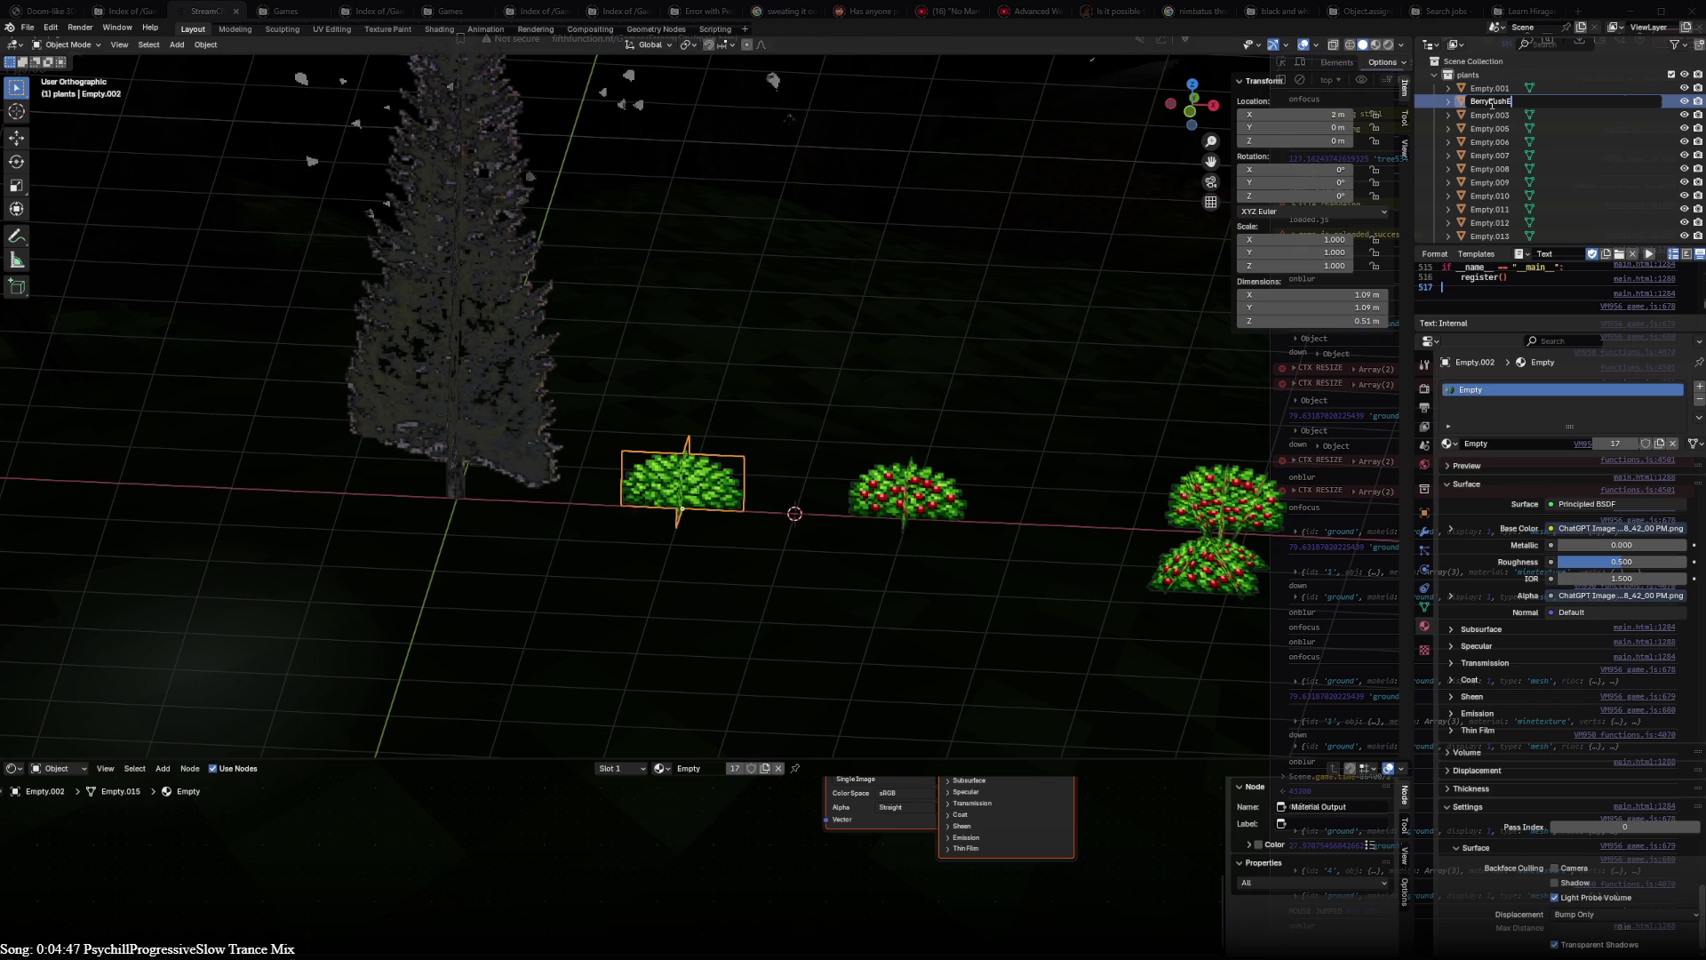
{"action": "key", "text": "Return"}
- Rename the red-berry bush to BerrybushF in the Outliner
{"action": "left_click", "coordinate": [891, 496]}
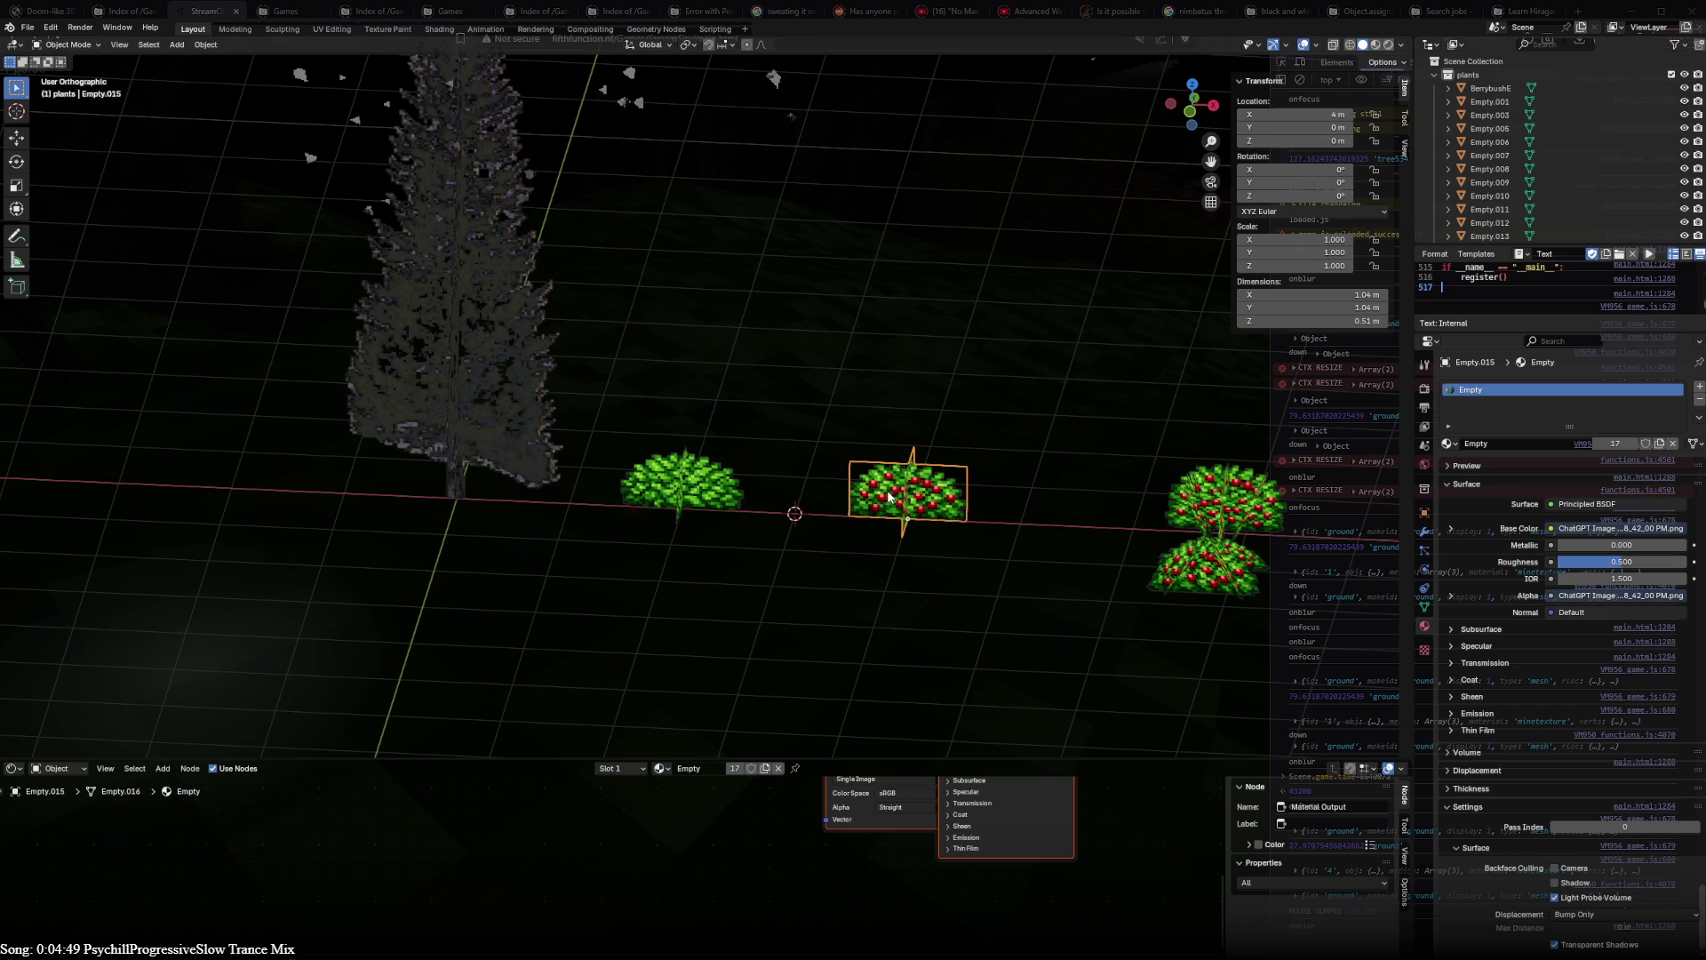
{"action": "left_click", "coordinate": [654, 512]}
{"action": "double_click", "coordinate": [1498, 90]}
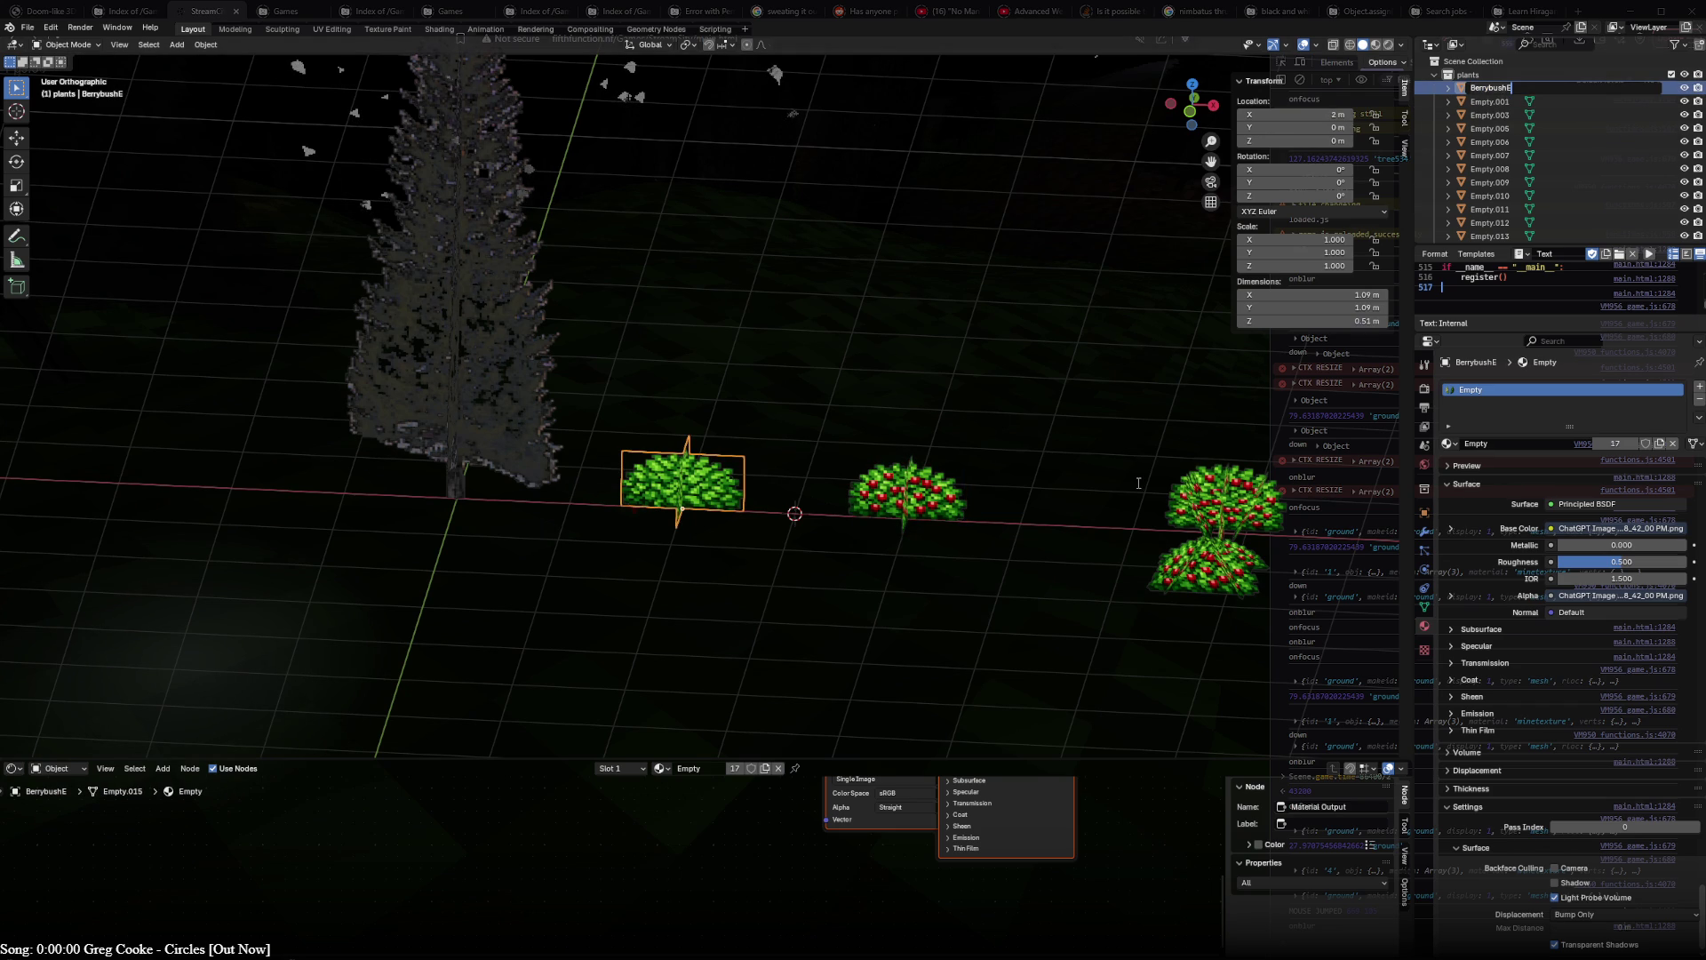
{"action": "key", "text": "Return"}
{"action": "key", "text": "Tab"}
{"action": "key", "text": "Tab"}
{"action": "left_click", "coordinate": [913, 504]}
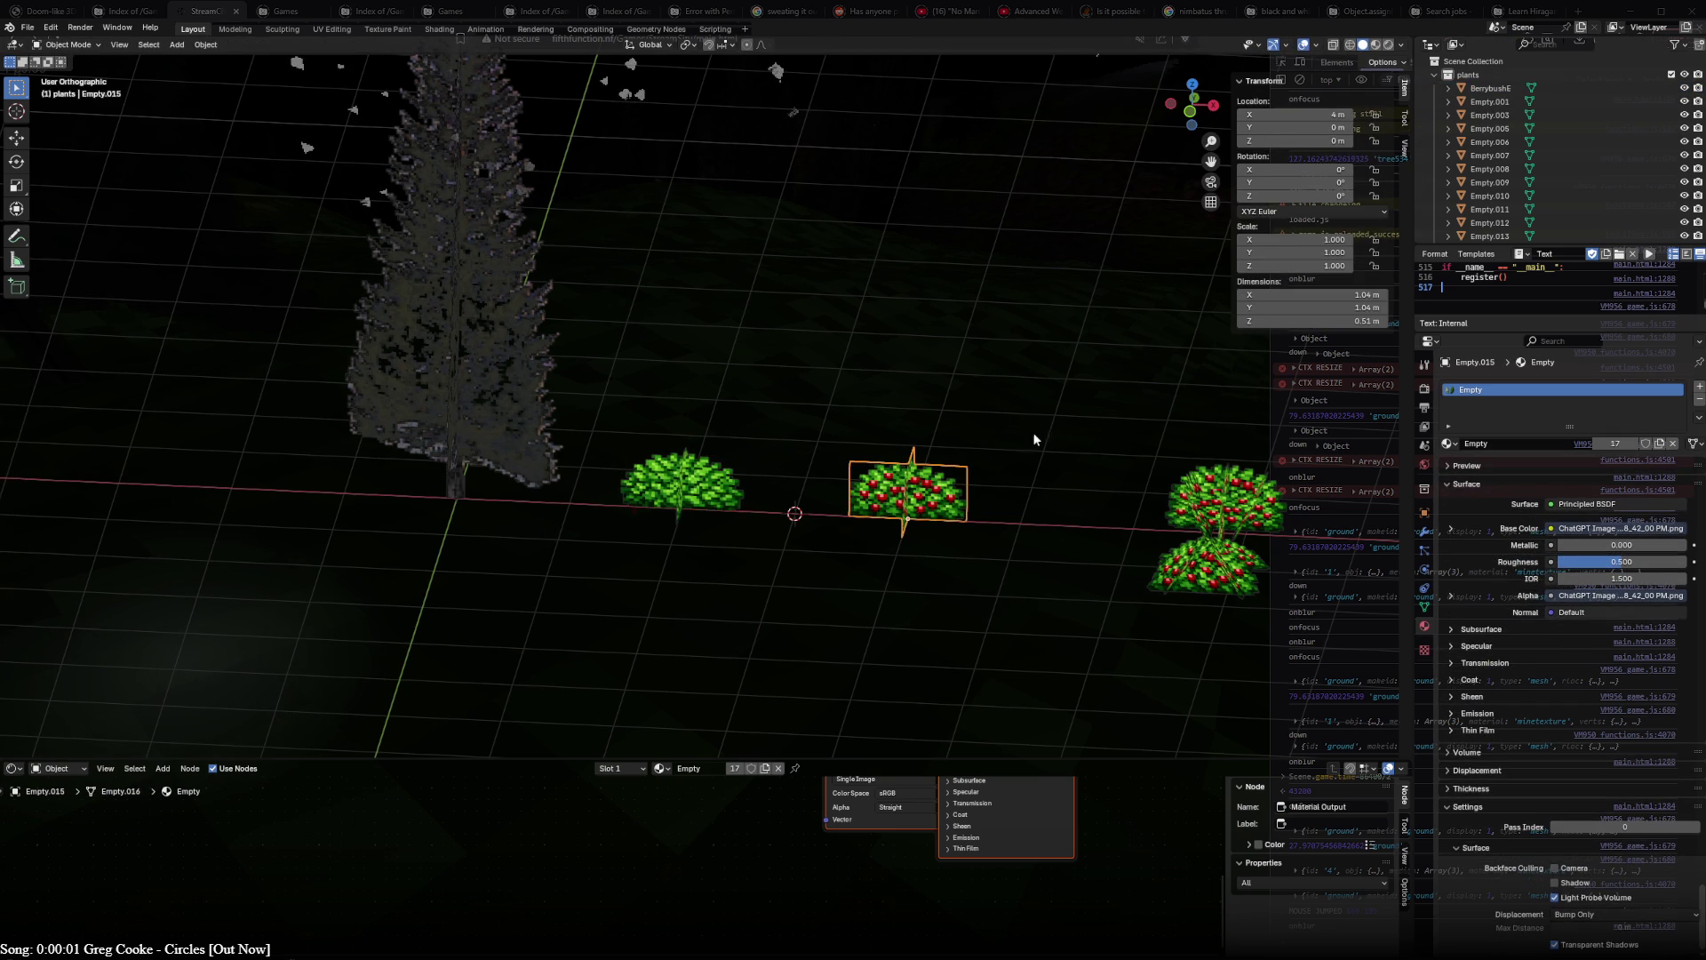
{"action": "scroll", "coordinate": [1520, 176], "scroll_direction": "down", "scroll_amount": 2}
{"action": "double_click", "coordinate": [1489, 216]}
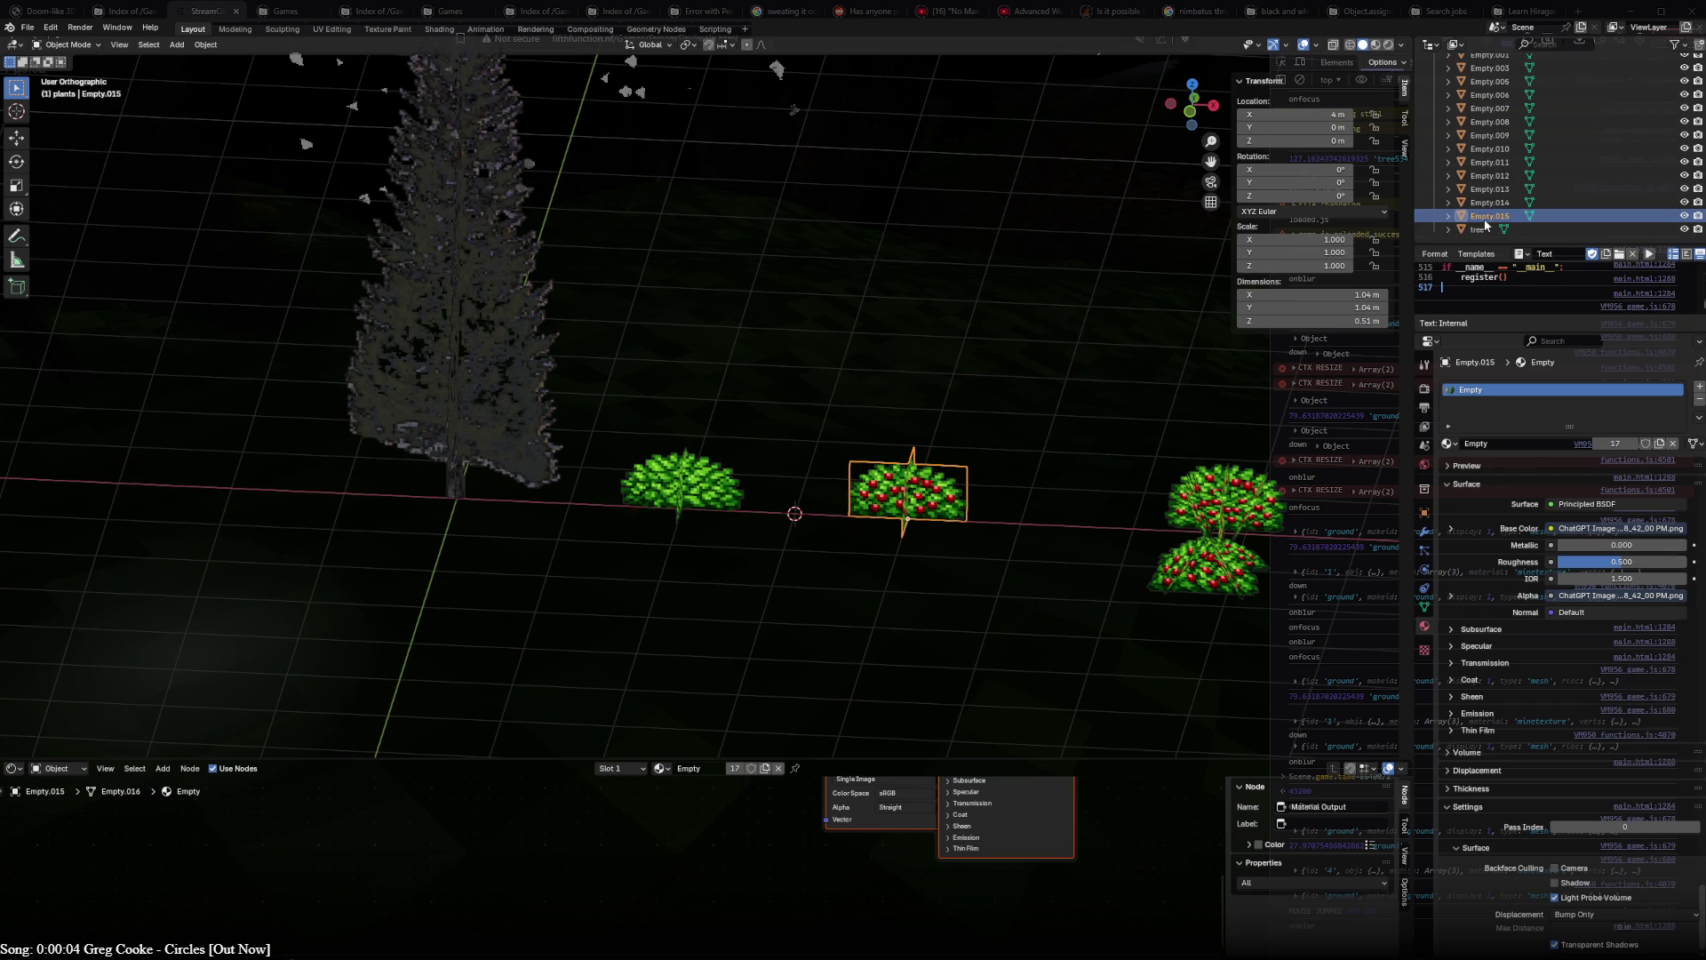
{"action": "type", "text": "BerrybushE"}
{"action": "key", "text": "BackSpace"}
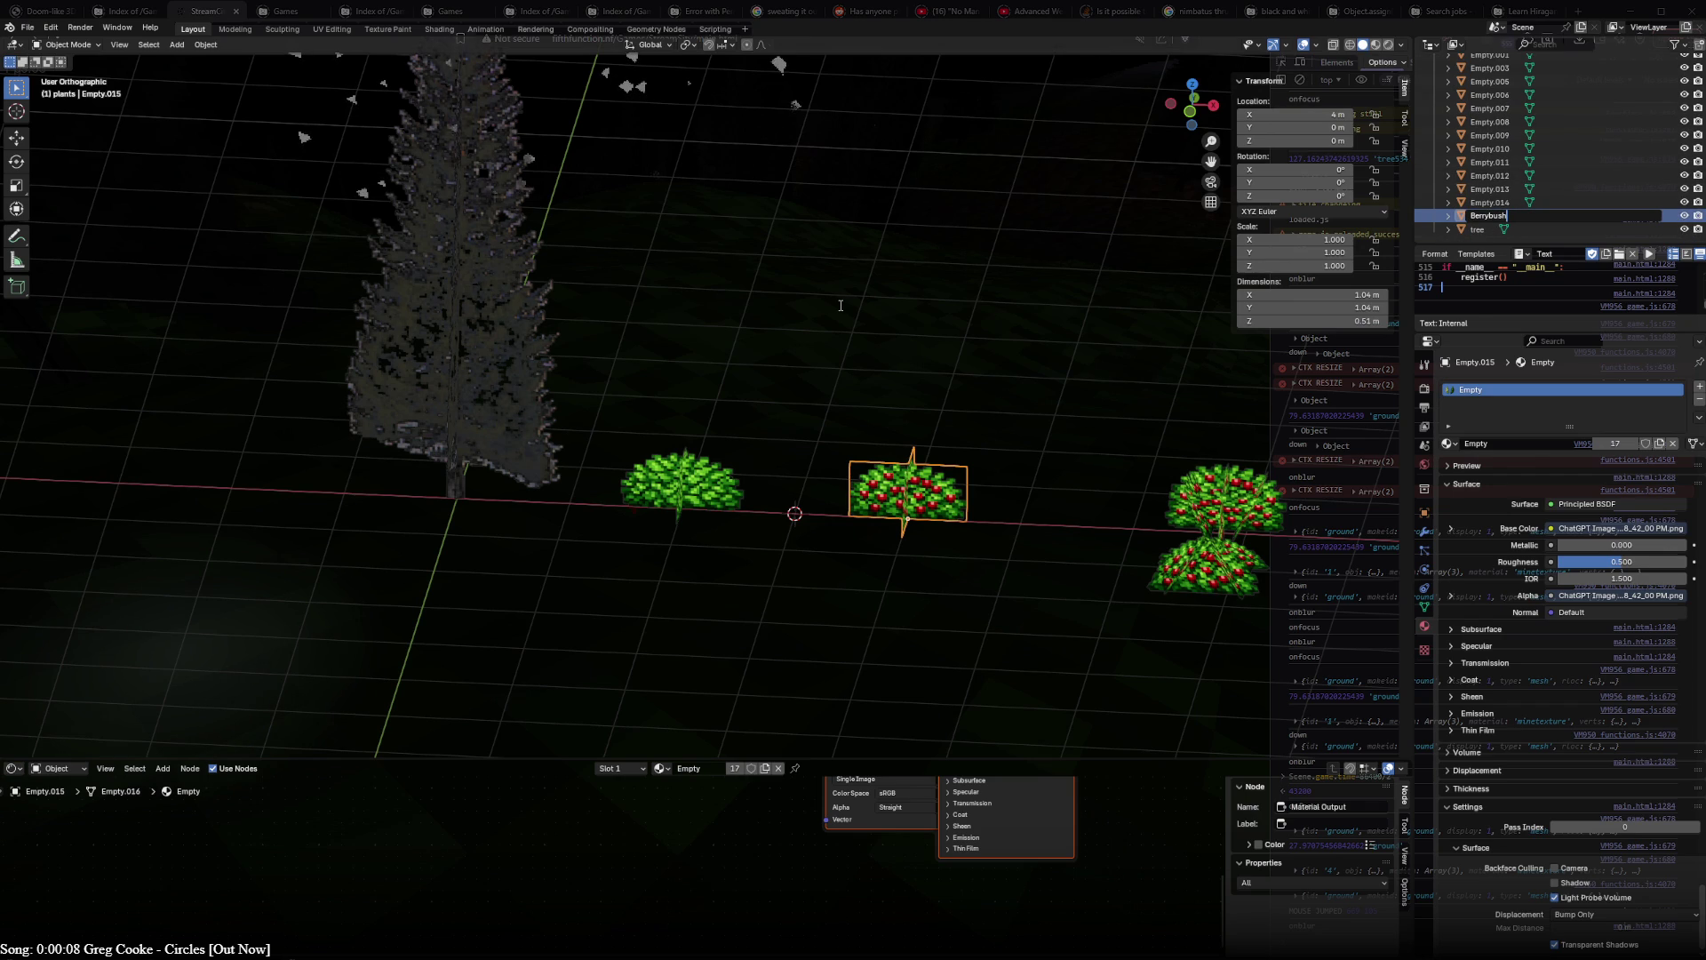
{"action": "type", "text": "F"}
{"action": "key", "text": "Return"}
- Select both renamed bushes and start an export from the File menu
{"action": "left_click", "coordinate": [681, 483], "text": "shift"}
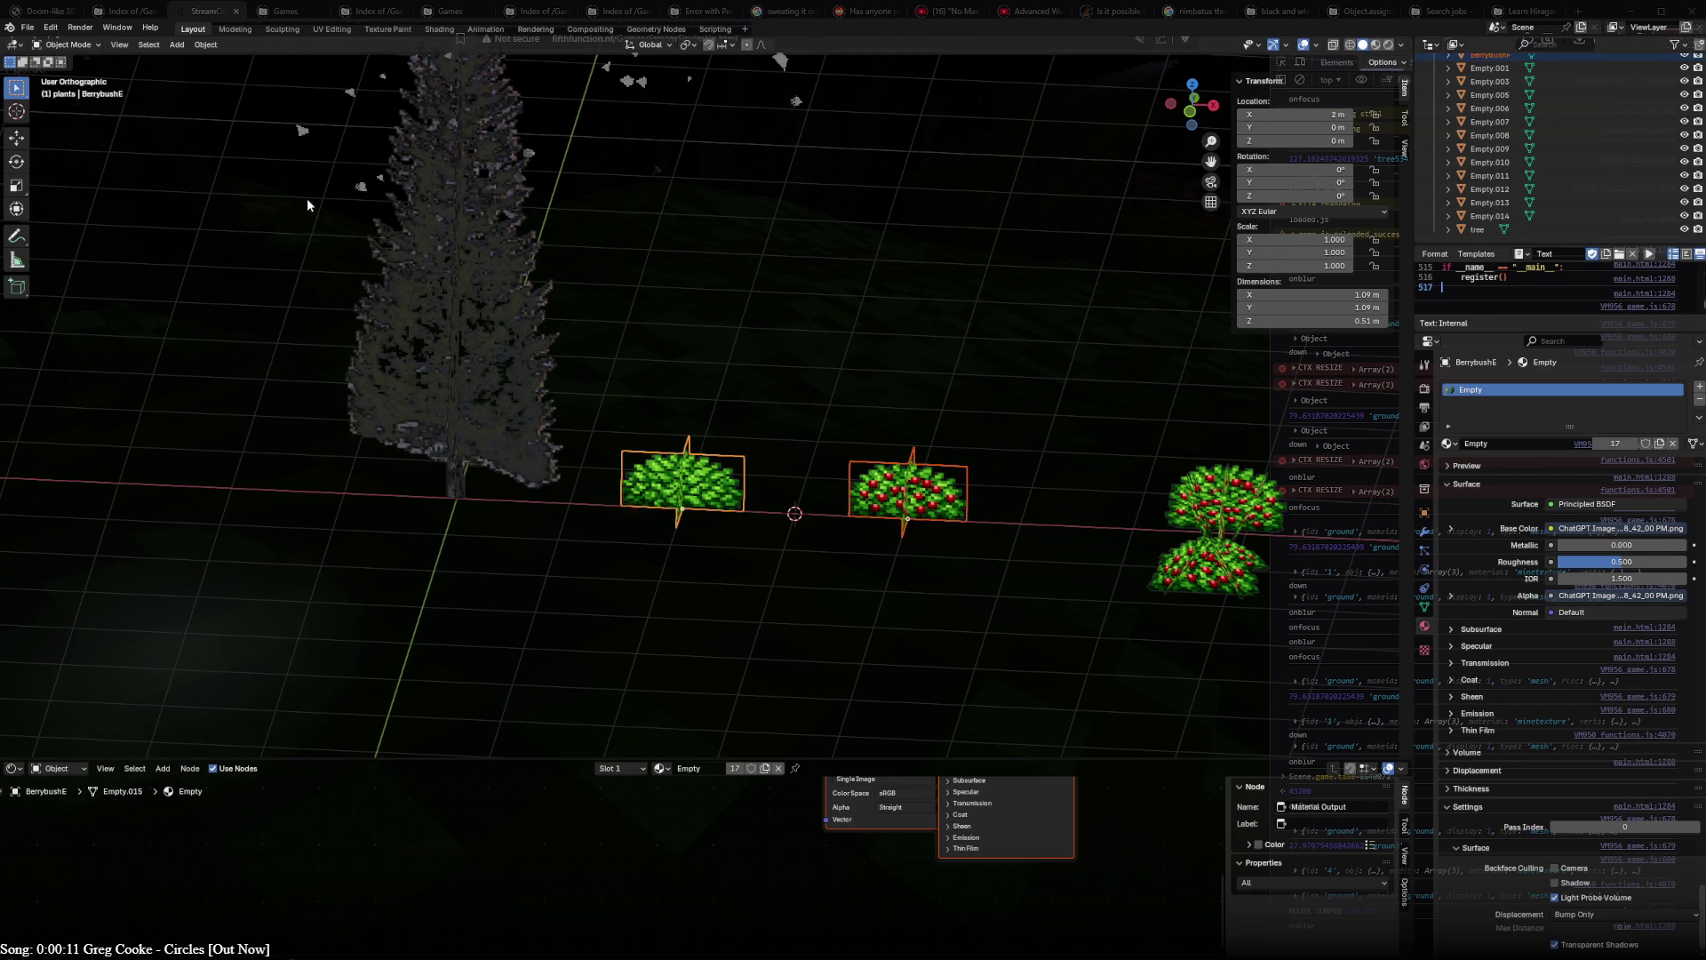
{"action": "left_click", "coordinate": [26, 27]}
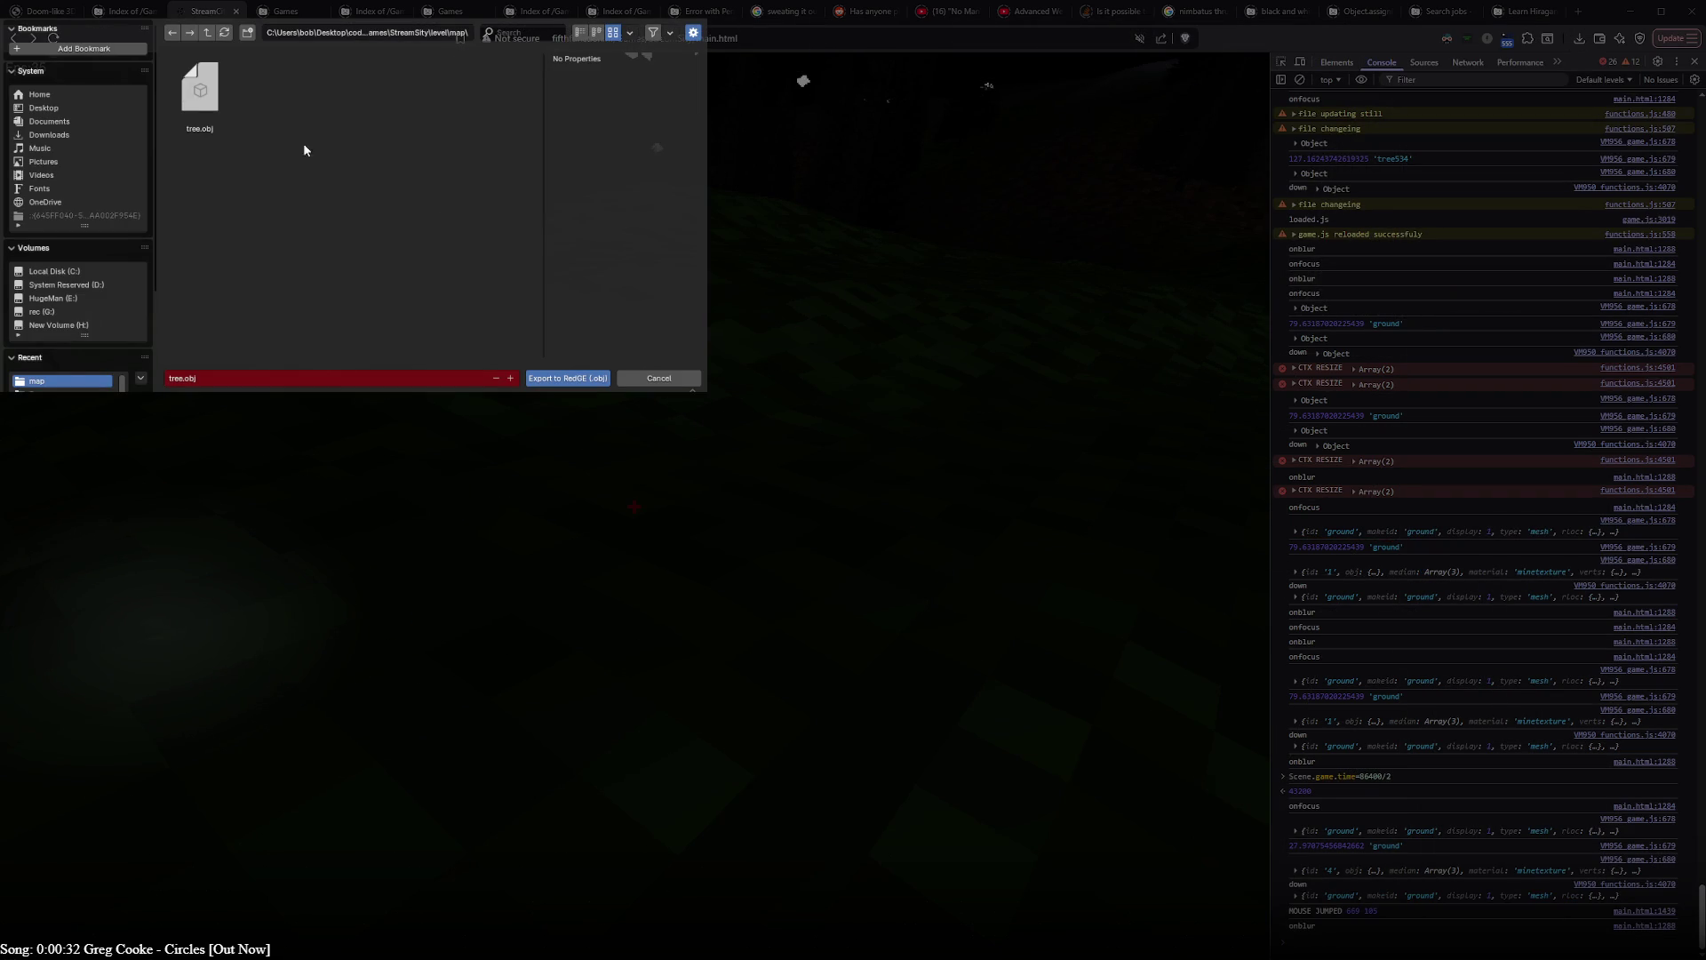
- Finish the Wavefront OBJ export and switch to the Brave window with the ChatGPT chat
{"action": "left_click", "coordinate": [587, 382]}
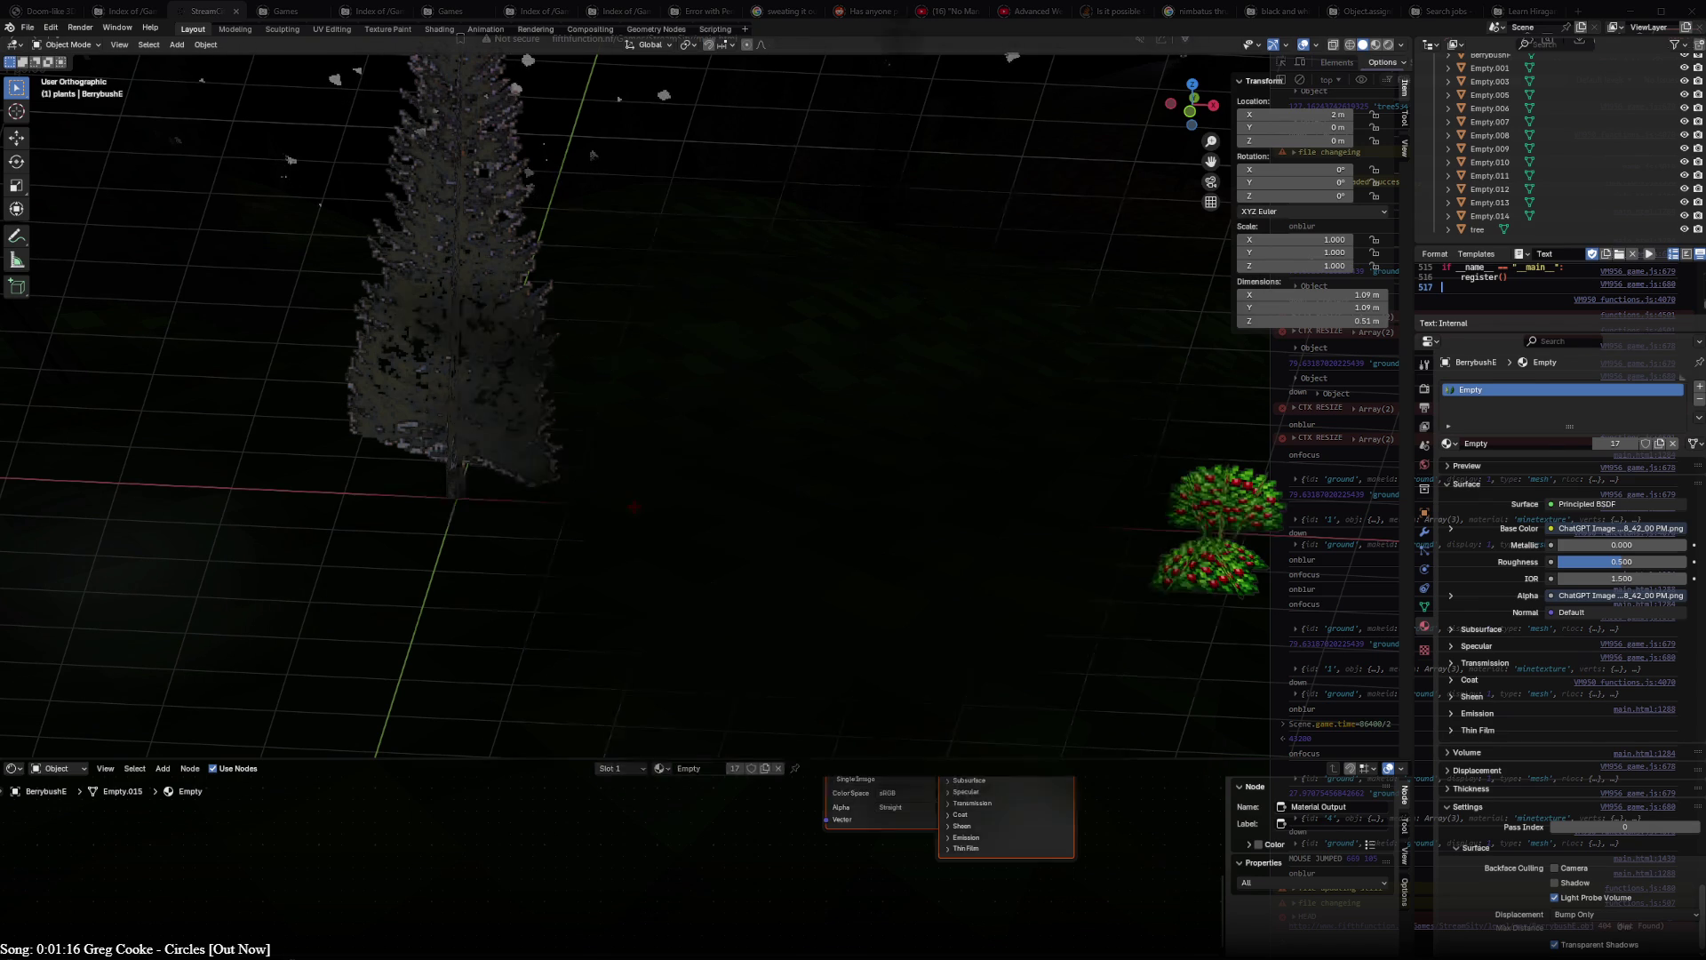
{"action": "key", "text": "alt+Tab"}
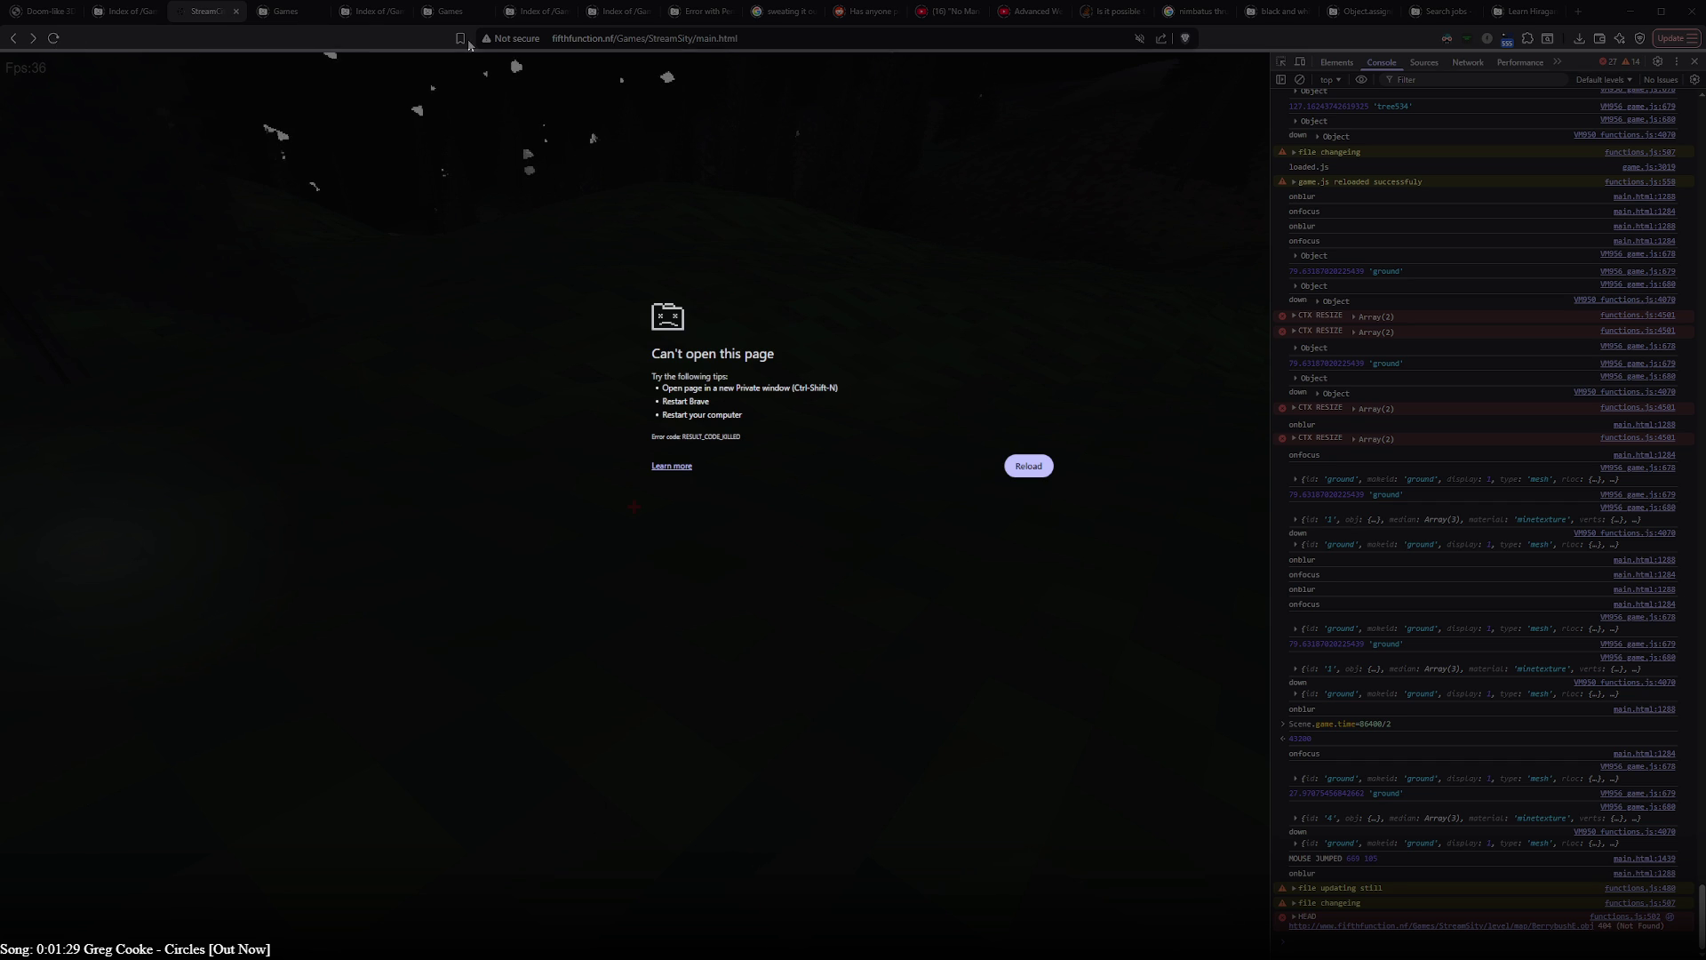
- Reload the crashed StreamCity tab and bring up the Adobe page's stored site data
{"action": "key", "text": "F5"}
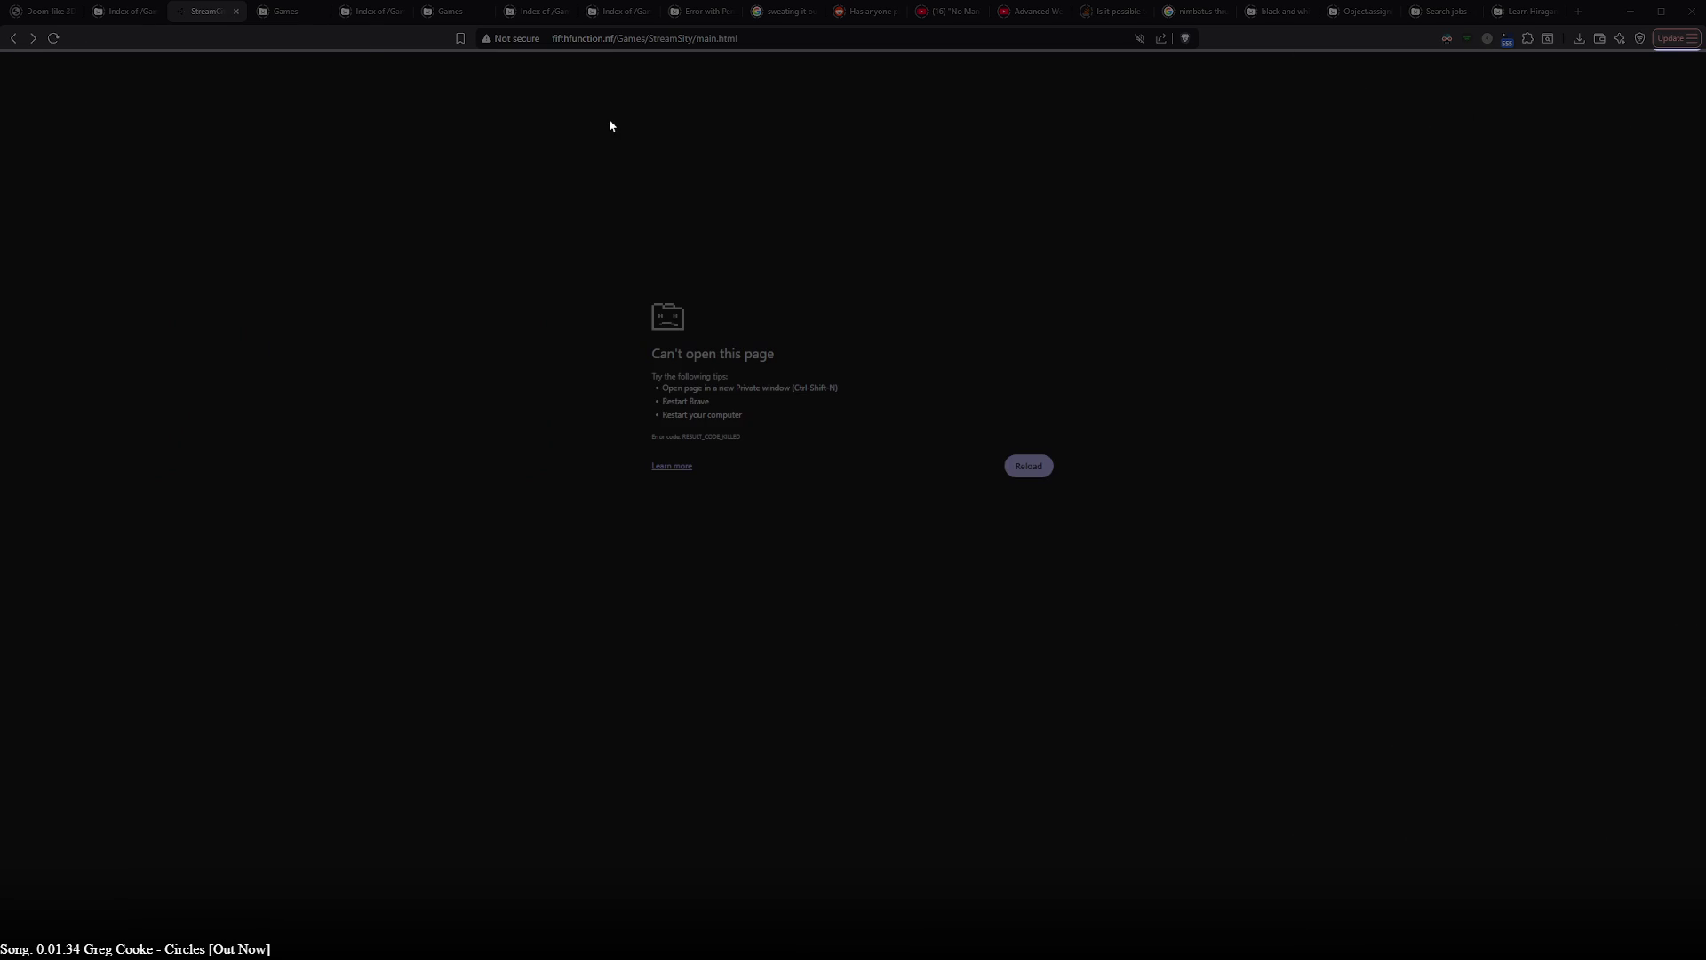
{"action": "key", "text": "F5"}
{"action": "key", "text": "F5"}
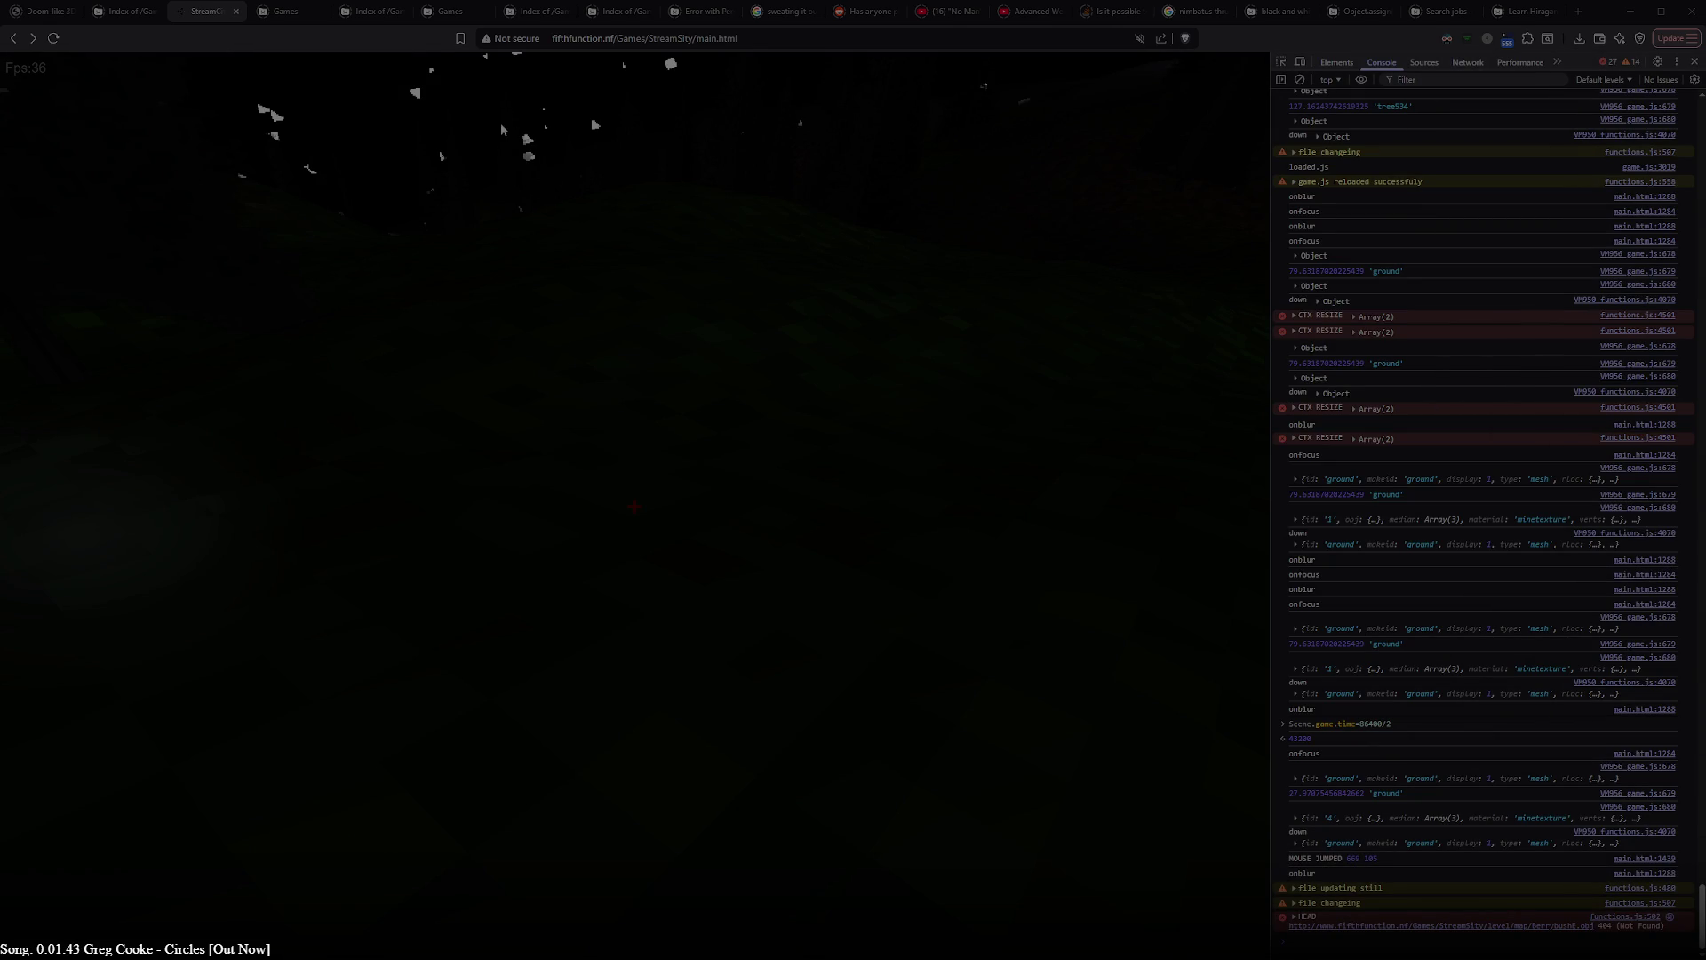
{"action": "key", "text": "F5"}
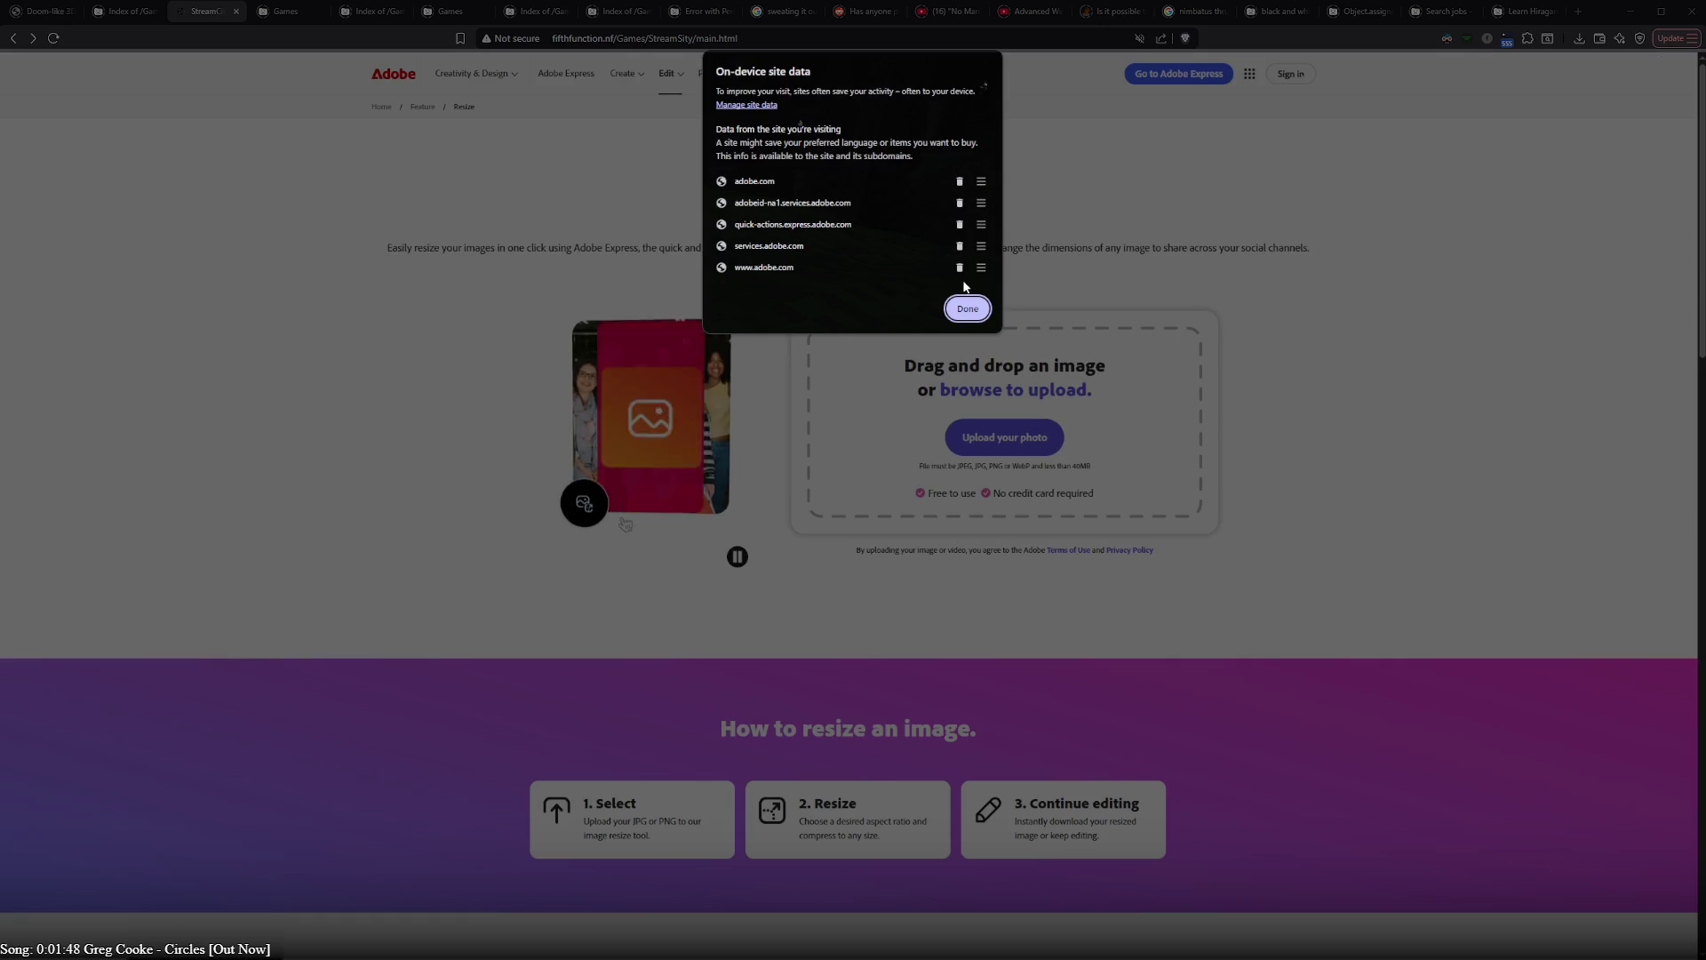
- Delete the adobe.com on-device site data entries and close the list
{"action": "left_click", "coordinate": [959, 224]}
{"action": "left_click", "coordinate": [958, 224]}
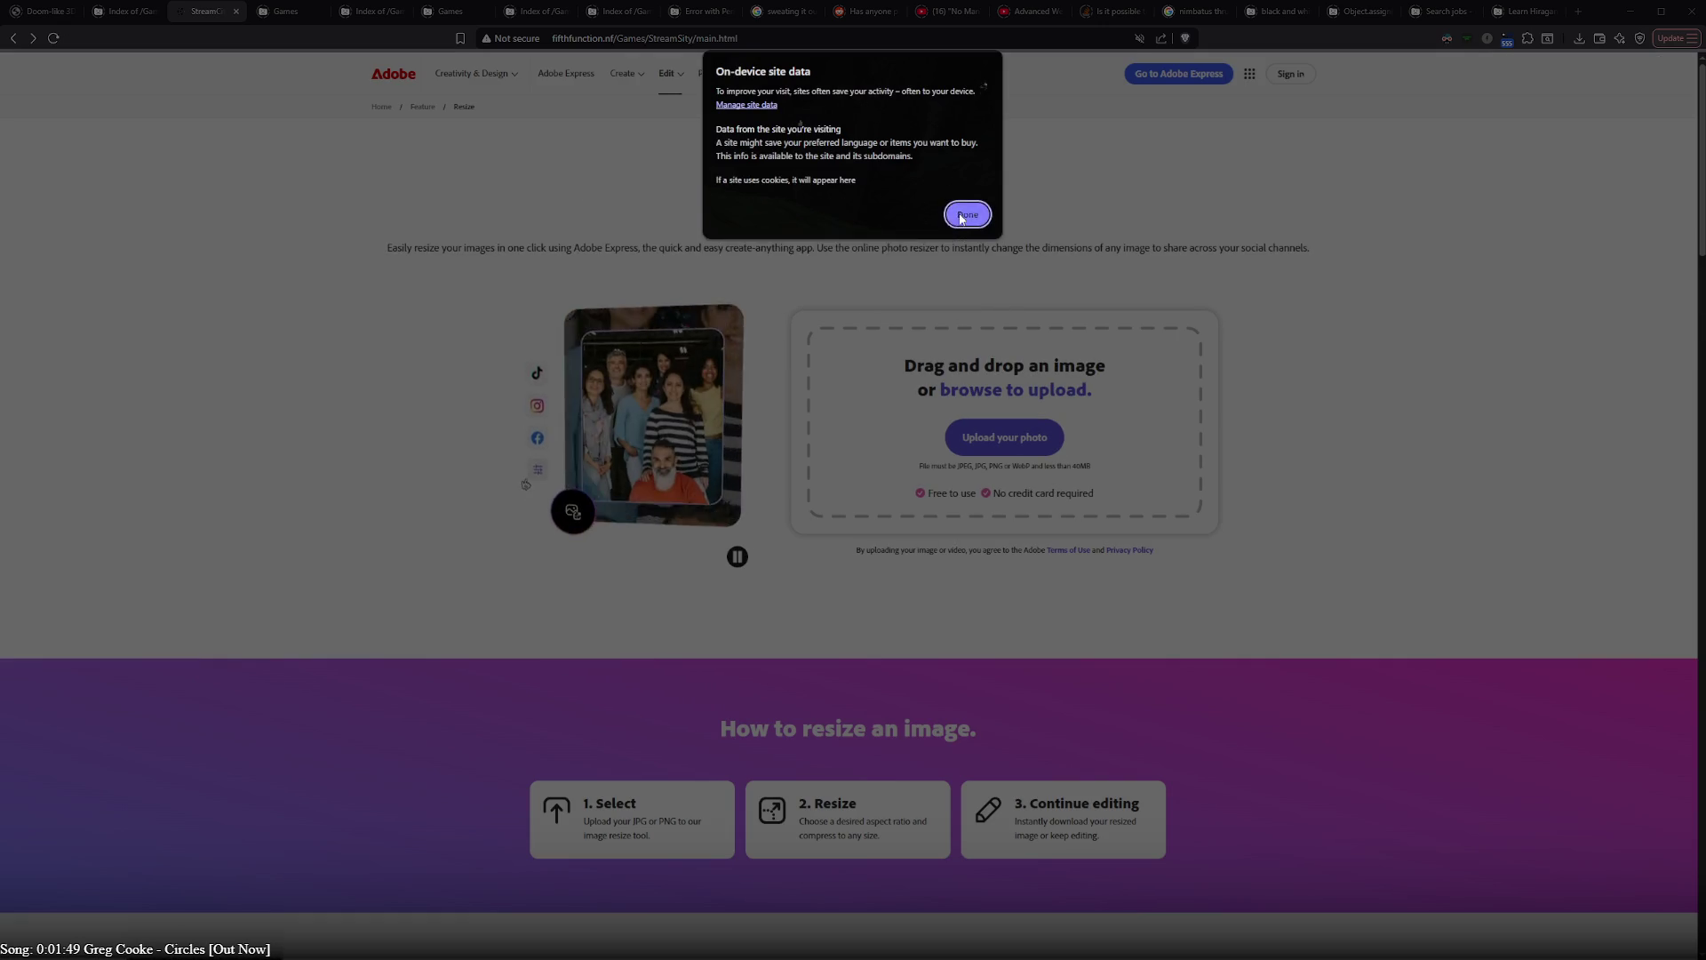
{"action": "left_click", "coordinate": [964, 213]}
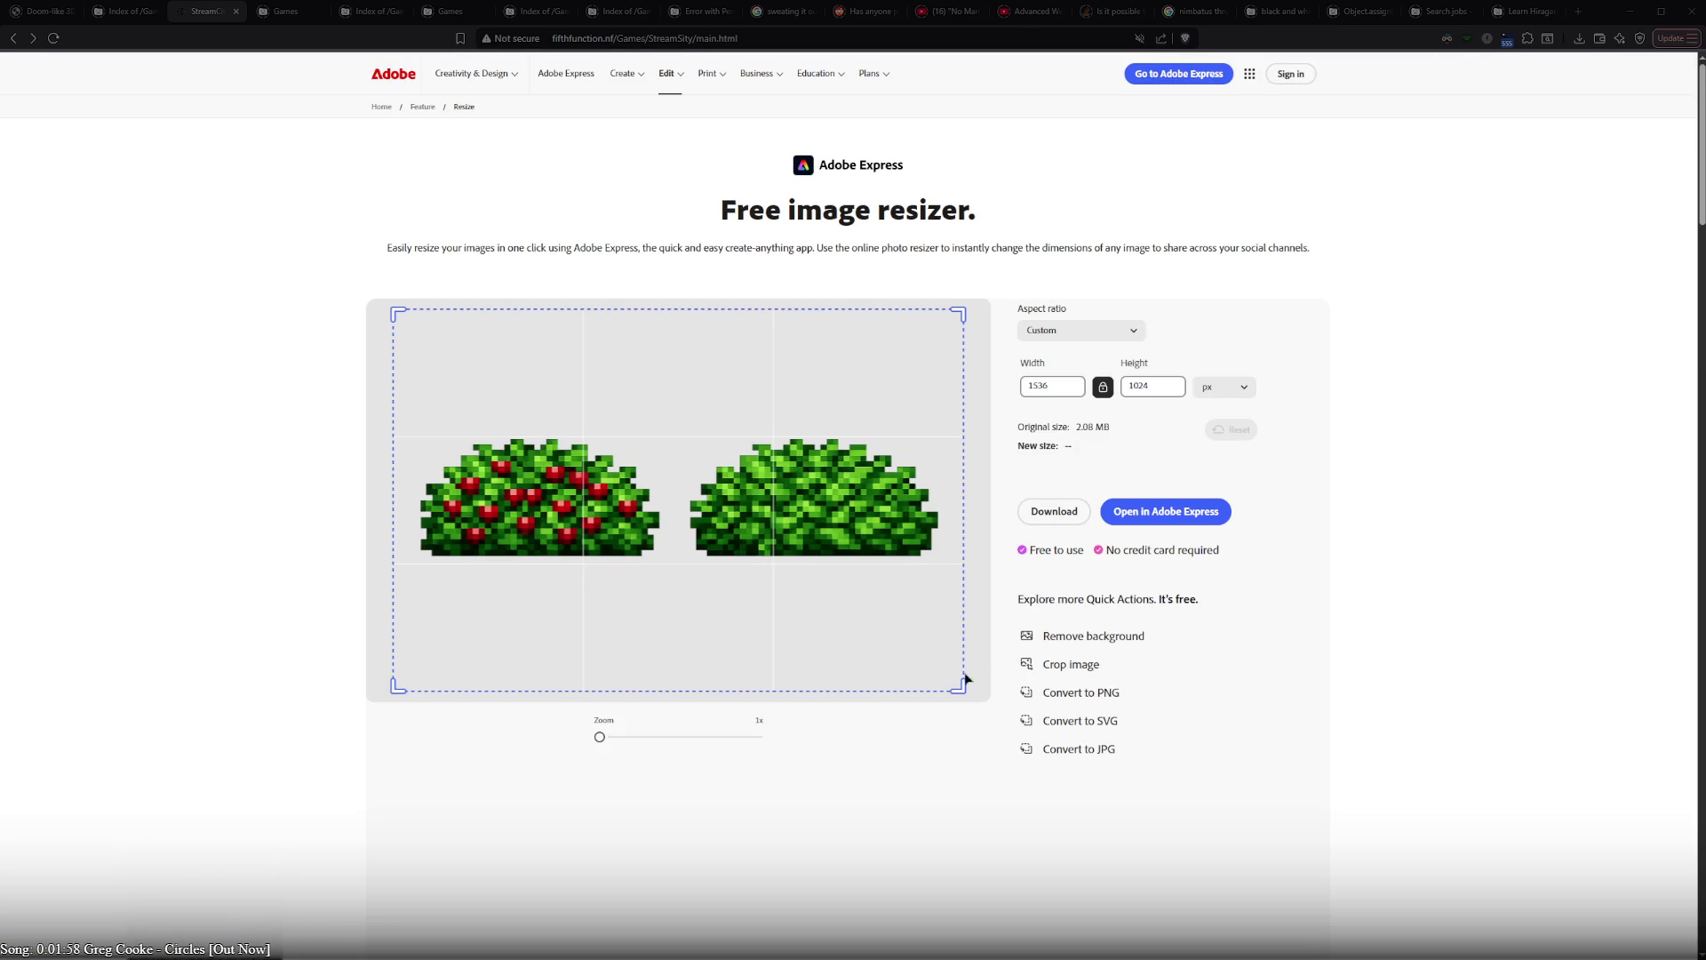
- Unlock the aspect ratio and drag the crop tight around both bushes at 1394 × 315 px
{"action": "left_click_drag", "start_coordinate": [958, 687], "coordinate": [944, 568]}
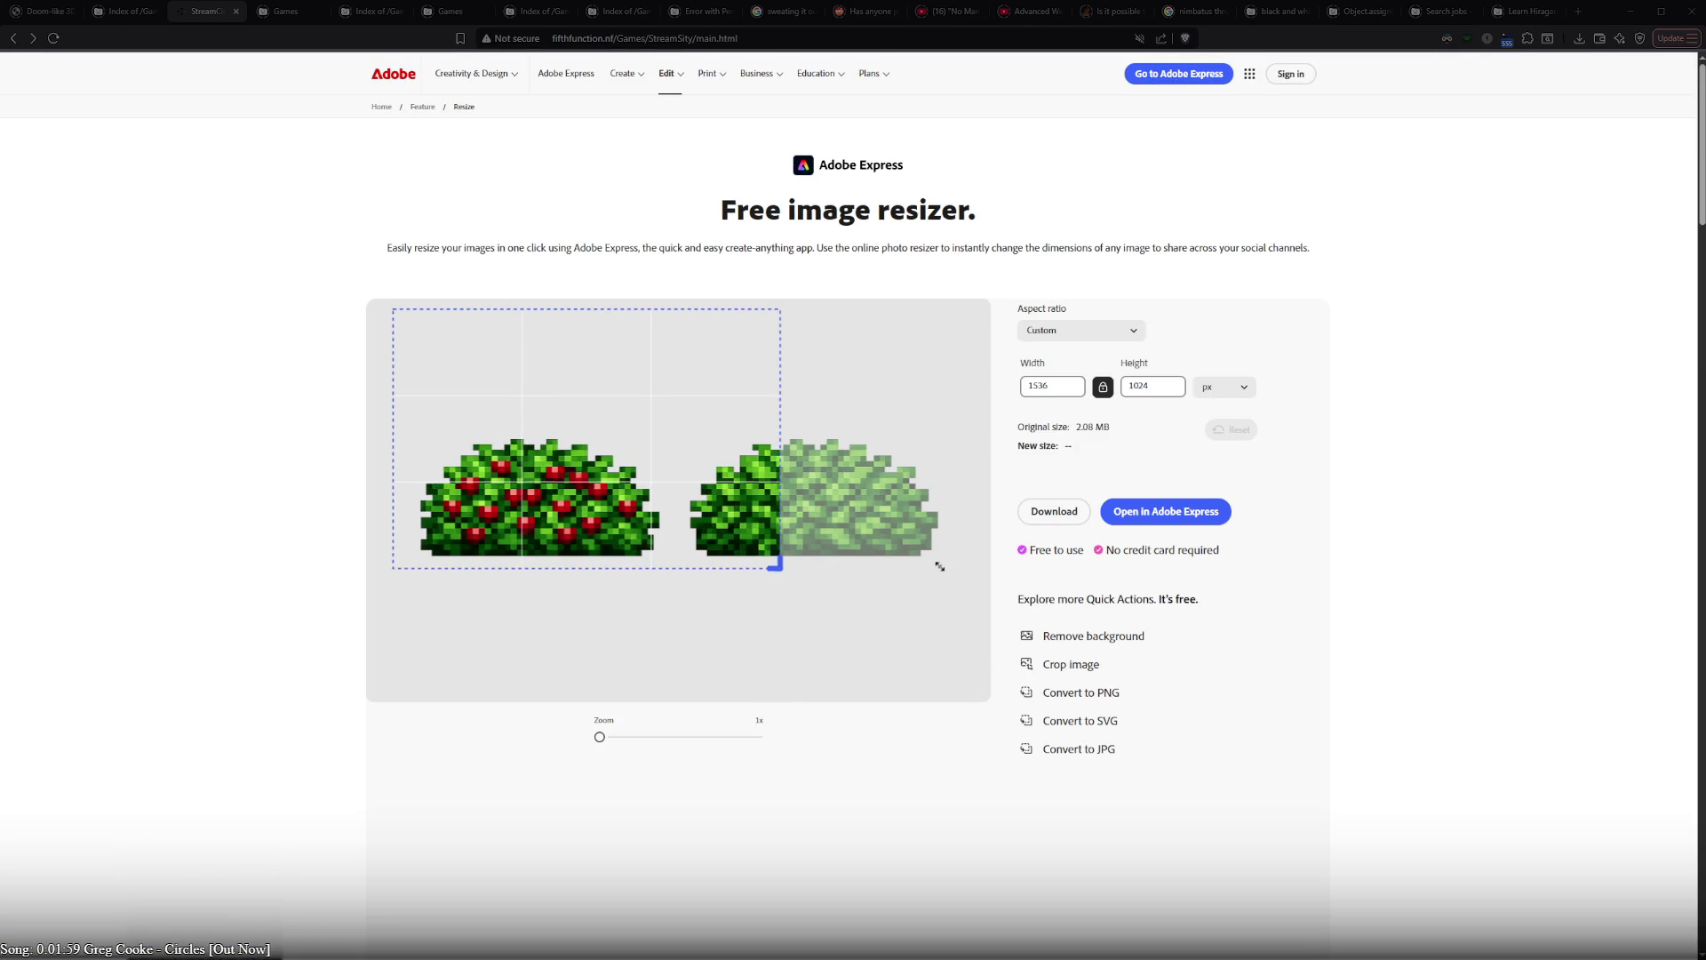
{"action": "left_click", "coordinate": [1103, 386]}
{"action": "left_click_drag", "start_coordinate": [779, 564], "coordinate": [939, 552]}
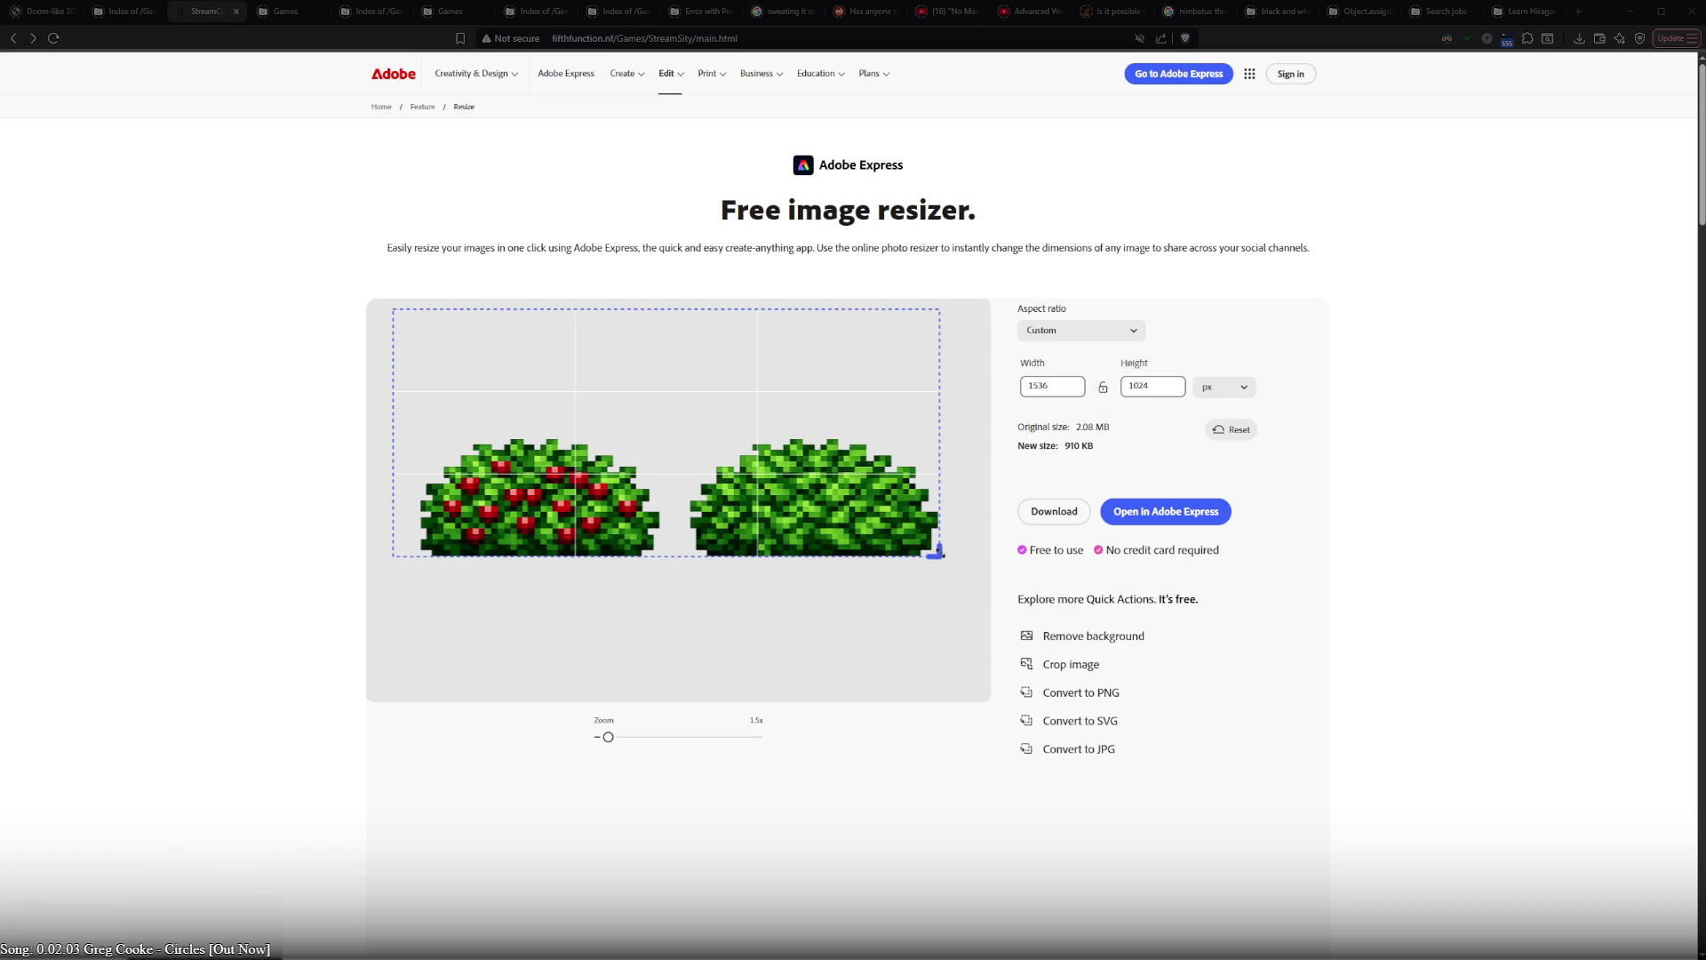
{"action": "left_click_drag", "start_coordinate": [937, 550], "coordinate": [937, 550]}
{"action": "left_click_drag", "start_coordinate": [395, 315], "coordinate": [407, 444]}
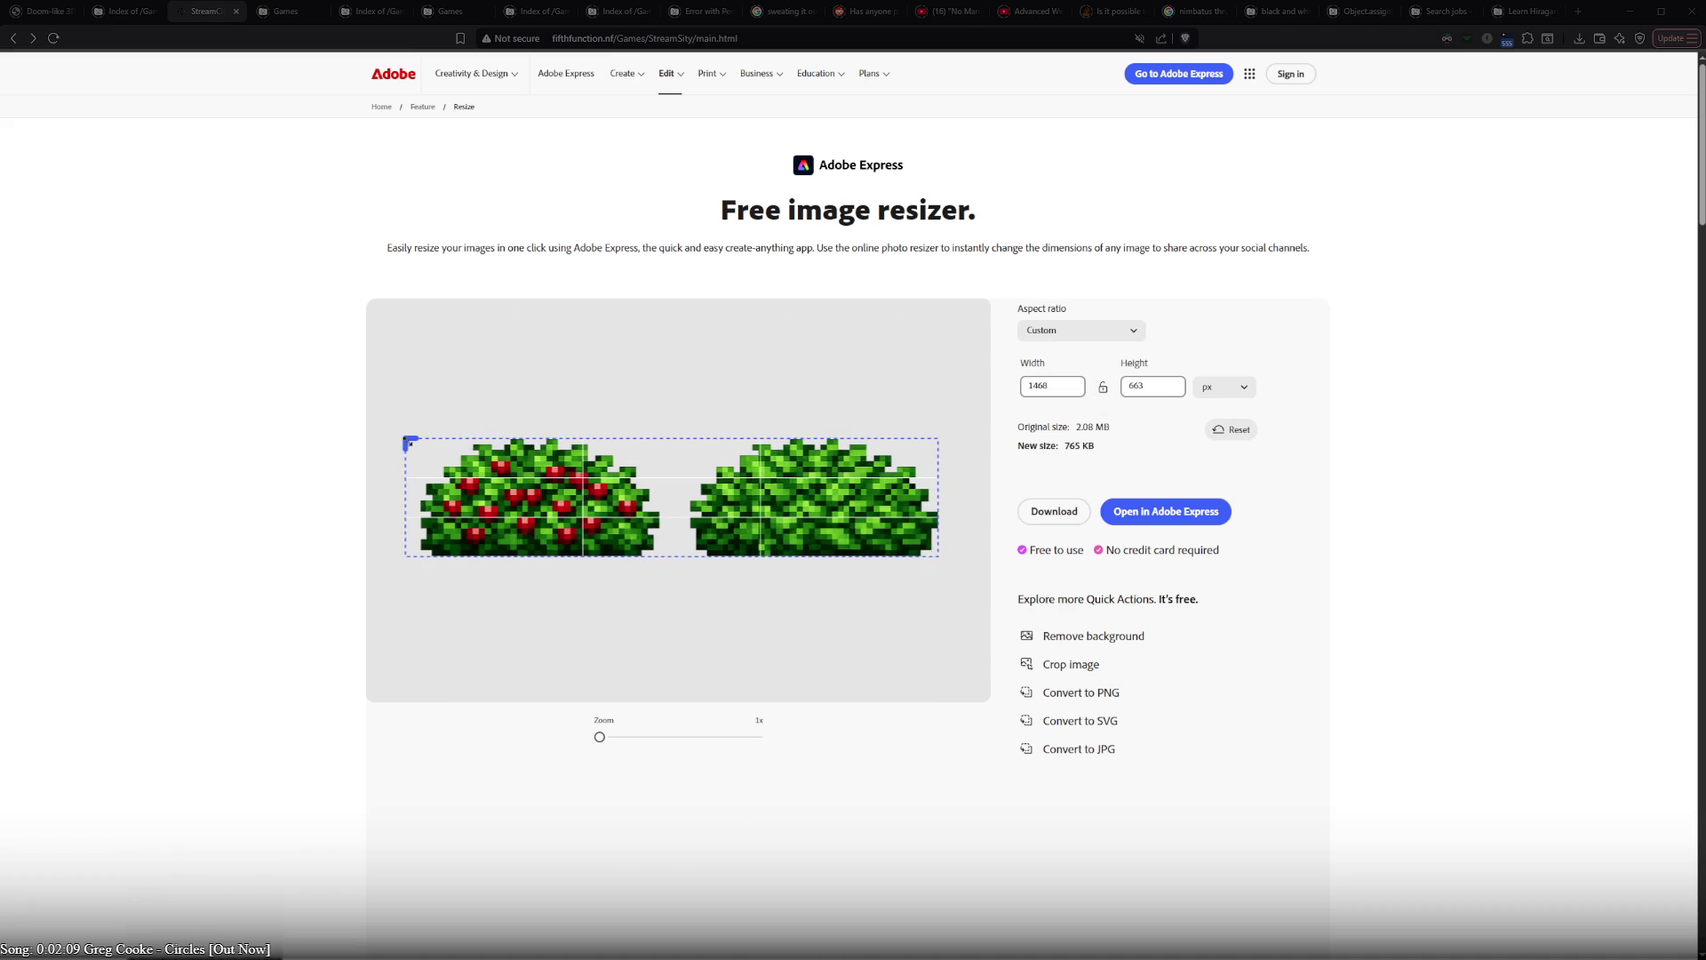
{"action": "left_click_drag", "start_coordinate": [406, 444], "coordinate": [421, 440]}
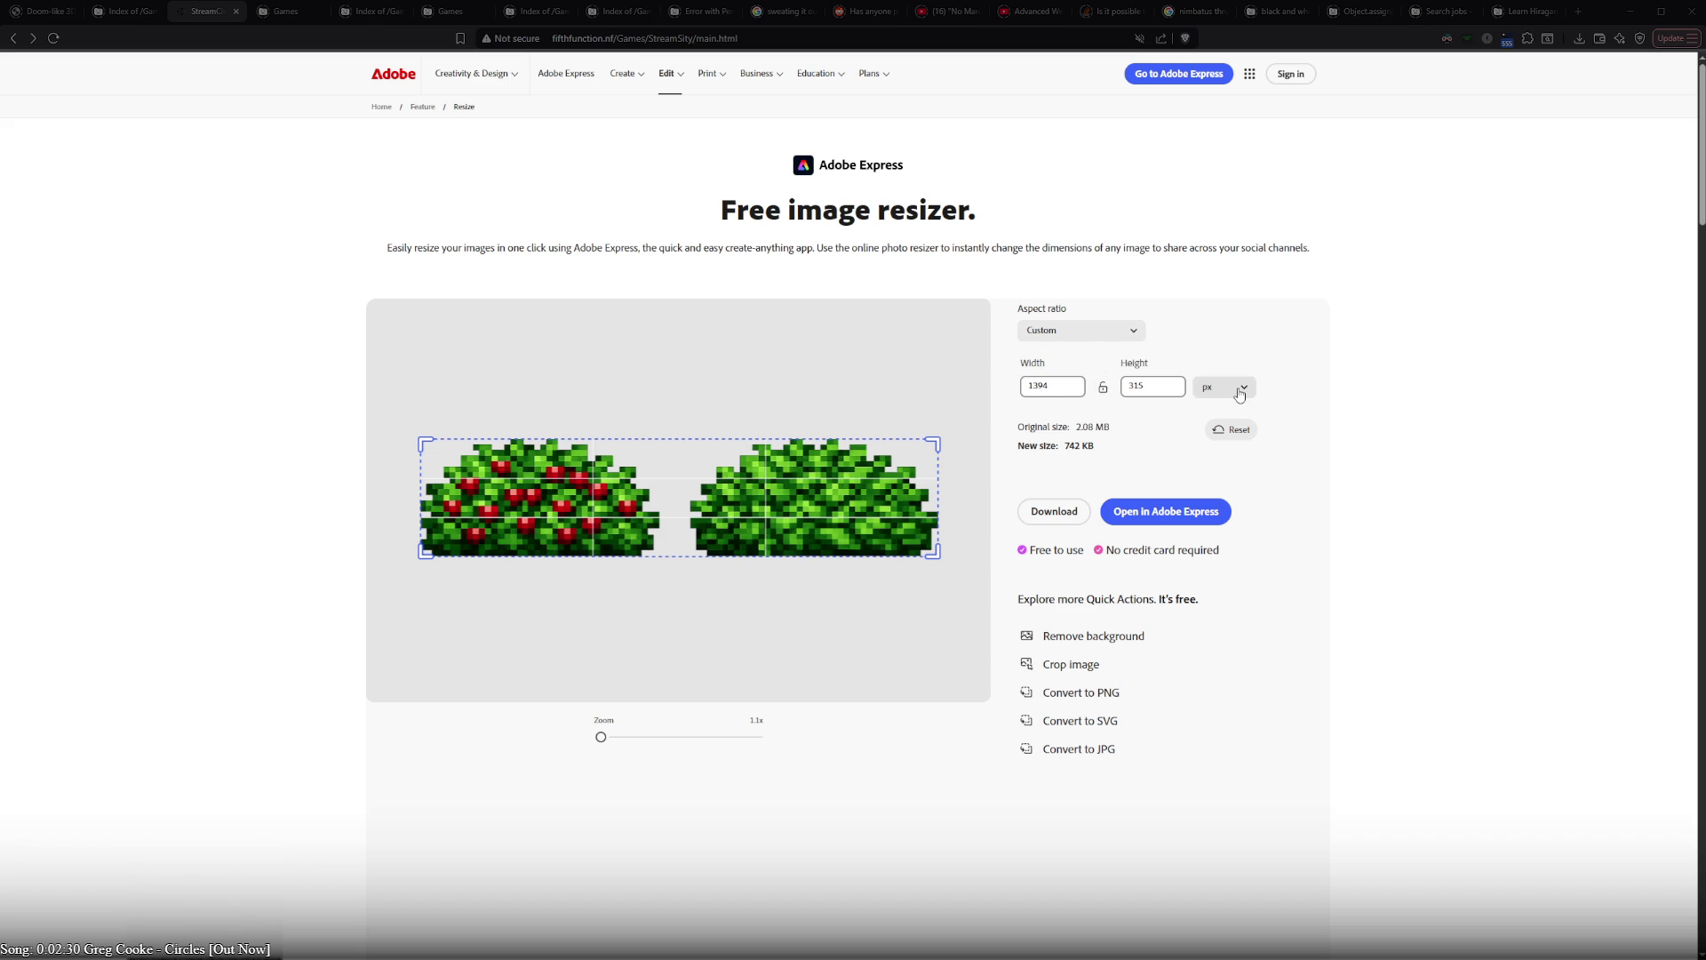
- Nudge the crop's top-right corner and trim the Width value by its last digit
{"action": "left_click", "coordinate": [1134, 331]}
{"action": "key", "text": "Escape"}
{"action": "left_click_drag", "start_coordinate": [933, 442], "coordinate": [939, 436]}
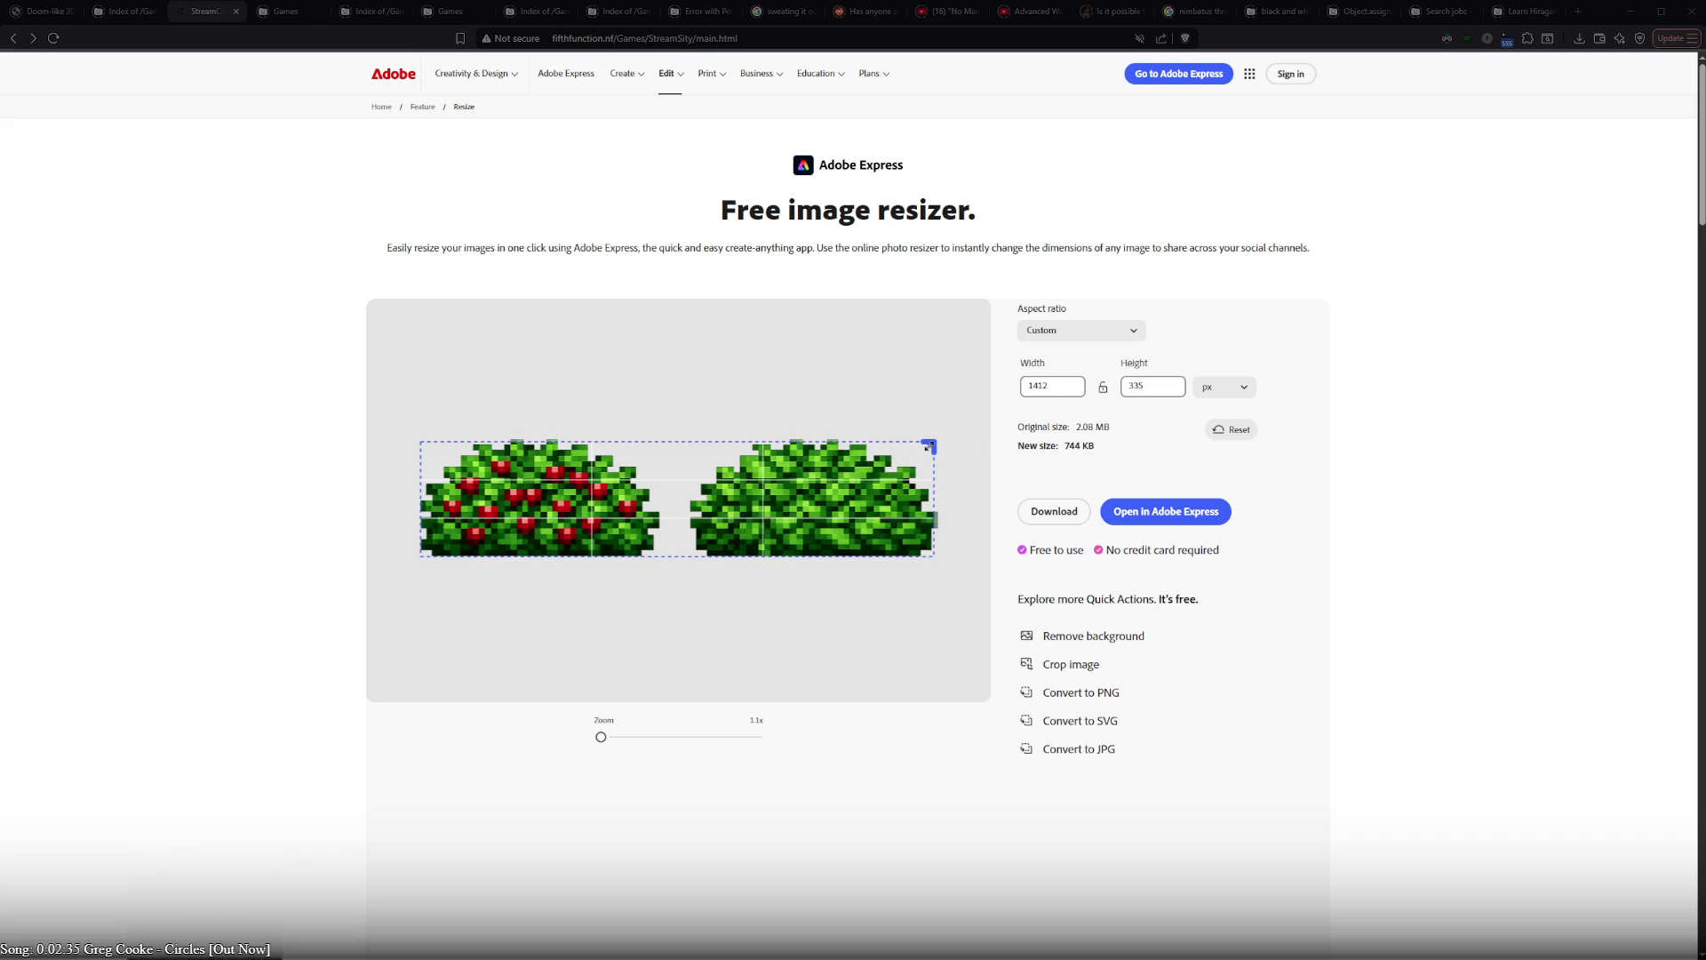
{"action": "left_click_drag", "start_coordinate": [939, 437], "coordinate": [931, 443]}
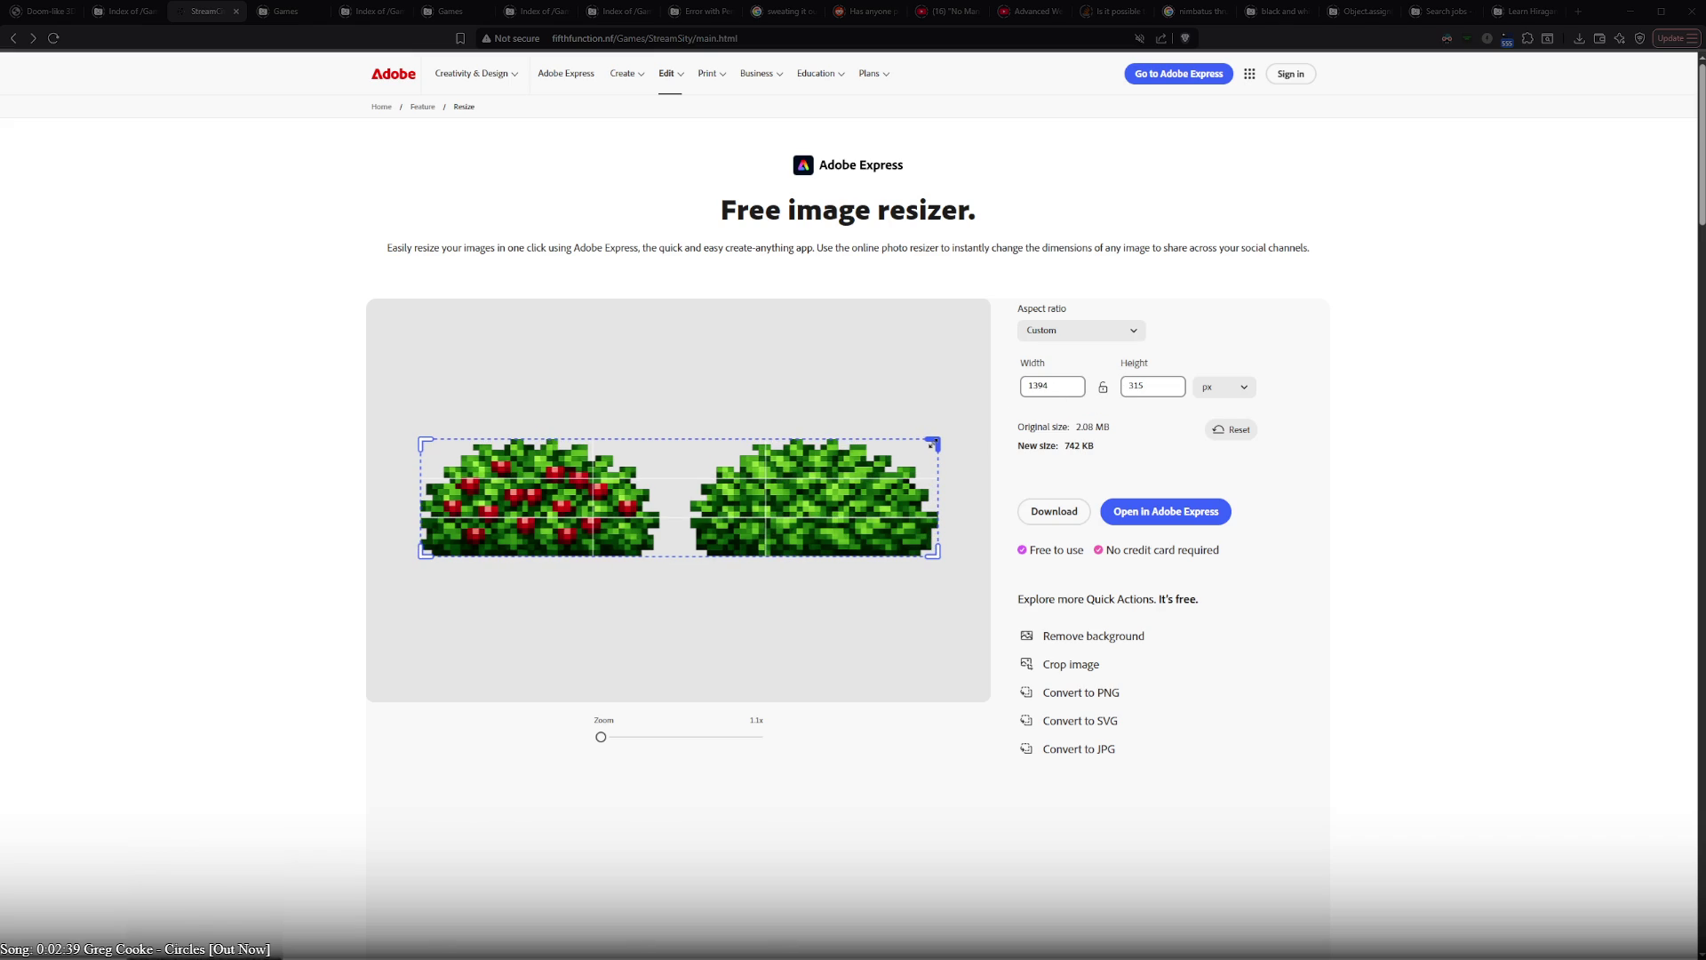
{"action": "left_click", "coordinate": [1044, 387]}
{"action": "key", "text": "BackSpace"}
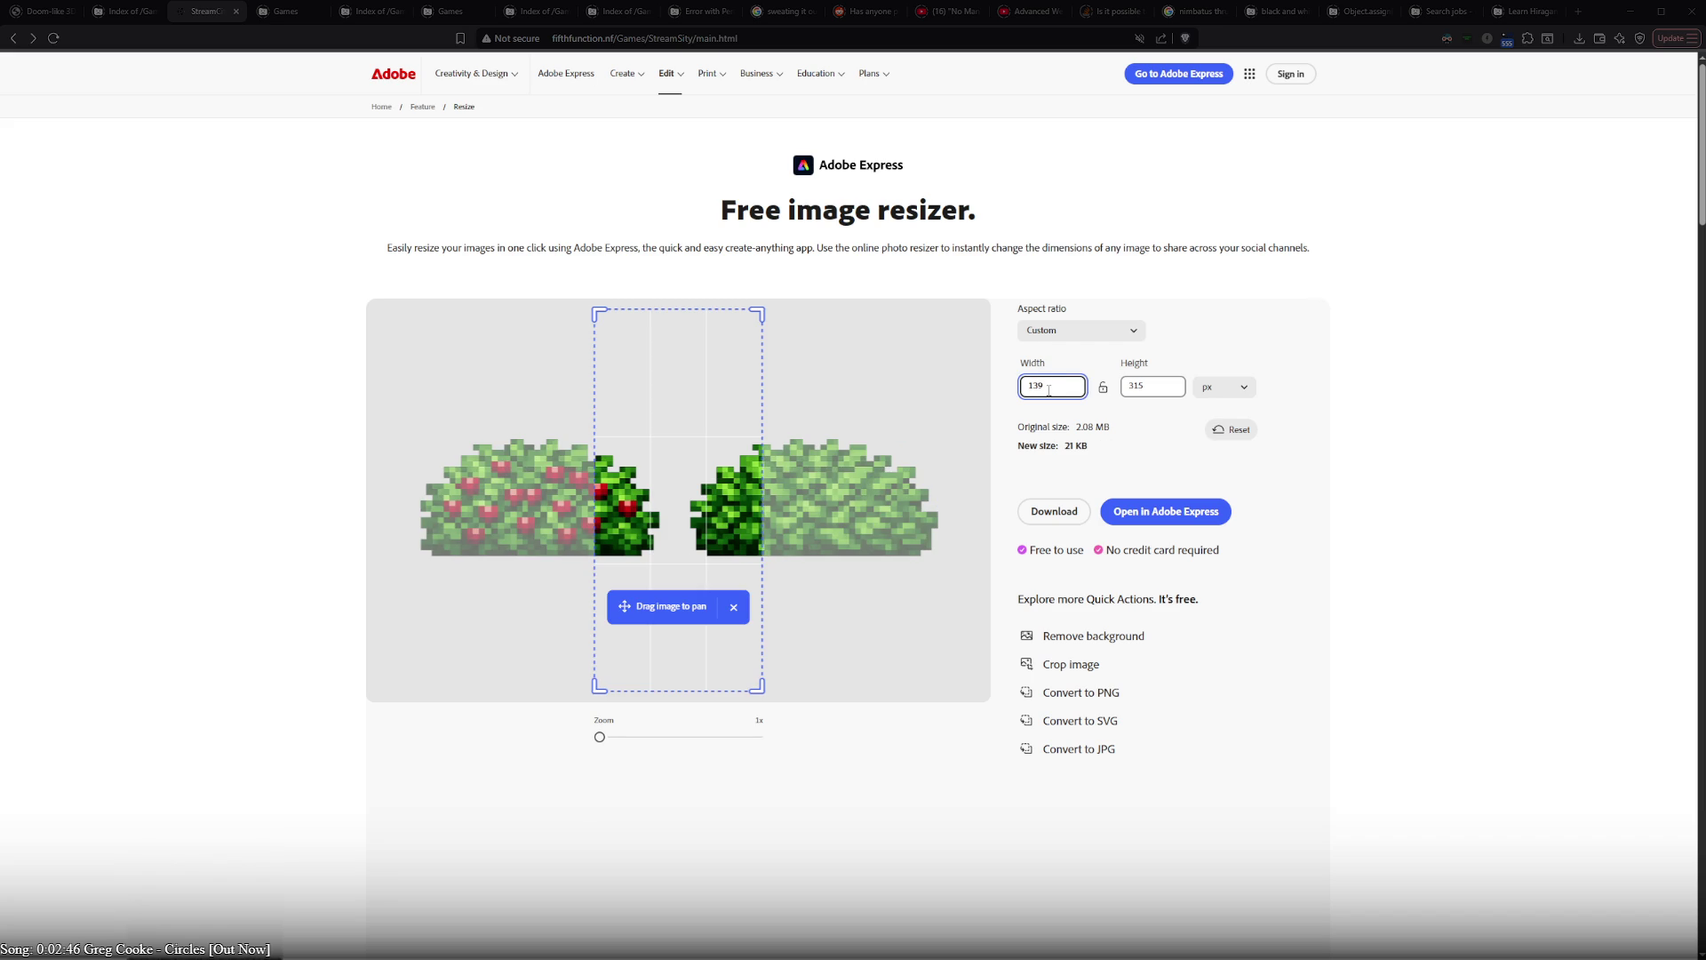
{"action": "type", "text": "0"}
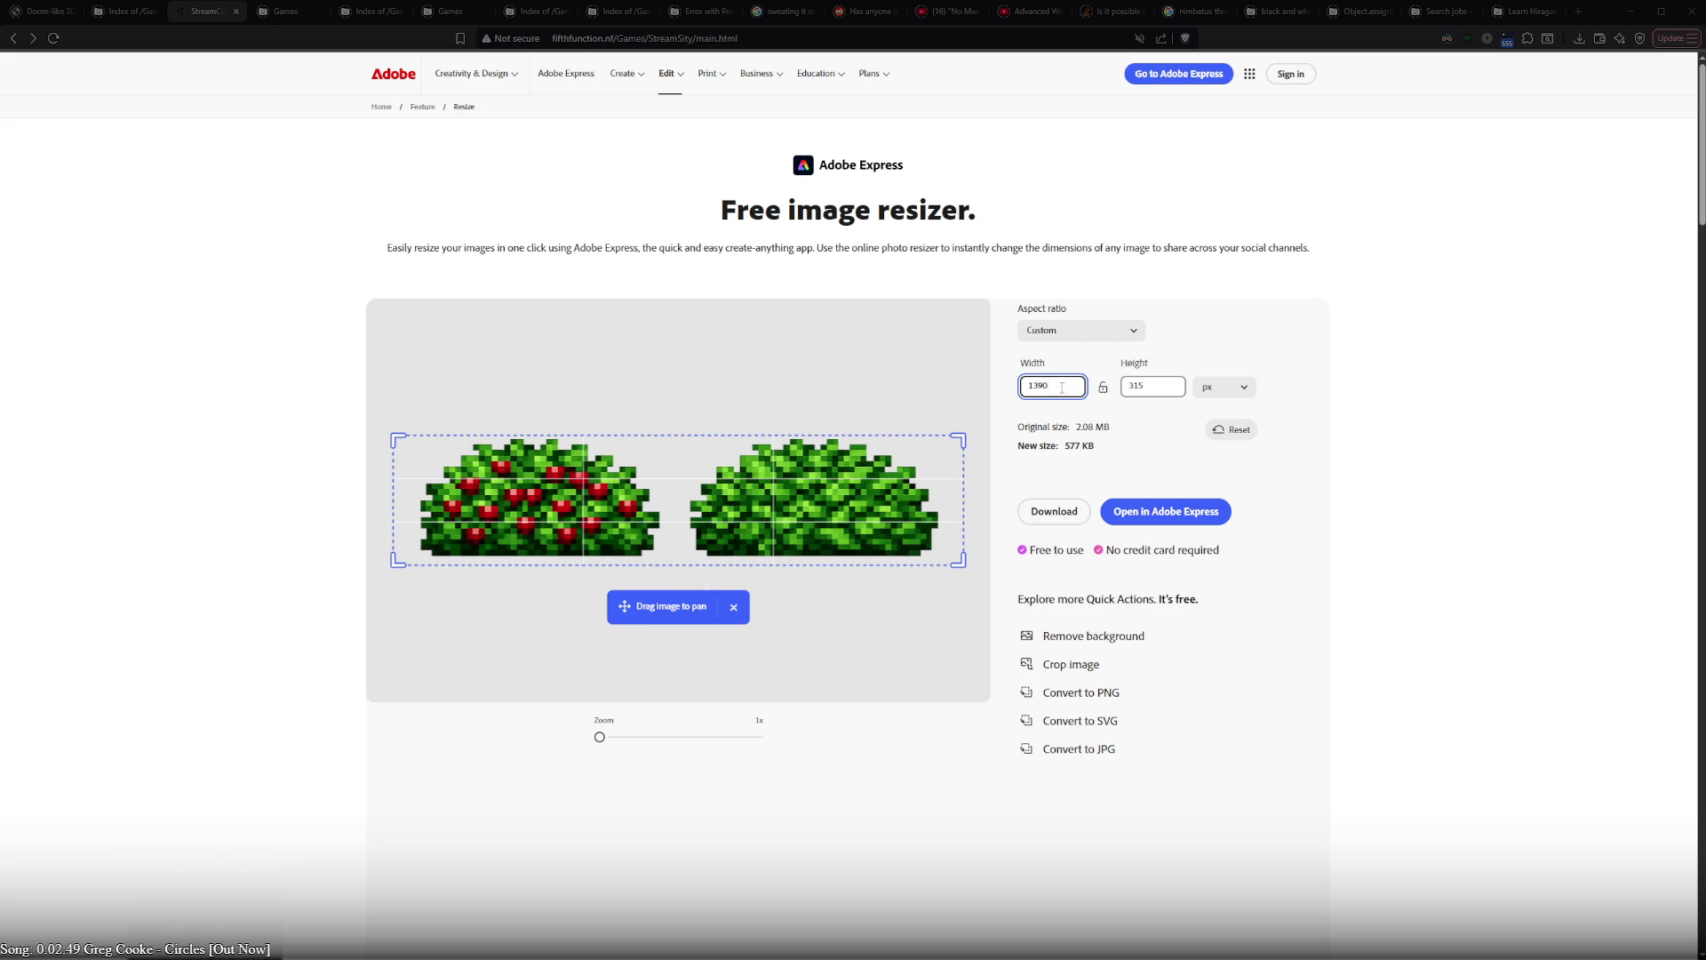
{"action": "left_click", "coordinate": [1145, 459]}
{"action": "left_click", "coordinate": [1063, 385]}
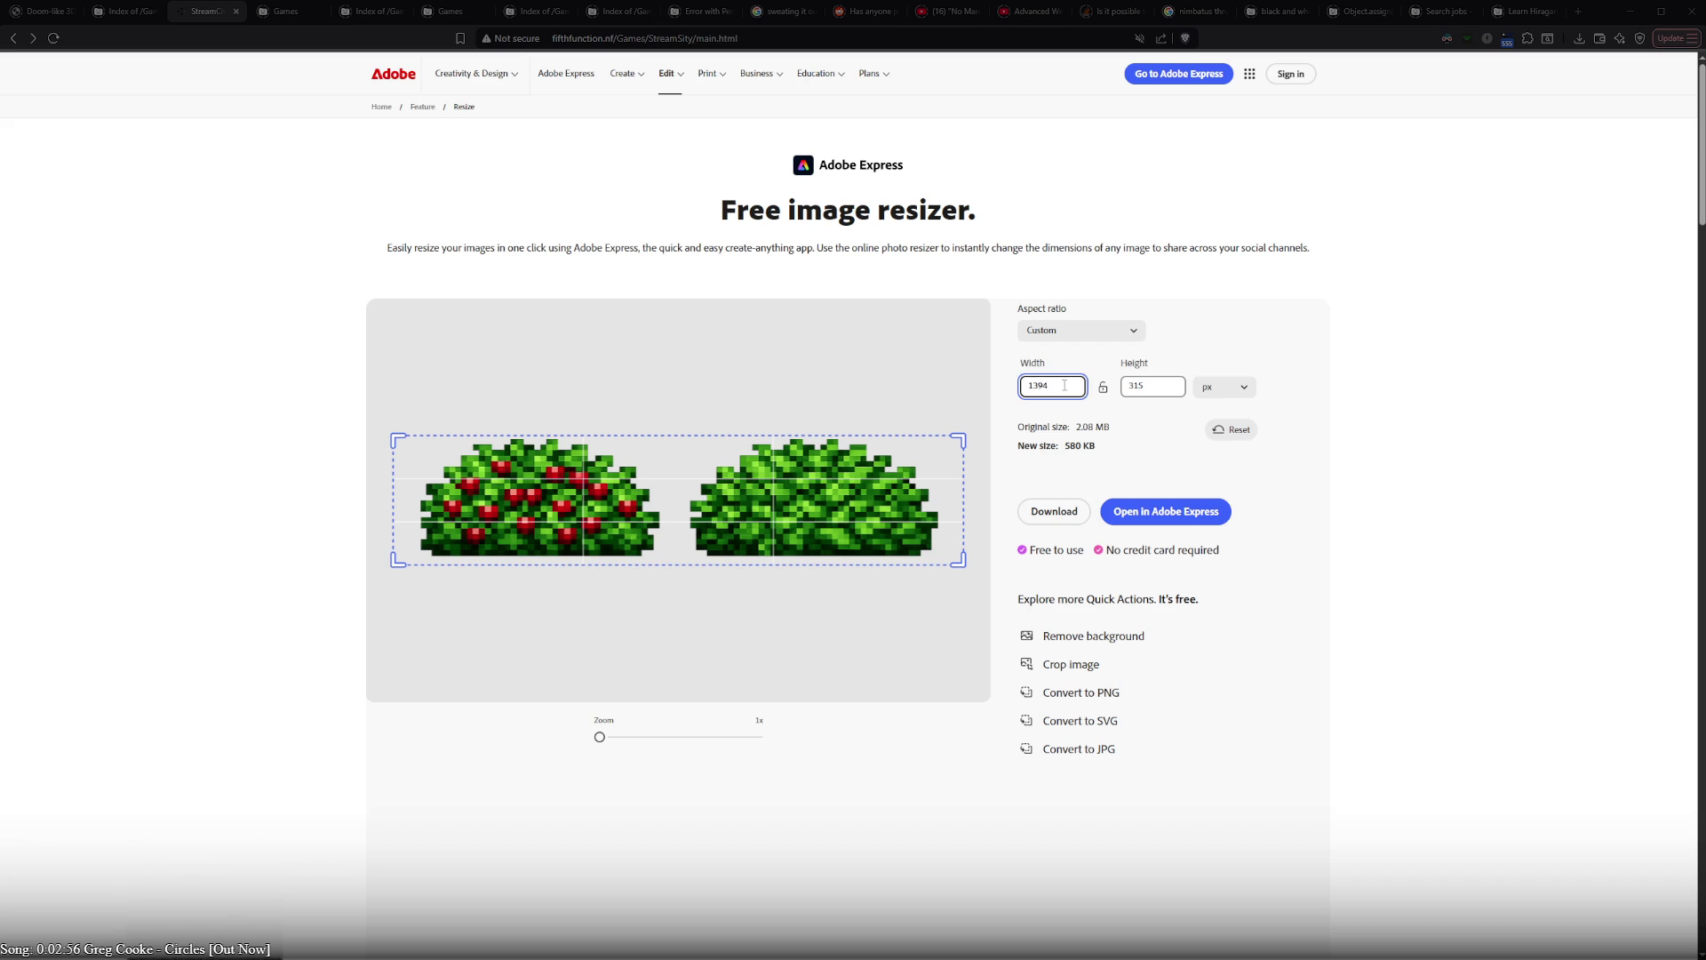
- Pull the crop's left and right edges inward to 1263 × 287 px around both bushes
{"action": "left_click_drag", "start_coordinate": [395, 559], "coordinate": [426, 550]}
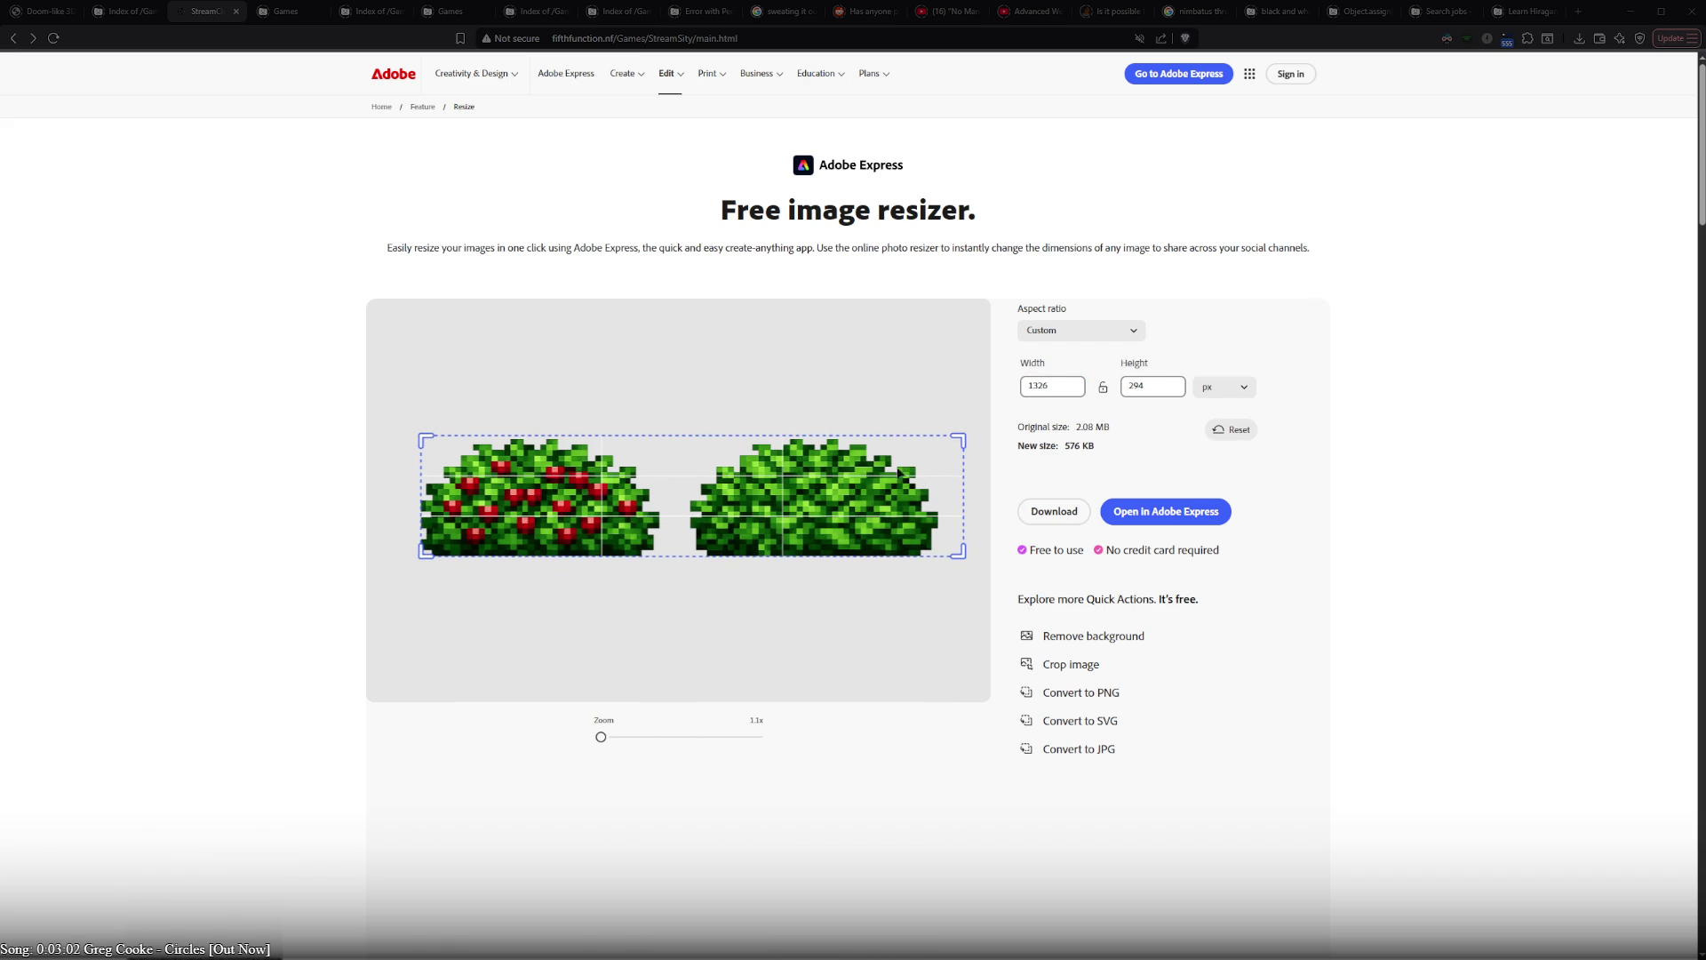
{"action": "left_click_drag", "start_coordinate": [964, 437], "coordinate": [937, 439]}
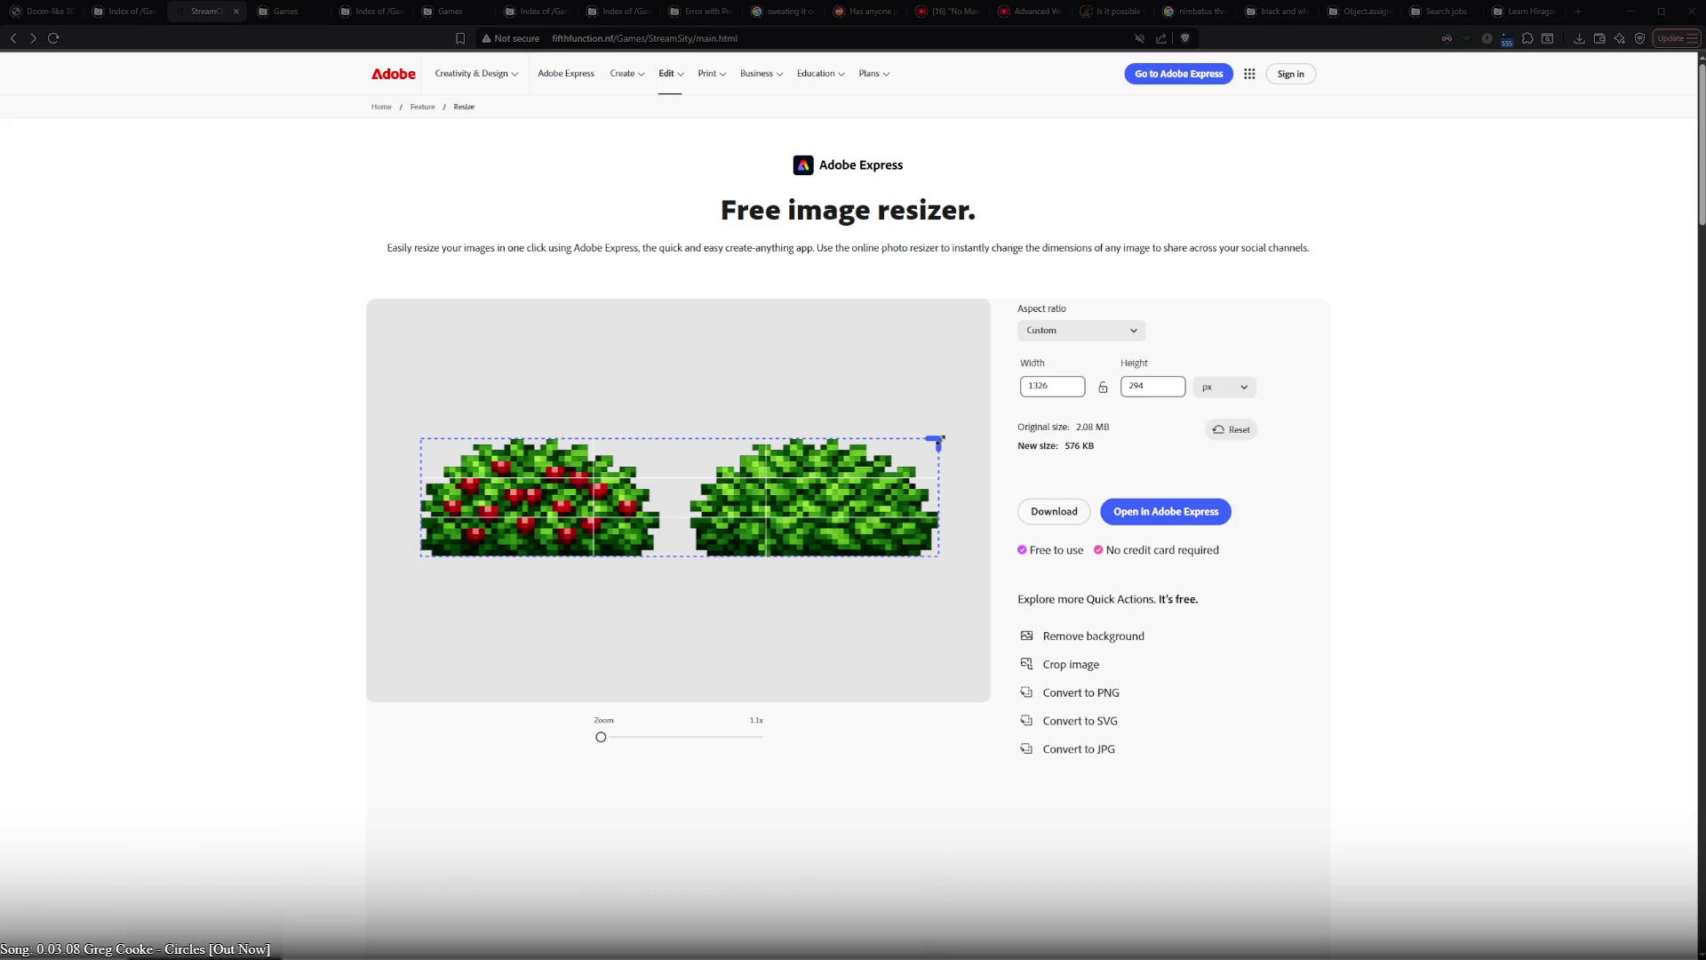
{"action": "left_click_drag", "start_coordinate": [937, 440], "coordinate": [939, 441]}
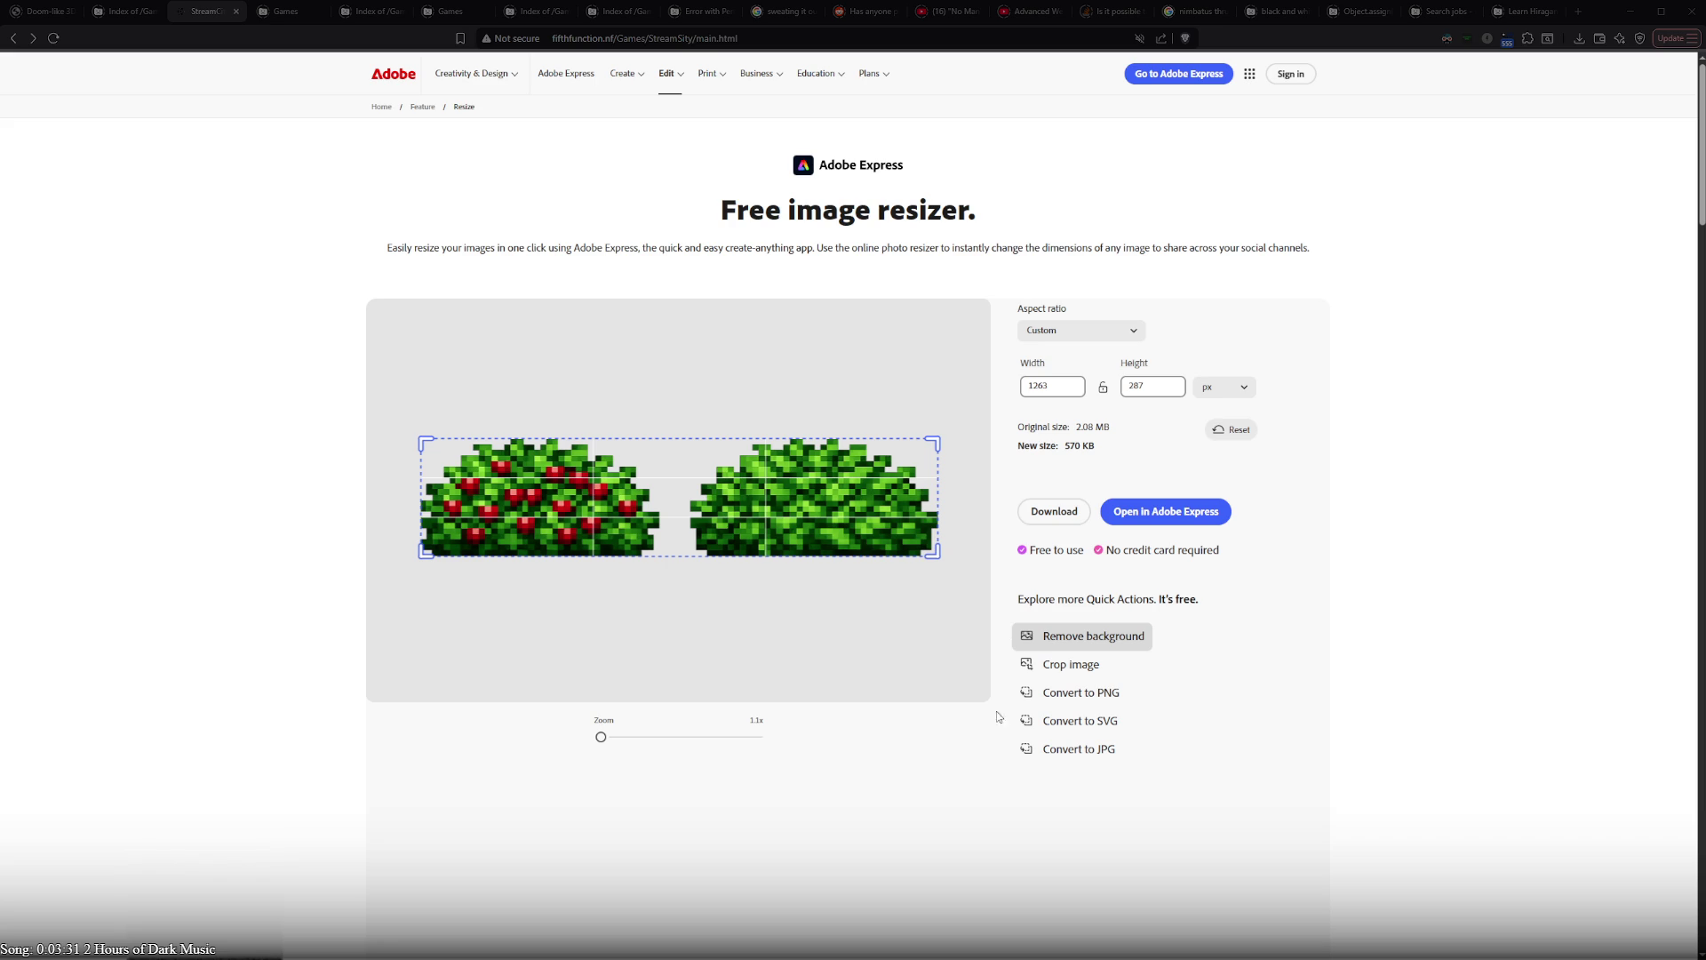
- Zoom in to inspect pixel edges, then tighten the crop corners to 1146 × 258 px (476 KB)
{"action": "left_click_drag", "start_coordinate": [601, 737], "coordinate": [647, 737]}
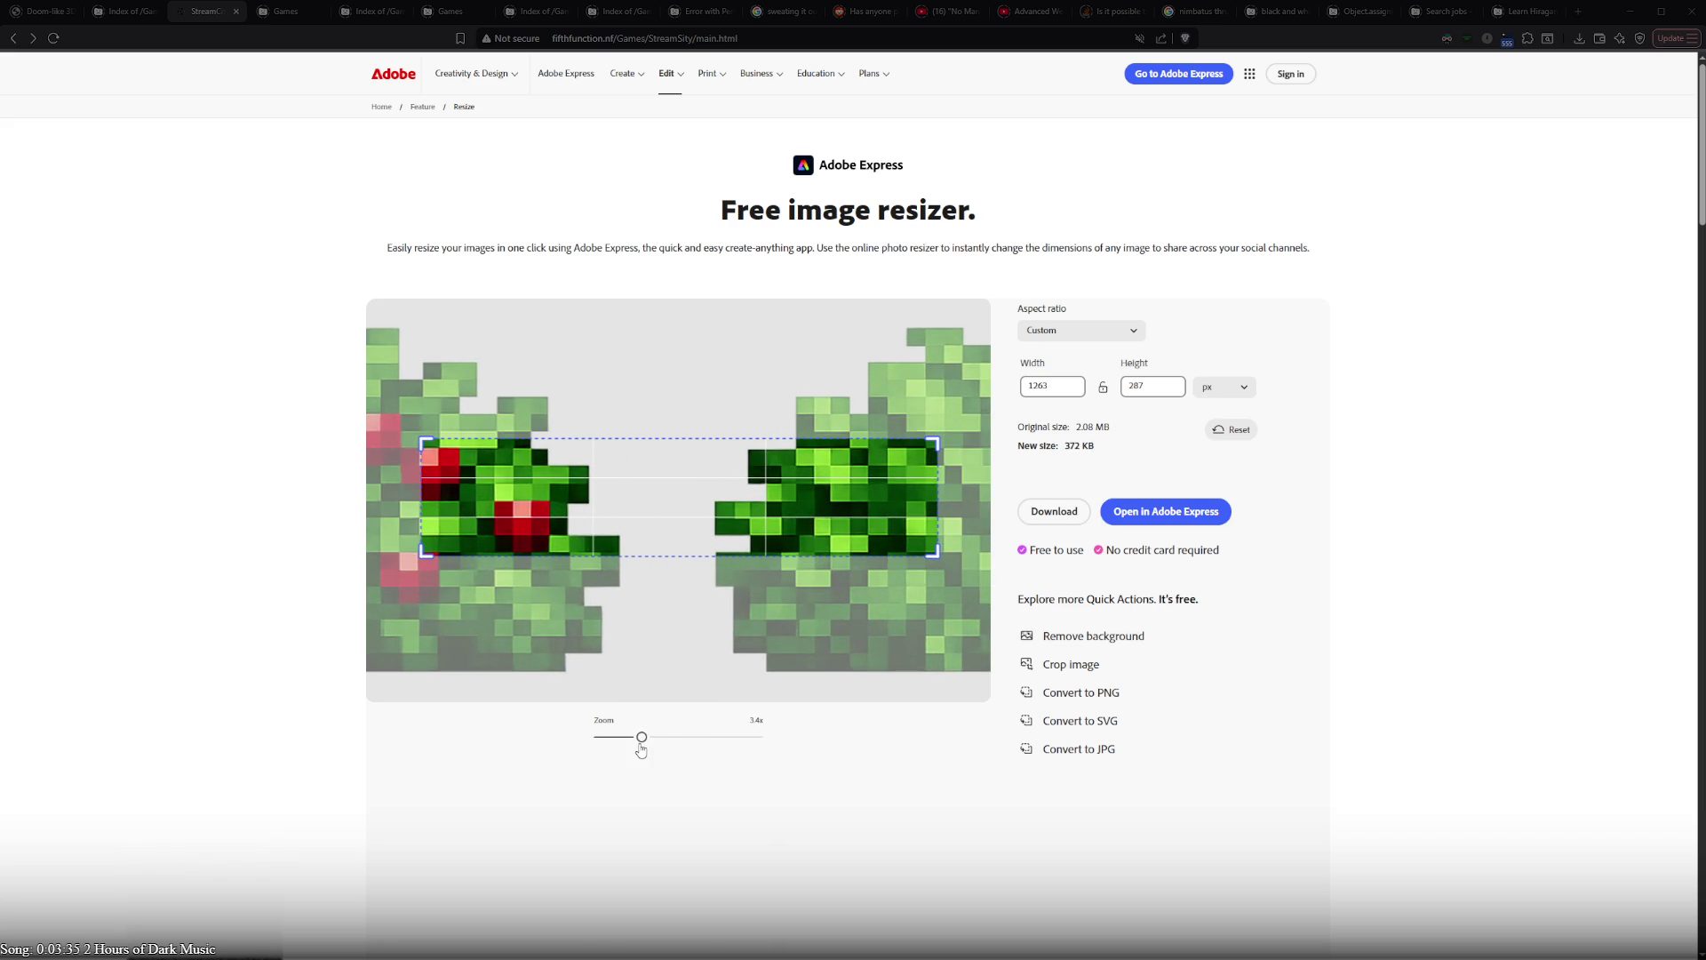
{"action": "mouse_move", "coordinate": [612, 737]}
{"action": "left_mouse_down"}
{"action": "mouse_move", "coordinate": [732, 745]}
{"action": "mouse_move", "coordinate": [601, 746]}
{"action": "left_mouse_up"}
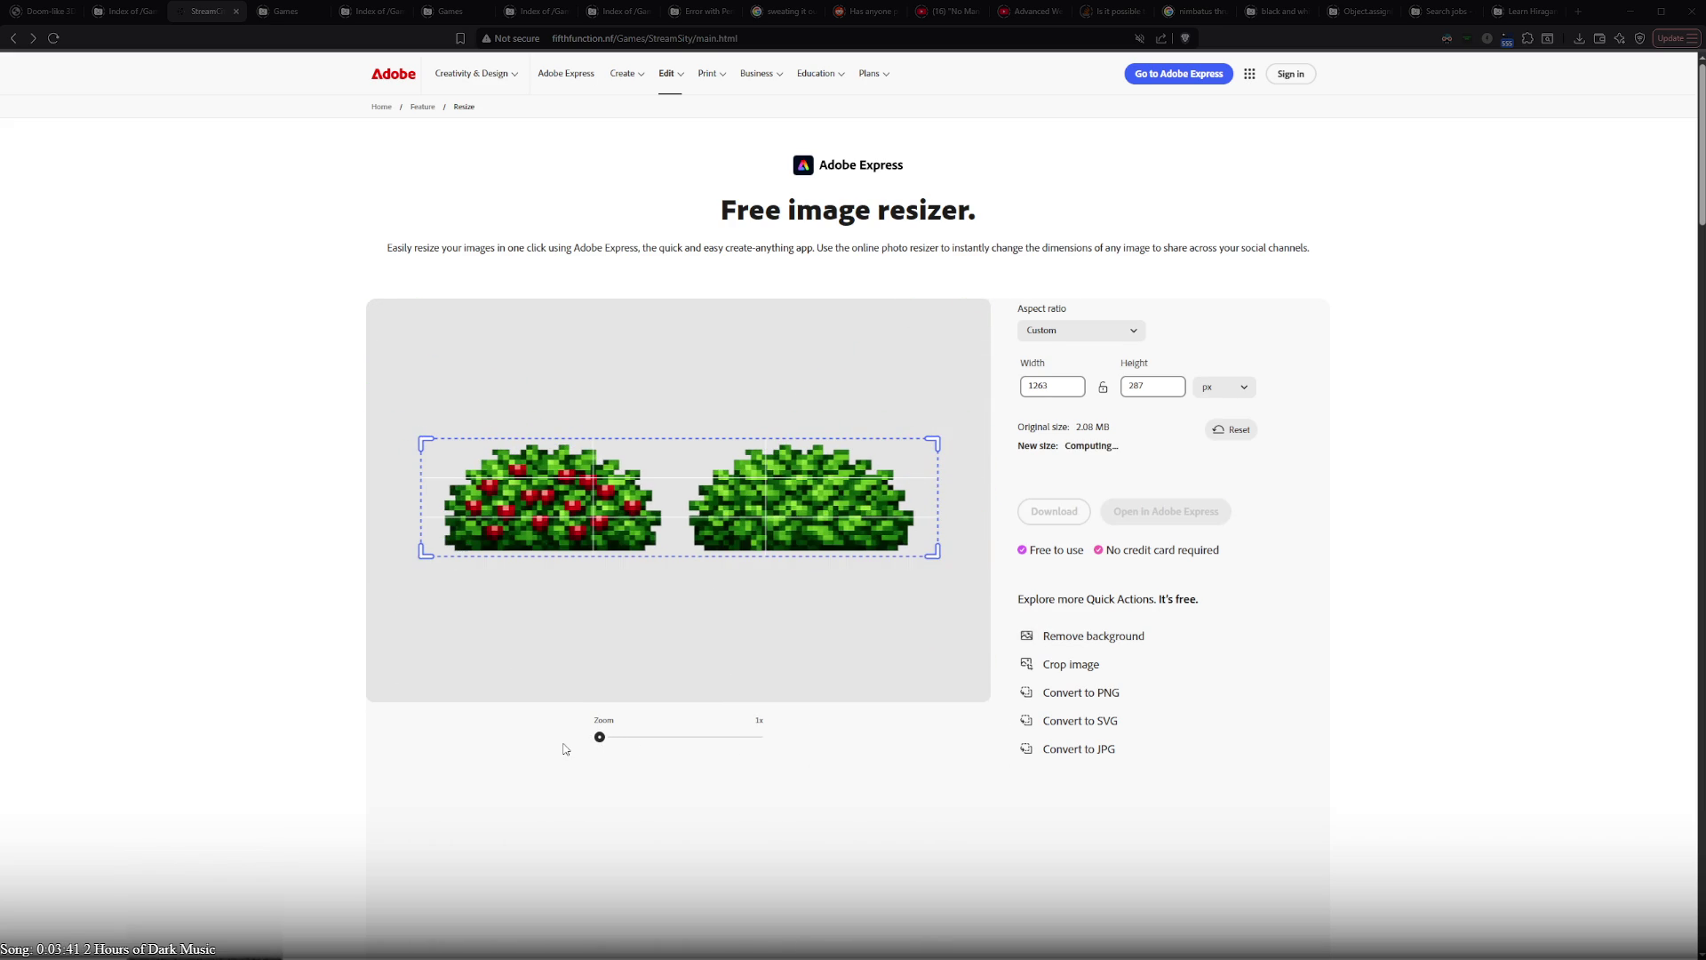
{"action": "left_click_drag", "start_coordinate": [937, 552], "coordinate": [915, 547]}
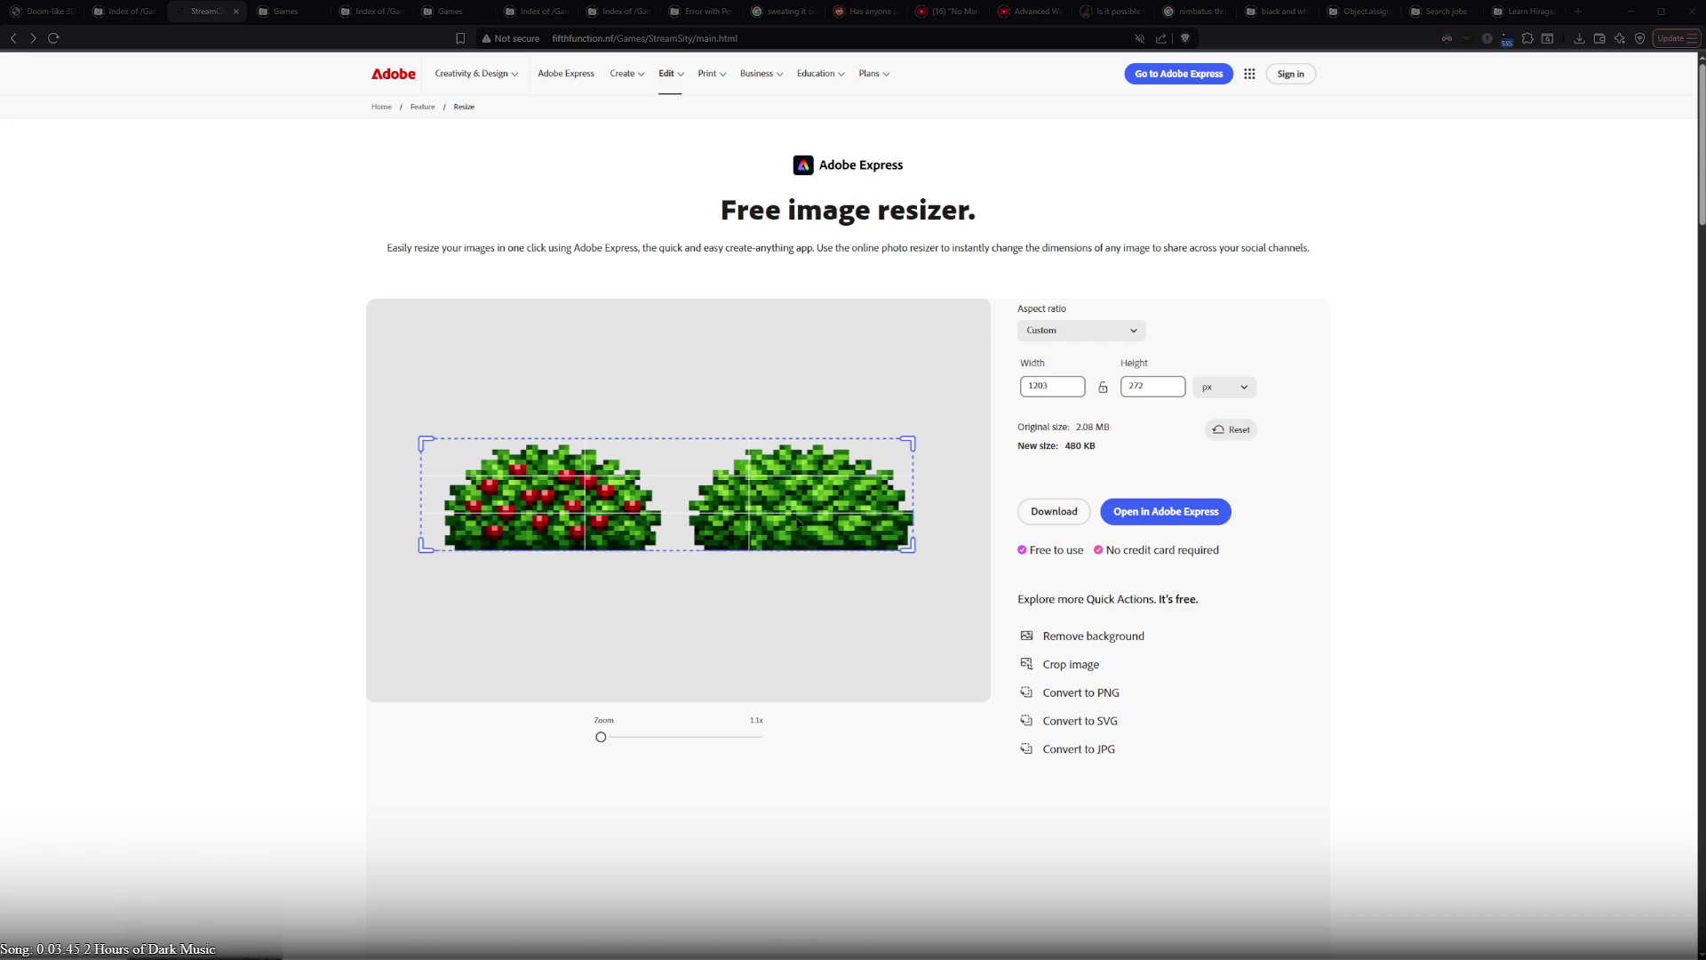
{"action": "left_click_drag", "start_coordinate": [422, 441], "coordinate": [444, 447]}
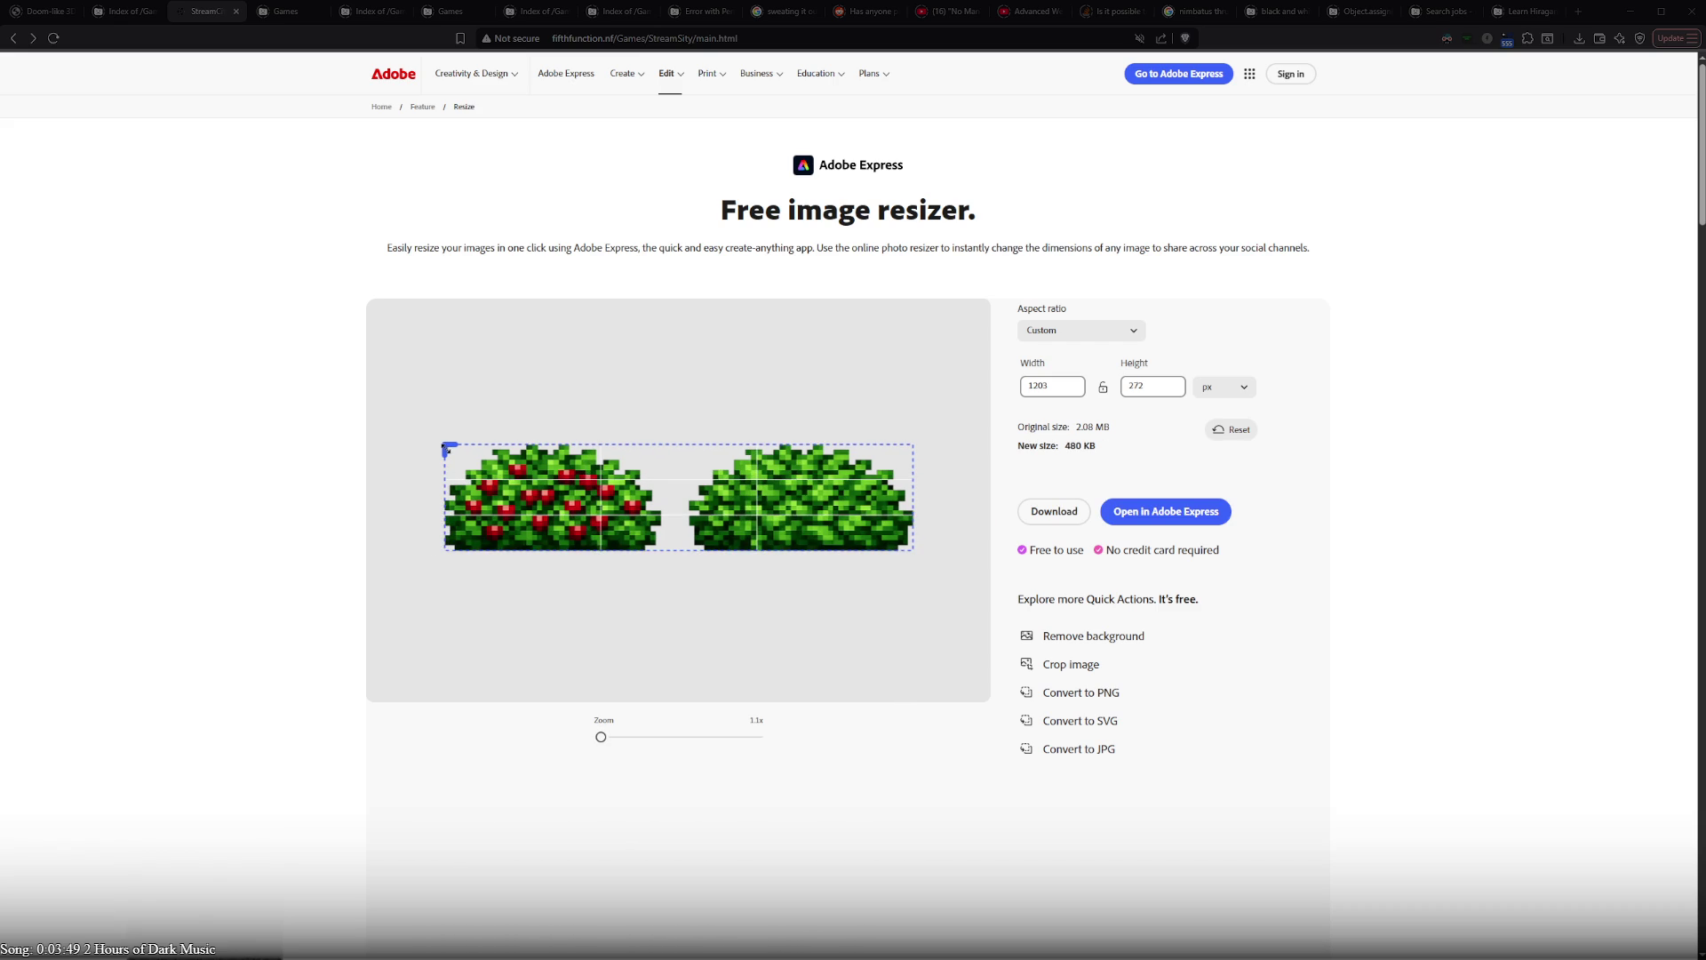
{"action": "left_click_drag", "start_coordinate": [448, 448], "coordinate": [445, 446]}
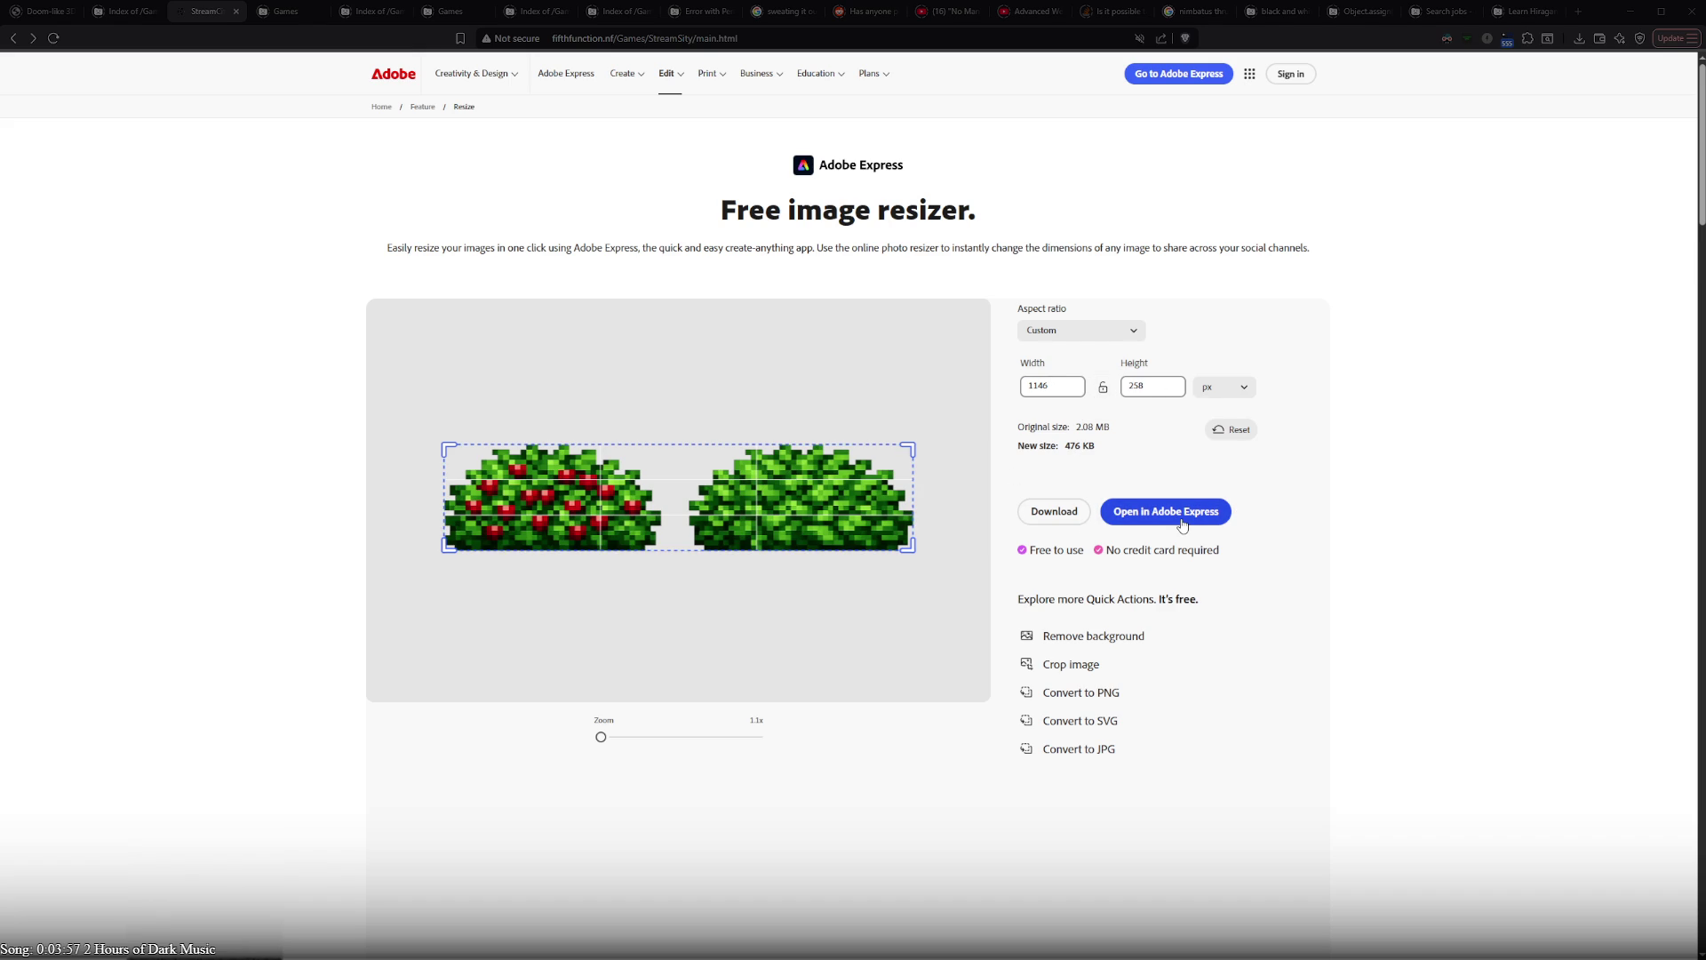
- Download the resized bush image and dismiss the sign-in prompt
{"action": "left_click", "coordinate": [1055, 512]}
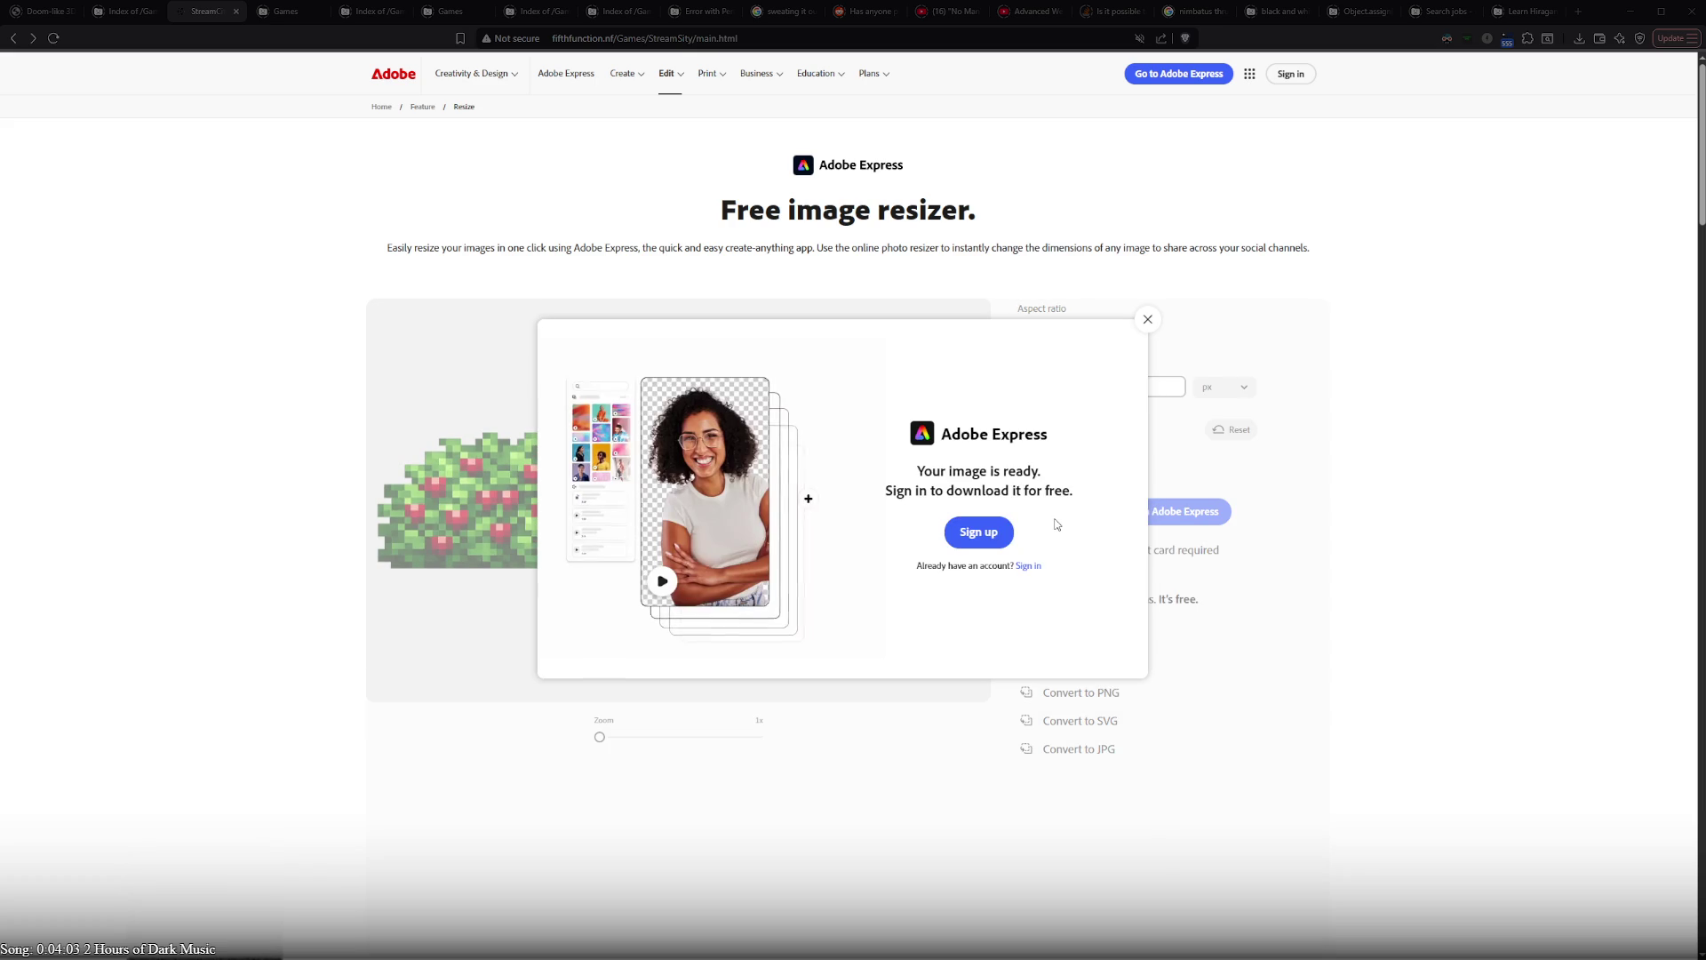
{"action": "left_click", "coordinate": [1146, 321]}
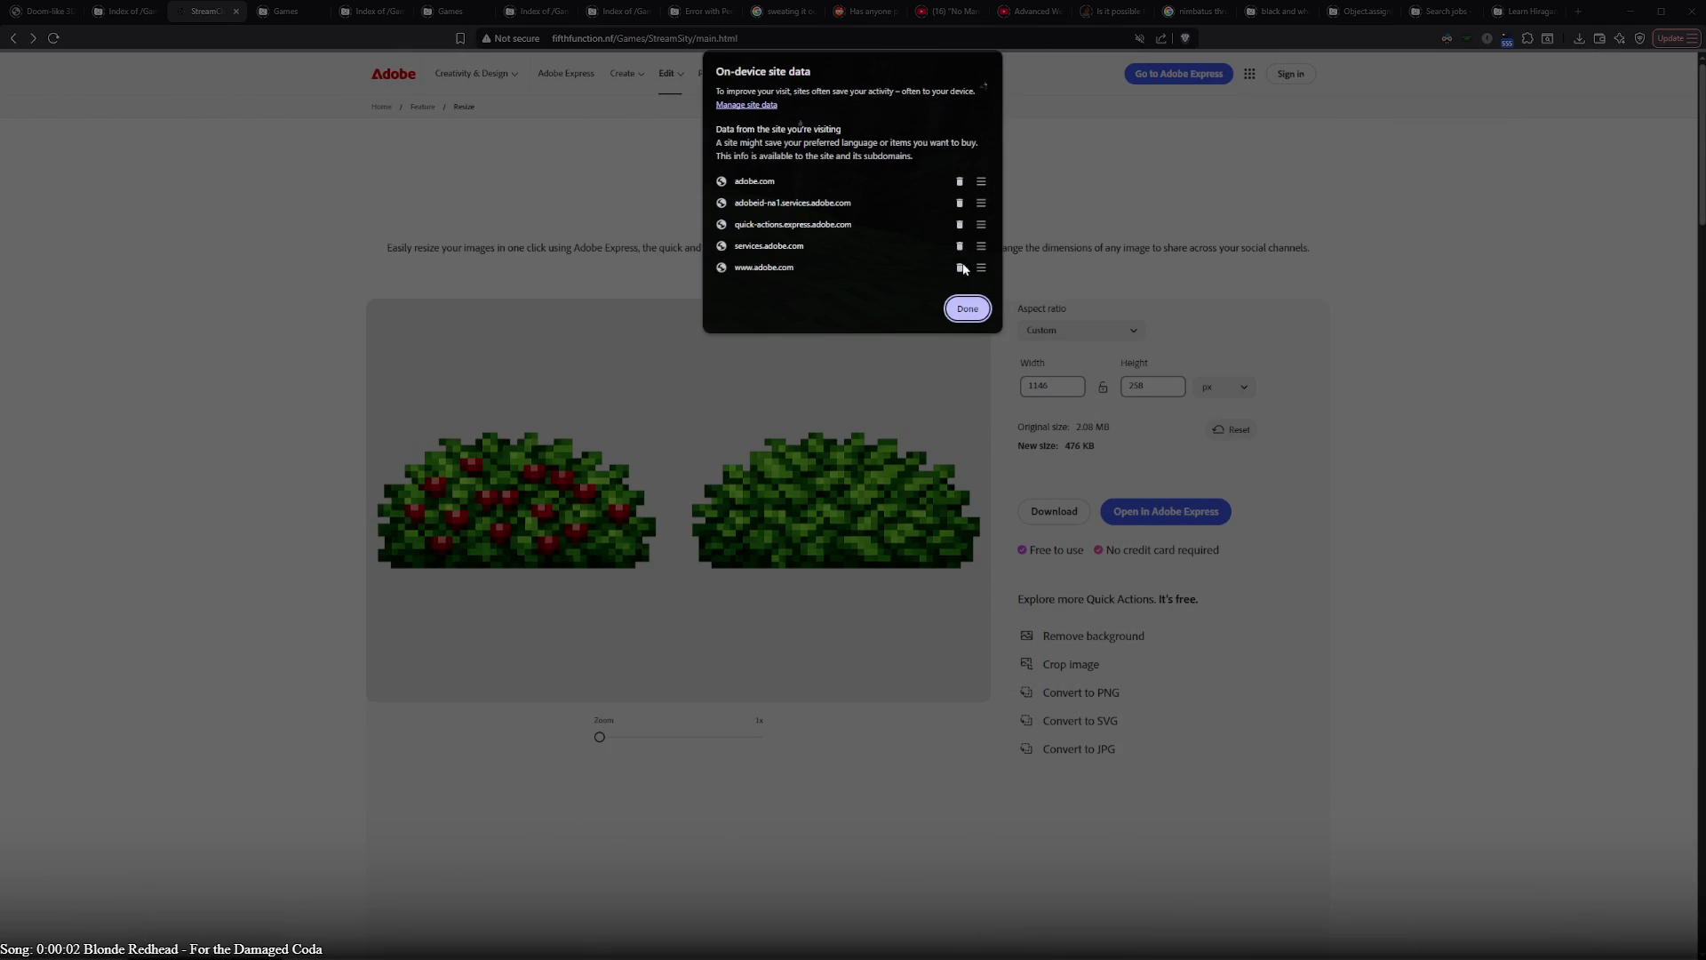
- Delete all Adobe domains' stored site data and reload the resizer with the image back at 1536 × 1024
{"action": "left_click", "coordinate": [959, 266]}
{"action": "left_click", "coordinate": [960, 222]}
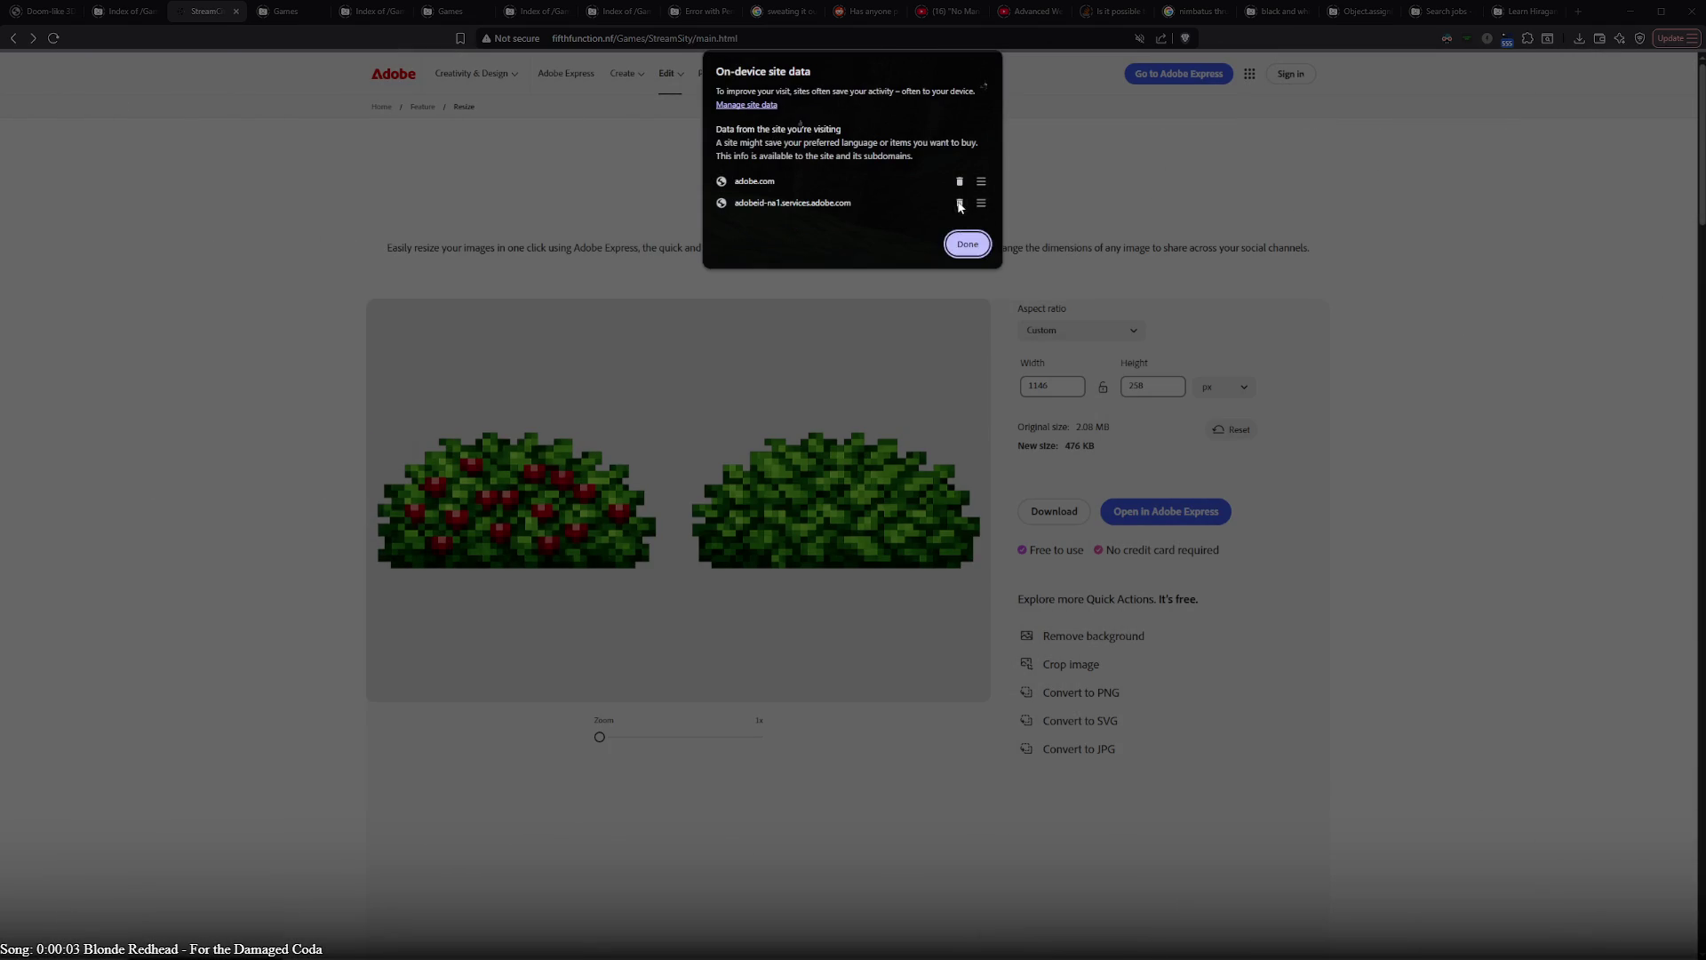
{"action": "left_click", "coordinate": [958, 180]}
{"action": "left_click", "coordinate": [967, 219]}
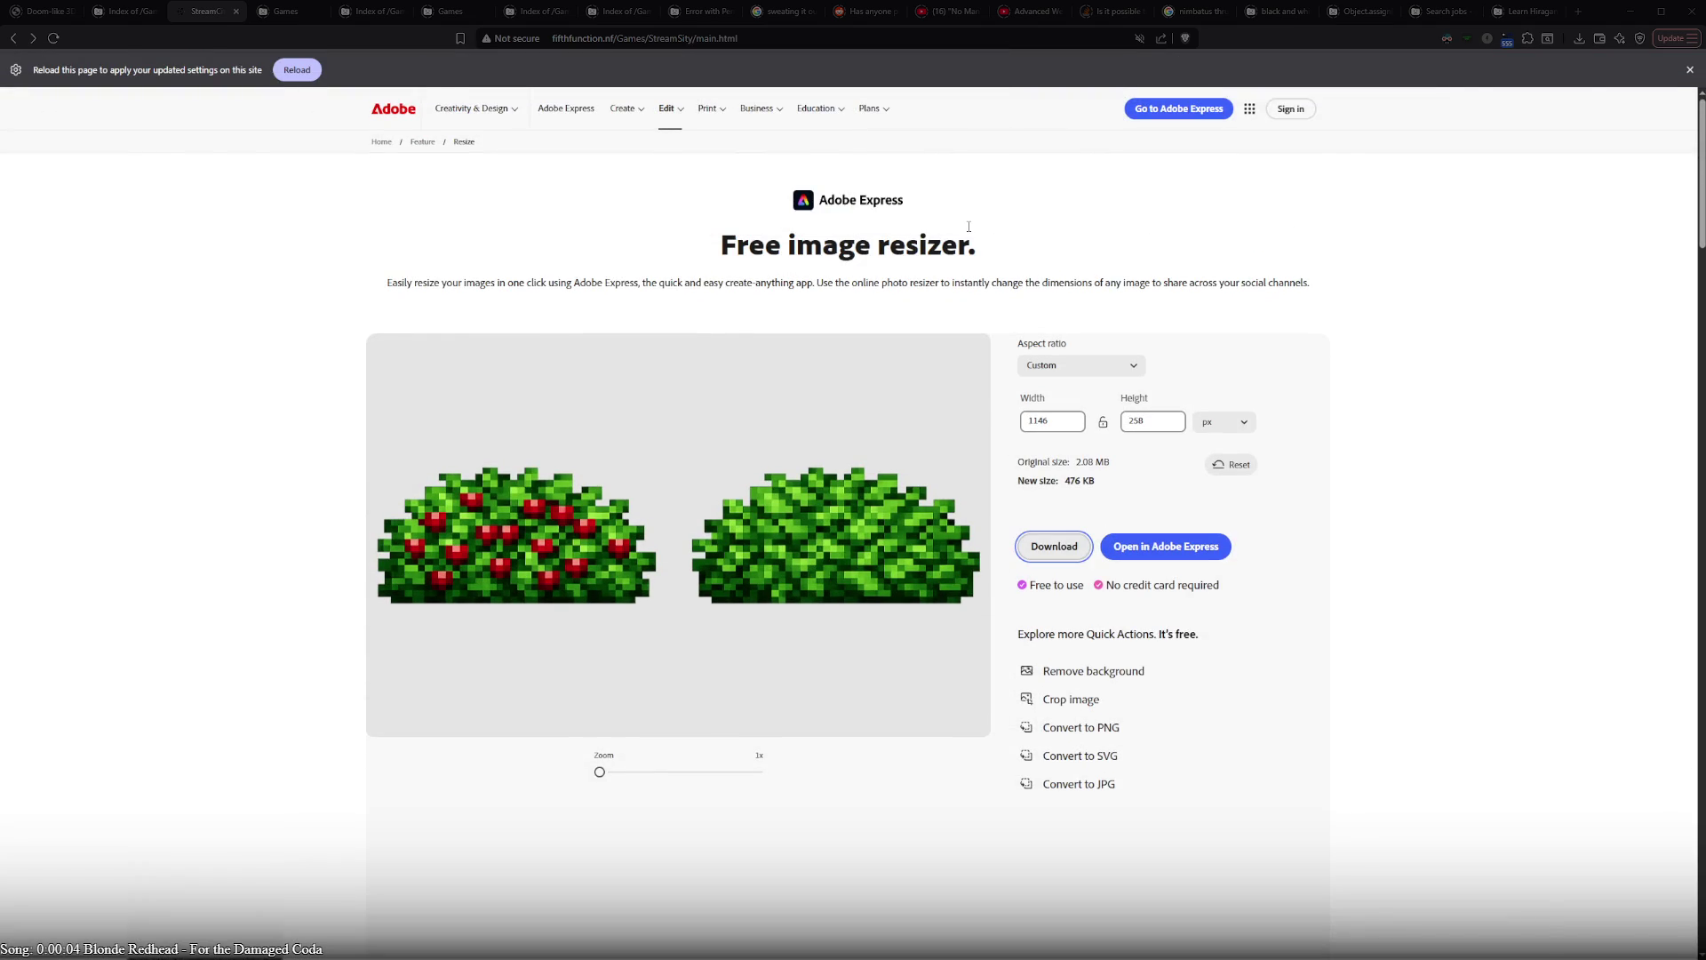
{"action": "key", "text": "F12"}
{"action": "key", "text": "F5"}
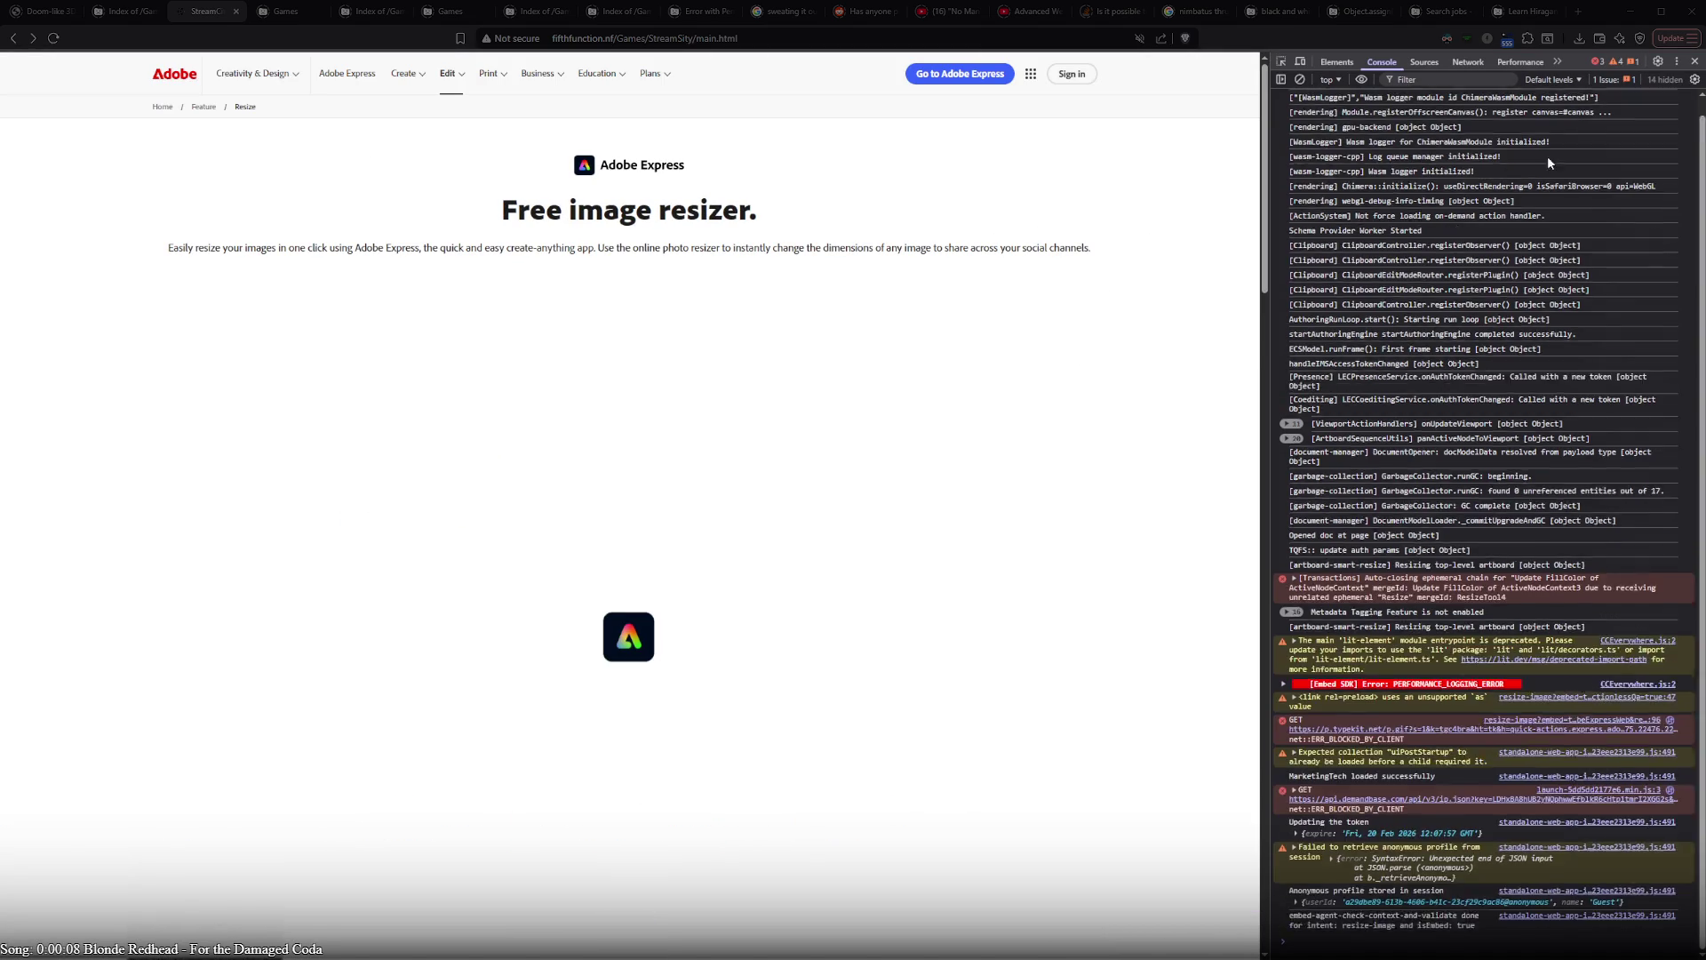
{"action": "key", "text": "F12"}
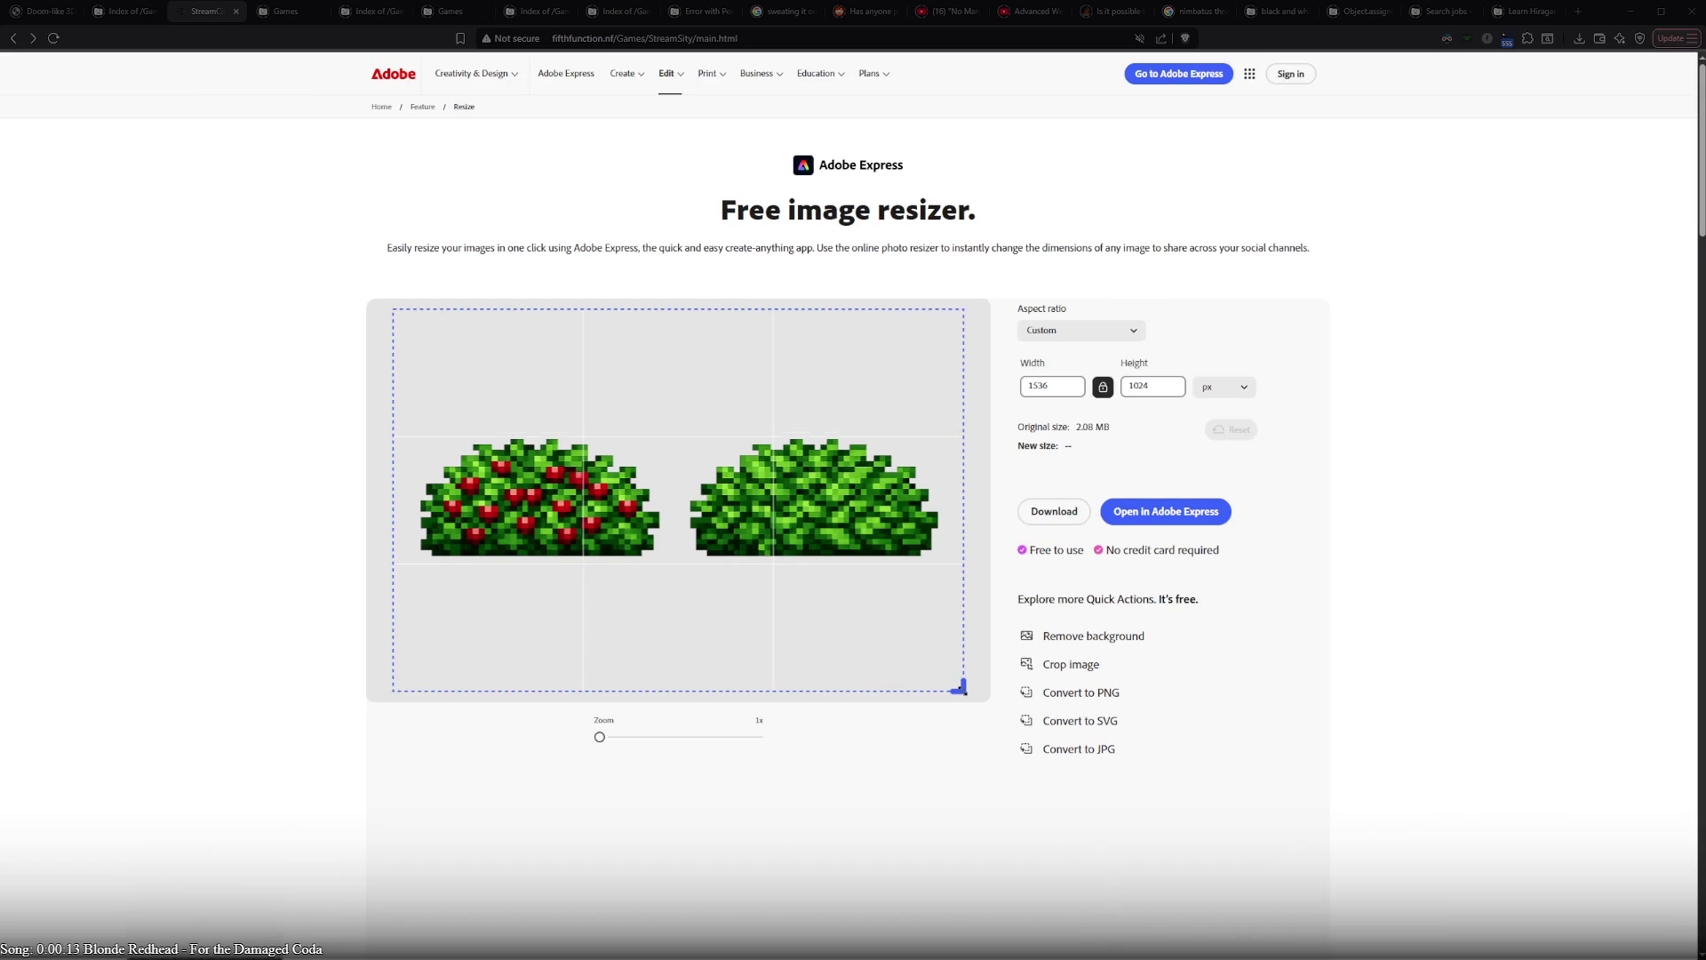
- Shrink the crop from its corners so it again fits closely around the two bushes
{"action": "left_click_drag", "start_coordinate": [958, 687], "coordinate": [948, 560]}
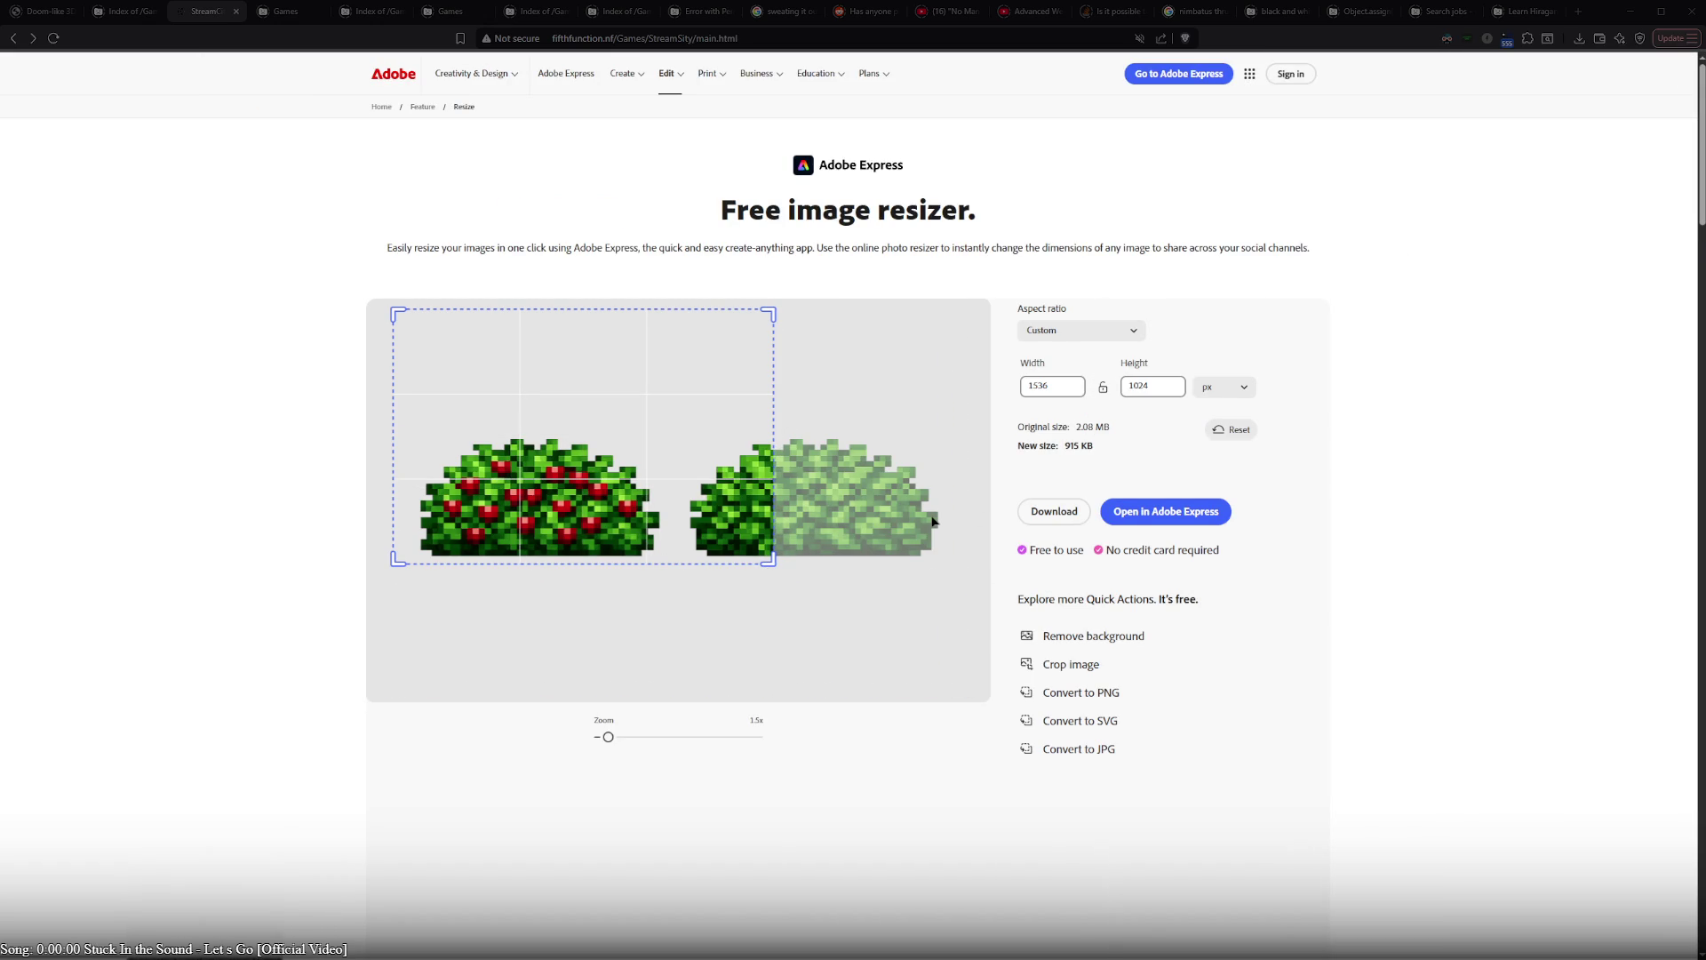
{"action": "mouse_move", "coordinate": [770, 561]}
{"action": "left_mouse_down"}
{"action": "mouse_move", "coordinate": [950, 555]}
{"action": "mouse_move", "coordinate": [934, 552]}
{"action": "left_mouse_up"}
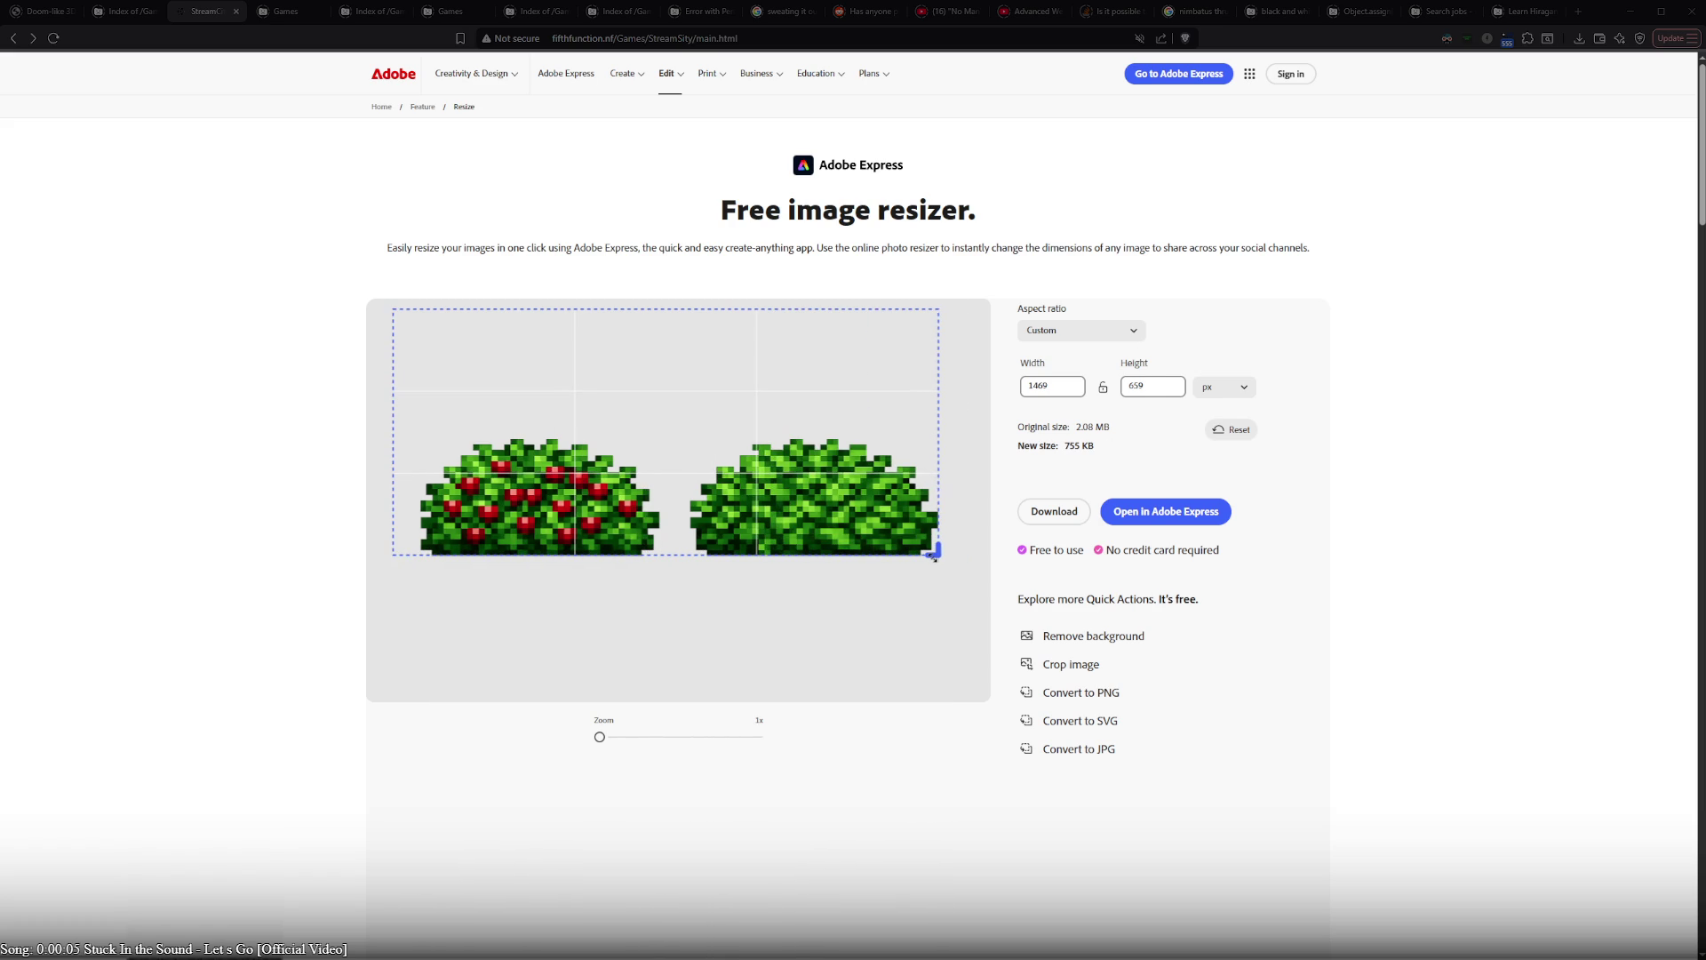
{"action": "mouse_move", "coordinate": [393, 307]}
{"action": "left_mouse_down"}
{"action": "mouse_move", "coordinate": [449, 426]}
{"action": "mouse_move", "coordinate": [422, 442]}
{"action": "left_mouse_up"}
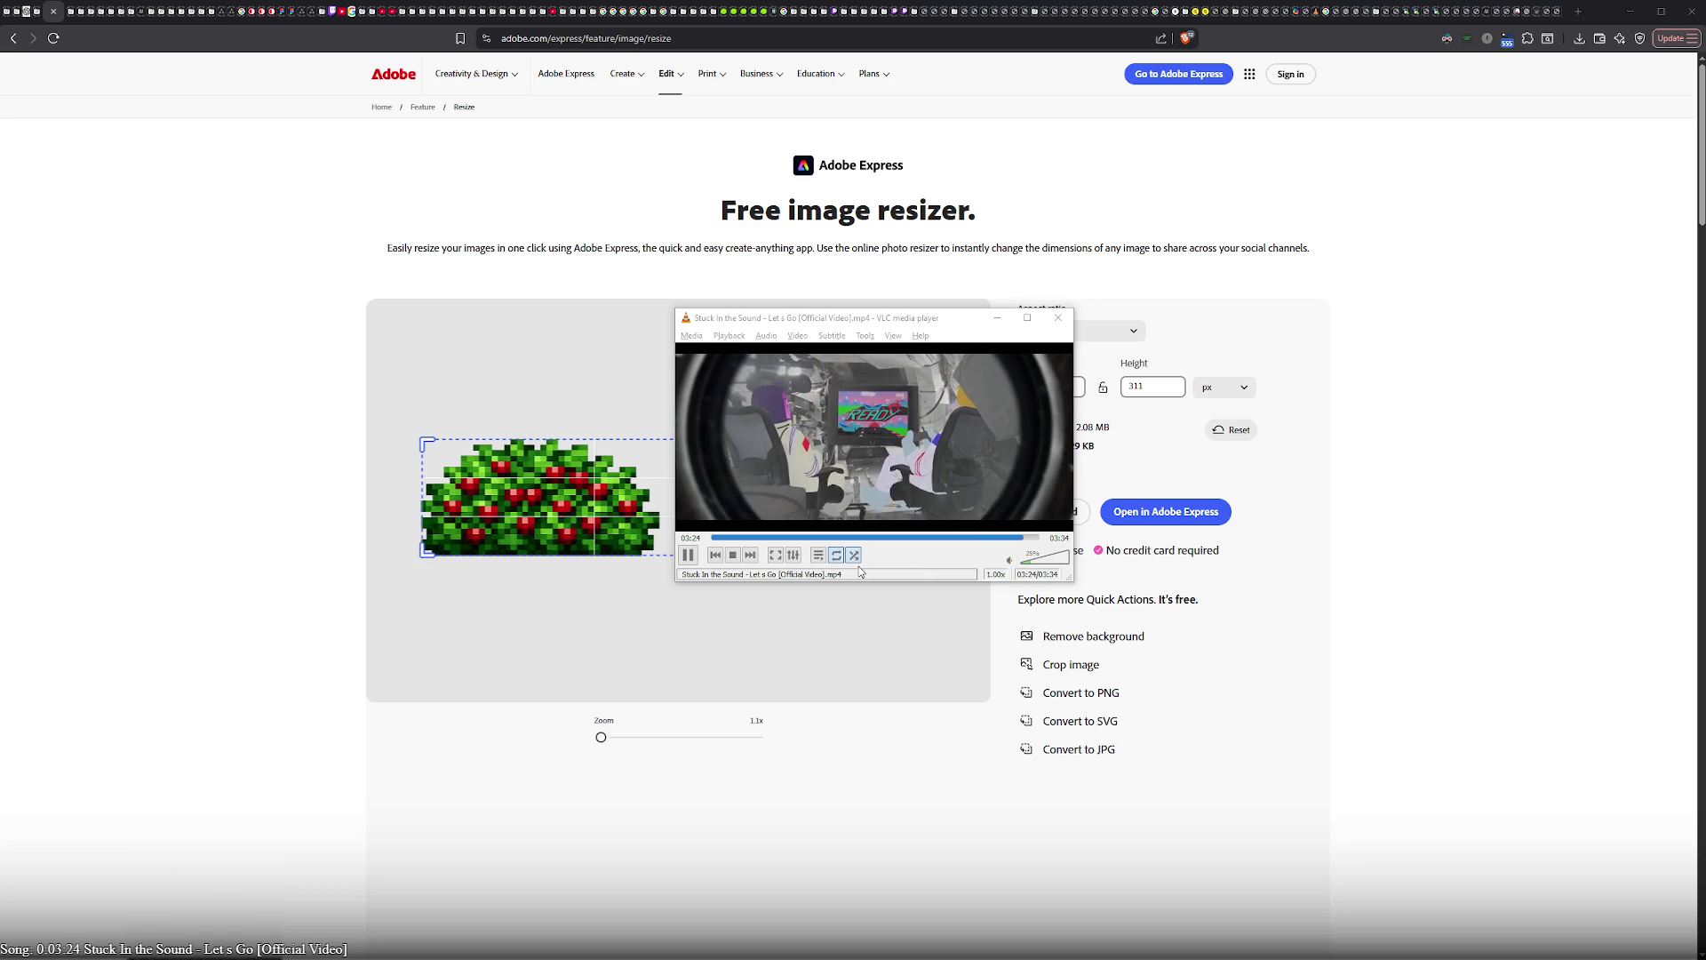
- Pause the music video playing in VLC
{"action": "left_click", "coordinate": [689, 555]}
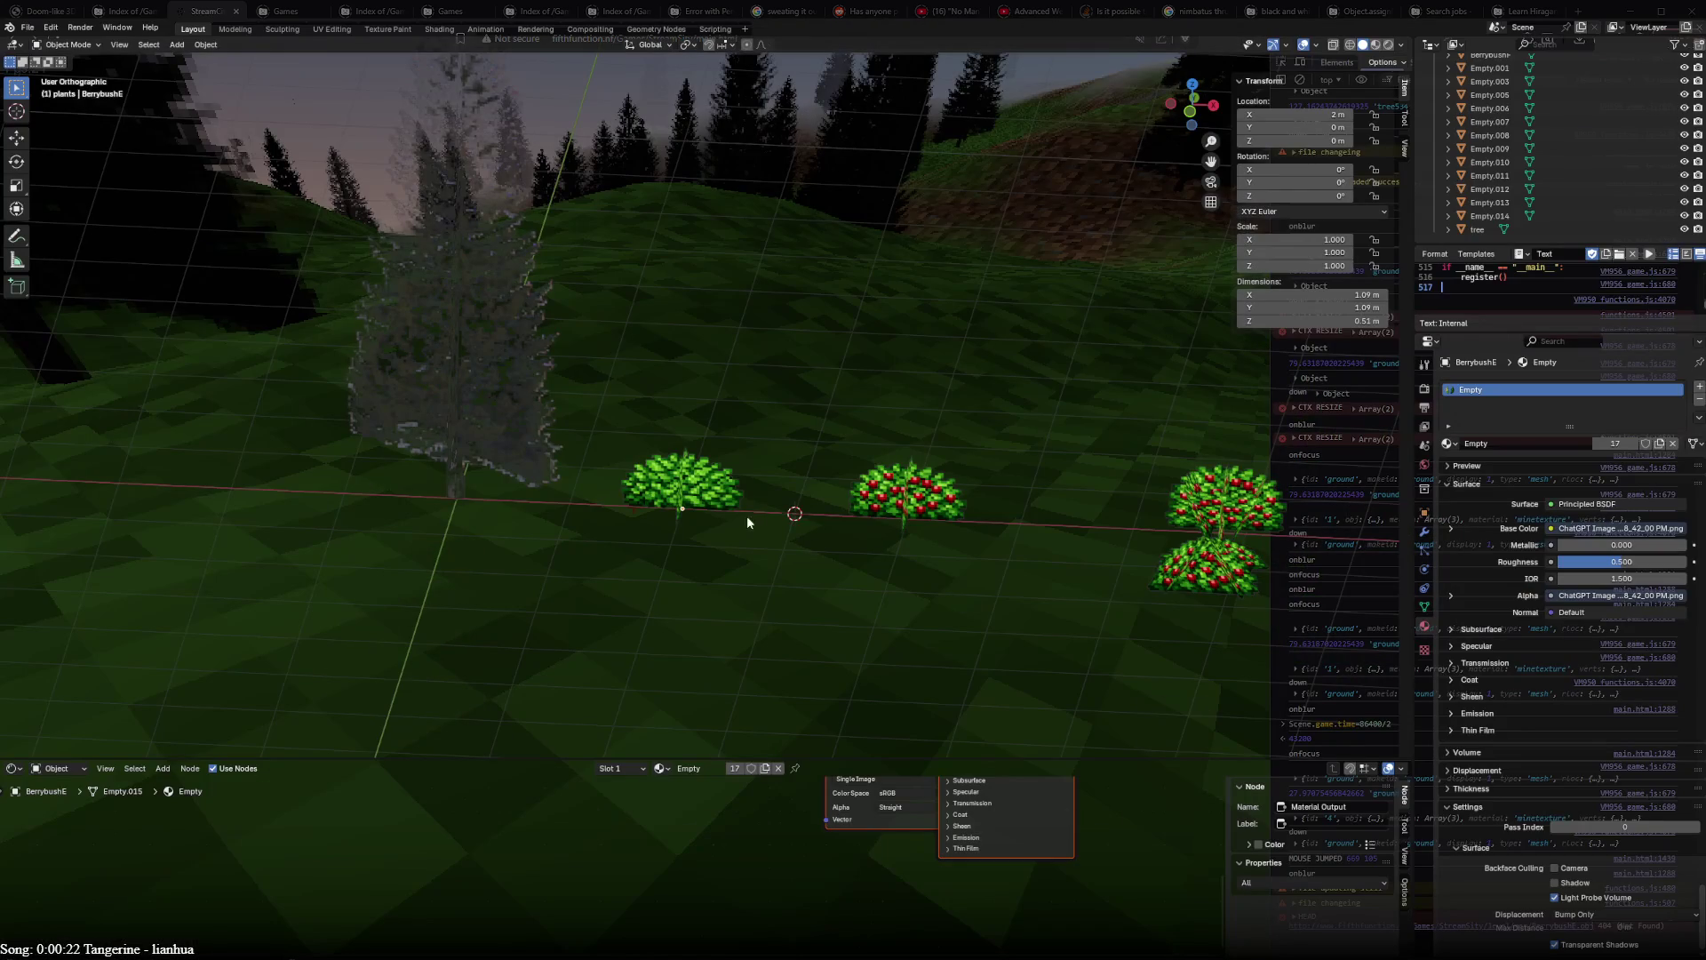
- Select the plain green bush plane in the Blender scene
{"action": "left_click", "coordinate": [724, 503]}
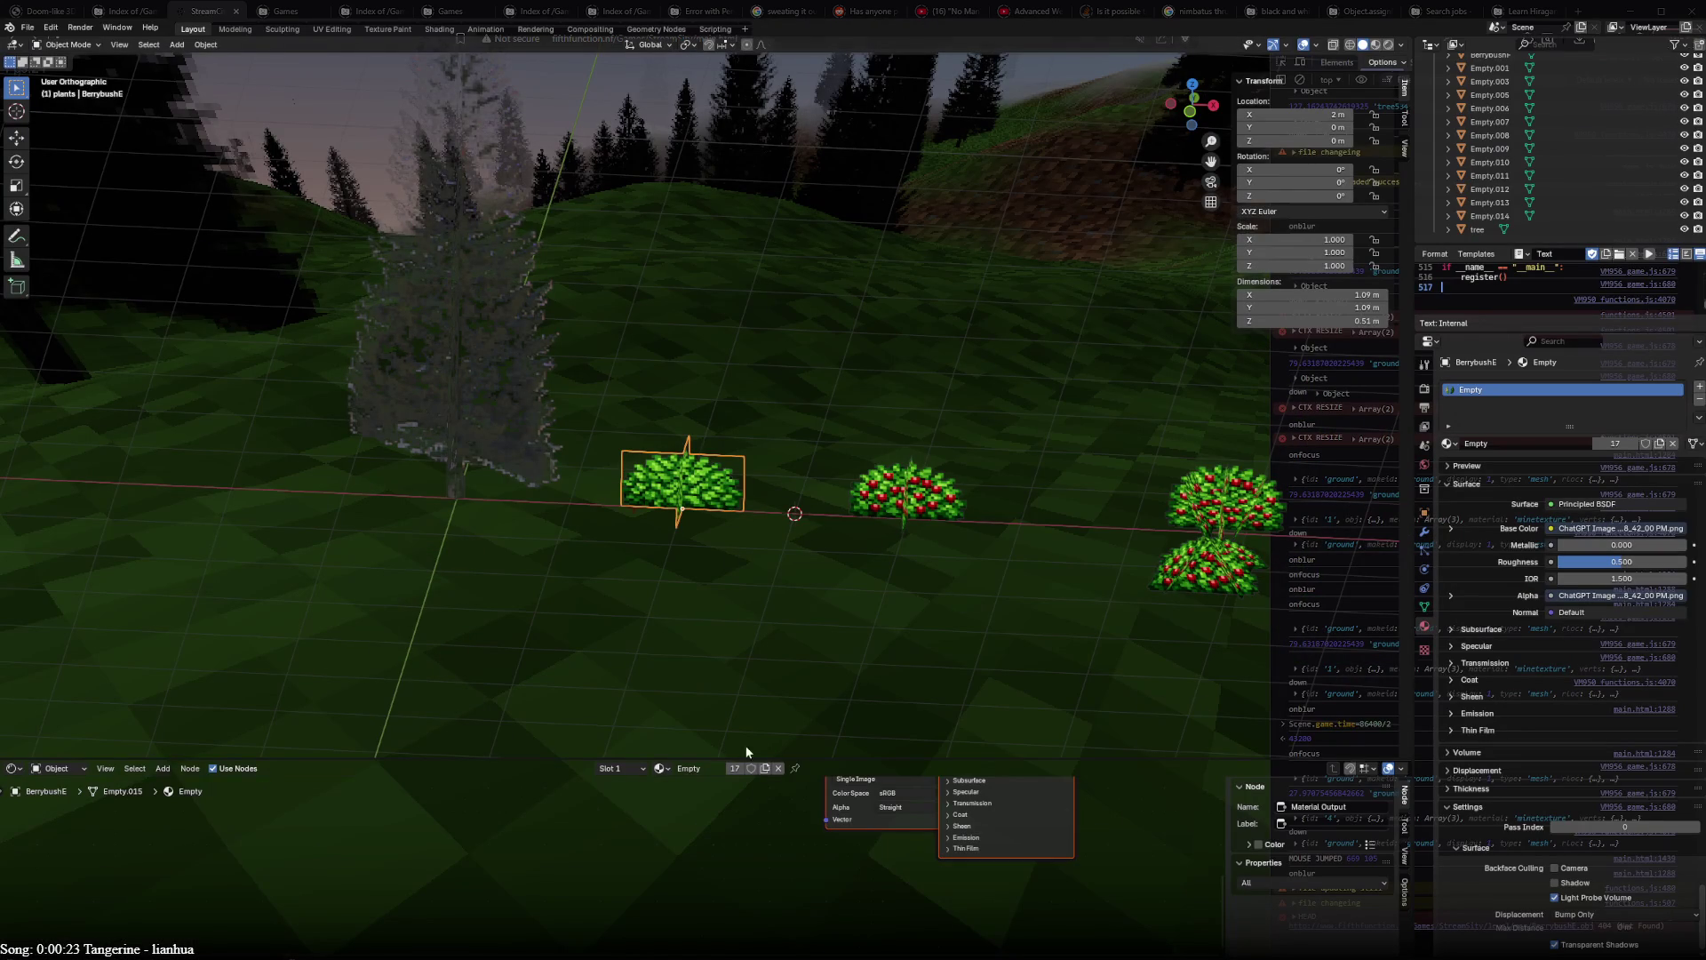
{"action": "scroll", "coordinate": [800, 866], "scroll_direction": "up", "scroll_amount": 2}
- Unlink the ChatGPT image's Alpha from the bush shader and remove its Image Texture node
{"action": "mouse_move", "coordinate": [506, 841]}
{"action": "left_mouse_down"}
{"action": "mouse_move", "coordinate": [479, 831]}
{"action": "mouse_move", "coordinate": [747, 816]}
{"action": "mouse_move", "coordinate": [490, 816]}
{"action": "left_mouse_up"}
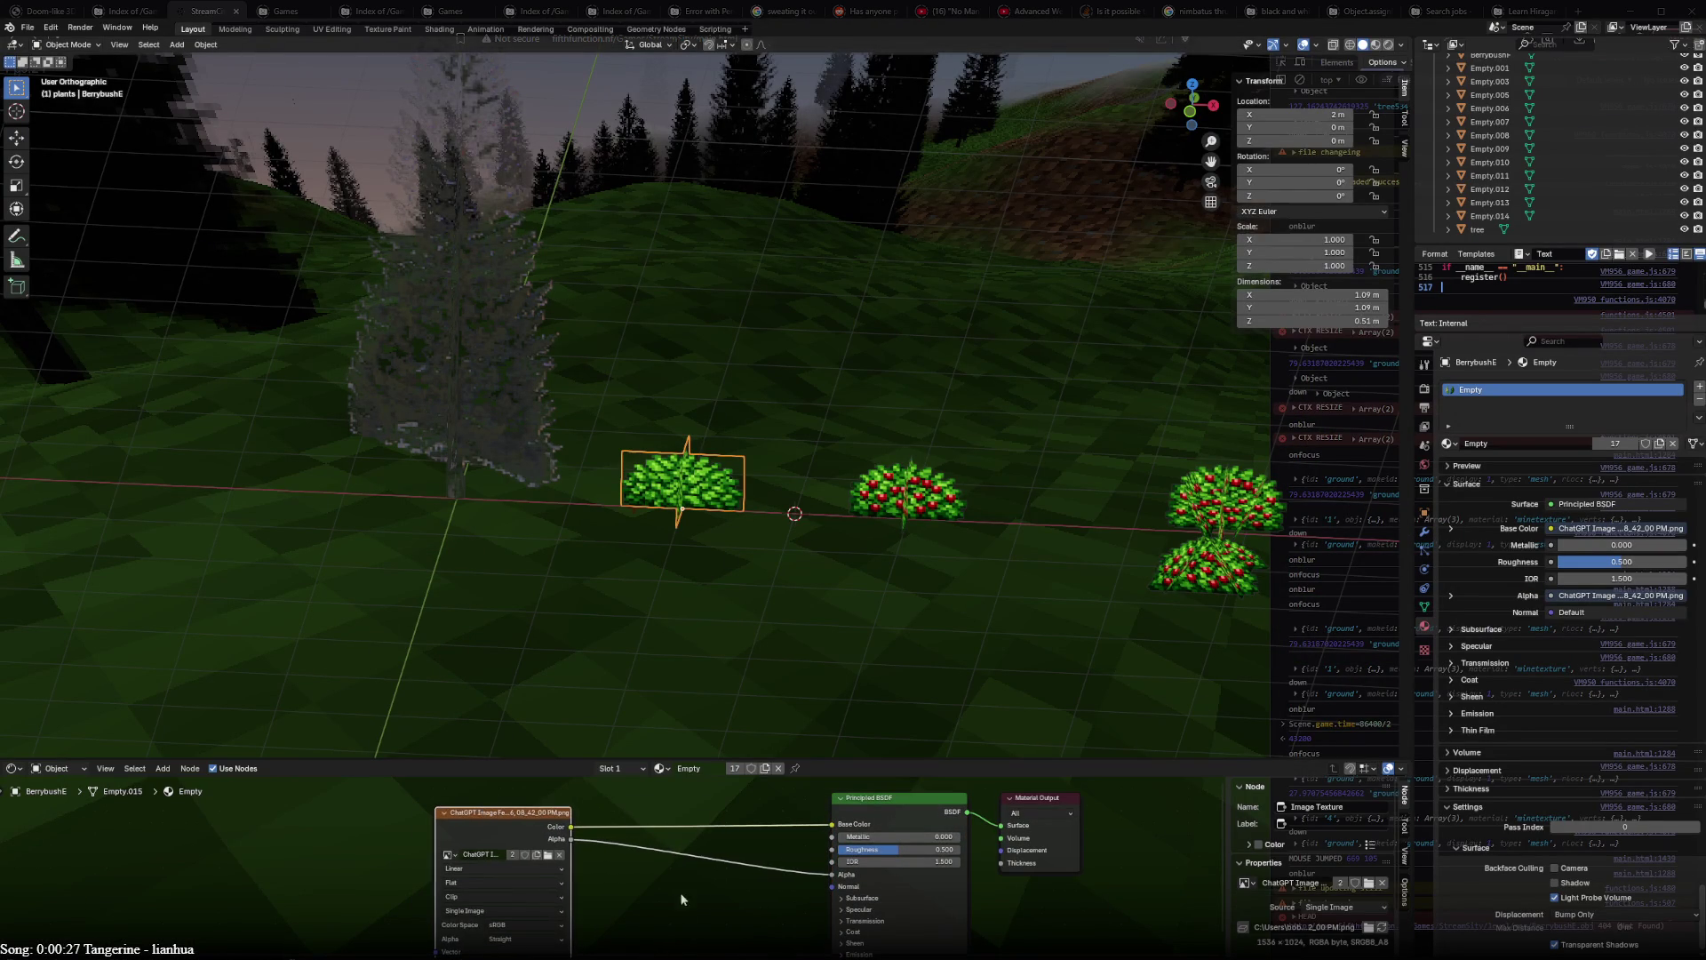
{"action": "middle_click_drag", "start_coordinate": [677, 893], "coordinate": [741, 872]}
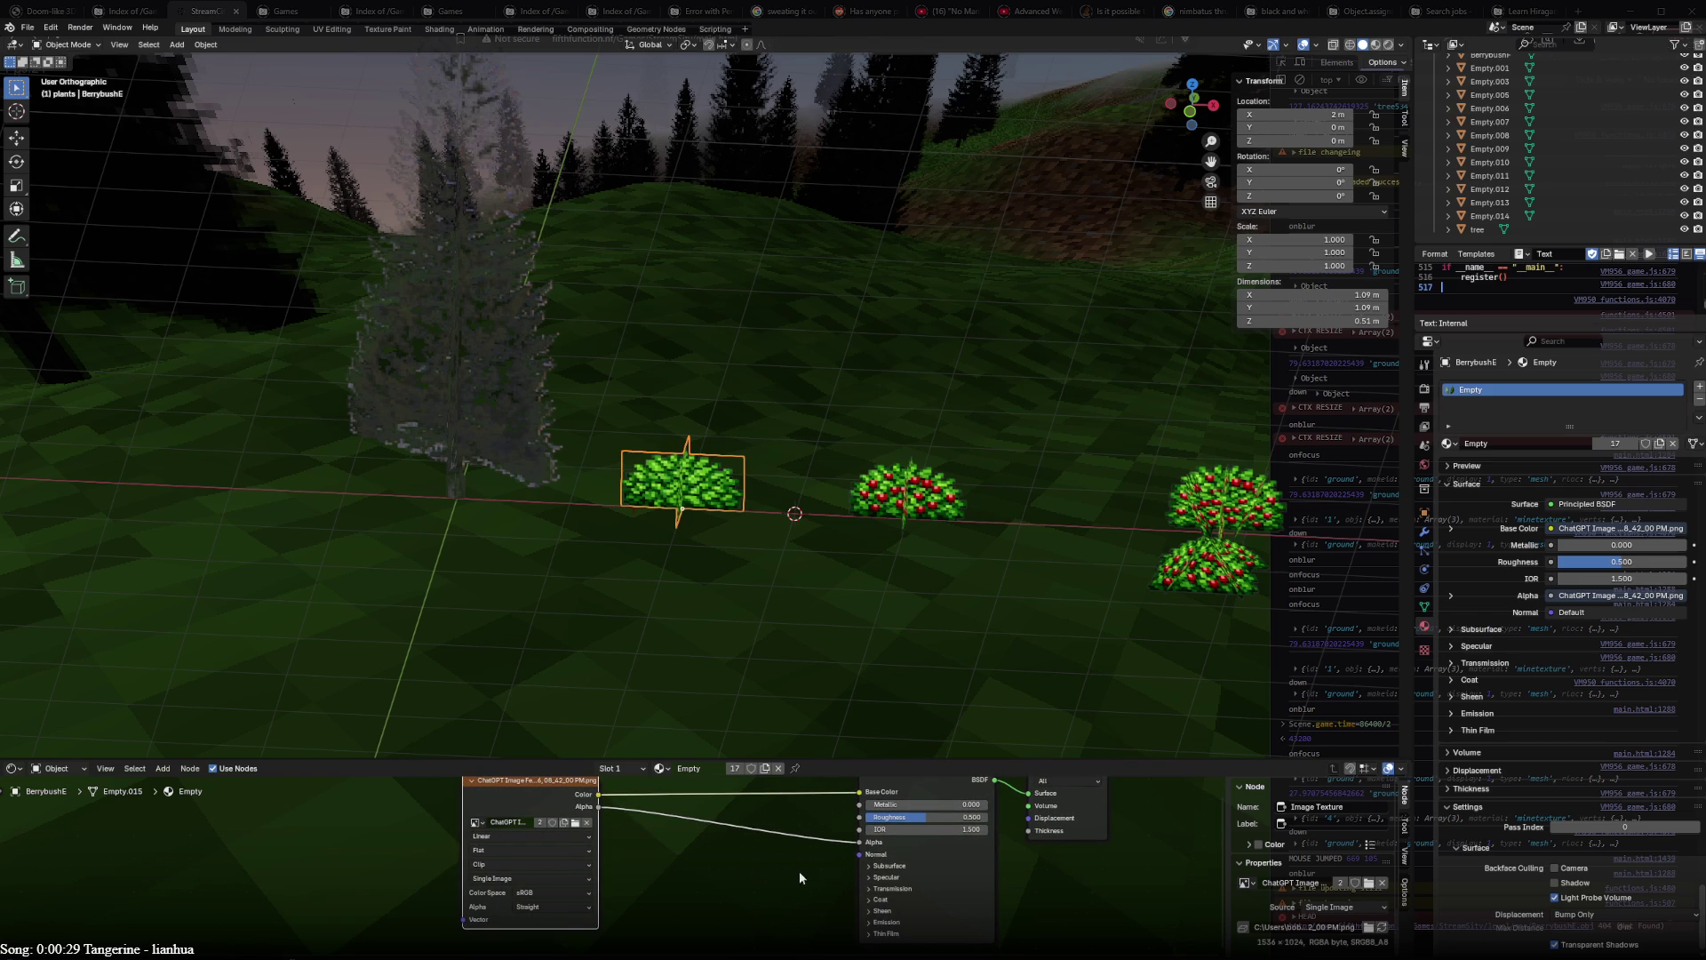
{"action": "left_click_drag", "start_coordinate": [860, 845], "coordinate": [763, 865]}
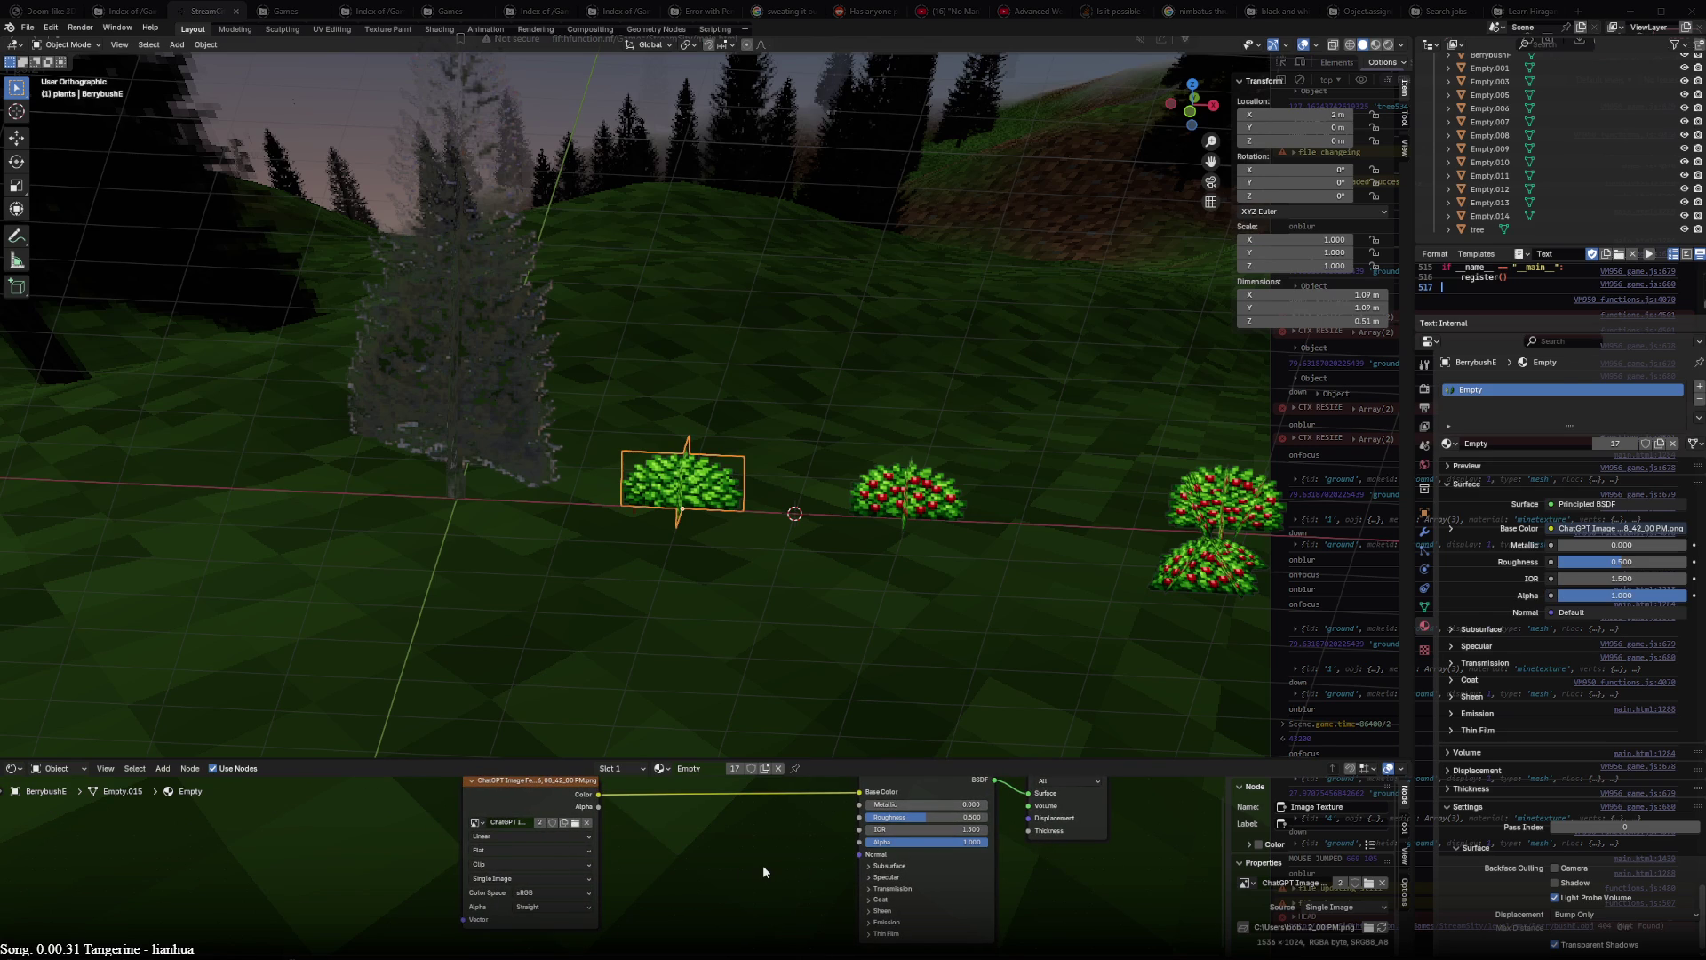
{"action": "left_click", "coordinate": [529, 808]}
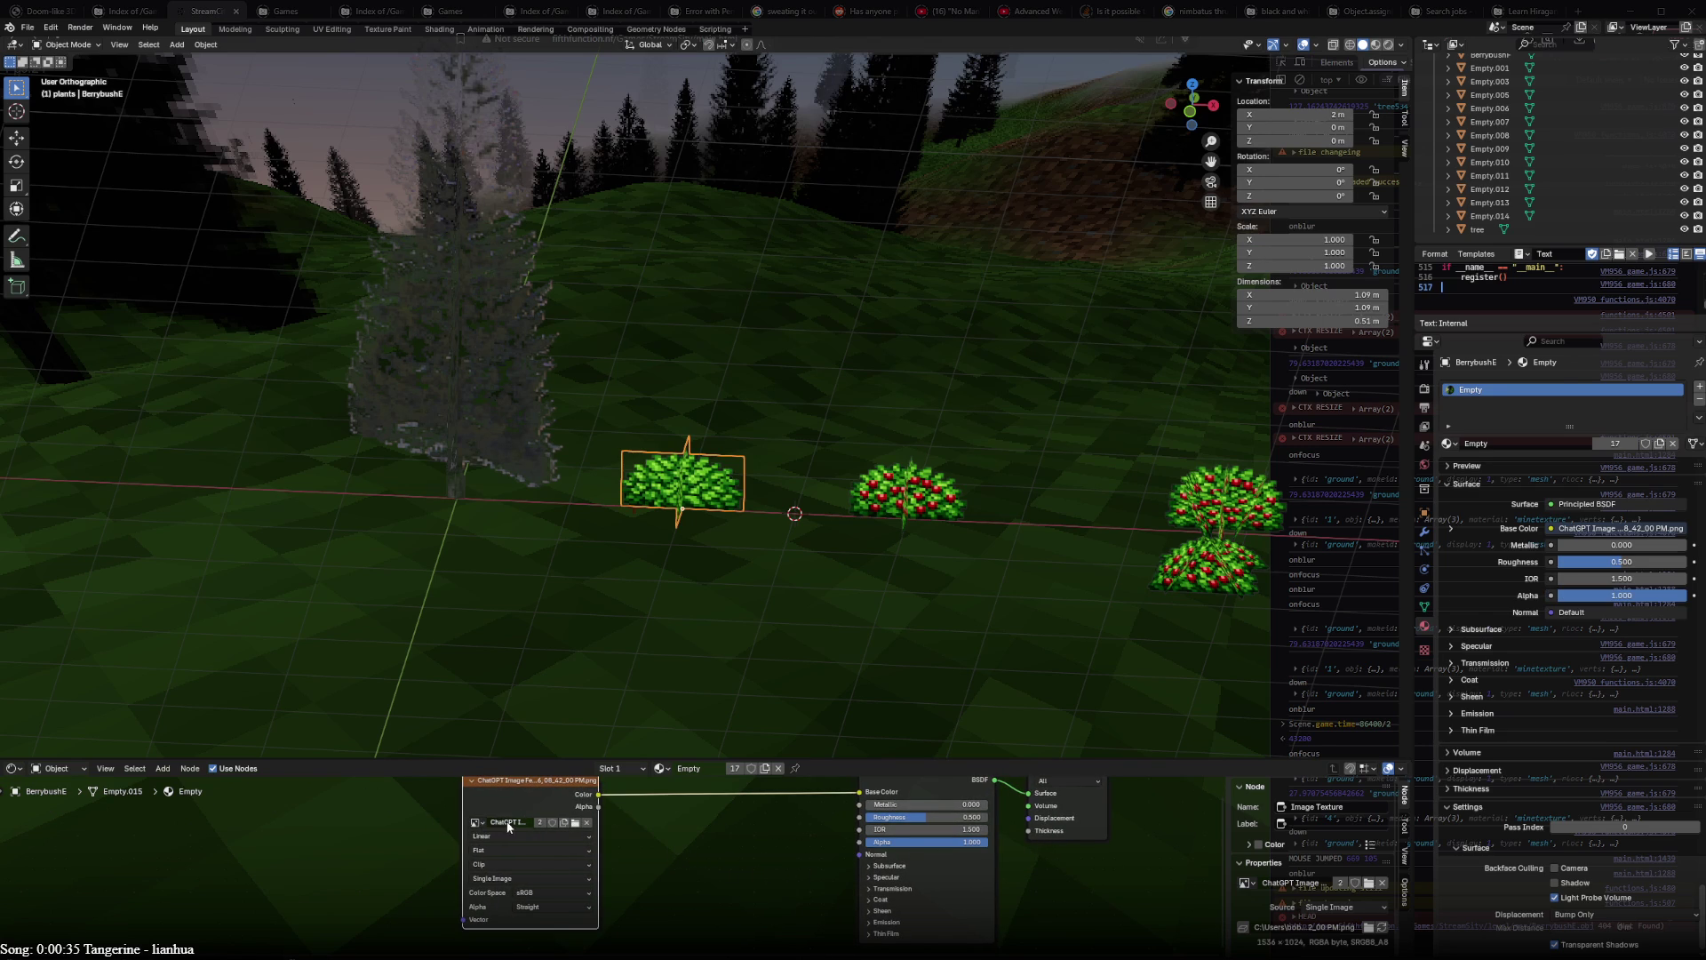
{"action": "key", "text": "x"}
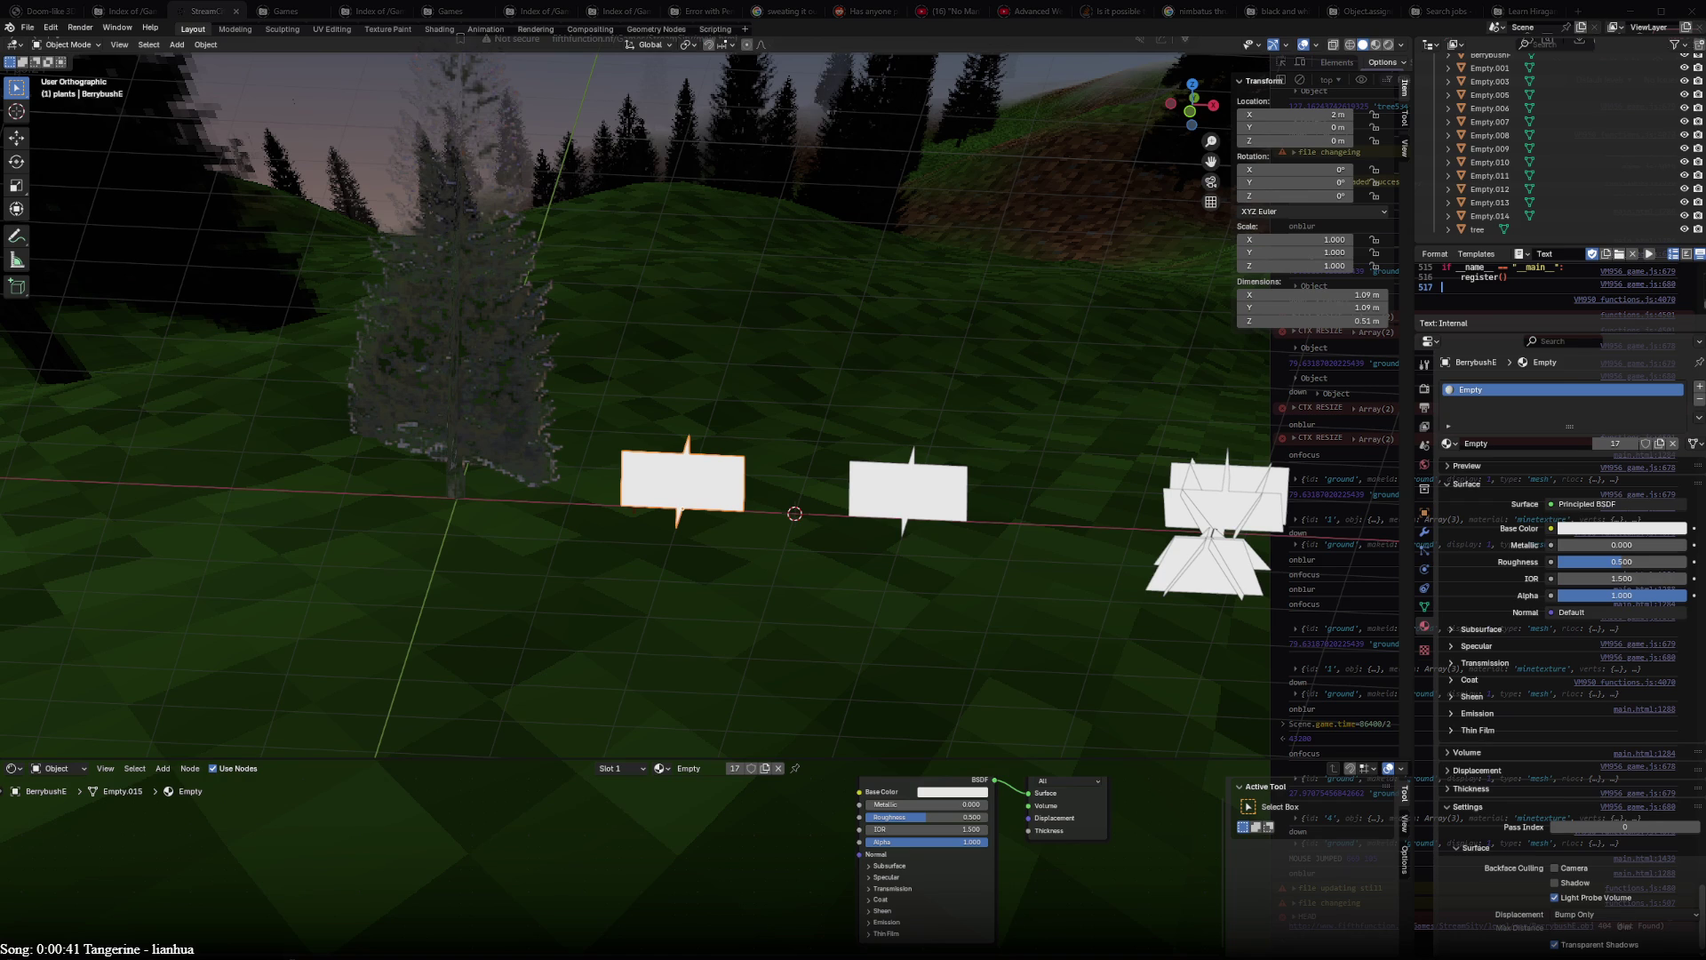
{"action": "key", "text": "ctrl+z"}
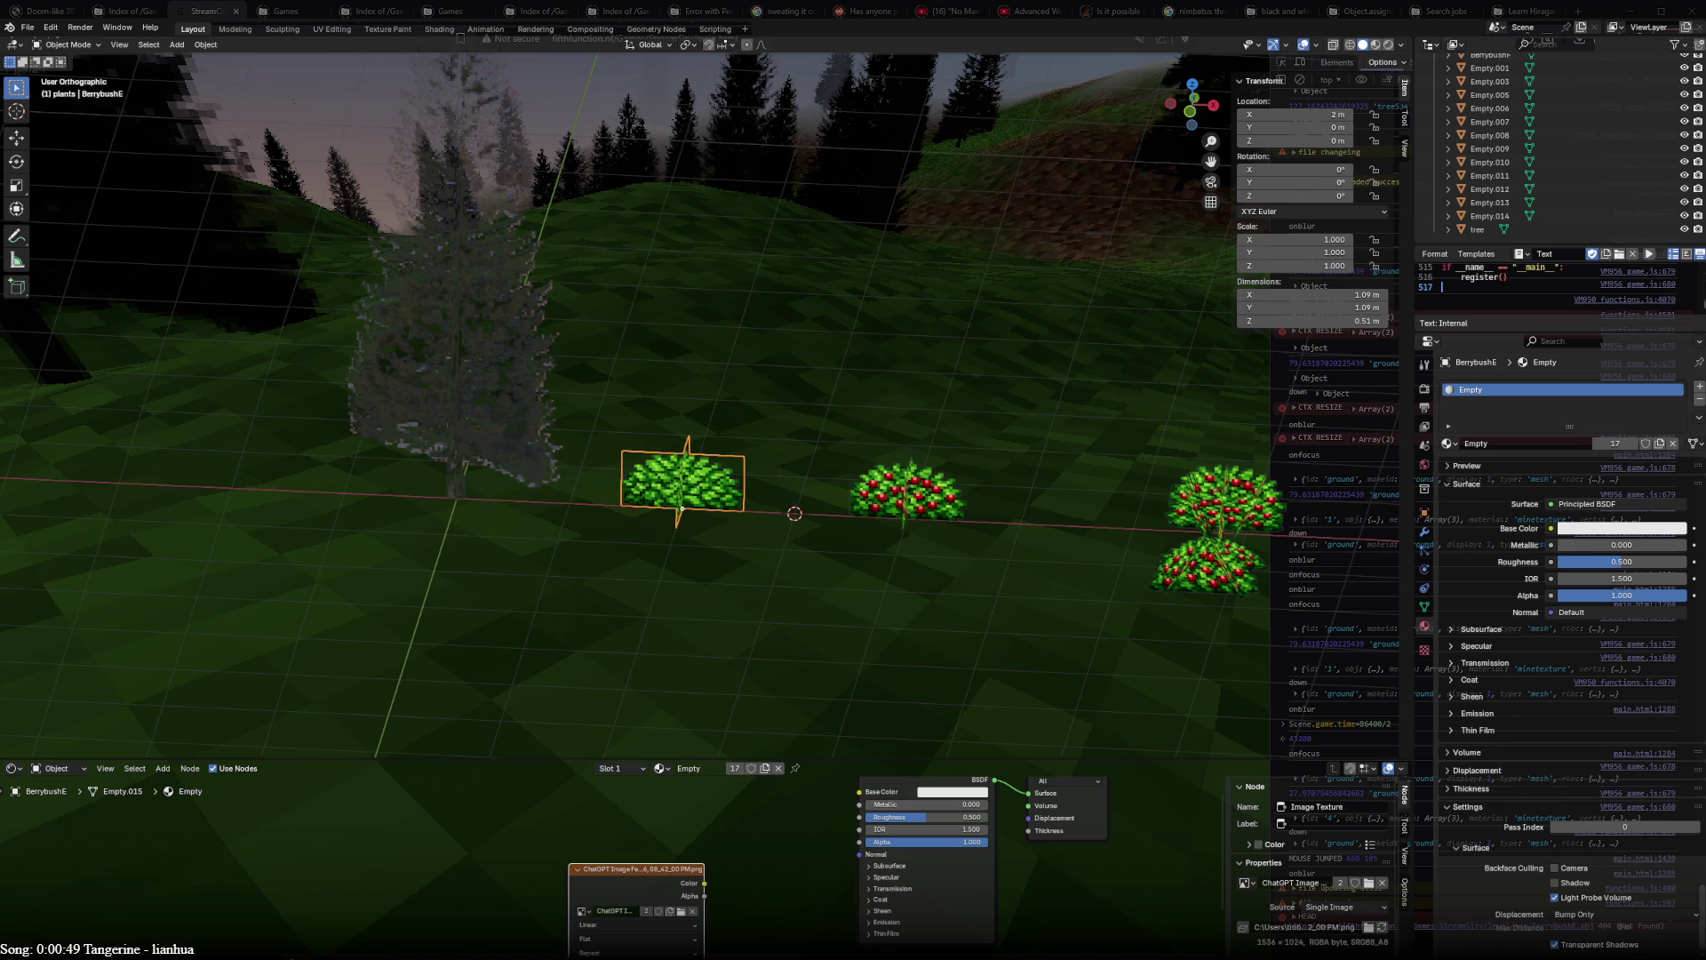
- Add the Adobe Express bush image node and feed its Color into the material's Base Color
{"action": "key", "text": "ctrl+shift+z"}
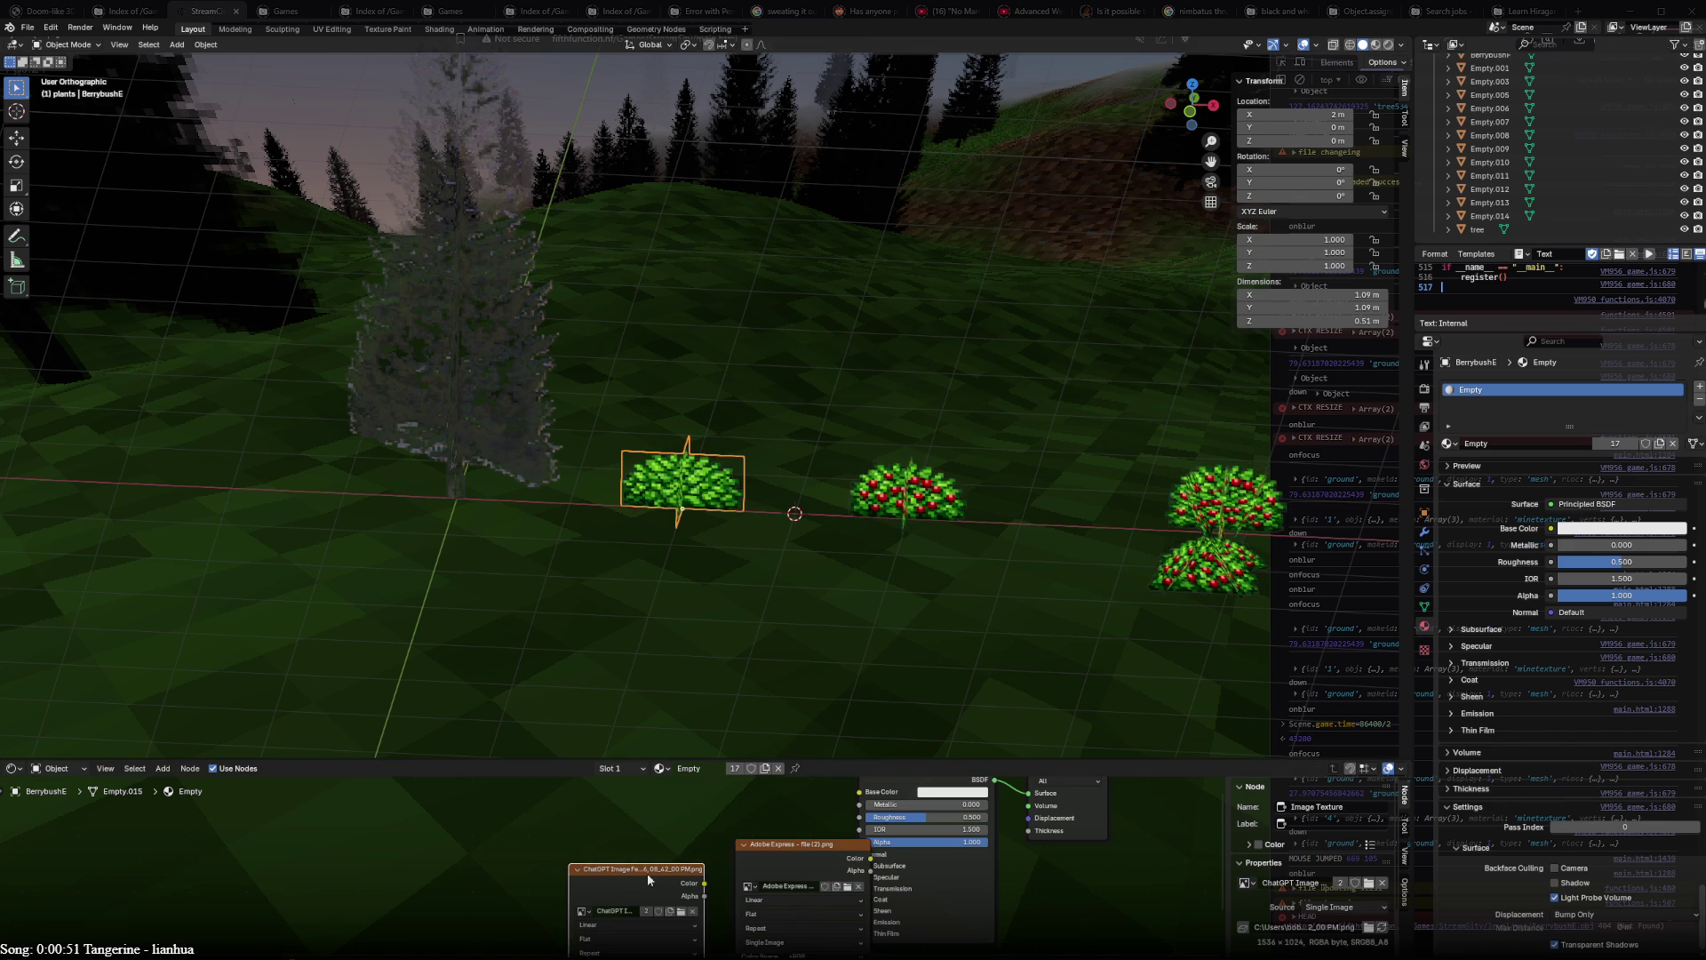
{"action": "key", "text": "ctrl+shift+z"}
{"action": "mouse_move", "coordinate": [741, 863]}
{"action": "left_mouse_down"}
{"action": "mouse_move", "coordinate": [793, 797]}
{"action": "mouse_move", "coordinate": [859, 825]}
{"action": "left_mouse_up"}
{"action": "left_click_drag", "start_coordinate": [715, 785], "coordinate": [689, 819]}
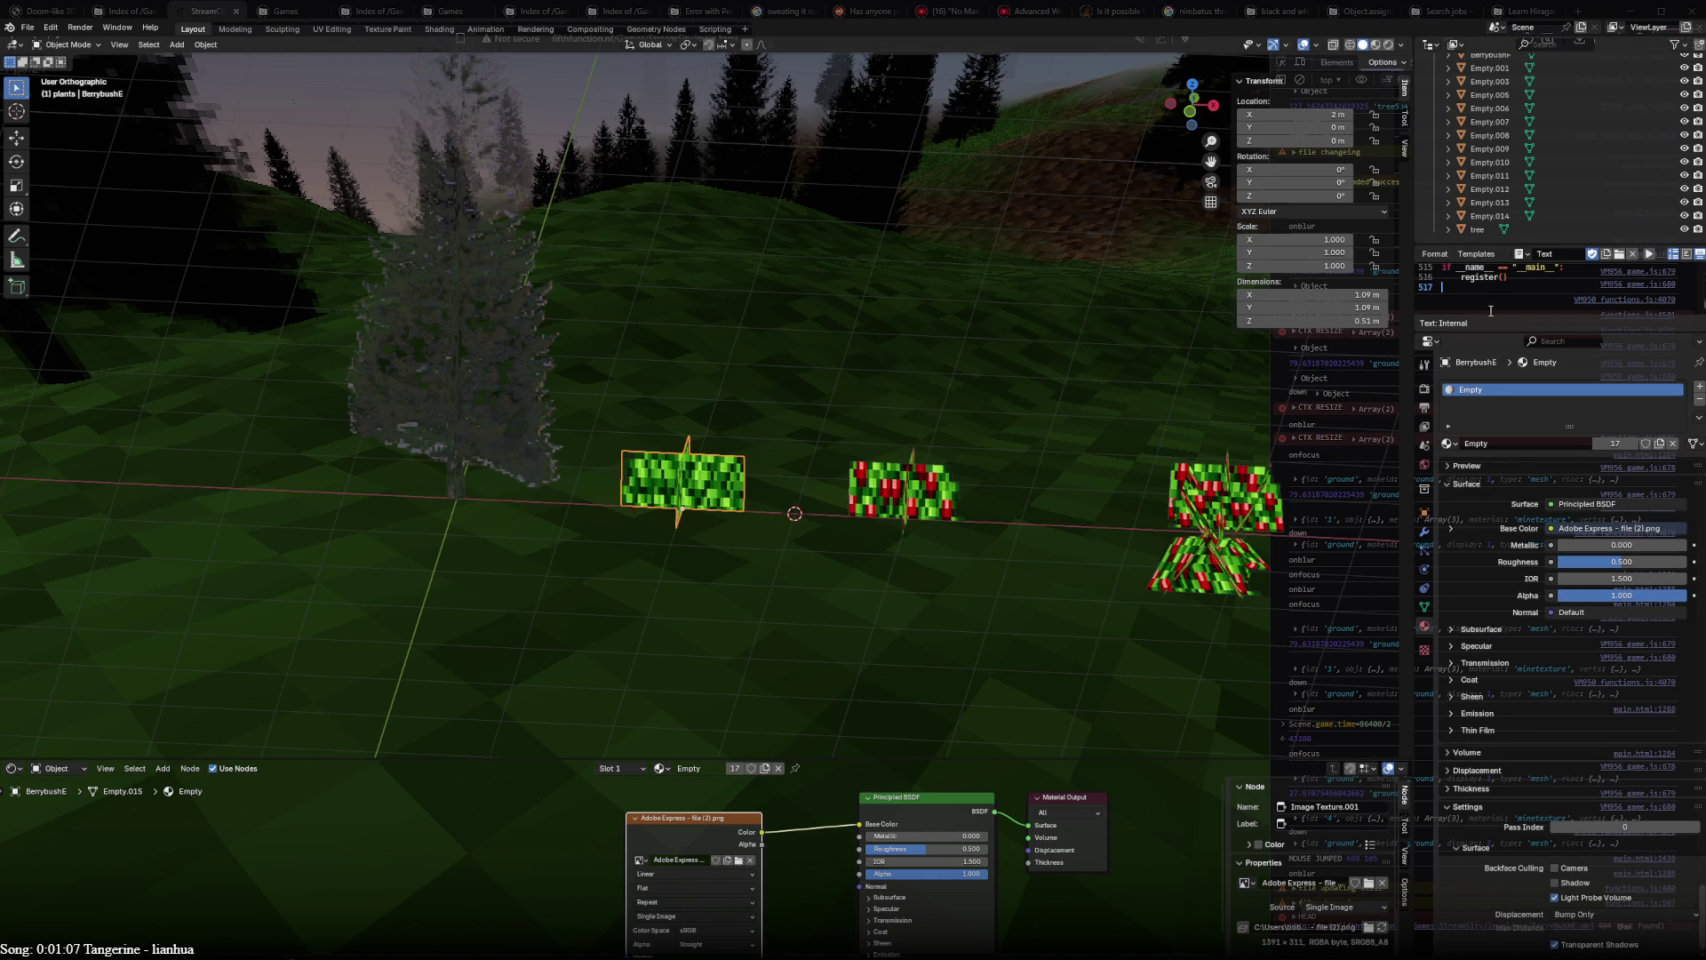
- Split the Outliner into a new Image Editor area and enlarge it
{"action": "left_click_drag", "start_coordinate": [1417, 244], "coordinate": [1417, 202]}
{"action": "left_click", "coordinate": [1428, 213]}
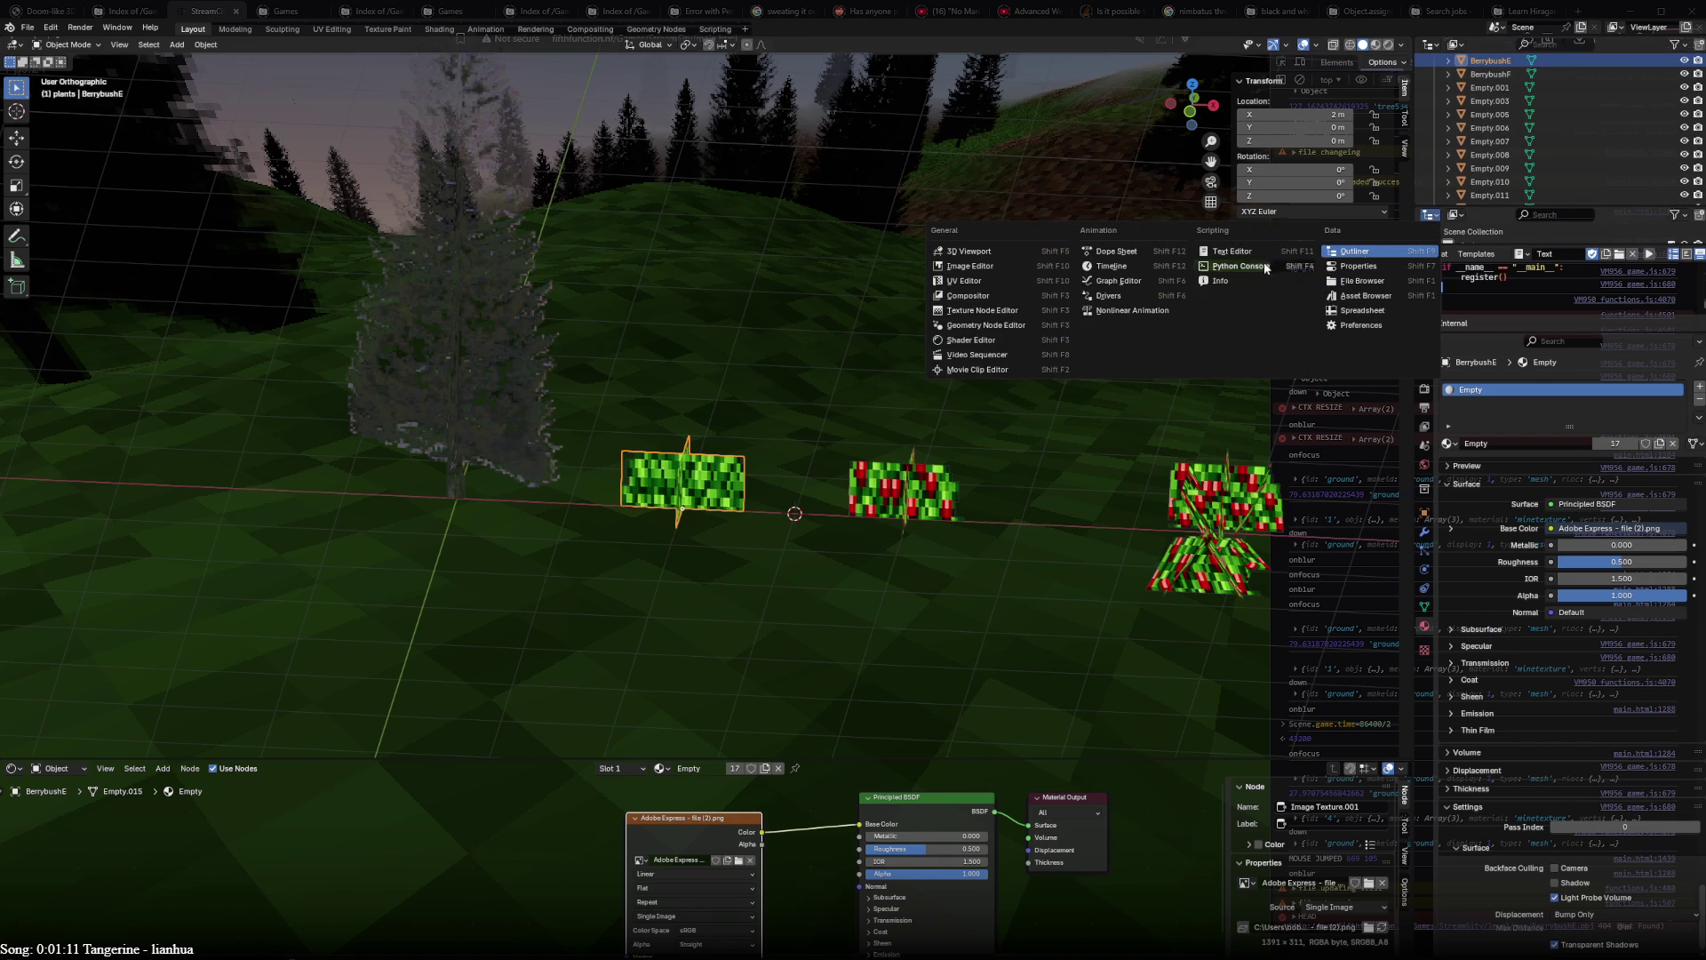
{"action": "left_click", "coordinate": [990, 267]}
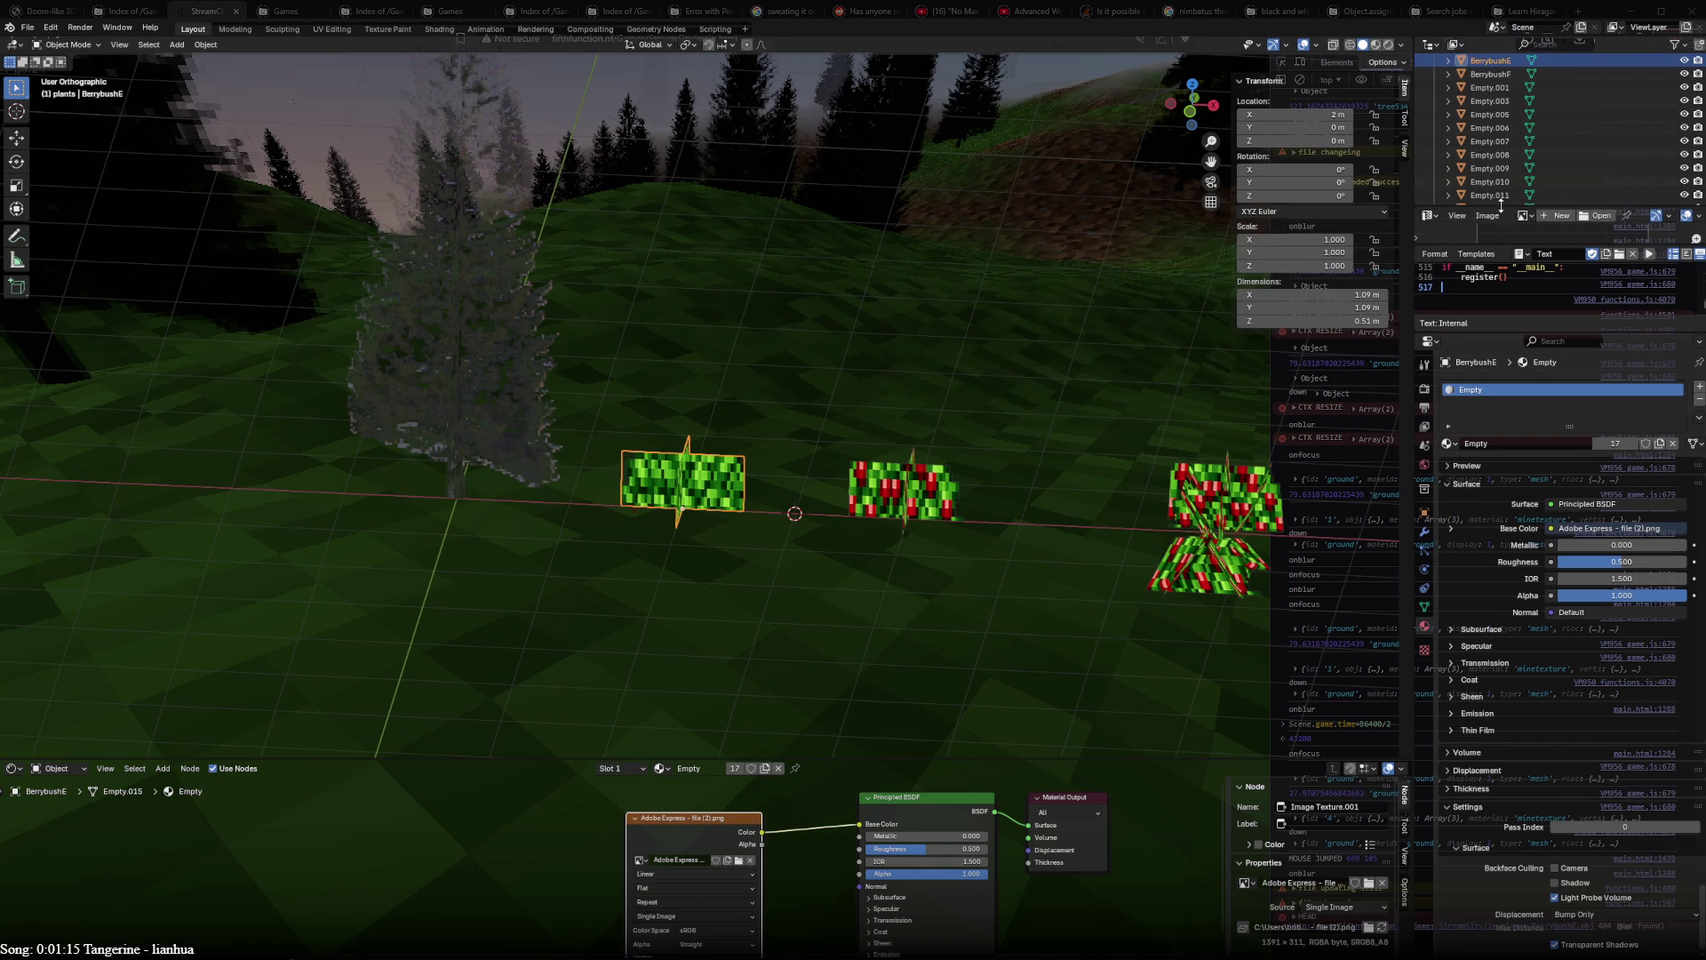
{"action": "left_click_drag", "start_coordinate": [1510, 206], "coordinate": [1501, 109]}
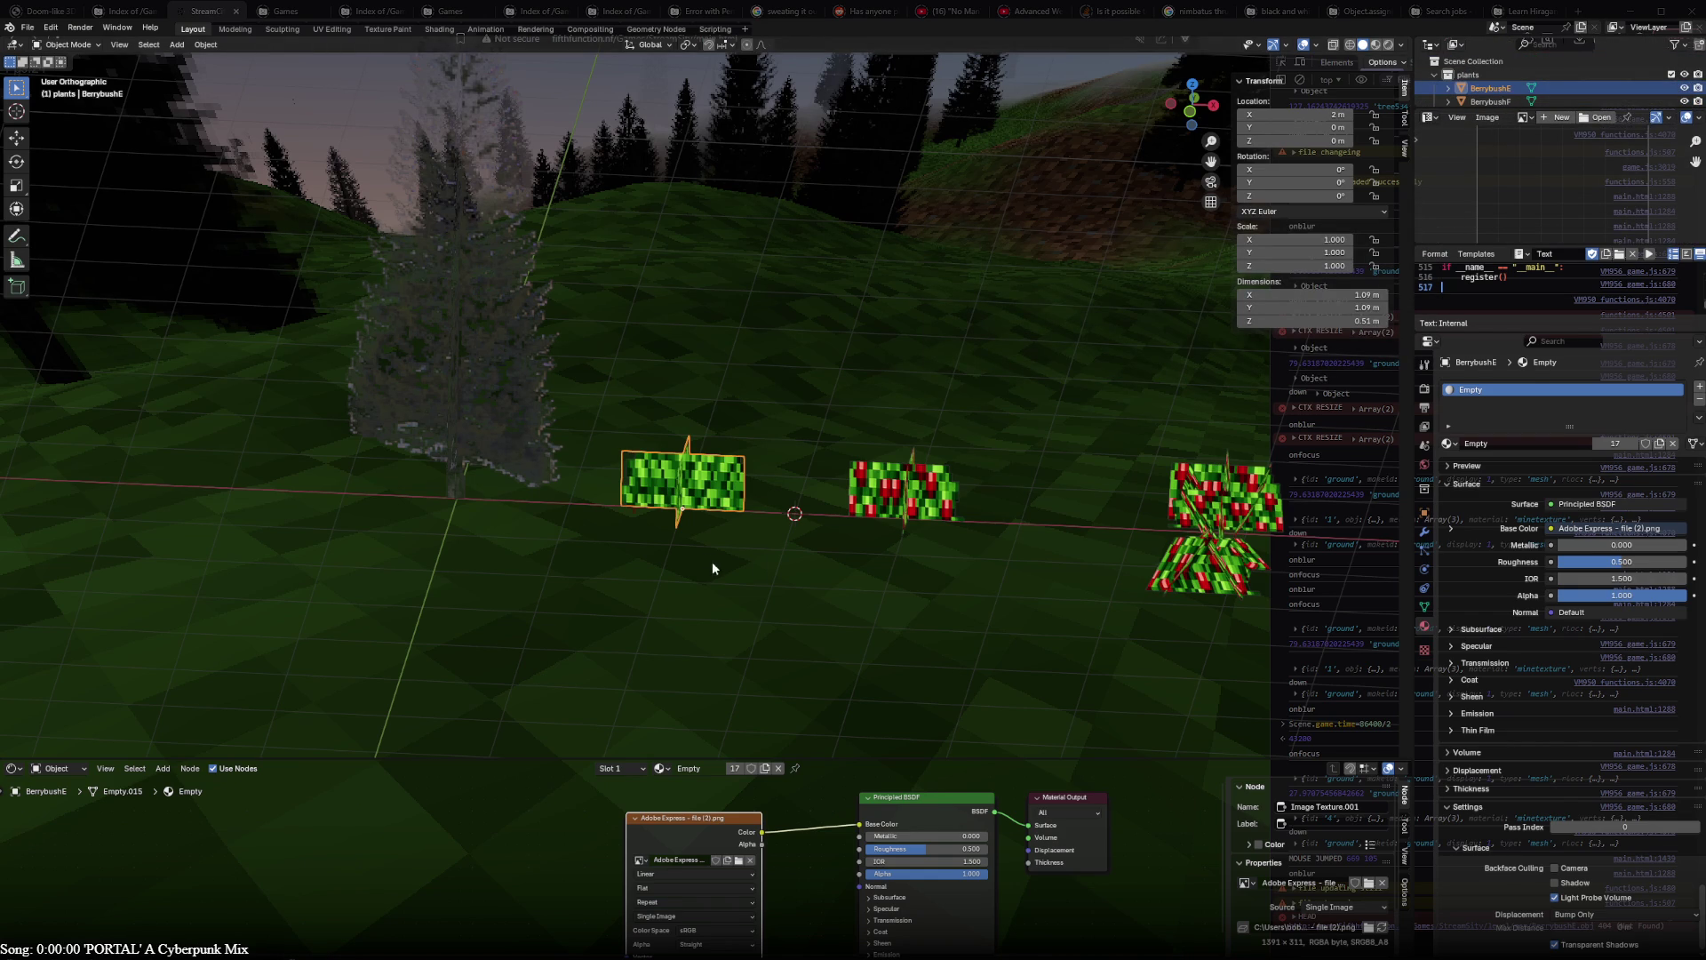
- Display the Adobe Express image and reset the left bush plane's UVs to the full texture
{"action": "left_click", "coordinate": [1534, 119]}
{"action": "left_click", "coordinate": [1538, 135]}
{"action": "scroll", "coordinate": [1540, 163], "scroll_direction": "down", "scroll_amount": 2}
{"action": "key", "text": "Tab"}
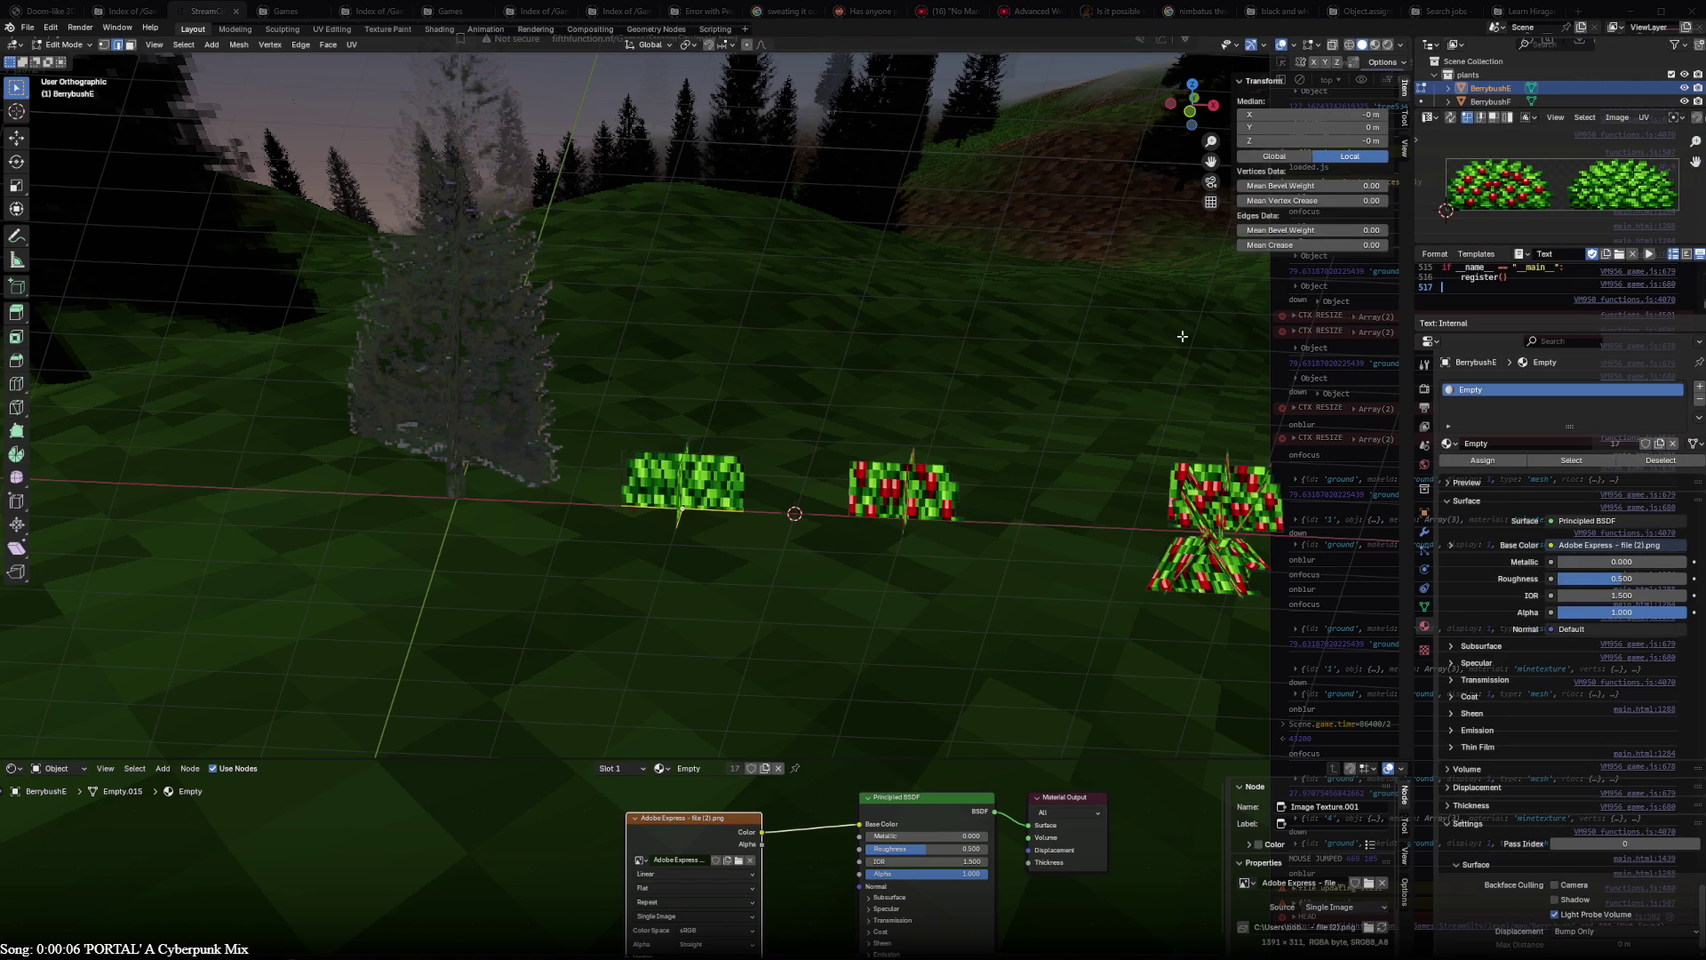
{"action": "key", "text": "a"}
{"action": "key", "text": "a"}
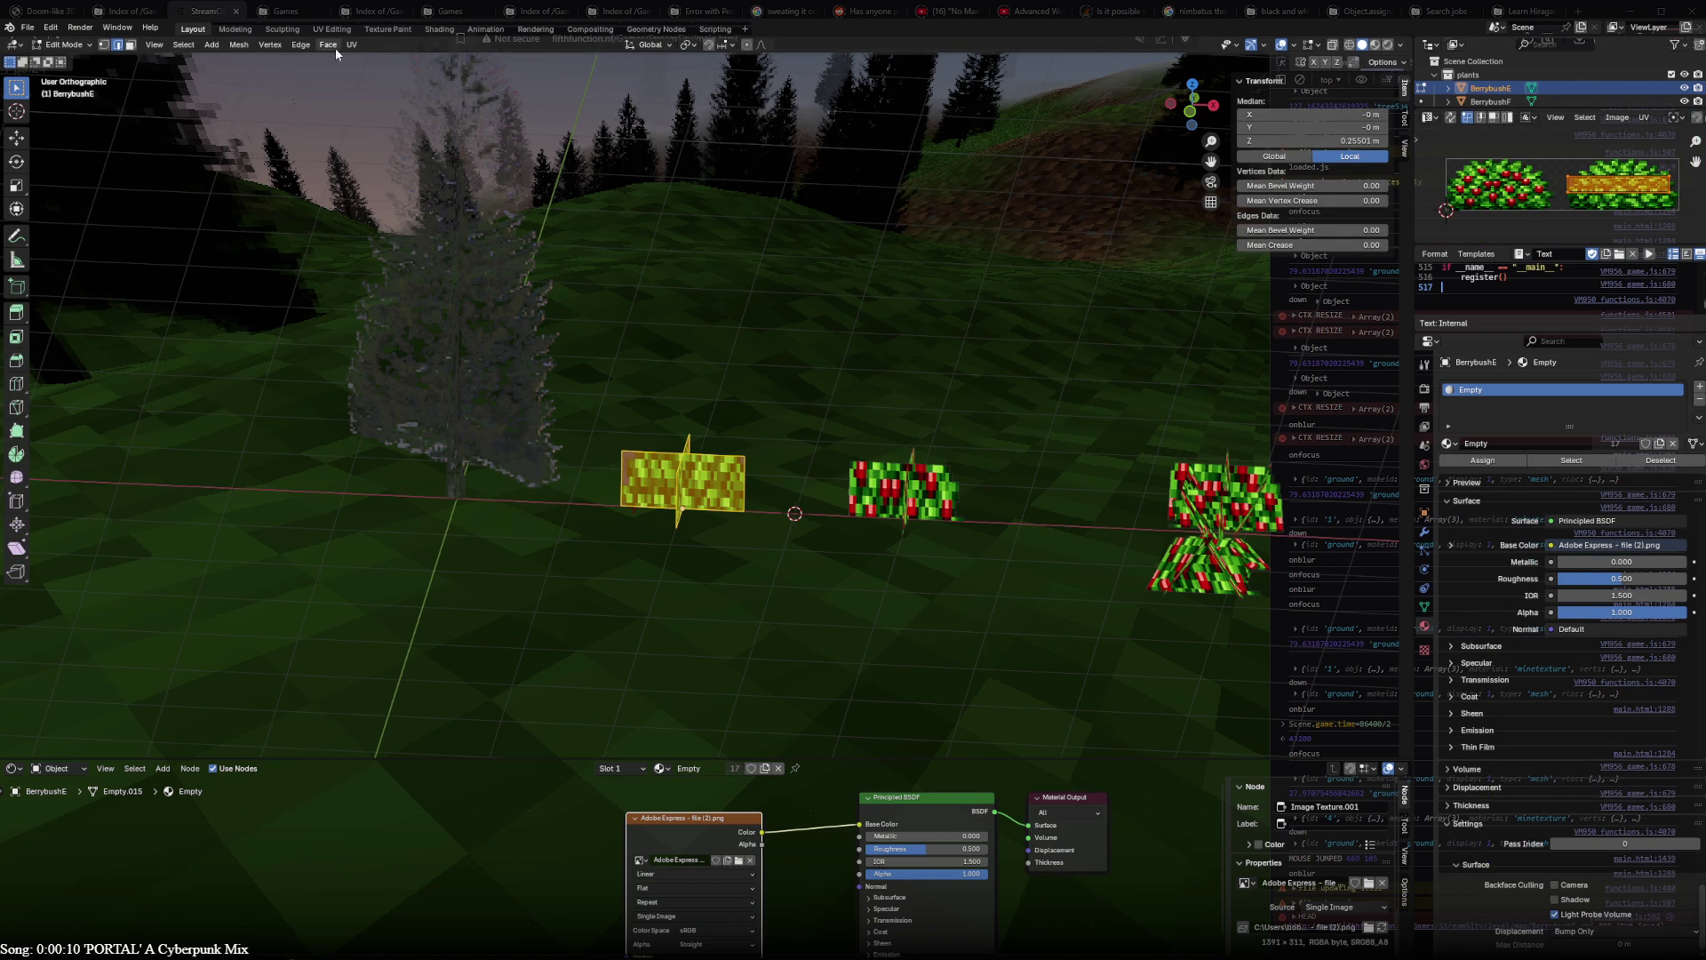
{"action": "left_click", "coordinate": [350, 44]}
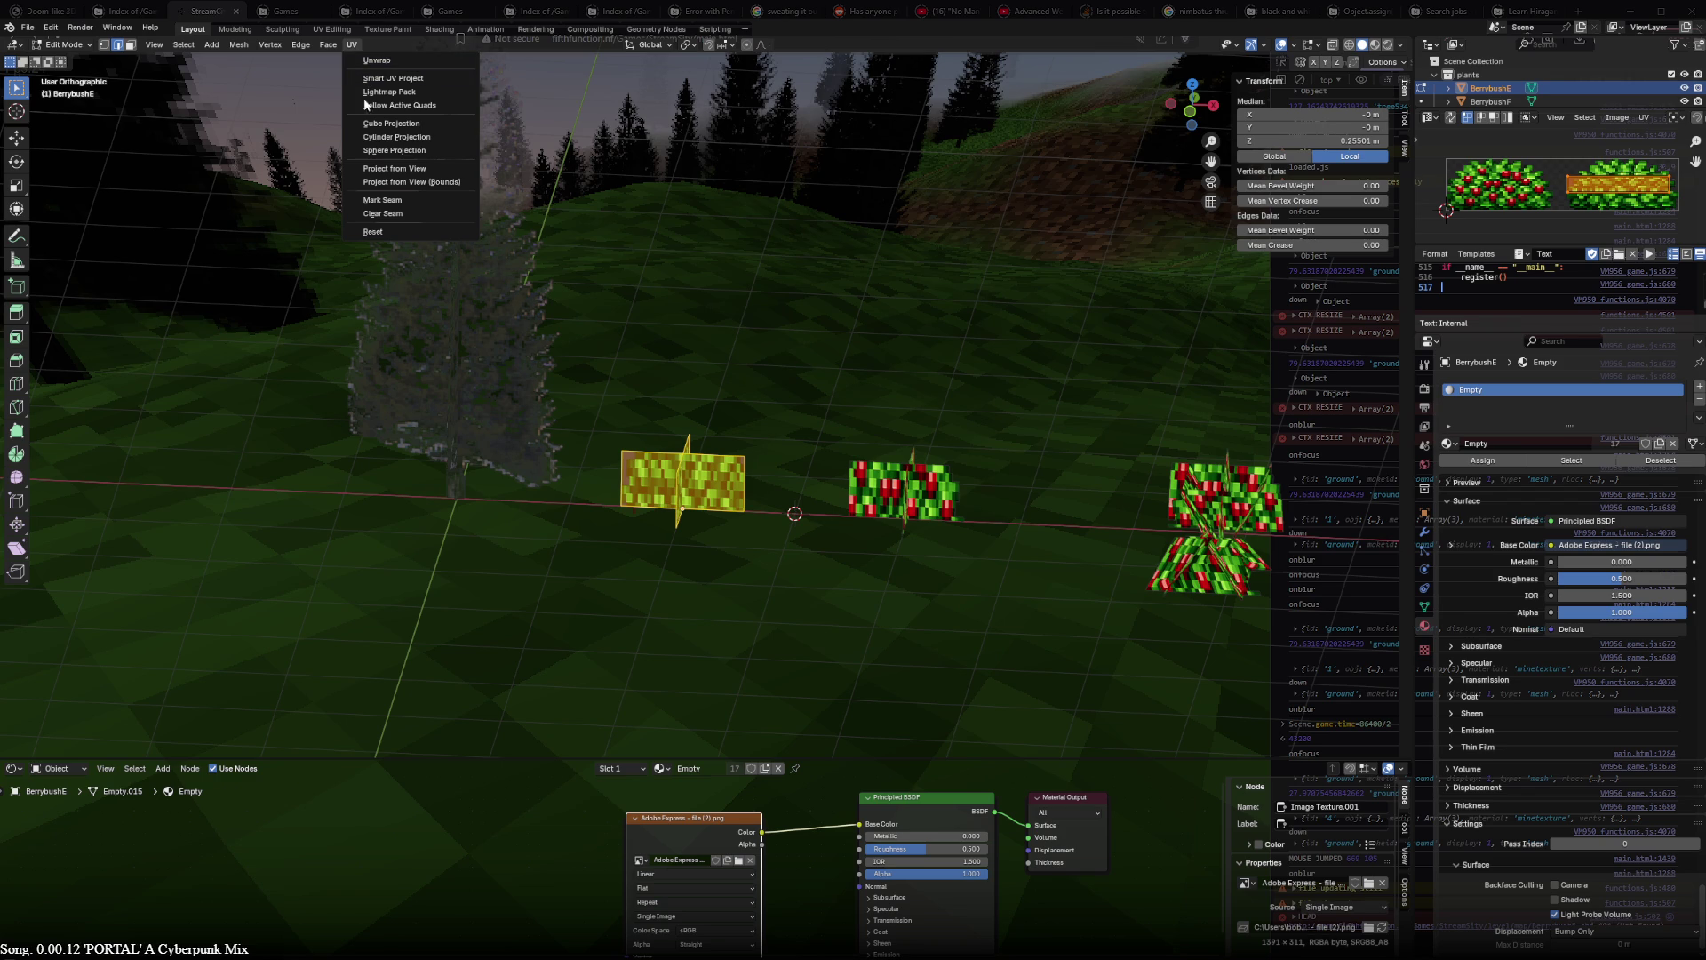
{"action": "left_click", "coordinate": [386, 232]}
- Drag the left UV edge onto the green bush tile and maximize the UV editor
{"action": "key", "text": "alt+a"}
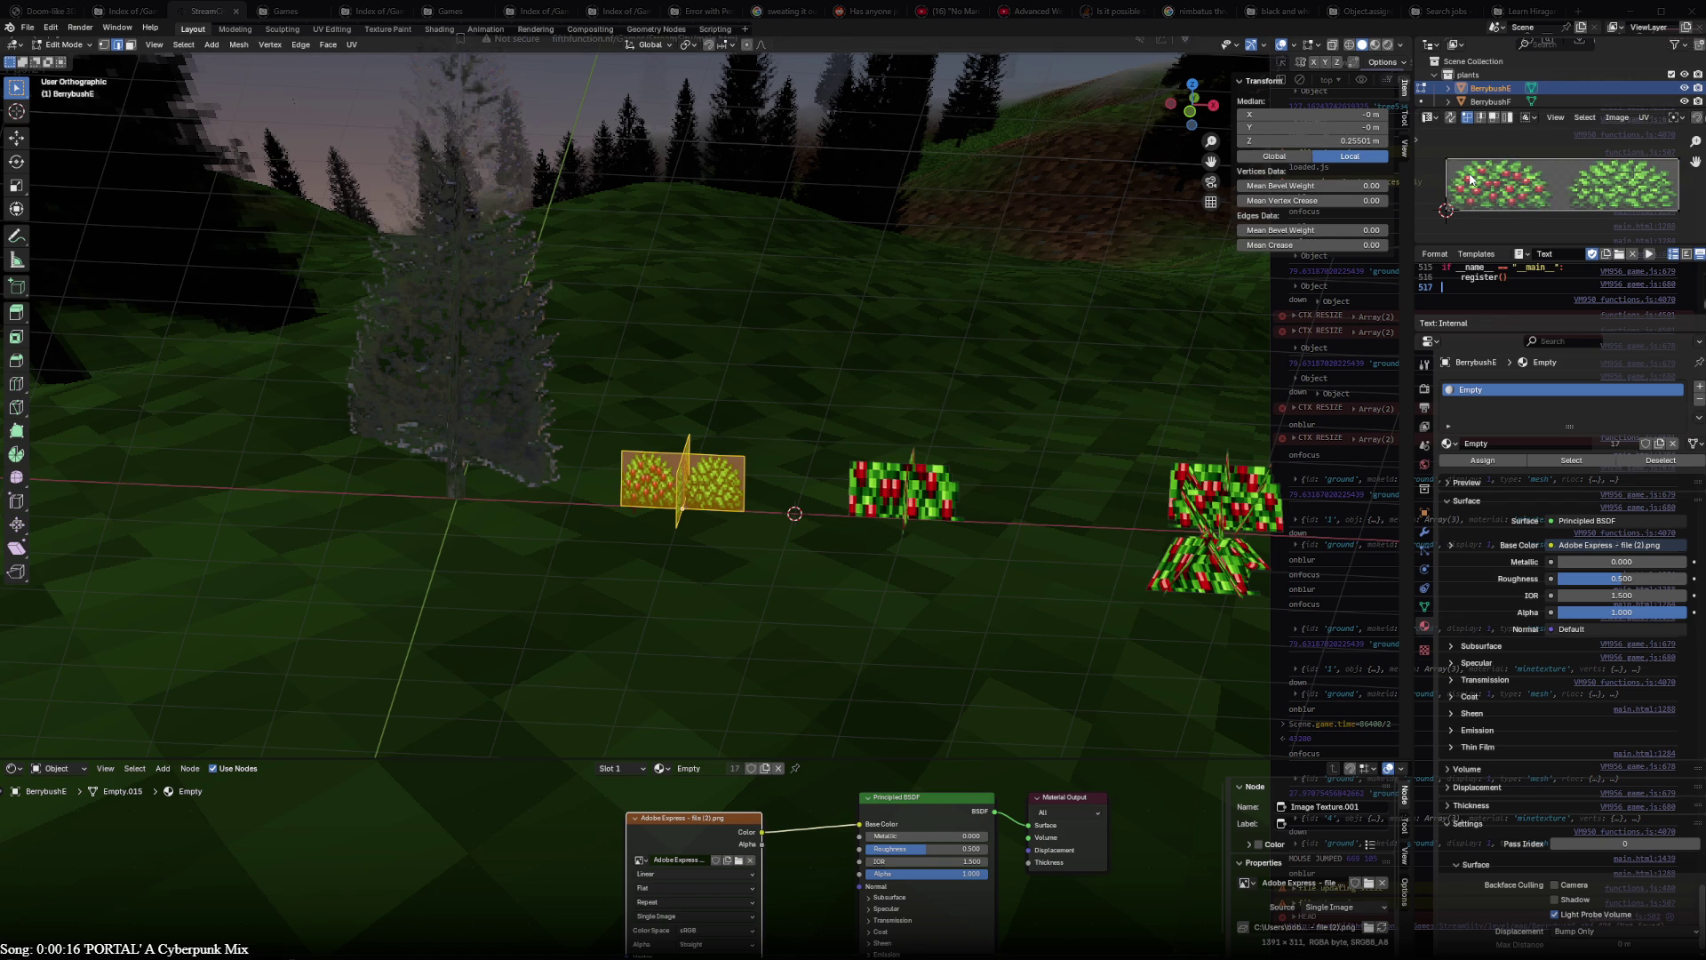
{"action": "left_click_drag", "start_coordinate": [1468, 205], "coordinate": [1593, 204]}
{"action": "key", "text": "ctrl+space"}
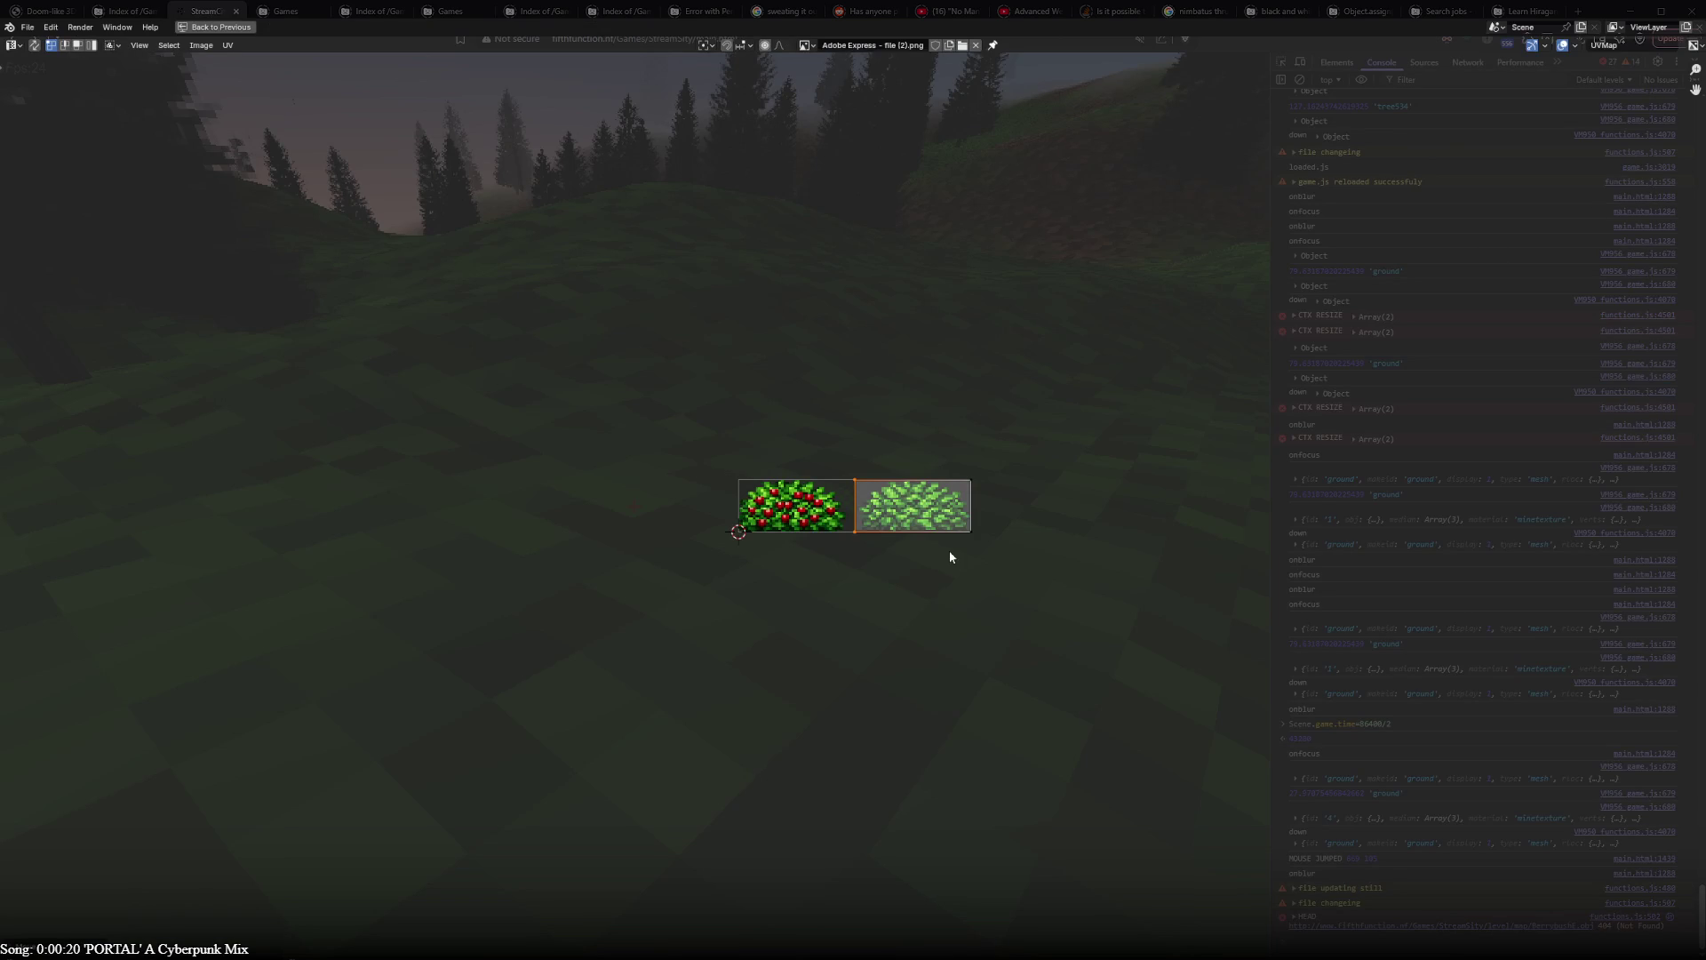
{"action": "scroll", "coordinate": [949, 550], "scroll_direction": "up", "scroll_amount": 6}
{"action": "scroll", "coordinate": [1007, 557], "scroll_direction": "up", "scroll_amount": 5}
- Shift the UV edge further right along X, then restore the full scene layout
{"action": "key", "text": "g"}
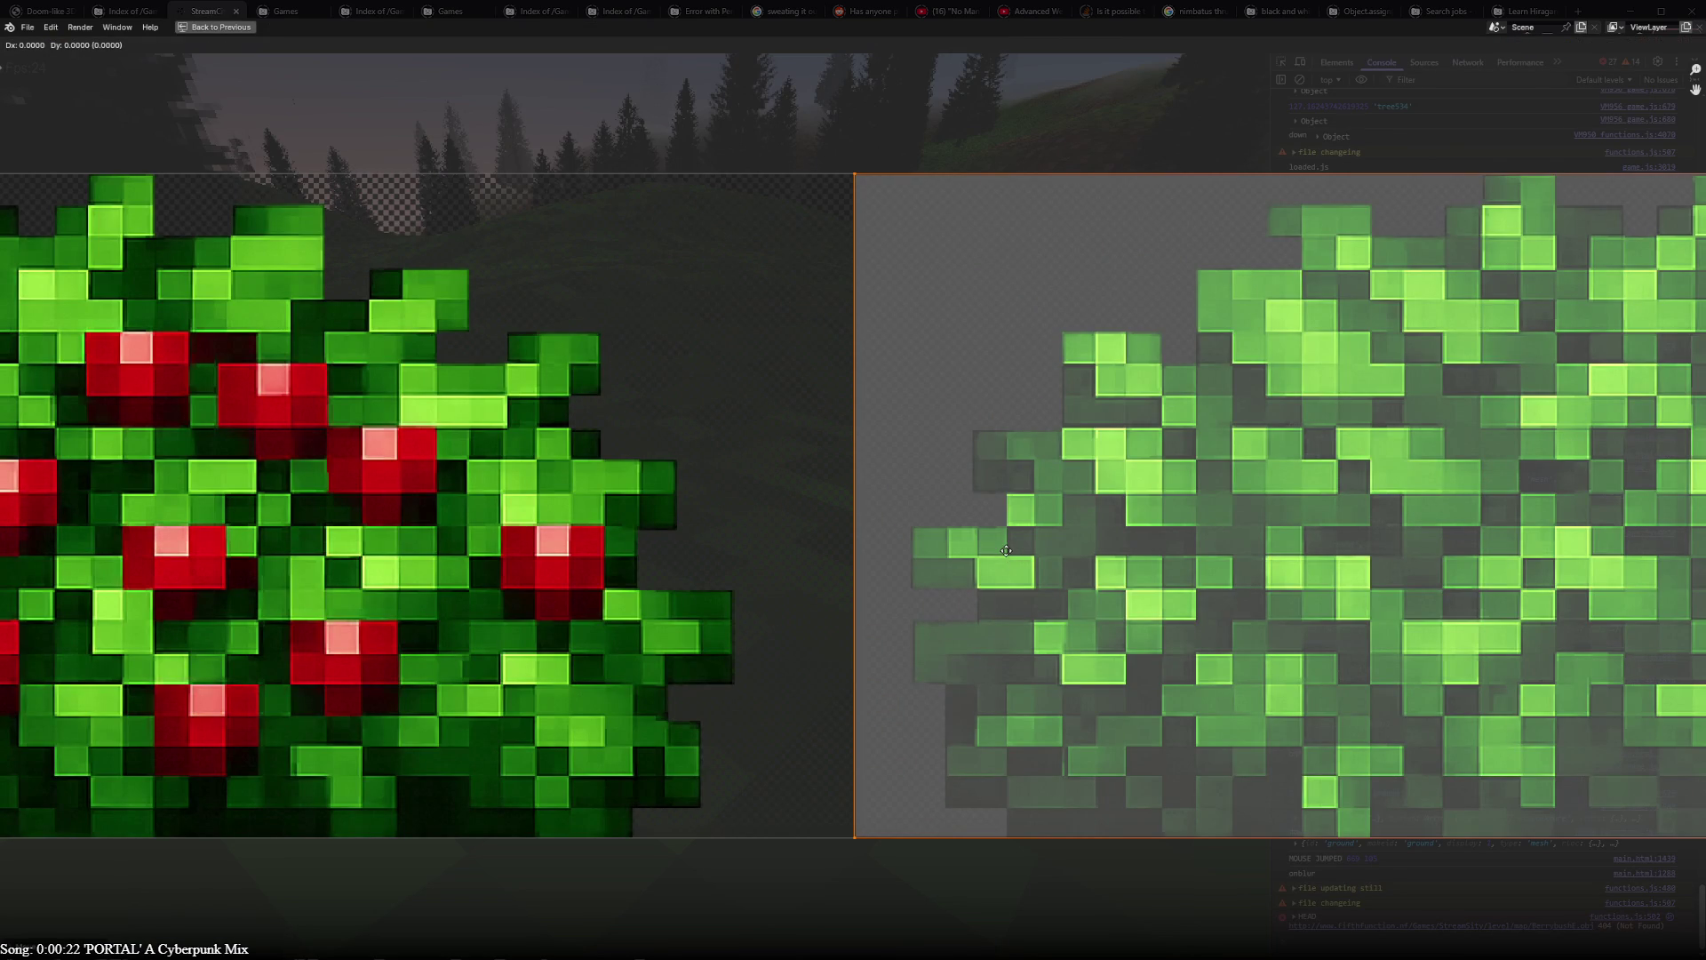
{"action": "key", "text": "x"}
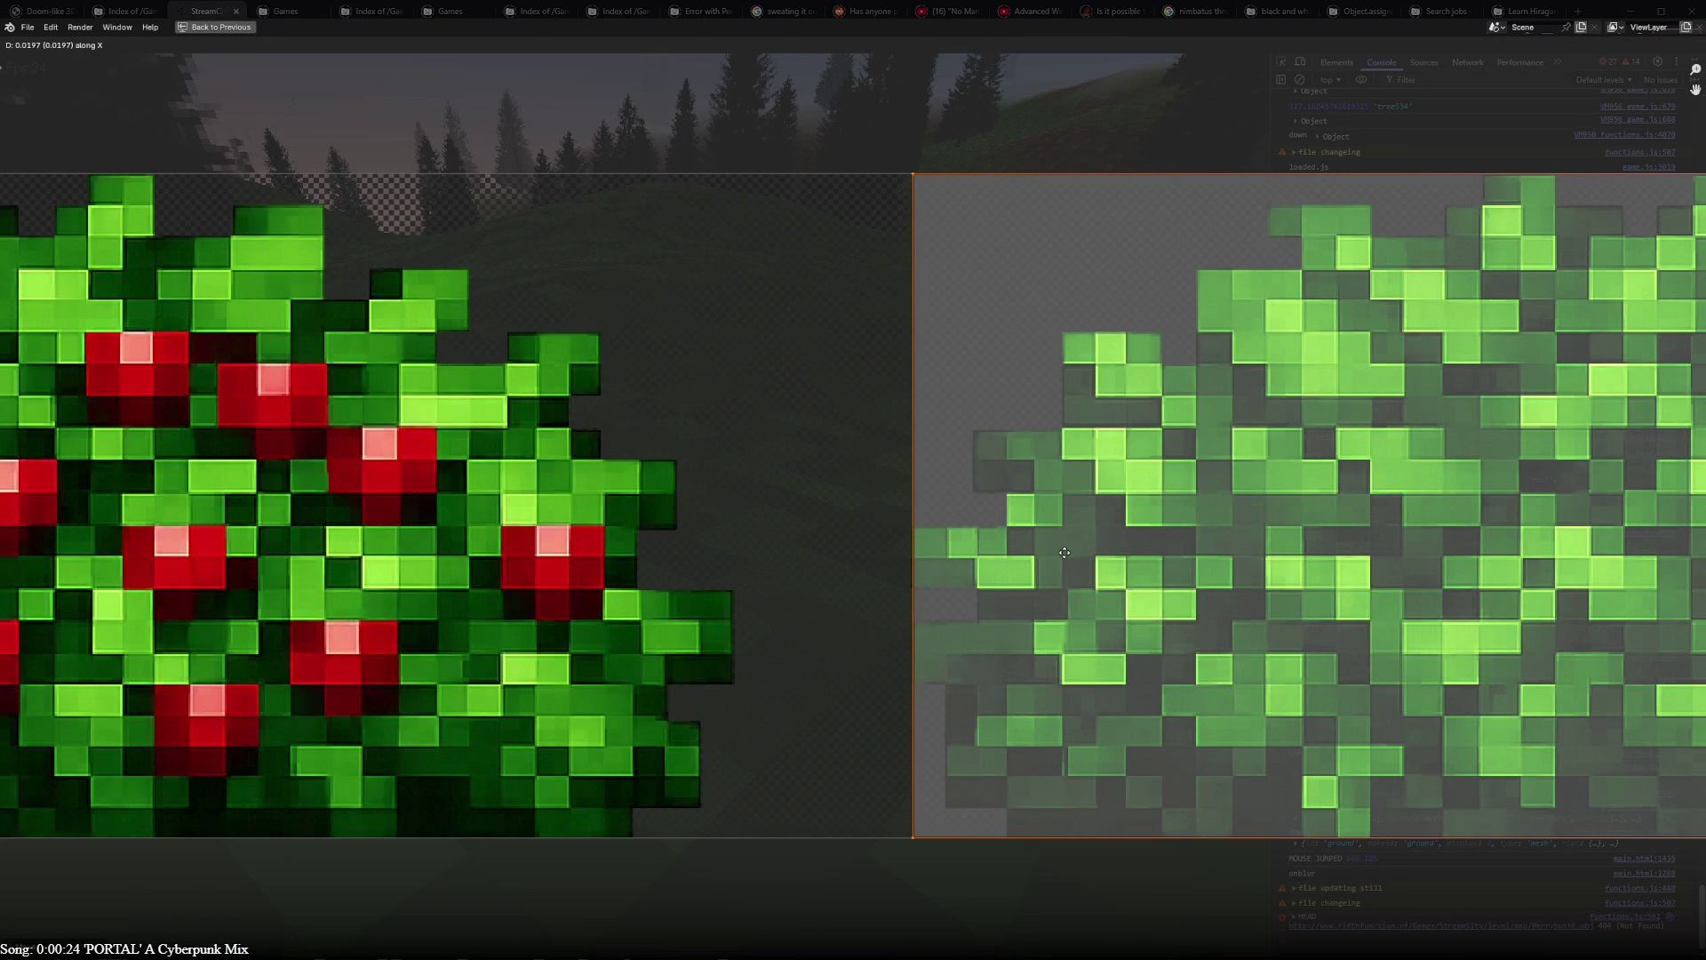
{"action": "left_click", "coordinate": [1063, 551]}
{"action": "scroll", "coordinate": [1139, 582], "scroll_direction": "down", "scroll_amount": 3}
{"action": "scroll", "coordinate": [1138, 582], "scroll_direction": "down", "scroll_amount": 2}
{"action": "scroll", "coordinate": [1140, 582], "scroll_direction": "up", "scroll_amount": 1}
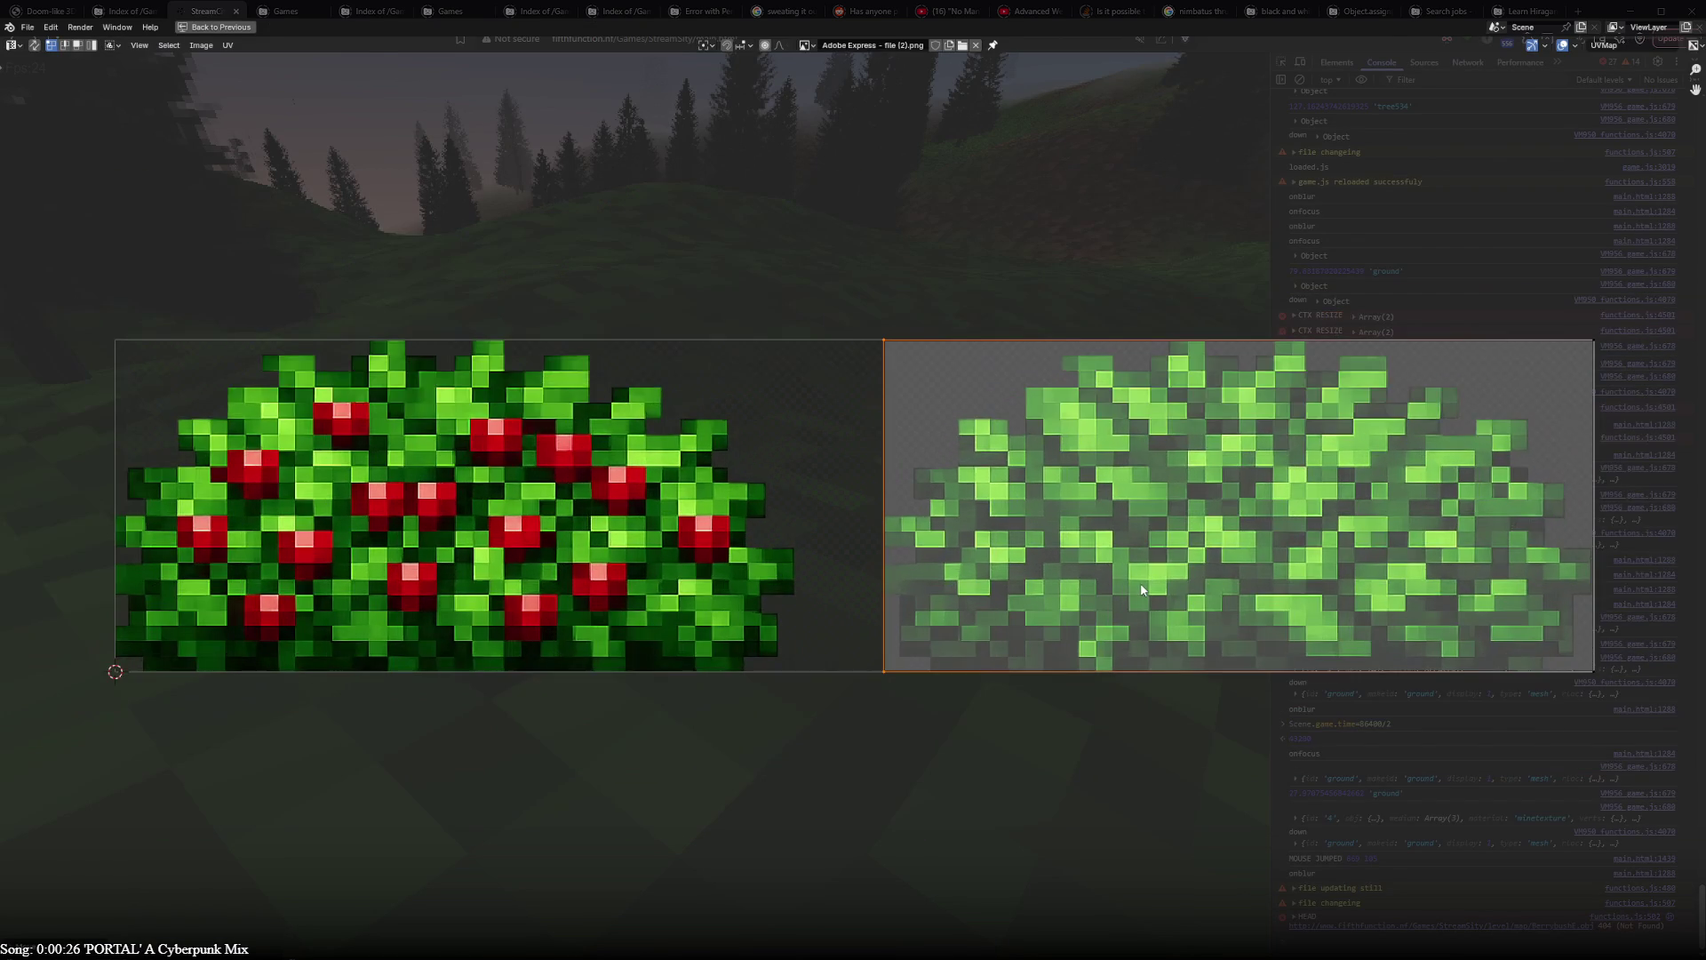
{"action": "key", "text": "ctrl+space"}
- Enter Edit Mode on the middle bush plane with all faces selected
{"action": "key", "text": "Tab"}
{"action": "key", "text": "a"}
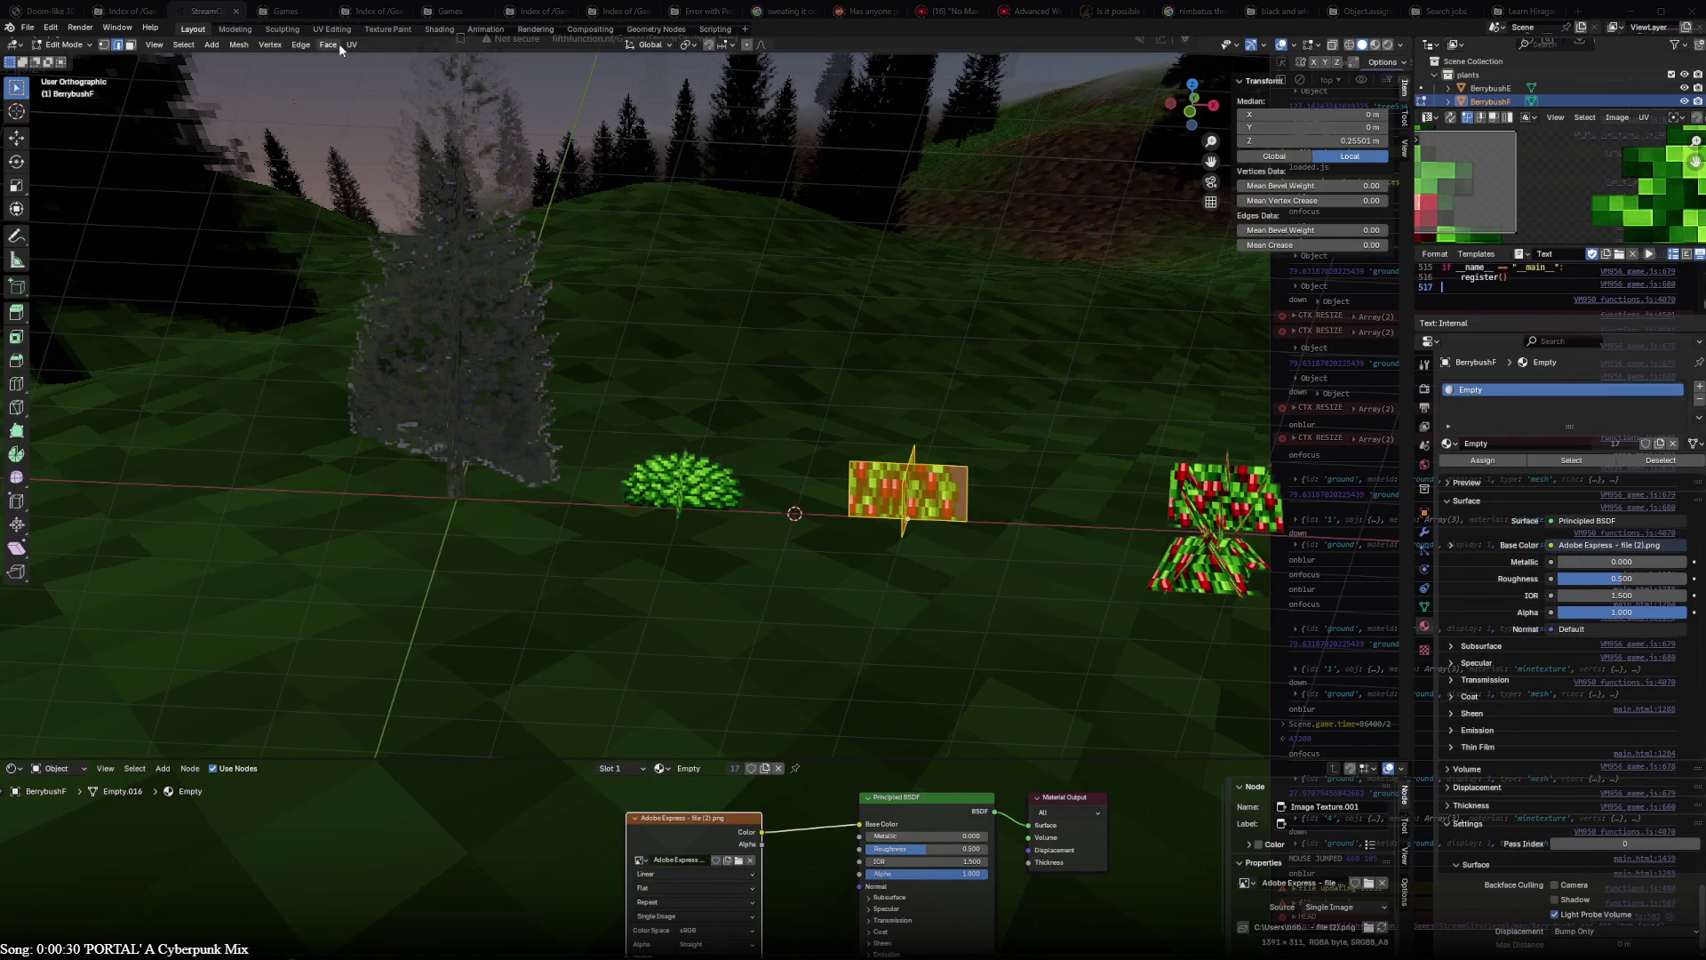
- Maximize the UV Editor and scale the plane's UV face along X onto the berry-bush half
{"action": "left_click", "coordinate": [320, 48]}
{"action": "left_click", "coordinate": [395, 245]}
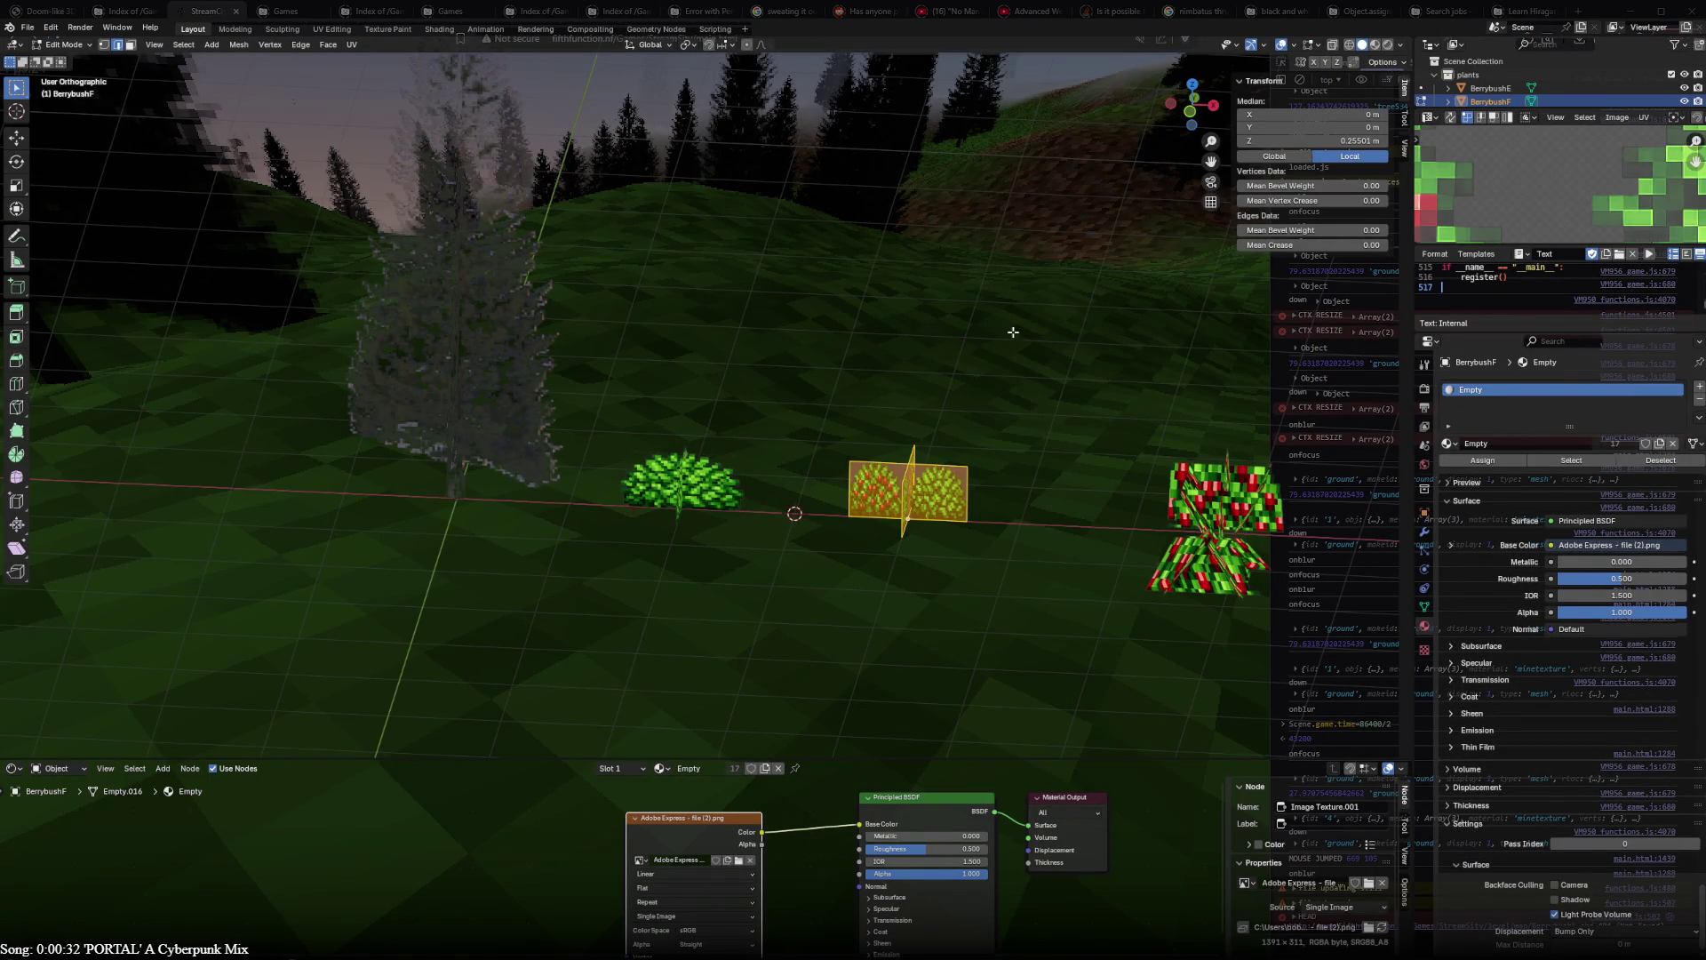
{"action": "key", "text": "ctrl+space"}
{"action": "key", "text": "a"}
{"action": "key", "text": "s"}
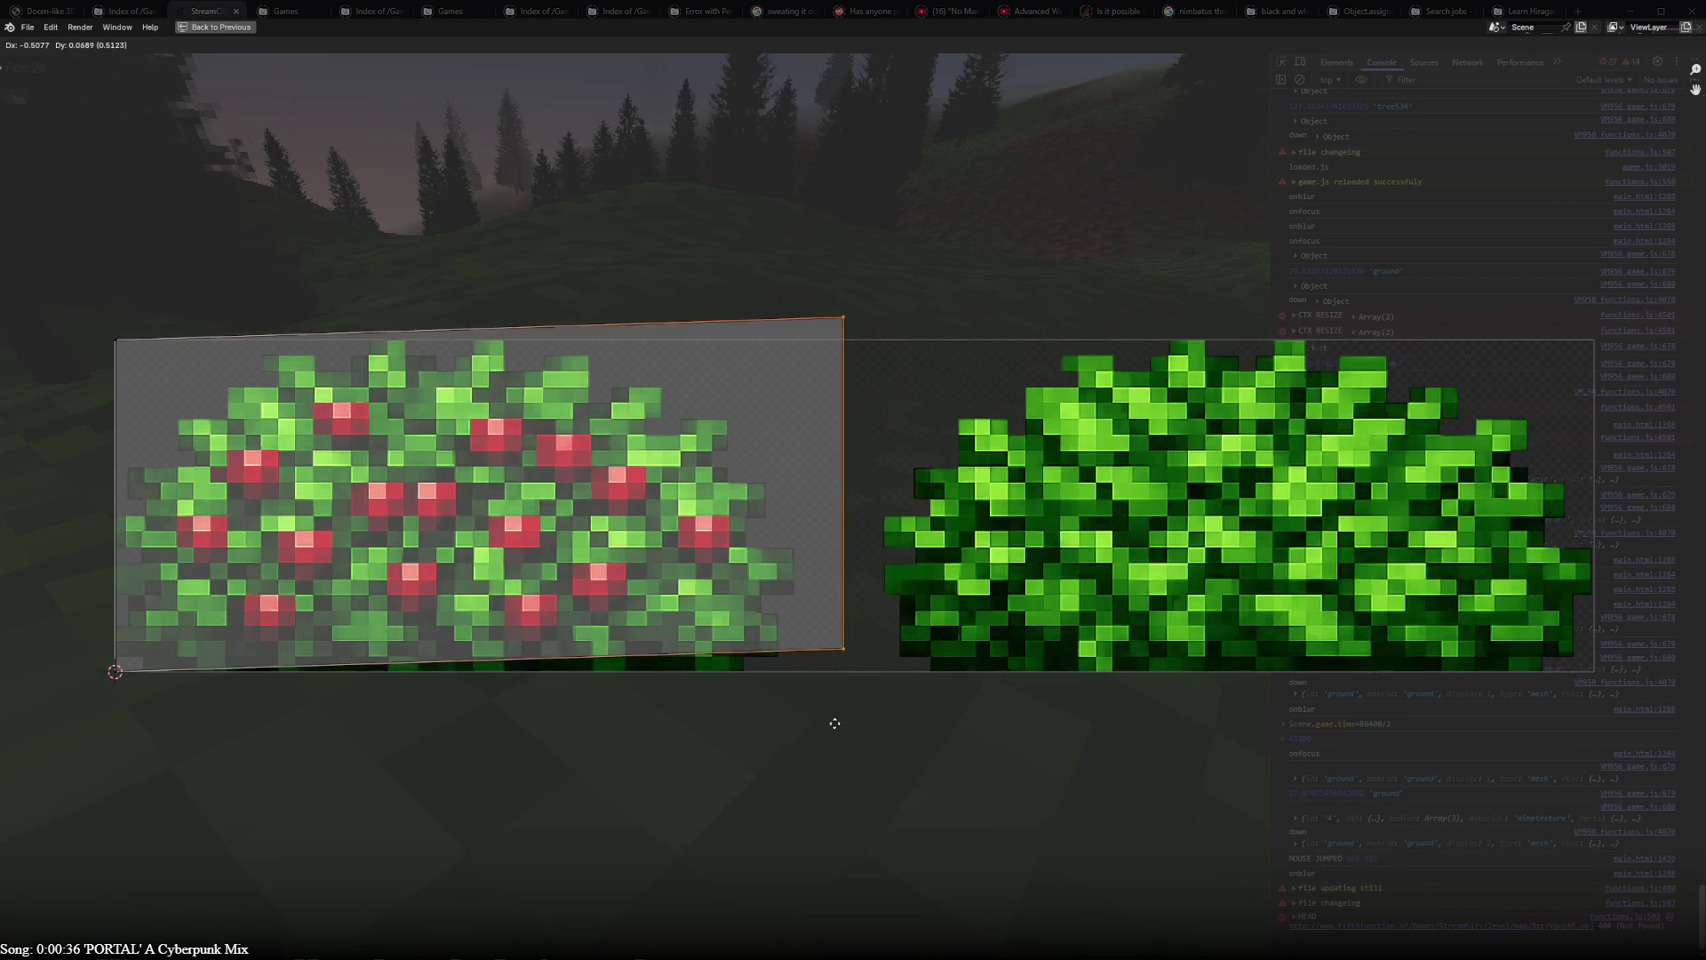
{"action": "key", "text": "x"}
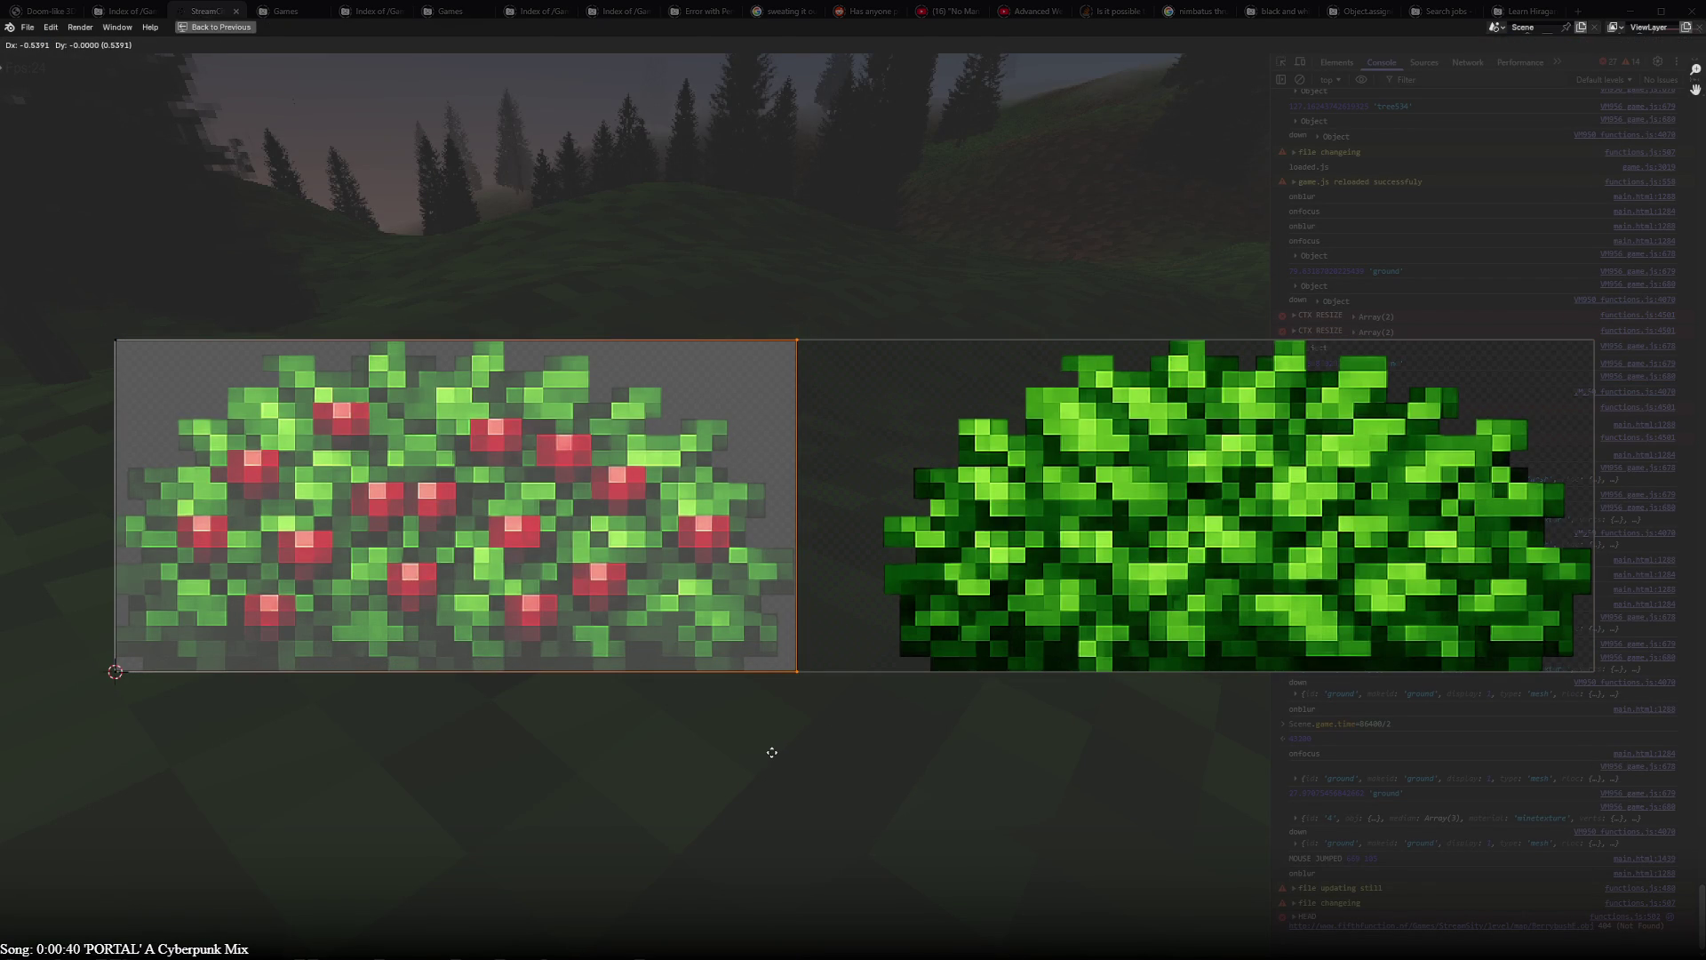
{"action": "left_click", "coordinate": [771, 751]}
{"action": "scroll", "coordinate": [771, 751], "scroll_direction": "up", "scroll_amount": 3}
{"action": "scroll", "coordinate": [832, 760], "scroll_direction": "up", "scroll_amount": 3}
- Move the UV island along Y then nudge it left, restore the full layout and select the green bush
{"action": "key", "text": "g"}
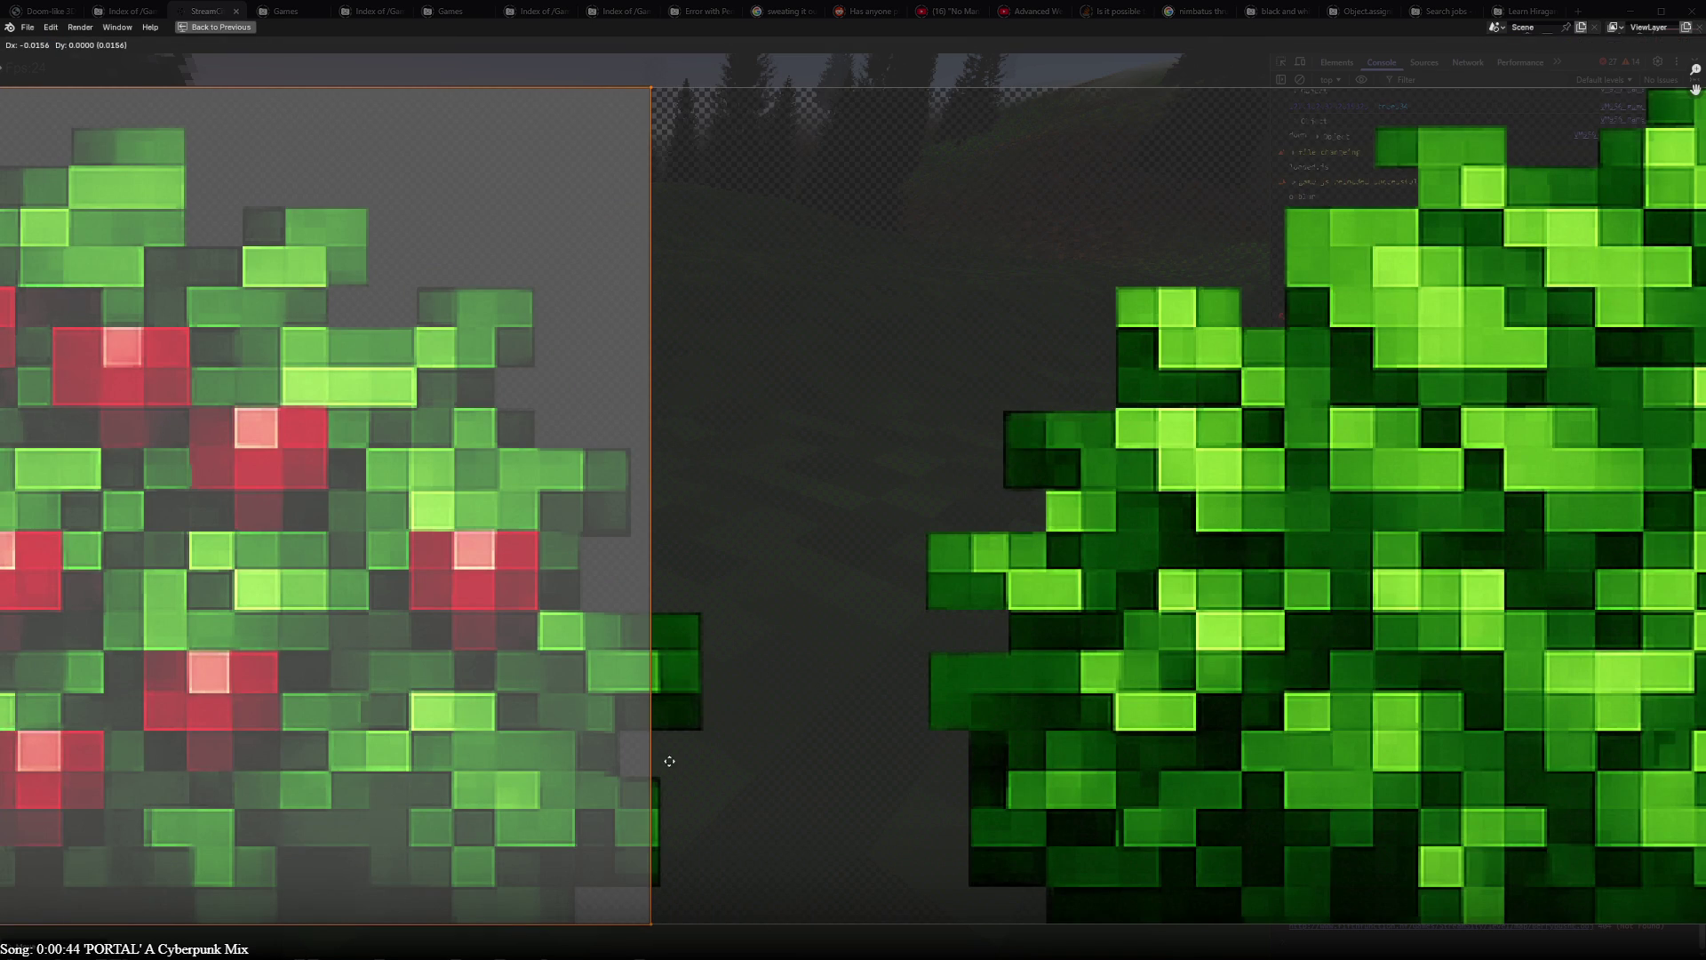
{"action": "key", "text": "y"}
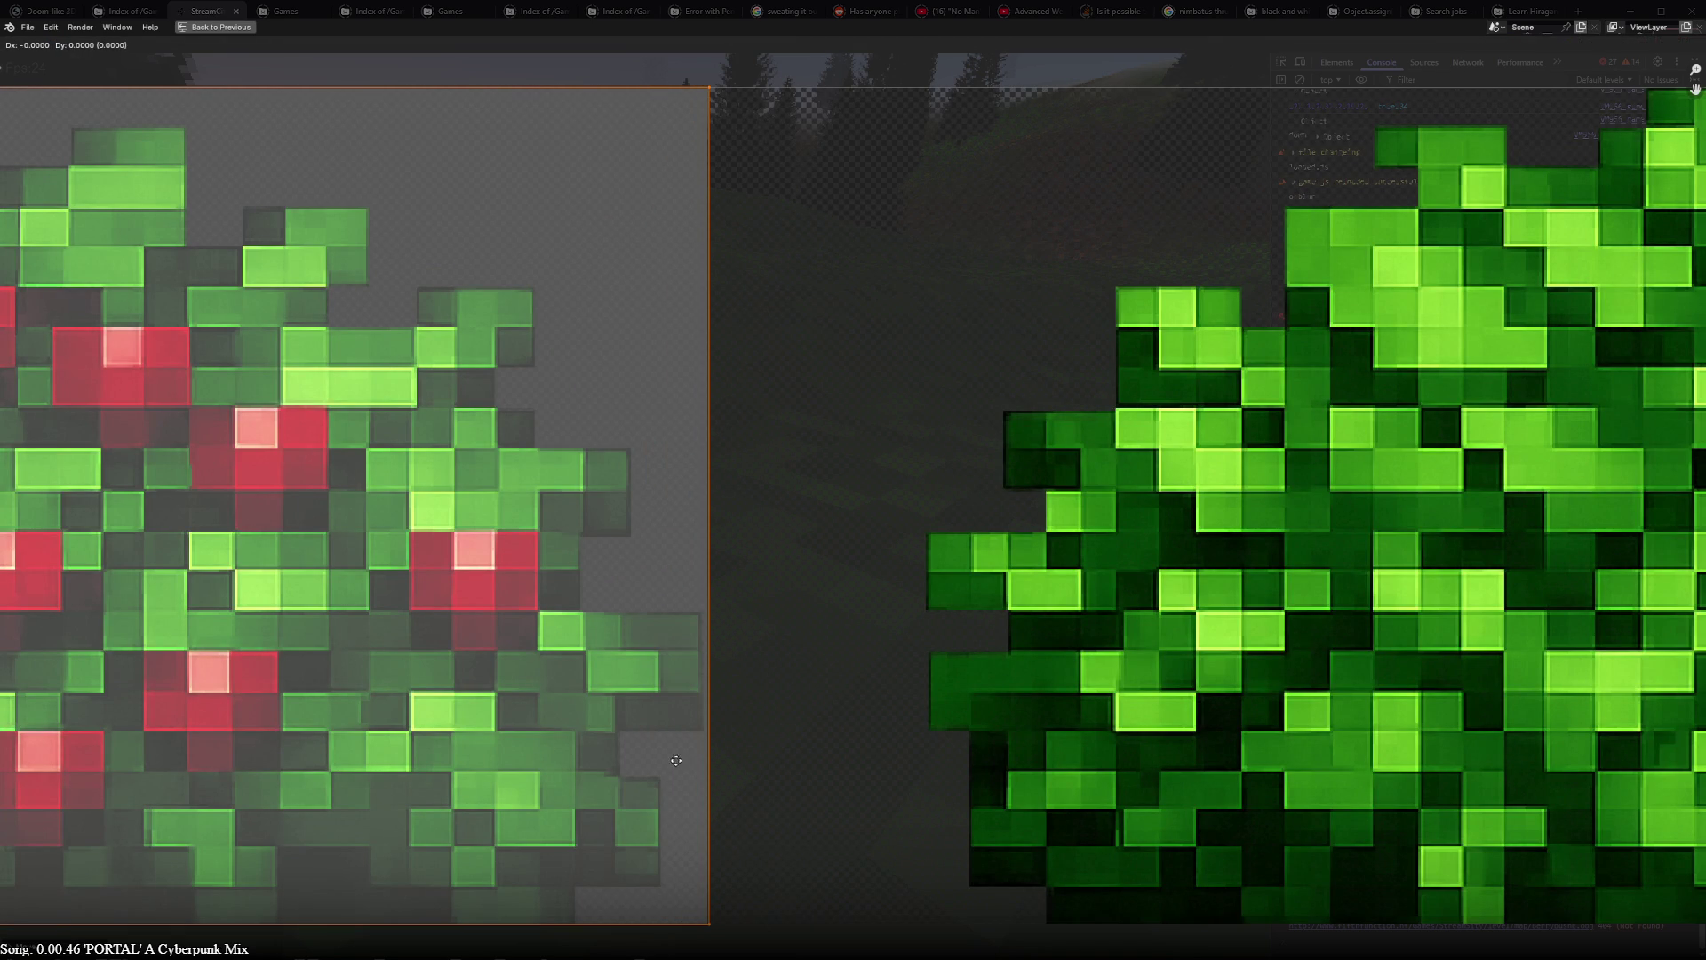
{"action": "left_click", "coordinate": [681, 765]}
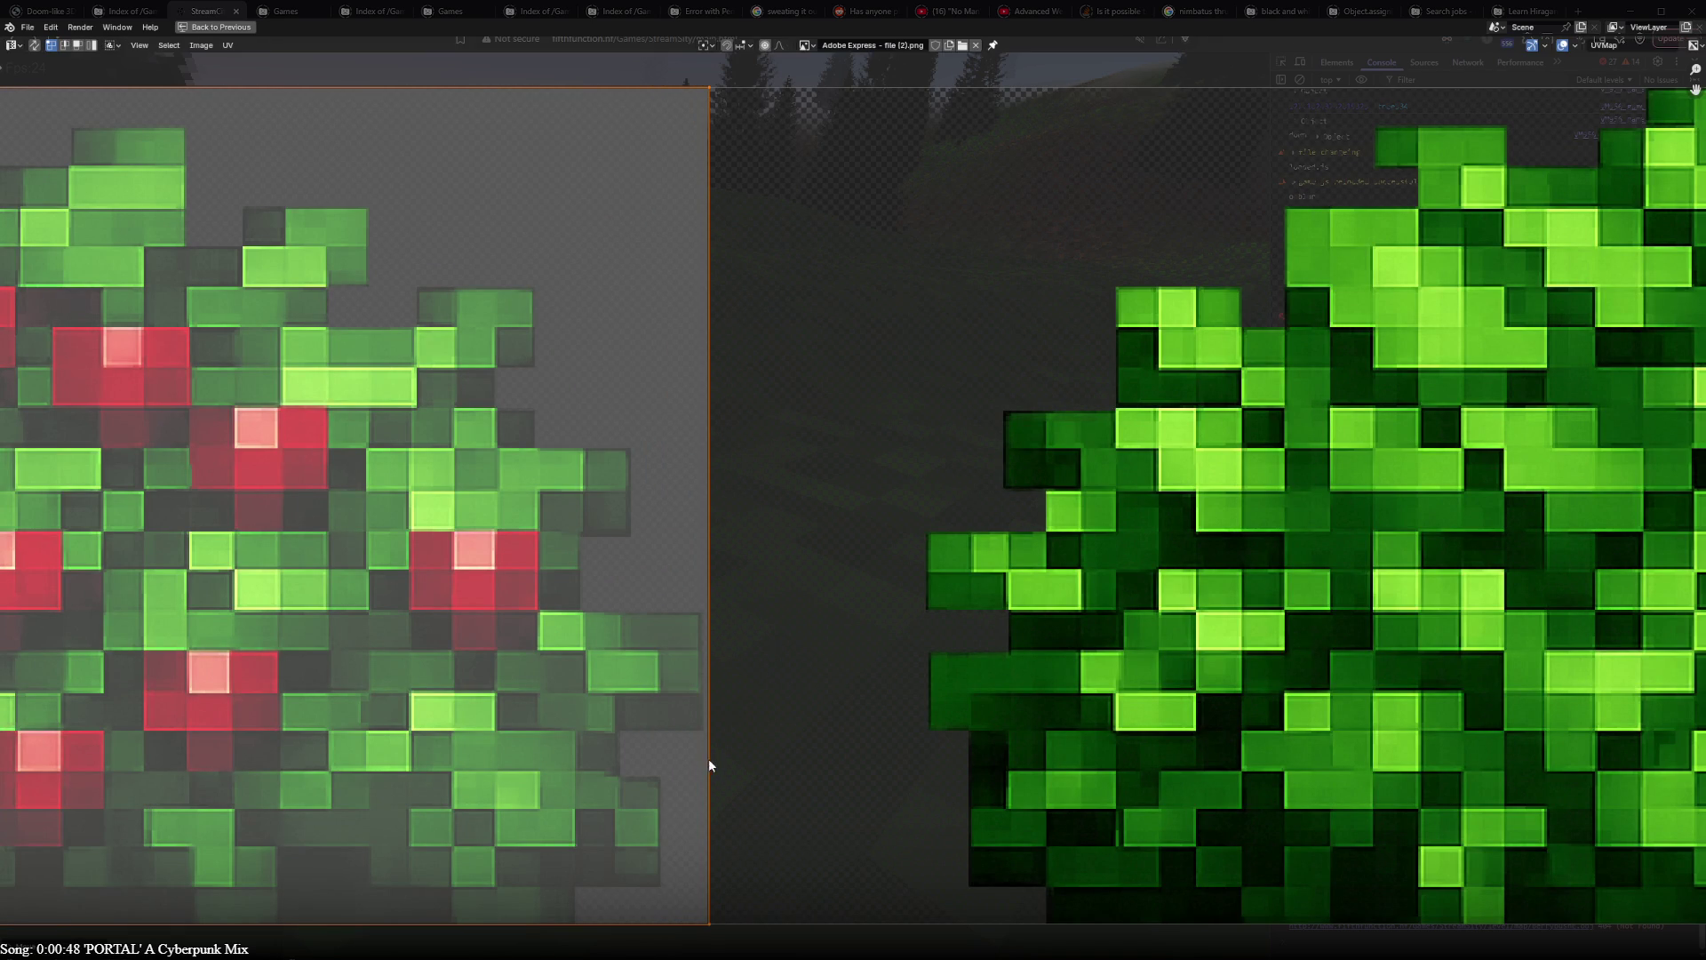
{"action": "key", "text": "g"}
{"action": "left_click", "coordinate": [700, 763]}
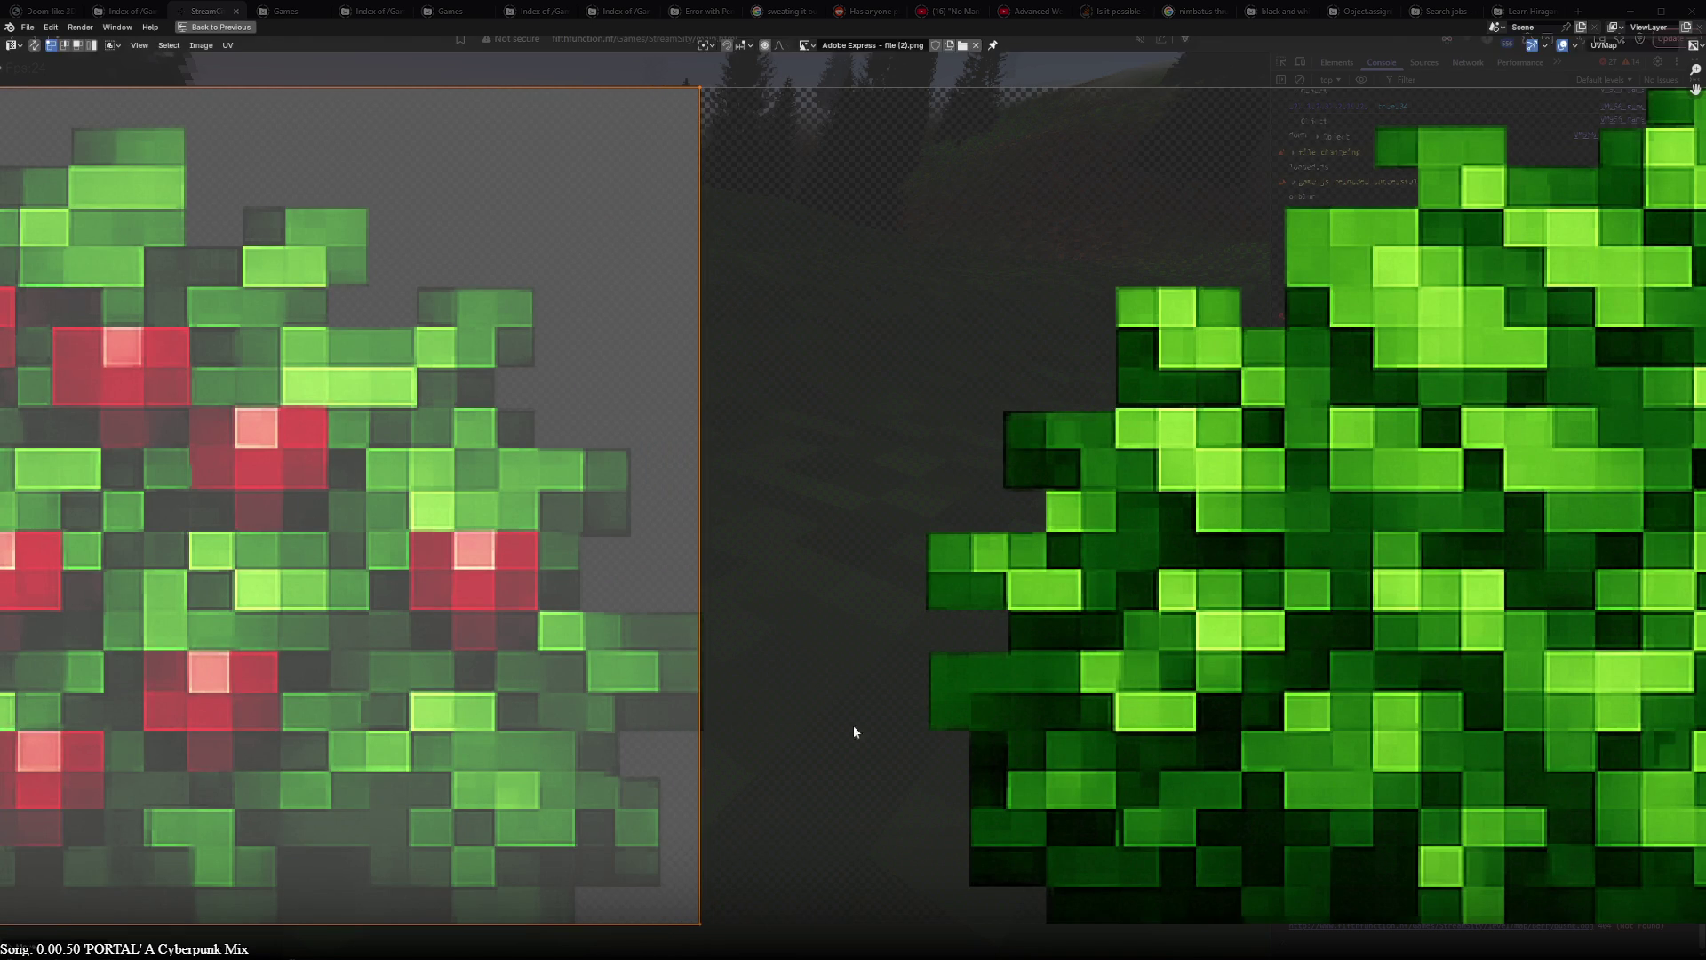
{"action": "key", "text": "ctrl+space"}
{"action": "scroll", "coordinate": [913, 667], "scroll_direction": "up", "scroll_amount": 3}
{"action": "left_click", "coordinate": [625, 534], "text": "shift"}
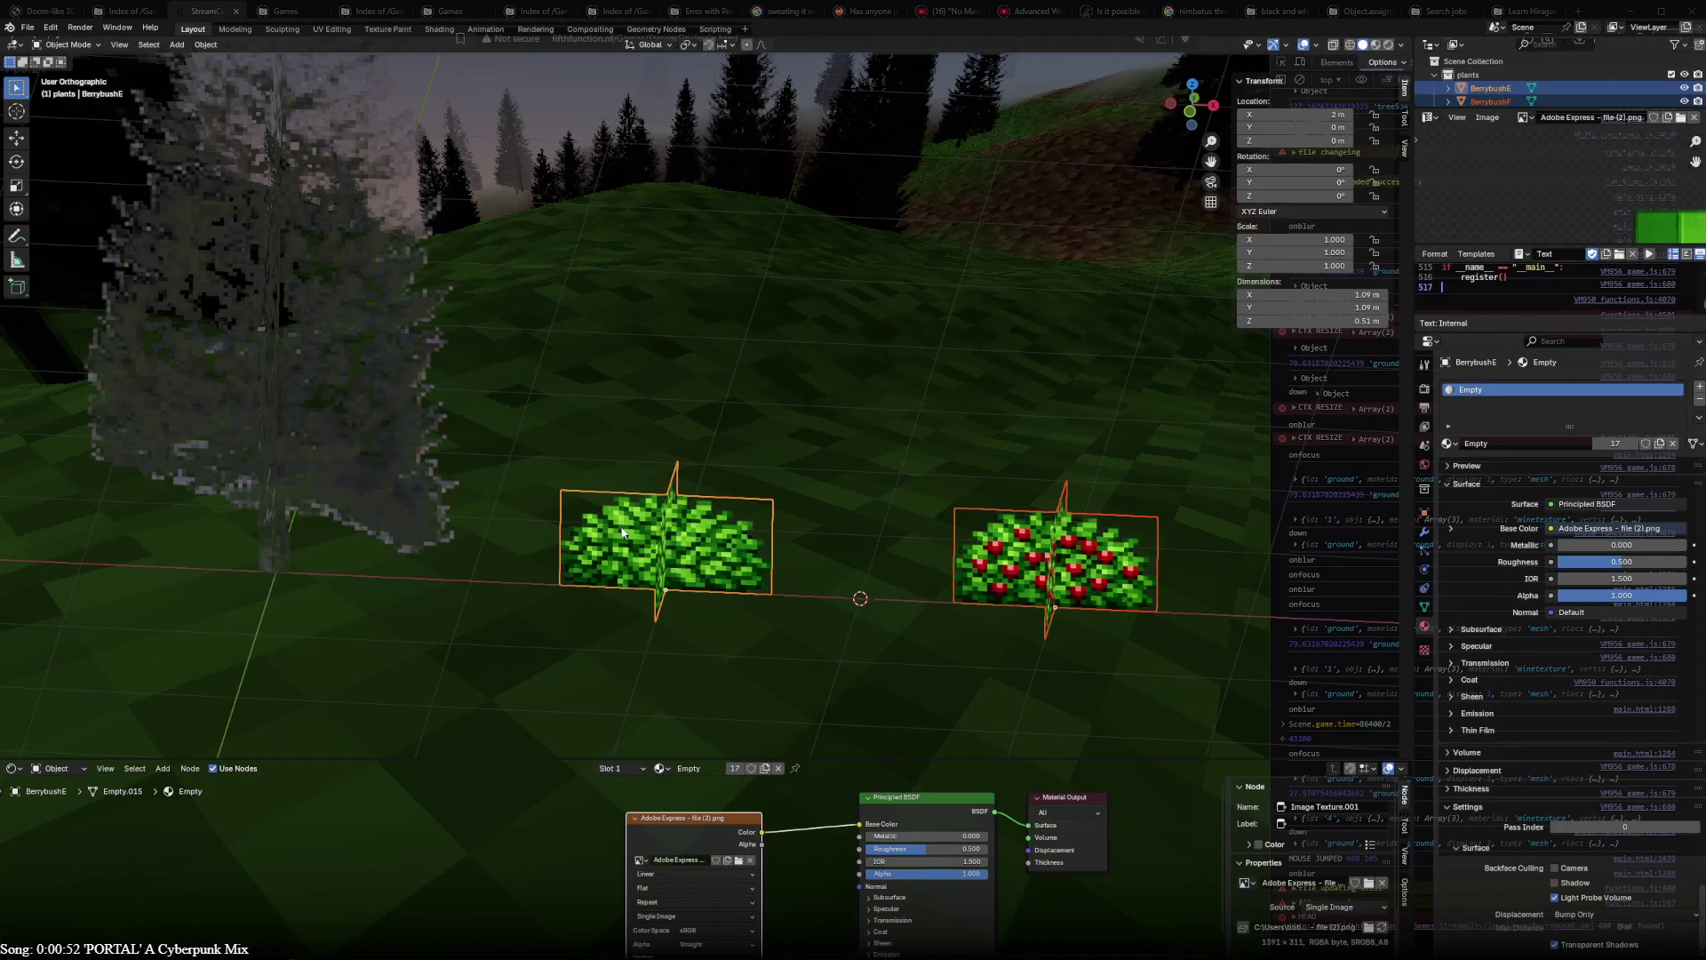
- Export the plants scene via File > Export > BlenderToRedGE as tree.obj
{"action": "left_click", "coordinate": [27, 27]}
{"action": "mouse_move", "coordinate": [54, 231]}
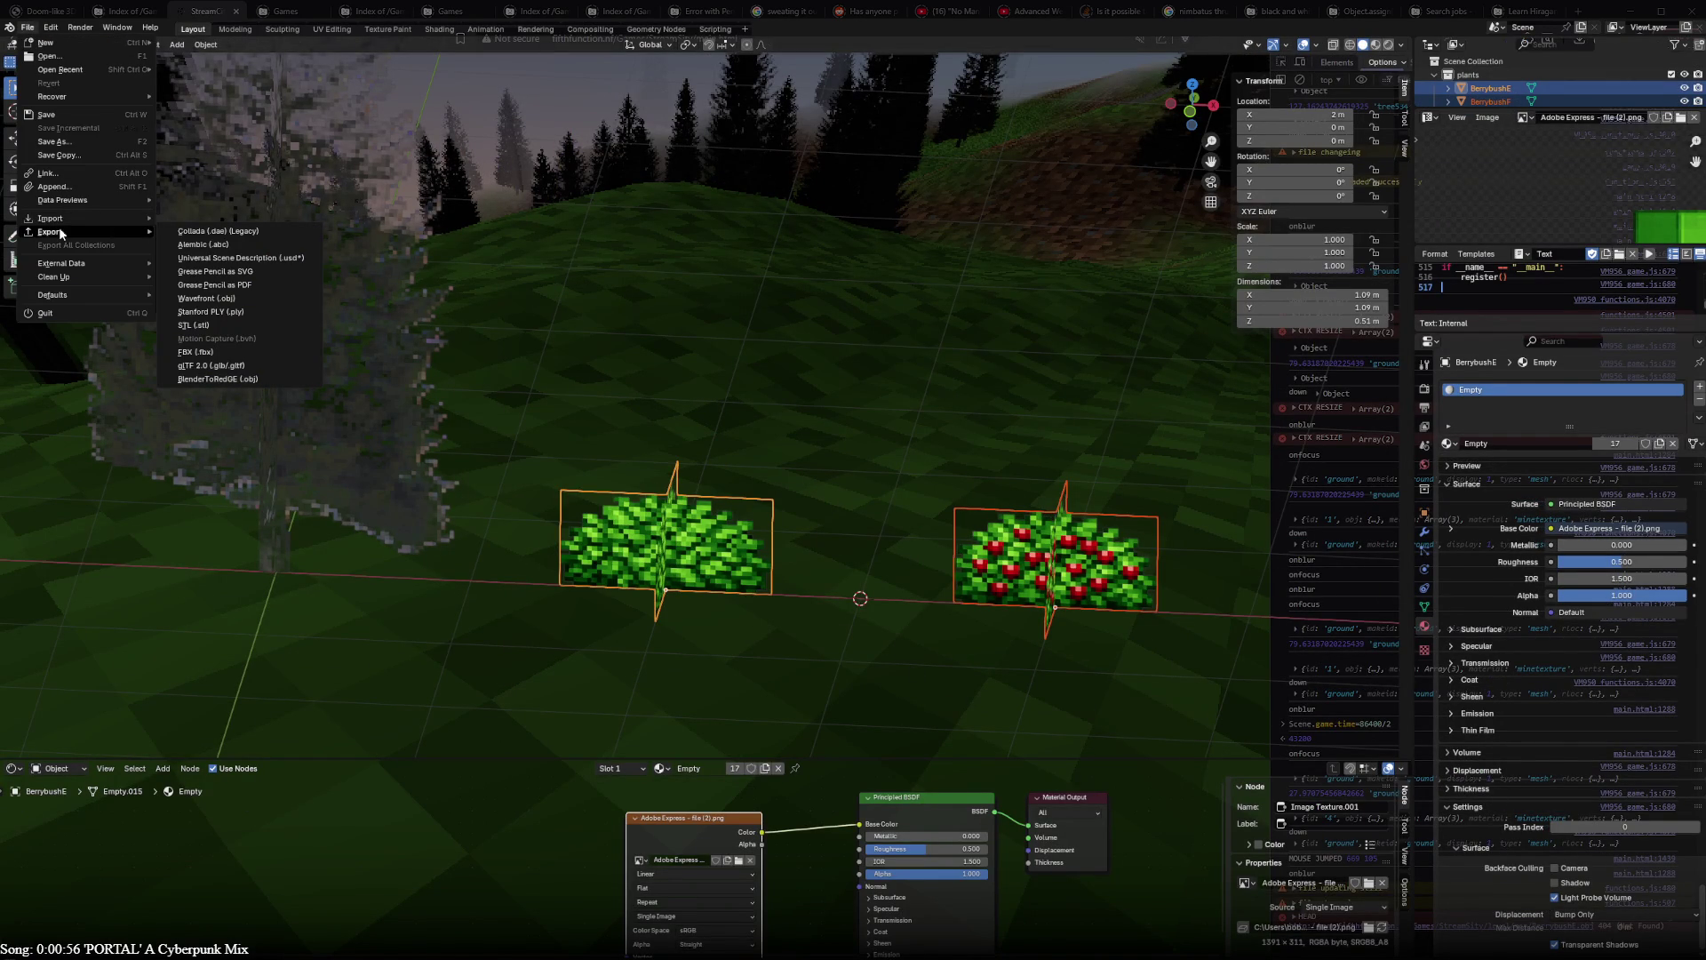
{"action": "left_click", "coordinate": [215, 383]}
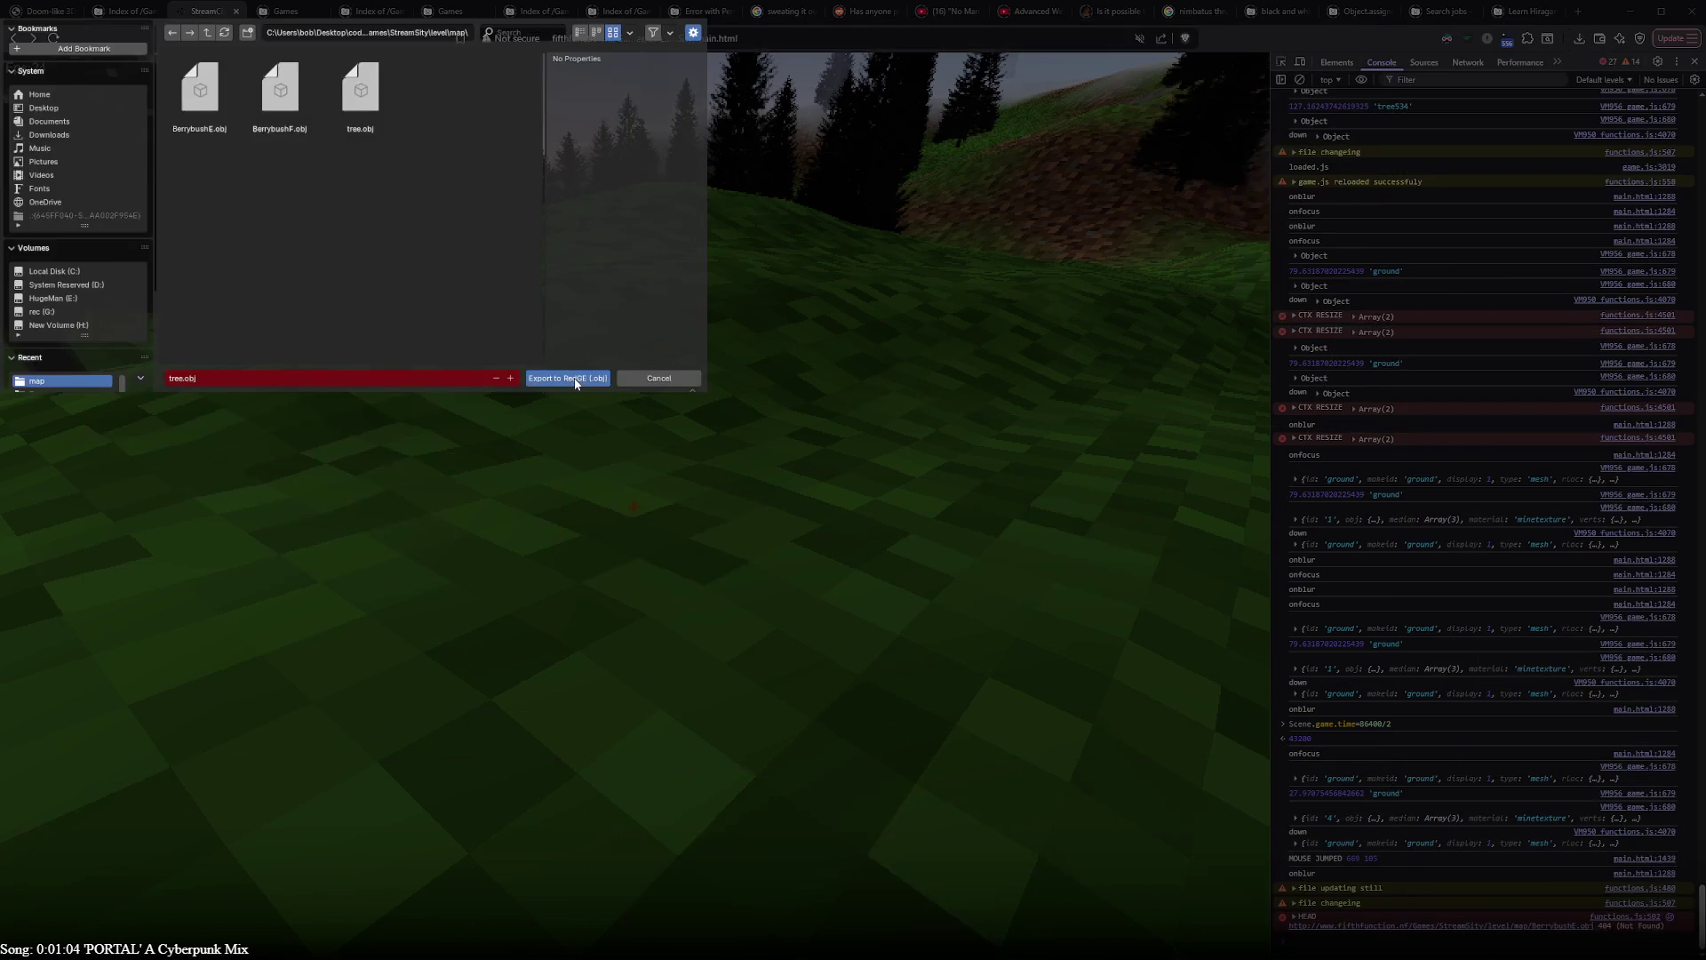
{"action": "left_click", "coordinate": [575, 381]}
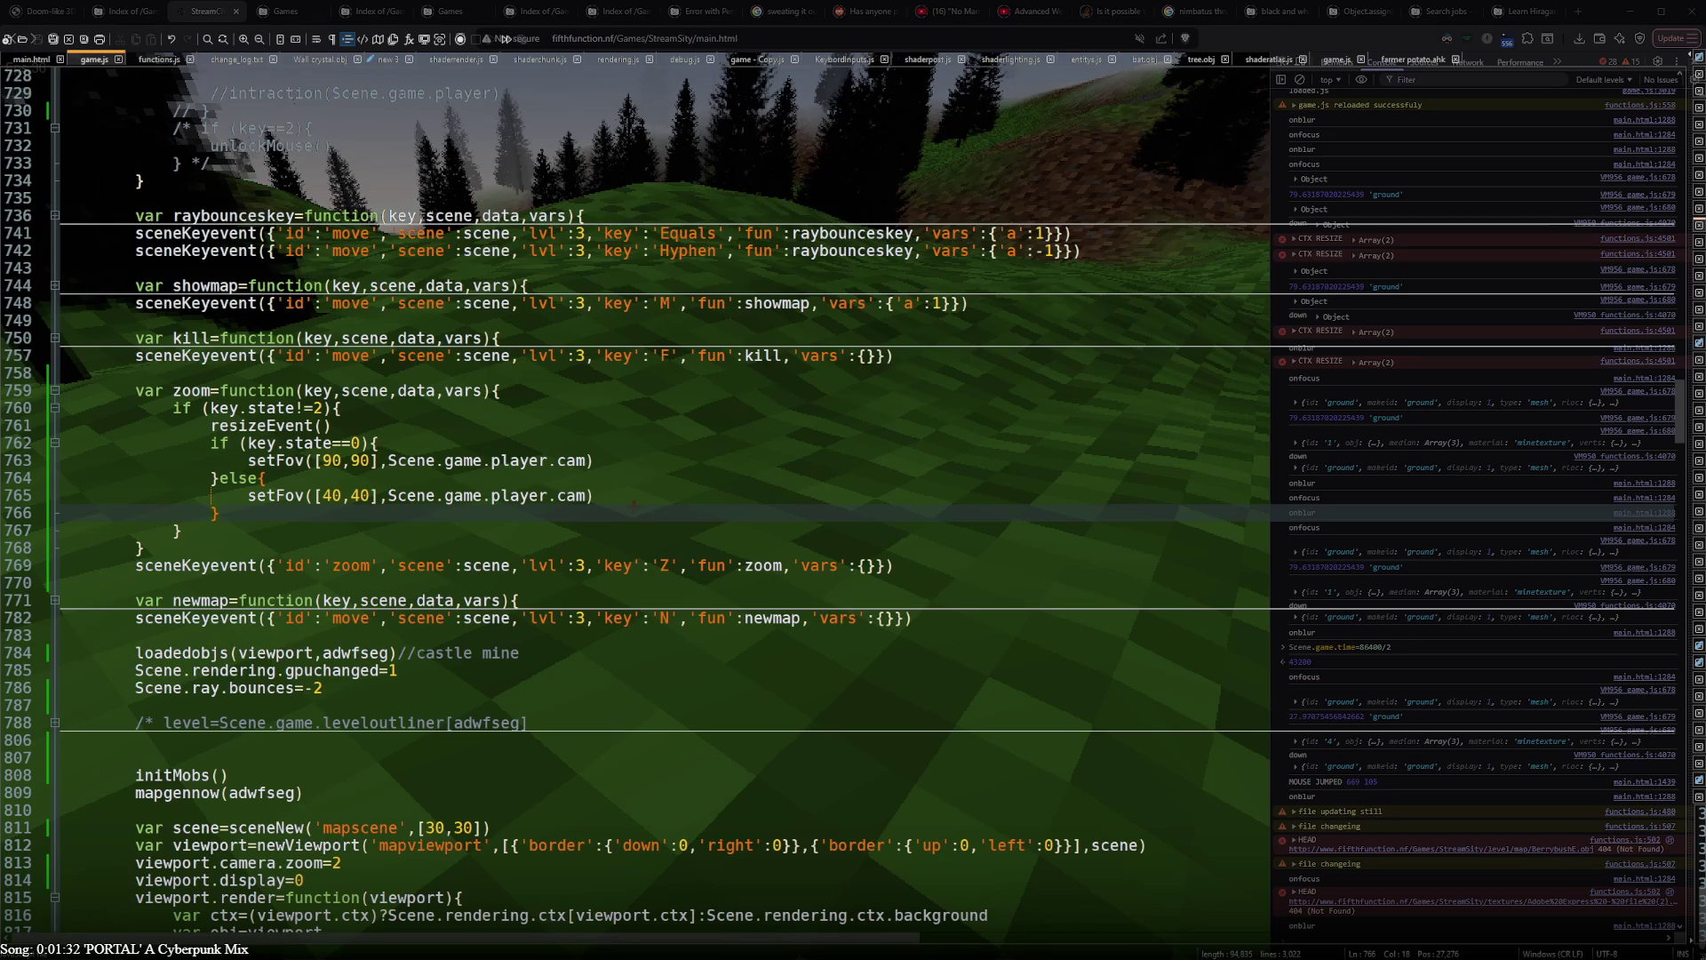
{"action": "scroll", "coordinate": [367, 614], "scroll_direction": "down", "scroll_amount": 10}
{"action": "scroll", "coordinate": [367, 615], "scroll_direction": "down", "scroll_amount": 5}
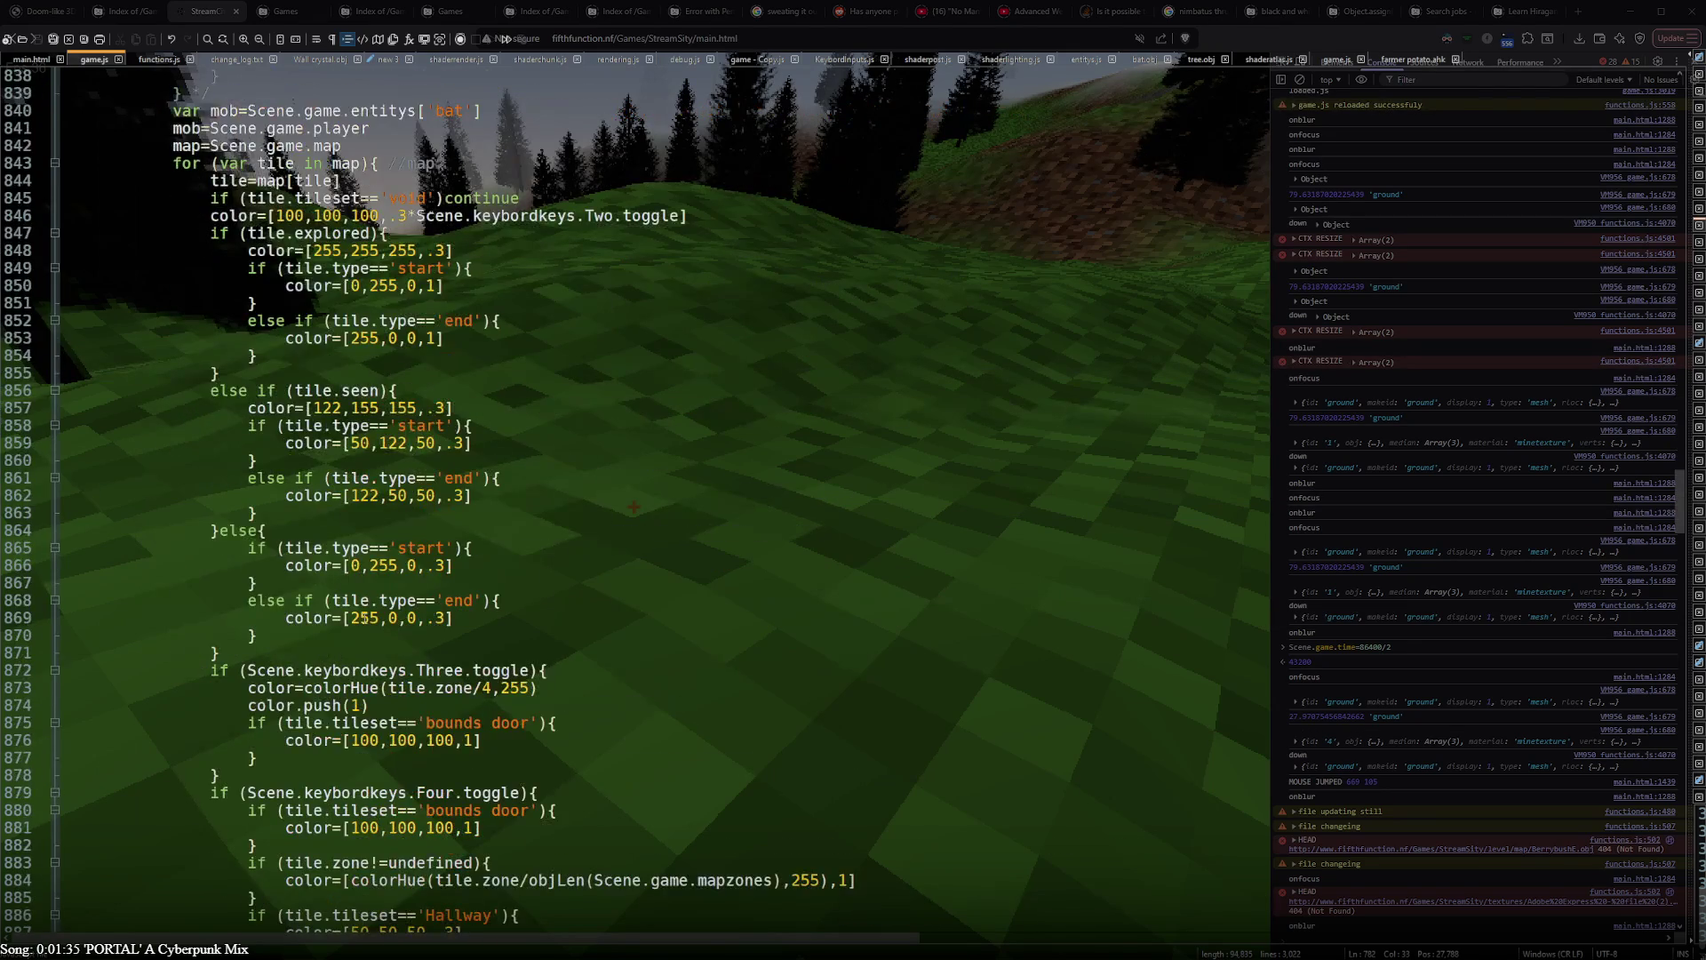
{"action": "scroll", "coordinate": [365, 611], "scroll_direction": "down", "scroll_amount": 5}
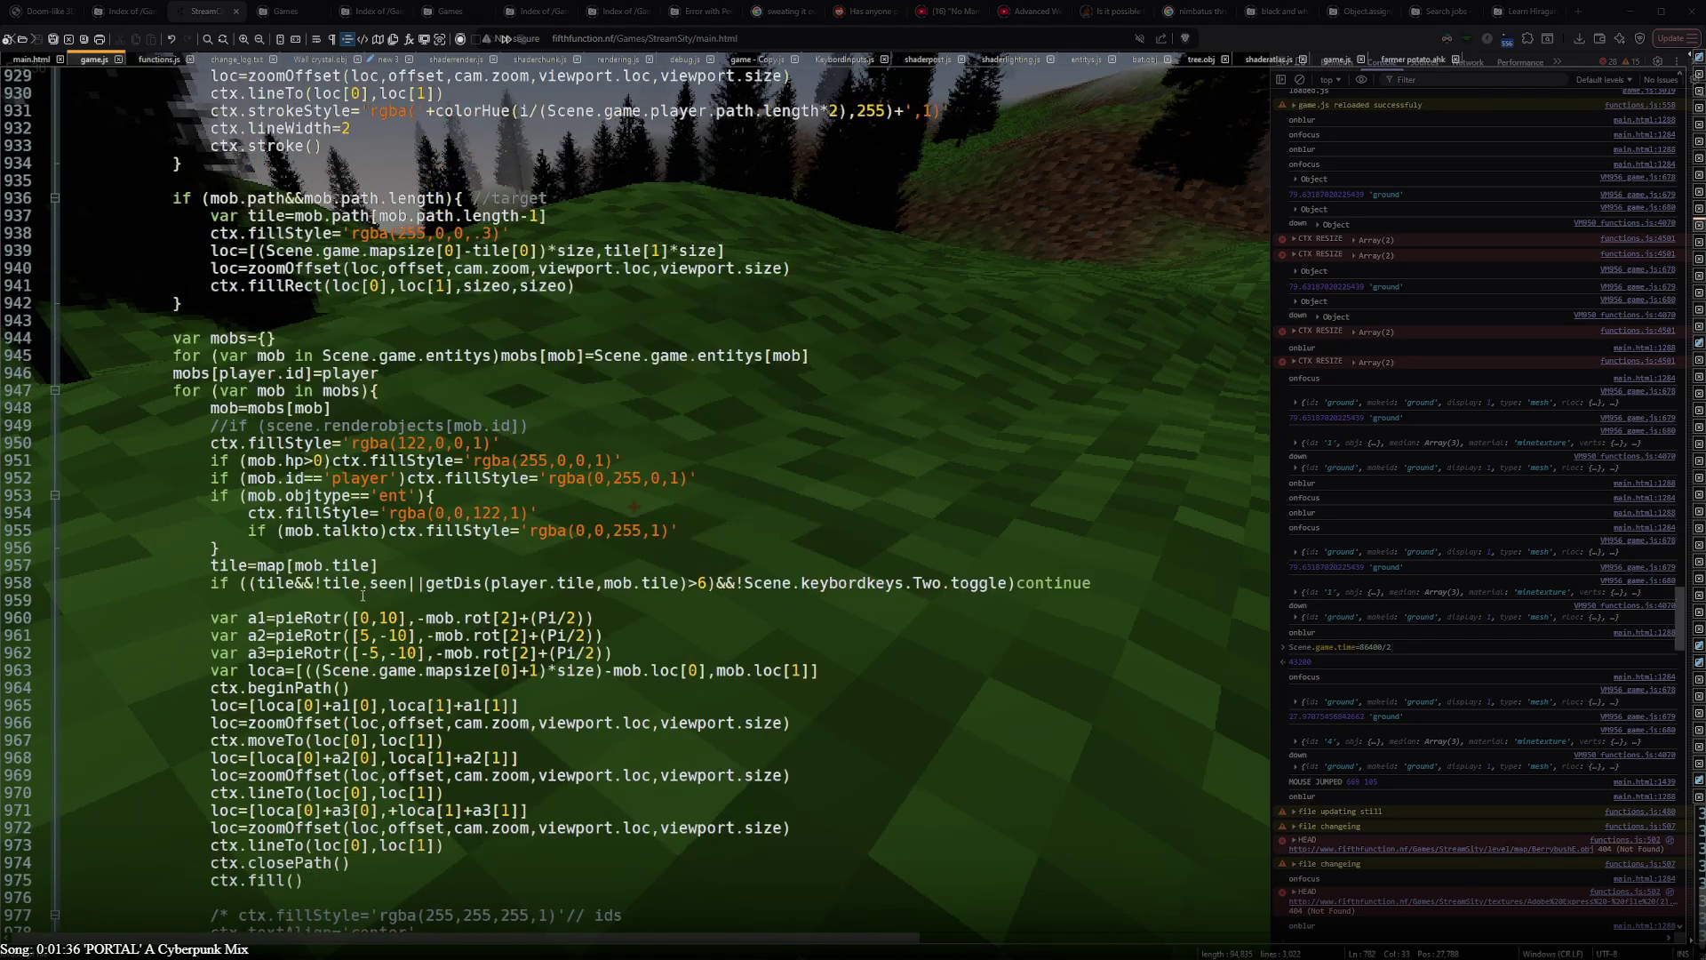
{"action": "scroll", "coordinate": [362, 599], "scroll_direction": "down", "scroll_amount": 10}
{"action": "scroll", "coordinate": [358, 602], "scroll_direction": "up", "scroll_amount": 8}
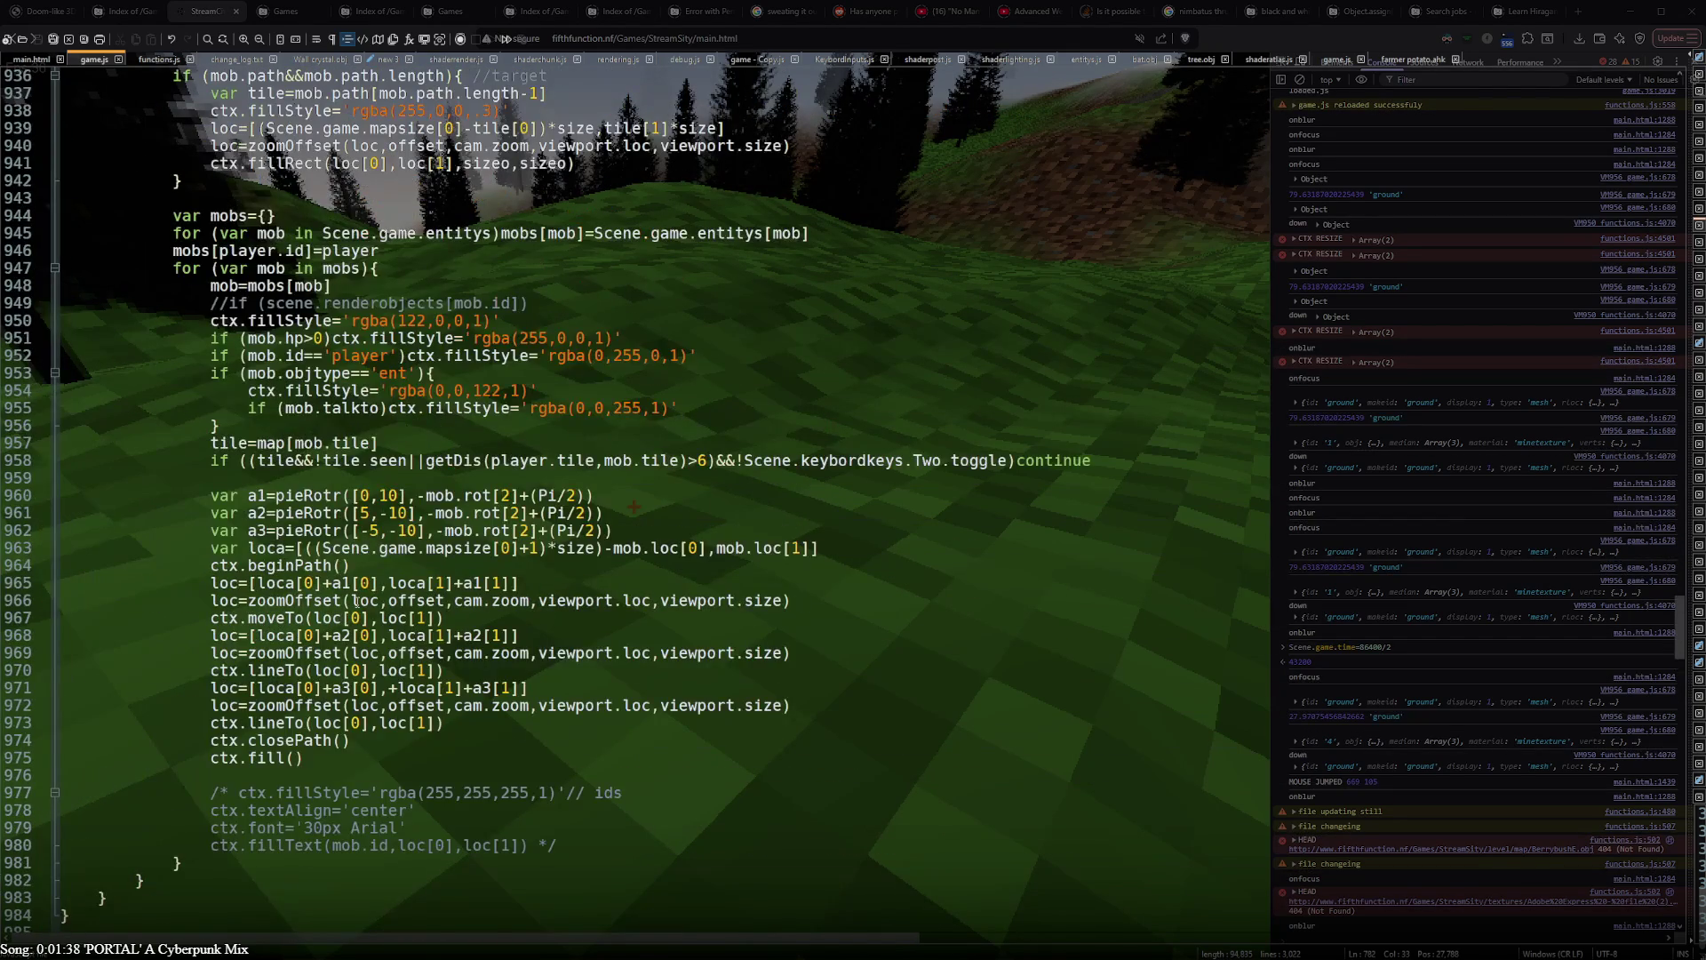
{"action": "scroll", "coordinate": [360, 600], "scroll_direction": "up", "scroll_amount": 9}
{"action": "scroll", "coordinate": [360, 599], "scroll_direction": "up", "scroll_amount": 10}
{"action": "scroll", "coordinate": [361, 600], "scroll_direction": "up", "scroll_amount": 10}
{"action": "scroll", "coordinate": [360, 600], "scroll_direction": "up", "scroll_amount": 4}
- Find the tree-spawning if-block, paste a duplicate after it and select the copy's .01 spawn chance
{"action": "key", "text": "shift+Right"}
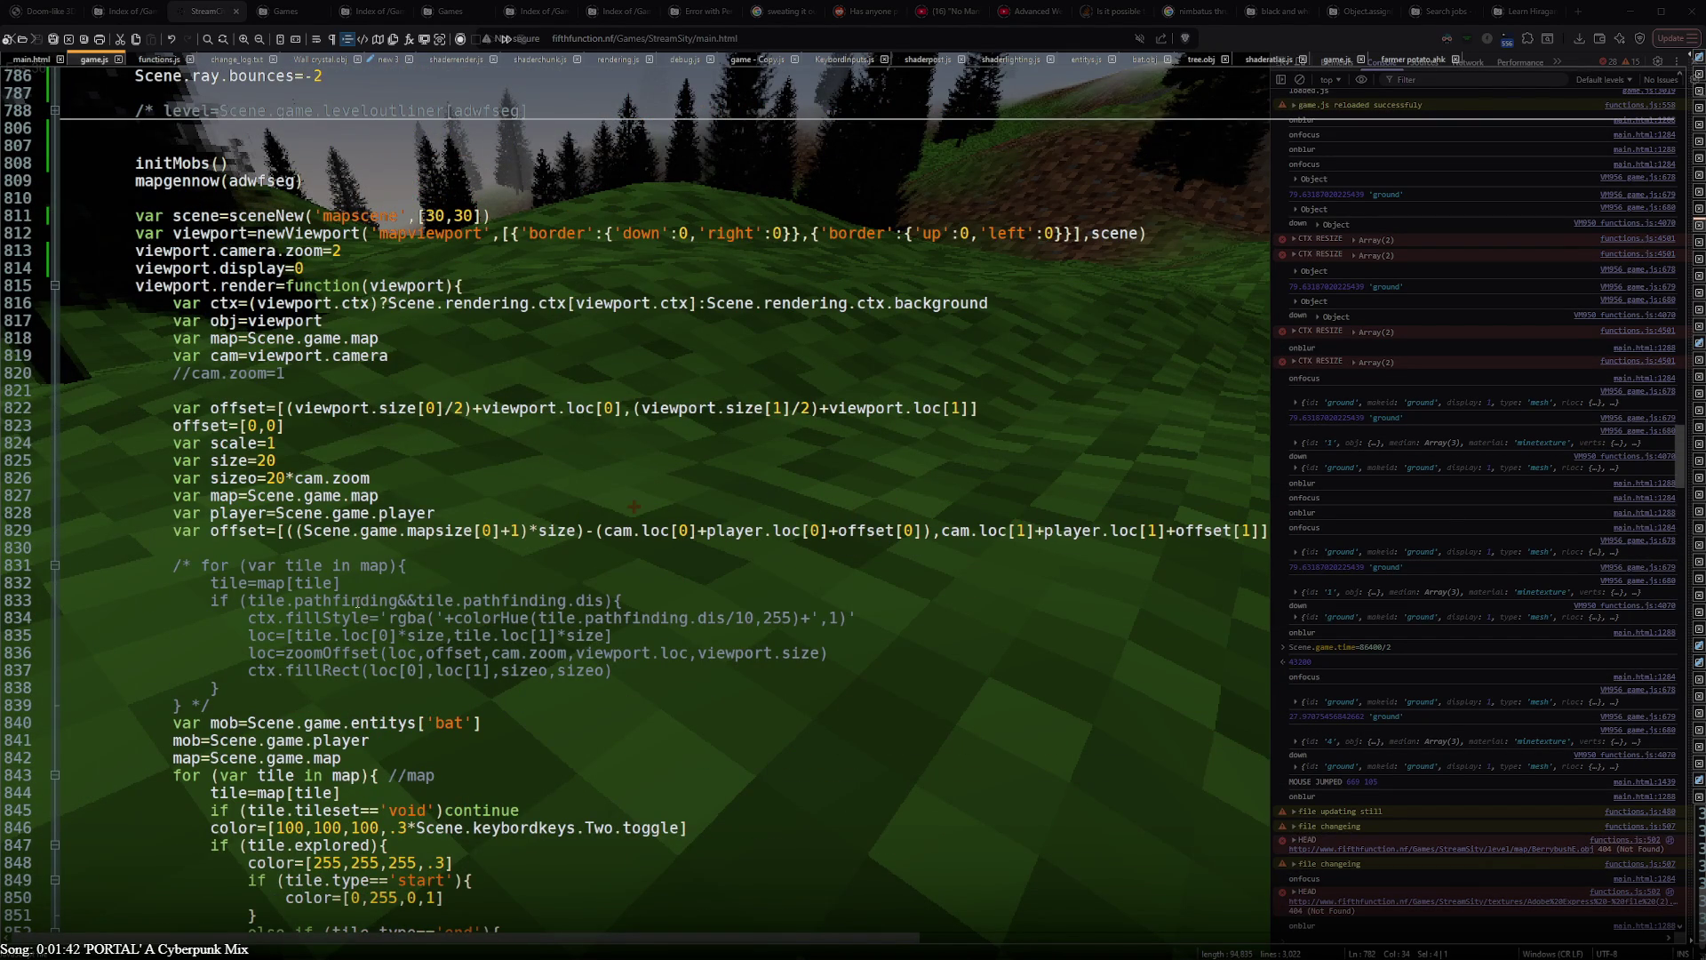
{"action": "key", "text": "ctrl+F3"}
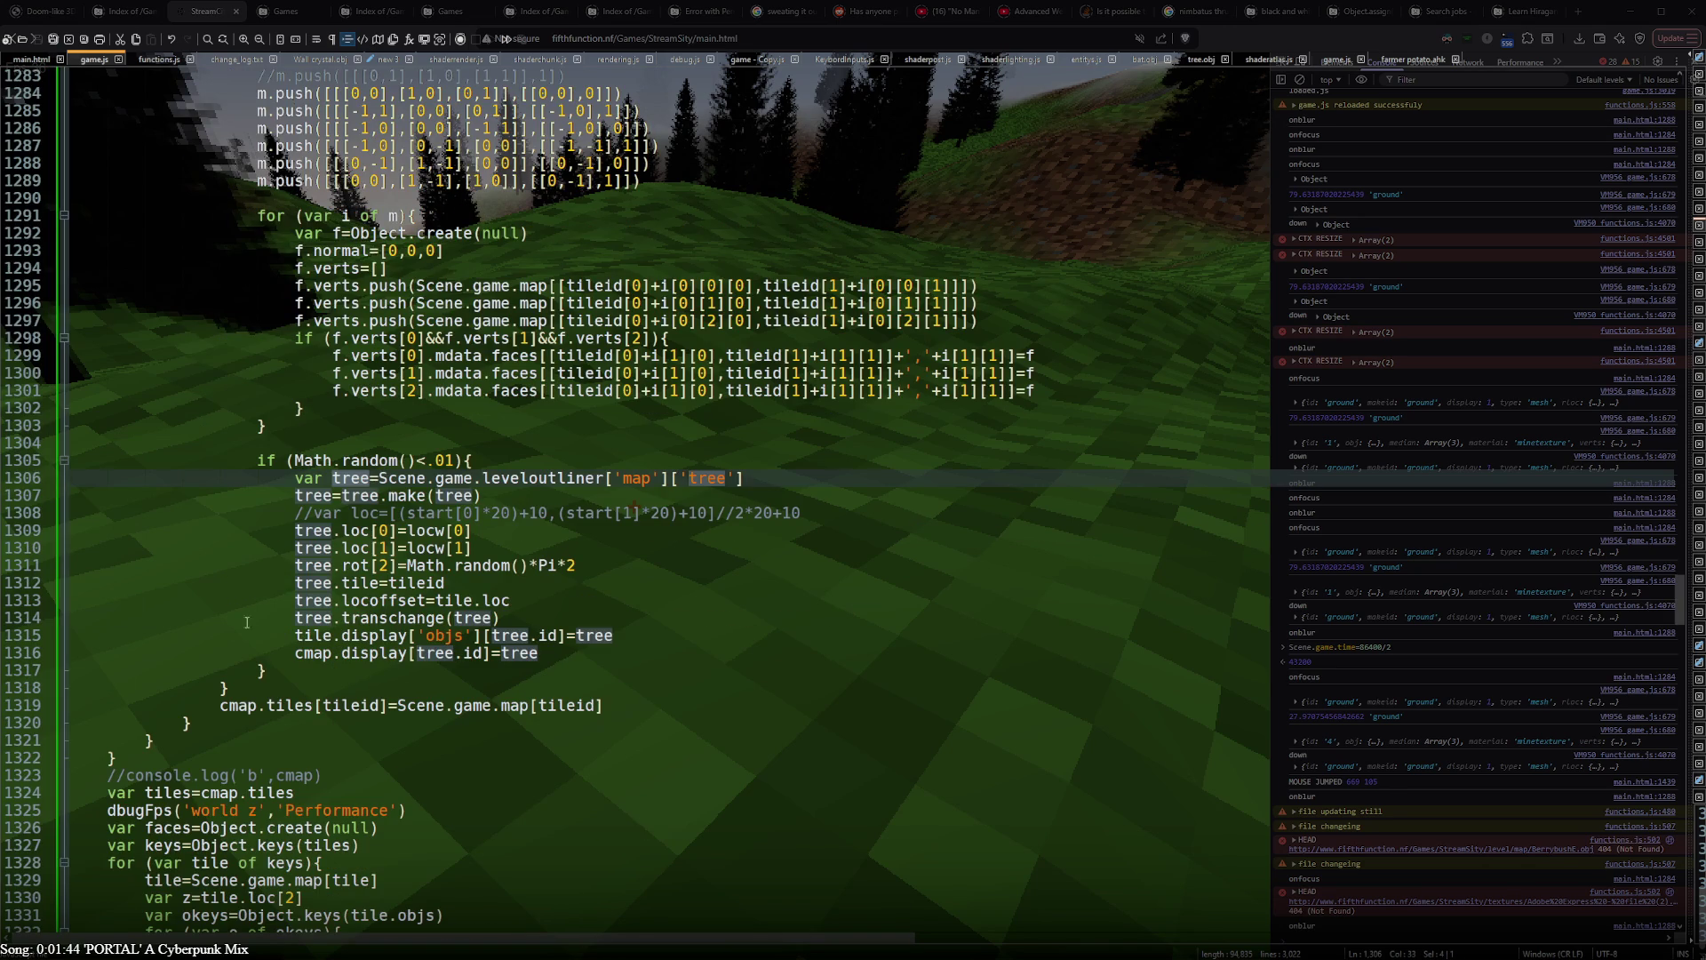
{"action": "left_click", "coordinate": [295, 669]}
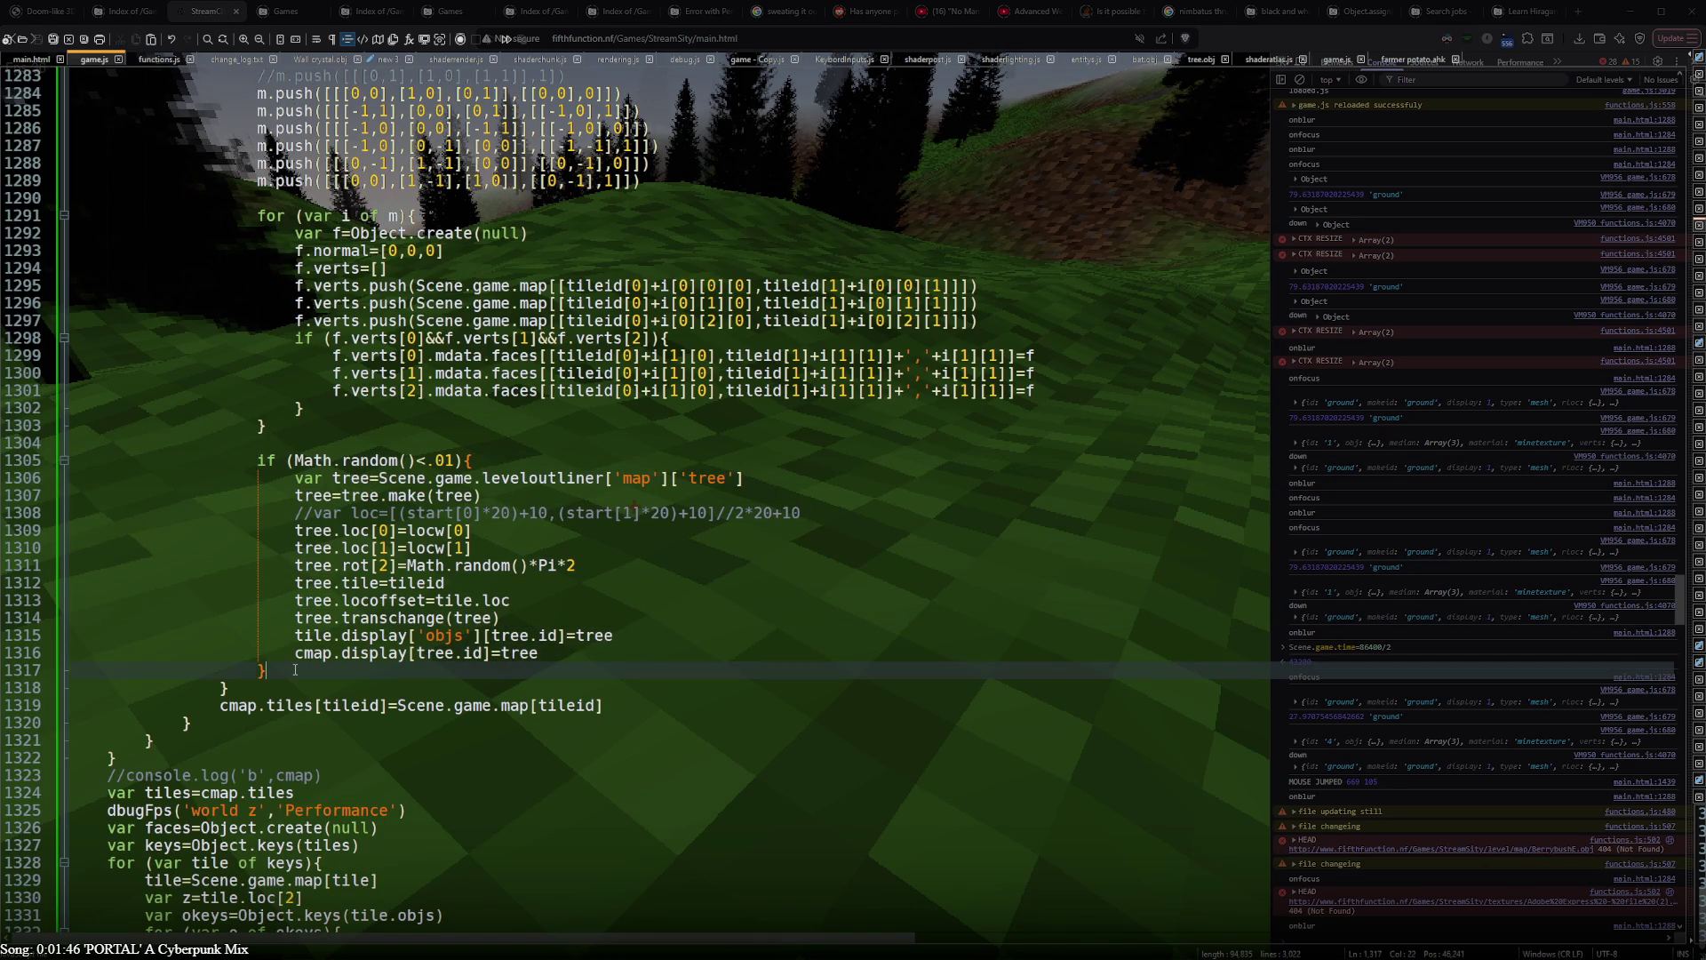
{"action": "key", "text": "ctrl+v"}
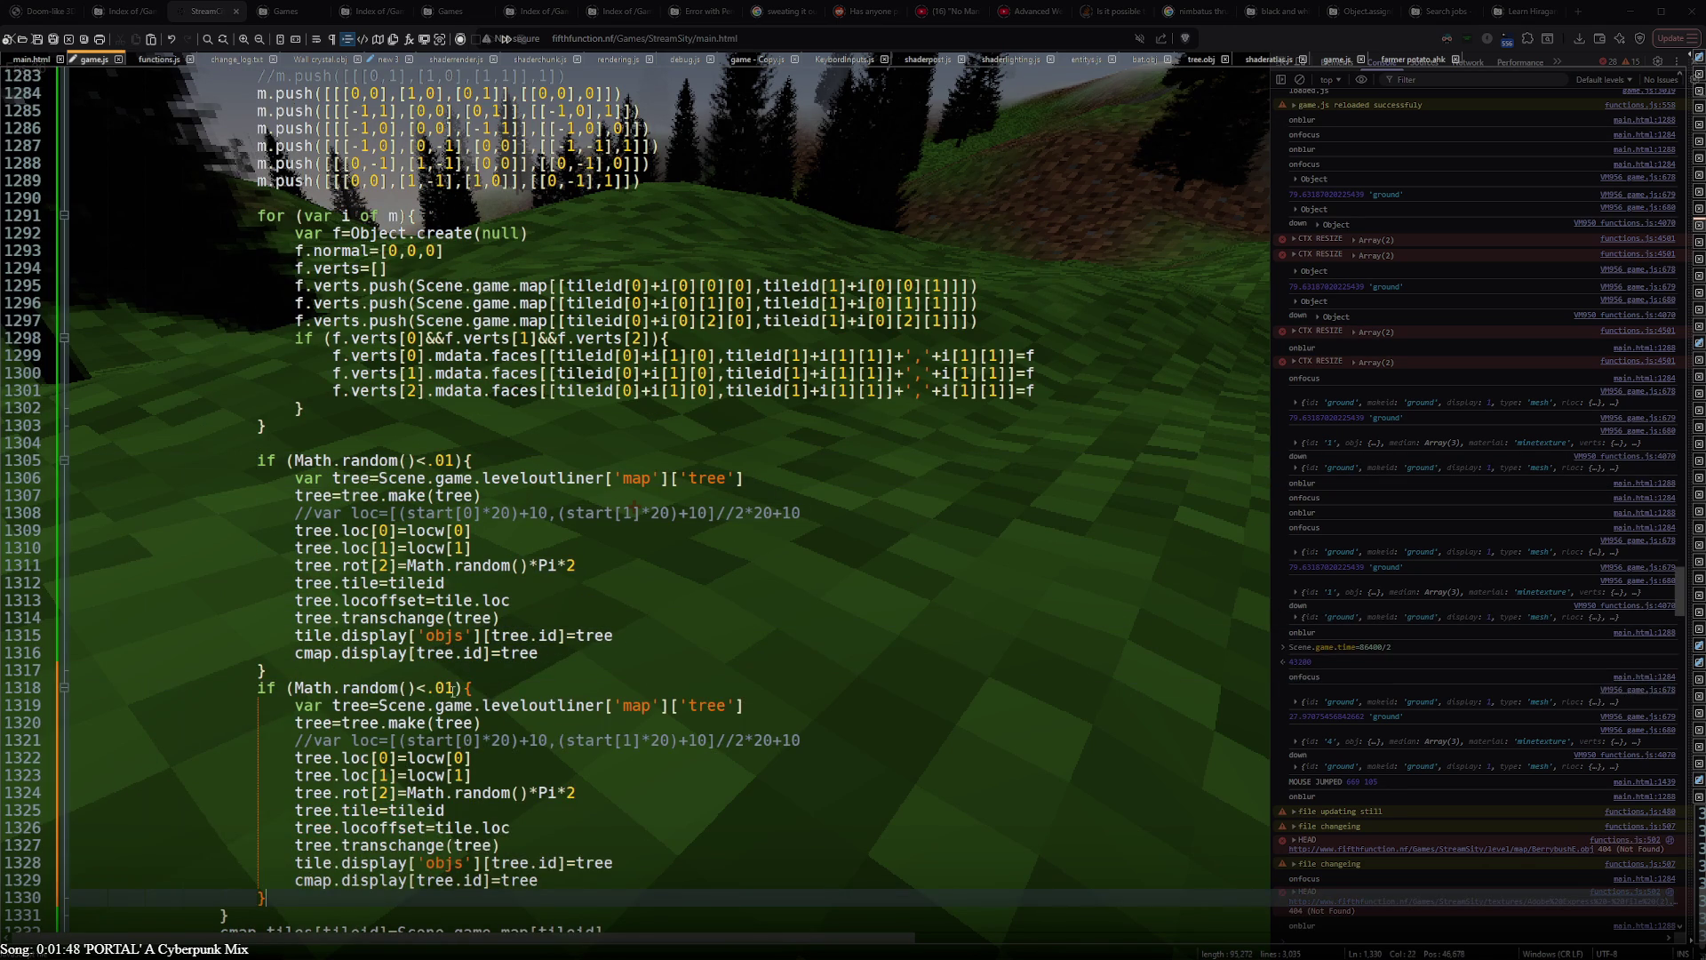
{"action": "double_click", "coordinate": [451, 689]}
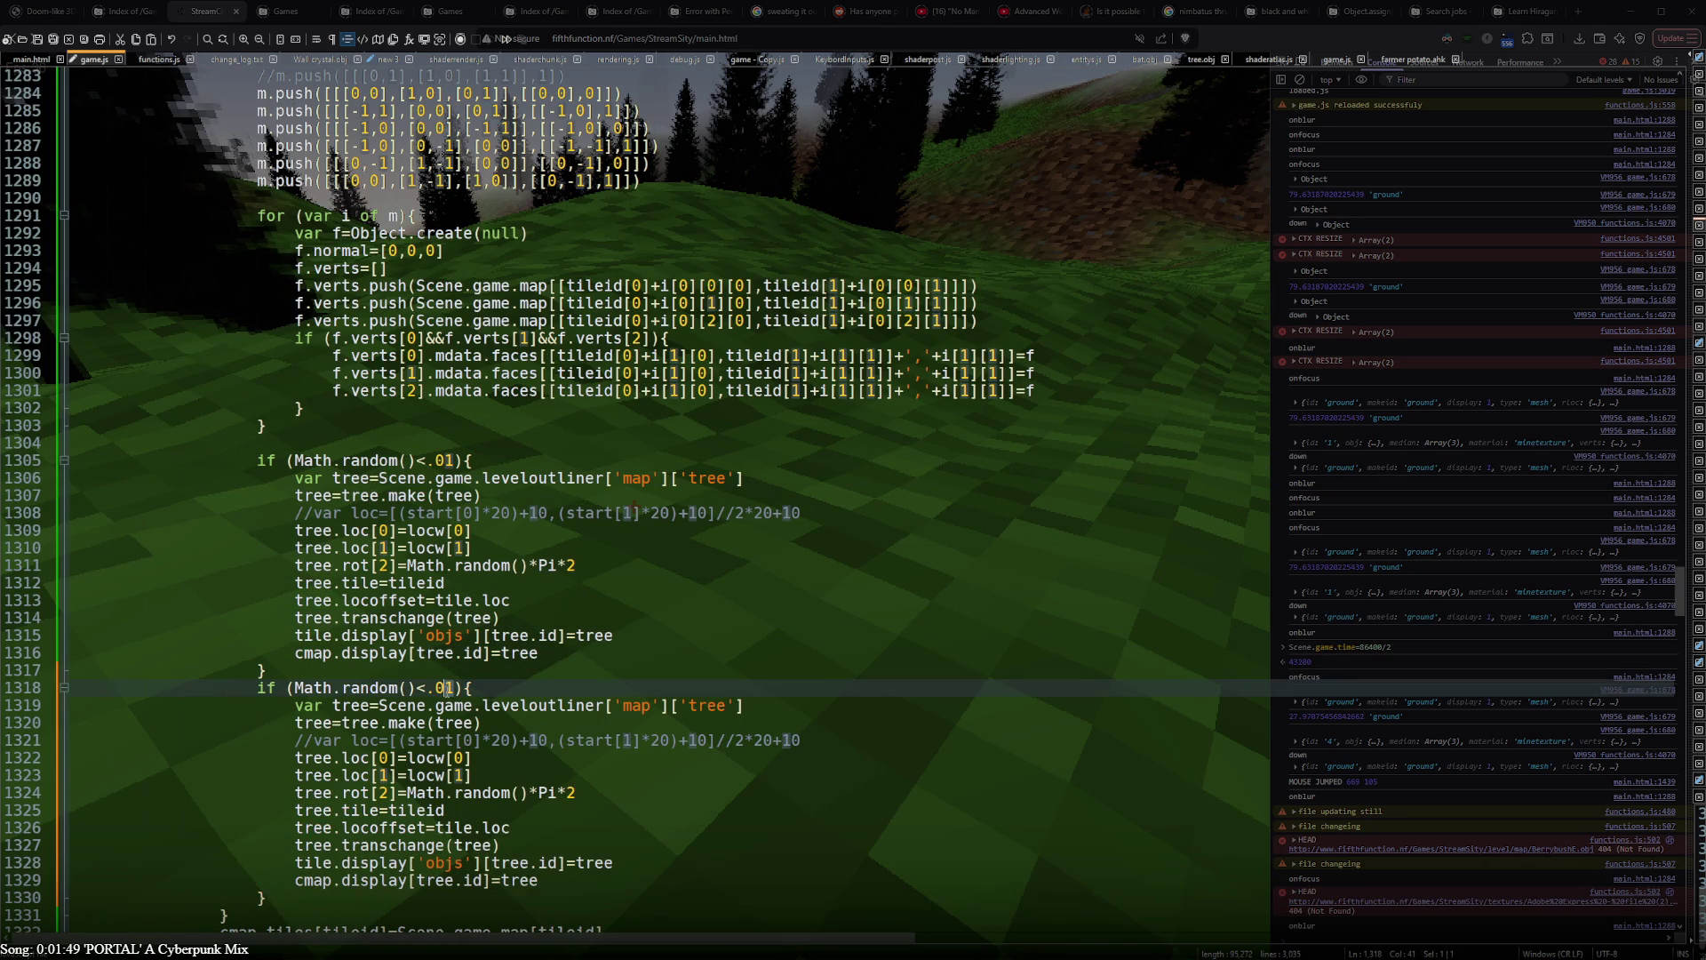
{"action": "type", "text": ".005"}
- Select 'tree' in the copied block, glance at the game, then switch to Blender's tree plane
{"action": "left_click", "coordinate": [483, 721]}
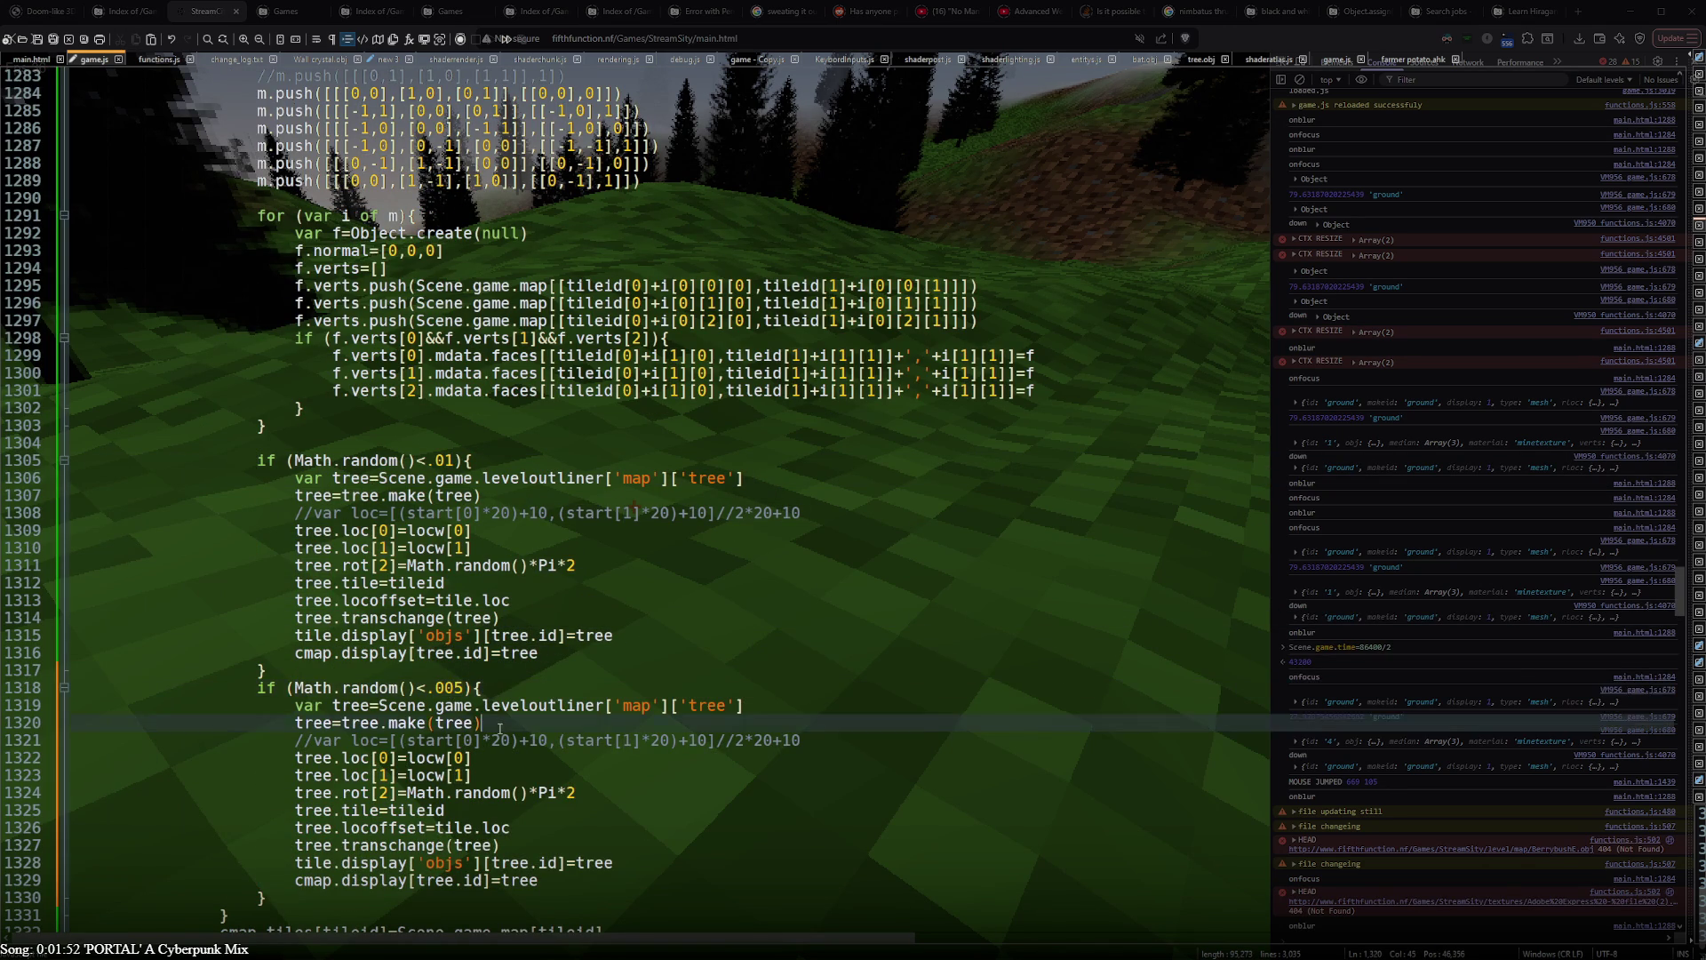
{"action": "scroll", "coordinate": [517, 720], "scroll_direction": "down", "scroll_amount": 2}
{"action": "double_click", "coordinate": [697, 462]}
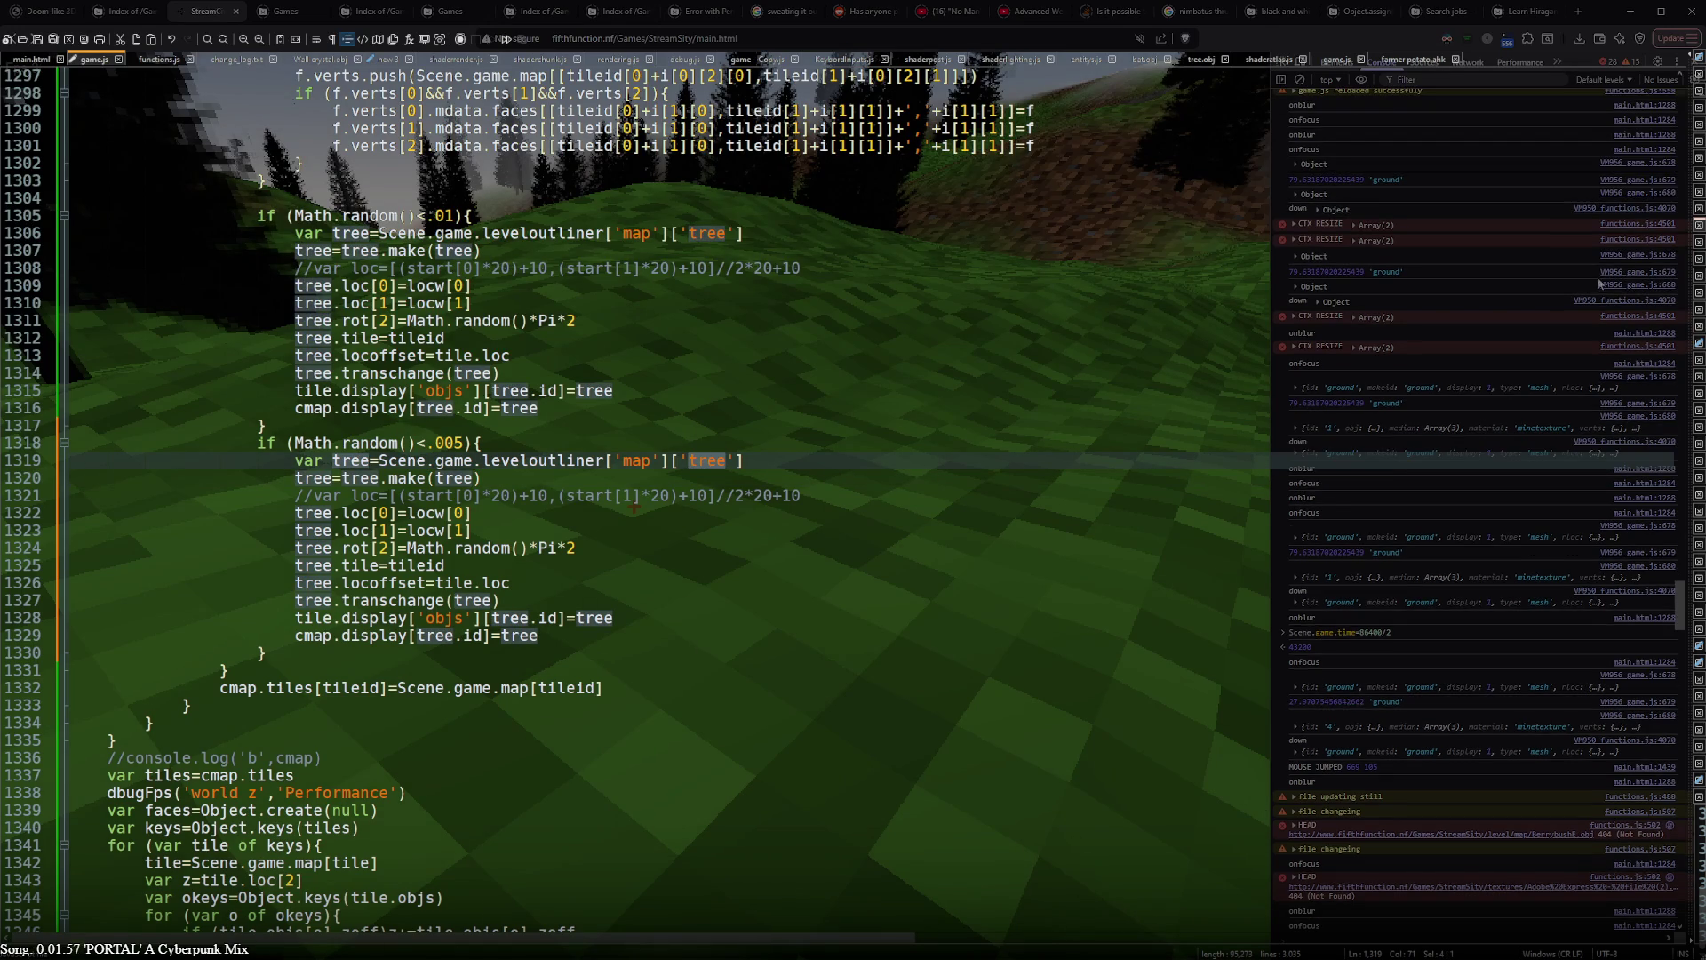
{"action": "key", "text": "alt+Tab"}
{"action": "key", "text": "alt+Tab"}
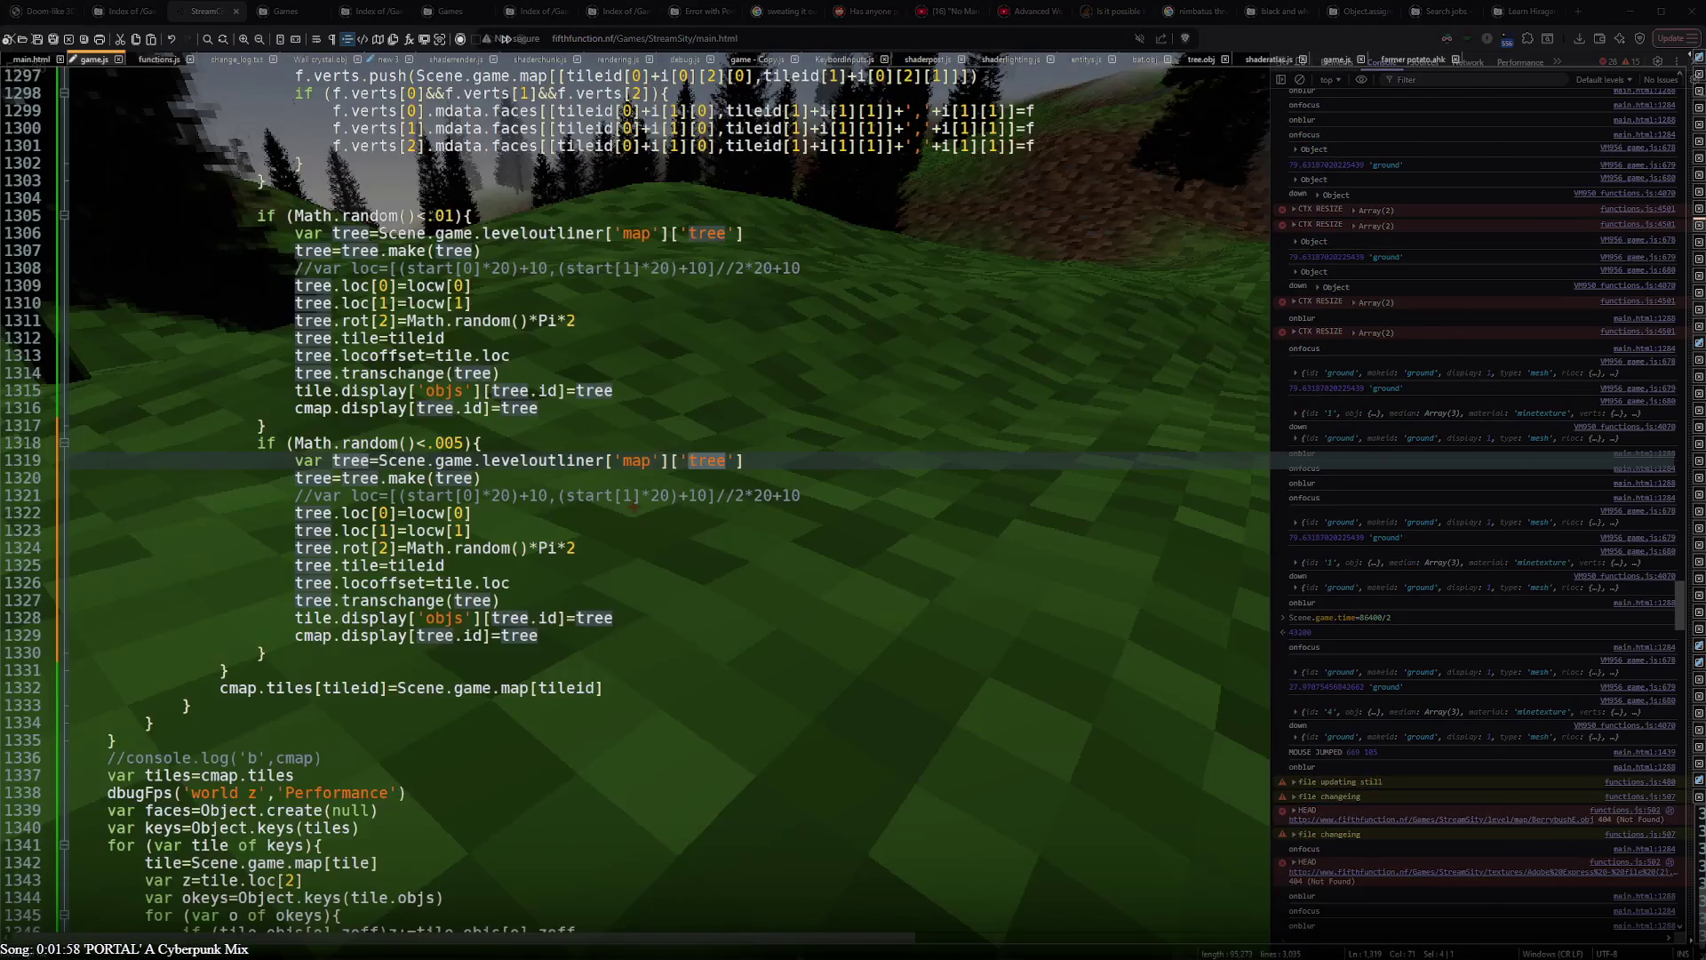
{"action": "key", "text": "alt+Tab"}
{"action": "left_click", "coordinate": [334, 350]}
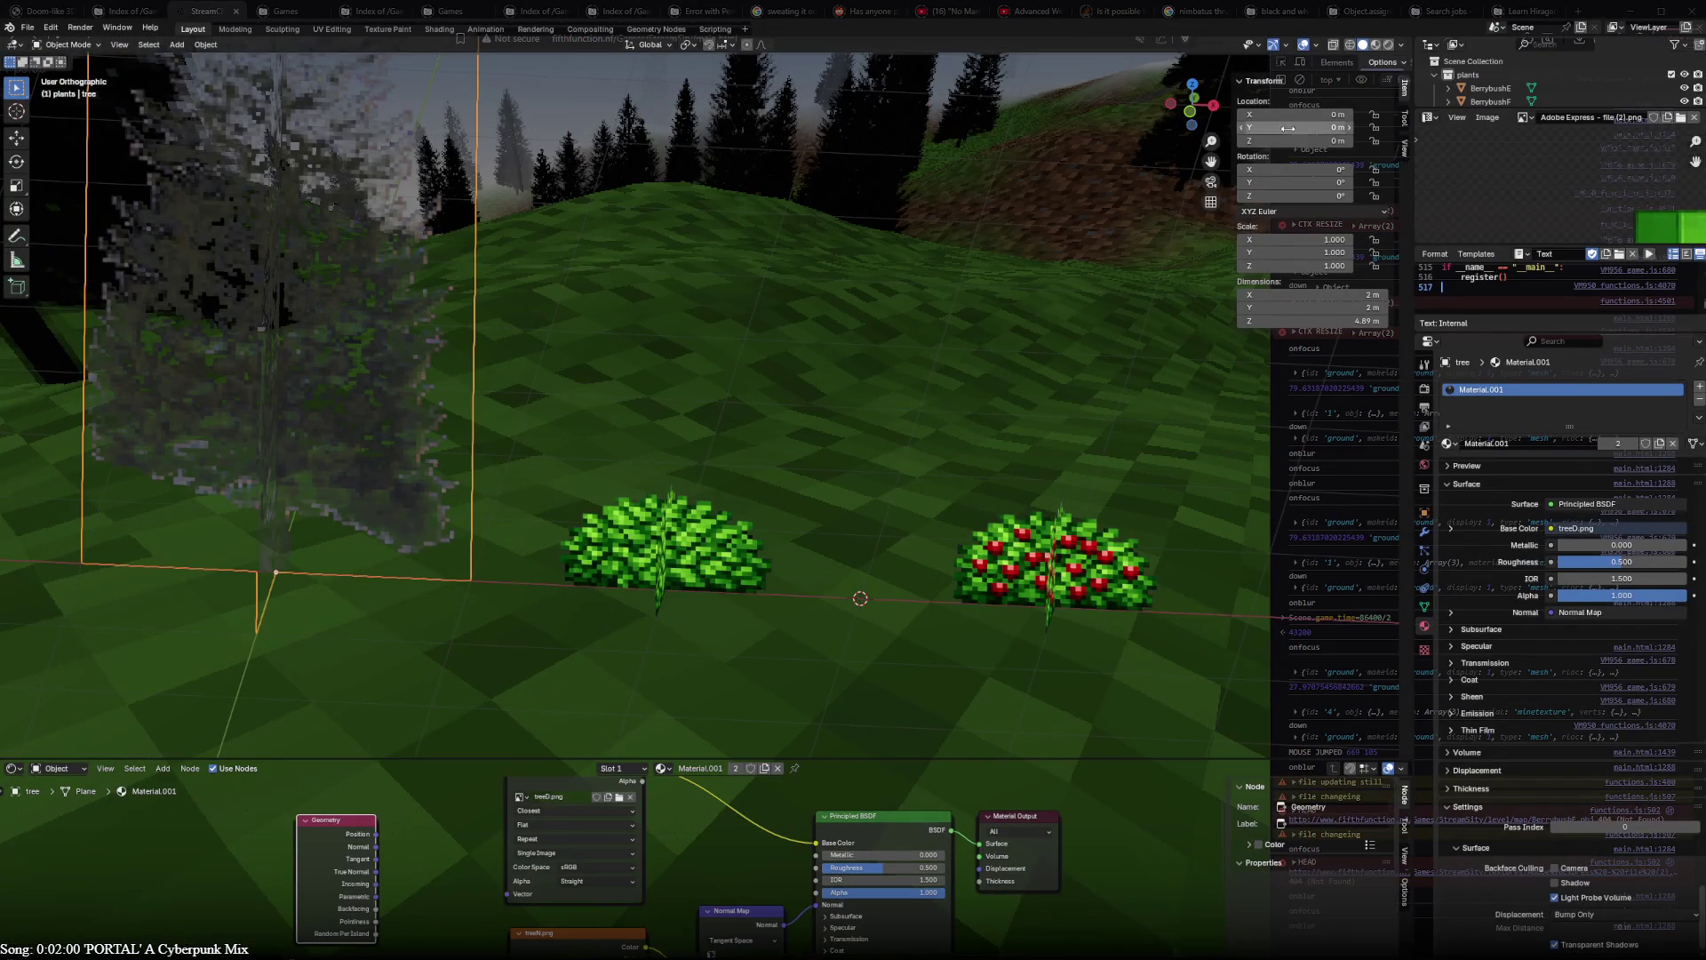
{"action": "scroll", "coordinate": [1474, 100], "scroll_direction": "down", "scroll_amount": 5}
{"action": "scroll", "coordinate": [1474, 96], "scroll_direction": "down", "scroll_amount": 3}
- Select BerrybushF in the Outliner, copy its name and Alt+Tab back to Notepad++
{"action": "left_click", "coordinate": [629, 547]}
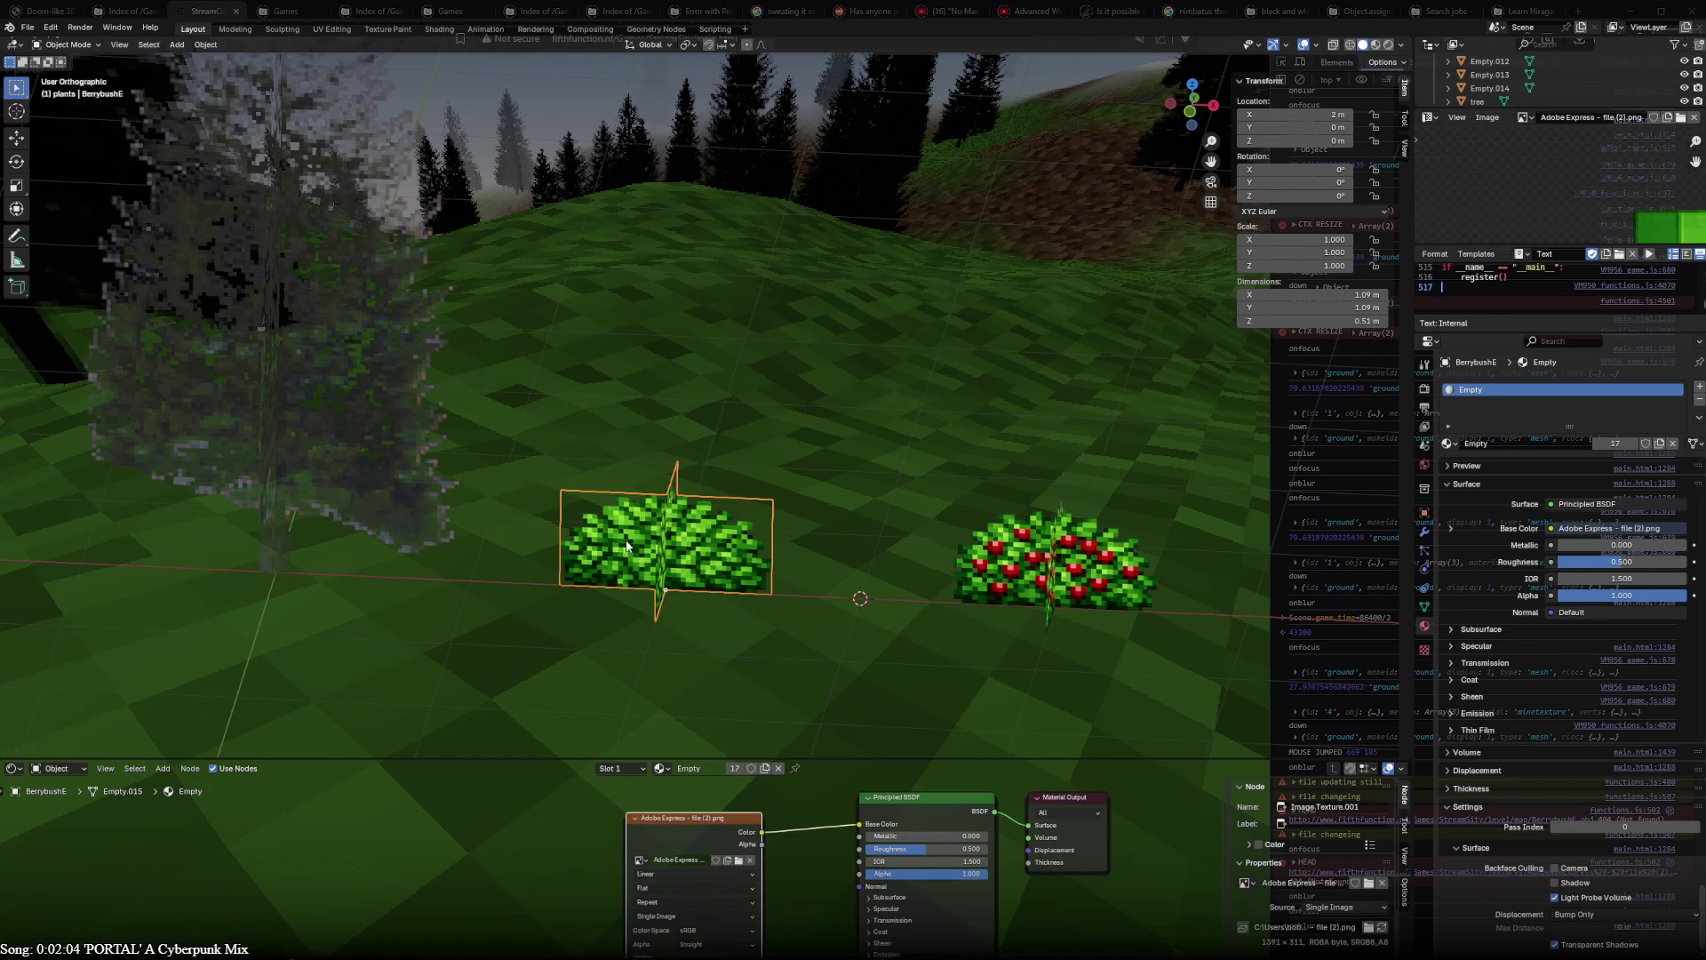
{"action": "scroll", "coordinate": [1478, 104], "scroll_direction": "up", "scroll_amount": 8}
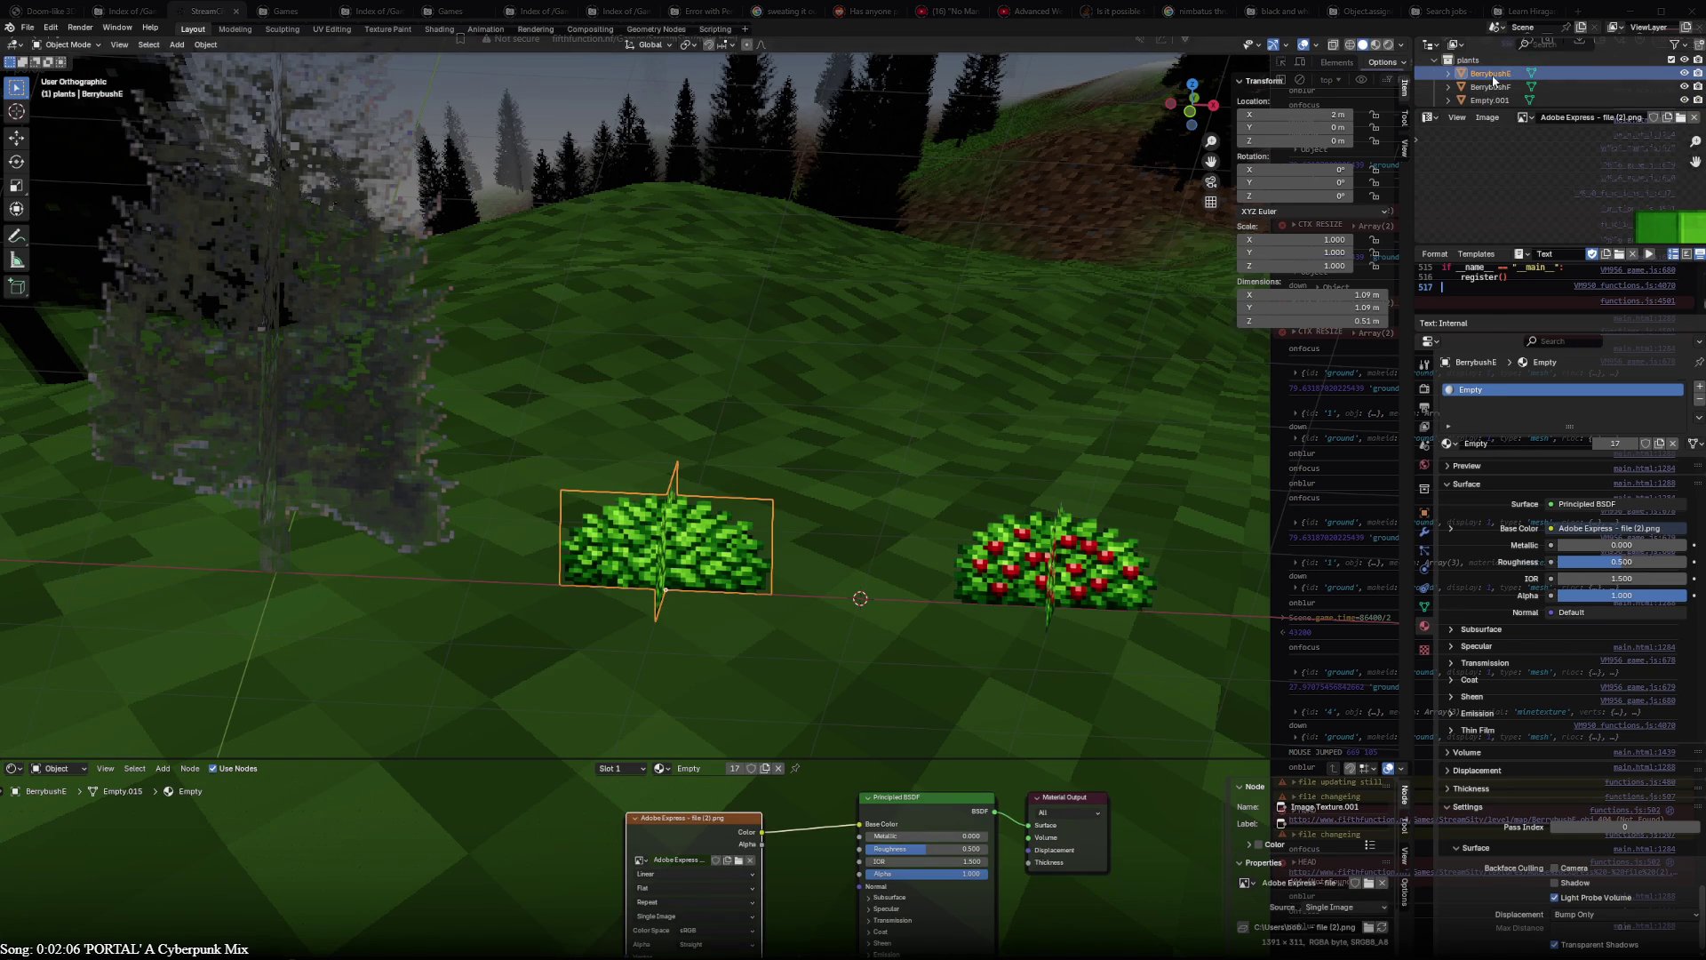
{"action": "left_click", "coordinate": [1495, 88]}
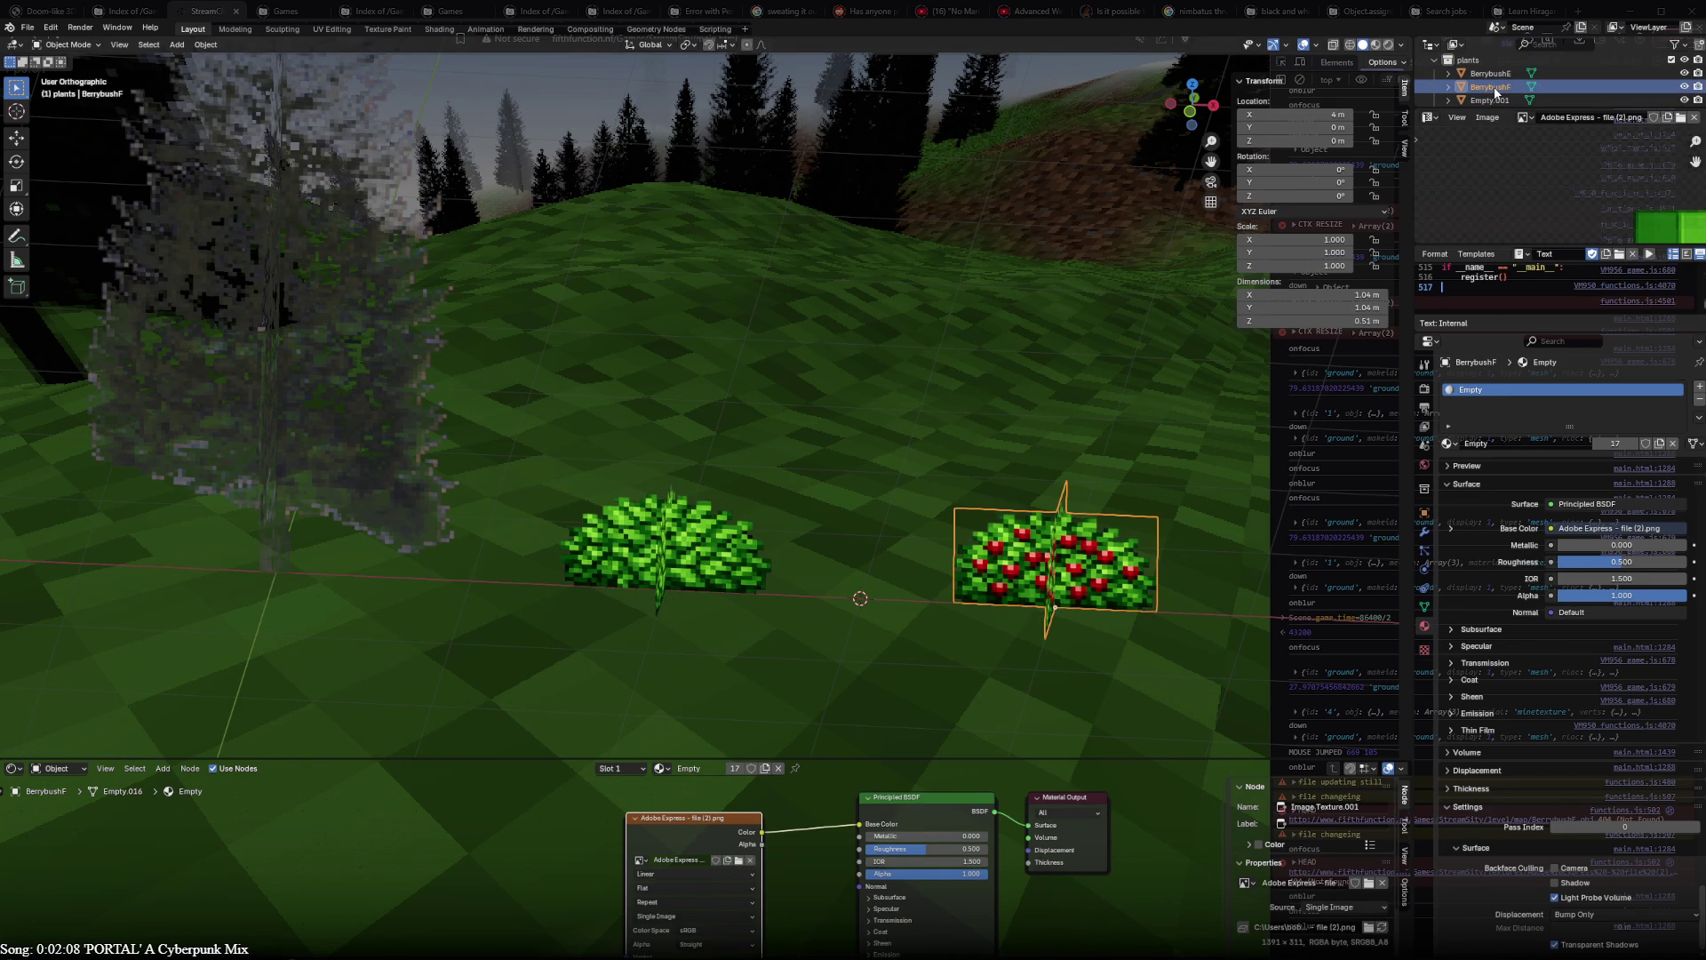
{"action": "double_click", "coordinate": [1496, 88]}
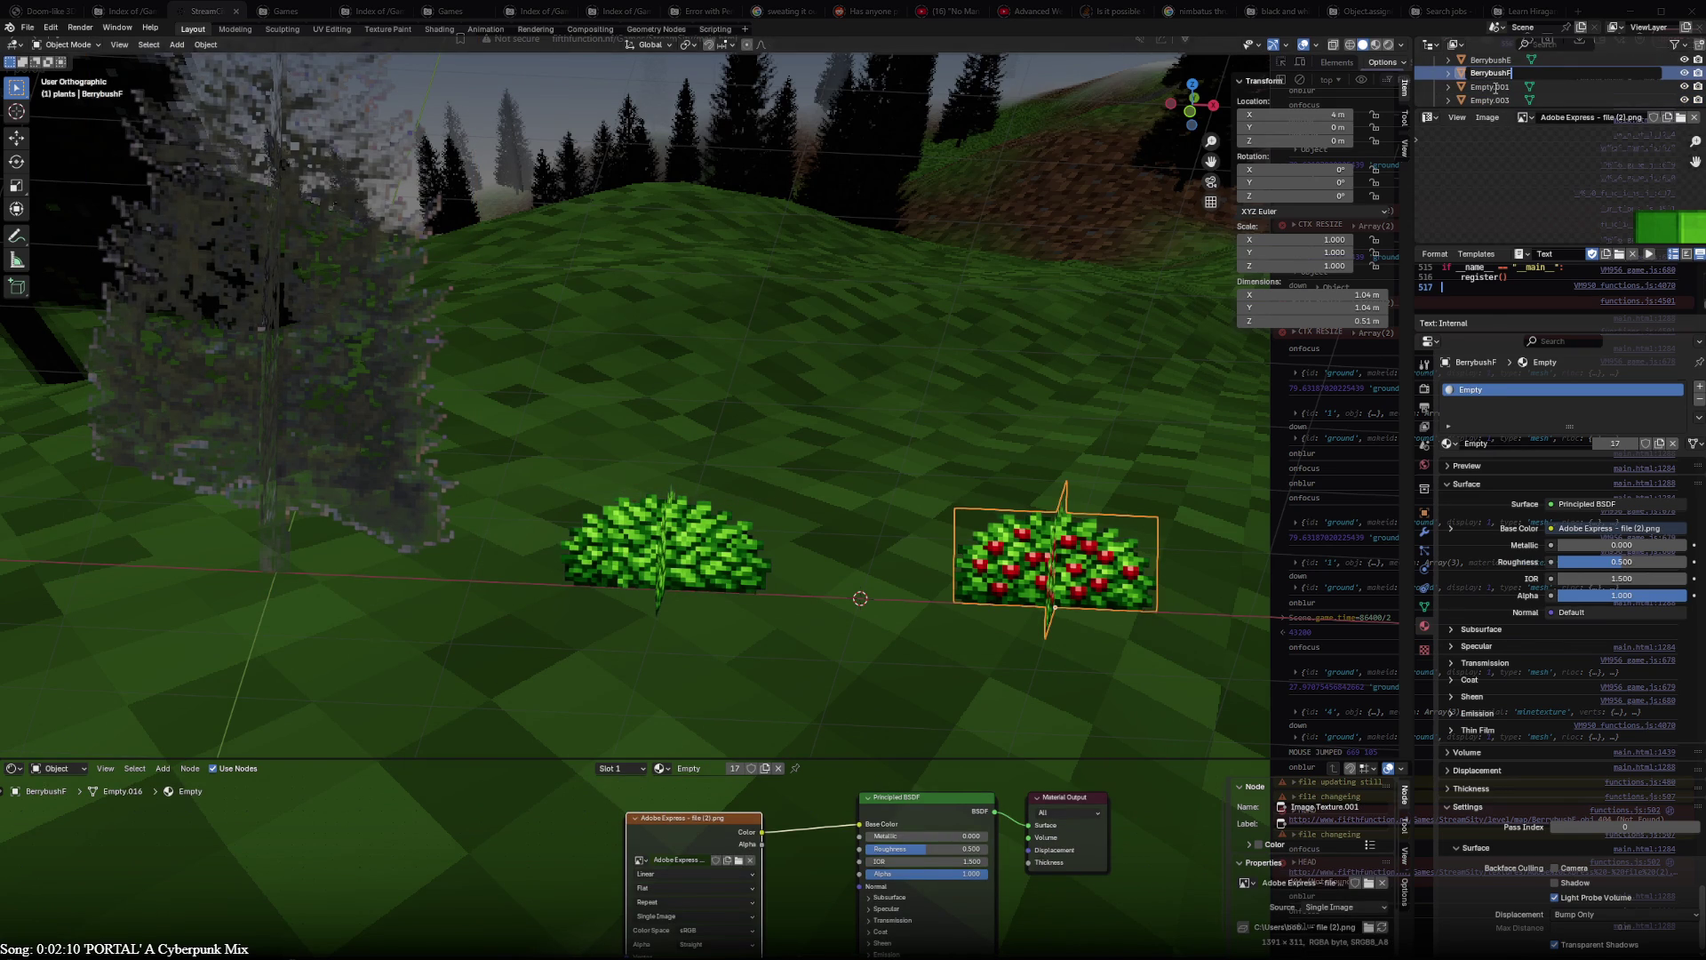
{"action": "key", "text": "alt+Tab"}
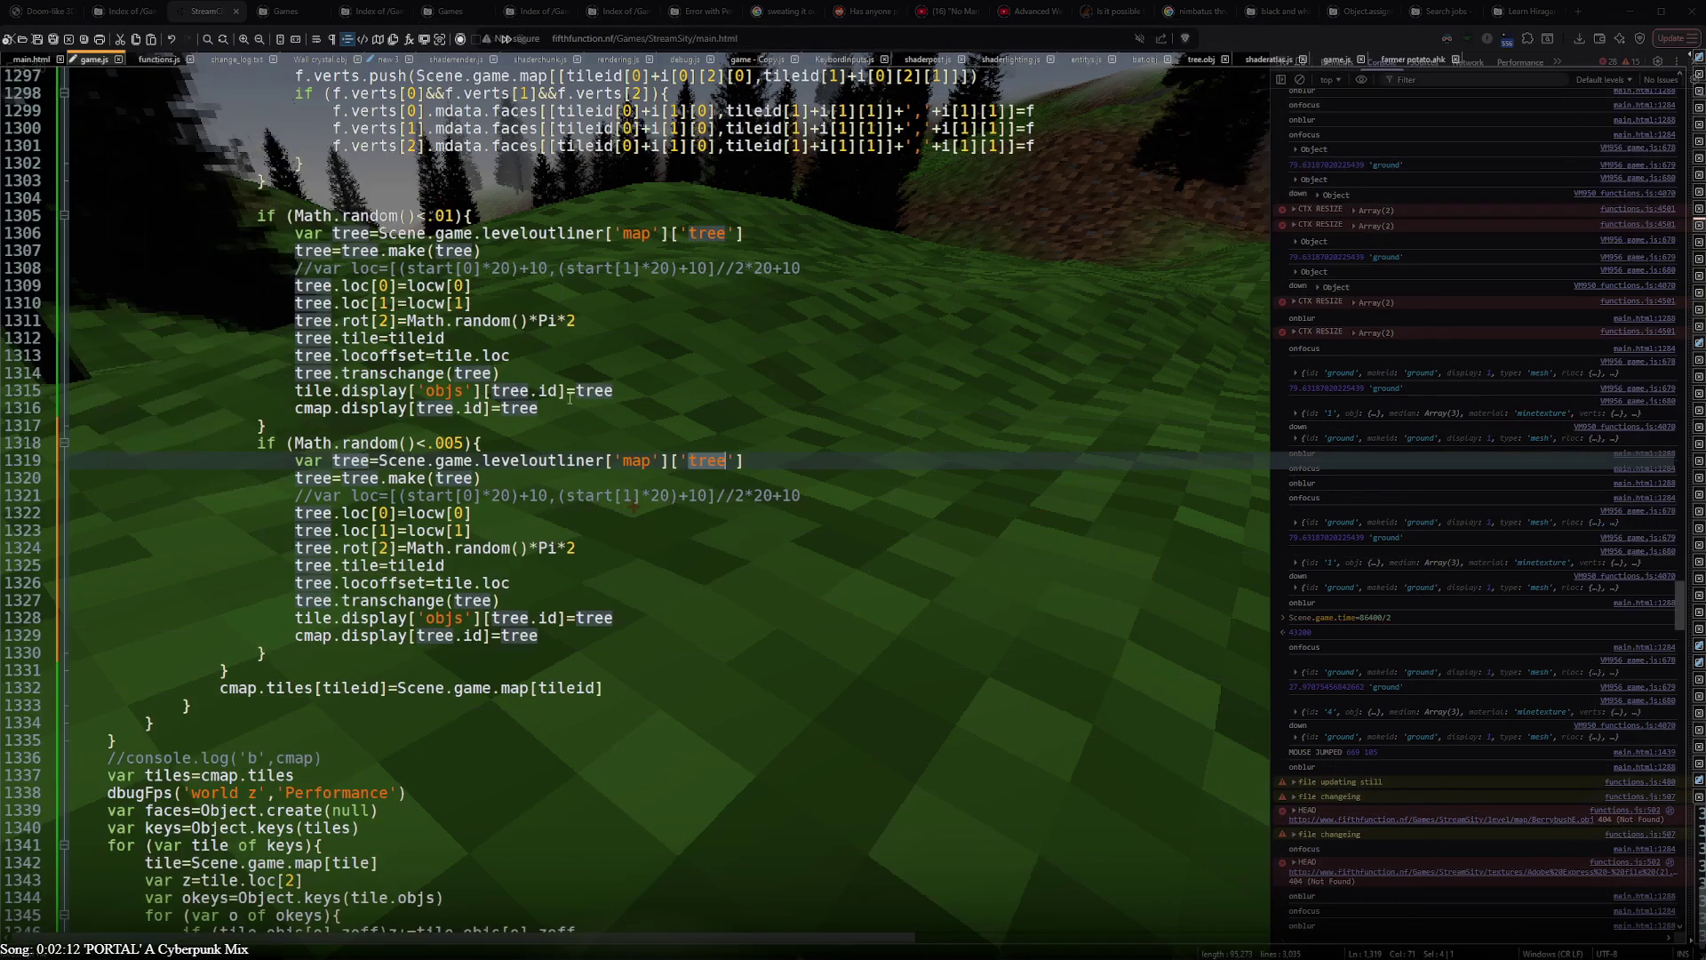
- Paste BerrybushF over 'tree' in the copied spawn block, check lines 1326-1329 and save game.js
{"action": "type", "text": "BerrybushF"}
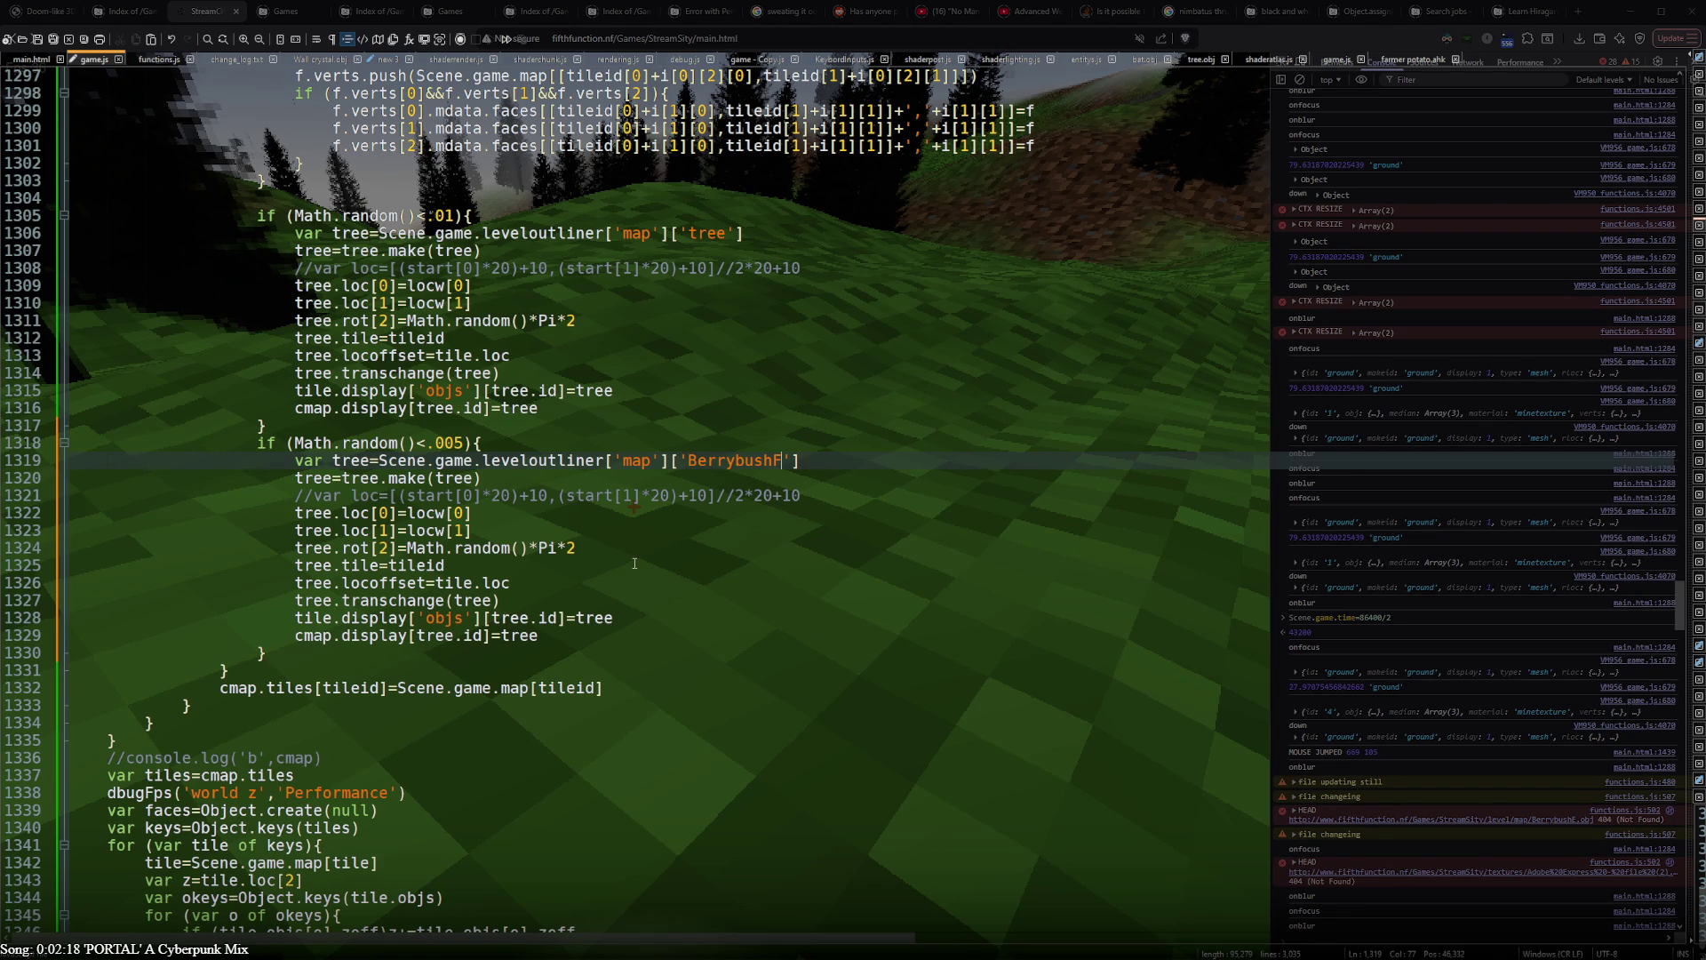
{"action": "left_click", "coordinate": [586, 587]}
{"action": "key", "text": "Down"}
{"action": "key", "text": "Down"}
{"action": "key", "text": "Down"}
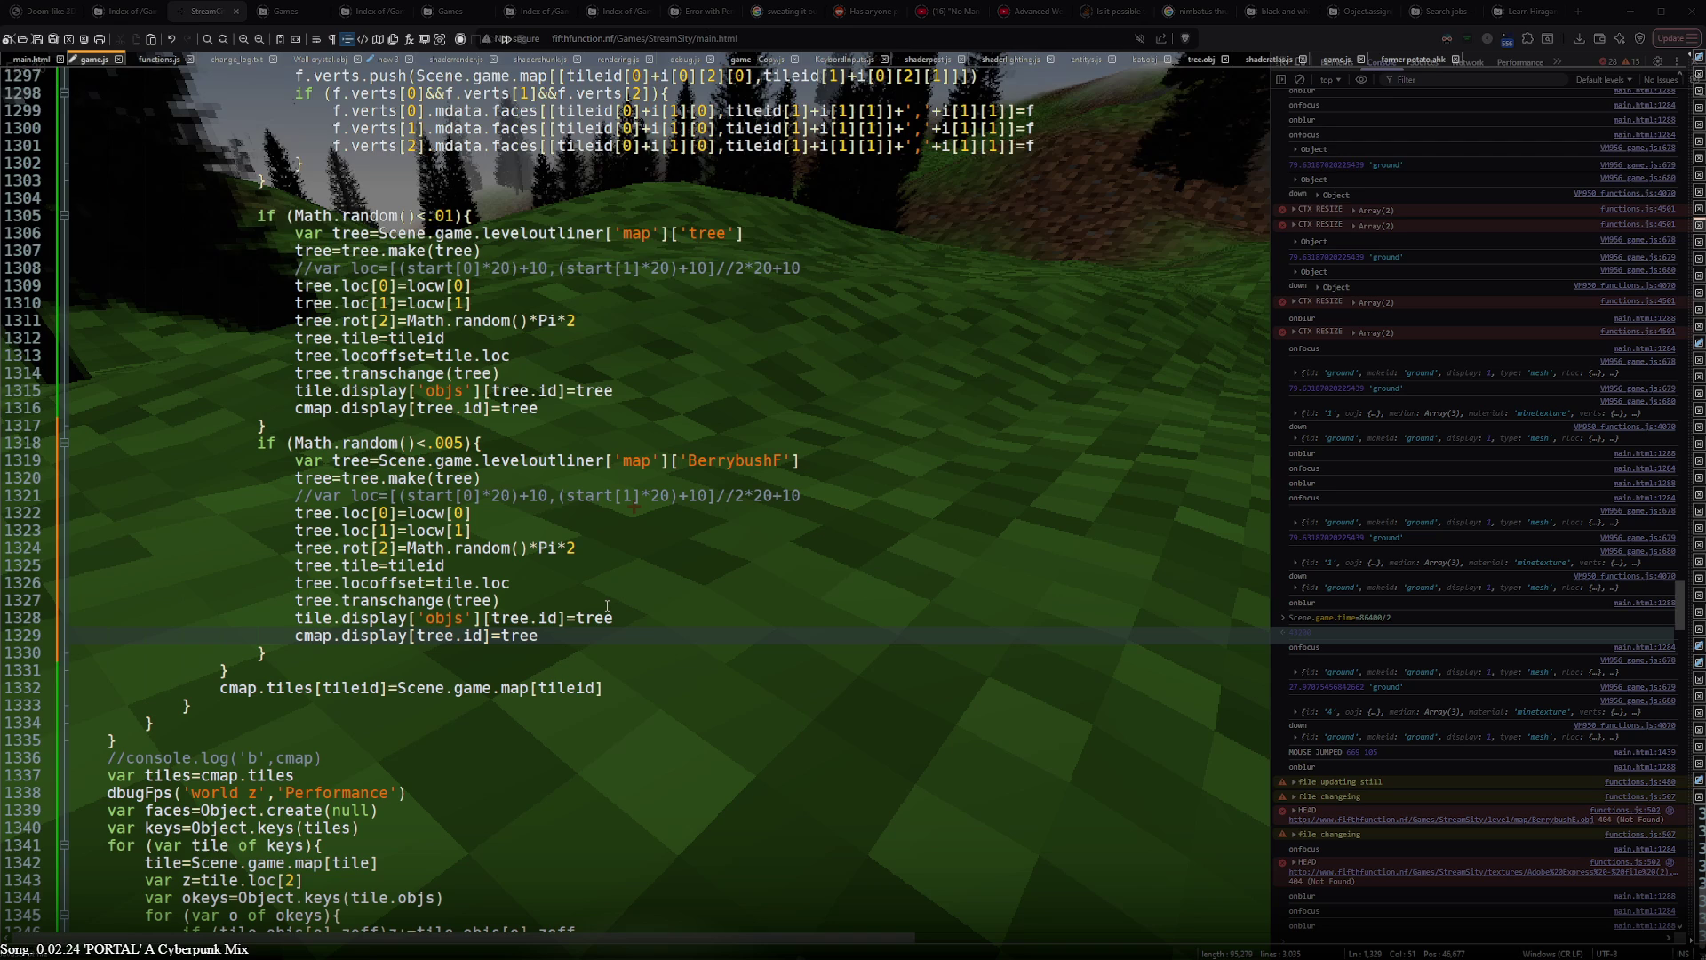
{"action": "key", "text": "Up"}
{"action": "key", "text": "Up"}
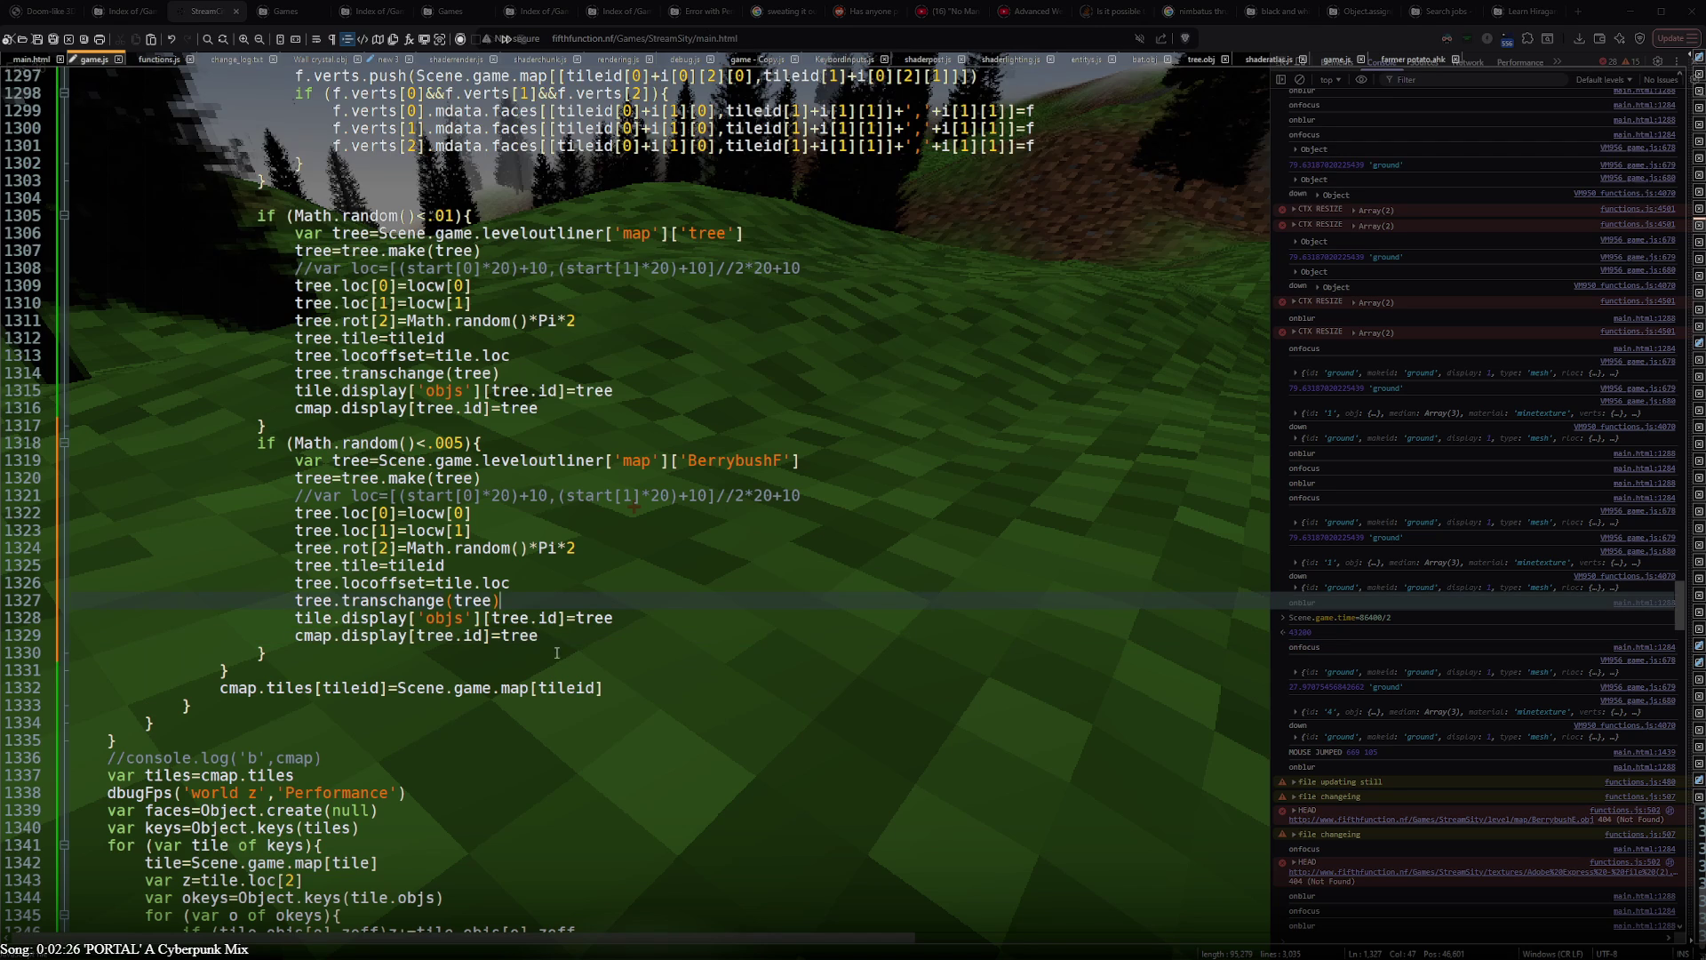
{"action": "key", "text": "Down"}
{"action": "key", "text": "Down"}
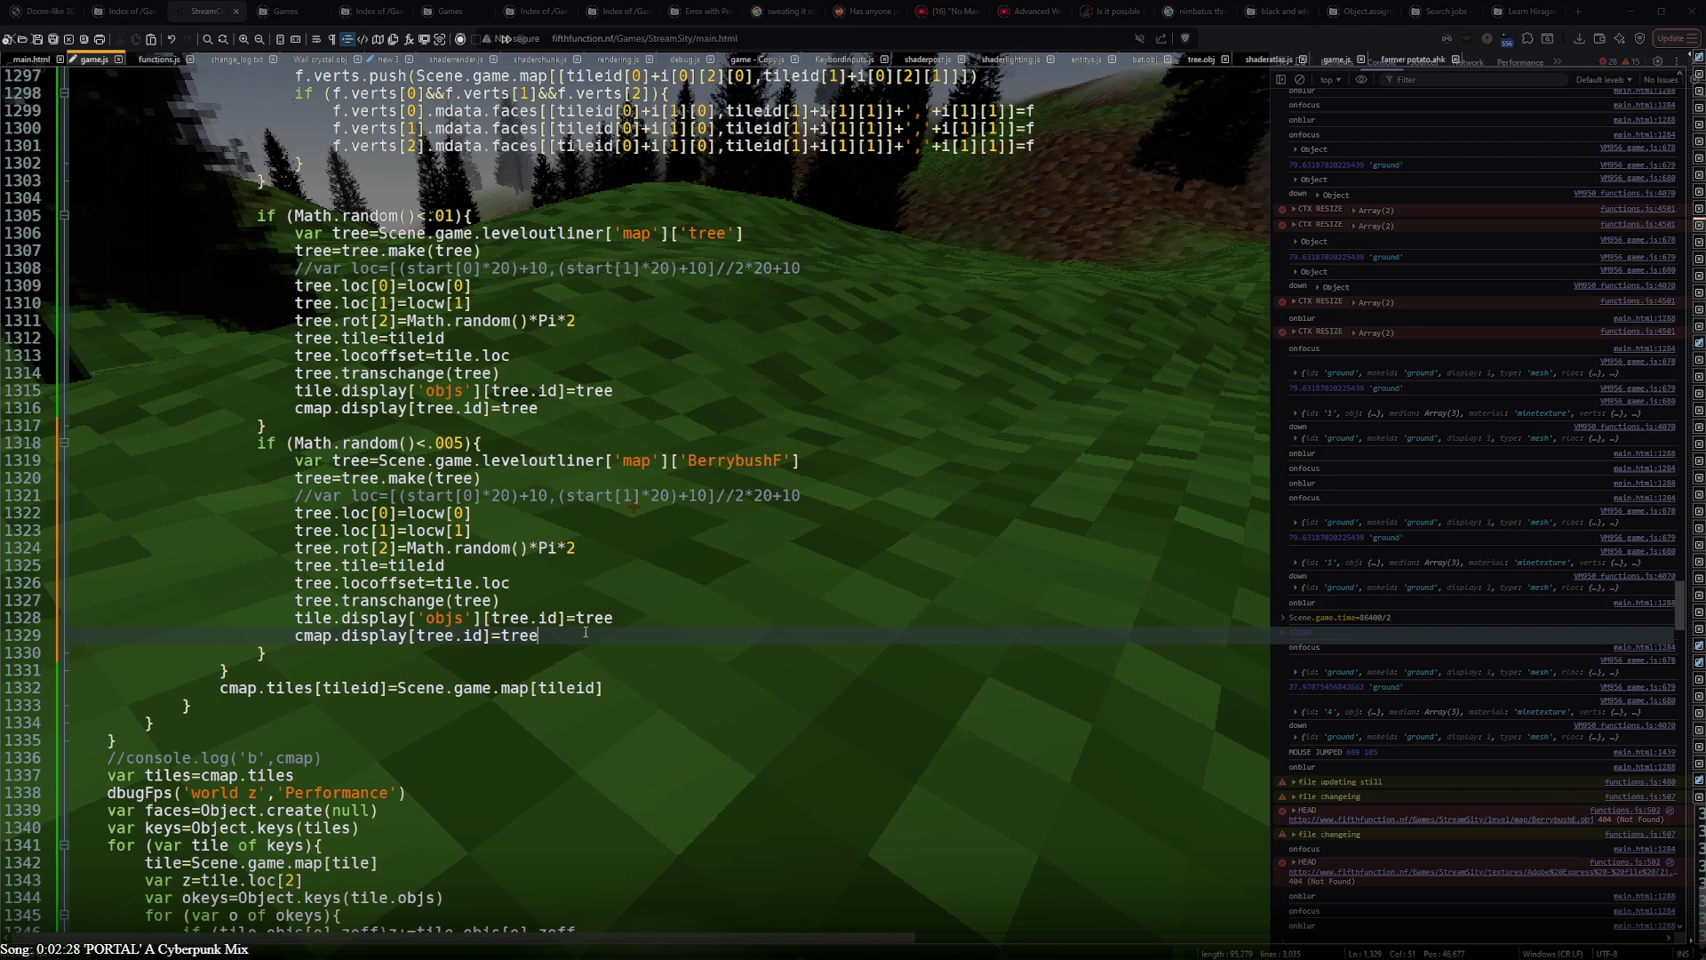
{"action": "key", "text": "Up"}
{"action": "key", "text": "Up"}
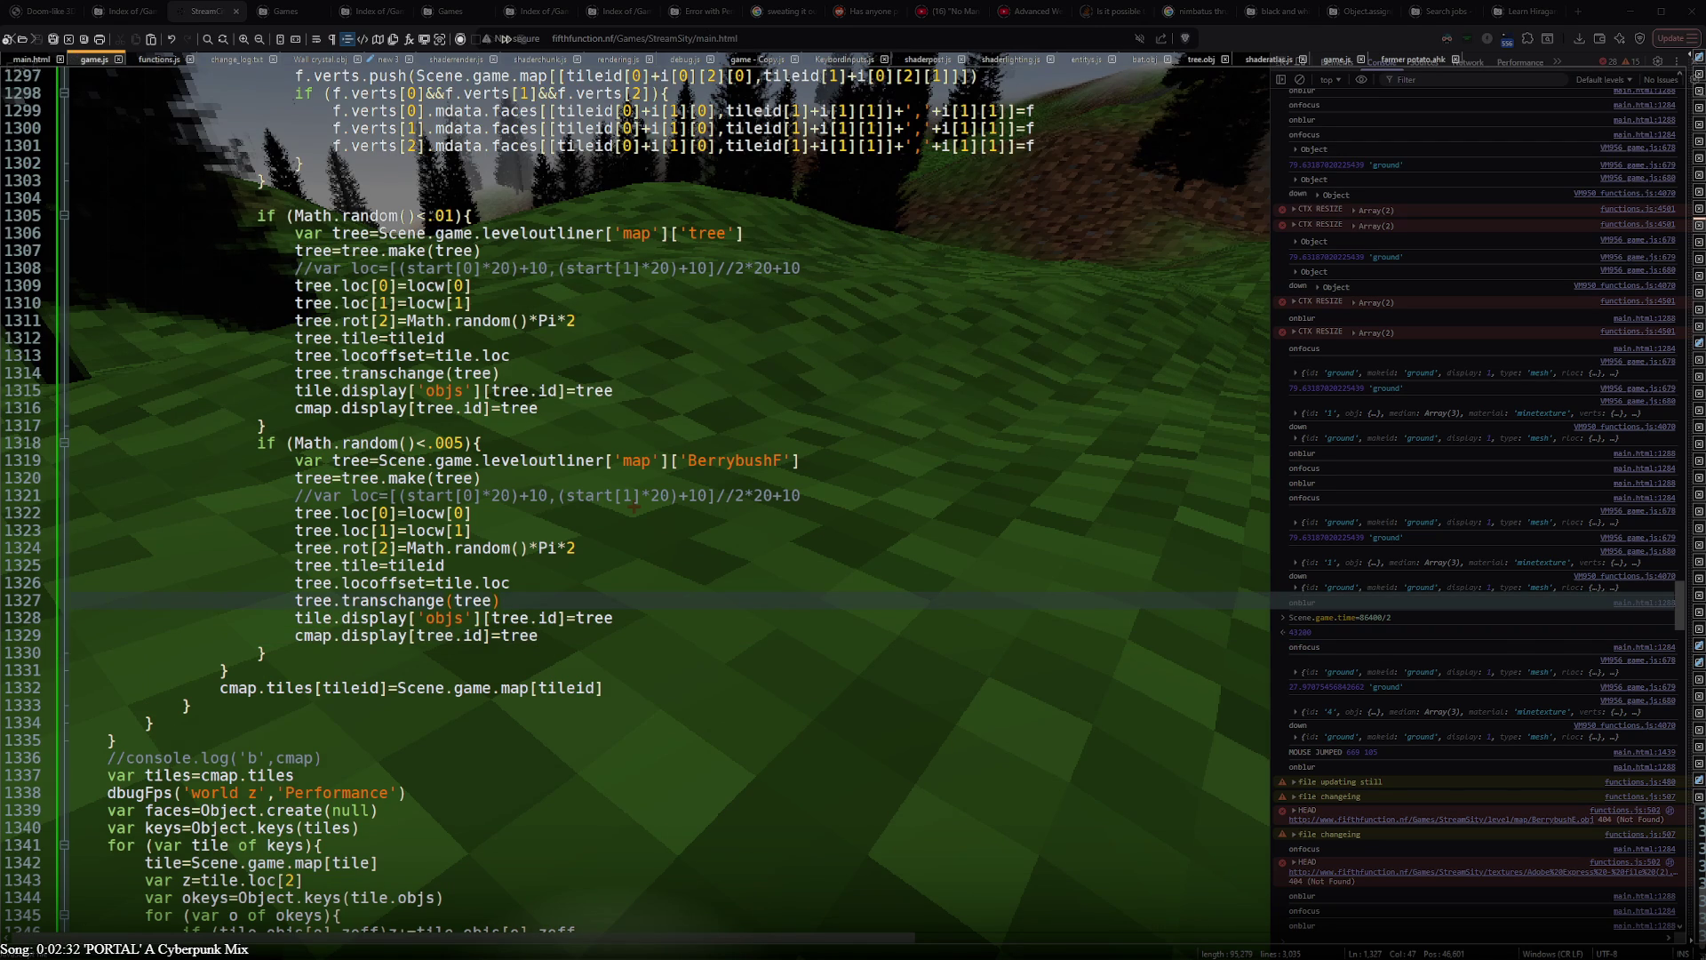
{"action": "key", "text": "ctrl+s"}
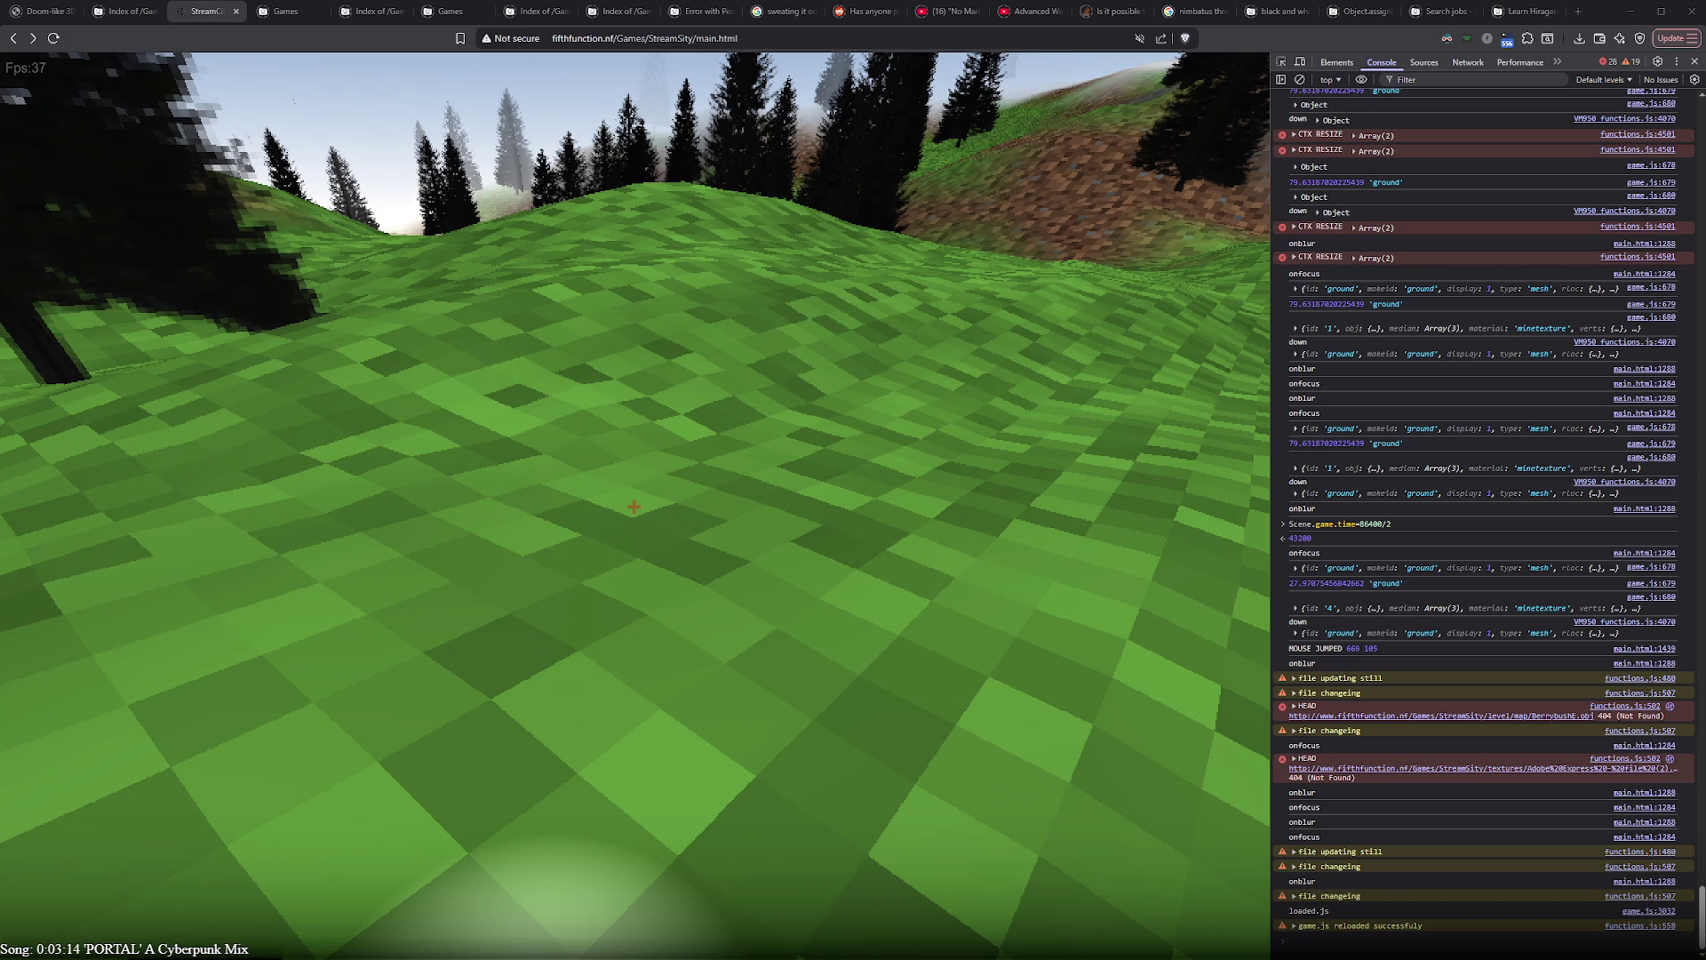
- Reload the game with F5 and capture the pointer to look around for spawned bushes
{"action": "key", "text": "F5"}
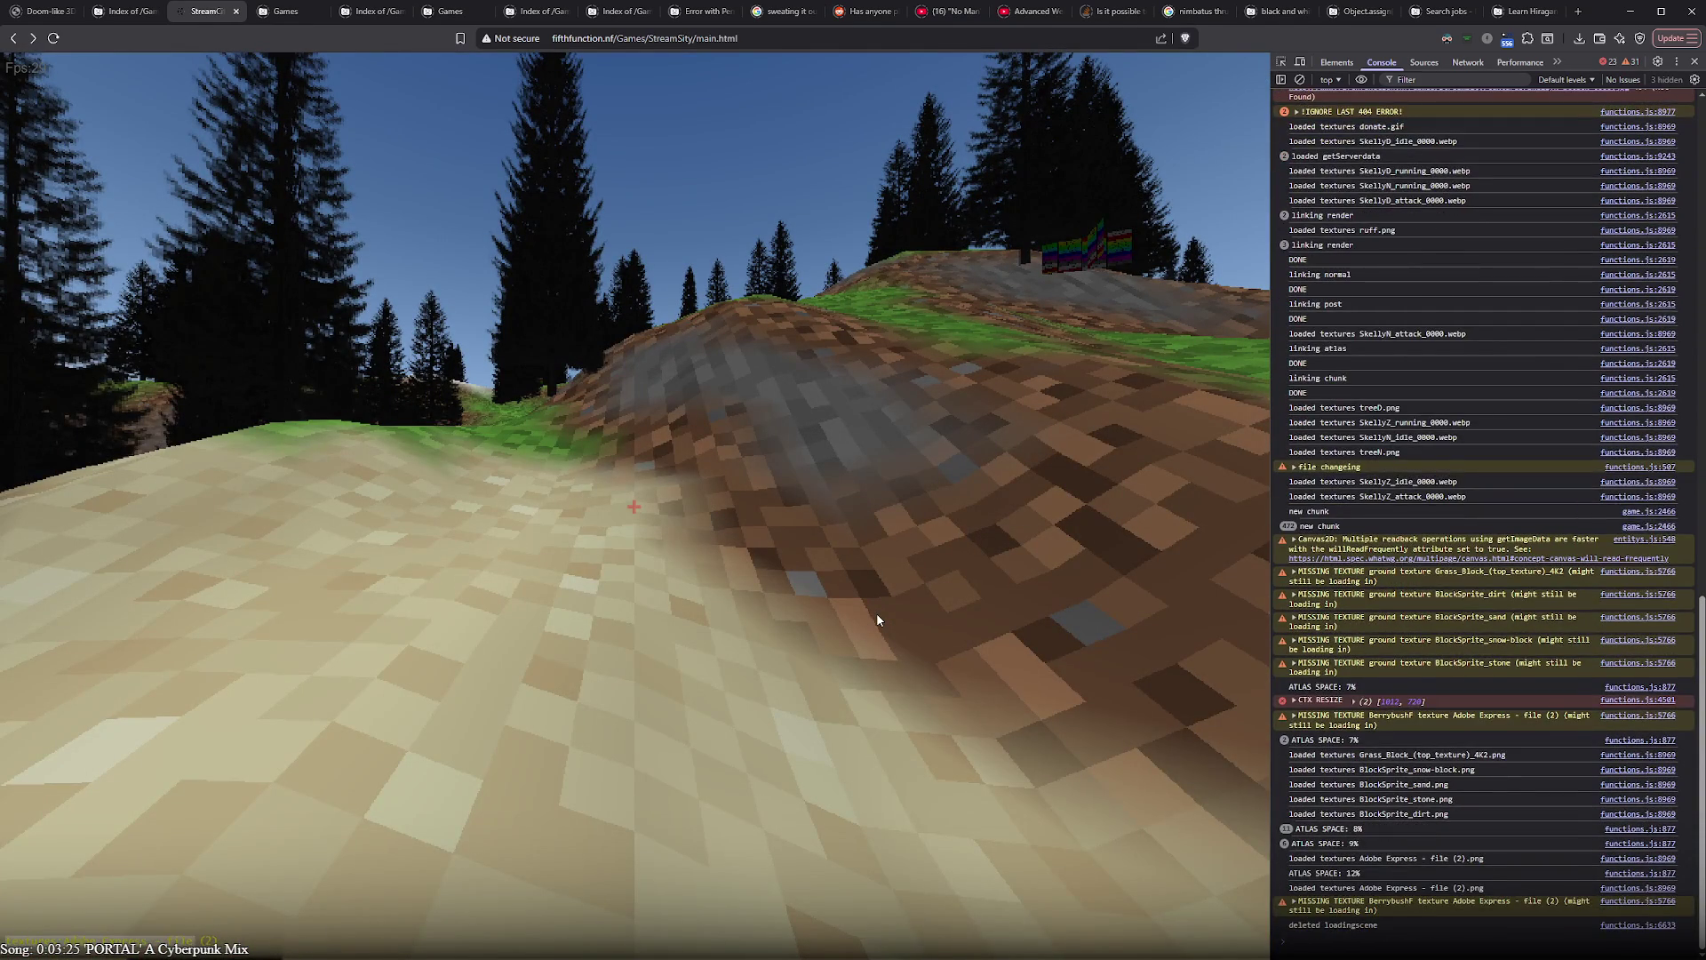
{"action": "left_click", "coordinate": [926, 566]}
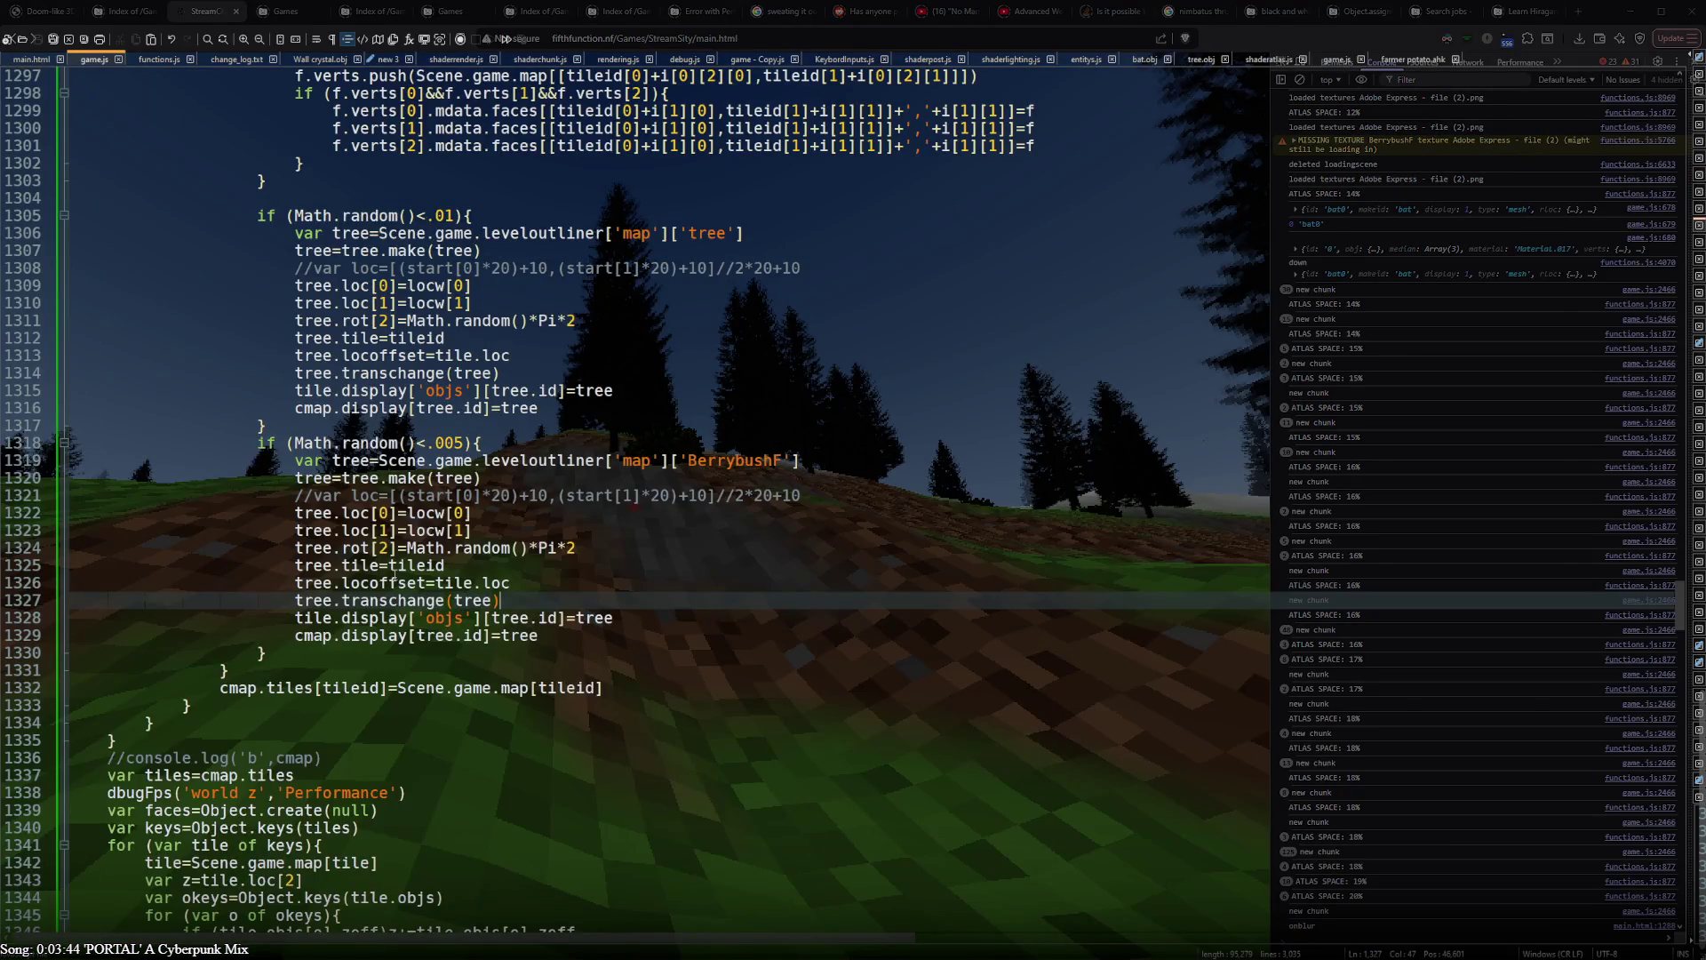
{"action": "scroll", "coordinate": [394, 573], "scroll_direction": "up", "scroll_amount": 7}
{"action": "scroll", "coordinate": [395, 574], "scroll_direction": "up", "scroll_amount": 5}
{"action": "scroll", "coordinate": [395, 575], "scroll_direction": "up", "scroll_amount": 2}
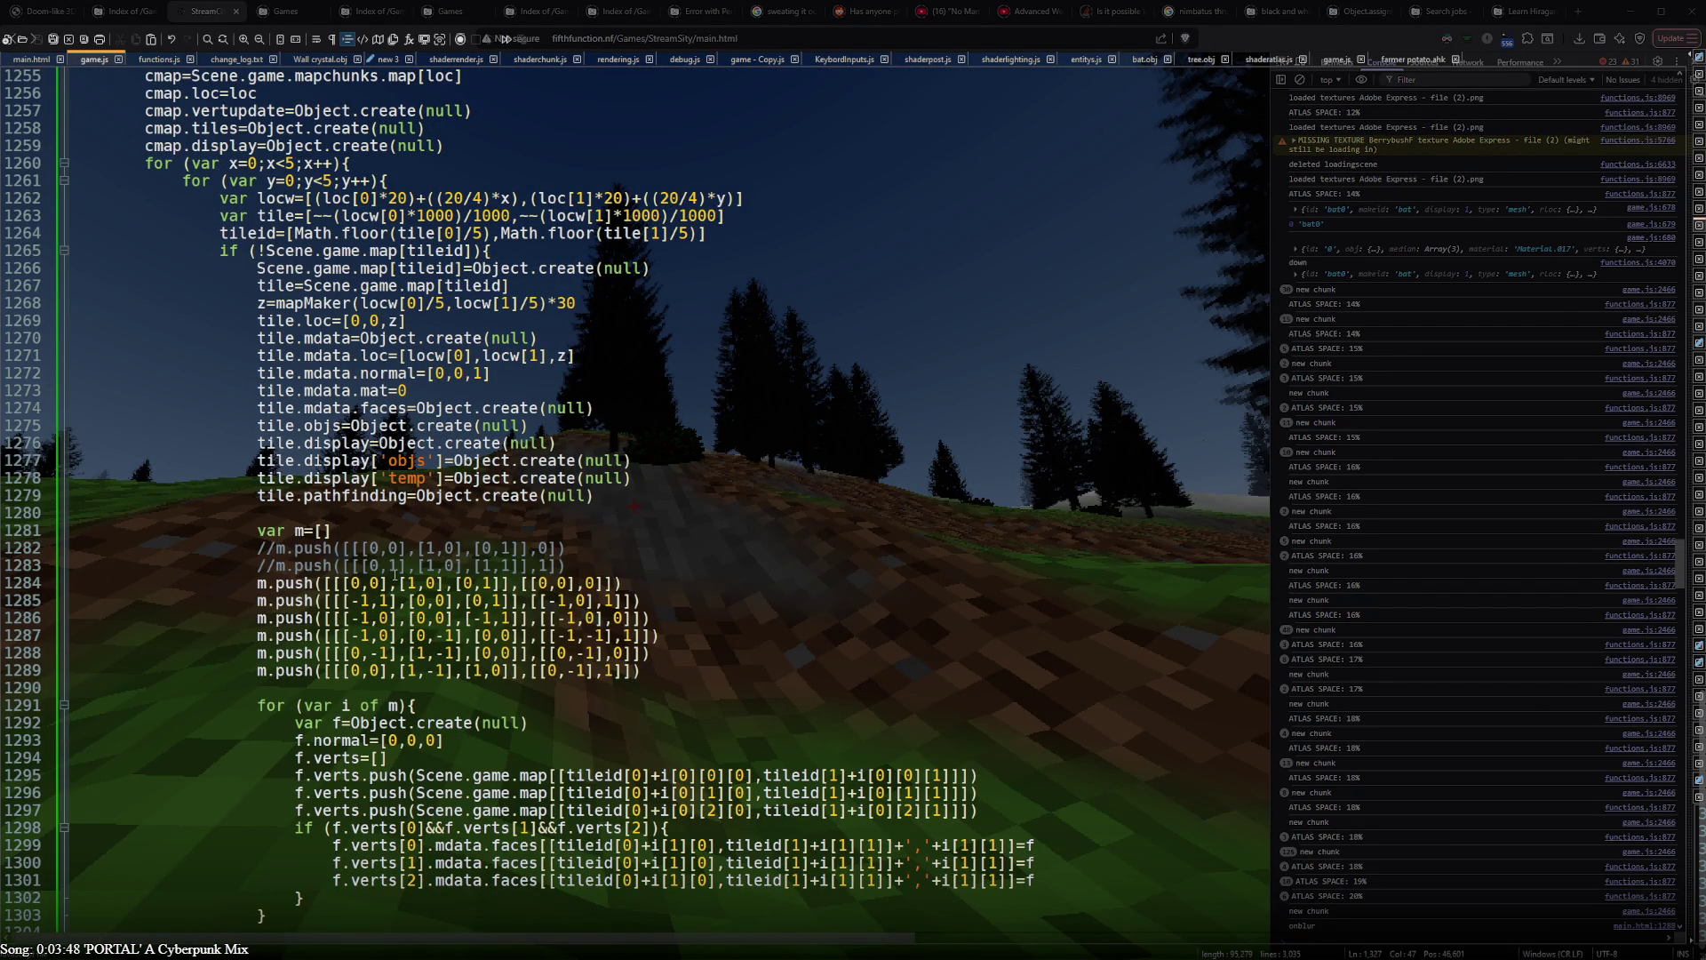
{"action": "scroll", "coordinate": [395, 573], "scroll_direction": "down", "scroll_amount": 2}
{"action": "scroll", "coordinate": [394, 574], "scroll_direction": "down", "scroll_amount": 5}
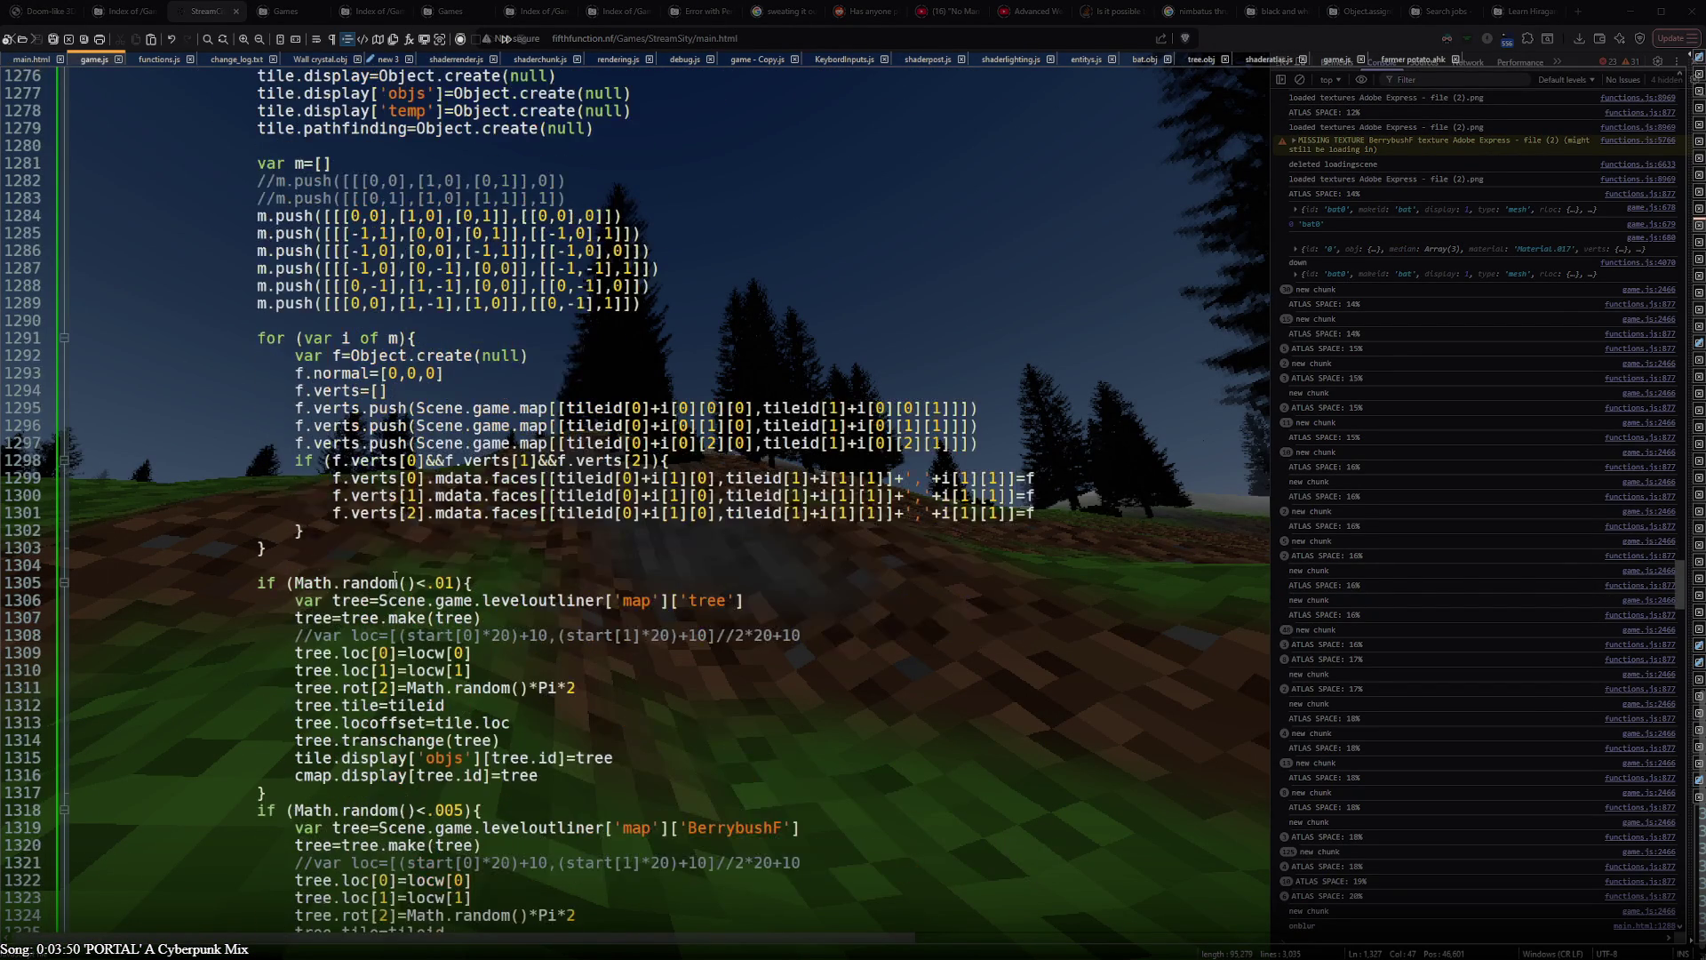
{"action": "scroll", "coordinate": [395, 573], "scroll_direction": "down", "scroll_amount": 5}
{"action": "scroll", "coordinate": [394, 583], "scroll_direction": "down", "scroll_amount": 5}
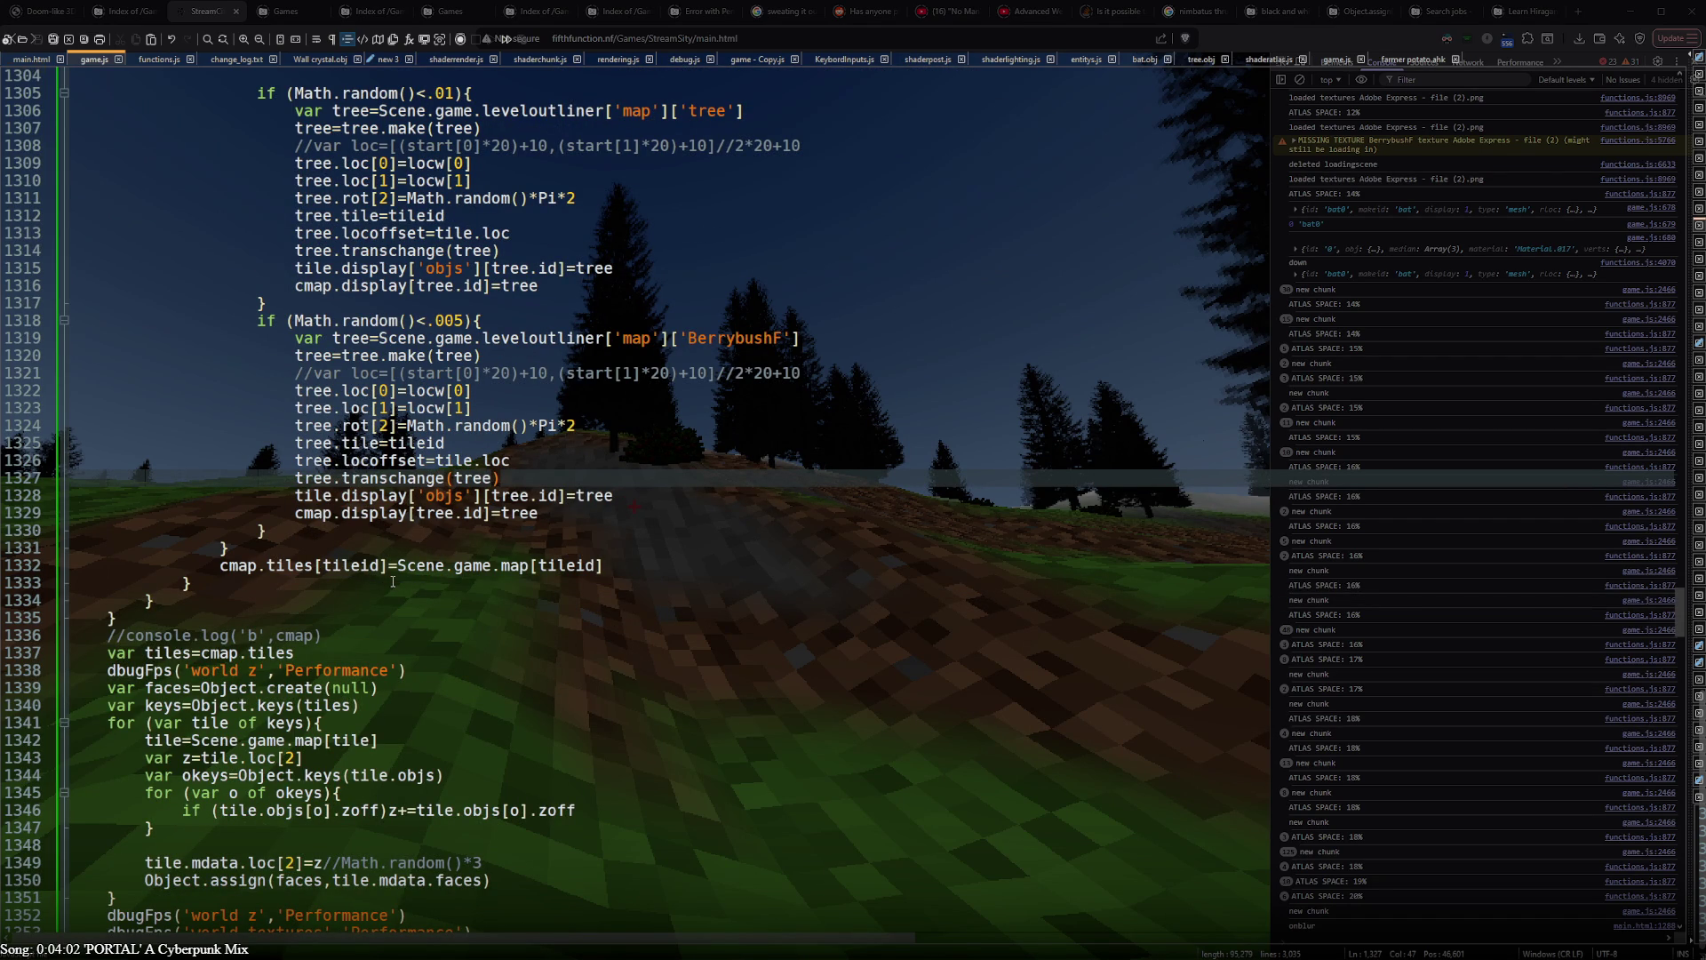
{"action": "scroll", "coordinate": [392, 579], "scroll_direction": "up", "scroll_amount": 5}
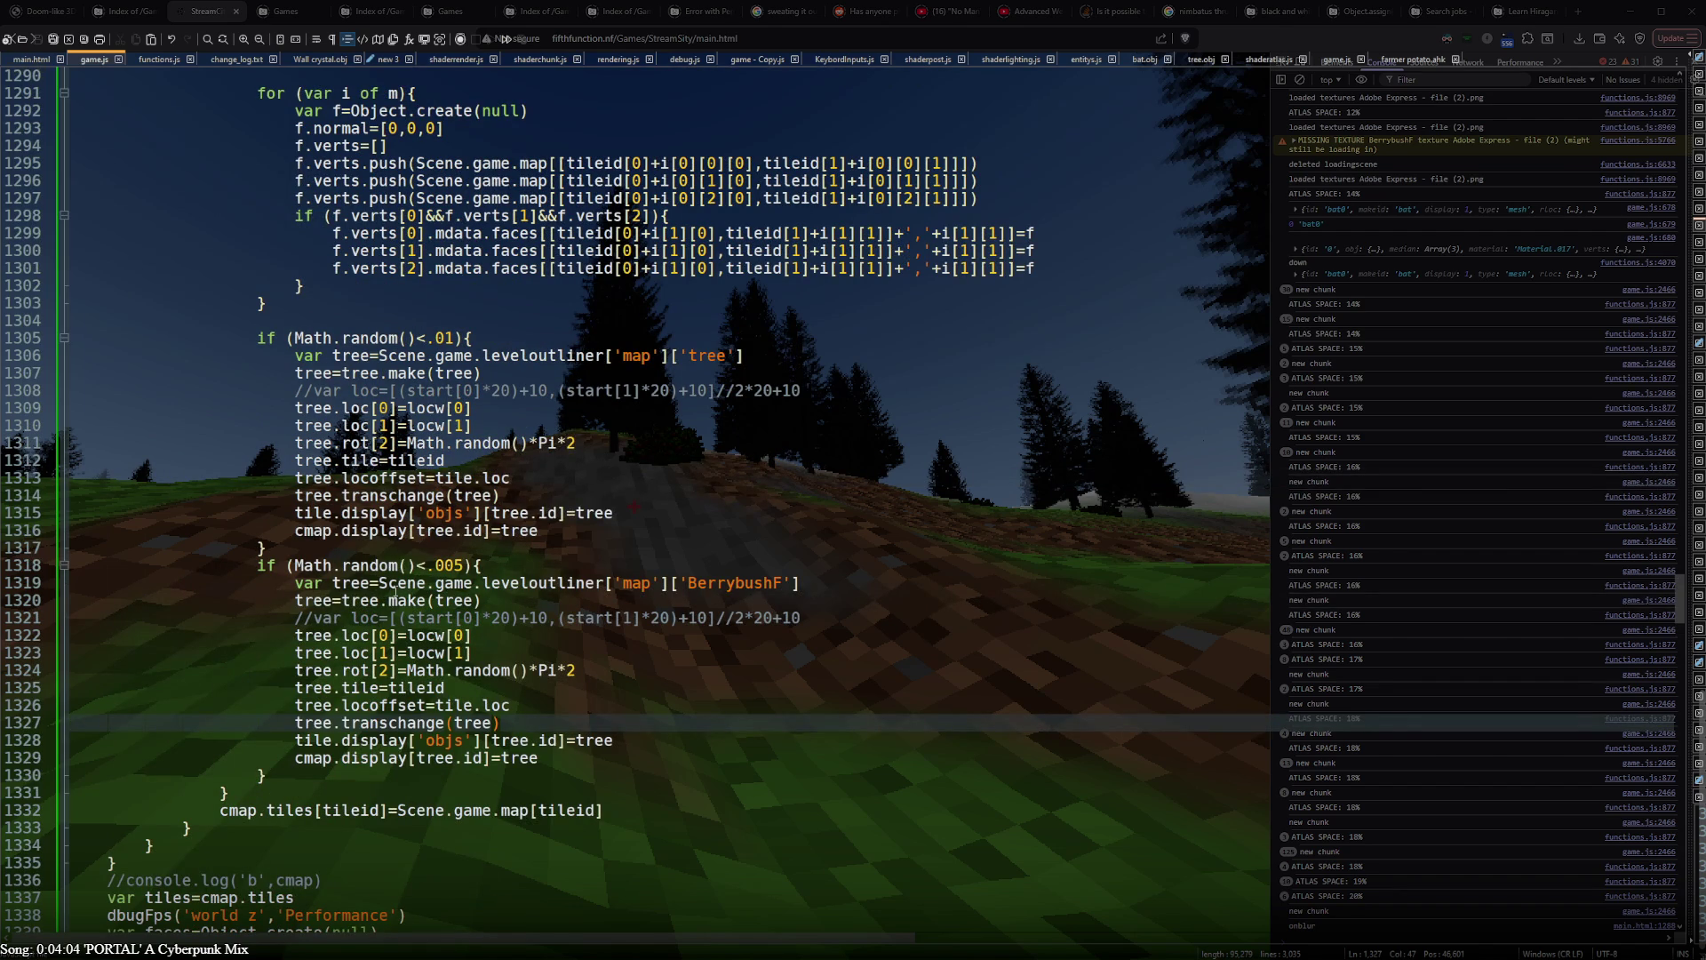
- Alt+Tab from the chunkUpdate code back to the running StreamCity game
{"action": "key", "text": "alt+Tab"}
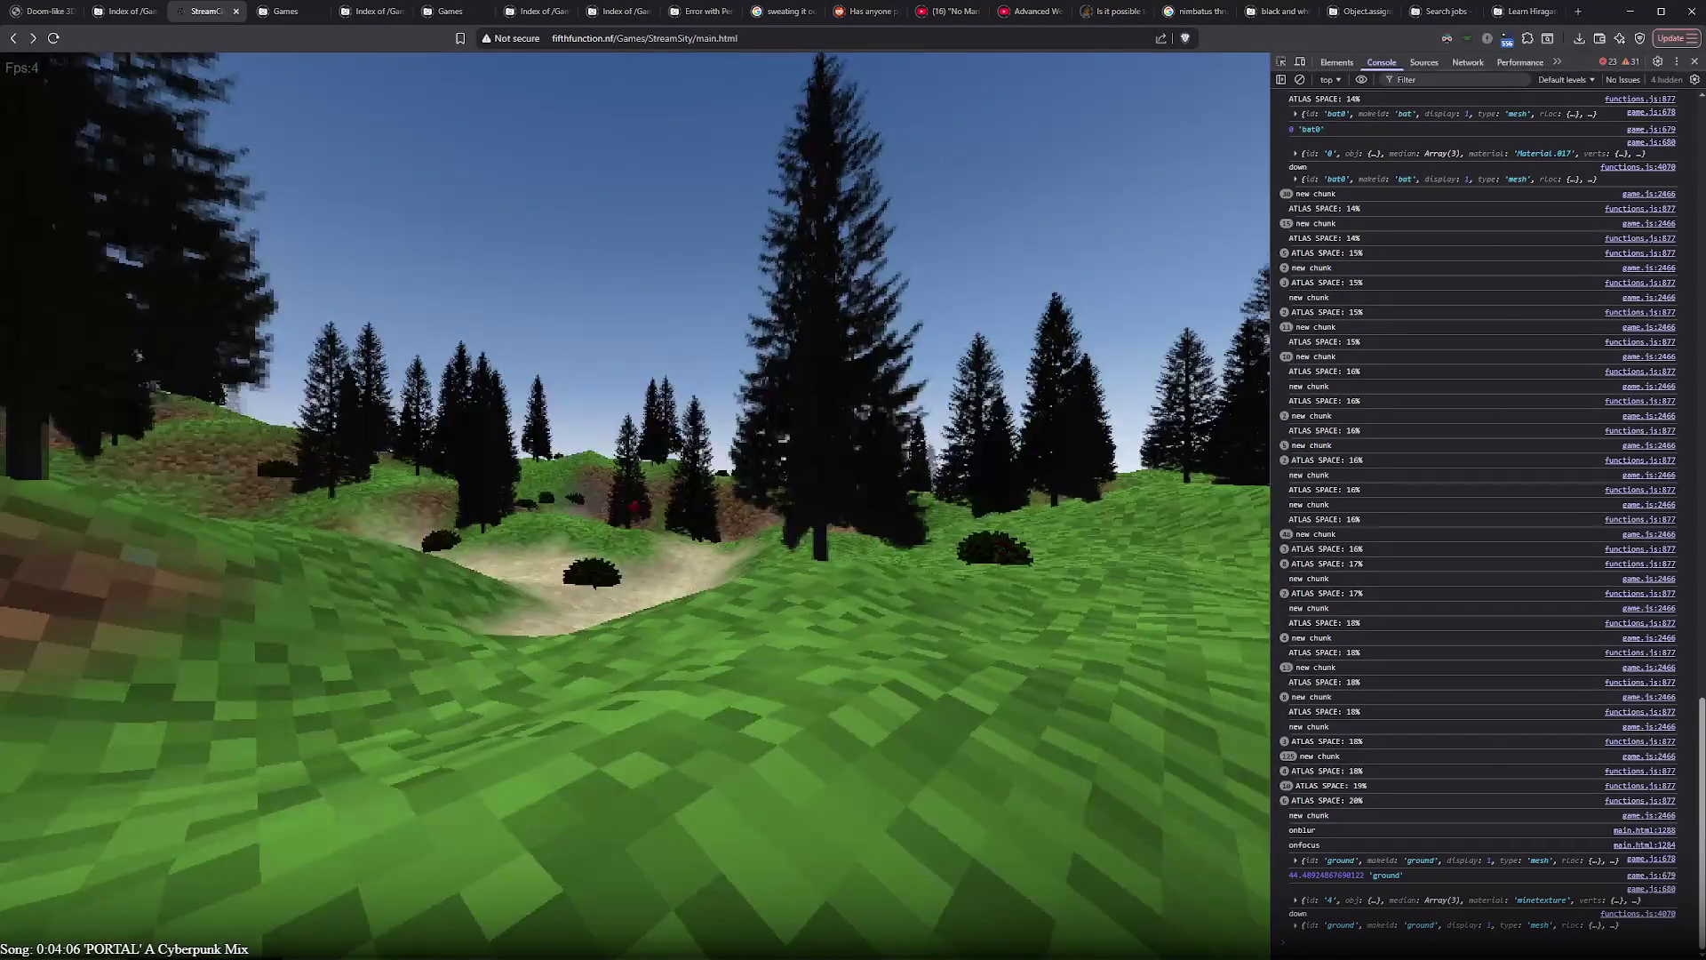
- Walk forward across the hills past trees, a berry bush and a skeleton to check spawning in new chunks
{"action": "key", "text": "w"}
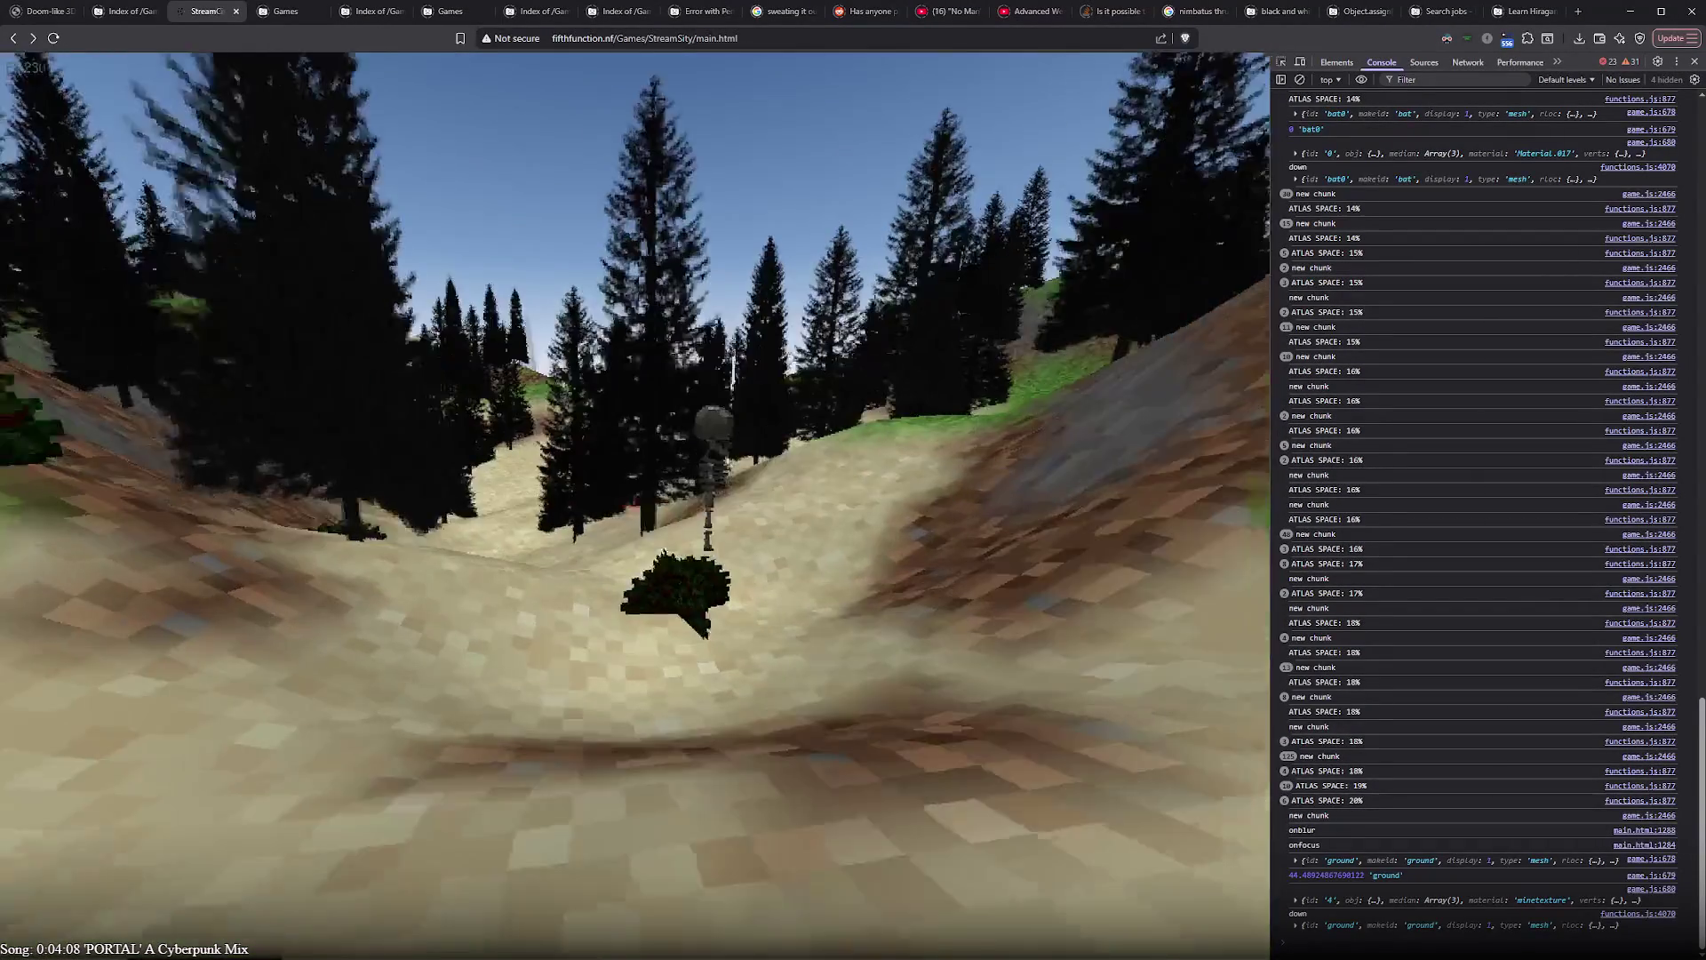
{"action": "key", "text": "w"}
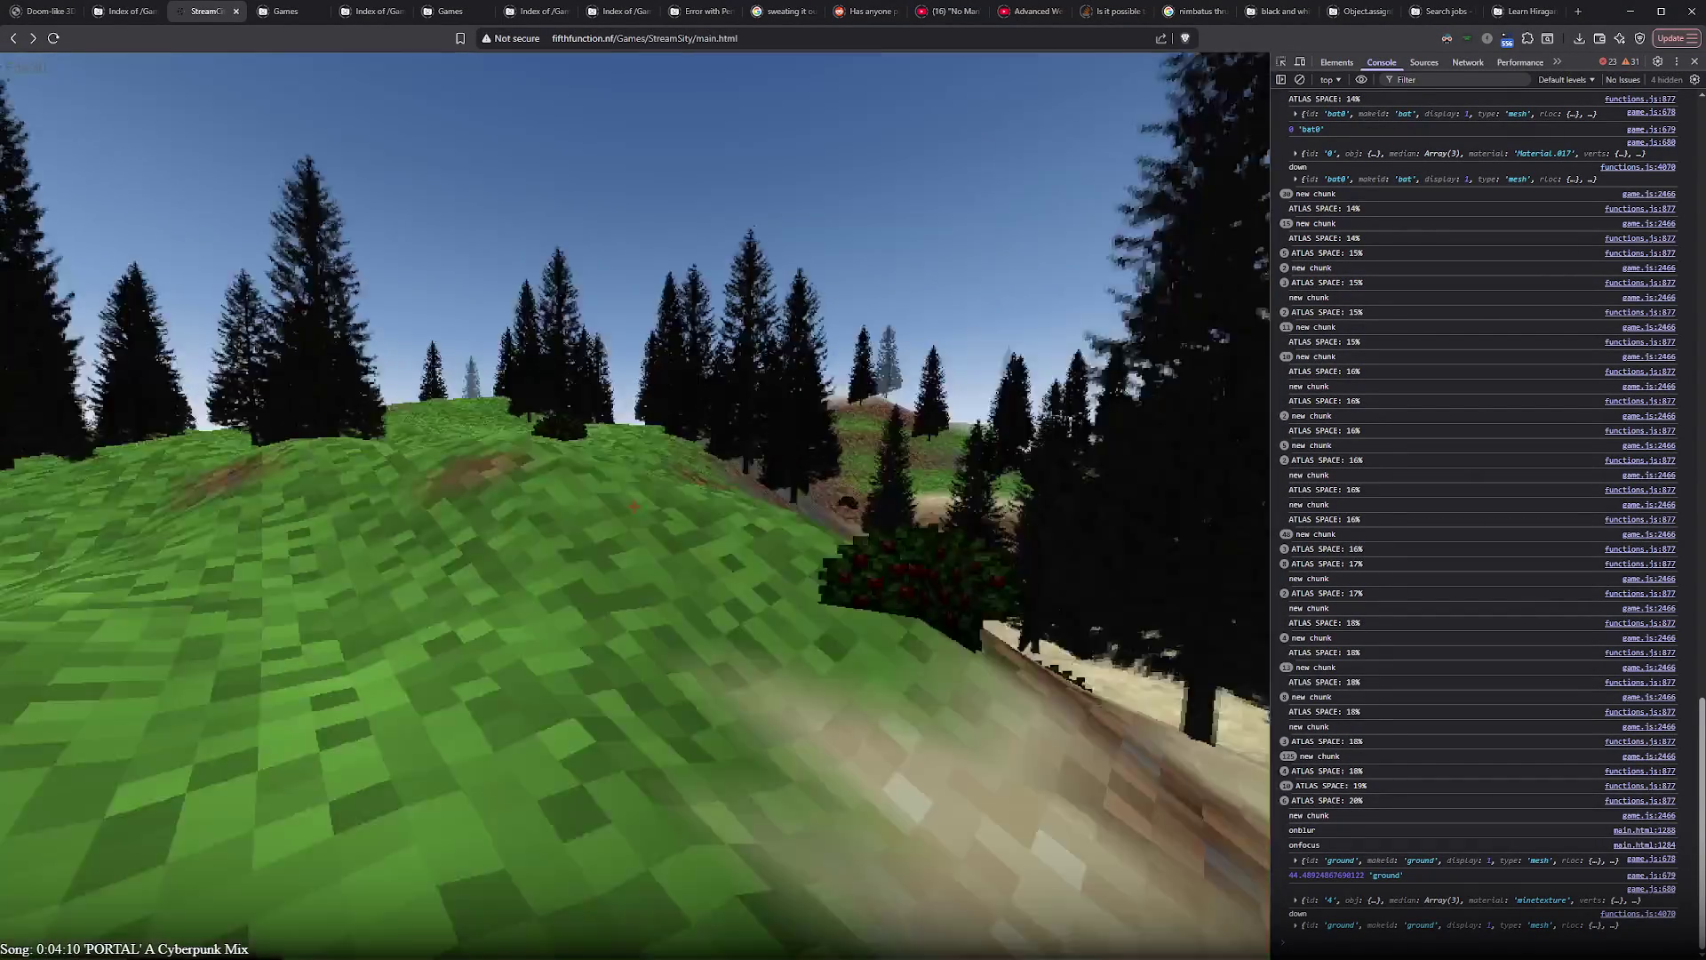
{"action": "key", "text": "w"}
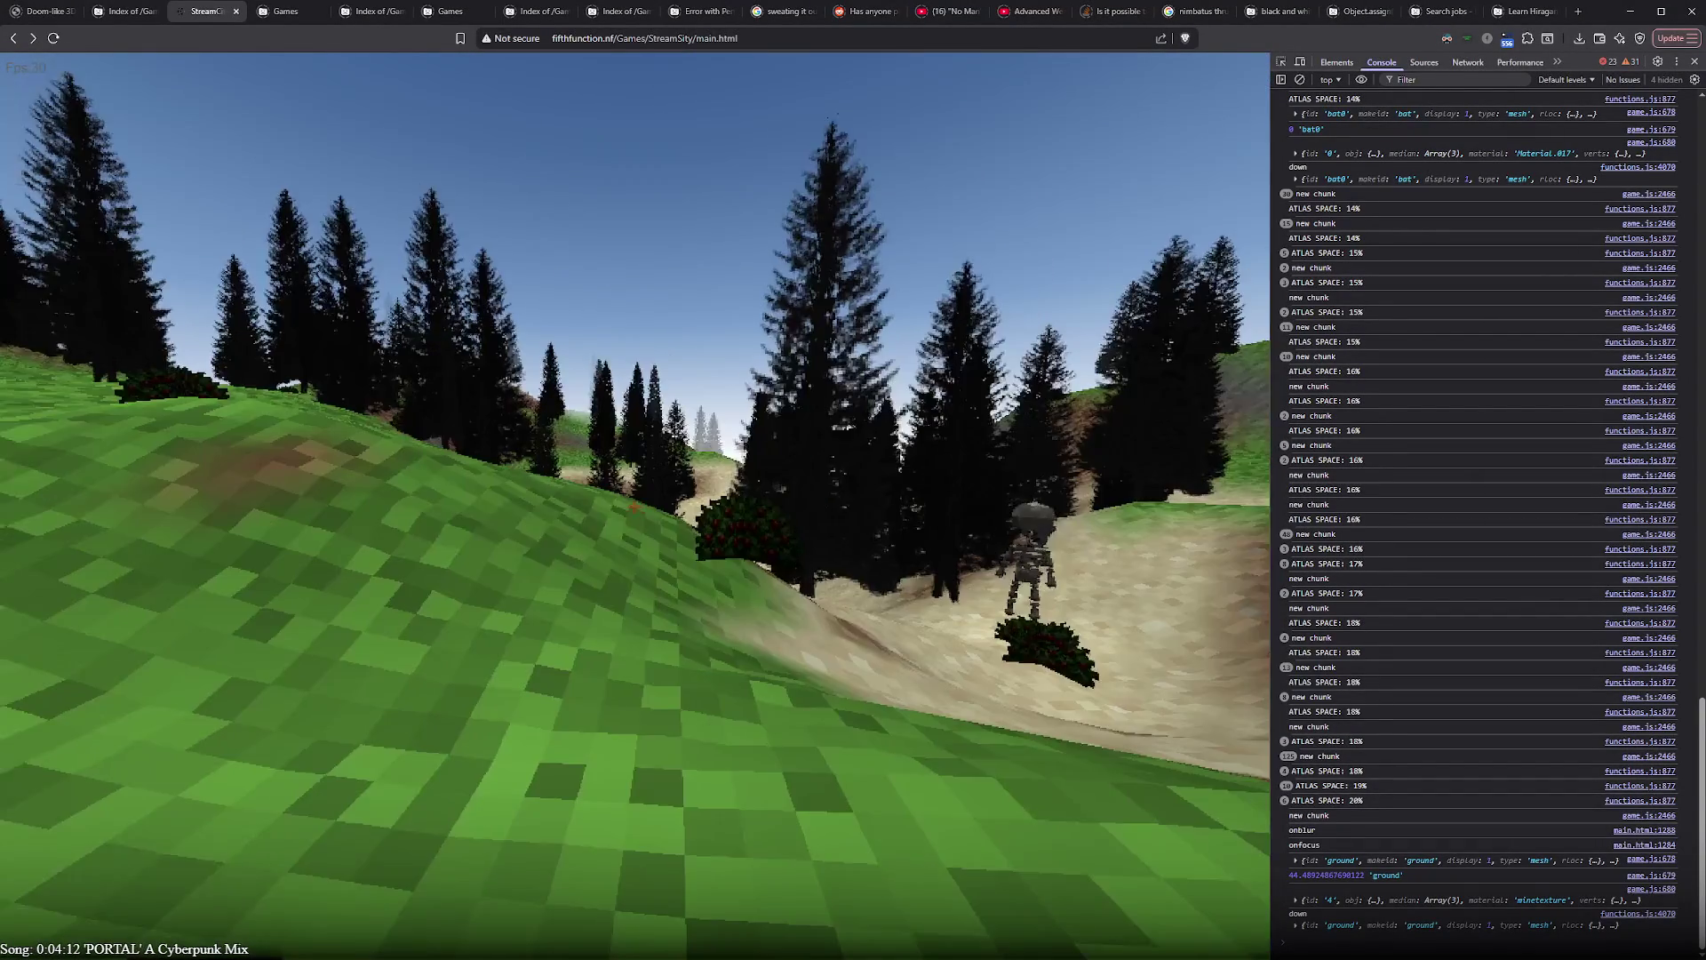
{"action": "key", "text": "w"}
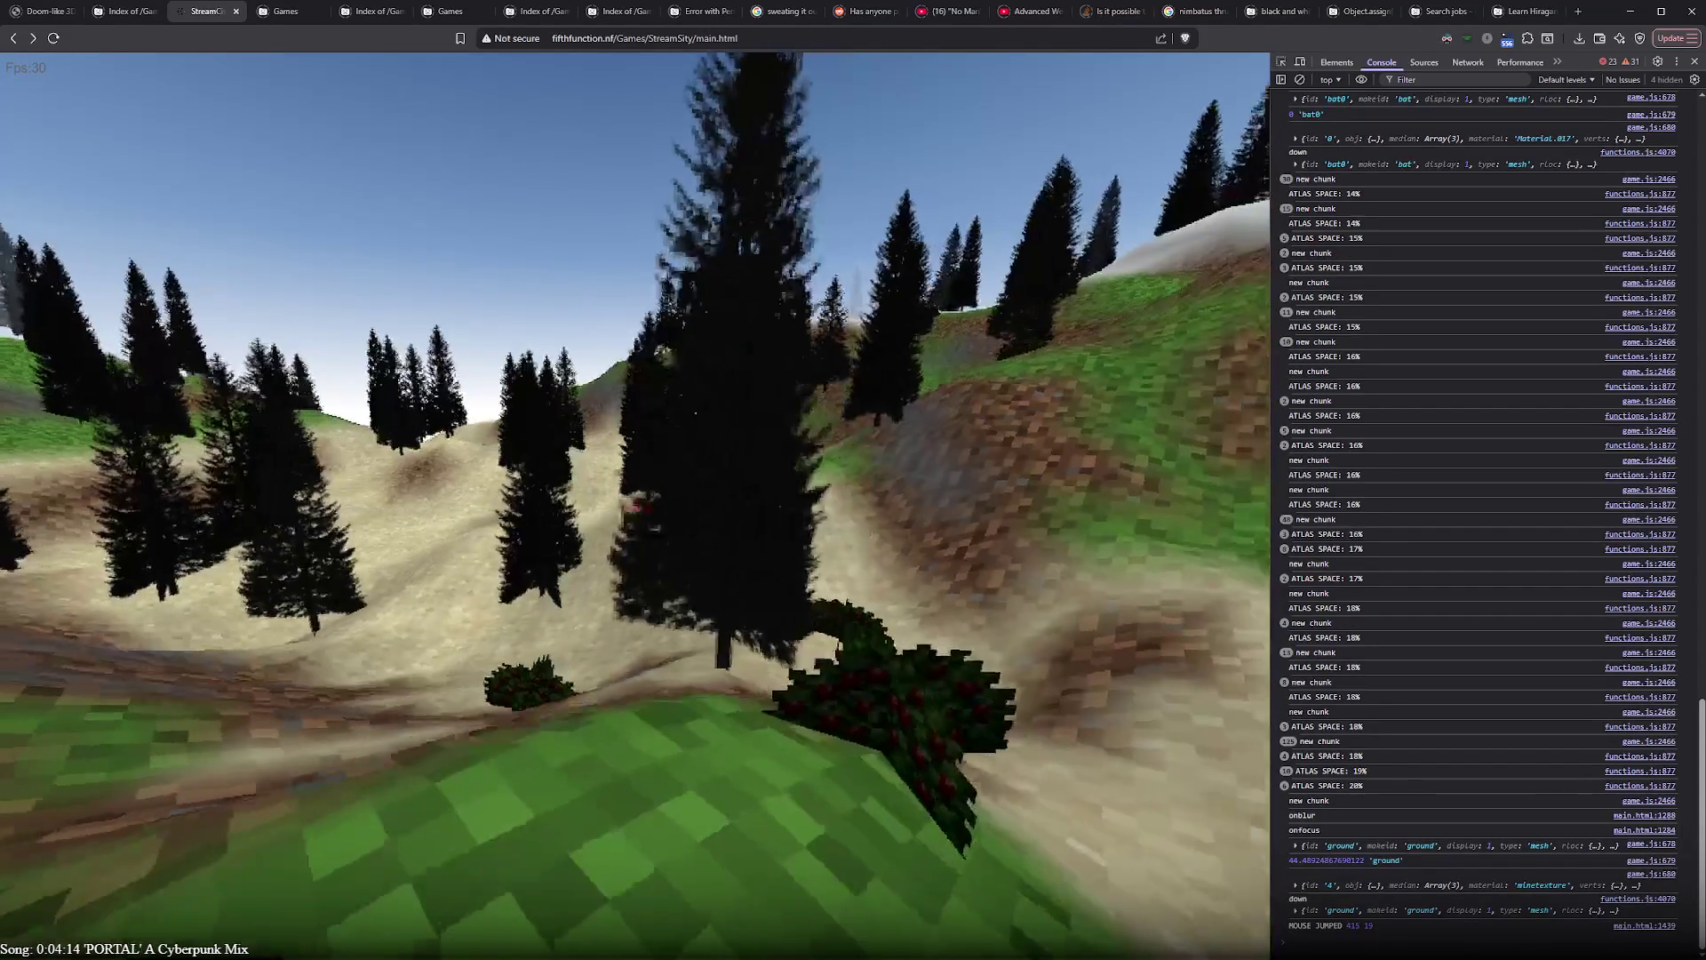
{"action": "key", "text": "w"}
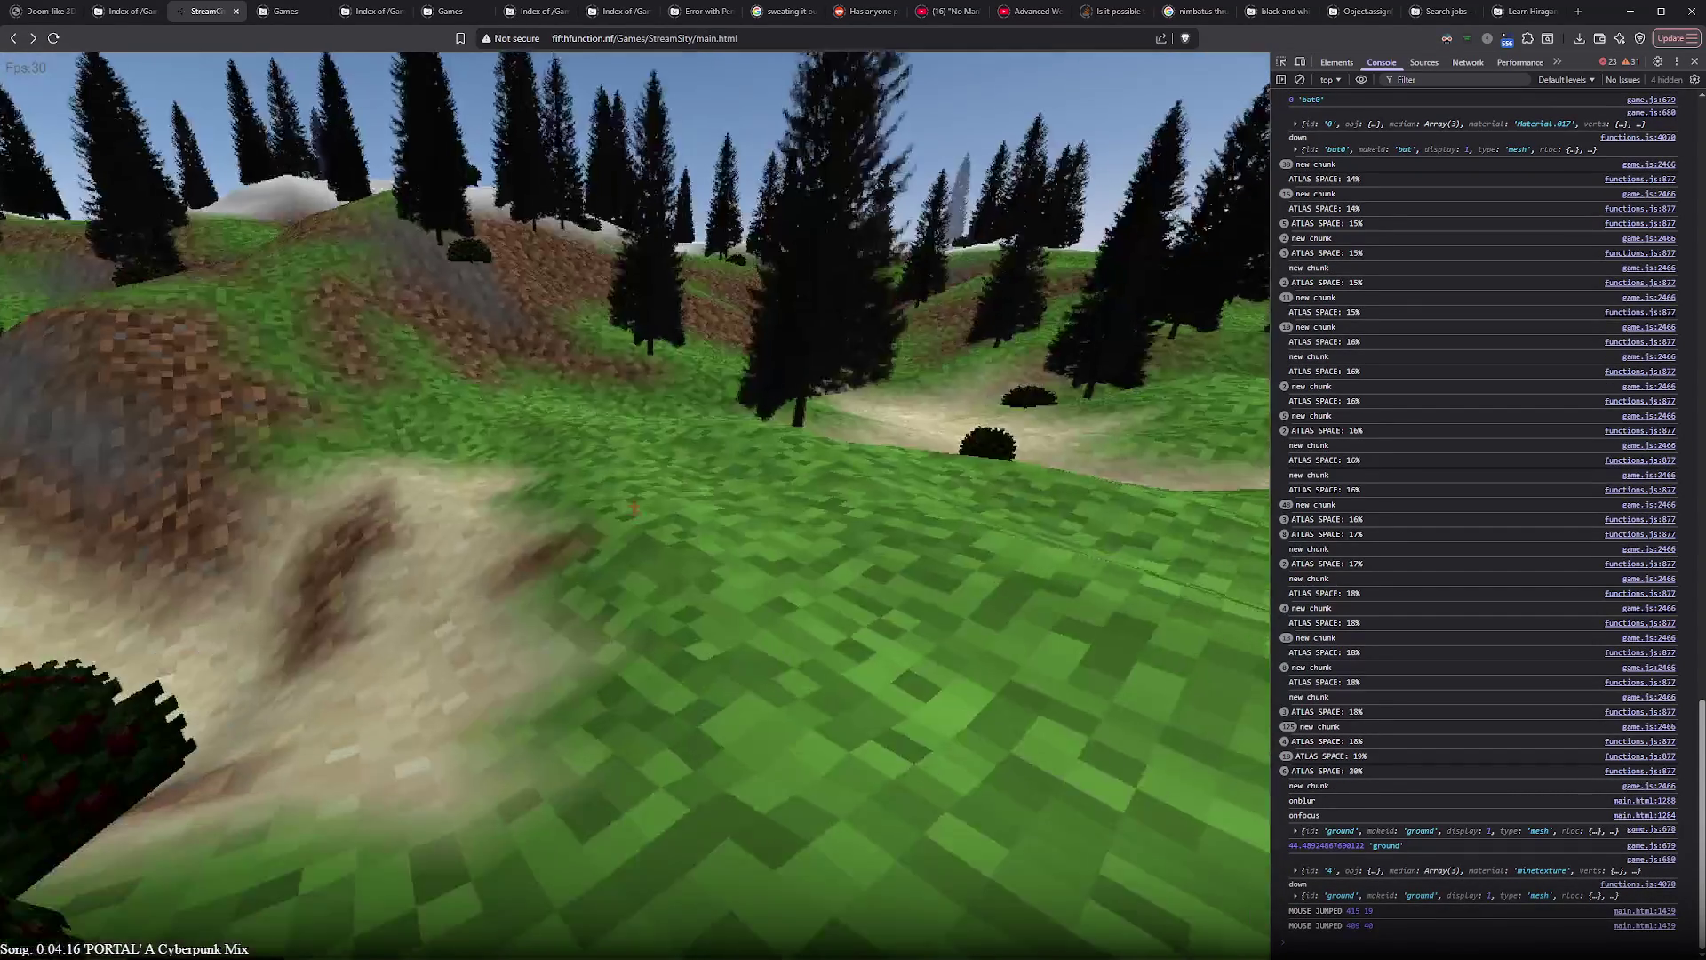
{"action": "key", "text": "w"}
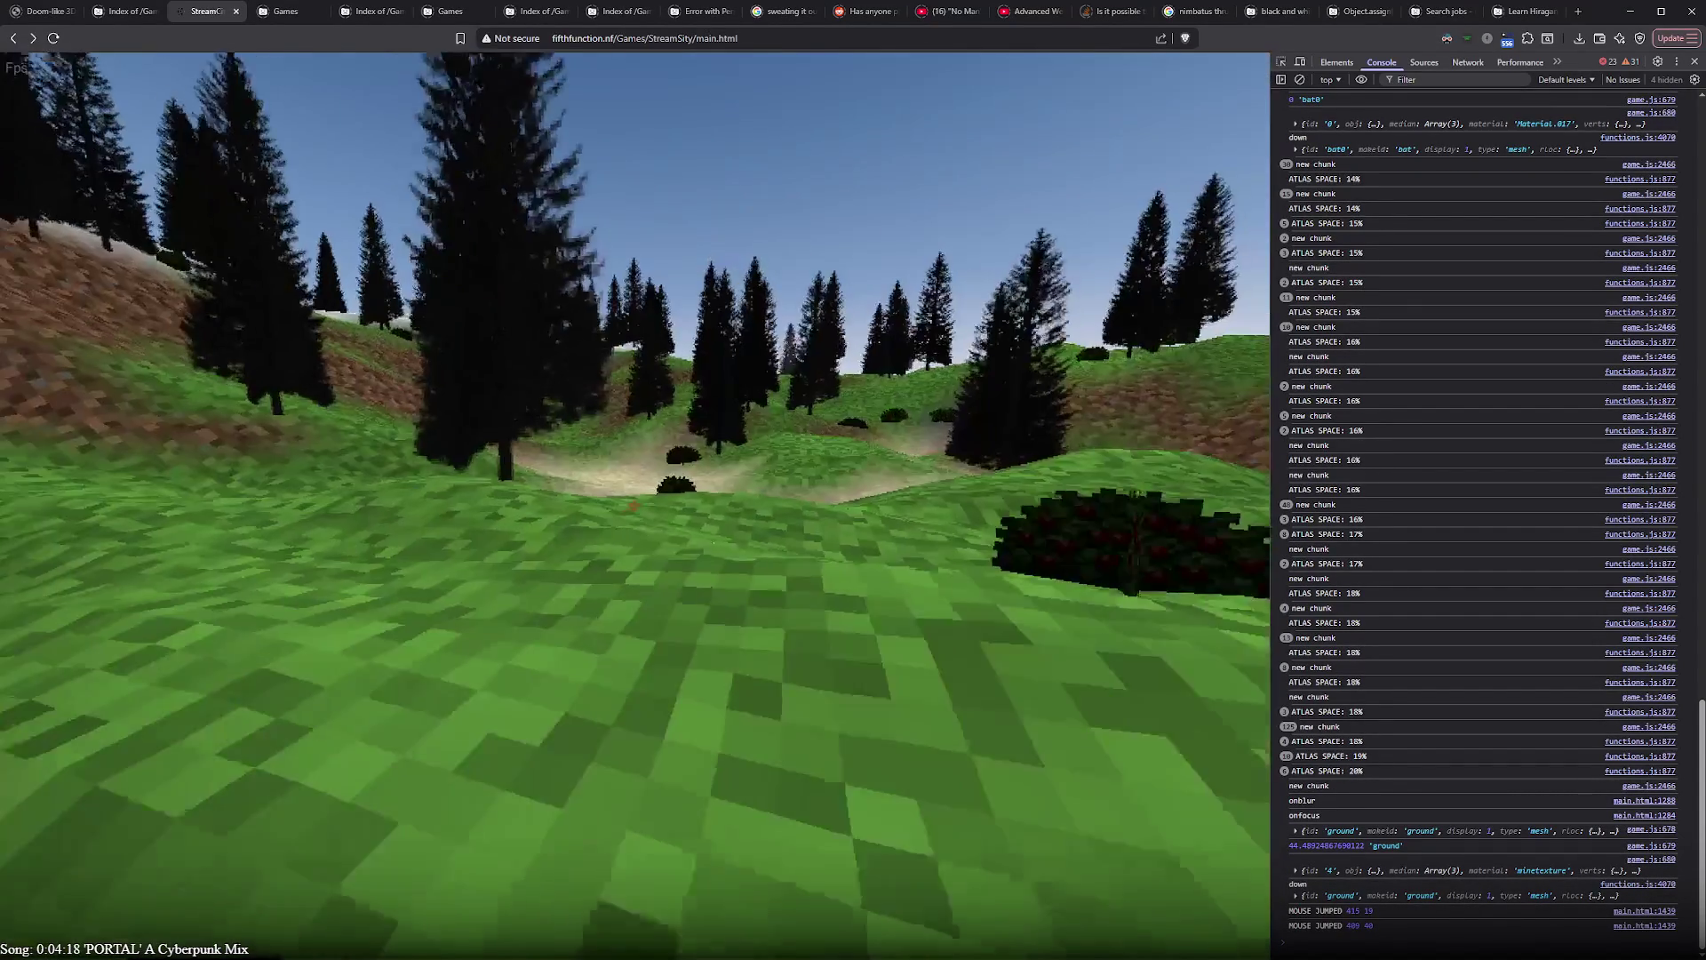
{"action": "key", "text": "w"}
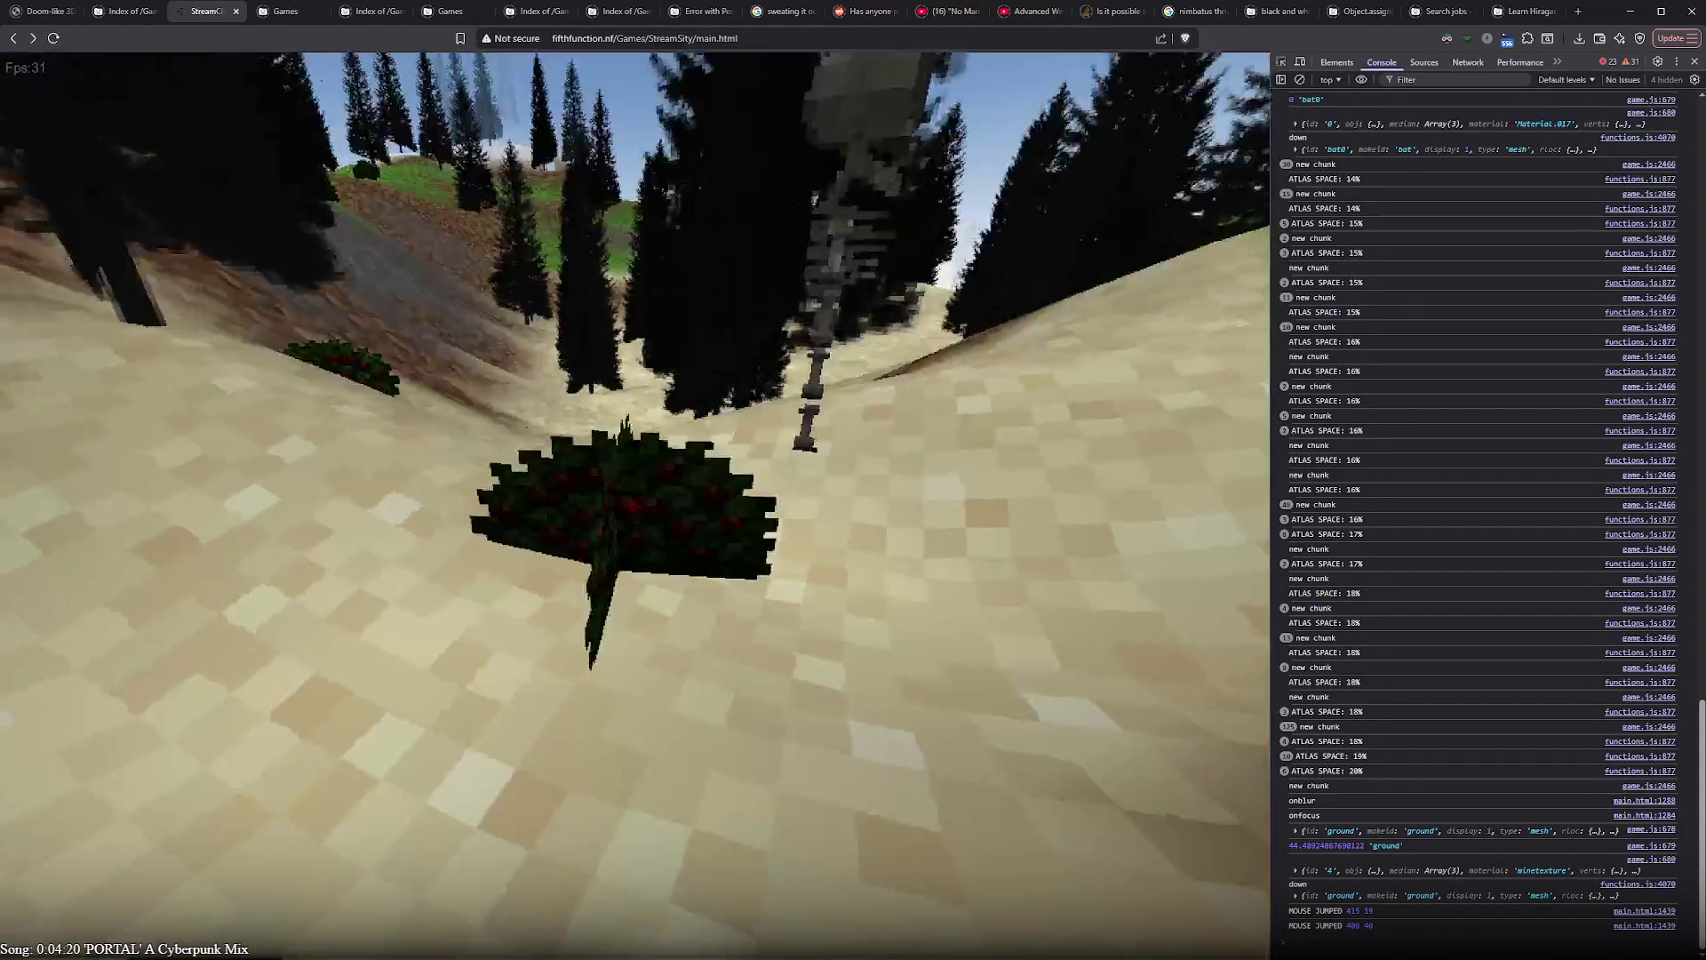
{"action": "key", "text": "w"}
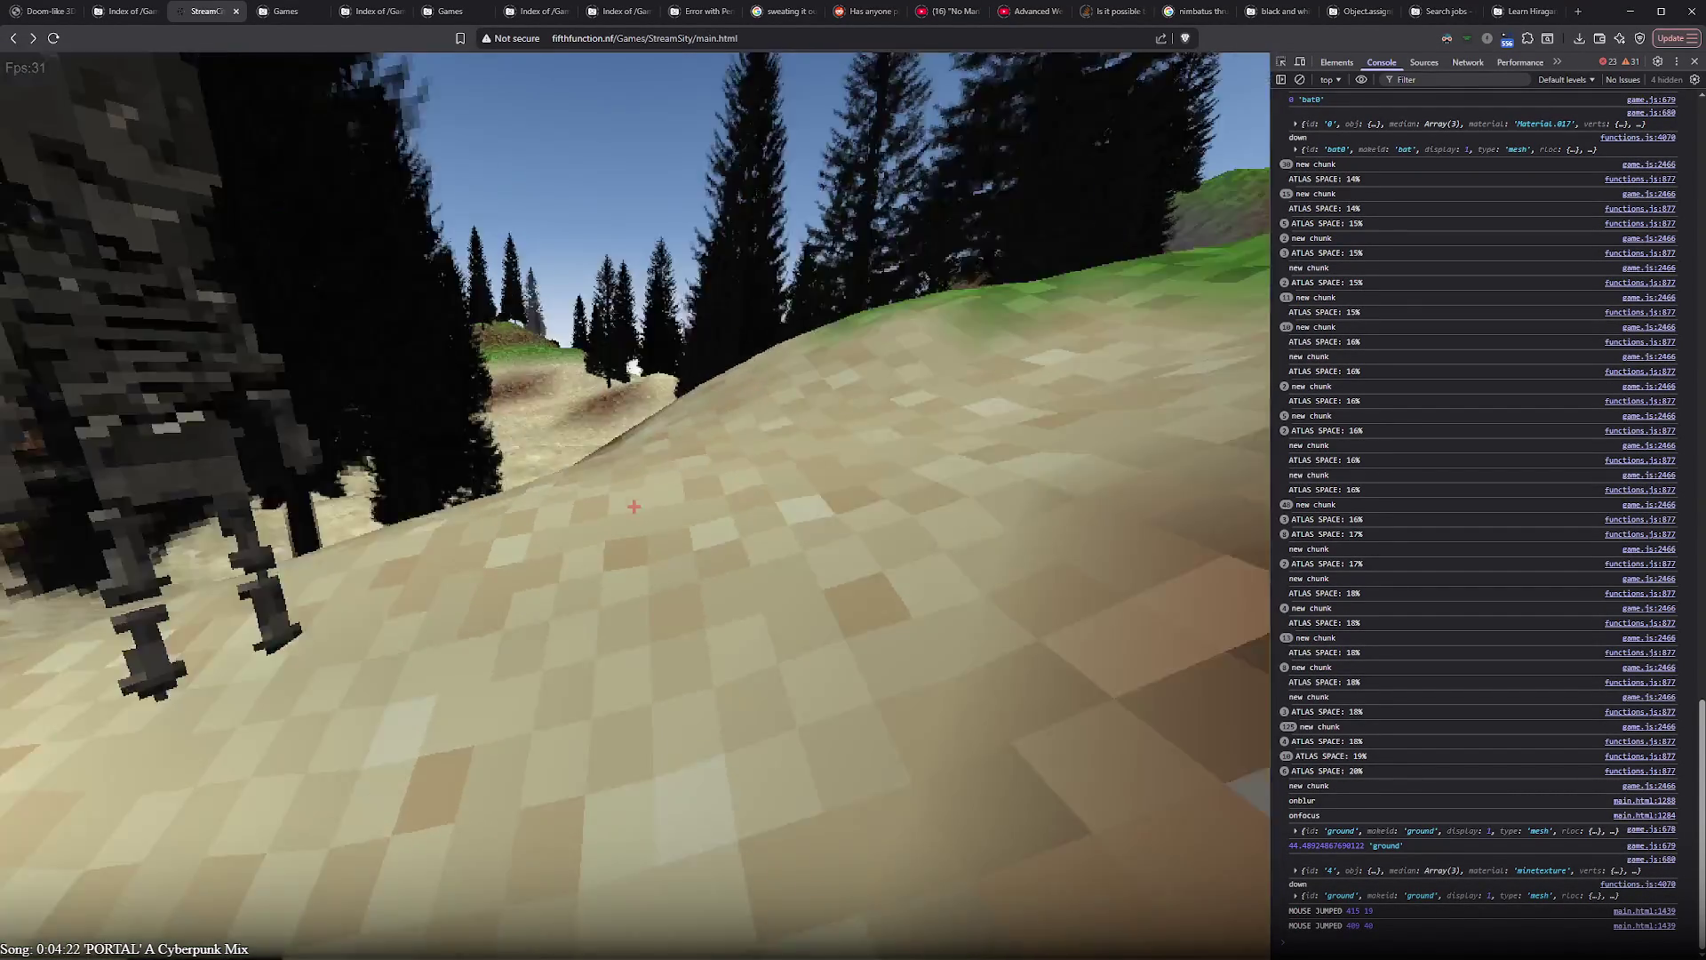
{"action": "key", "text": "w"}
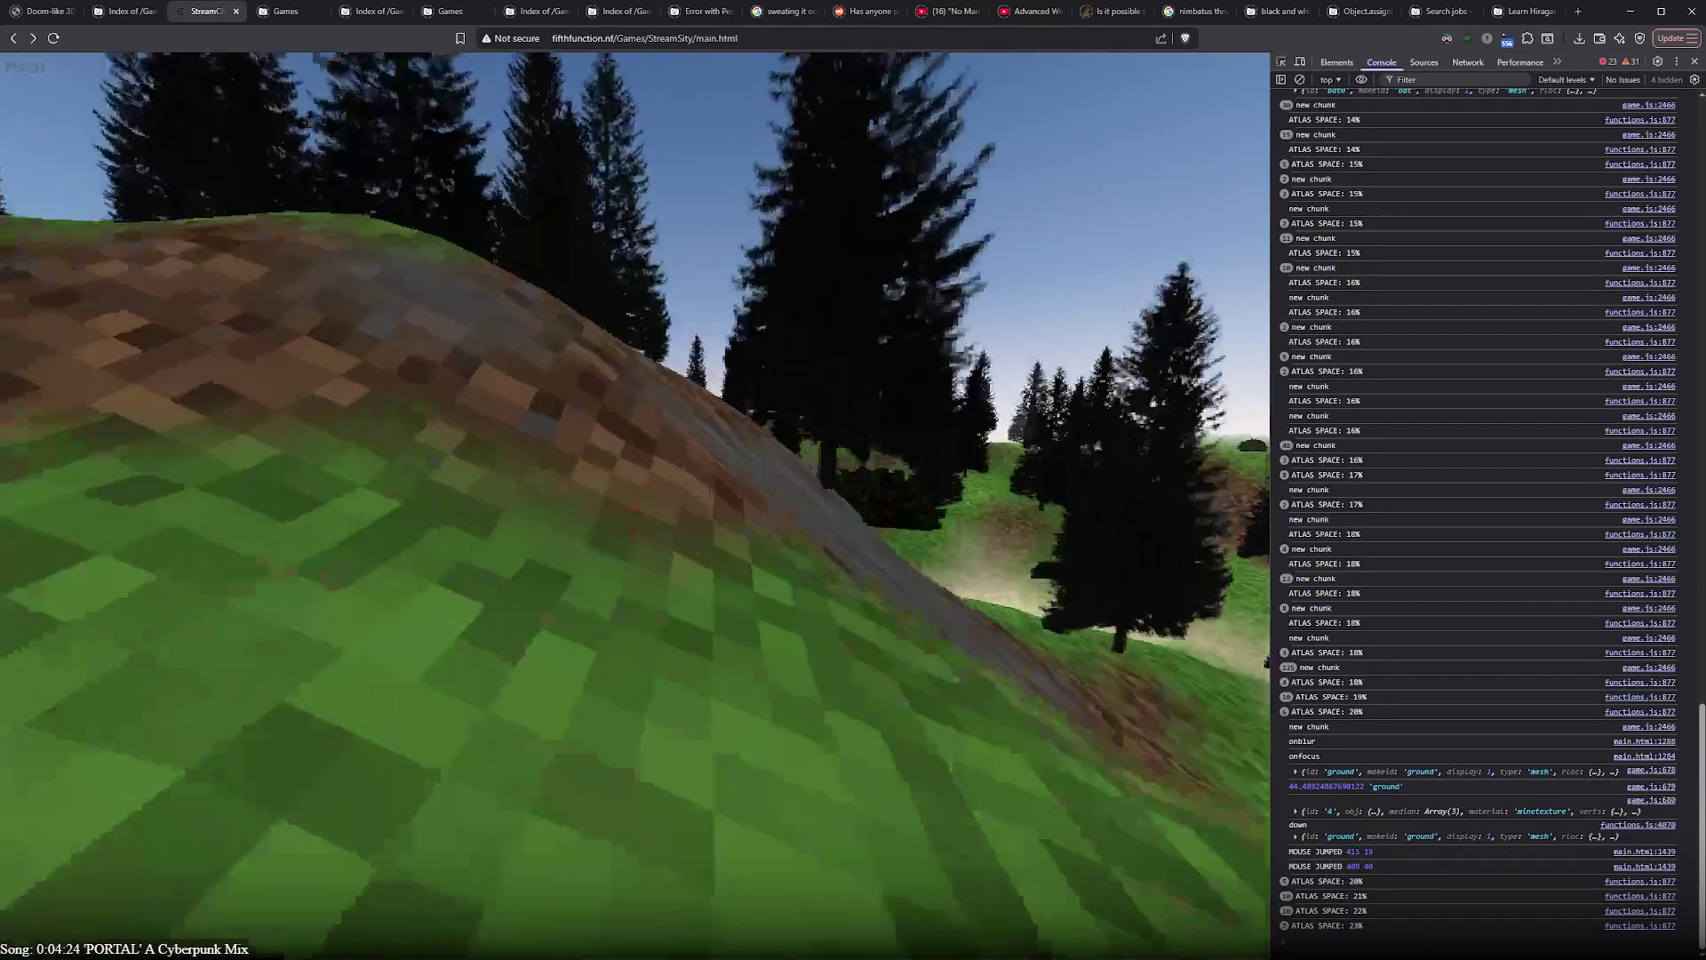
{"action": "key", "text": "w"}
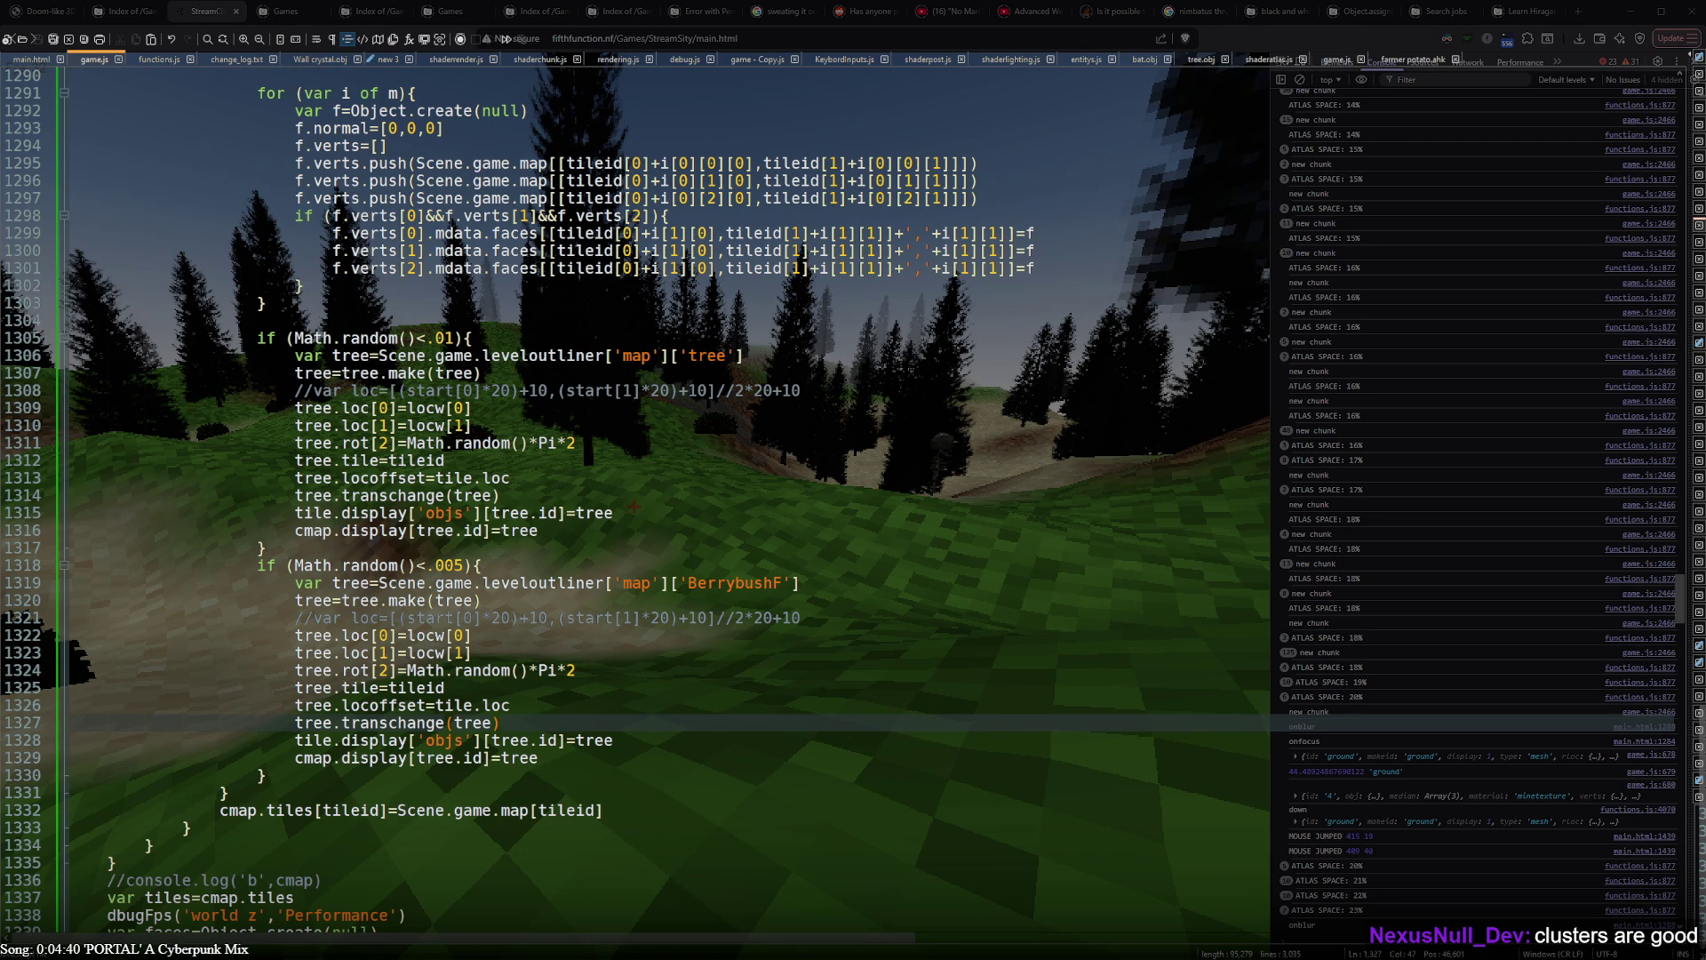
{"action": "scroll", "coordinate": [633, 507], "scroll_direction": "down", "scroll_amount": 3}
{"action": "scroll", "coordinate": [633, 507], "scroll_direction": "down", "scroll_amount": 2}
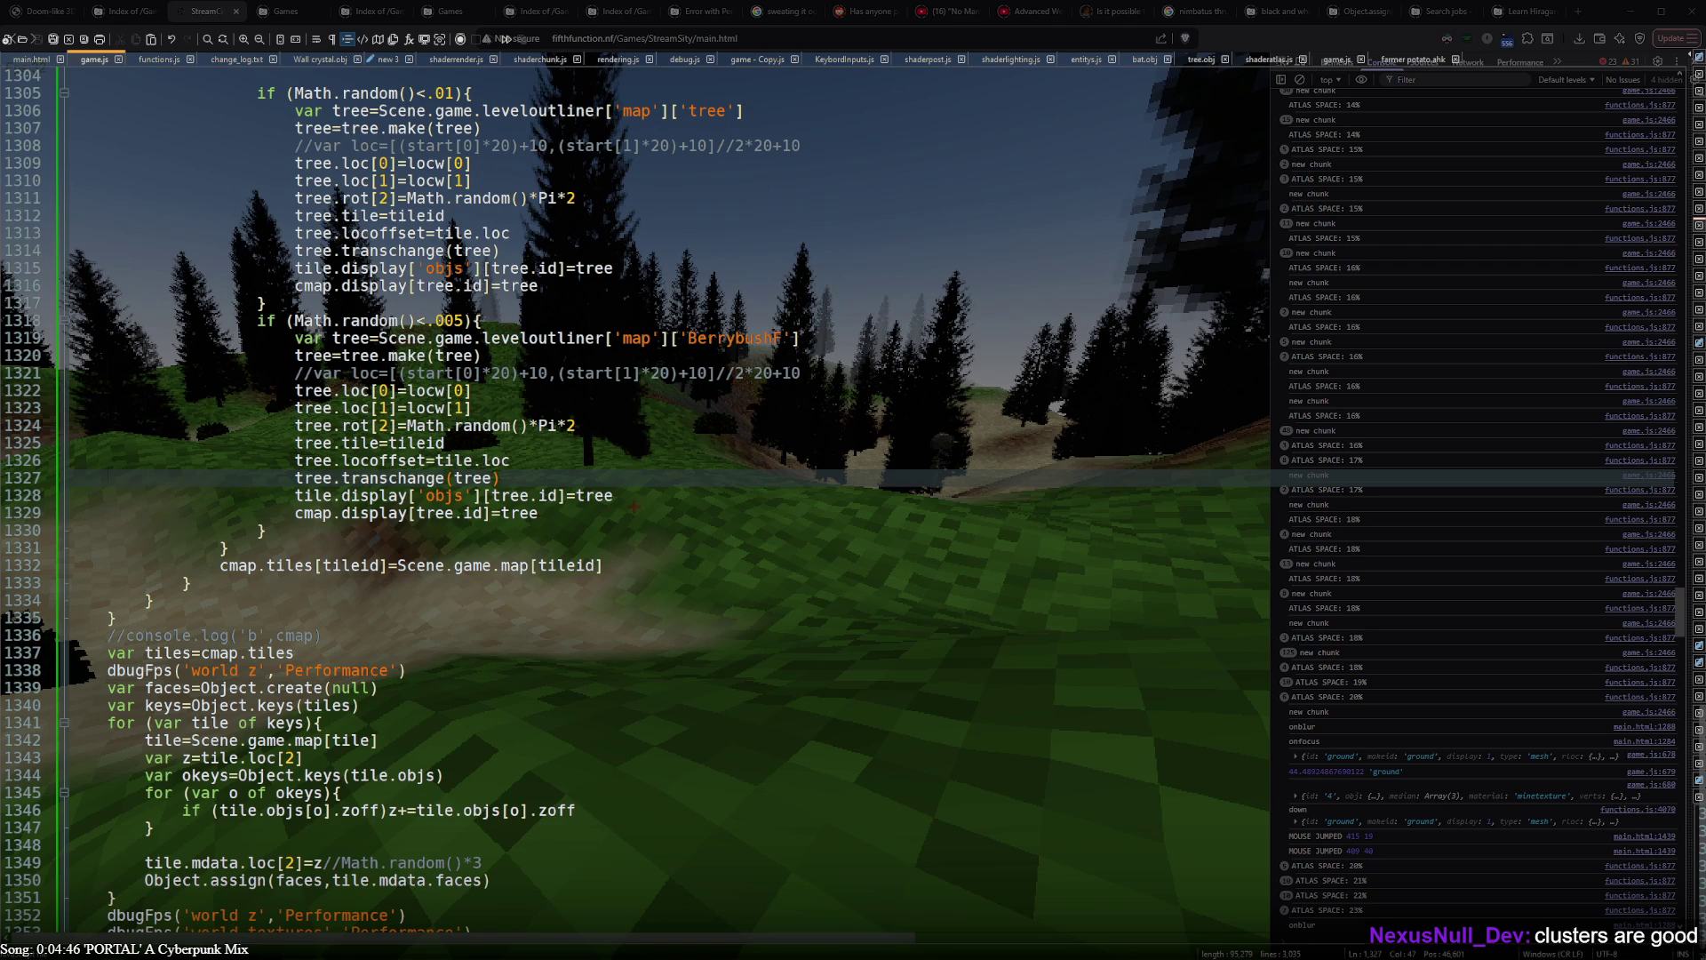
{"action": "scroll", "coordinate": [632, 507], "scroll_direction": "down", "scroll_amount": 5}
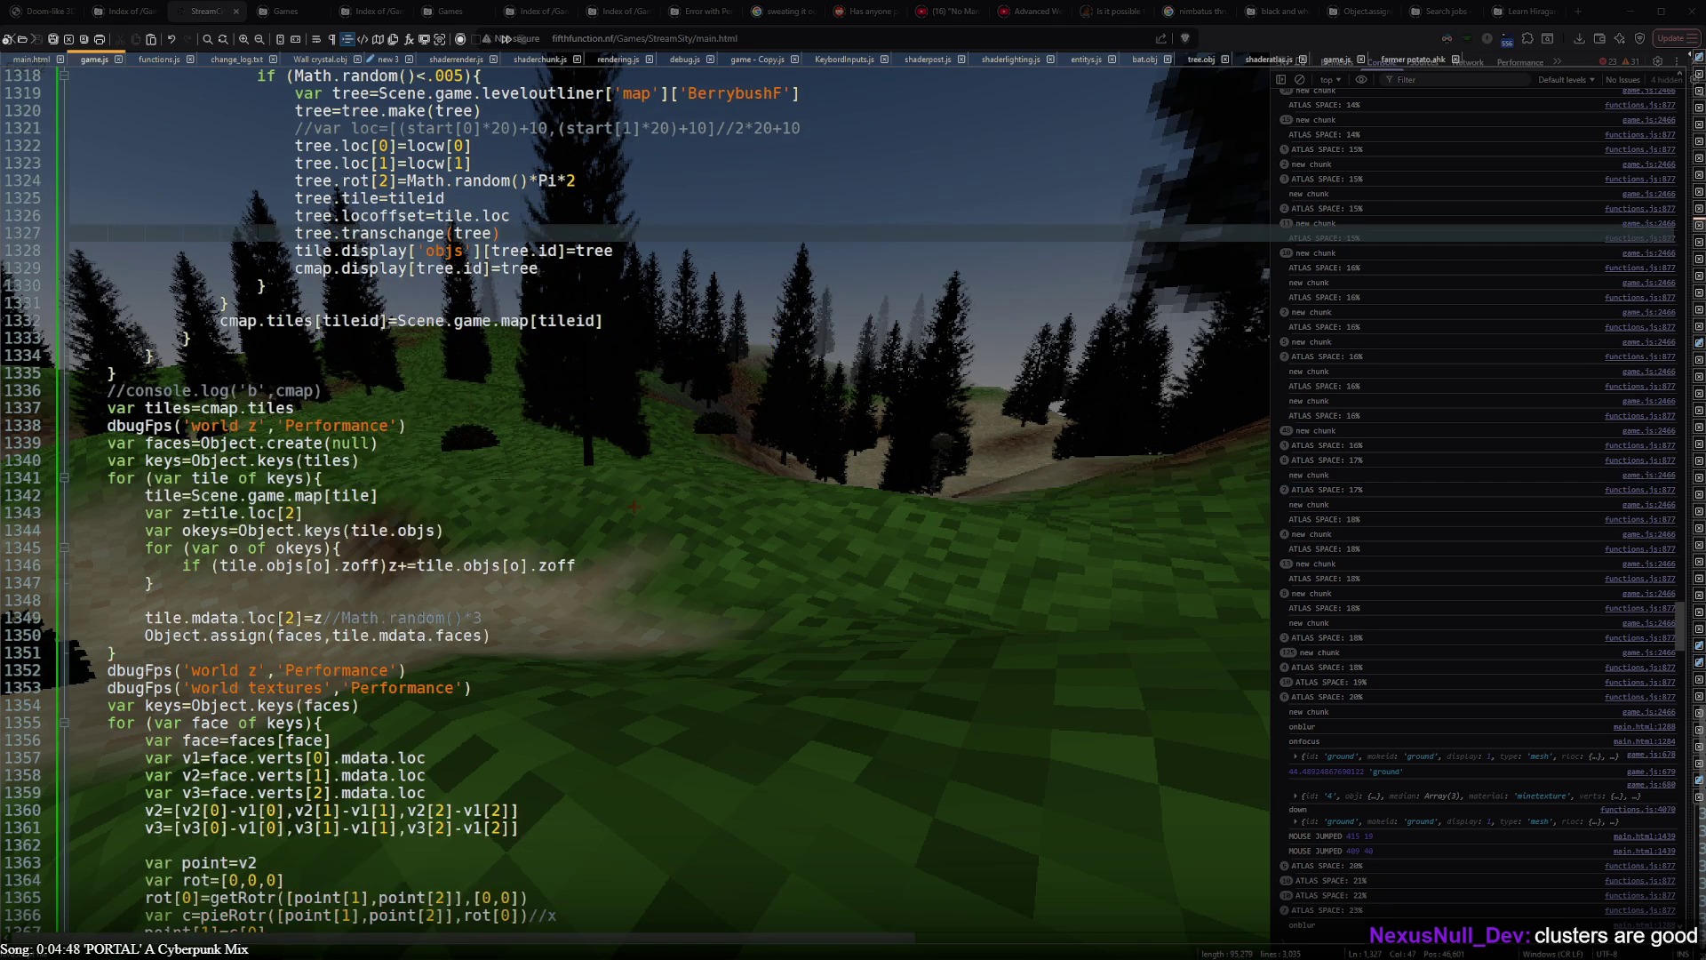
{"action": "scroll", "coordinate": [632, 507], "scroll_direction": "down", "scroll_amount": 7}
{"action": "scroll", "coordinate": [633, 506], "scroll_direction": "up", "scroll_amount": 10}
{"action": "scroll", "coordinate": [632, 507], "scroll_direction": "up", "scroll_amount": 12}
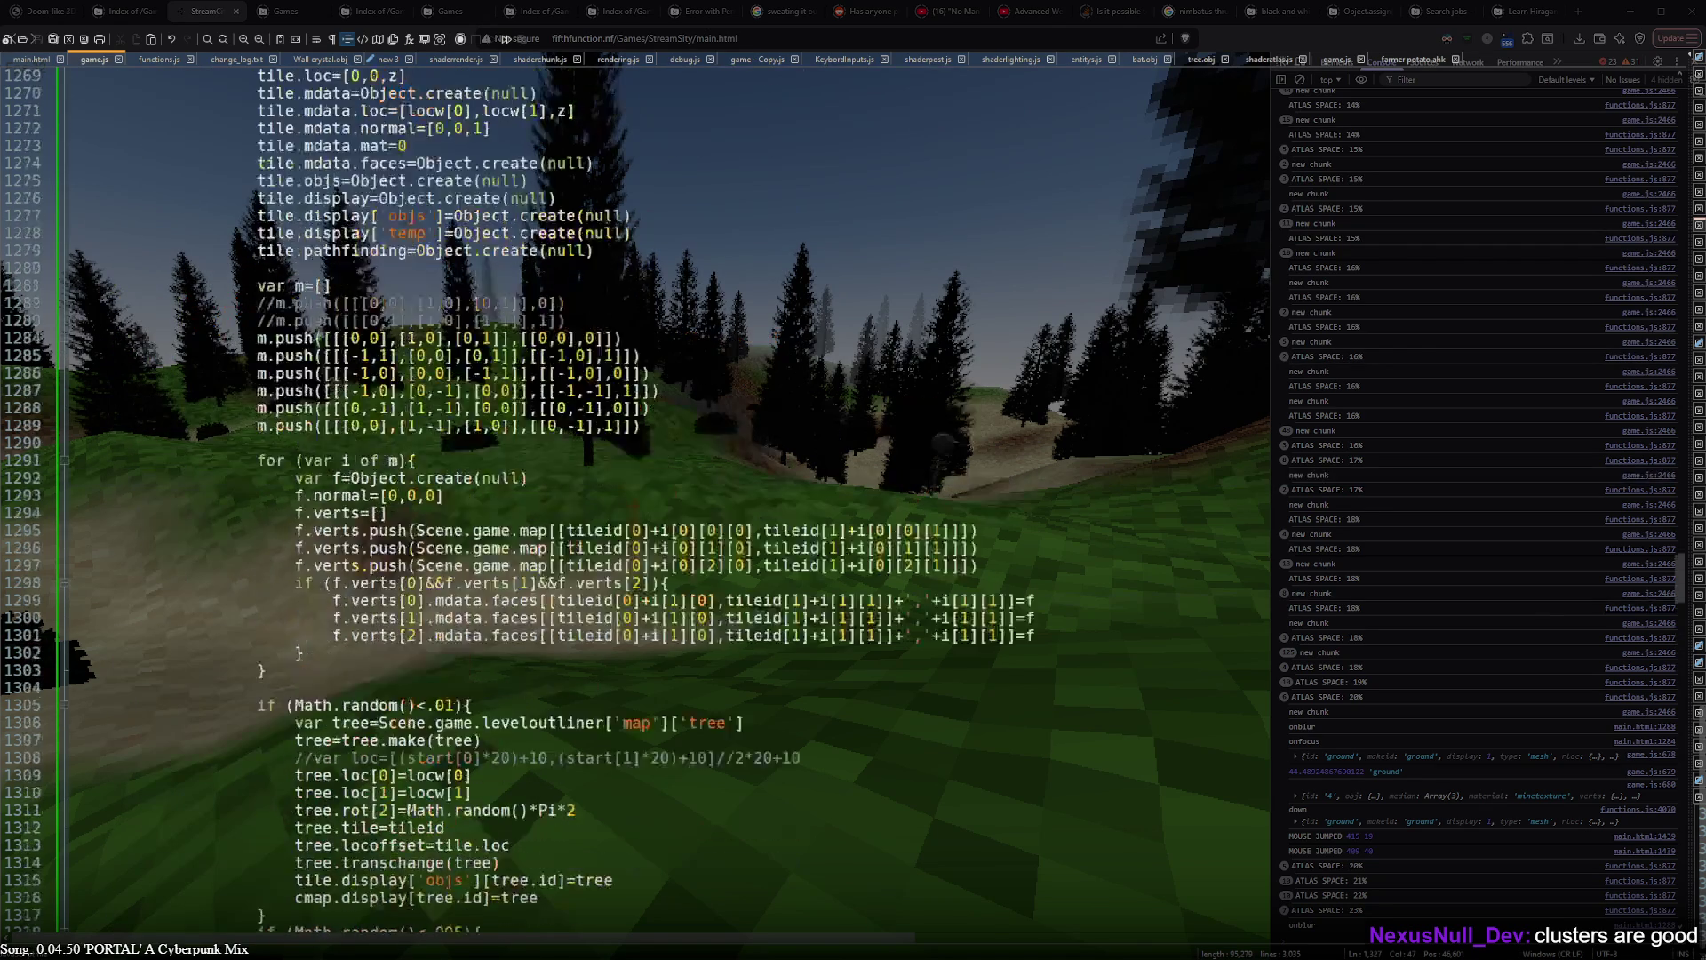
{"action": "scroll", "coordinate": [633, 506], "scroll_direction": "up", "scroll_amount": 10}
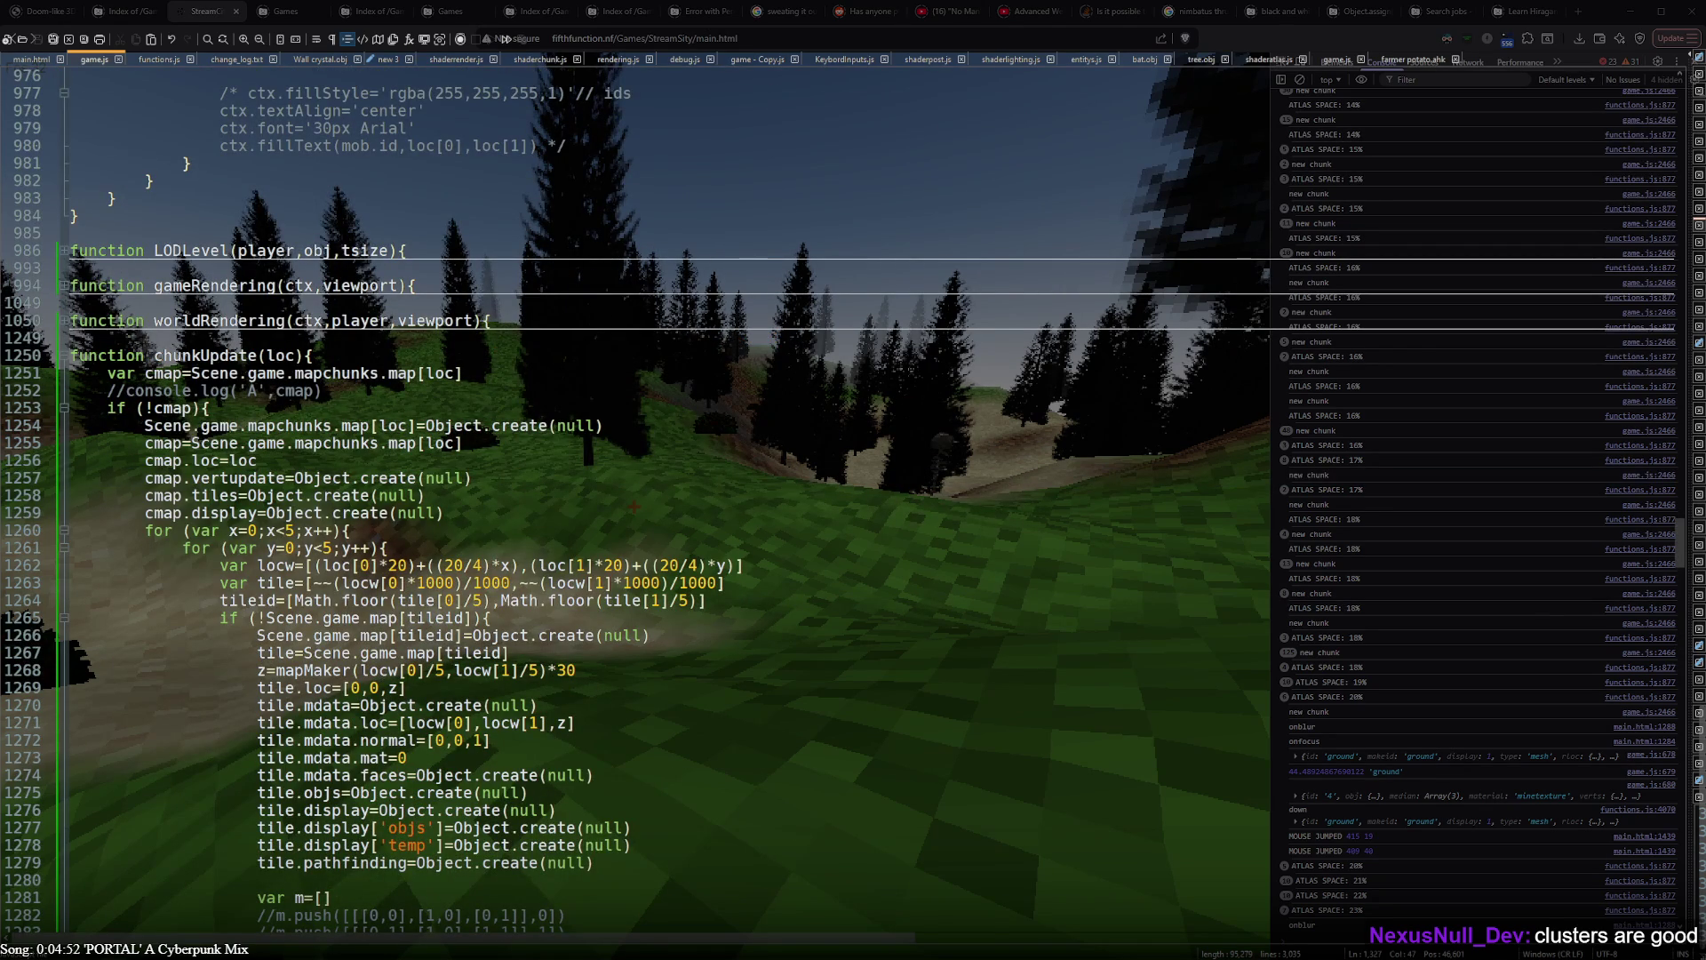
- Expand the worldRendering function to review its tile-grid code, then fold it again
{"action": "left_click", "coordinate": [61, 320]}
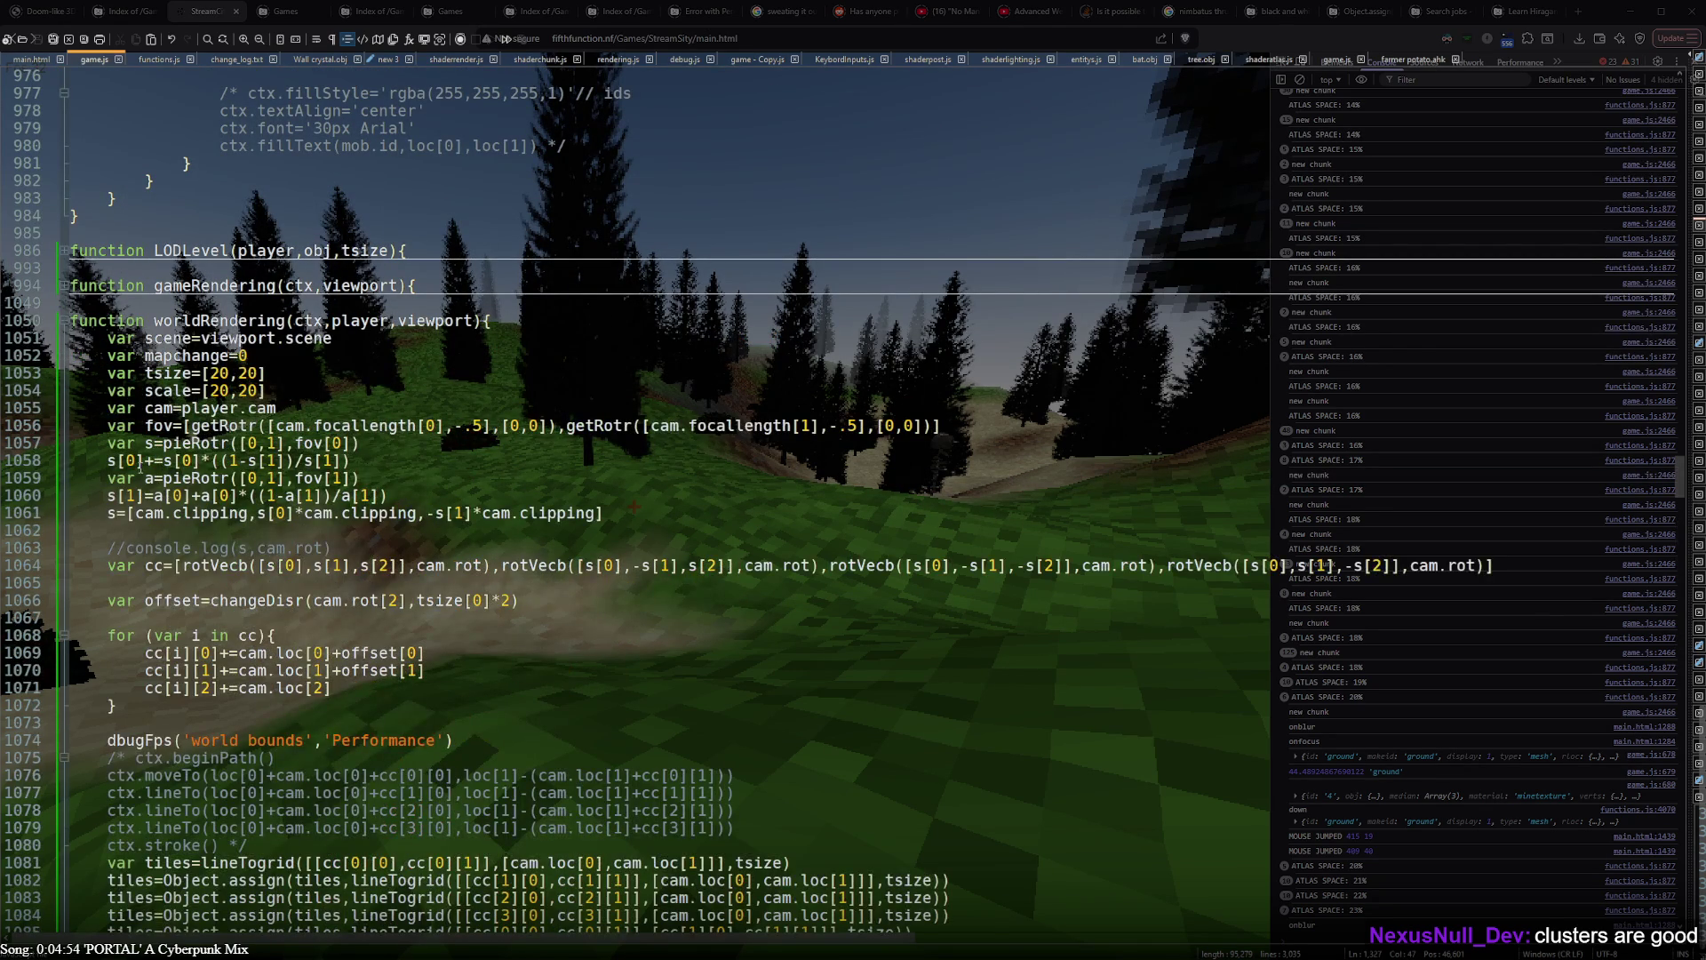
{"action": "scroll", "coordinate": [632, 506], "scroll_direction": "down", "scroll_amount": 12}
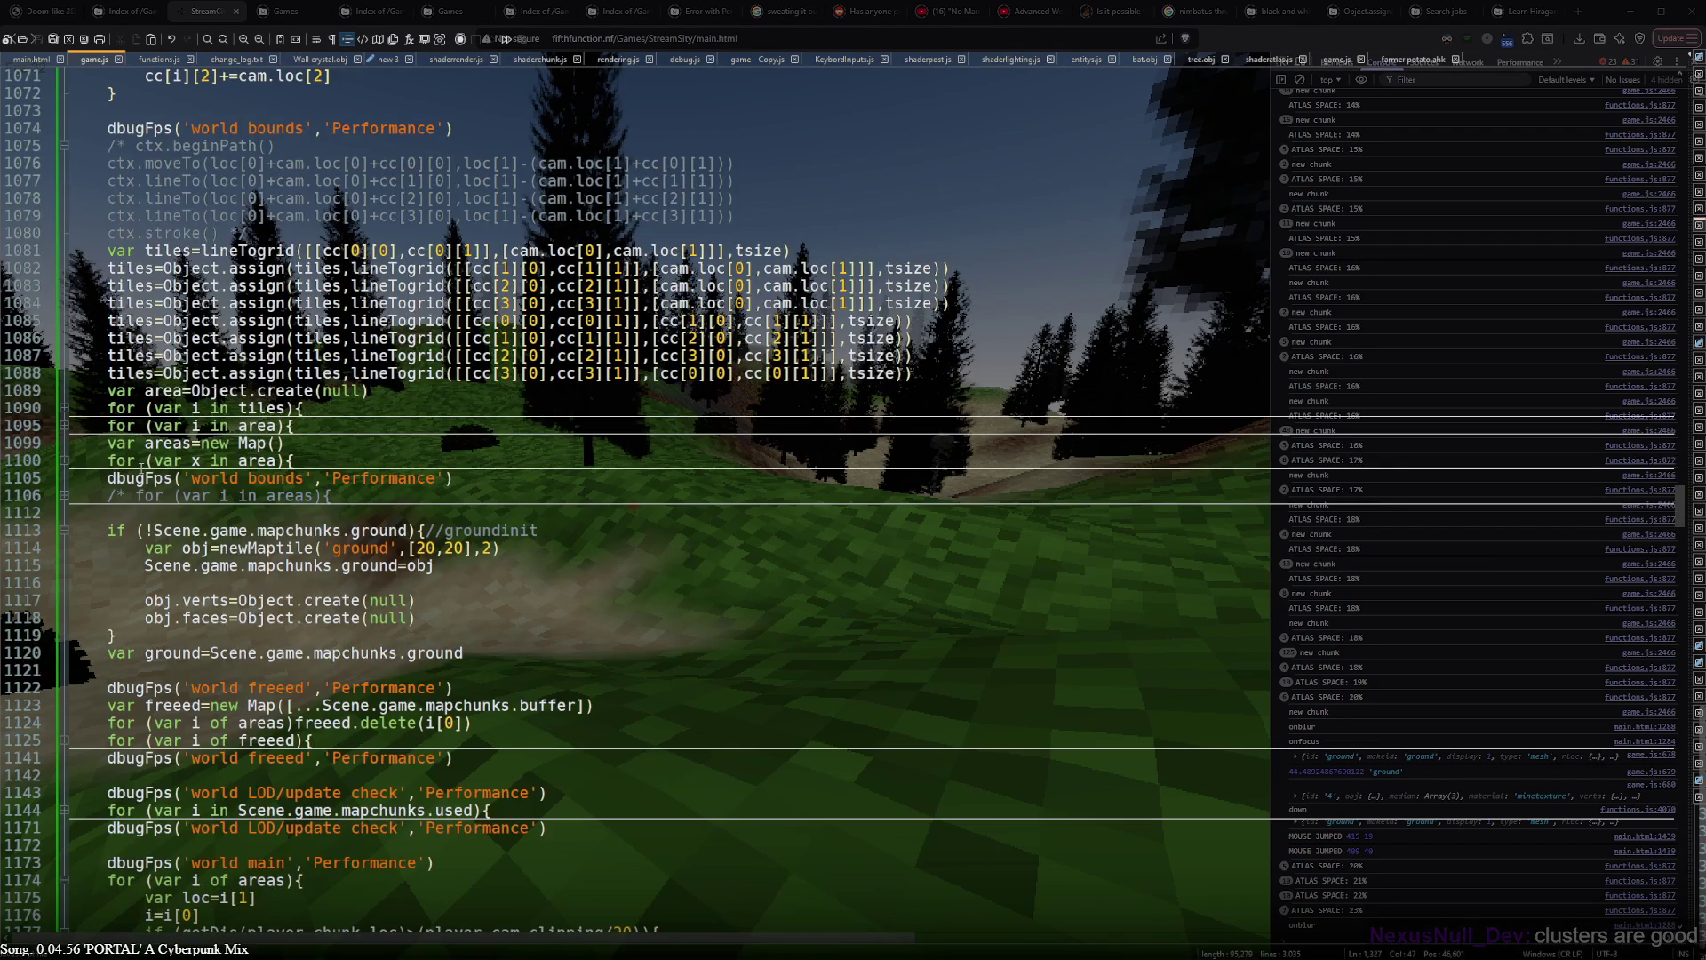
{"action": "scroll", "coordinate": [141, 459], "scroll_direction": "down", "scroll_amount": 4}
{"action": "scroll", "coordinate": [141, 466], "scroll_direction": "down", "scroll_amount": 5}
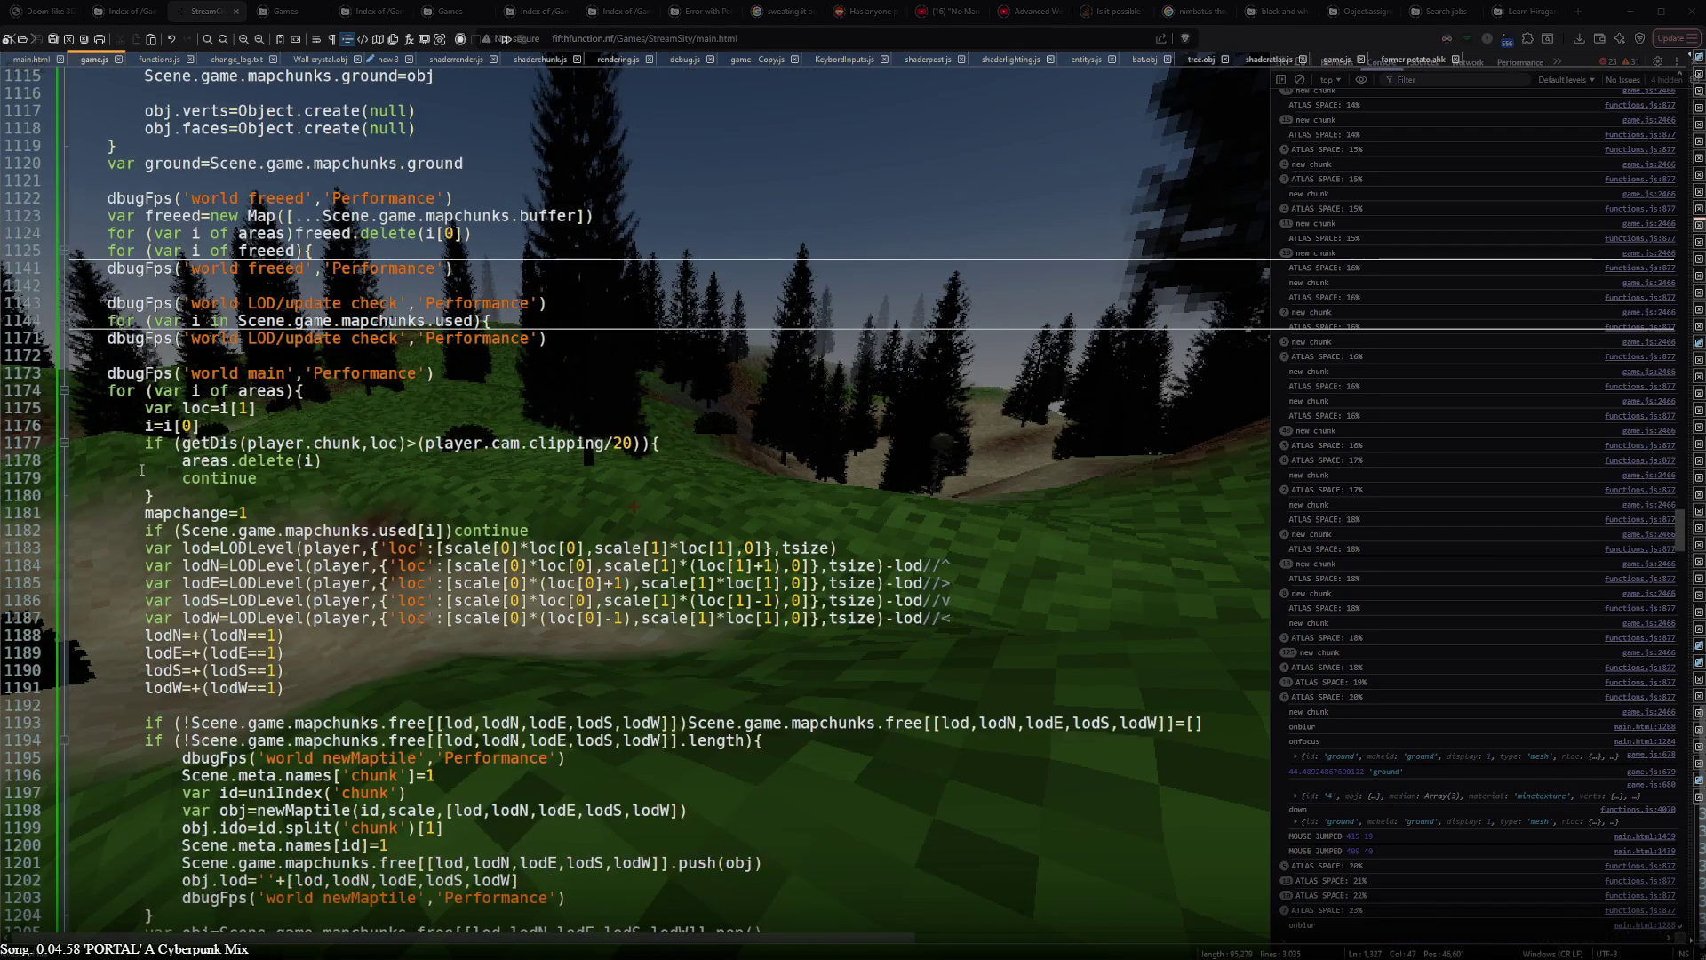
{"action": "scroll", "coordinate": [141, 469], "scroll_direction": "down", "scroll_amount": 5}
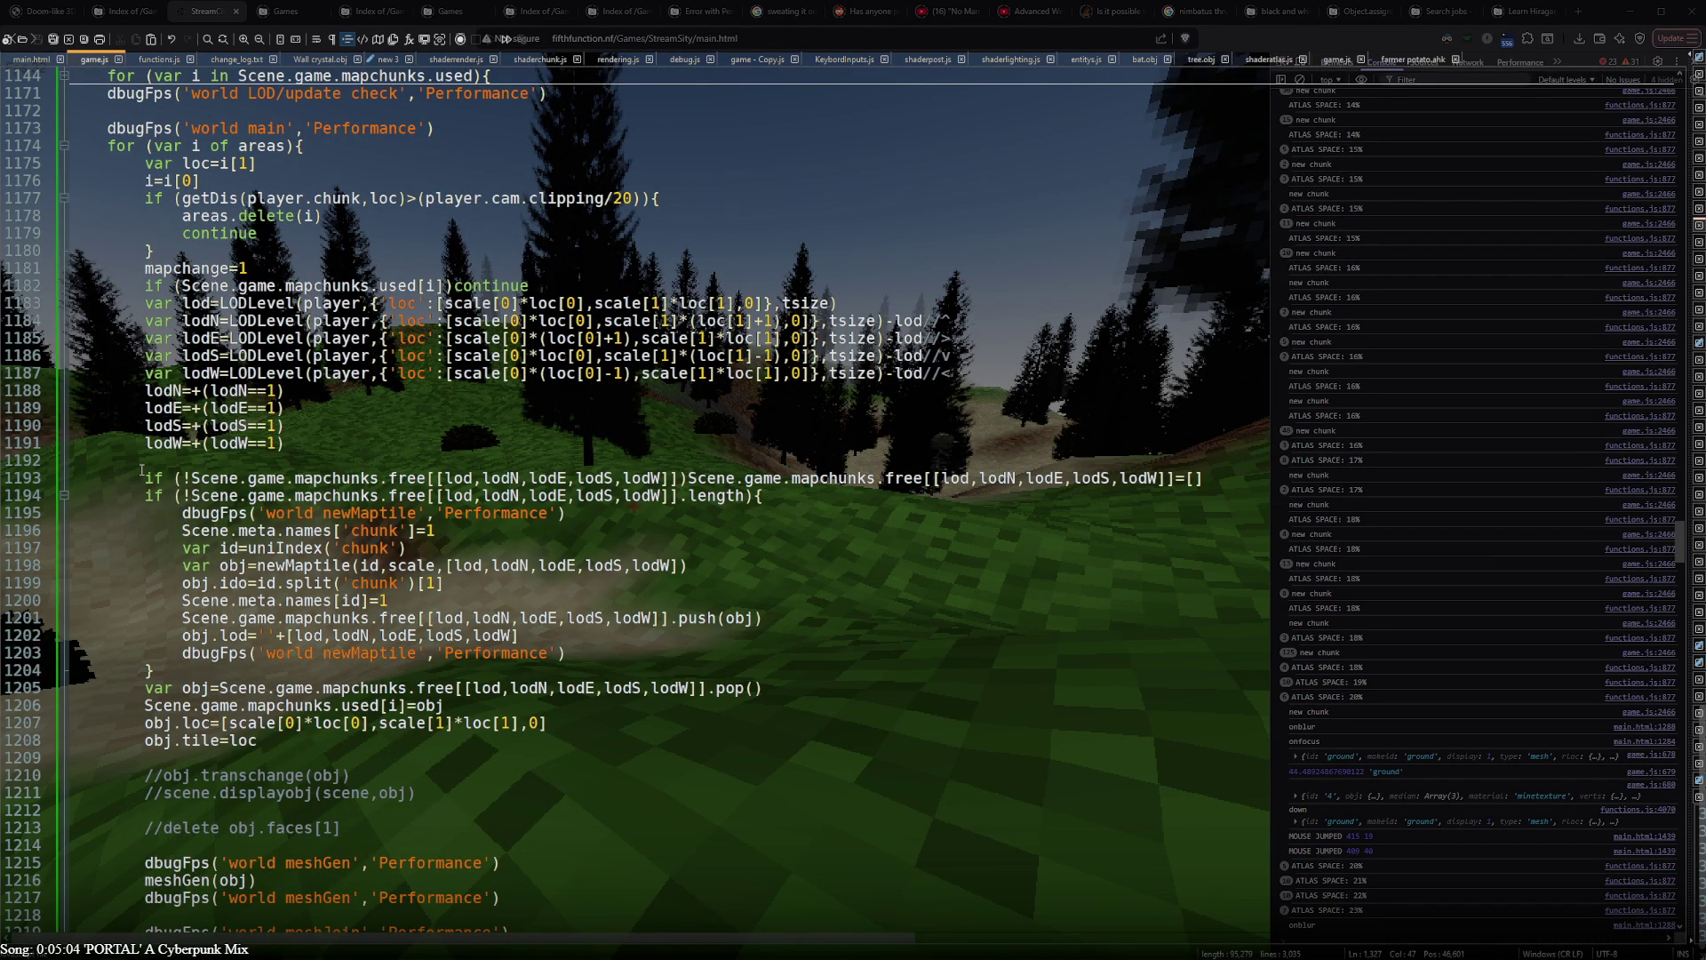
{"action": "scroll", "coordinate": [142, 469], "scroll_direction": "down", "scroll_amount": 10}
{"action": "scroll", "coordinate": [142, 468], "scroll_direction": "down", "scroll_amount": 3}
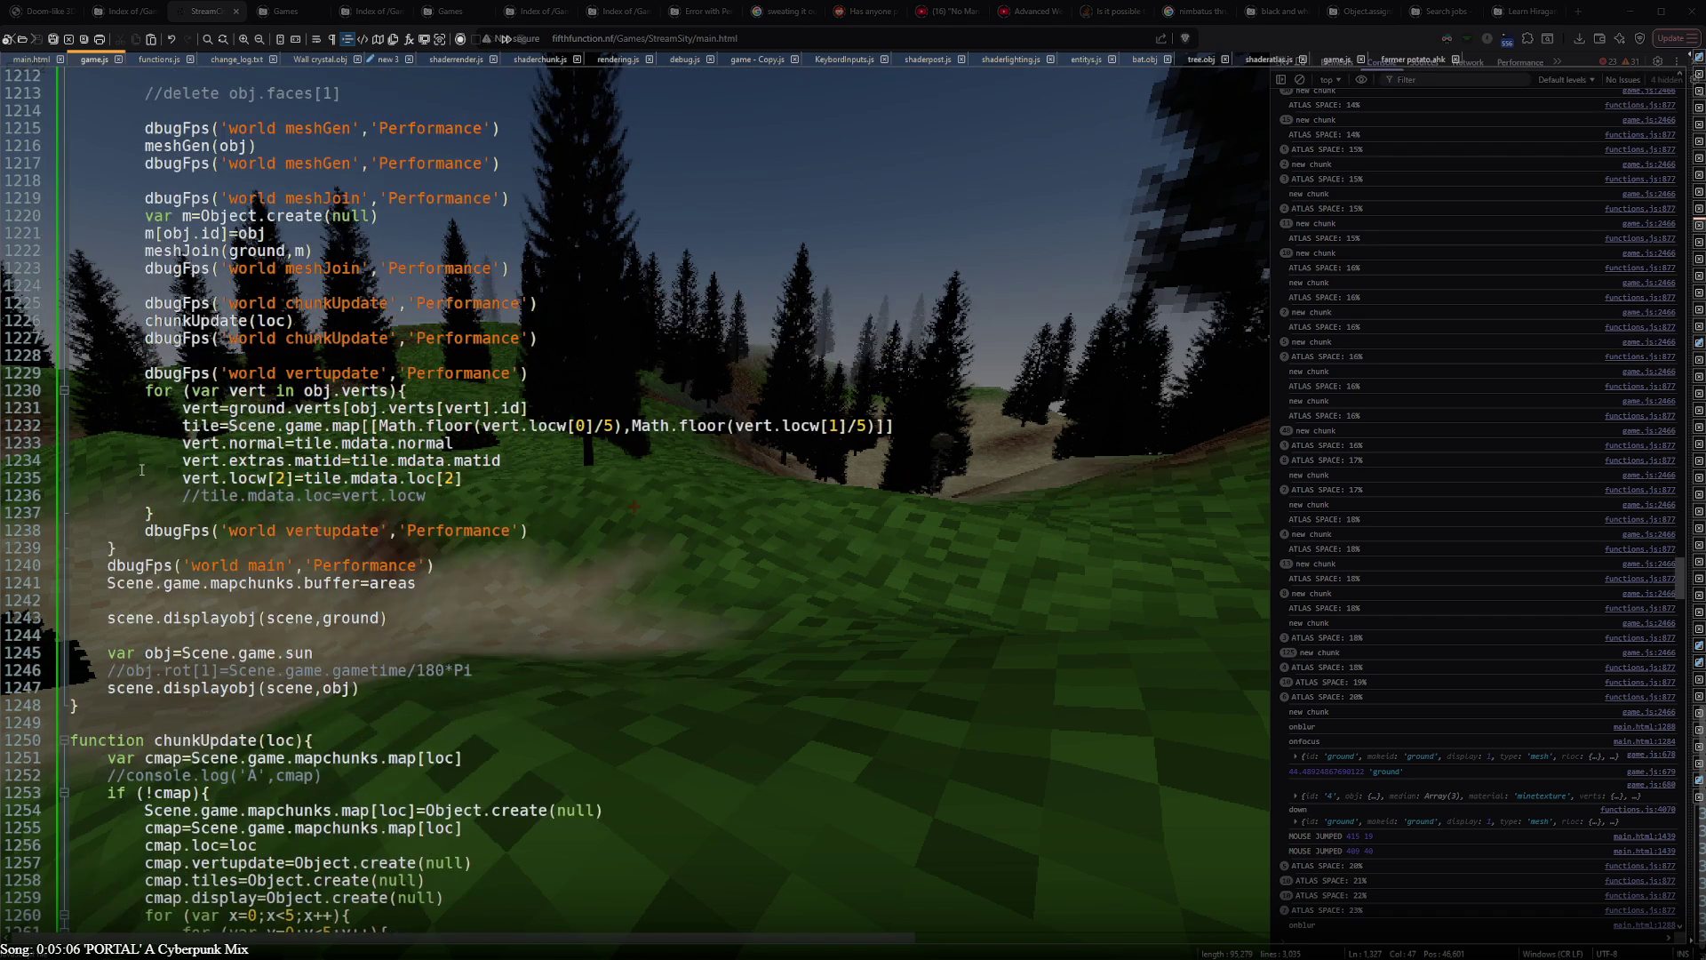
{"action": "scroll", "coordinate": [141, 470], "scroll_direction": "up", "scroll_amount": 9}
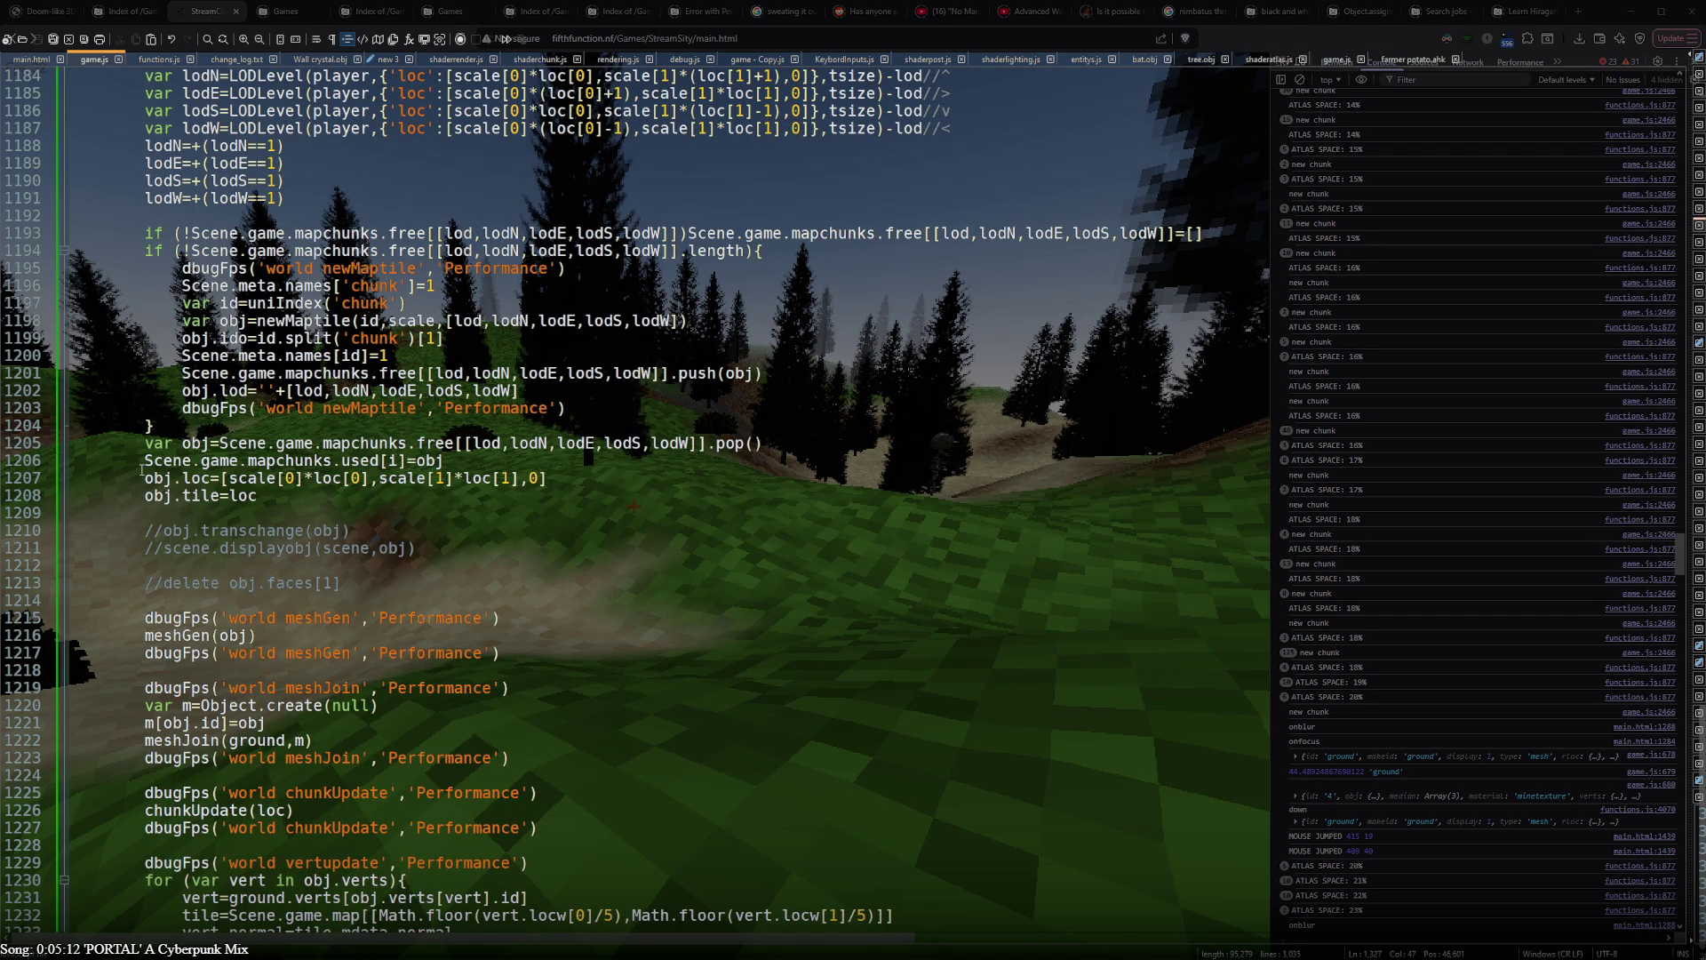
{"action": "scroll", "coordinate": [143, 469], "scroll_direction": "down", "scroll_amount": 7}
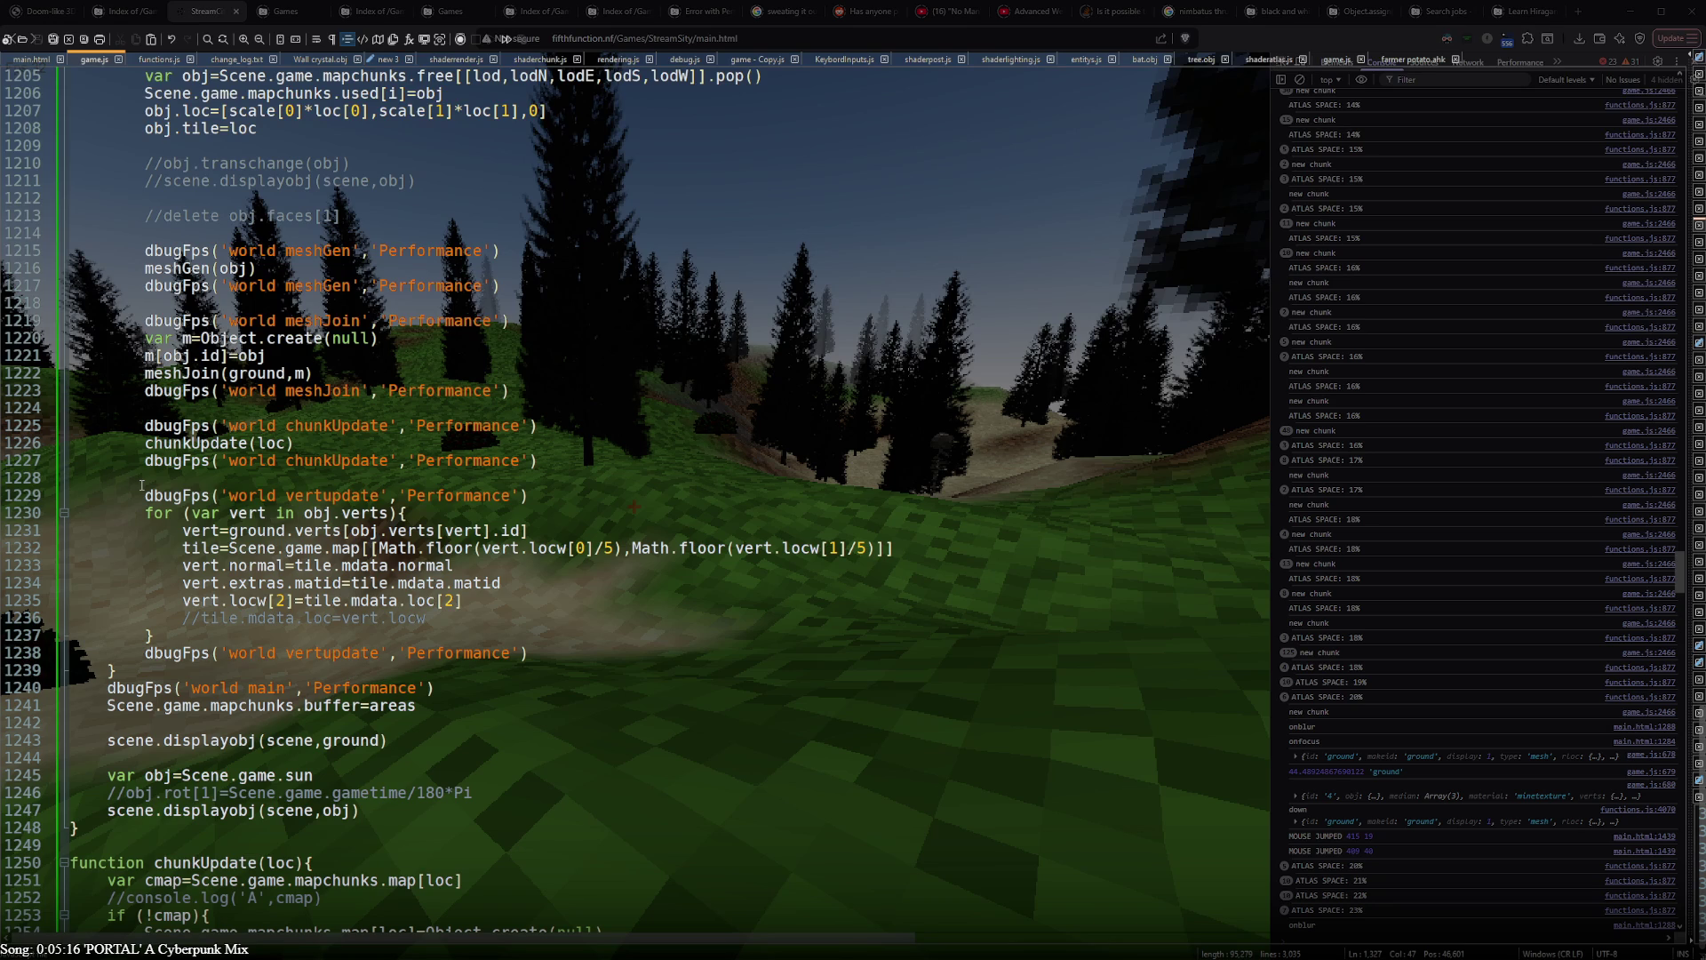
{"action": "scroll", "coordinate": [335, 551], "scroll_direction": "up", "scroll_amount": 7}
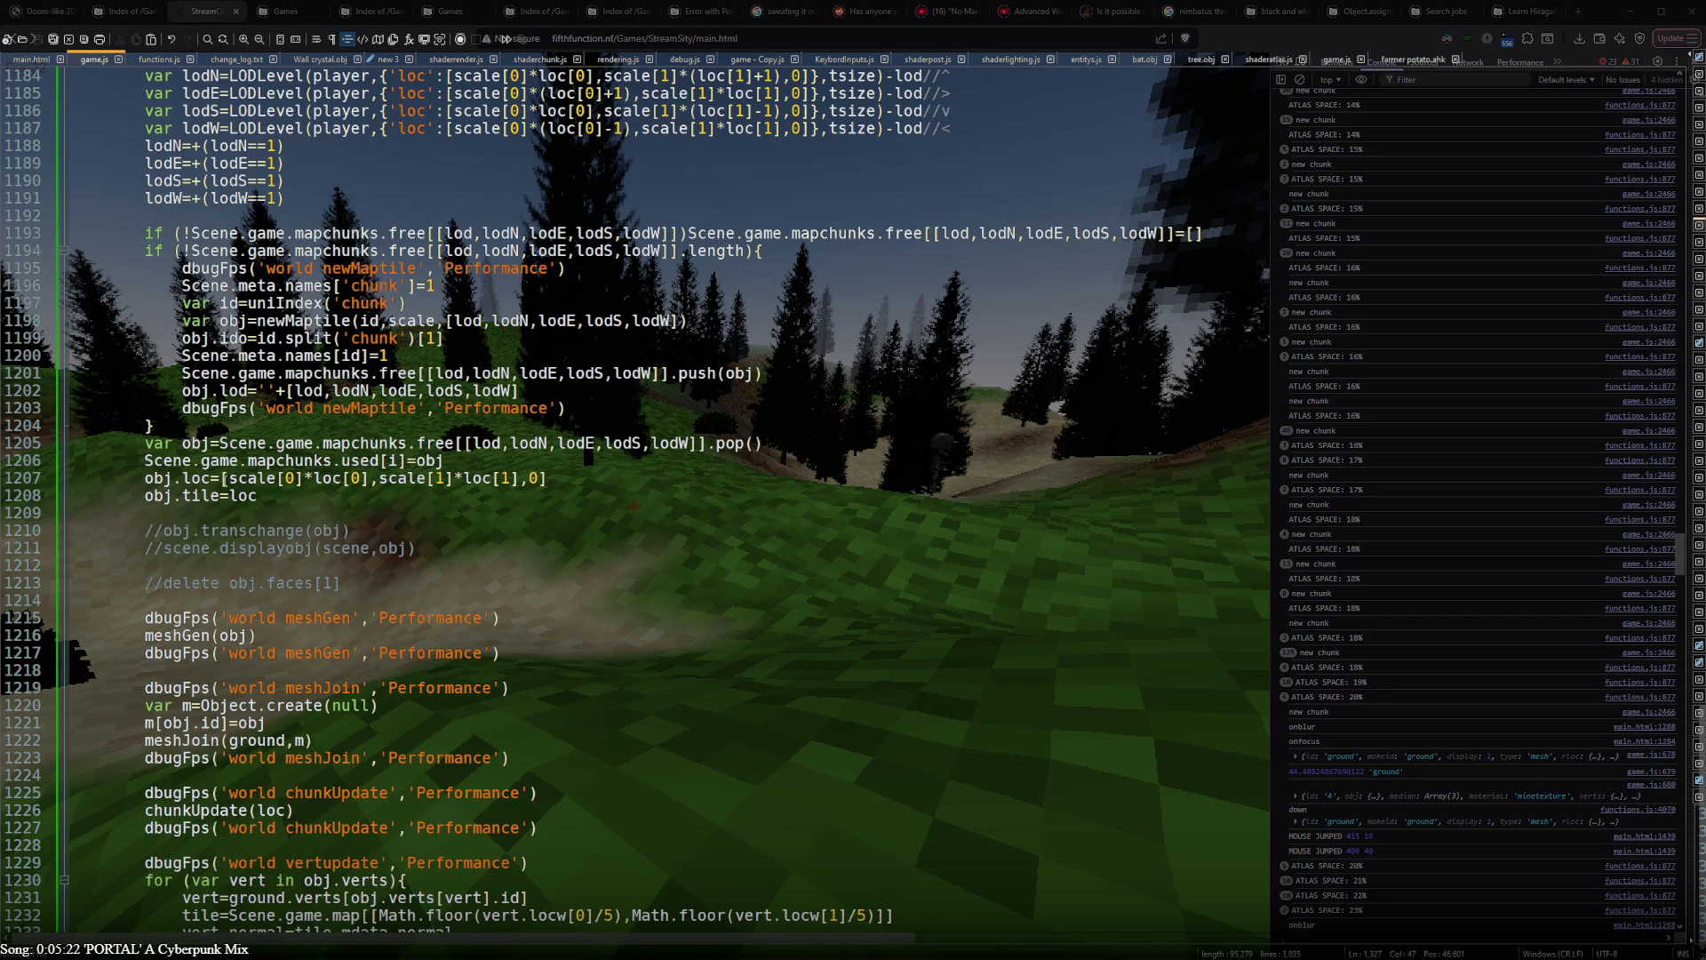
{"action": "scroll", "coordinate": [633, 493], "scroll_direction": "up", "scroll_amount": 7}
{"action": "scroll", "coordinate": [53, 266], "scroll_direction": "up", "scroll_amount": 5}
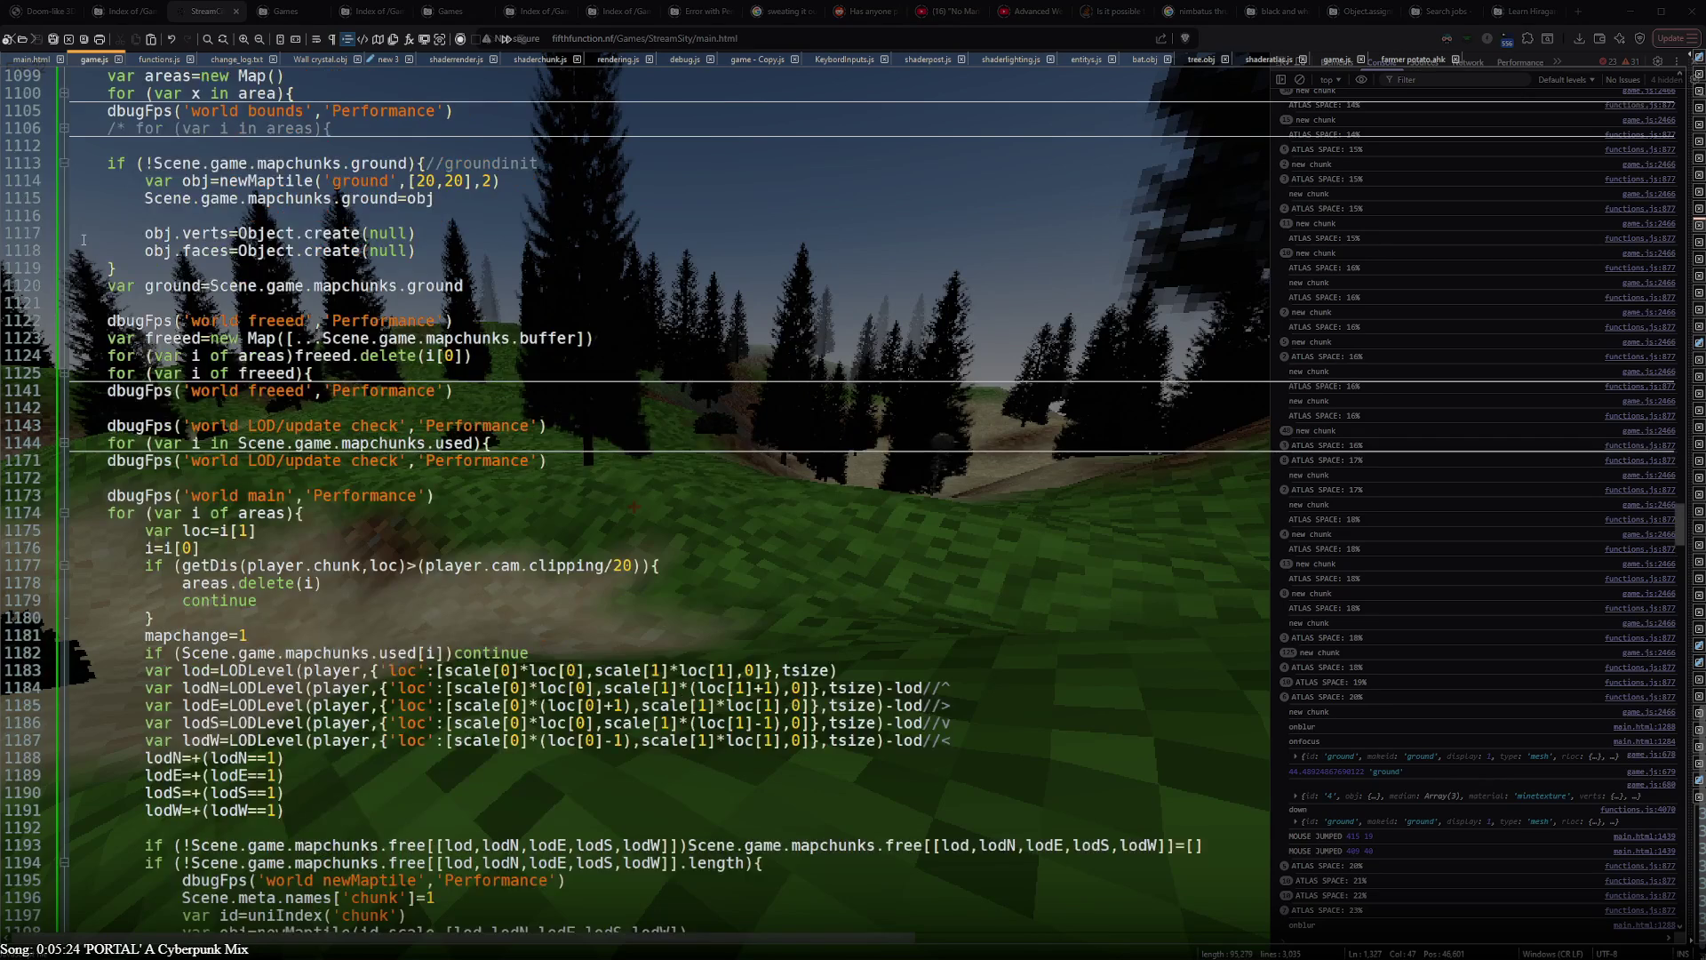
{"action": "scroll", "coordinate": [67, 347], "scroll_direction": "up", "scroll_amount": 5}
{"action": "scroll", "coordinate": [73, 400], "scroll_direction": "up", "scroll_amount": 5}
{"action": "scroll", "coordinate": [81, 425], "scroll_direction": "up", "scroll_amount": 5}
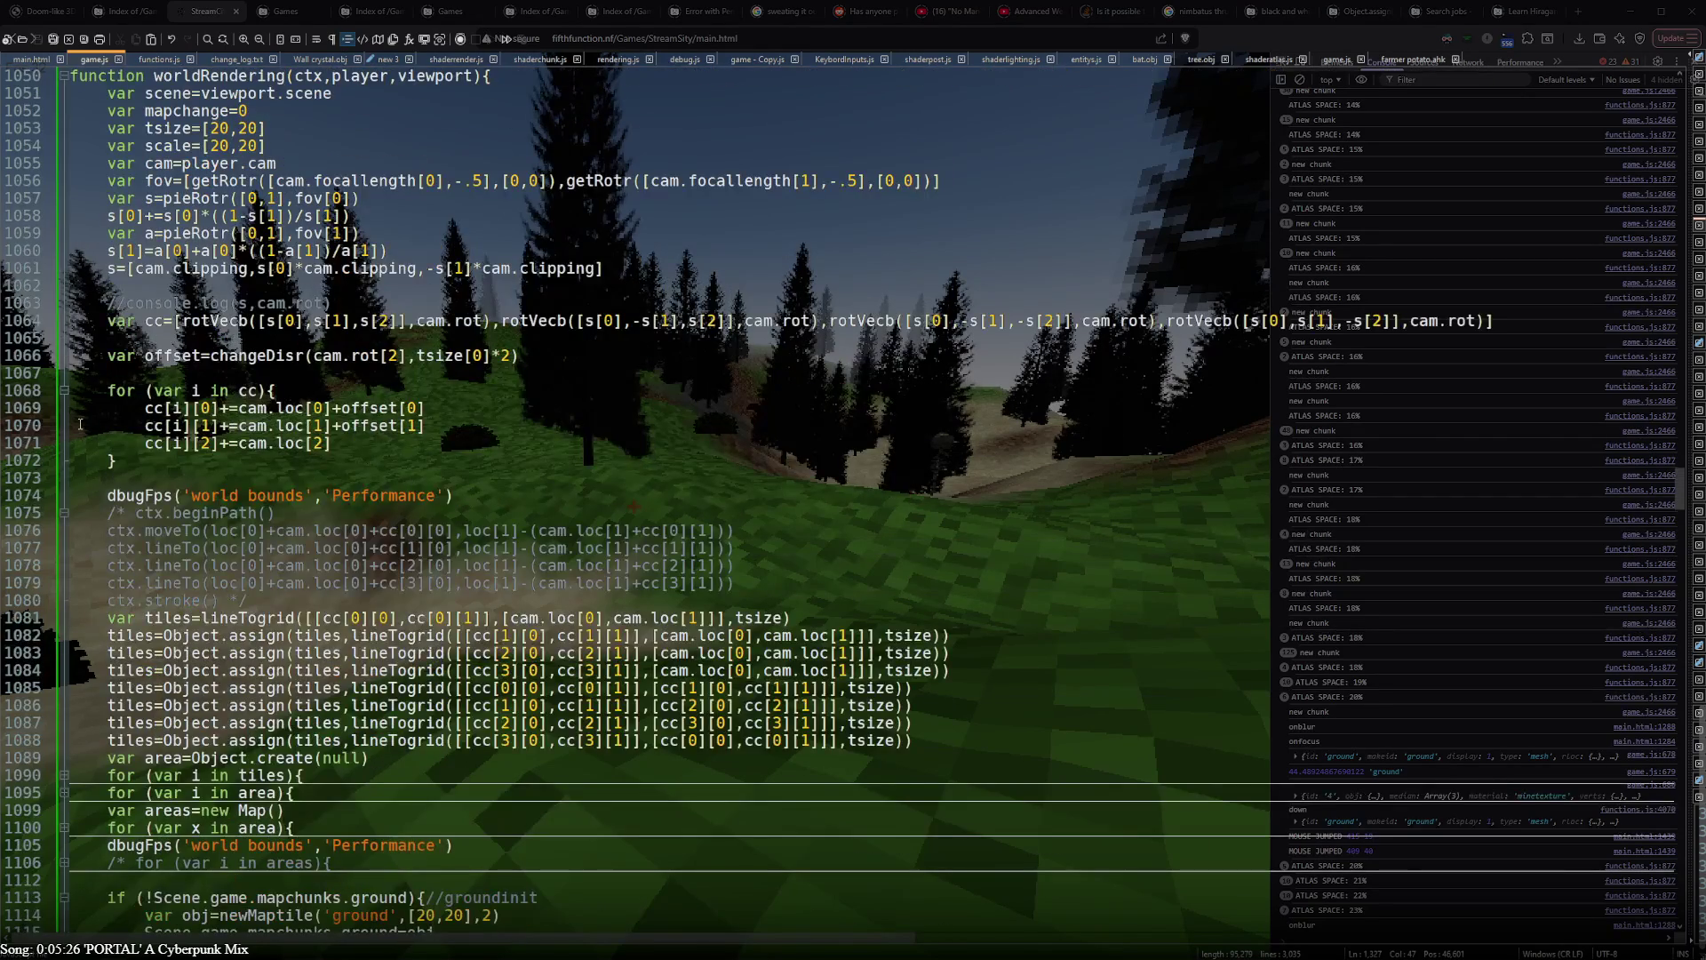
{"action": "scroll", "coordinate": [81, 424], "scroll_direction": "down", "scroll_amount": 5}
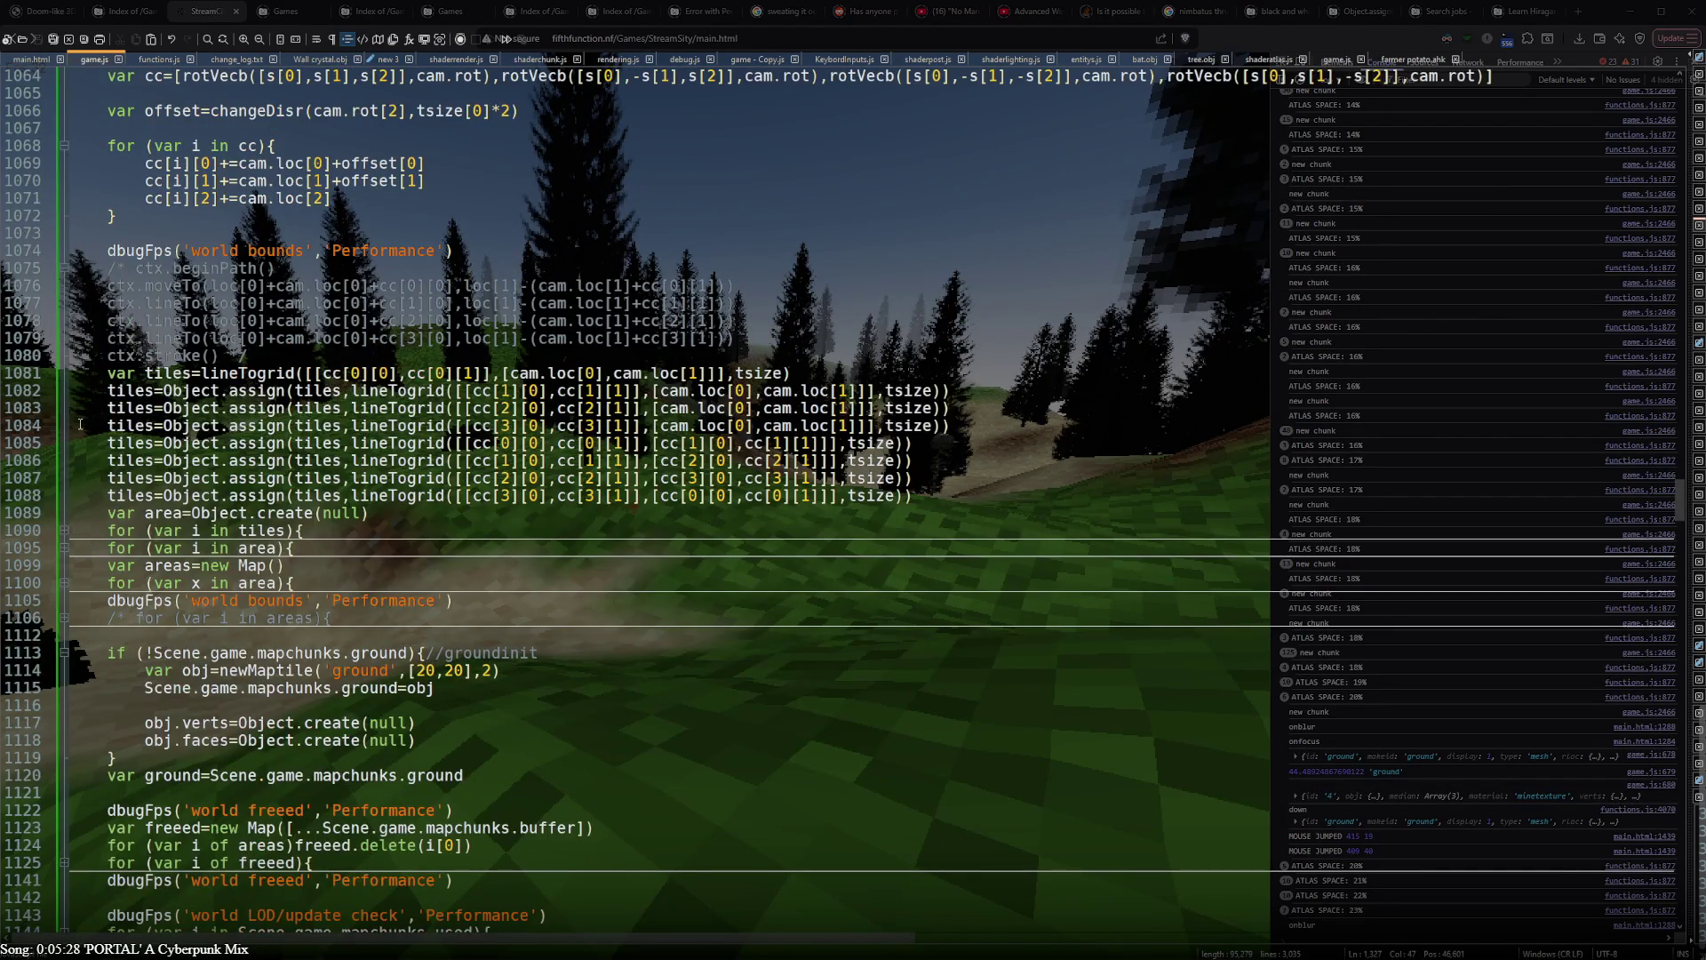
{"action": "scroll", "coordinate": [80, 424], "scroll_direction": "up", "scroll_amount": 5}
{"action": "scroll", "coordinate": [80, 424], "scroll_direction": "down", "scroll_amount": 10}
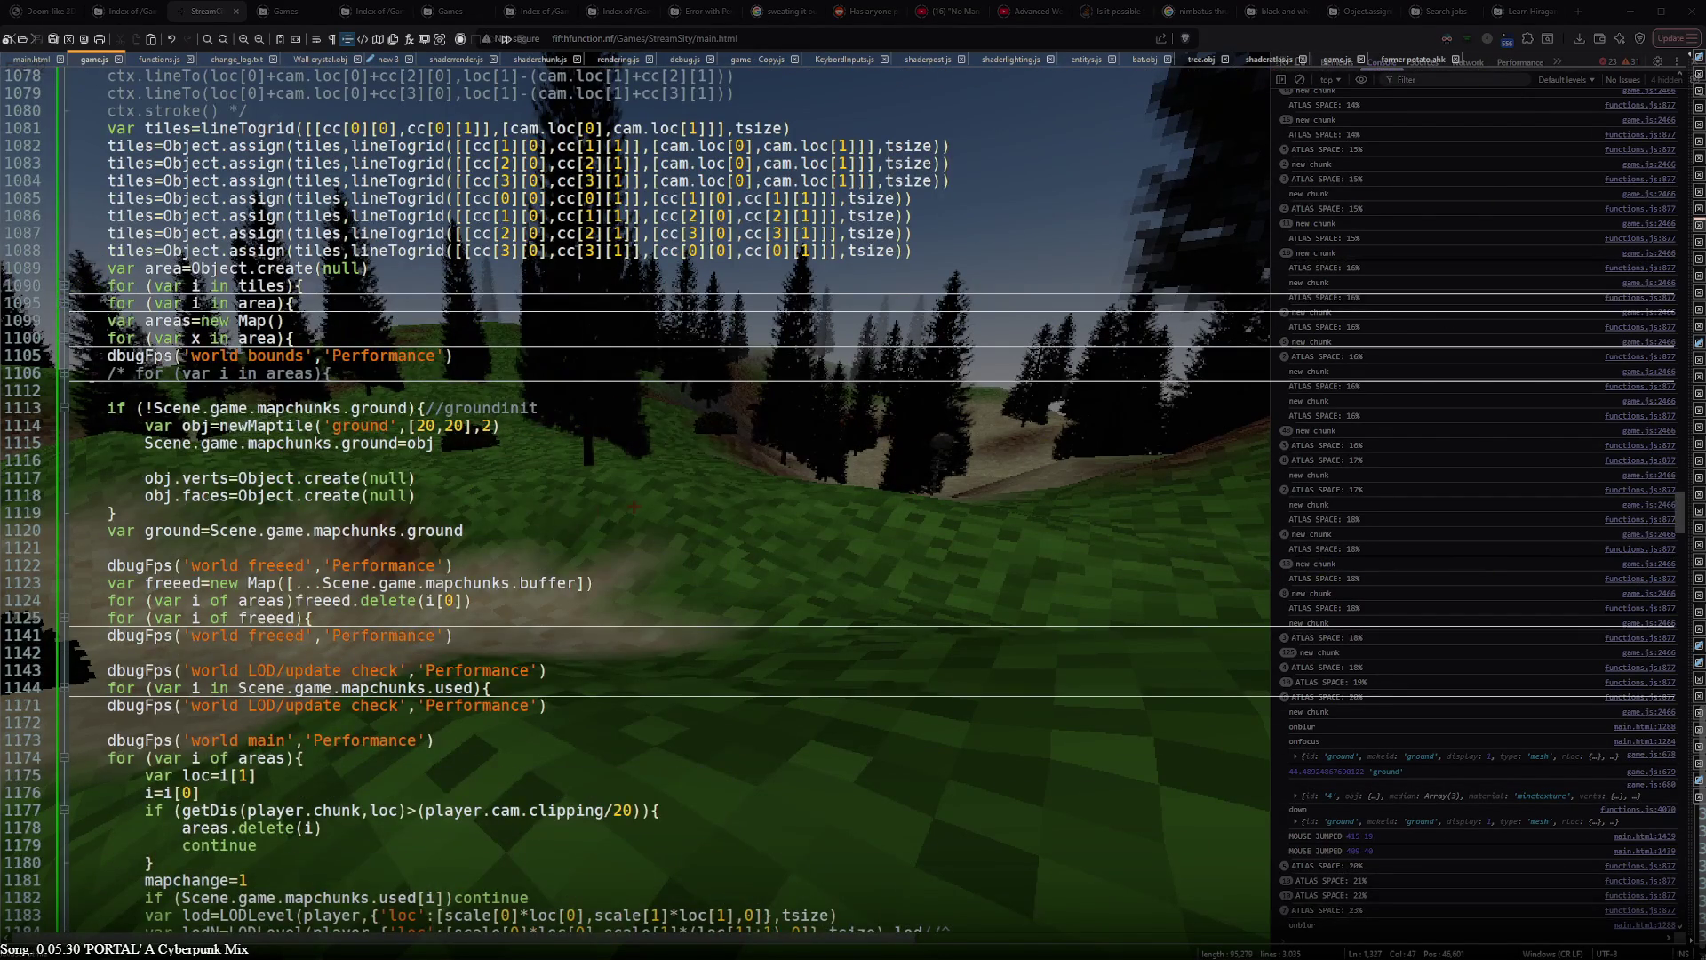
{"action": "scroll", "coordinate": [80, 303], "scroll_direction": "up", "scroll_amount": 10}
{"action": "left_click", "coordinate": [61, 200]}
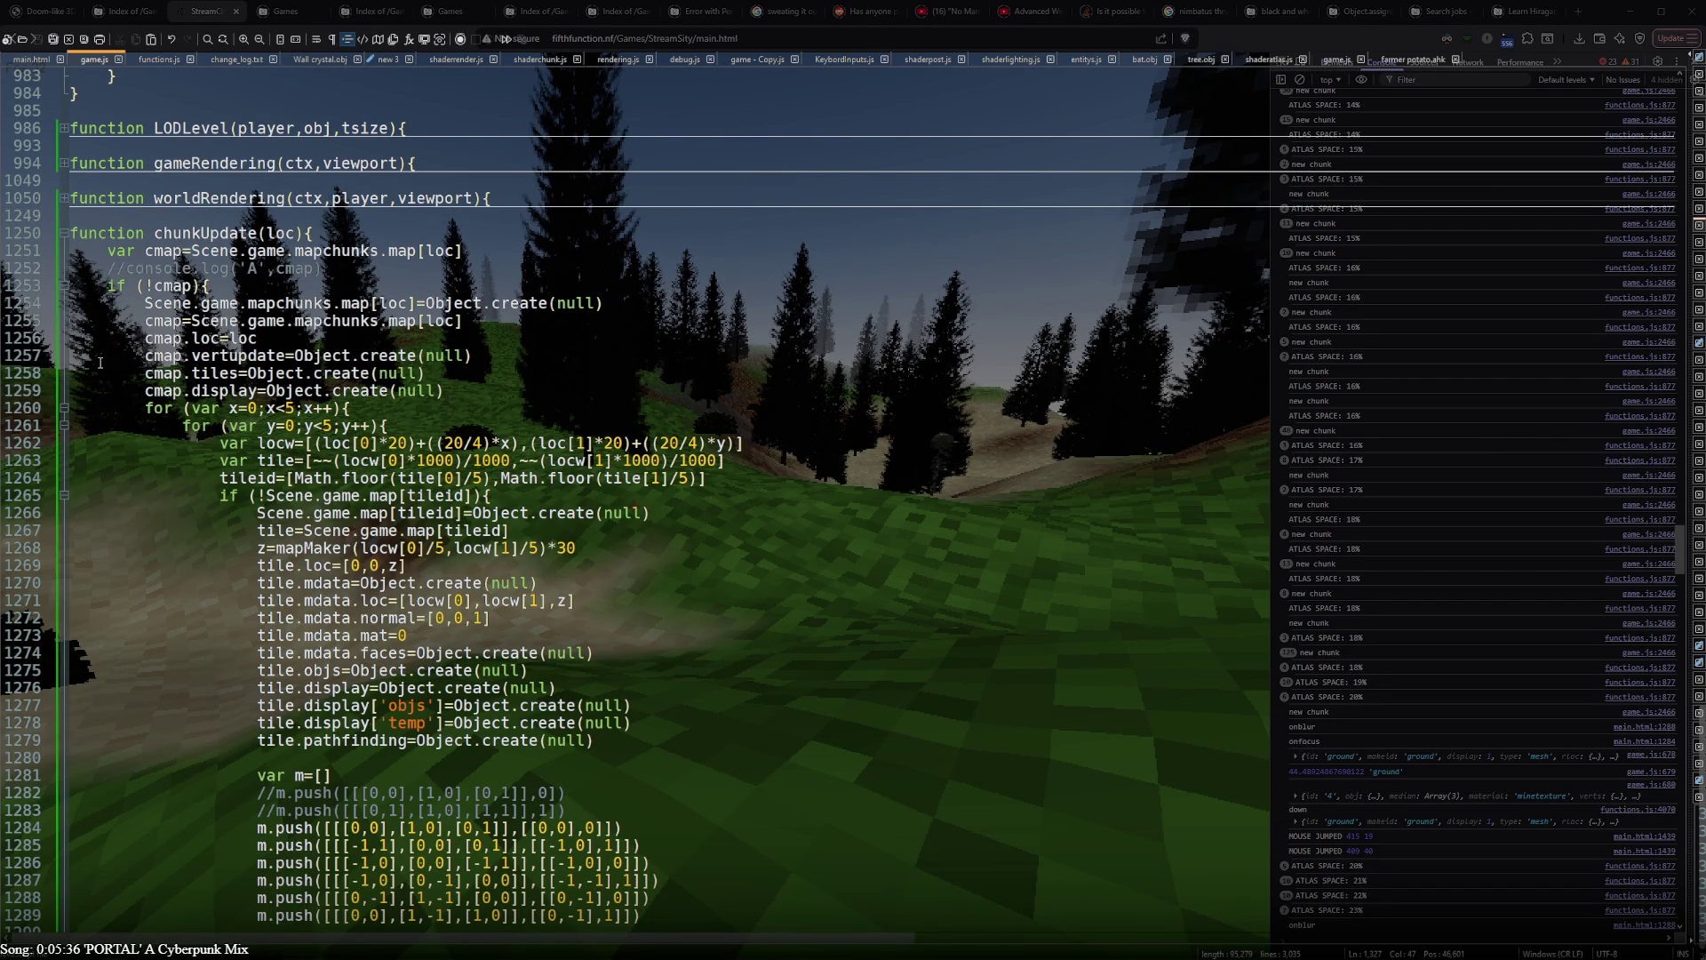
{"action": "scroll", "coordinate": [188, 294], "scroll_direction": "down", "scroll_amount": 8}
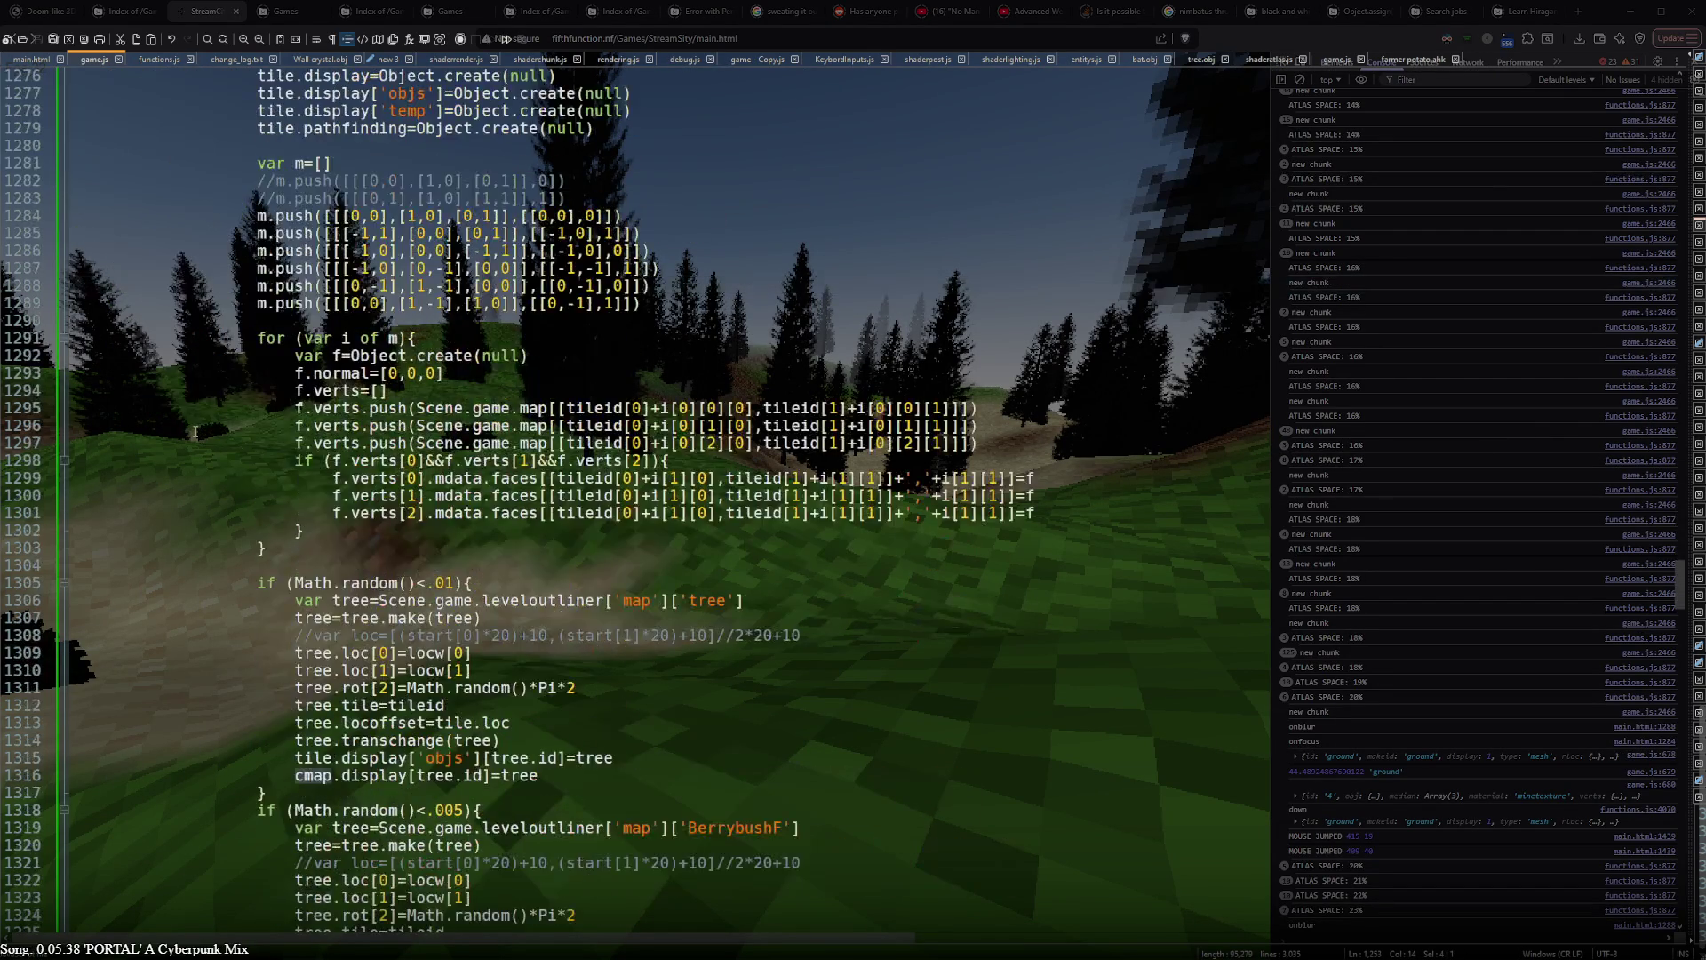
{"action": "scroll", "coordinate": [193, 430], "scroll_direction": "down", "scroll_amount": 8}
{"action": "scroll", "coordinate": [194, 431], "scroll_direction": "up", "scroll_amount": 5}
{"action": "scroll", "coordinate": [194, 433], "scroll_direction": "up", "scroll_amount": 6}
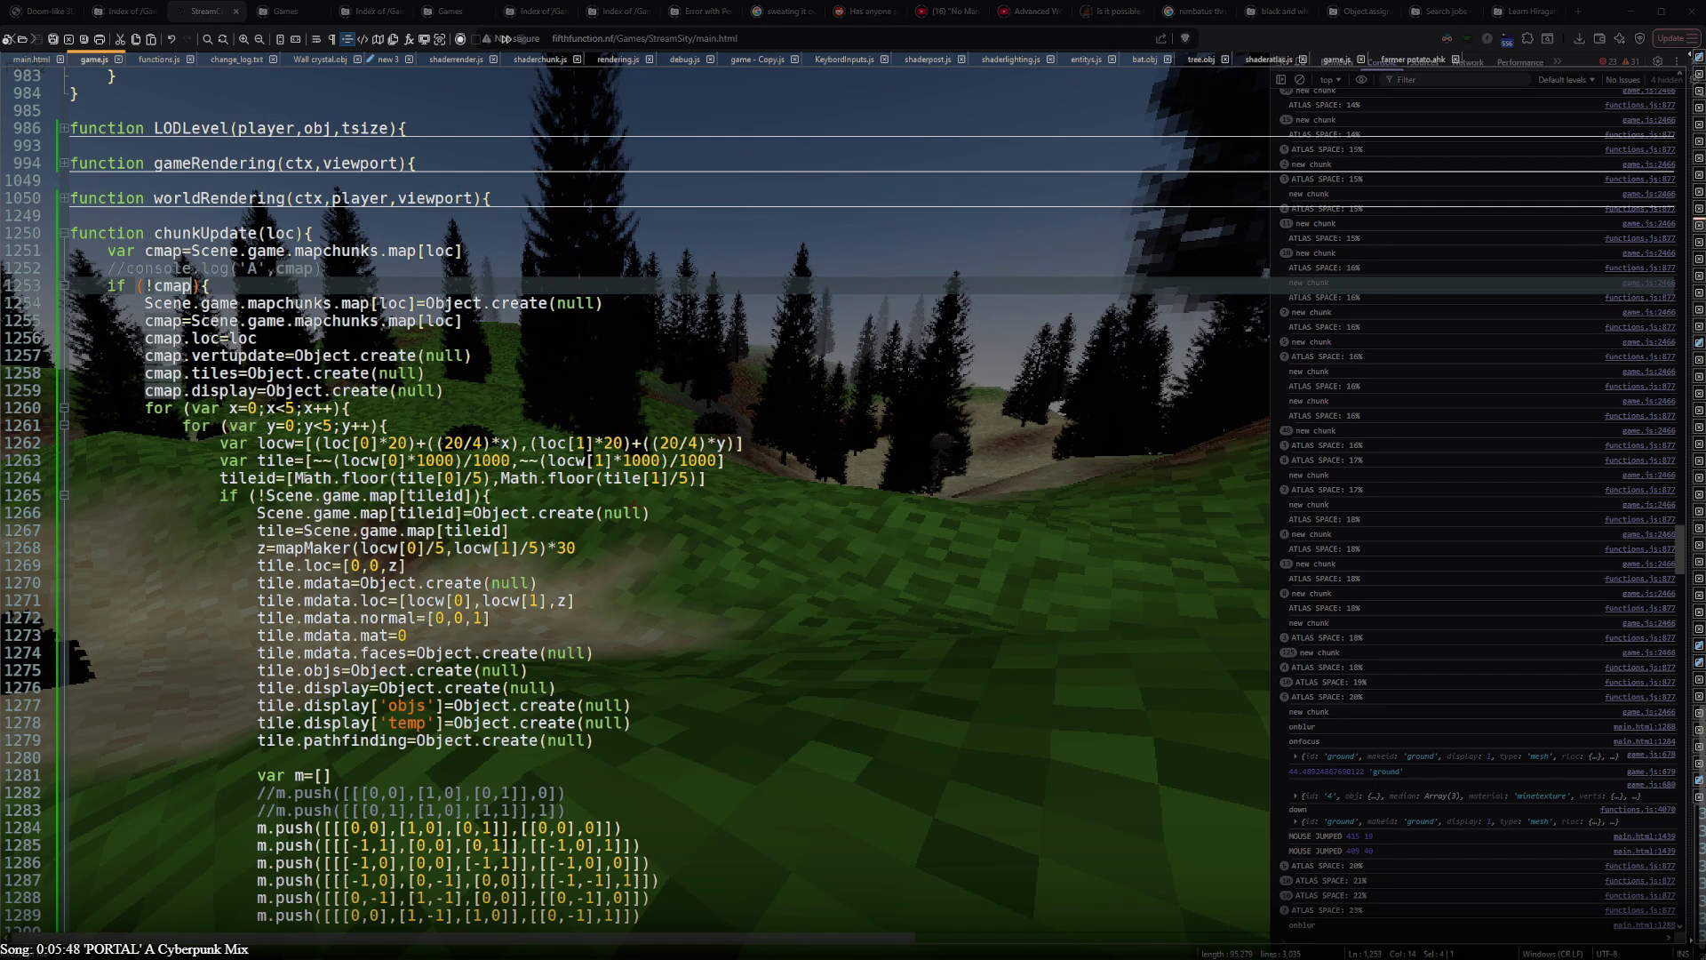
{"action": "scroll", "coordinate": [200, 285], "scroll_direction": "down", "scroll_amount": 8}
{"action": "scroll", "coordinate": [253, 387], "scroll_direction": "down", "scroll_amount": 15}
{"action": "scroll", "coordinate": [280, 440], "scroll_direction": "down", "scroll_amount": 1}
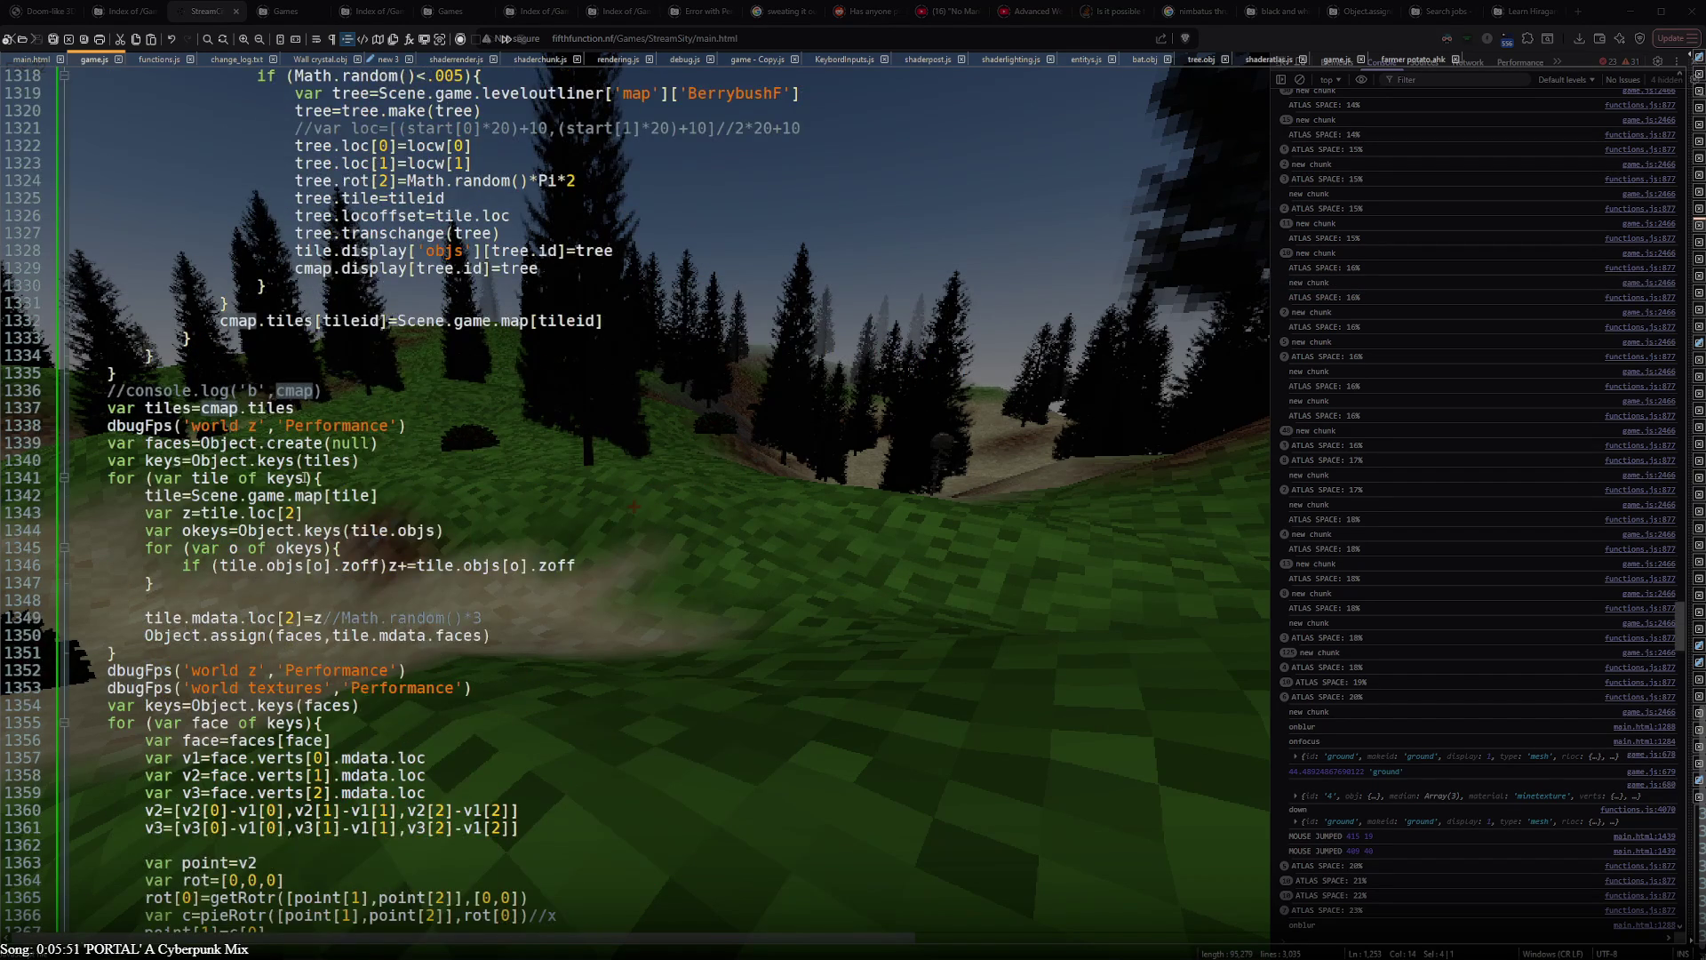
{"action": "scroll", "coordinate": [307, 477], "scroll_direction": "down", "scroll_amount": 4}
{"action": "scroll", "coordinate": [306, 478], "scroll_direction": "down", "scroll_amount": 2}
{"action": "scroll", "coordinate": [306, 477], "scroll_direction": "up", "scroll_amount": 5}
{"action": "scroll", "coordinate": [307, 478], "scroll_direction": "up", "scroll_amount": 7}
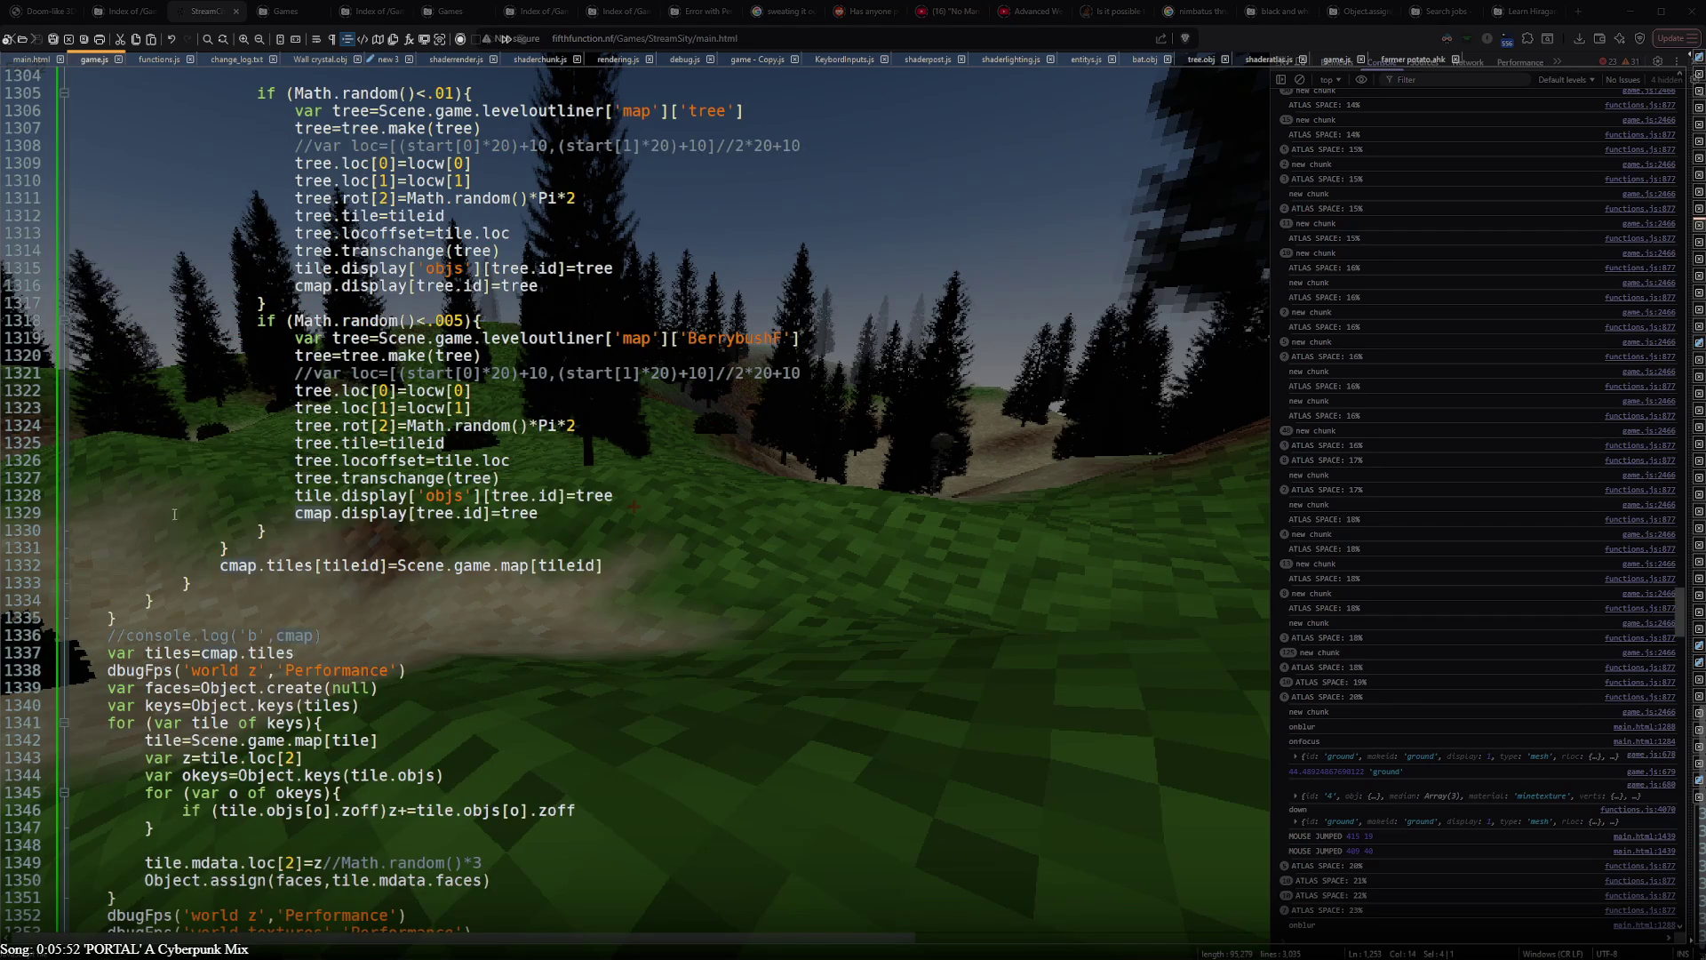
{"action": "scroll", "coordinate": [307, 477], "scroll_direction": "down", "scroll_amount": 14}
{"action": "scroll", "coordinate": [151, 539], "scroll_direction": "down", "scroll_amount": 10}
{"action": "scroll", "coordinate": [150, 538], "scroll_direction": "down", "scroll_amount": 4}
{"action": "scroll", "coordinate": [149, 539], "scroll_direction": "down", "scroll_amount": 6}
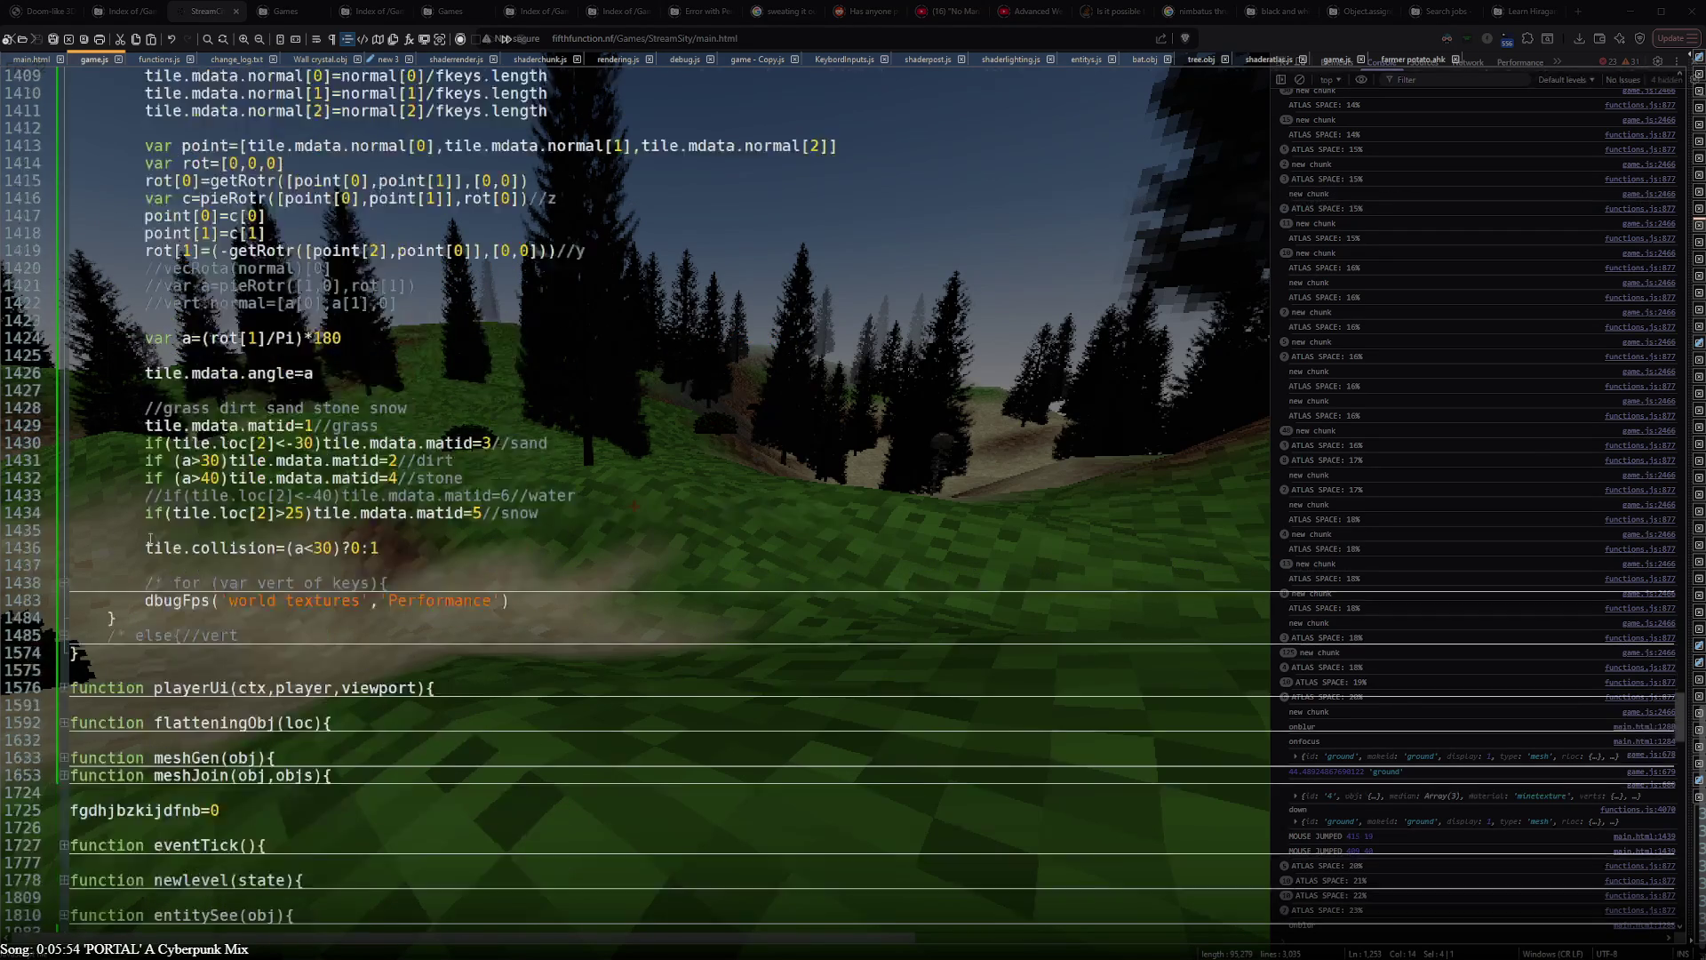
{"action": "scroll", "coordinate": [149, 538], "scroll_direction": "down", "scroll_amount": 3}
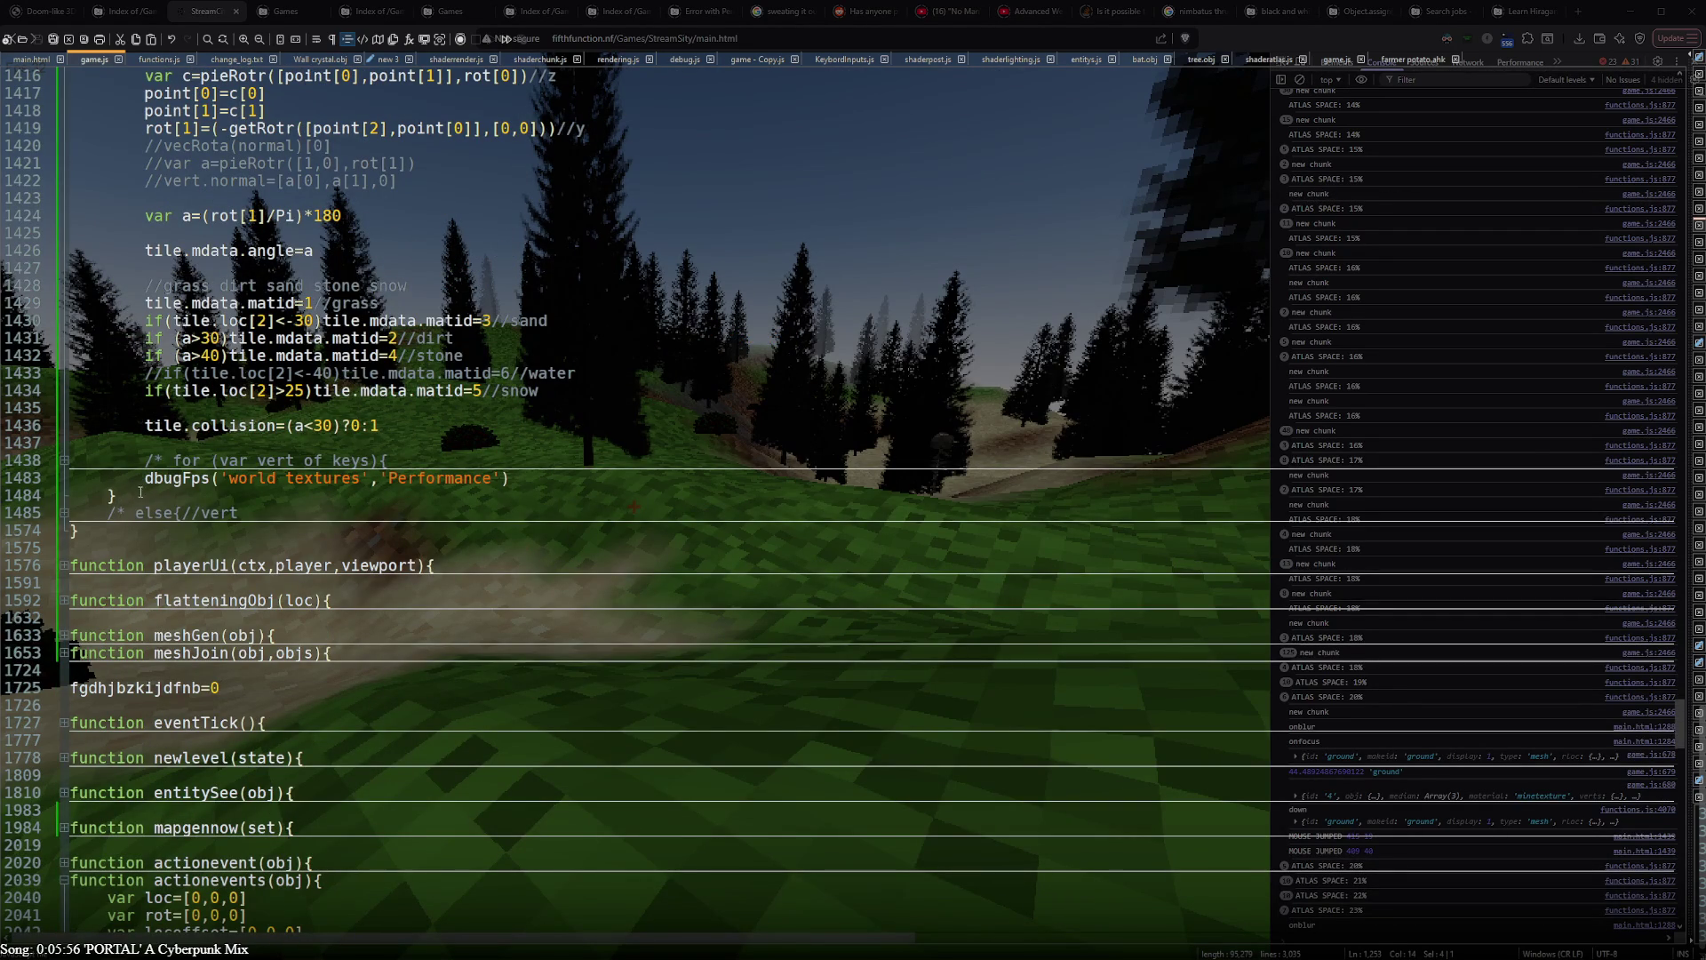
- Cut the tree and BerrybushF spawning blocks out of chunkUpdate's tile loop and remove leftover blank lines
{"action": "left_click", "coordinate": [146, 501]}
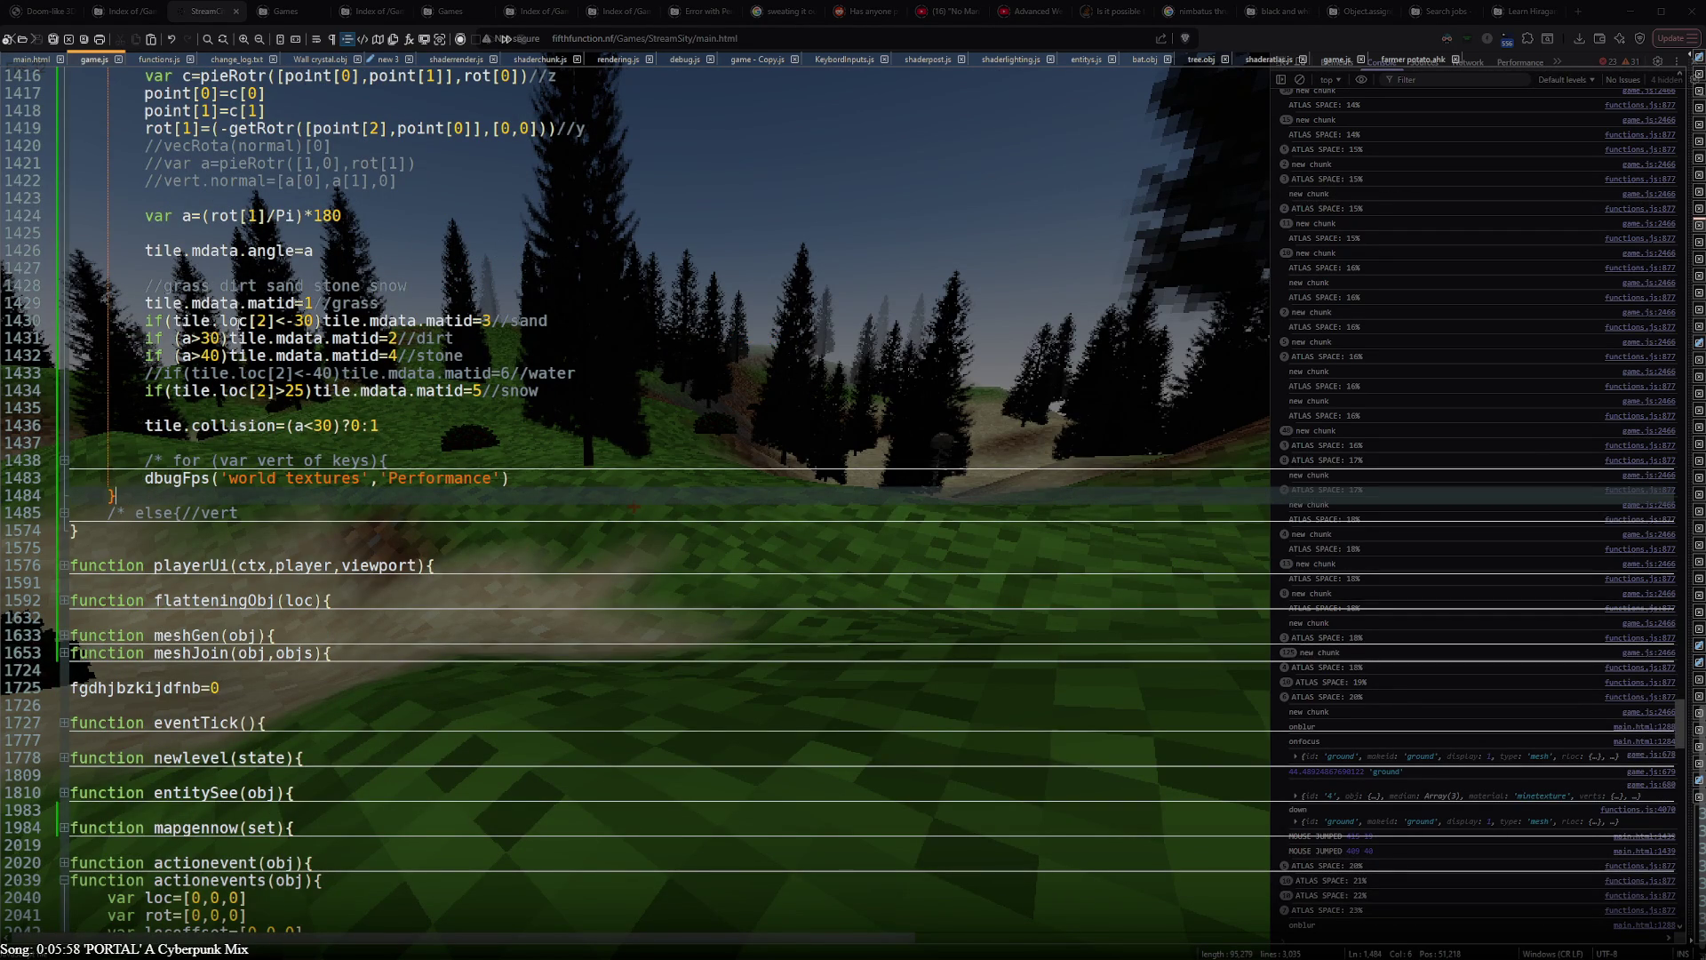
{"action": "scroll", "coordinate": [240, 416], "scroll_direction": "up", "scroll_amount": 15}
{"action": "scroll", "coordinate": [241, 417], "scroll_direction": "up", "scroll_amount": 20}
{"action": "scroll", "coordinate": [240, 417], "scroll_direction": "up", "scroll_amount": 10}
{"action": "scroll", "coordinate": [241, 418], "scroll_direction": "down", "scroll_amount": 3}
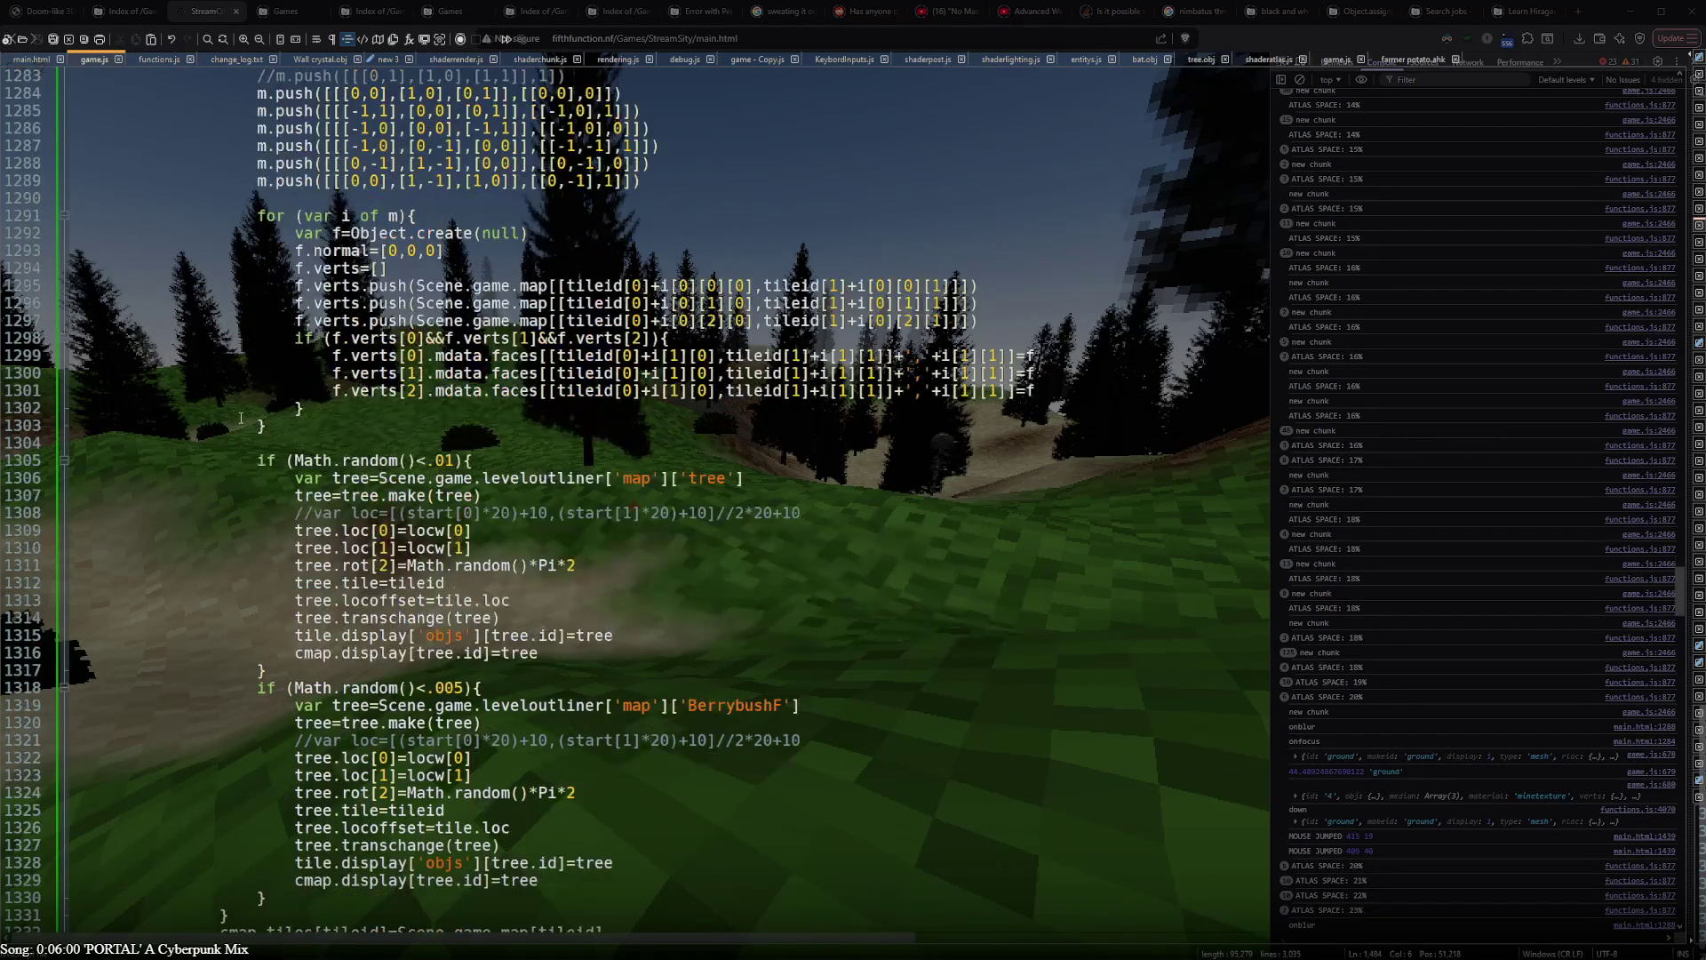
{"action": "scroll", "coordinate": [240, 417], "scroll_direction": "down", "scroll_amount": 2}
{"action": "left_click", "coordinate": [407, 795]}
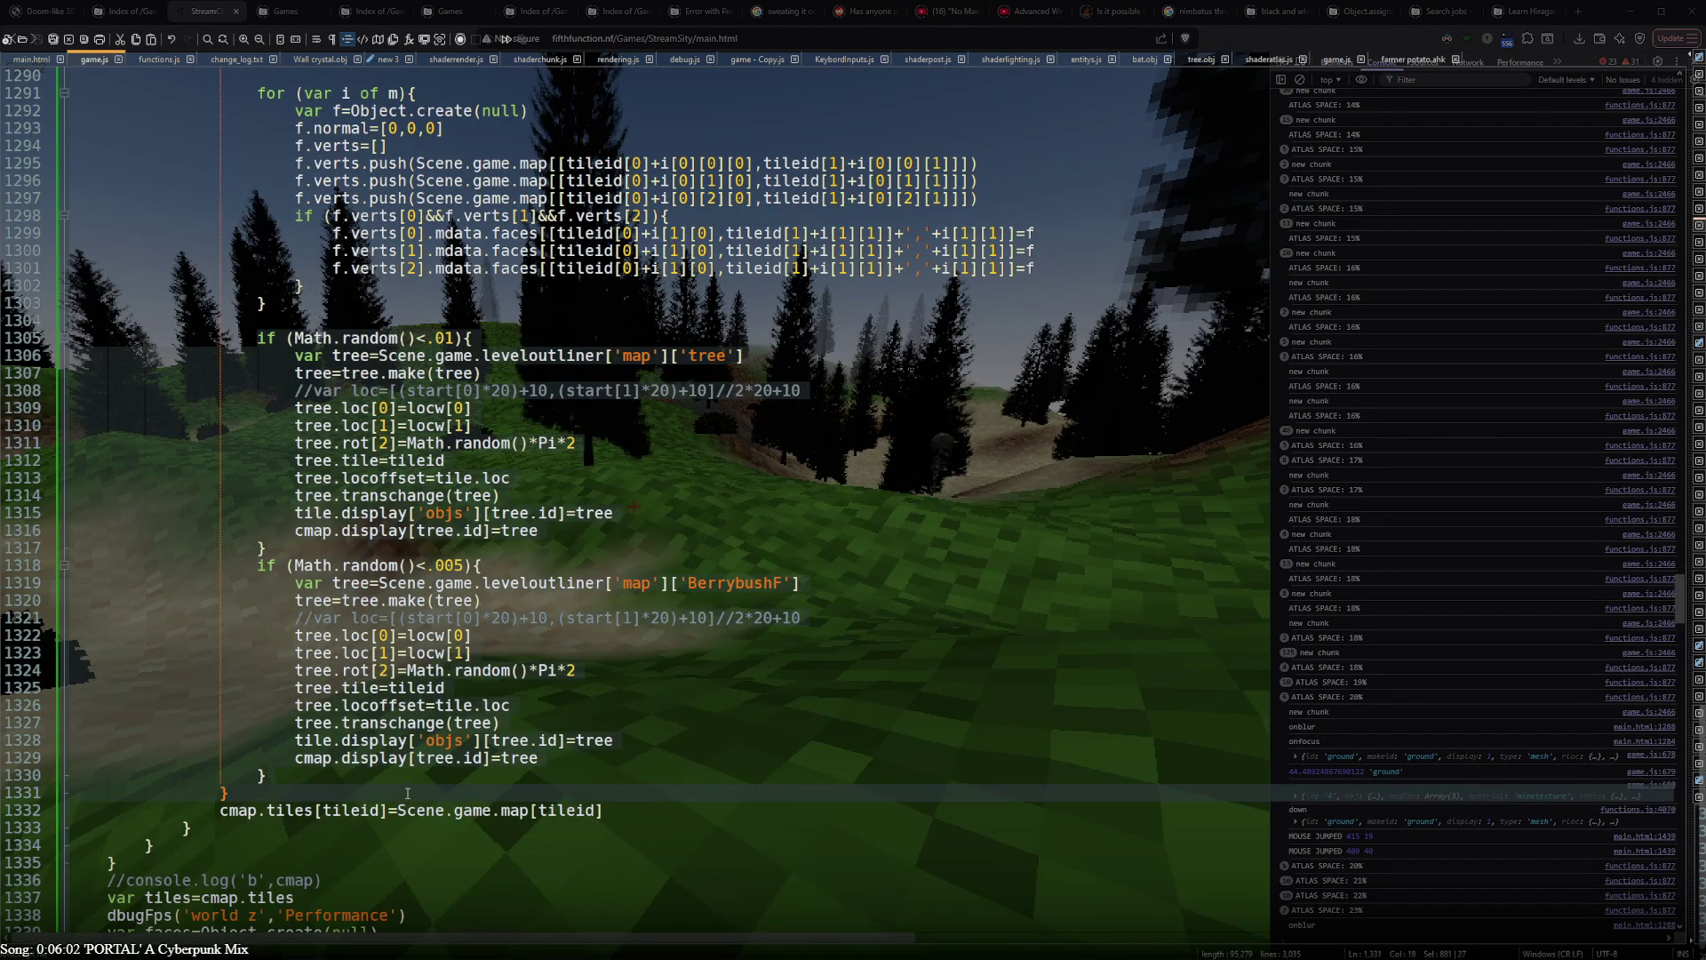
{"action": "left_click", "coordinate": [410, 783]}
{"action": "key", "text": "shift+Up"}
{"action": "key", "text": "shift+Up"}
{"action": "key", "text": "shift+Up"}
{"action": "key", "text": "BackSpace"}
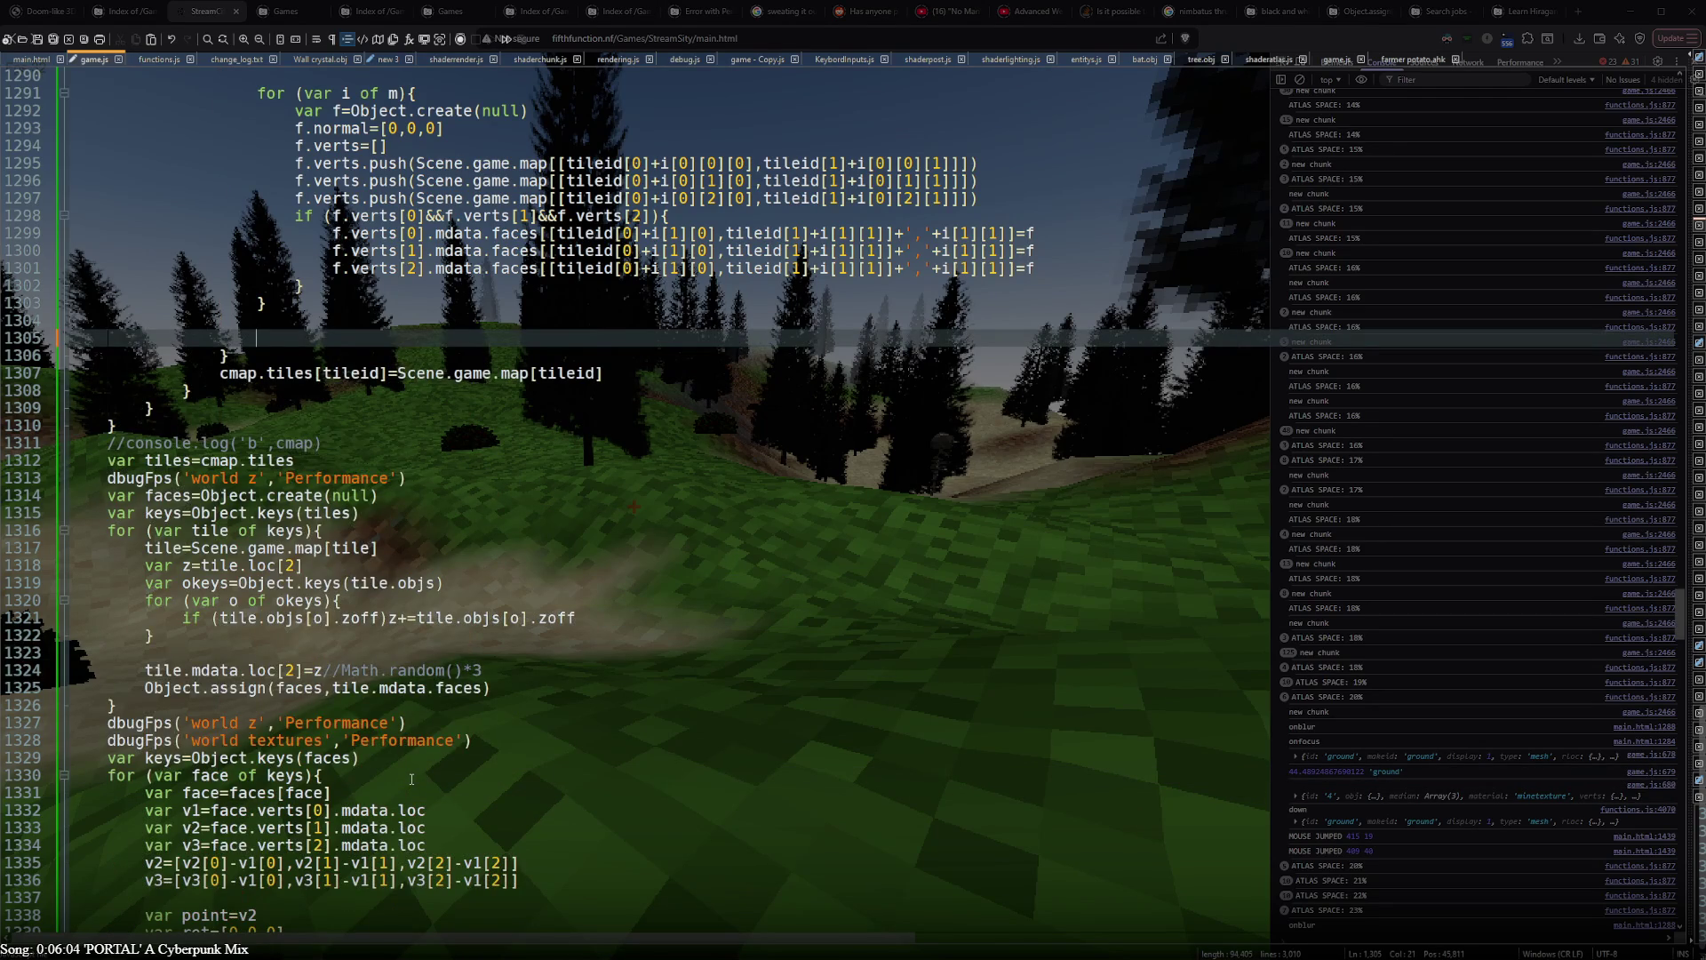
{"action": "key", "text": "BackSpace"}
{"action": "key", "text": "BackSpace"}
{"action": "key", "text": "BackSpace"}
{"action": "scroll", "coordinate": [414, 780], "scroll_direction": "down", "scroll_amount": 2}
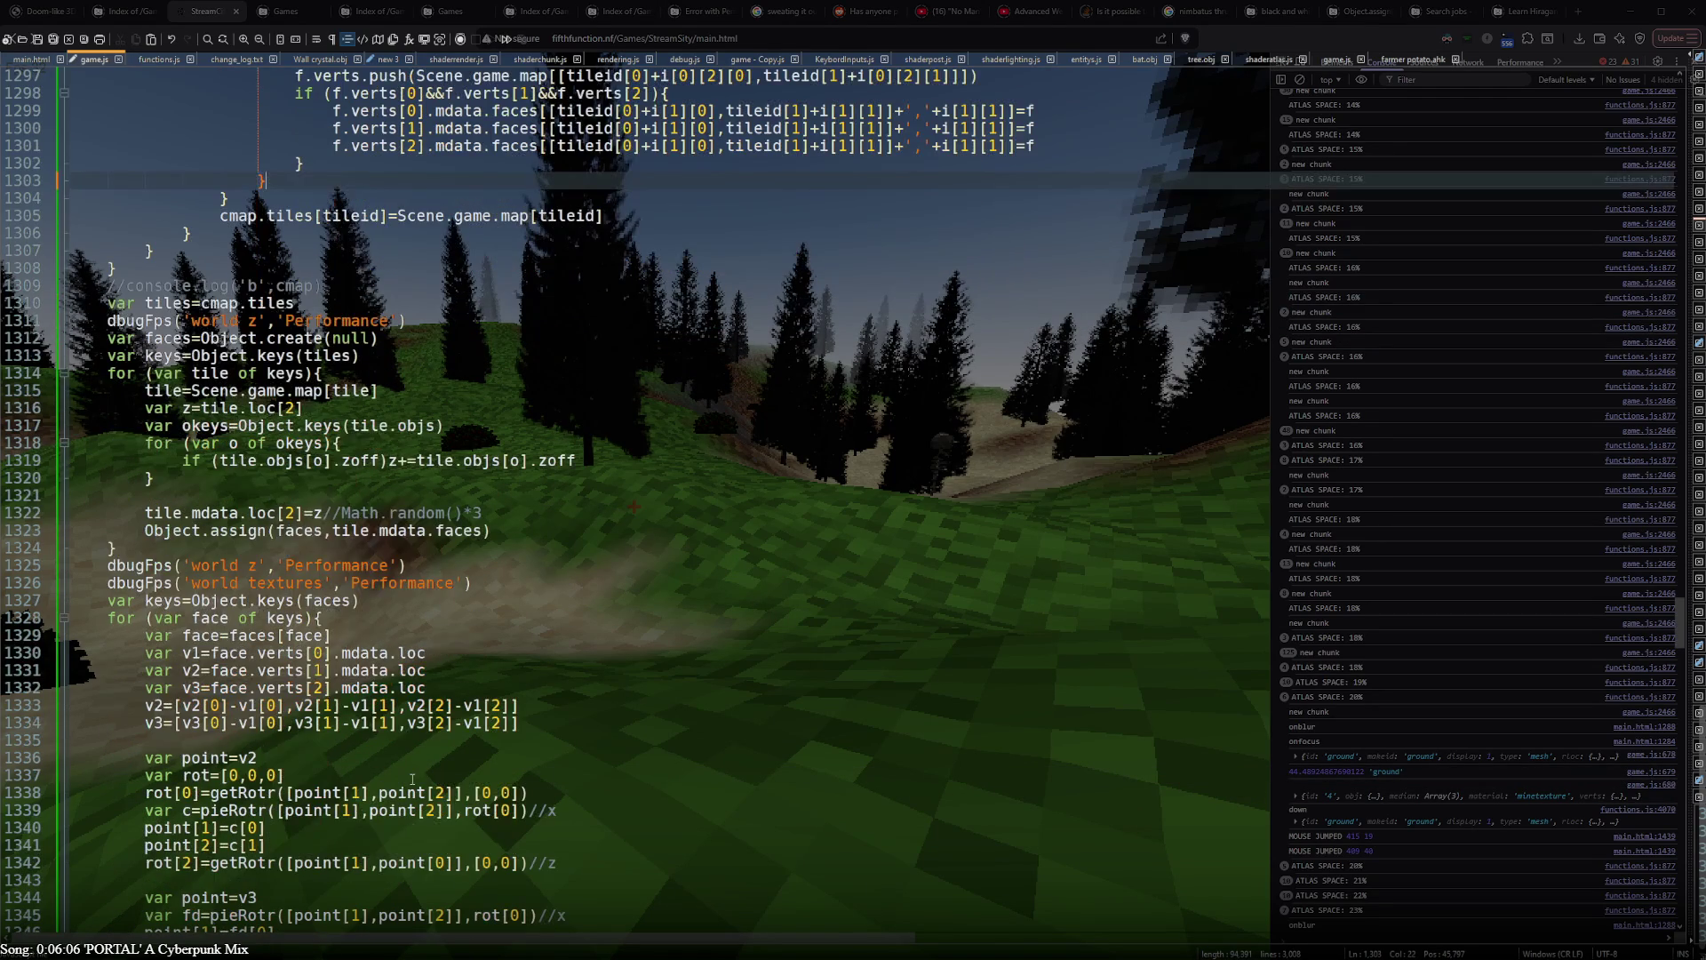
{"action": "scroll", "coordinate": [413, 779], "scroll_direction": "down", "scroll_amount": 5}
{"action": "scroll", "coordinate": [414, 781], "scroll_direction": "down", "scroll_amount": 2}
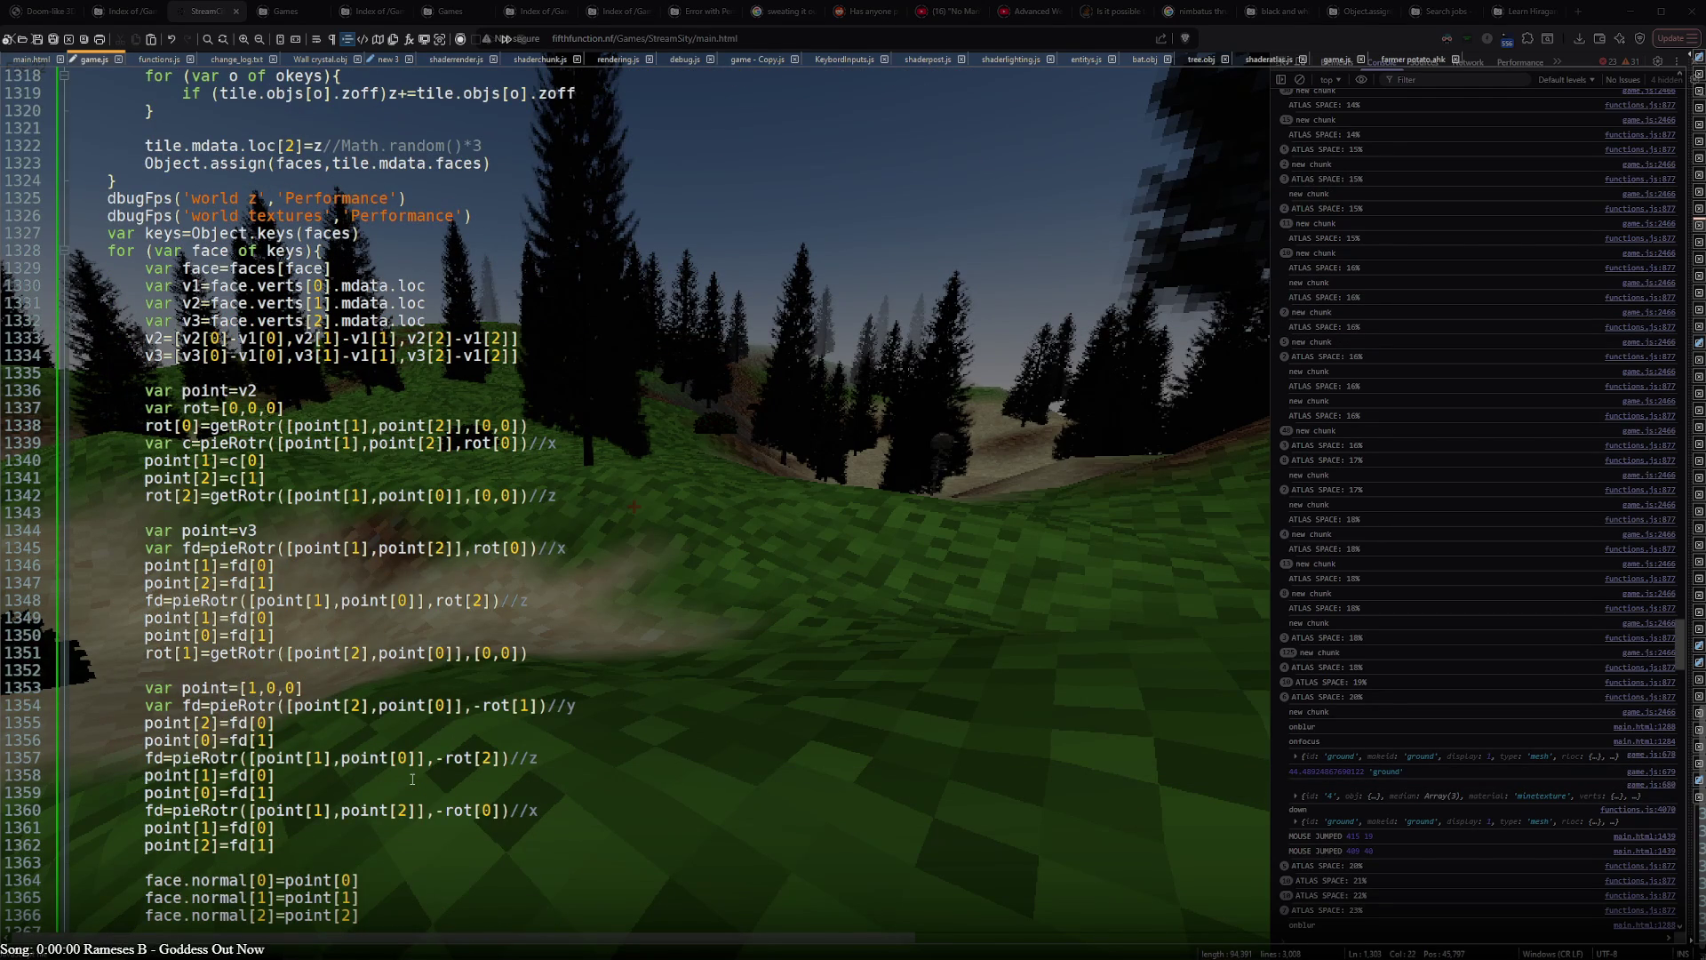
- Fold the intervening code, add blank lines before chunkUpdate's closing brace and paste the spawning blocks there
{"action": "left_click", "coordinate": [63, 251]}
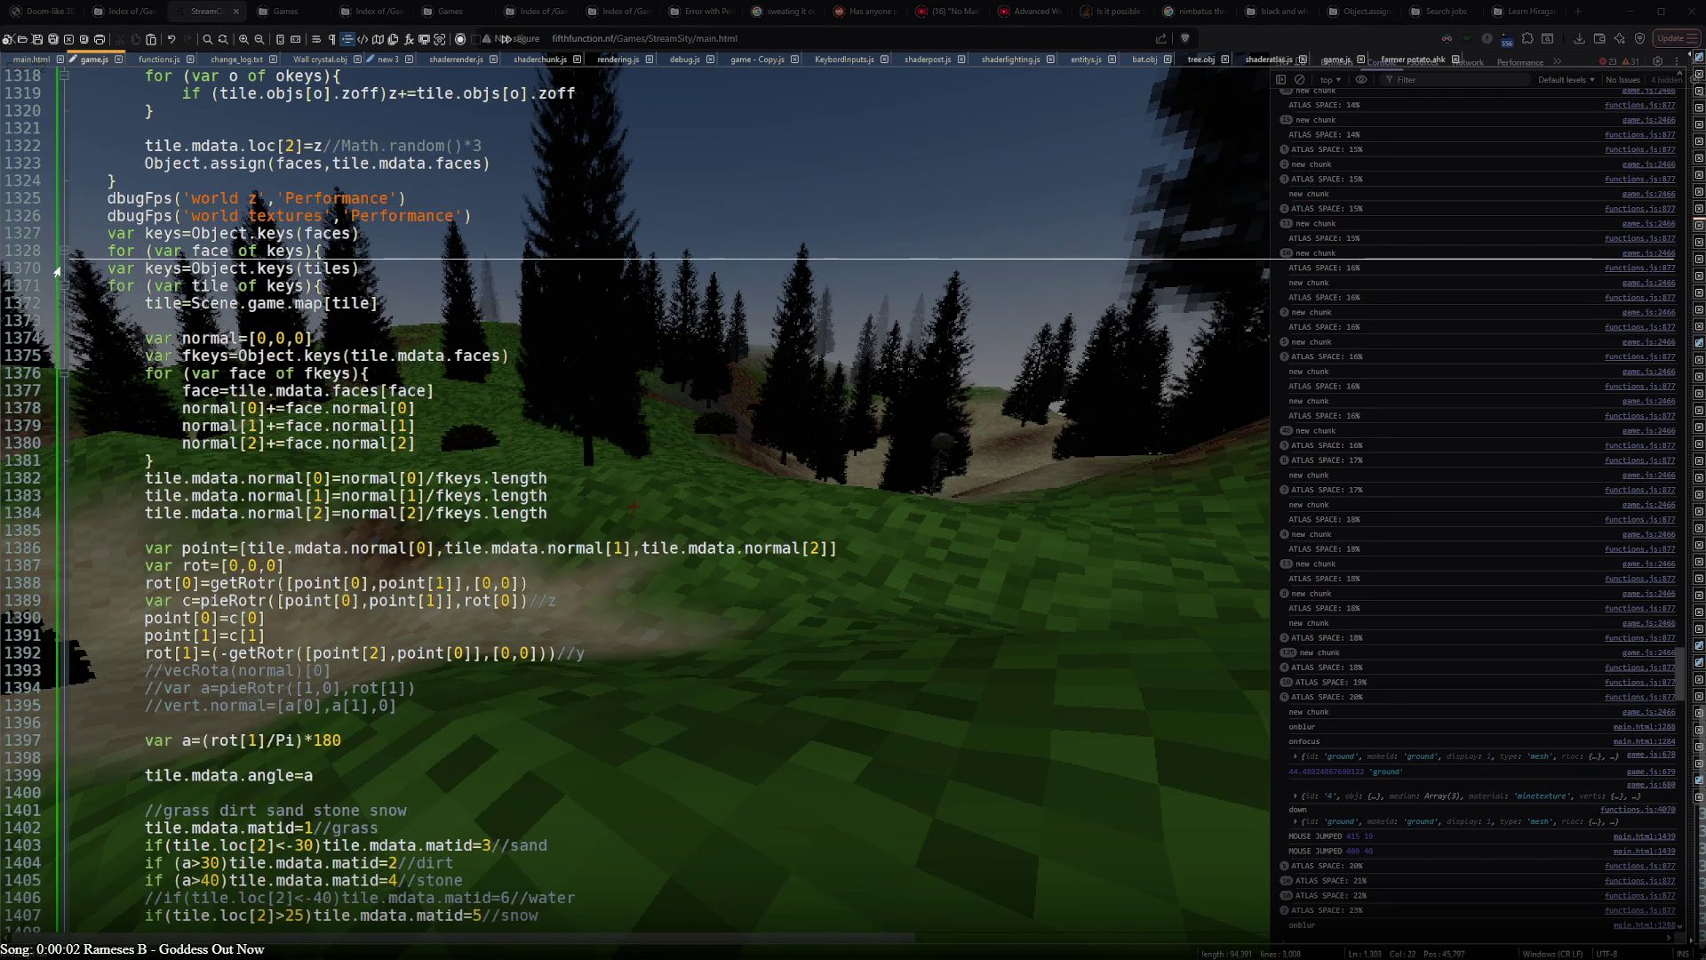
{"action": "left_click", "coordinate": [64, 289]}
{"action": "left_click", "coordinate": [121, 305]}
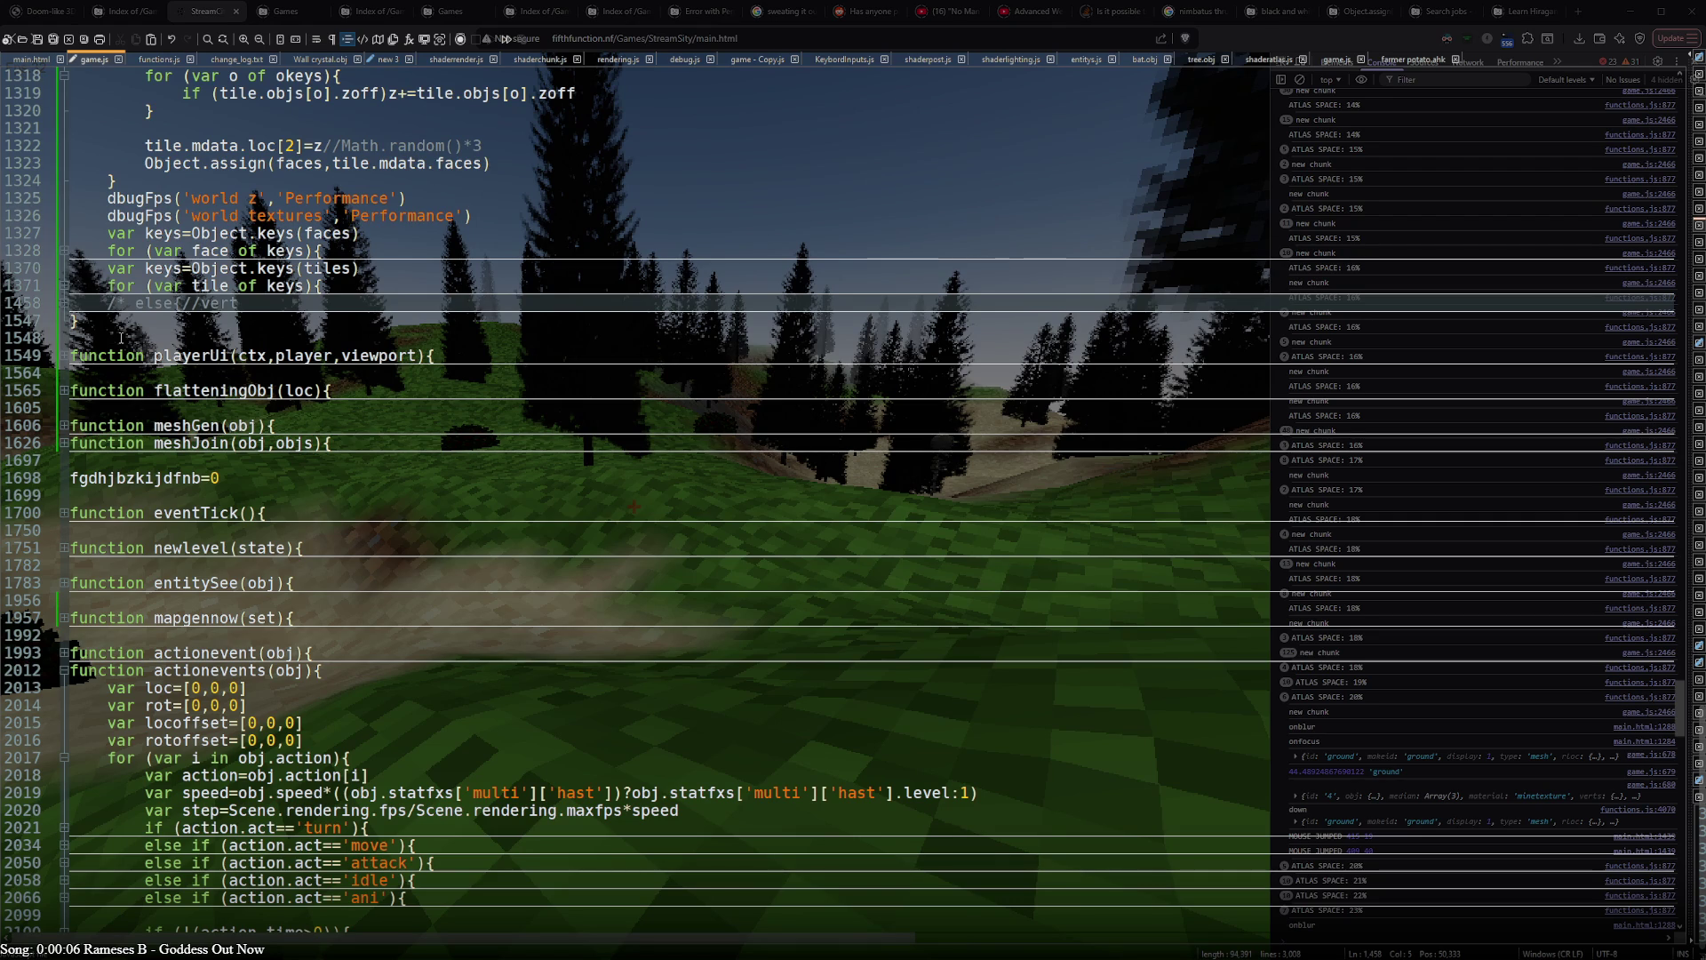
{"action": "left_click", "coordinate": [72, 319]}
{"action": "key", "text": "Return"}
{"action": "key", "text": "Up"}
{"action": "key", "text": "Return"}
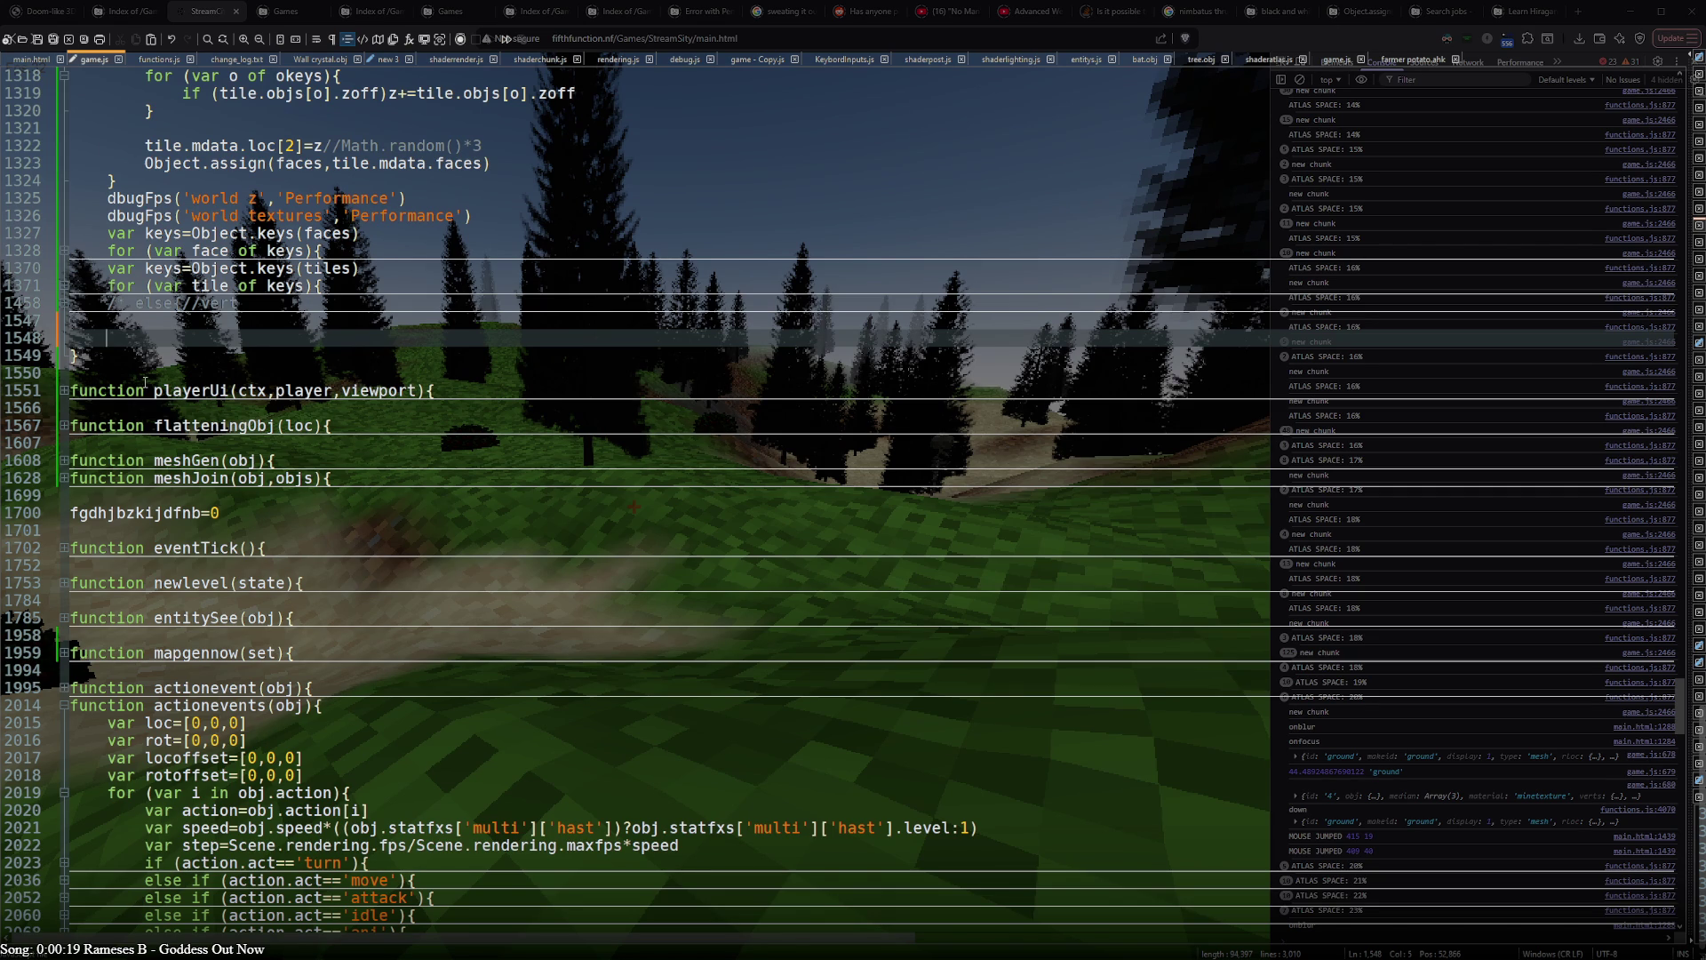
{"action": "scroll", "coordinate": [175, 417], "scroll_direction": "up", "scroll_amount": 7}
{"action": "key", "text": "ctrl+v"}
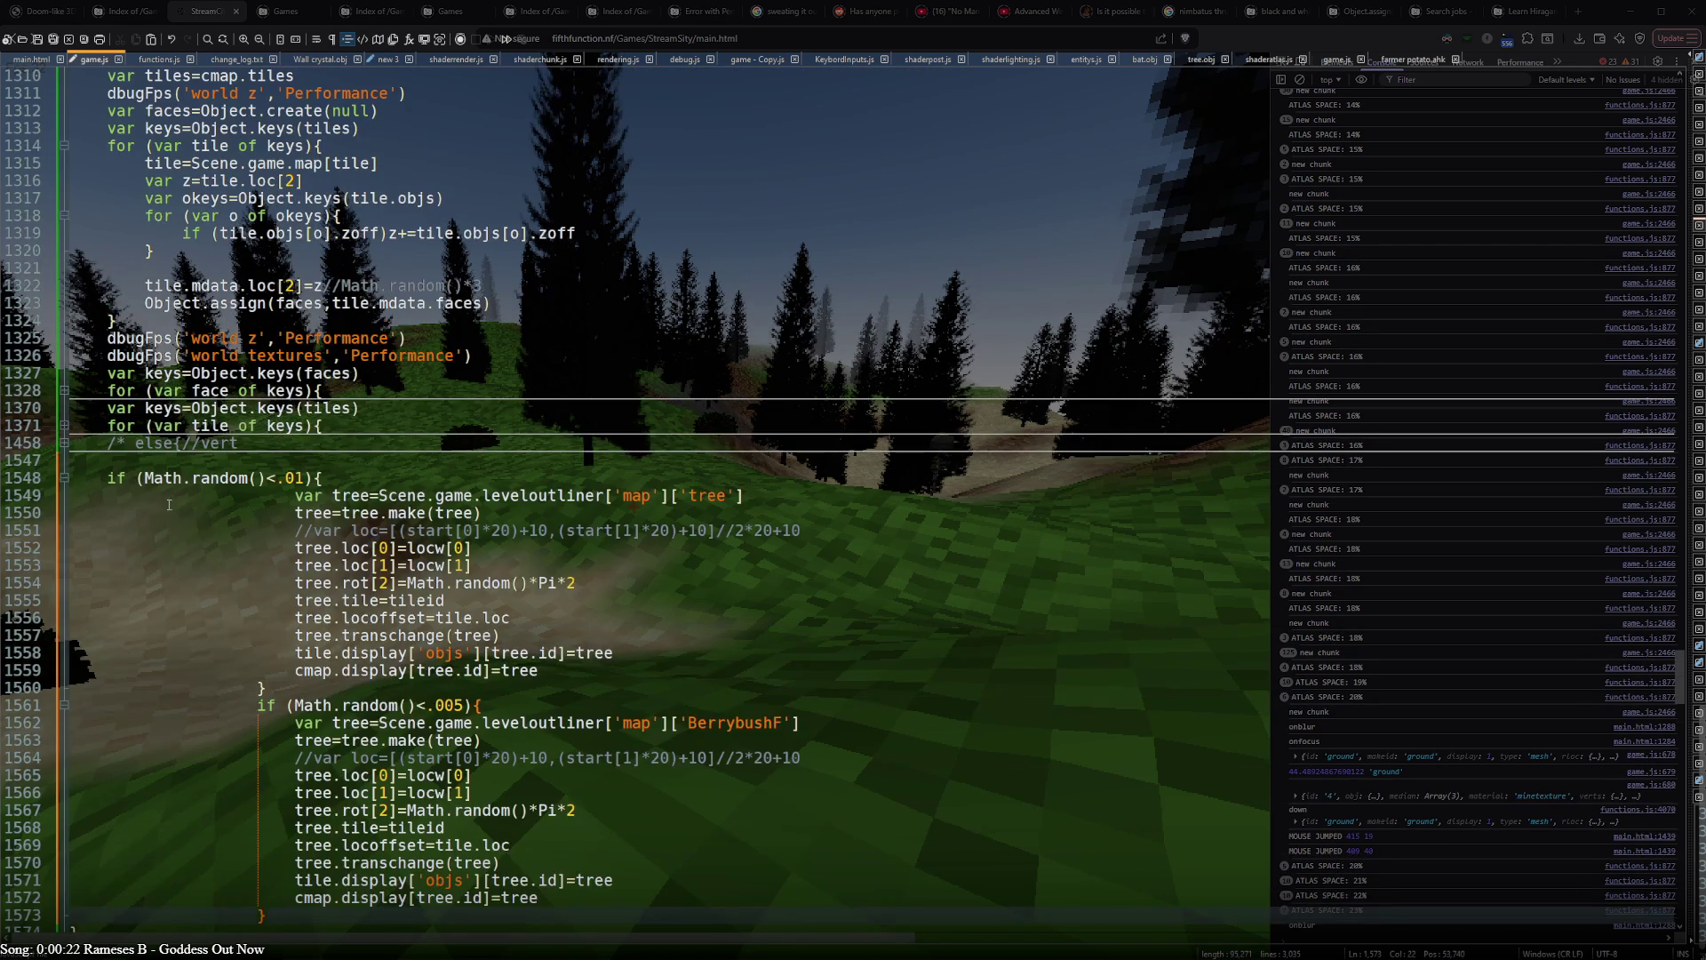
{"action": "scroll", "coordinate": [115, 489], "scroll_direction": "up", "scroll_amount": 2}
{"action": "scroll", "coordinate": [134, 495], "scroll_direction": "up", "scroll_amount": 7}
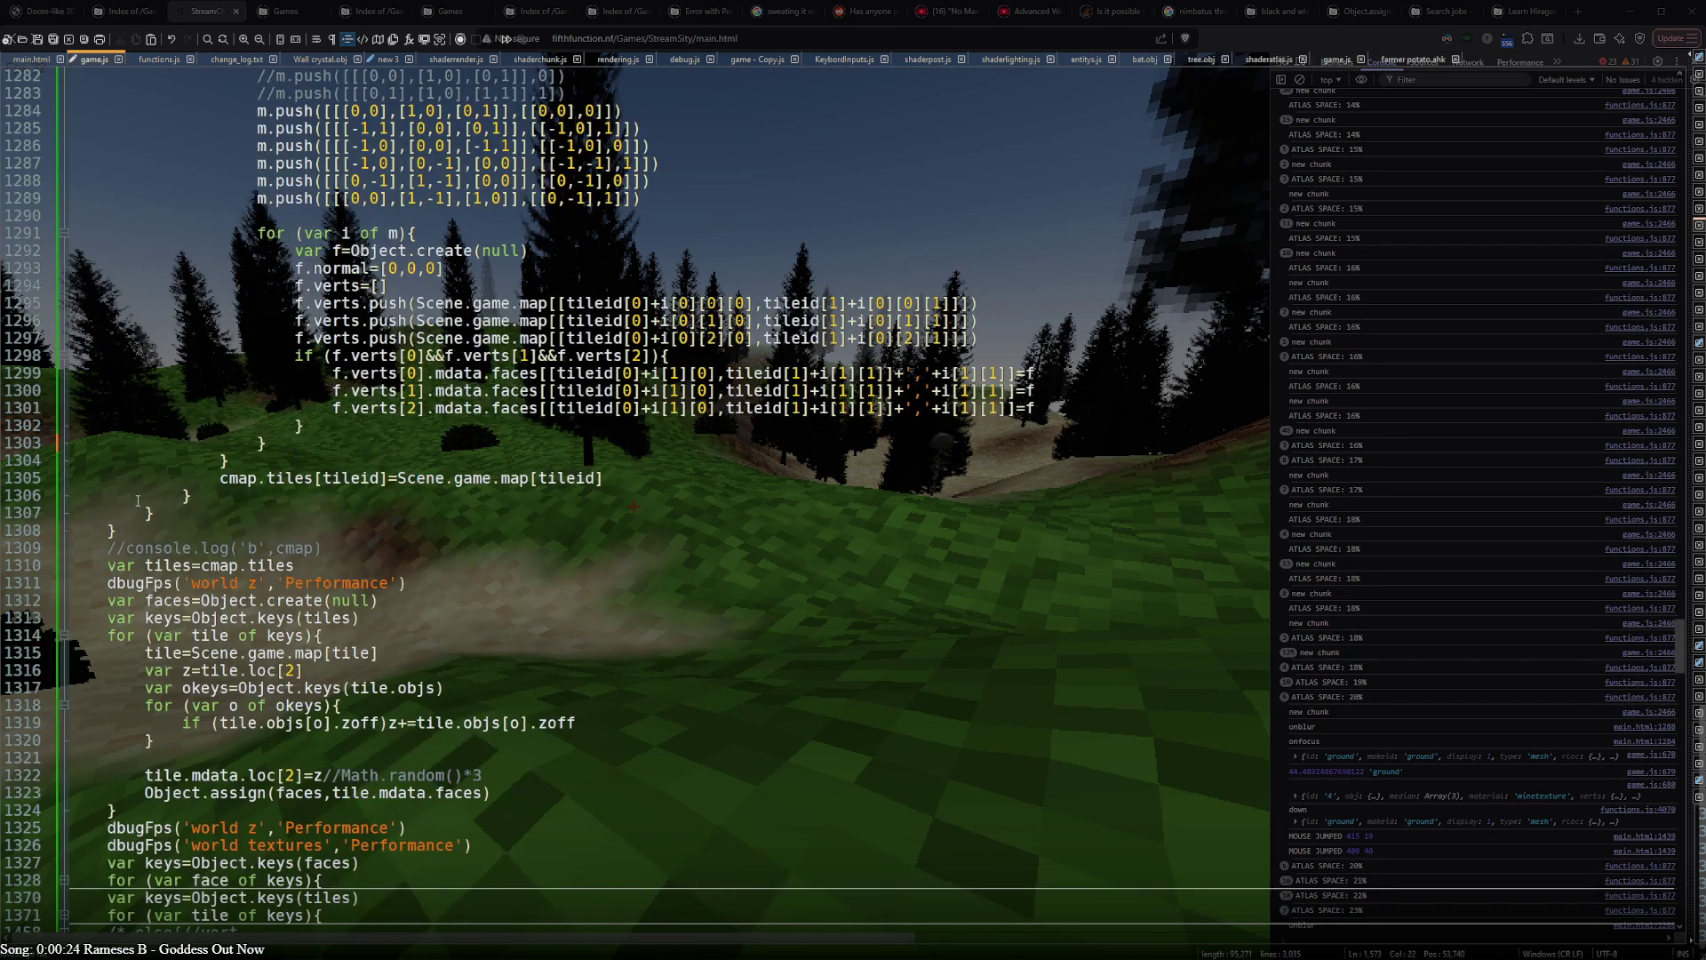
{"action": "scroll", "coordinate": [141, 499], "scroll_direction": "up", "scroll_amount": 8}
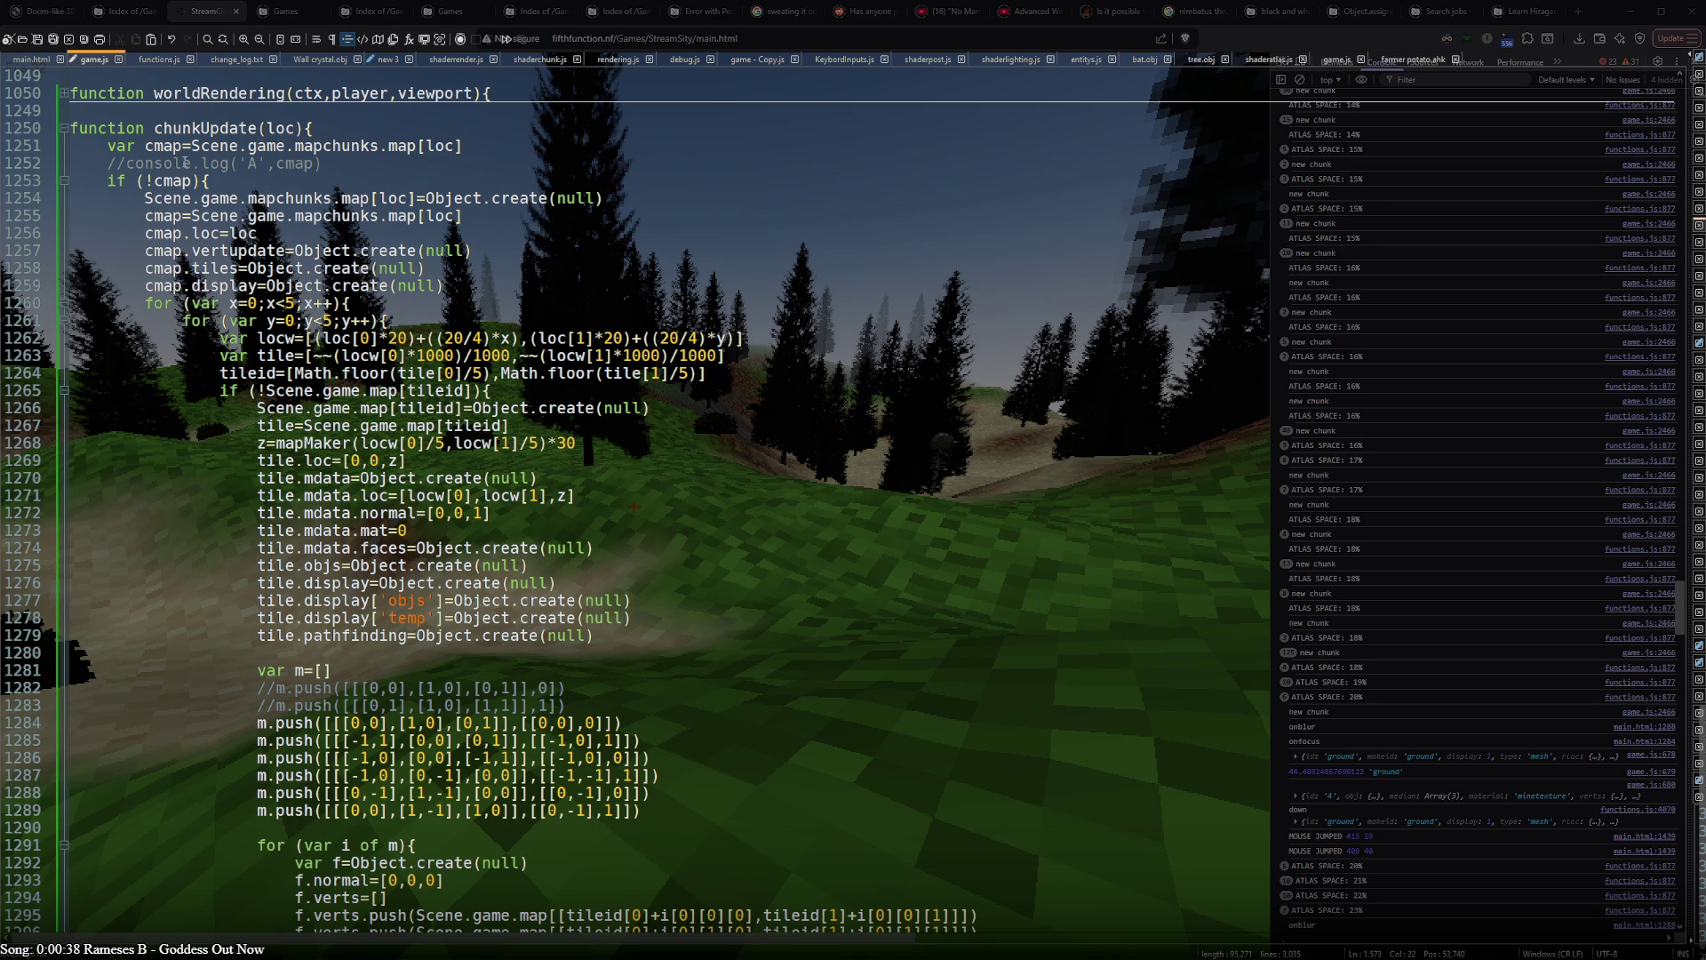
- Copy the Scene.game.mapchunks.map expression from chunkUpdate and switch back to the browser
{"action": "left_click_drag", "start_coordinate": [190, 145], "coordinate": [417, 145]}
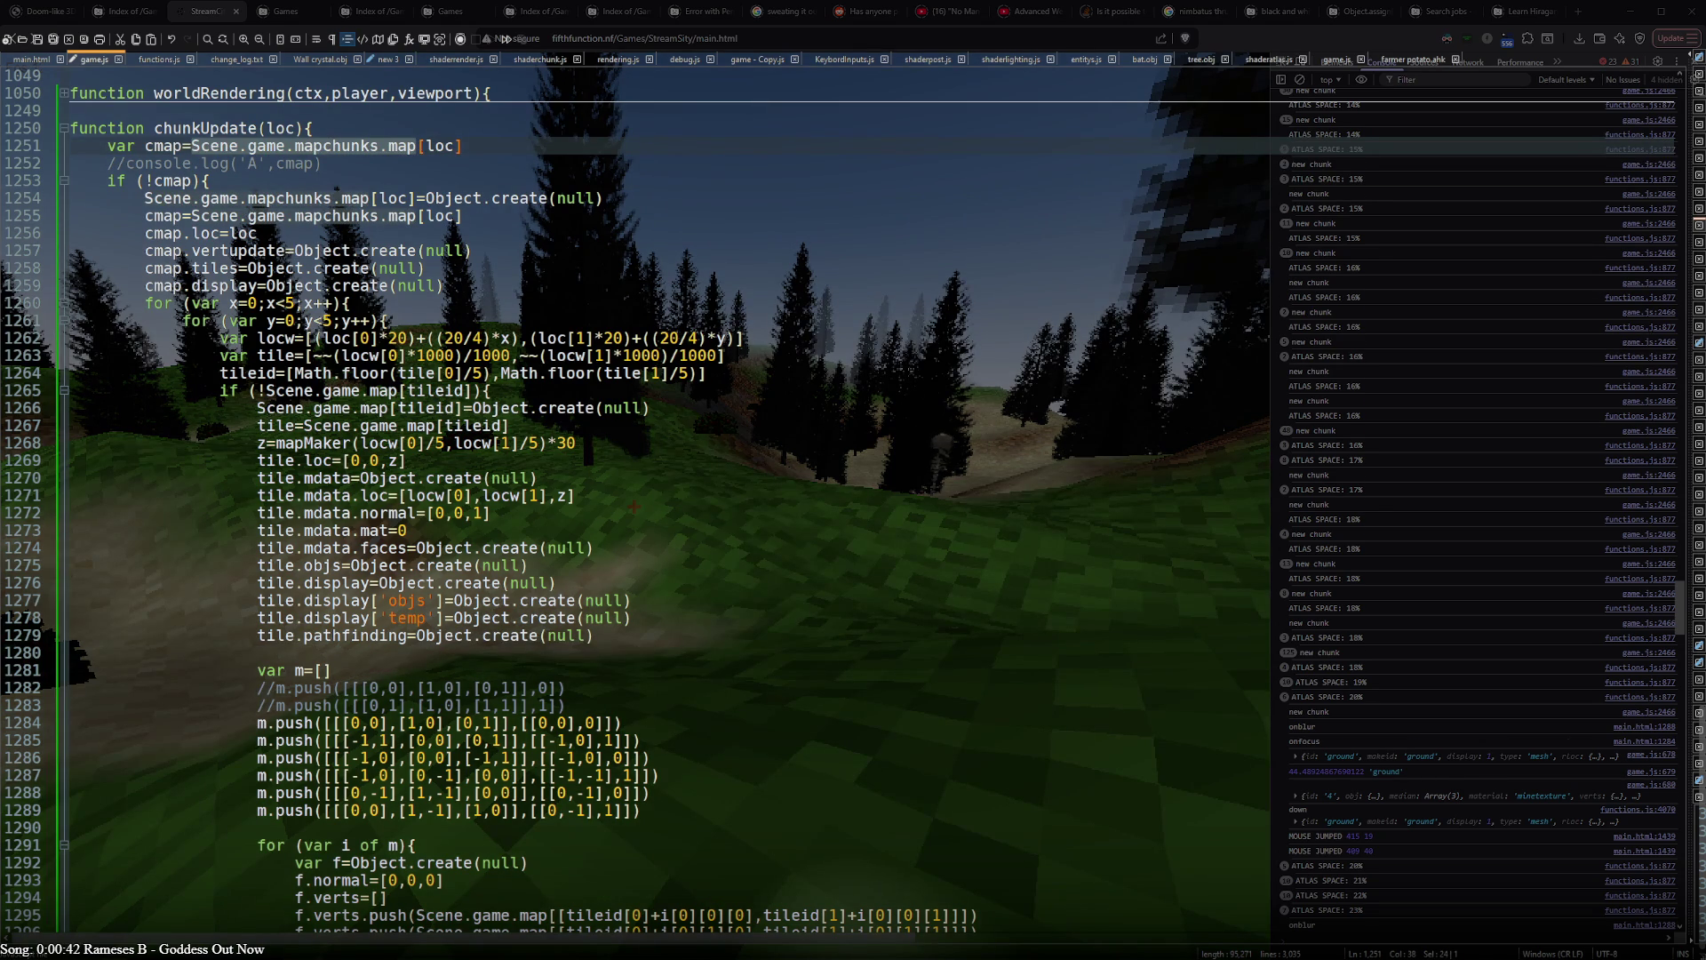
{"action": "key", "text": "ctrl+c"}
{"action": "key", "text": "alt+Tab"}
- Evaluate the map expression in the console and expand chunk 1,-15 with its tiles
{"action": "left_click", "coordinate": [1352, 934]}
{"action": "key", "text": "ctrl+v"}
{"action": "key", "text": "Return"}
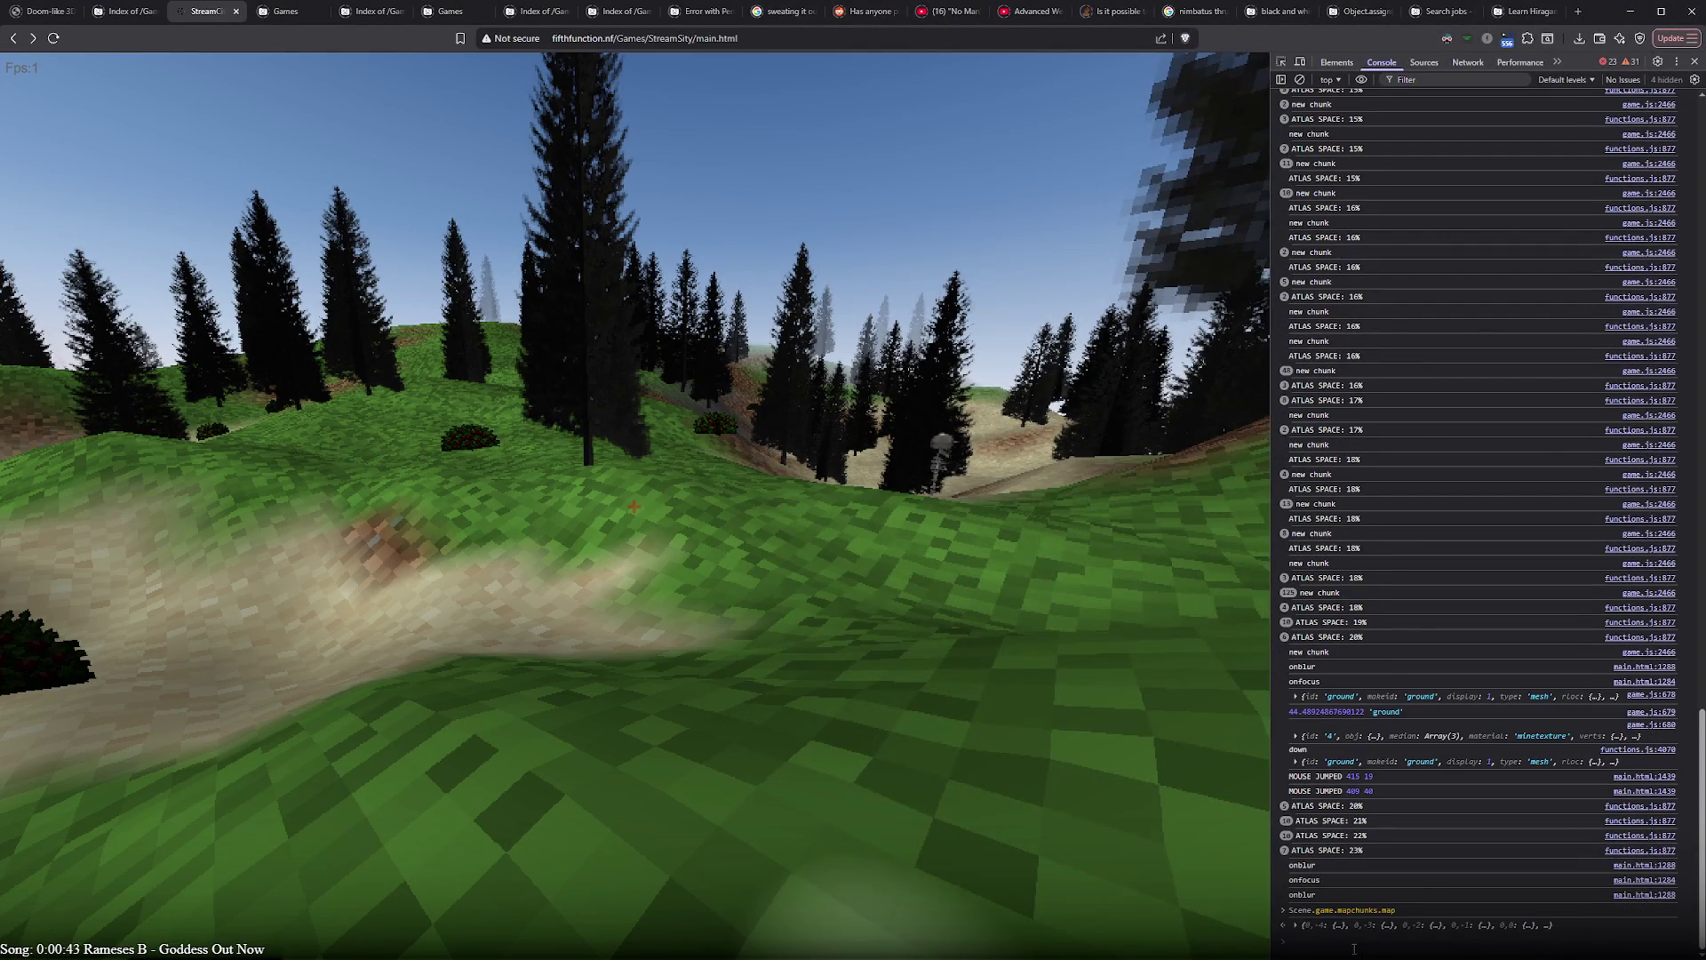
{"action": "left_click", "coordinate": [1285, 924]}
{"action": "left_click", "coordinate": [1332, 627]}
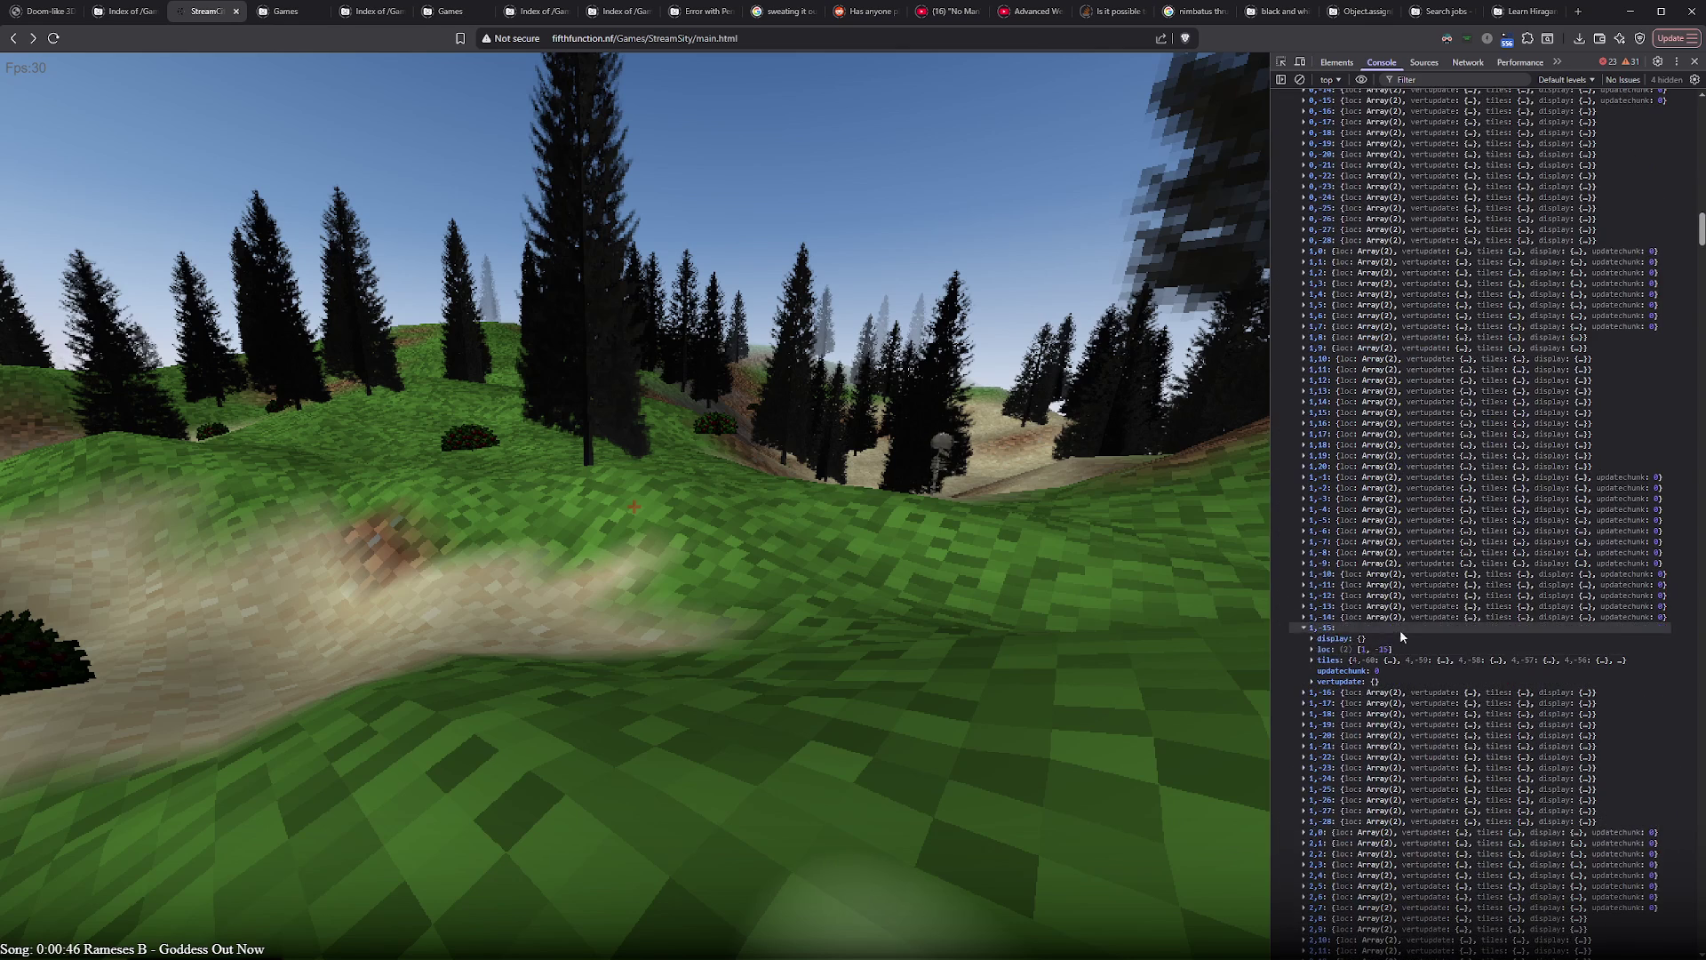
{"action": "left_click", "coordinate": [1317, 663]}
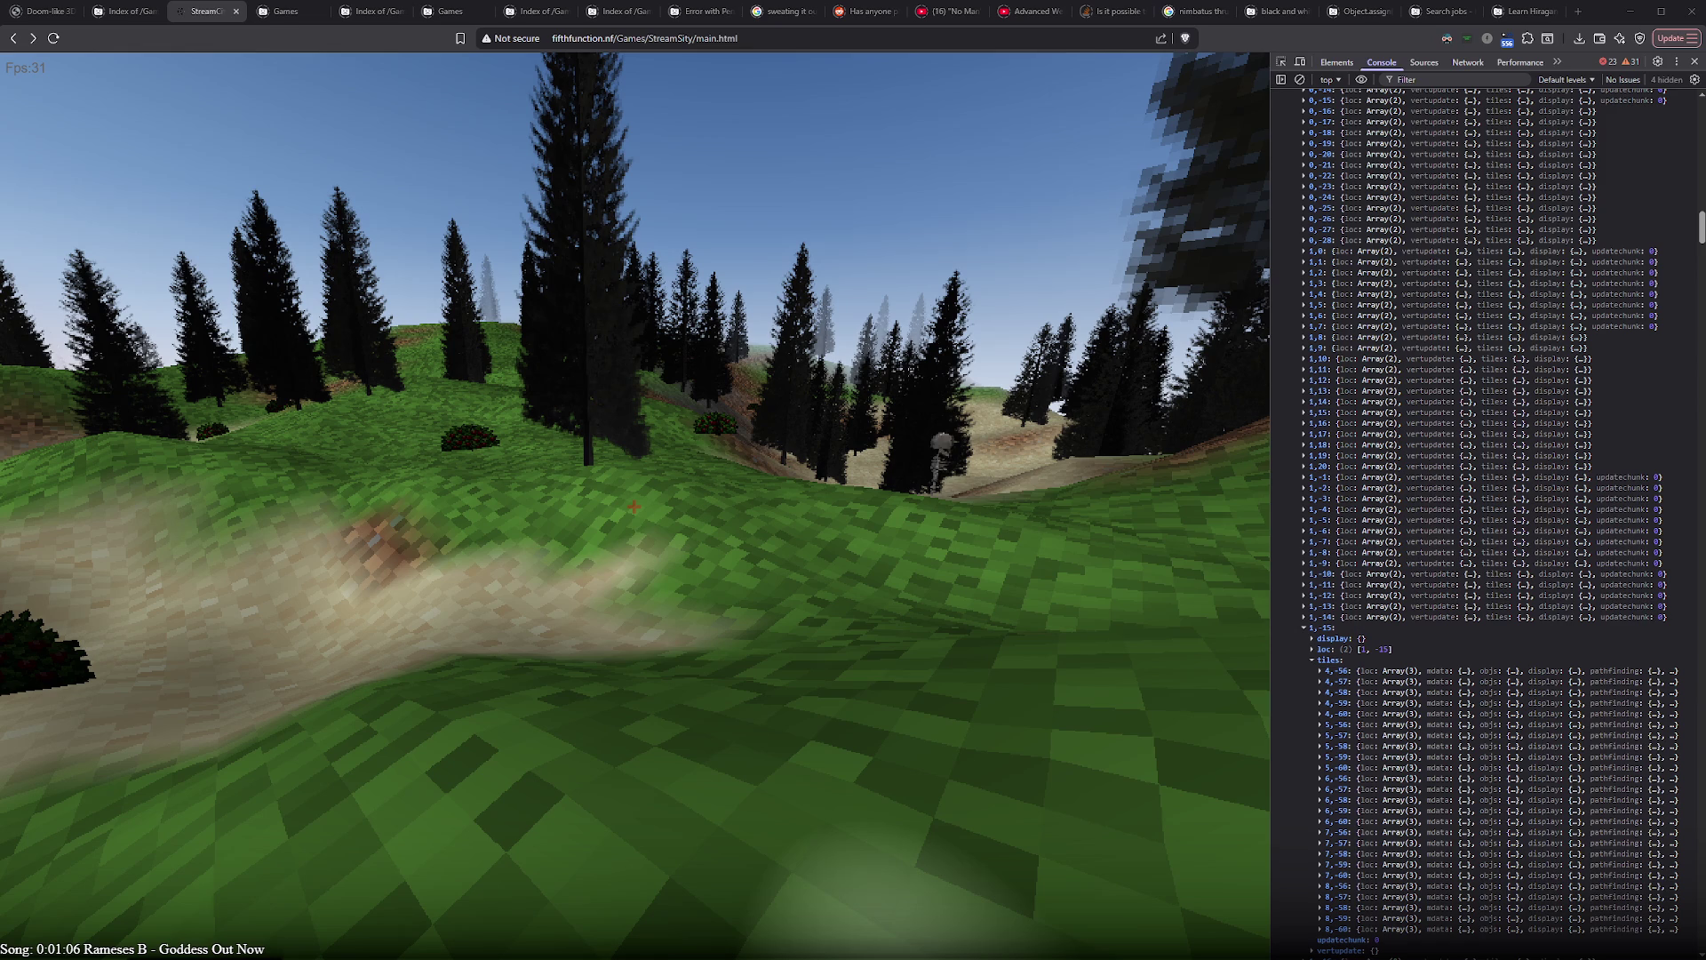
- Walk forward over the hill with W, then return to the code editor overlay
{"action": "key", "text": "w"}
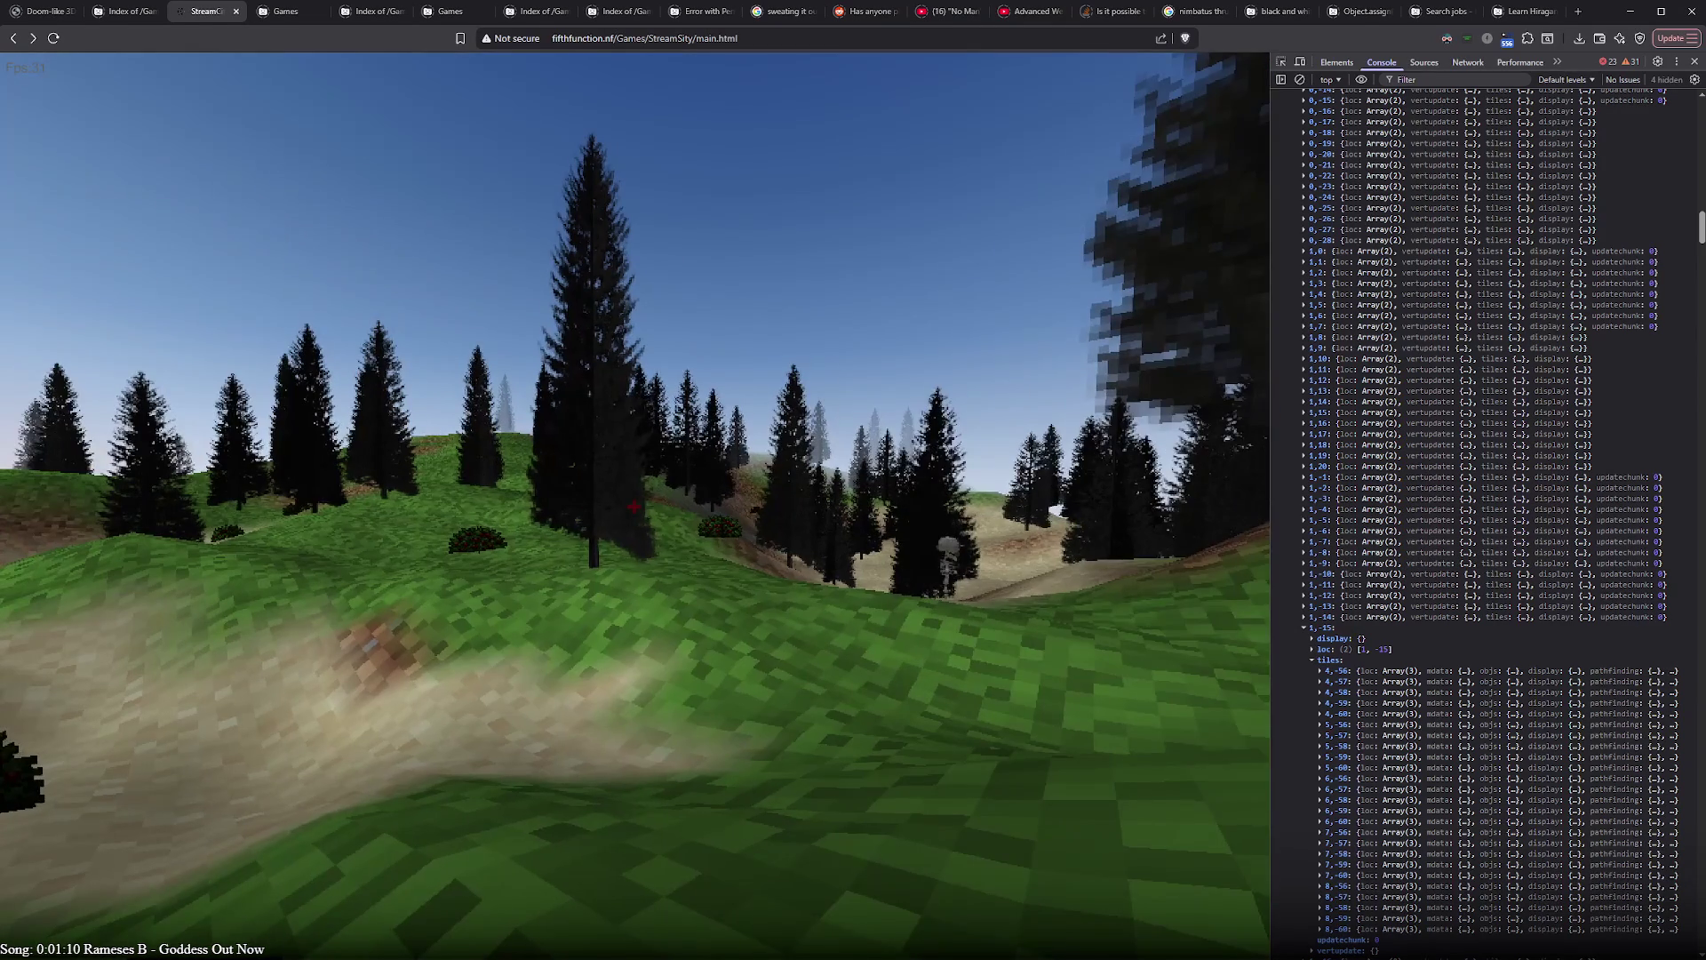
{"action": "key", "text": "w"}
{"action": "key", "text": "w"}
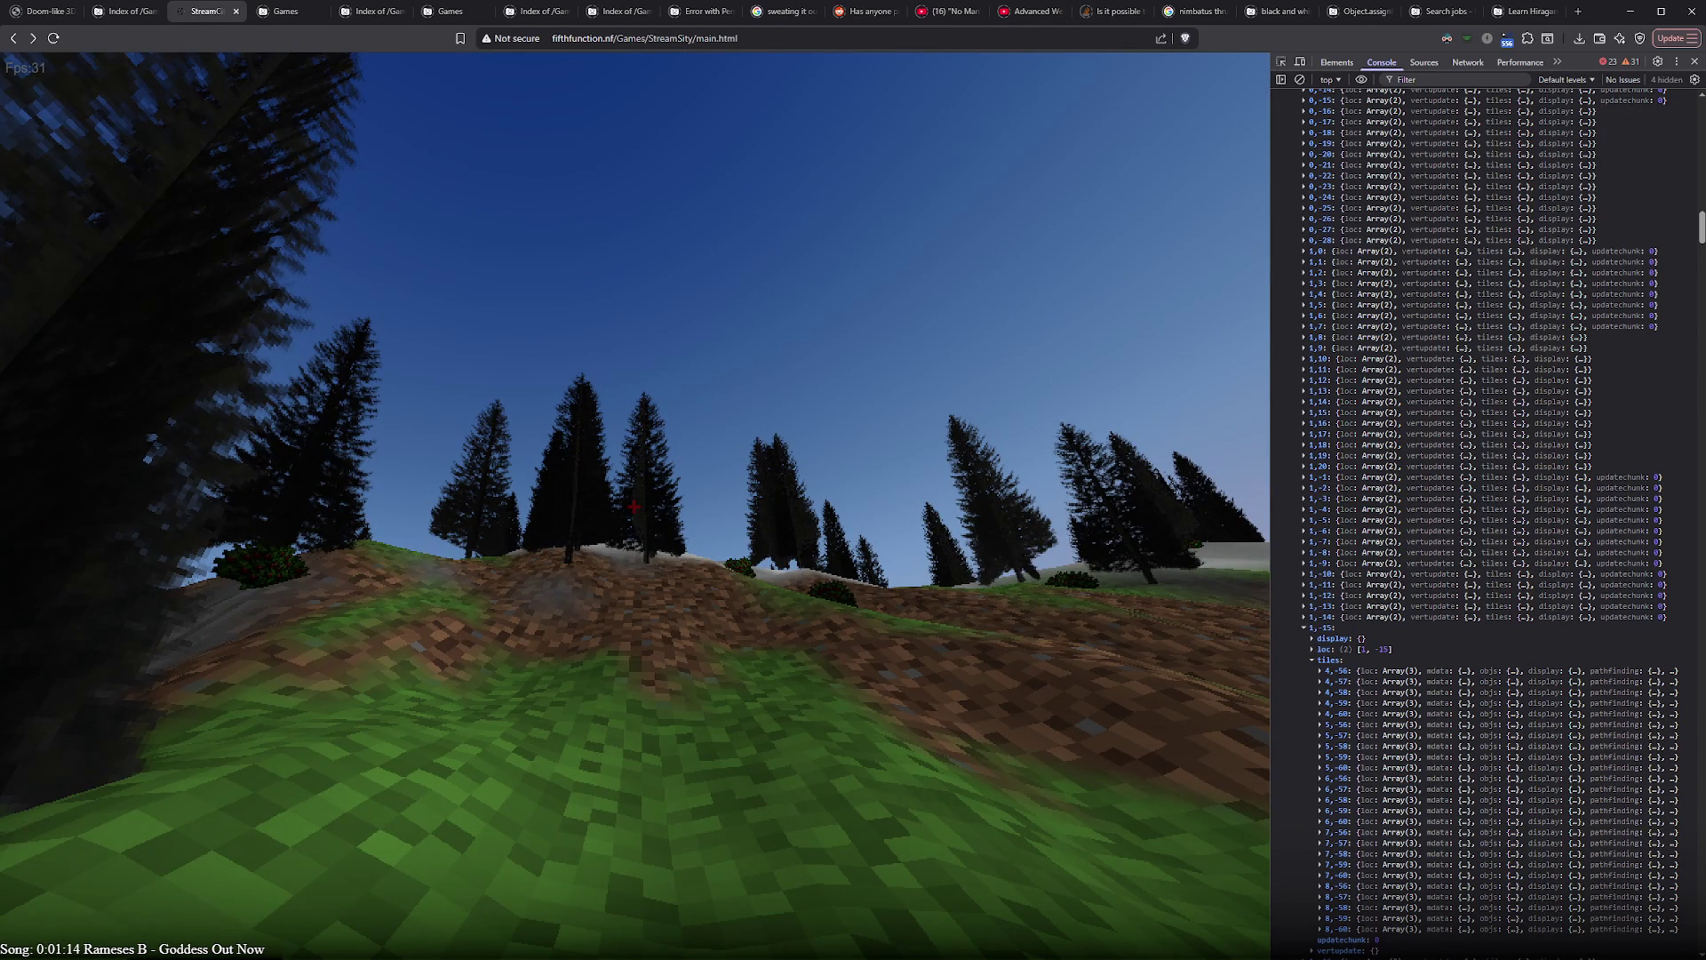
{"action": "key", "text": "w"}
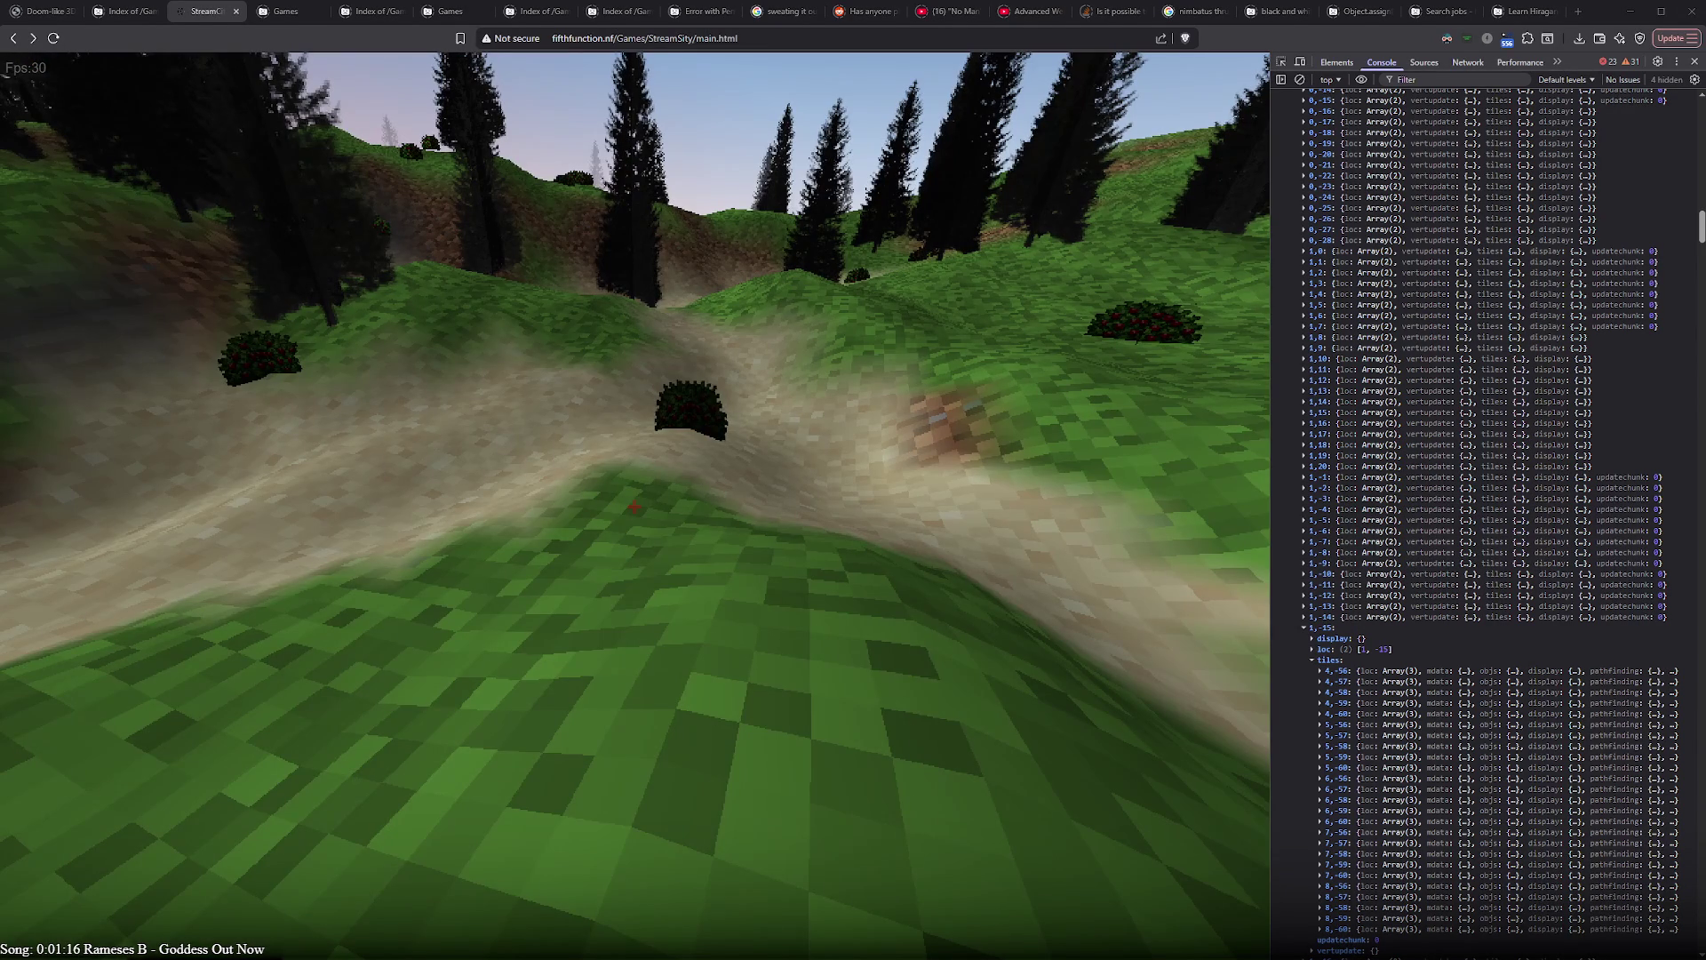
{"action": "key", "text": "alt+Tab"}
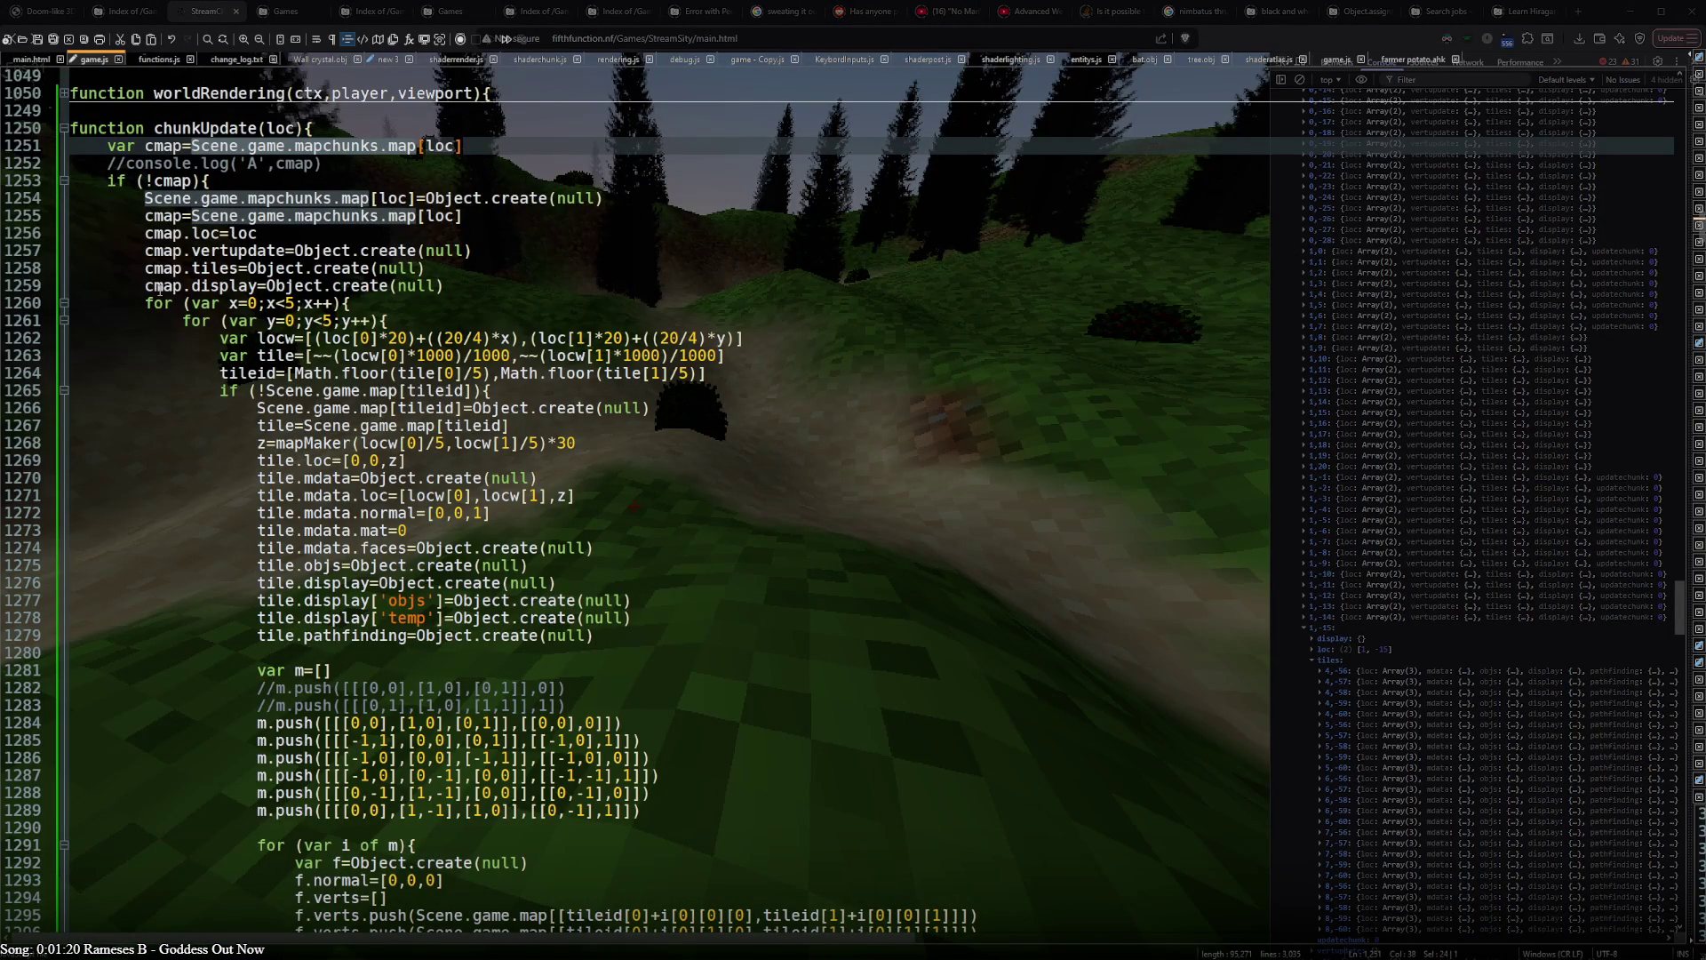
{"action": "left_click", "coordinate": [62, 306]}
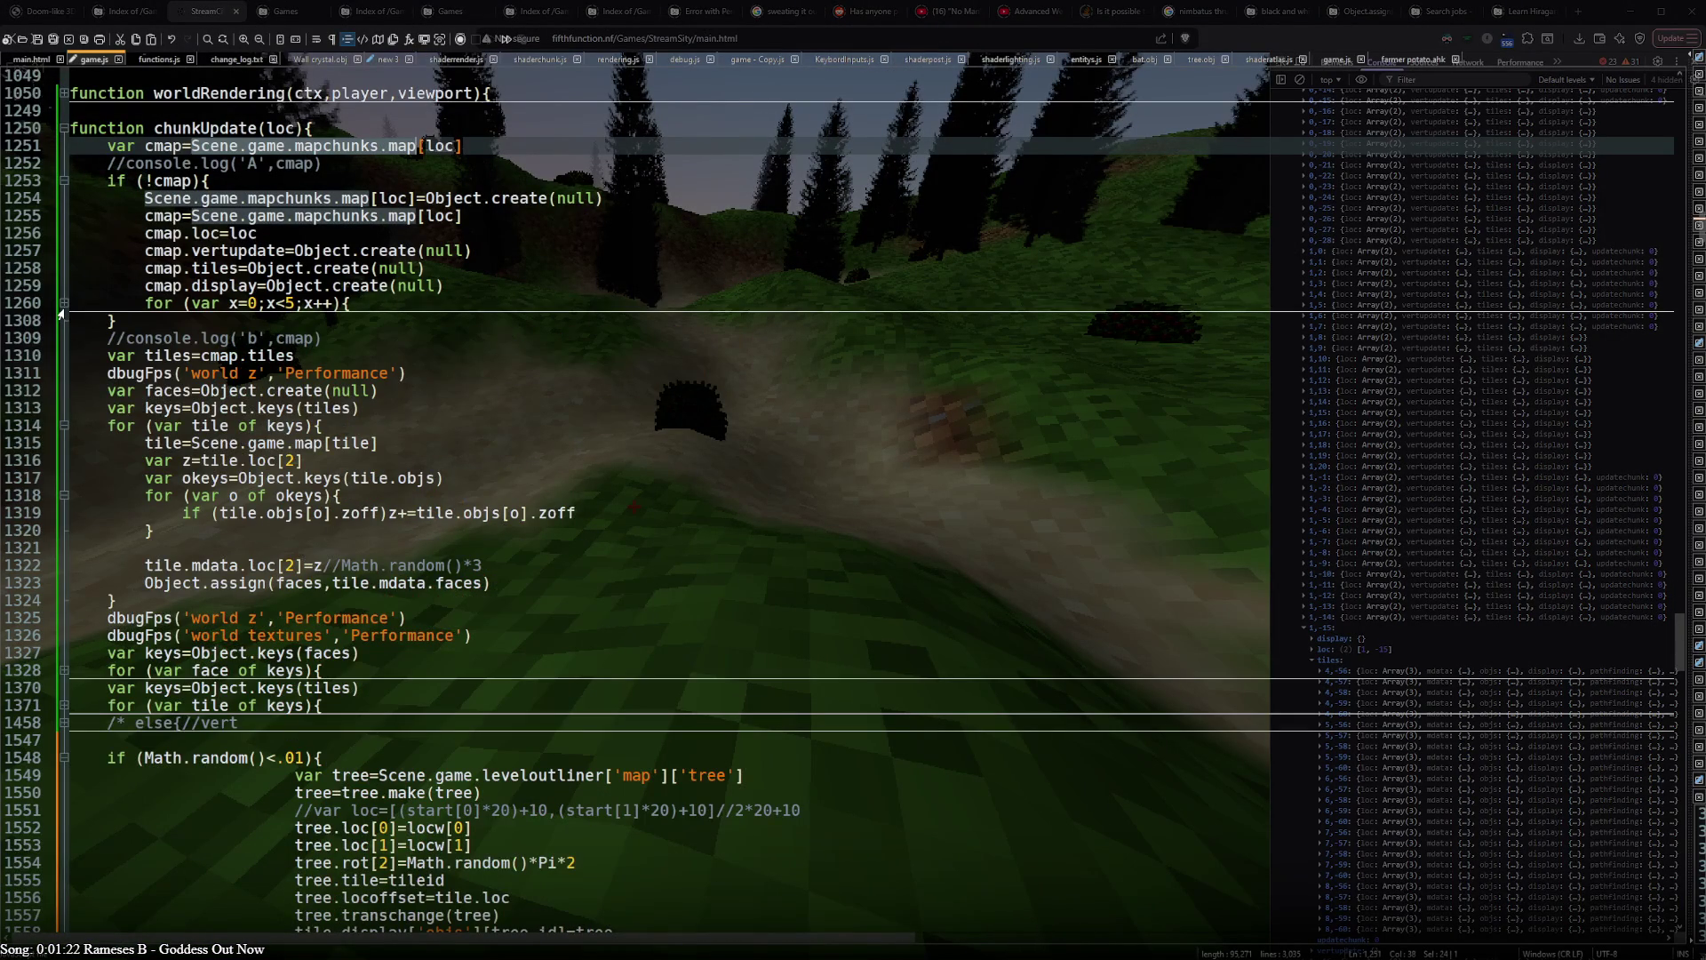
{"action": "left_click", "coordinate": [62, 306]}
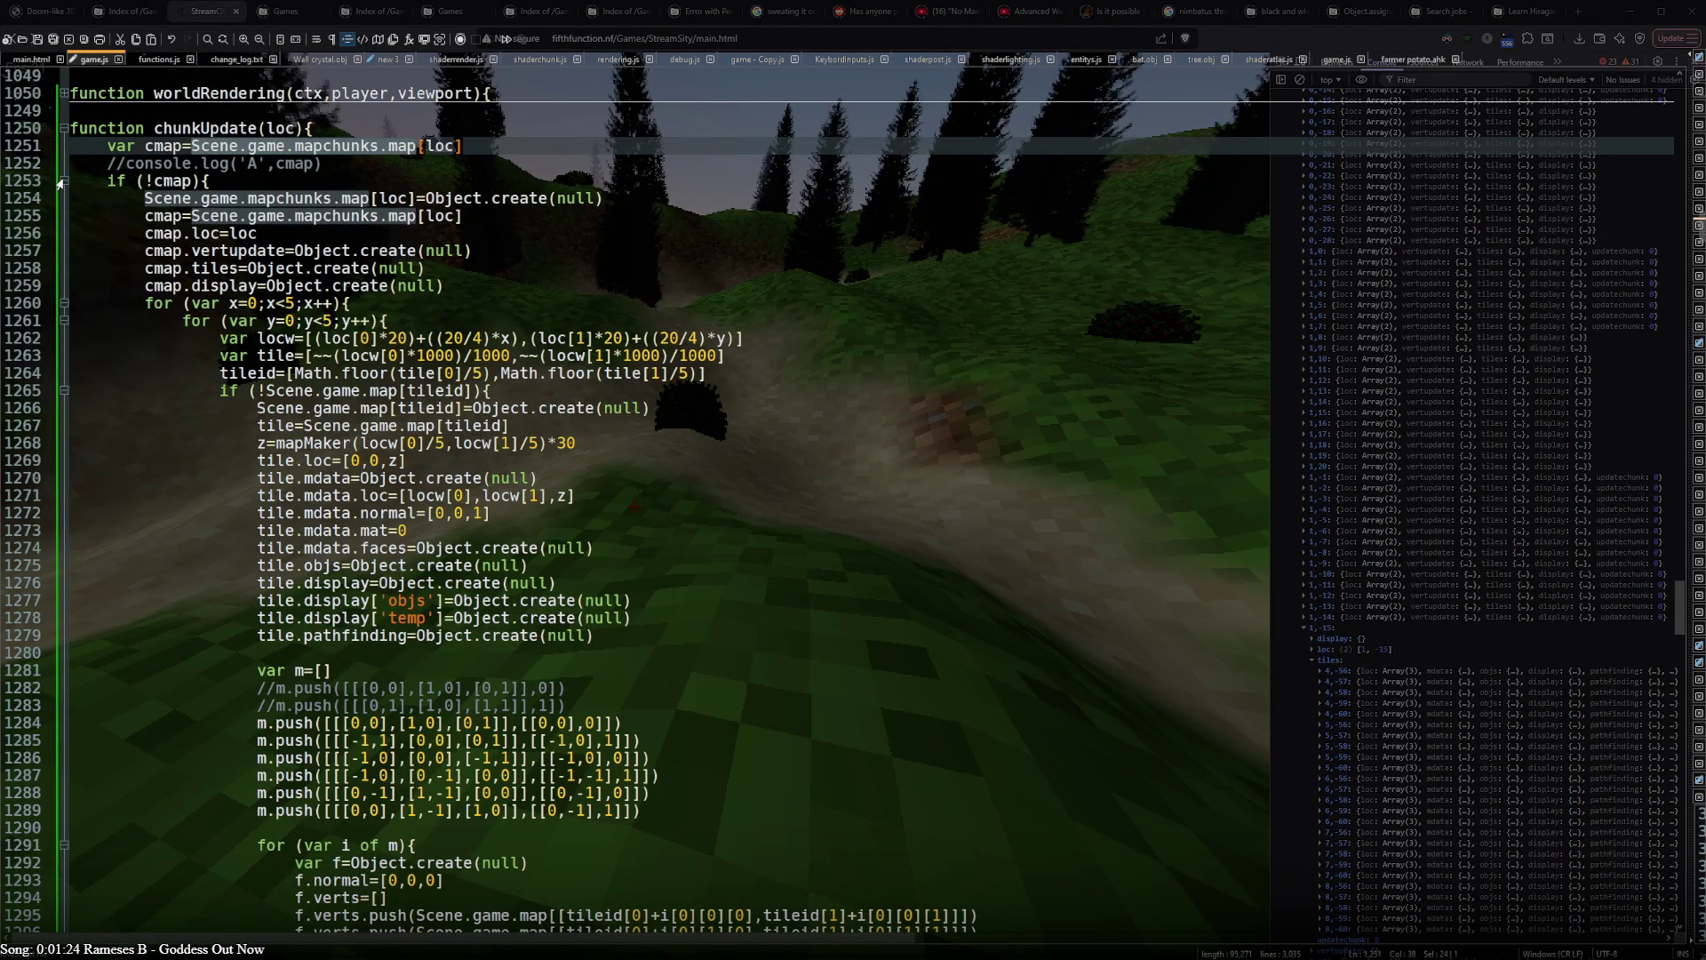
{"action": "scroll", "coordinate": [169, 270], "scroll_direction": "down", "scroll_amount": 9}
{"action": "scroll", "coordinate": [170, 271], "scroll_direction": "down", "scroll_amount": 6}
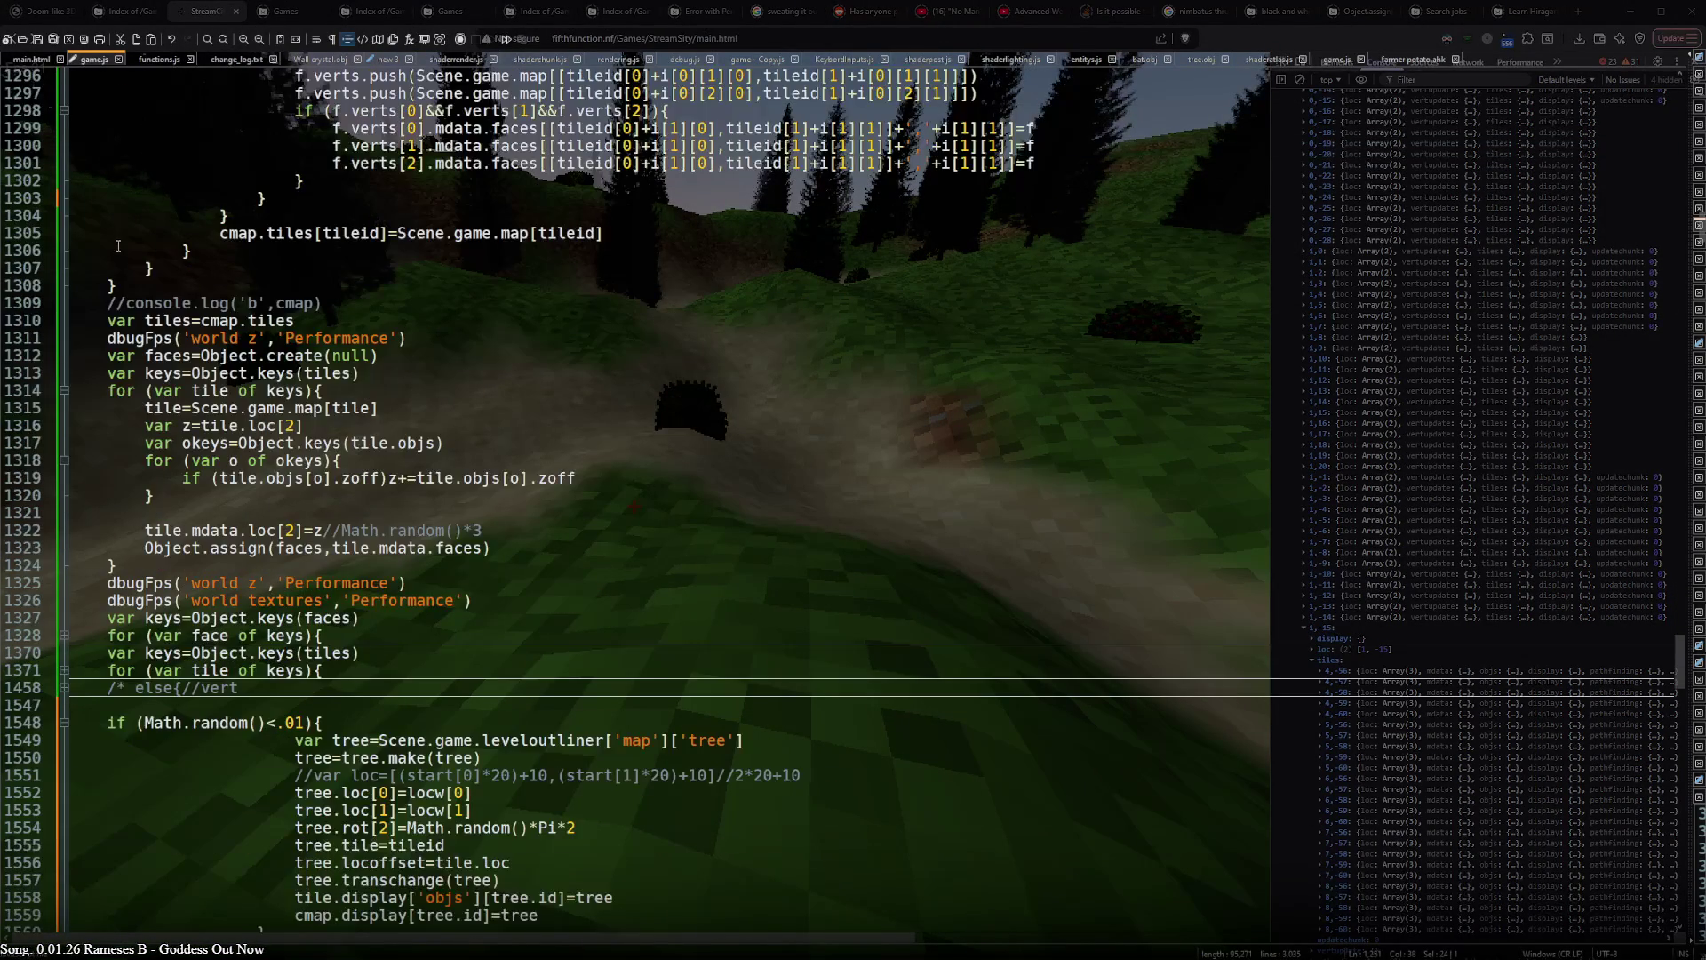
{"action": "left_click", "coordinate": [170, 271]}
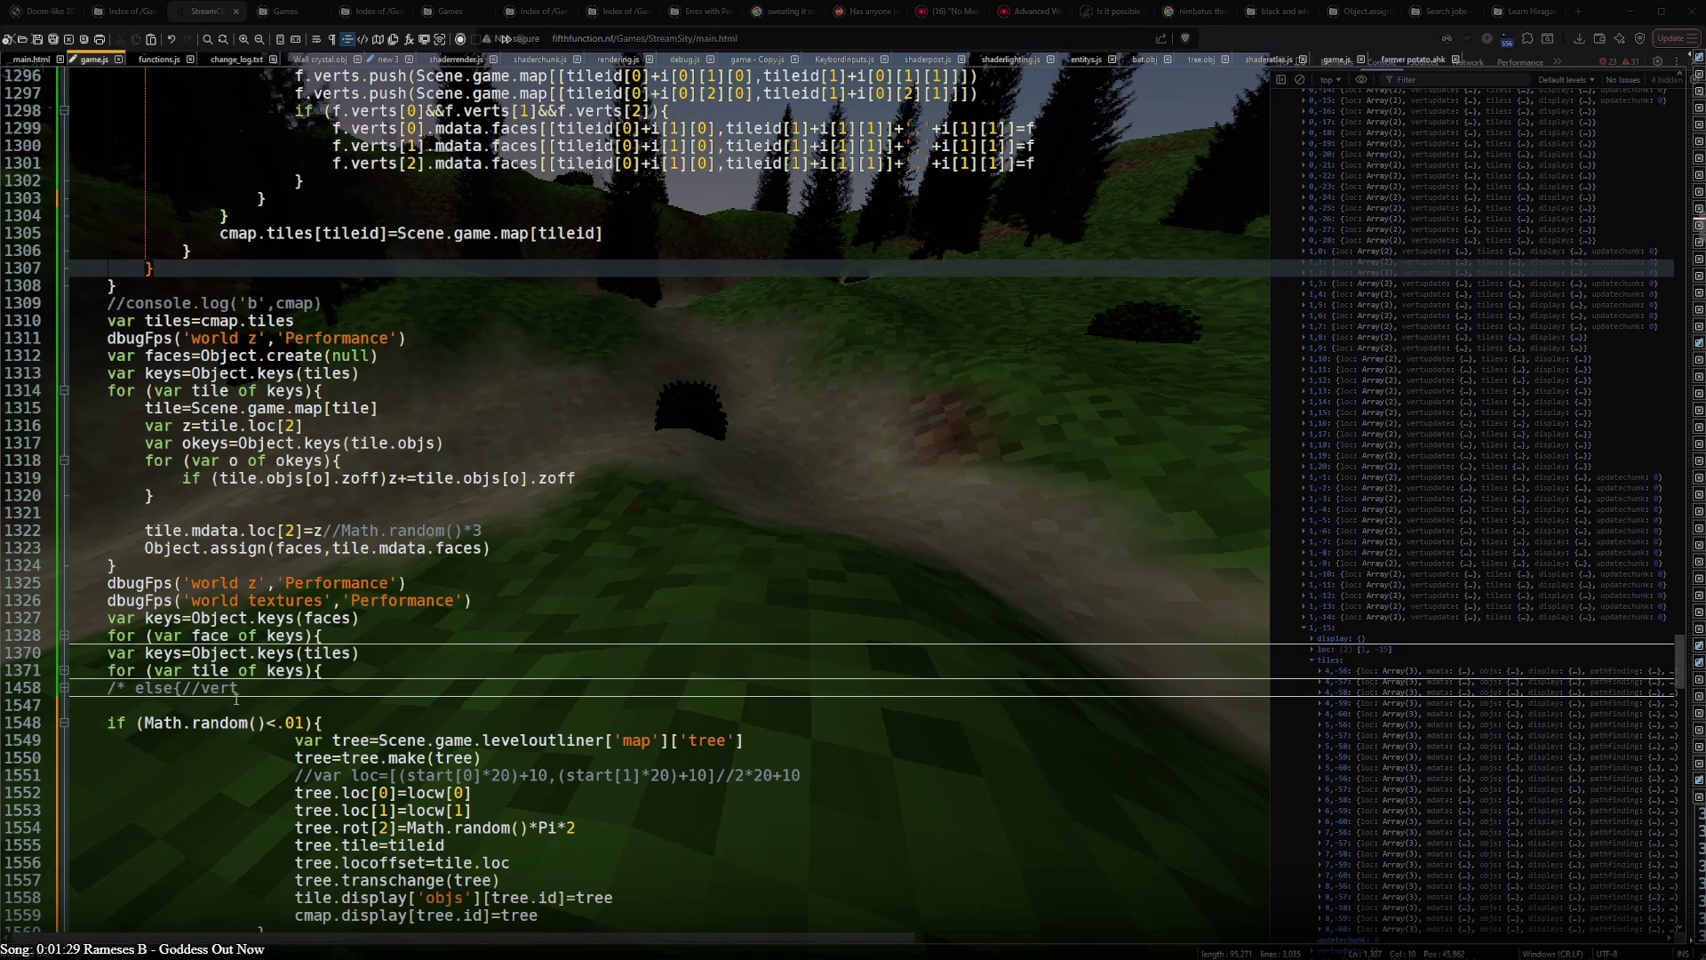
{"action": "scroll", "coordinate": [227, 640], "scroll_direction": "up", "scroll_amount": 7}
{"action": "scroll", "coordinate": [224, 609], "scroll_direction": "up", "scroll_amount": 9}
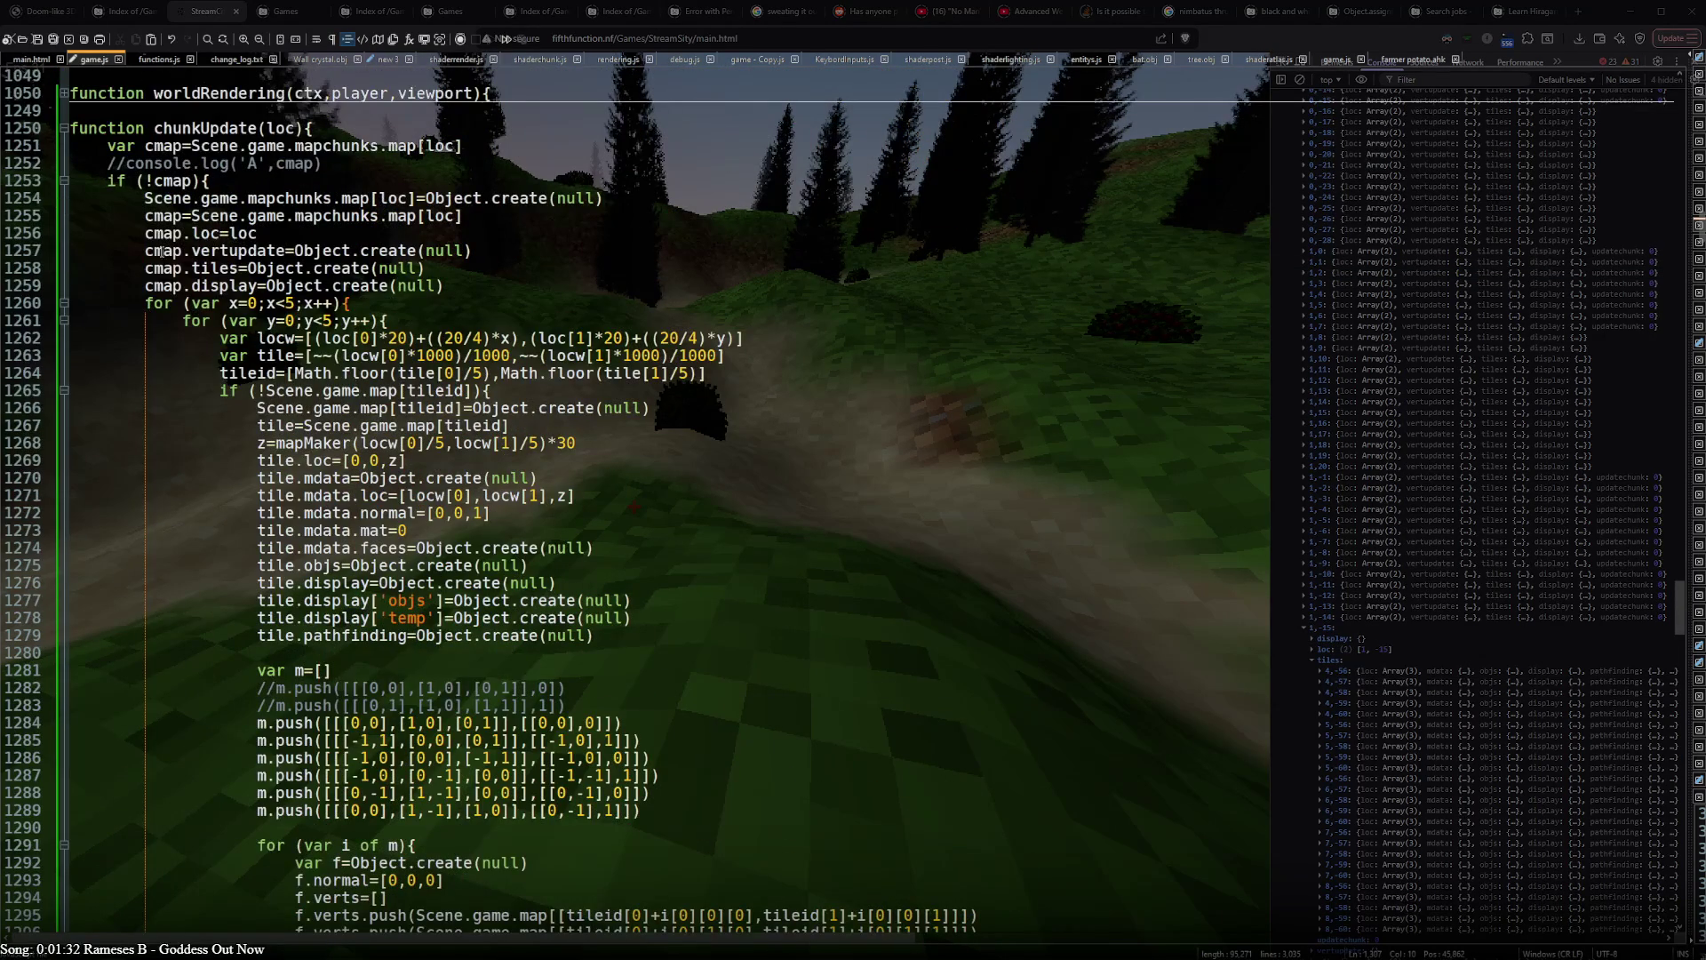
{"action": "scroll", "coordinate": [234, 690], "scroll_direction": "down", "scroll_amount": 3}
{"action": "scroll", "coordinate": [228, 682], "scroll_direction": "down", "scroll_amount": 13}
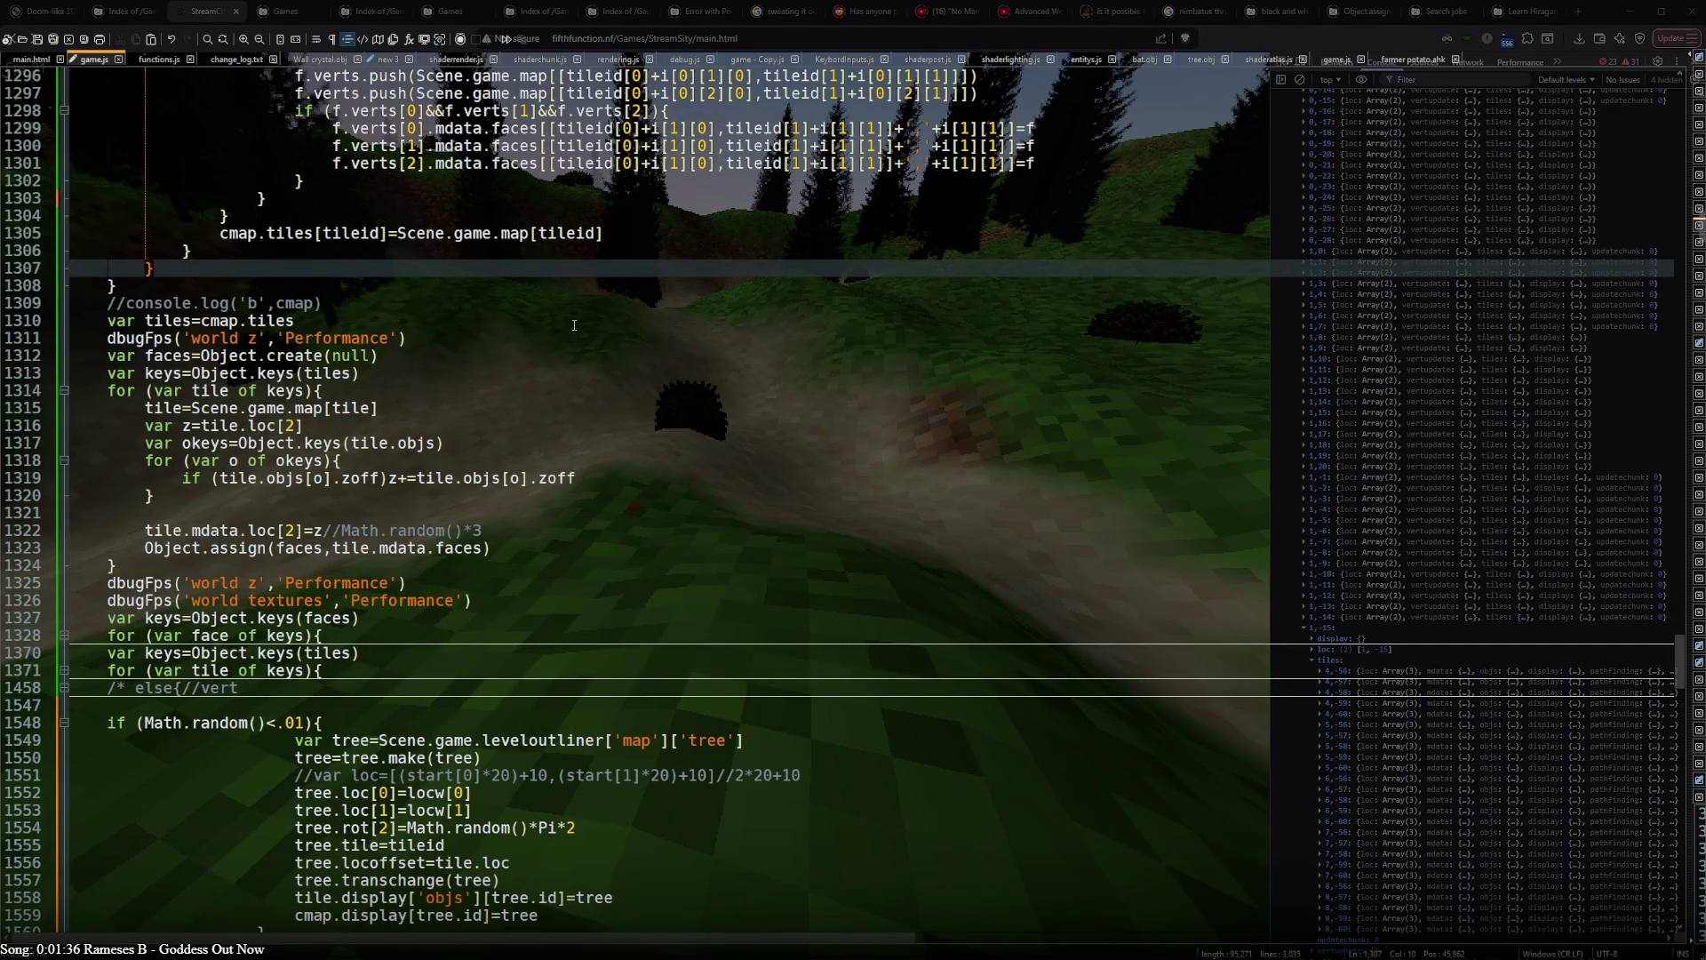
{"action": "scroll", "coordinate": [573, 324], "scroll_direction": "up", "scroll_amount": 3}
{"action": "scroll", "coordinate": [574, 324], "scroll_direction": "up", "scroll_amount": 9}
{"action": "scroll", "coordinate": [574, 324], "scroll_direction": "up", "scroll_amount": 7}
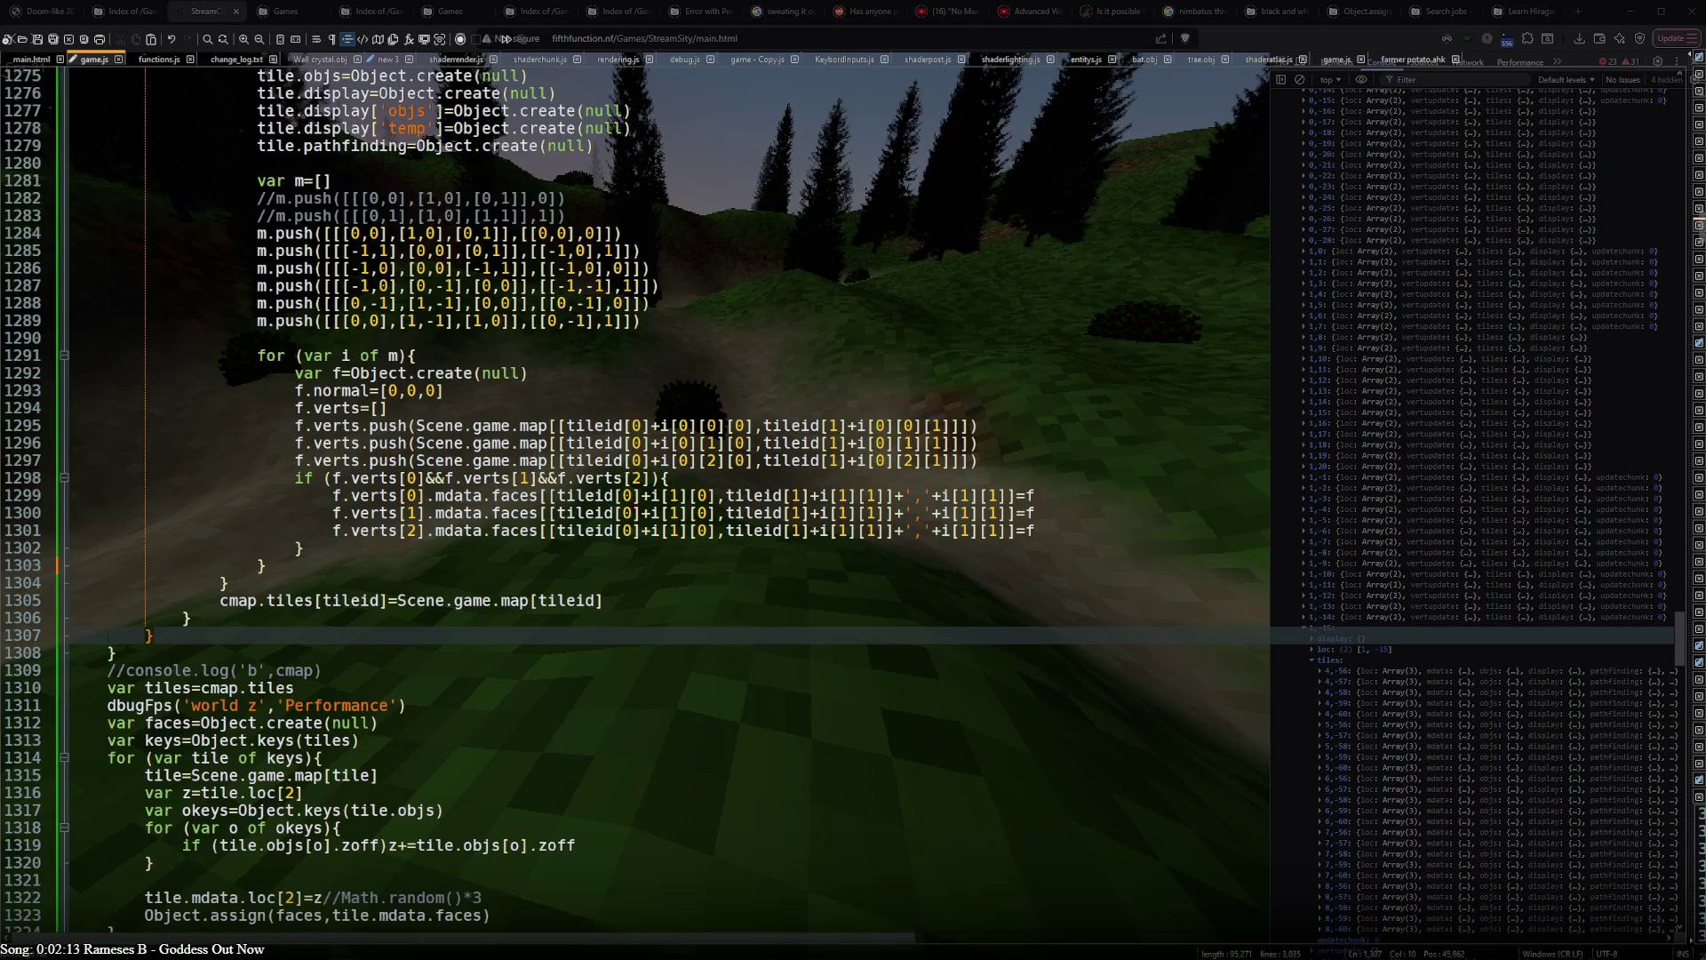
{"action": "scroll", "coordinate": [1487, 708], "scroll_direction": "up", "scroll_amount": 5}
{"action": "scroll", "coordinate": [1432, 698], "scroll_direction": "up", "scroll_amount": 3}
{"action": "scroll", "coordinate": [1434, 700], "scroll_direction": "down", "scroll_amount": 8}
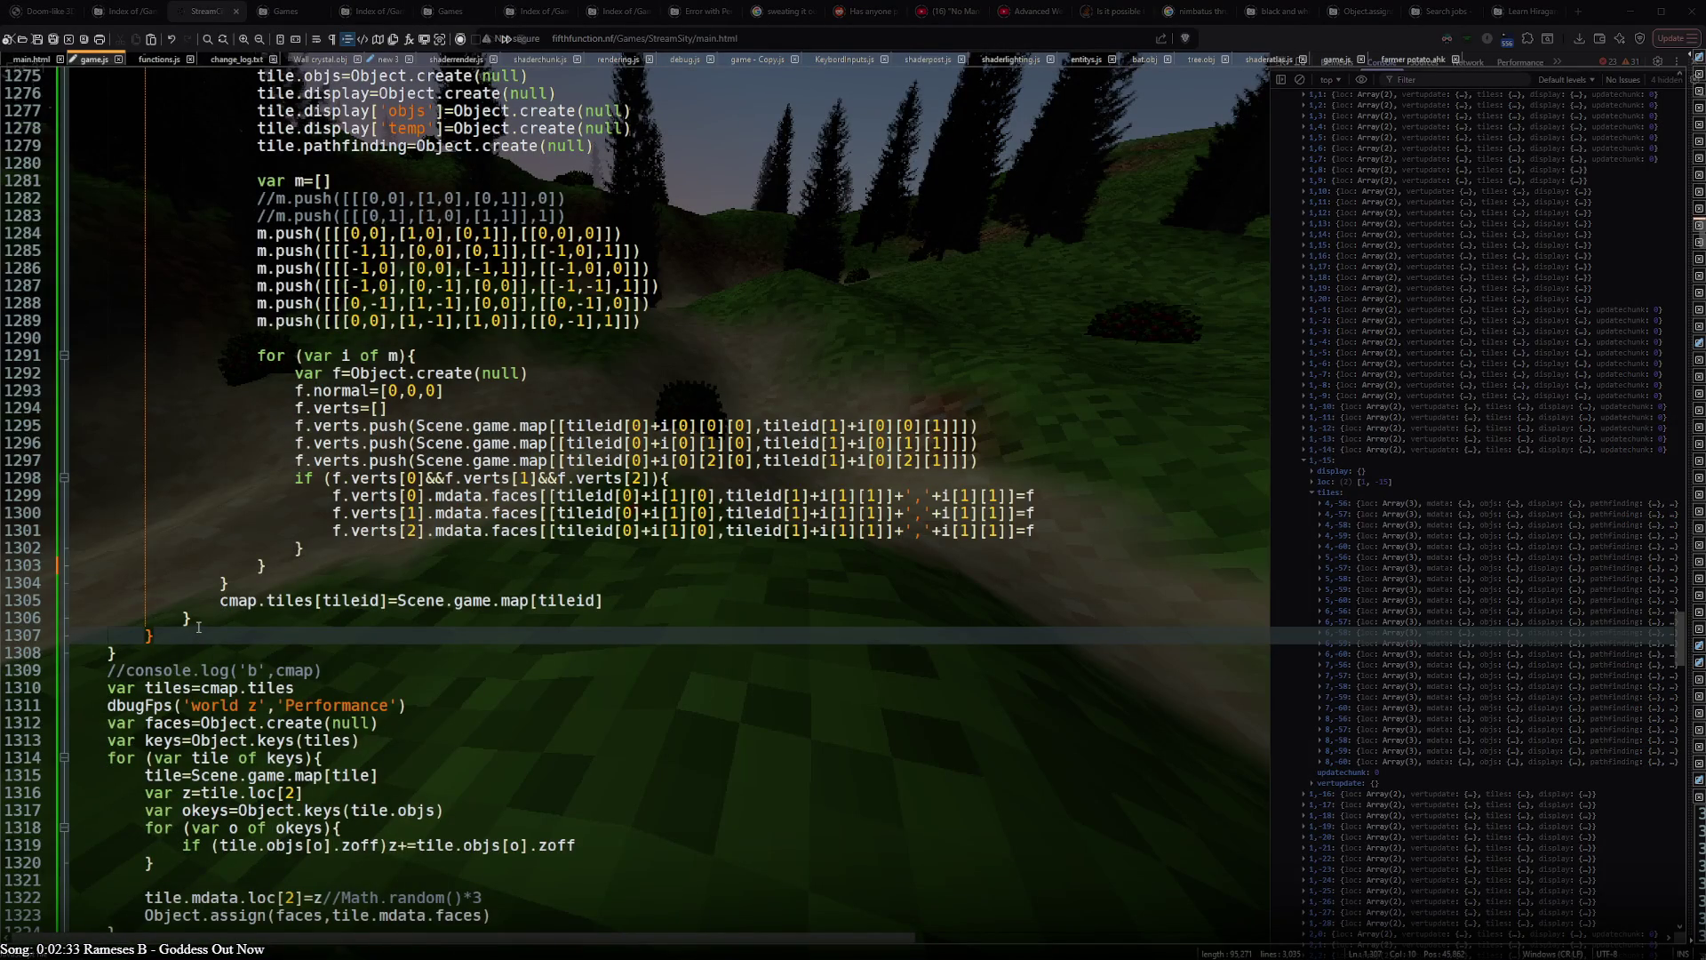
{"action": "scroll", "coordinate": [199, 625], "scroll_direction": "up", "scroll_amount": 10}
{"action": "scroll", "coordinate": [199, 625], "scroll_direction": "down", "scroll_amount": 3}
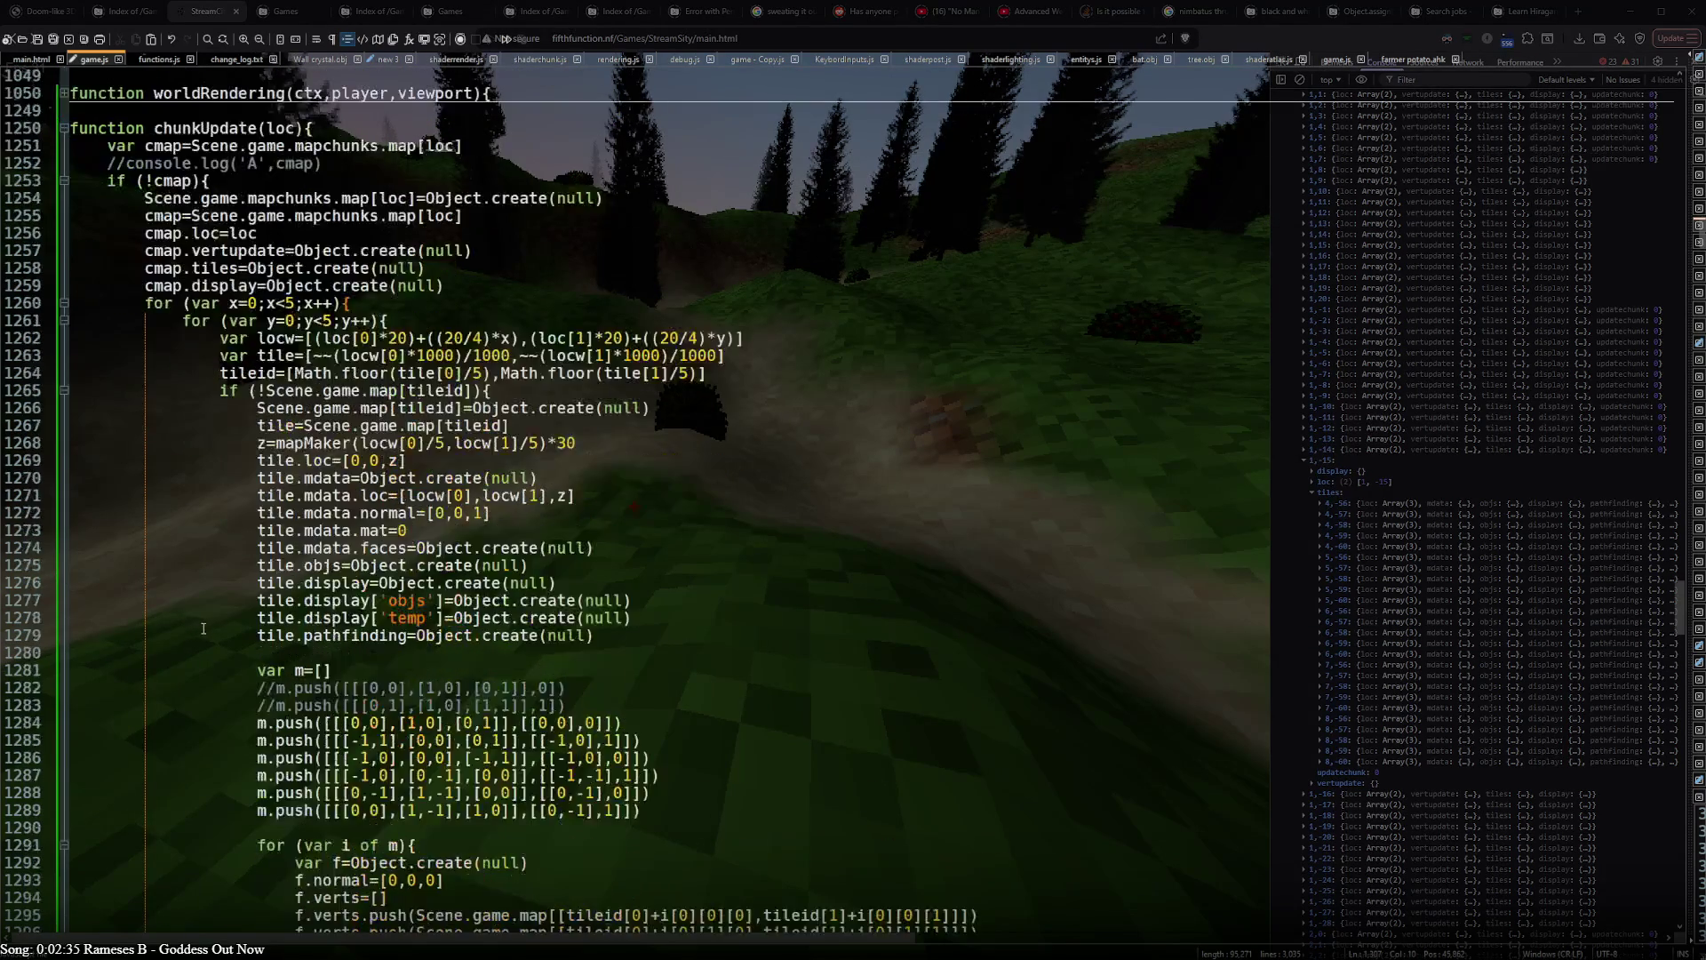
{"action": "scroll", "coordinate": [198, 626], "scroll_direction": "down", "scroll_amount": 11}
{"action": "scroll", "coordinate": [103, 301], "scroll_direction": "up", "scroll_amount": 14}
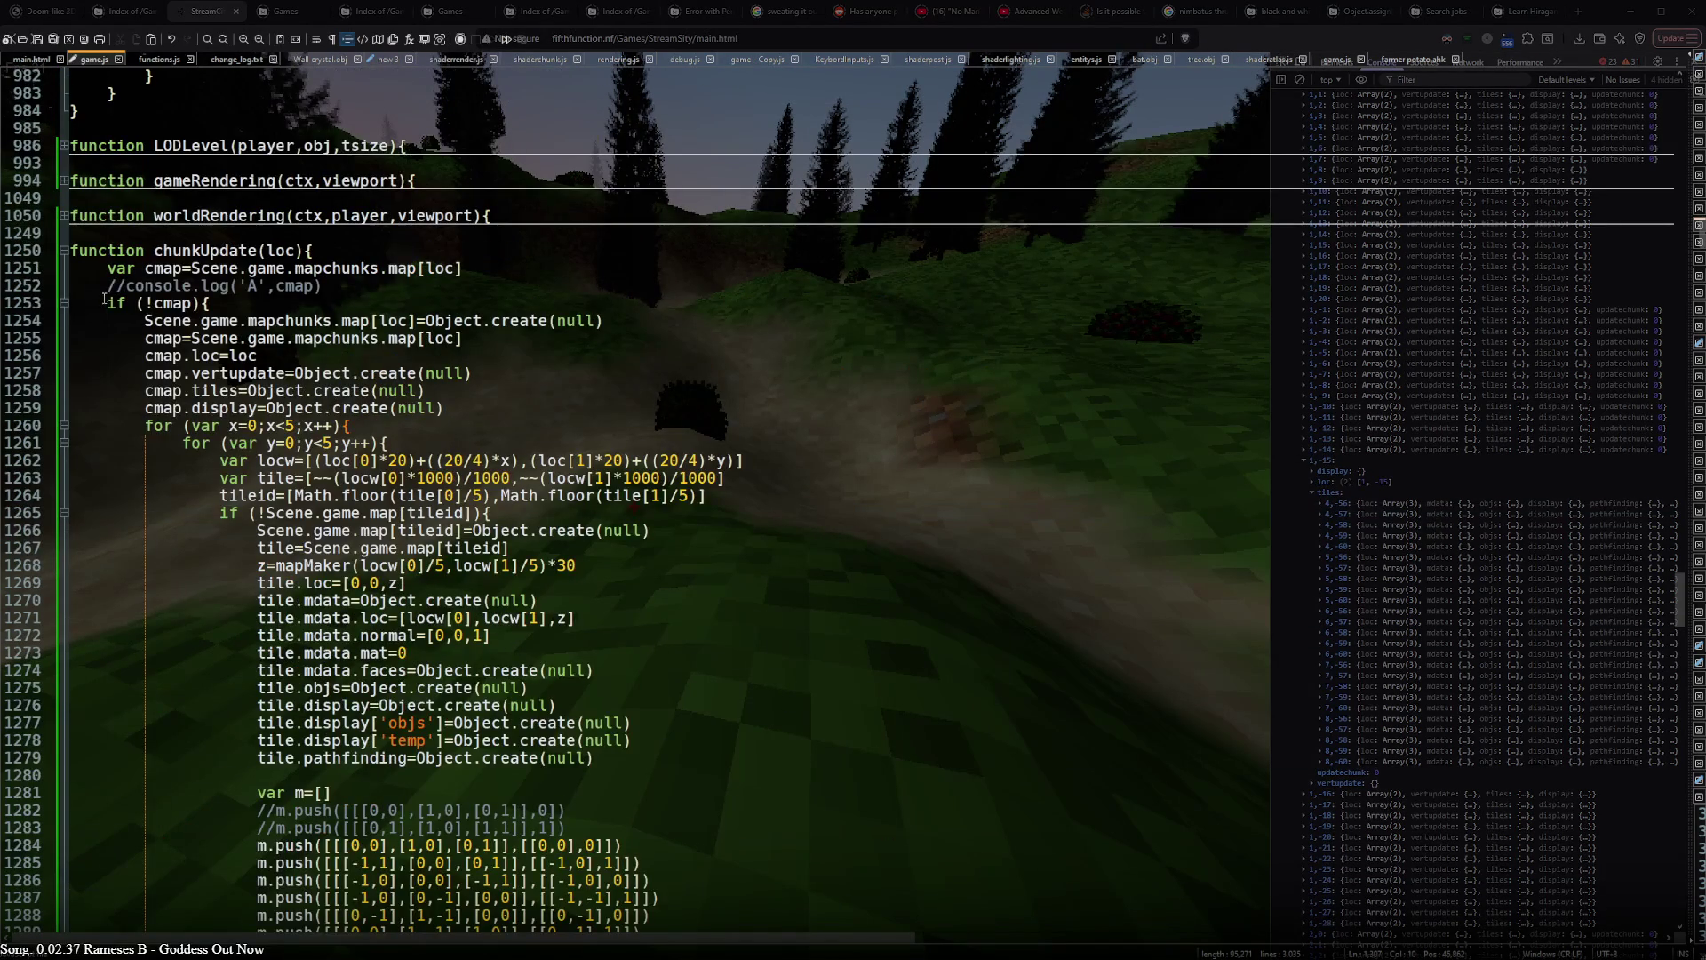
{"action": "left_click", "coordinate": [104, 302]}
- Declare var newchunk=0 on a new line above the if (!cmap) check
{"action": "key", "text": "Return"}
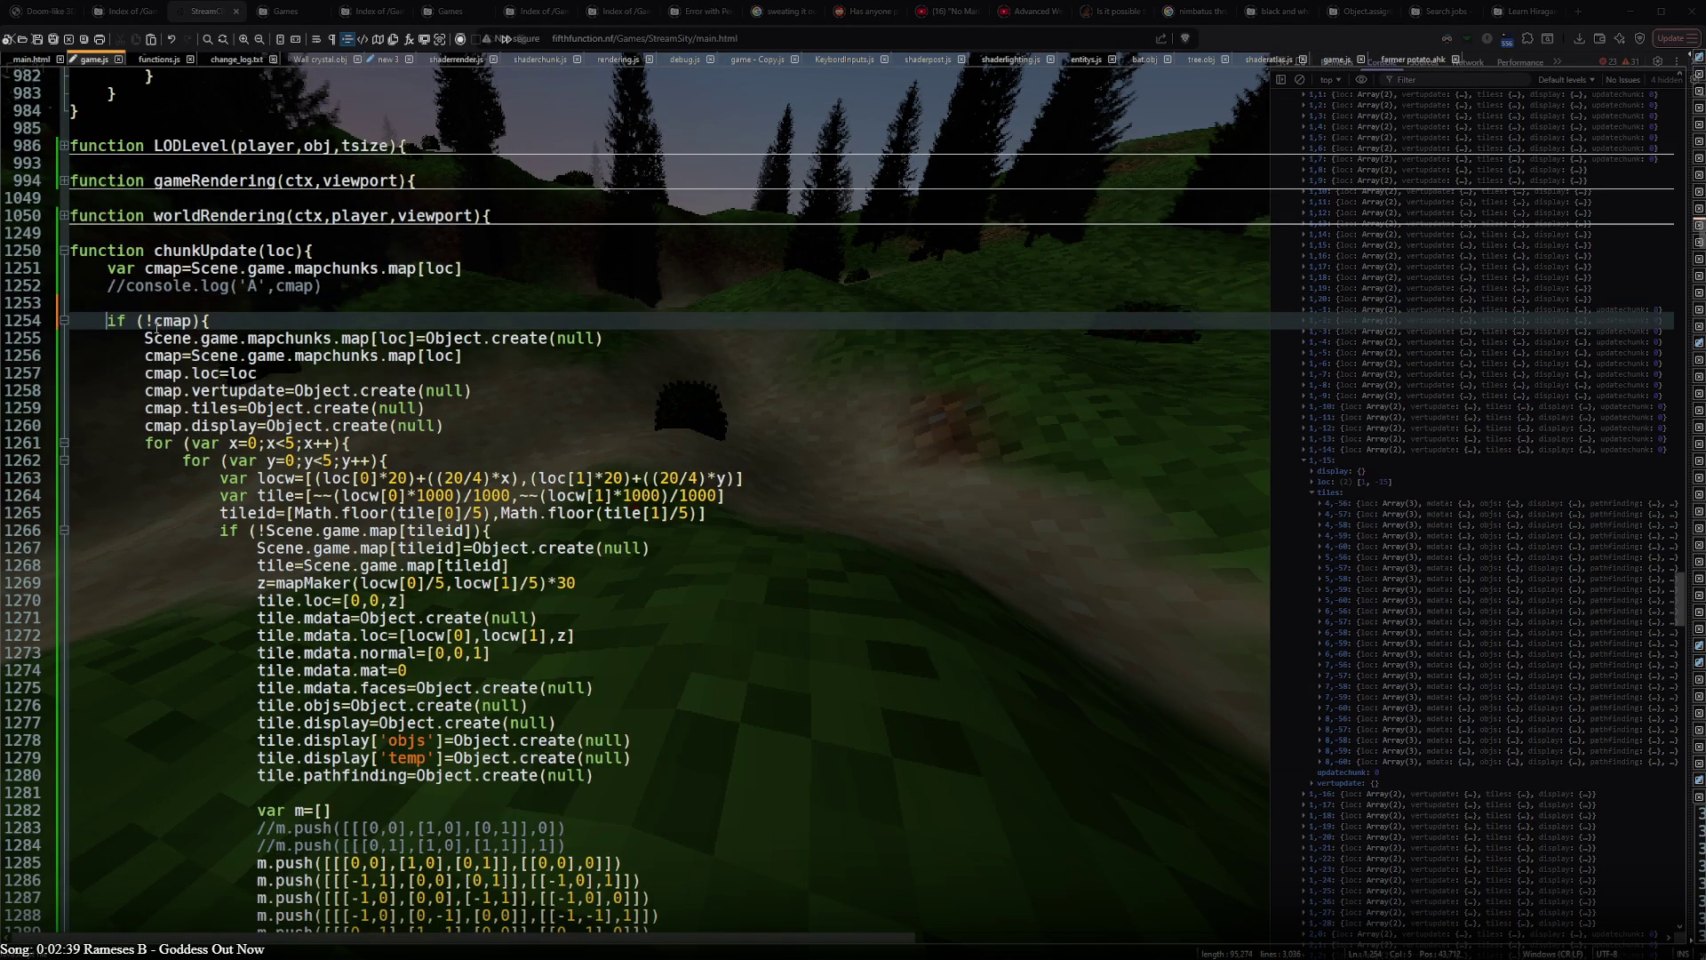
{"action": "type", "text": "i"}
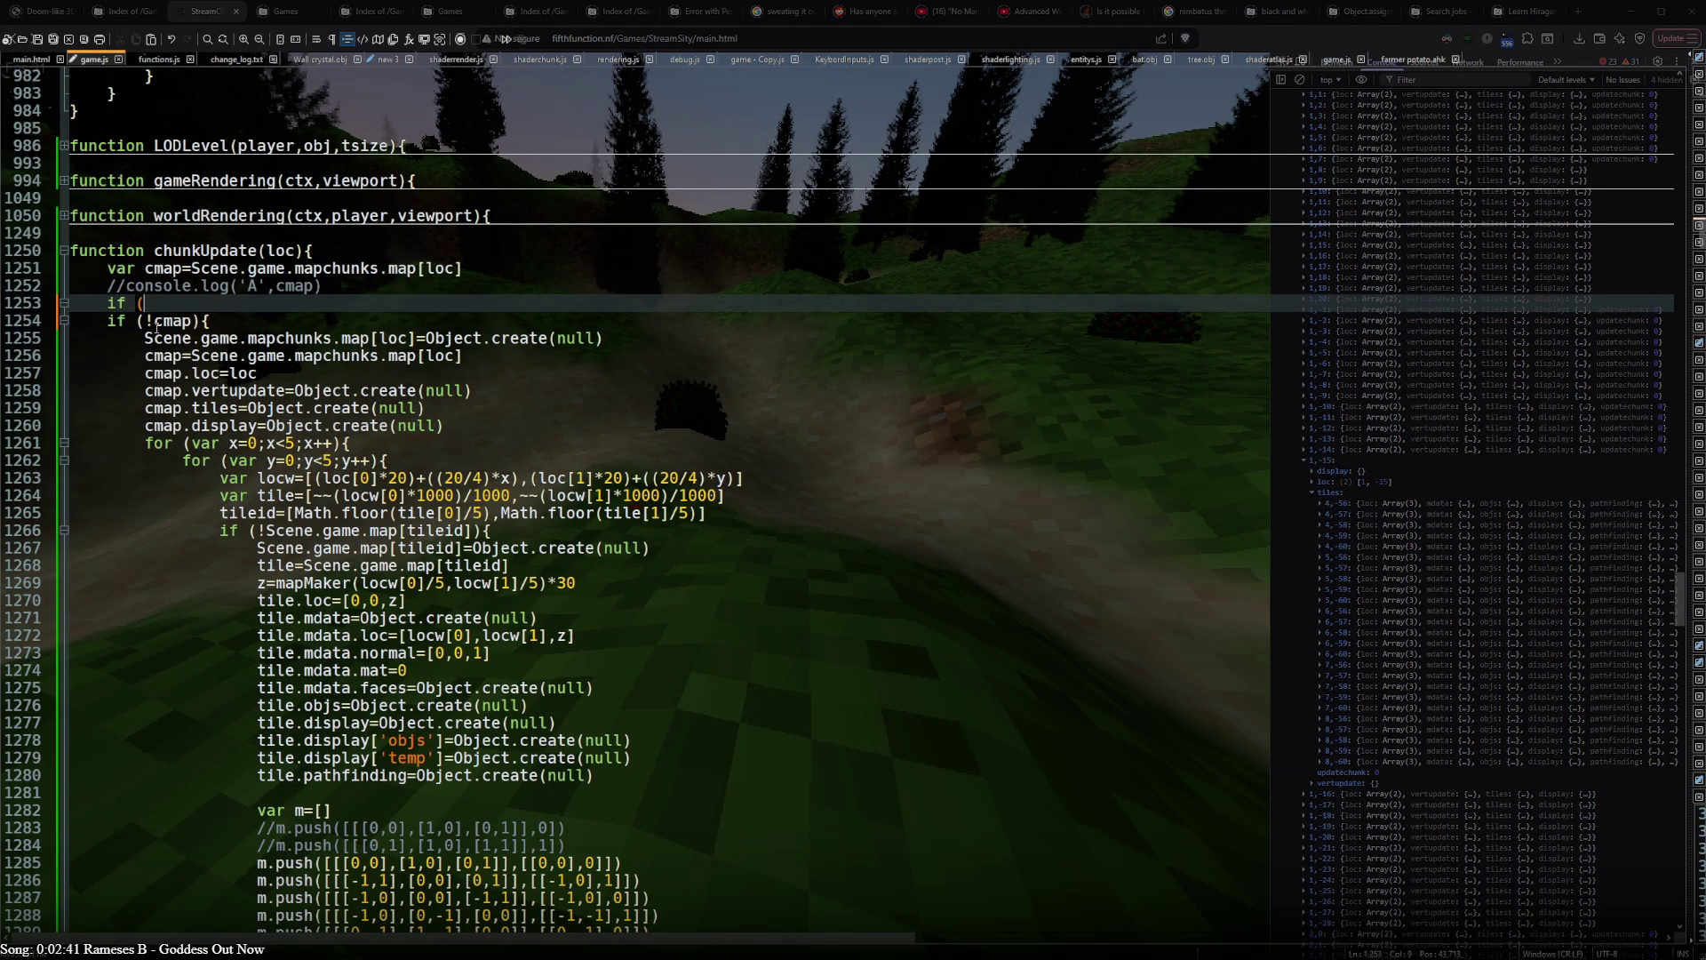
{"action": "key", "text": "BackSpace"}
{"action": "type", "text": "newchin"}
{"action": "key", "text": "BackSpace"}
{"action": "type", "text": "unk"}
{"action": "type", "text": "=0"}
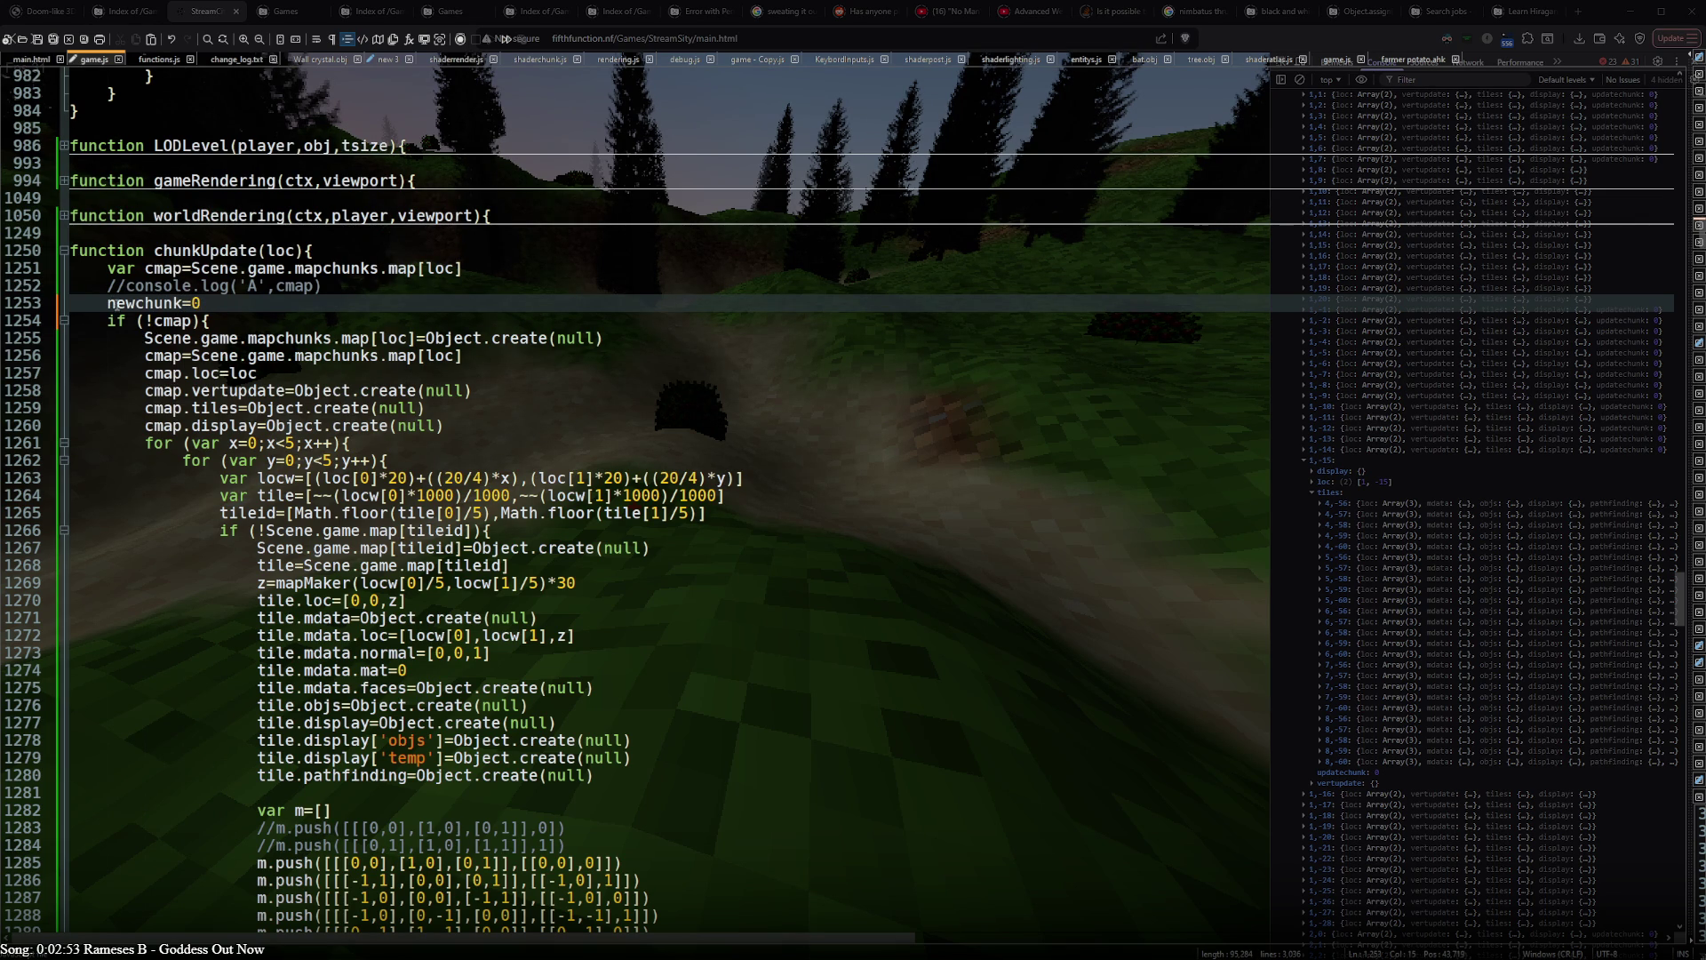
- Add newchunk=1 as the first line inside the if (!cmap) block
{"action": "left_click", "coordinate": [224, 321]}
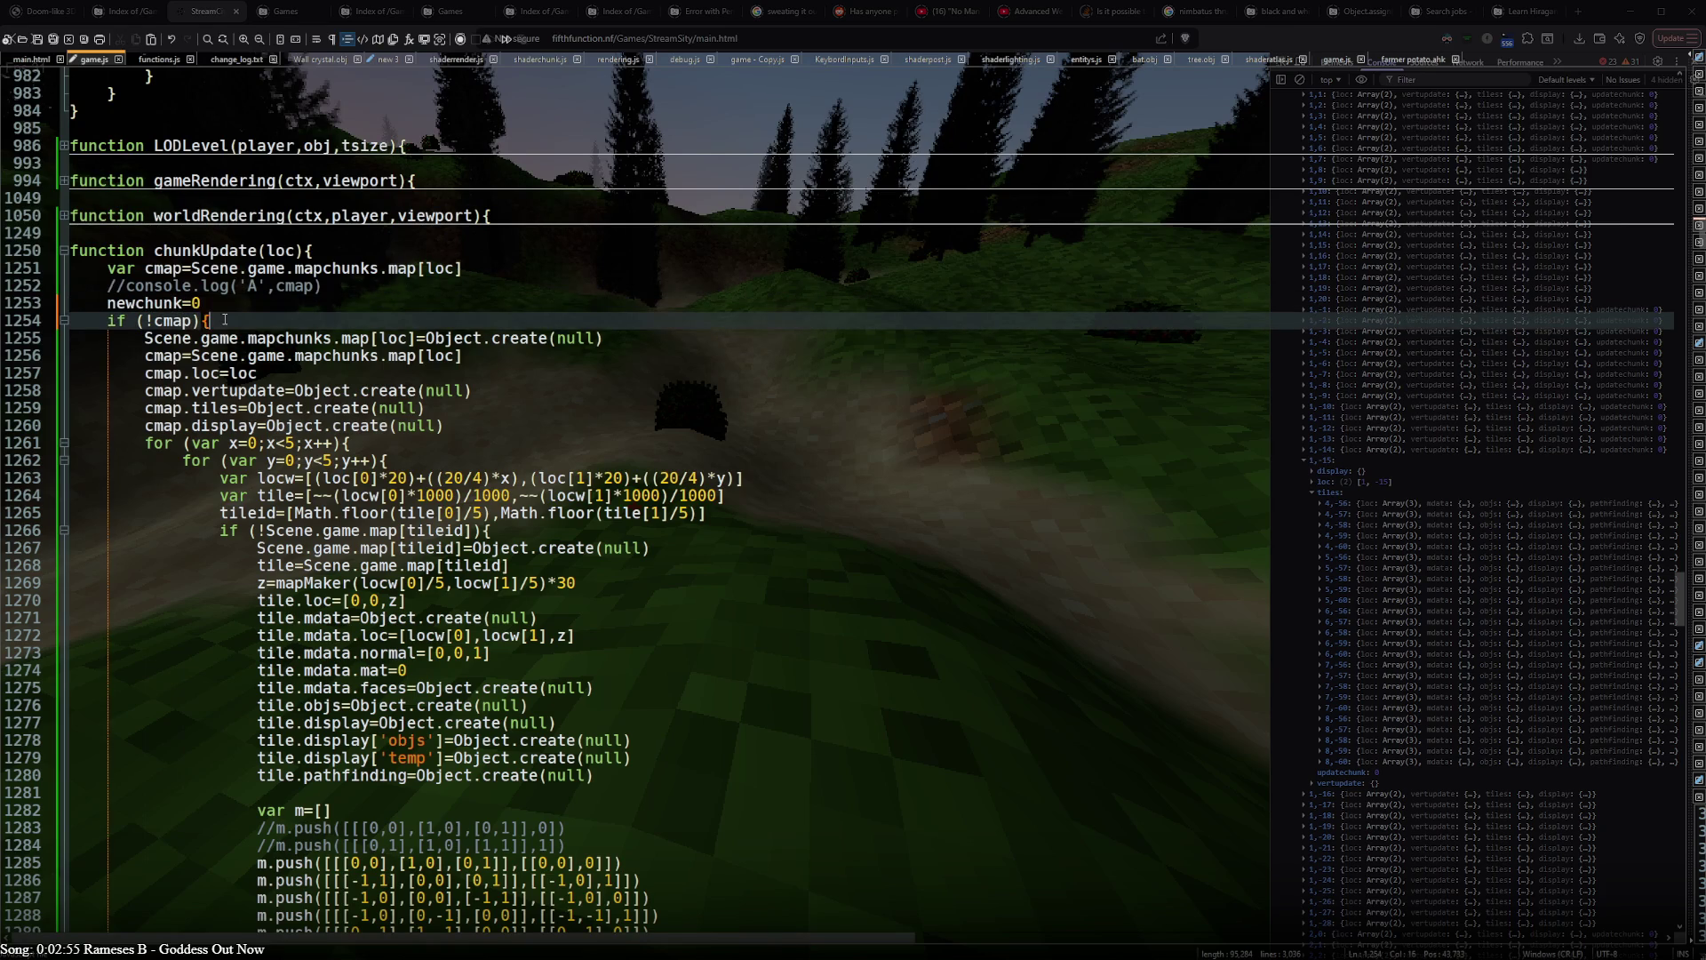
{"action": "key", "text": "Return"}
{"action": "type", "text": "newchunk=0"}
{"action": "key", "text": "BackSpace"}
{"action": "type", "text": "1"}
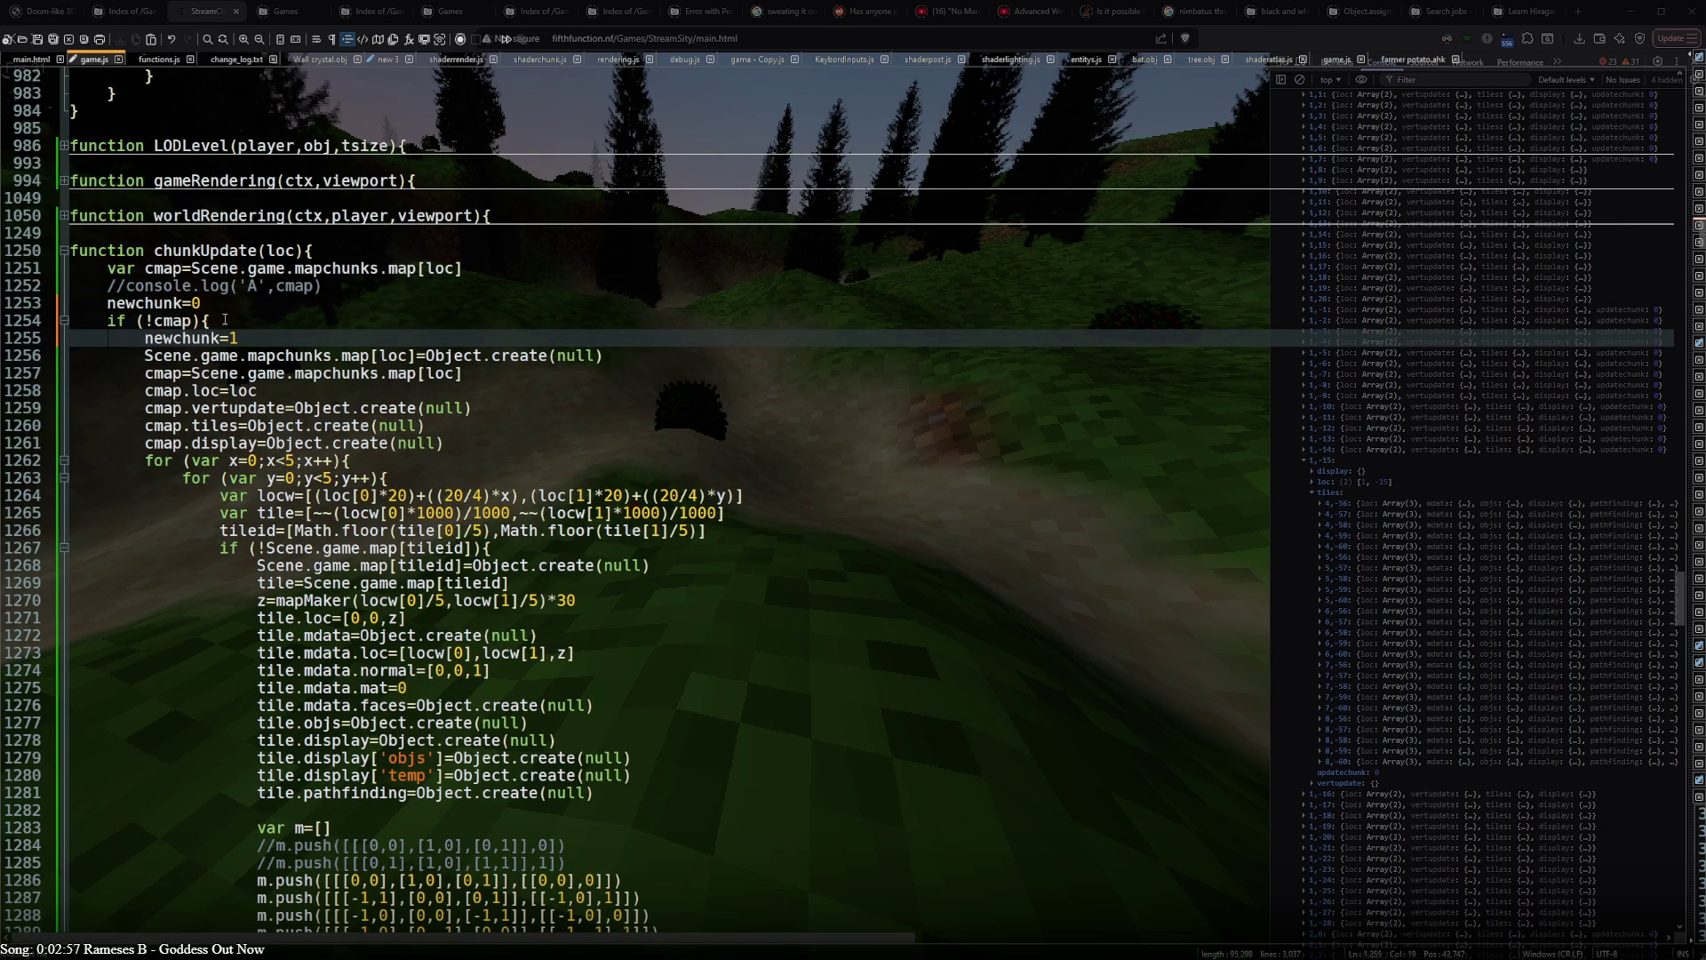
{"action": "key", "text": "Up"}
{"action": "key", "text": "Up"}
{"action": "key", "text": "Home"}
{"action": "type", "text": "var"}
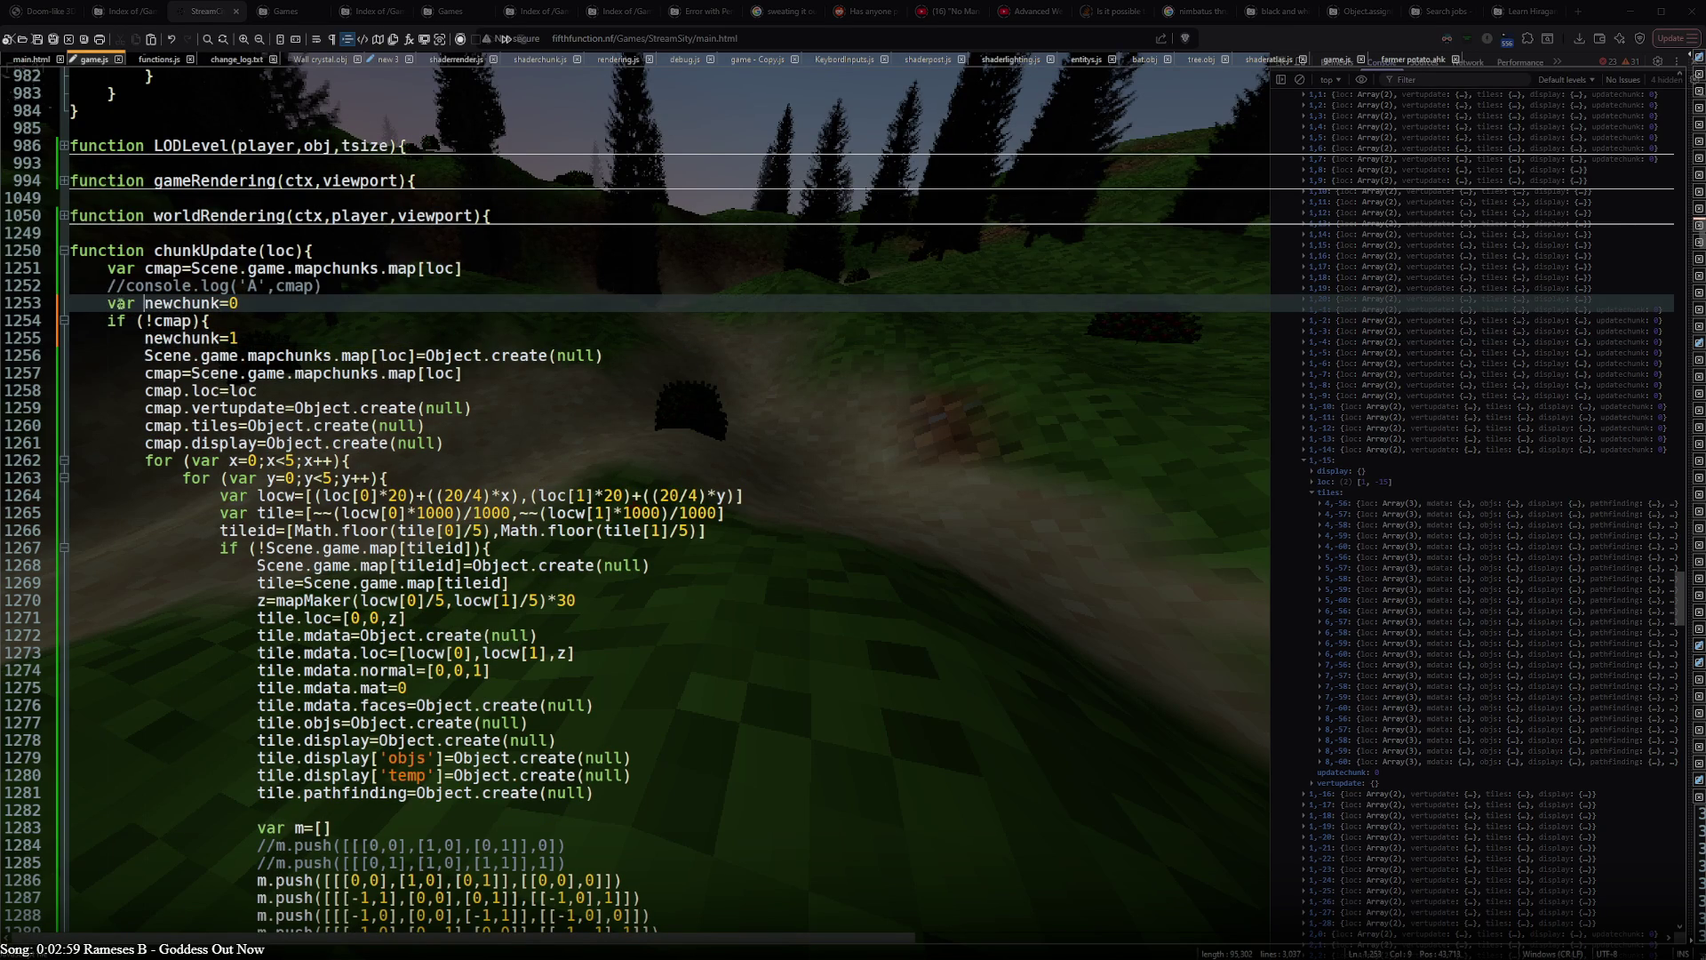
{"action": "scroll", "coordinate": [156, 327], "scroll_direction": "down", "scroll_amount": 20}
{"action": "scroll", "coordinate": [156, 325], "scroll_direction": "up", "scroll_amount": 10}
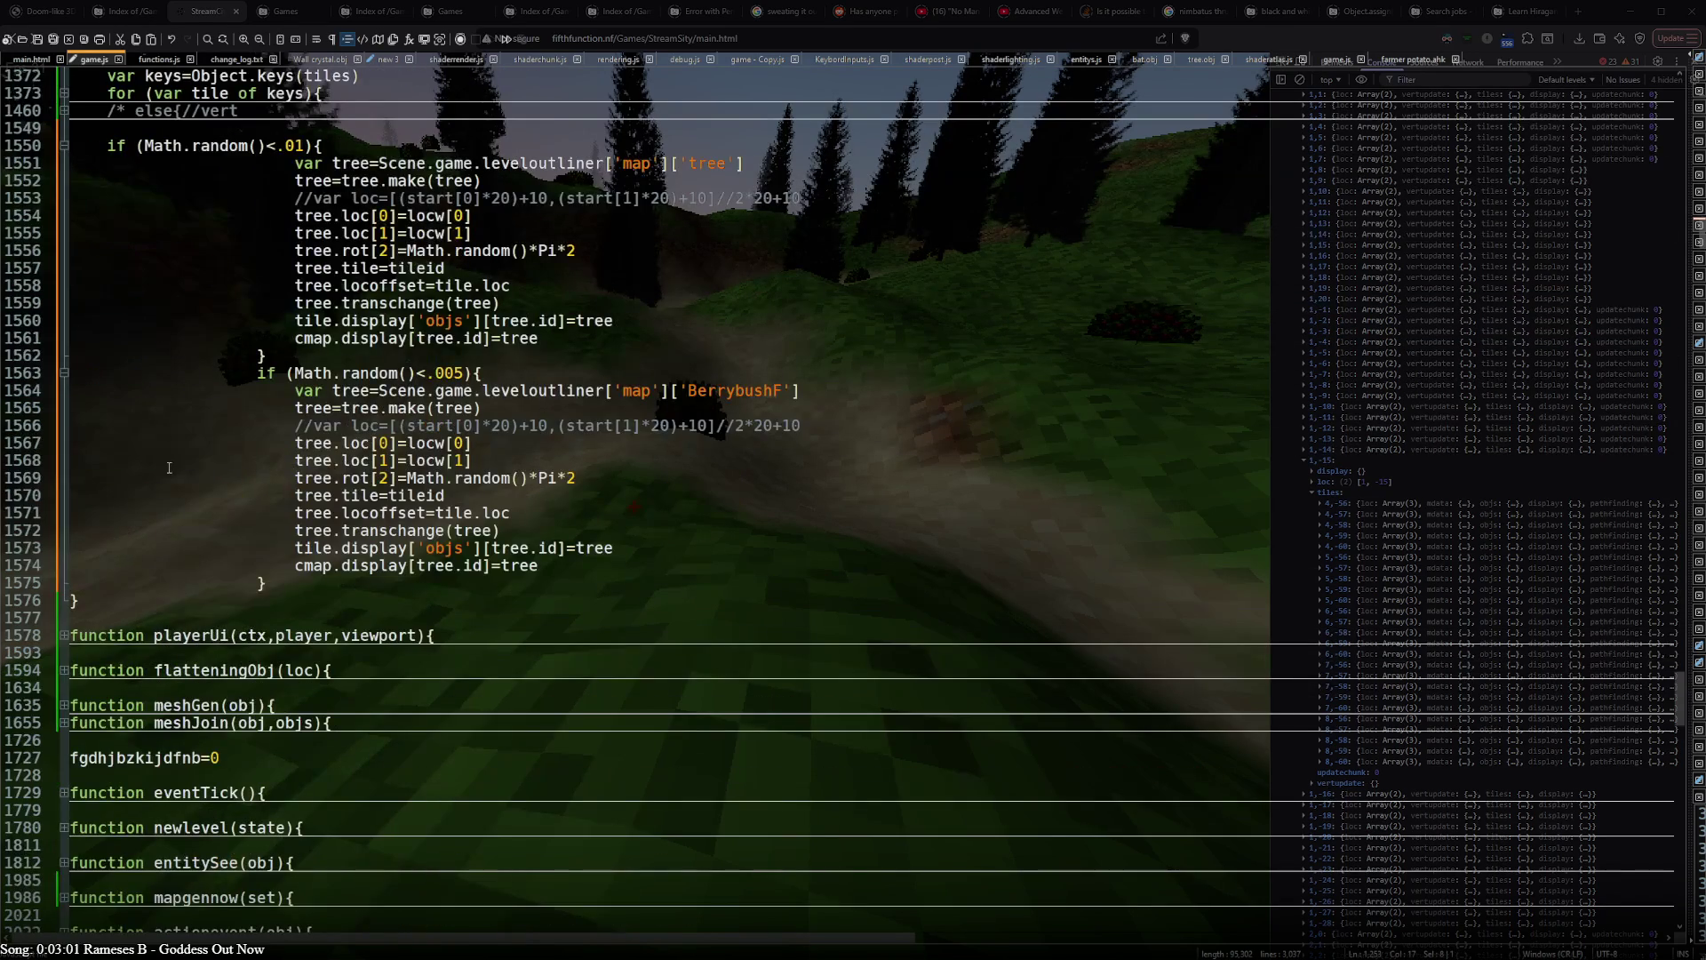
{"action": "scroll", "coordinate": [169, 466], "scroll_direction": "up", "scroll_amount": 5}
- Add if (newchunk){ above the tree spawn code and re-indent both spawn blocks
{"action": "left_click", "coordinate": [131, 375]}
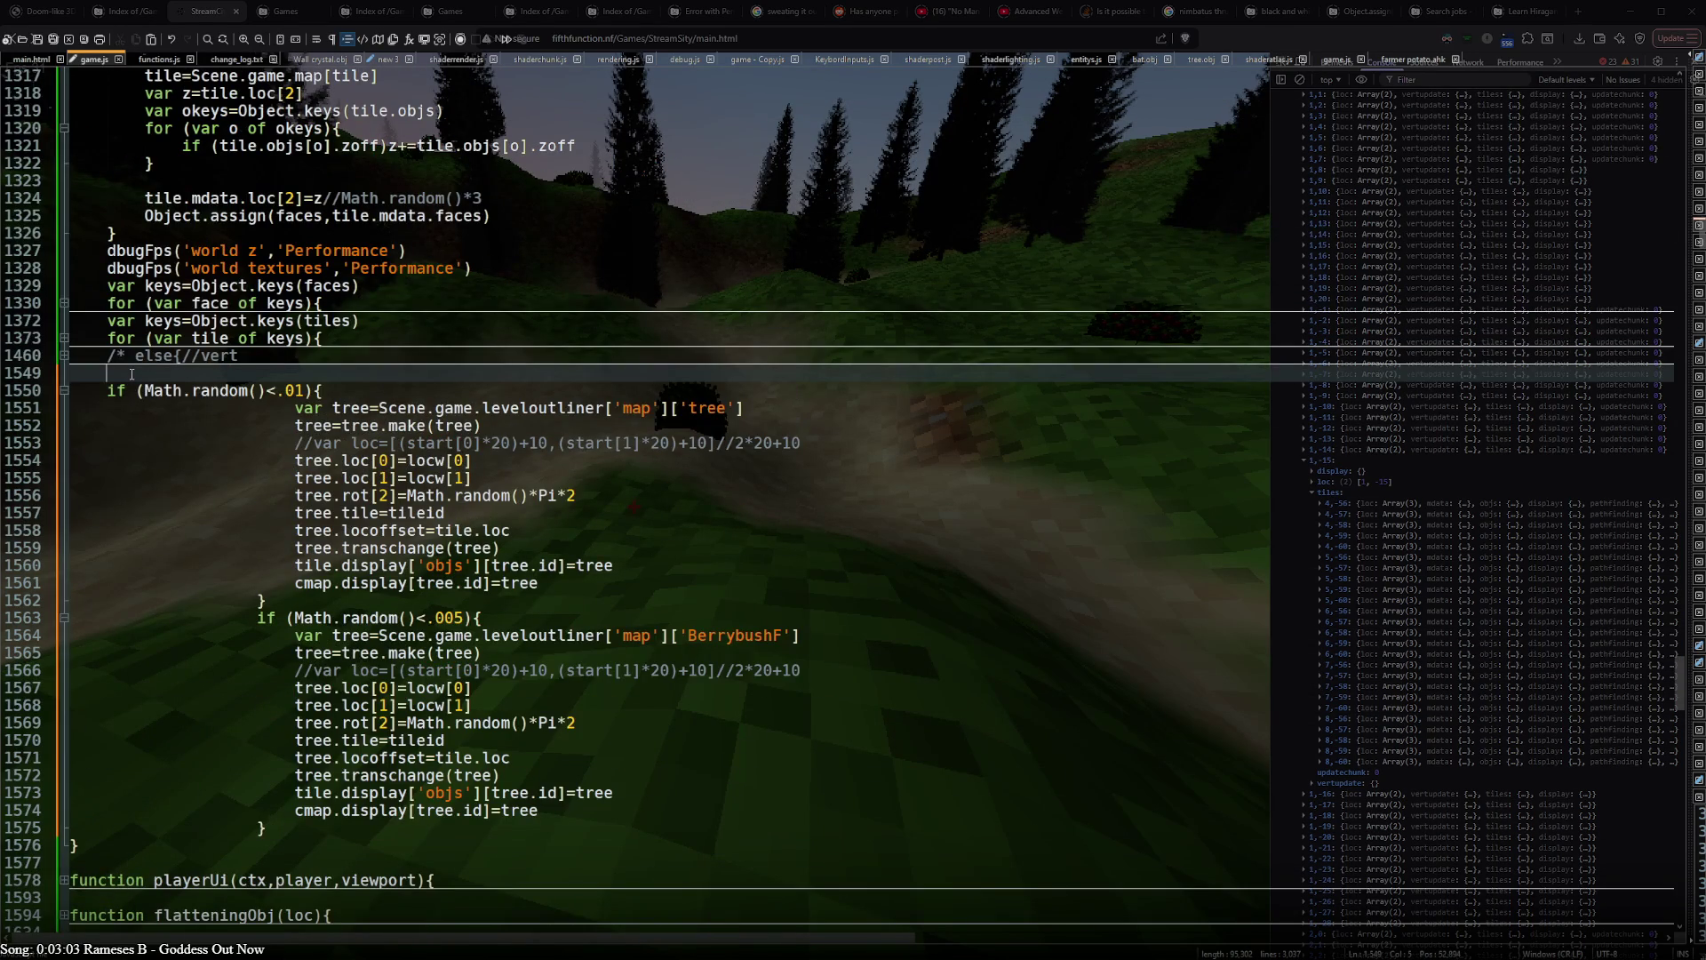
{"action": "key", "text": "Return"}
{"action": "type", "text": "if (newchunk){"}
{"action": "left_click", "coordinate": [108, 408]}
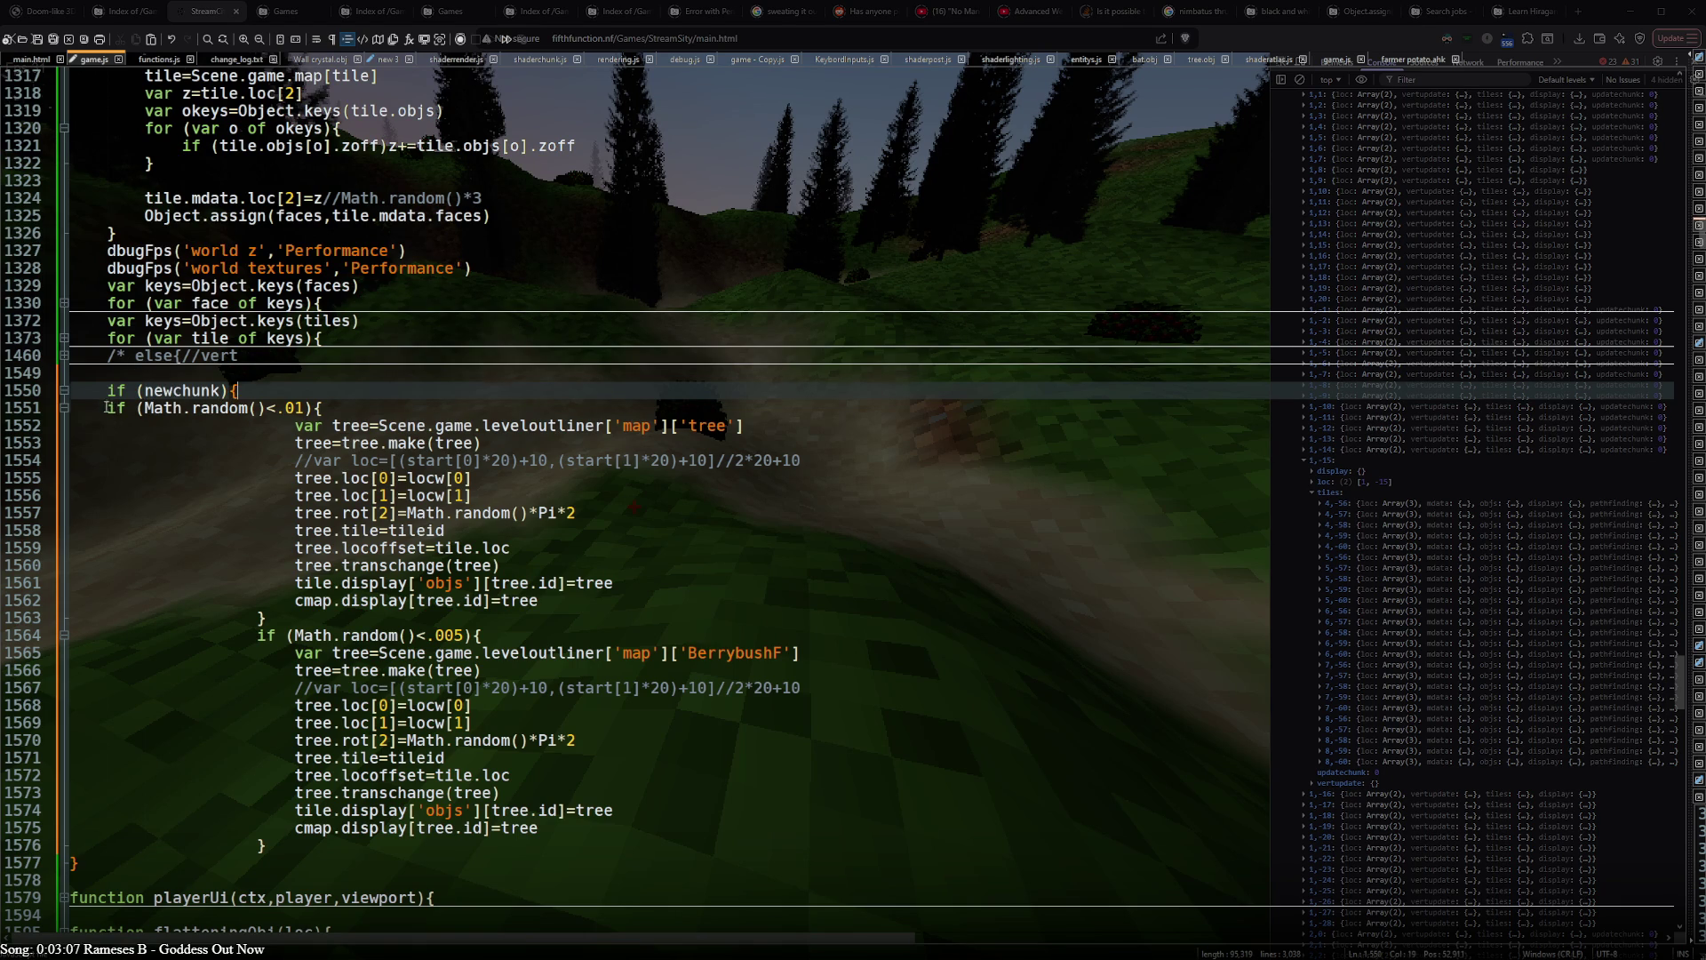
{"action": "key", "text": "Tab"}
{"action": "left_click", "coordinate": [295, 426]}
{"action": "left_click", "coordinate": [304, 845], "text": "shift"}
{"action": "key", "text": "shift+Tab"}
{"action": "key", "text": "shift+Tab"}
{"action": "key", "text": "shift+Tab"}
- Close the if (newchunk) block with a } after the BerrybushF spawn code
{"action": "left_click", "coordinate": [277, 842]}
{"action": "key", "text": "Return"}
{"action": "type", "text": "}"}
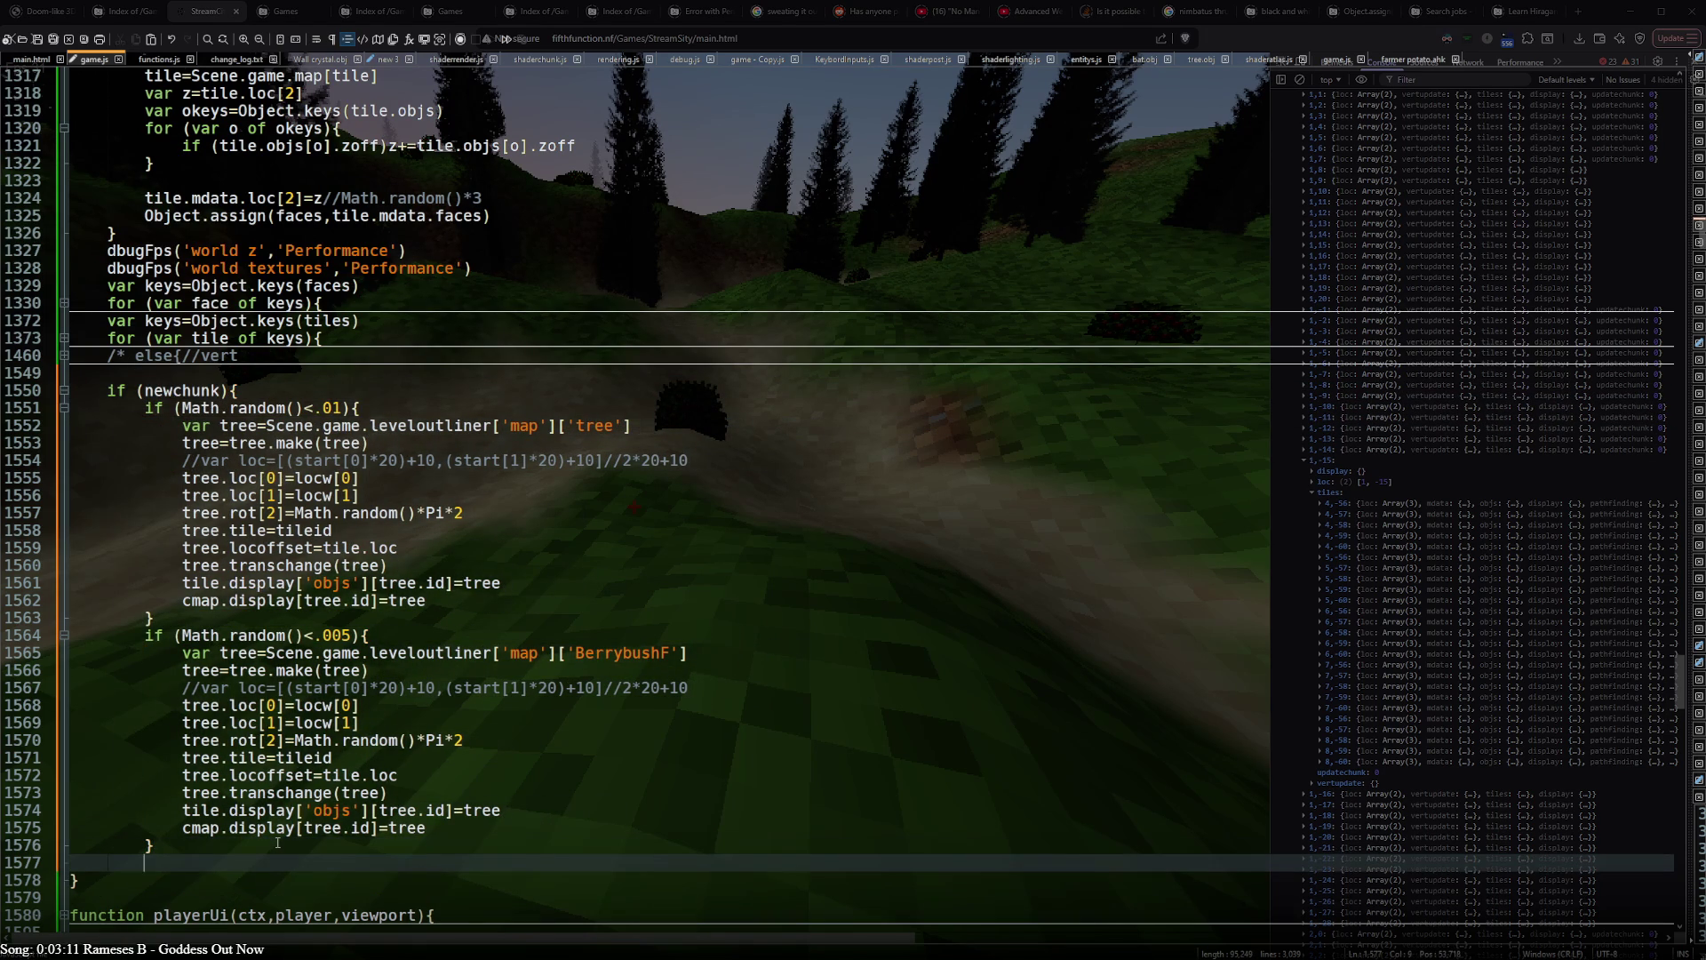
{"action": "left_click", "coordinate": [274, 390]}
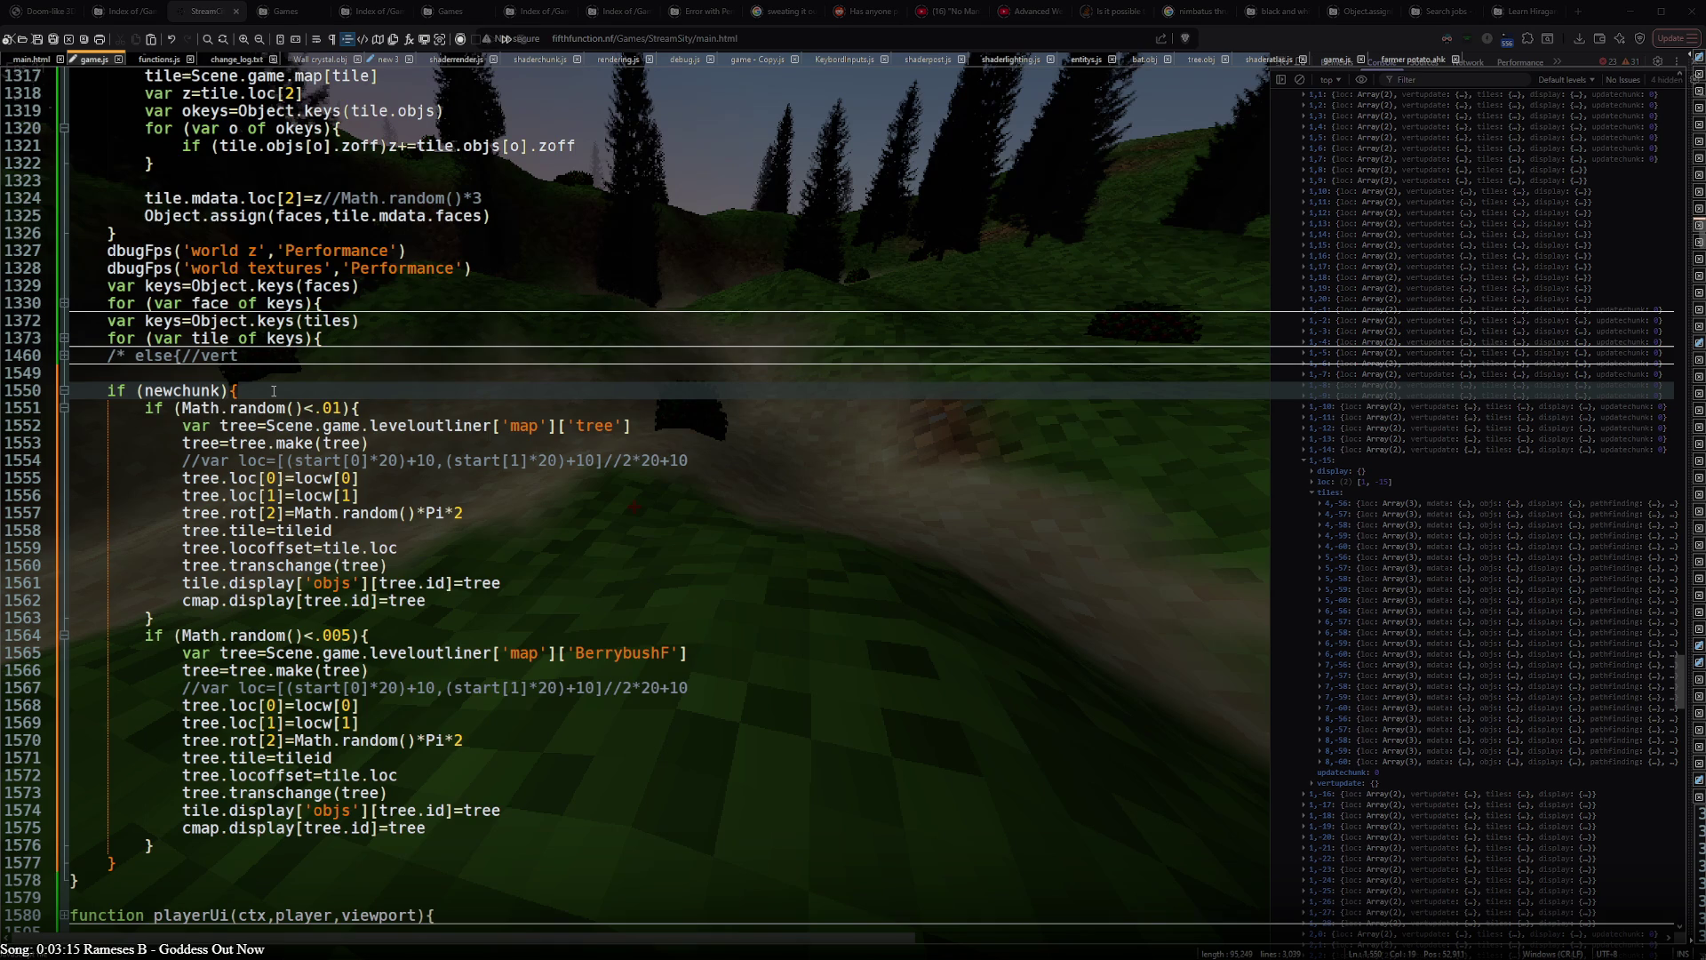
{"action": "key", "text": "Return"}
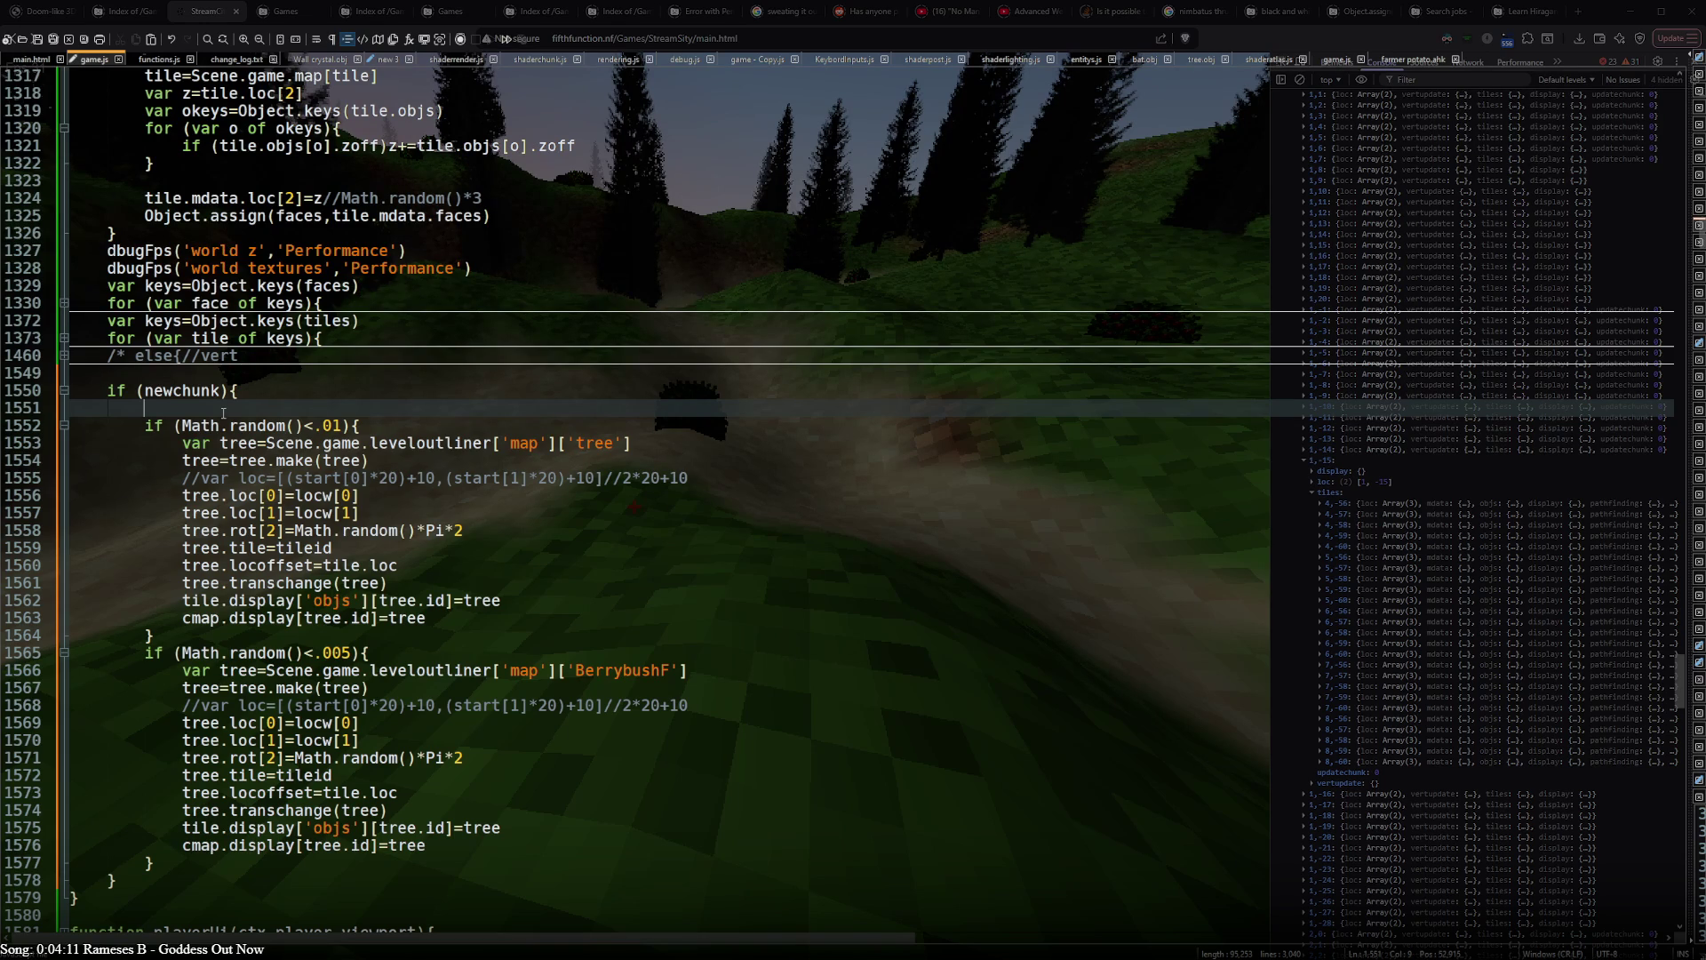
{"action": "scroll", "coordinate": [200, 363], "scroll_direction": "up", "scroll_amount": 20}
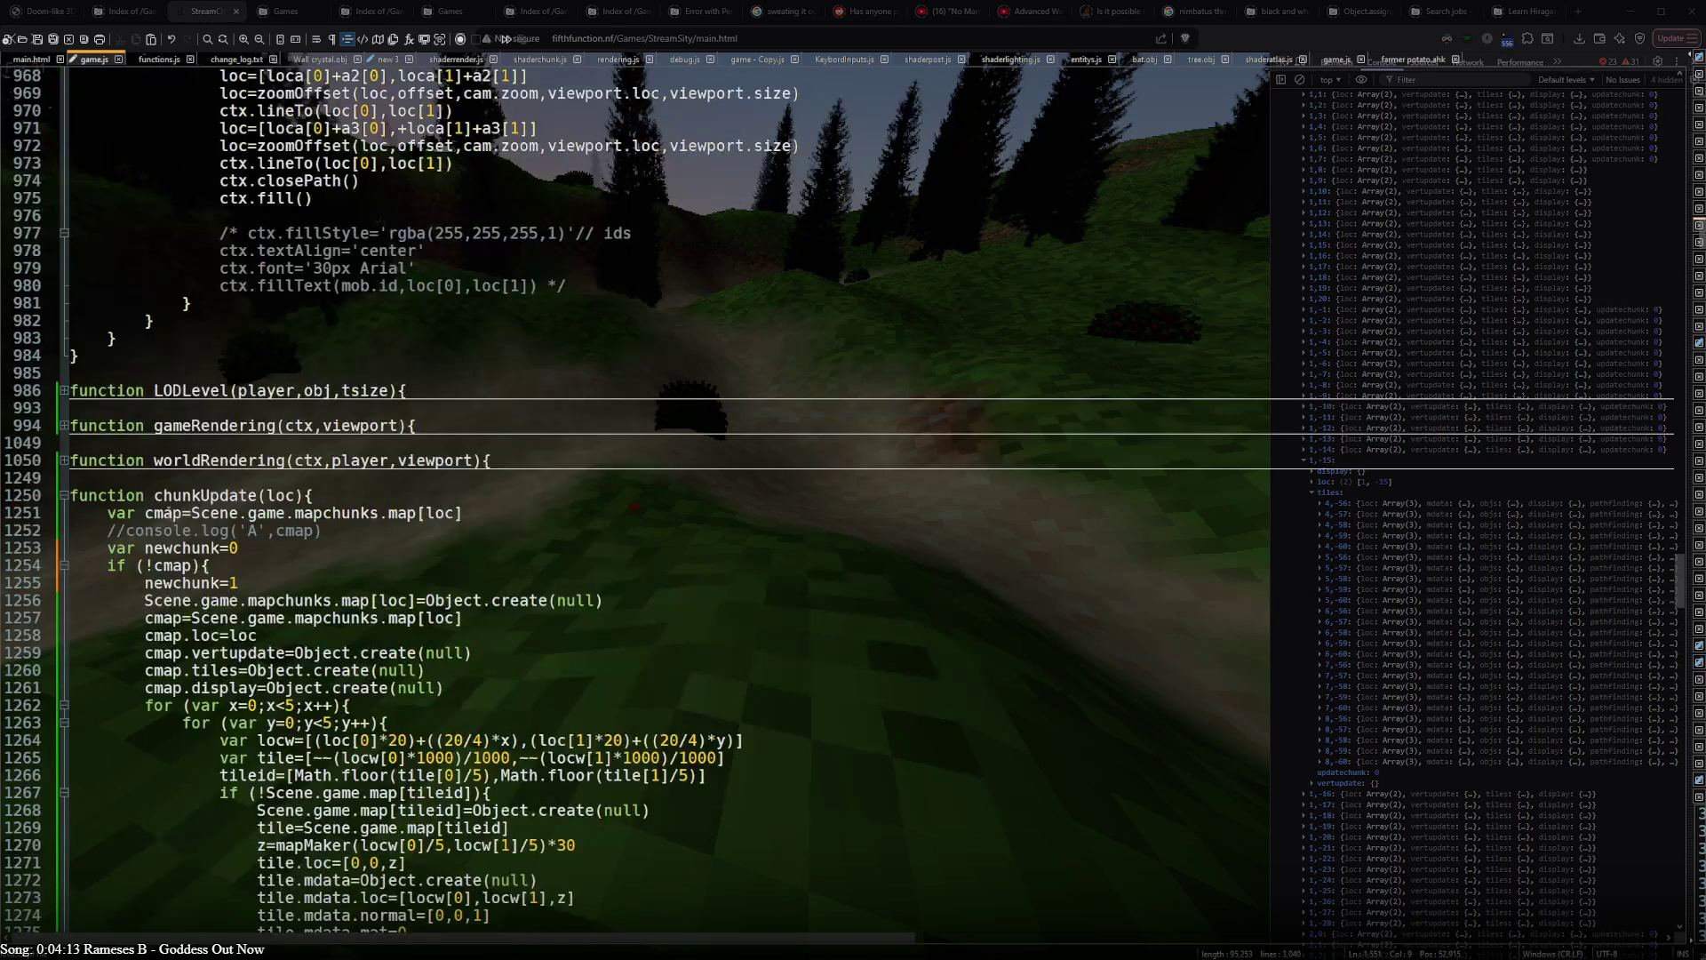
- Start a partial for (var x=0;x< loop in newchunk with a cmap. line above it
{"action": "double_click", "coordinate": [161, 566]}
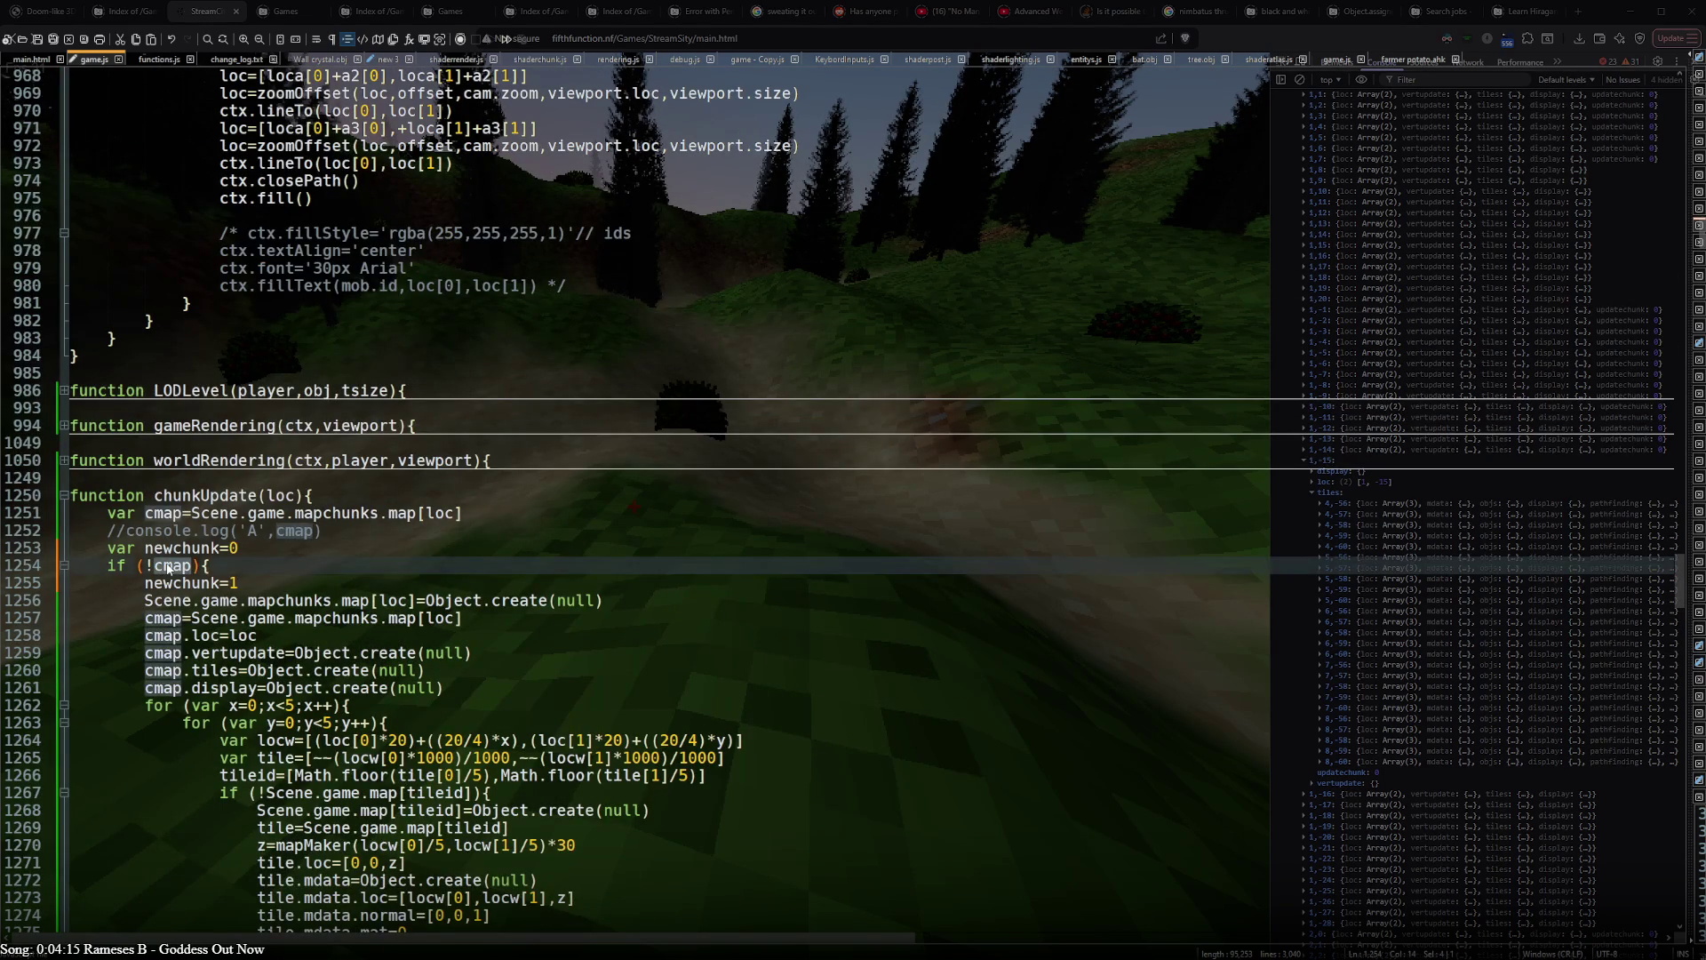
{"action": "scroll", "coordinate": [167, 560], "scroll_direction": "down", "scroll_amount": 20}
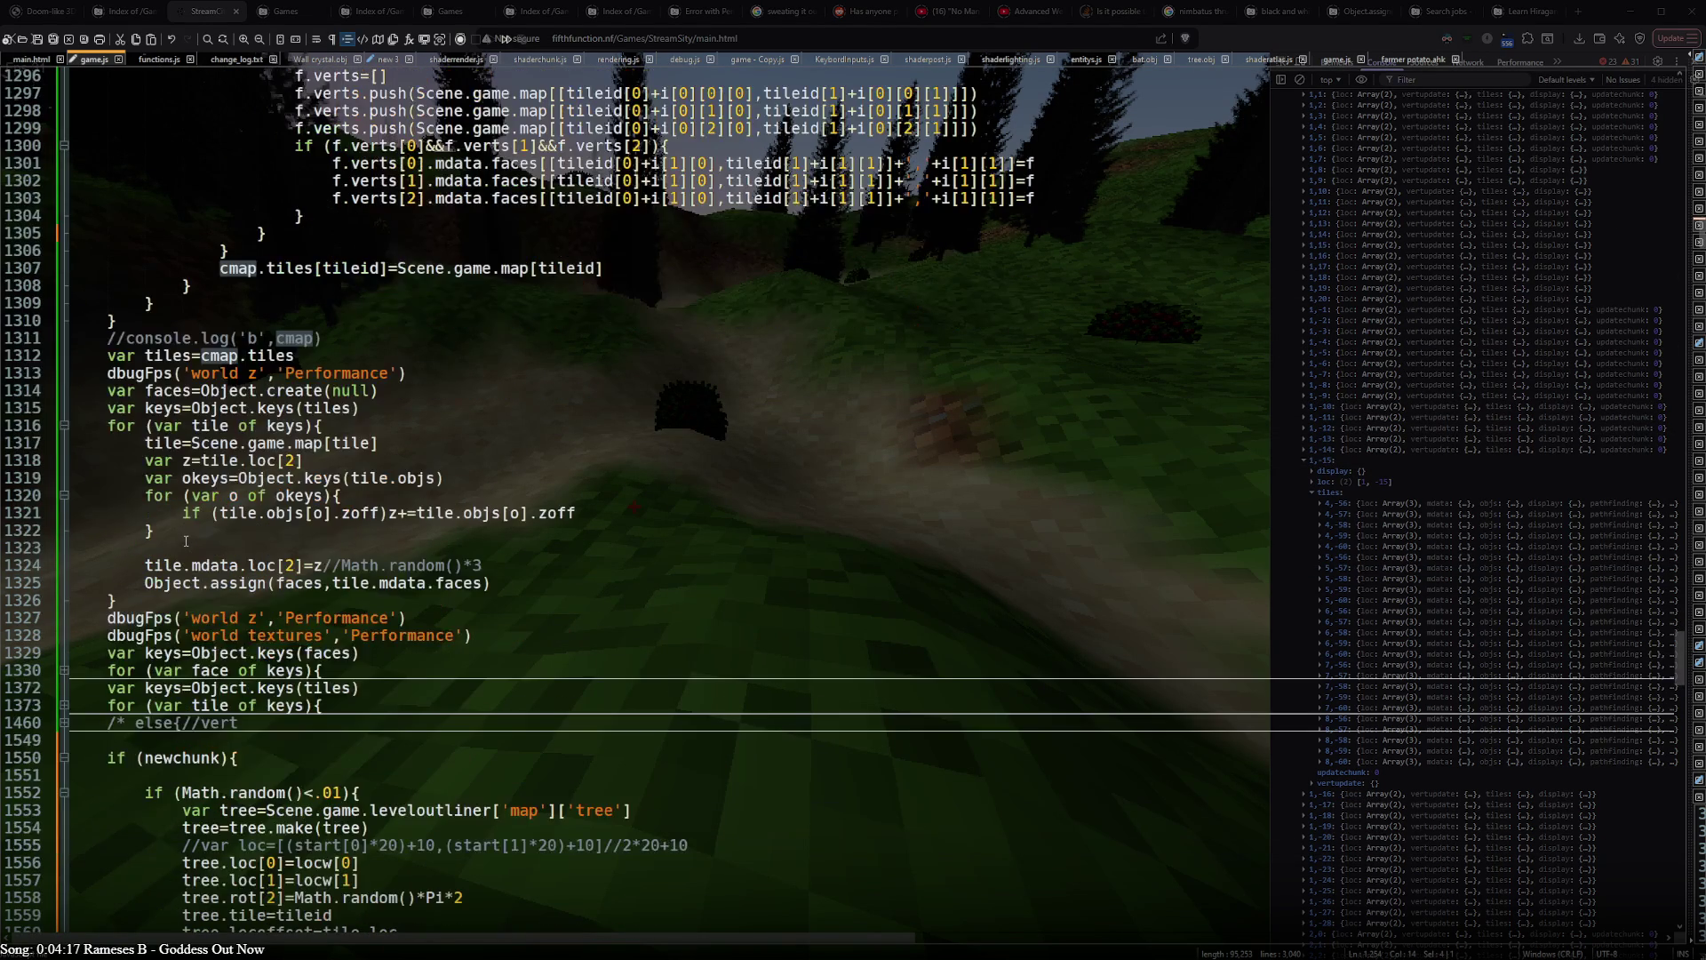
{"action": "scroll", "coordinate": [185, 540], "scroll_direction": "down", "scroll_amount": 4}
{"action": "scroll", "coordinate": [185, 540], "scroll_direction": "down", "scroll_amount": 2}
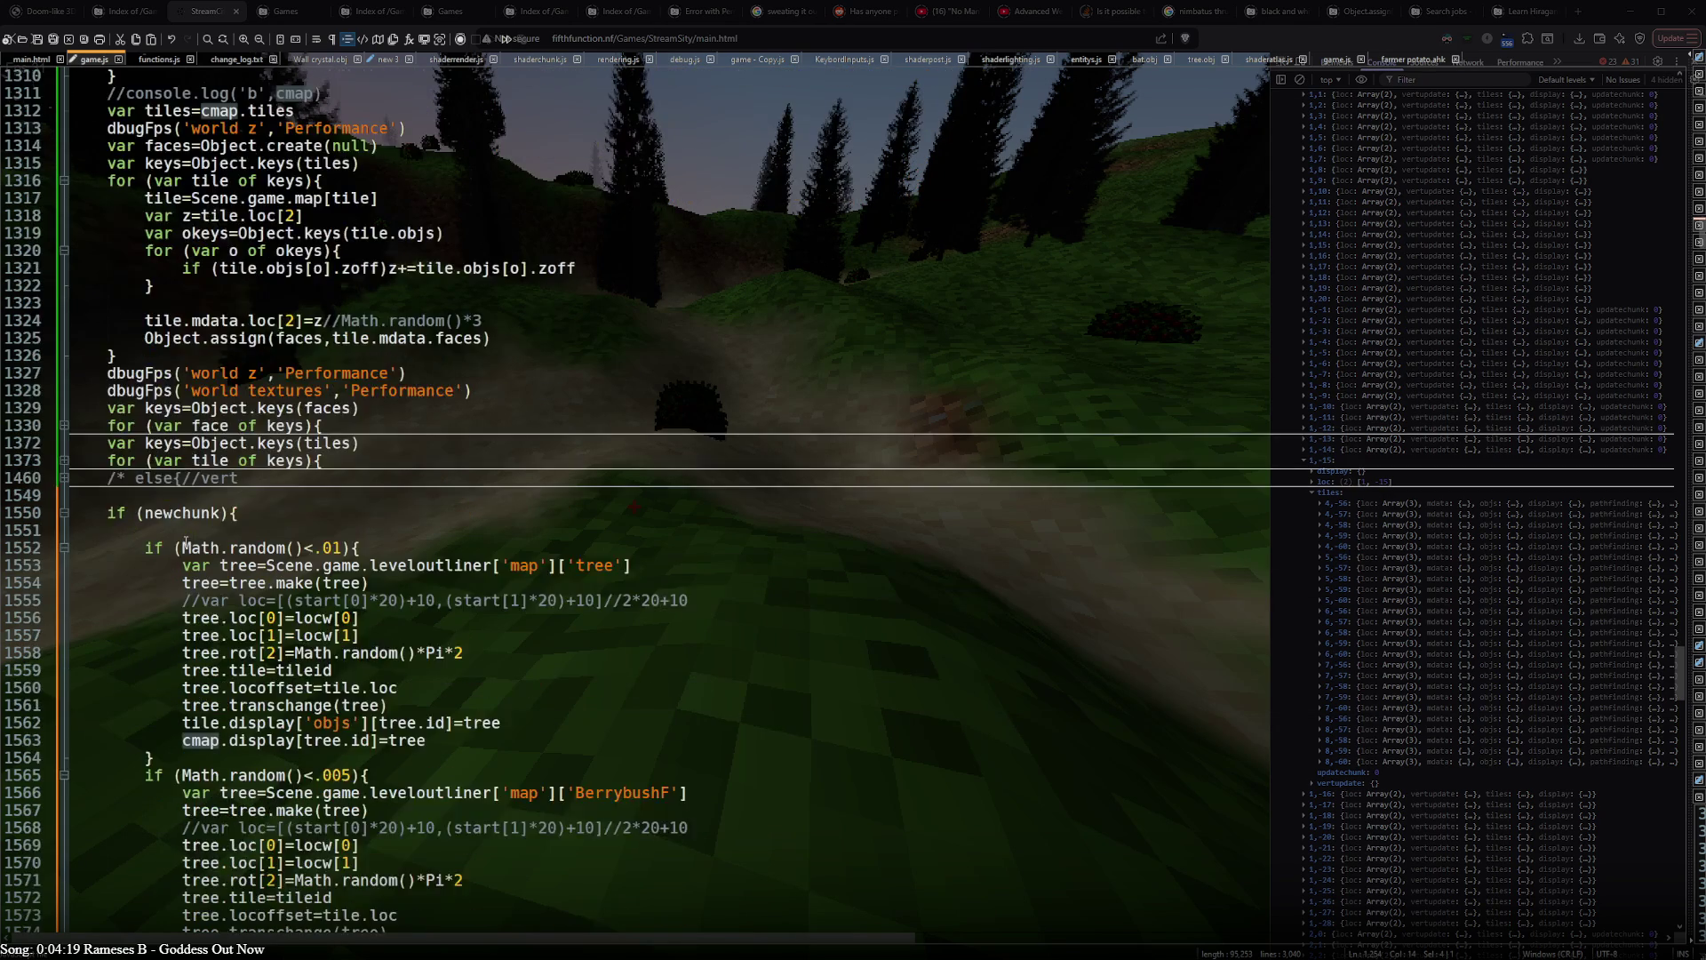
{"action": "scroll", "coordinate": [186, 540], "scroll_direction": "down", "scroll_amount": 4}
{"action": "left_click", "coordinate": [166, 284]}
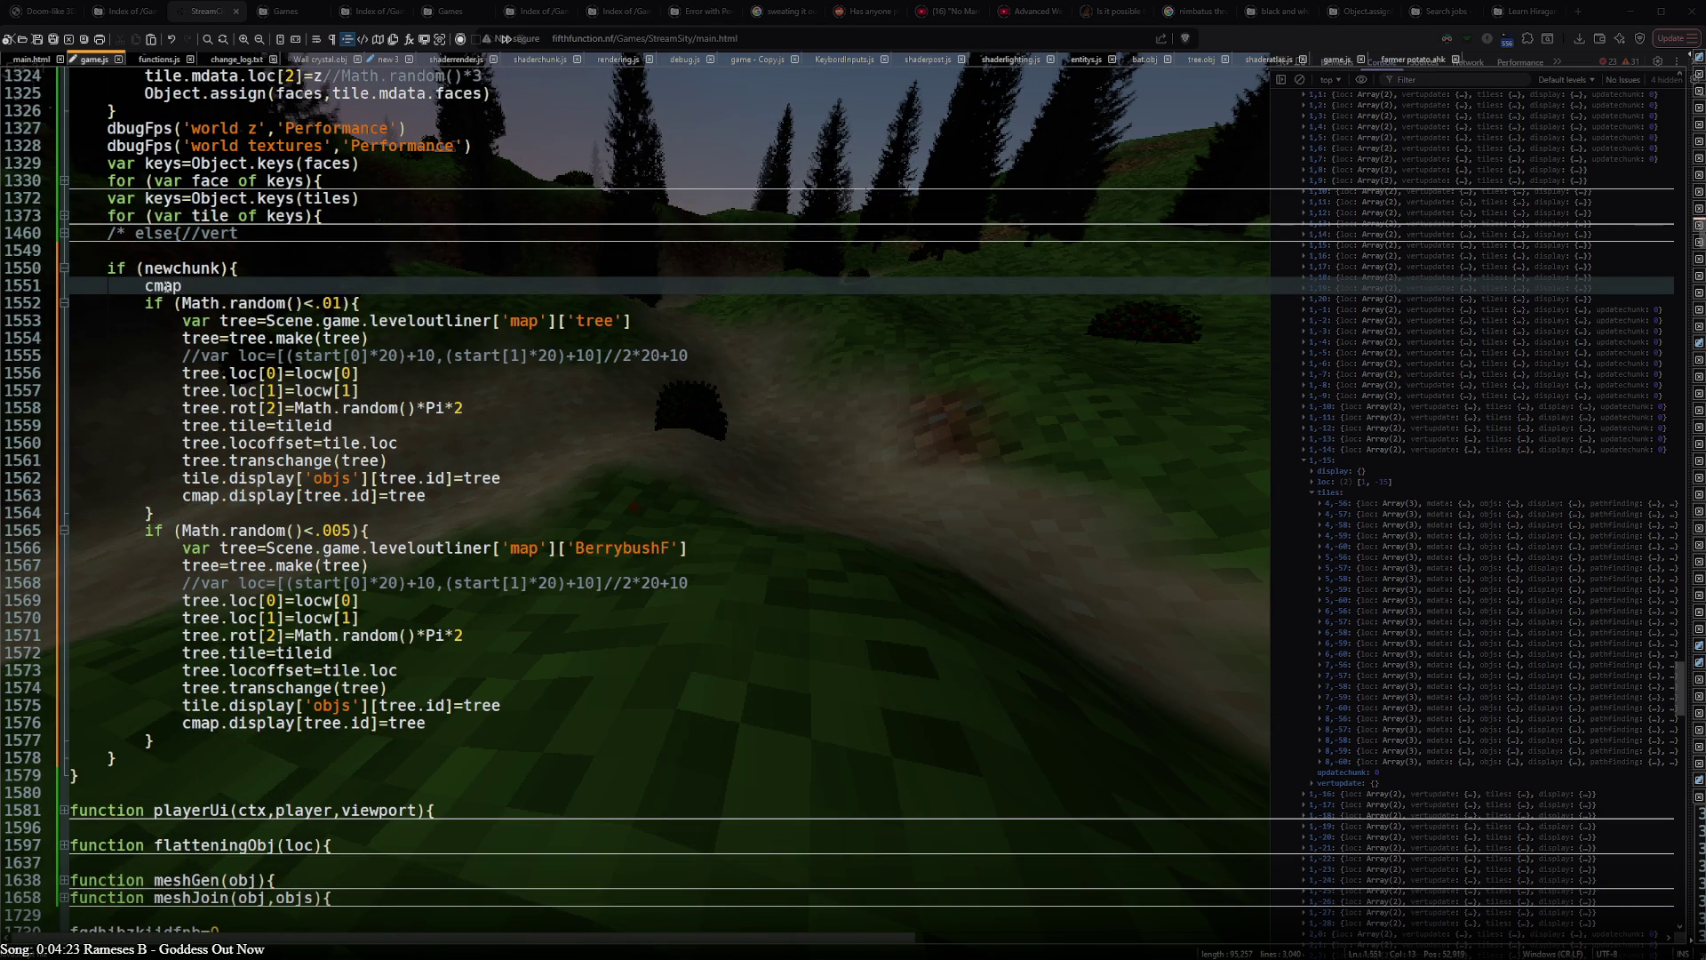
{"action": "type", "text": "for ()"}
{"action": "type", "text": "var "}
{"action": "type", "text": "x="}
{"action": "type", "text": "0;x"}
{"action": "type", "text": "<"}
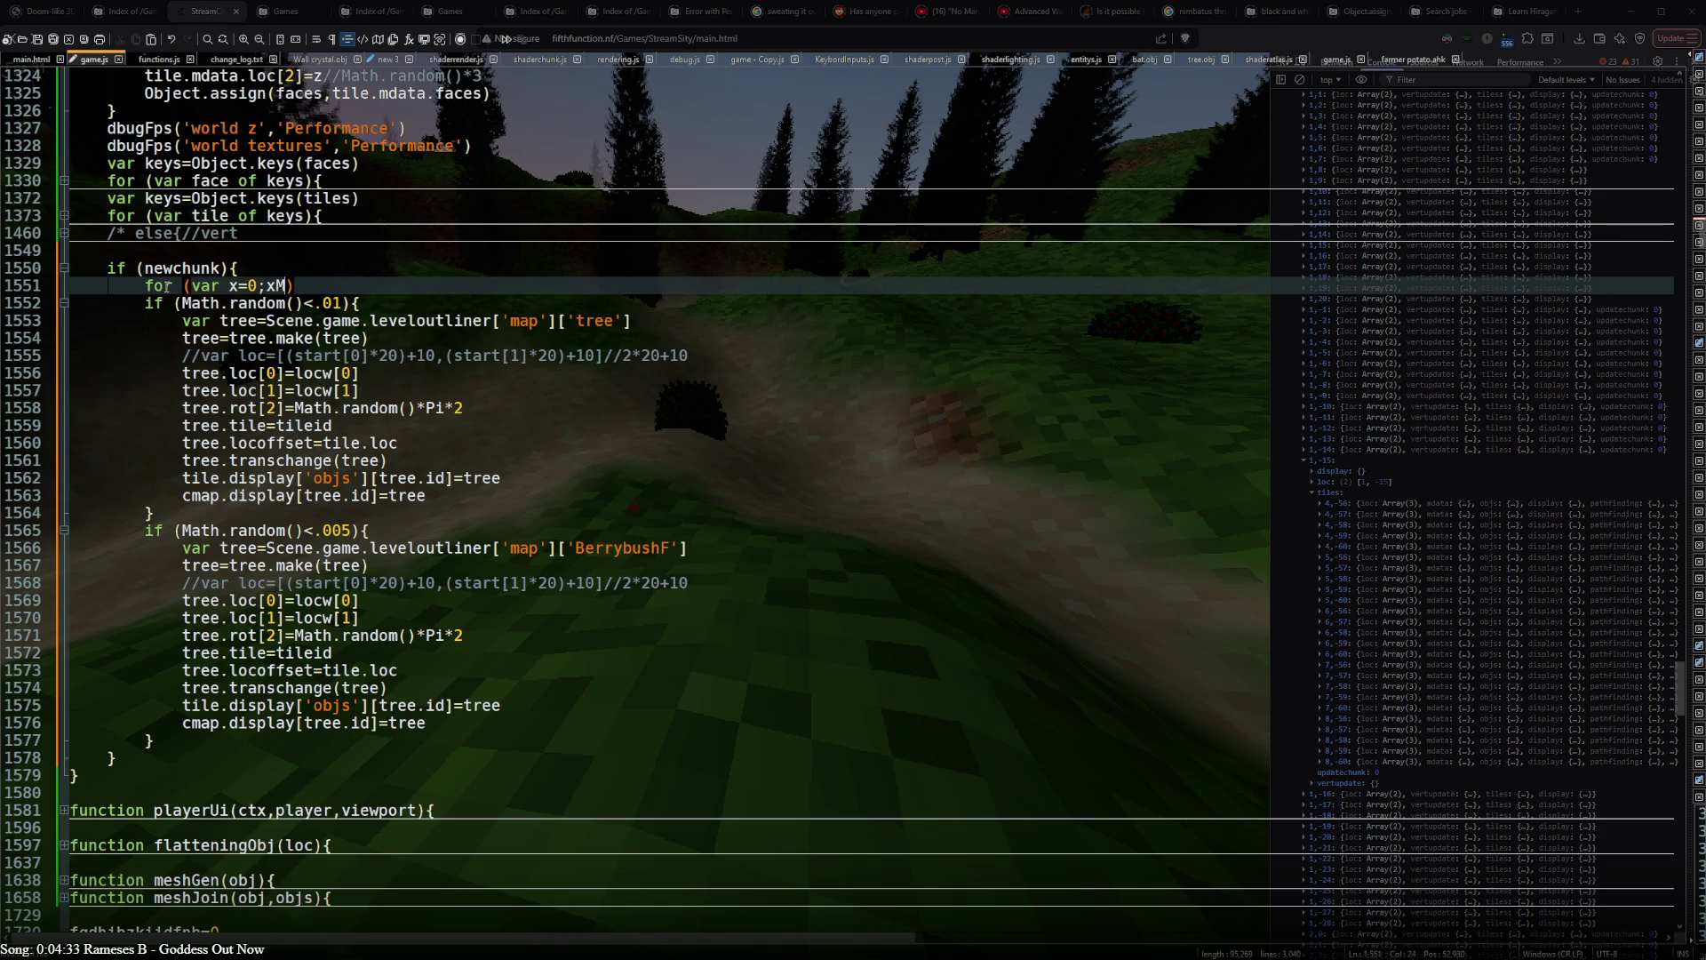
{"action": "key", "text": "ctrl+shift+Return"}
{"action": "type", "text": "cmap."}
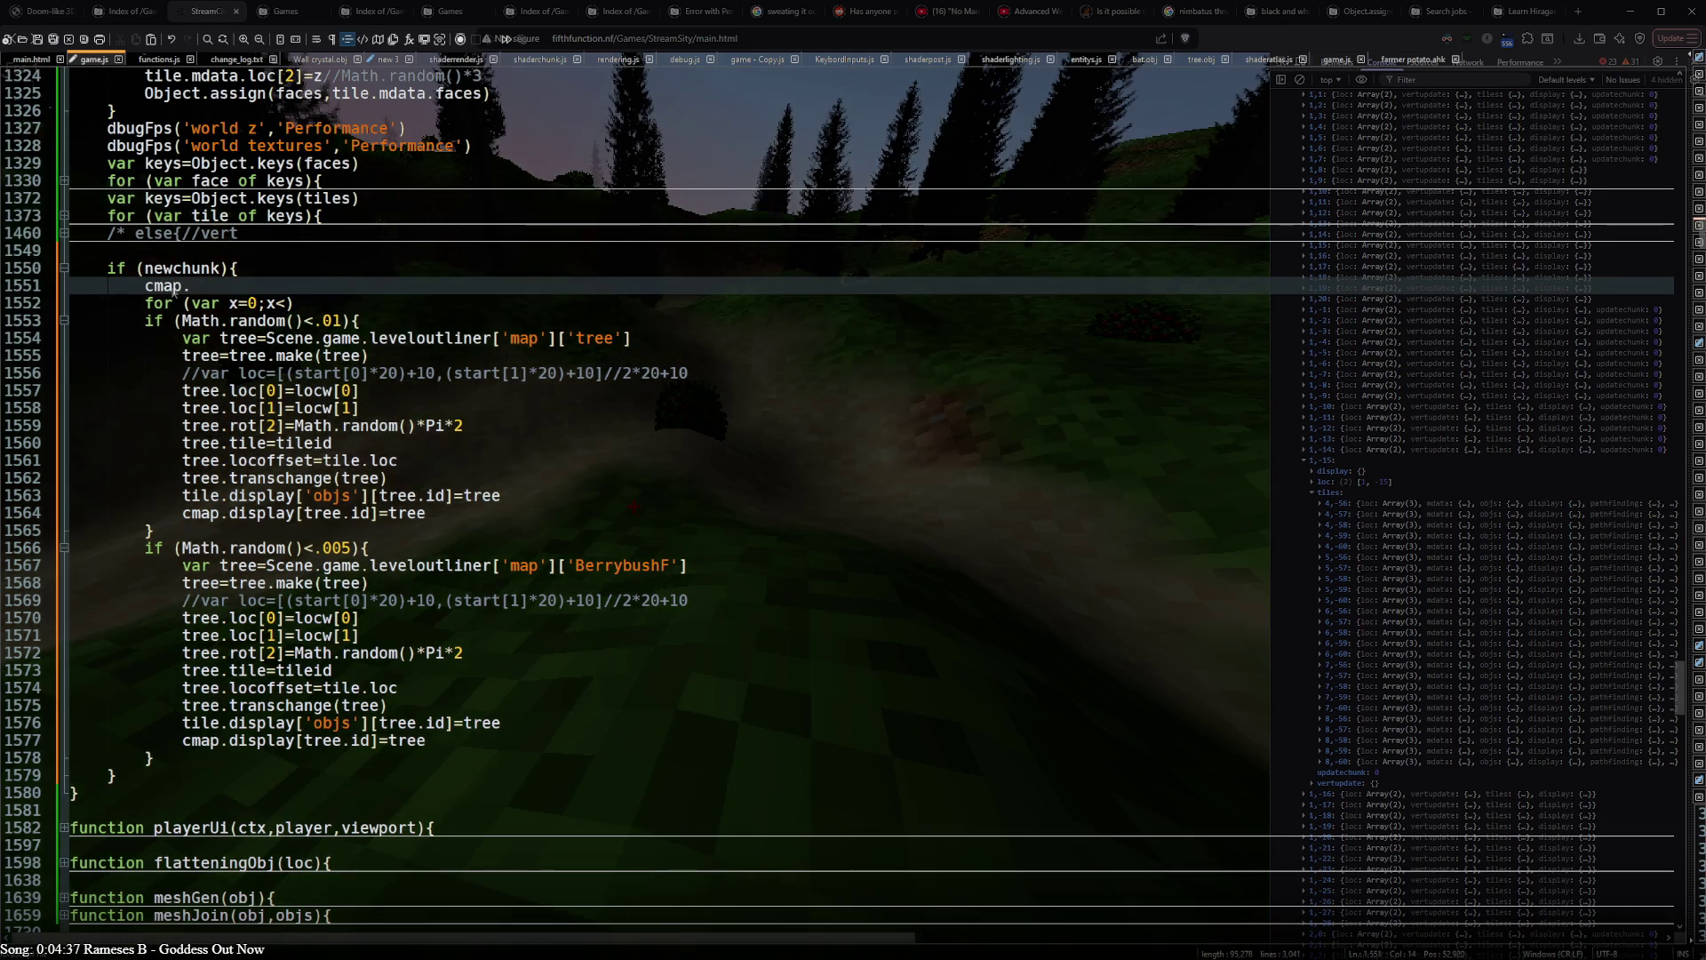
{"action": "key", "text": "alt+Tab"}
{"action": "key", "text": "alt+Tab"}
{"action": "key", "text": "alt+Tab"}
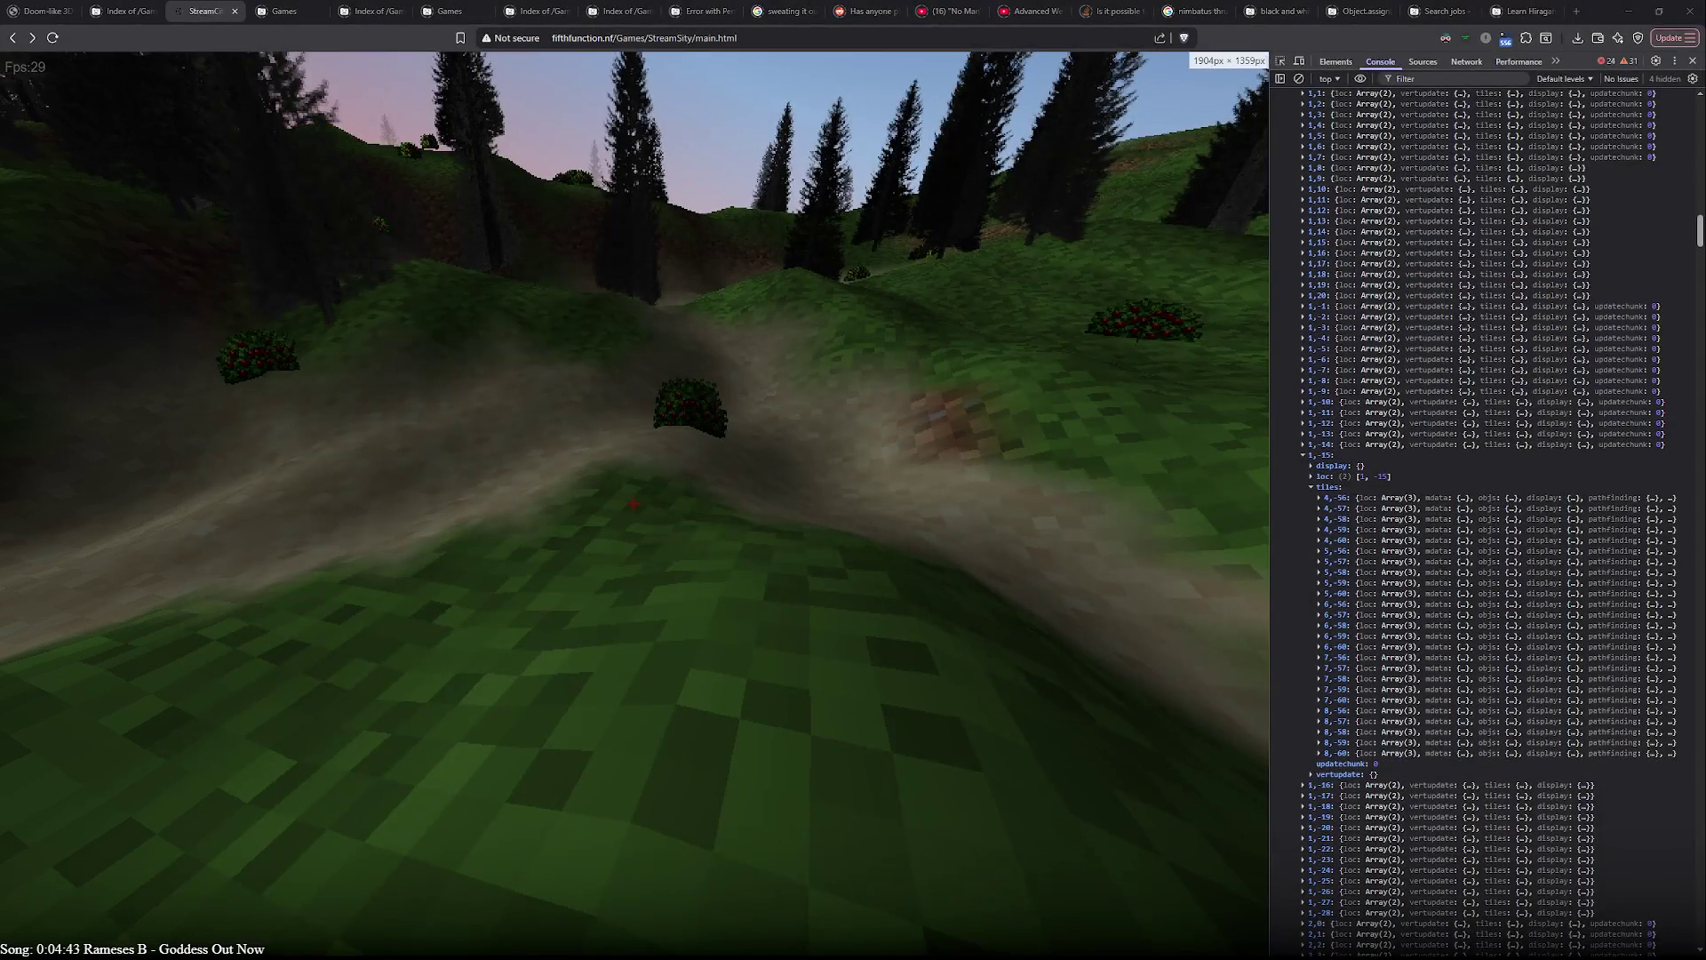
- Finish line 1551 as cmap.tiles.keys() while checking the console's logged chunk data
{"action": "key", "text": "alt+Tab"}
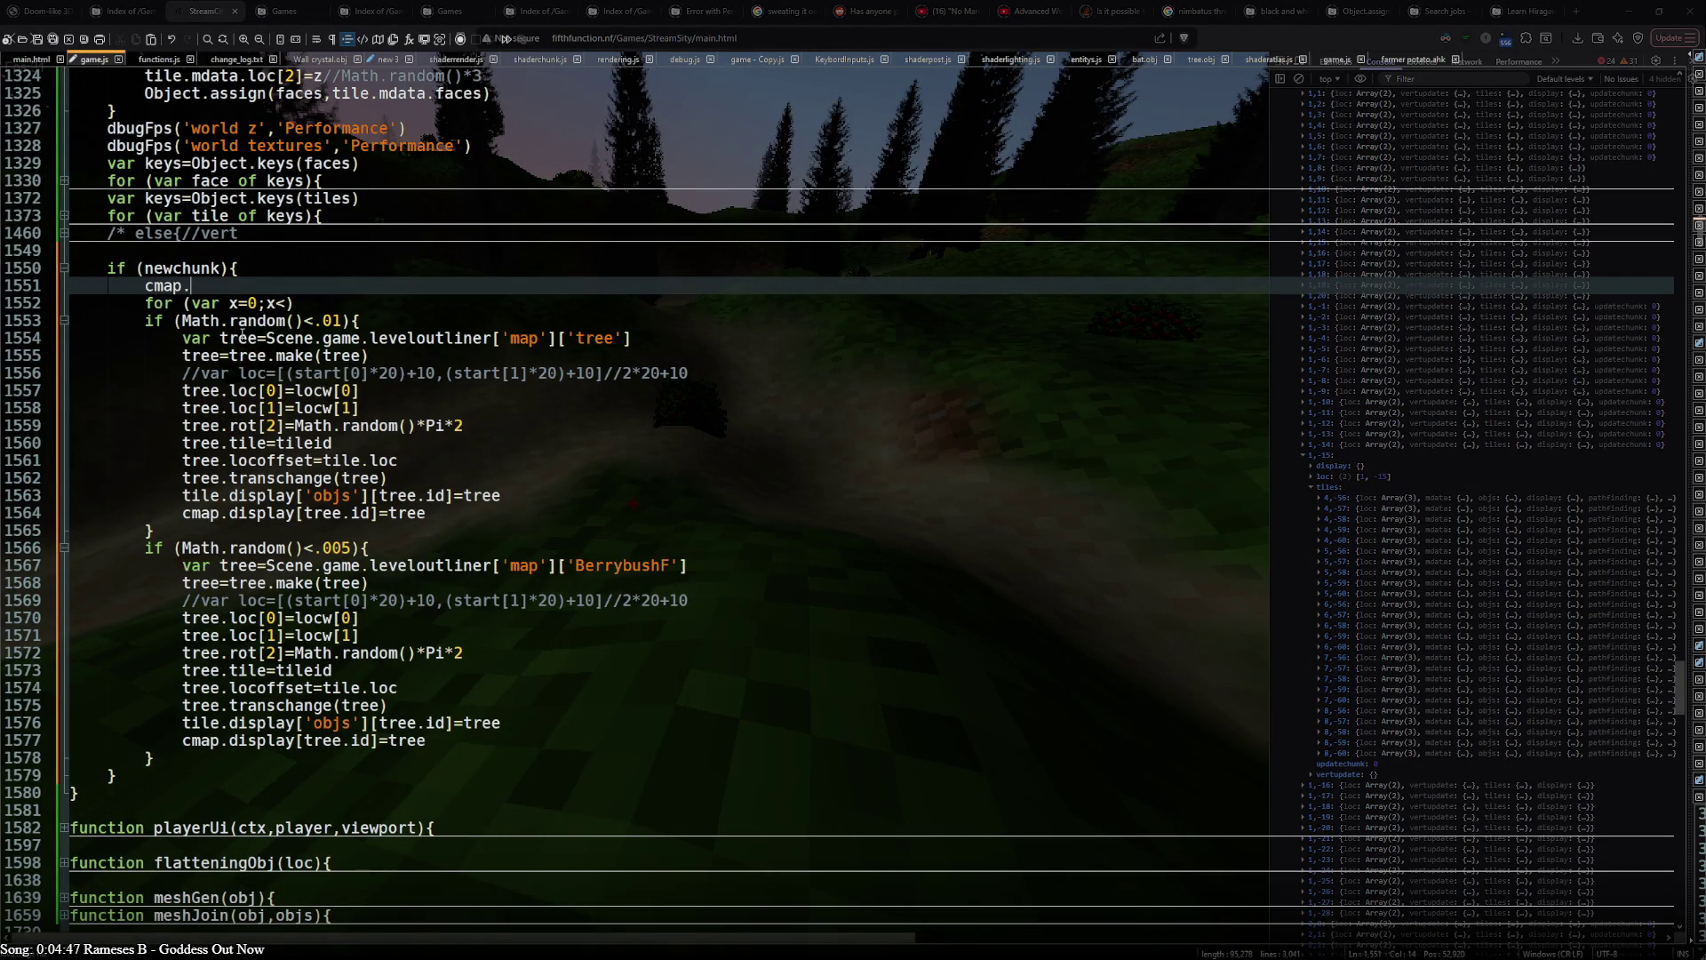
{"action": "key", "text": "alt+Tab"}
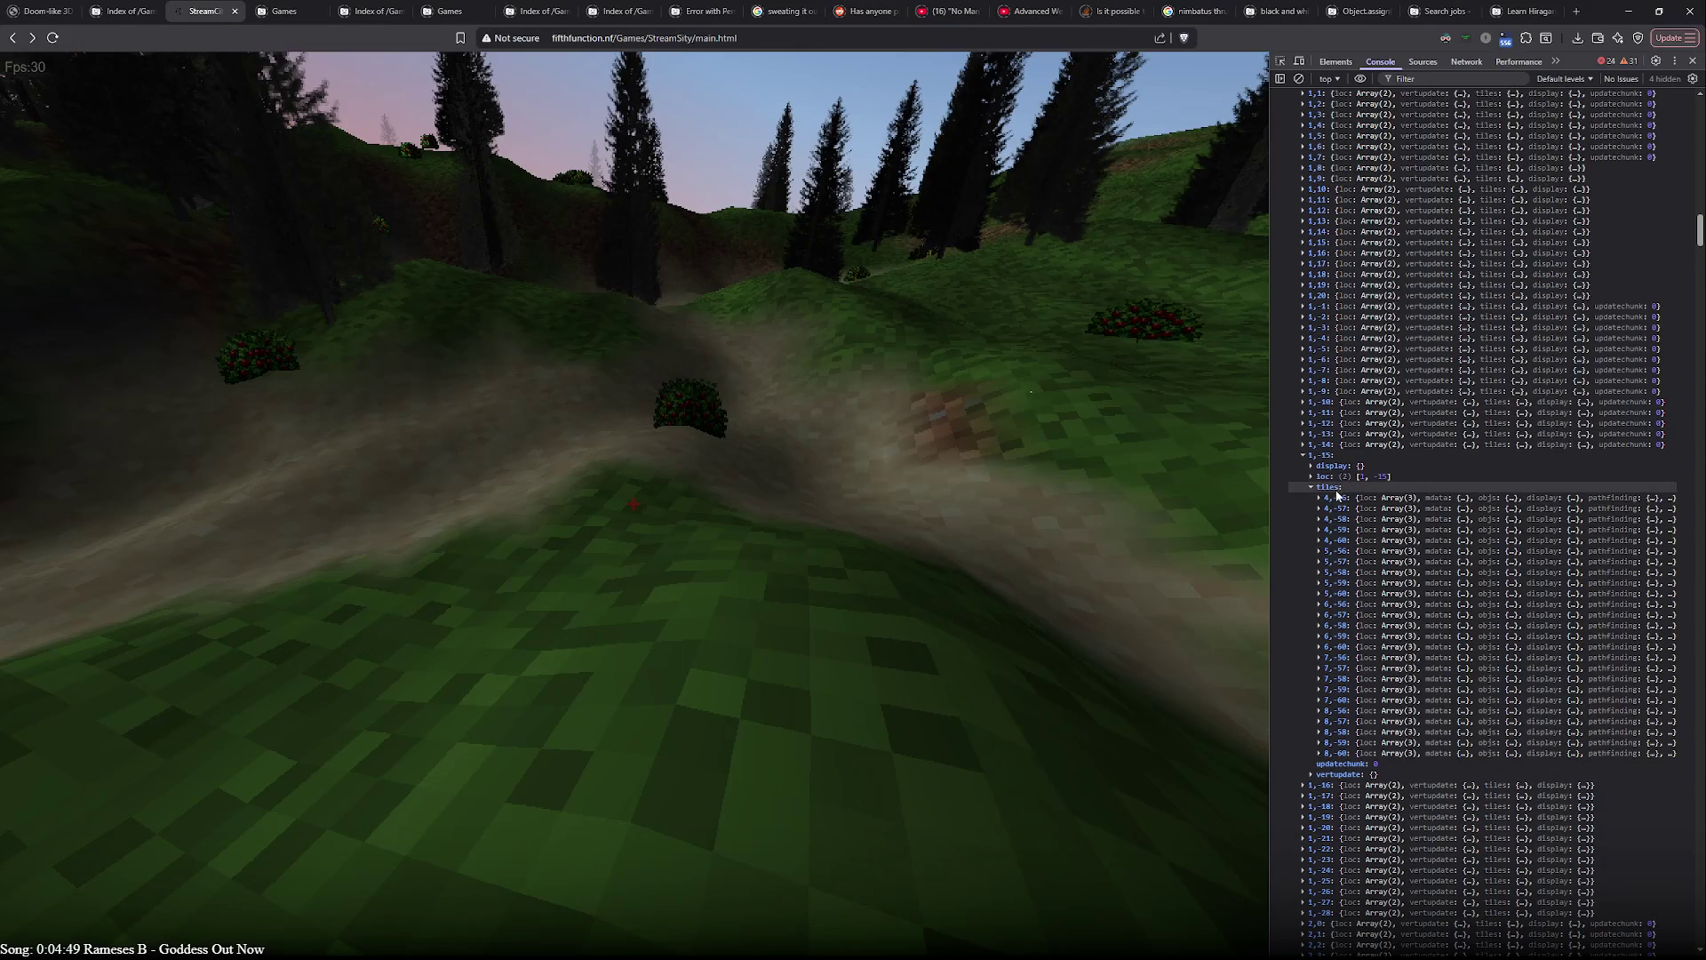
{"action": "key", "text": "alt+Tab"}
{"action": "type", "text": "tiles"}
{"action": "key", "text": "alt+Tab"}
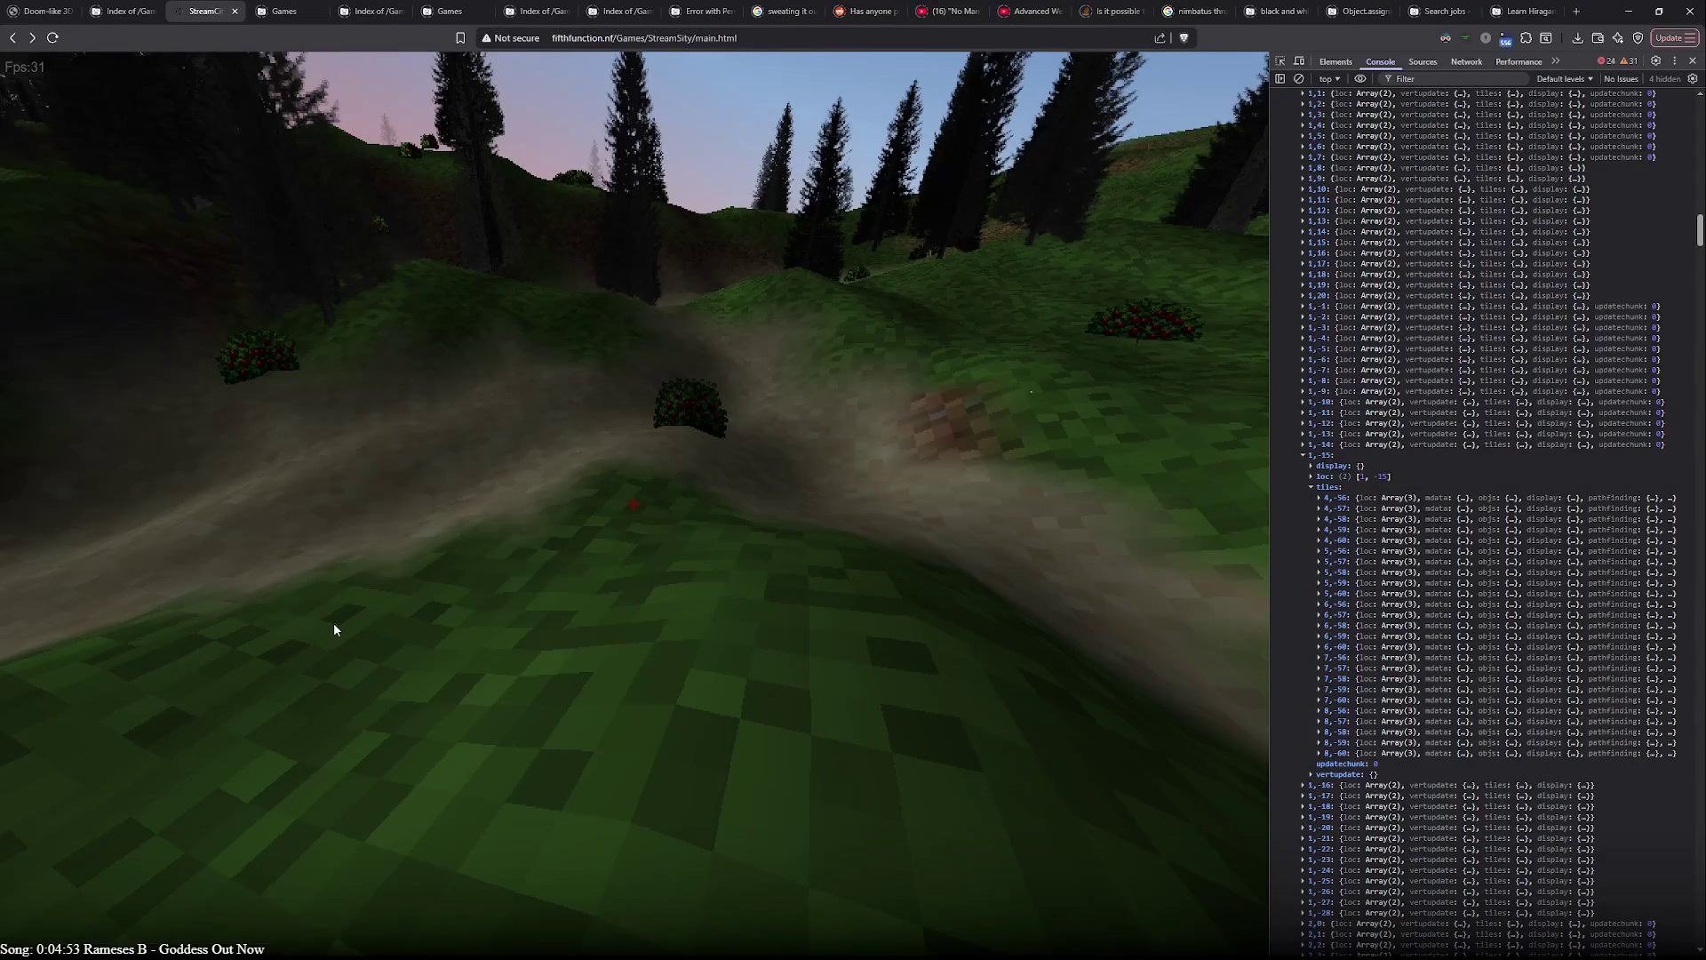
{"action": "key", "text": "alt+Tab"}
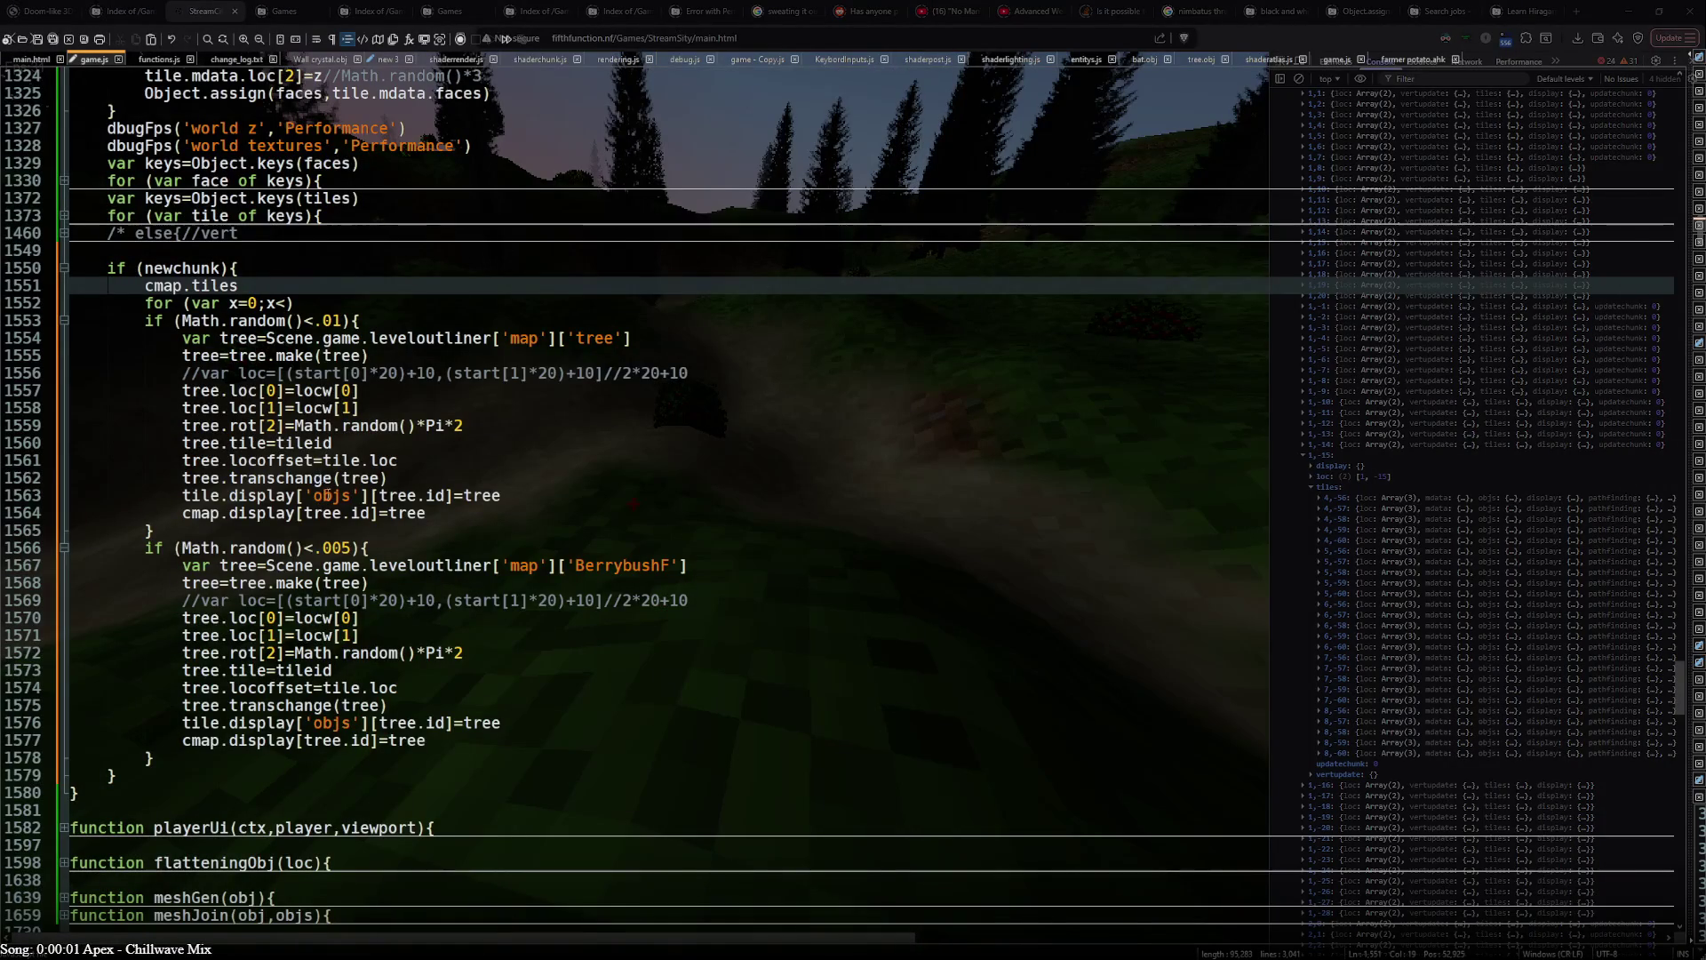
{"action": "type", "text": ".keys"}
{"action": "type", "text": "()"}
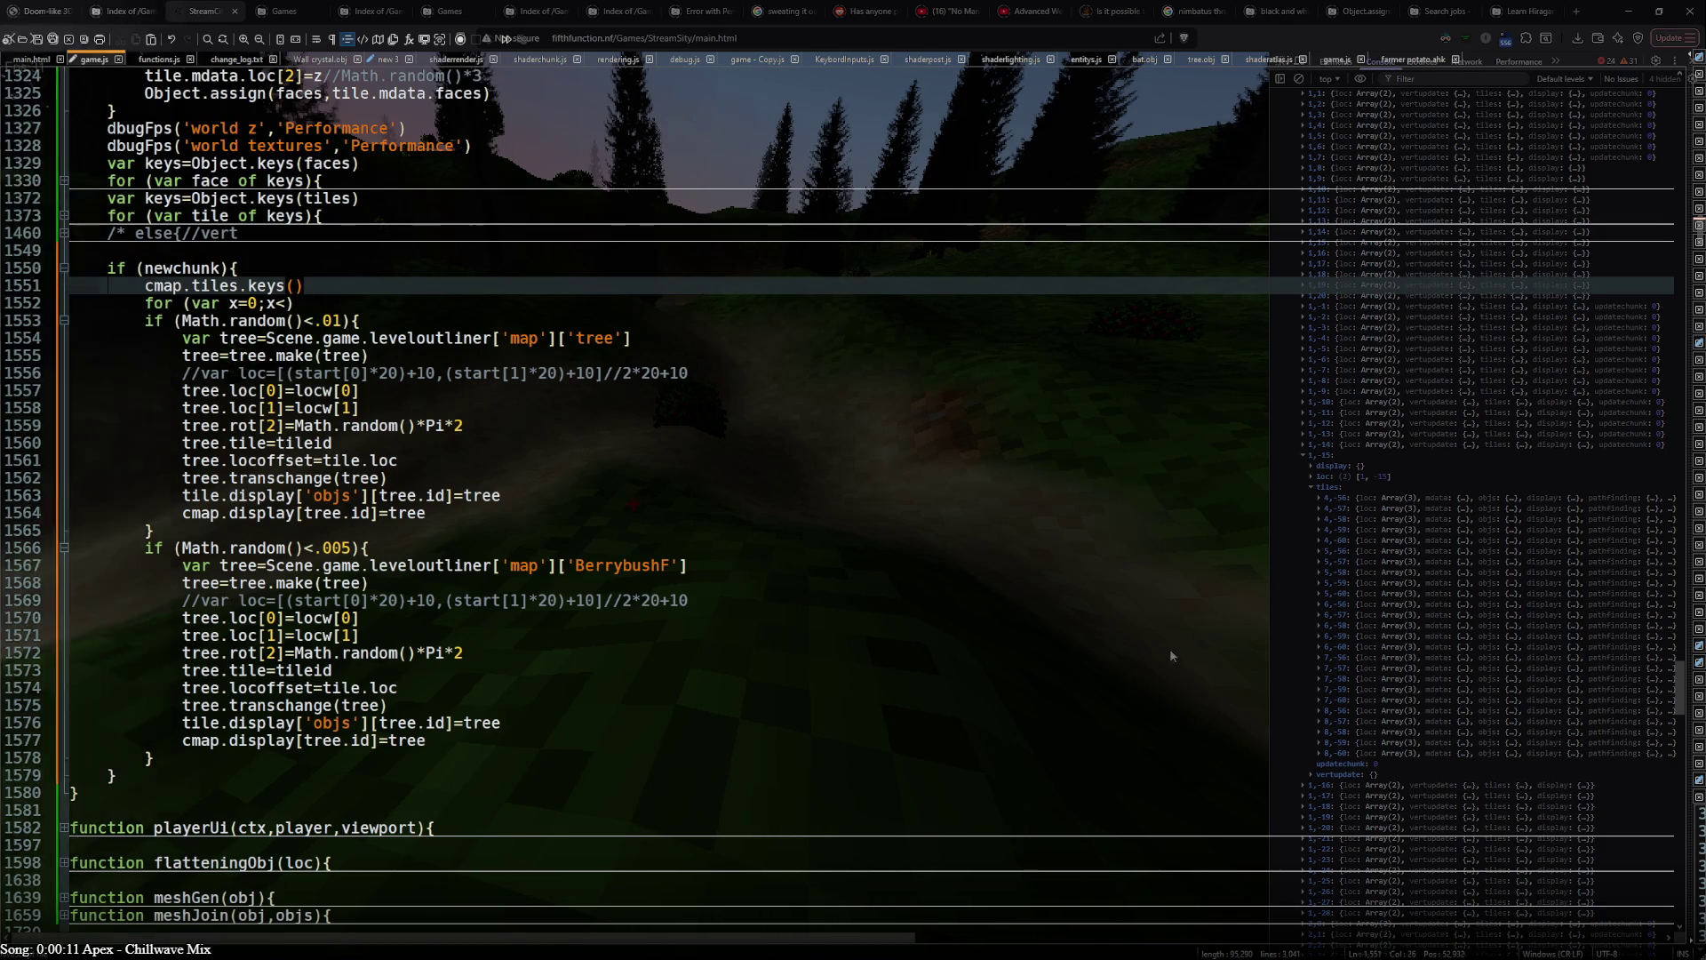
{"action": "key", "text": "alt+Tab"}
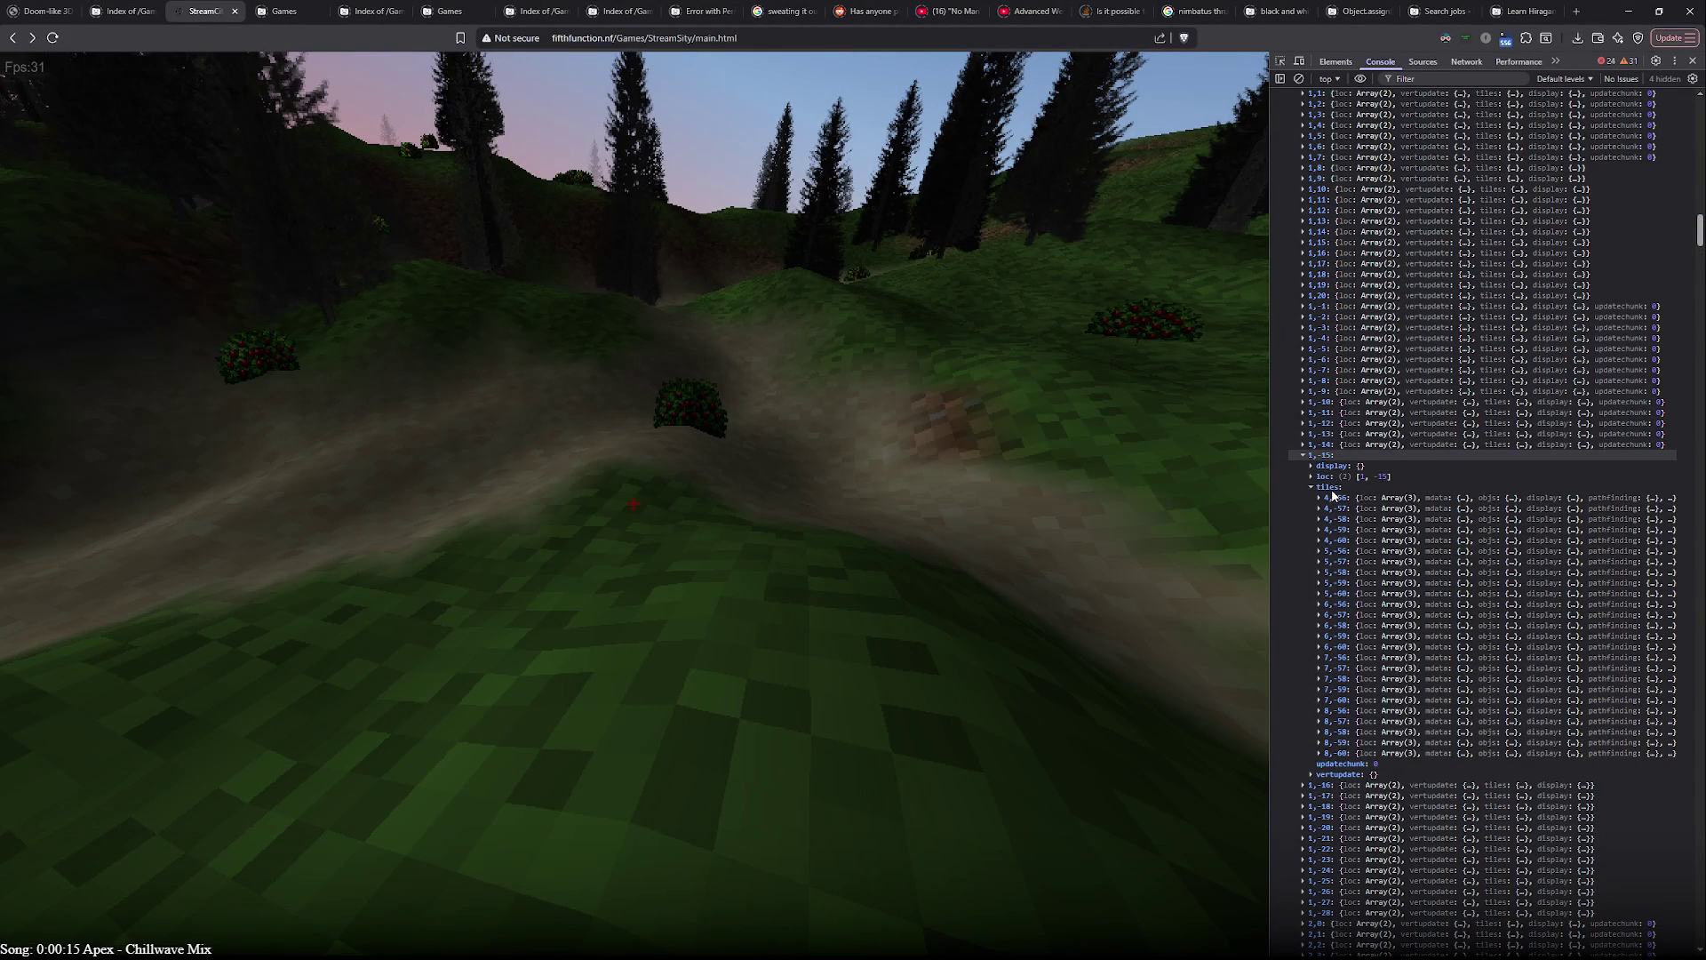
{"action": "scroll", "coordinate": [1342, 600], "scroll_direction": "down", "scroll_amount": 5}
{"action": "scroll", "coordinate": [1359, 746], "scroll_direction": "down", "scroll_amount": 5}
{"action": "scroll", "coordinate": [1380, 666], "scroll_direction": "down", "scroll_amount": 5}
- Clear the console and evaluate templ and templ.tiles to list the chunk's tile entries
{"action": "left_click", "coordinate": [1298, 79]}
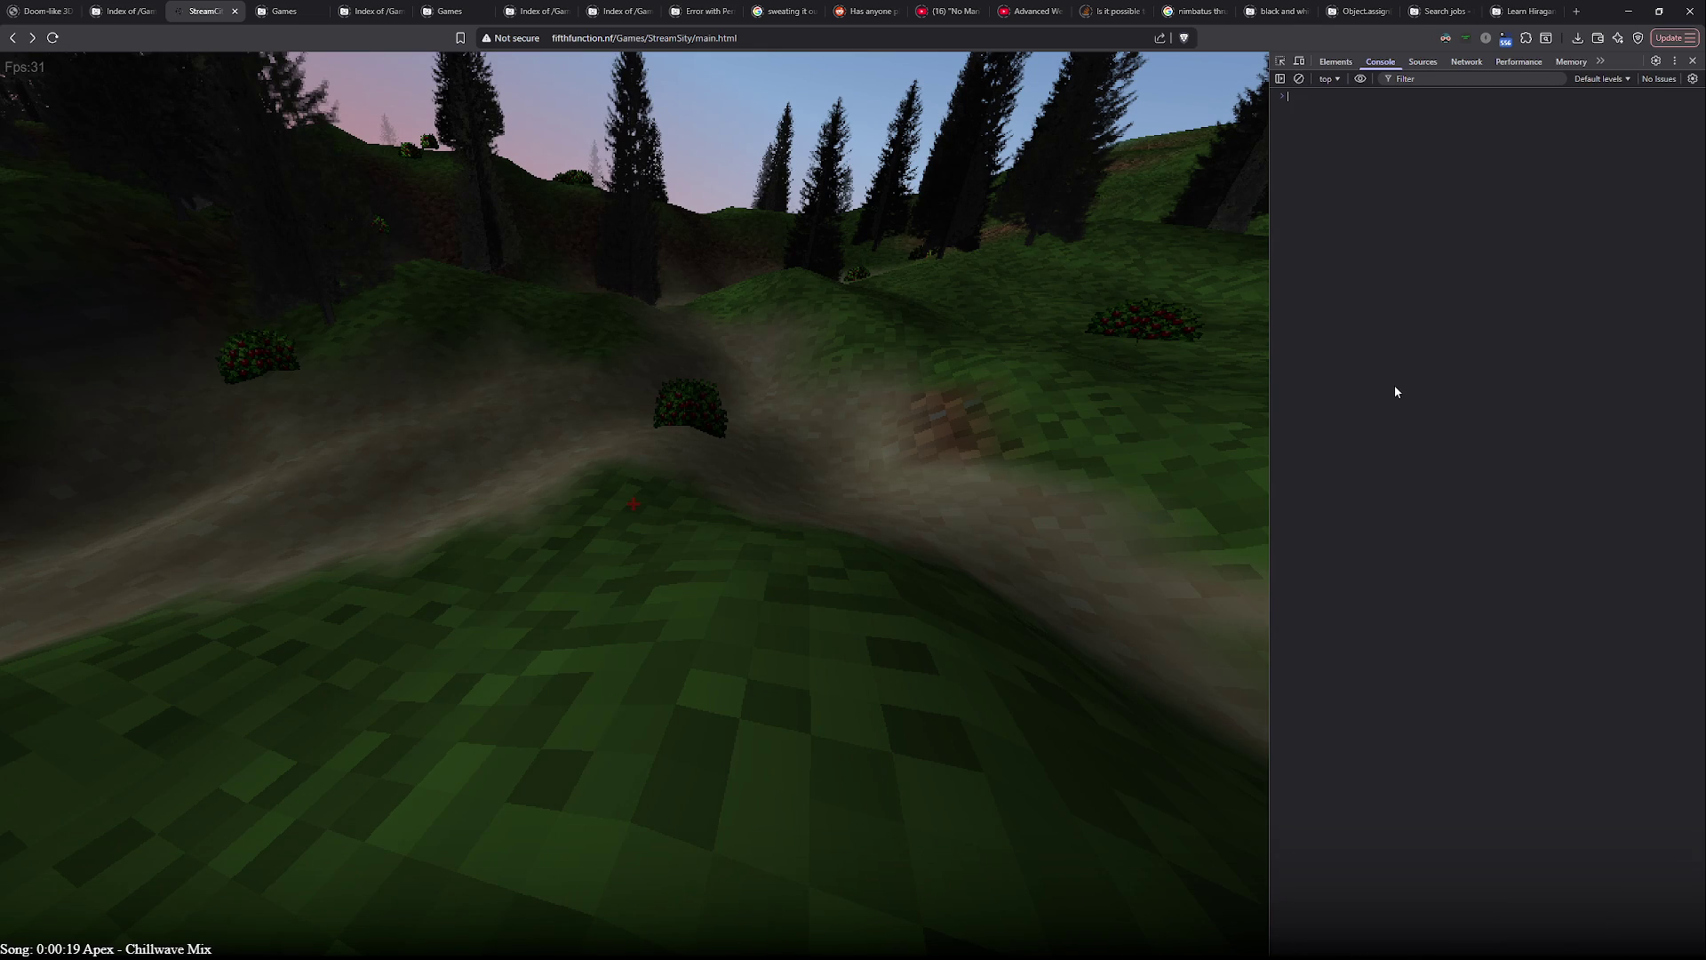
{"action": "type", "text": "templ.keys()"}
{"action": "key", "text": "BackSpace"}
{"action": "key", "text": "BackSpace"}
{"action": "key", "text": "BackSpace"}
{"action": "key", "text": "BackSpace"}
{"action": "key", "text": "BackSpace"}
{"action": "key", "text": "BackSpace"}
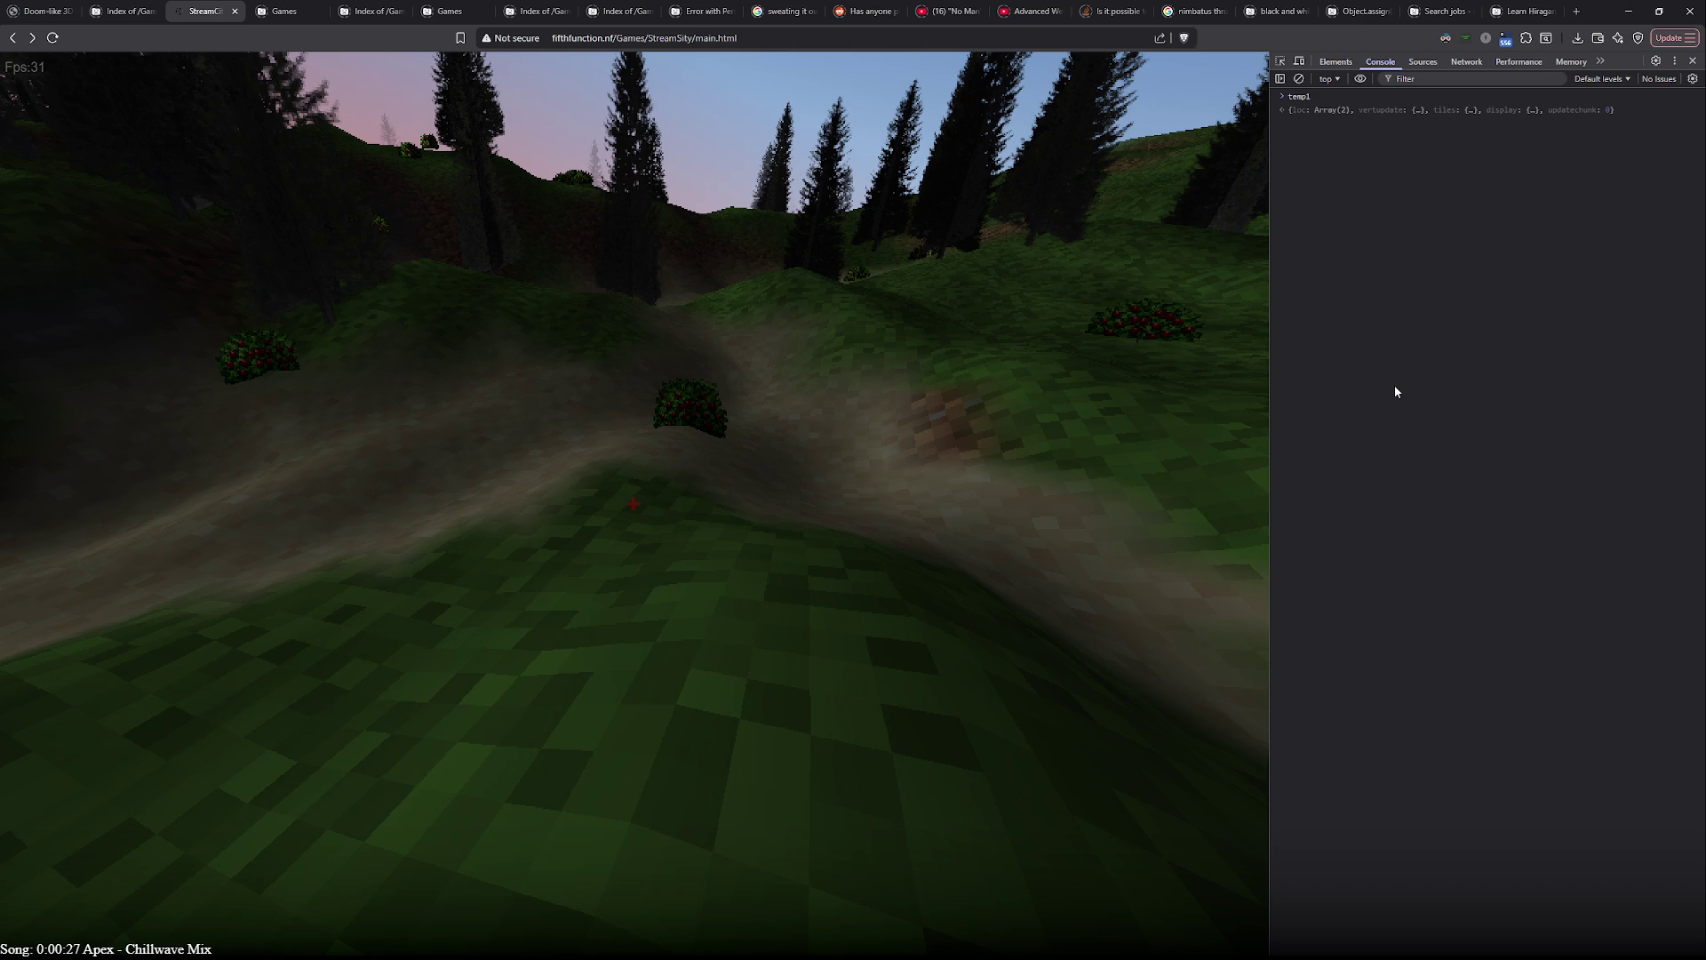
{"action": "type", "text": ".tiles"}
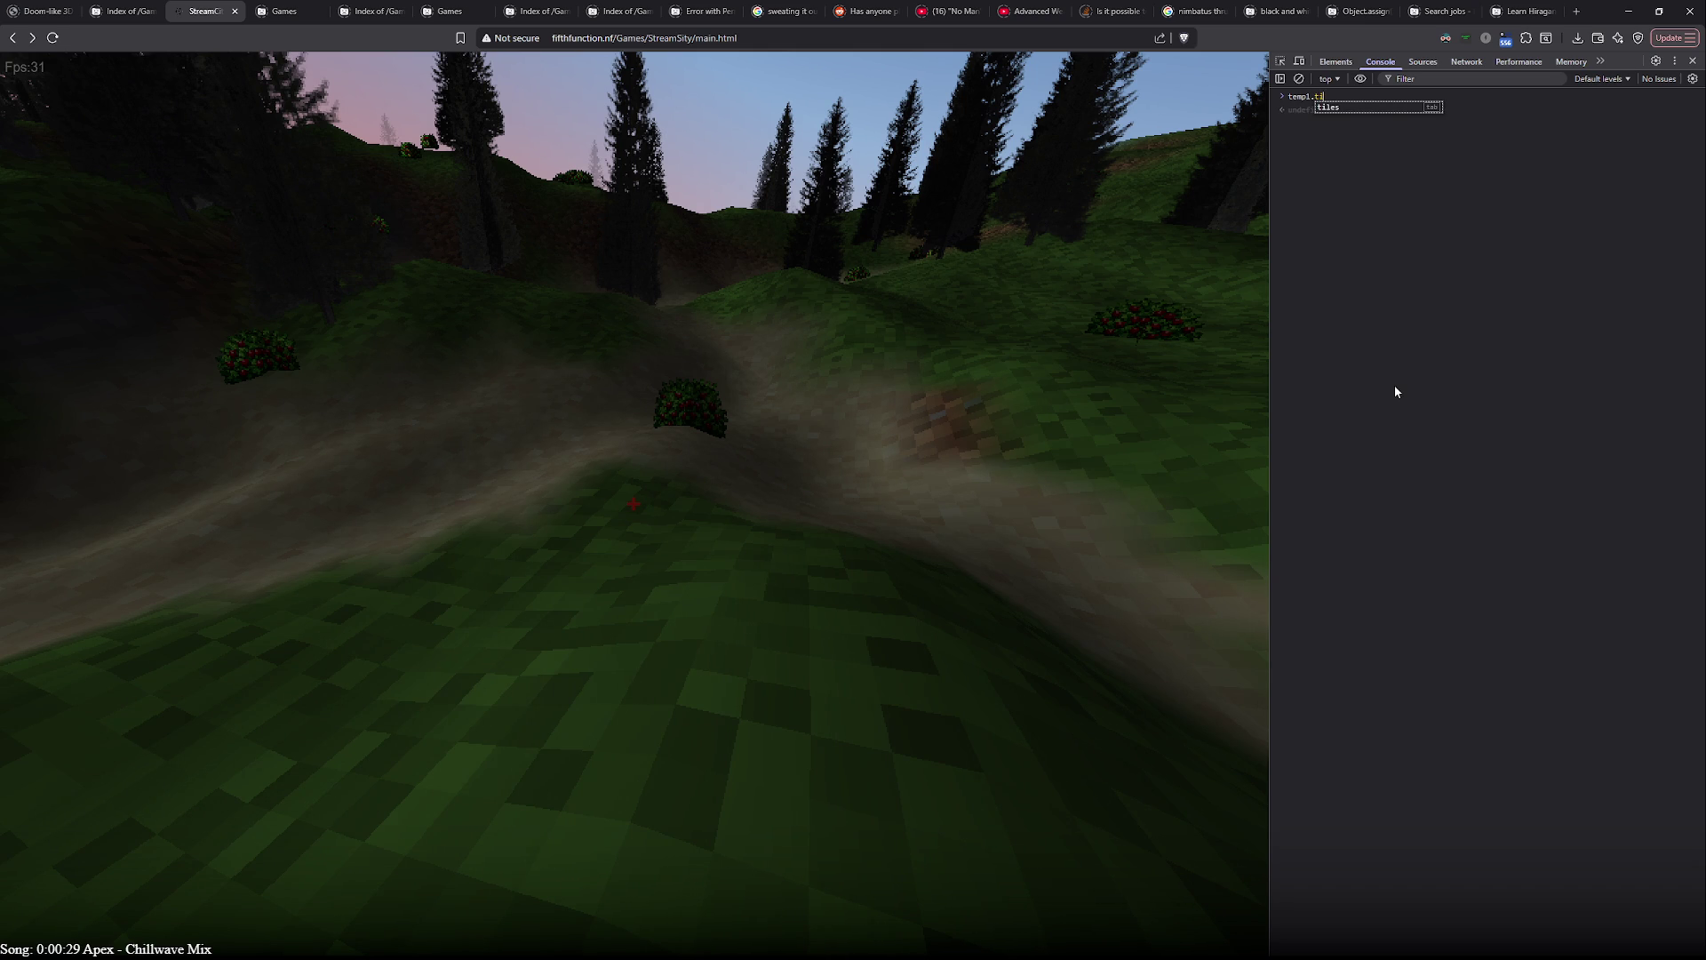
{"action": "key", "text": "Escape"}
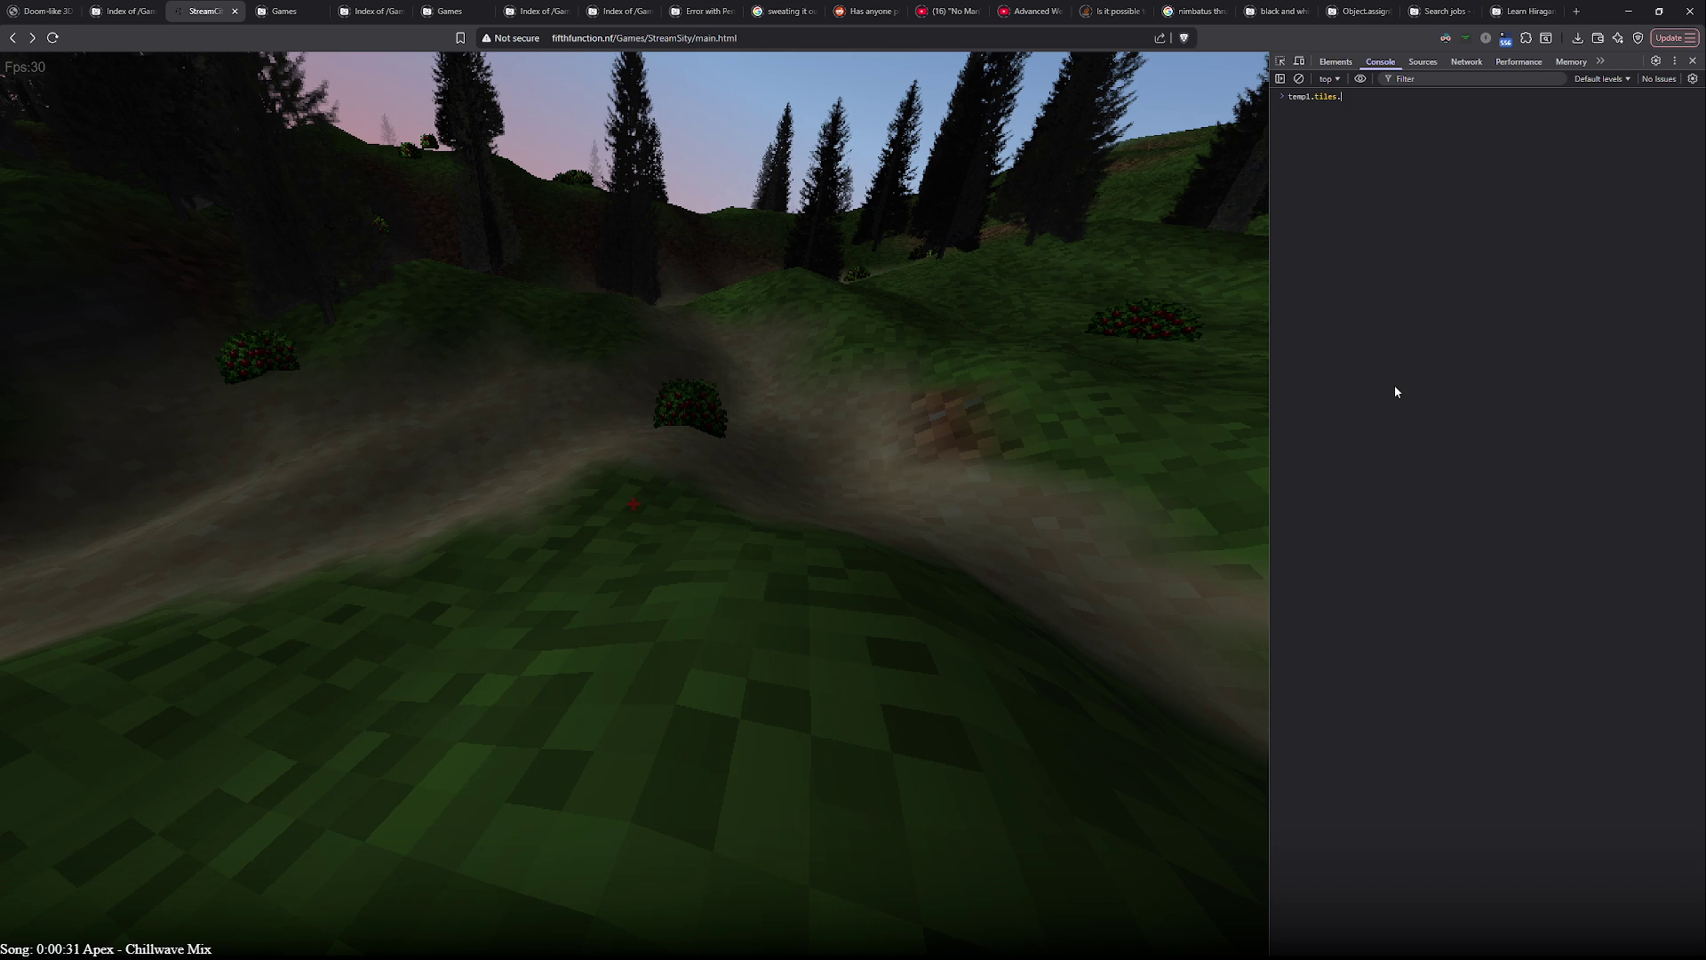
{"action": "type", "text": "keys("}
{"action": "key", "text": "BackSpace"}
{"action": "key", "text": "BackSpace"}
{"action": "key", "text": "BackSpace"}
{"action": "key", "text": "BackSpace"}
{"action": "key", "text": "BackSpace"}
- Rework line 1551 into a size variable from the square root of cmap.tiles' count
{"action": "key", "text": "alt+Tab"}
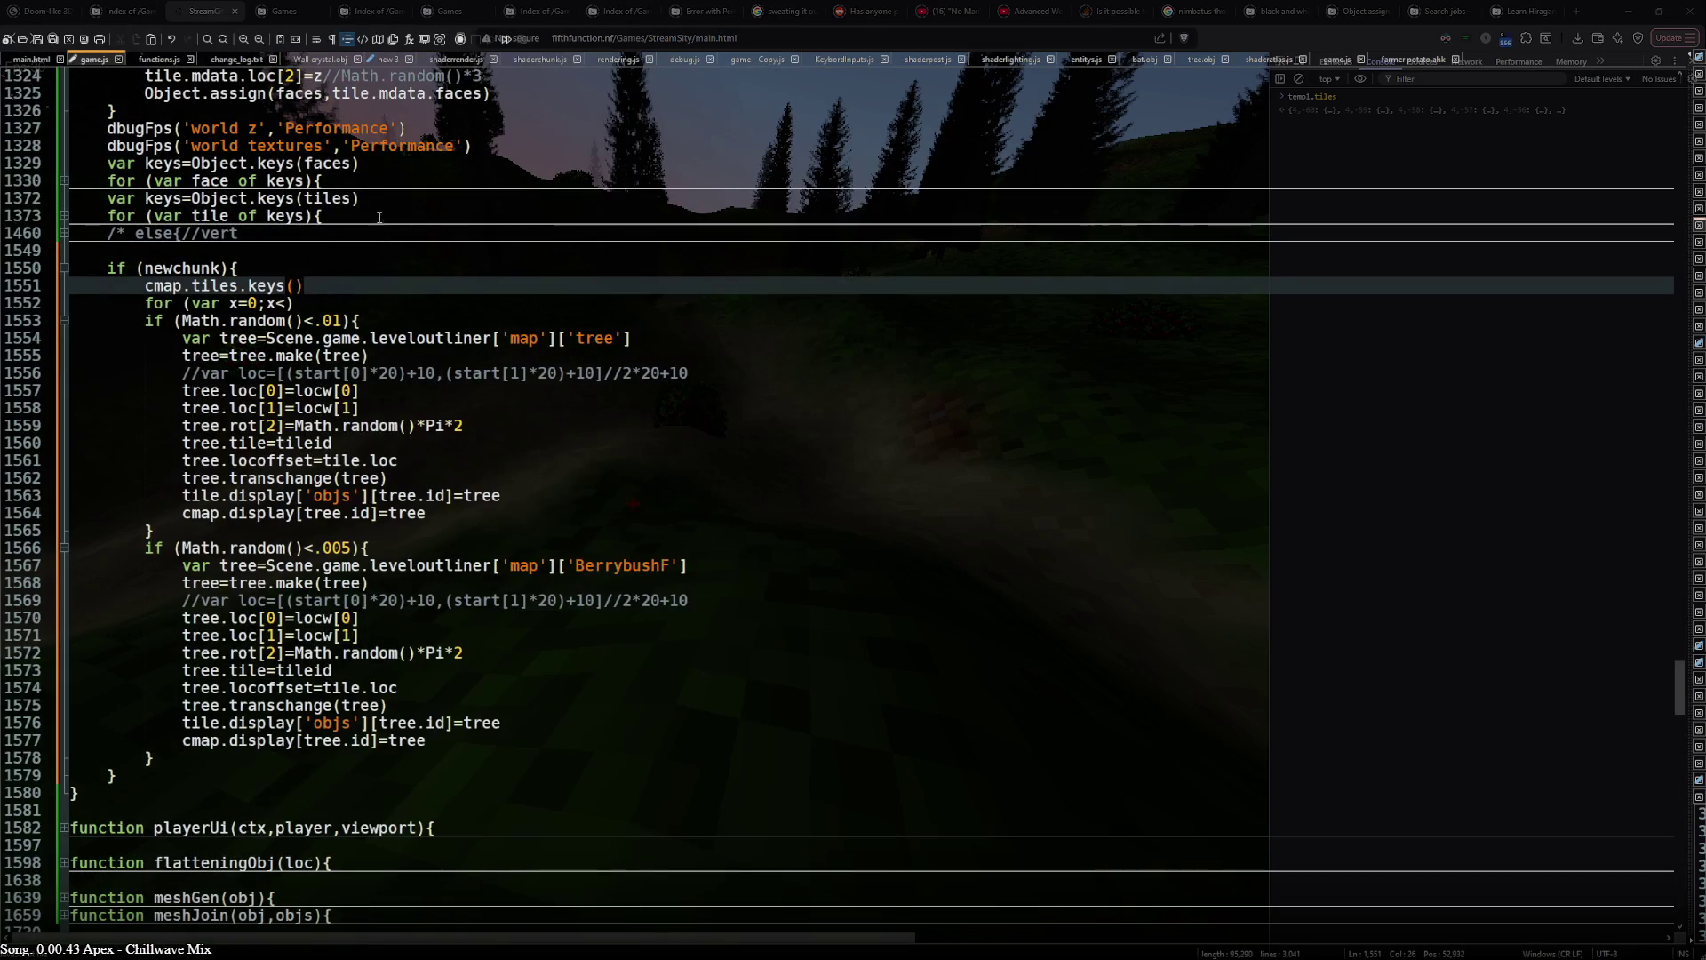
{"action": "key", "text": "ctrl+Tab"}
{"action": "scroll", "coordinate": [372, 515], "scroll_direction": "down", "scroll_amount": 10}
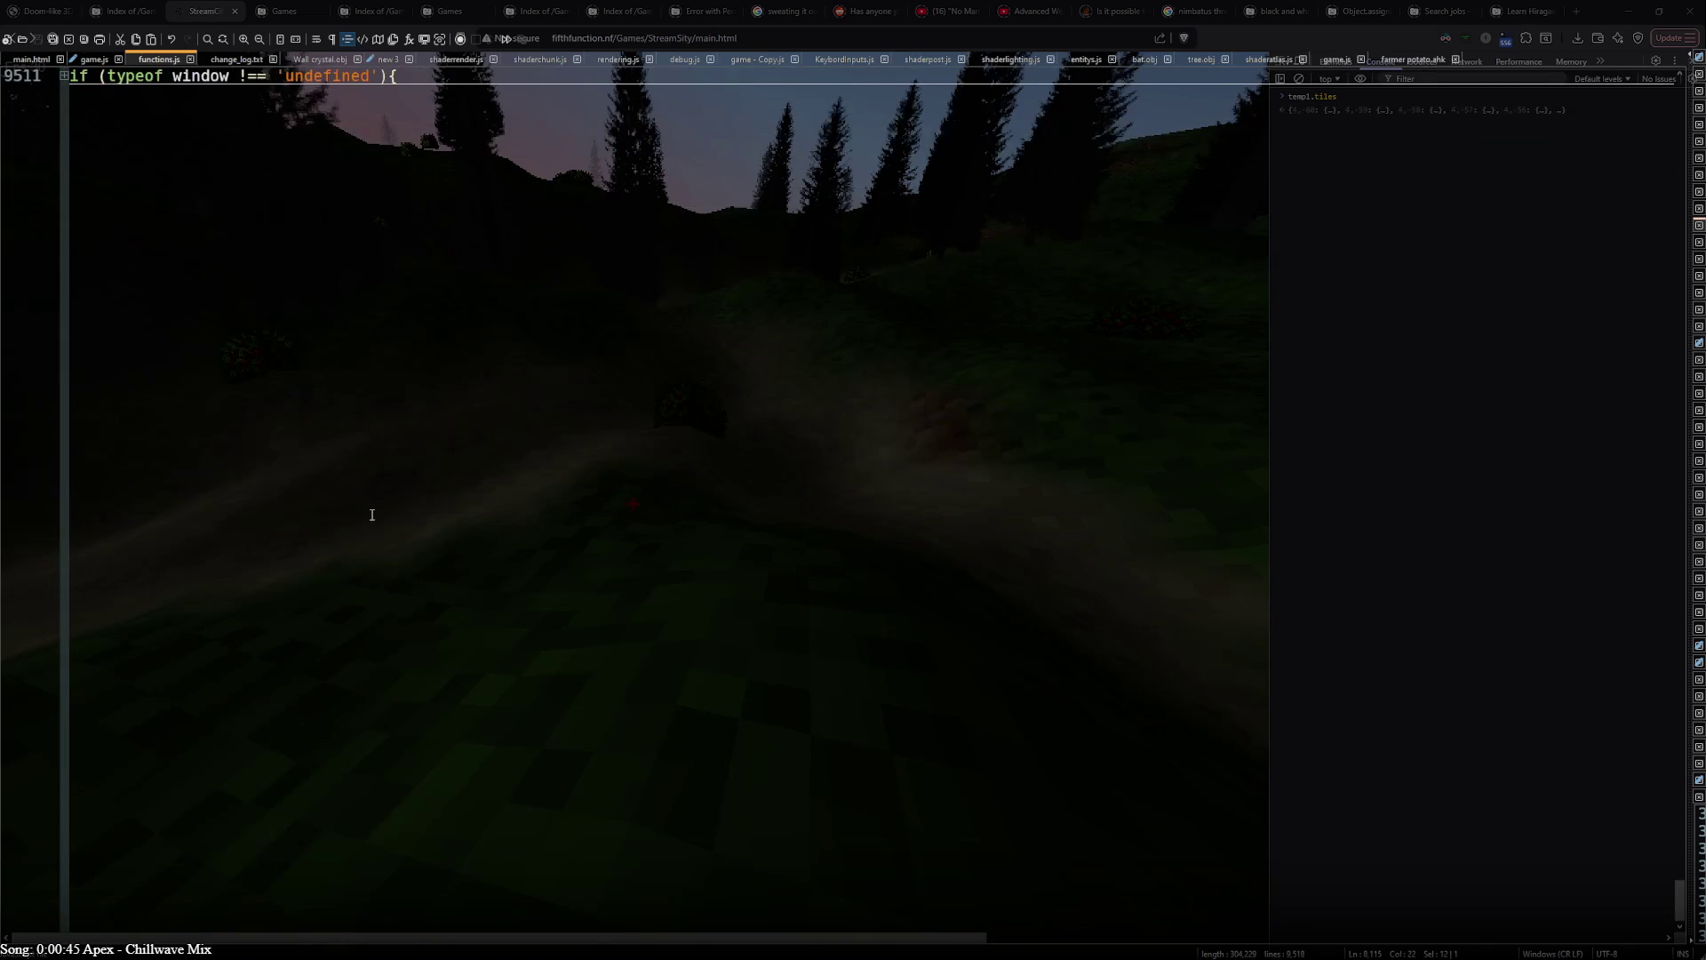
{"action": "key", "text": "ctrl+shift+Tab"}
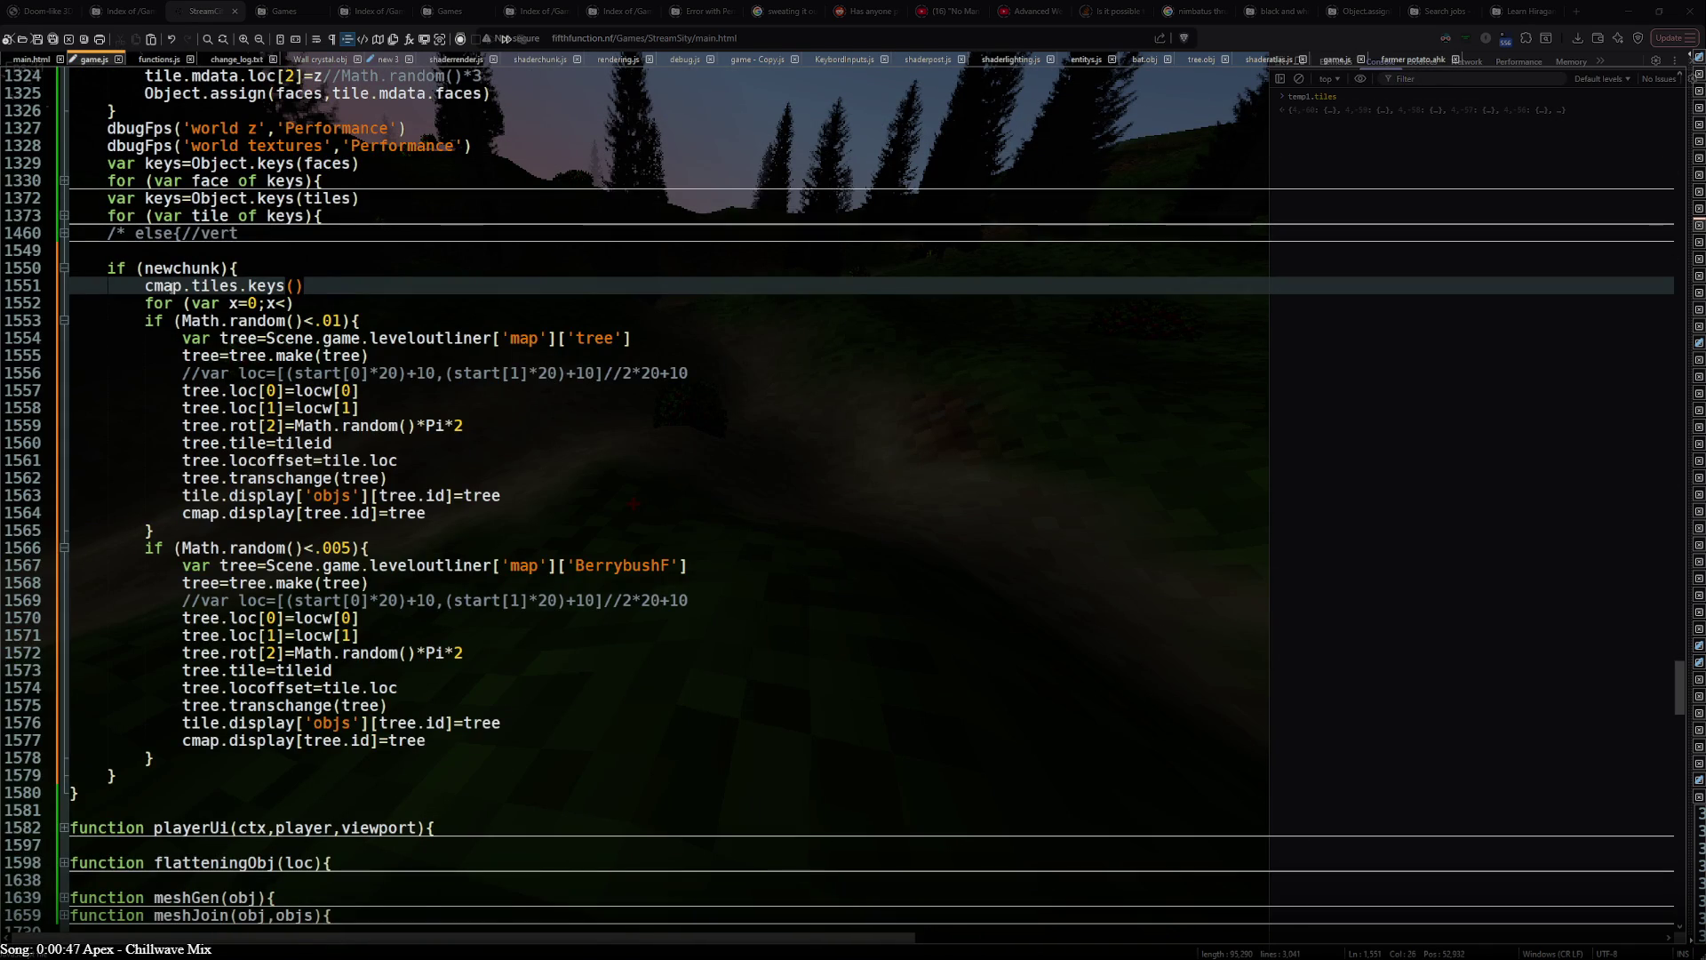
{"action": "type", "text": "obj."}
{"action": "key", "text": "BackSpace"}
{"action": "type", "text": "Len("}
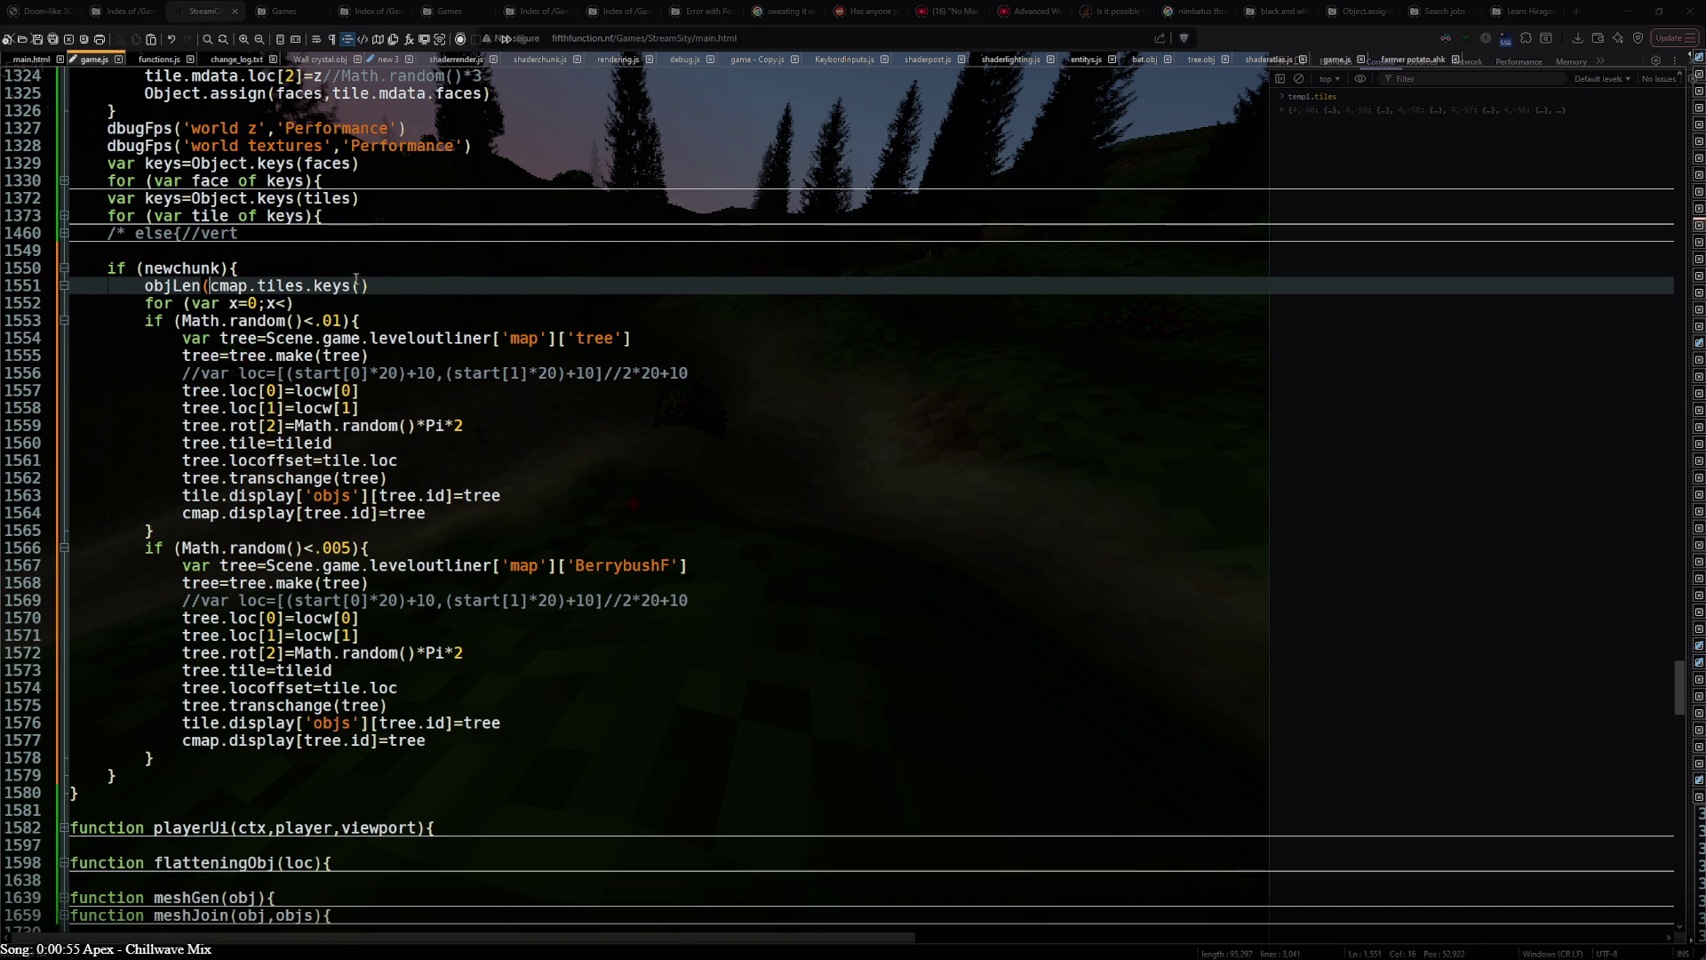
{"action": "key", "text": "ctrl+Left"}
{"action": "key", "text": "ctrl+Left"}
{"action": "key", "text": "ctrl+Left"}
{"action": "key", "text": "shift+End"}
{"action": "key", "text": "BackSpace"}
{"action": "type", "text": "))"}
{"action": "left_click", "coordinate": [137, 286]}
{"action": "type", "text": "Math."}
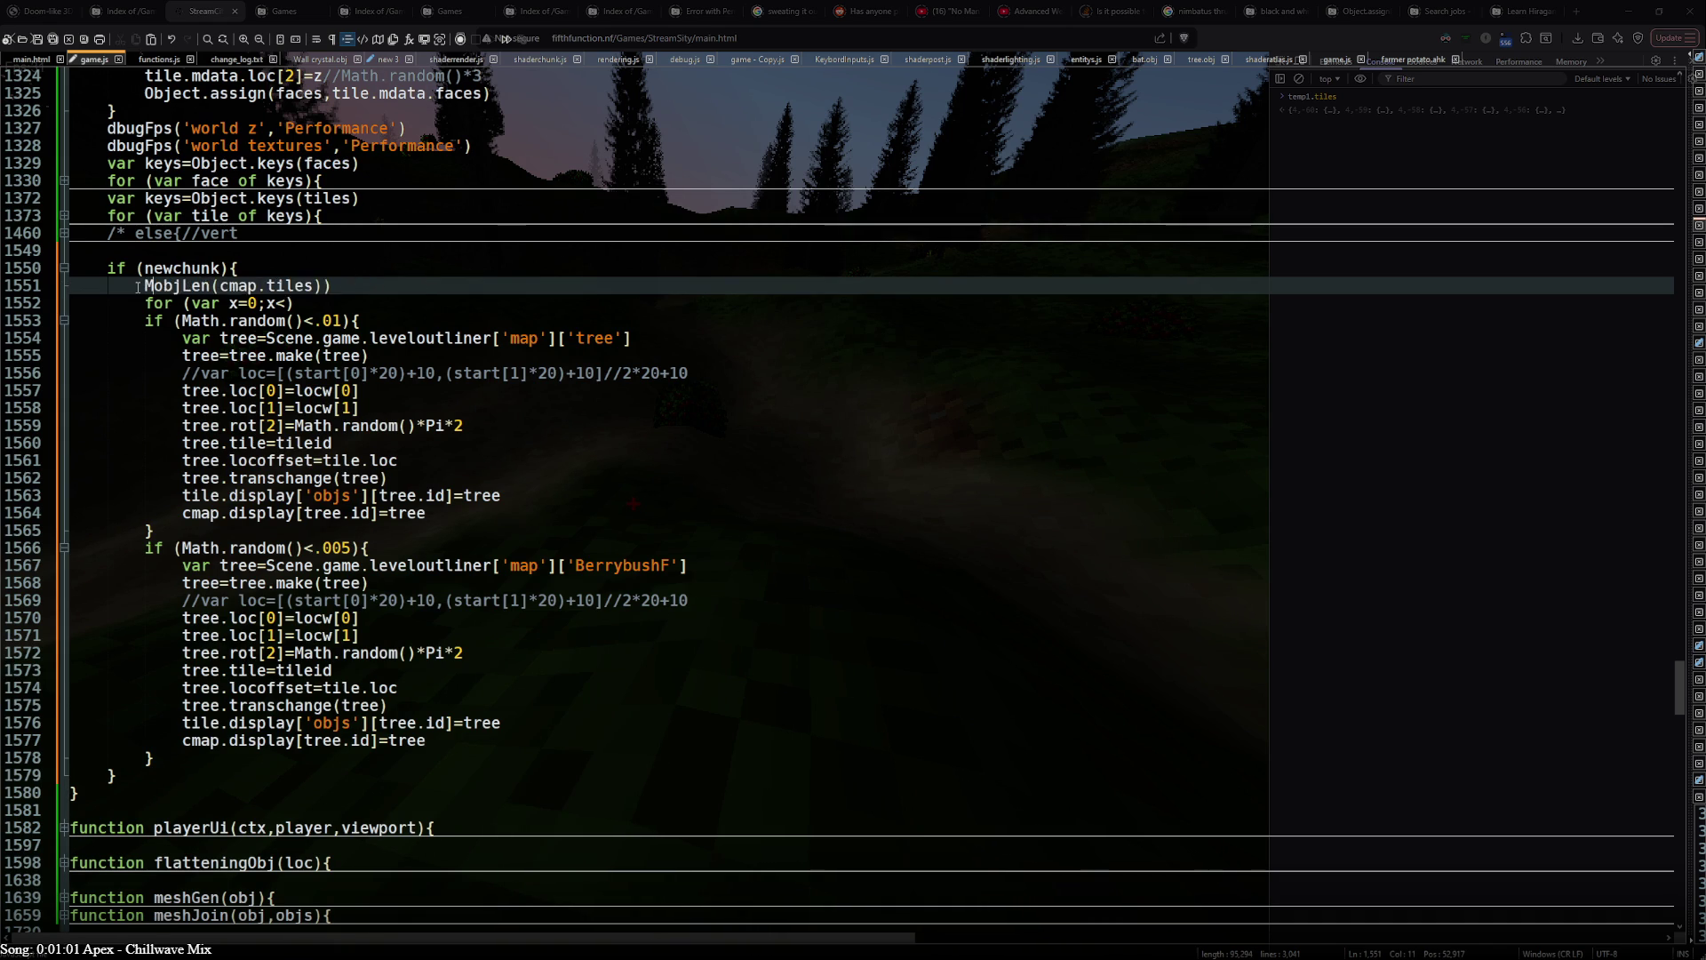
{"action": "type", "text": "sq"}
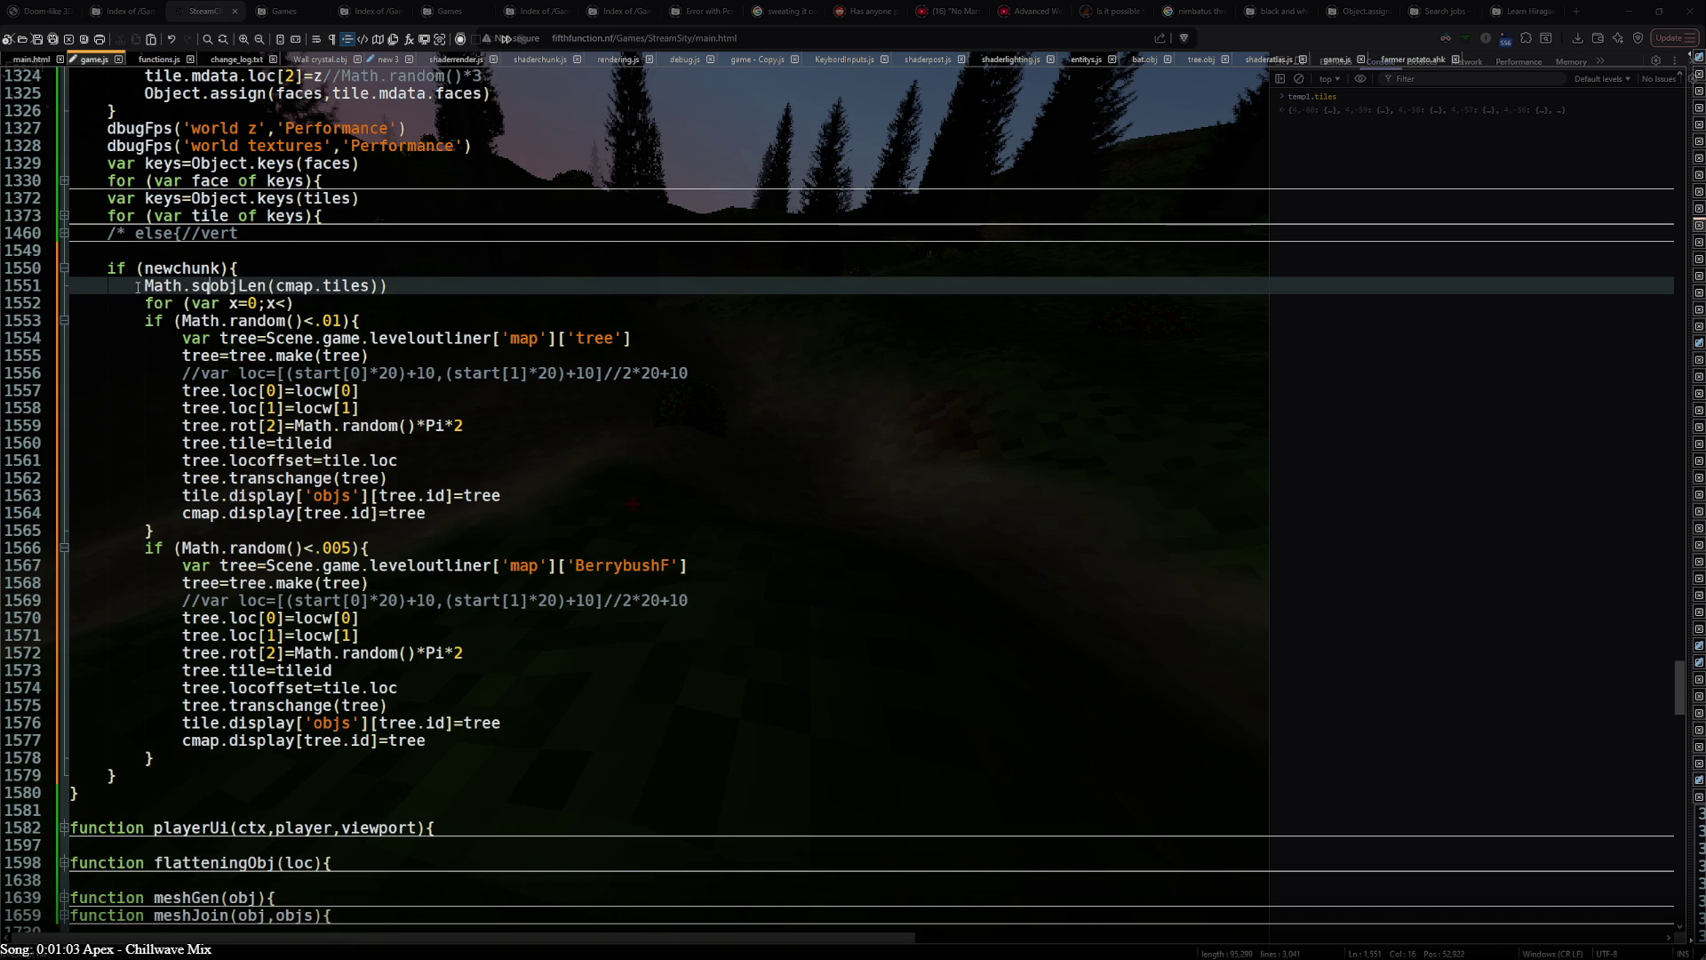
{"action": "type", "text": "rt("}
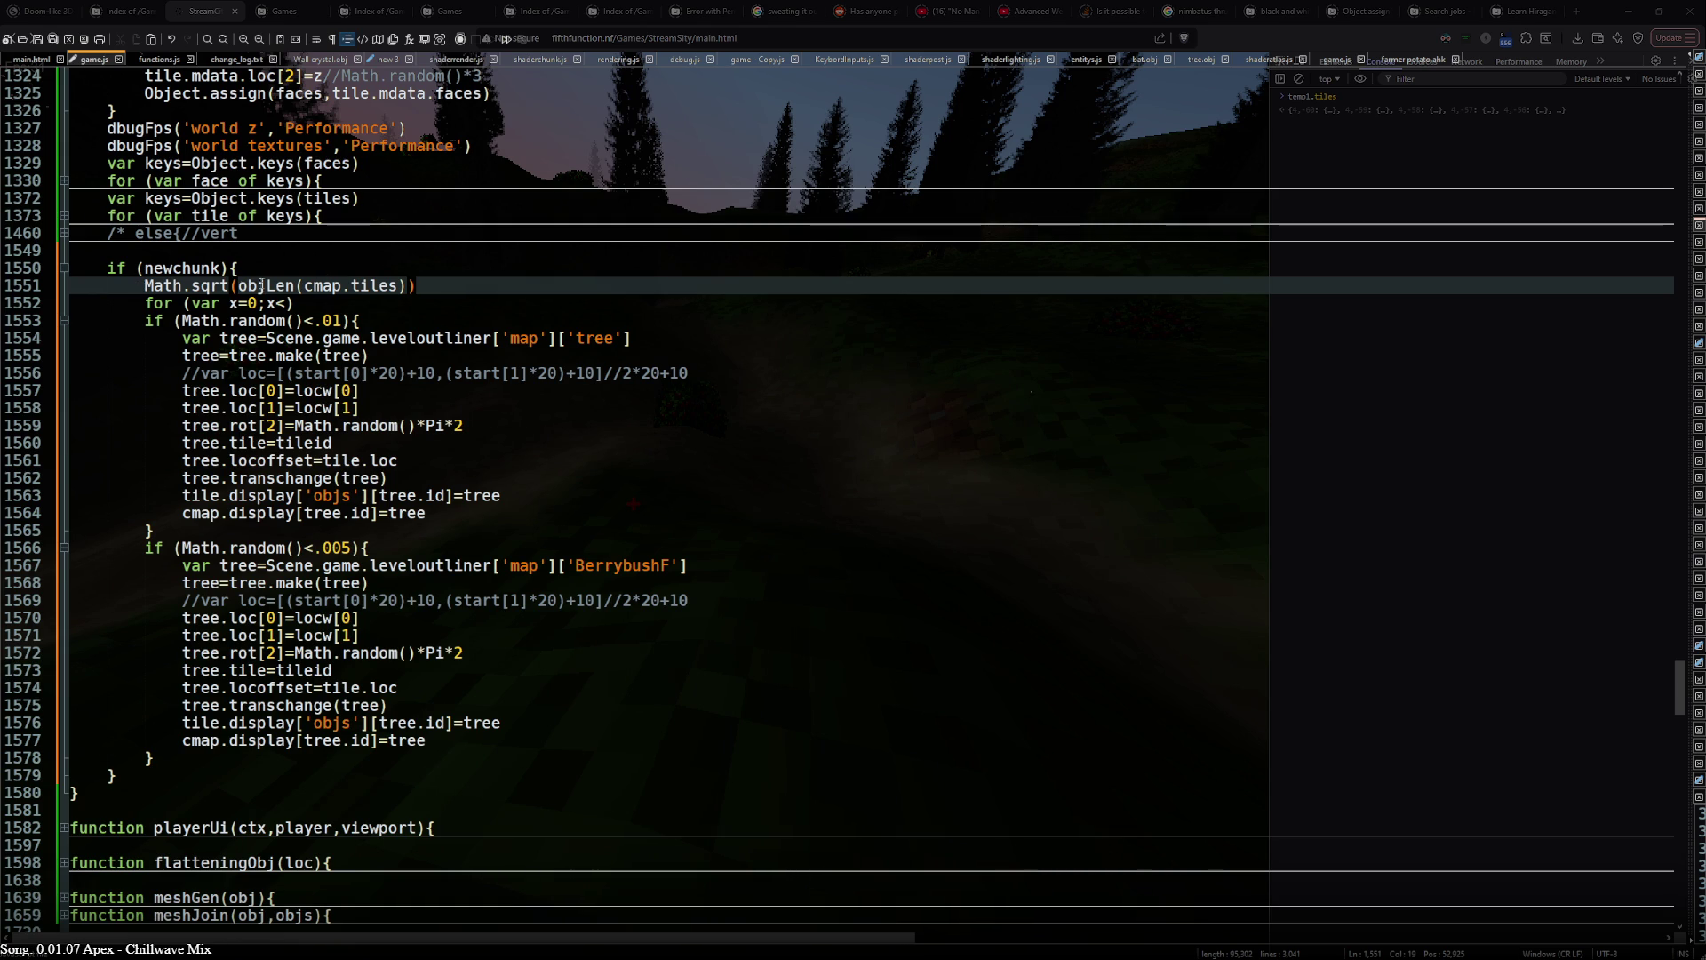
{"action": "double_click", "coordinate": [149, 285]}
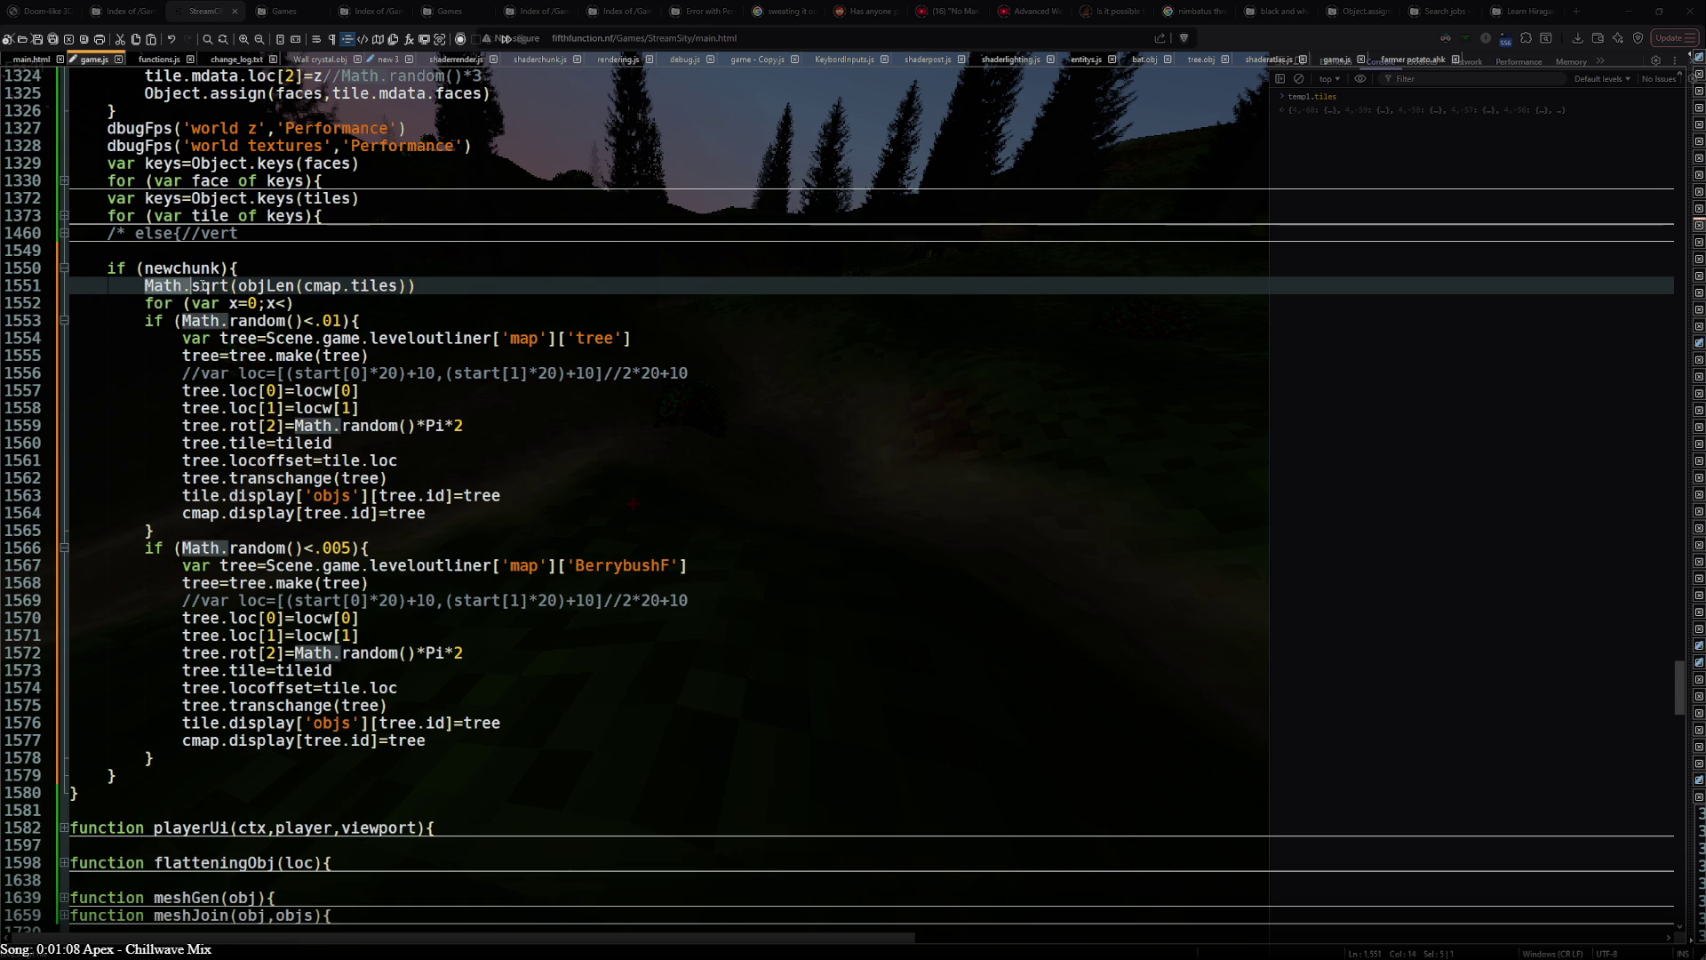
{"action": "left_click", "coordinate": [139, 287]}
{"action": "type", "text": "size="}
{"action": "type", "text": "var"}
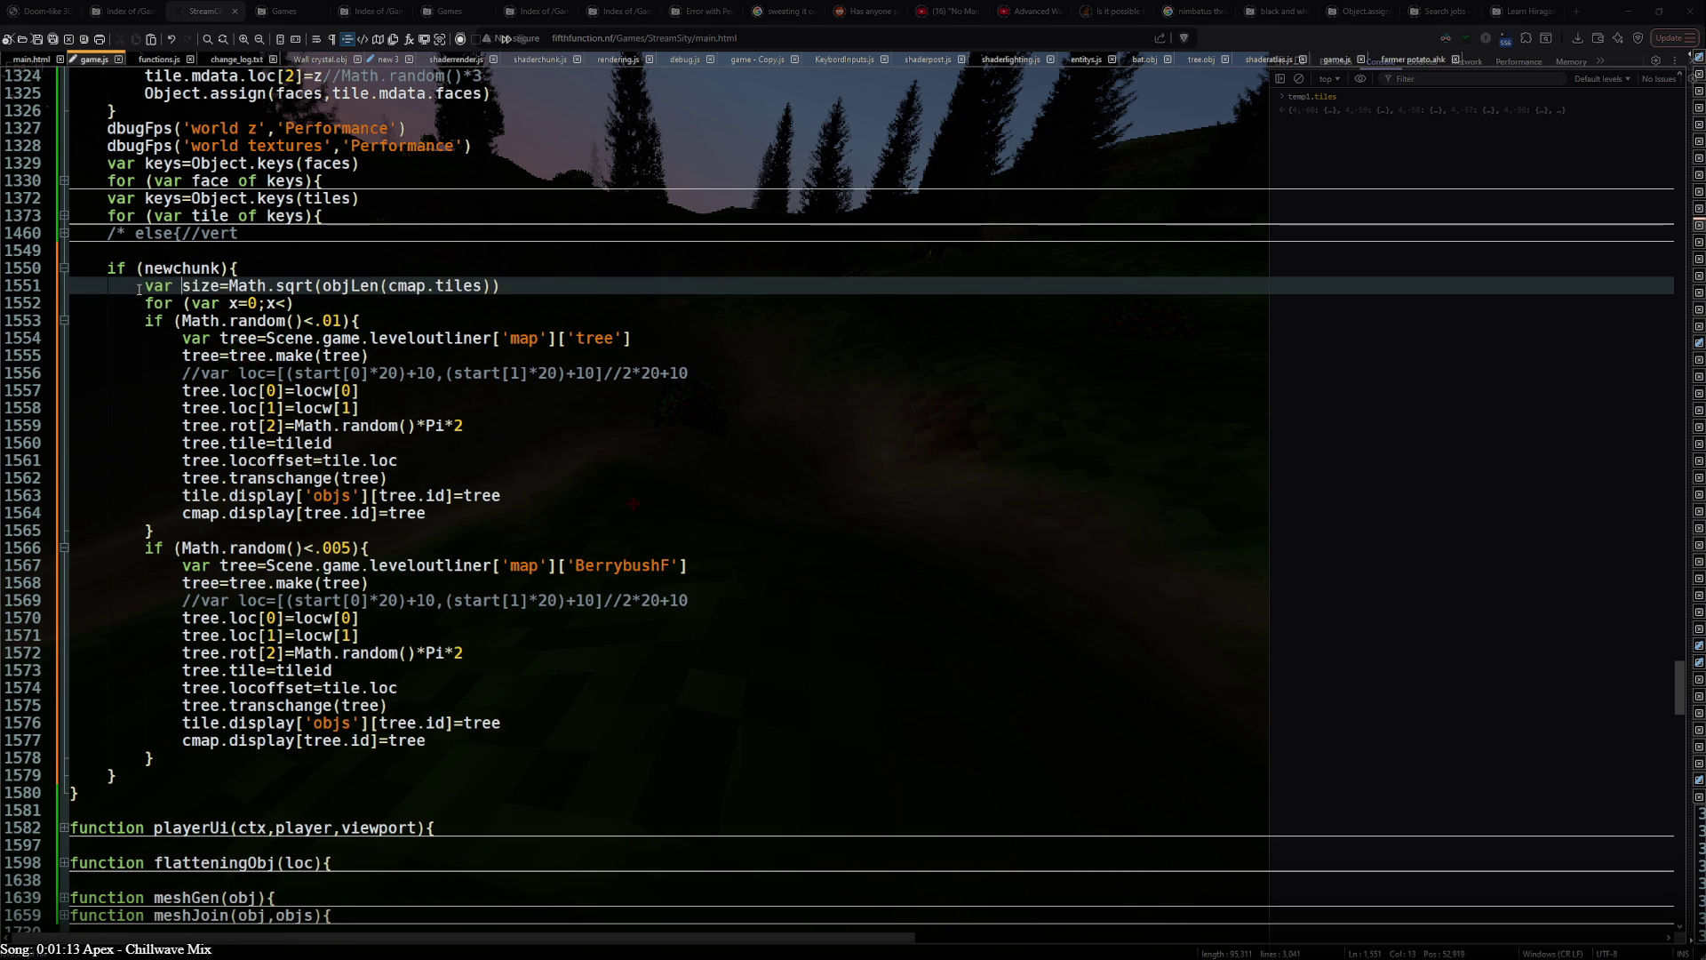
{"action": "double_click", "coordinate": [208, 286]}
- Drop the minus one so the loop reads for (var x=0;x<size;x++)
{"action": "left_click", "coordinate": [293, 303]}
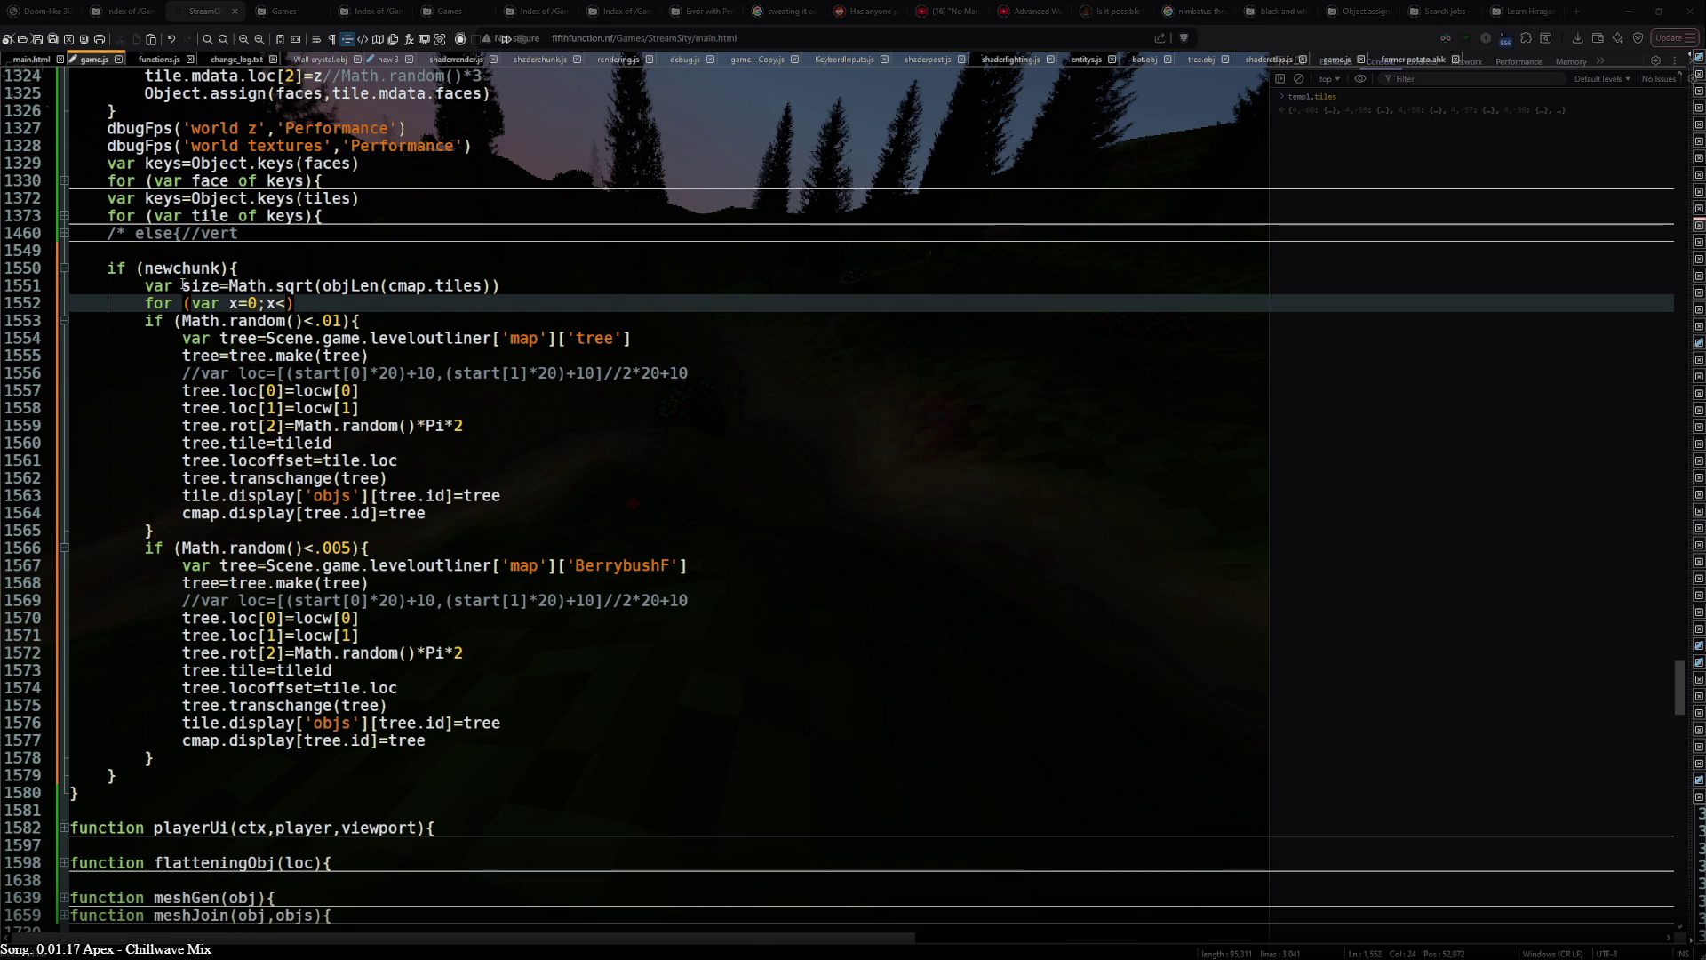
{"action": "left_click", "coordinate": [229, 285]}
{"action": "type", "text": "~~"}
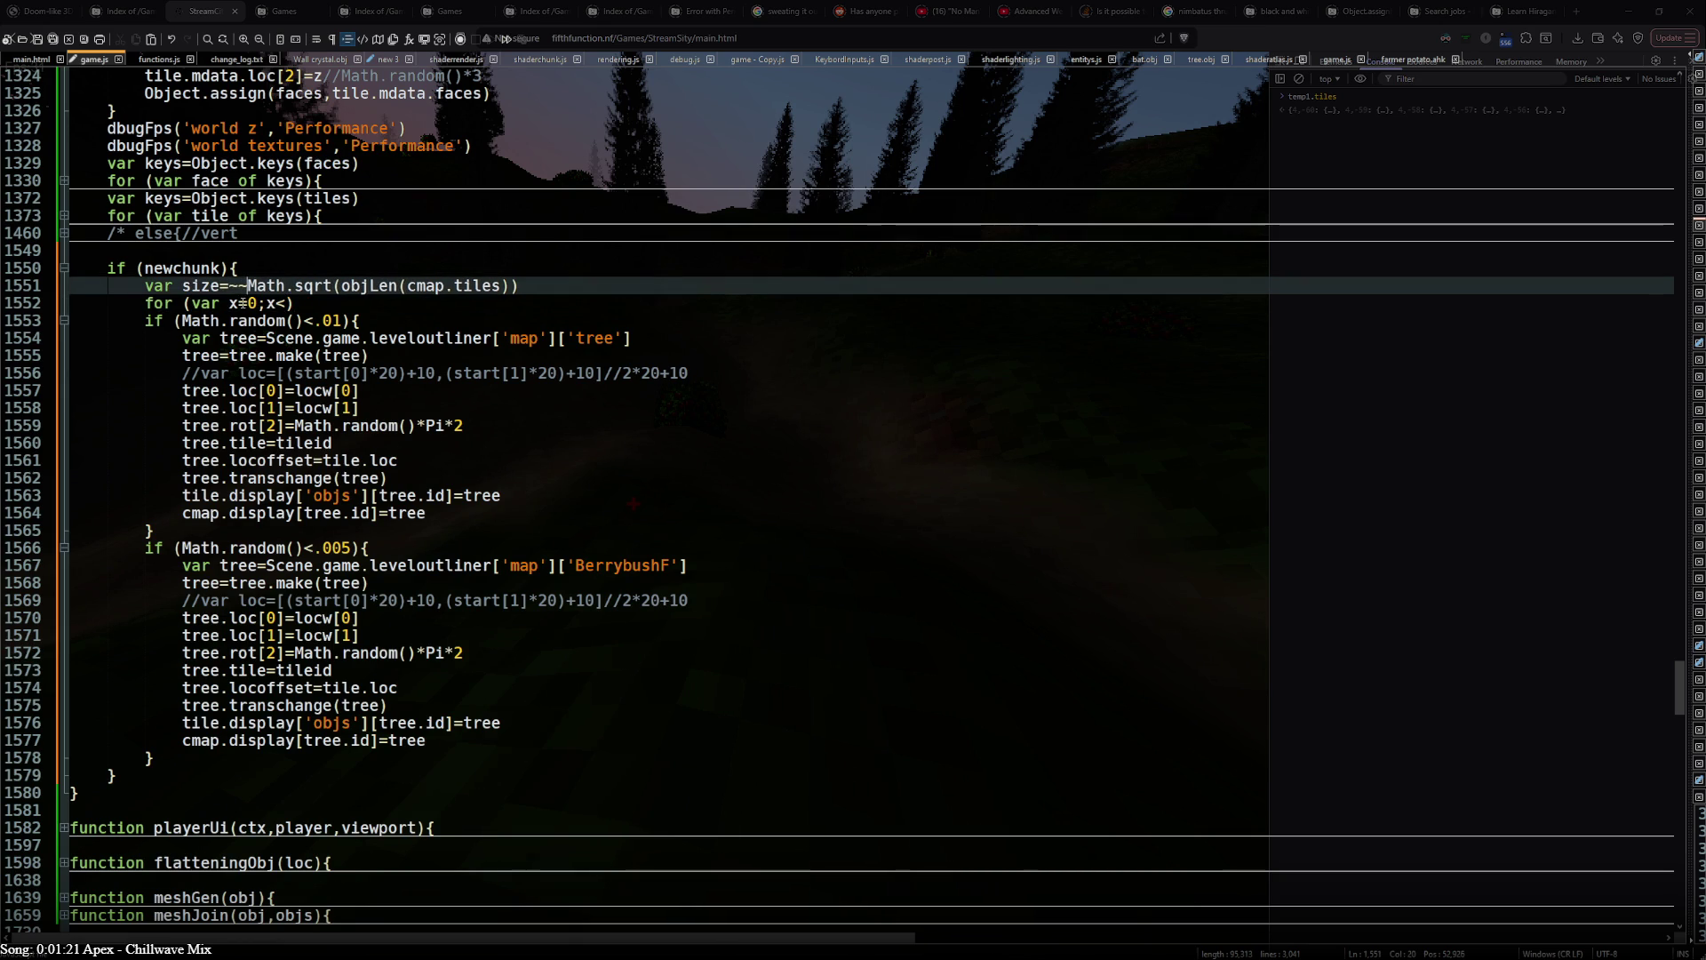
{"action": "left_click", "coordinate": [285, 303]}
{"action": "type", "text": "size-1"}
{"action": "left_click", "coordinate": [539, 285]}
{"action": "type", "text": "-1"}
{"action": "left_click", "coordinate": [333, 302]}
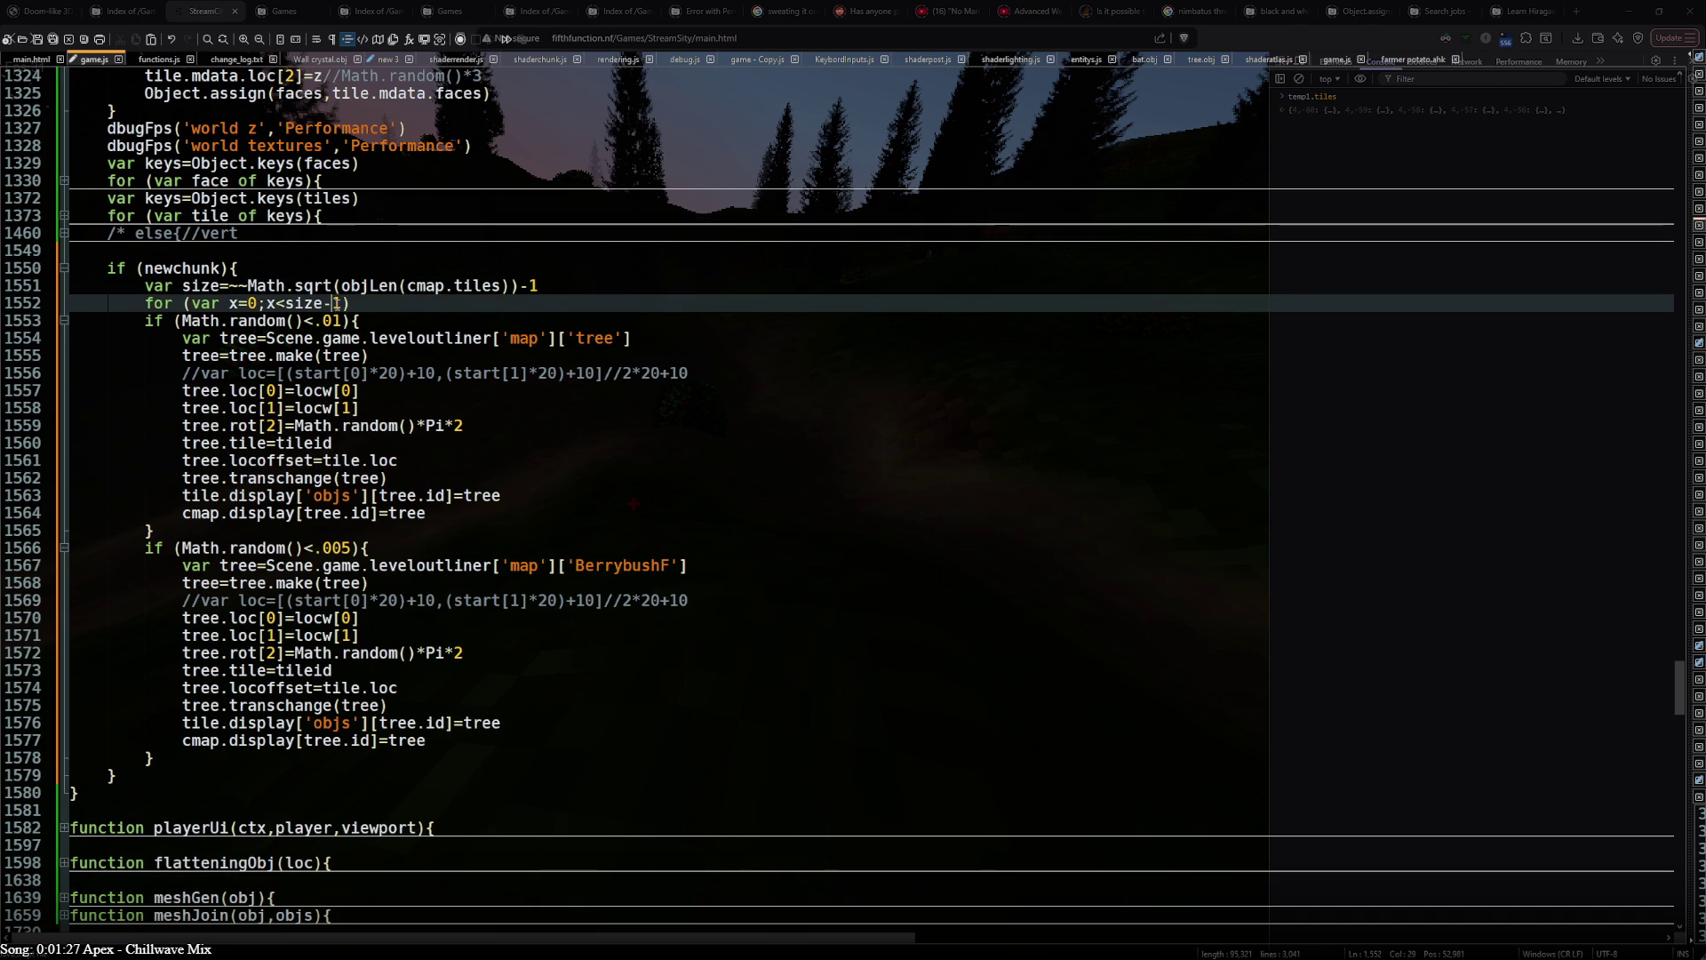
{"action": "key", "text": "BackSpace"}
{"action": "key", "text": "BackSpace"}
{"action": "left_click", "coordinate": [561, 283]}
{"action": "key", "text": "BackSpace"}
{"action": "key", "text": "BackSpace"}
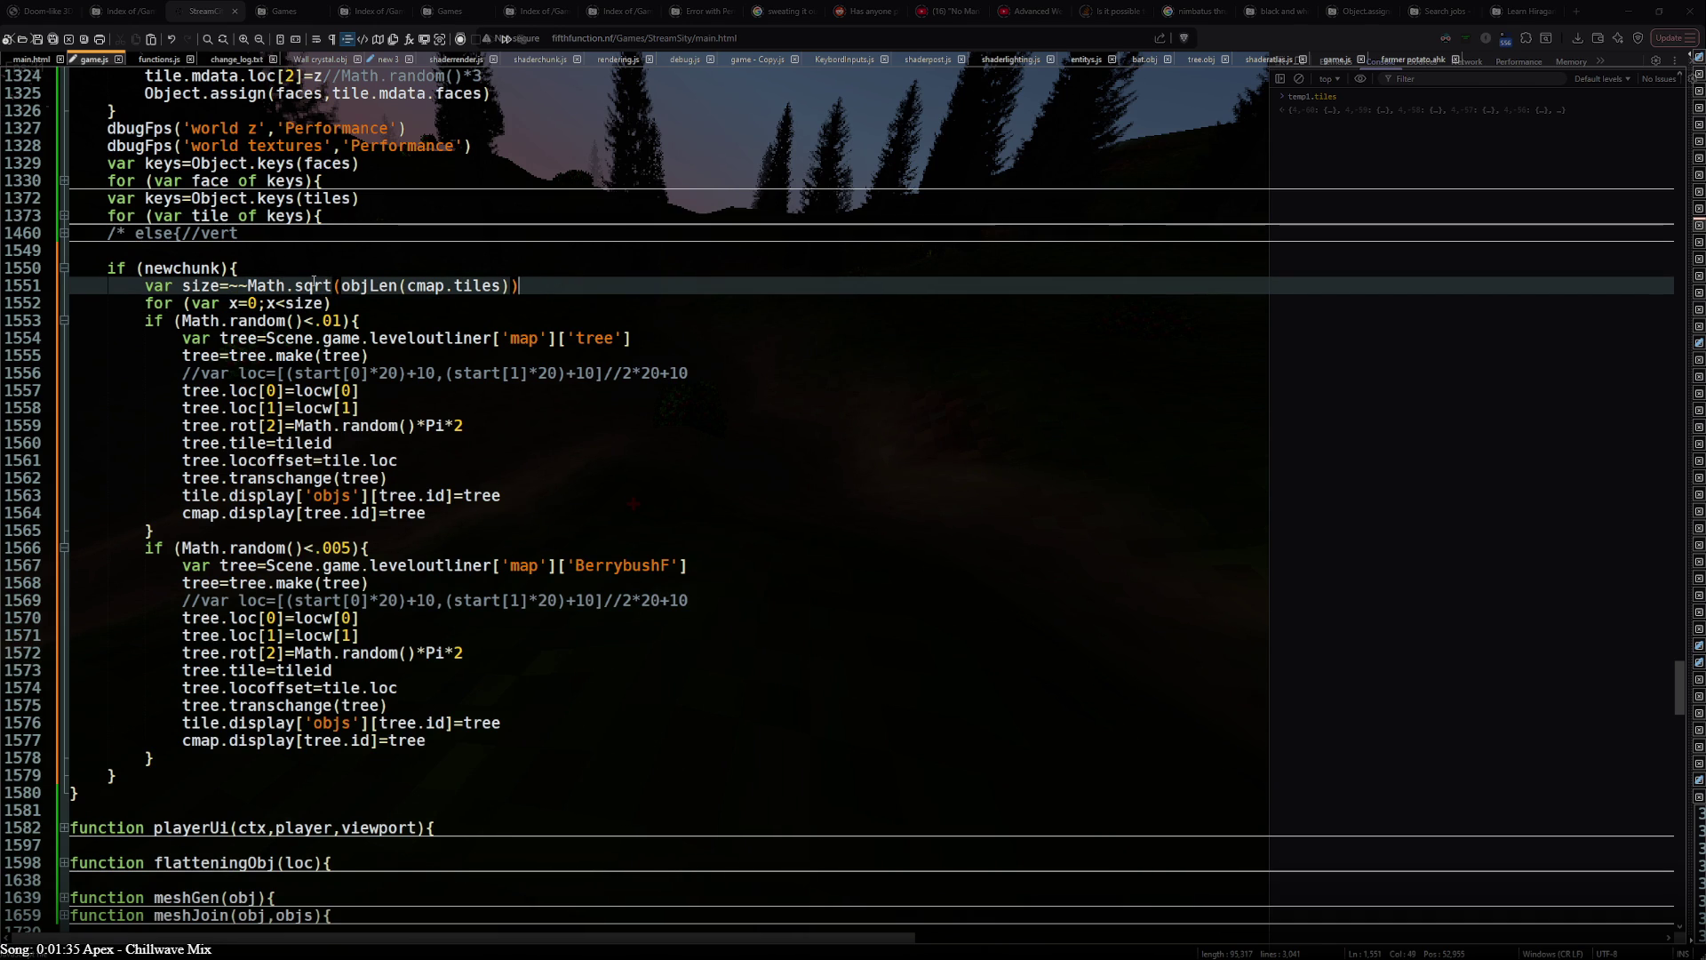
{"action": "key", "text": "Down"}
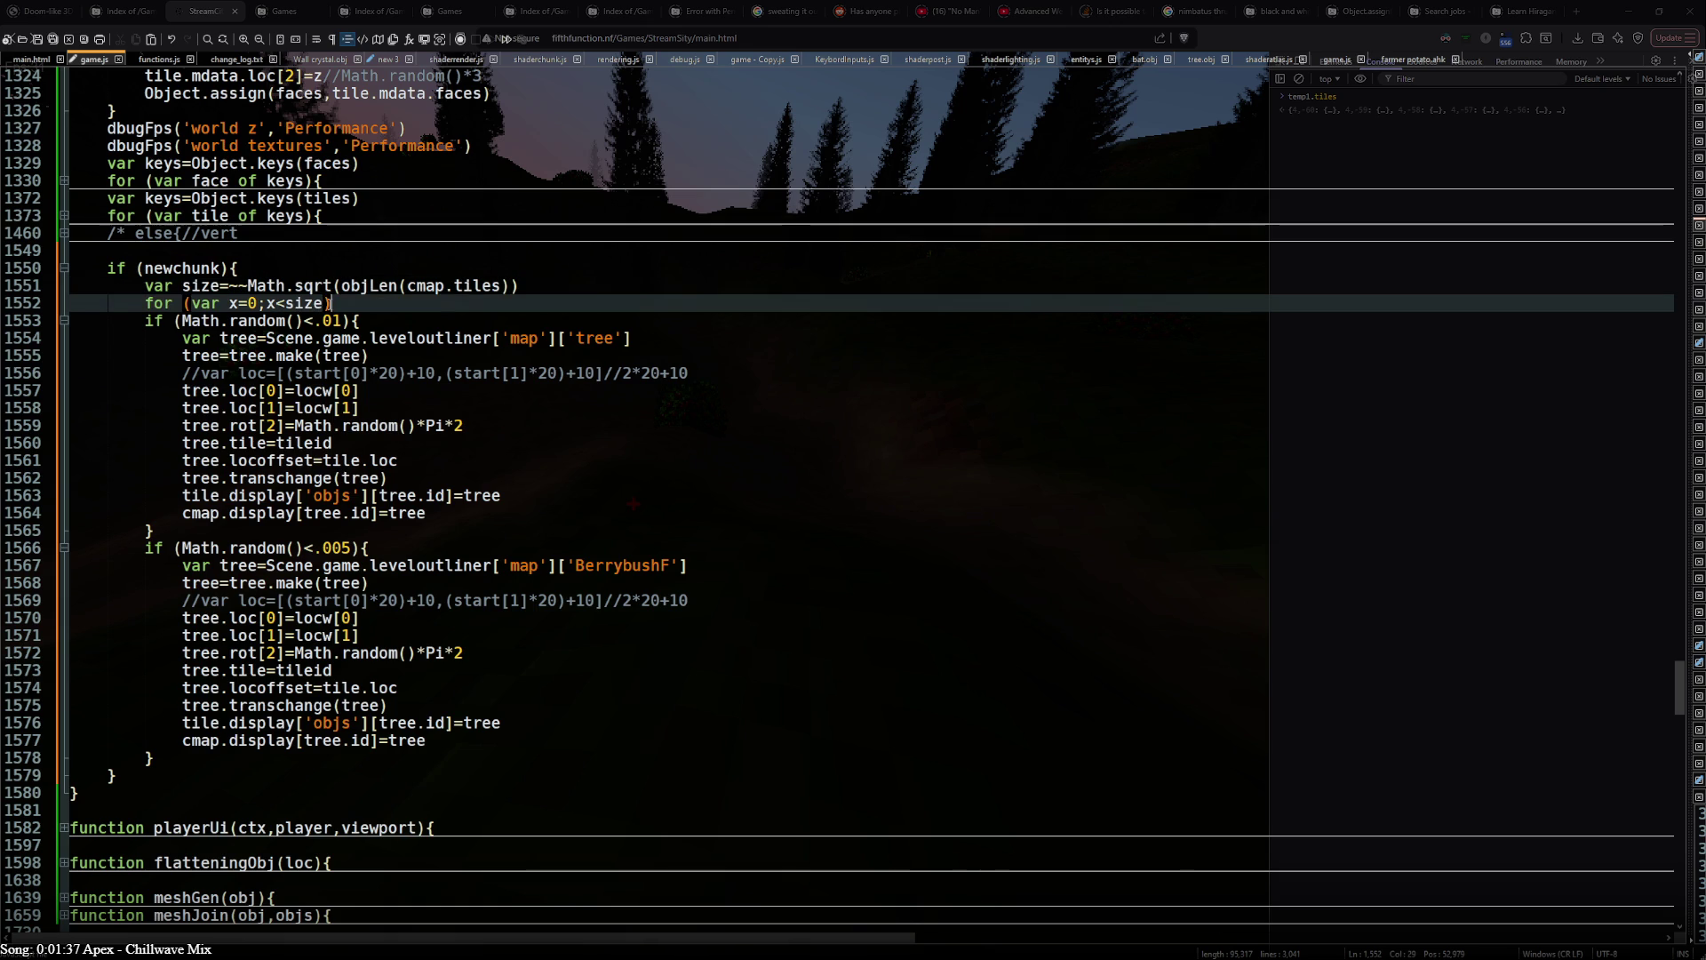
{"action": "type", "text": ";x++)"}
{"action": "type", "text": "{"}
- Add a nested y<size loop and indent the tree and bush code inside it
{"action": "key", "text": "ctrl+shift+d"}
{"action": "key", "text": "Down"}
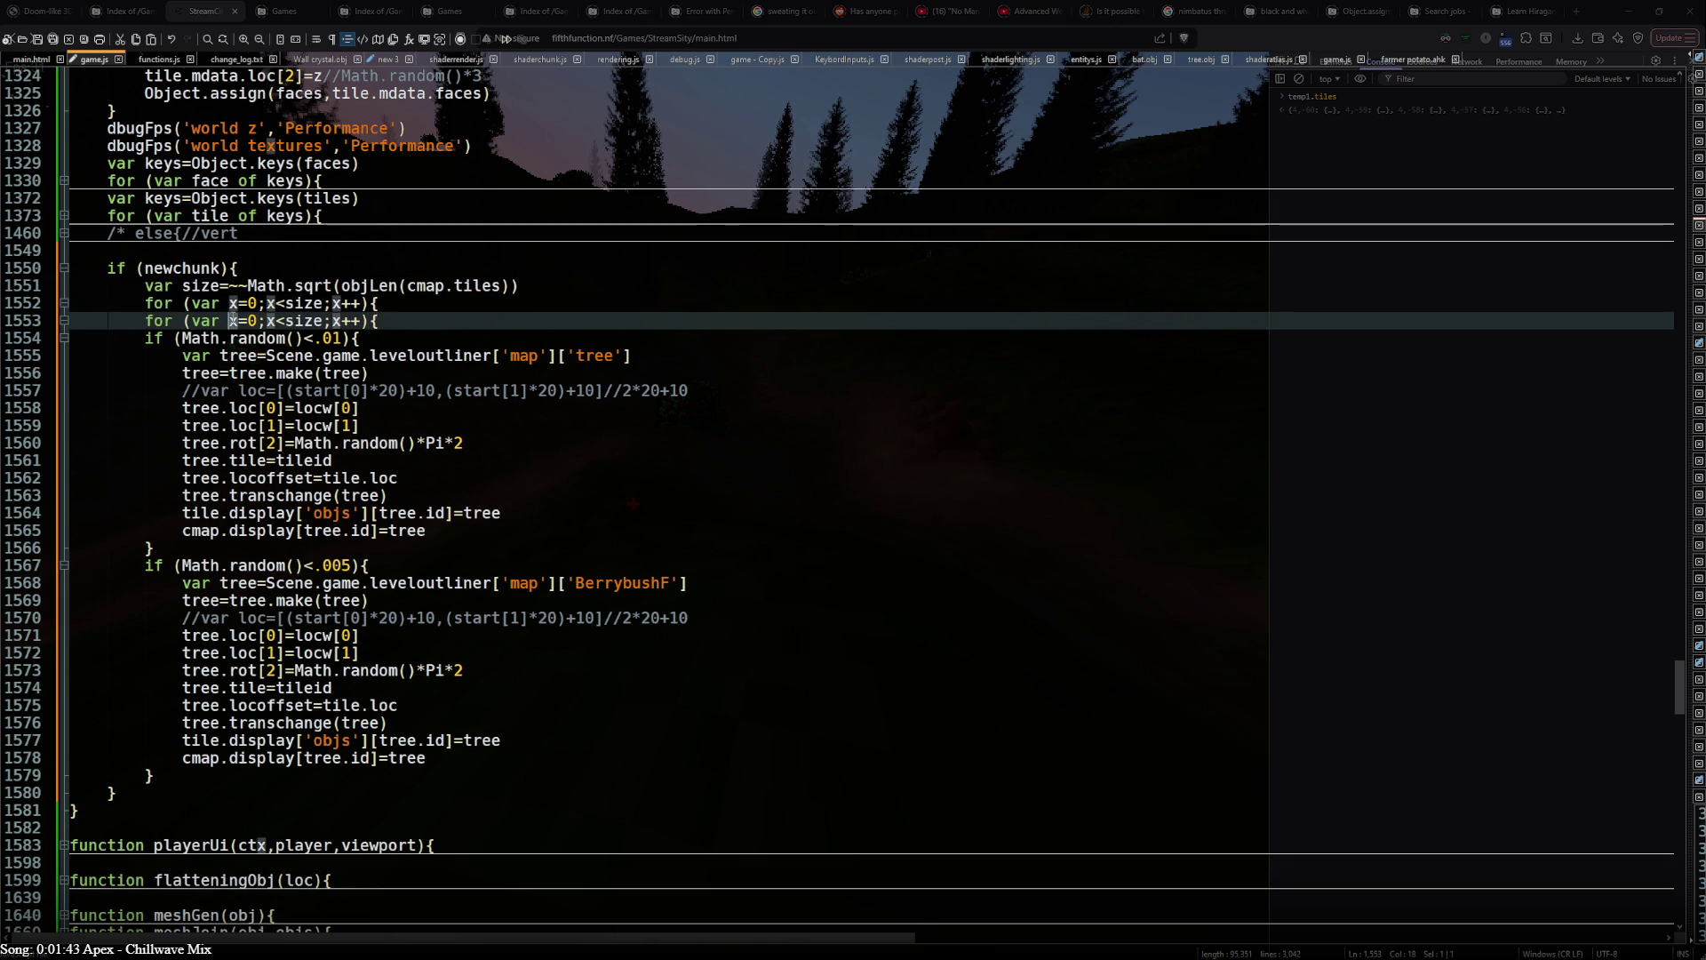
{"action": "type", "text": "y"}
{"action": "double_click", "coordinate": [338, 320]}
{"action": "type", "text": "y"}
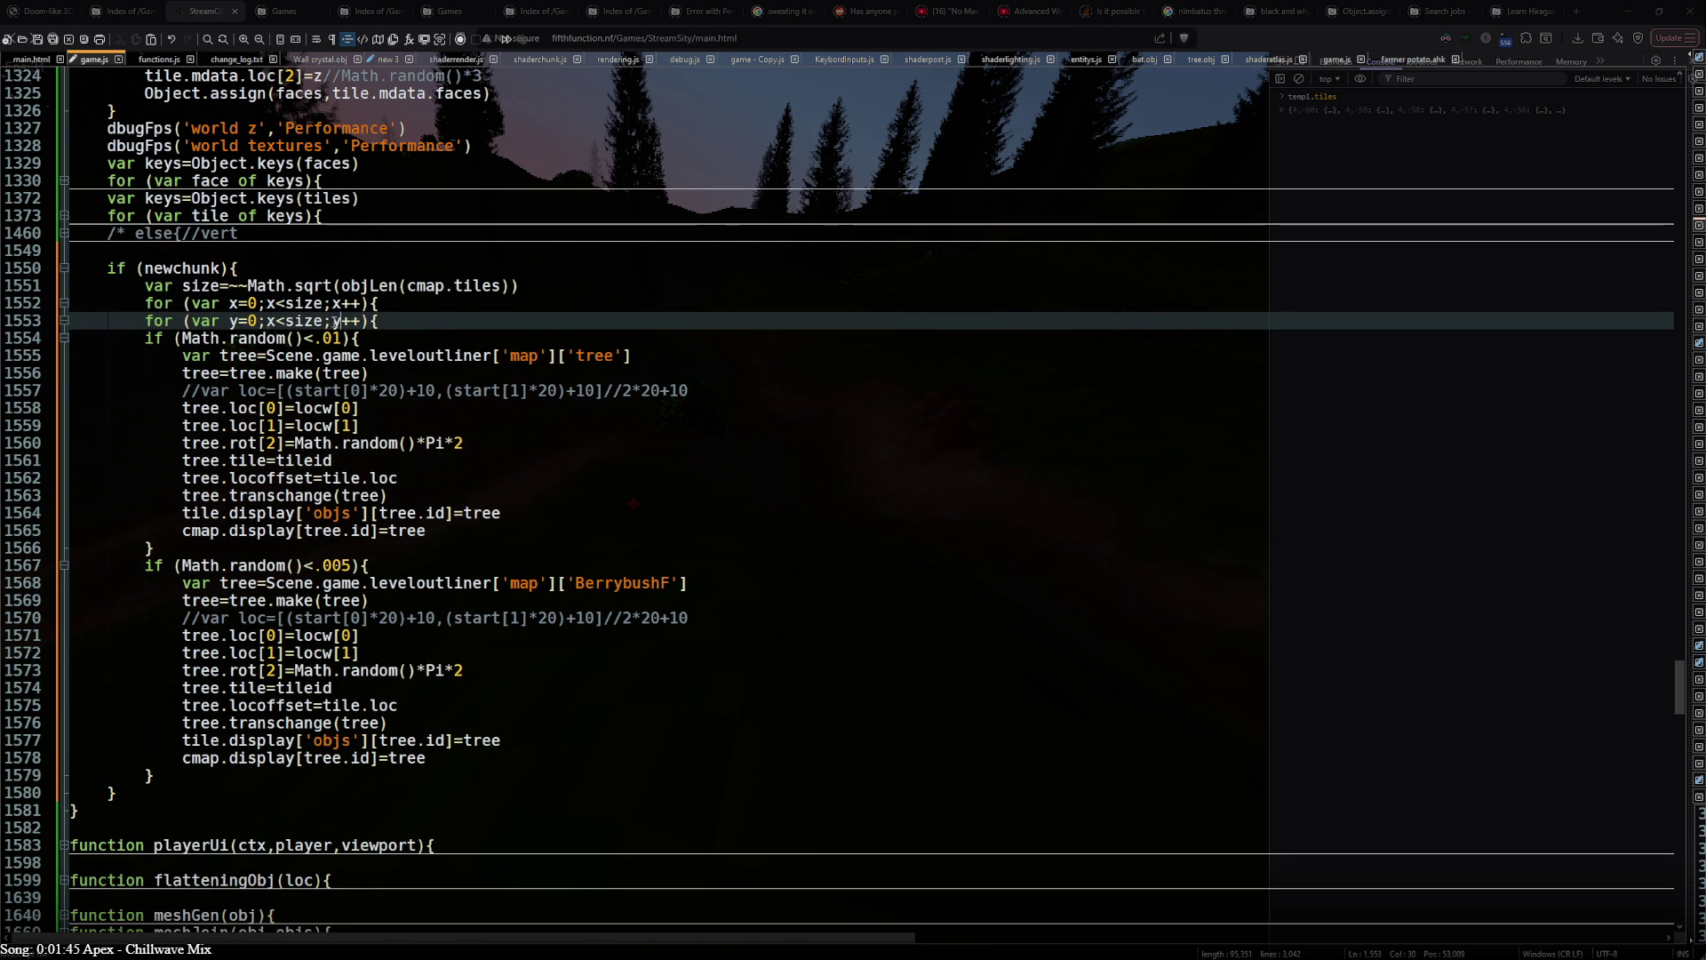
{"action": "double_click", "coordinate": [273, 321]}
{"action": "type", "text": "y"}
{"action": "left_click", "coordinate": [144, 320]}
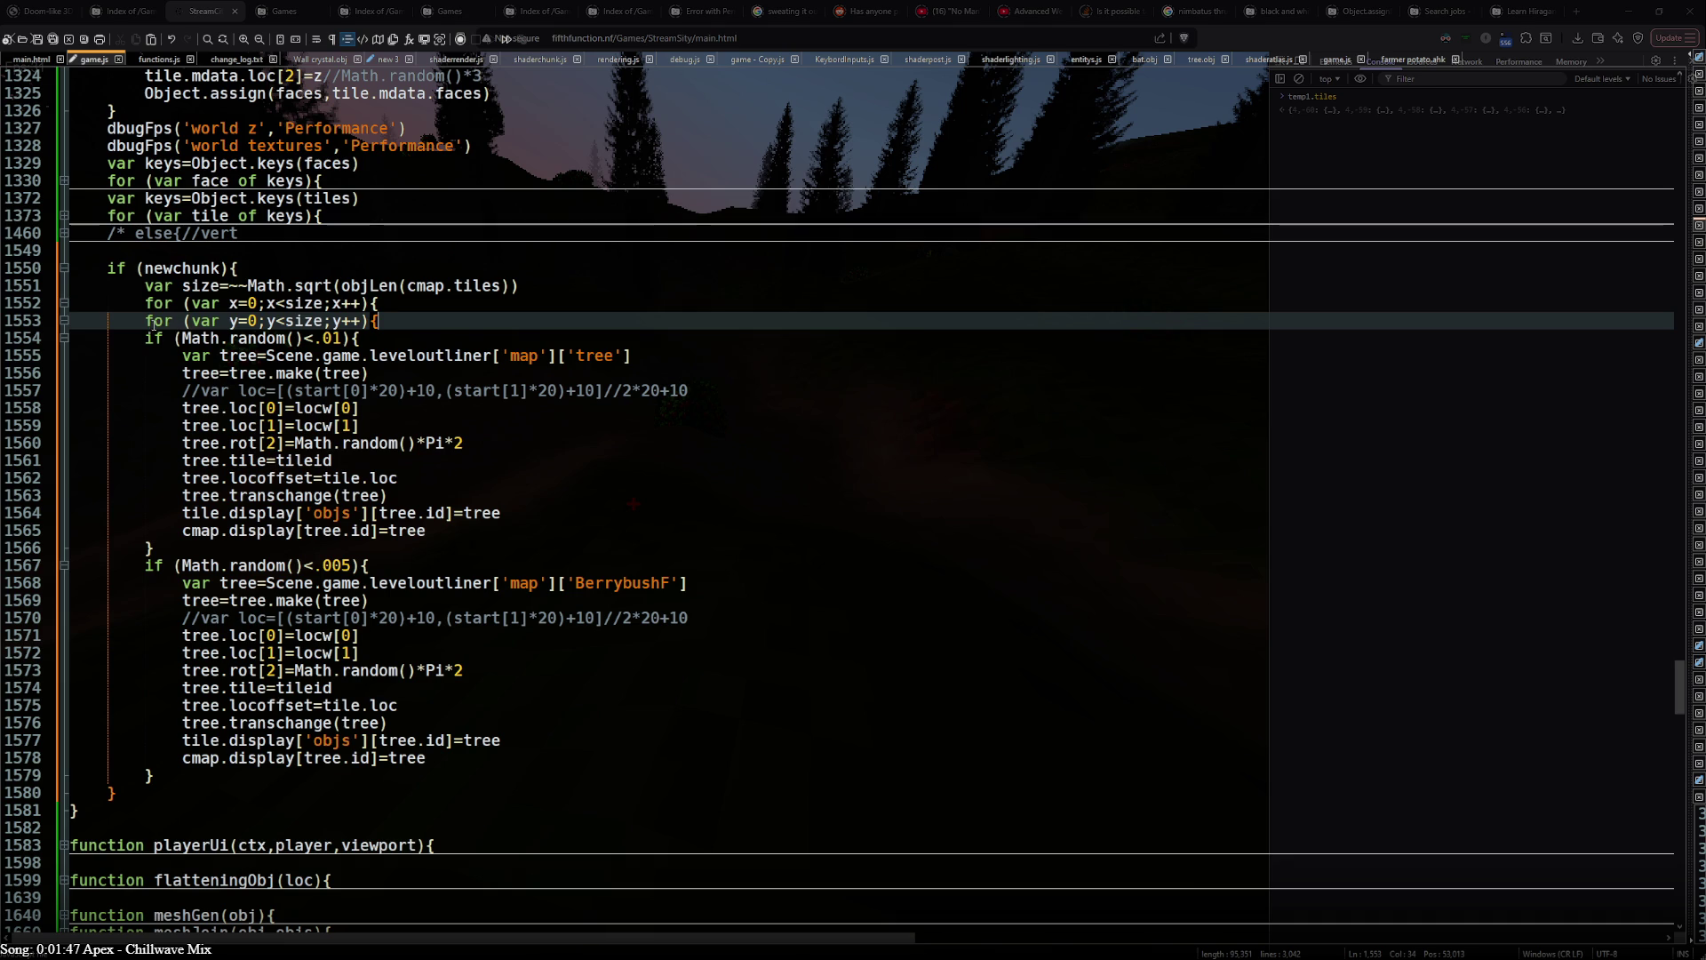
{"action": "left_click", "coordinate": [237, 773], "text": "shift"}
{"action": "key", "text": "Tab"}
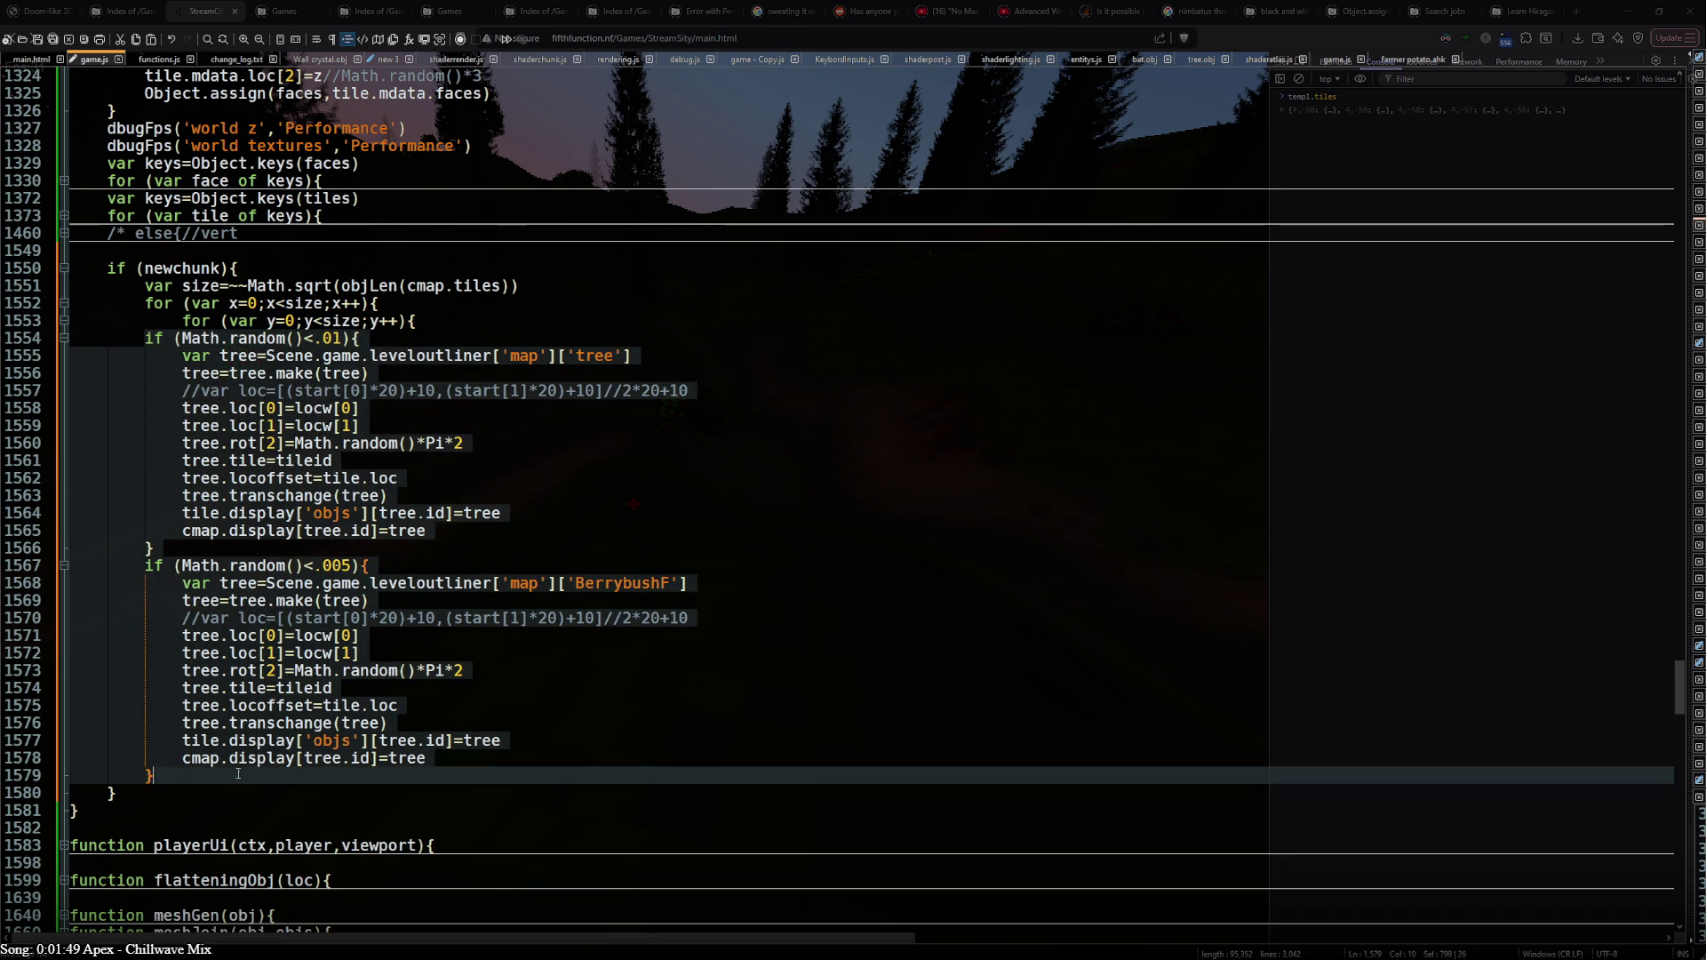
{"action": "key", "text": "Tab"}
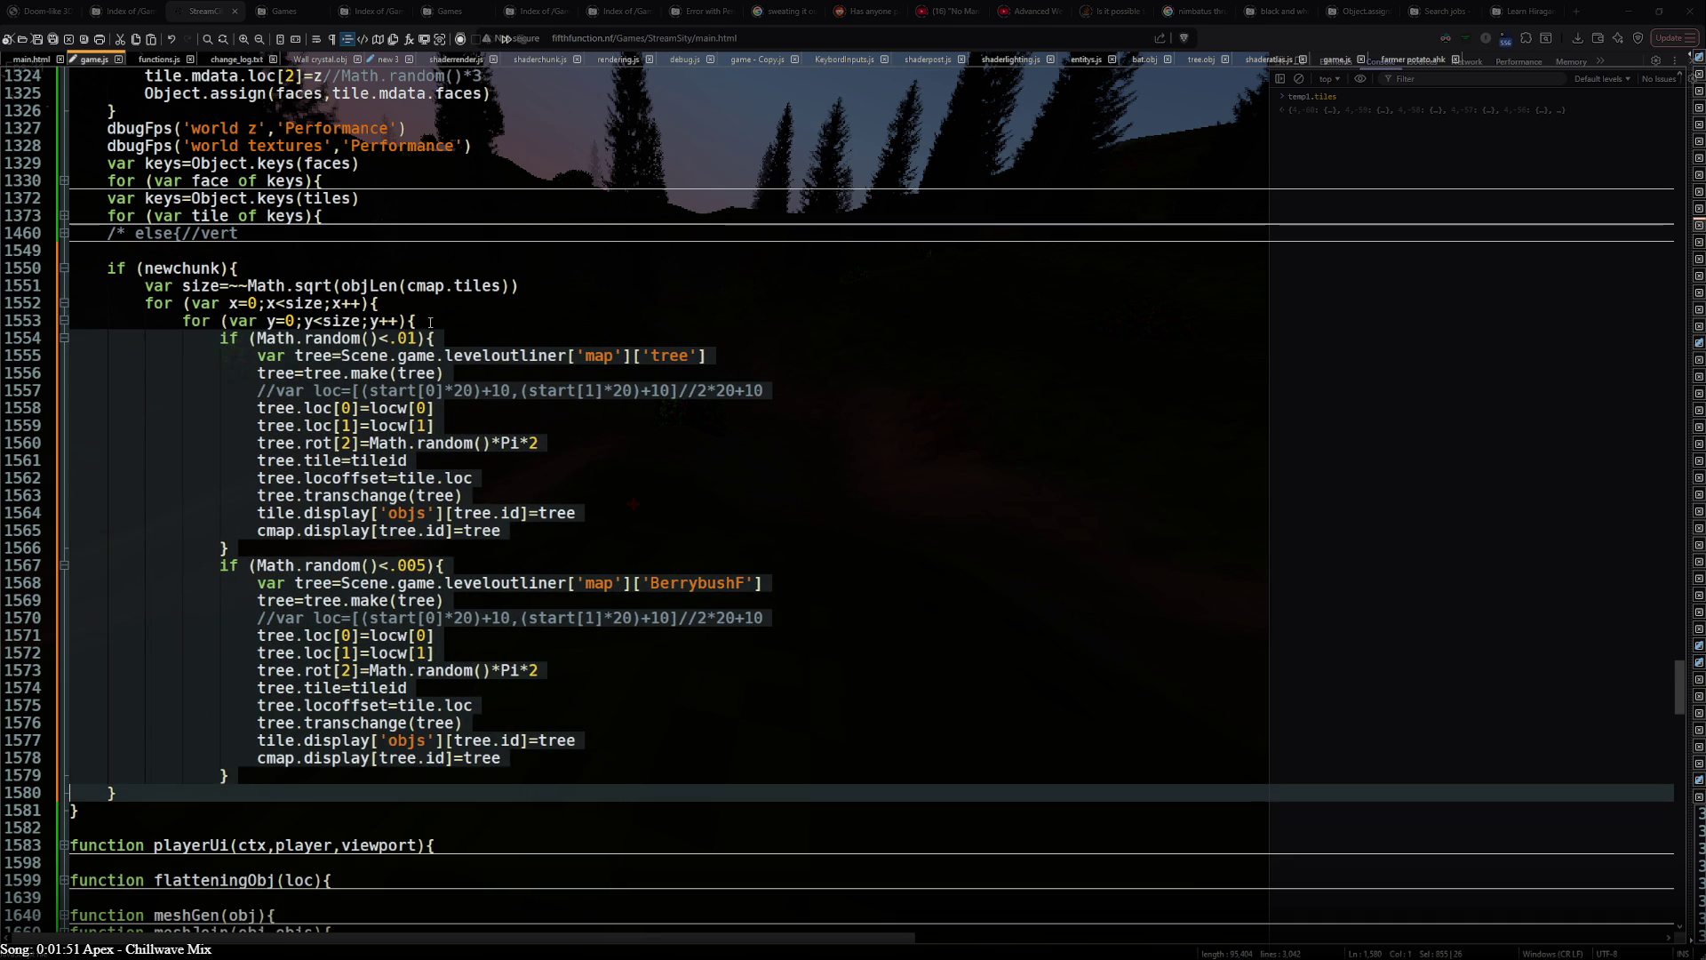
- Begin a var tile=cmap.loc line inside the y loop
{"action": "left_click", "coordinate": [429, 321]}
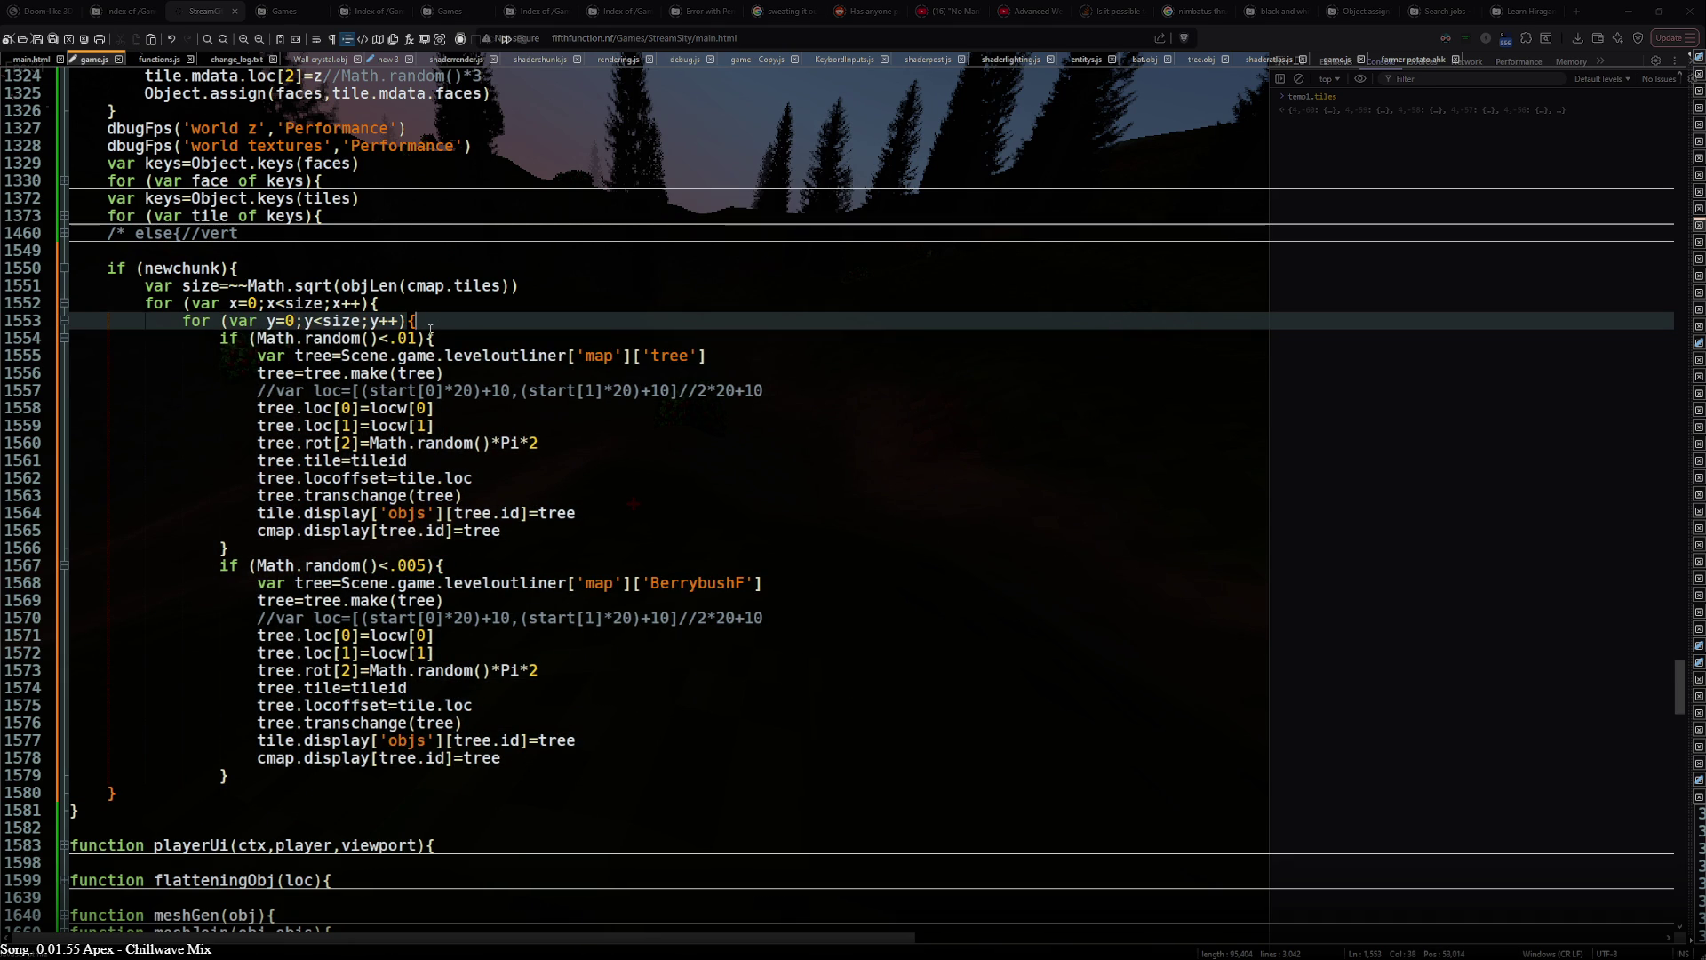
{"action": "key", "text": "Return"}
{"action": "type", "text": "tile-"}
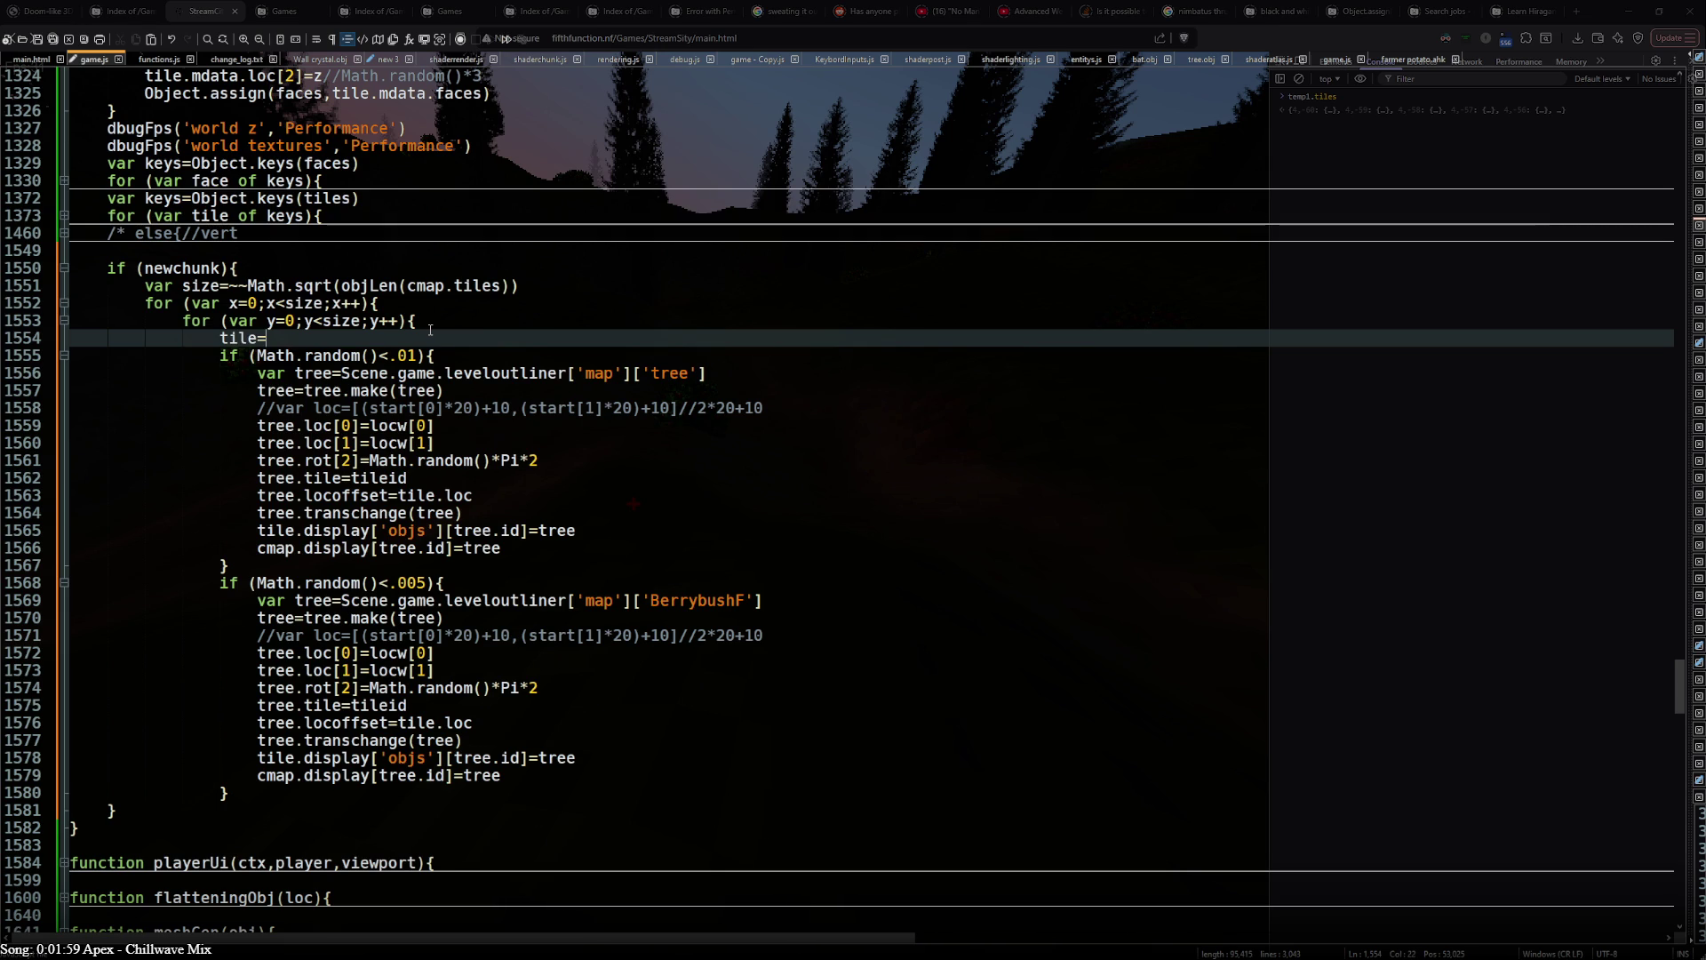
{"action": "key", "text": "Home"}
{"action": "type", "text": "var"}
{"action": "double_click", "coordinate": [427, 286]}
{"action": "left_click", "coordinate": [342, 339]}
{"action": "type", "text": "cmap.loc"}
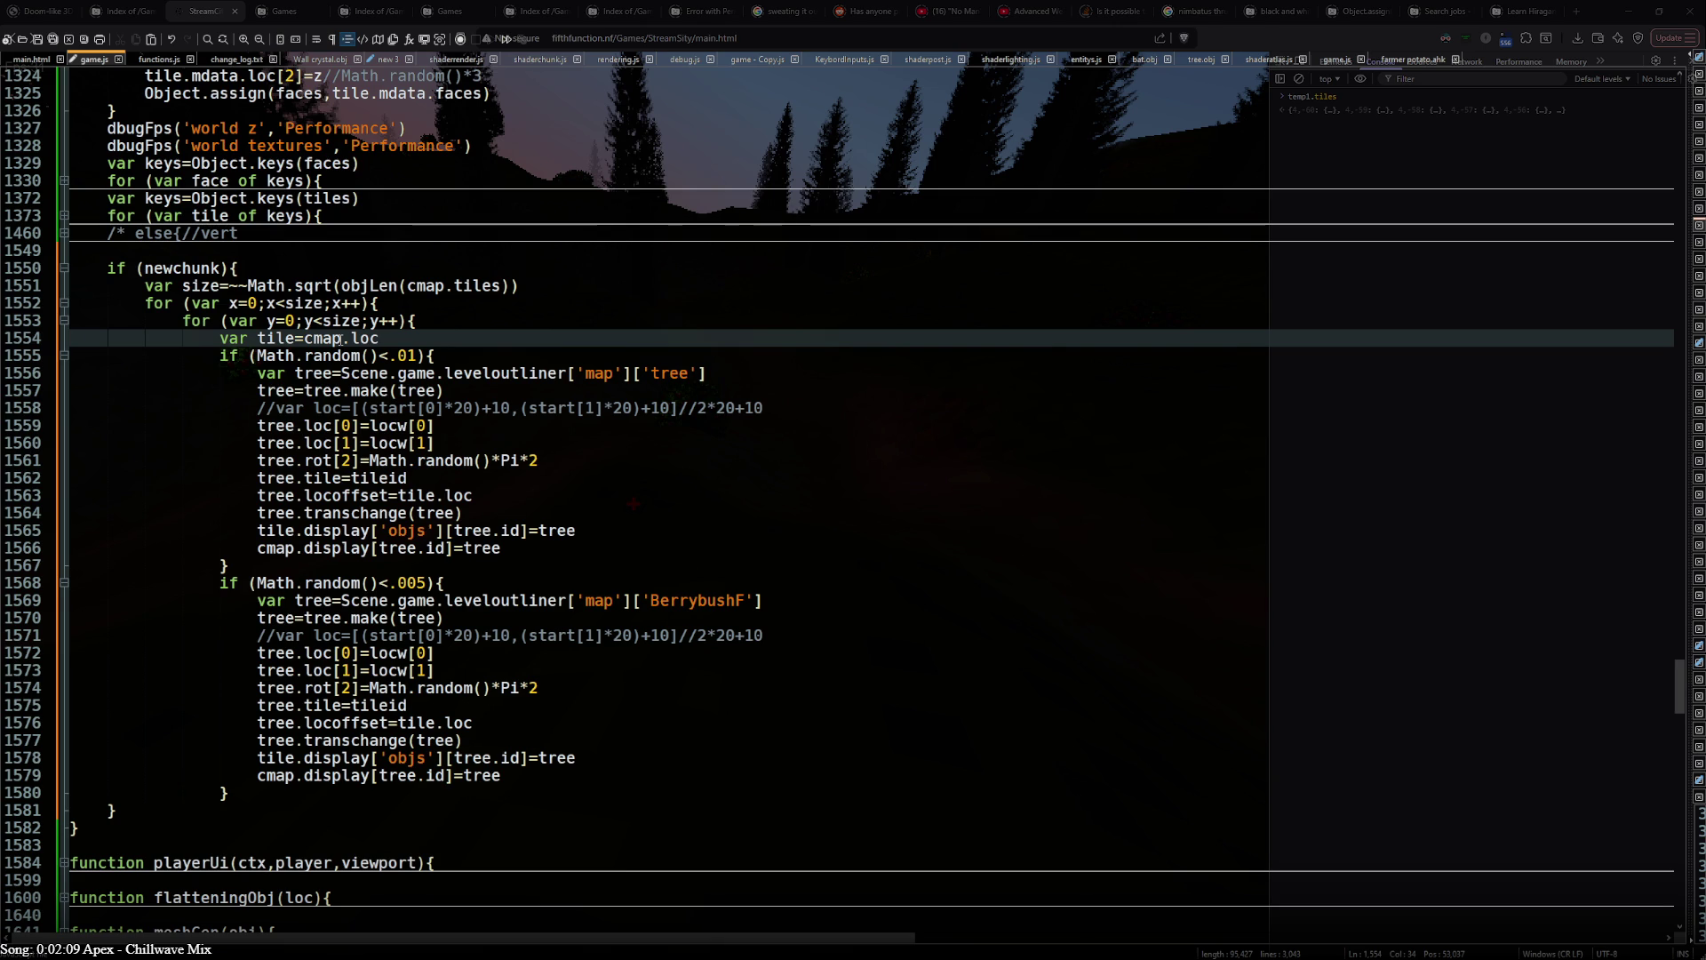
{"action": "key", "text": "alt+Tab"}
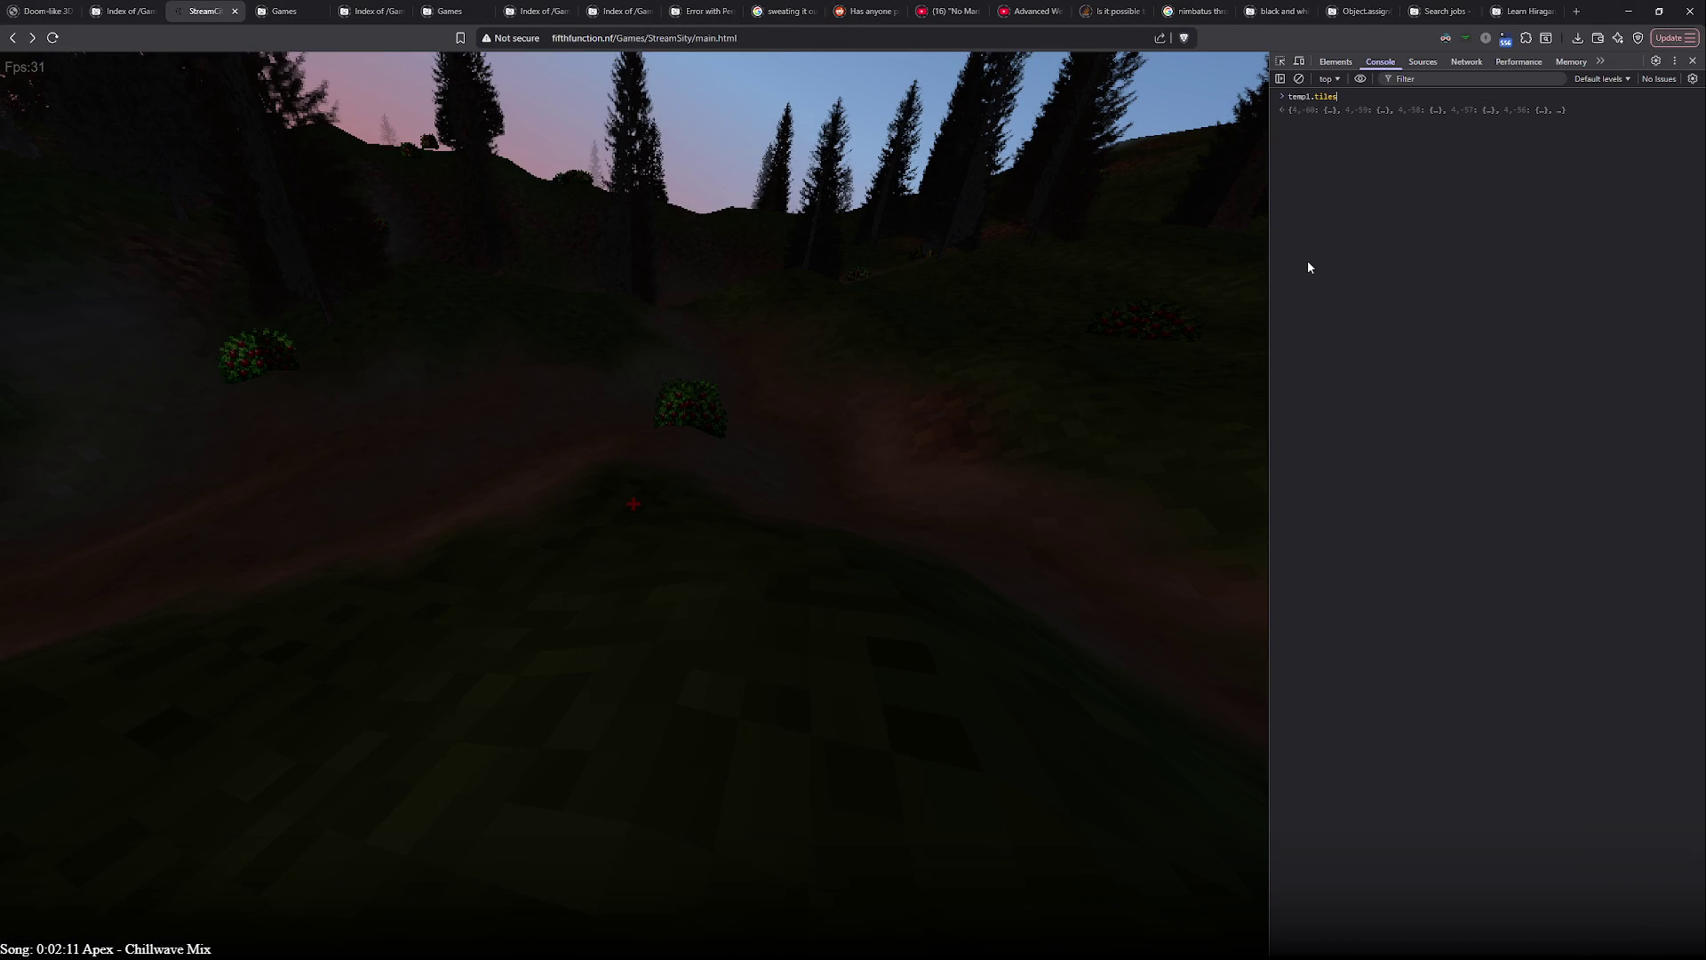
- Run Scene.game.mapchunks.map in the console and expand chunk 0,8's contents
{"action": "key", "text": "Up"}
{"action": "key", "text": "Return"}
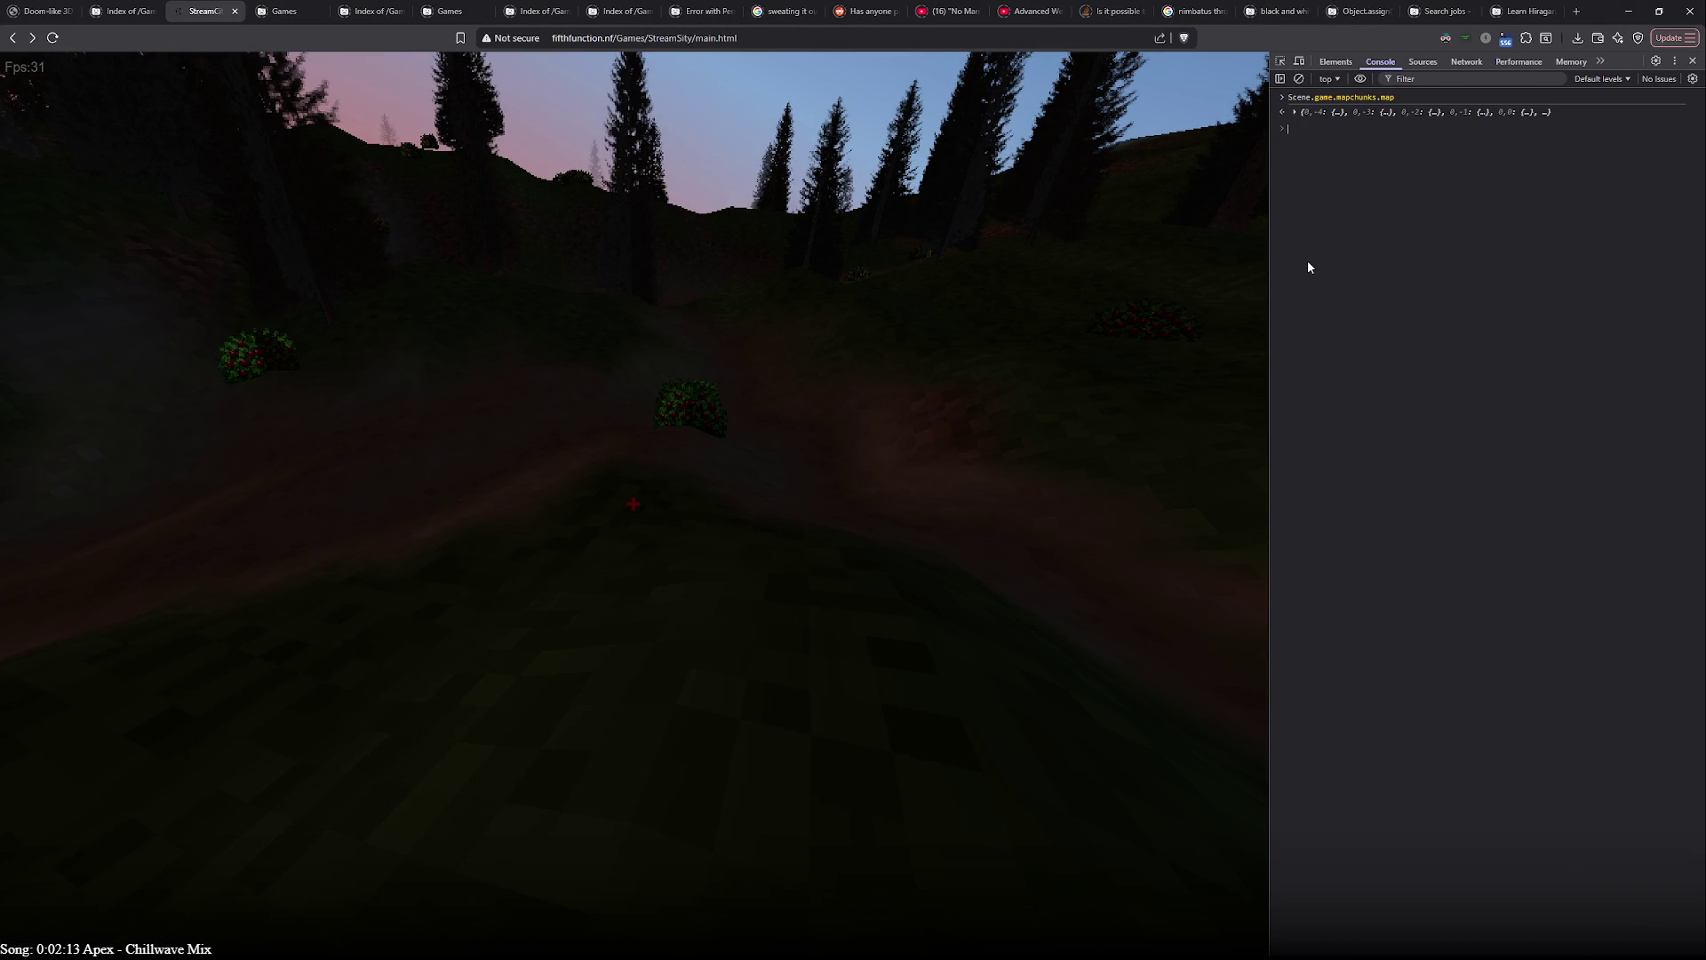
{"action": "left_click", "coordinate": [1352, 110]}
{"action": "left_click", "coordinate": [1313, 206]}
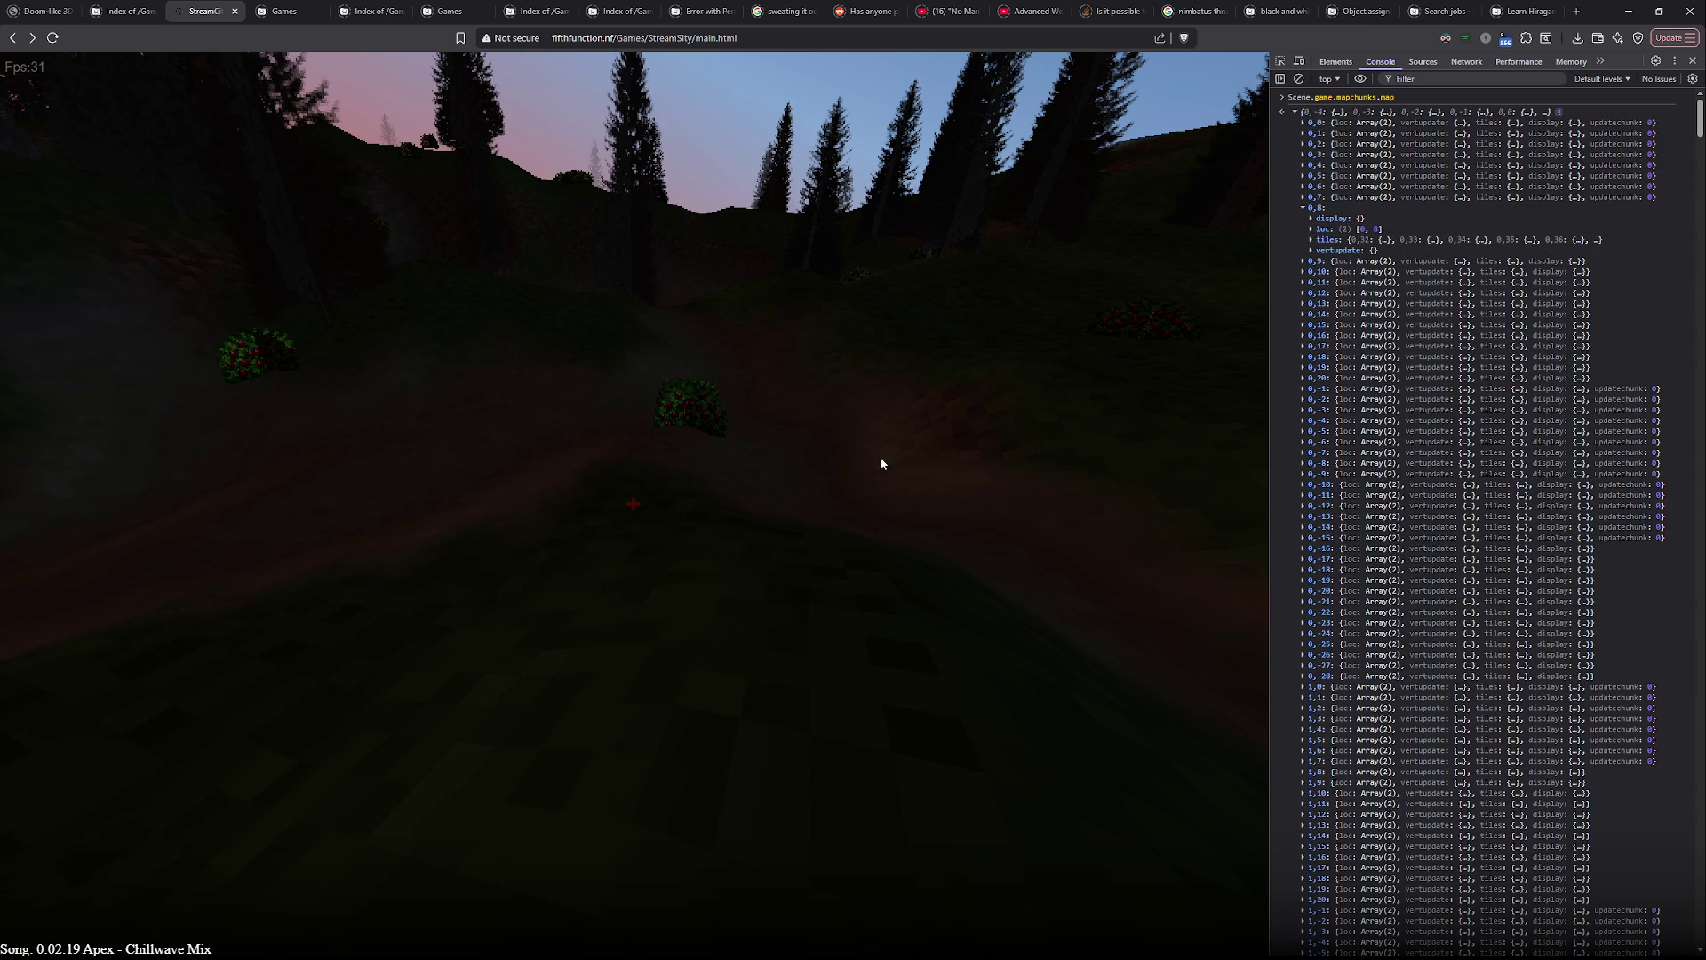
{"action": "key", "text": "alt+Tab"}
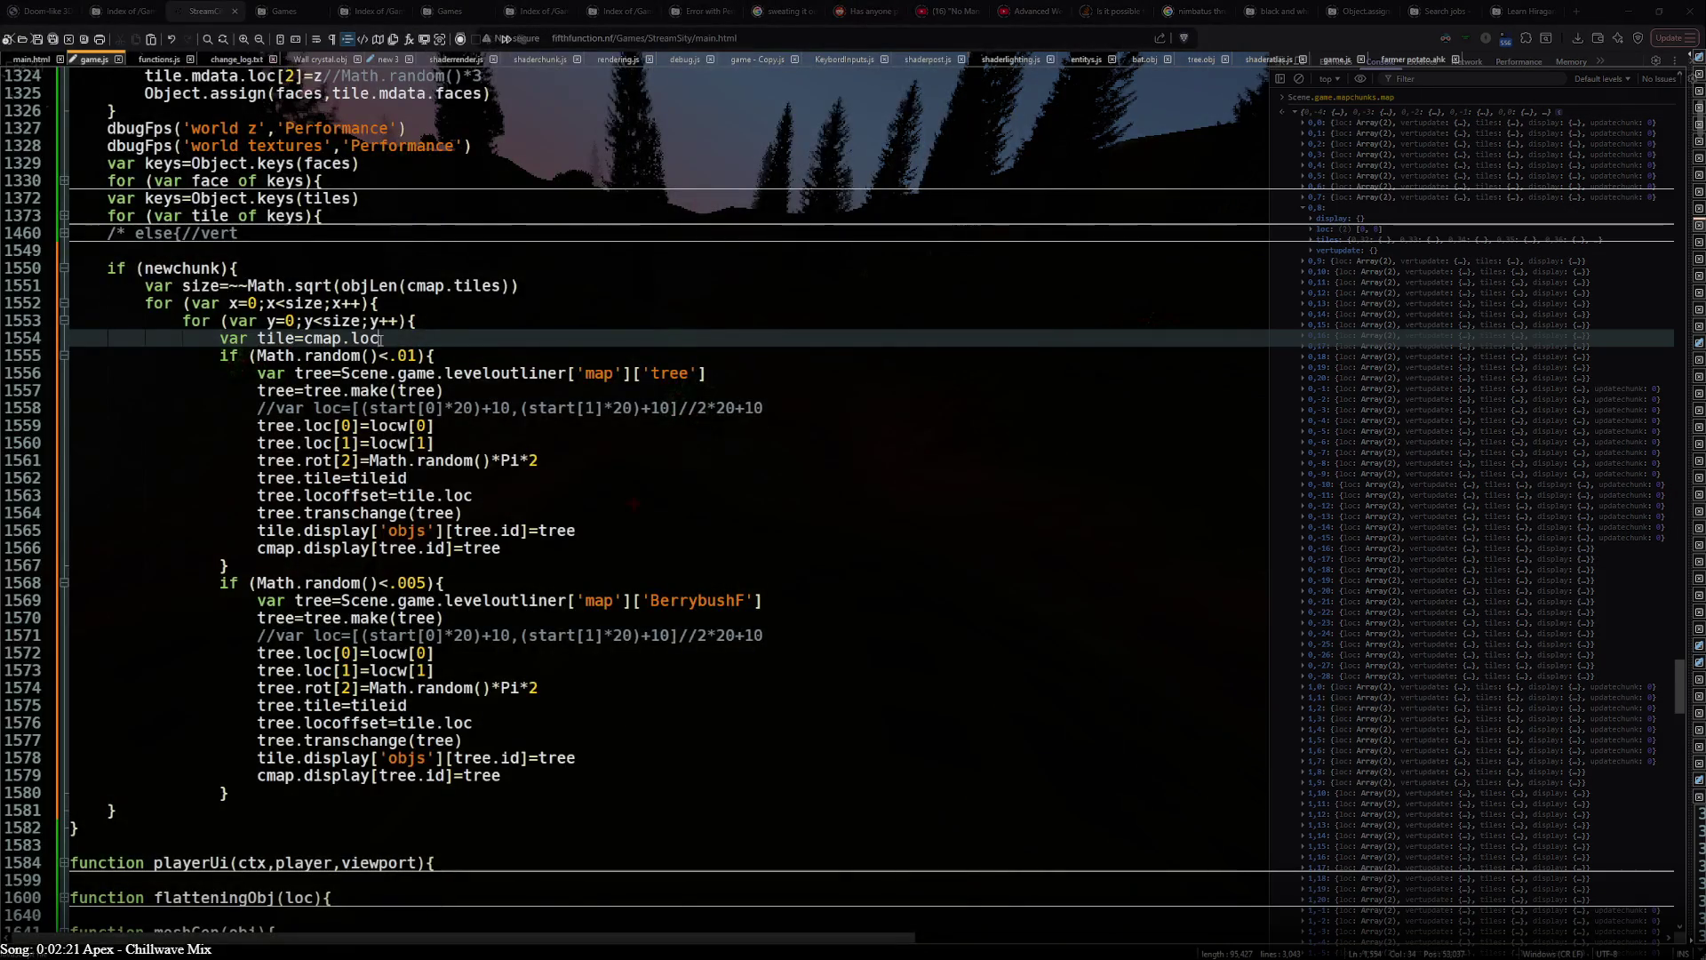
{"action": "type", "text": "[0]+x"}
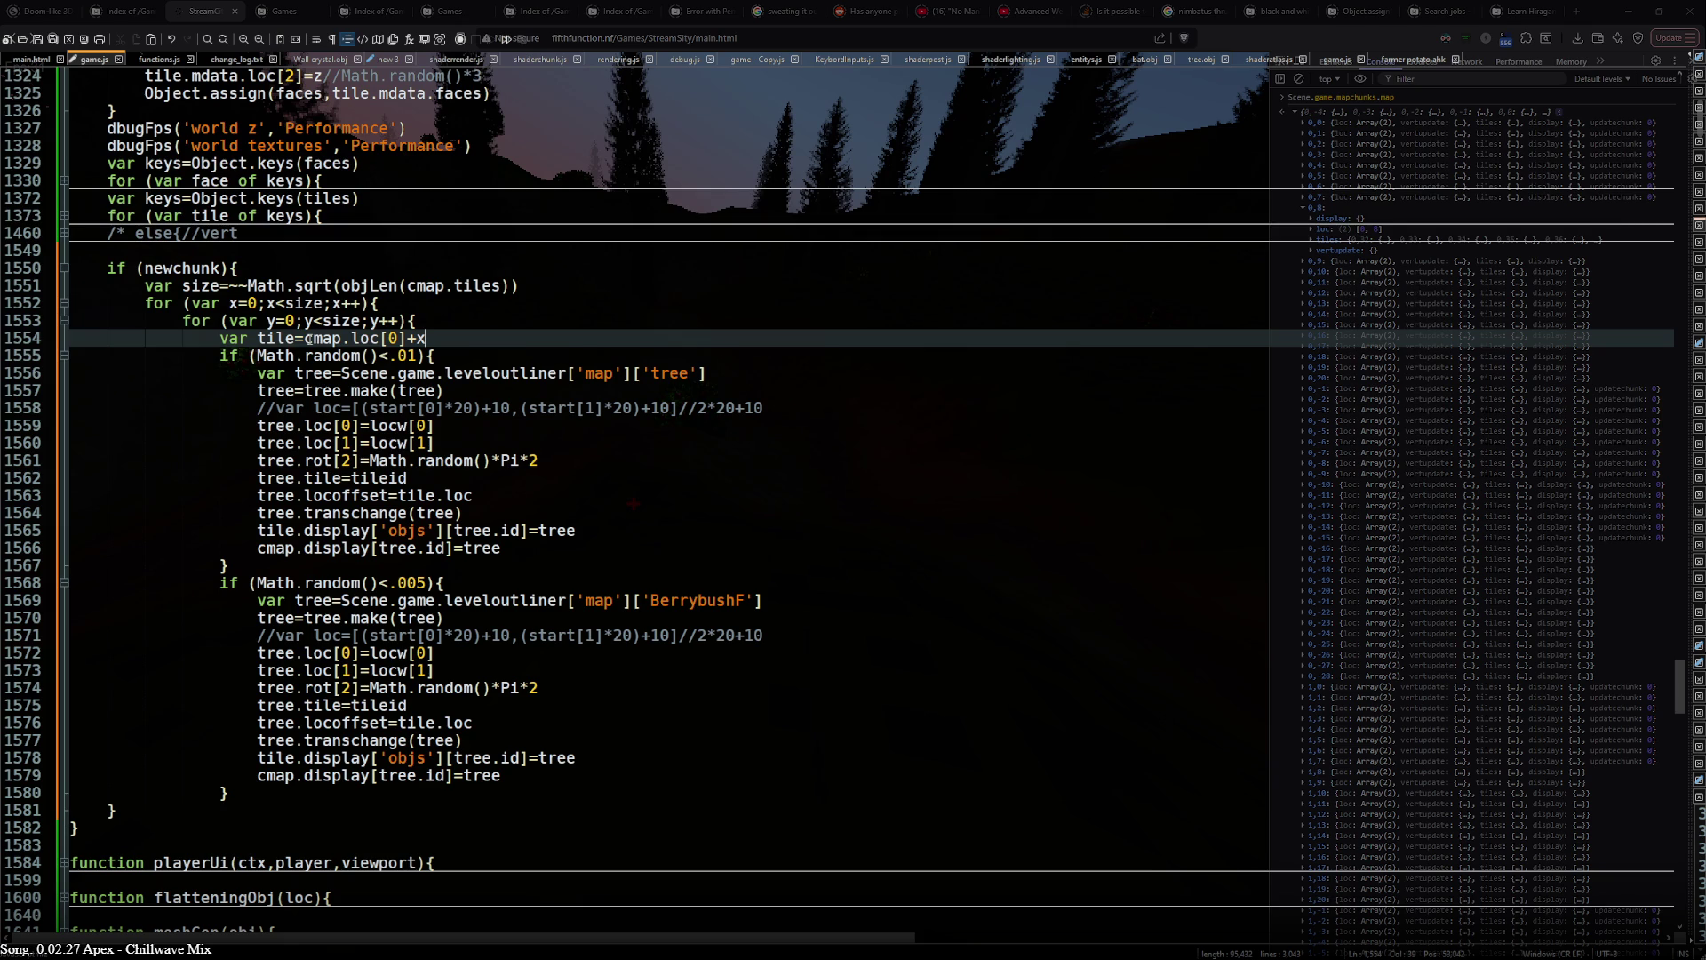
{"action": "type", "text": "]"}
- Build the lookup key cmap.loc[0]+x,cmap.loc[1]+y on the tile line
{"action": "left_click", "coordinate": [304, 337]}
{"action": "type", "text": "["}
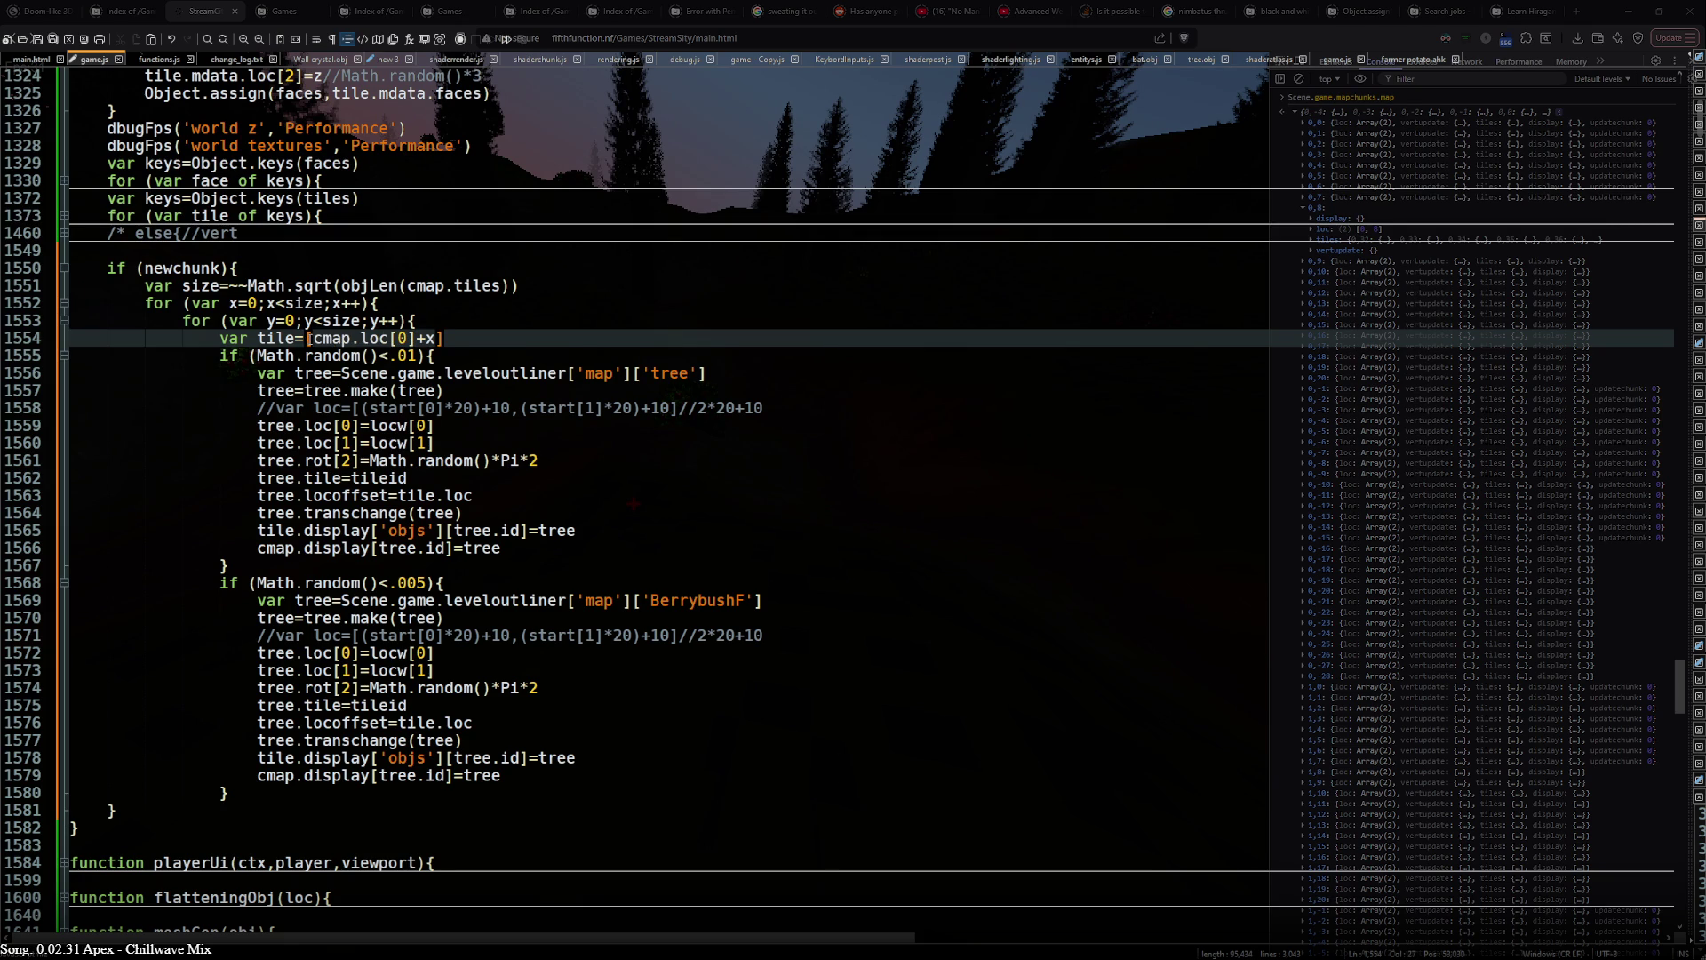
{"action": "key", "text": "shift+End"}
{"action": "key", "text": "ctrl+c"}
{"action": "key", "text": "End"}
{"action": "type", "text": ","}
{"action": "key", "text": "ctrl+v"}
{"action": "double_click", "coordinate": [546, 339]}
{"action": "type", "text": "1"}
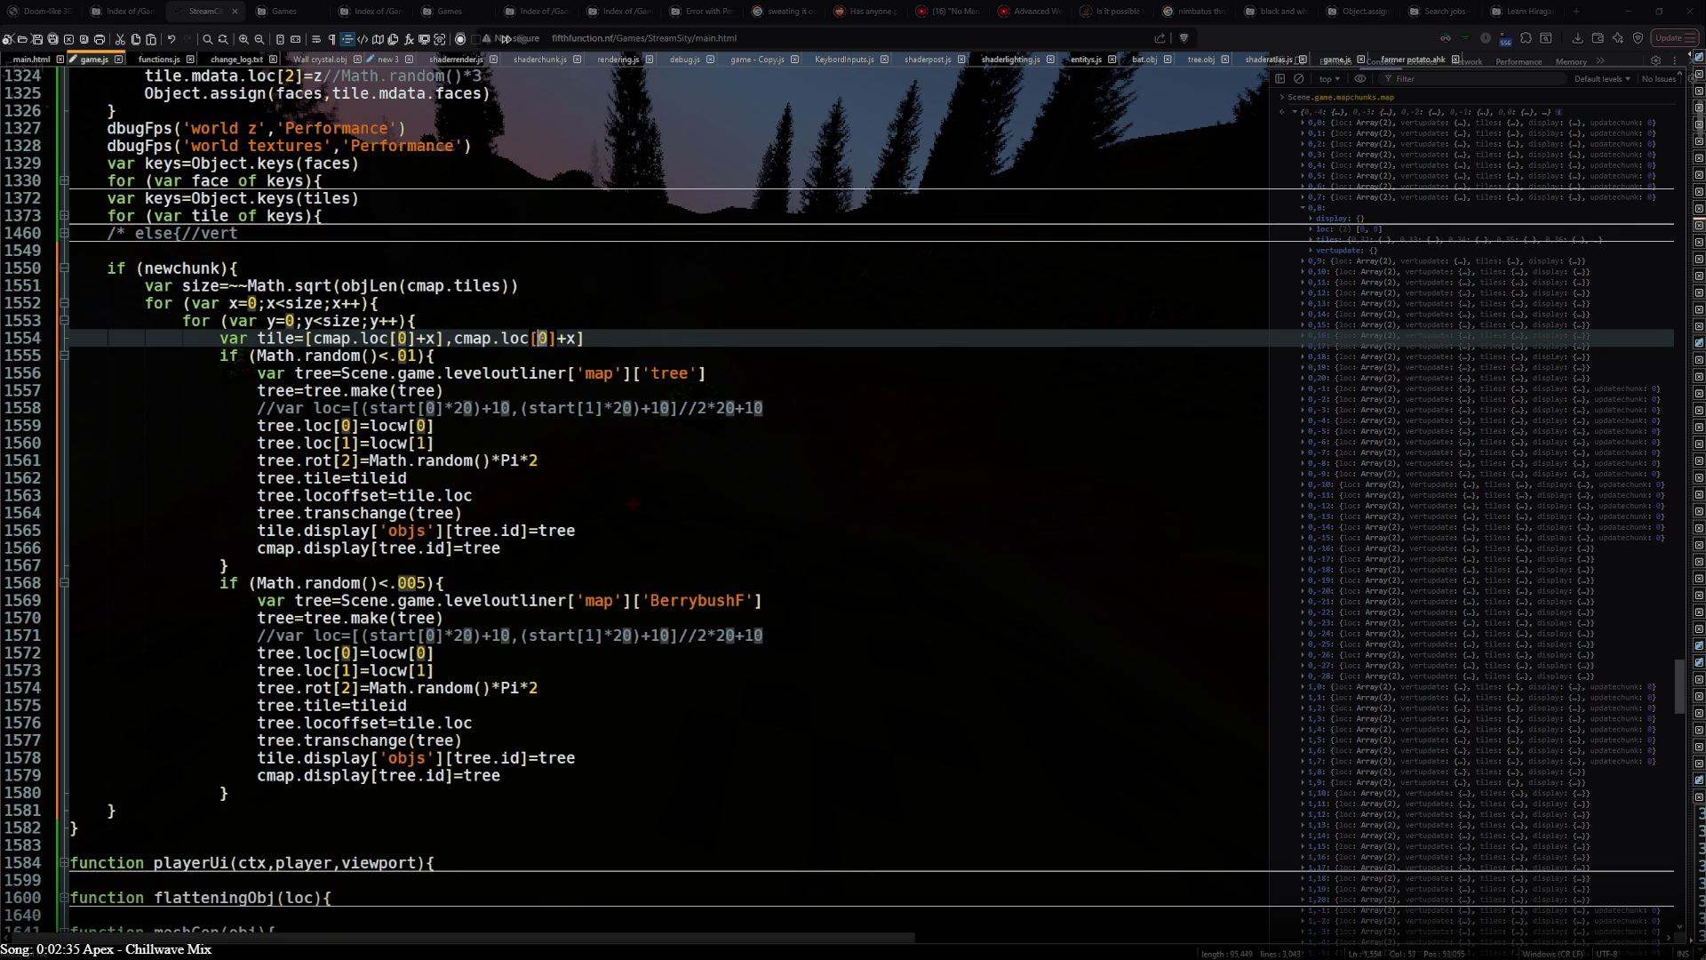
{"action": "double_click", "coordinate": [573, 340]}
{"action": "type", "text": "y"}
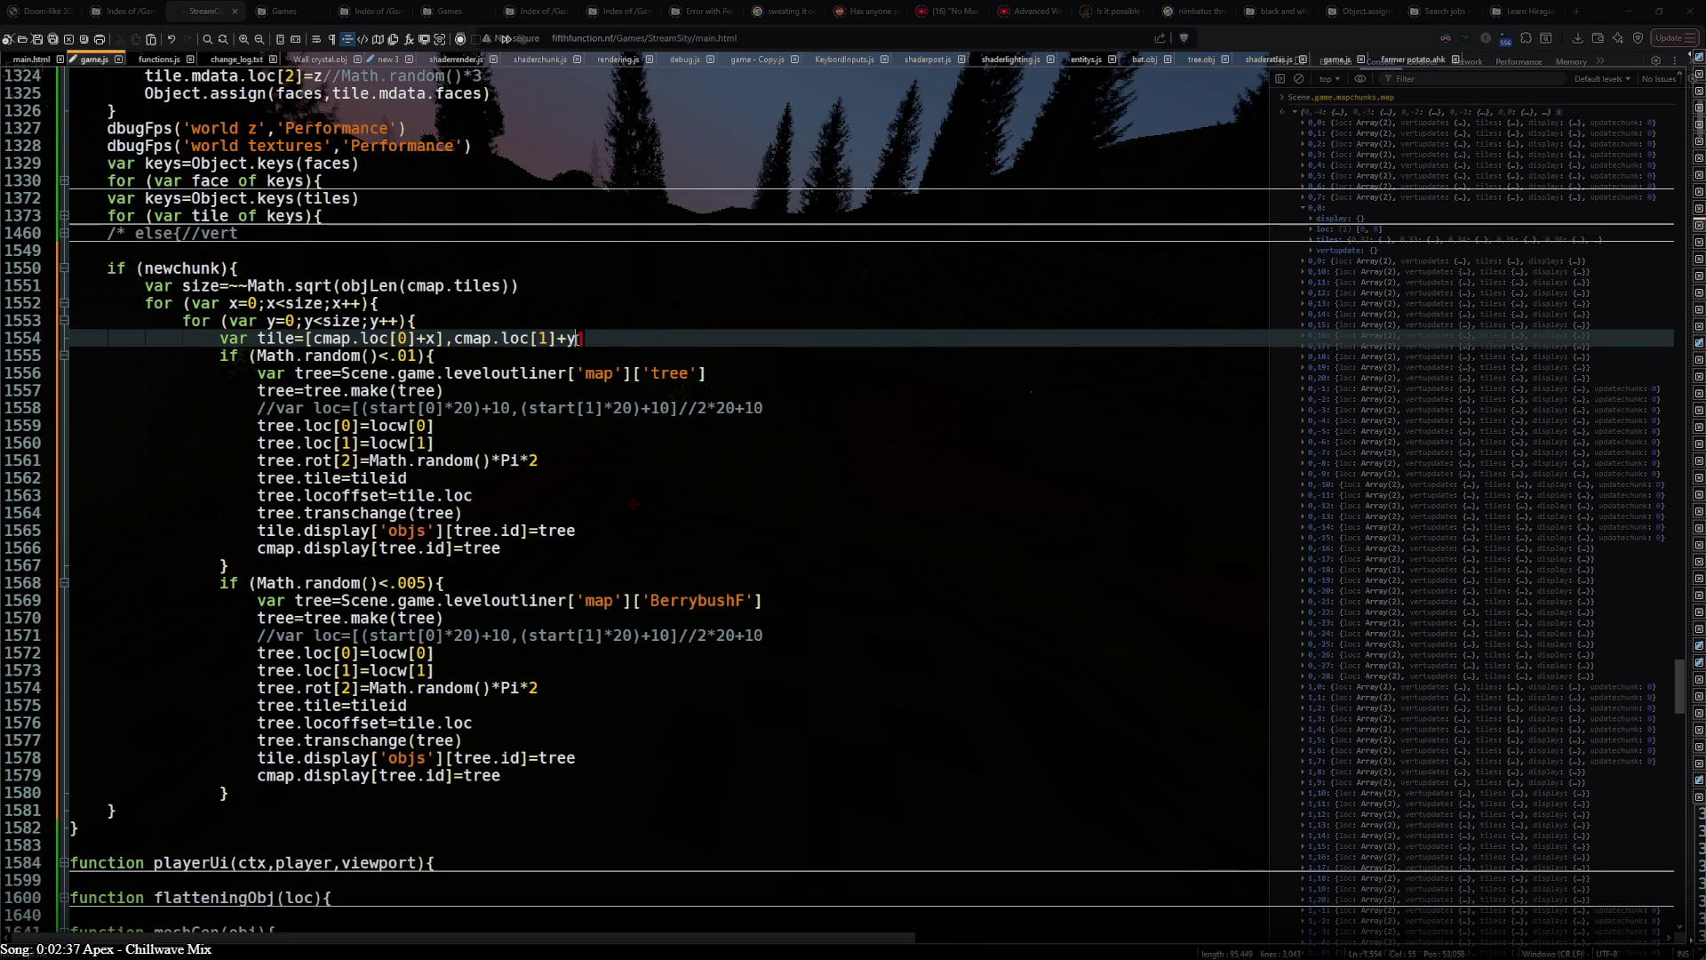
{"action": "type", "text": "]"}
{"action": "left_click", "coordinate": [449, 338]}
{"action": "key", "text": "BackSpace"}
{"action": "left_click", "coordinate": [577, 337]}
{"action": "type", "text": "]"}
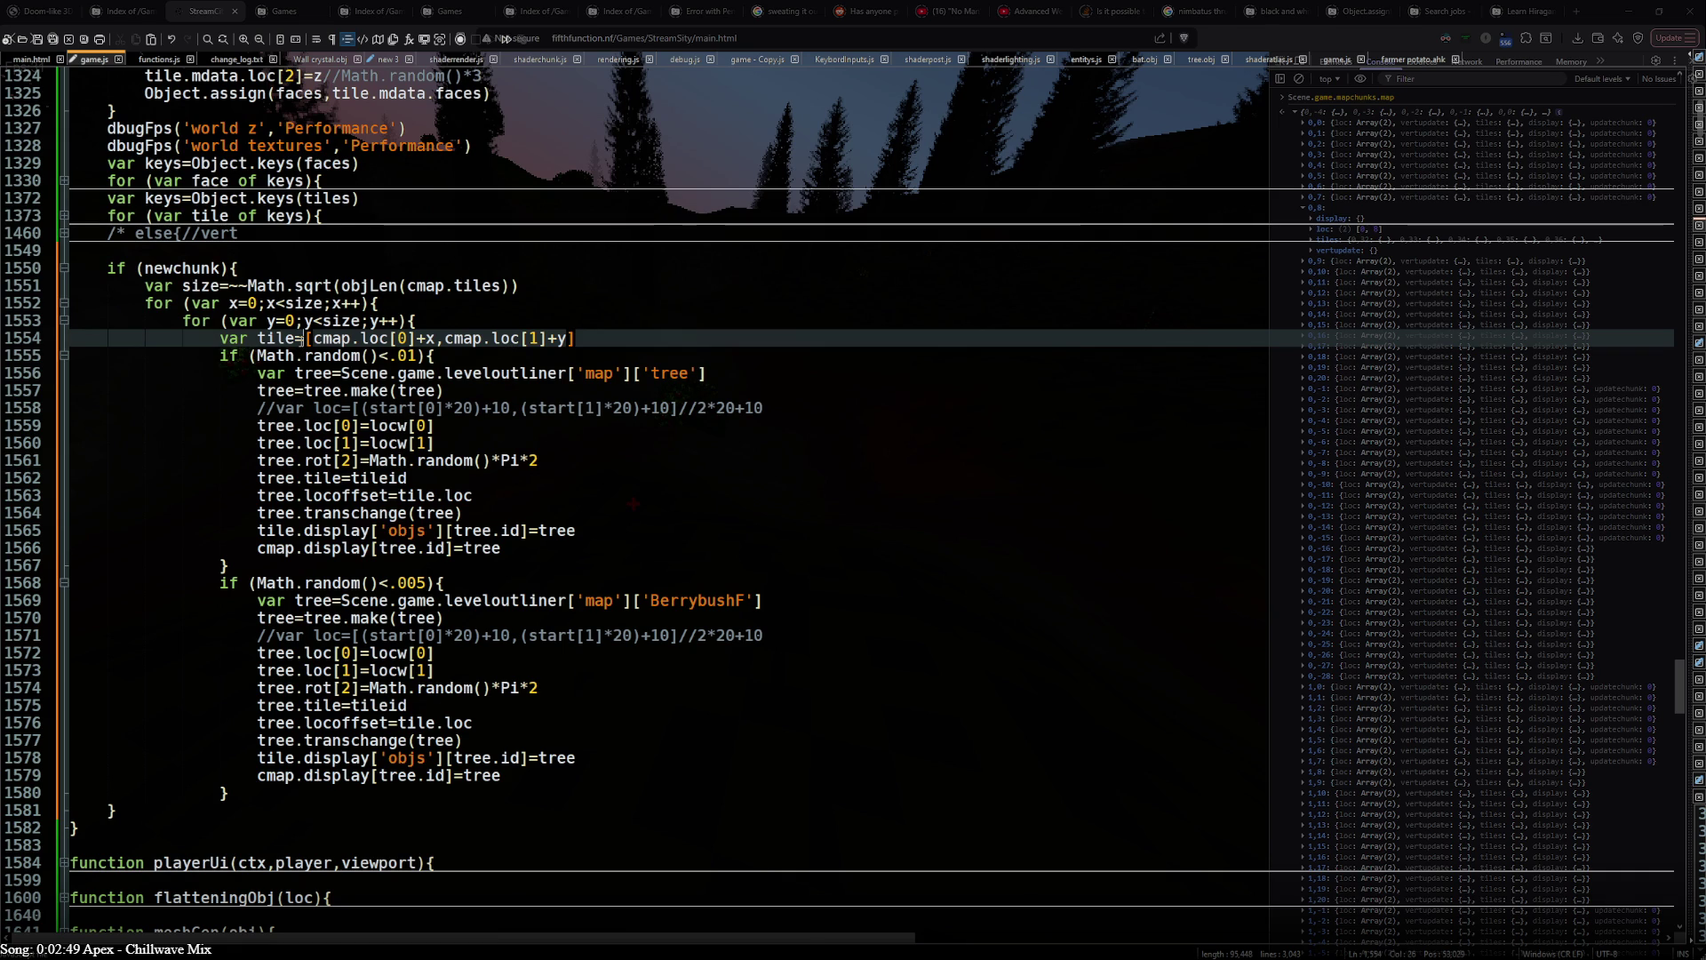
- Make the tile line index cmap.tiles with that key, then check the console
{"action": "key", "text": "Escape"}
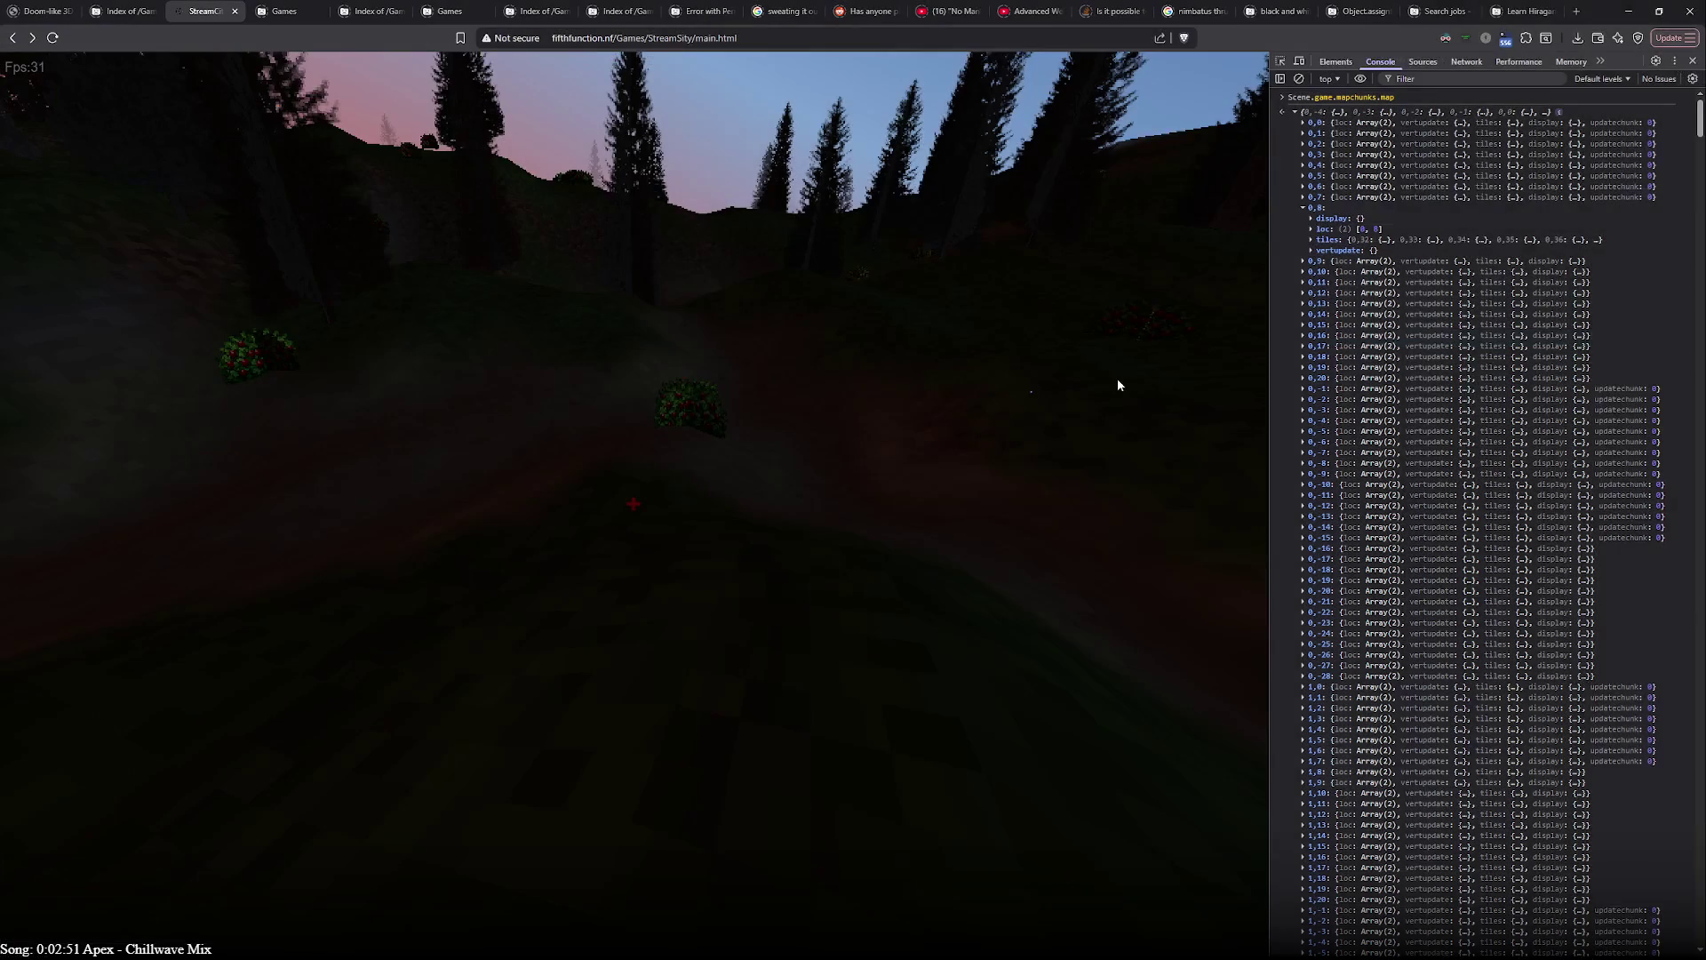
{"action": "key", "text": "Escape"}
{"action": "left_click", "coordinate": [331, 337]}
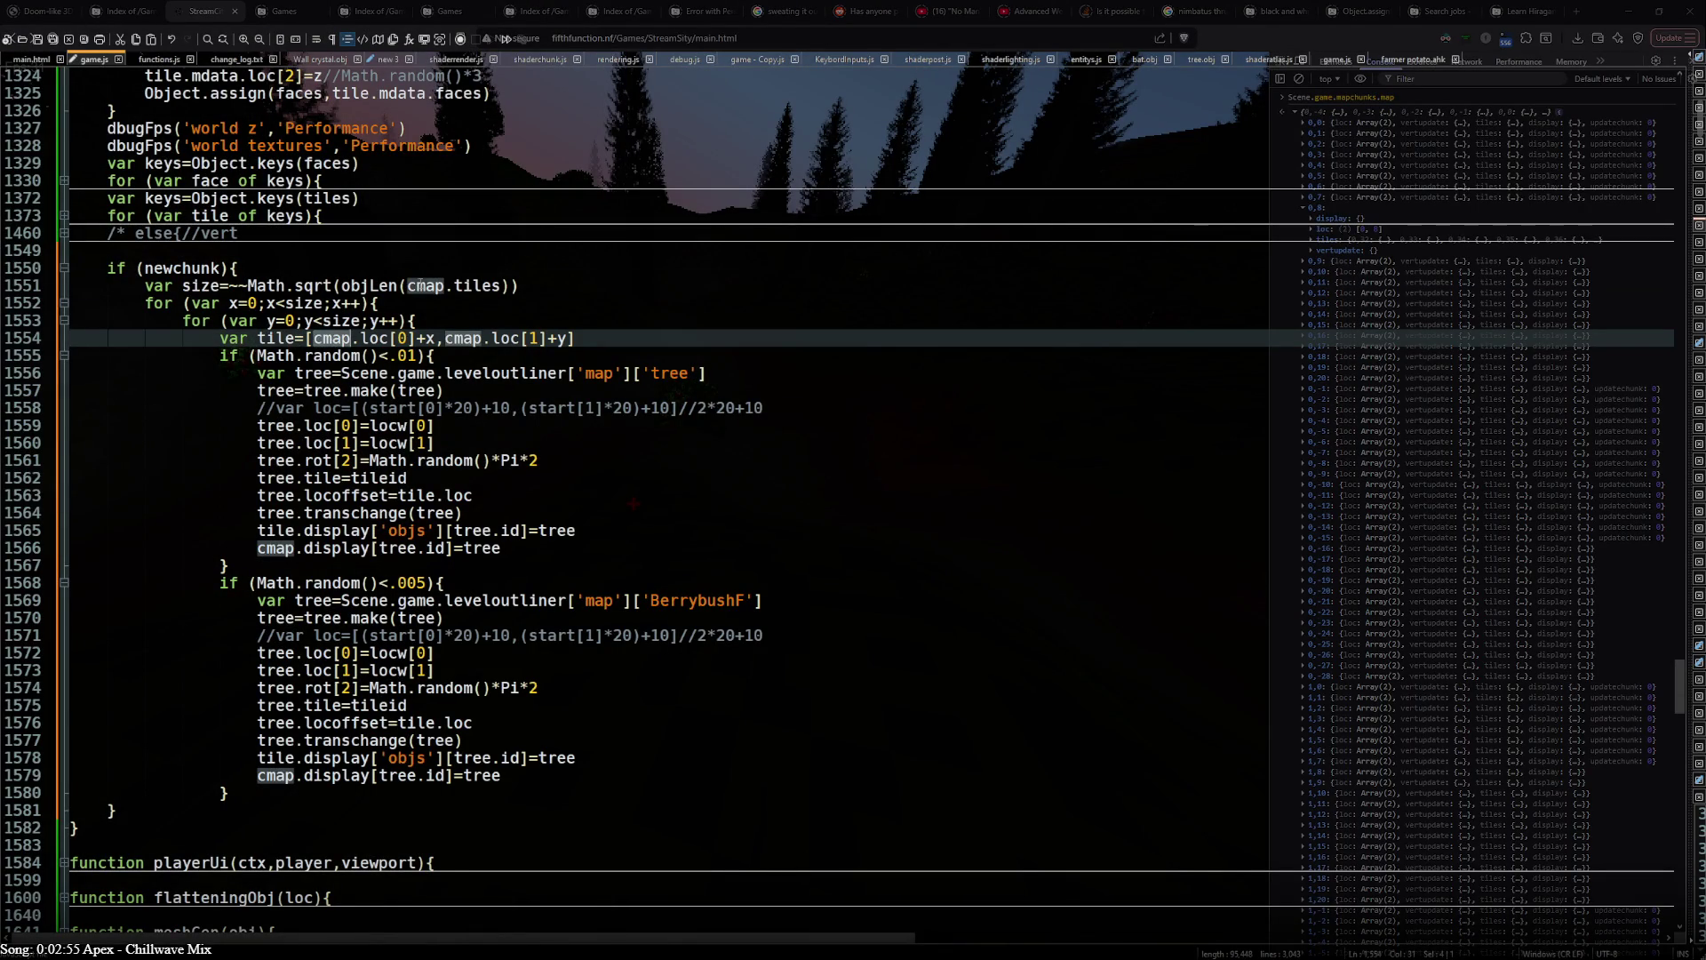
{"action": "left_click_drag", "start_coordinate": [407, 286], "coordinate": [517, 286]}
{"action": "key", "text": "ctrl+c"}
{"action": "left_click", "coordinate": [306, 338]}
{"action": "key", "text": "ctrl+v"}
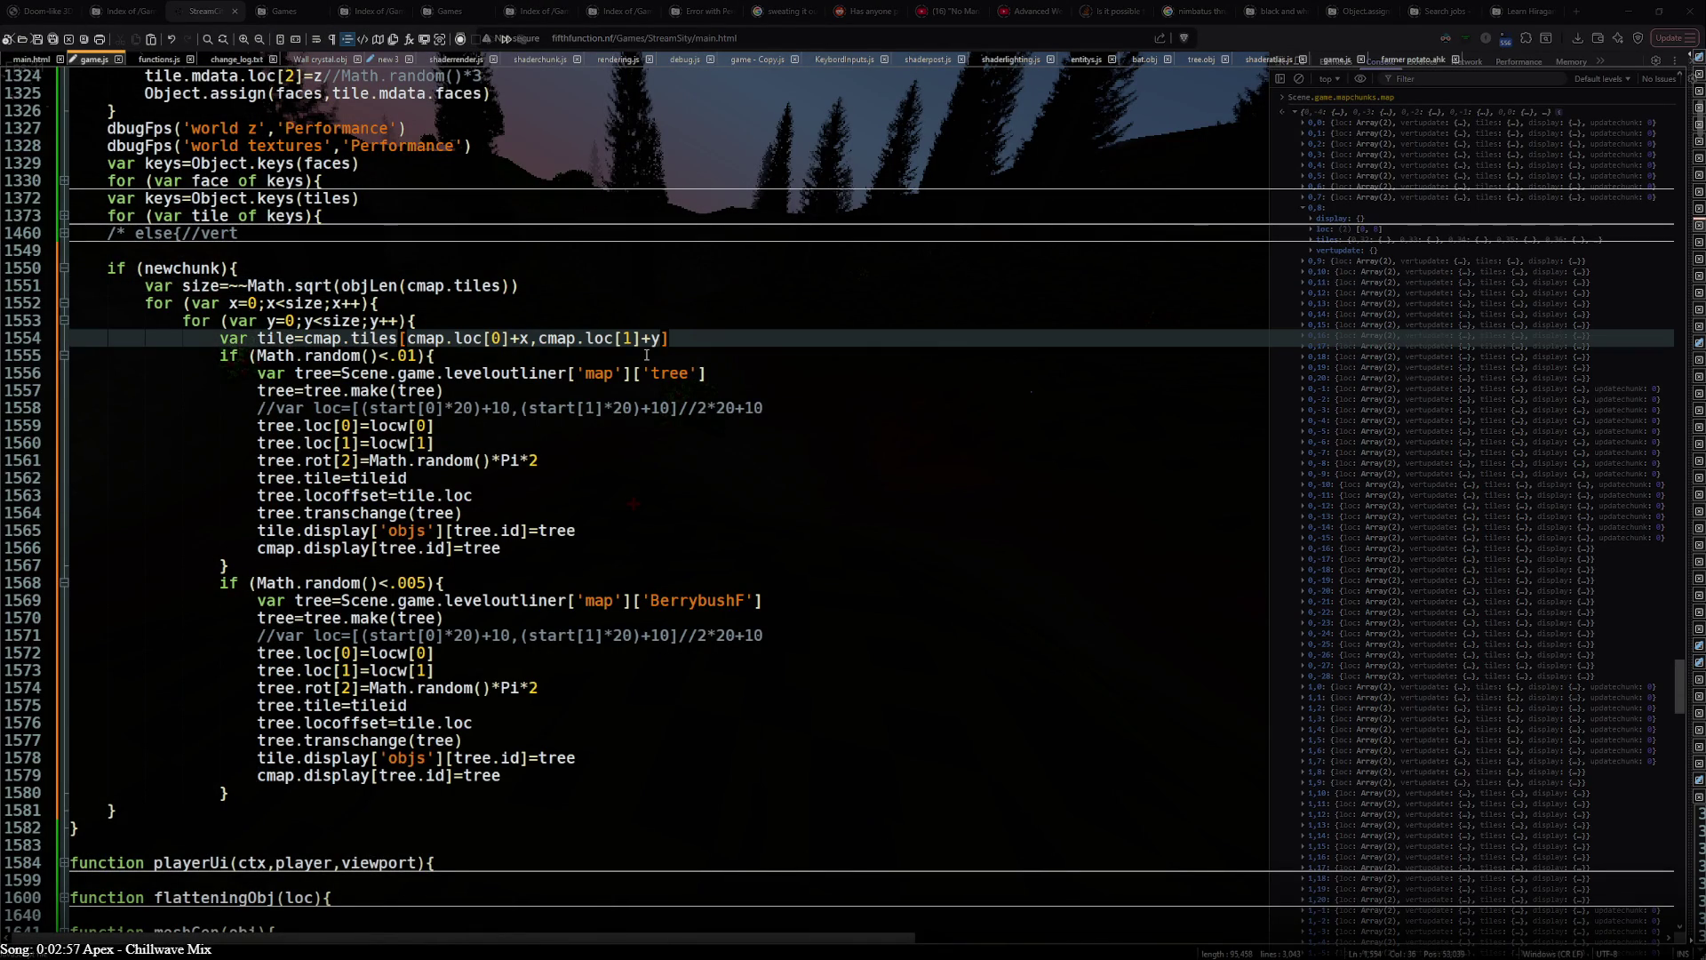
{"action": "left_click", "coordinate": [282, 339]}
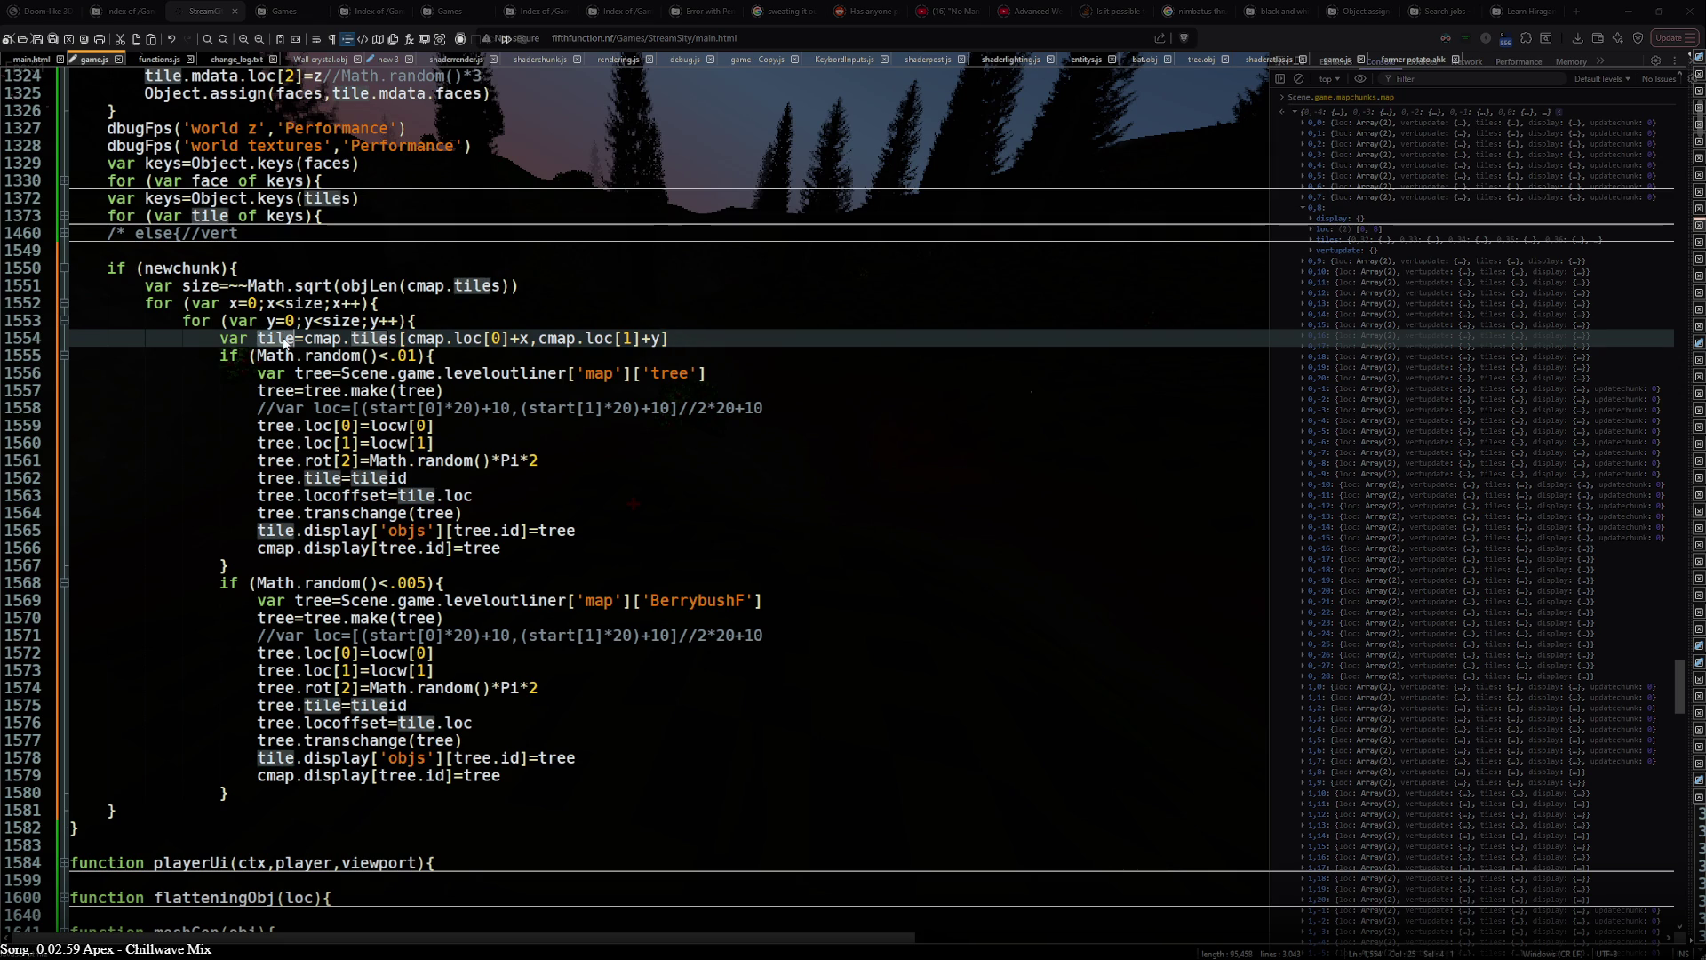
{"action": "key", "text": "alt+Tab"}
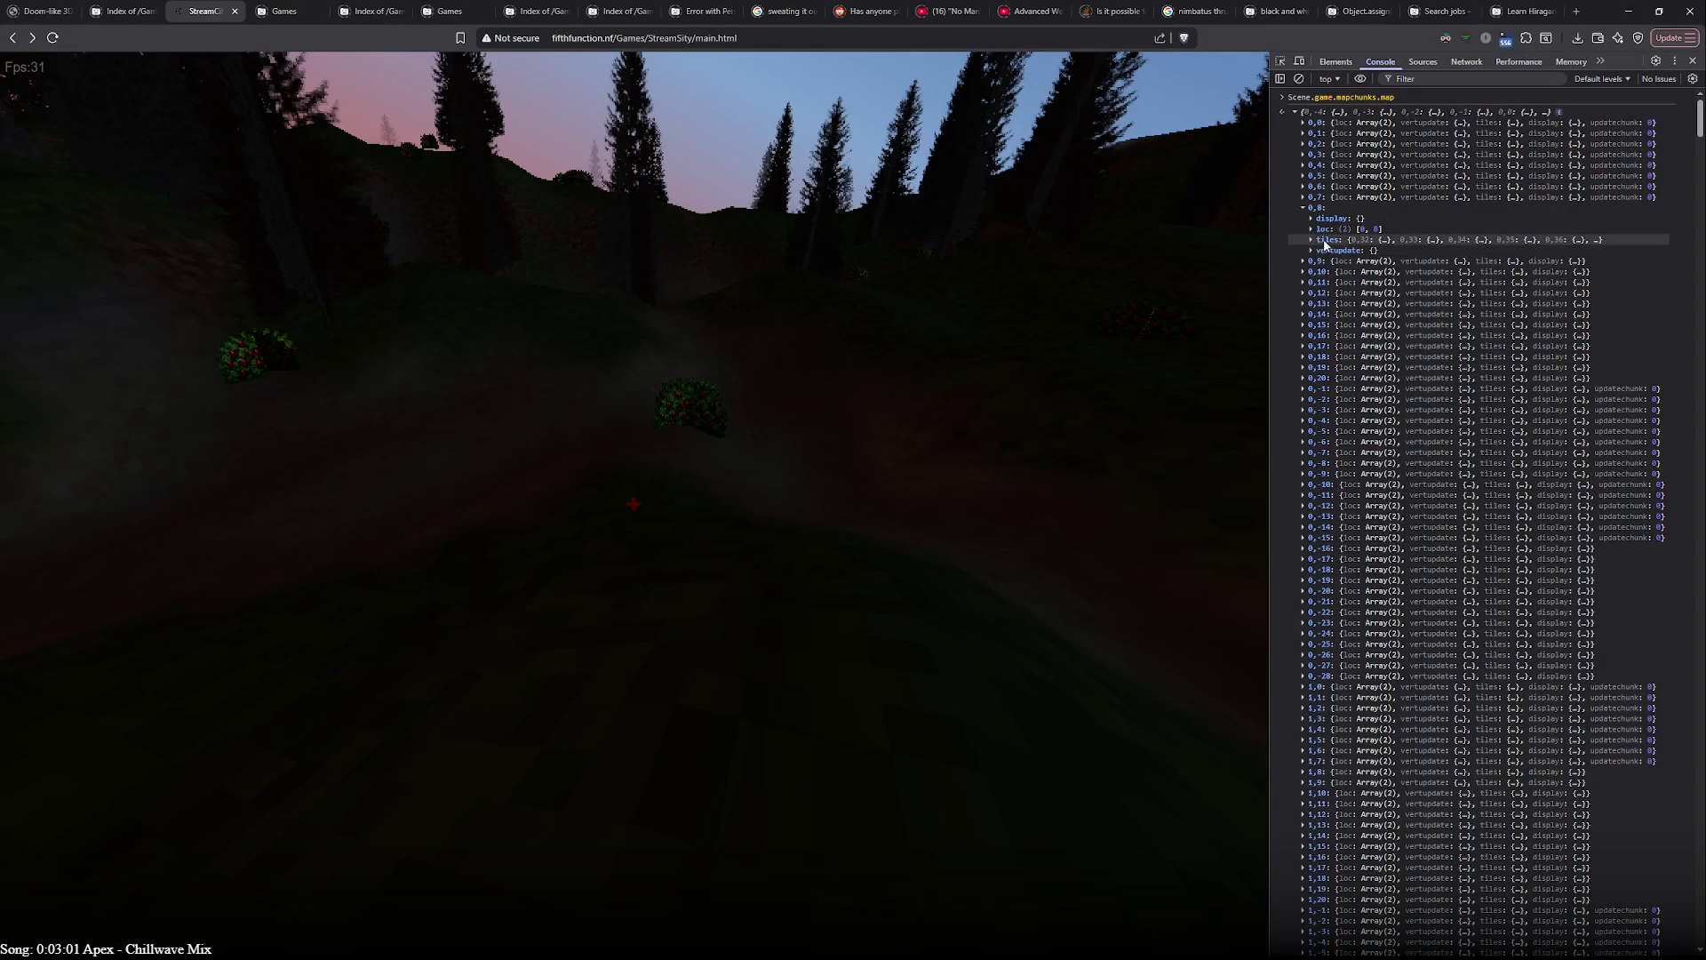
- Expand chunk 0,8's tile 0,35 and its mdata to see angle, faces, loc and mat fields
{"action": "left_click", "coordinate": [1313, 239]}
{"action": "left_click", "coordinate": [1329, 281]}
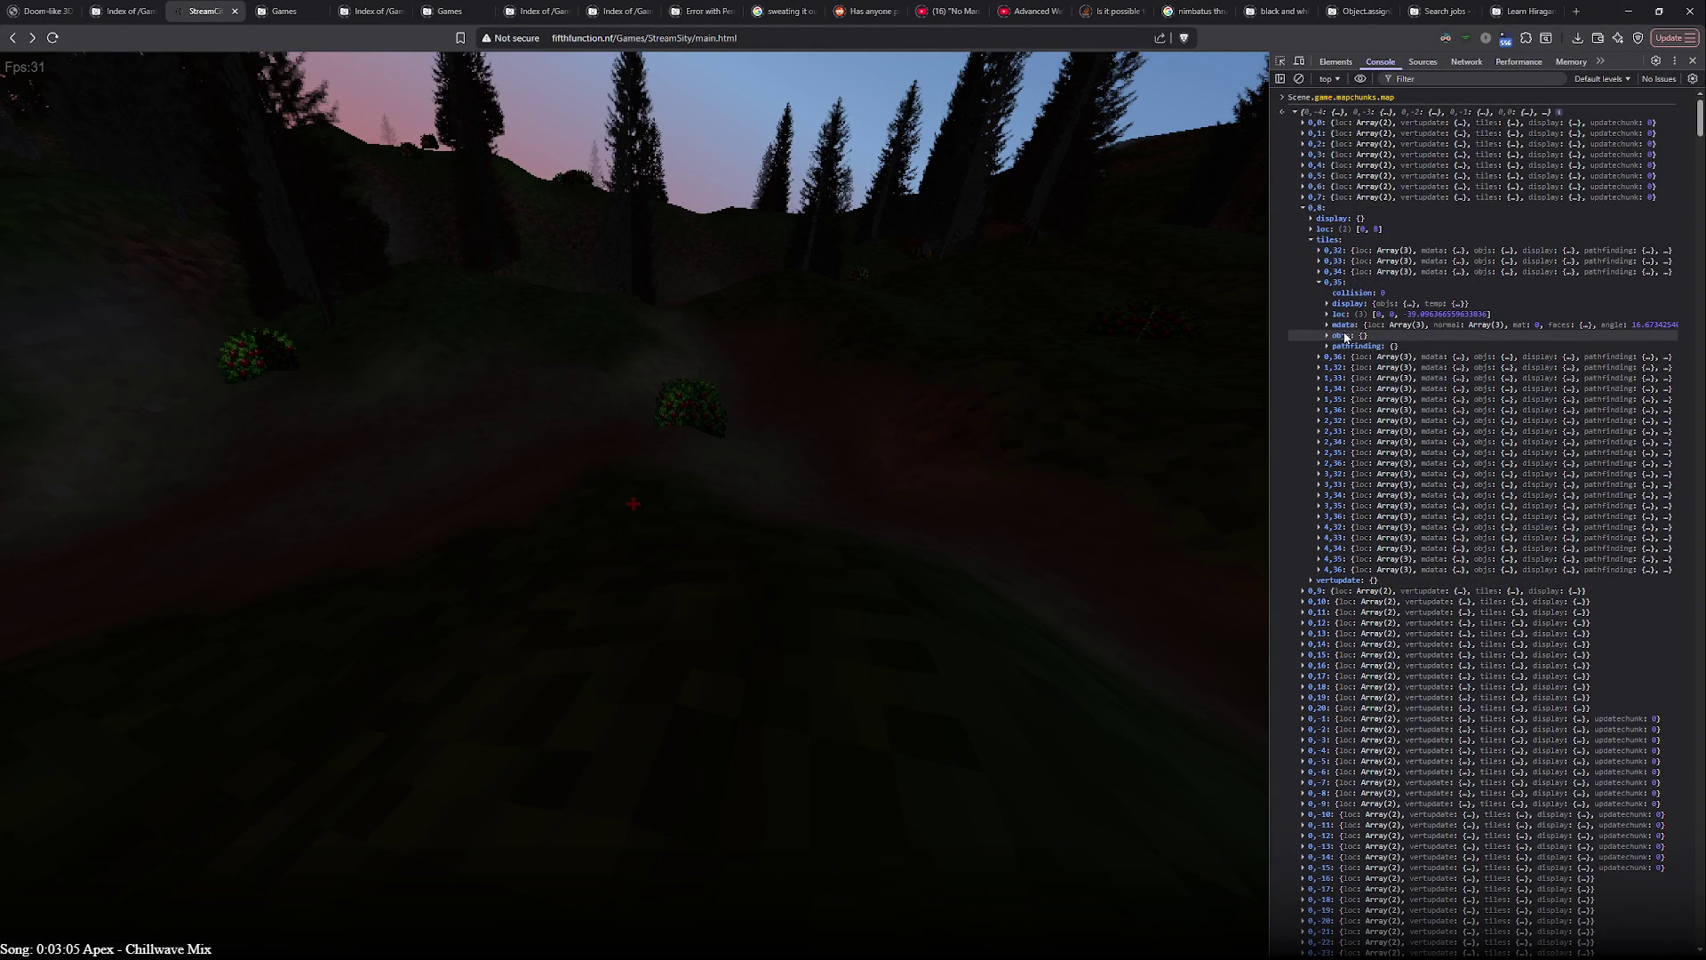
{"action": "left_click", "coordinate": [1342, 325]}
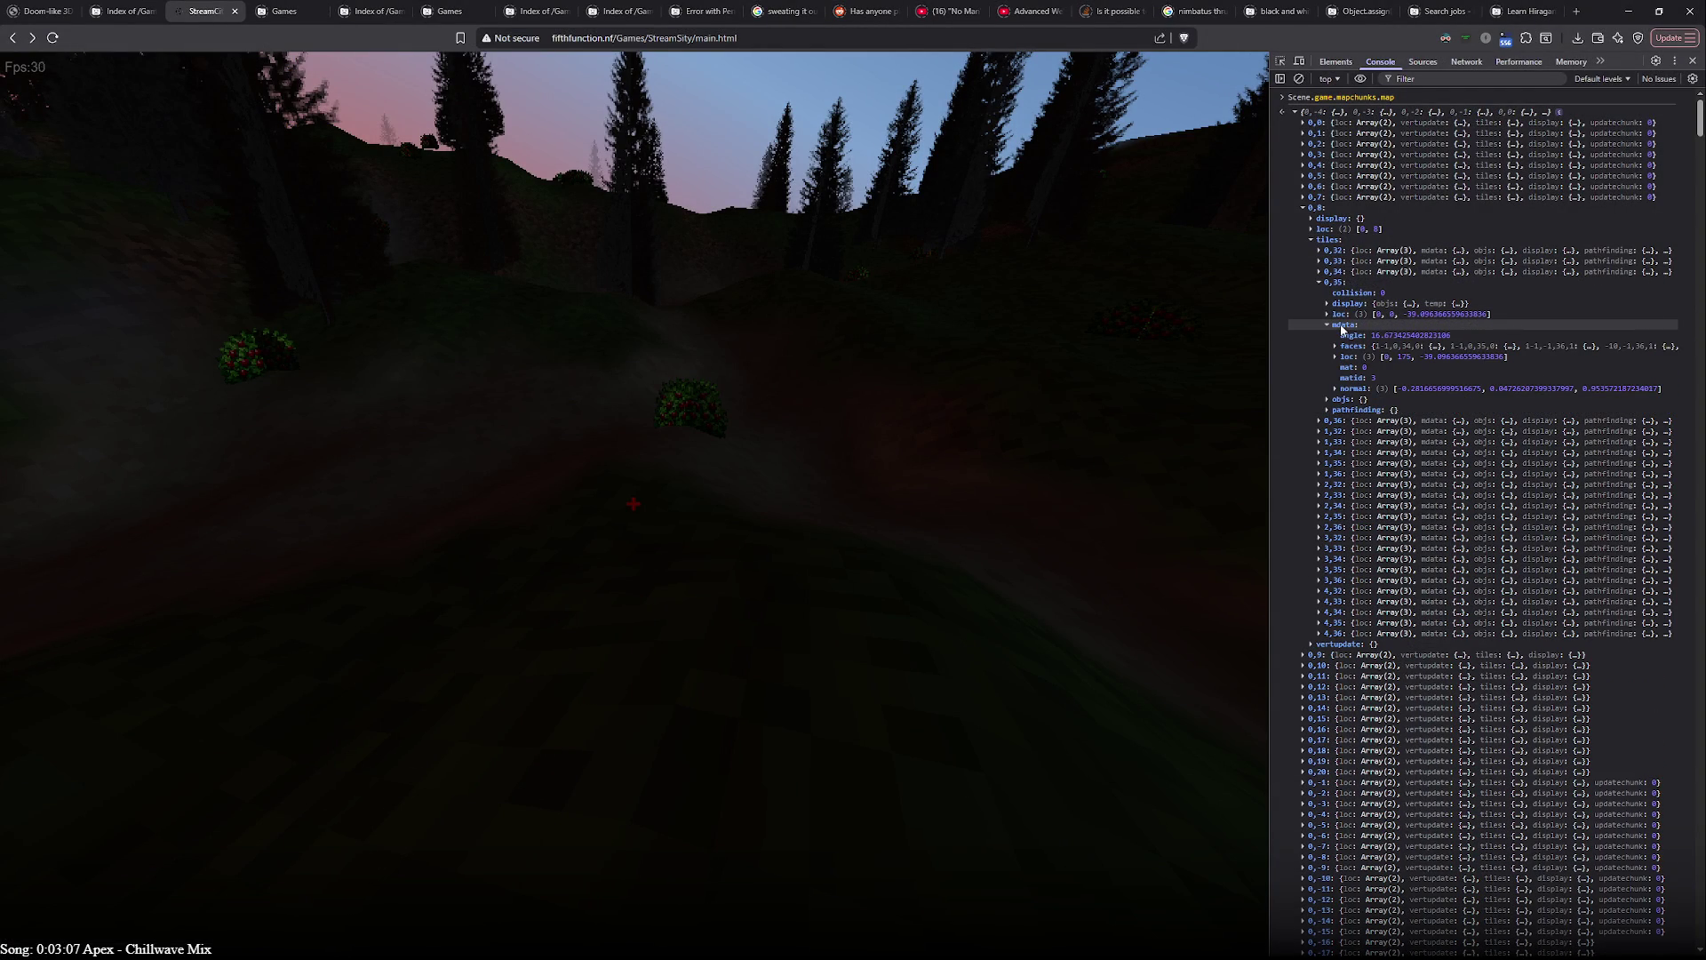
{"action": "double_click", "coordinate": [1344, 325]}
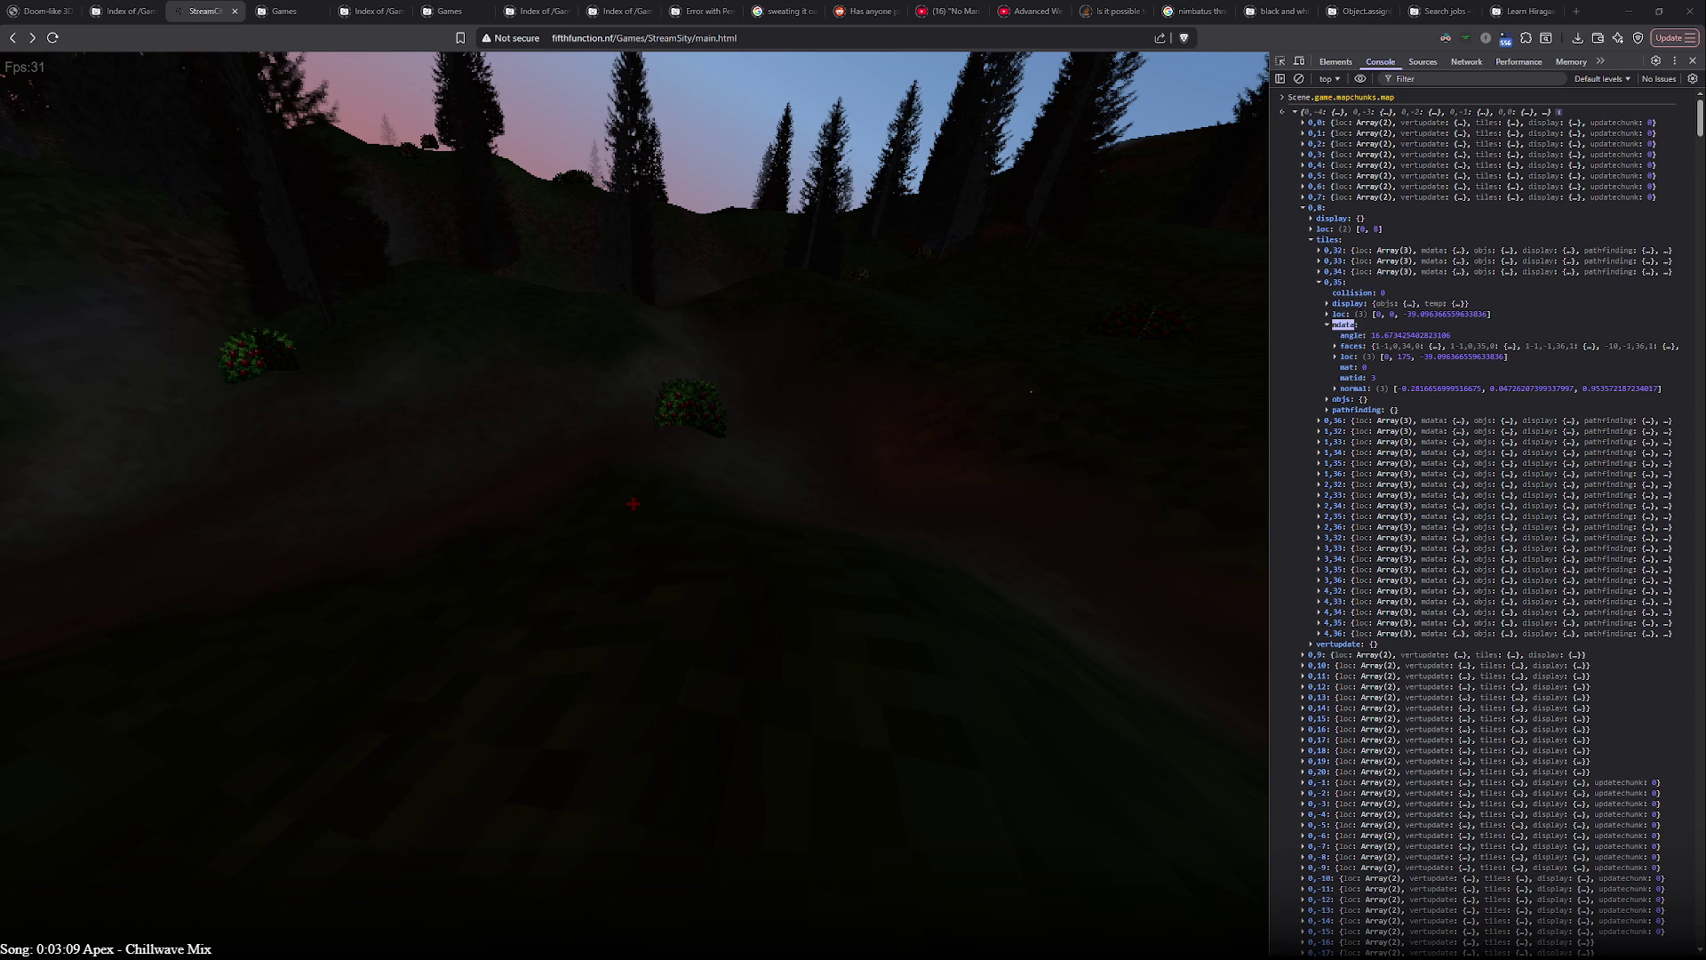
{"action": "key", "text": "alt+Tab"}
{"action": "left_click", "coordinate": [214, 355]}
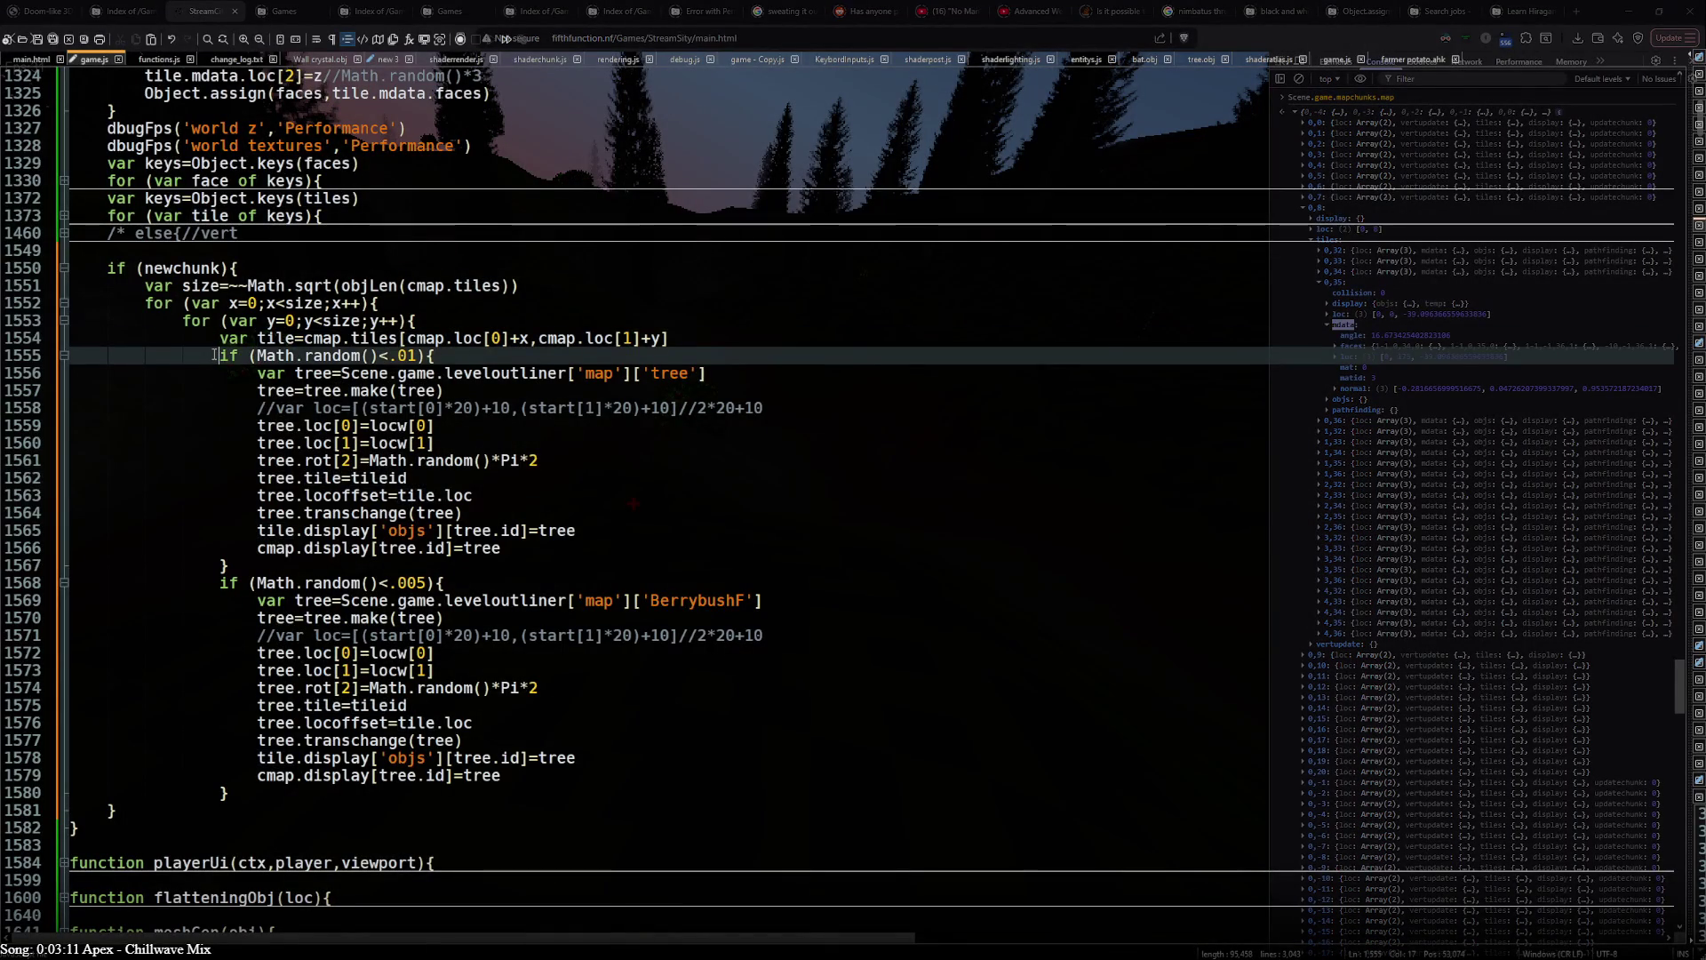
- Duplicate the spawn condition and indent the tree and bush blocks under it
{"action": "key", "text": "ctrl+d"}
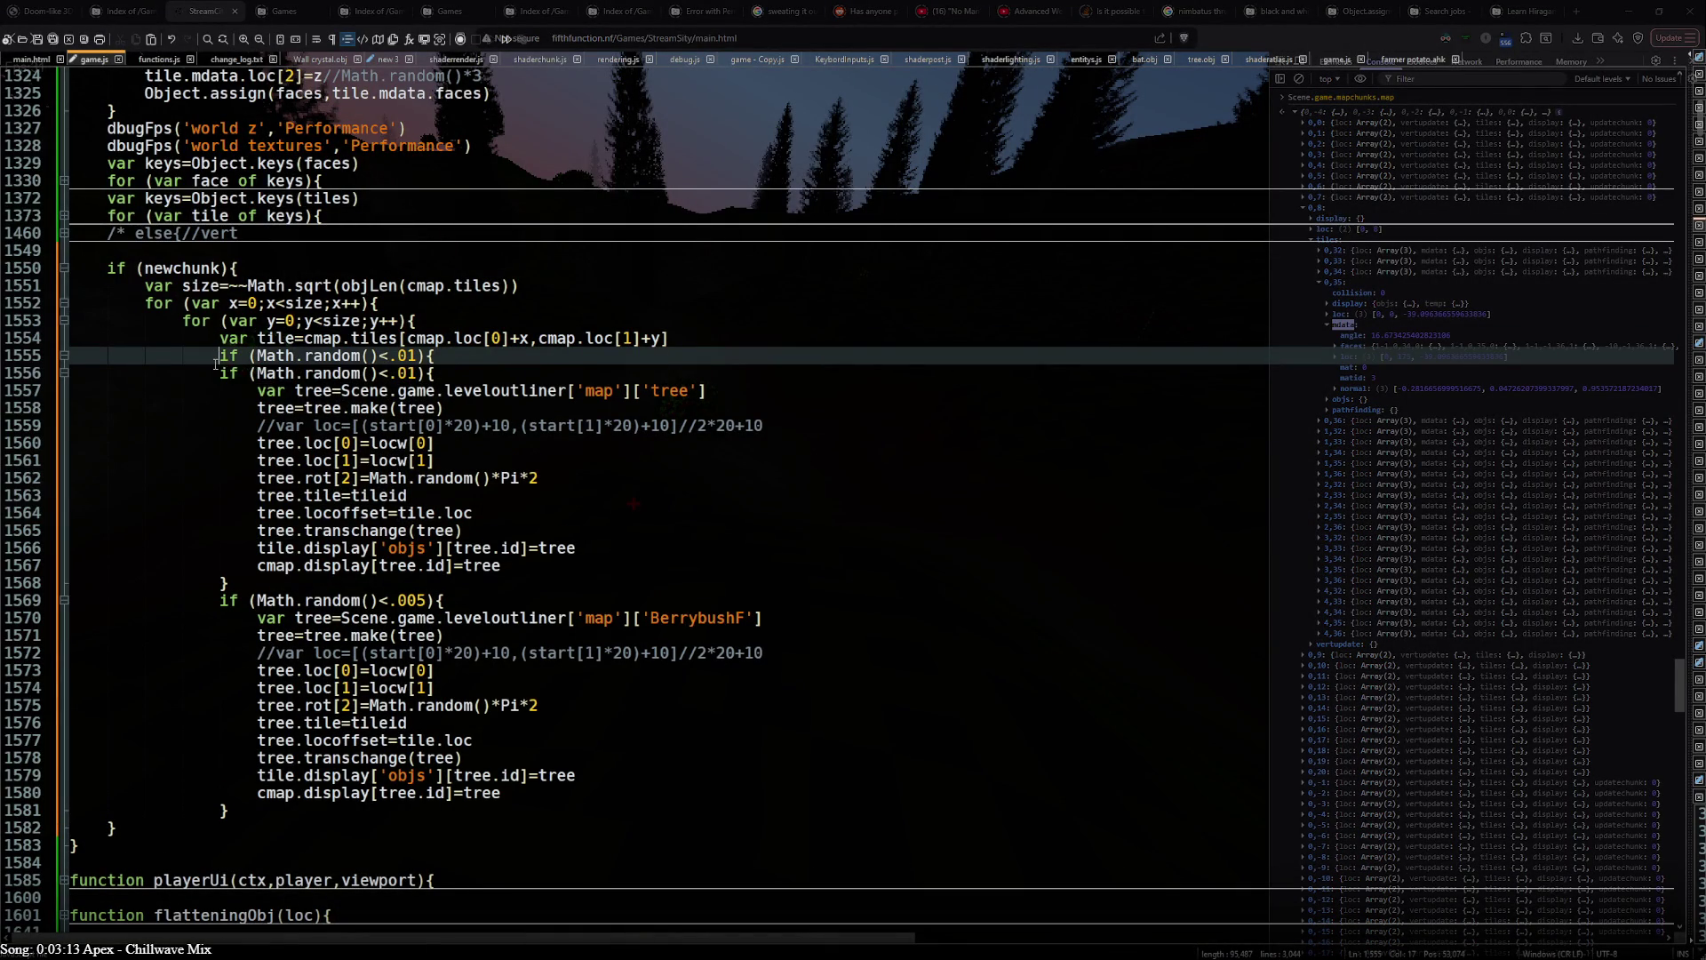
{"action": "key", "text": "Down"}
{"action": "key", "text": "shift+Down"}
{"action": "key", "text": "shift+Down"}
{"action": "key", "text": "shift+Down"}
{"action": "key", "text": "shift+Tab"}
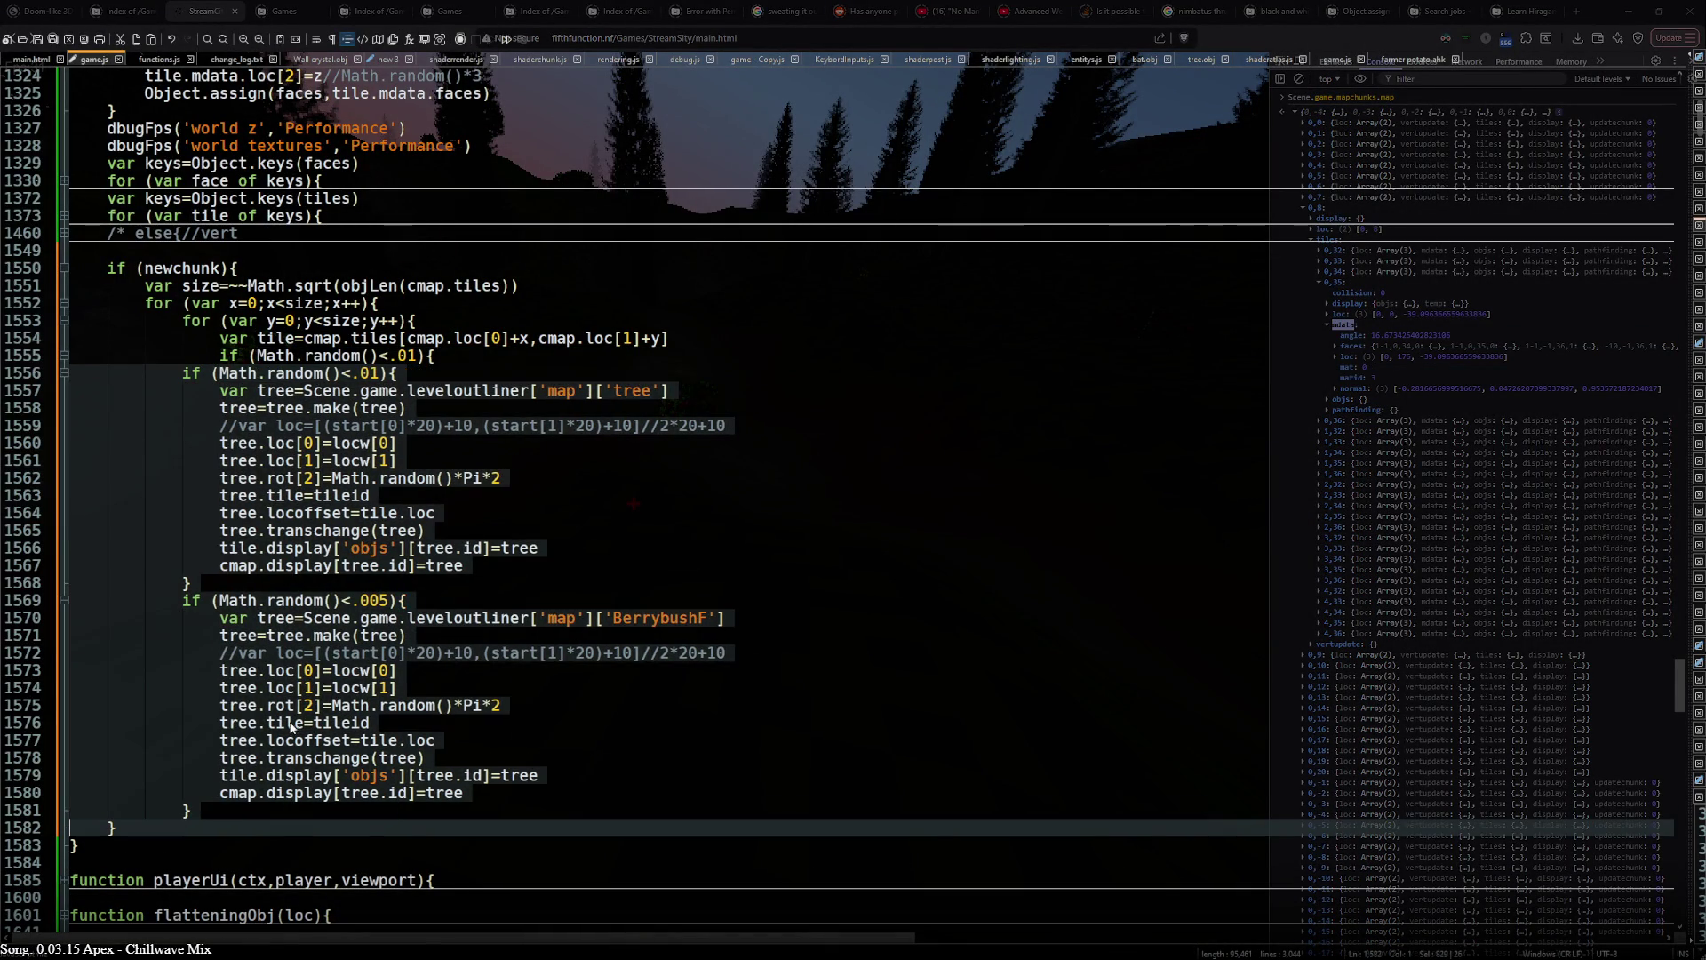
{"action": "key", "text": "Tab"}
{"action": "key", "text": "Tab"}
{"action": "left_click", "coordinate": [250, 357]}
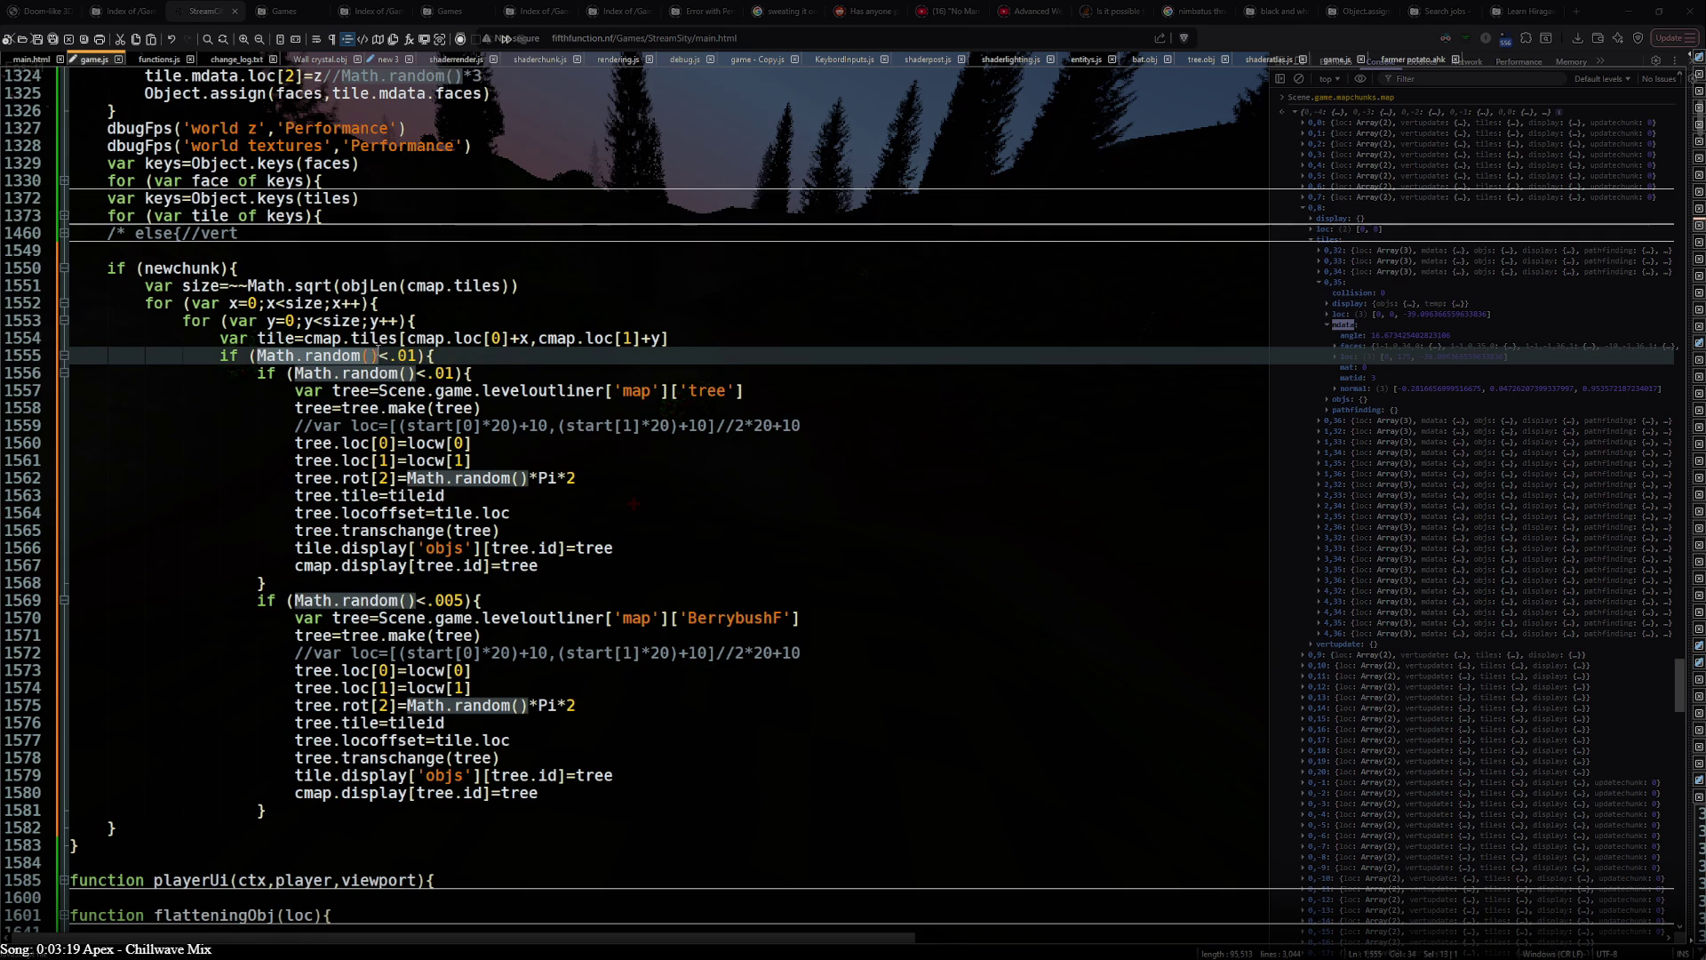
{"action": "key", "text": "Return"}
{"action": "key", "text": "ctrl+z"}
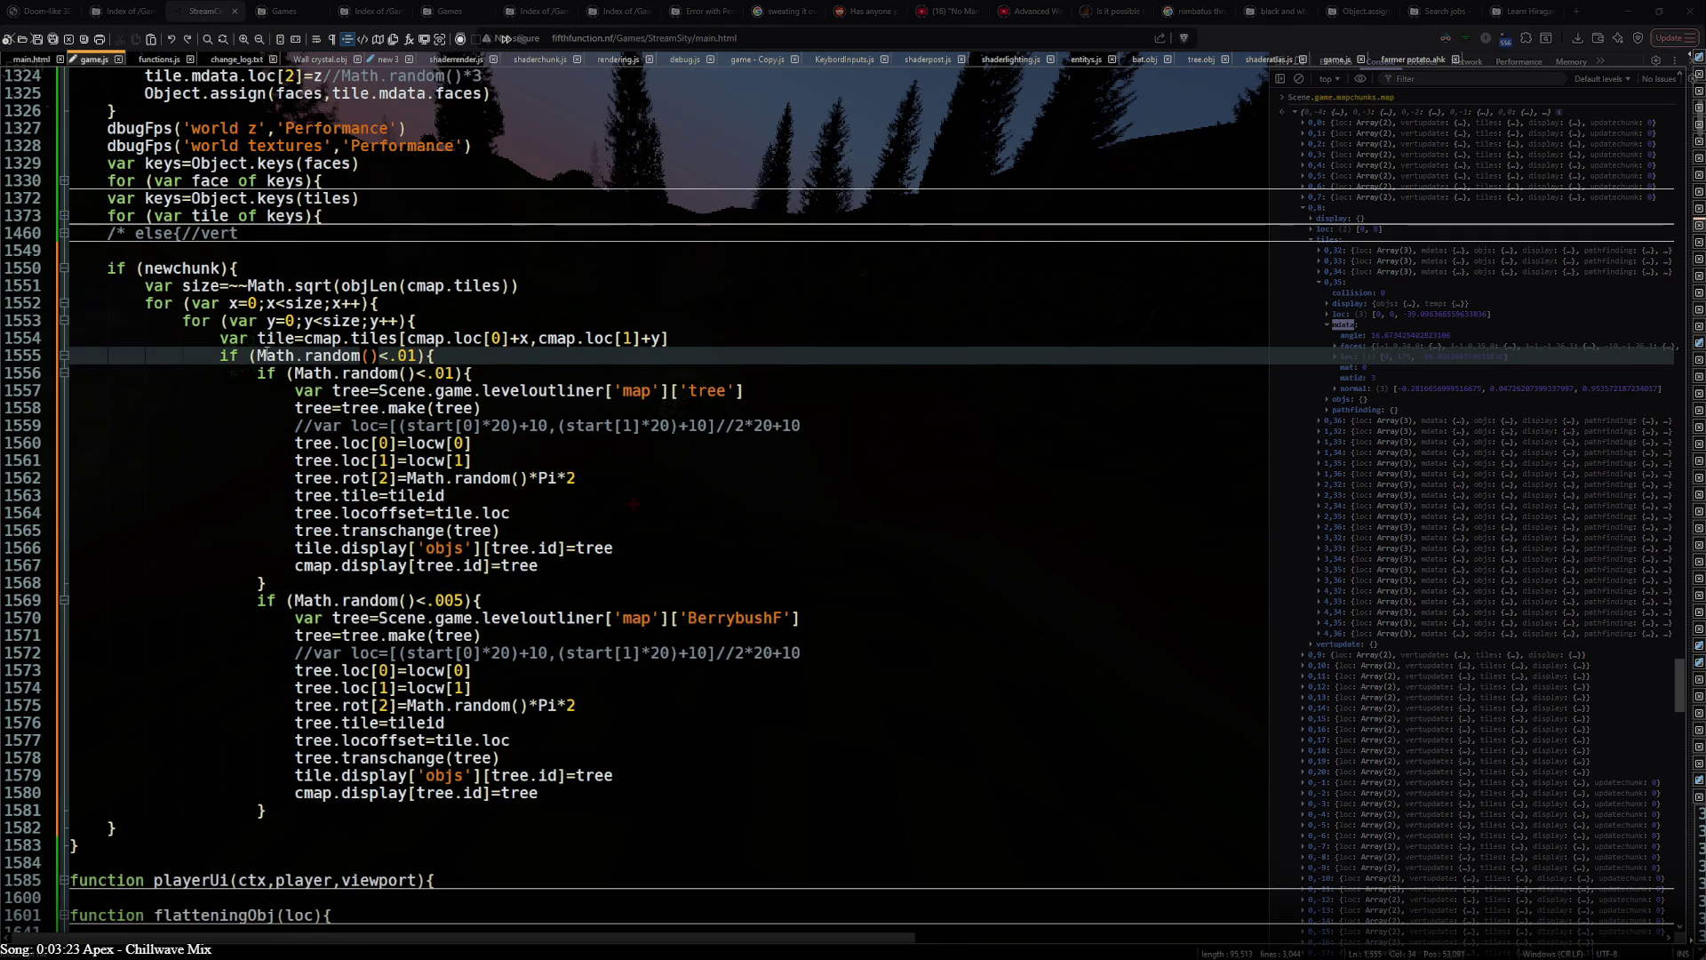
- Replace Math.random()<.01 in the new condition with tile.mdata.angle<30
{"action": "left_click_drag", "start_coordinate": [259, 356], "coordinate": [358, 356]}
{"action": "type", "text": "M"}
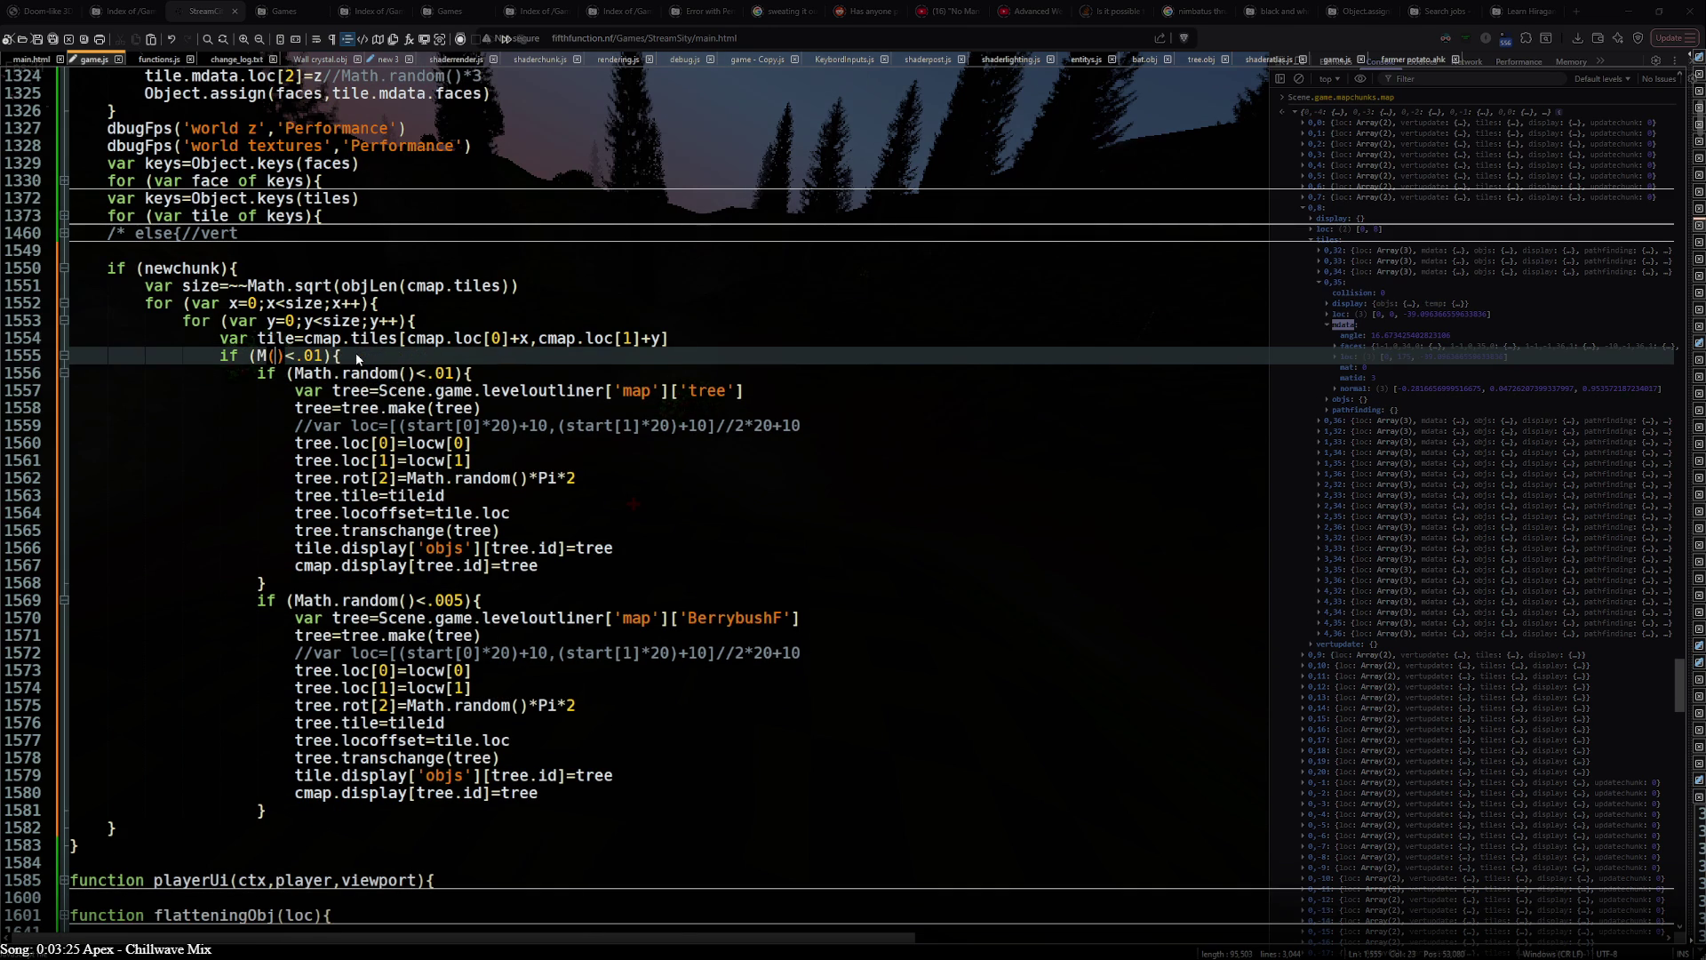
{"action": "key", "text": "BackSpace"}
{"action": "key", "text": "BackSpace"}
{"action": "key", "text": "Return"}
{"action": "type", "text": "mdata"}
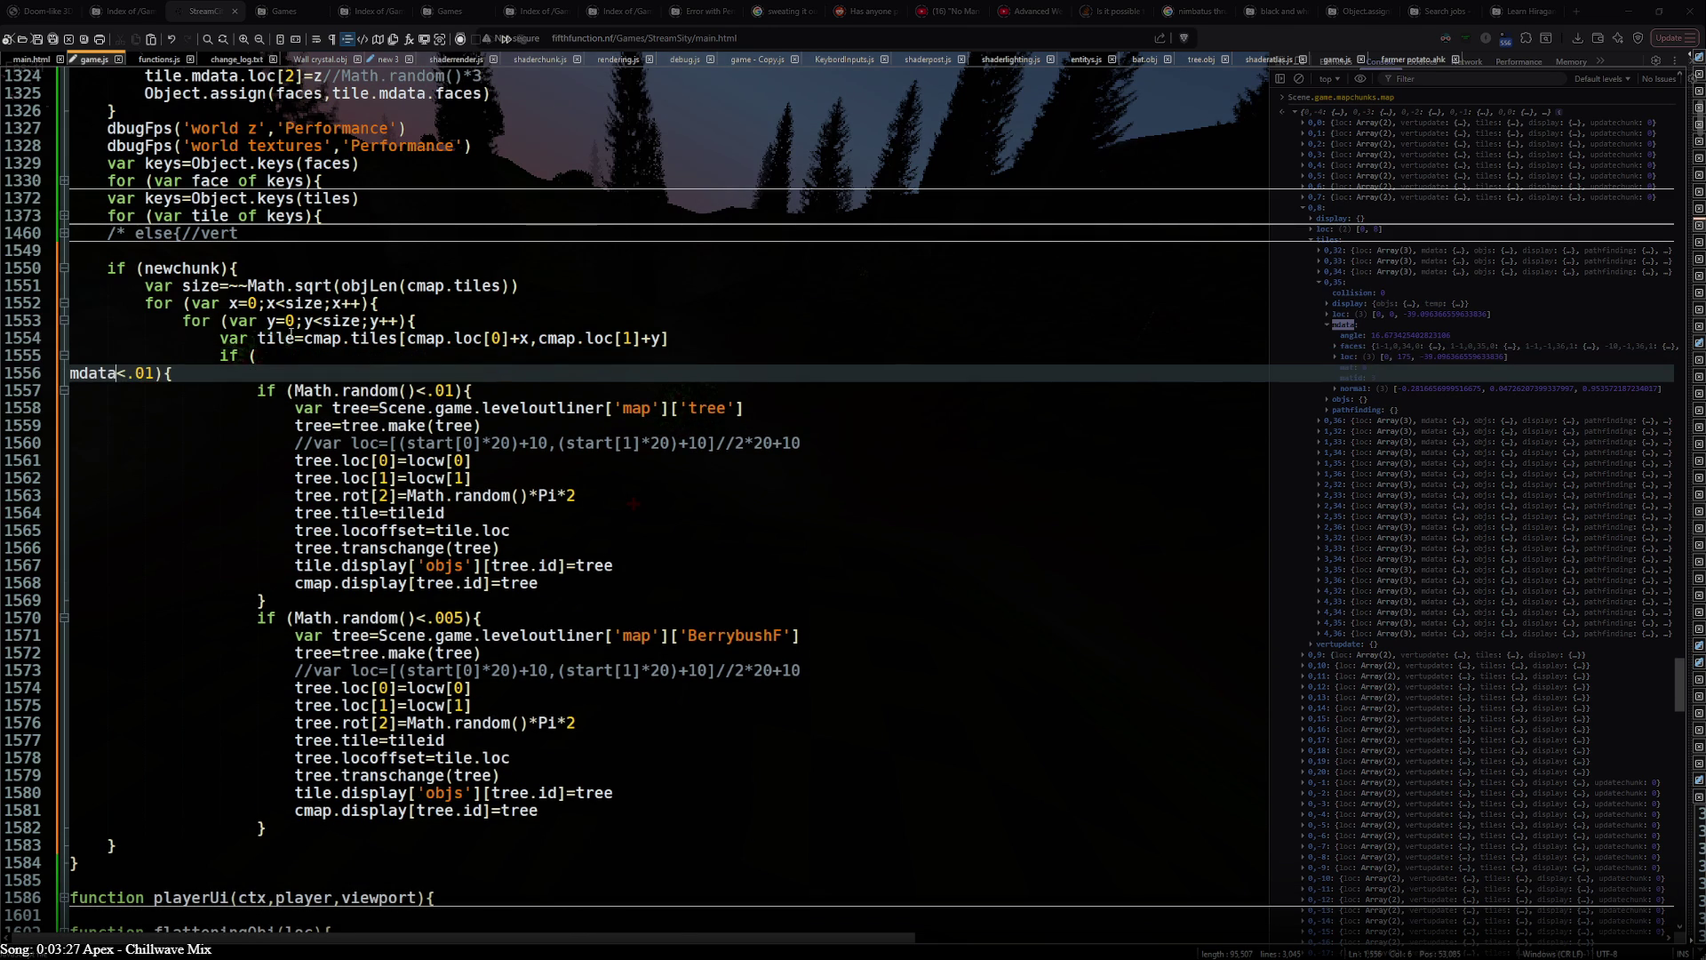
{"action": "double_click", "coordinate": [294, 338]}
{"action": "key", "text": "ctrl+c"}
{"action": "left_click", "coordinate": [72, 374]}
{"action": "key", "text": "BackSpace"}
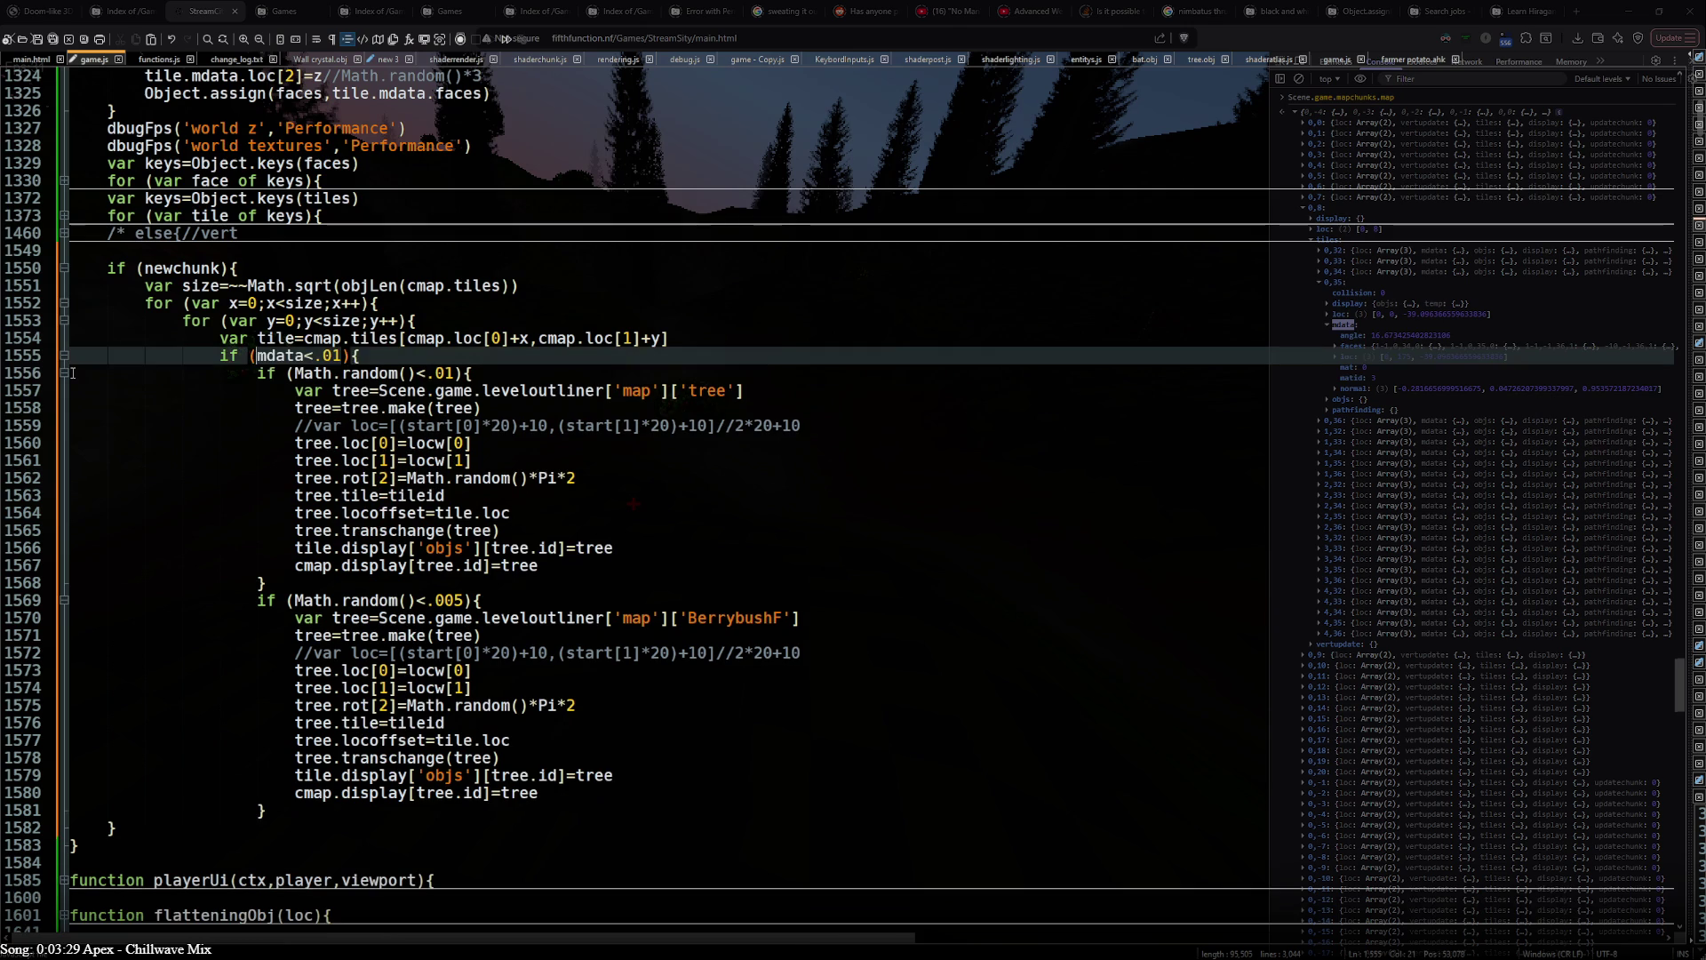
{"action": "key", "text": "ctrl+v"}
{"action": "type", "text": "."}
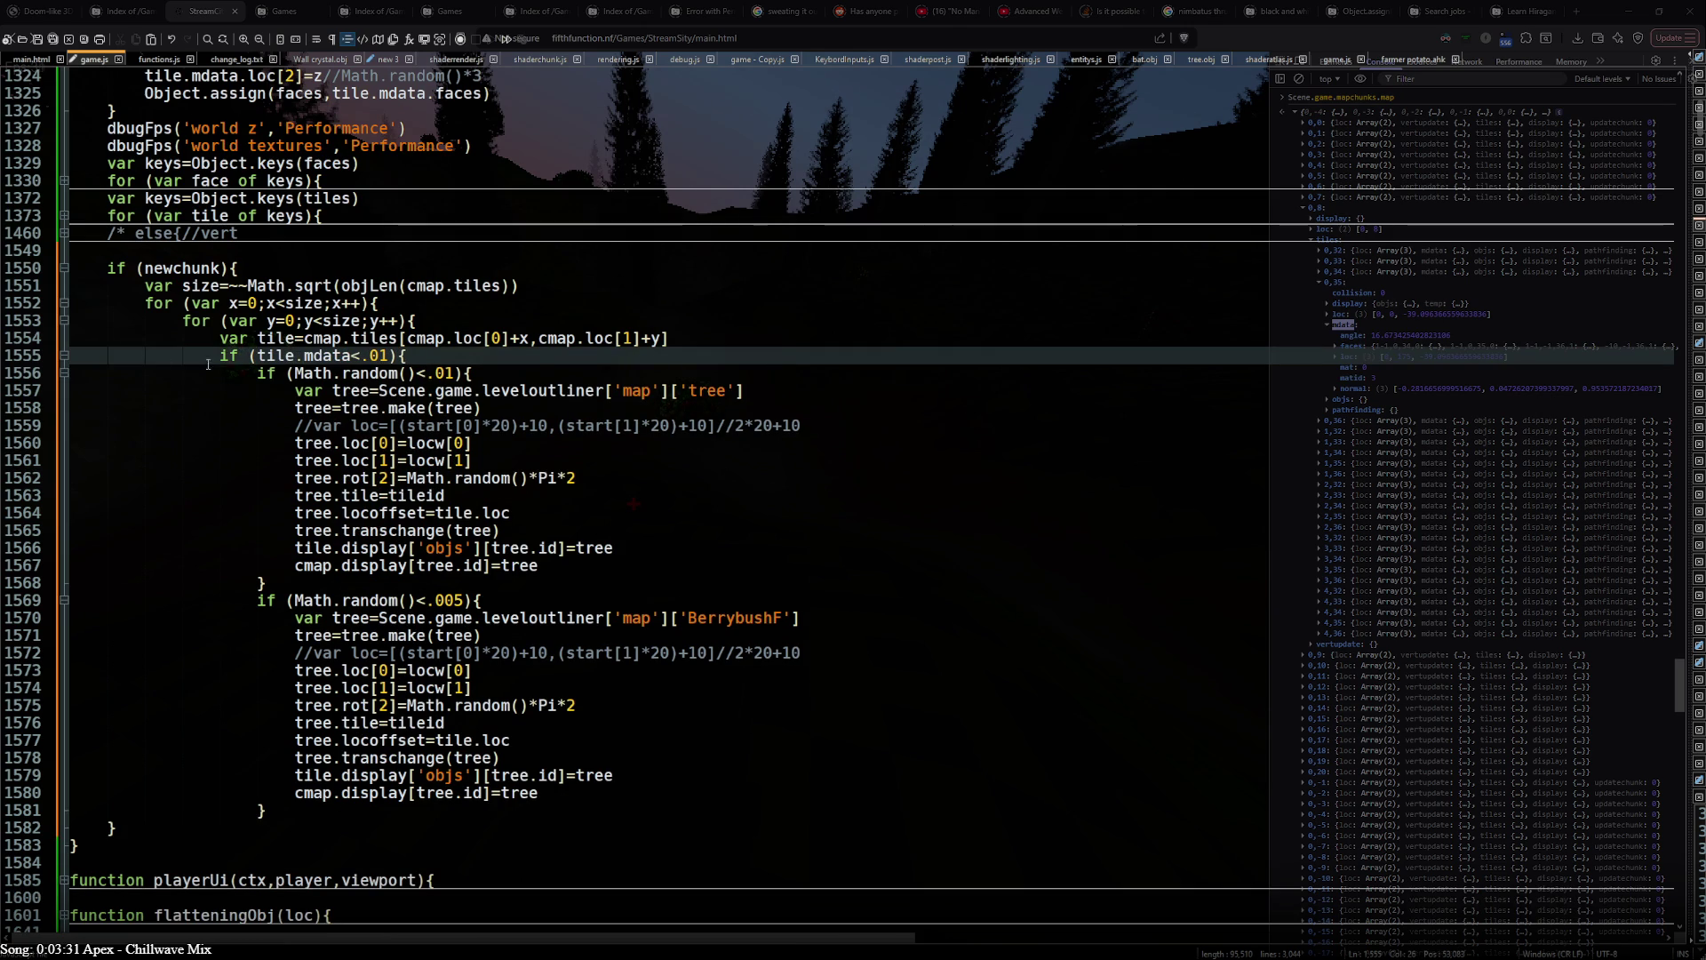
{"action": "key", "text": "ctrl+Right"}
{"action": "type", "text": ".angle"}
{"action": "key", "text": "alt+Tab"}
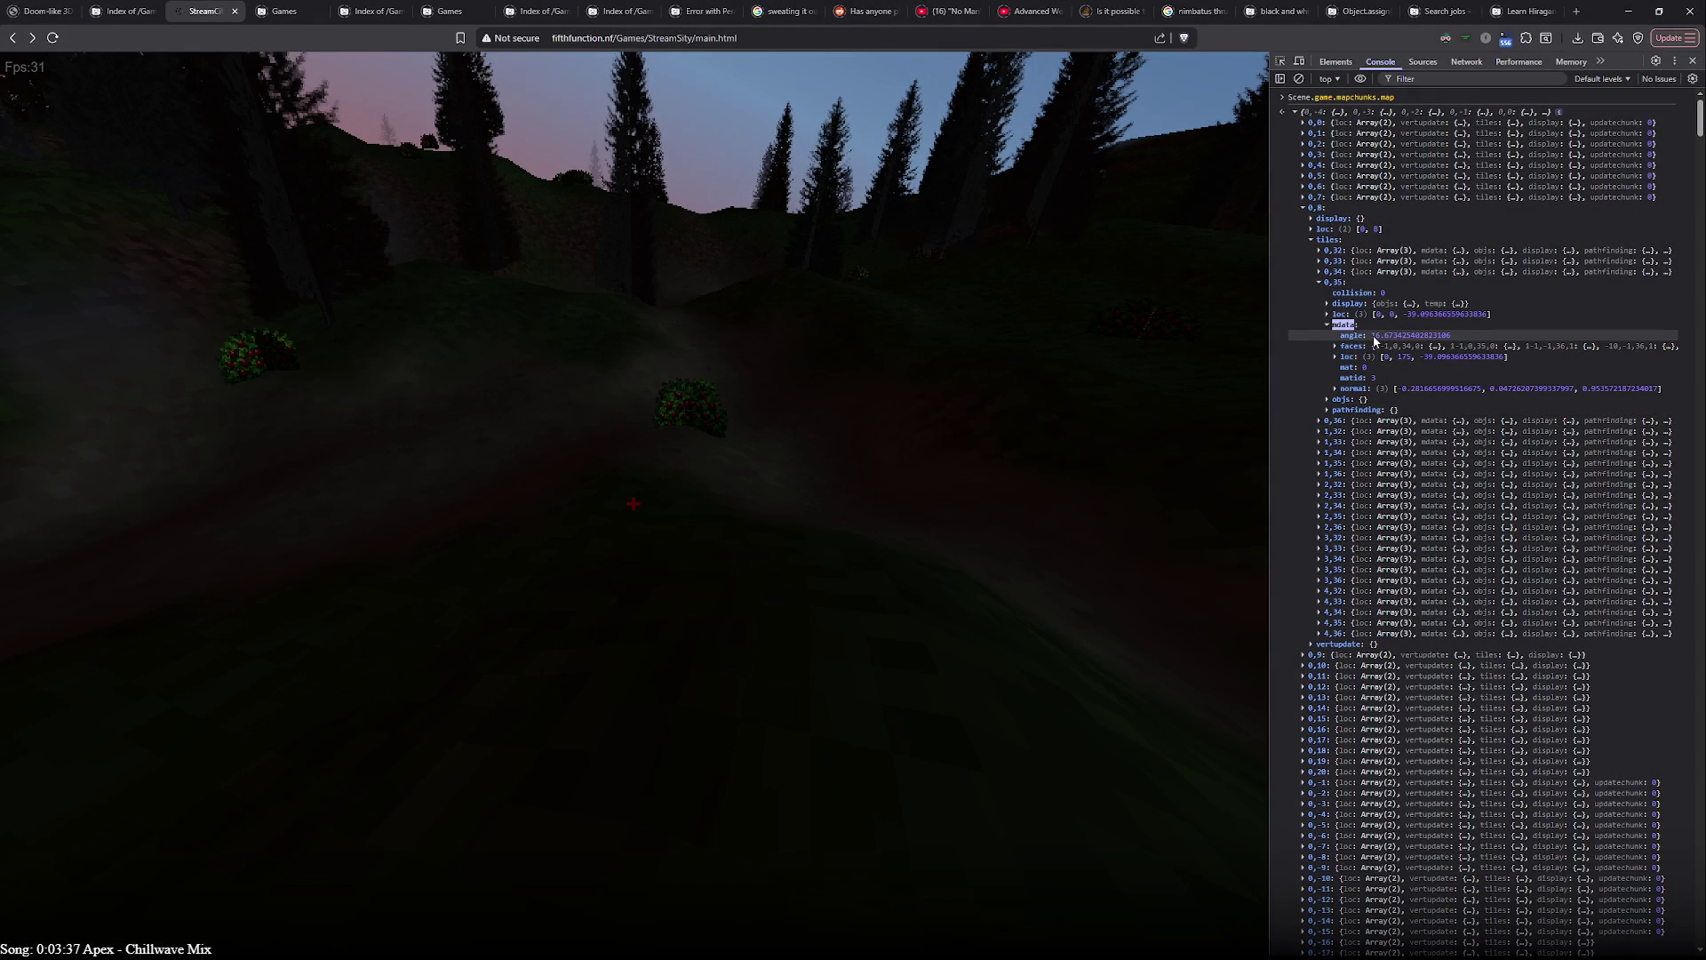
{"action": "key", "text": "alt+Tab"}
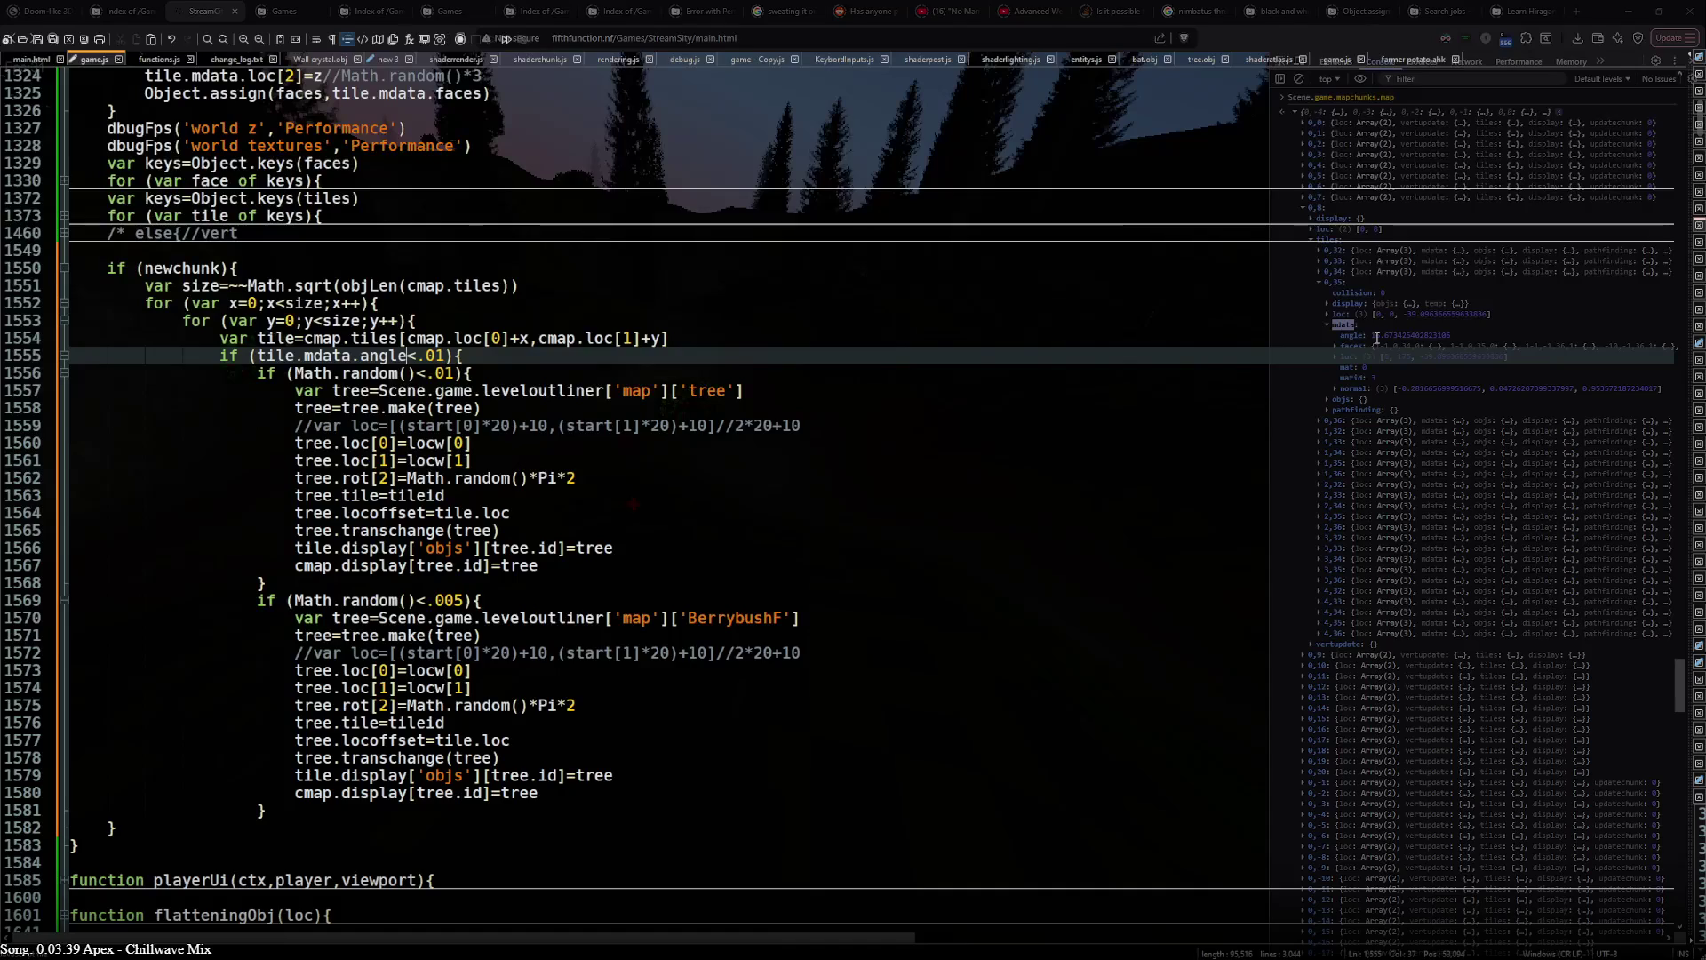
{"action": "left_click", "coordinate": [61, 215]}
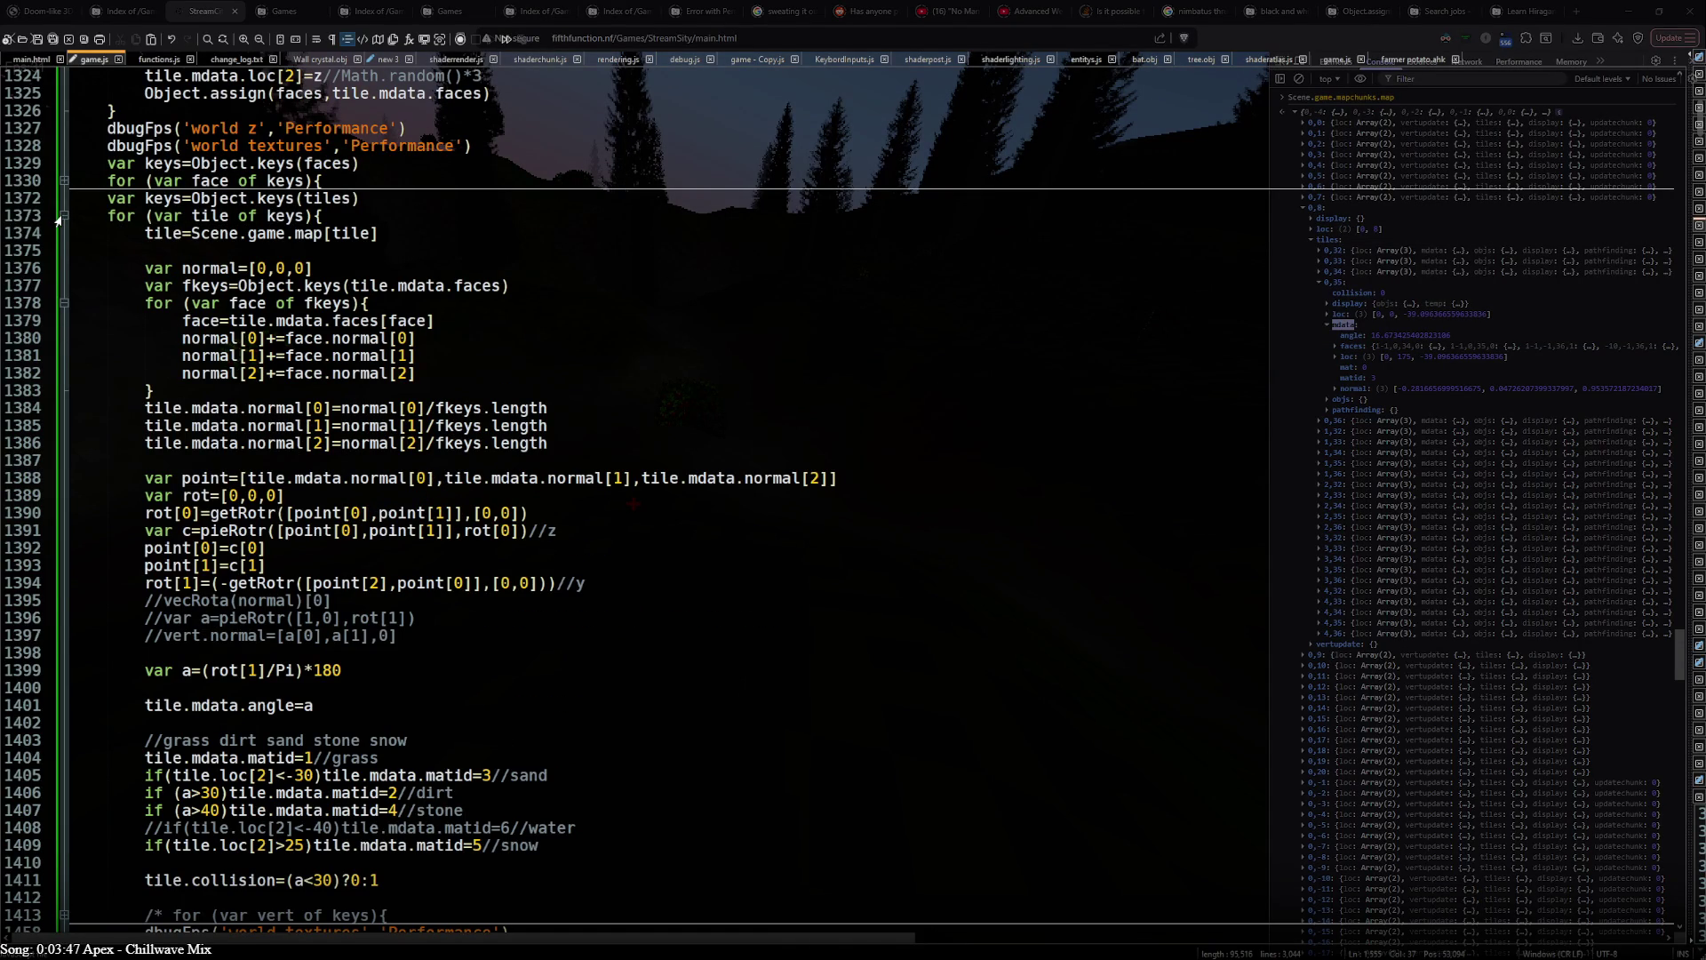
{"action": "left_click", "coordinate": [62, 216]}
{"action": "left_click", "coordinate": [440, 358]}
{"action": "key", "text": "BackSpace"}
{"action": "key", "text": "BackSpace"}
{"action": "key", "text": "BackSpace"}
{"action": "type", "text": "30){"}
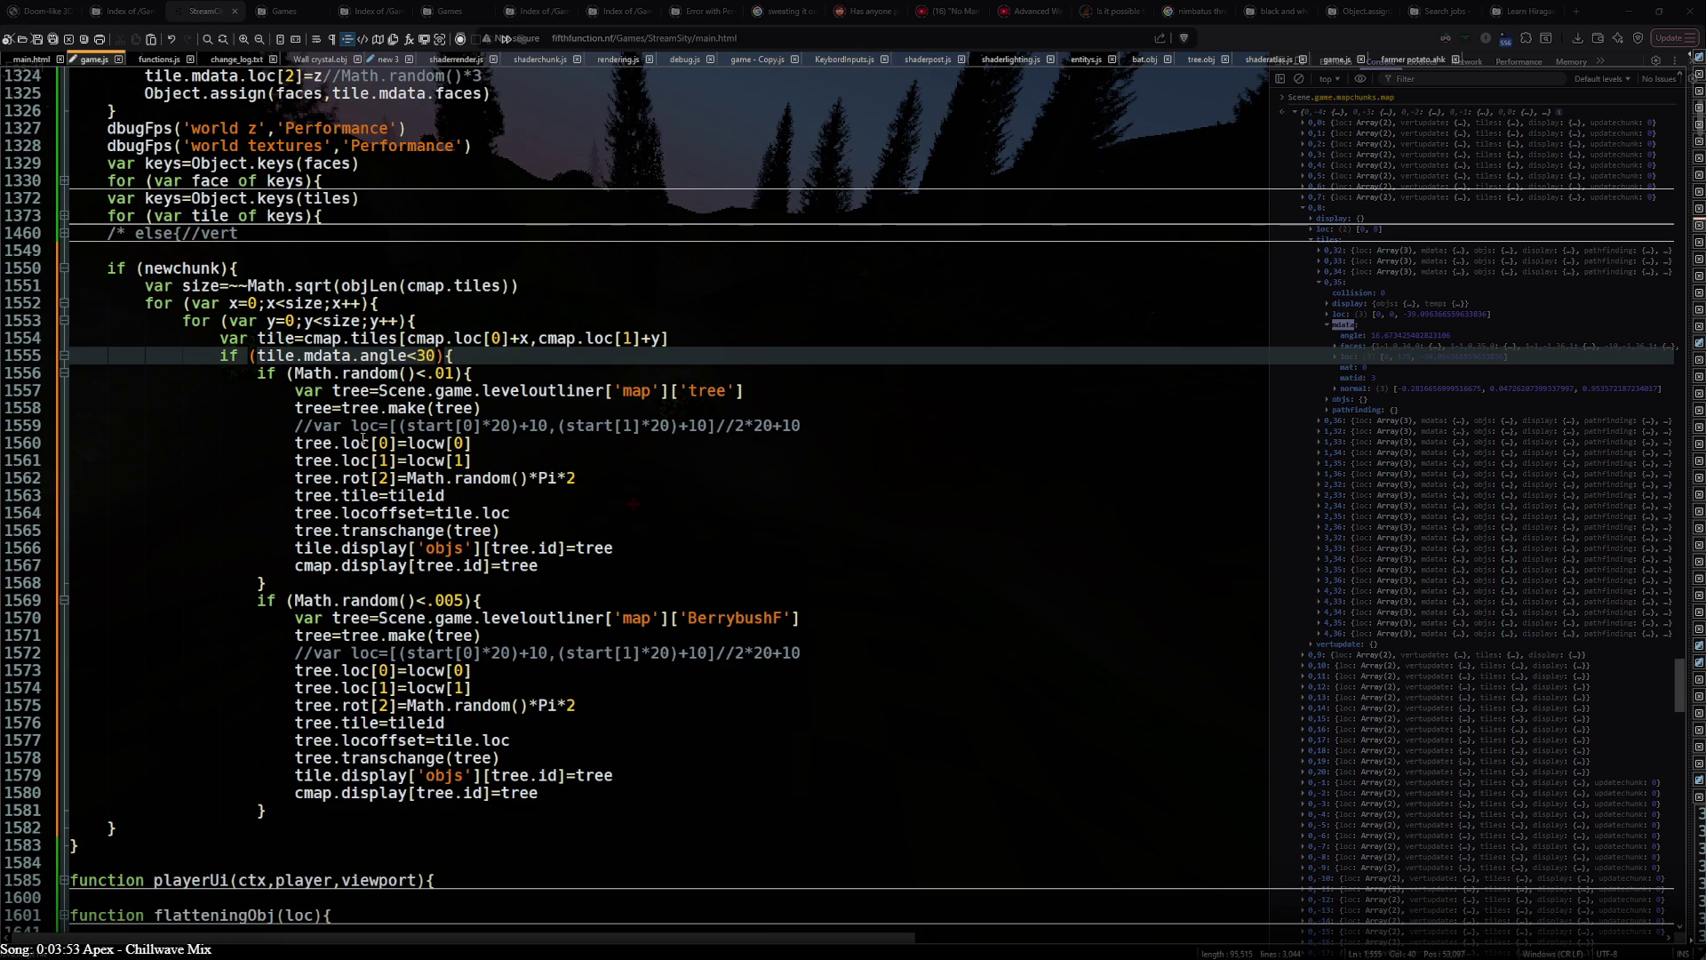
- Add closing braces after the berry-bush block for the new condition and loops
{"action": "left_click", "coordinate": [367, 583]}
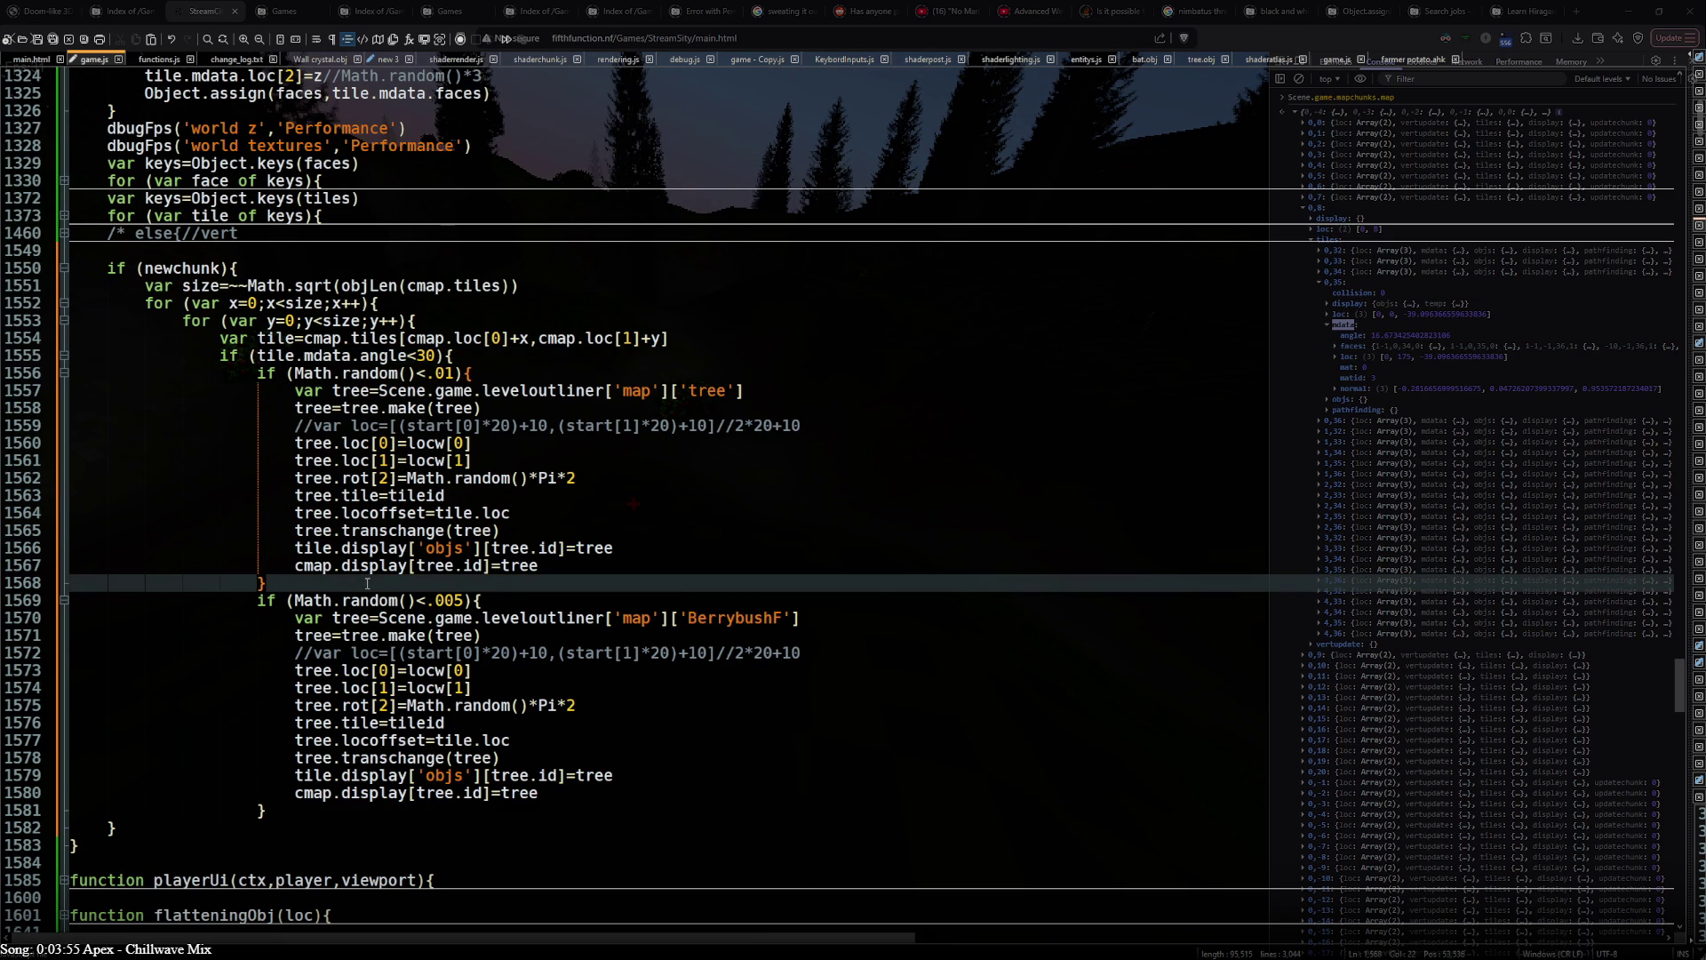
{"action": "left_click", "coordinate": [285, 809]}
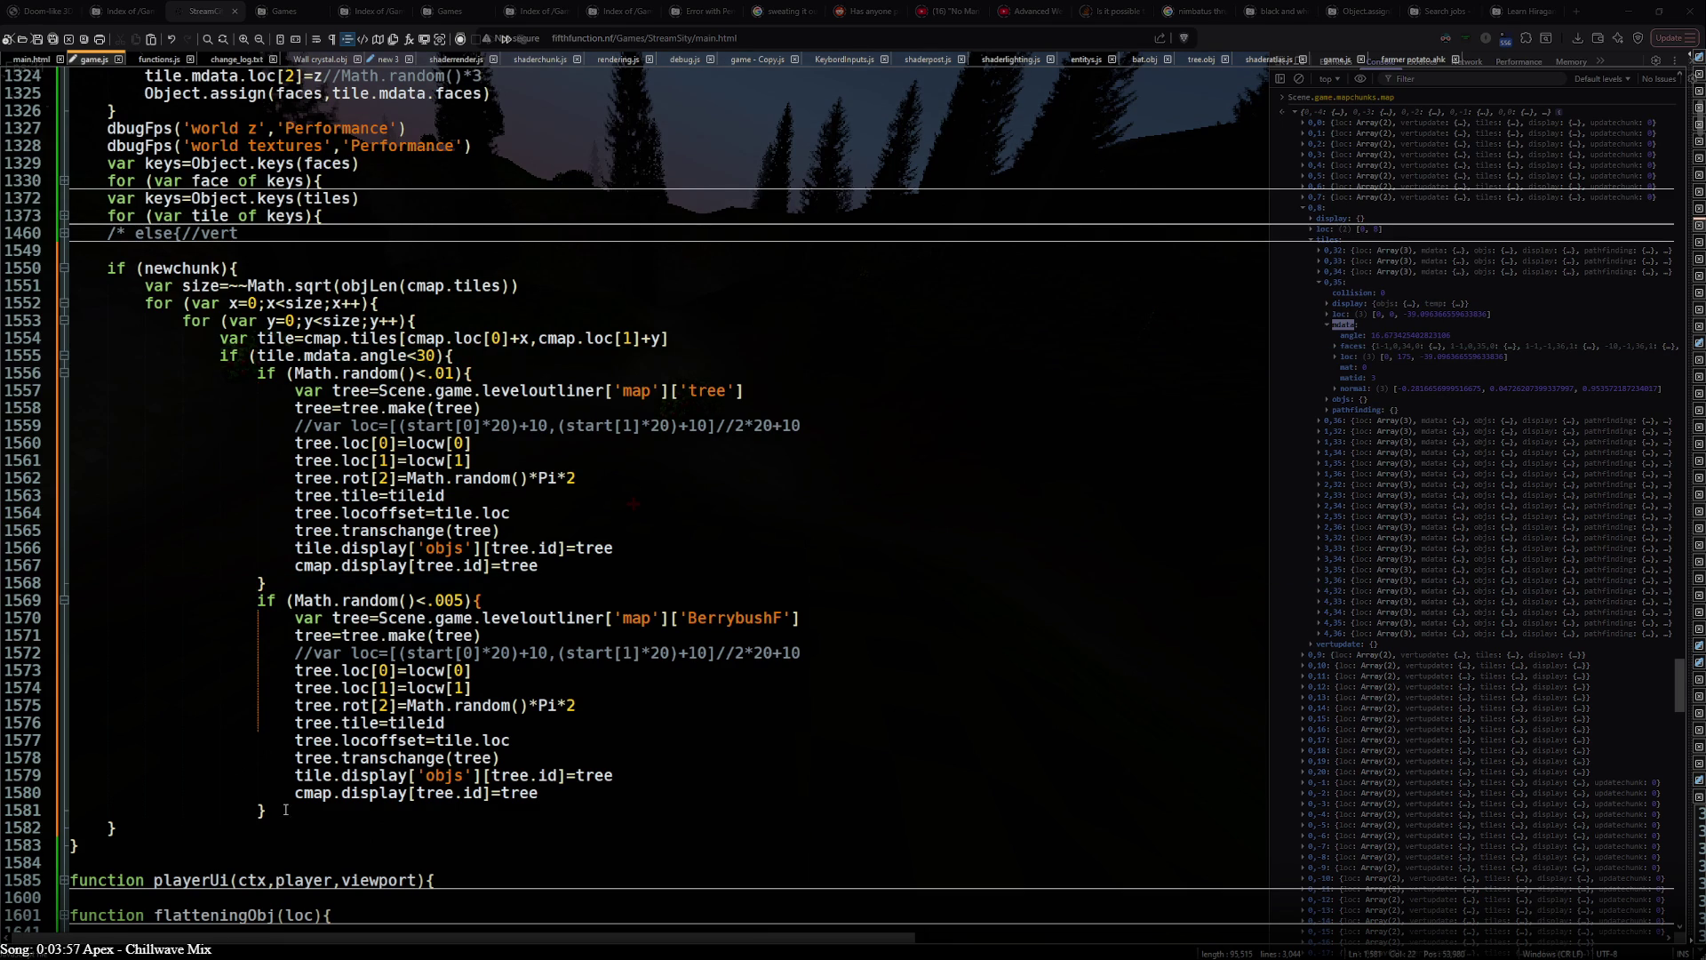
{"action": "key", "text": "Return"}
{"action": "type", "text": "}"}
{"action": "key", "text": "Return"}
{"action": "type", "text": "}"}
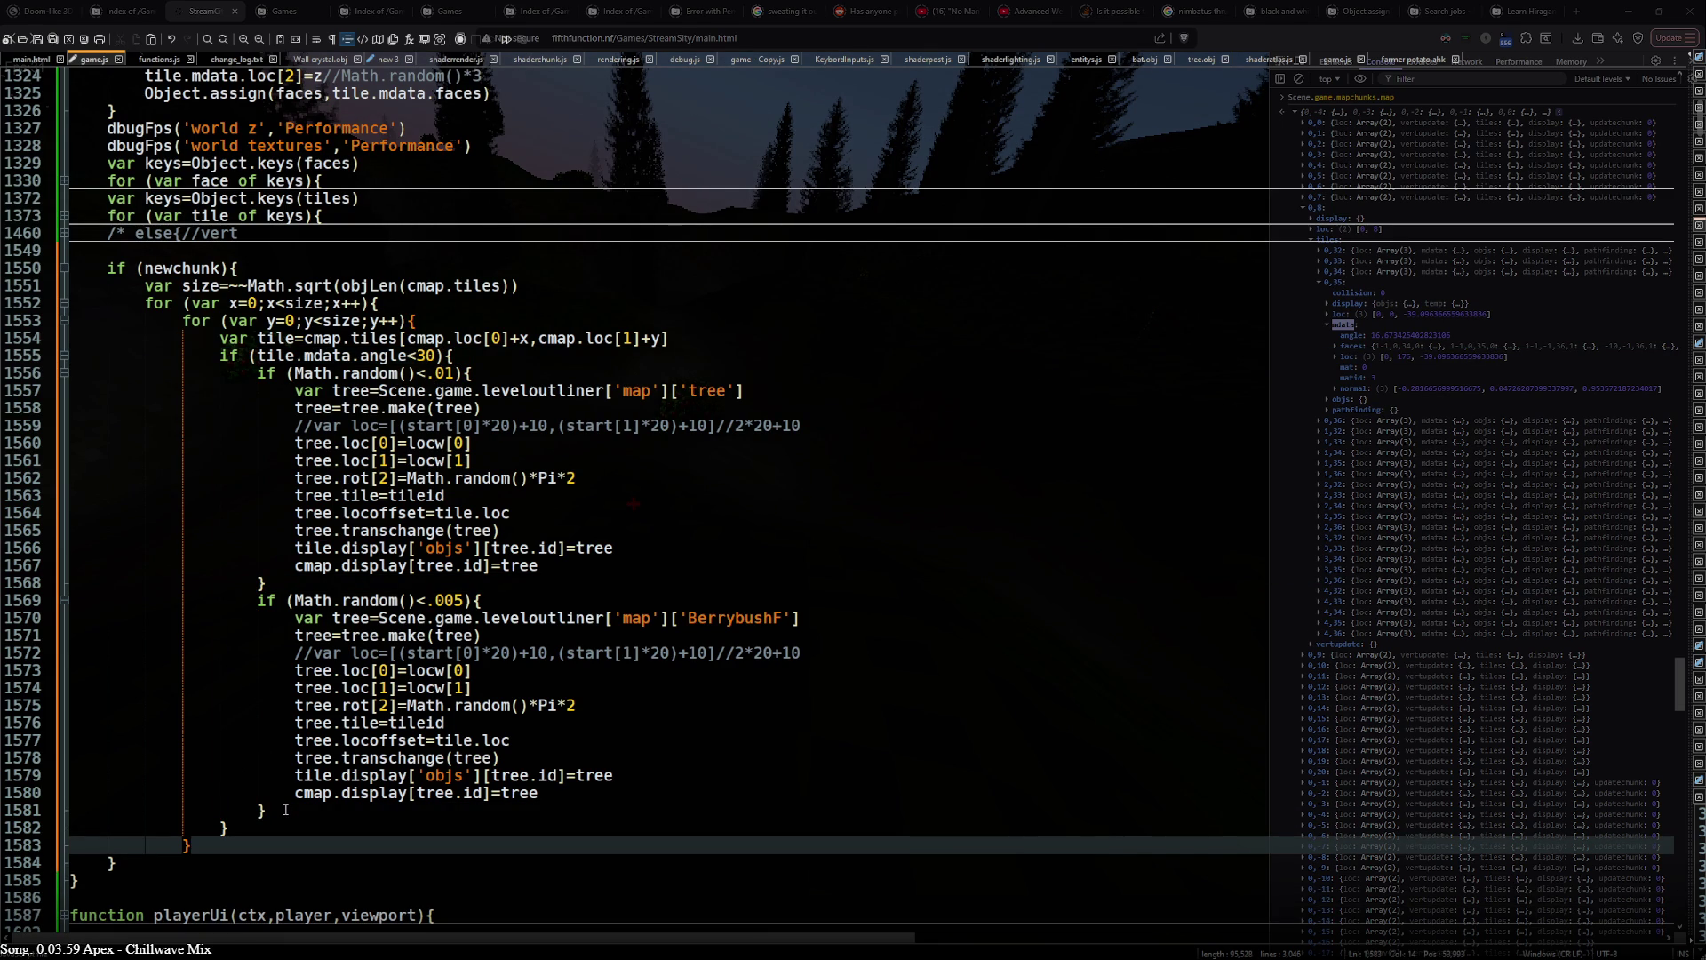
{"action": "key", "text": "Return"}
{"action": "type", "text": "}"}
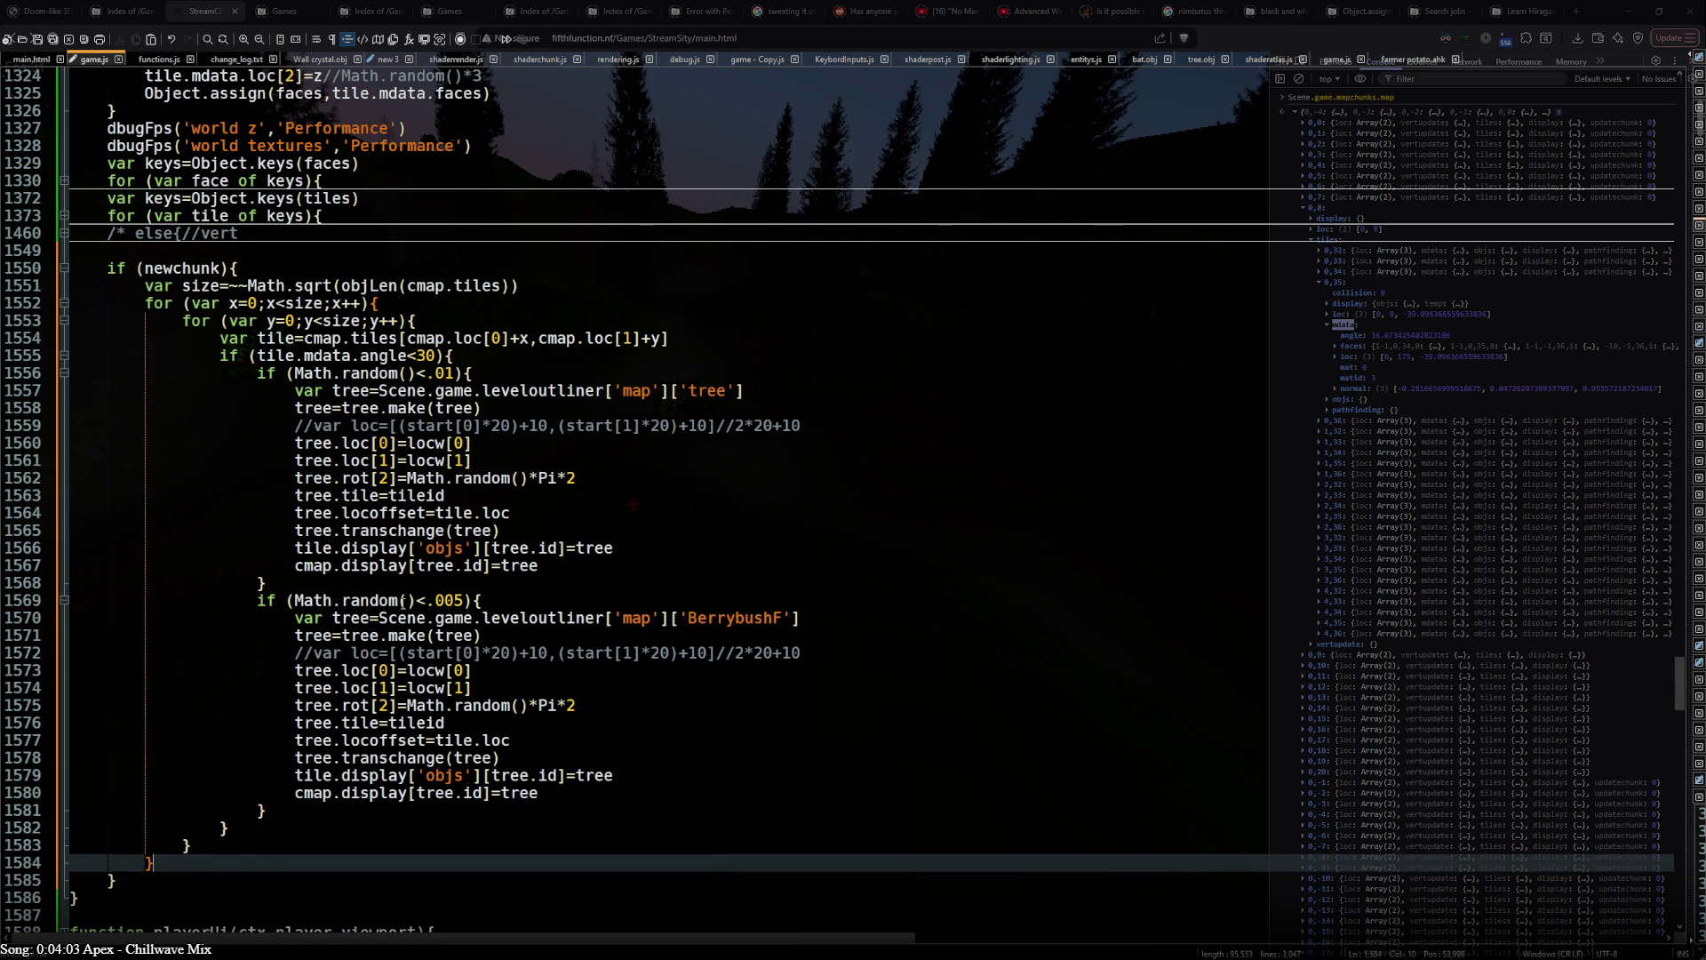
{"action": "scroll", "coordinate": [406, 613], "scroll_direction": "down", "scroll_amount": 10}
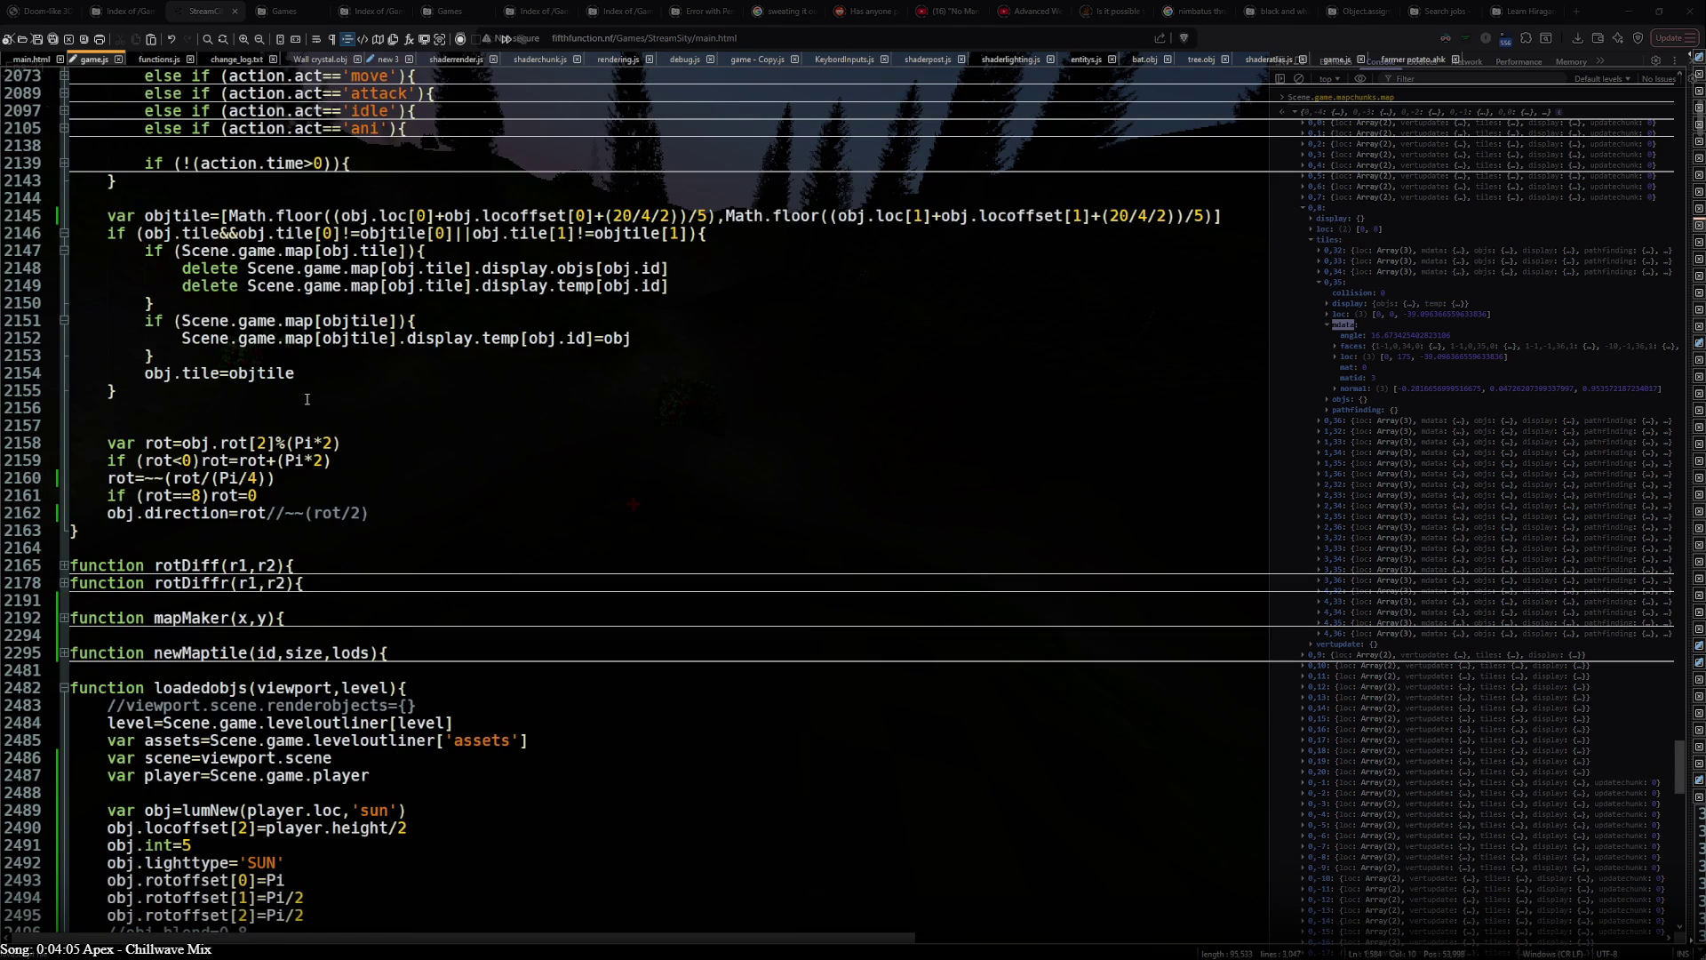
{"action": "scroll", "coordinate": [307, 398], "scroll_direction": "up", "scroll_amount": 5}
{"action": "scroll", "coordinate": [308, 400], "scroll_direction": "up", "scroll_amount": 5}
{"action": "scroll", "coordinate": [310, 425], "scroll_direction": "up", "scroll_amount": 5}
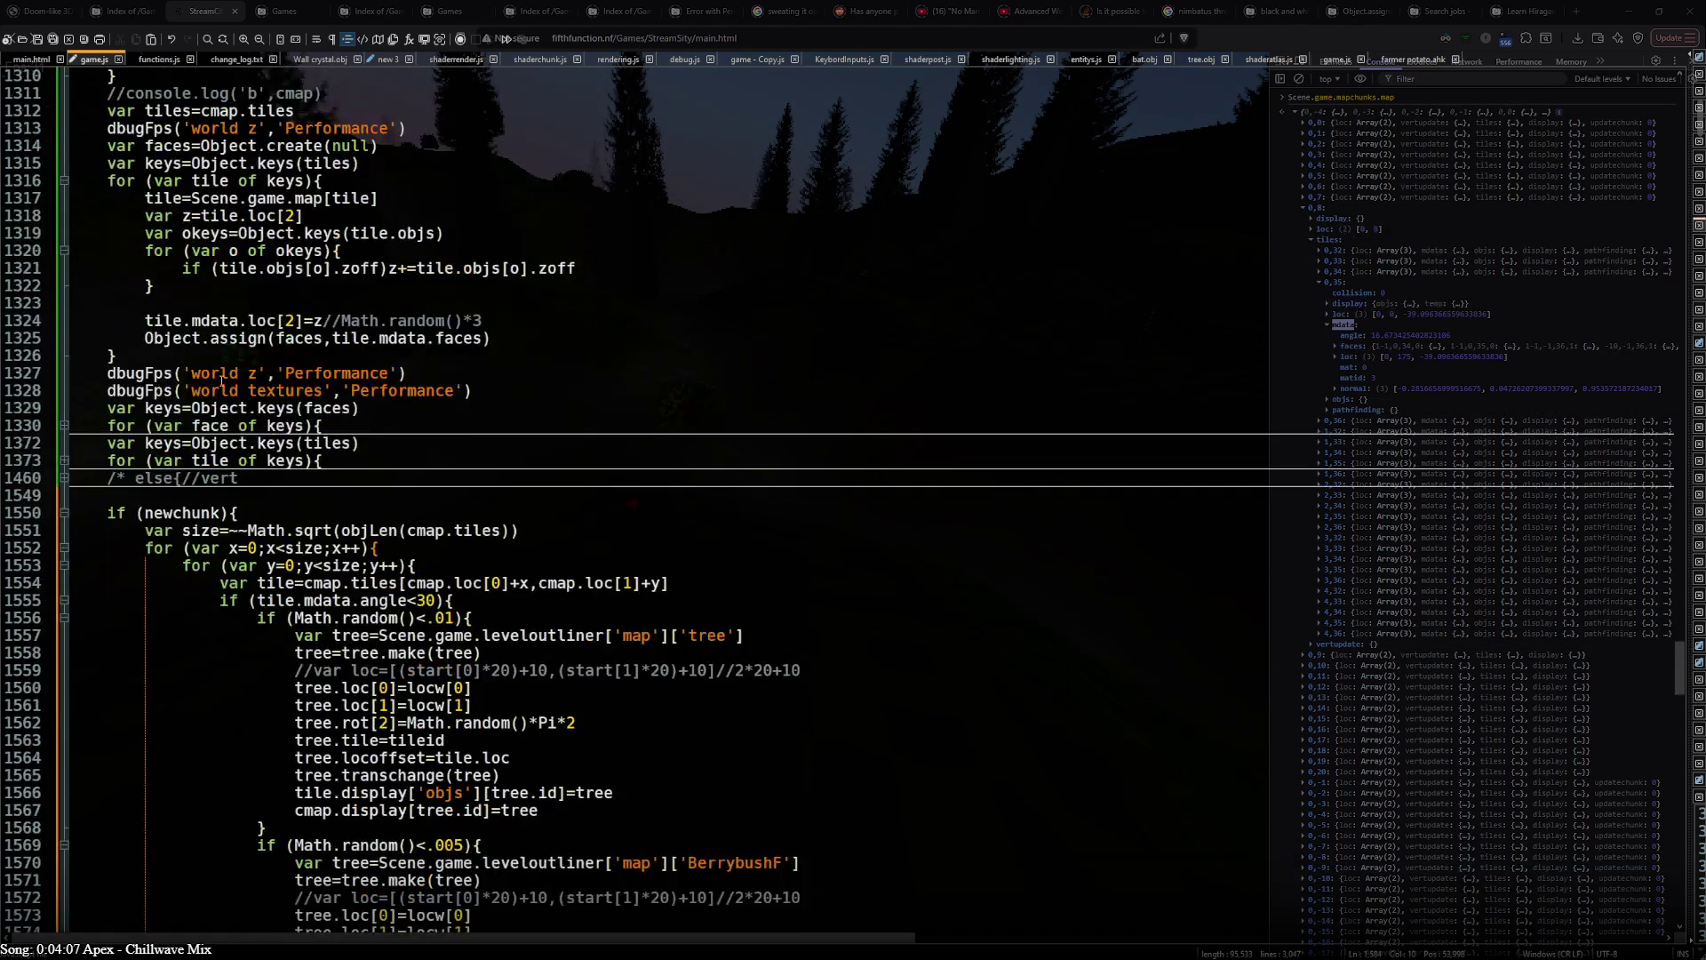
{"action": "scroll", "coordinate": [221, 383], "scroll_direction": "up", "scroll_amount": 3}
{"action": "scroll", "coordinate": [229, 424], "scroll_direction": "down", "scroll_amount": 4}
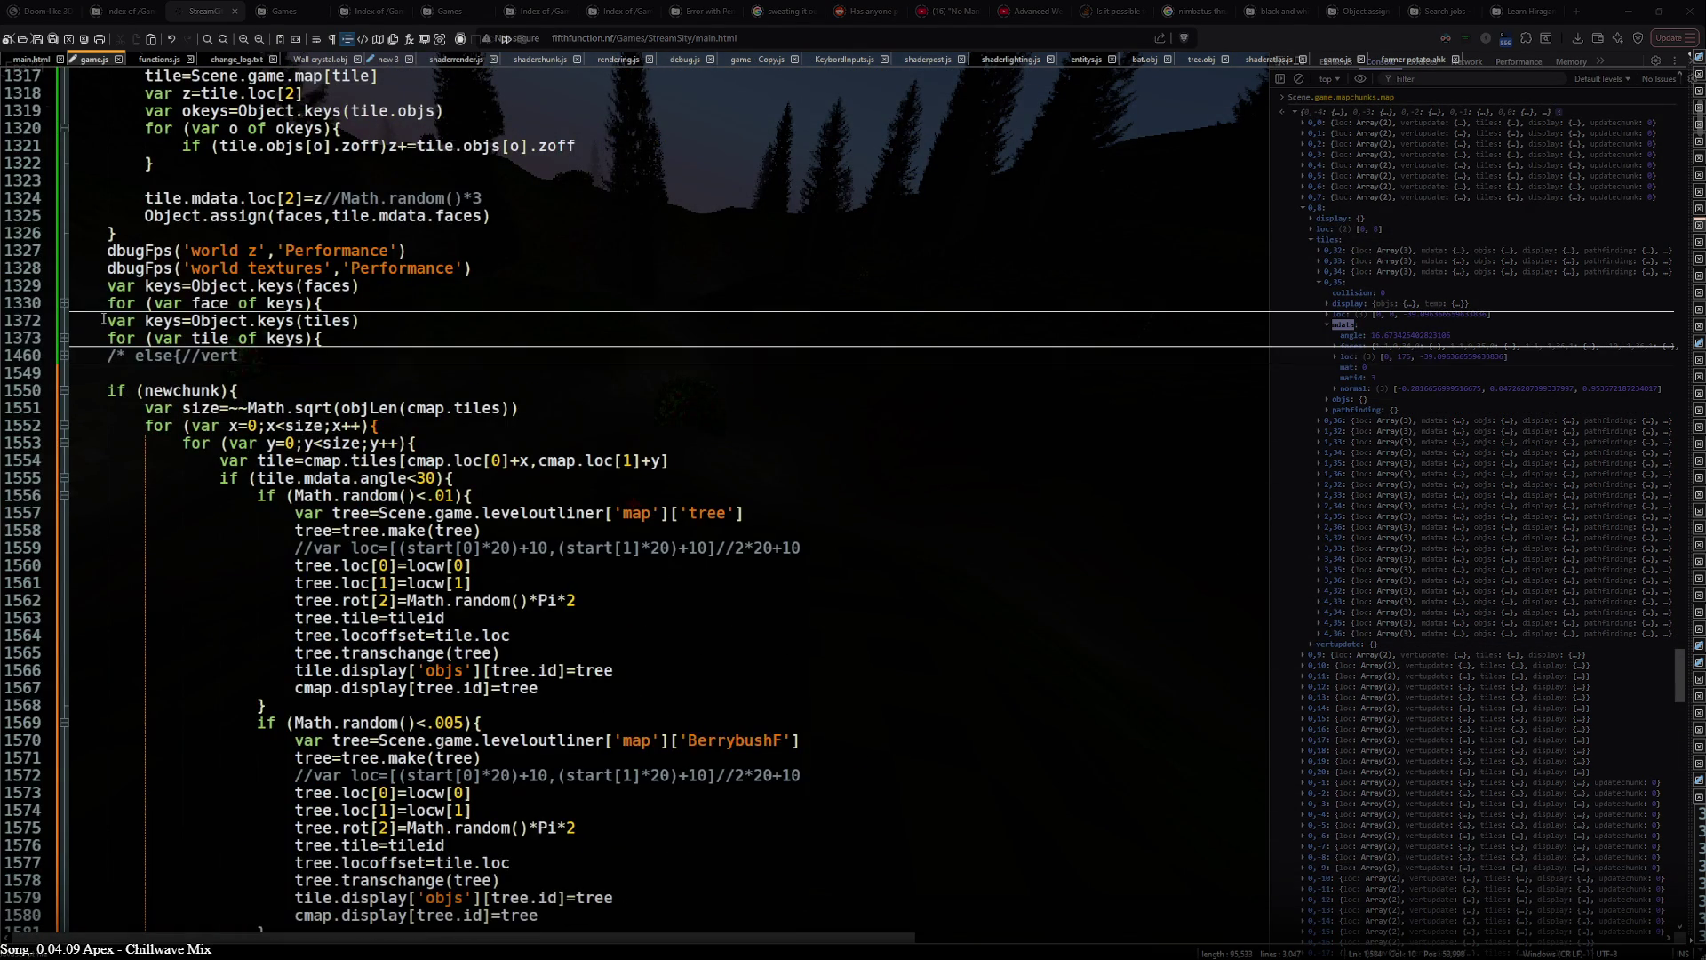
{"action": "scroll", "coordinate": [102, 321], "scroll_direction": "down", "scroll_amount": 5}
{"action": "scroll", "coordinate": [160, 401], "scroll_direction": "up", "scroll_amount": 8}
{"action": "scroll", "coordinate": [207, 451], "scroll_direction": "up", "scroll_amount": 8}
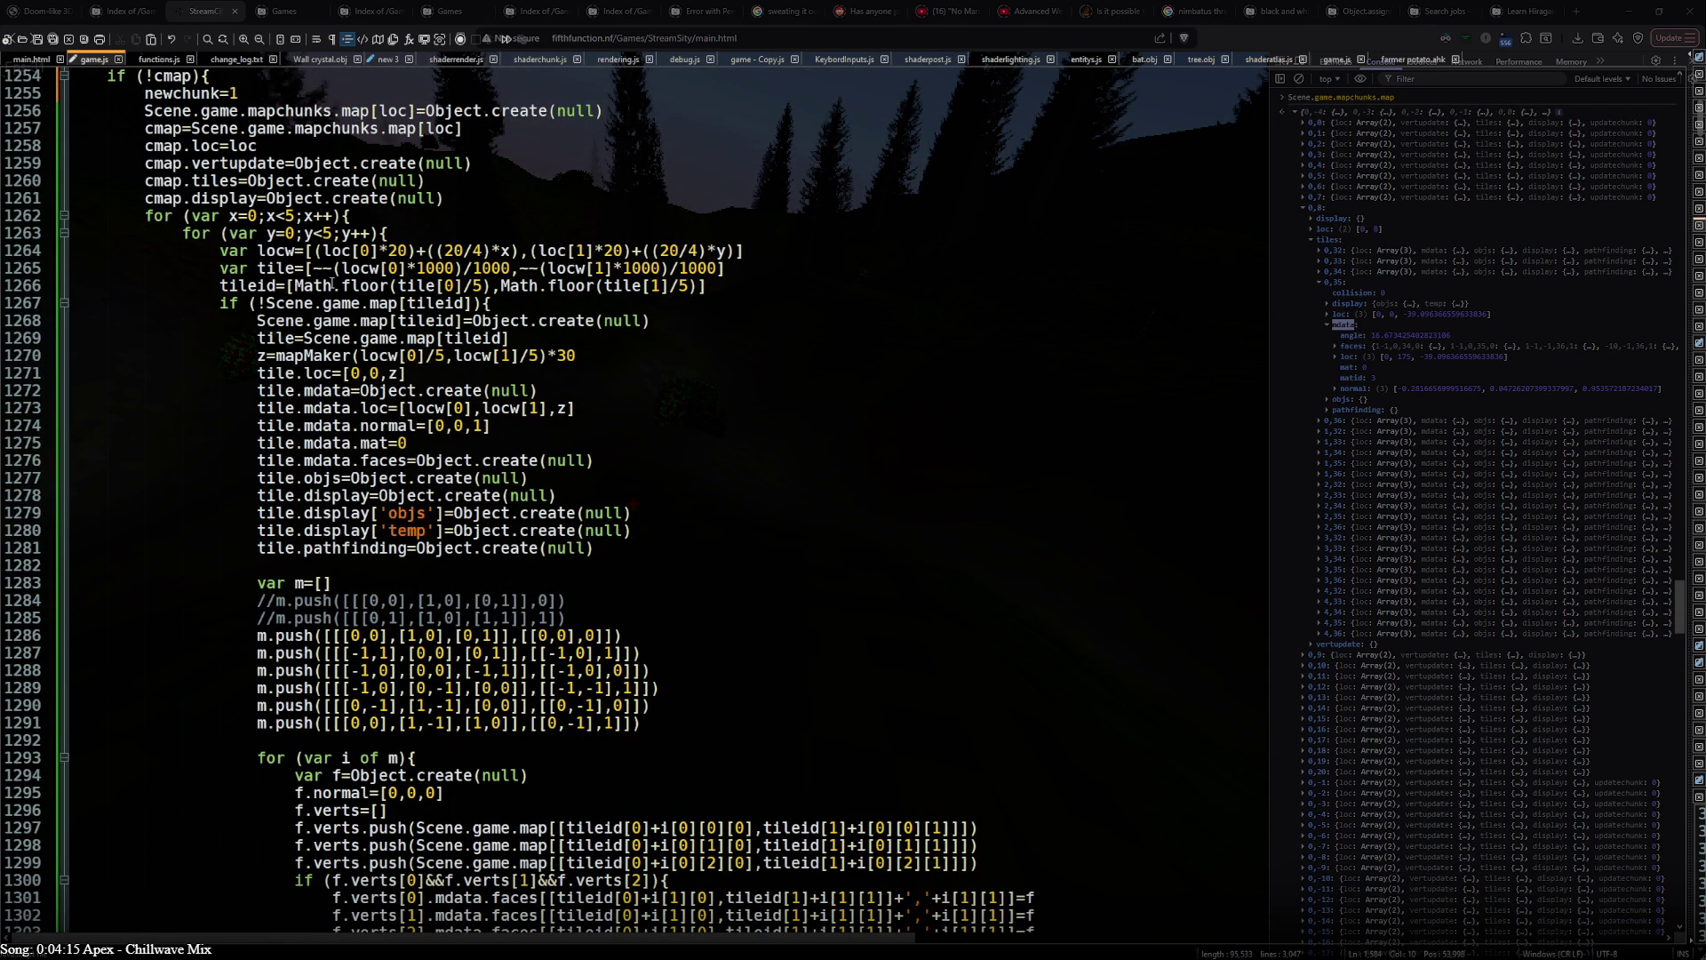
- Fold actionevents and expand mapMaker to show its seeded RNG helpers
{"action": "double_click", "coordinate": [329, 358]}
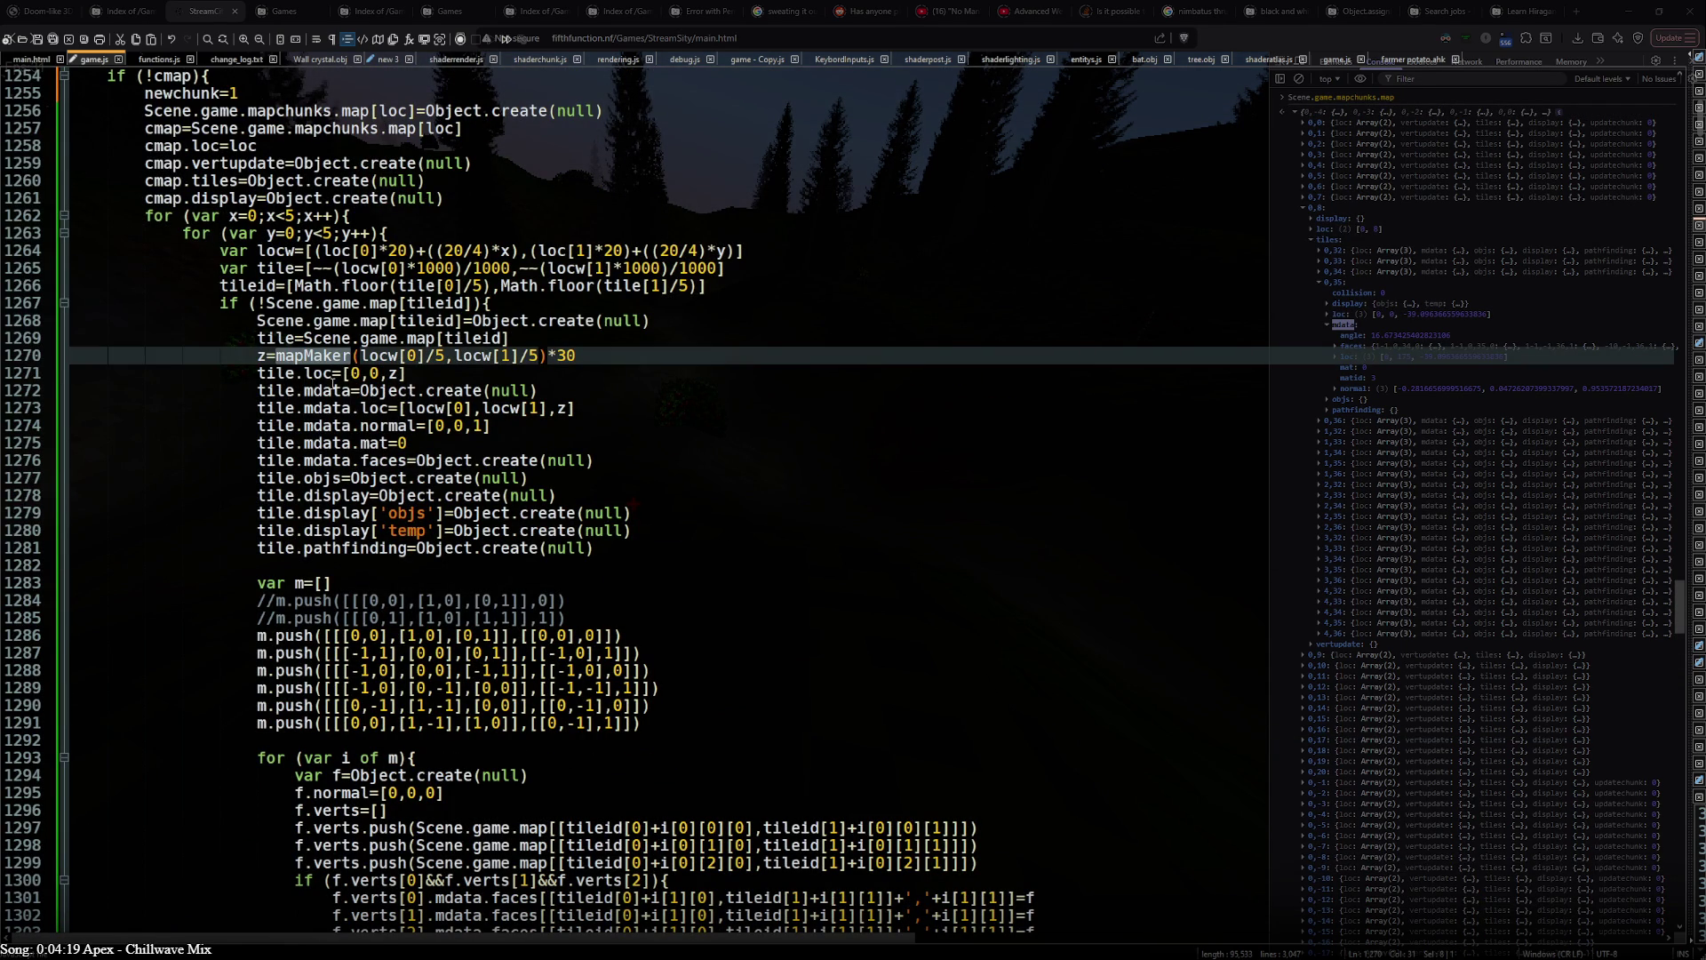
{"action": "scroll", "coordinate": [329, 376], "scroll_direction": "up", "scroll_amount": 9}
{"action": "scroll", "coordinate": [76, 459], "scroll_direction": "down", "scroll_amount": 10}
{"action": "scroll", "coordinate": [81, 460], "scroll_direction": "down", "scroll_amount": 8}
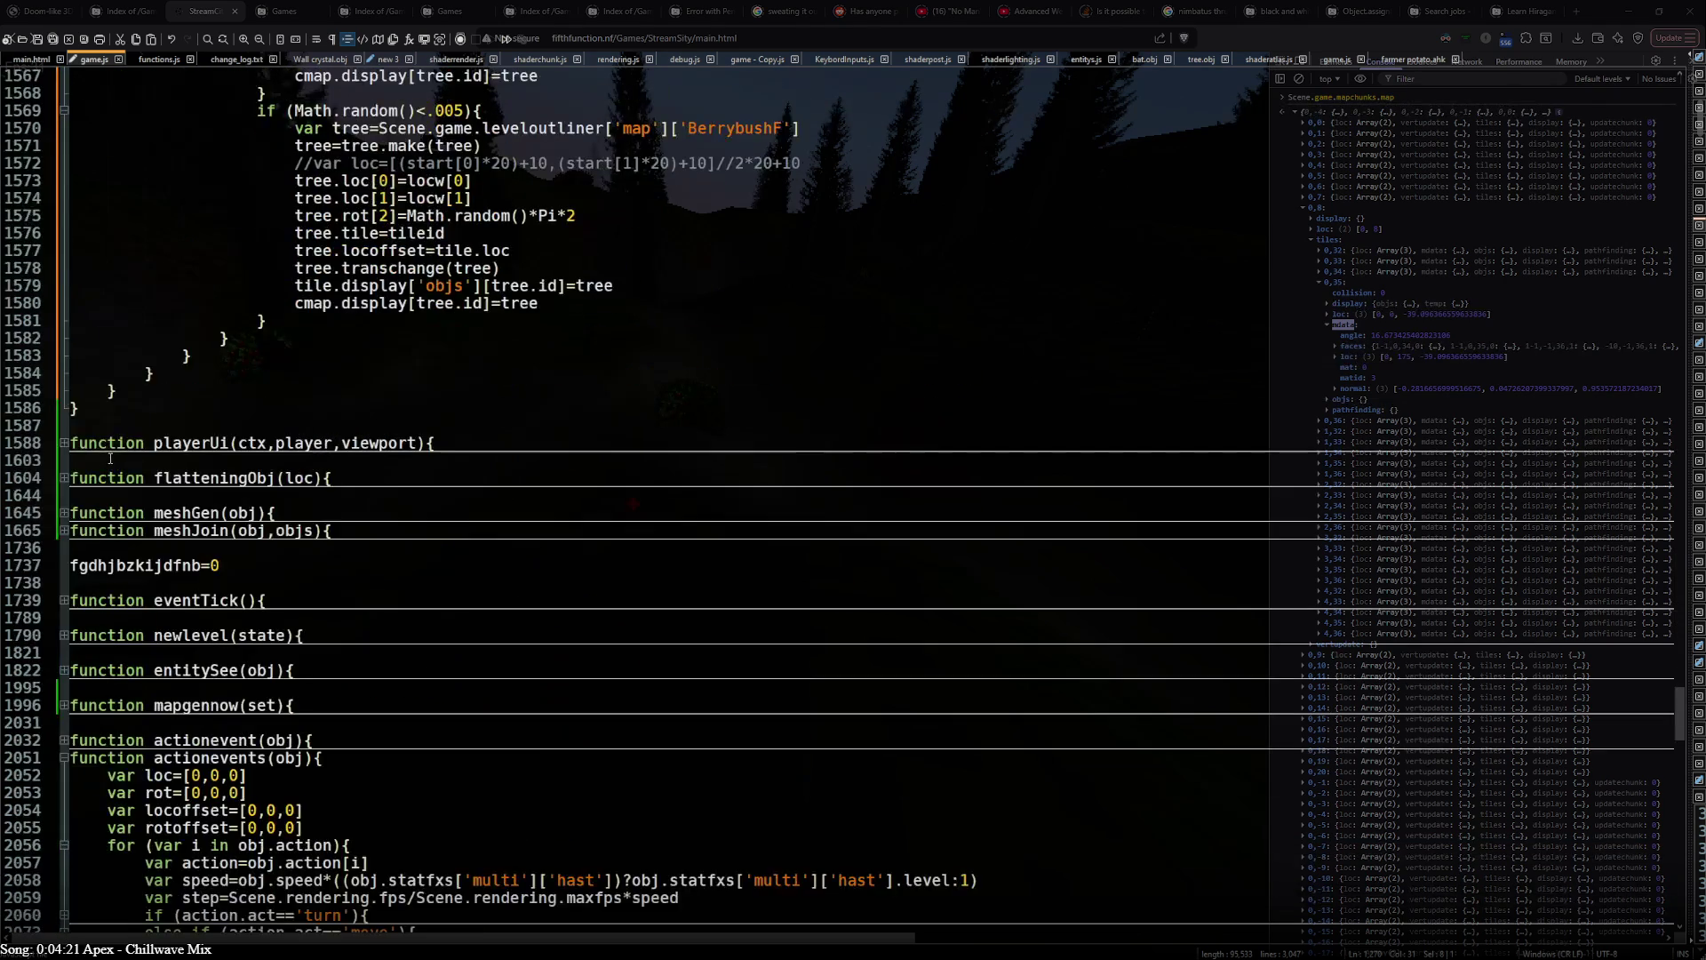
{"action": "scroll", "coordinate": [110, 458], "scroll_direction": "down", "scroll_amount": 5}
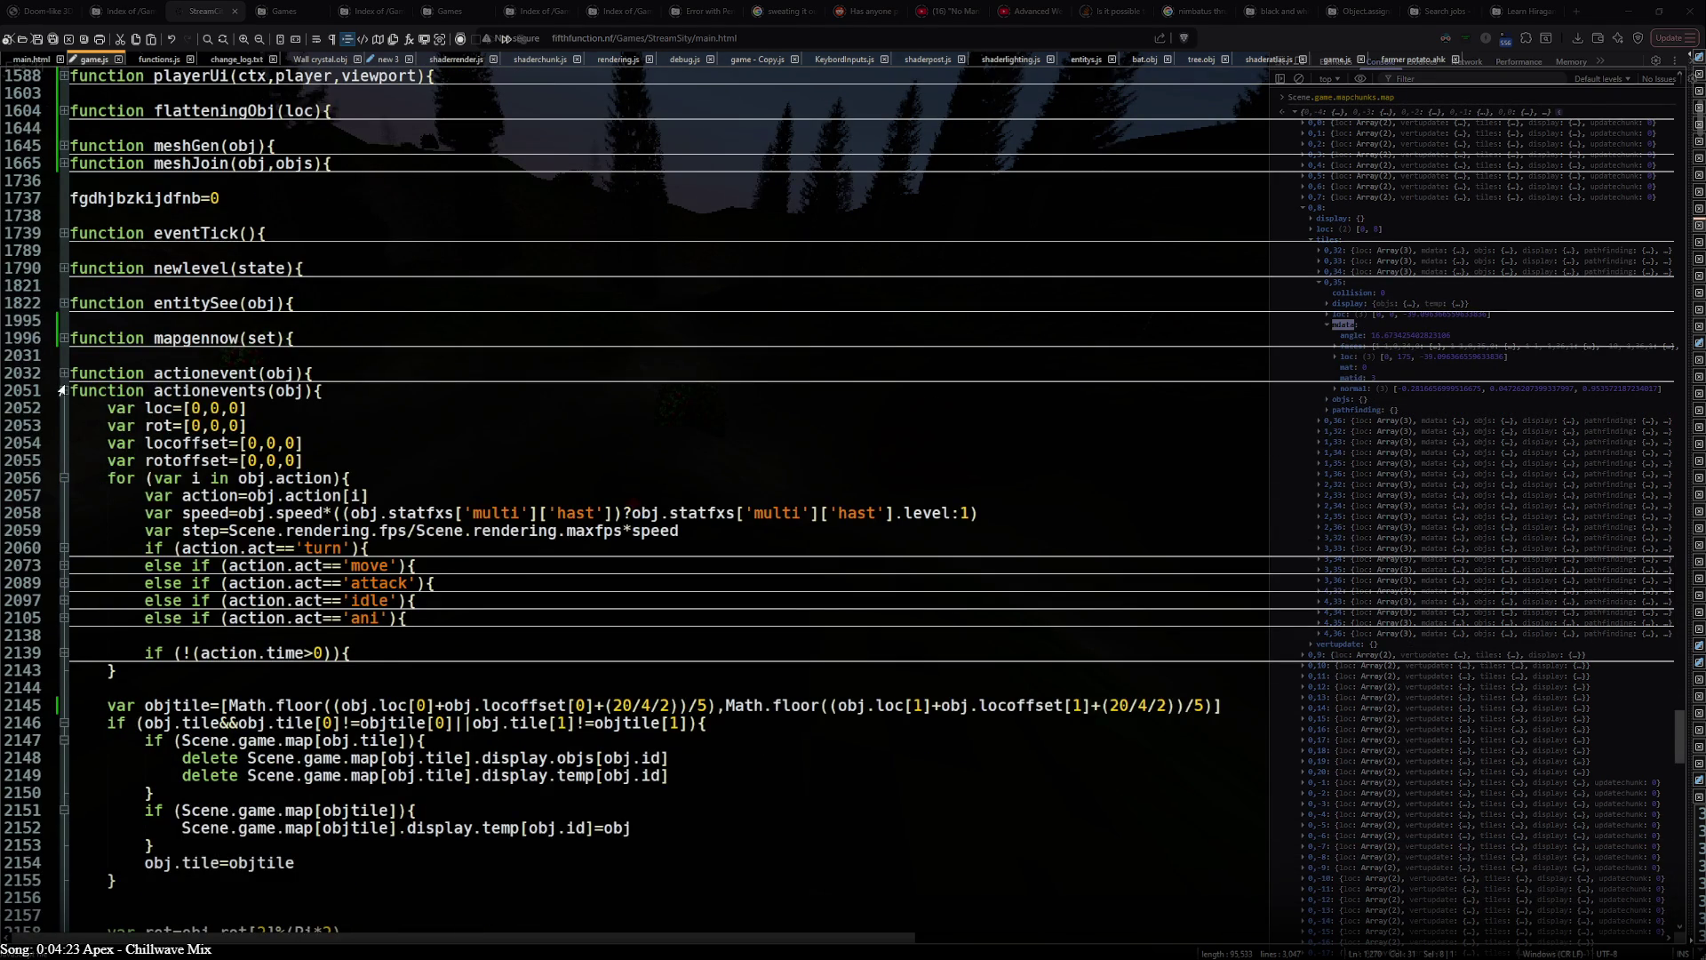
{"action": "left_click", "coordinate": [62, 390]}
{"action": "left_click", "coordinate": [63, 477]}
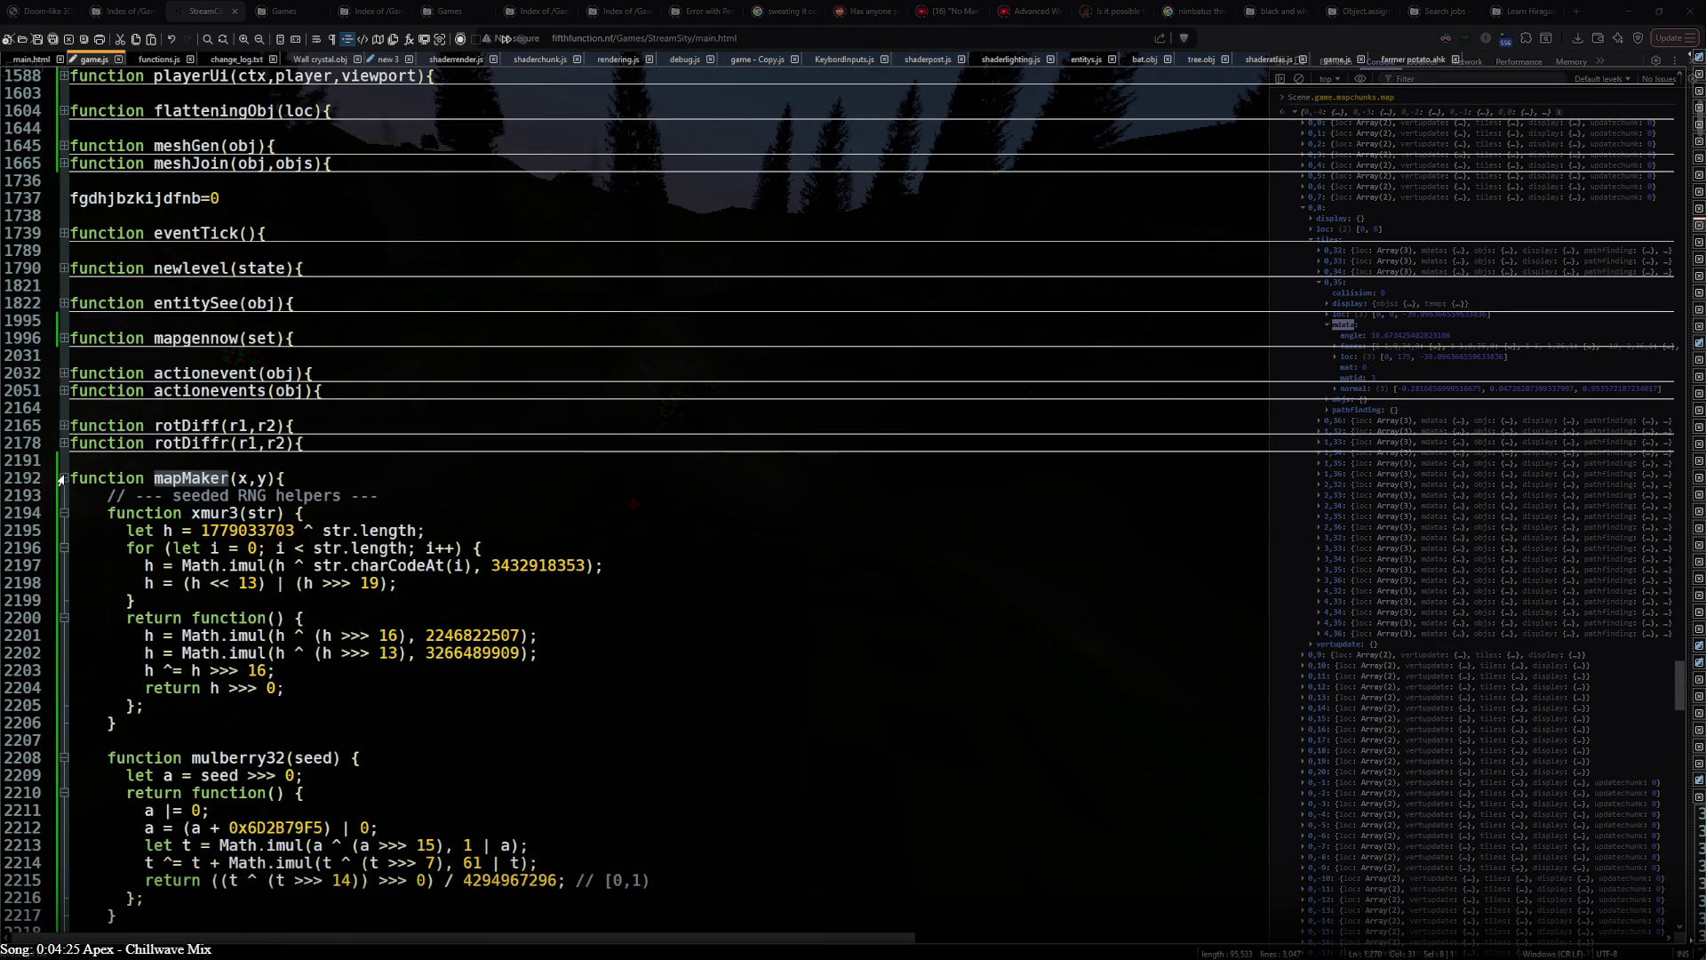
{"action": "scroll", "coordinate": [135, 480], "scroll_direction": "down", "scroll_amount": 2}
{"action": "scroll", "coordinate": [210, 485], "scroll_direction": "down", "scroll_amount": 3}
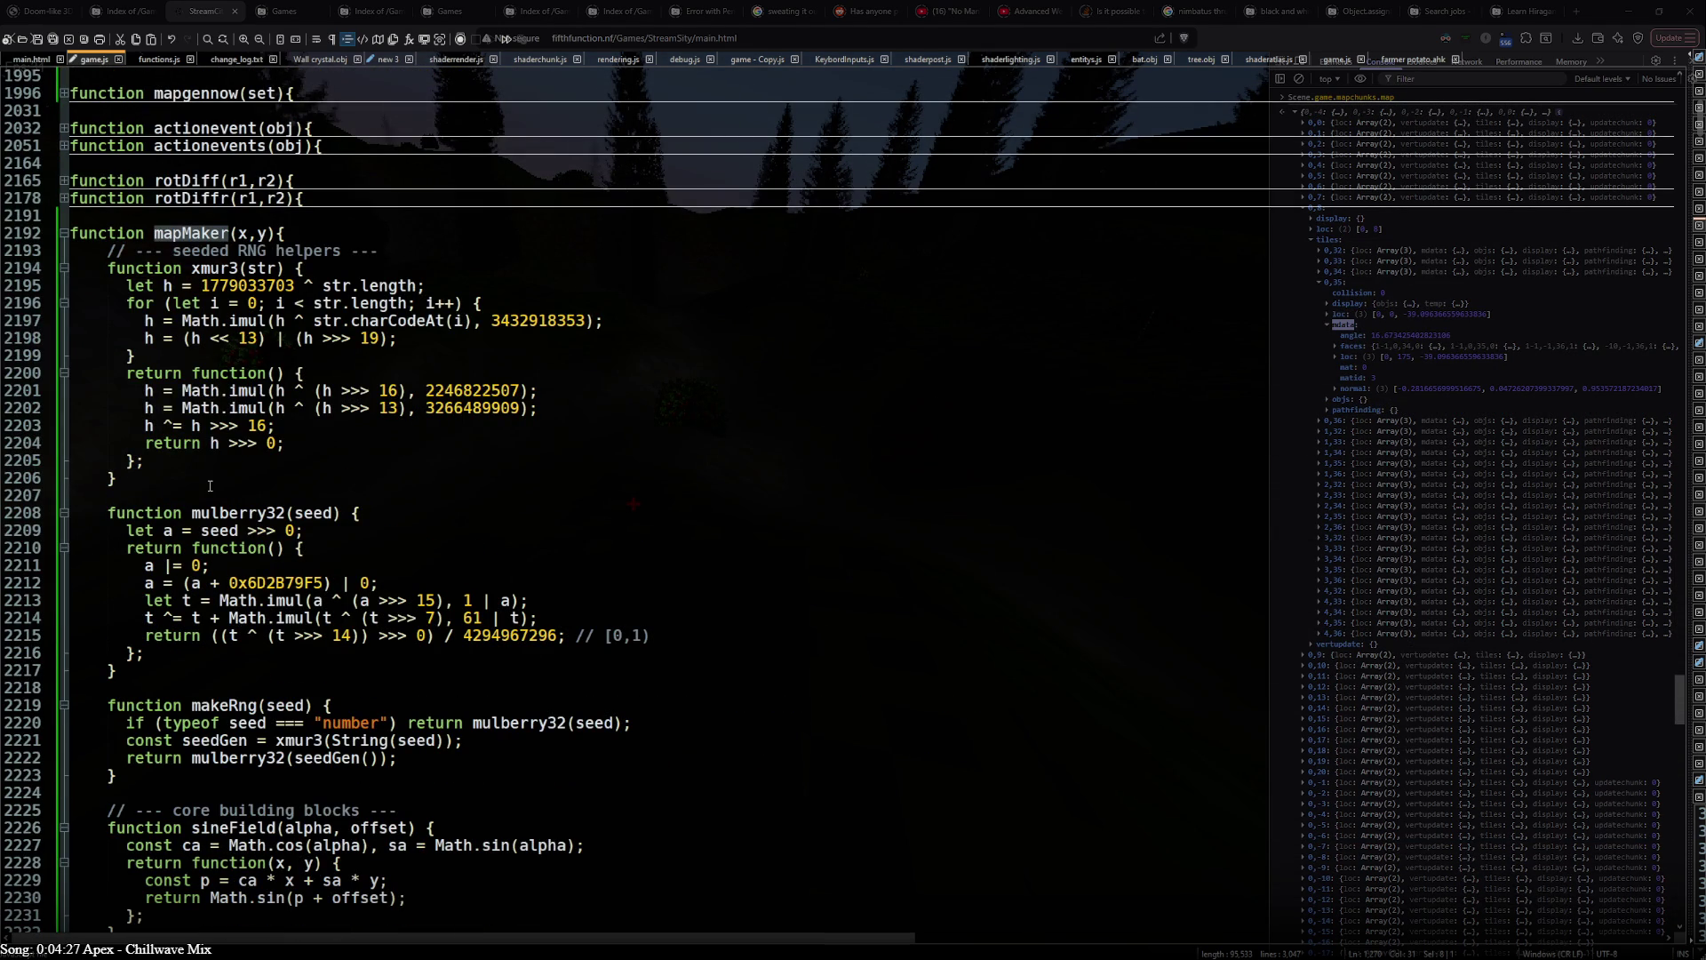
{"action": "scroll", "coordinate": [210, 486], "scroll_direction": "down", "scroll_amount": 9}
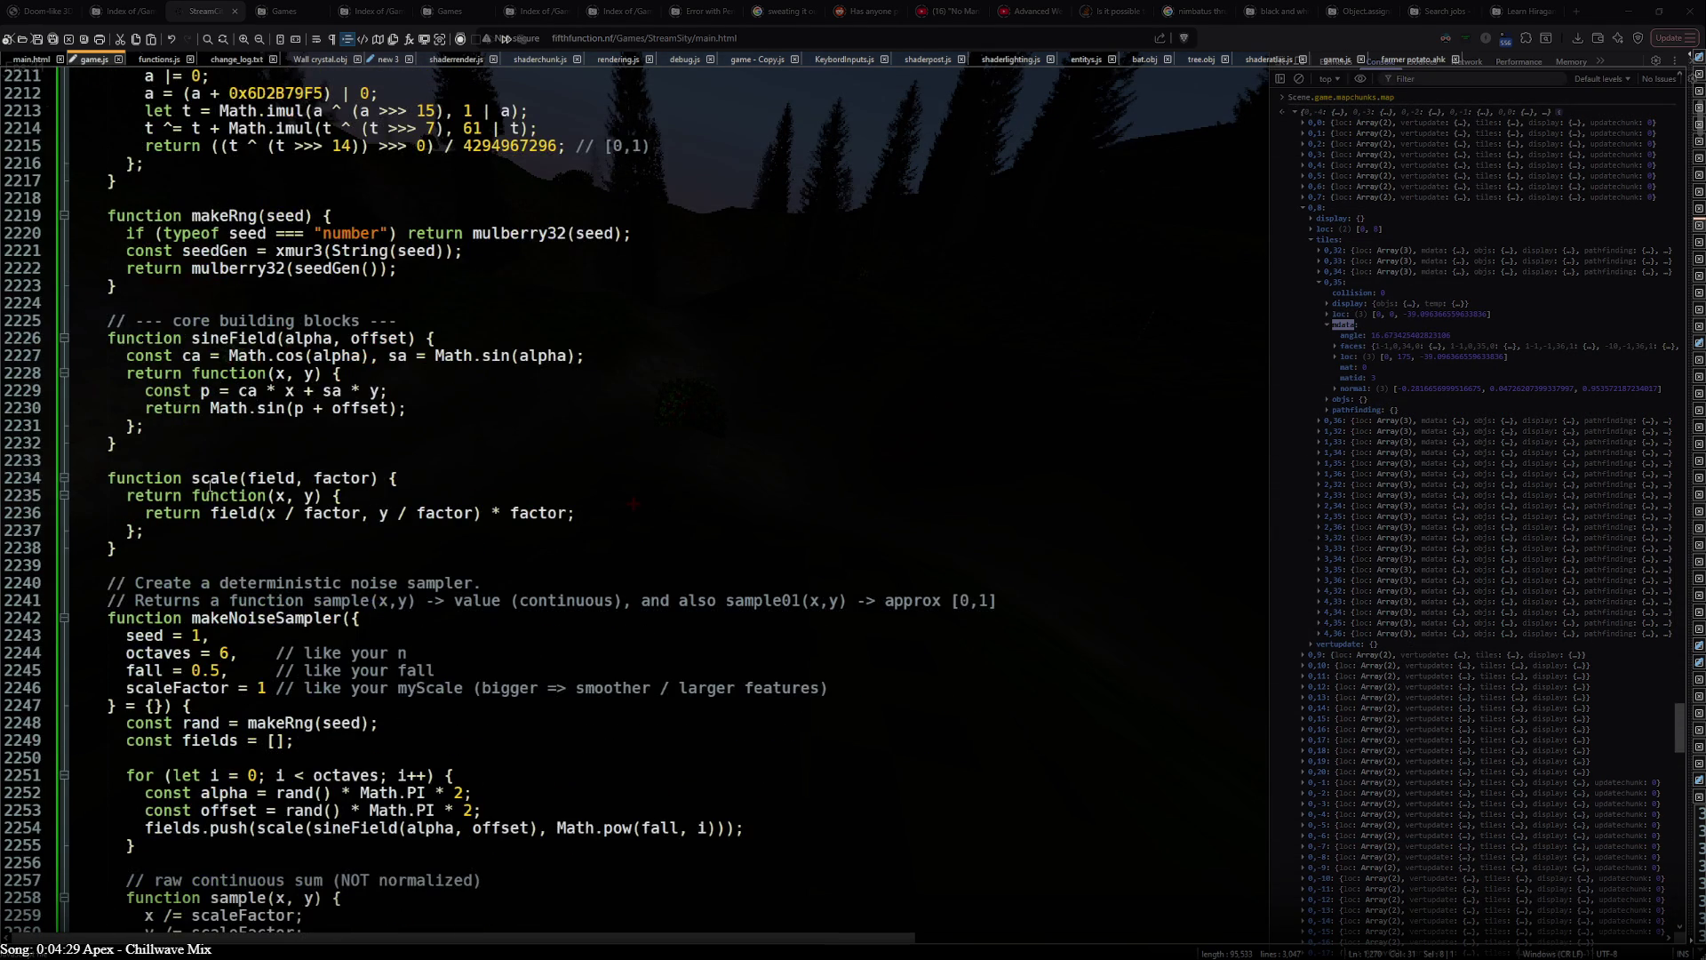
{"action": "scroll", "coordinate": [208, 485], "scroll_direction": "down", "scroll_amount": 8}
{"action": "scroll", "coordinate": [209, 485], "scroll_direction": "down", "scroll_amount": 4}
{"action": "scroll", "coordinate": [210, 486], "scroll_direction": "down", "scroll_amount": 2}
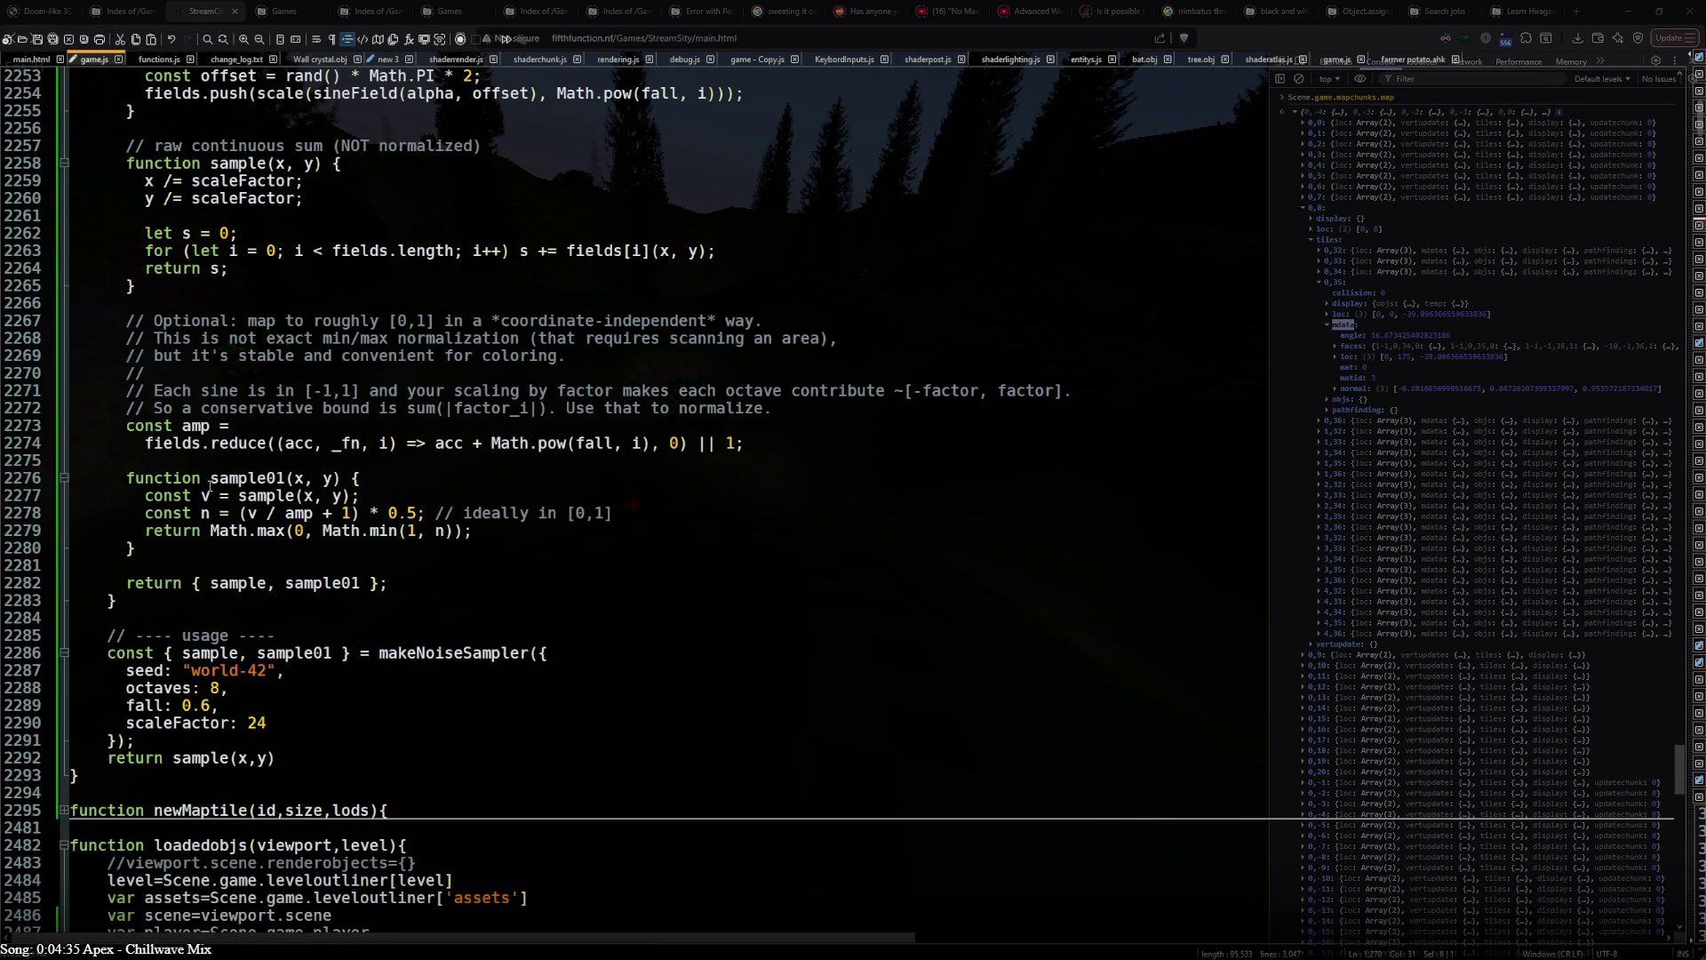
{"action": "scroll", "coordinate": [210, 486], "scroll_direction": "up", "scroll_amount": 7}
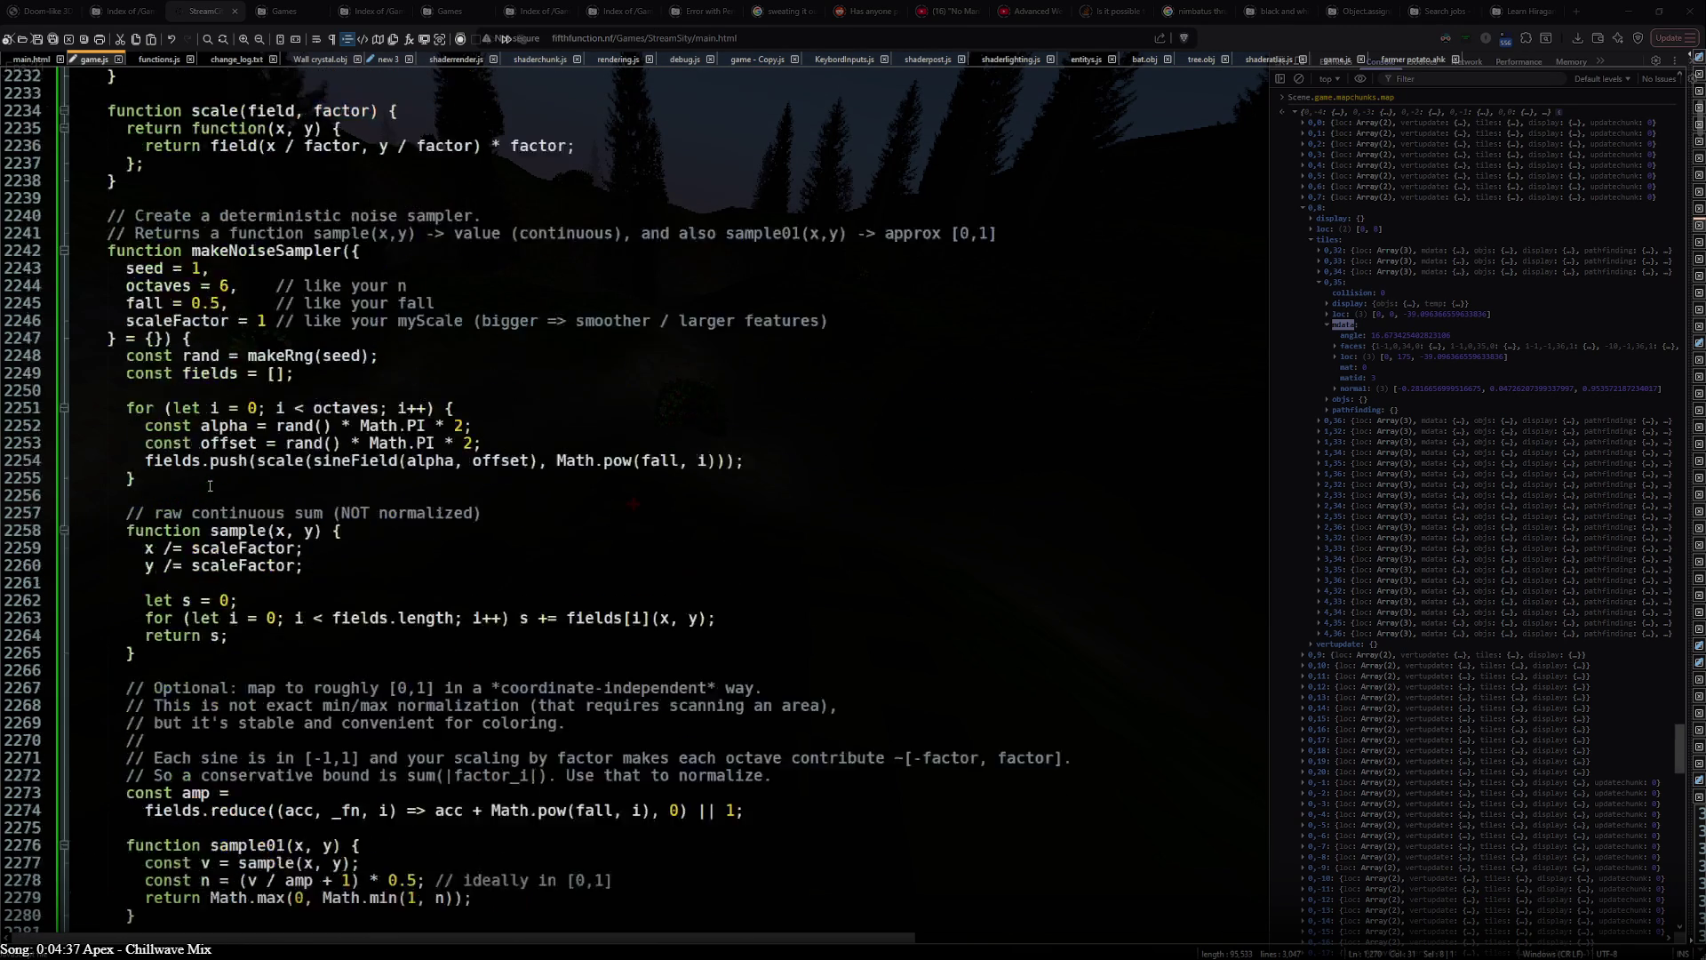
{"action": "scroll", "coordinate": [210, 485], "scroll_direction": "up", "scroll_amount": 12}
{"action": "scroll", "coordinate": [209, 486], "scroll_direction": "up", "scroll_amount": 3}
{"action": "scroll", "coordinate": [209, 486], "scroll_direction": "up", "scroll_amount": 5}
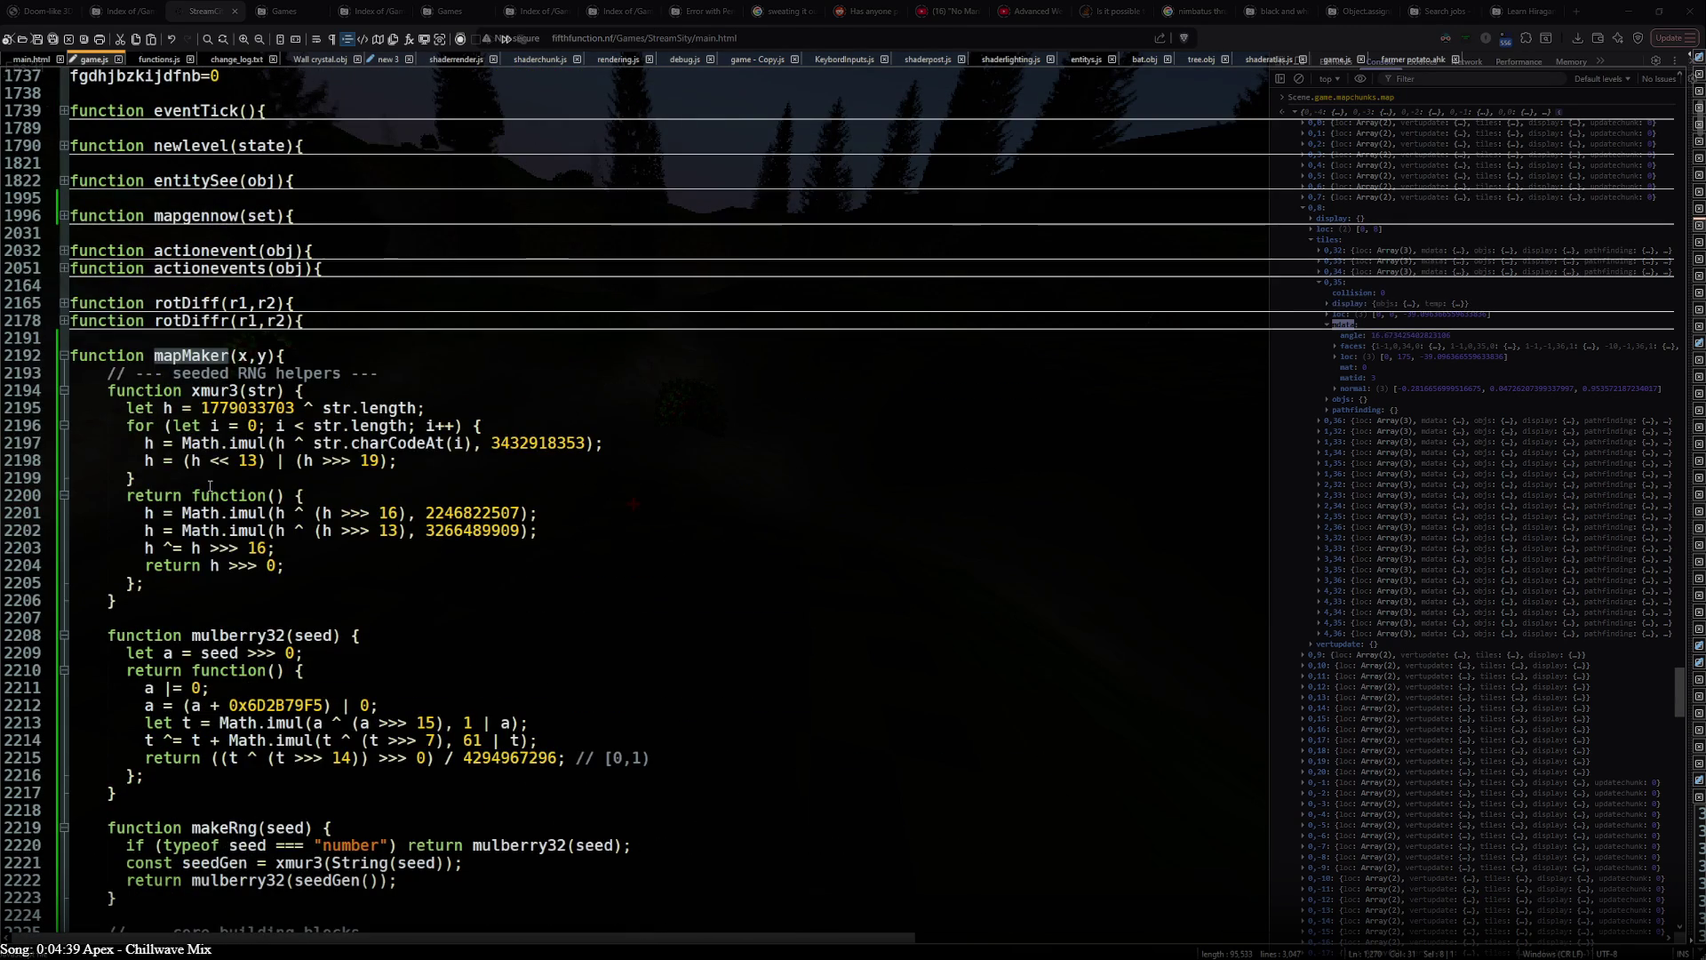
{"action": "scroll", "coordinate": [210, 486], "scroll_direction": "down", "scroll_amount": 12}
{"action": "scroll", "coordinate": [210, 486], "scroll_direction": "down", "scroll_amount": 9}
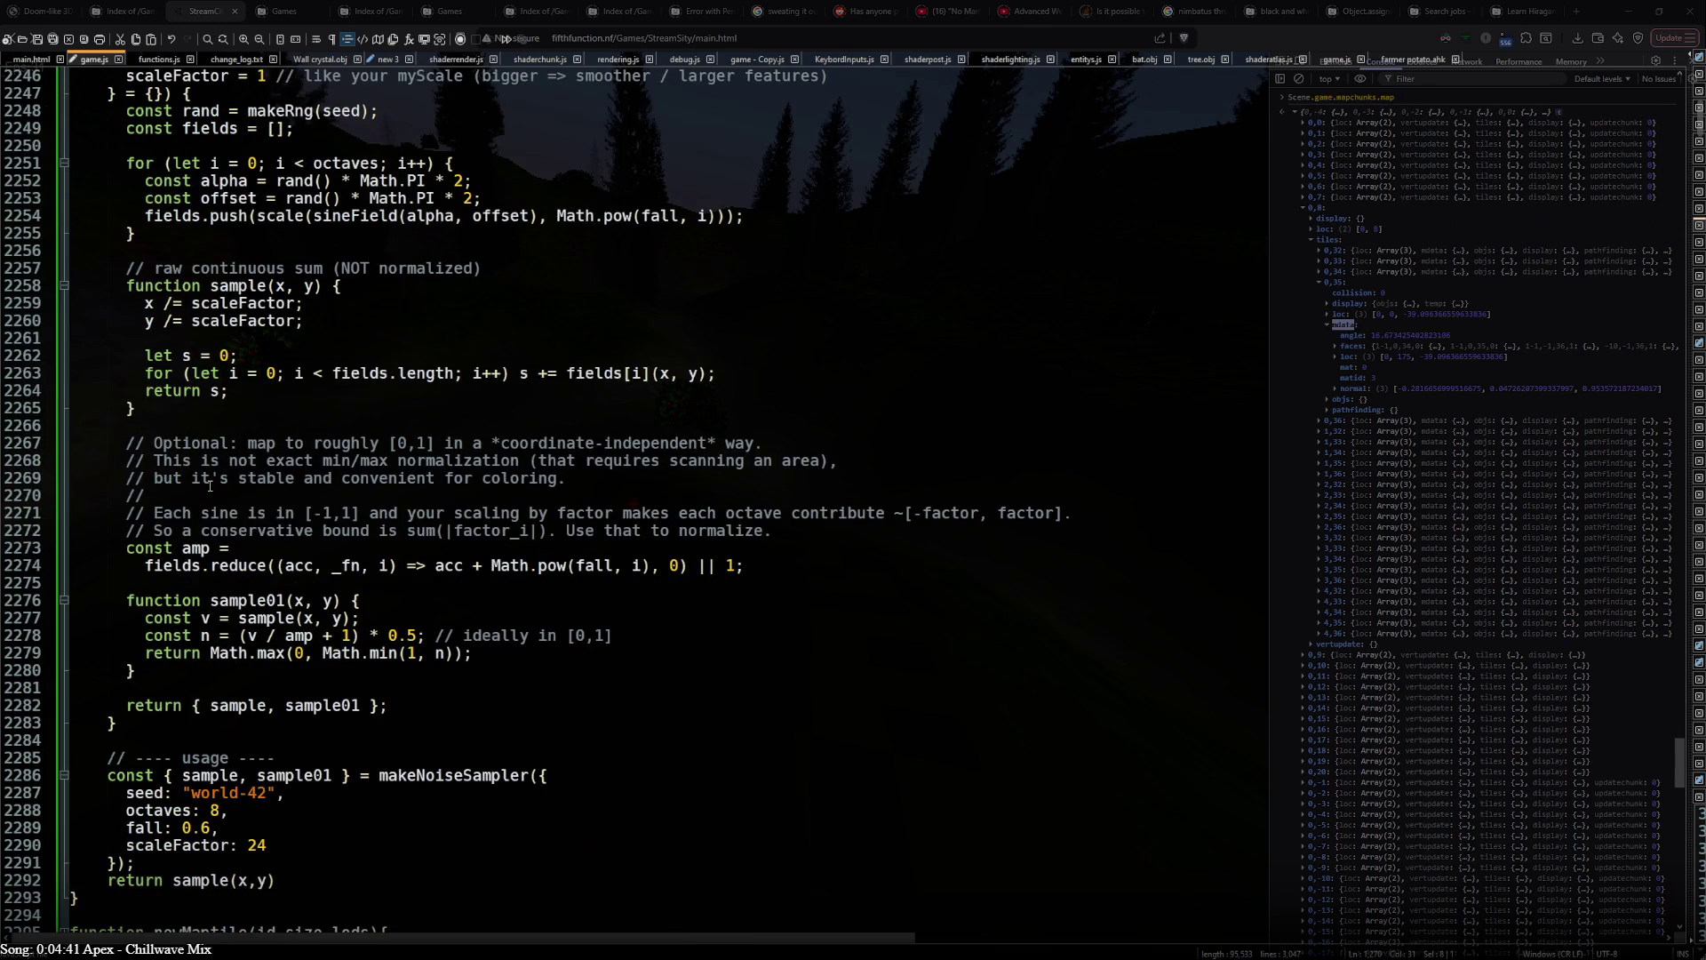
{"action": "scroll", "coordinate": [133, 792], "scroll_direction": "up", "scroll_amount": 2}
{"action": "scroll", "coordinate": [191, 703], "scroll_direction": "up", "scroll_amount": 12}
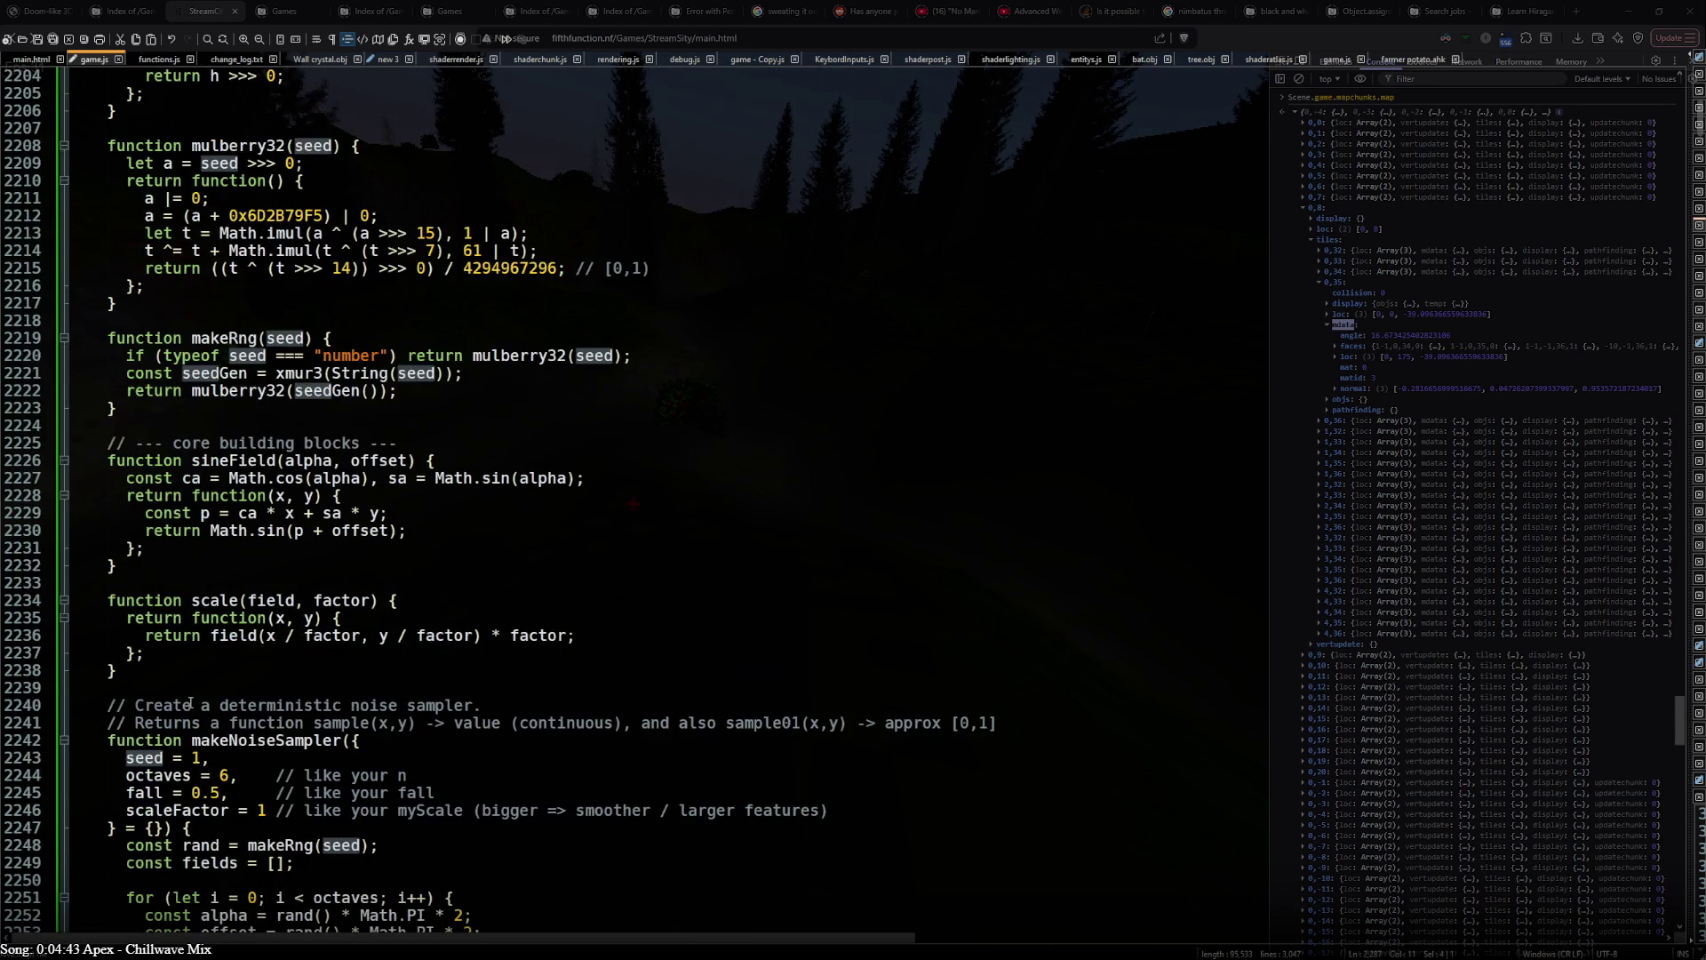
{"action": "scroll", "coordinate": [190, 702], "scroll_direction": "up", "scroll_amount": 2}
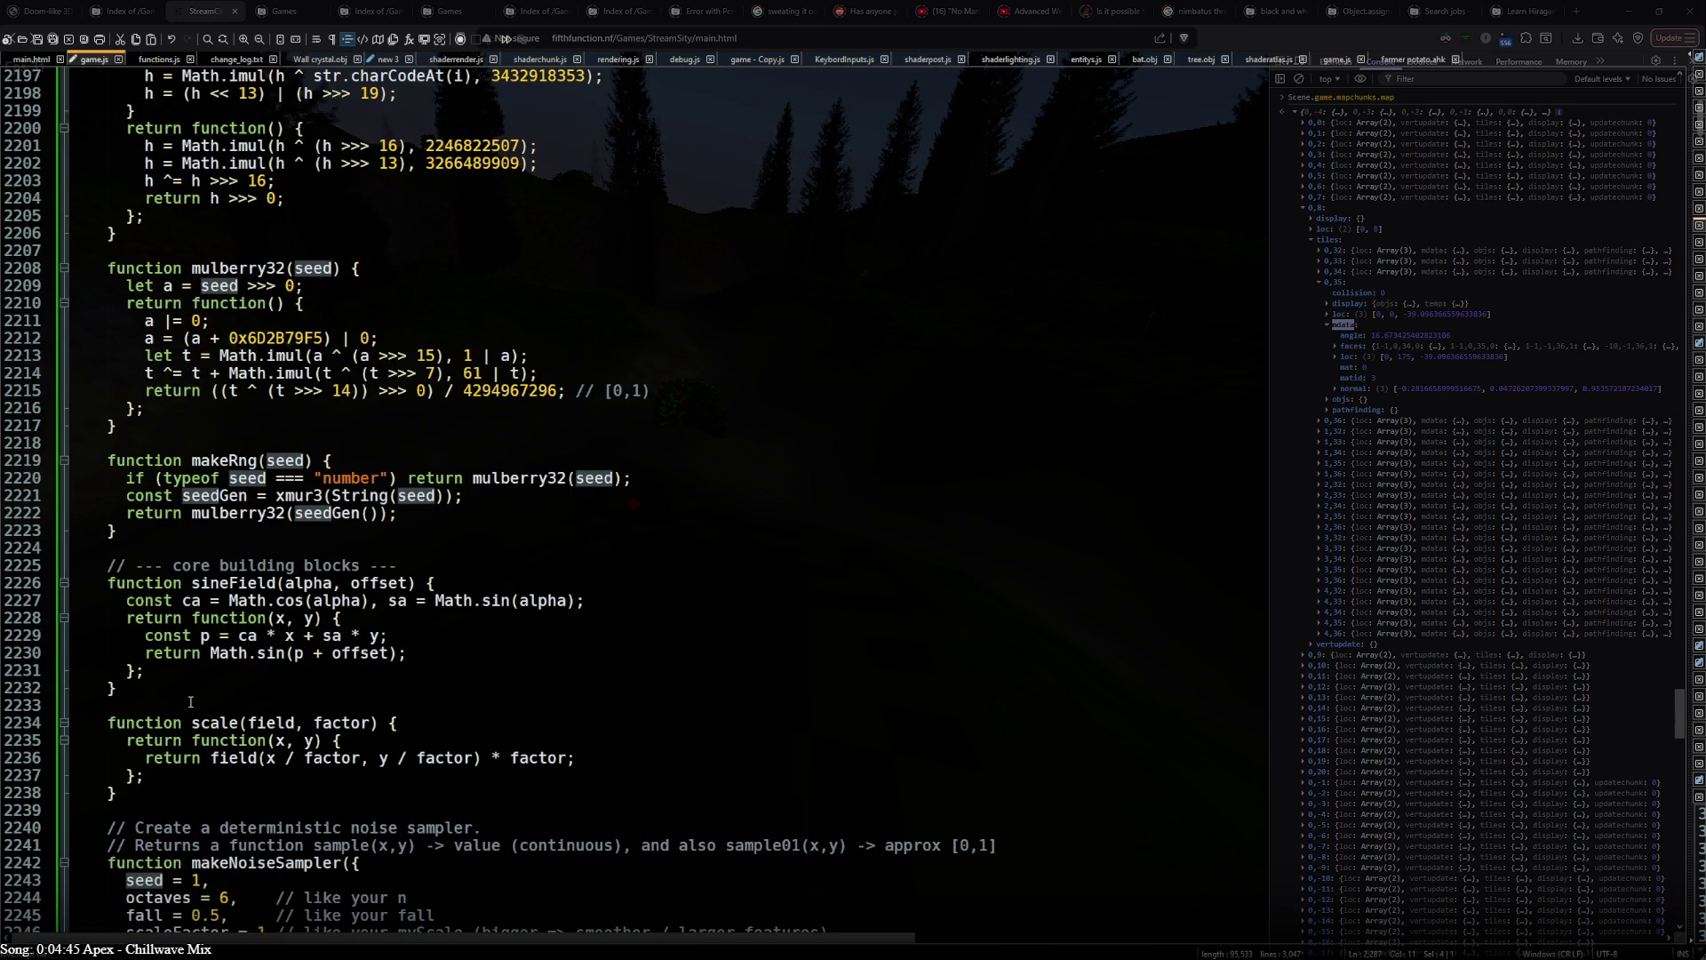
{"action": "scroll", "coordinate": [191, 703], "scroll_direction": "down", "scroll_amount": 4}
{"action": "scroll", "coordinate": [191, 703], "scroll_direction": "down", "scroll_amount": 2}
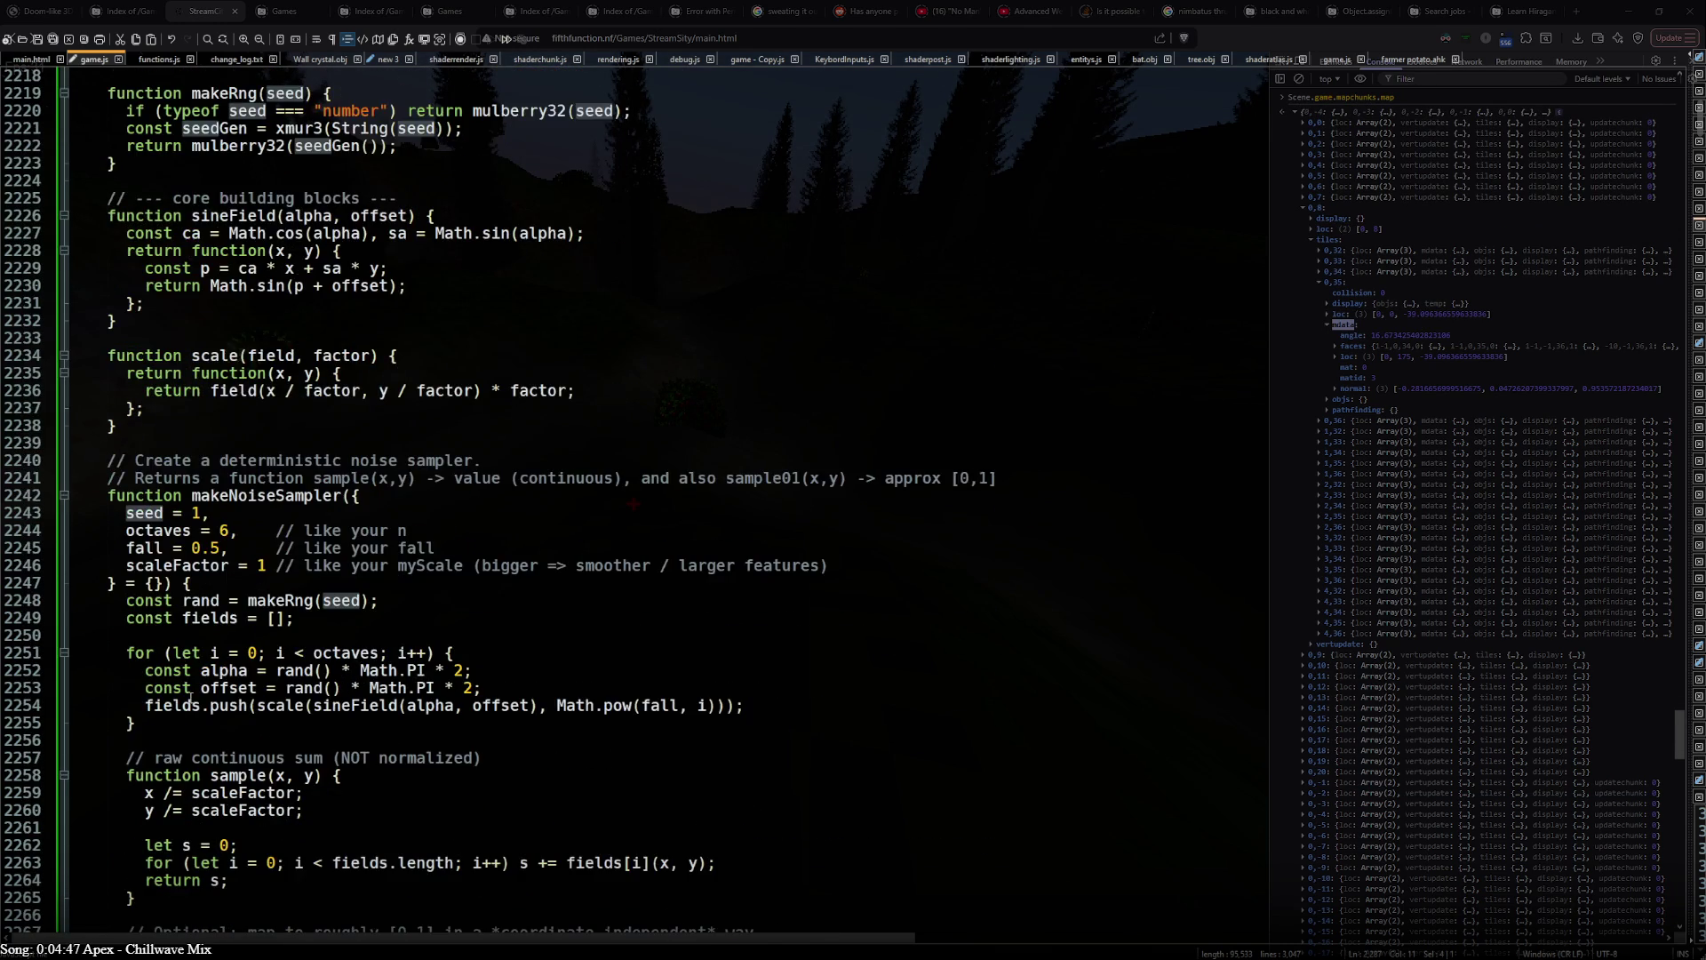
{"action": "scroll", "coordinate": [191, 702], "scroll_direction": "down", "scroll_amount": 6}
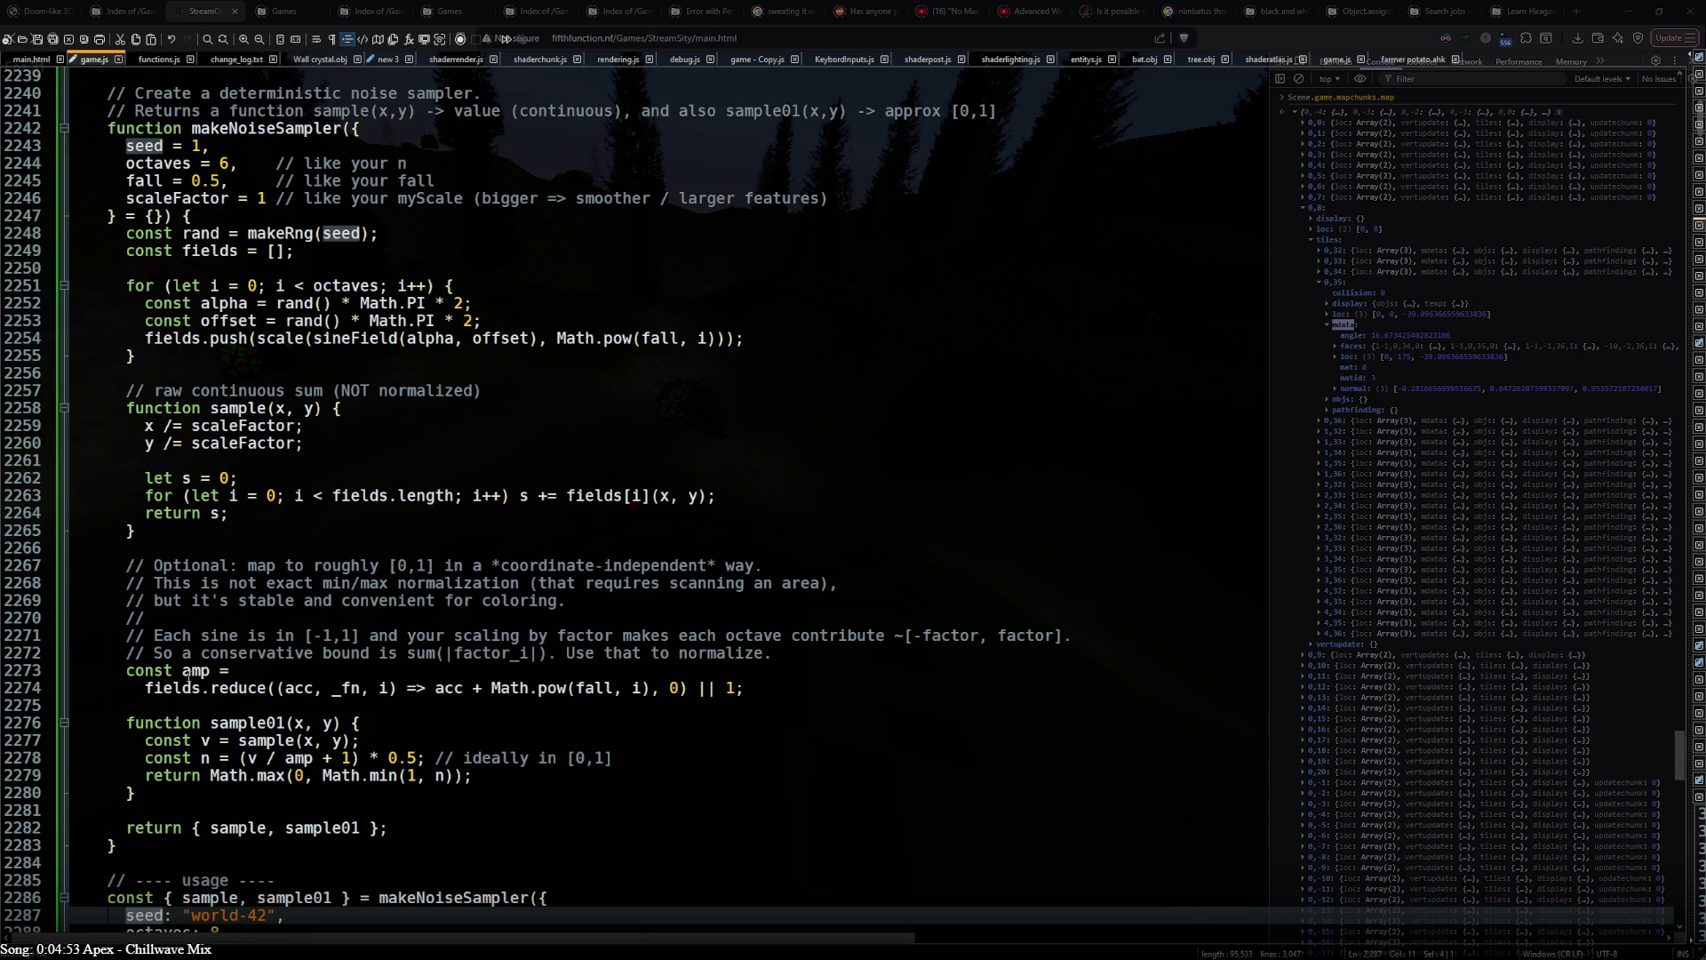
{"action": "scroll", "coordinate": [641, 493], "scroll_direction": "down", "scroll_amount": 4}
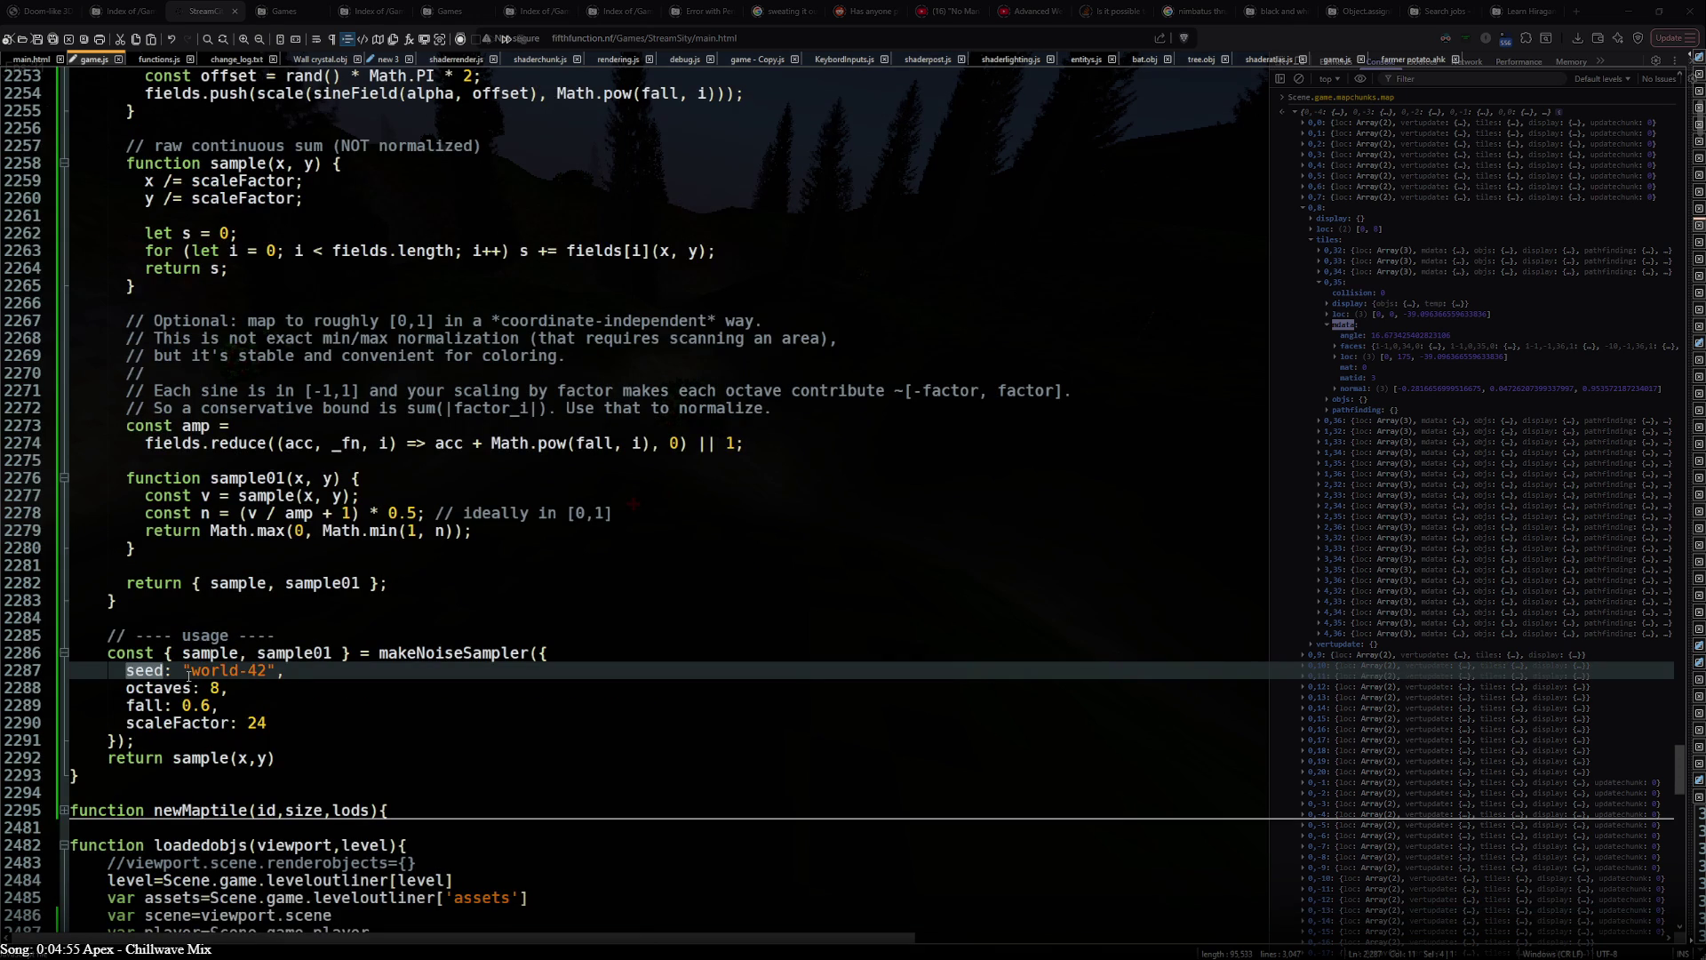
{"action": "scroll", "coordinate": [190, 670], "scroll_direction": "up", "scroll_amount": 8}
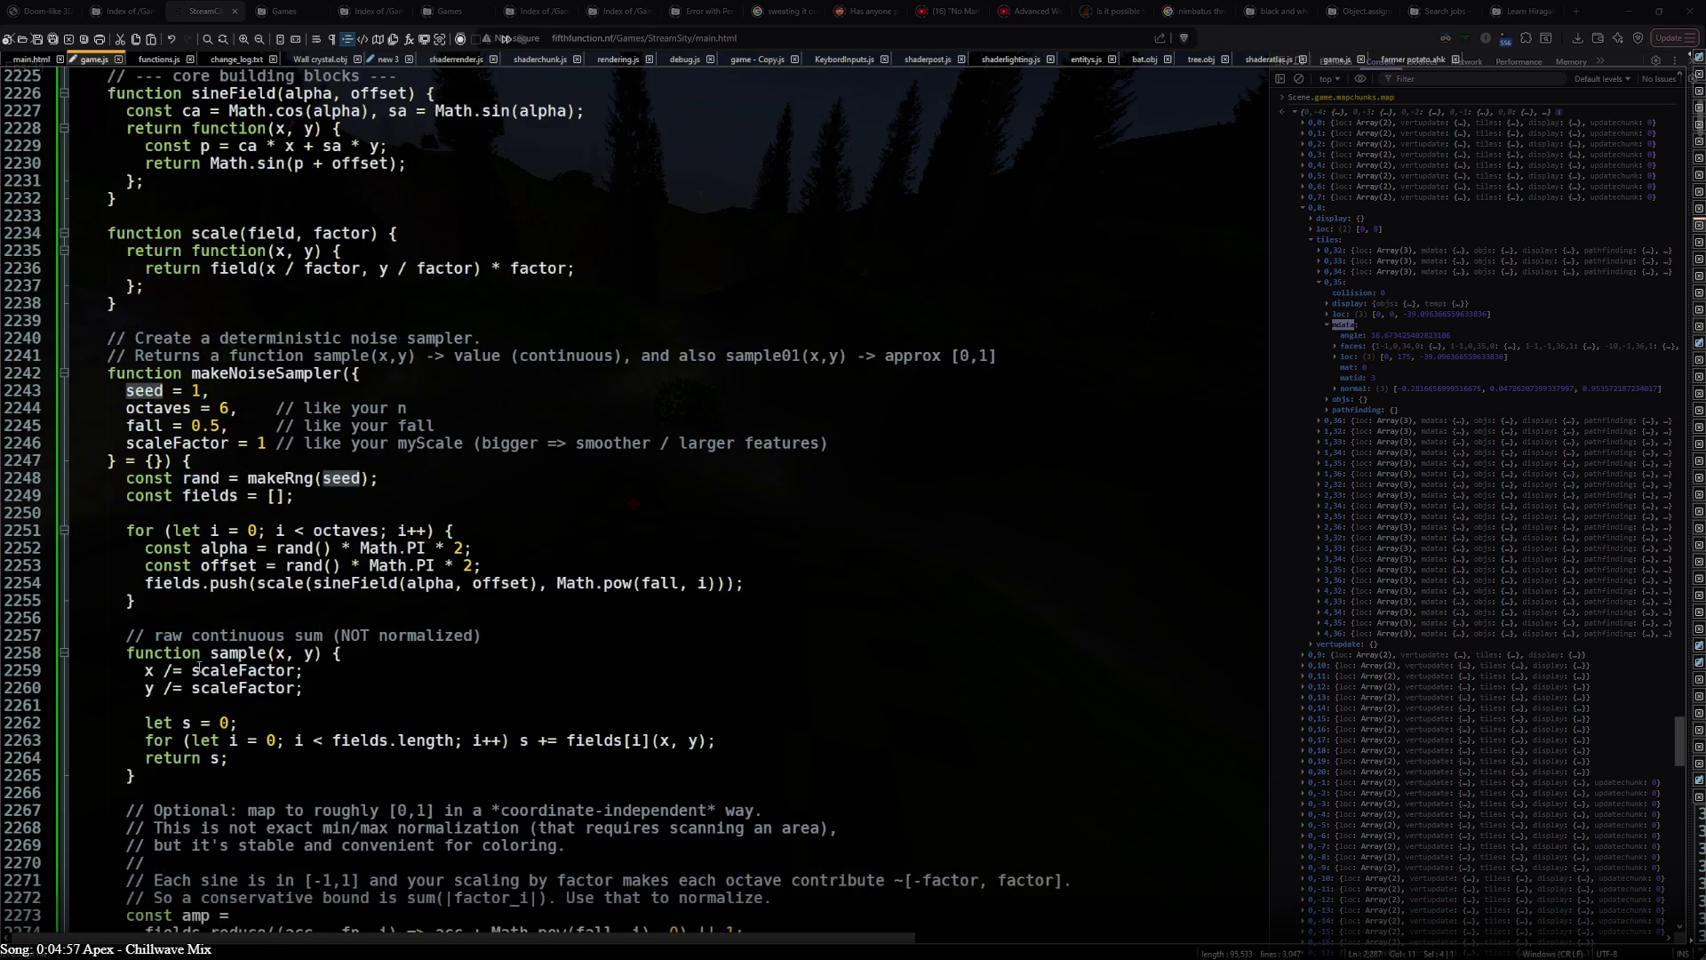
{"action": "scroll", "coordinate": [199, 655], "scroll_direction": "up", "scroll_amount": 8}
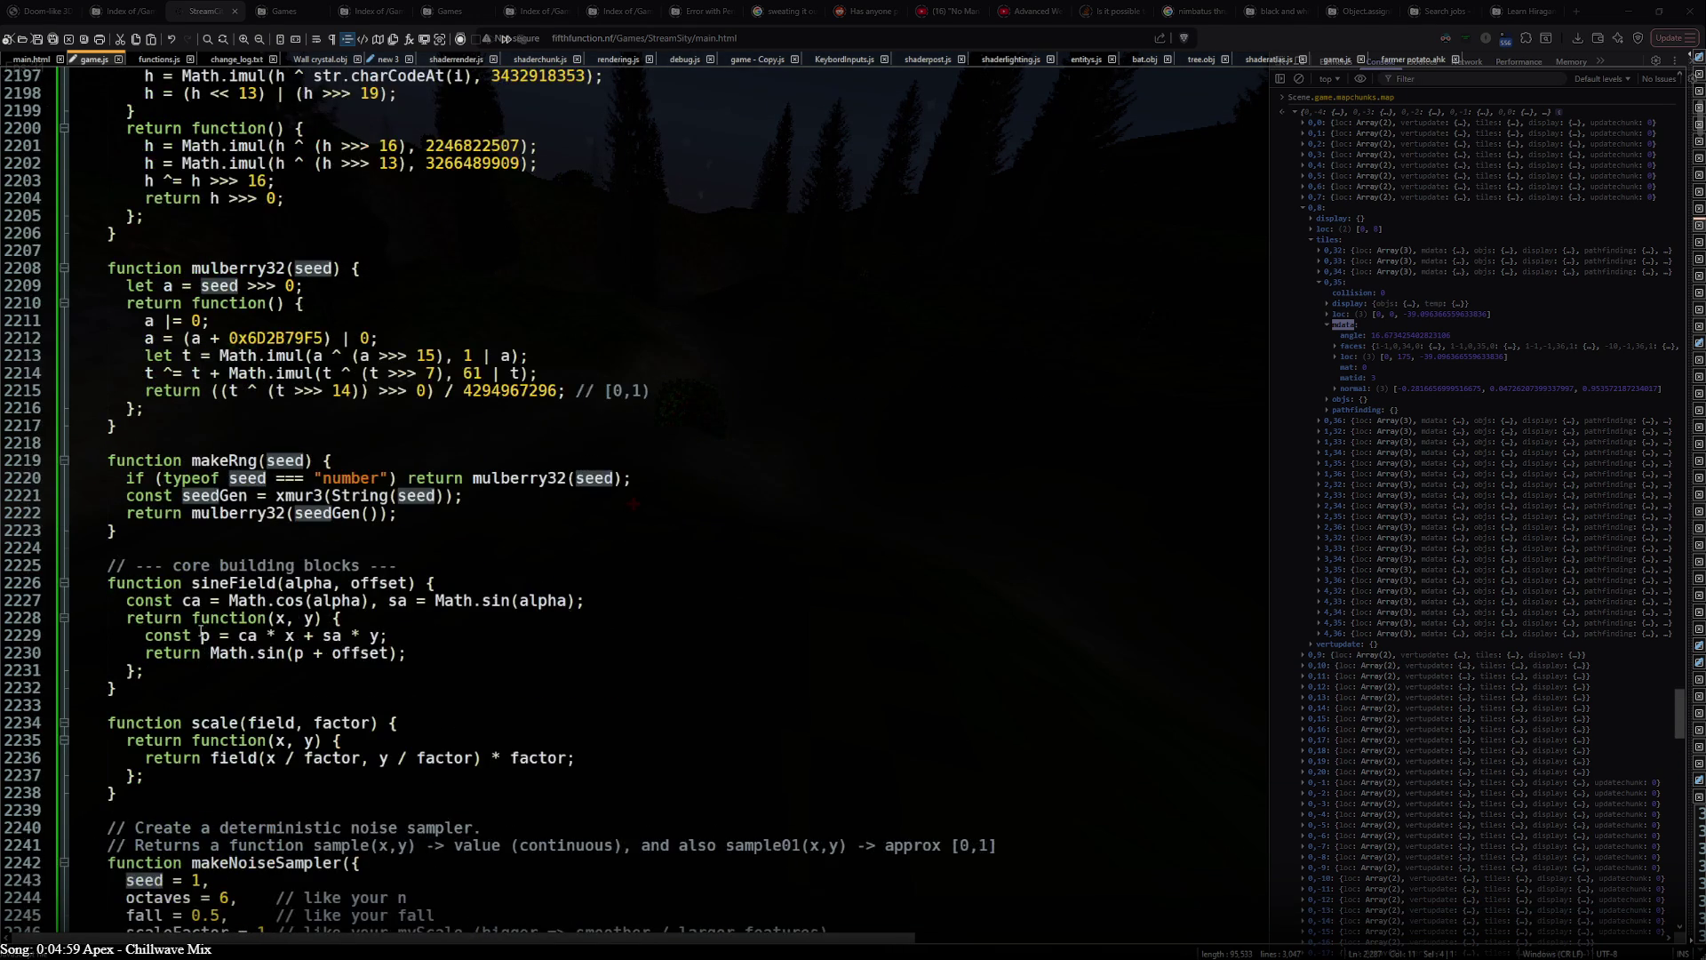
{"action": "scroll", "coordinate": [200, 636], "scroll_direction": "up", "scroll_amount": 10}
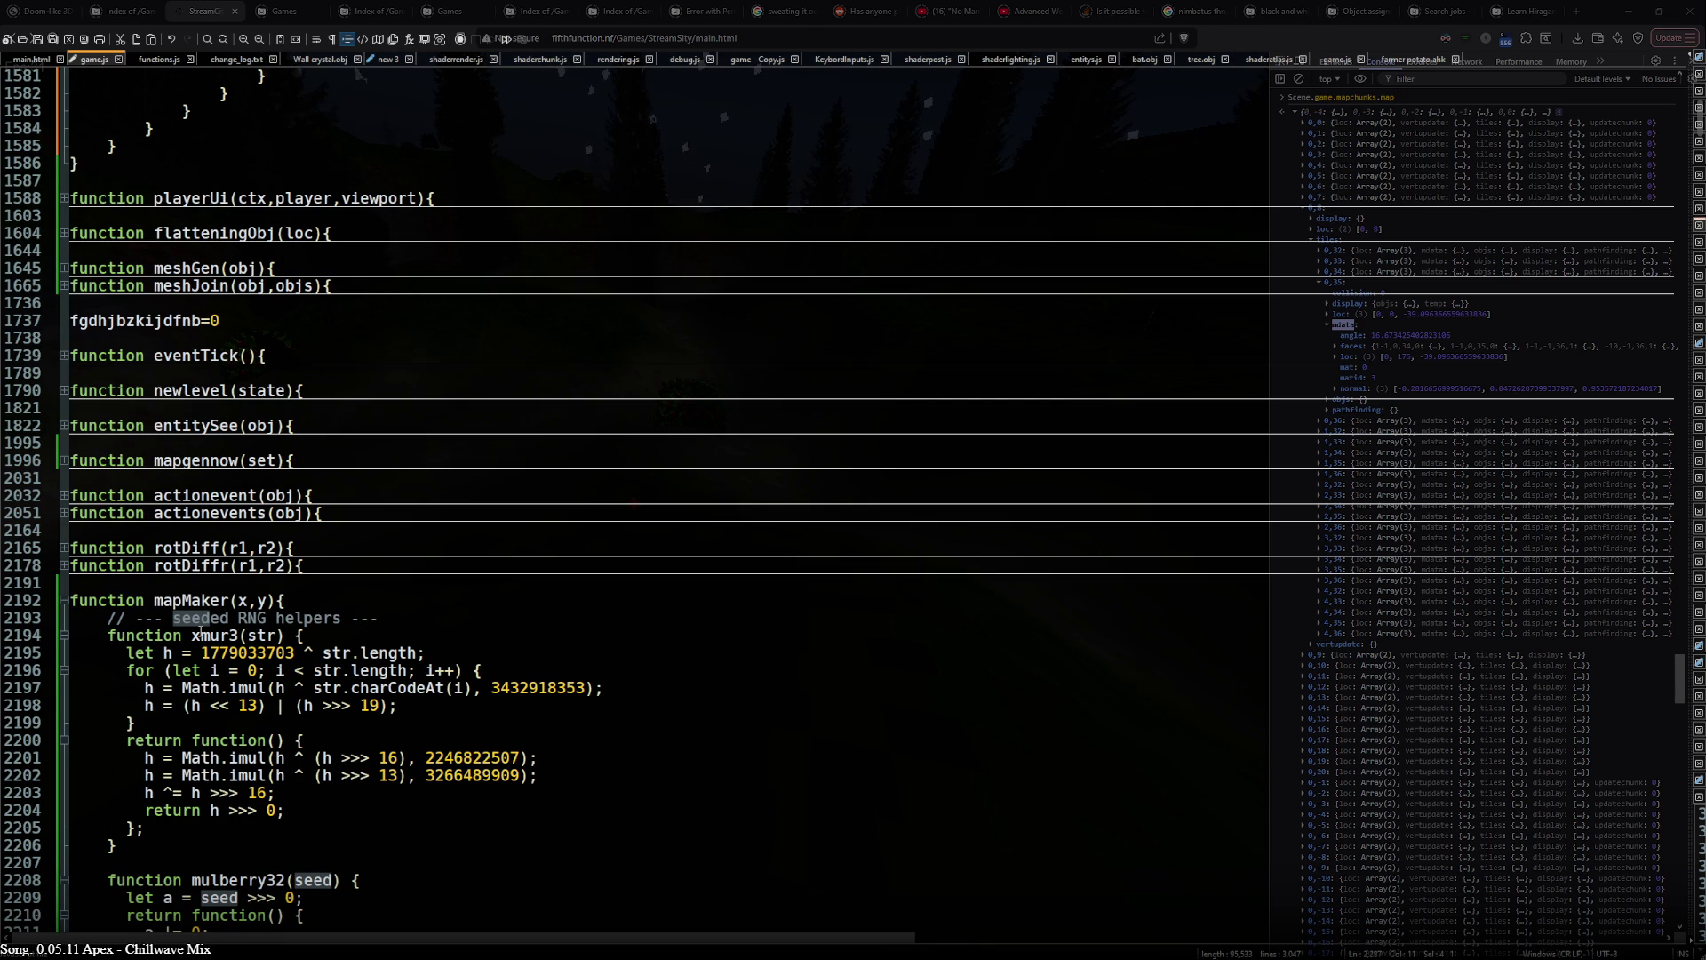
- Add a seed parameter to mapMaker and collapse the xmur3, mulberry32 and makeRng helpers
{"action": "left_click", "coordinate": [266, 602]}
{"action": "type", "text": ",seed"}
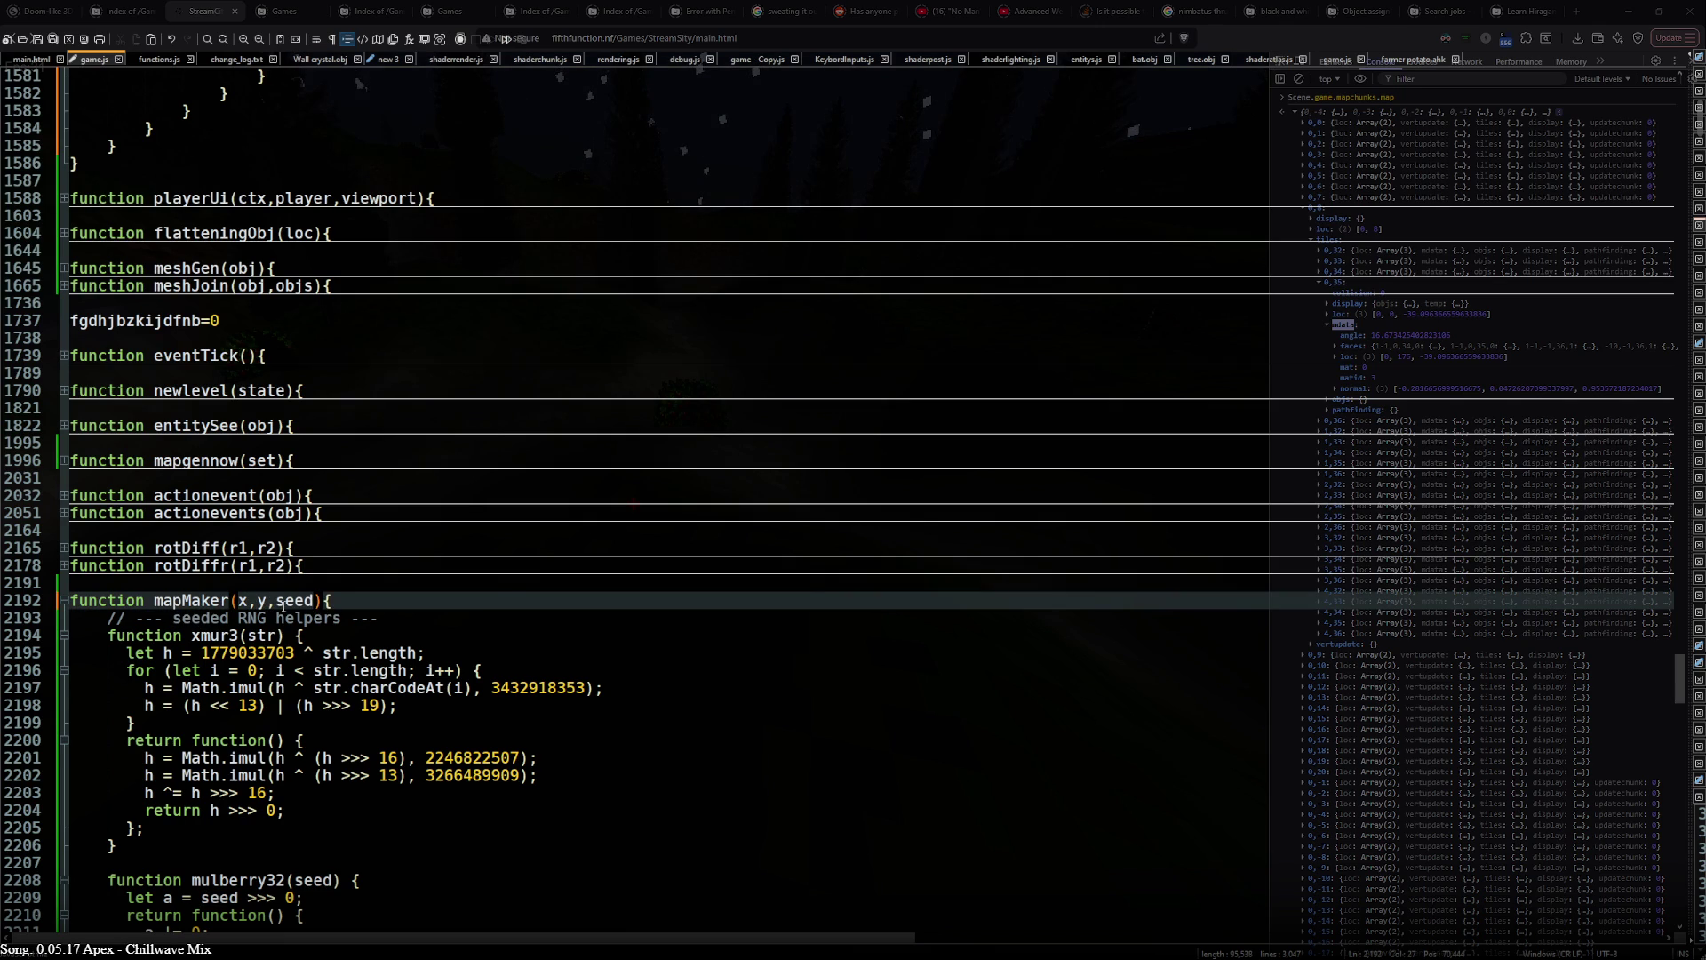
{"action": "scroll", "coordinate": [281, 611], "scroll_direction": "down", "scroll_amount": 9}
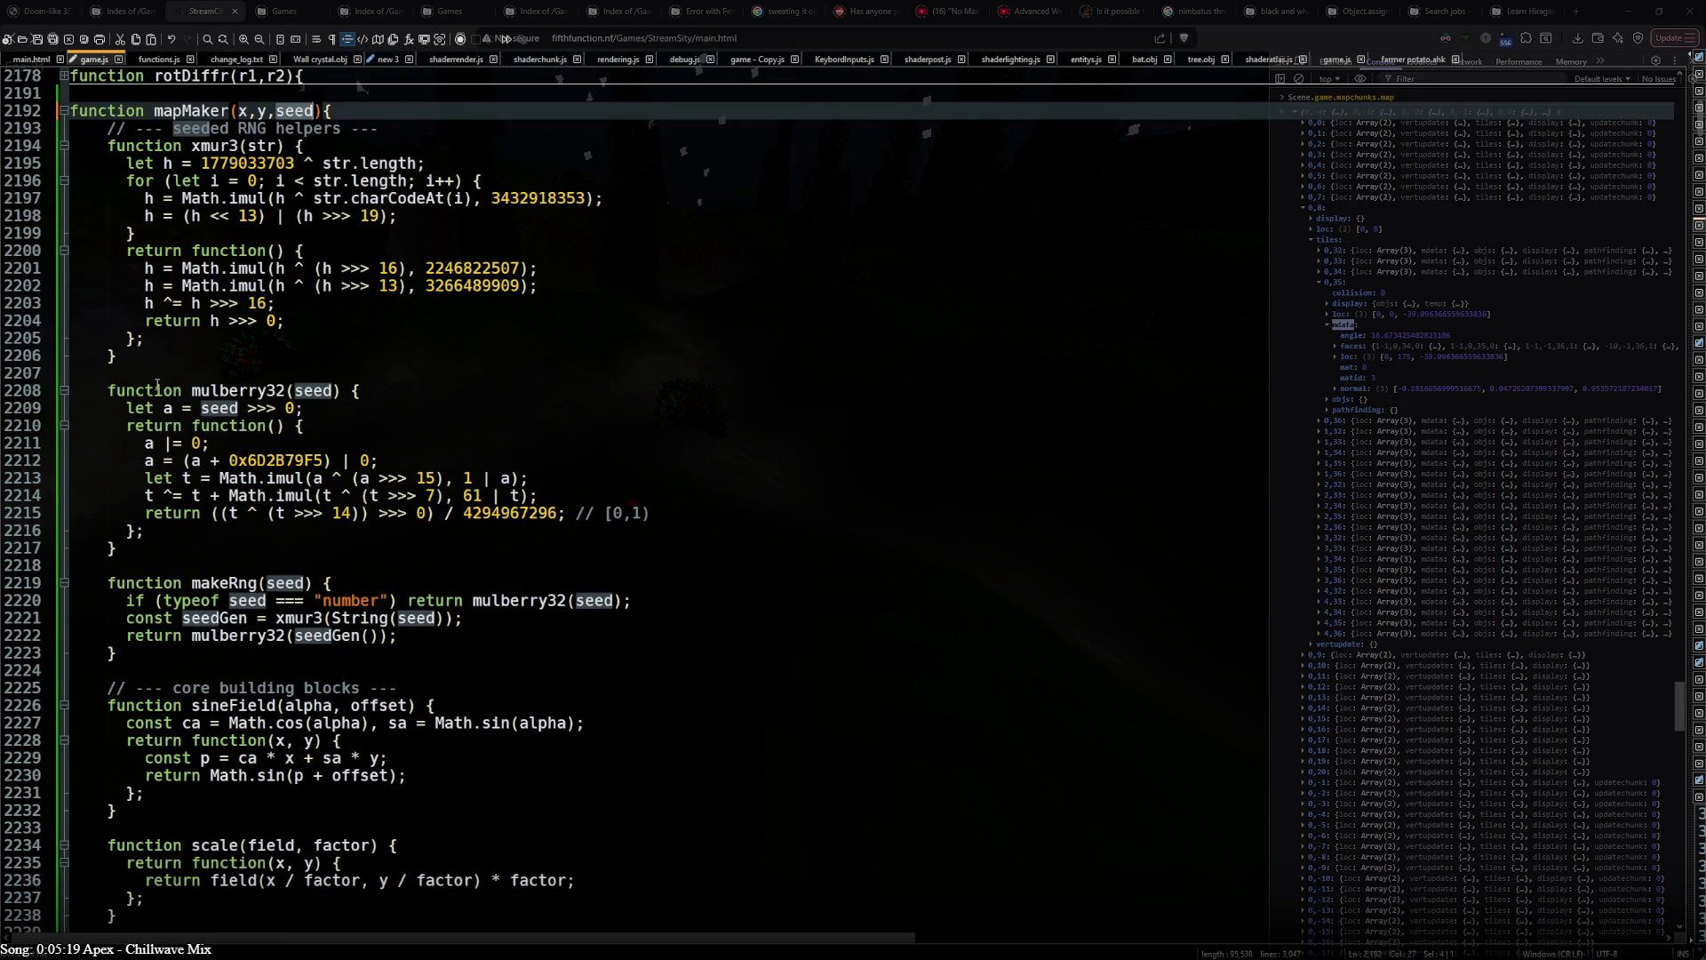
{"action": "left_click", "coordinate": [62, 144]}
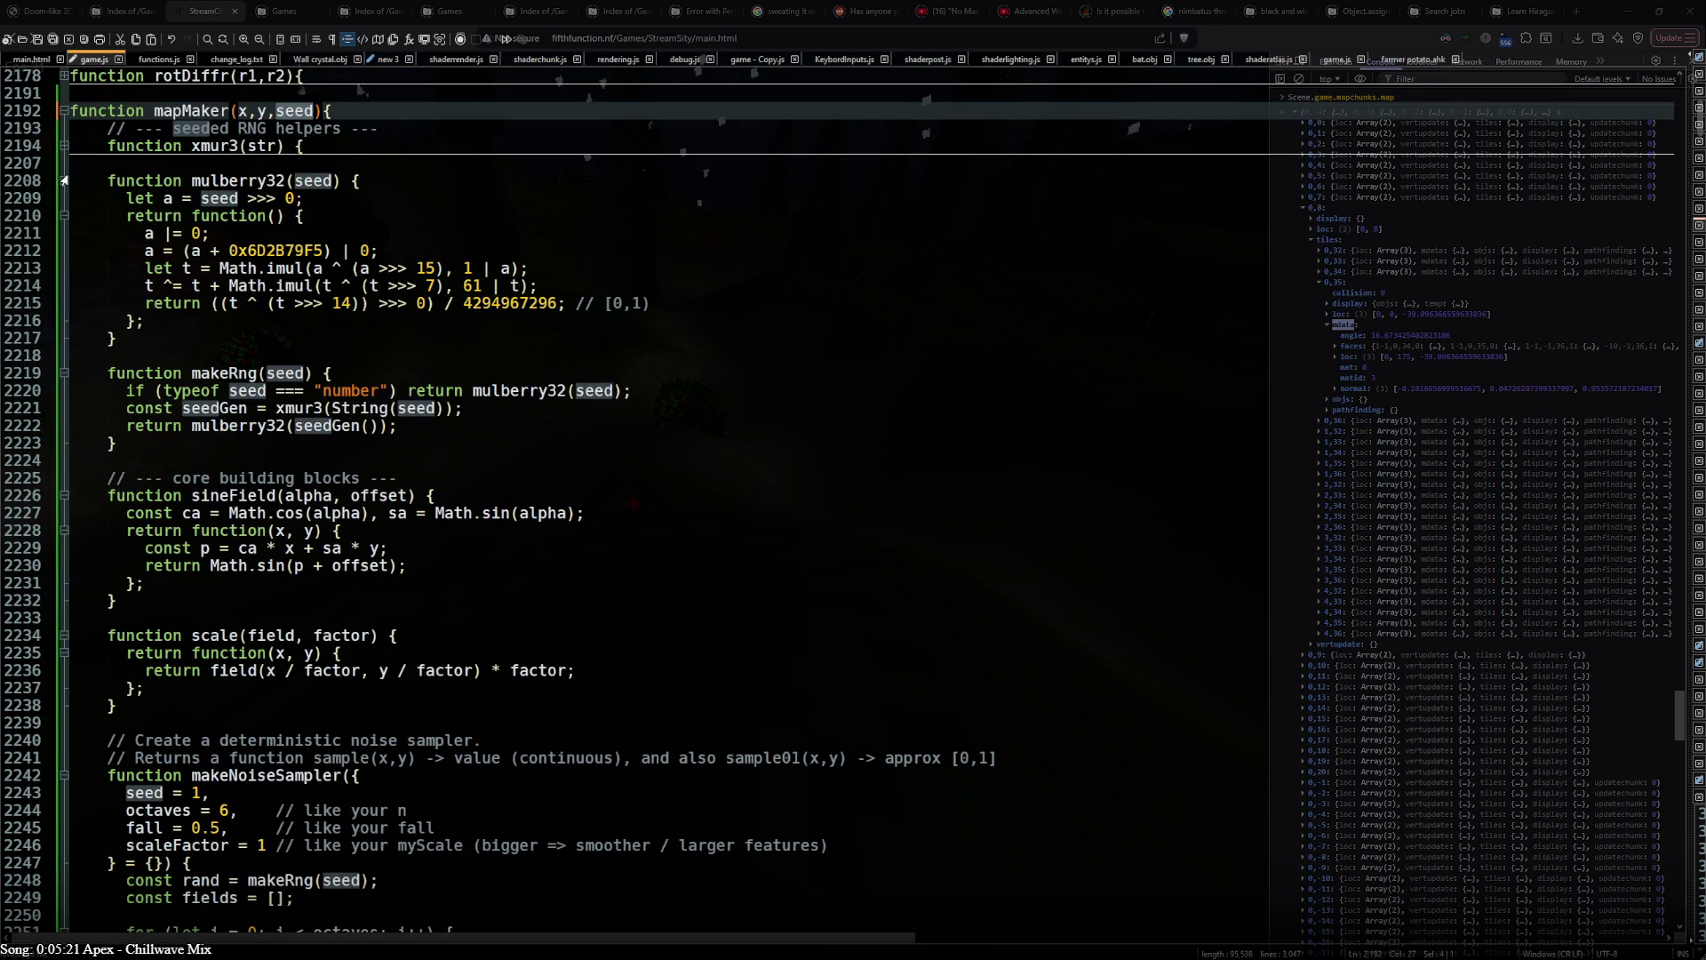
{"action": "left_click", "coordinate": [62, 179]}
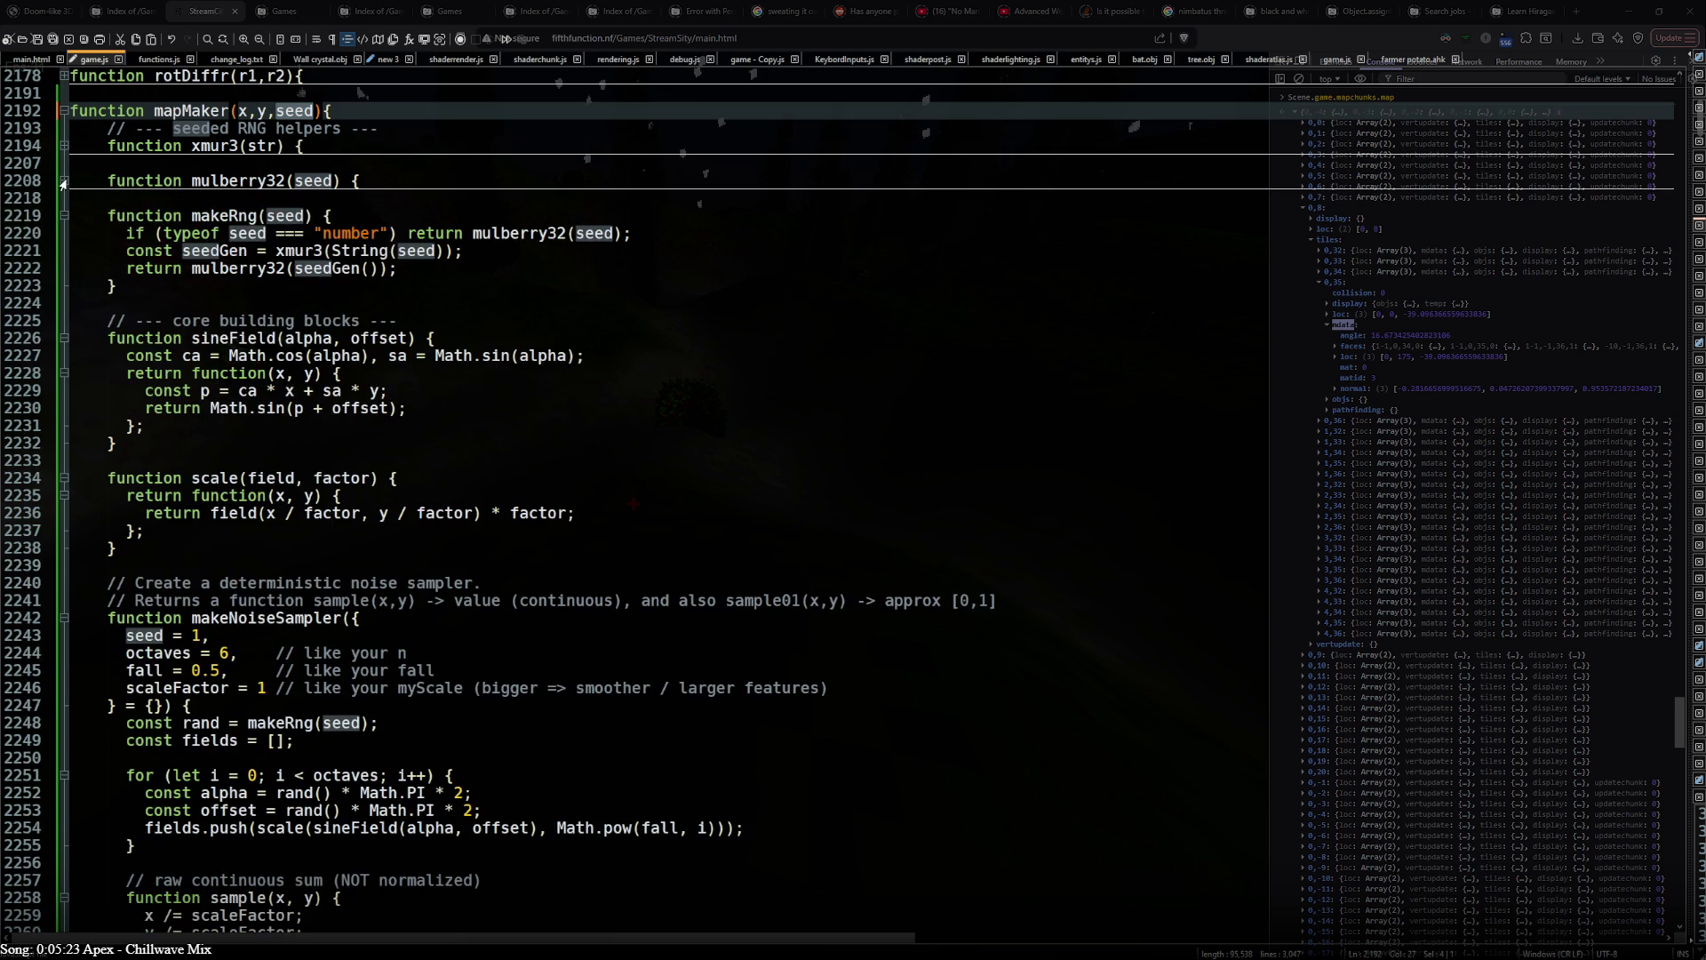
{"action": "left_click", "coordinate": [62, 214]}
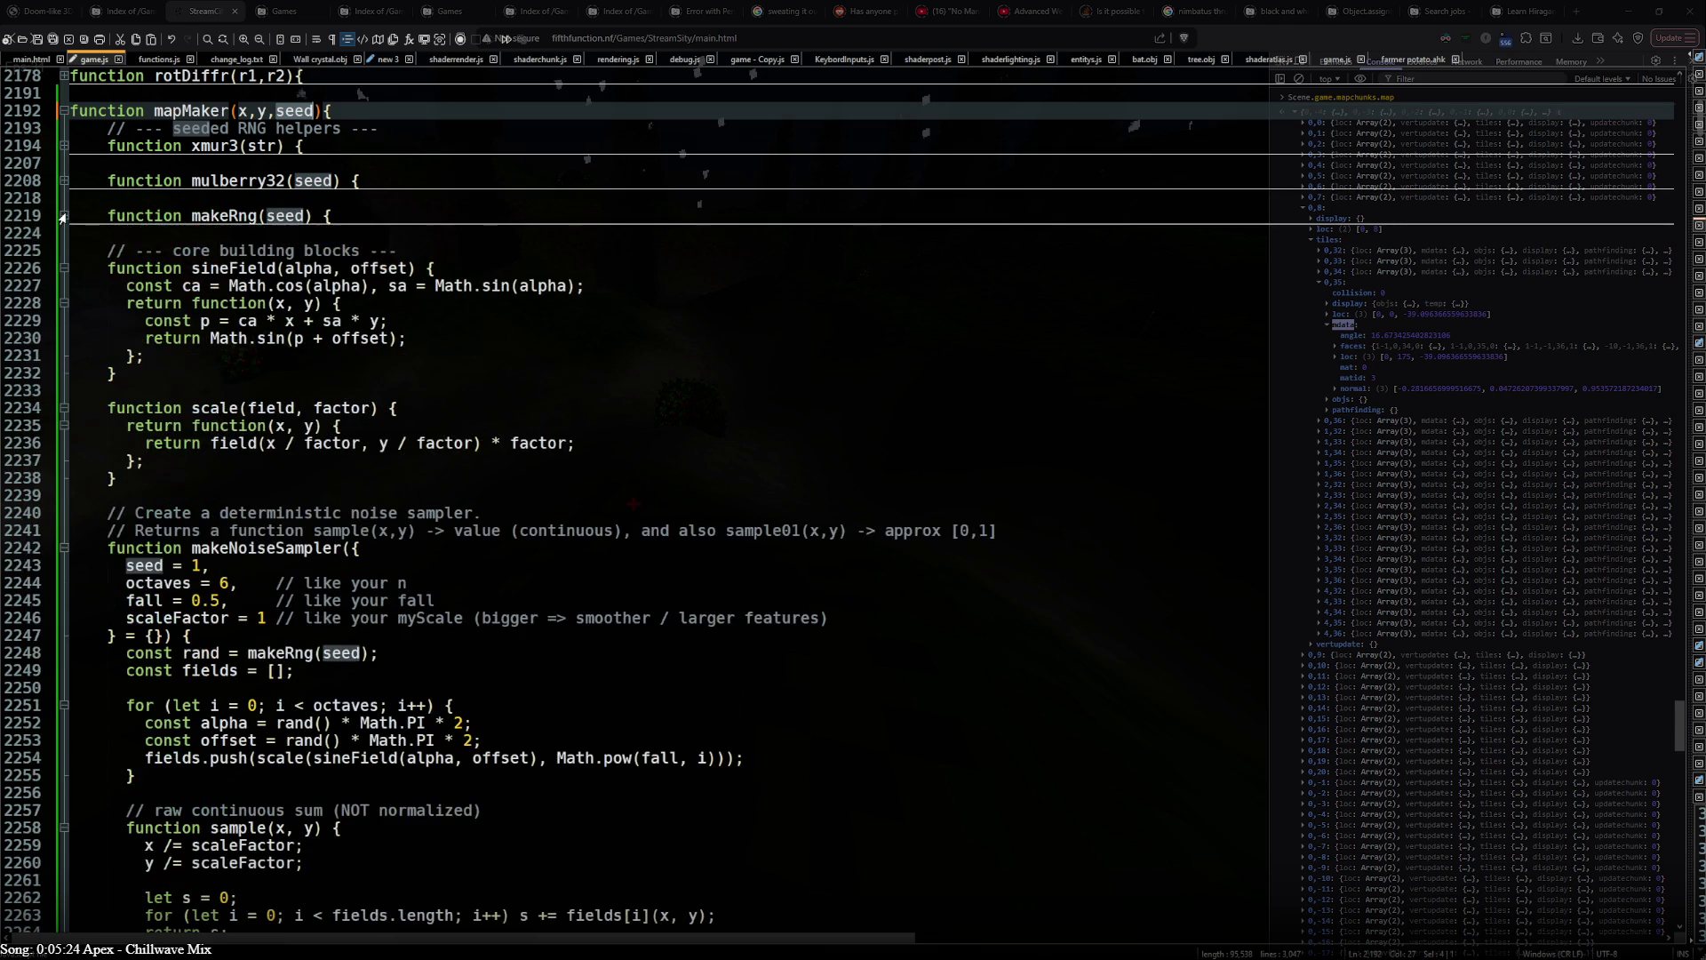
- Collapse the sineField, scale and makeNoiseSampler functions as well
{"action": "left_click", "coordinate": [61, 268]}
{"action": "left_click", "coordinate": [62, 302]}
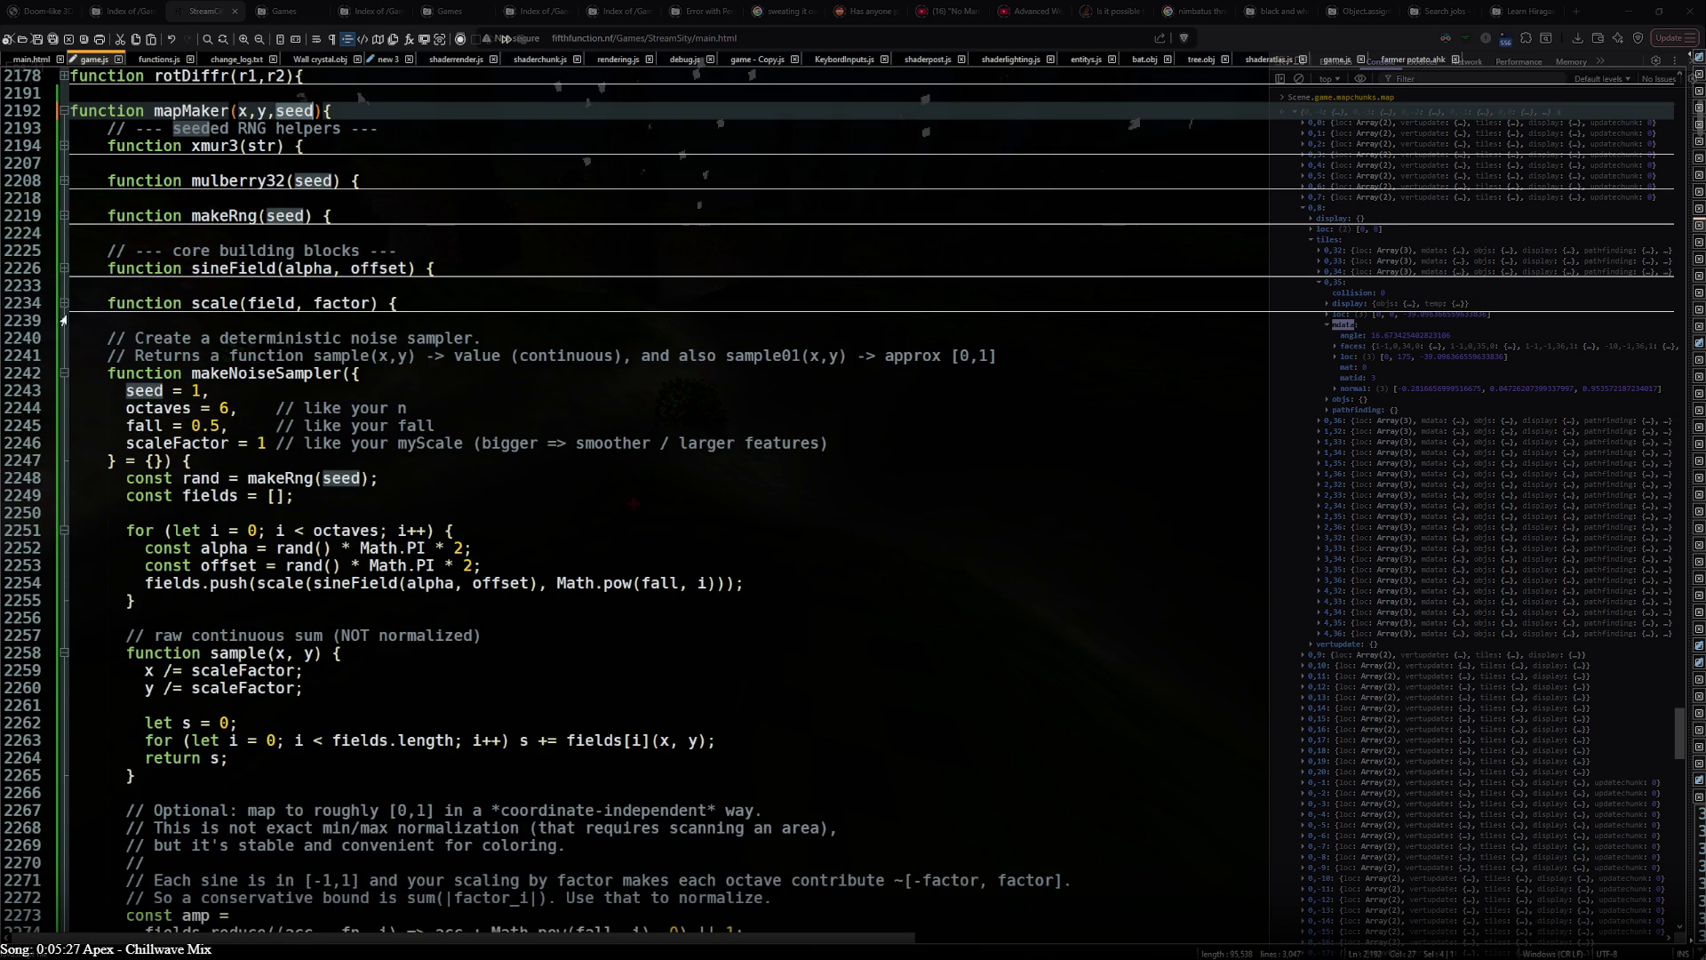
{"action": "left_click", "coordinate": [62, 371]}
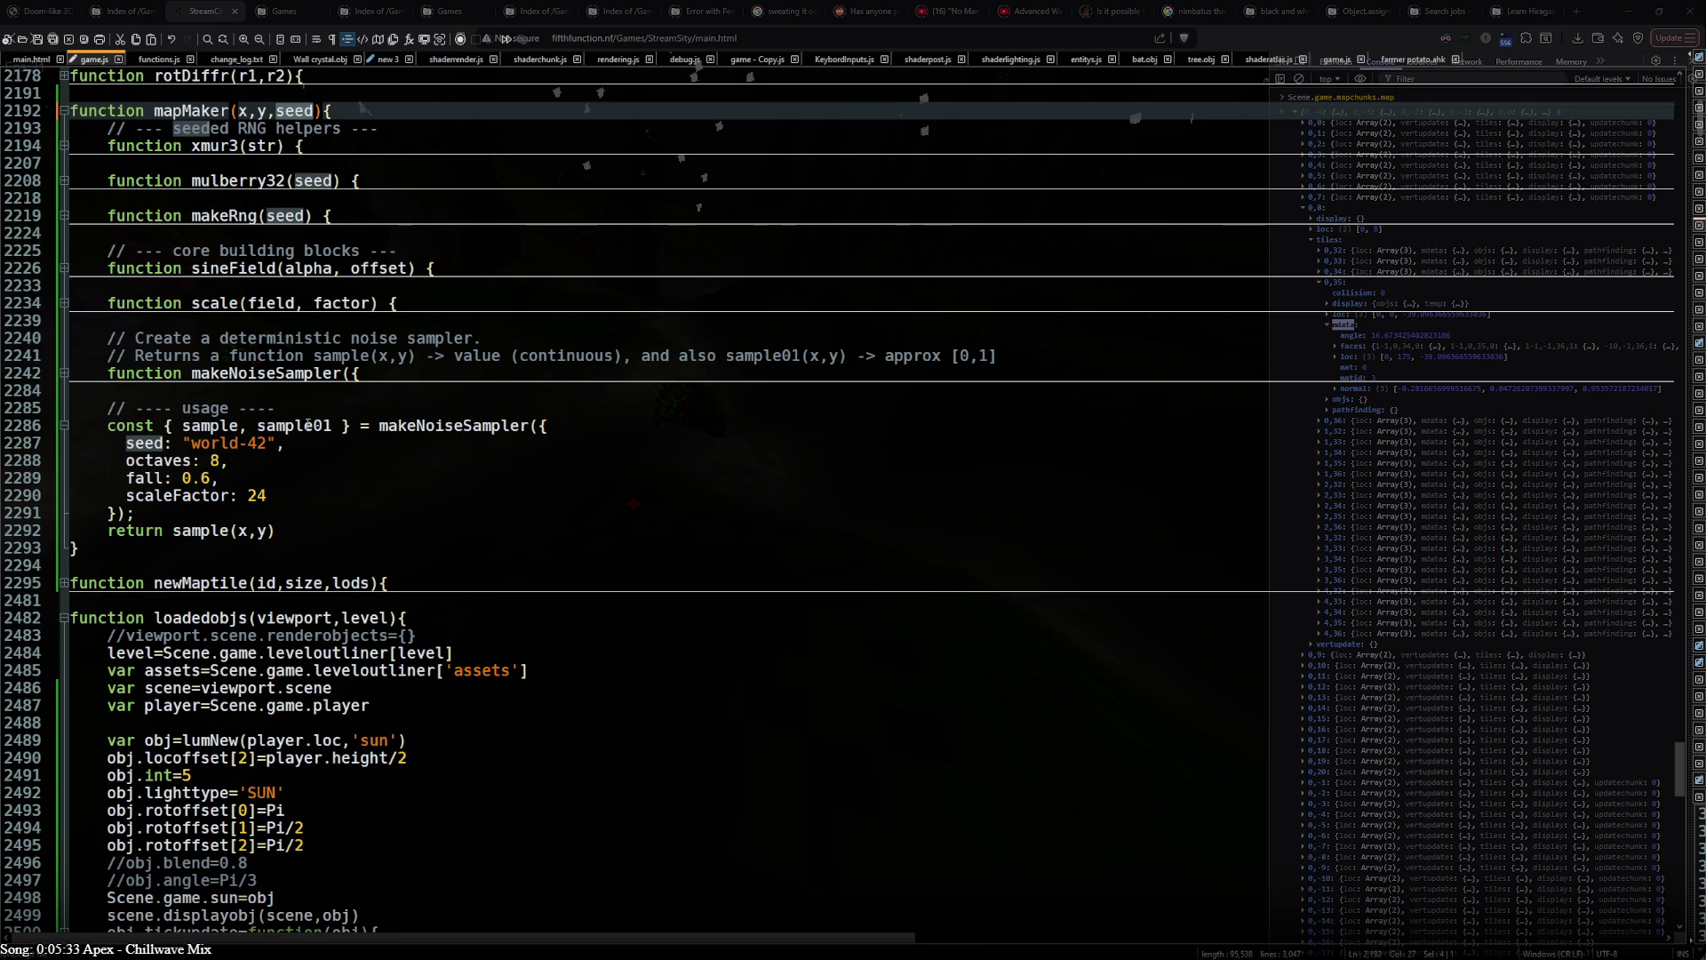
- Inspect the sample and sample01 usage line, highlighting occurrences of sample
{"action": "left_click", "coordinate": [203, 425]}
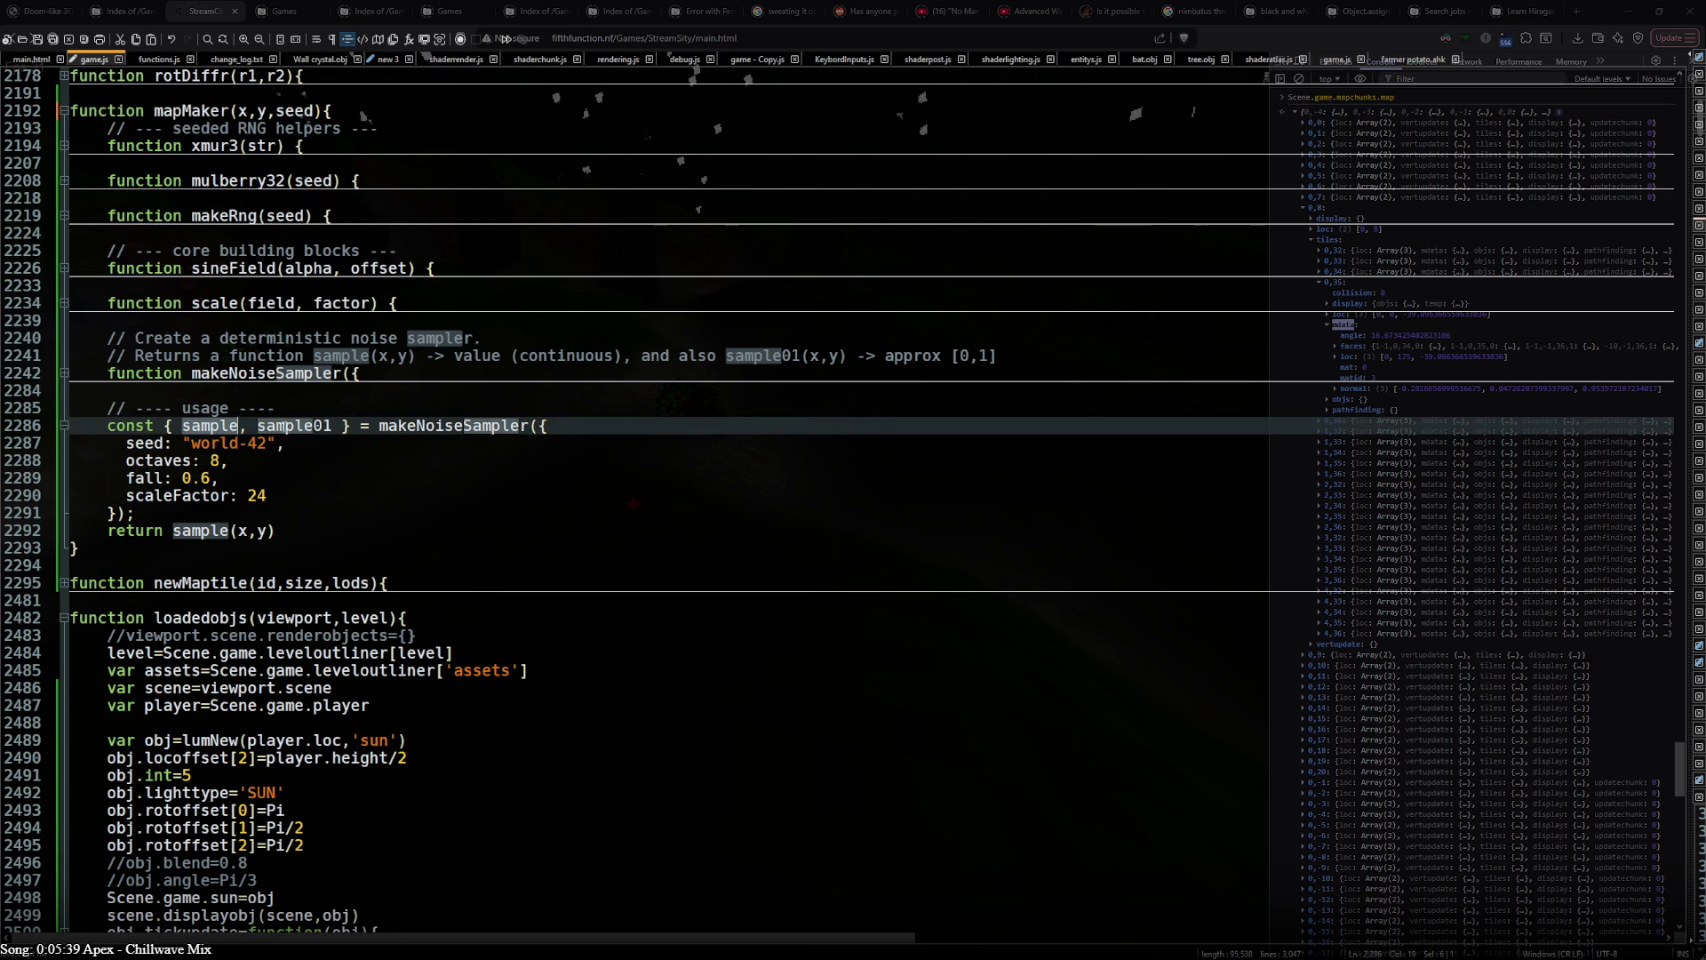
{"action": "left_click", "coordinate": [308, 430]}
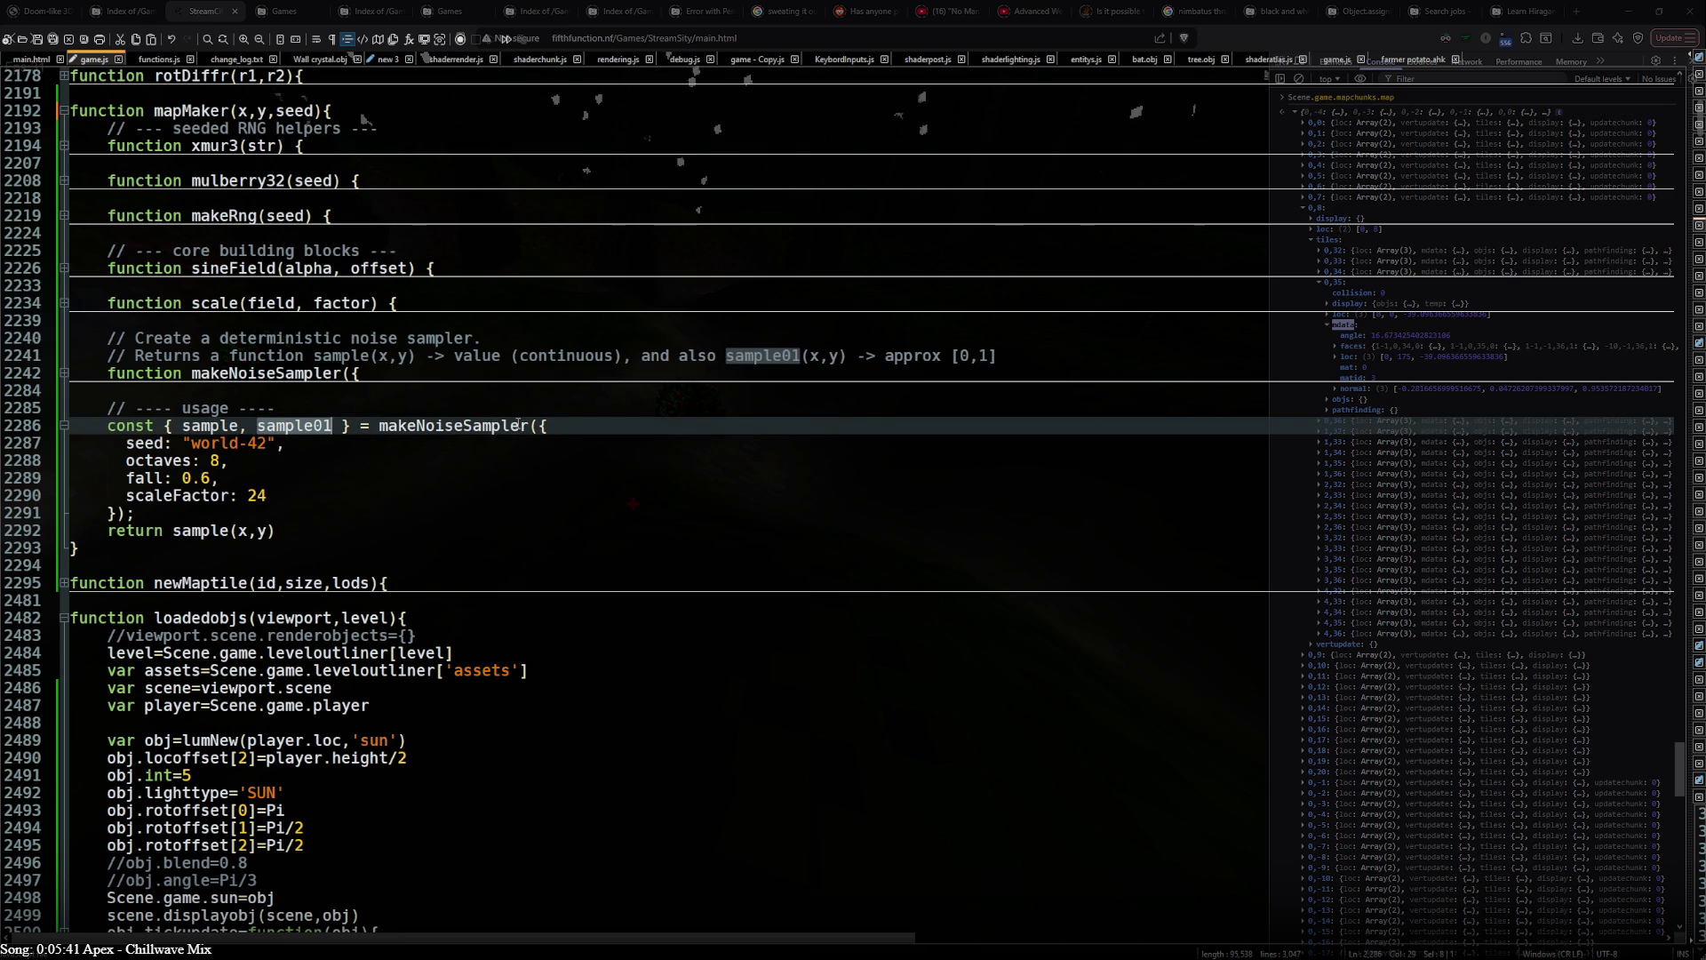
{"action": "left_click", "coordinate": [557, 425]}
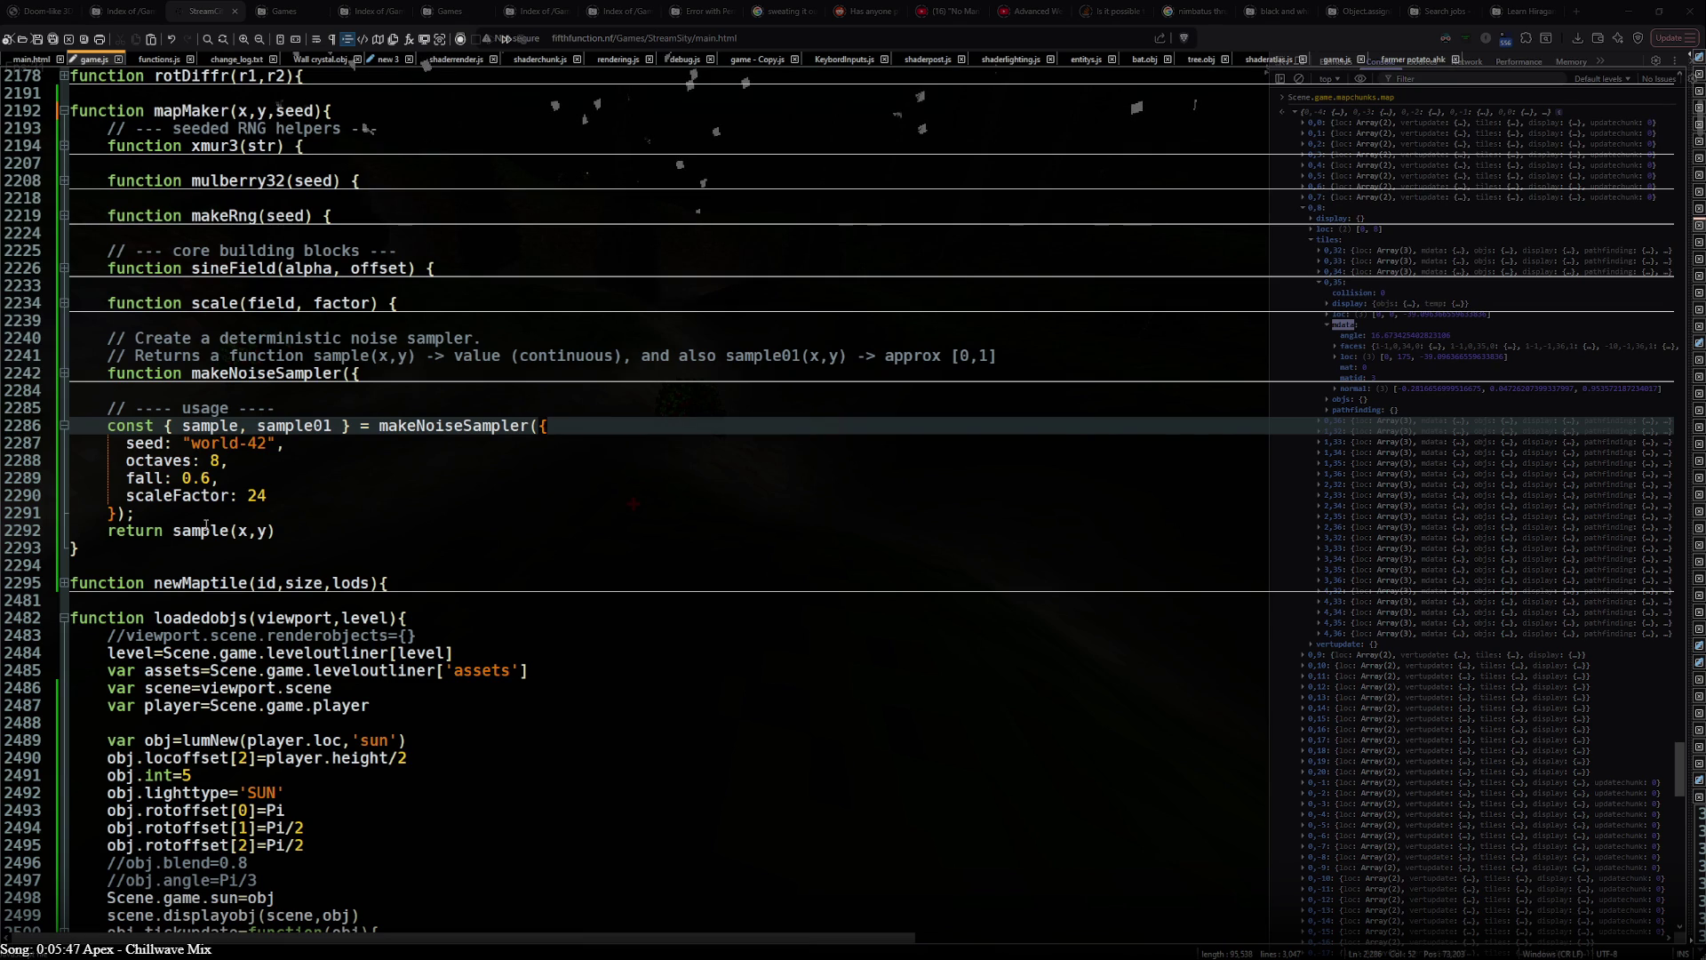
{"action": "double_click", "coordinate": [207, 528]}
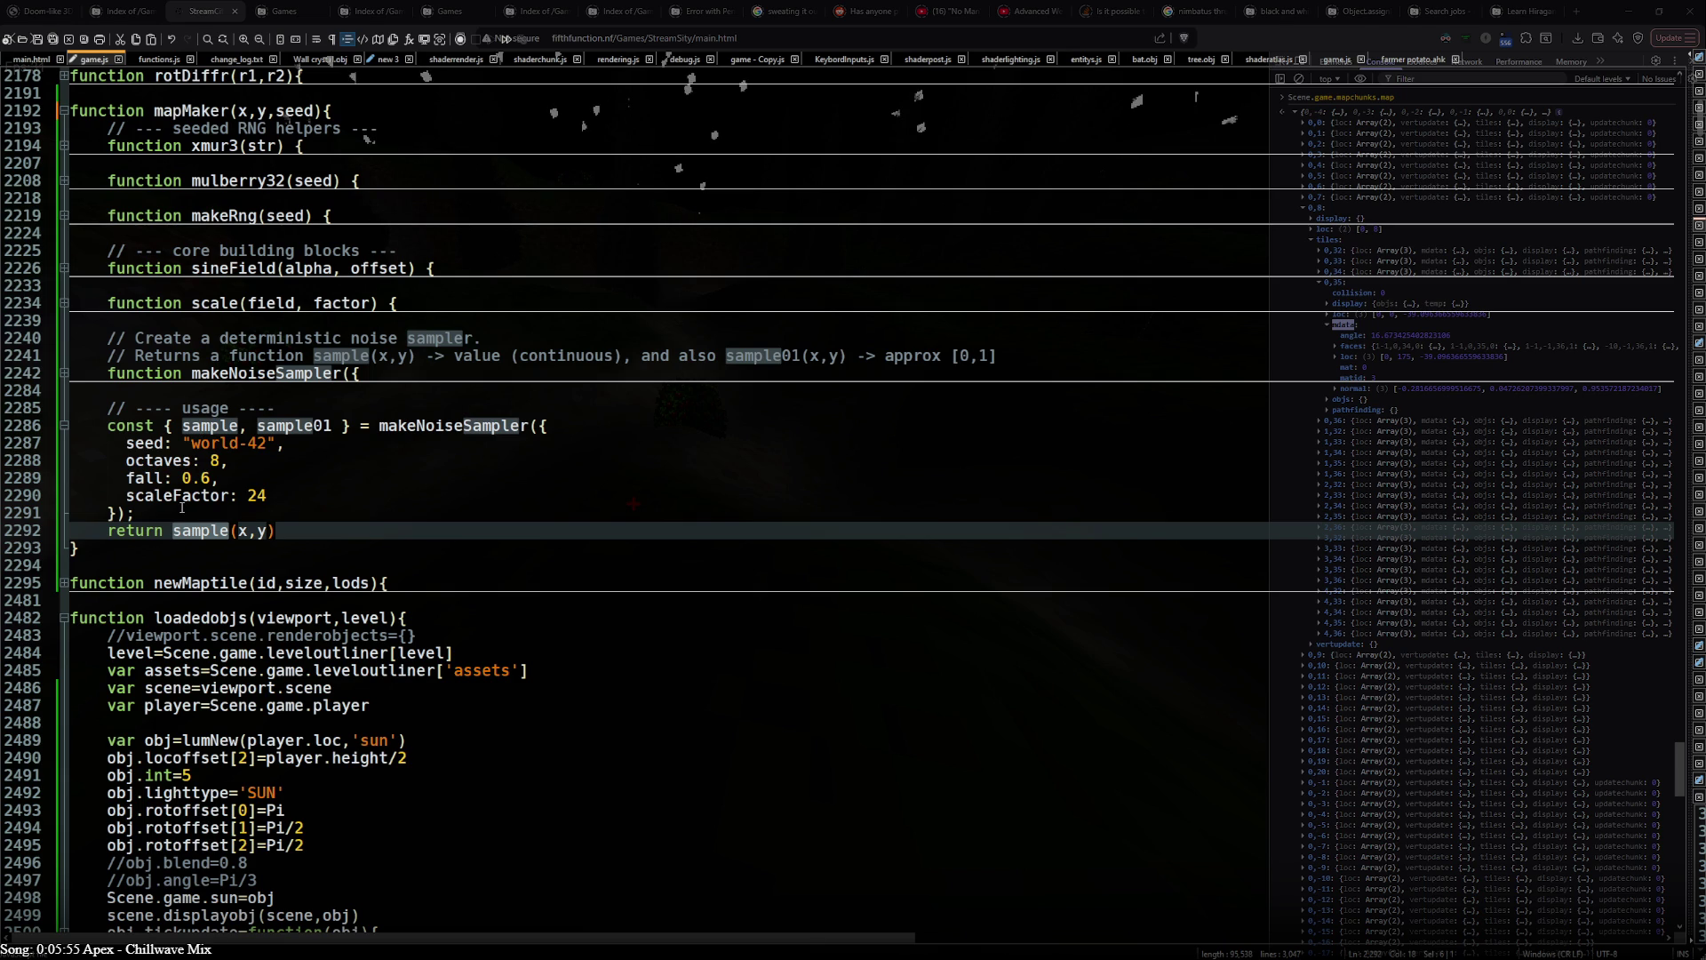
{"action": "scroll", "coordinate": [183, 506], "scroll_direction": "up", "scroll_amount": 2}
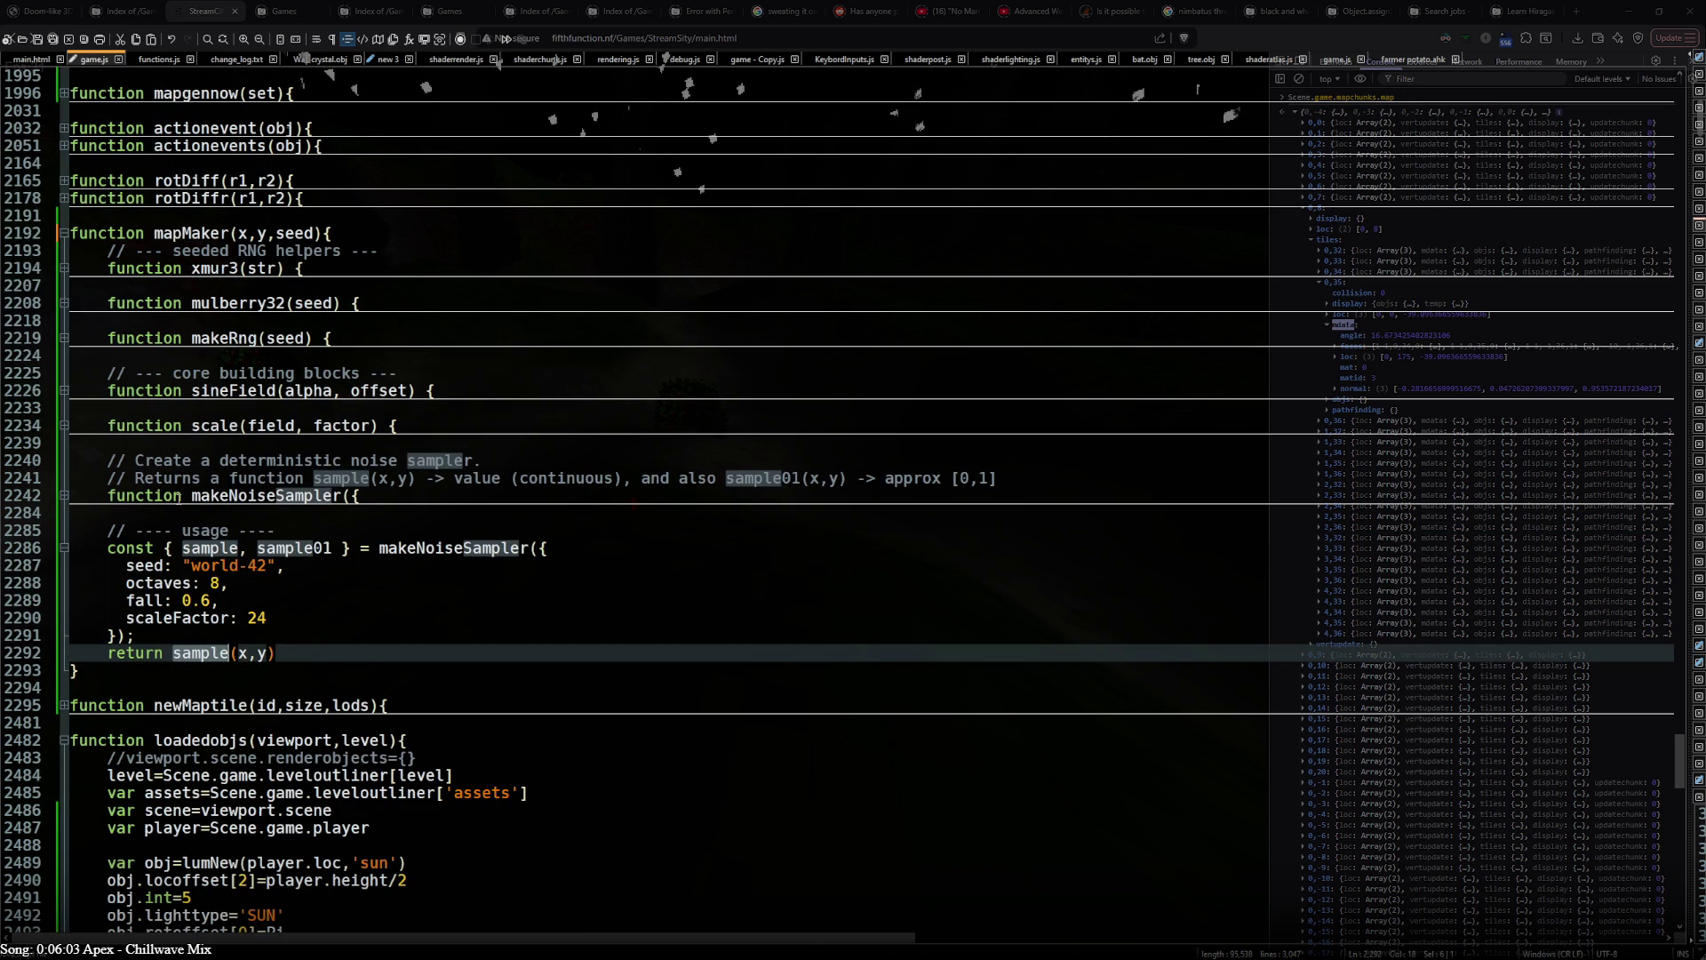
- Check the makeNoiseSampler call and return line, then expand makeNoiseSampler's body again
{"action": "left_click", "coordinate": [427, 548]}
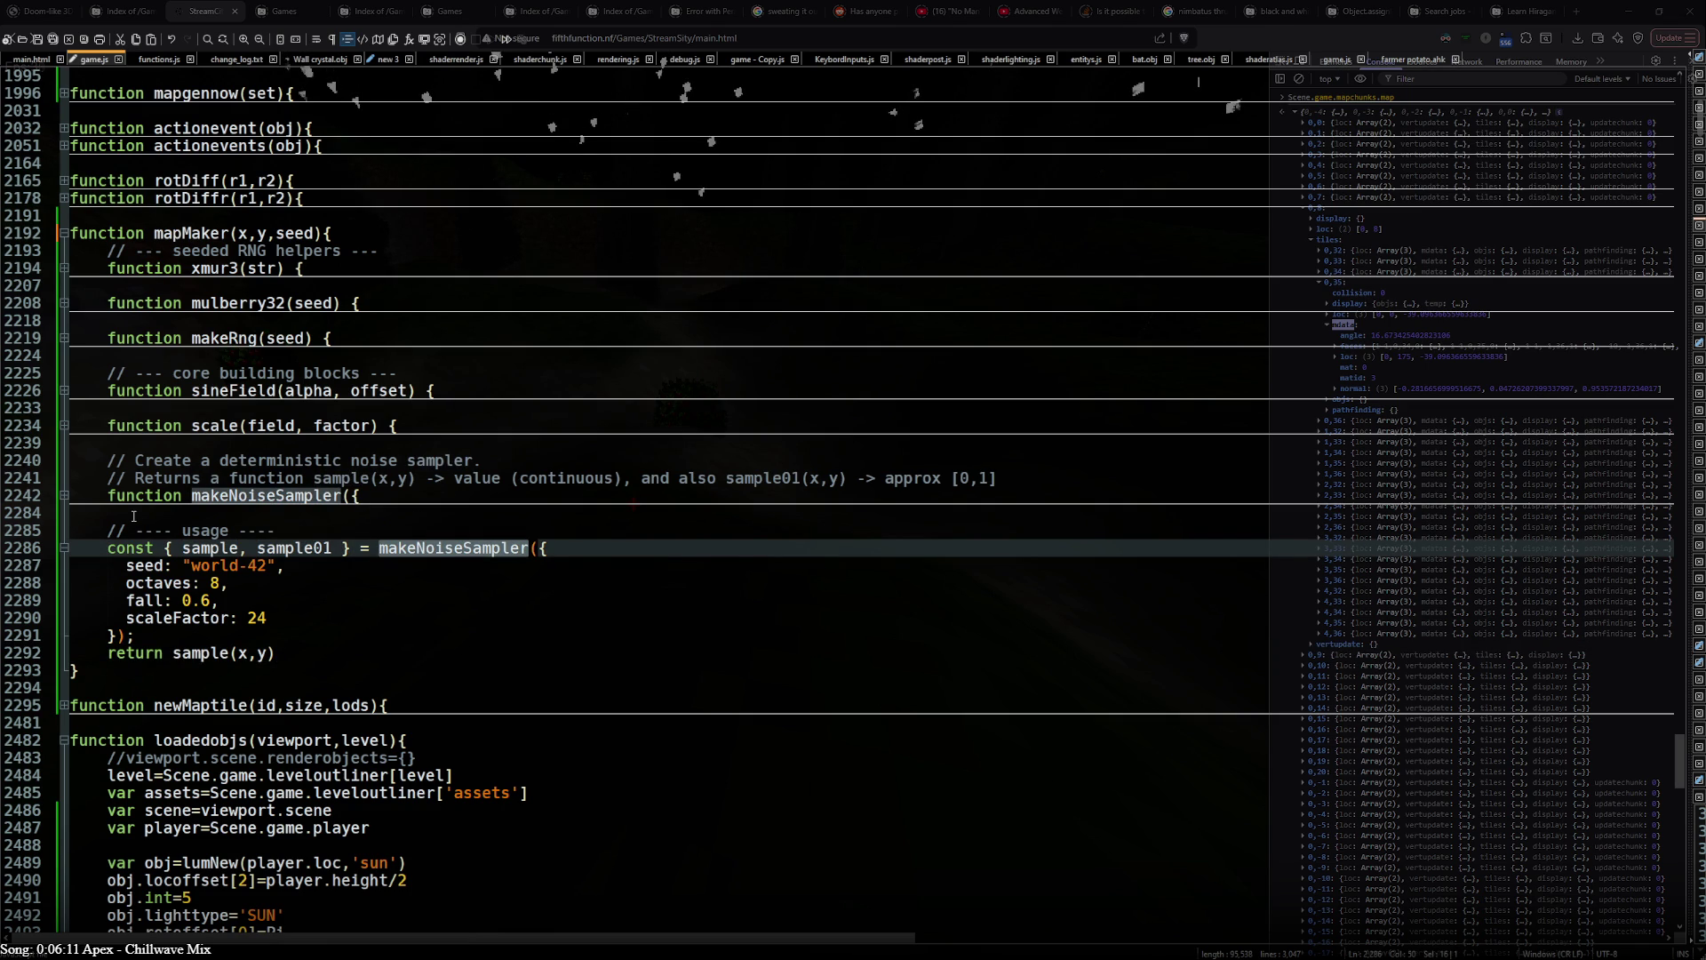
{"action": "left_click", "coordinate": [201, 655]}
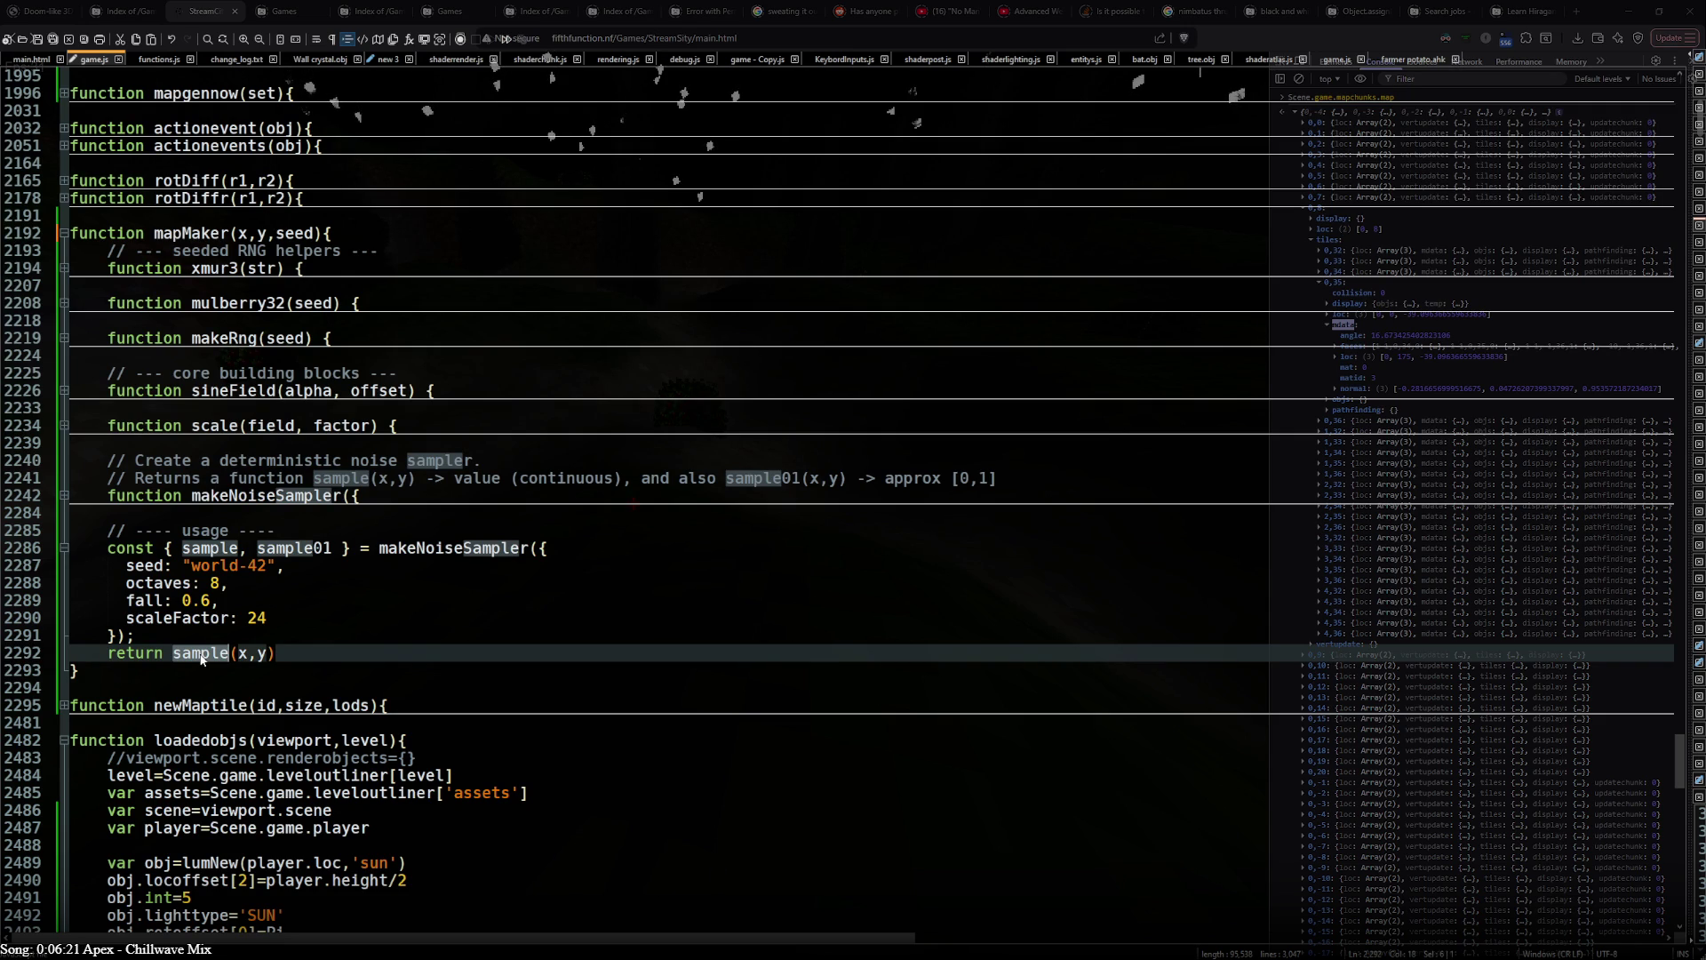
{"action": "left_click", "coordinate": [61, 497]}
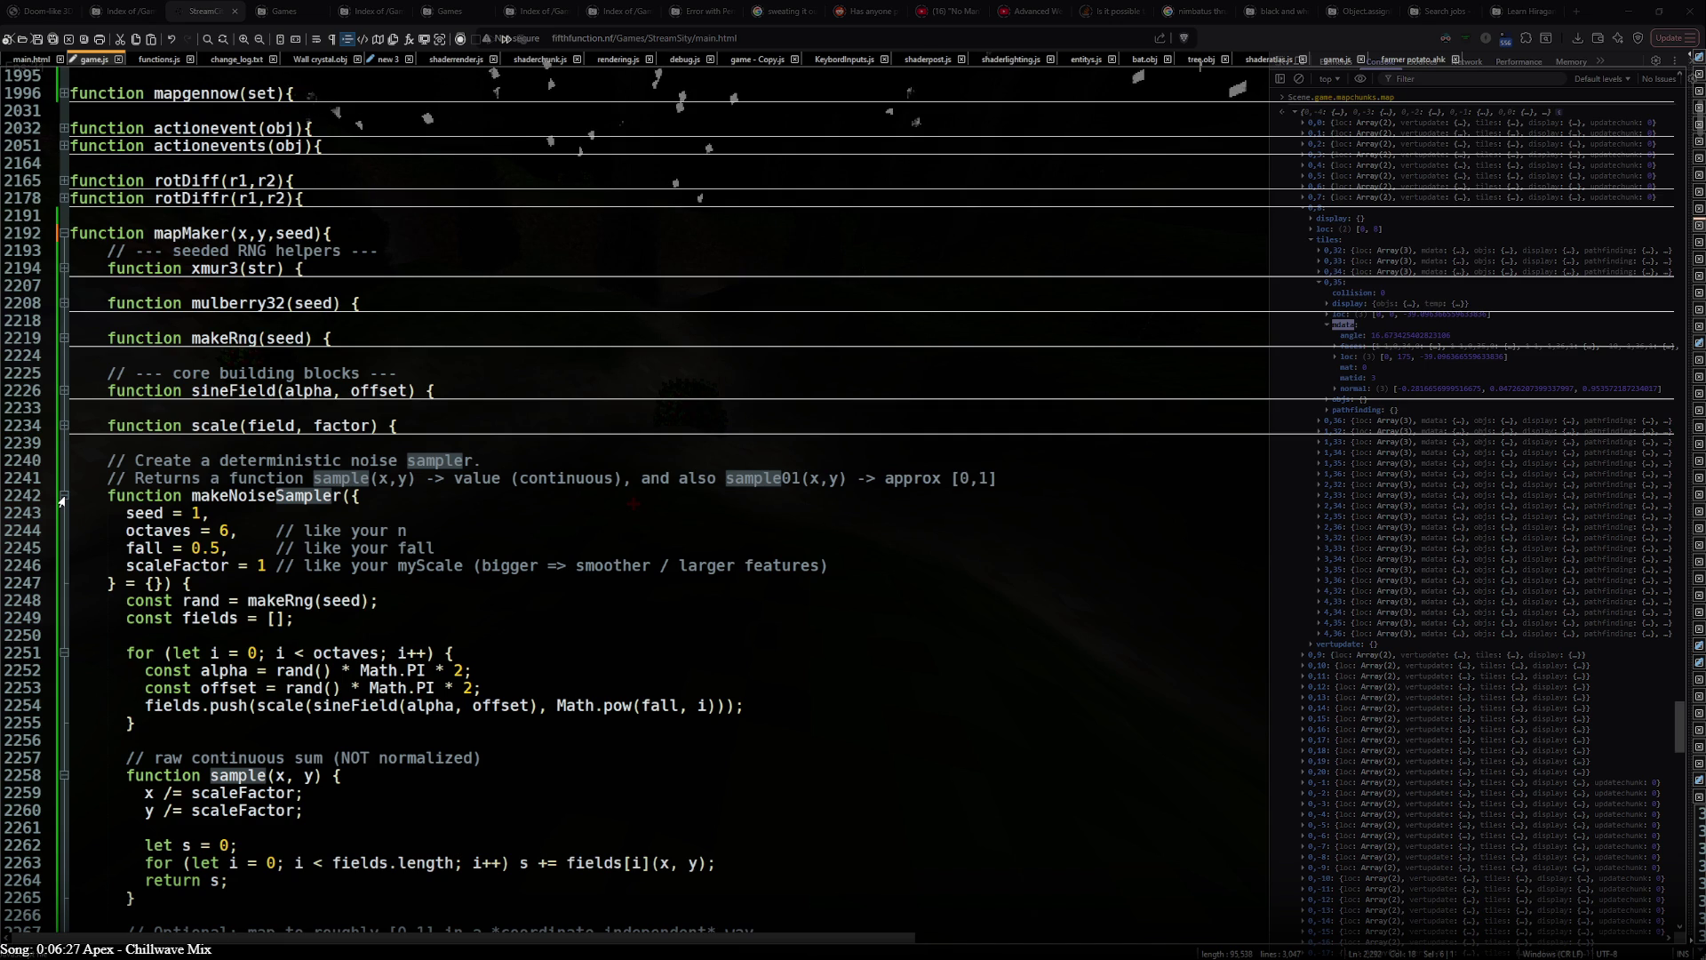
{"action": "left_click", "coordinate": [62, 497]}
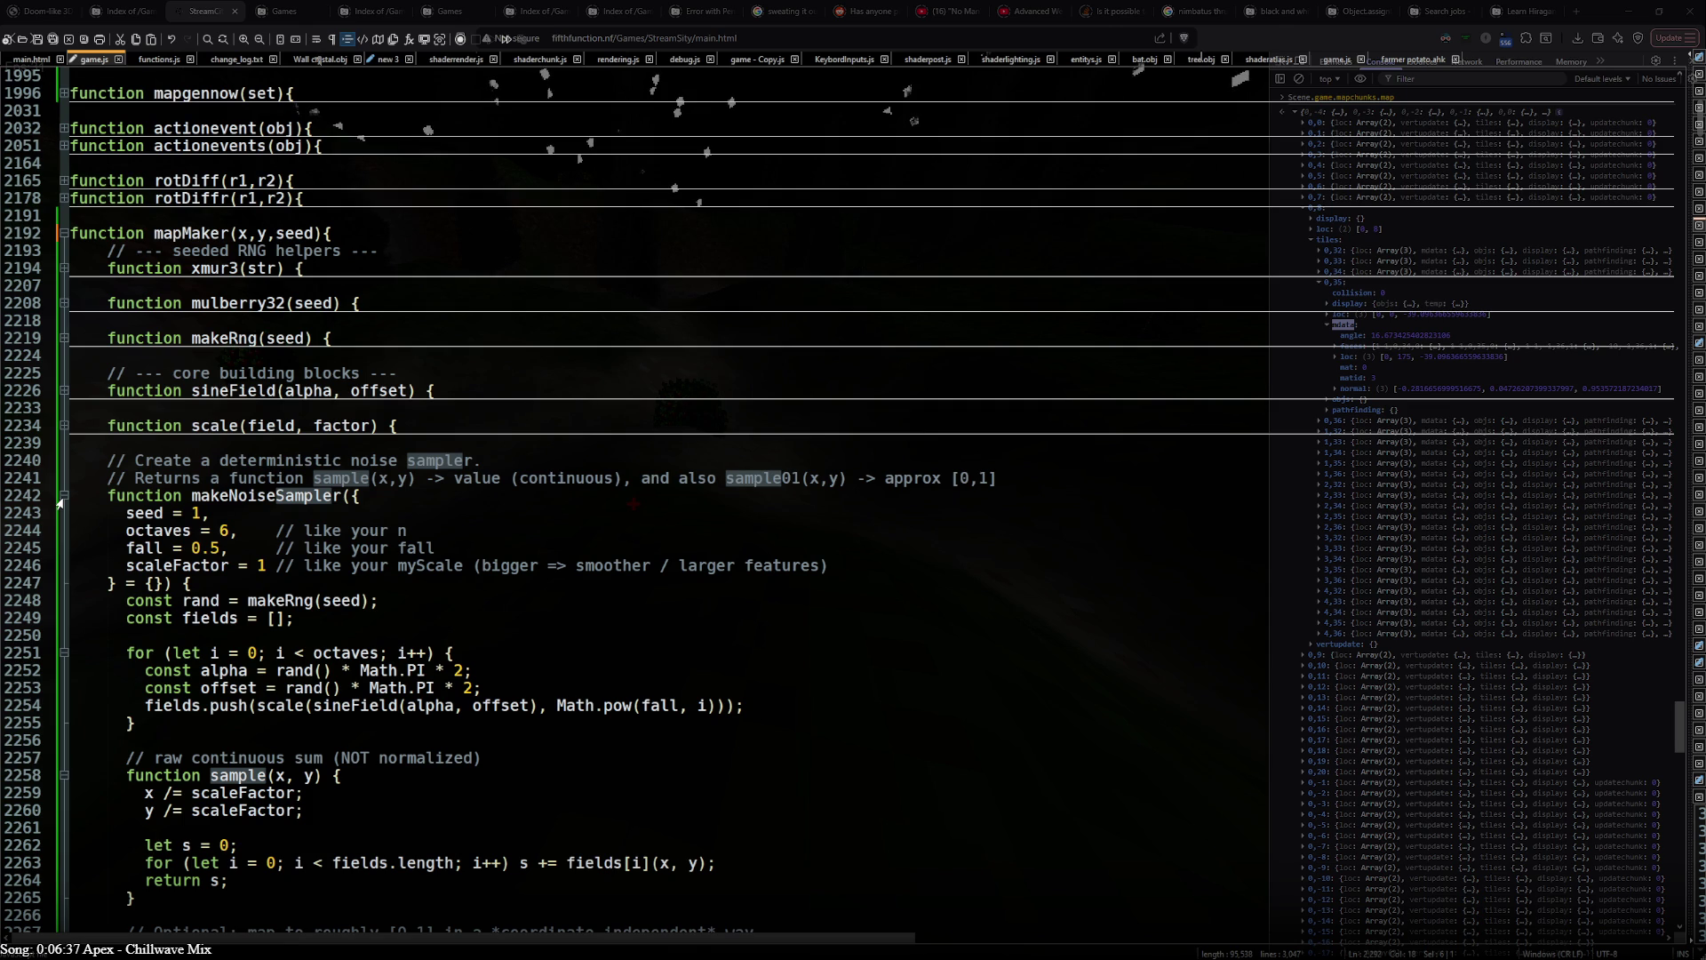
{"action": "left_click", "coordinate": [62, 496]}
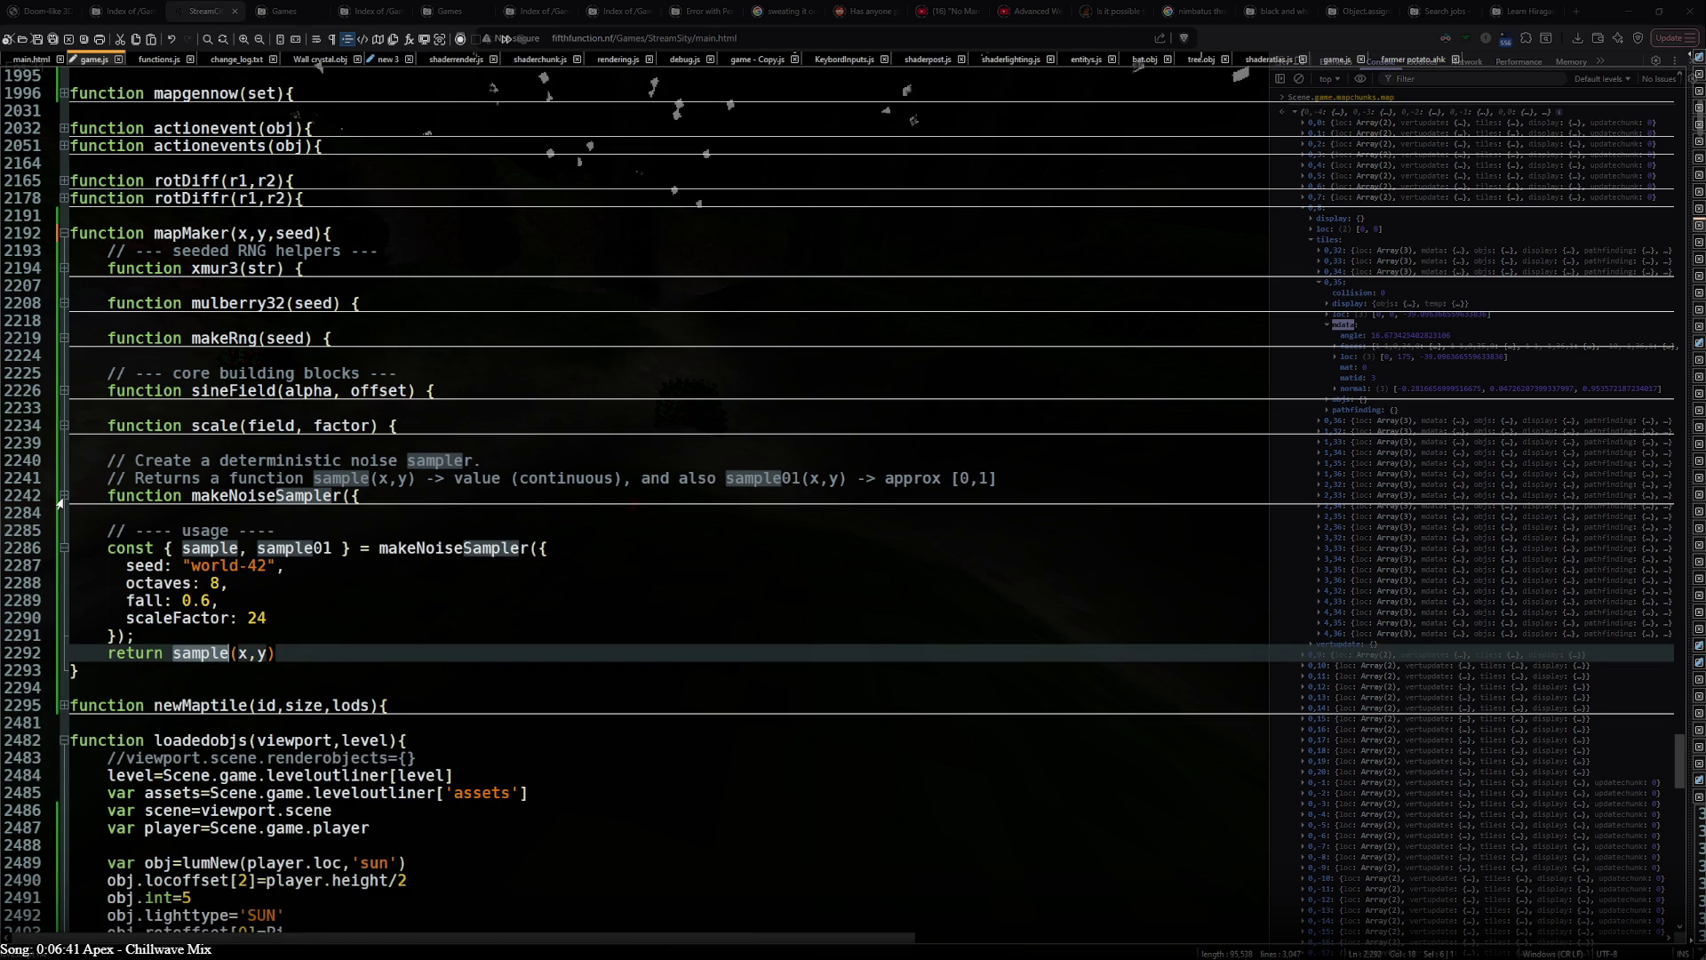
{"action": "left_click", "coordinate": [61, 495]}
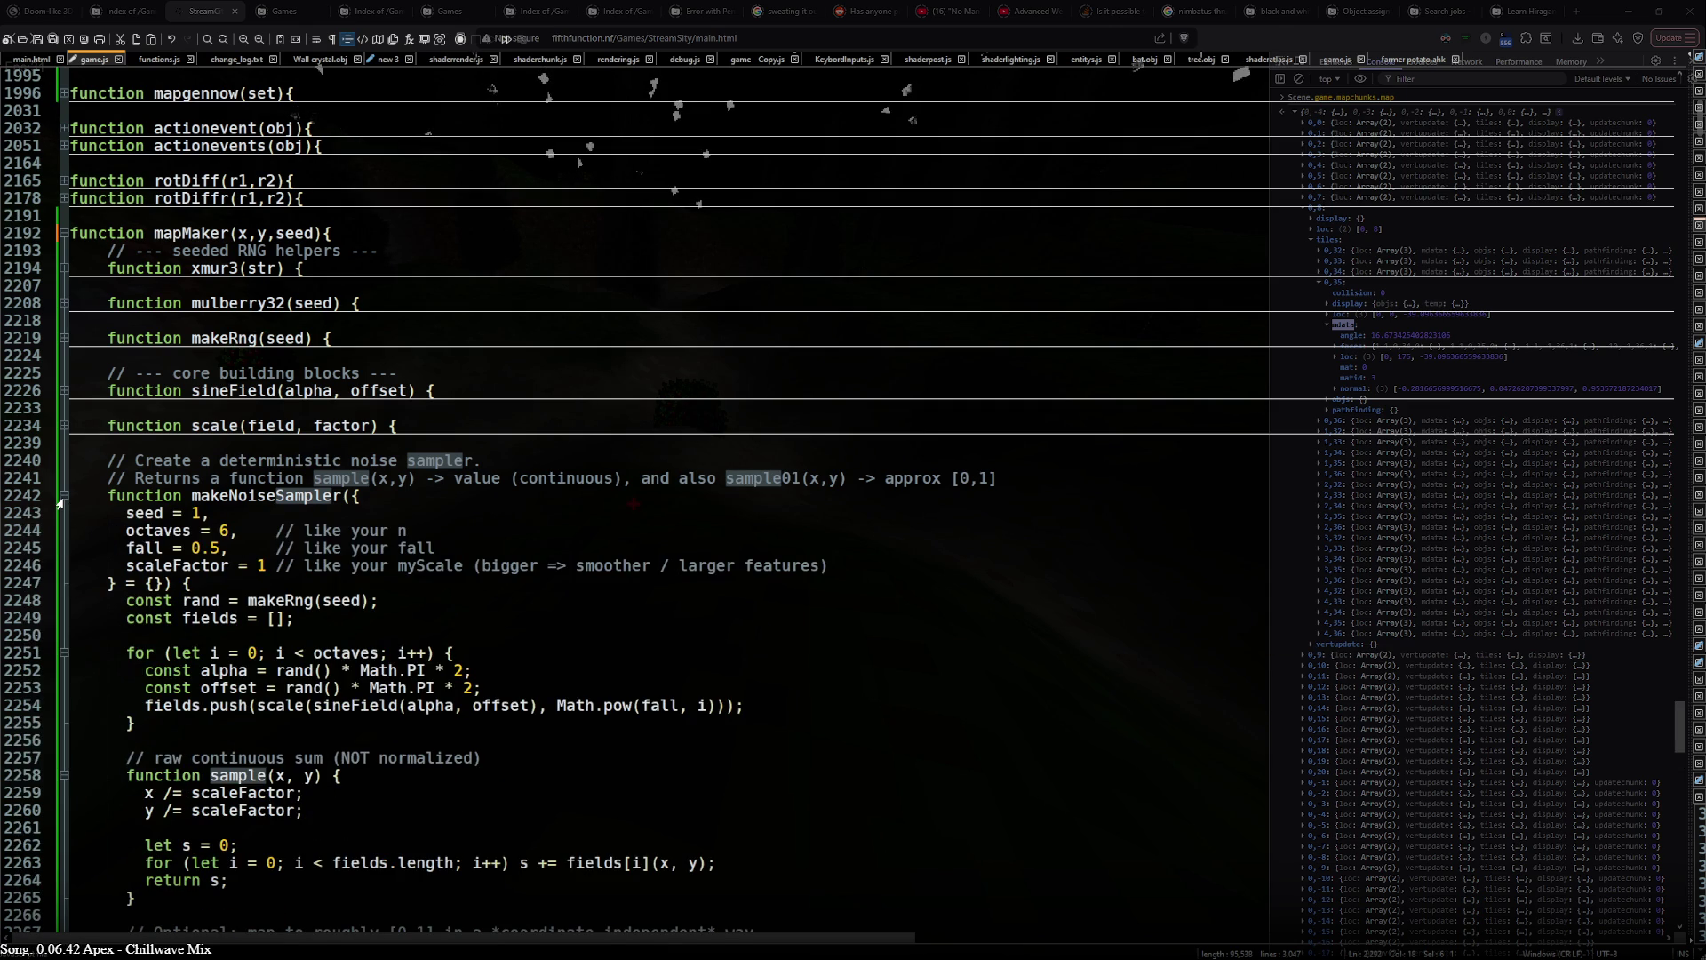
{"action": "left_click", "coordinate": [349, 496]}
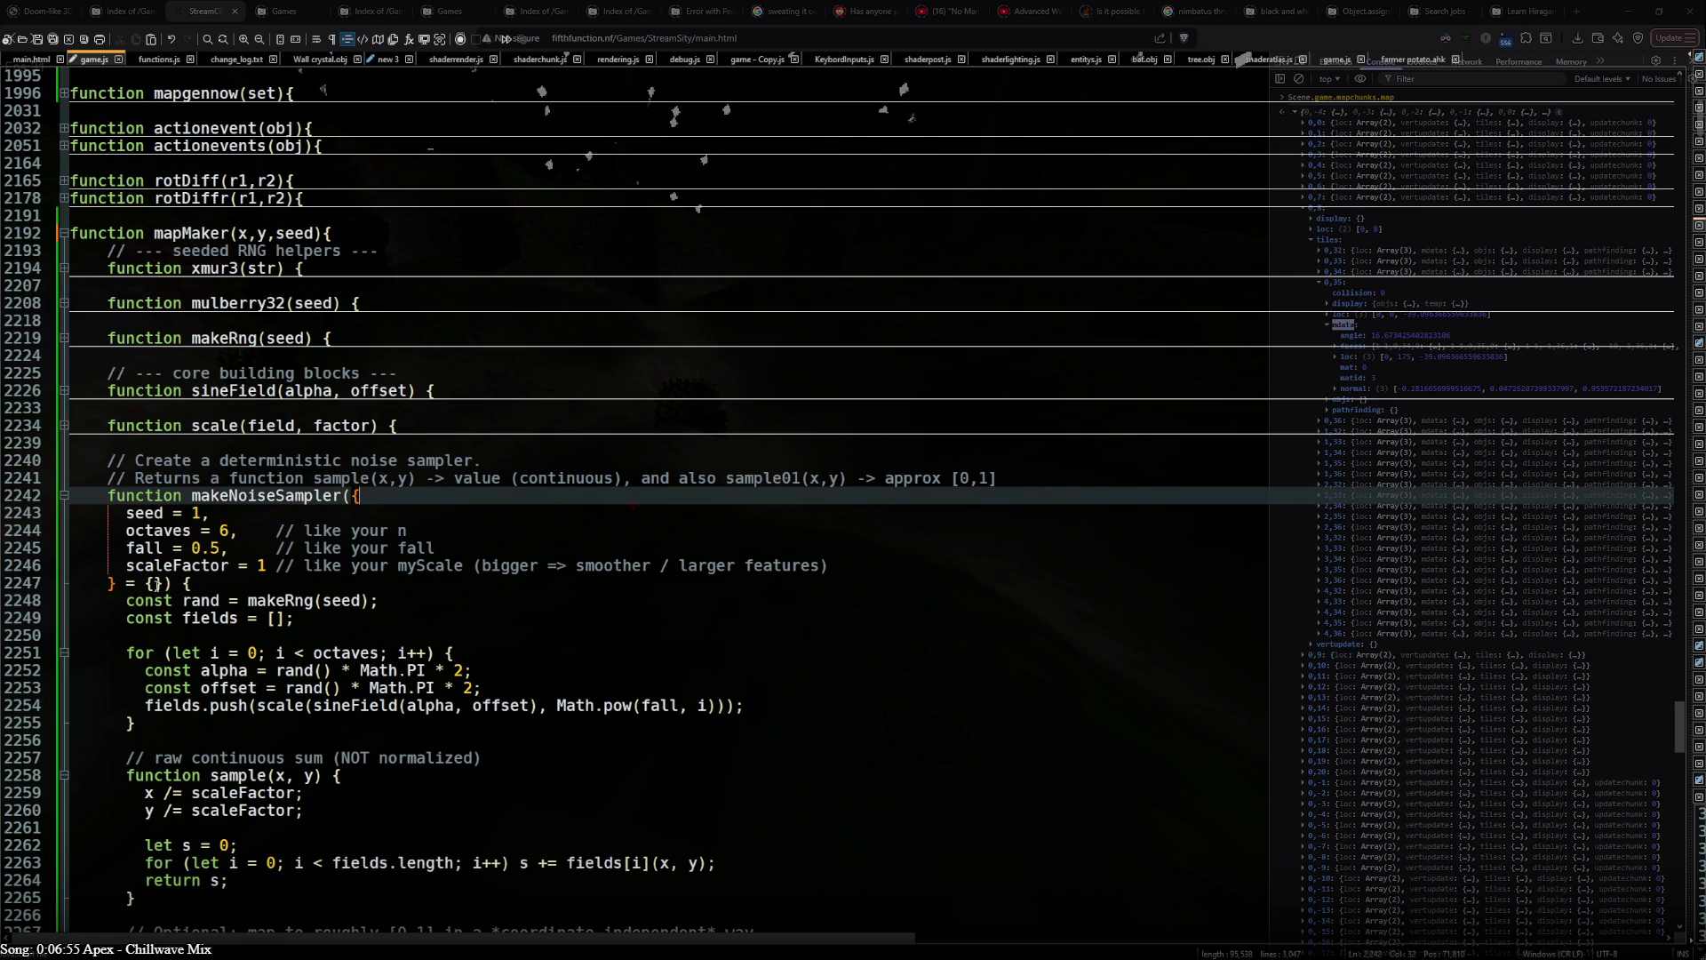
{"action": "left_click", "coordinate": [183, 583]}
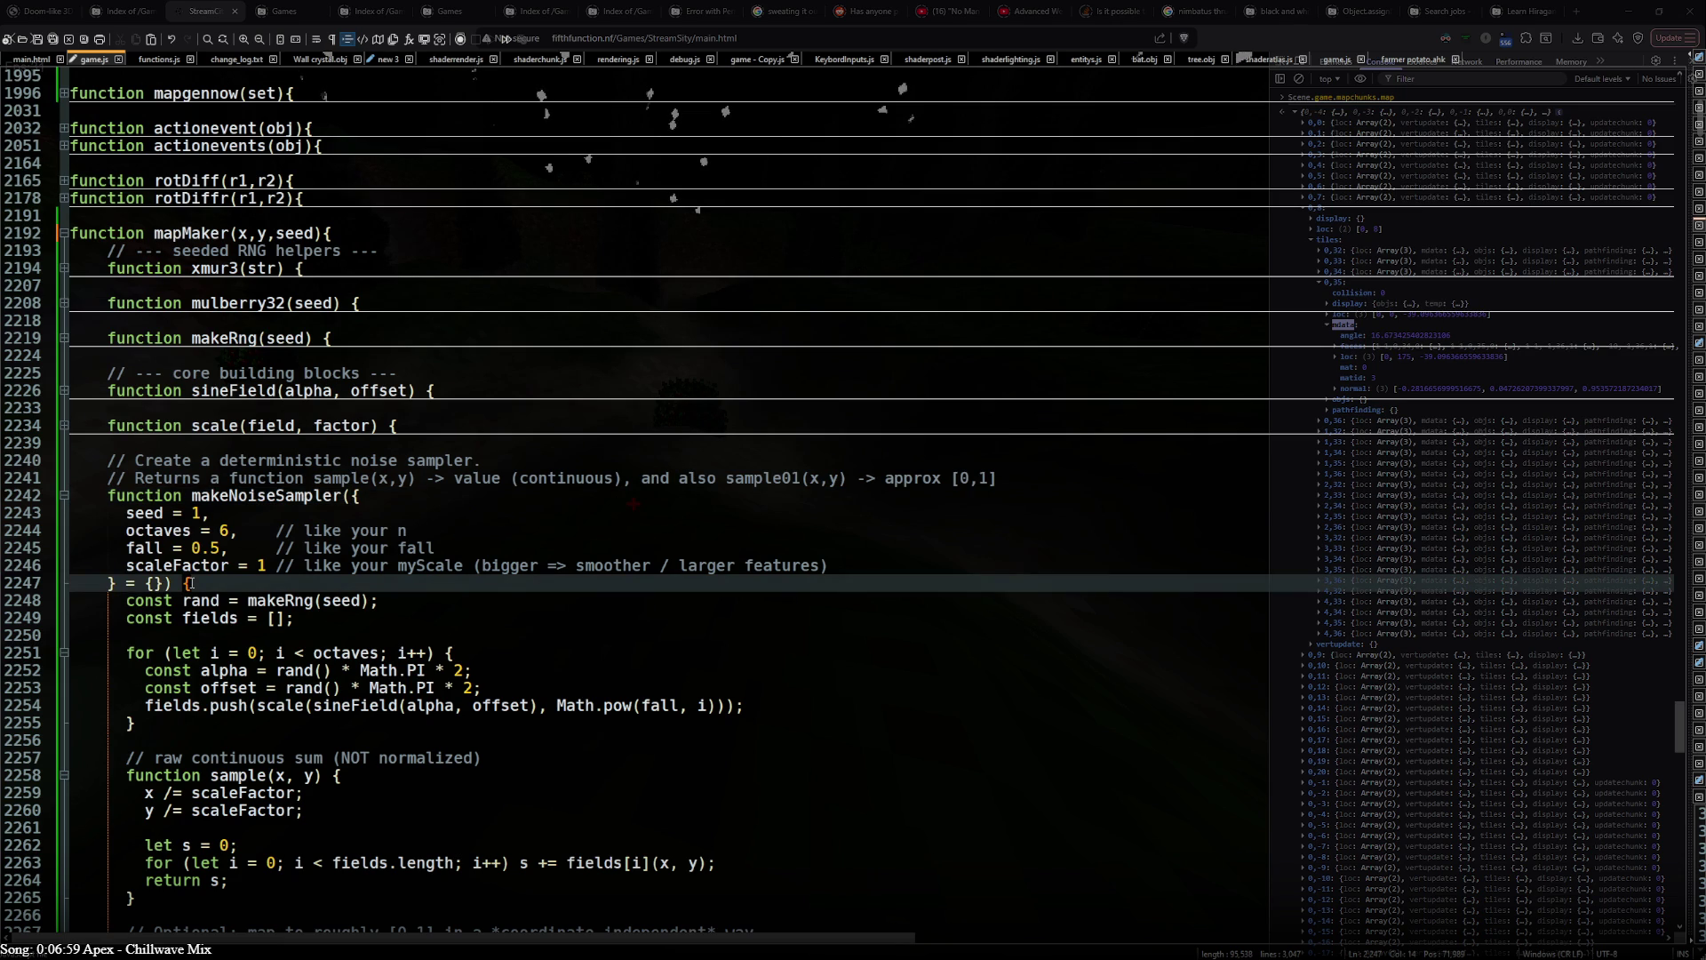
{"action": "scroll", "coordinate": [640, 507], "scroll_direction": "down", "scroll_amount": 2}
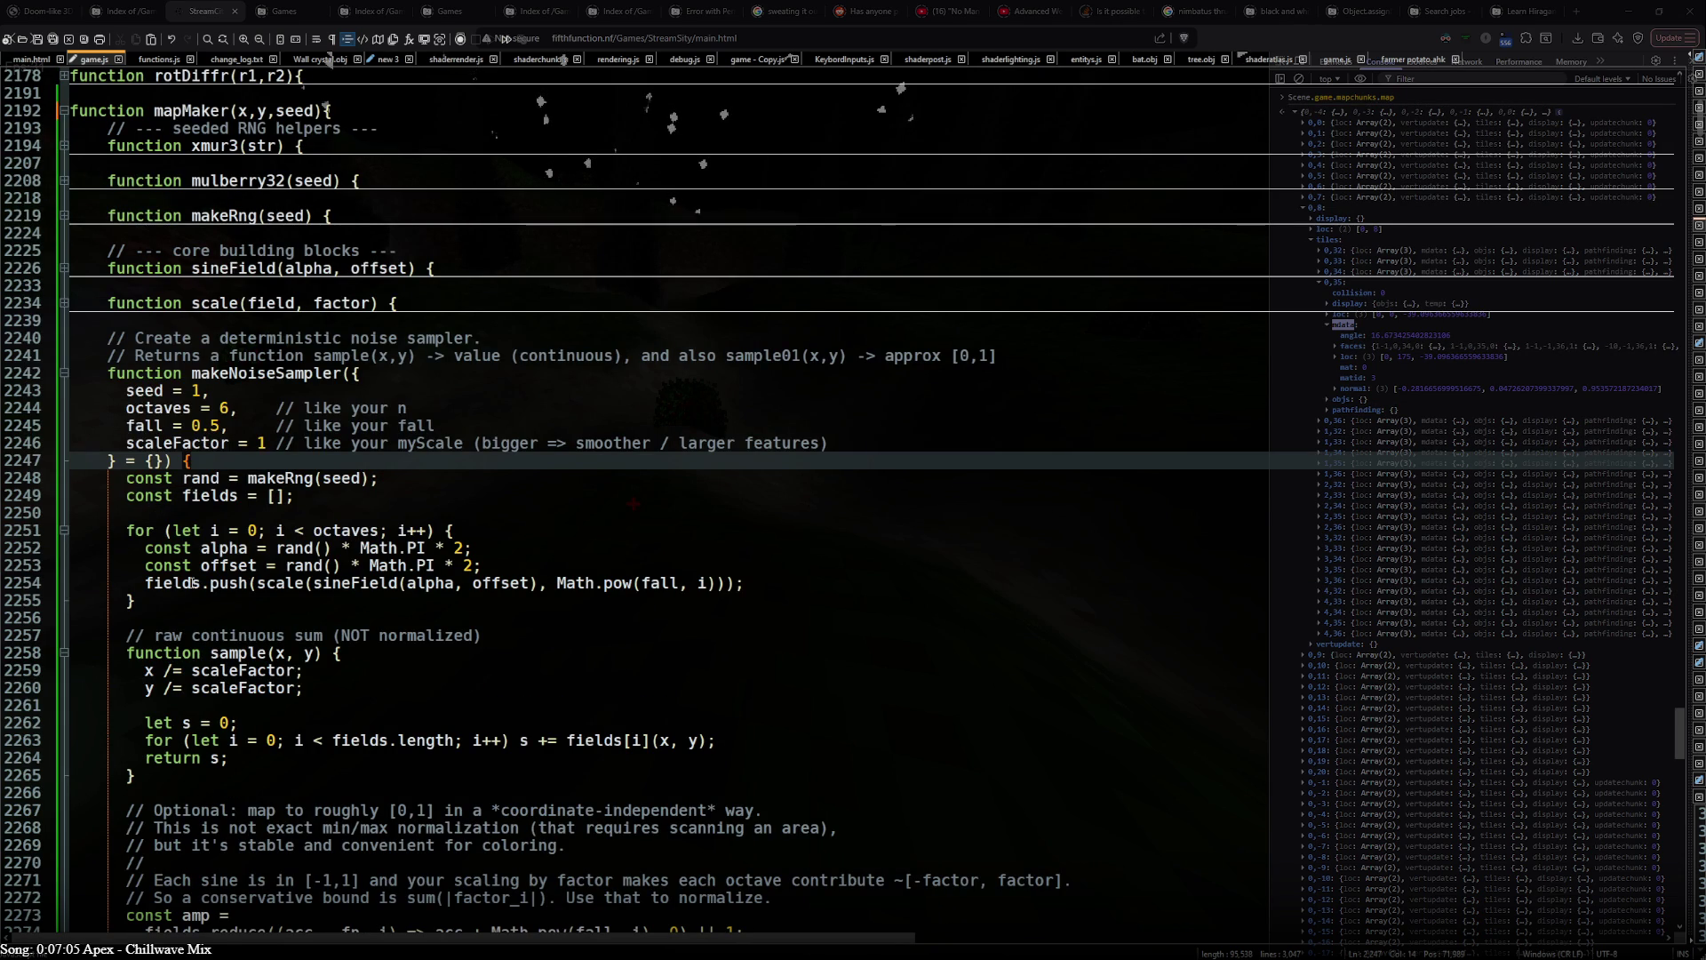
{"action": "scroll", "coordinate": [326, 111], "scroll_direction": "down", "scroll_amount": 2}
{"action": "scroll", "coordinate": [326, 111], "scroll_direction": "down", "scroll_amount": 5}
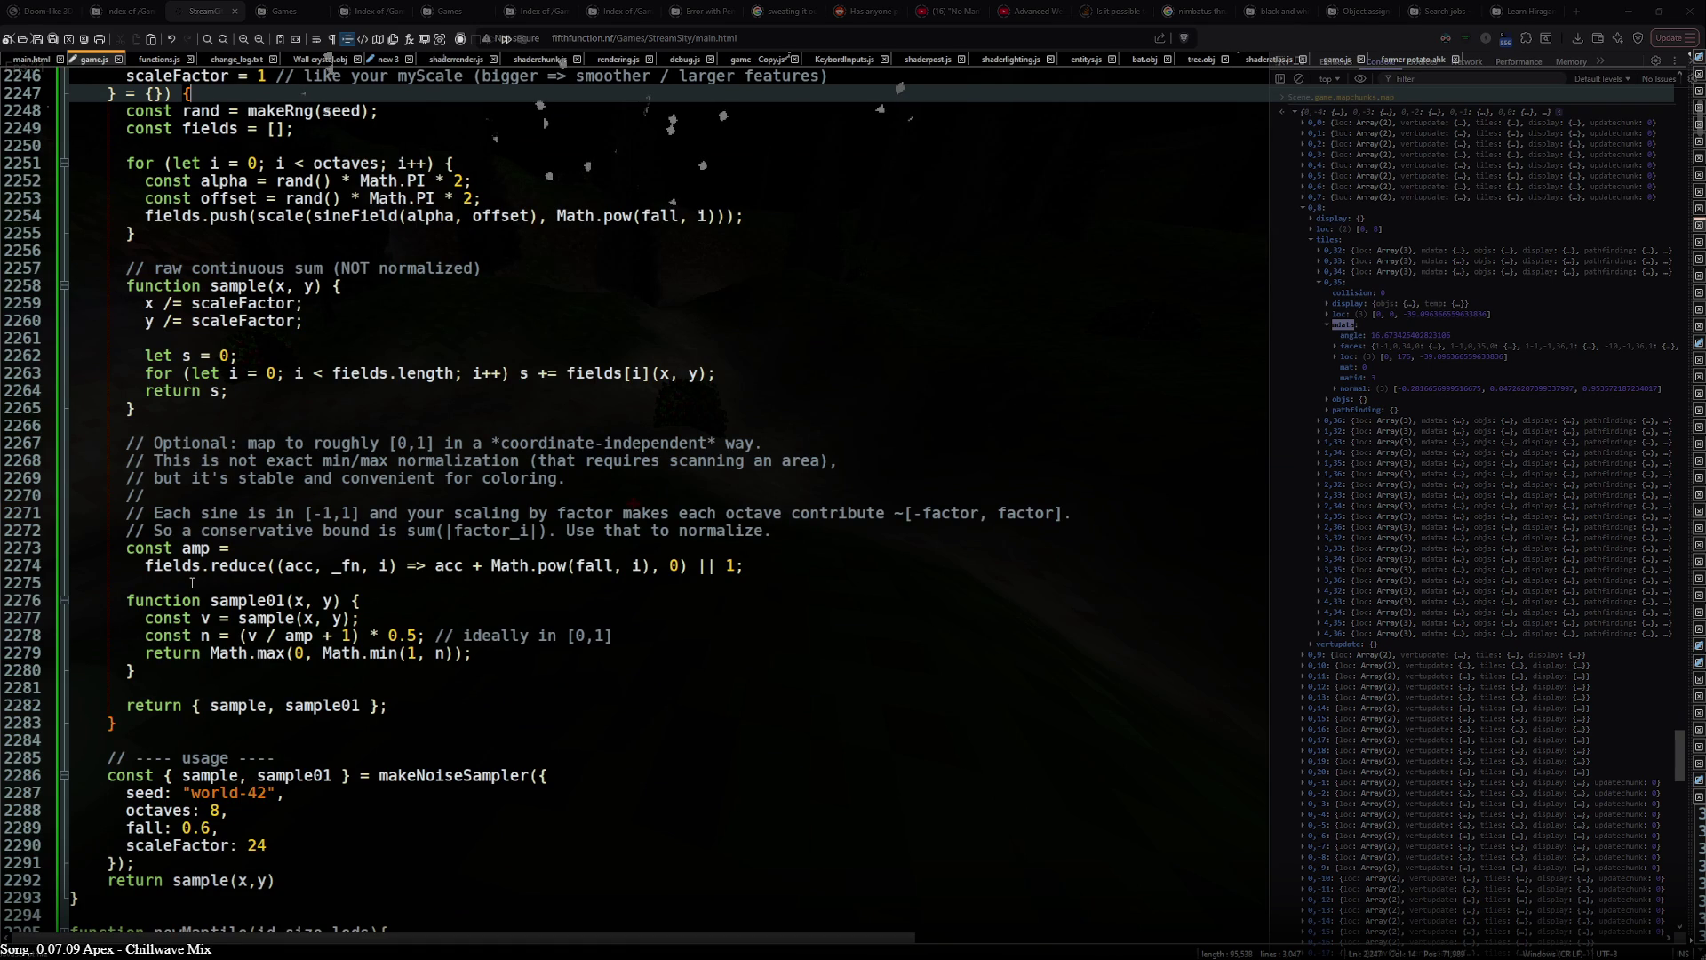
{"action": "scroll", "coordinate": [340, 546], "scroll_direction": "up", "scroll_amount": 10}
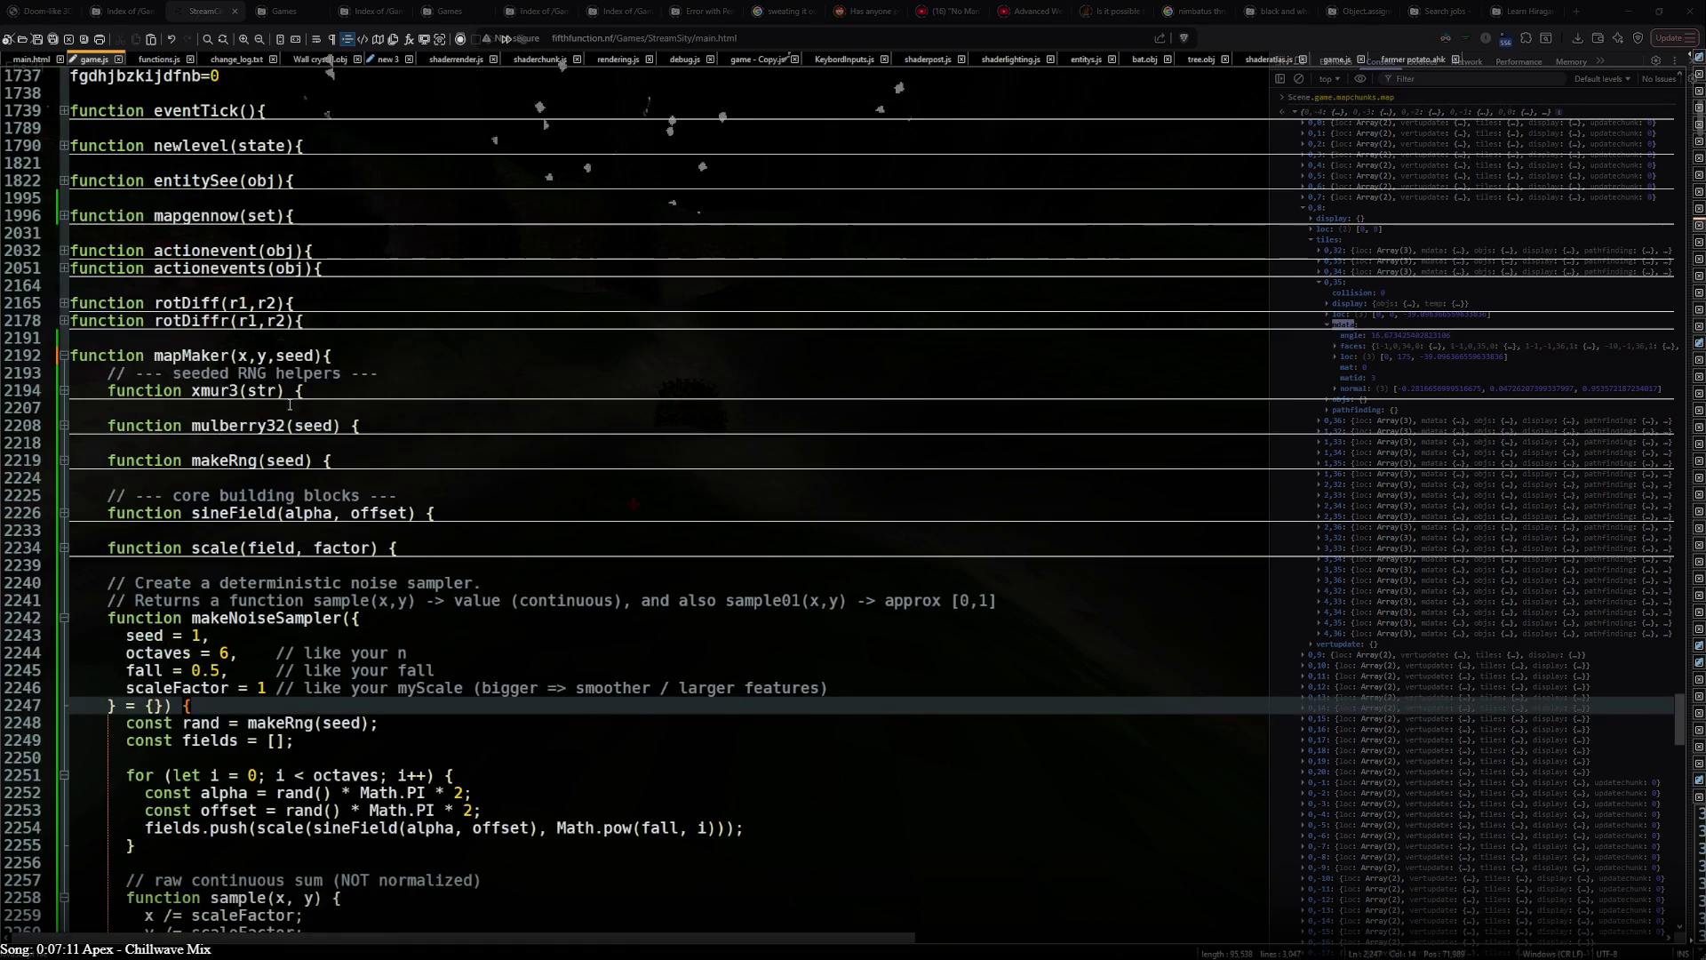
{"action": "scroll", "coordinate": [340, 546], "scroll_direction": "down", "scroll_amount": 1}
{"action": "scroll", "coordinate": [341, 547], "scroll_direction": "down", "scroll_amount": 10}
{"action": "scroll", "coordinate": [339, 547], "scroll_direction": "down", "scroll_amount": 2}
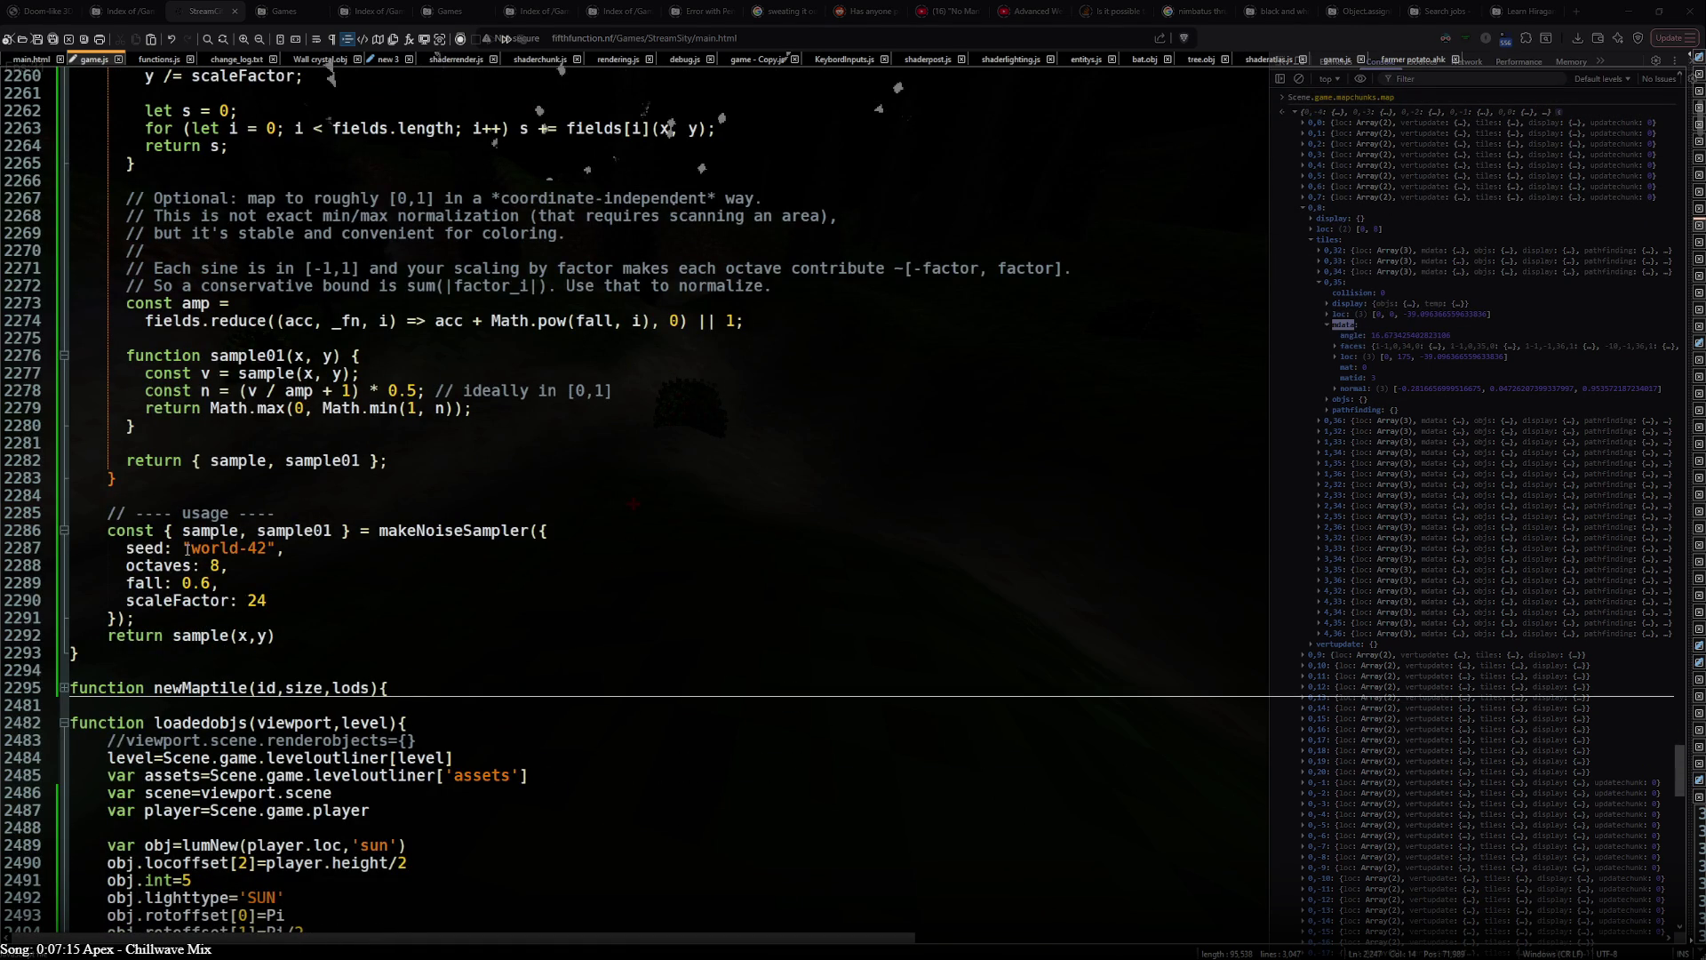
- Replace the hard-coded 'world-42' in the noise sampler call with the seed variable
{"action": "left_click_drag", "start_coordinate": [183, 548], "coordinate": [277, 548]}
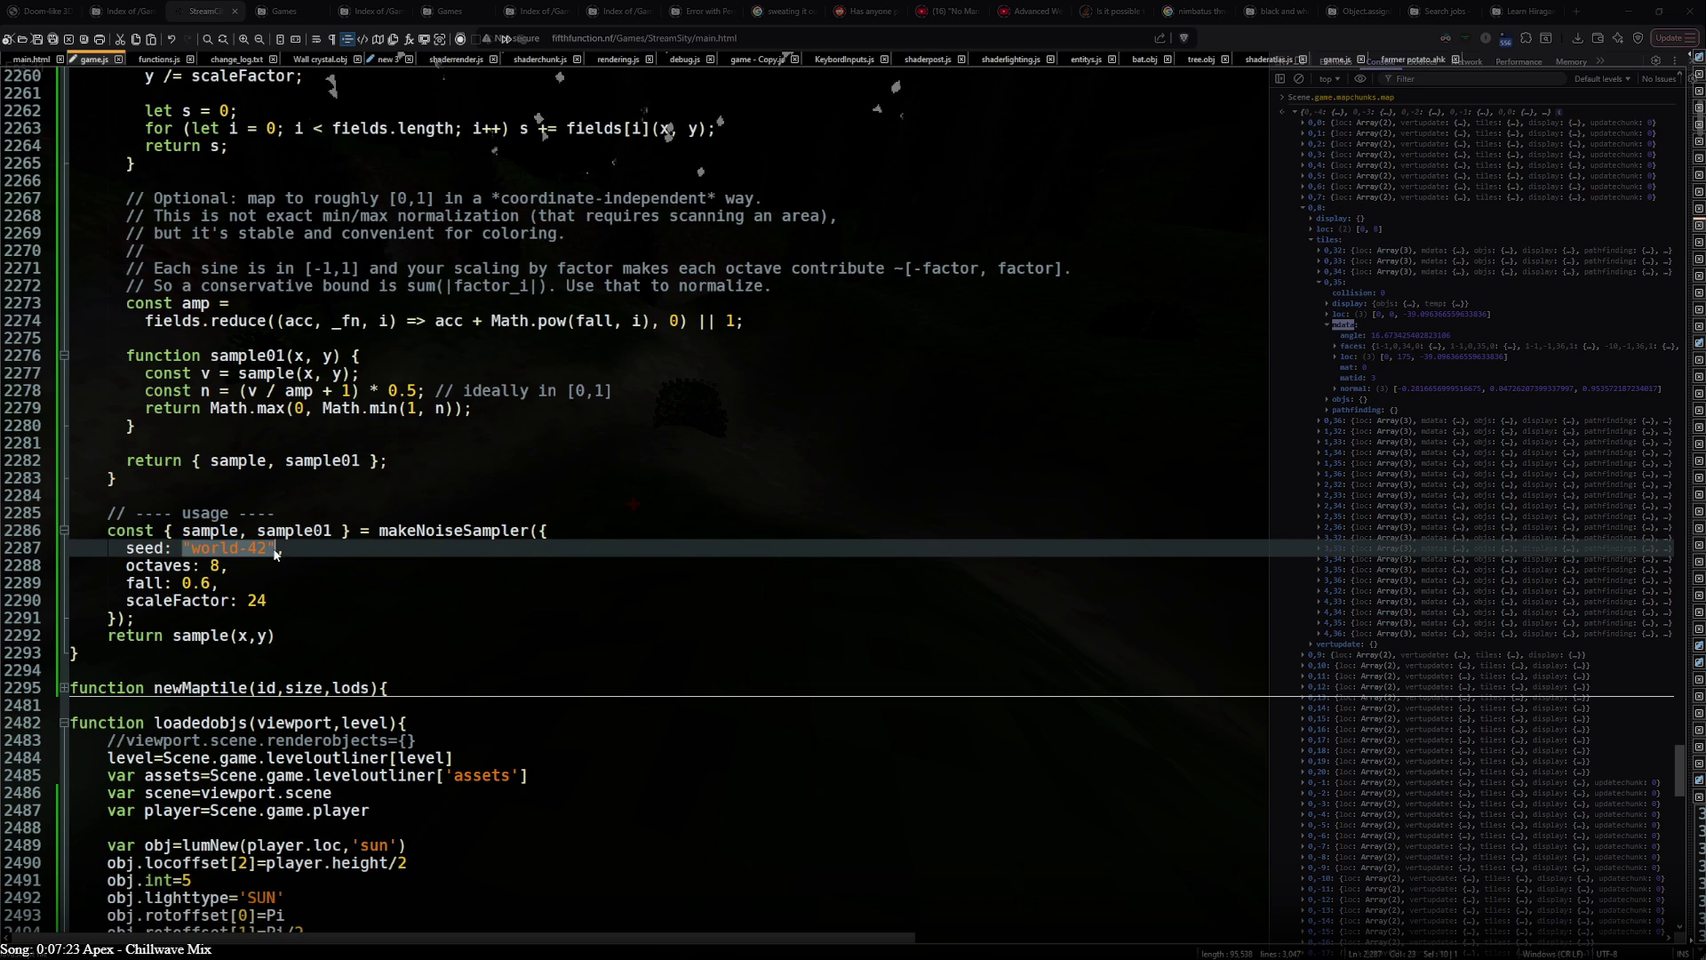
{"action": "key", "text": "BackSpace"}
{"action": "type", "text": "seed: seed,"}
{"action": "scroll", "coordinate": [357, 393], "scroll_direction": "up", "scroll_amount": 10}
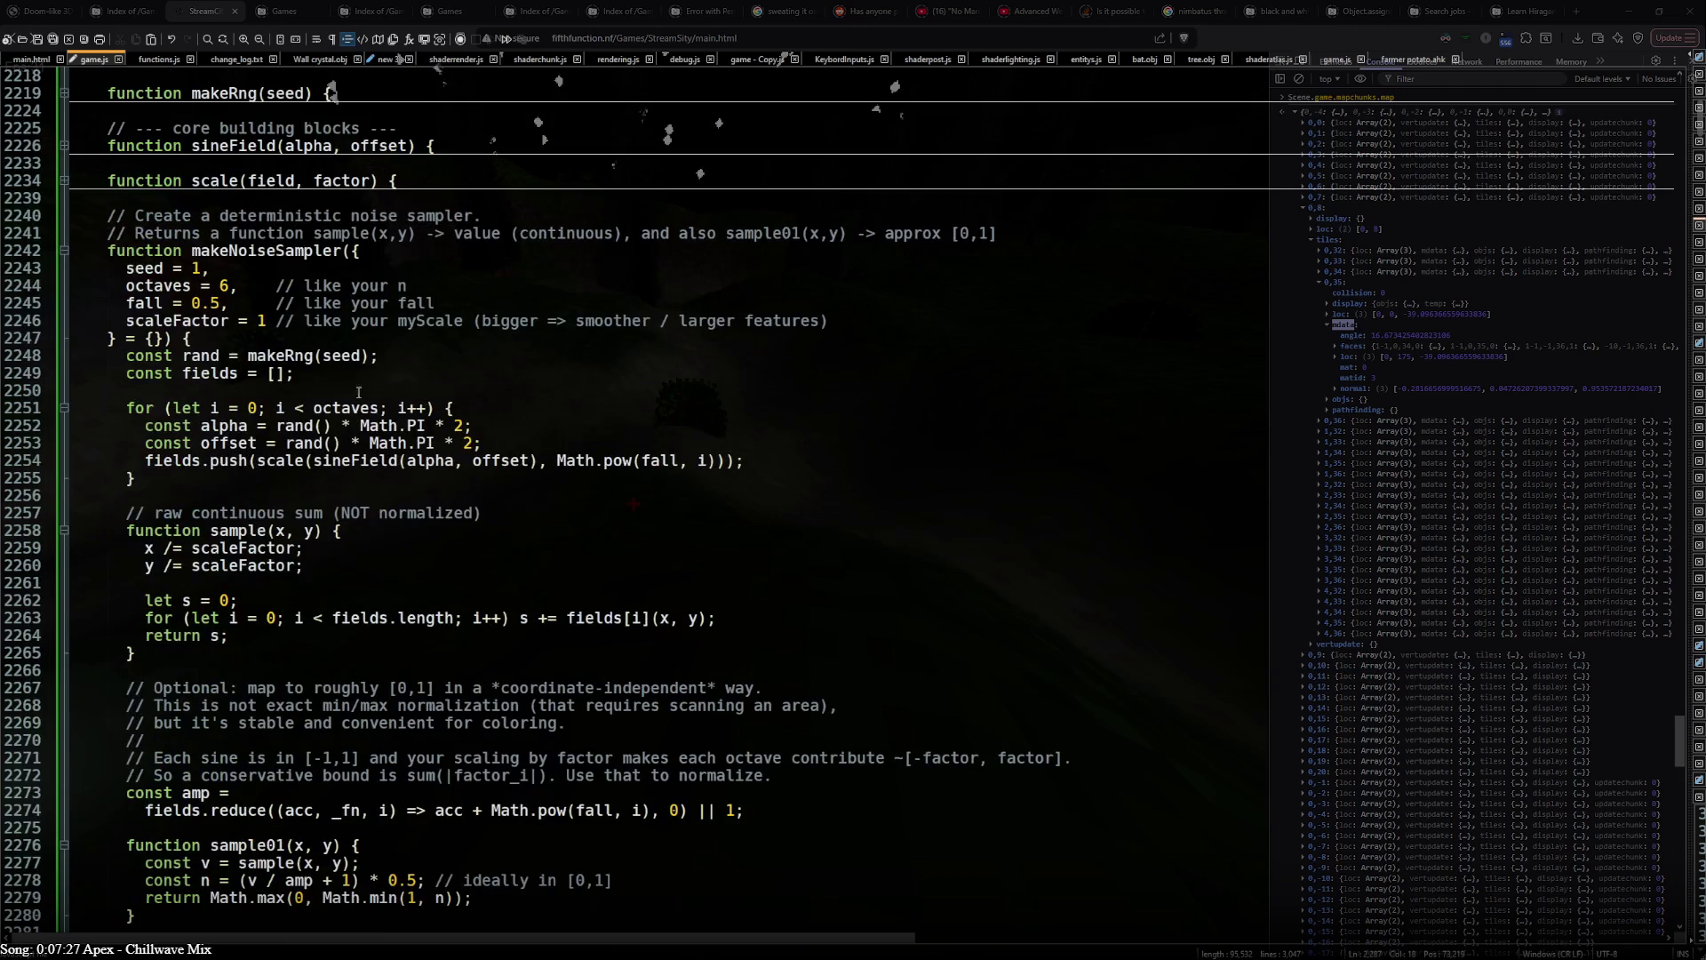
{"action": "scroll", "coordinate": [328, 249], "scroll_direction": "up", "scroll_amount": 5}
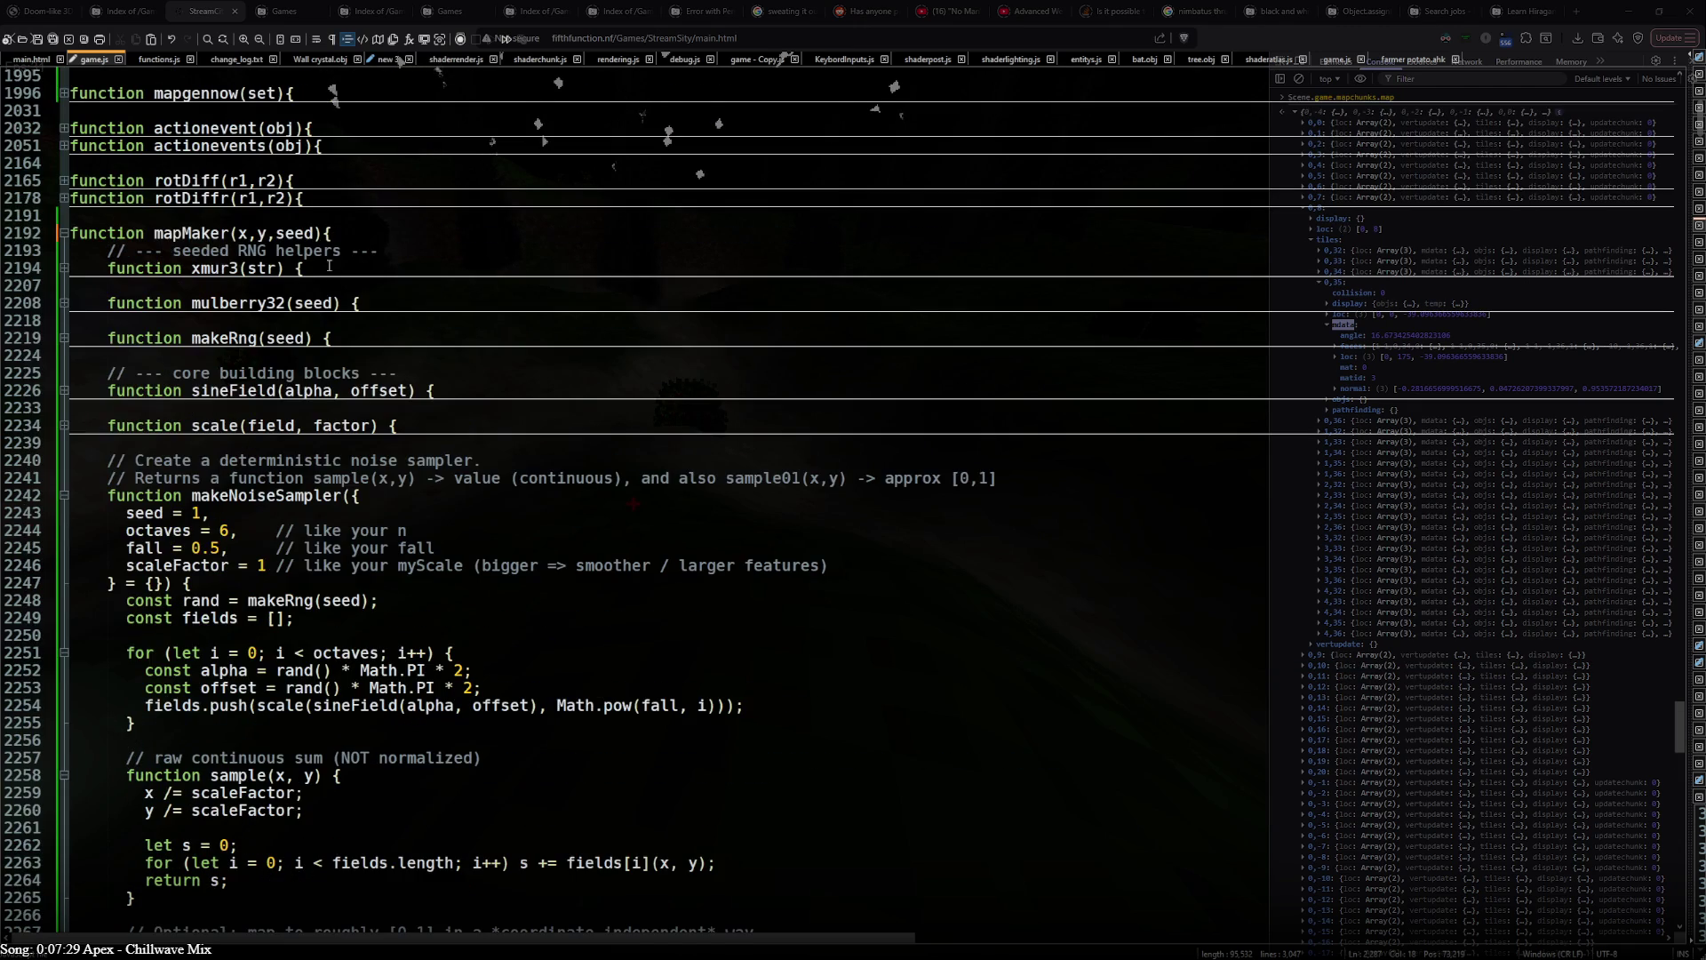
- Give mapMaker's seed parameter the default 'world-42' and highlight its usages
{"action": "left_click", "coordinate": [306, 236]}
{"action": "type", "text": "=\"world-42\""}
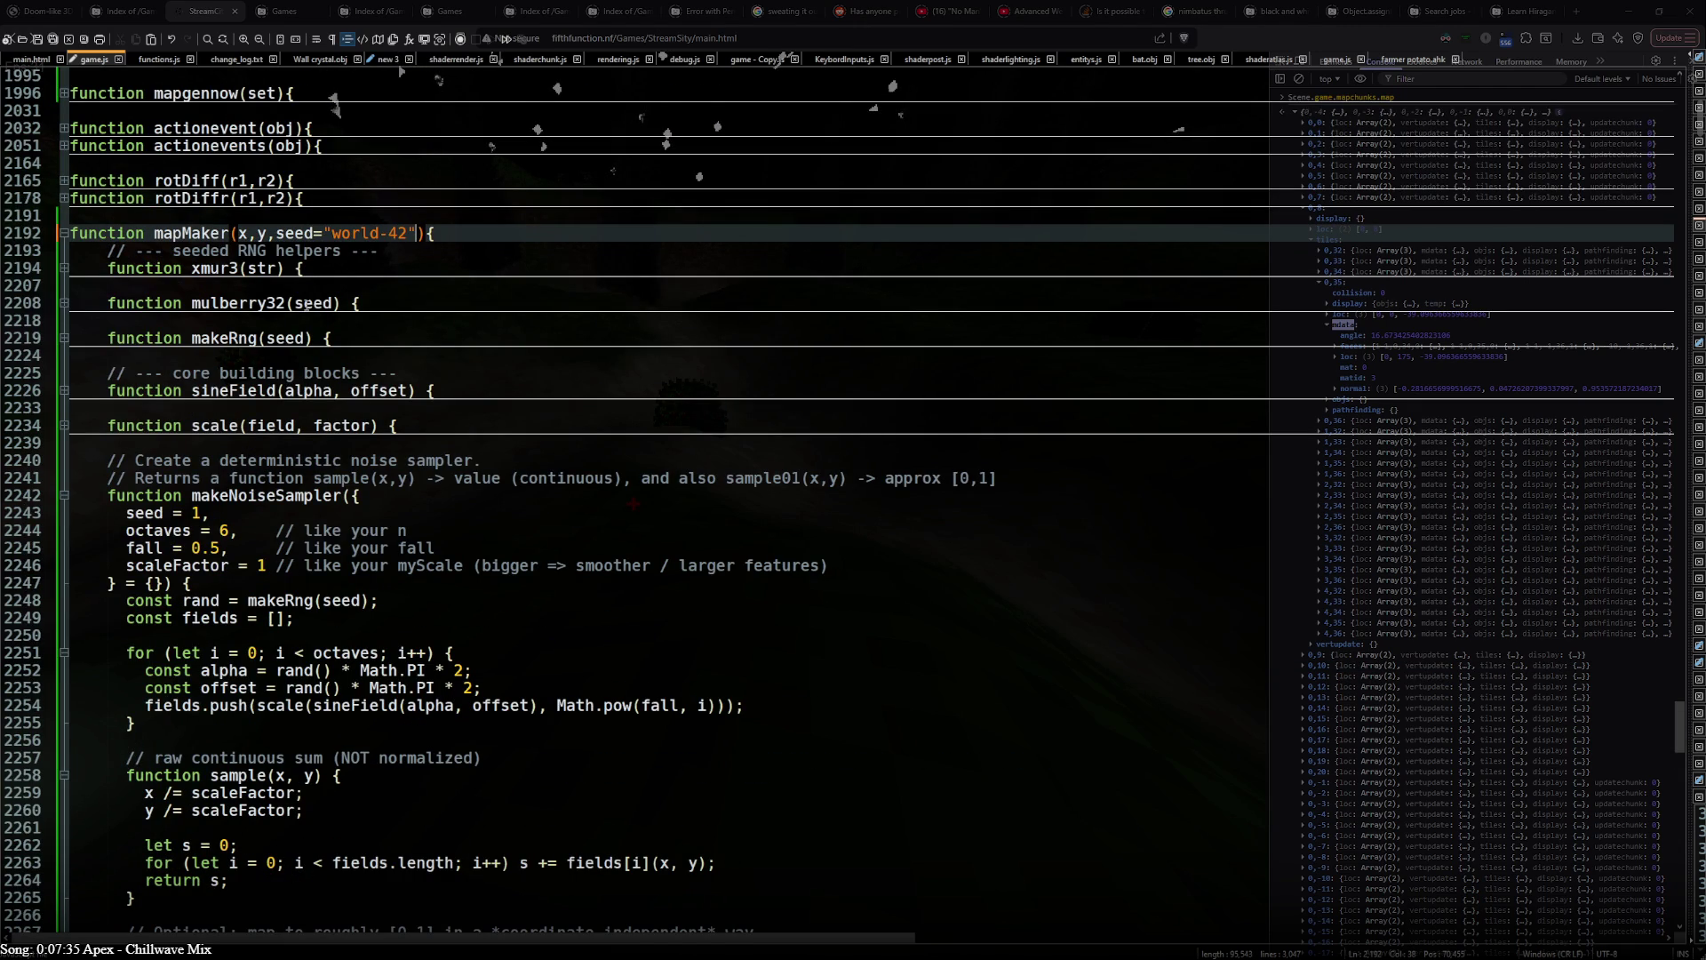
{"action": "double_click", "coordinate": [297, 232]}
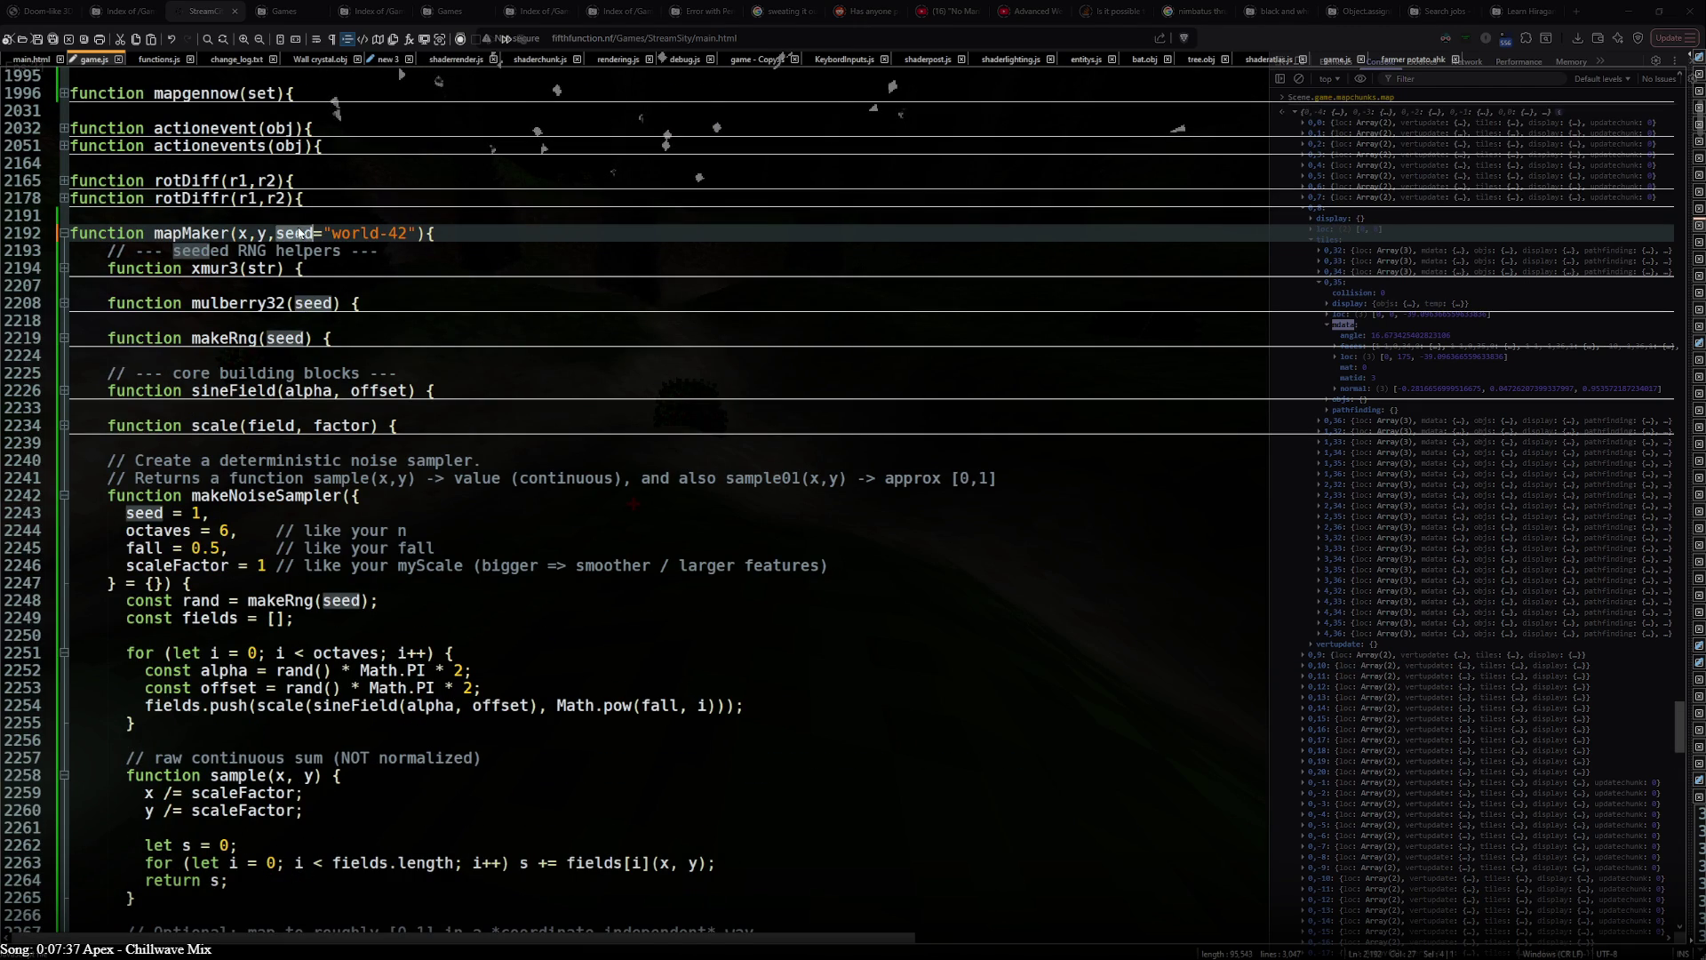
{"action": "double_click", "coordinate": [191, 232]}
{"action": "scroll", "coordinate": [191, 234], "scroll_direction": "up", "scroll_amount": 5}
{"action": "scroll", "coordinate": [240, 528], "scroll_direction": "up", "scroll_amount": 6}
{"action": "scroll", "coordinate": [241, 528], "scroll_direction": "up", "scroll_amount": 3}
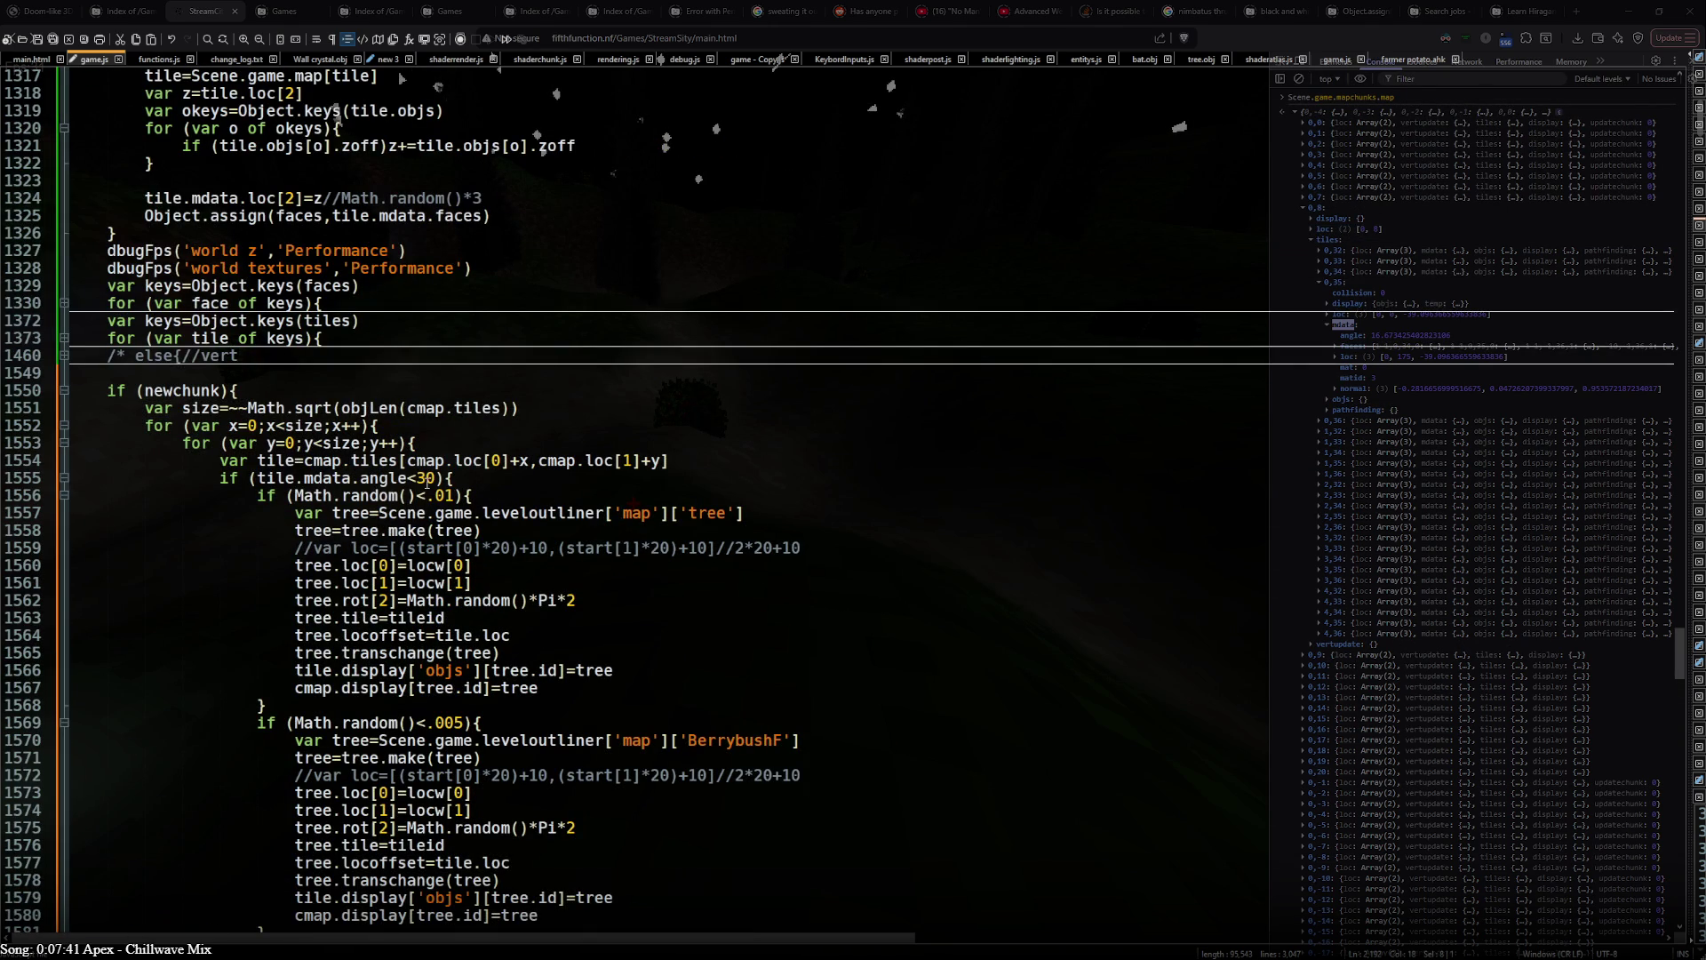
- Append &&mapMaker(x,y,'trees') to the tree spawn condition and select it for copying
{"action": "left_click", "coordinate": [460, 494]}
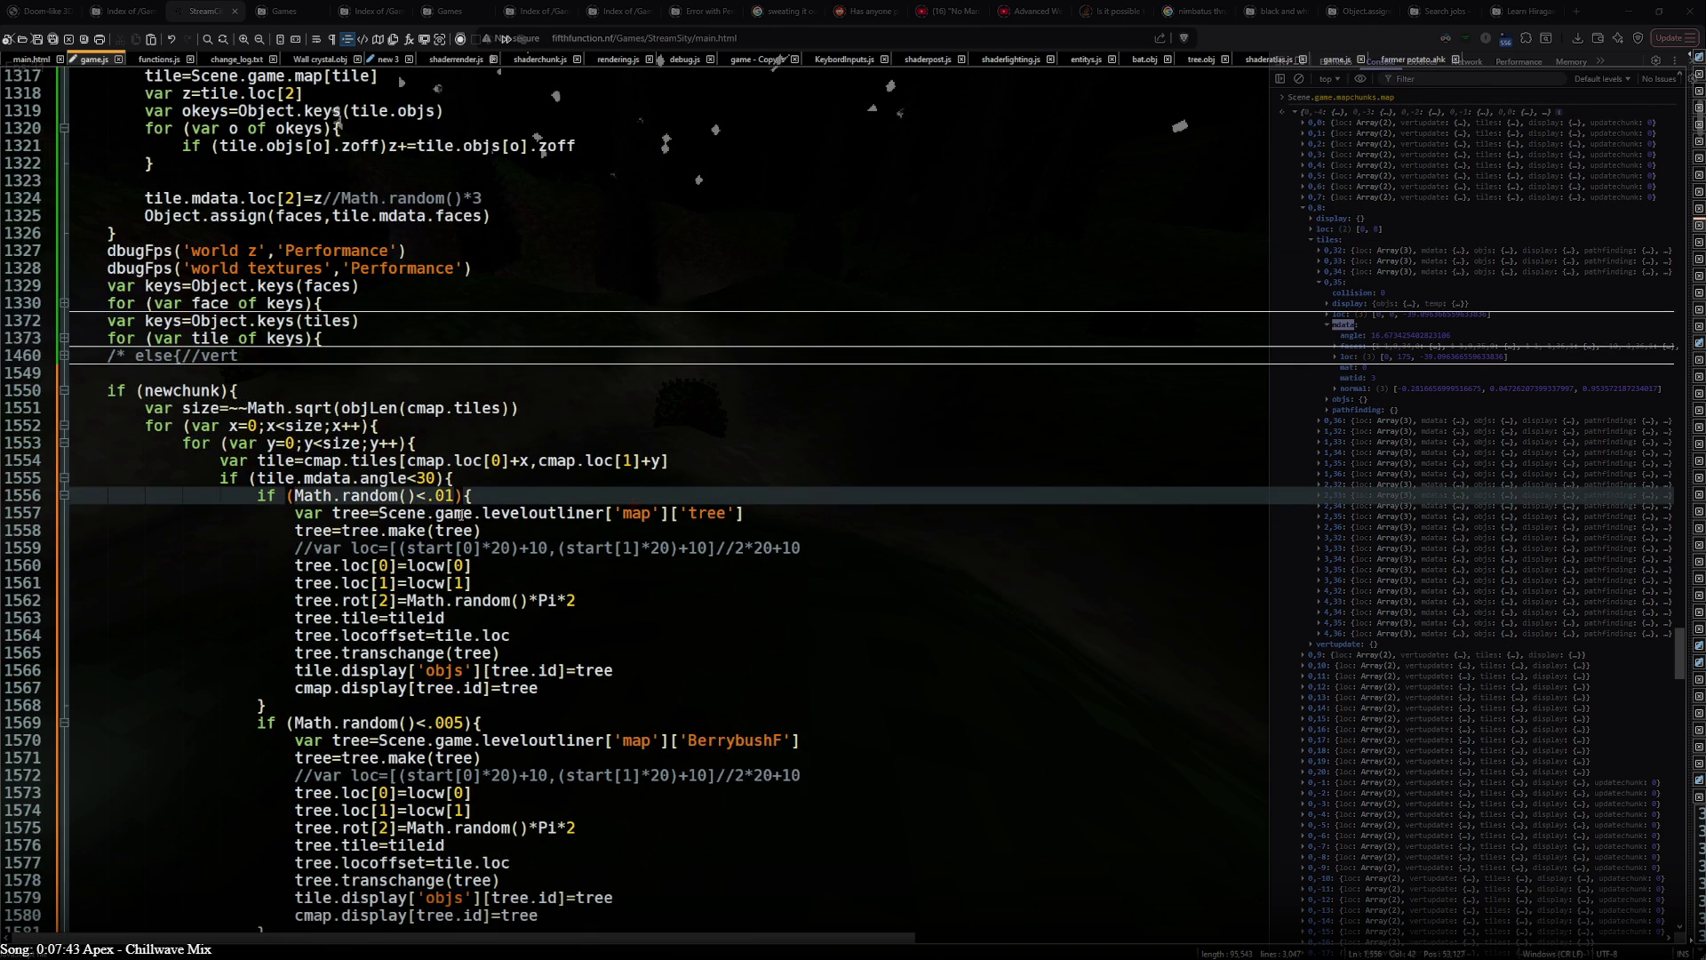
{"action": "type", "text": "*&&"}
{"action": "type", "text": "mapMaker"}
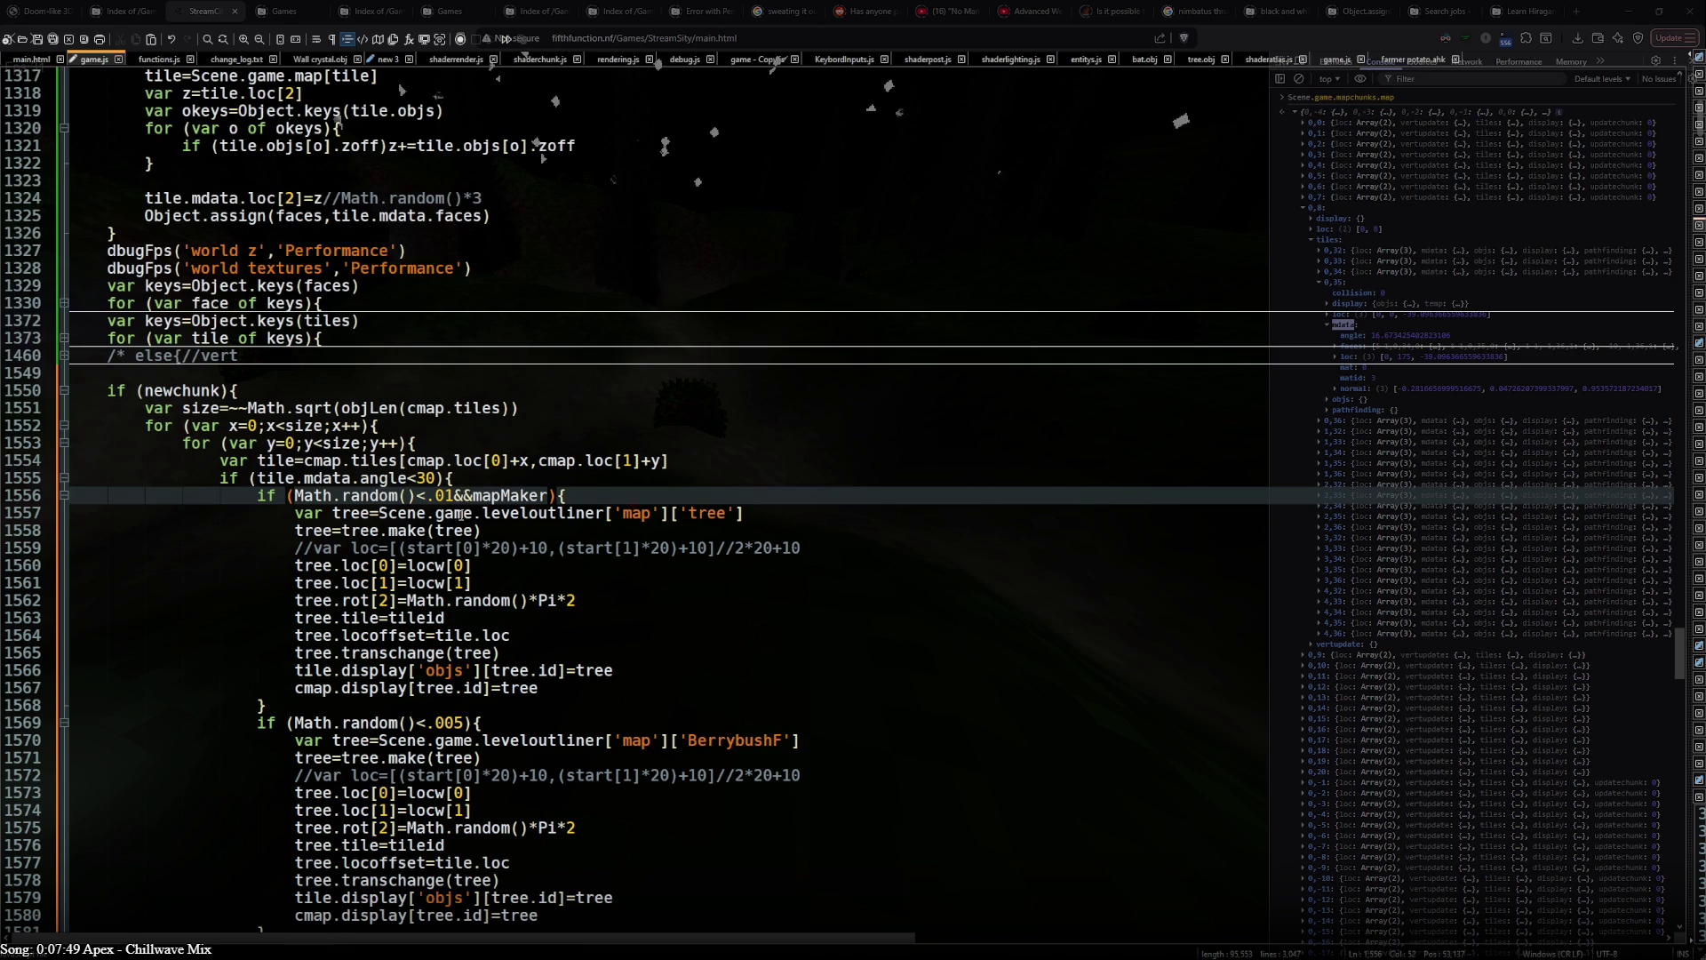
{"action": "type", "text": "()"}
{"action": "type", "text": "x,y"}
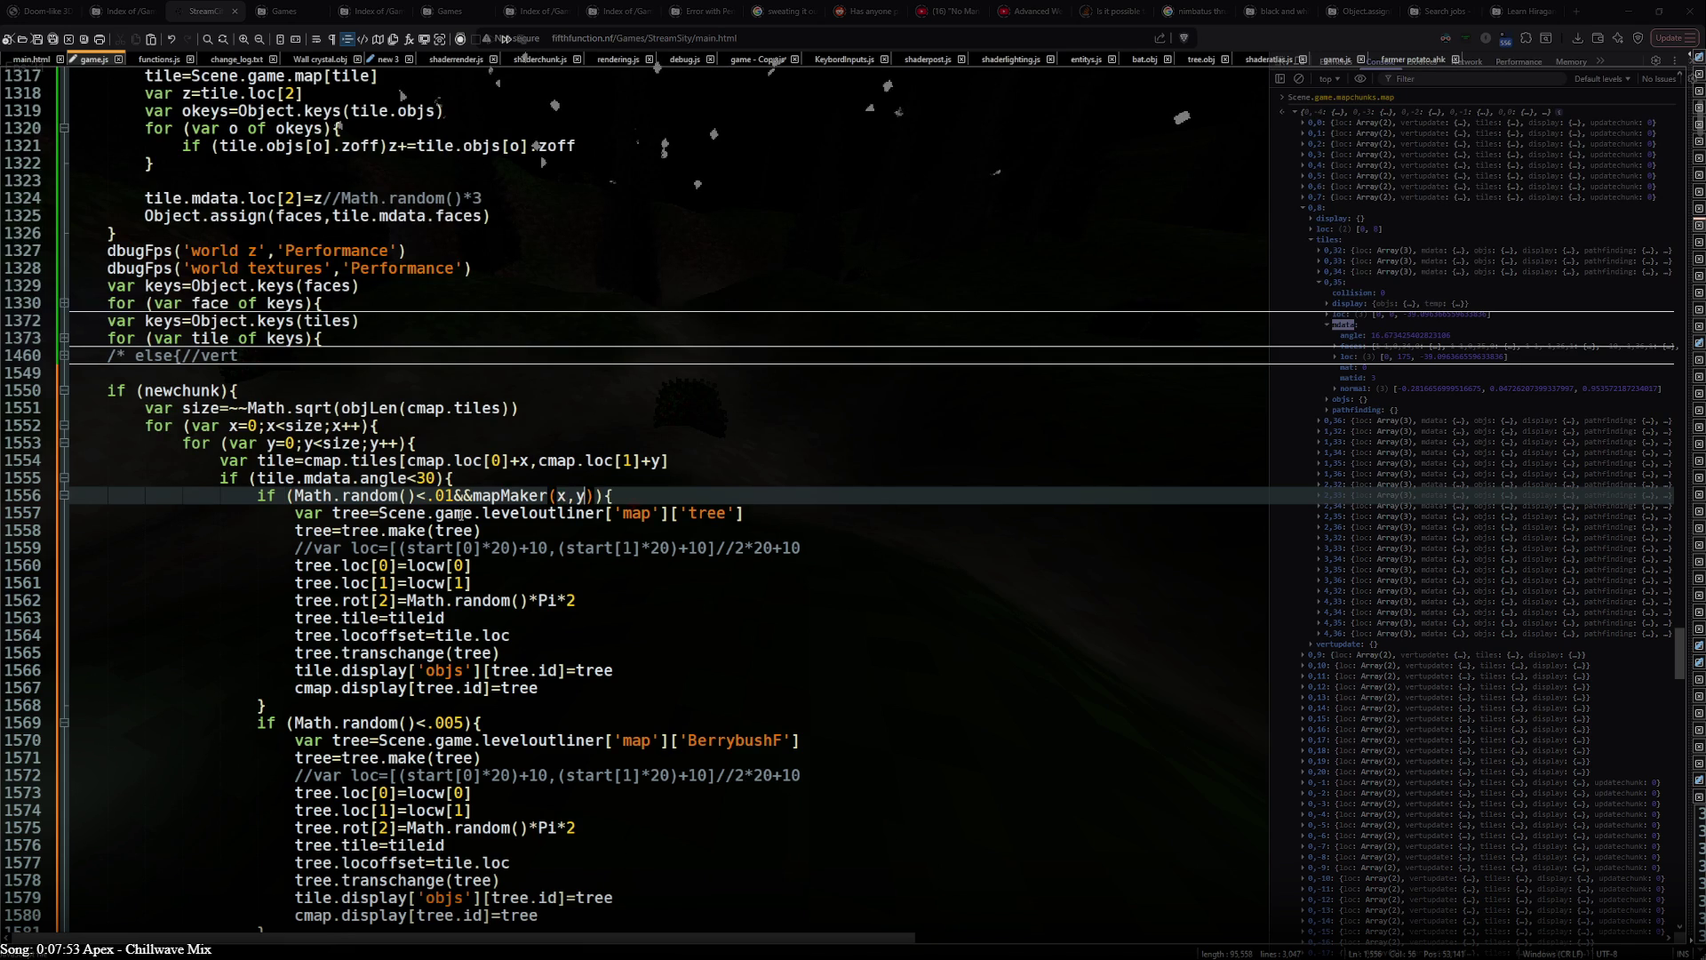
{"action": "type", "text": ","}
{"action": "type", "text": "'trees"}
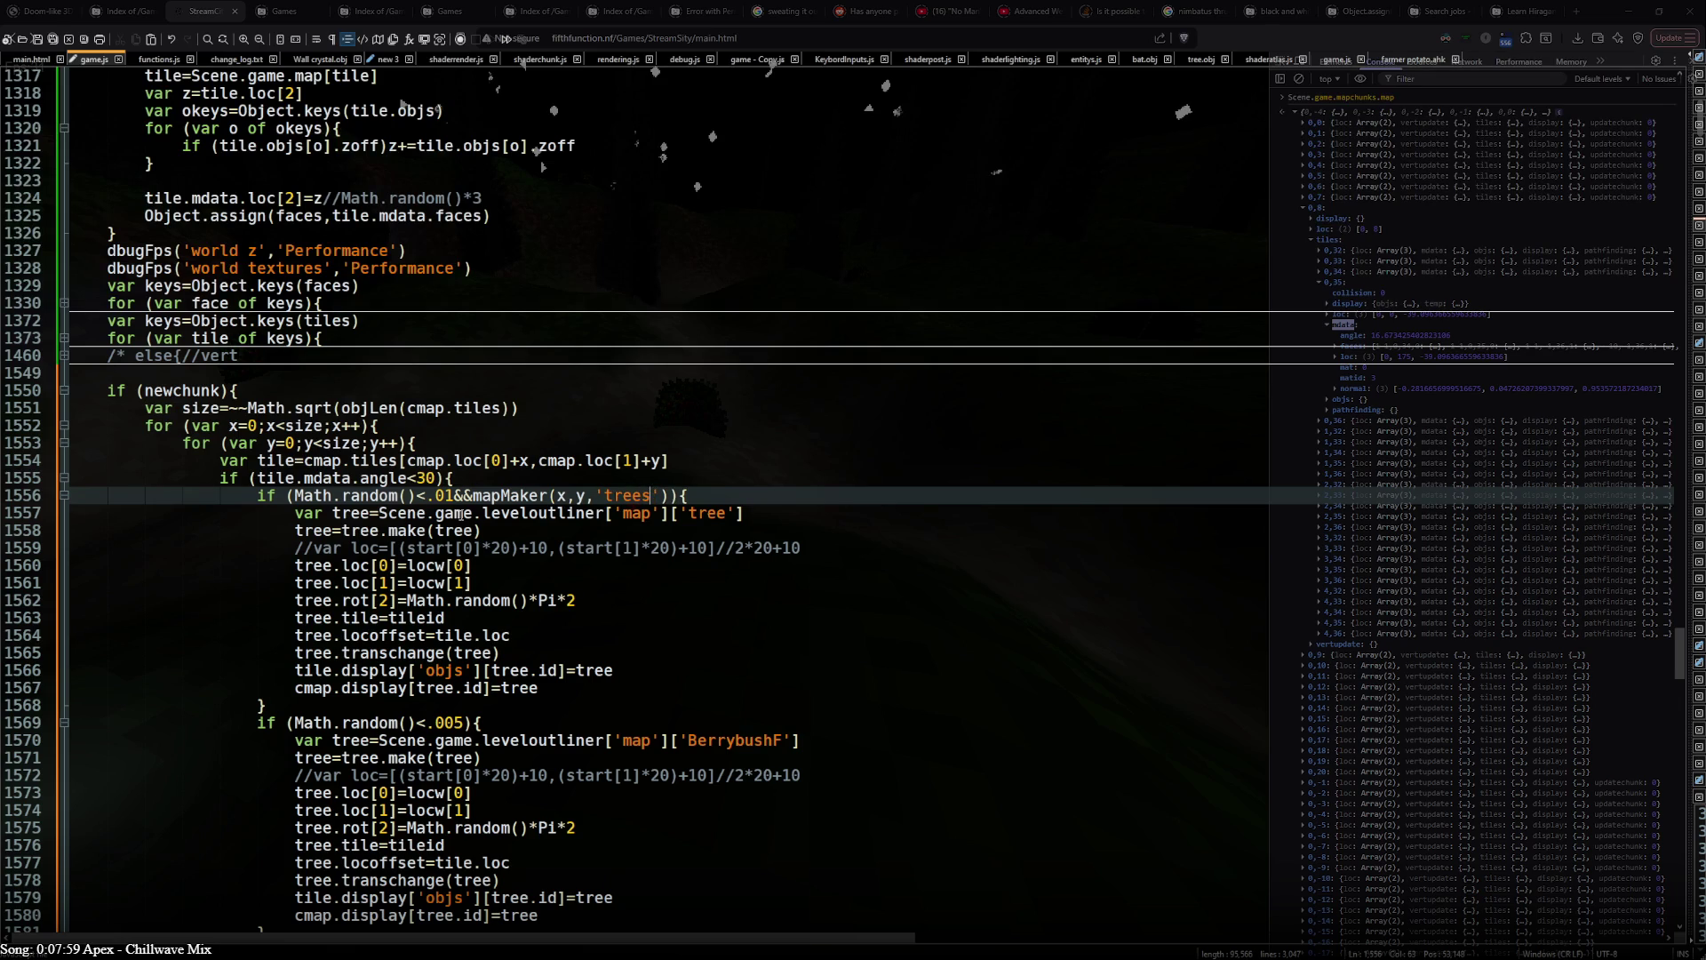
{"action": "key", "text": "End"}
{"action": "scroll", "coordinate": [595, 643], "scroll_direction": "down", "scroll_amount": 2}
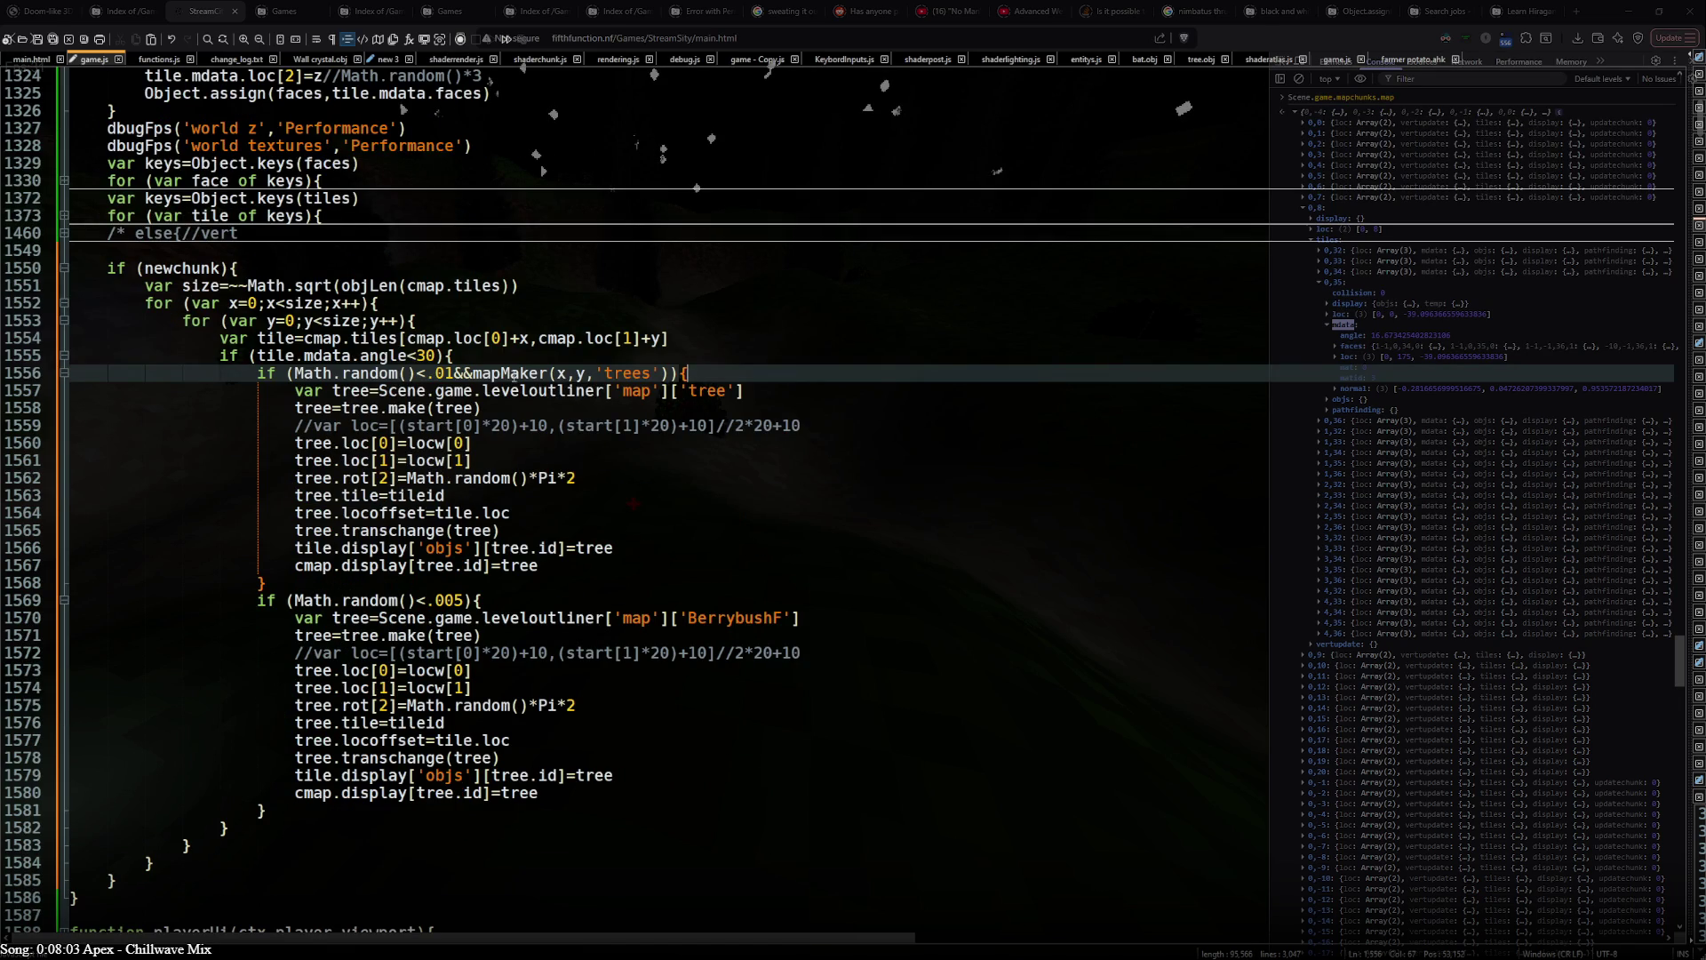
{"action": "left_click_drag", "start_coordinate": [452, 374], "coordinate": [670, 374]}
{"action": "key", "text": "ctrl+c"}
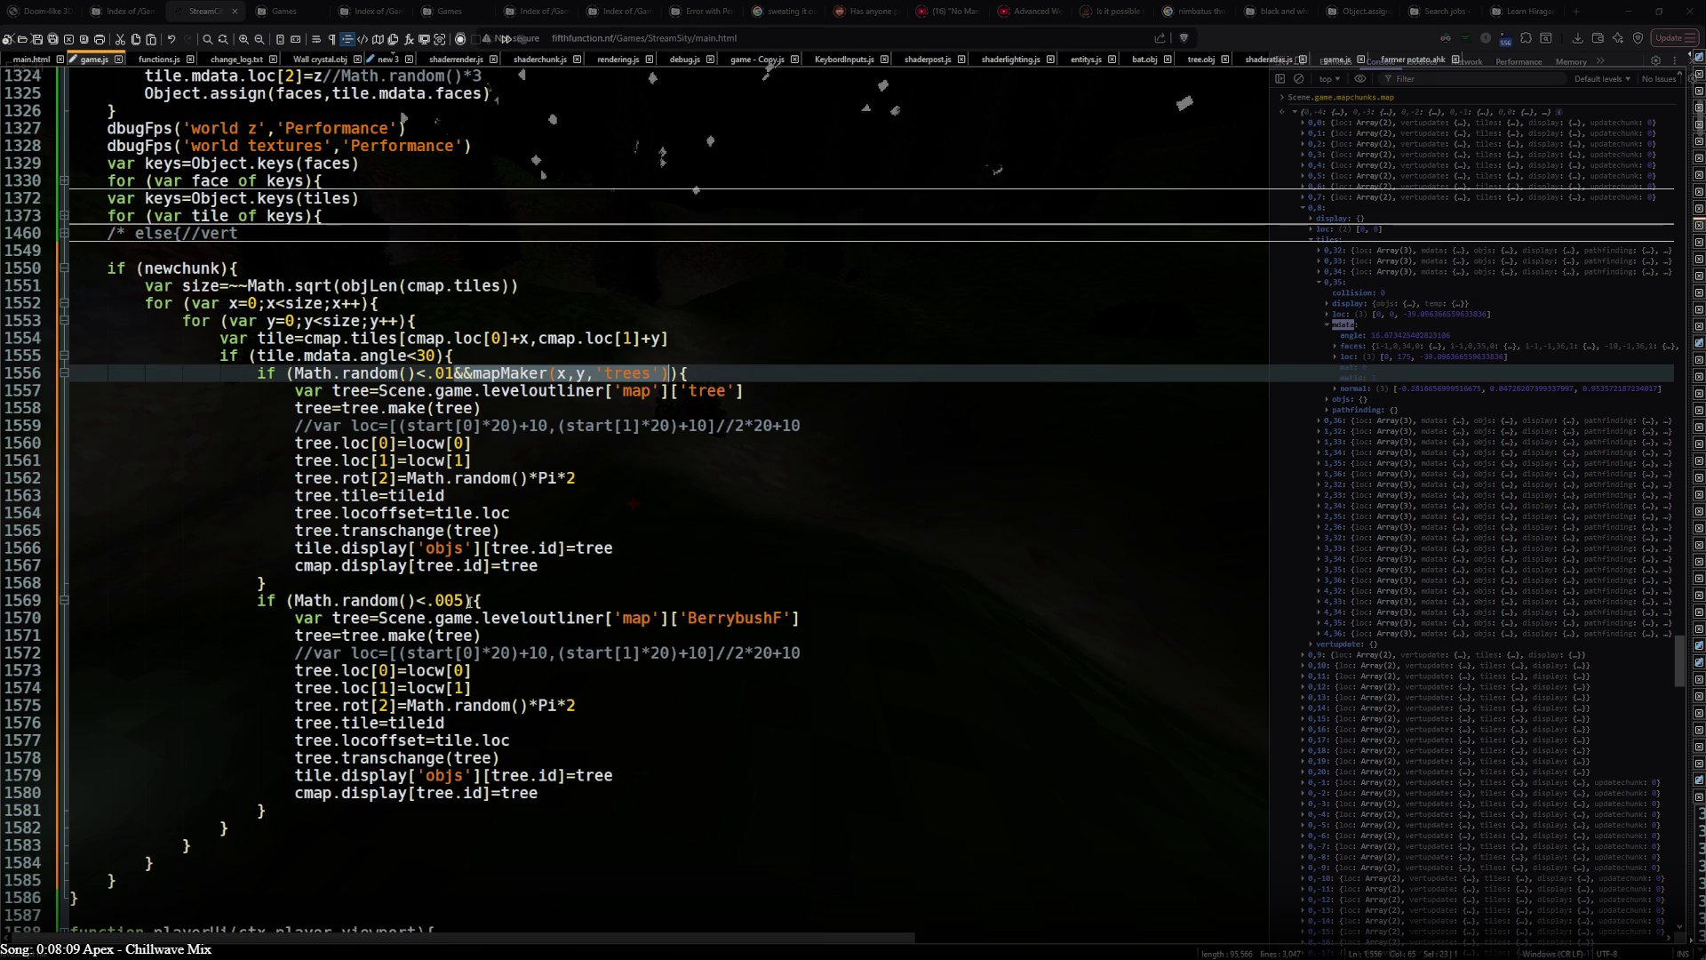
- Paste the mapMaker check after the .005 berry bush chance and copy the BerrybushF asset name
{"action": "left_click", "coordinate": [464, 601]}
{"action": "key", "text": "ctrl+v"}
{"action": "double_click", "coordinate": [713, 617]}
{"action": "key", "text": "ctrl+c"}
- Change the berry bush check's key from 'trees' to 'Berrybush'
{"action": "double_click", "coordinate": [640, 601]}
{"action": "key", "text": "ctrl+v"}
{"action": "key", "text": "BackSpace"}
{"action": "left_click", "coordinate": [652, 681]}
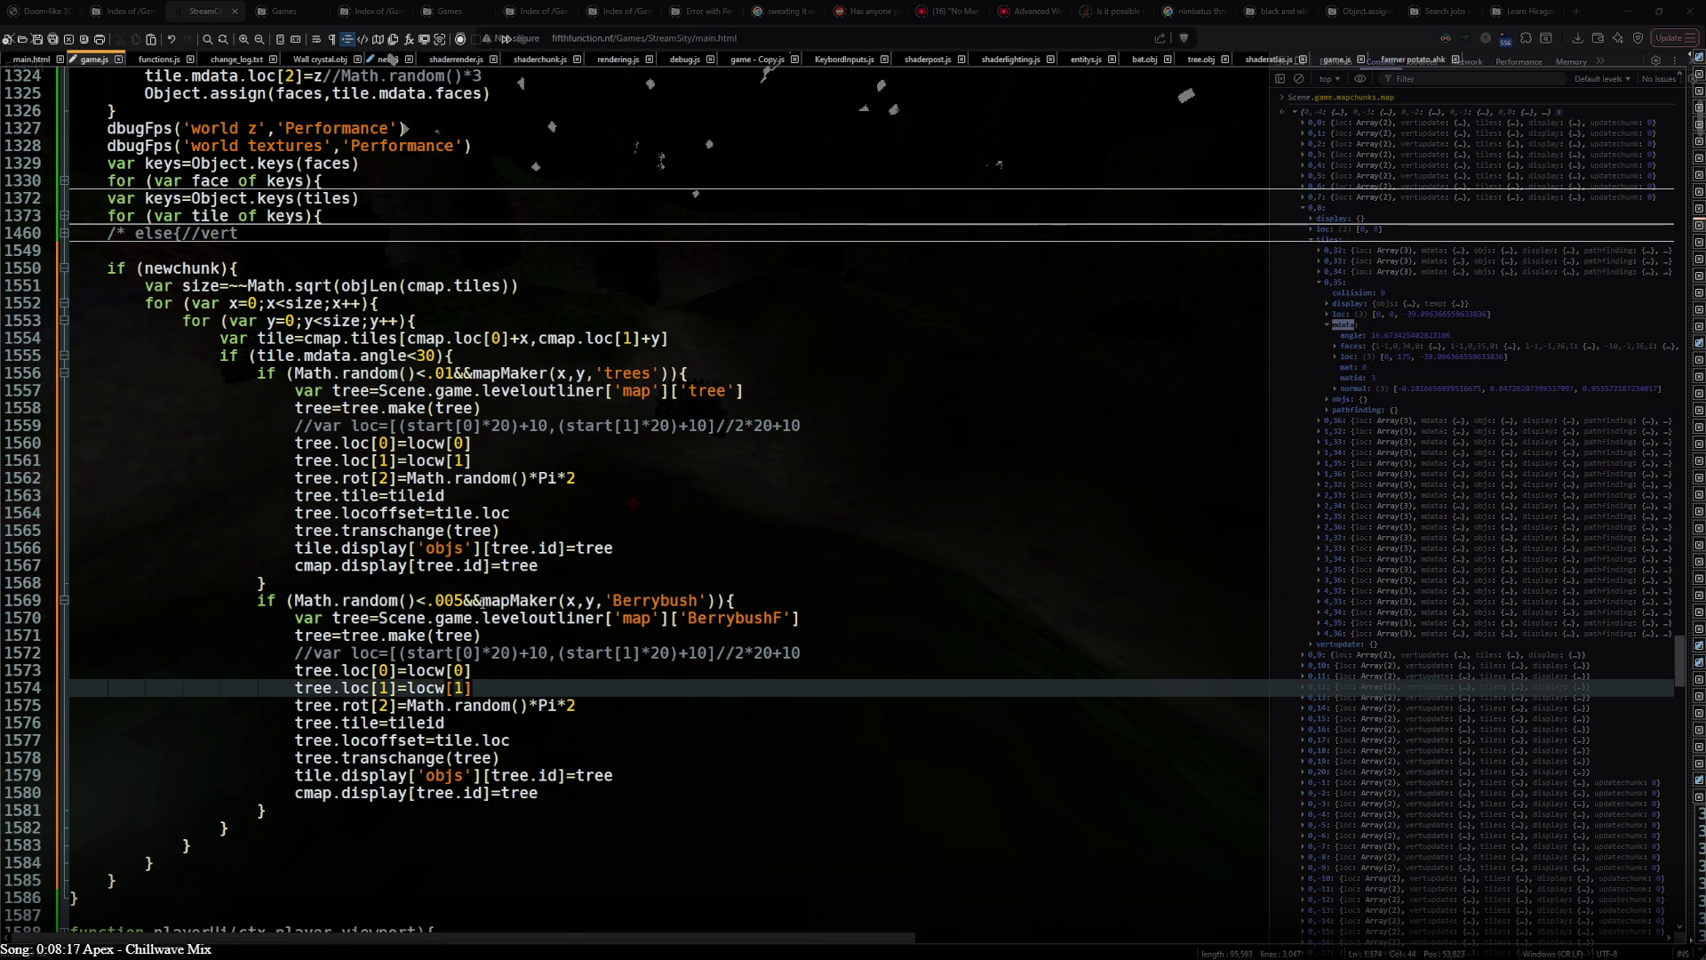
- Raise the berry bush chance to .05 and add a <.5 comparison after its mapMaker call
{"action": "key", "text": "Up"}
{"action": "key", "text": "Up"}
{"action": "key", "text": "Up"}
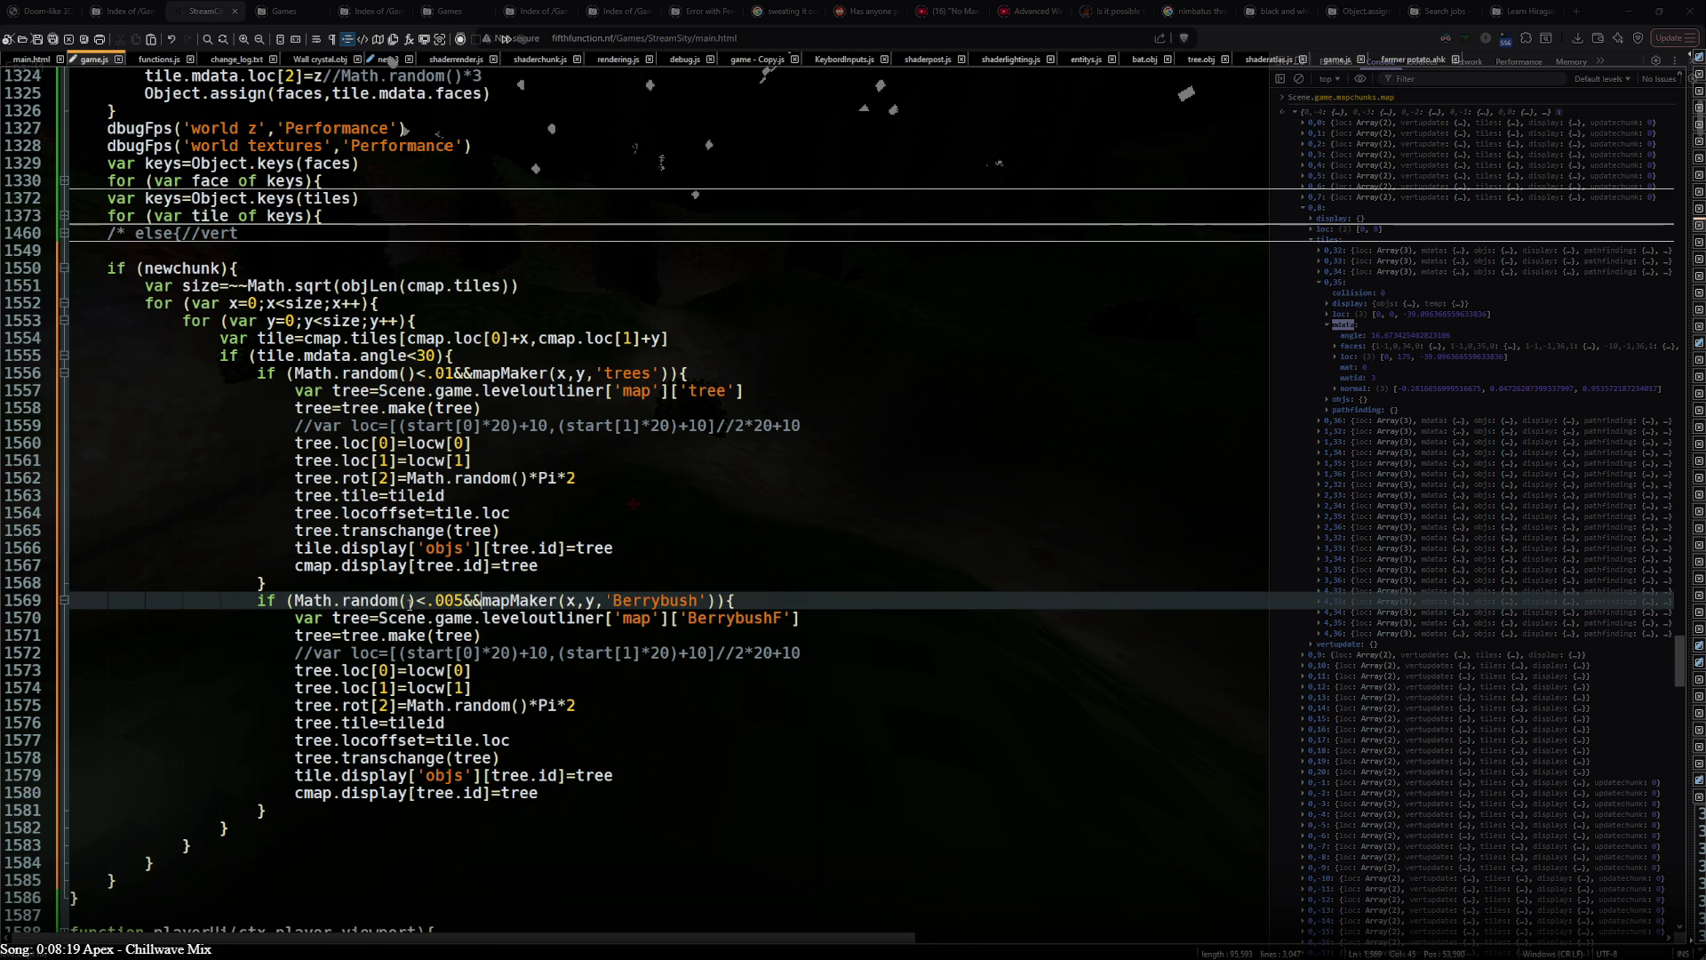
{"action": "key", "text": "Left"}
{"action": "type", "text": "&"}
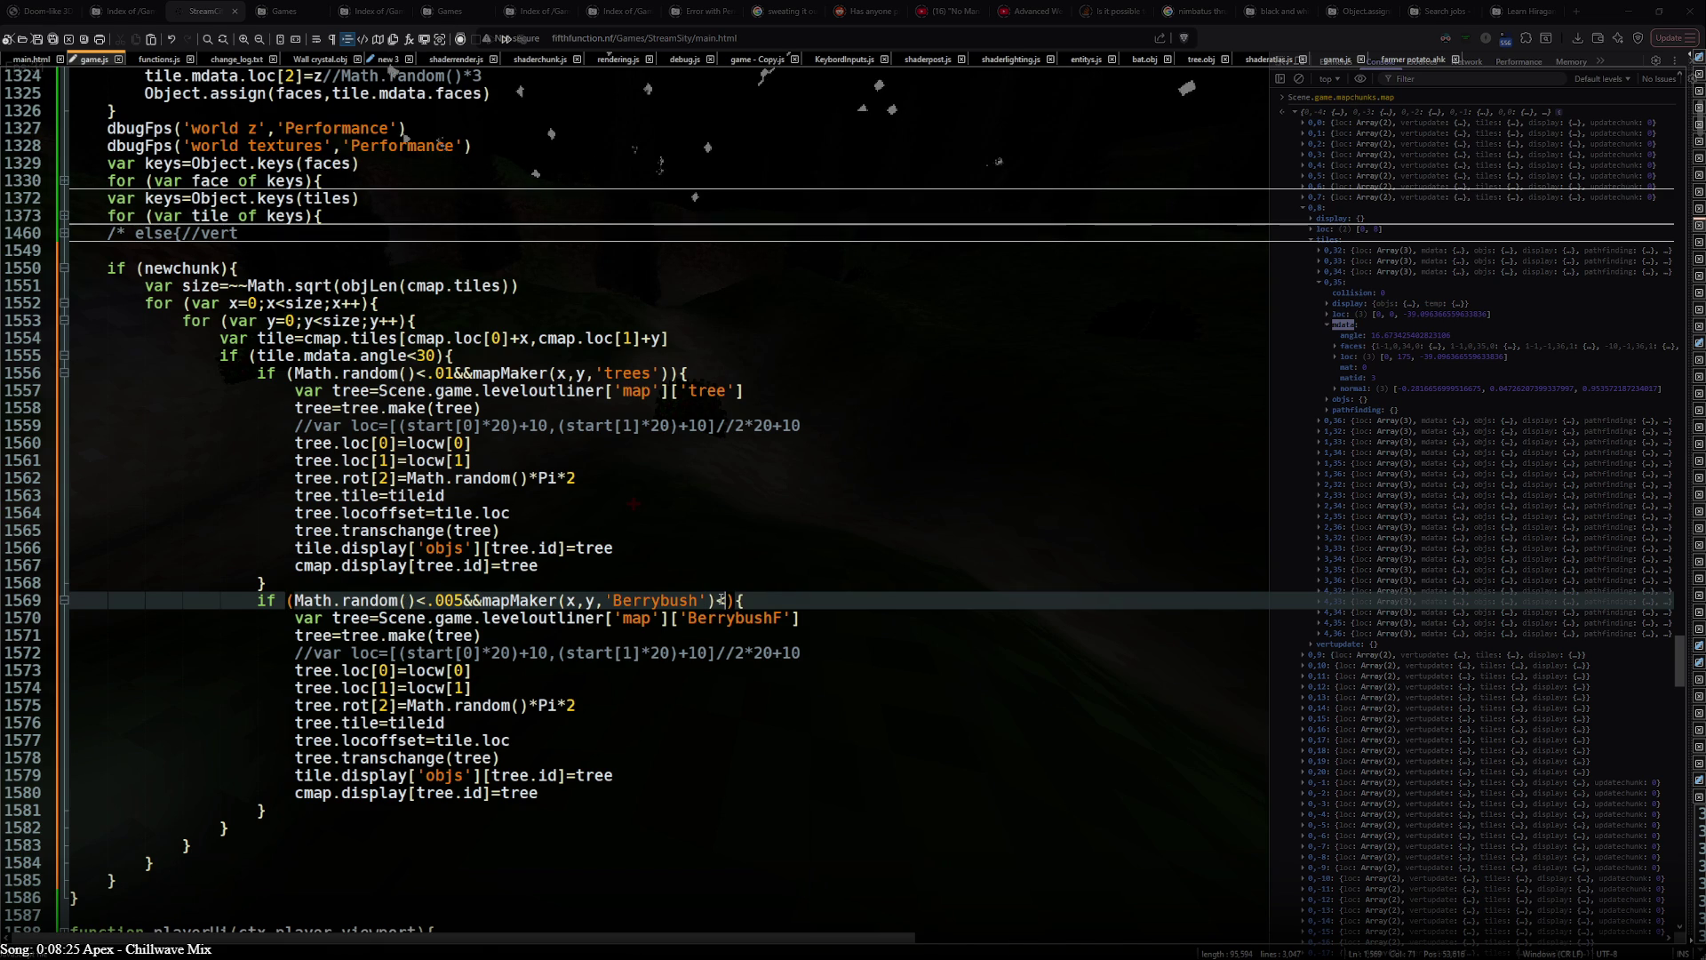
{"action": "left_click", "coordinate": [449, 606]}
{"action": "key", "text": "BackSpace"}
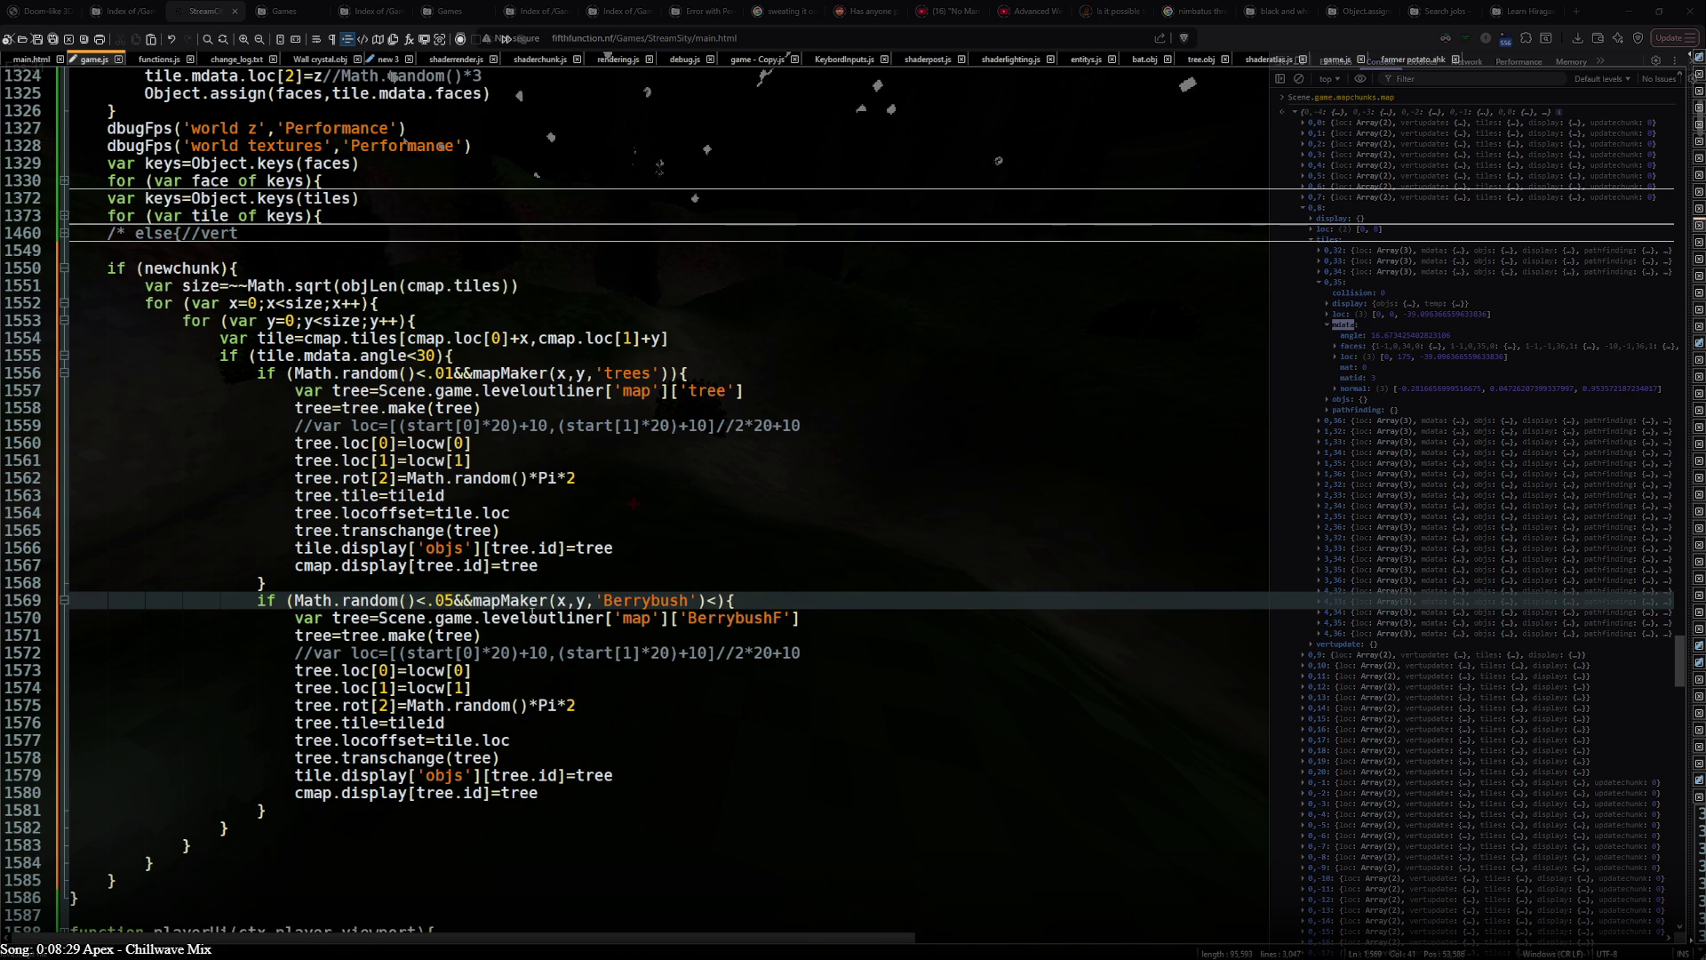
{"action": "left_click", "coordinate": [718, 601]}
{"action": "type", "text": ".5"}
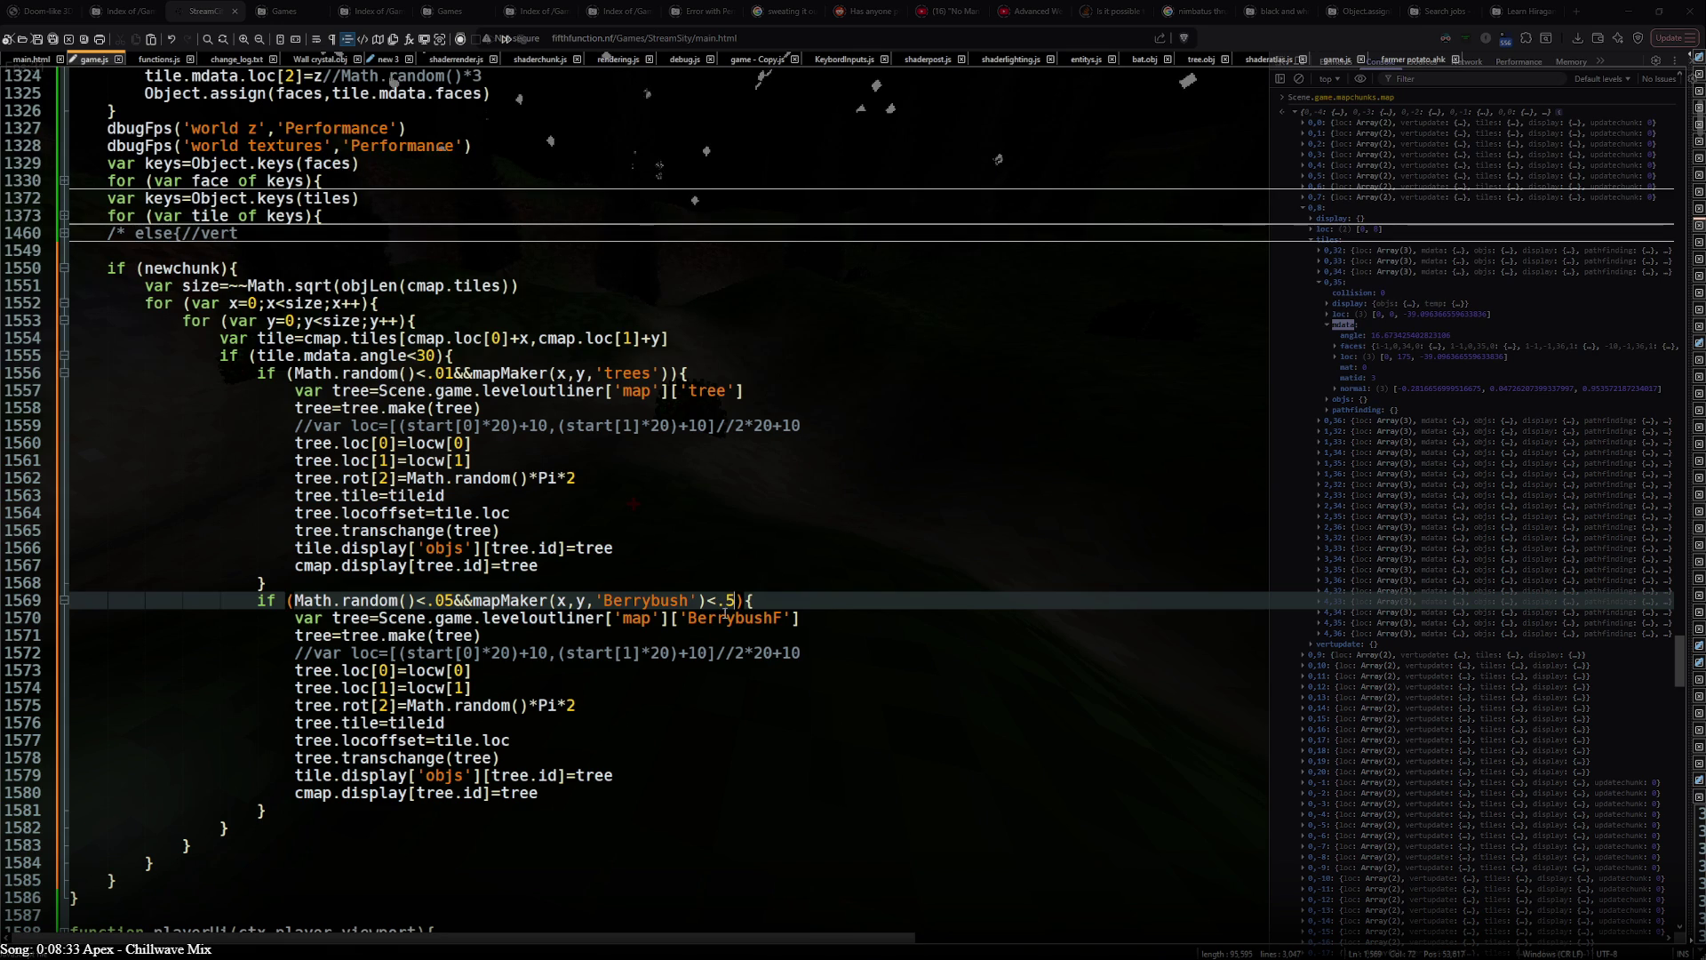
{"action": "left_click", "coordinate": [708, 601], "text": "shift"}
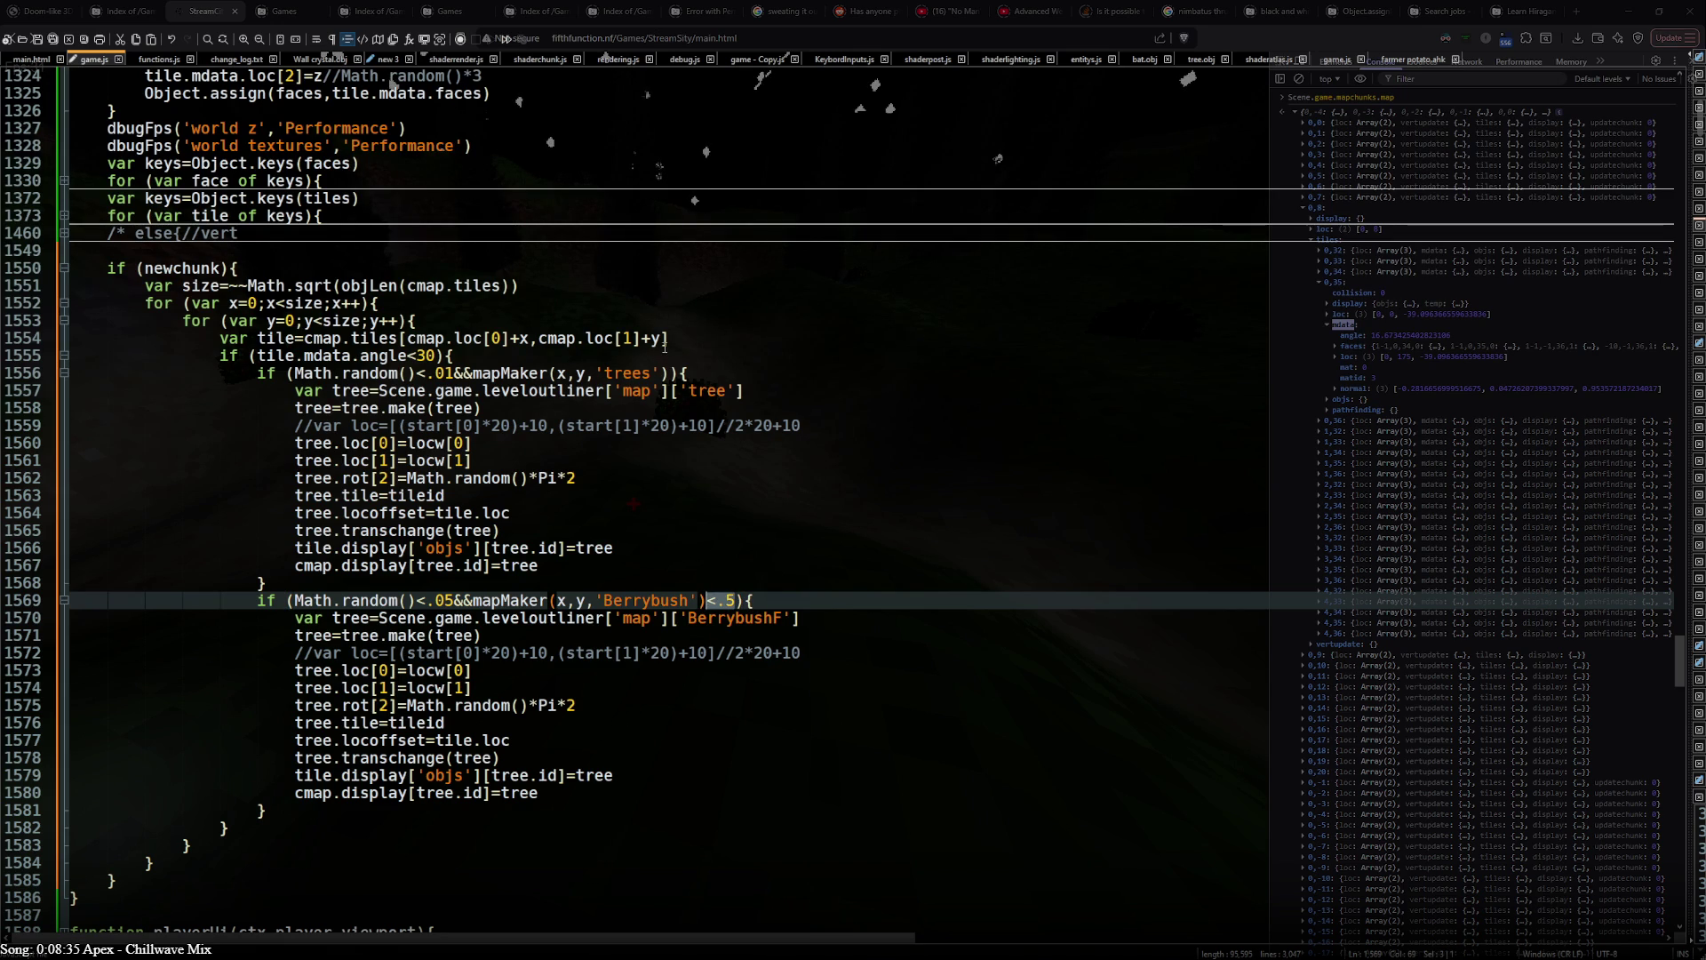
- Copy the <.5 comparison into the tree condition, check the running game, and unfold the per-tile loop
{"action": "key", "text": "ctrl+c"}
{"action": "left_click", "coordinate": [687, 373]}
{"action": "key", "text": "ctrl+v"}
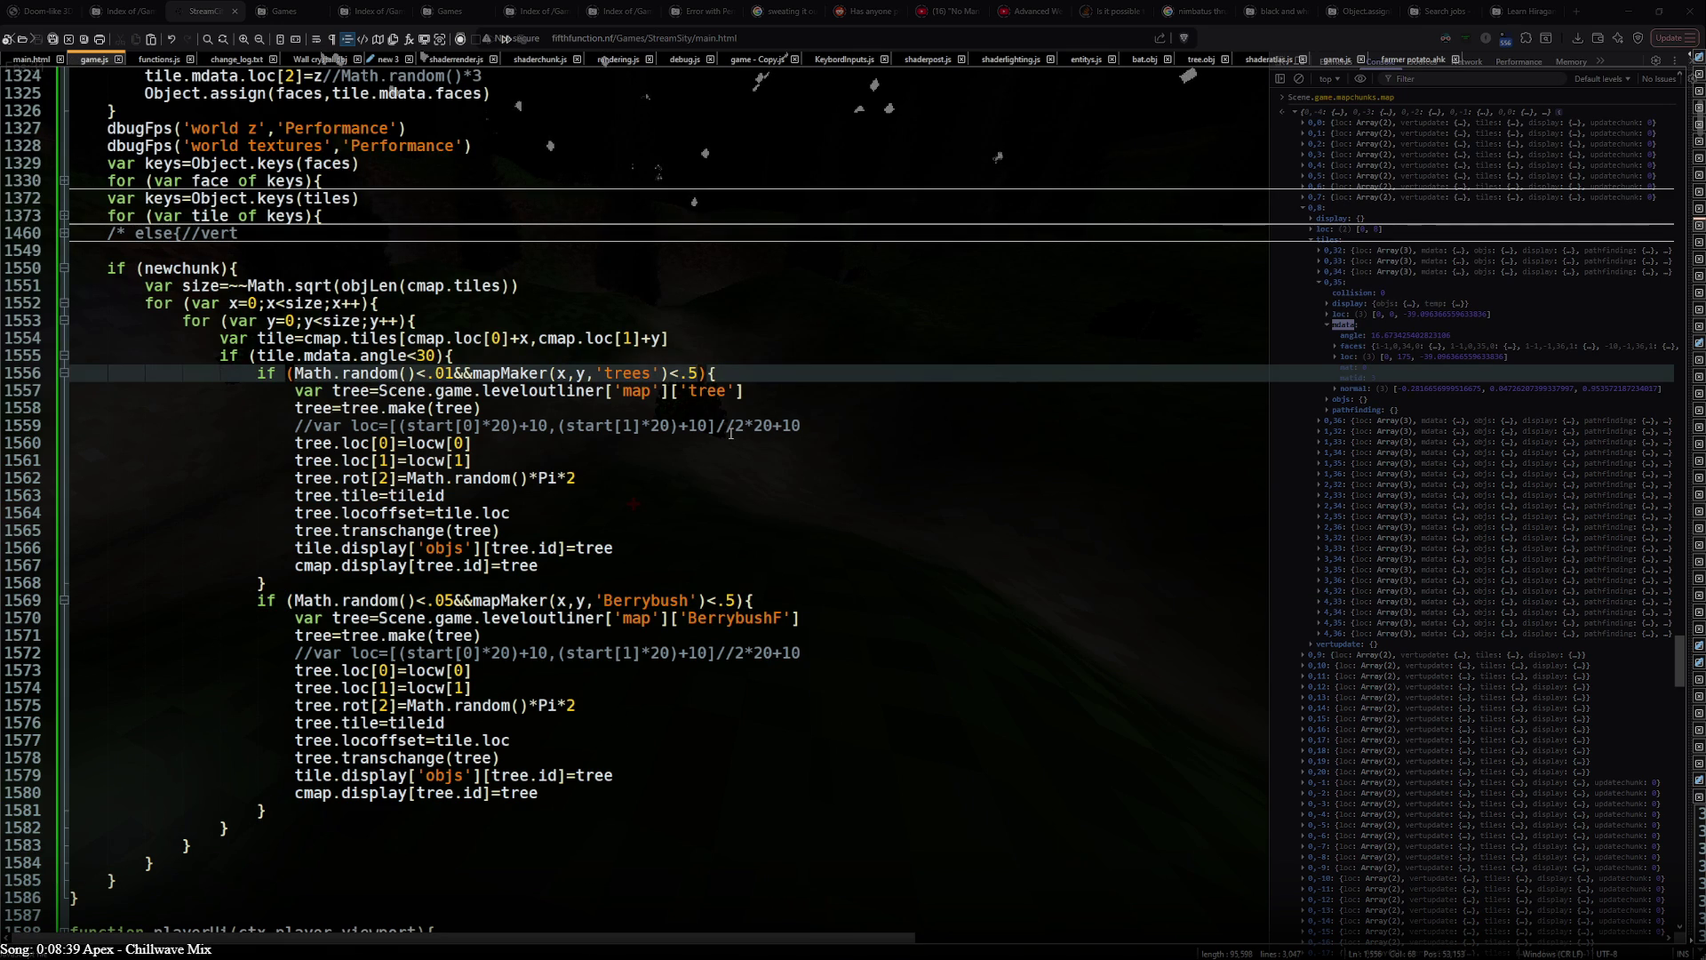
{"action": "key", "text": "Escape"}
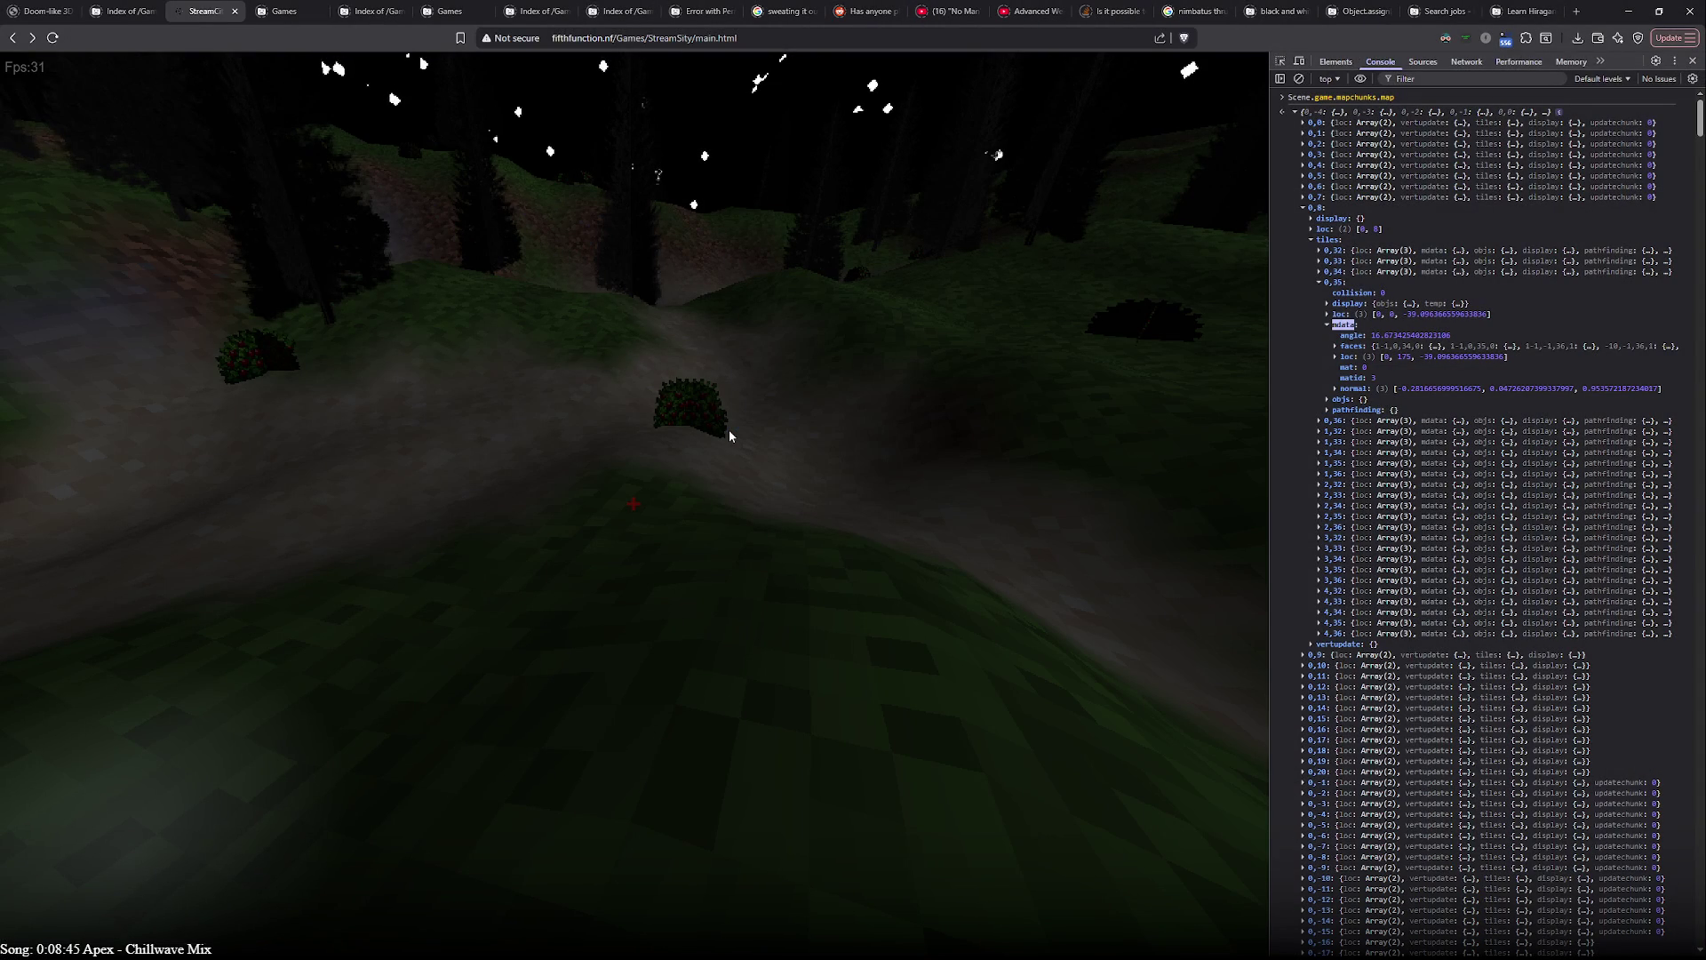
{"action": "key", "text": "Escape"}
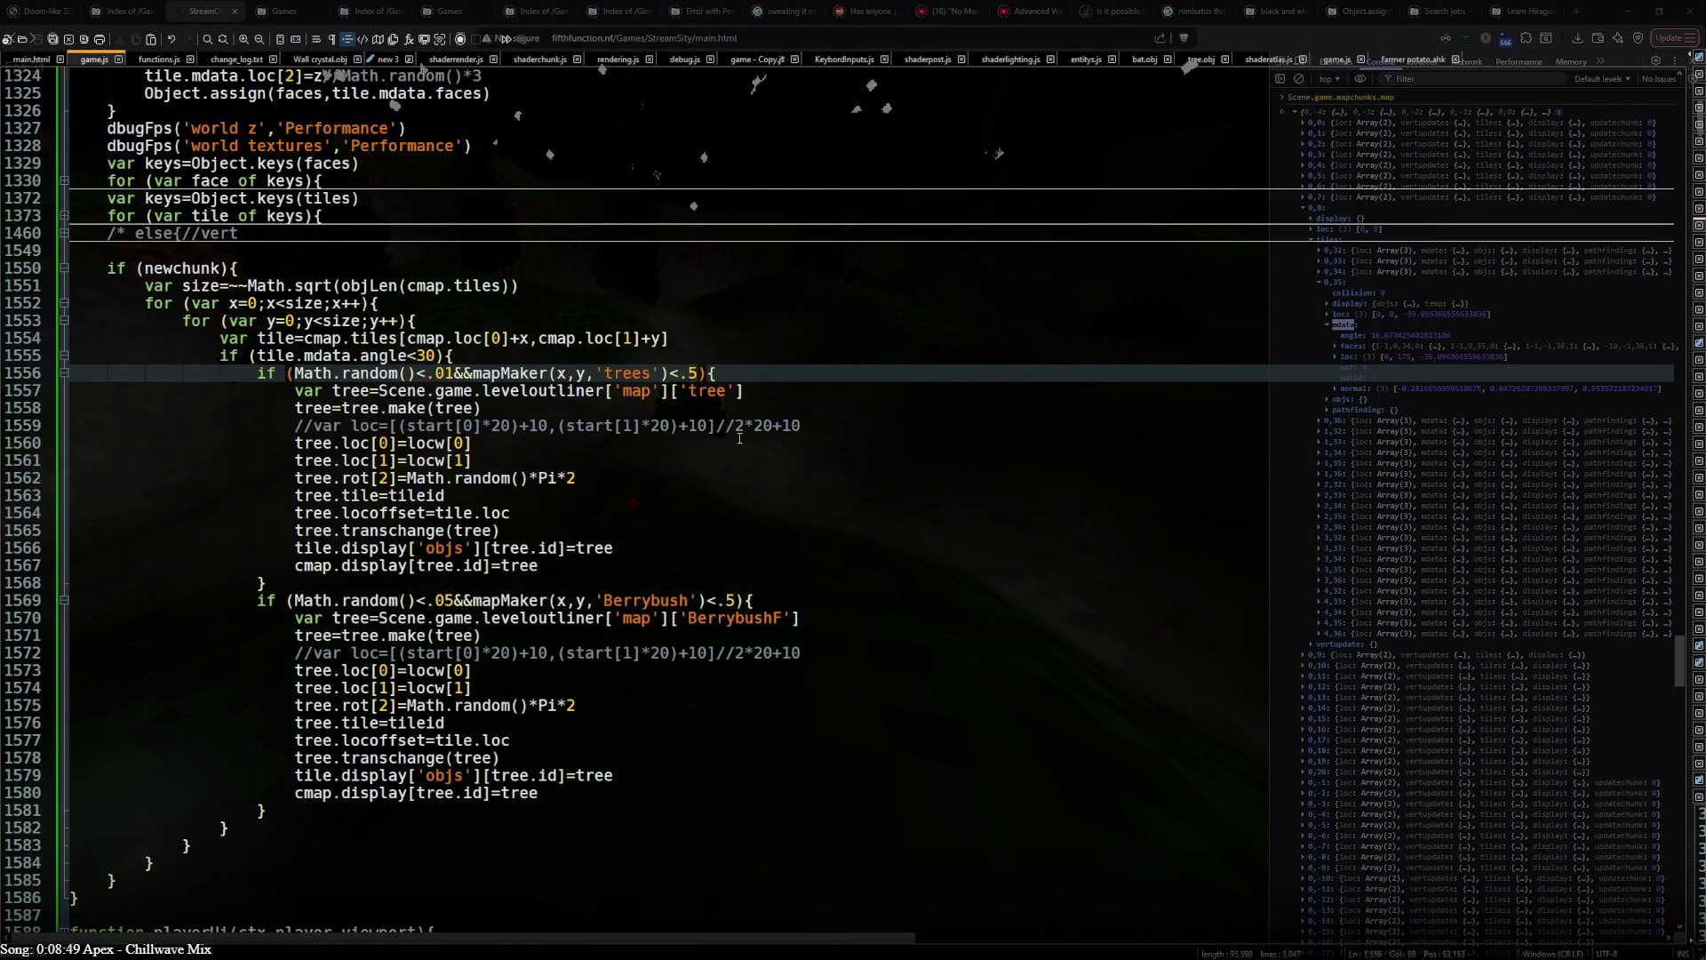
{"action": "scroll", "coordinate": [625, 472], "scroll_direction": "up", "scroll_amount": 5}
{"action": "left_click", "coordinate": [62, 462]}
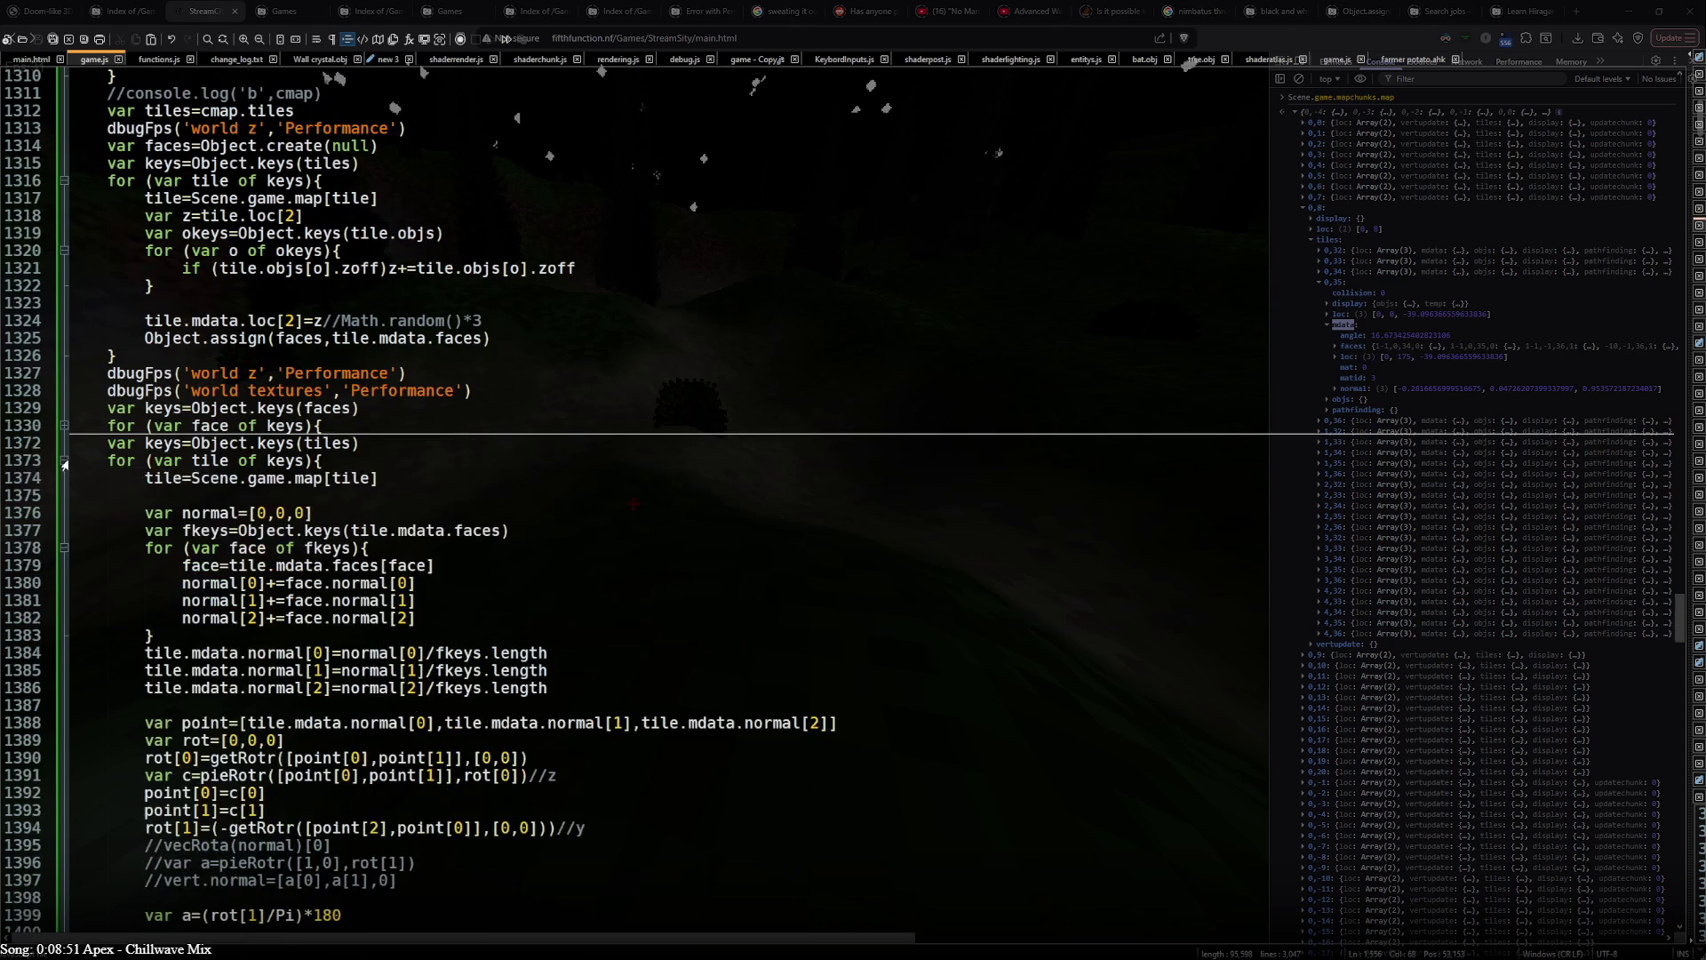
{"action": "scroll", "coordinate": [89, 462], "scroll_direction": "down", "scroll_amount": 5}
{"action": "scroll", "coordinate": [90, 462], "scroll_direction": "down", "scroll_amount": 3}
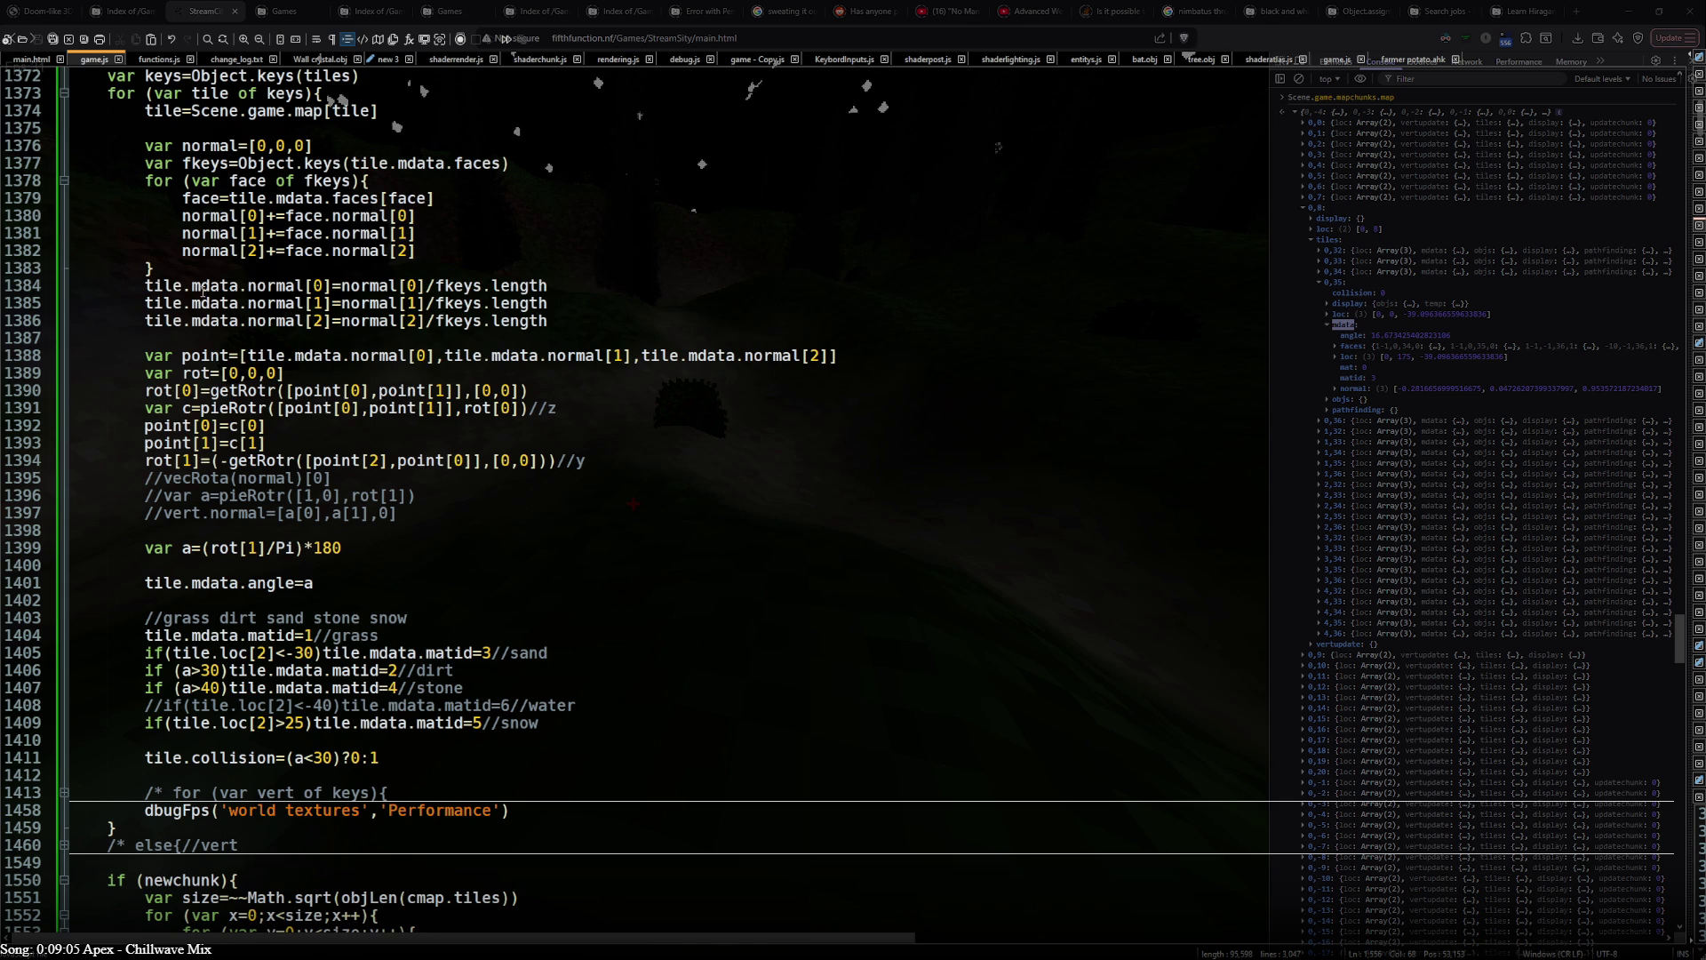
{"action": "scroll", "coordinate": [205, 293], "scroll_direction": "up", "scroll_amount": 3}
{"action": "scroll", "coordinate": [206, 293], "scroll_direction": "up", "scroll_amount": 3}
- Change both mapMaker thresholds from .5 to -30, then return to the game view
{"action": "left_click", "coordinate": [61, 338]}
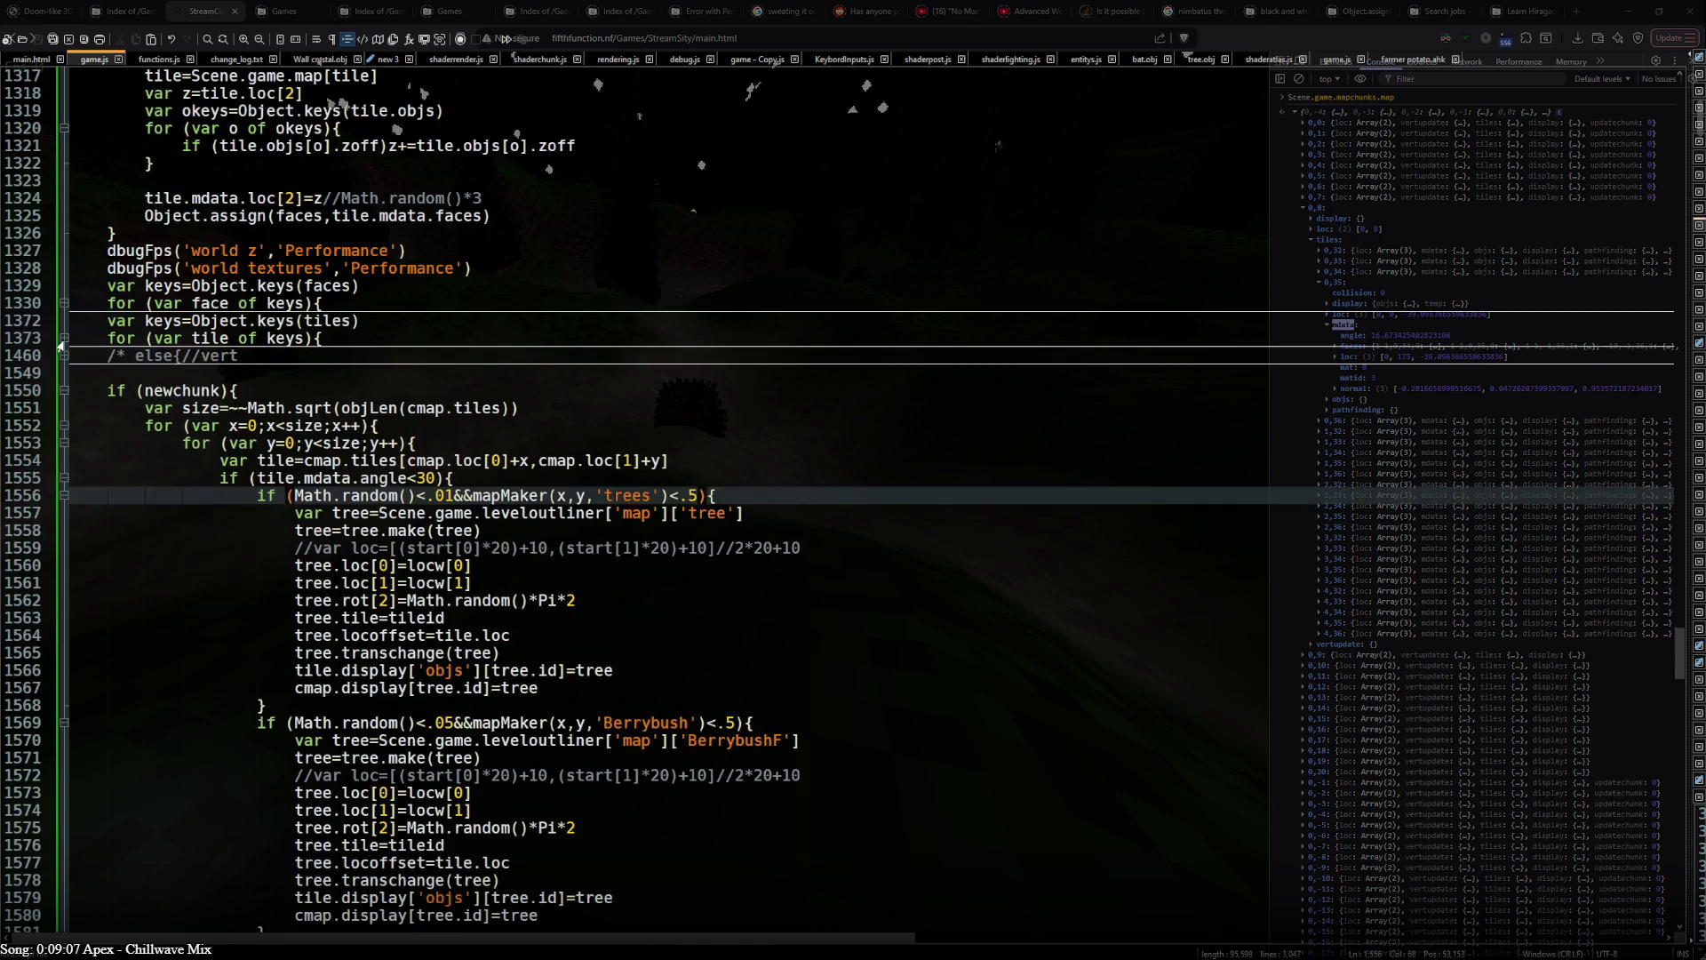
{"action": "scroll", "coordinate": [59, 344], "scroll_direction": "down", "scroll_amount": 3}
{"action": "left_click", "coordinate": [688, 374]}
{"action": "left_click", "coordinate": [691, 375]}
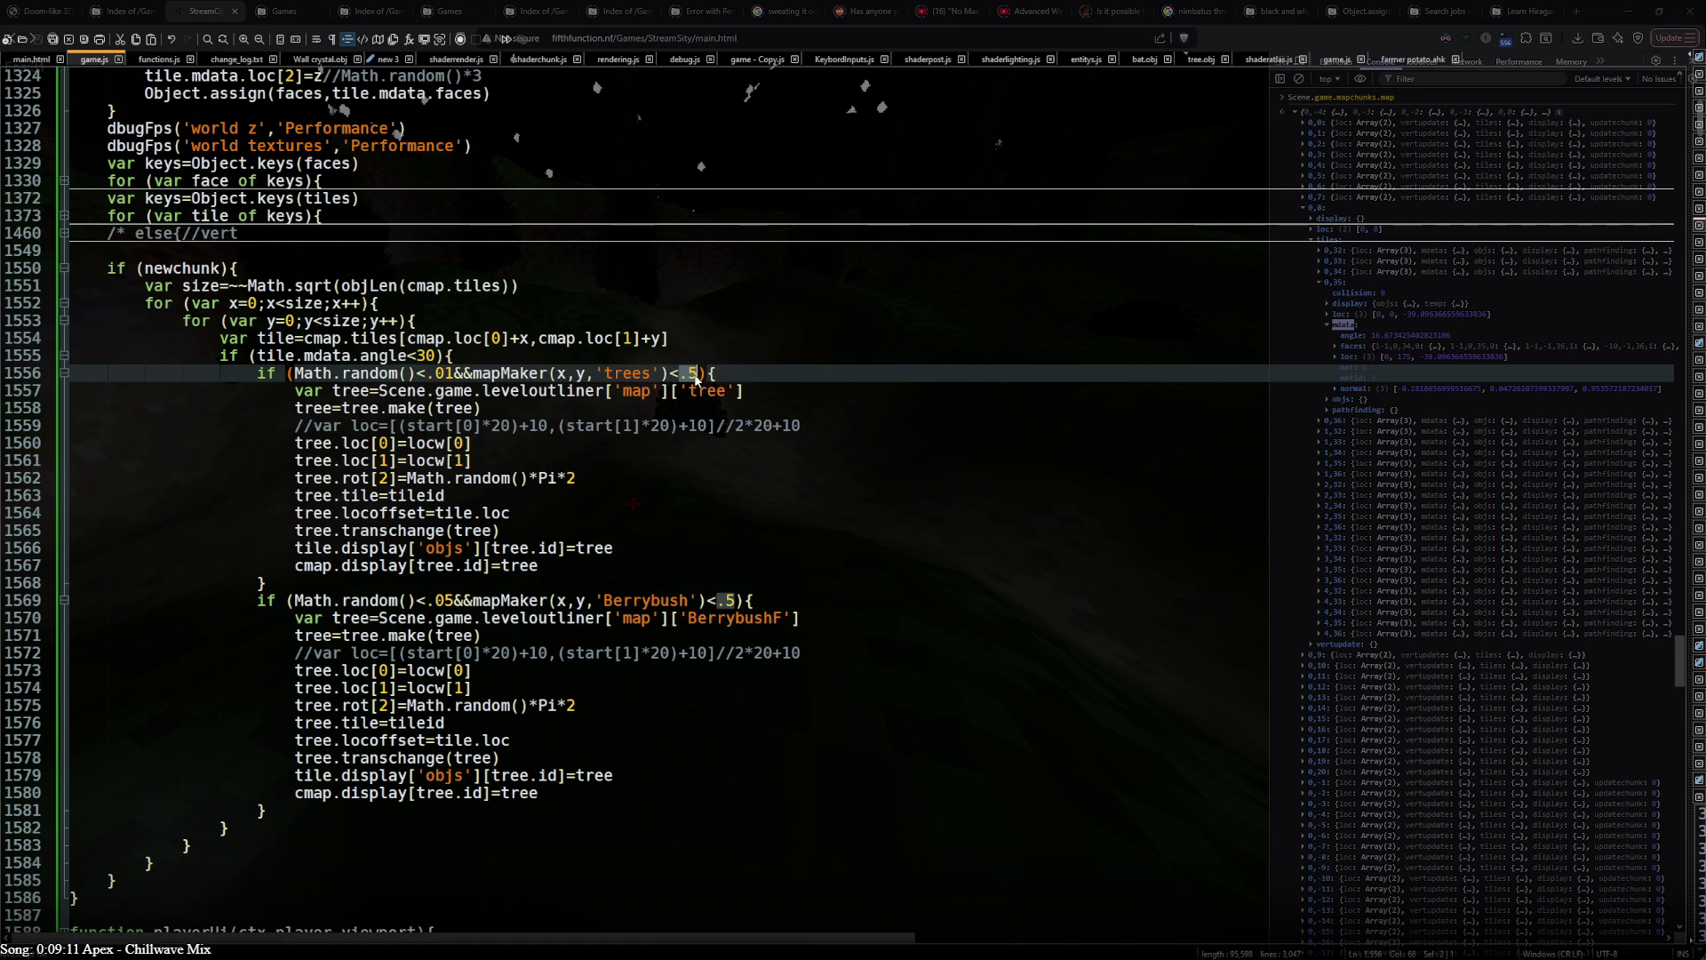
{"action": "type", "text": "-30"}
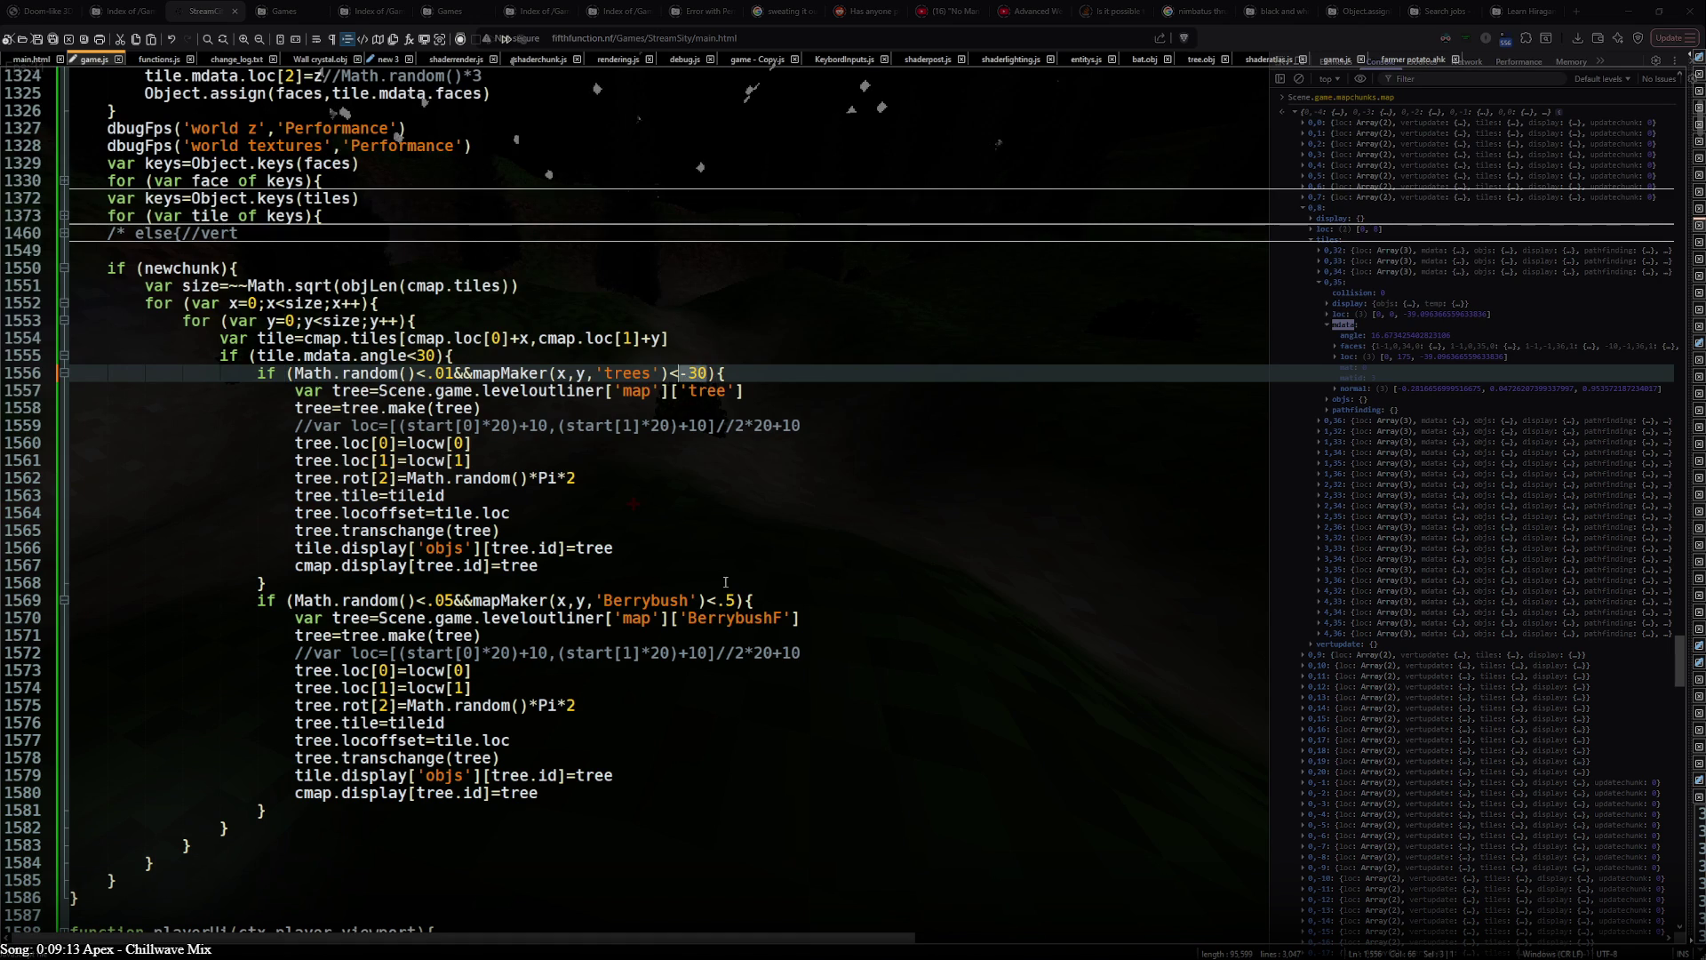
{"action": "left_click_drag", "start_coordinate": [716, 600], "coordinate": [733, 601]}
{"action": "type", "text": "-30"}
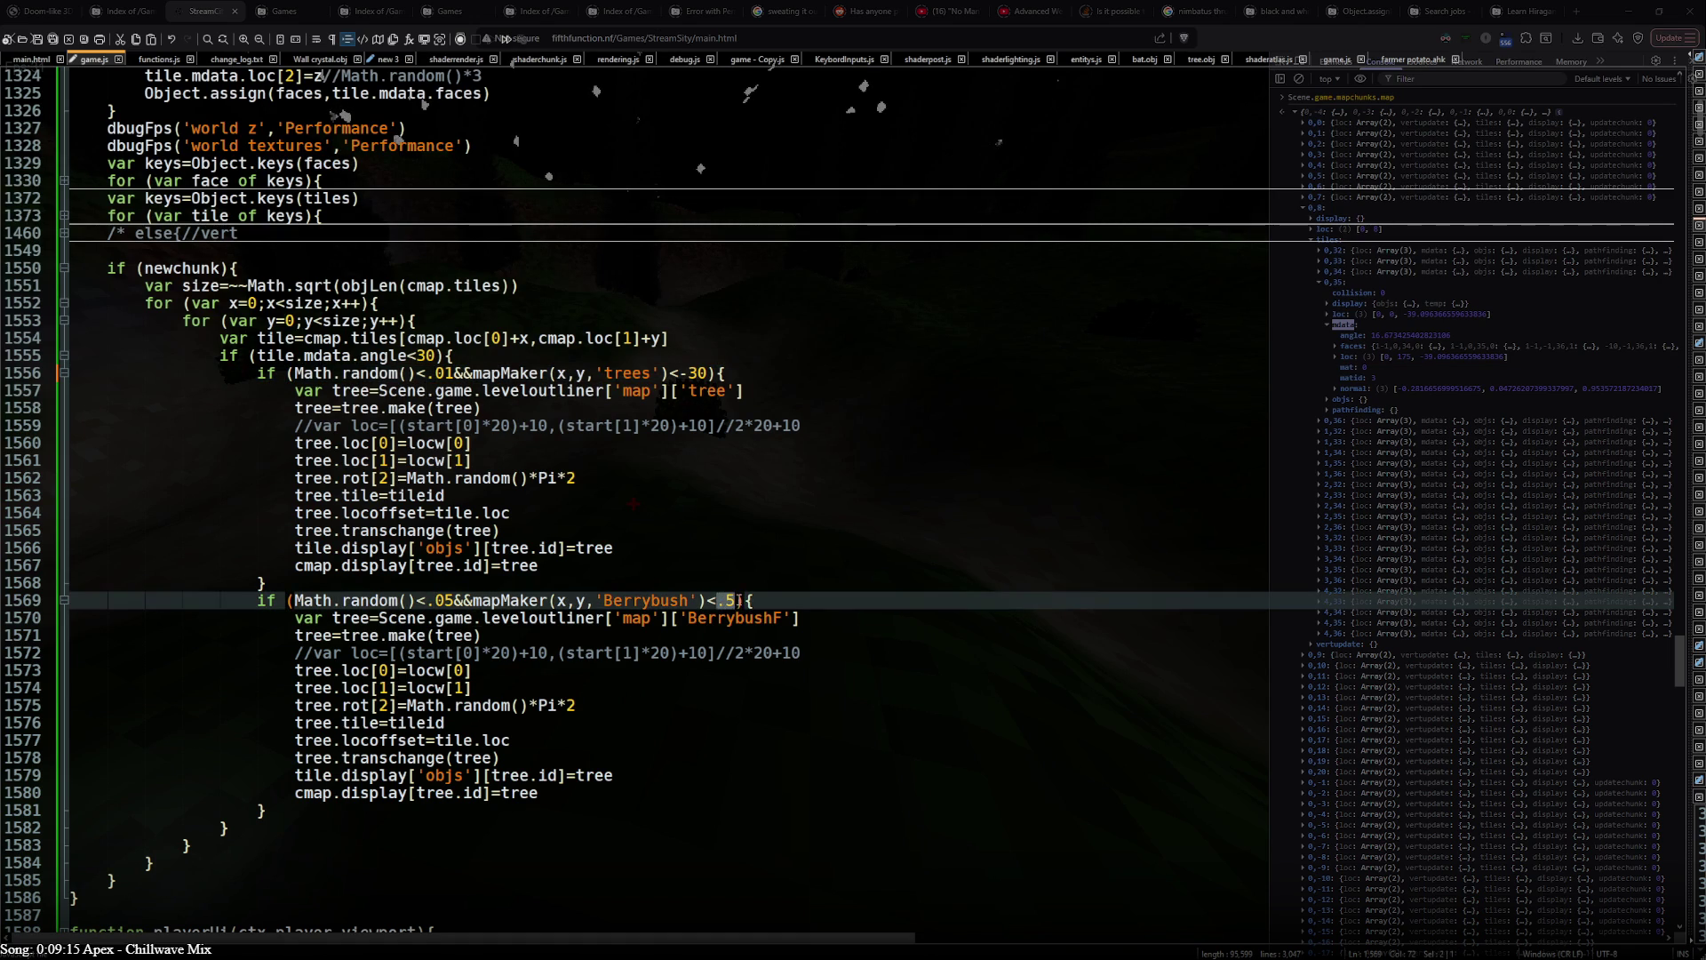
{"action": "key", "text": "alt+Tab"}
{"action": "left_click", "coordinate": [791, 599]}
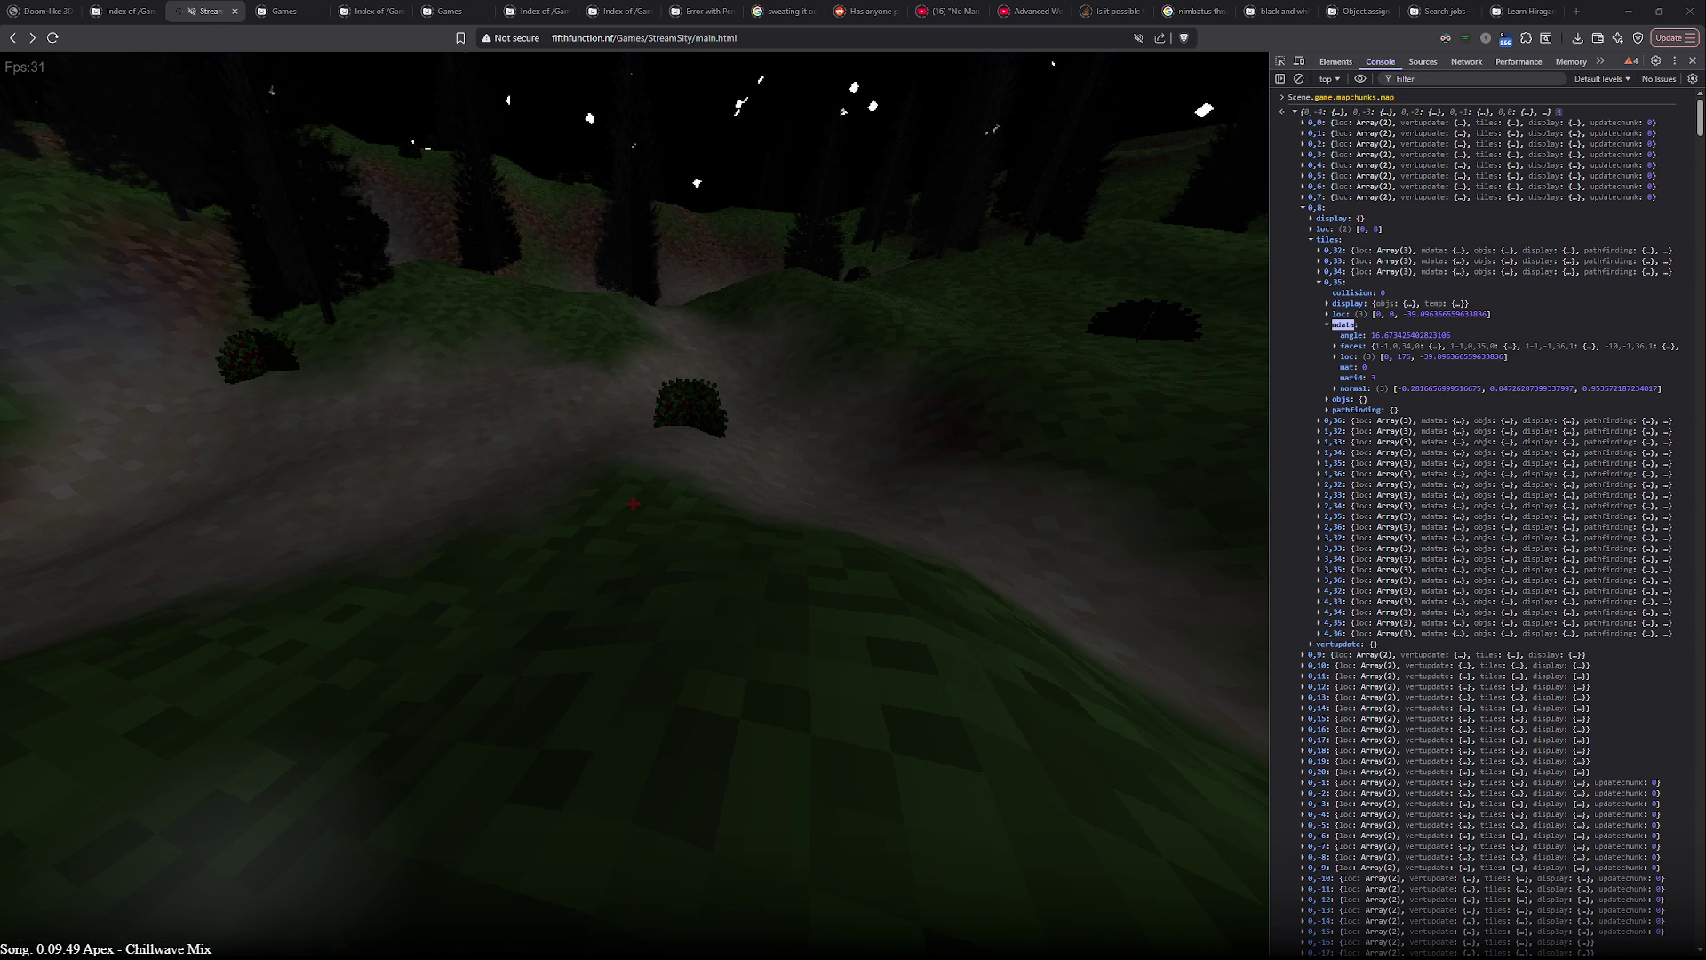
- Reload the game twice, pause it amid the mdata TypeErrors, and switch to the editor
{"action": "key", "text": "F5"}
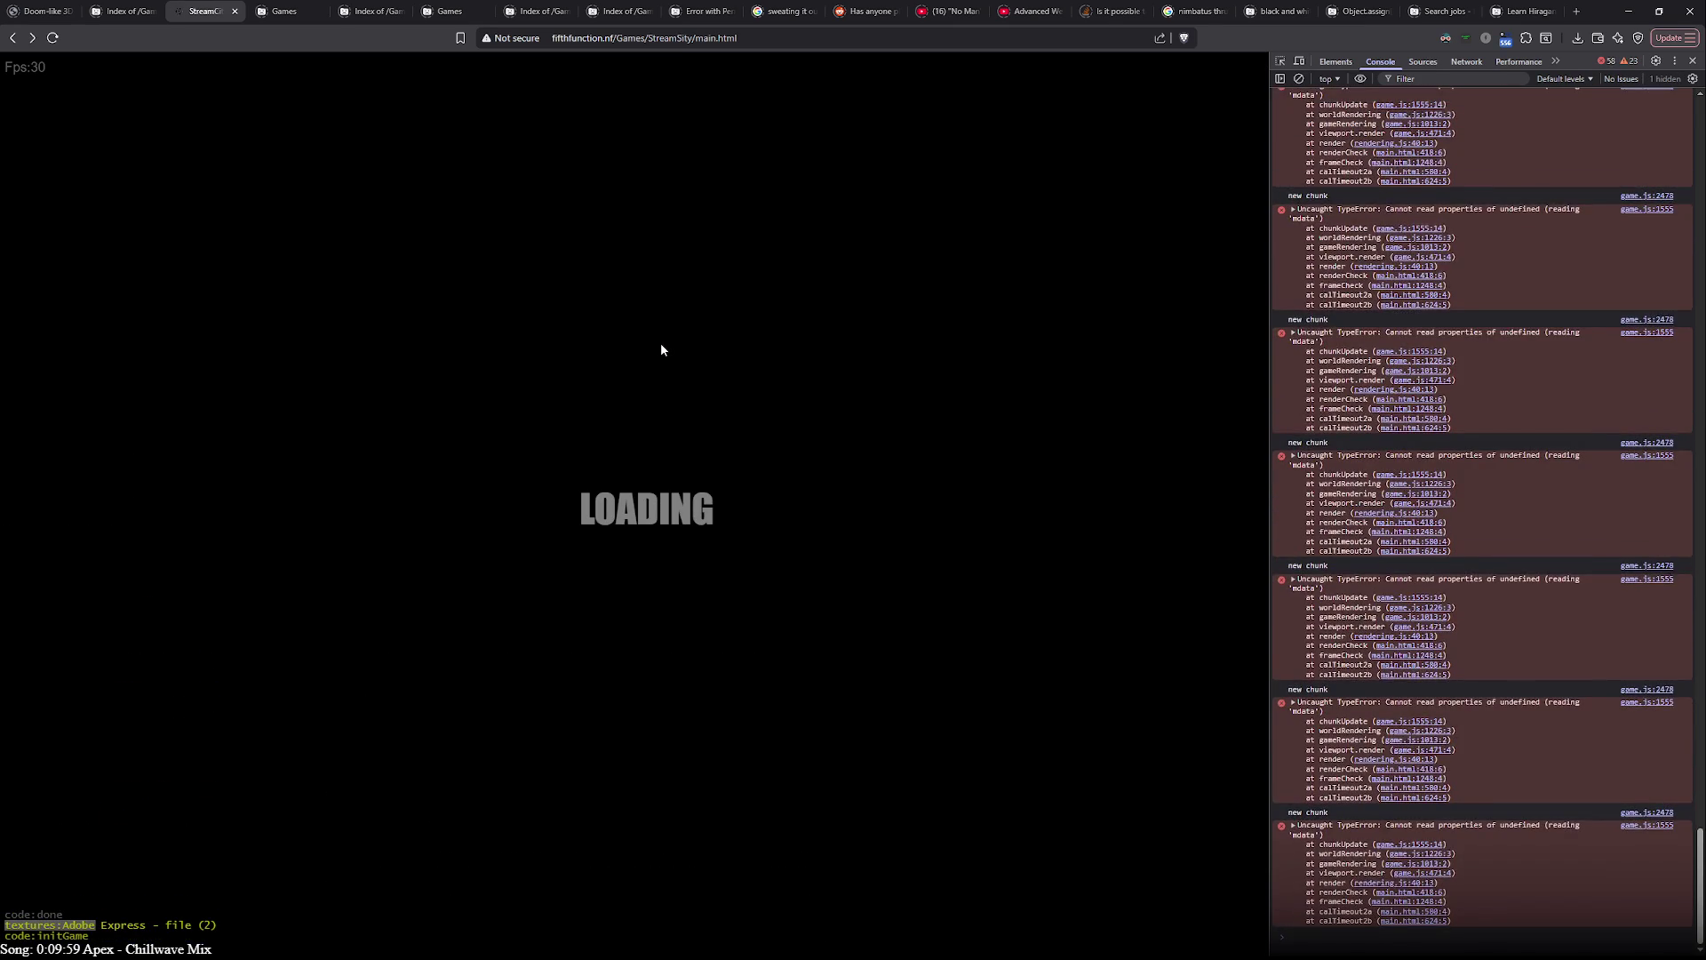
{"action": "key", "text": "F5"}
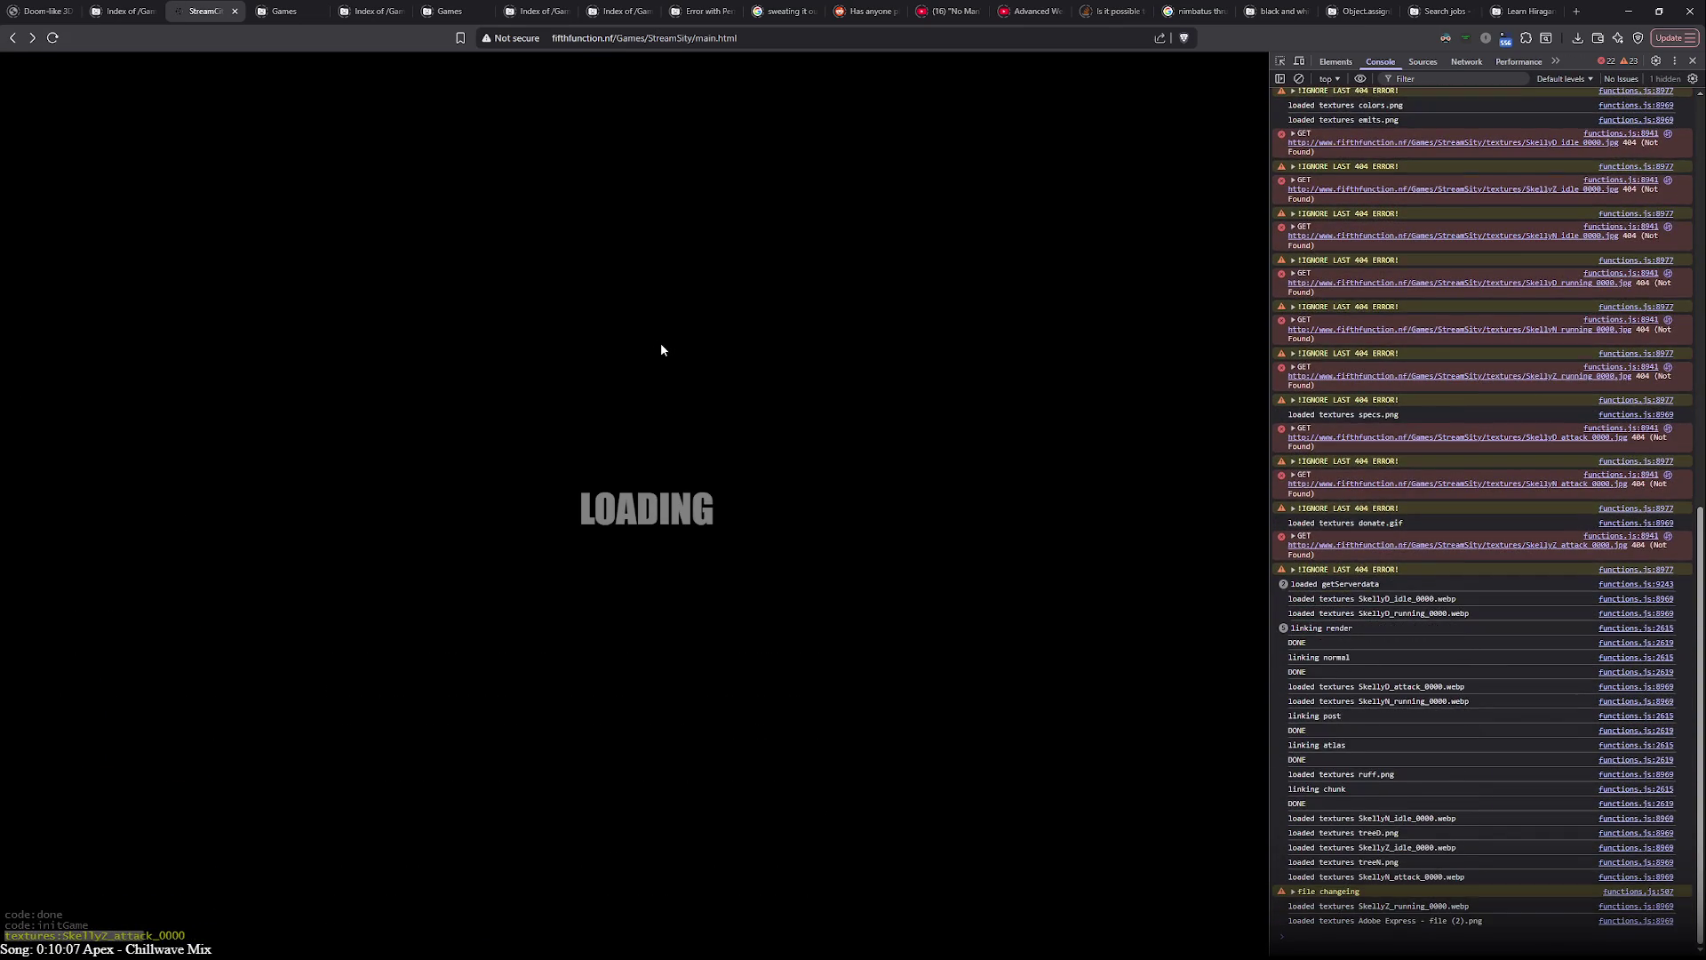
{"action": "key", "text": "Pause"}
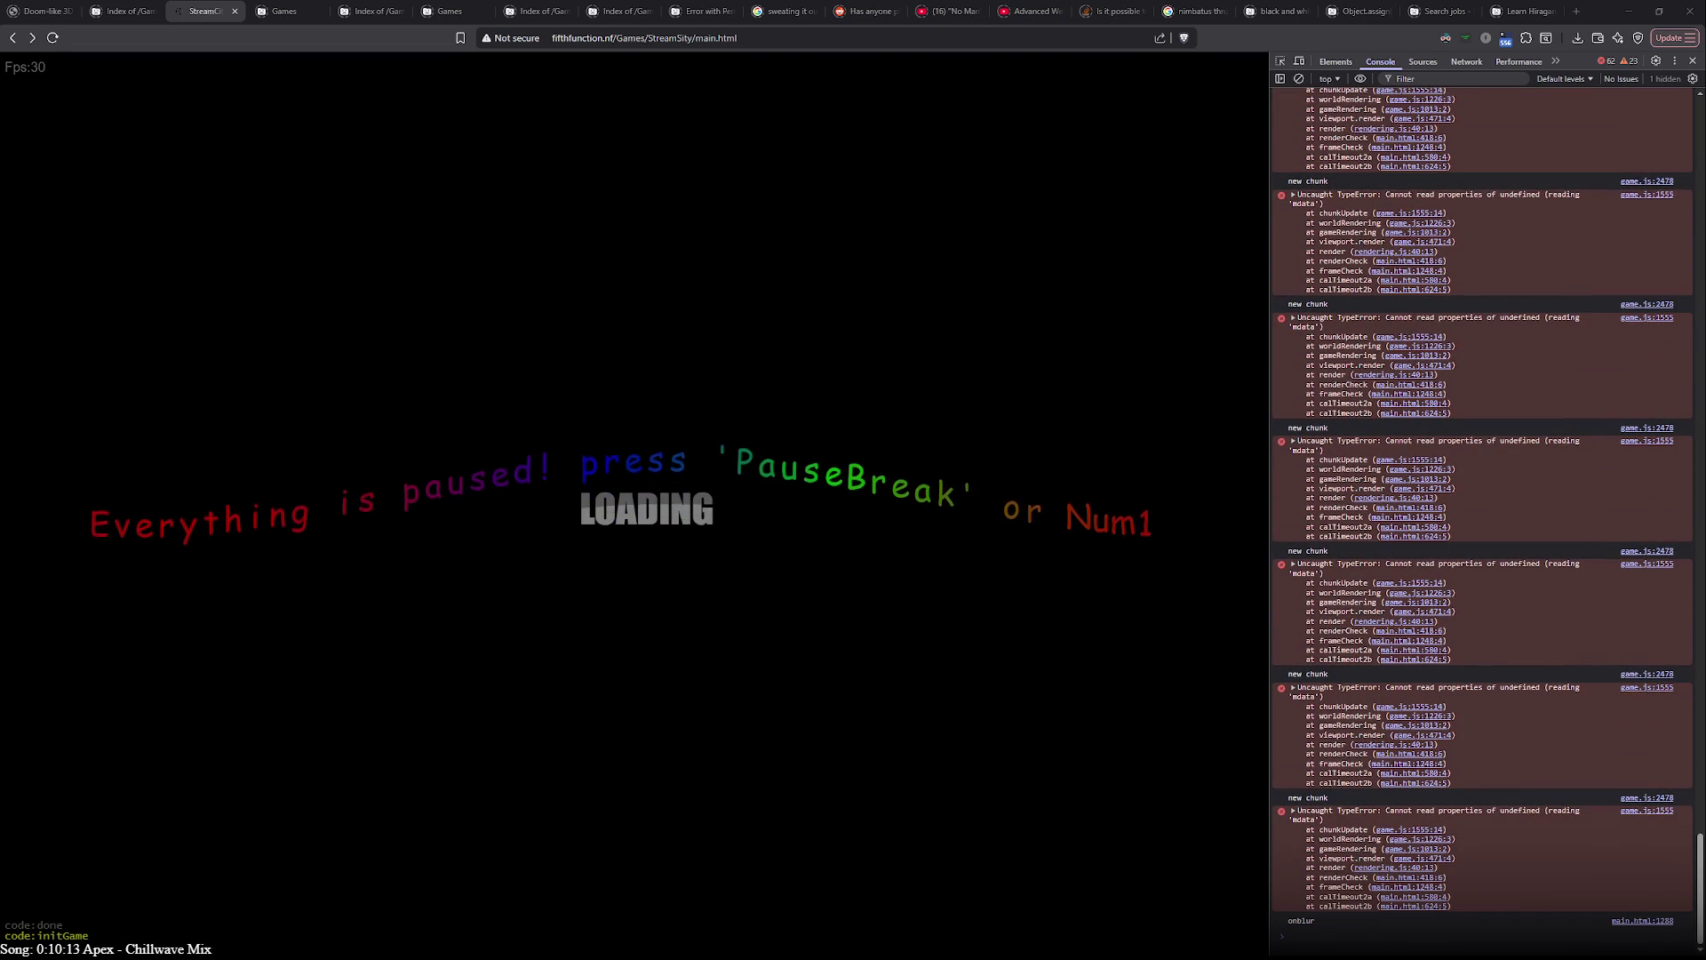
{"action": "key", "text": "alt+Tab"}
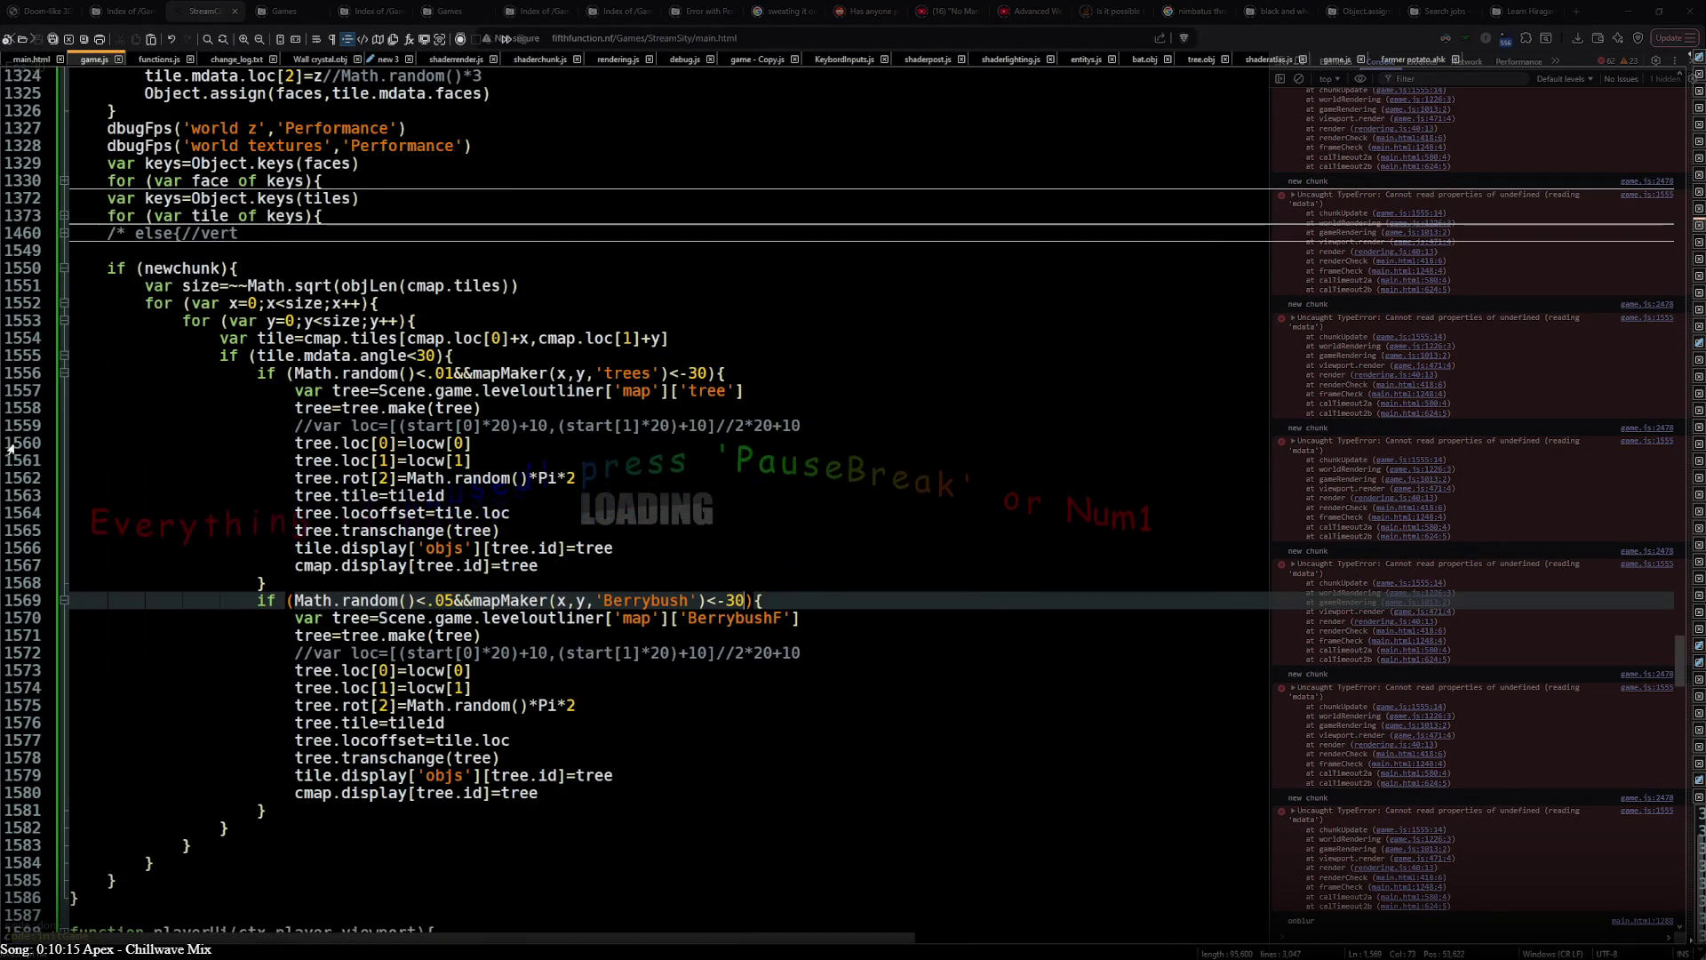
- Inspect the failing tile check and cmap.tiles lookup on lines 1554–1555
{"action": "left_click", "coordinate": [27, 356]}
{"action": "left_click", "coordinate": [276, 356]}
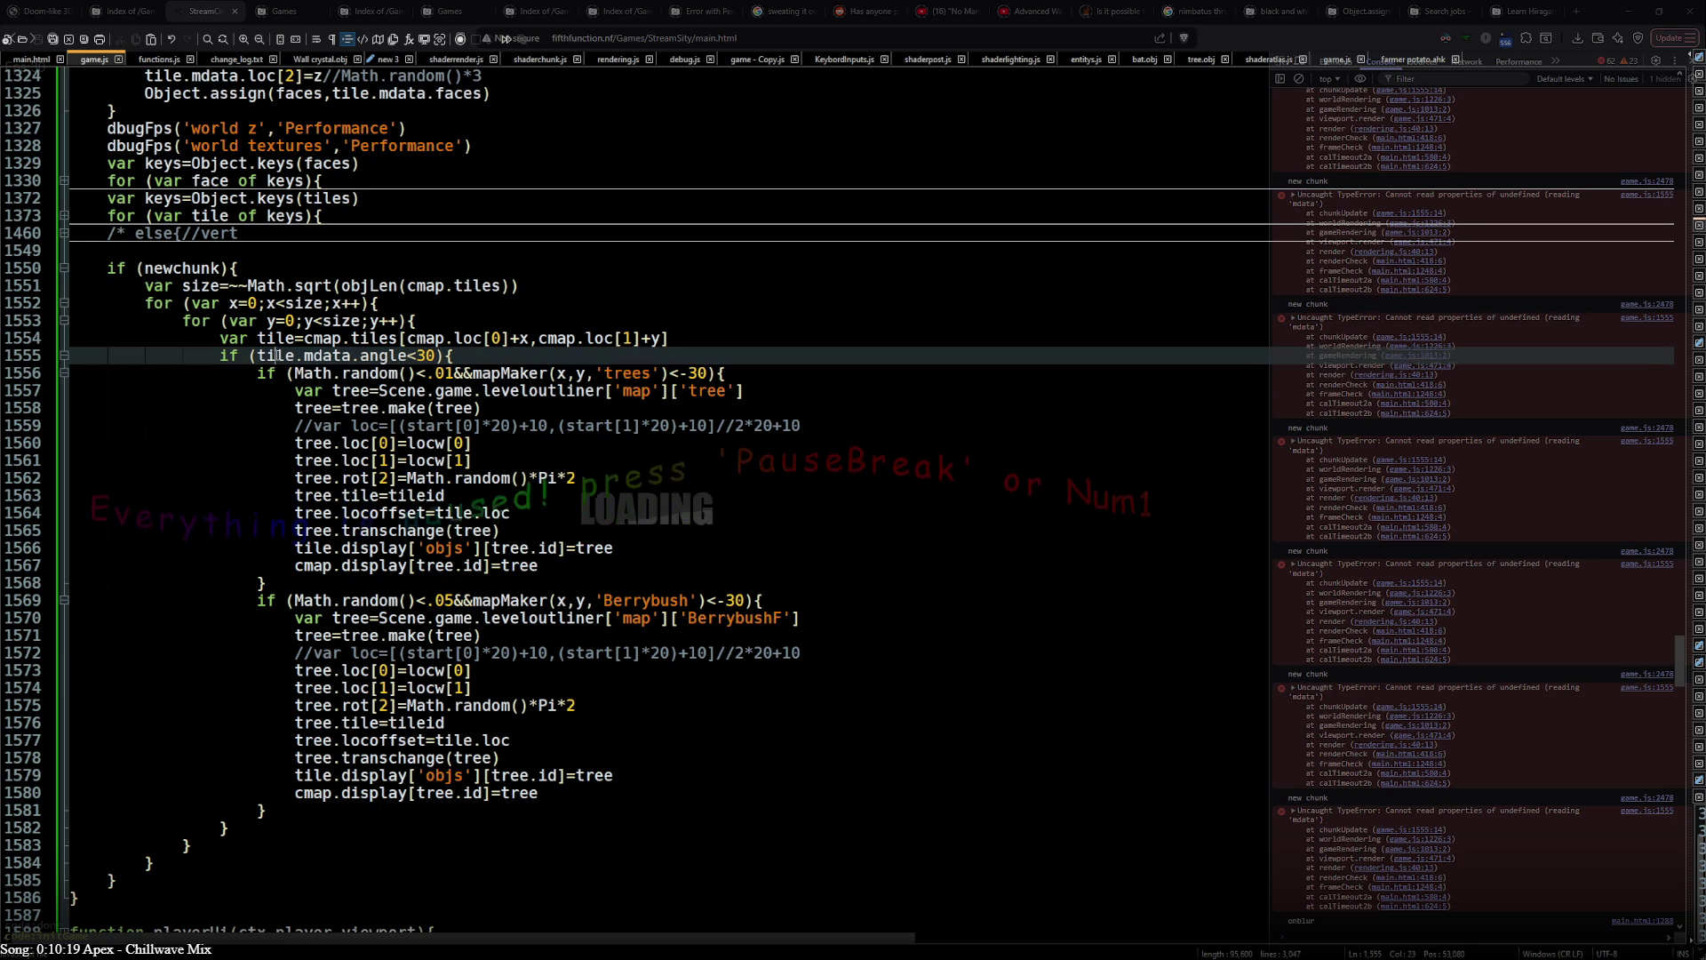
{"action": "left_click_drag", "start_coordinate": [304, 338], "coordinate": [398, 338]}
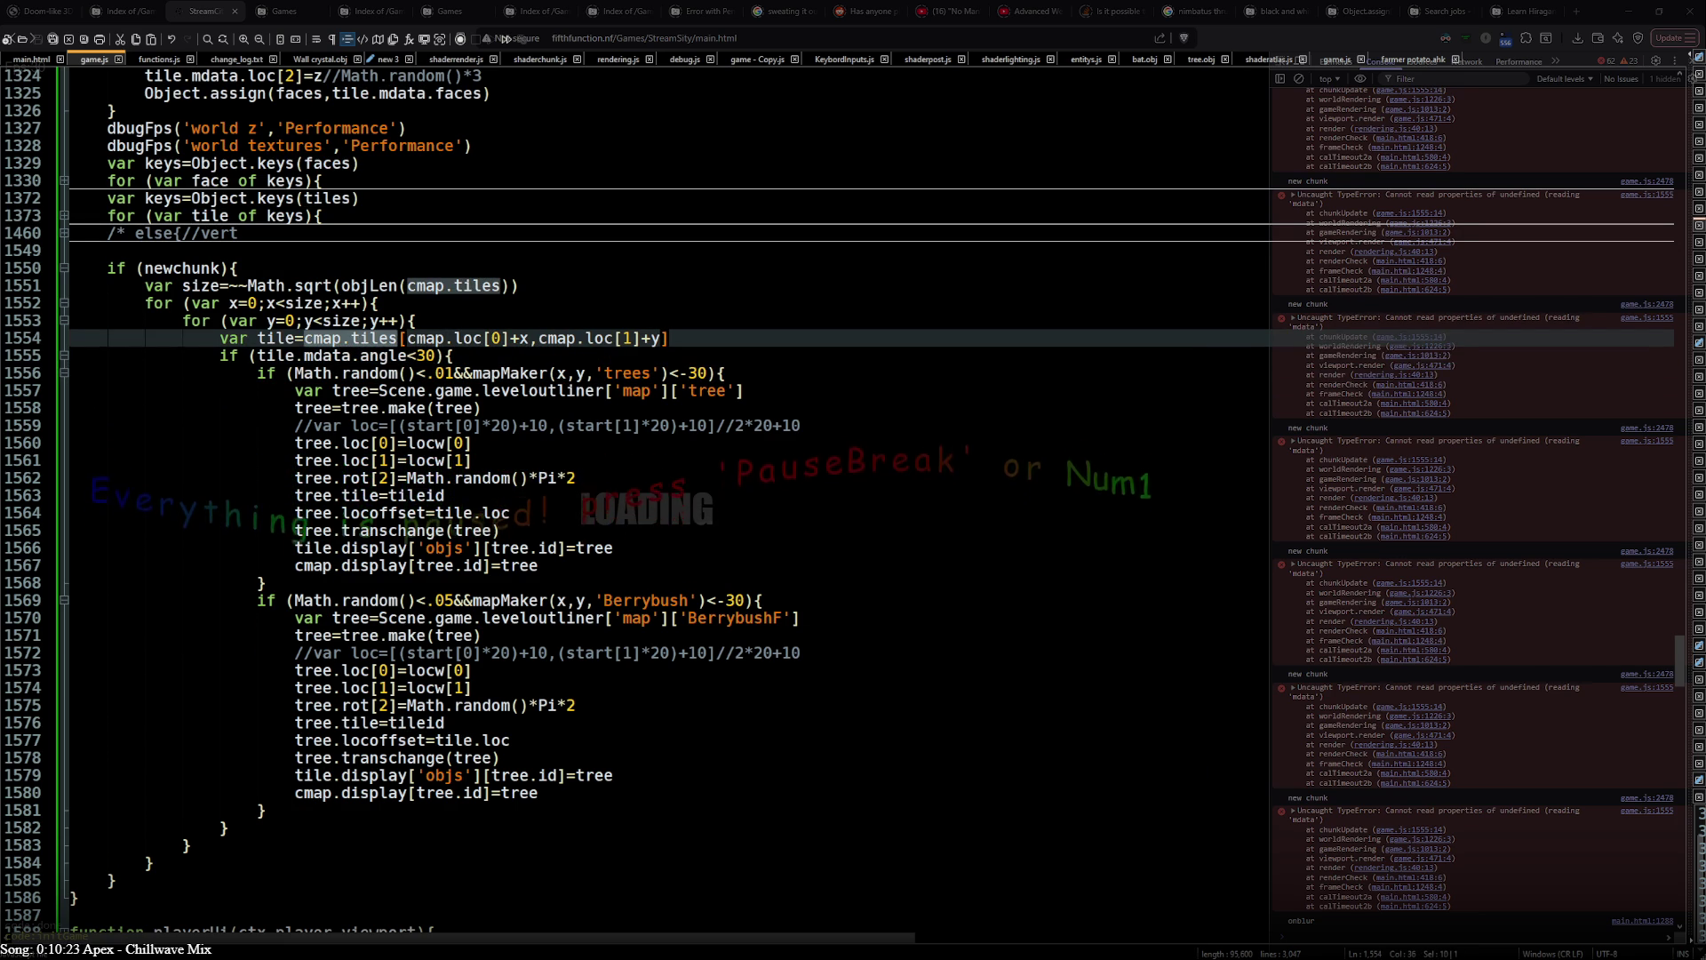
- Bring the game console forward and run the Scene.game.mapchunks.map query
{"action": "left_click", "coordinate": [1377, 950]}
{"action": "key", "text": "Up"}
{"action": "key", "text": "Return"}
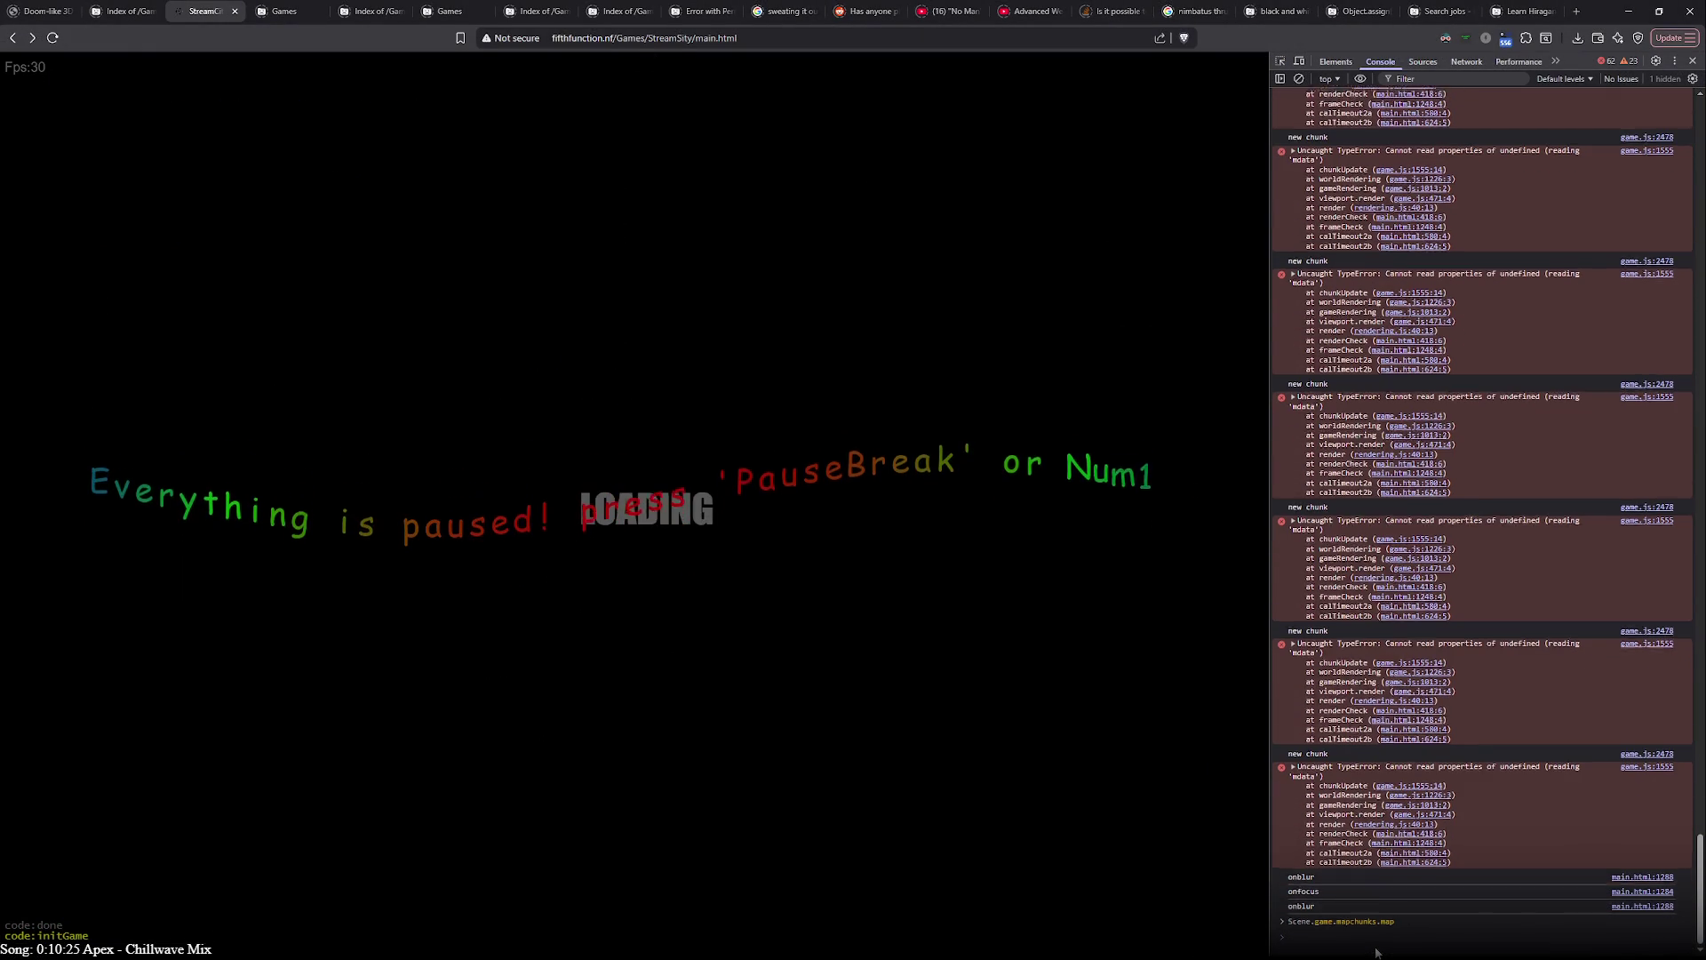
- Expand the chunk map result and chunk 1,-6's tiles, then return to cmap on line 1554
{"action": "left_click", "coordinate": [1386, 922]}
{"action": "left_click", "coordinate": [1340, 727]}
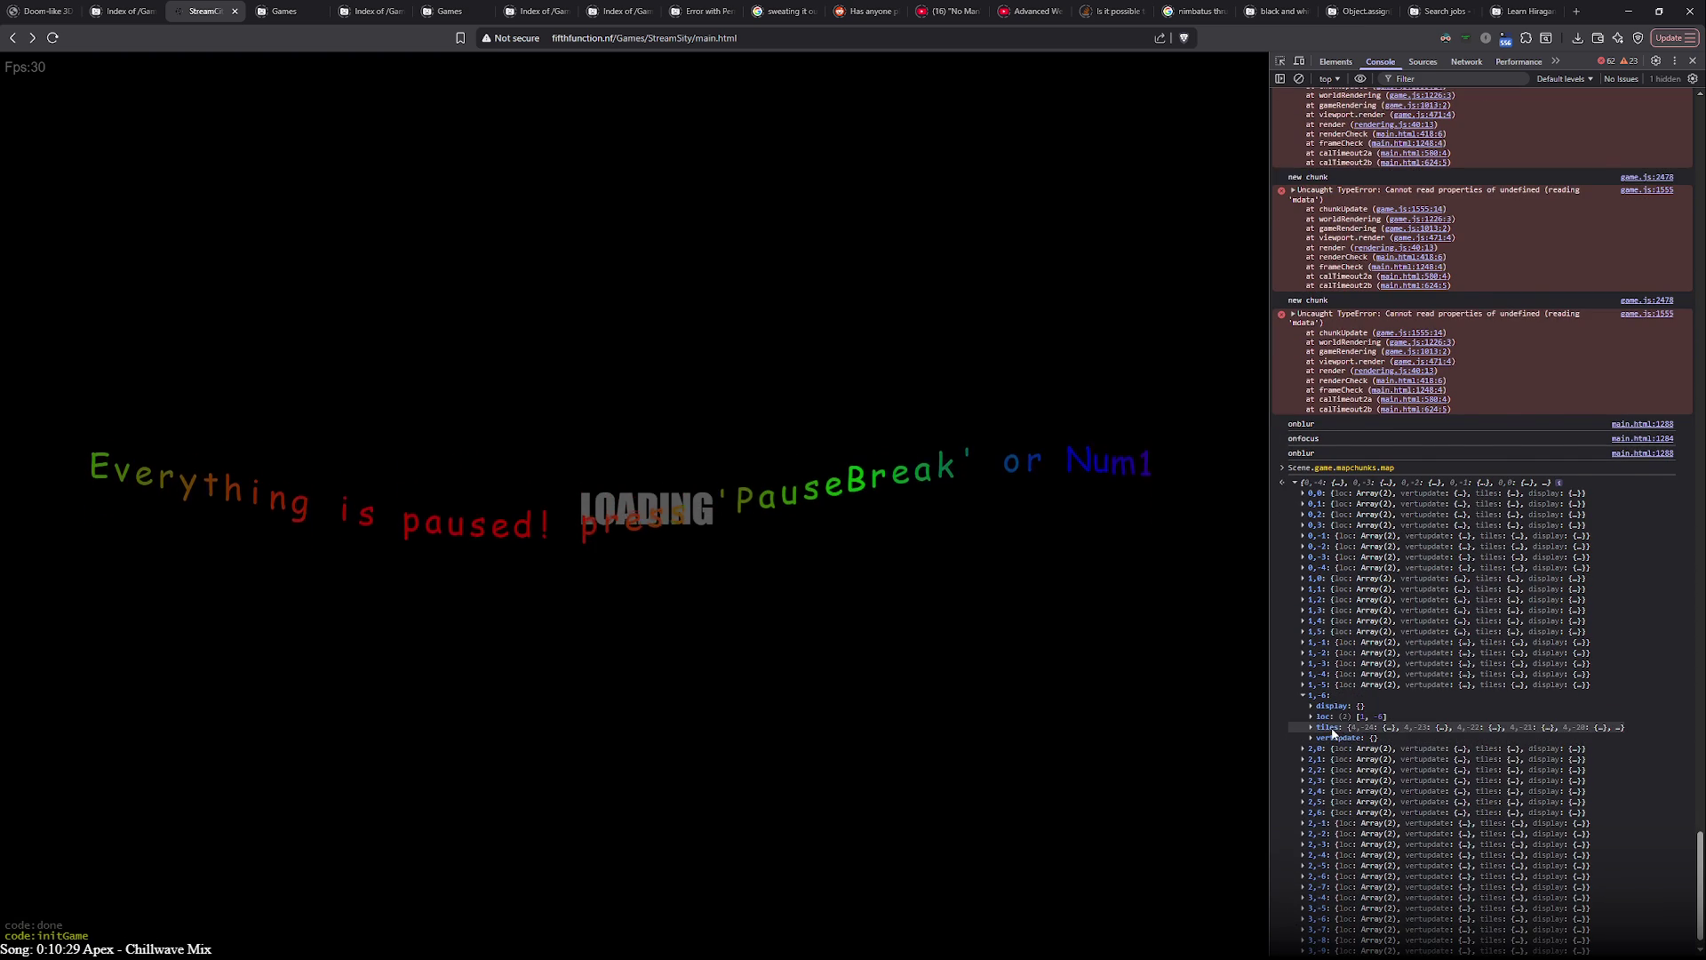
{"action": "left_click", "coordinate": [1334, 727]}
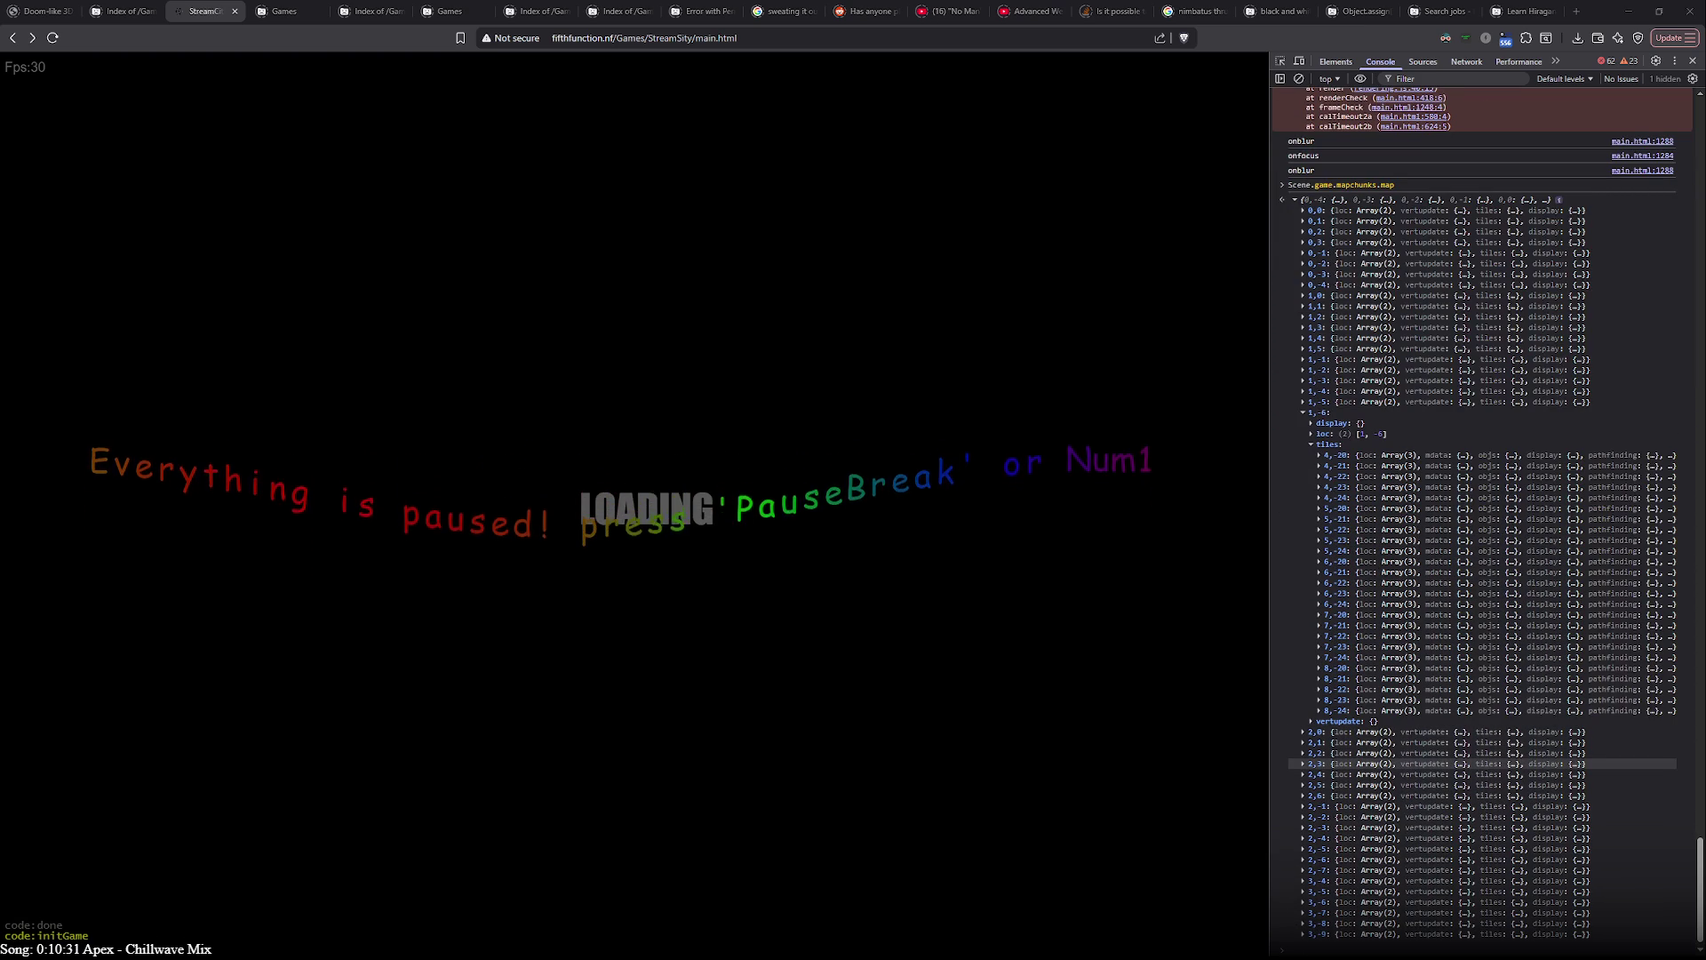
{"action": "key", "text": "alt+Tab"}
{"action": "double_click", "coordinate": [326, 339]}
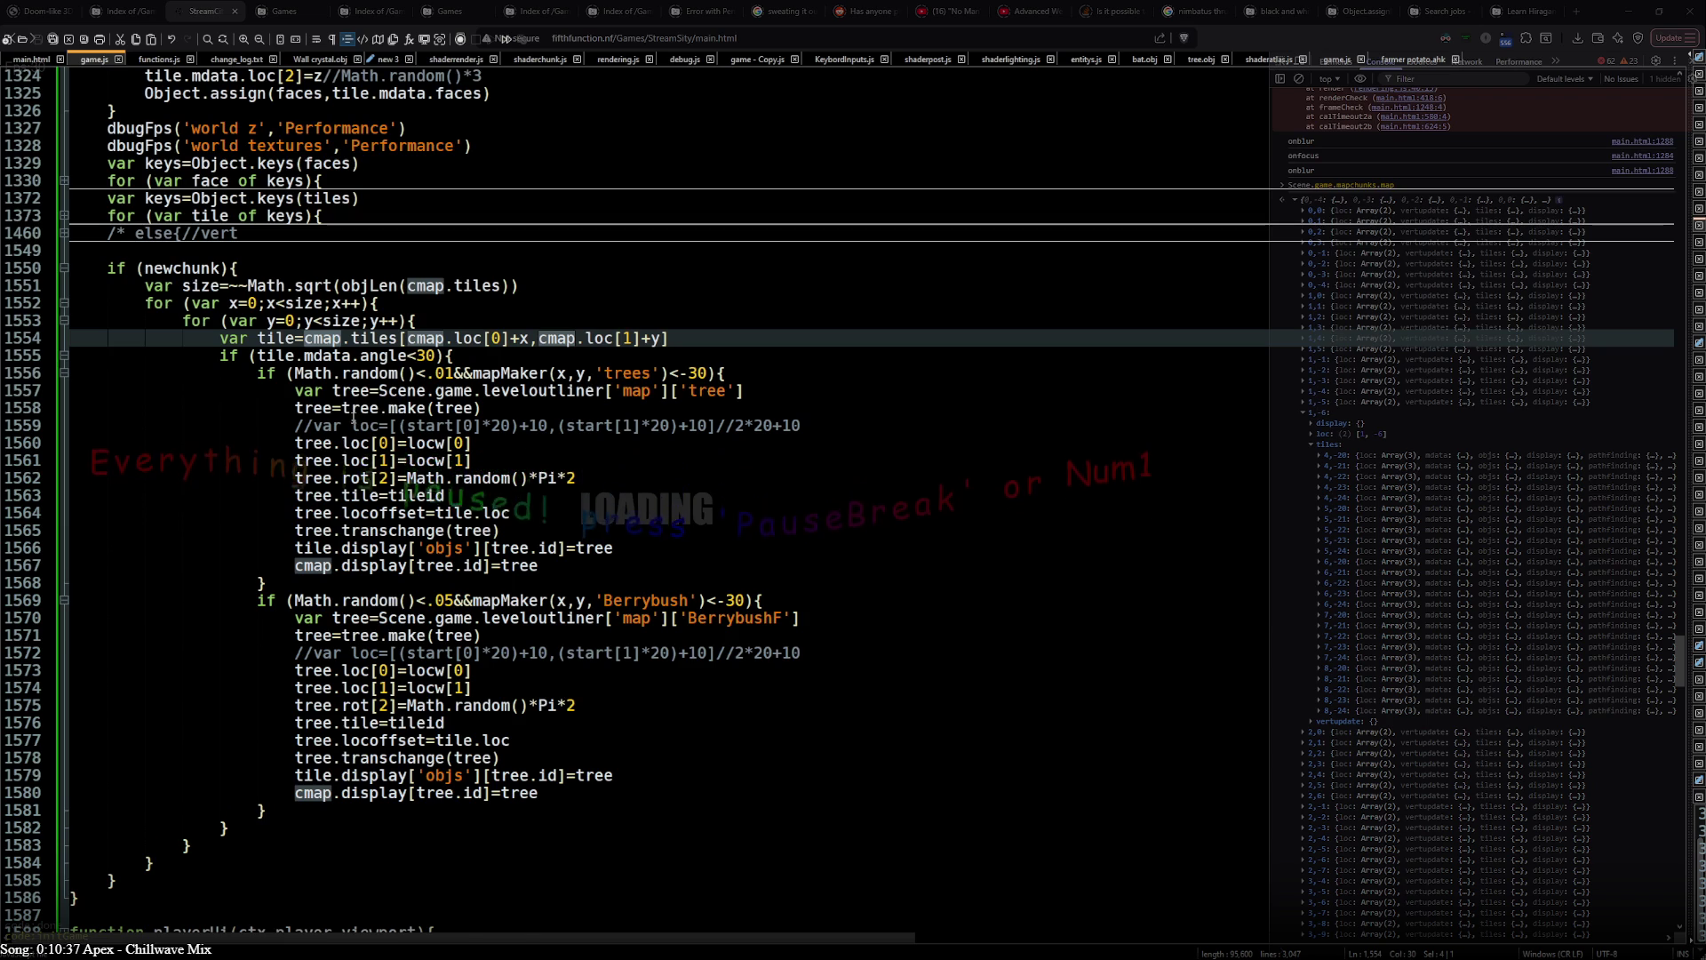
{"action": "scroll", "coordinate": [344, 359], "scroll_direction": "up", "scroll_amount": 4}
{"action": "scroll", "coordinate": [347, 424], "scroll_direction": "up", "scroll_amount": 3}
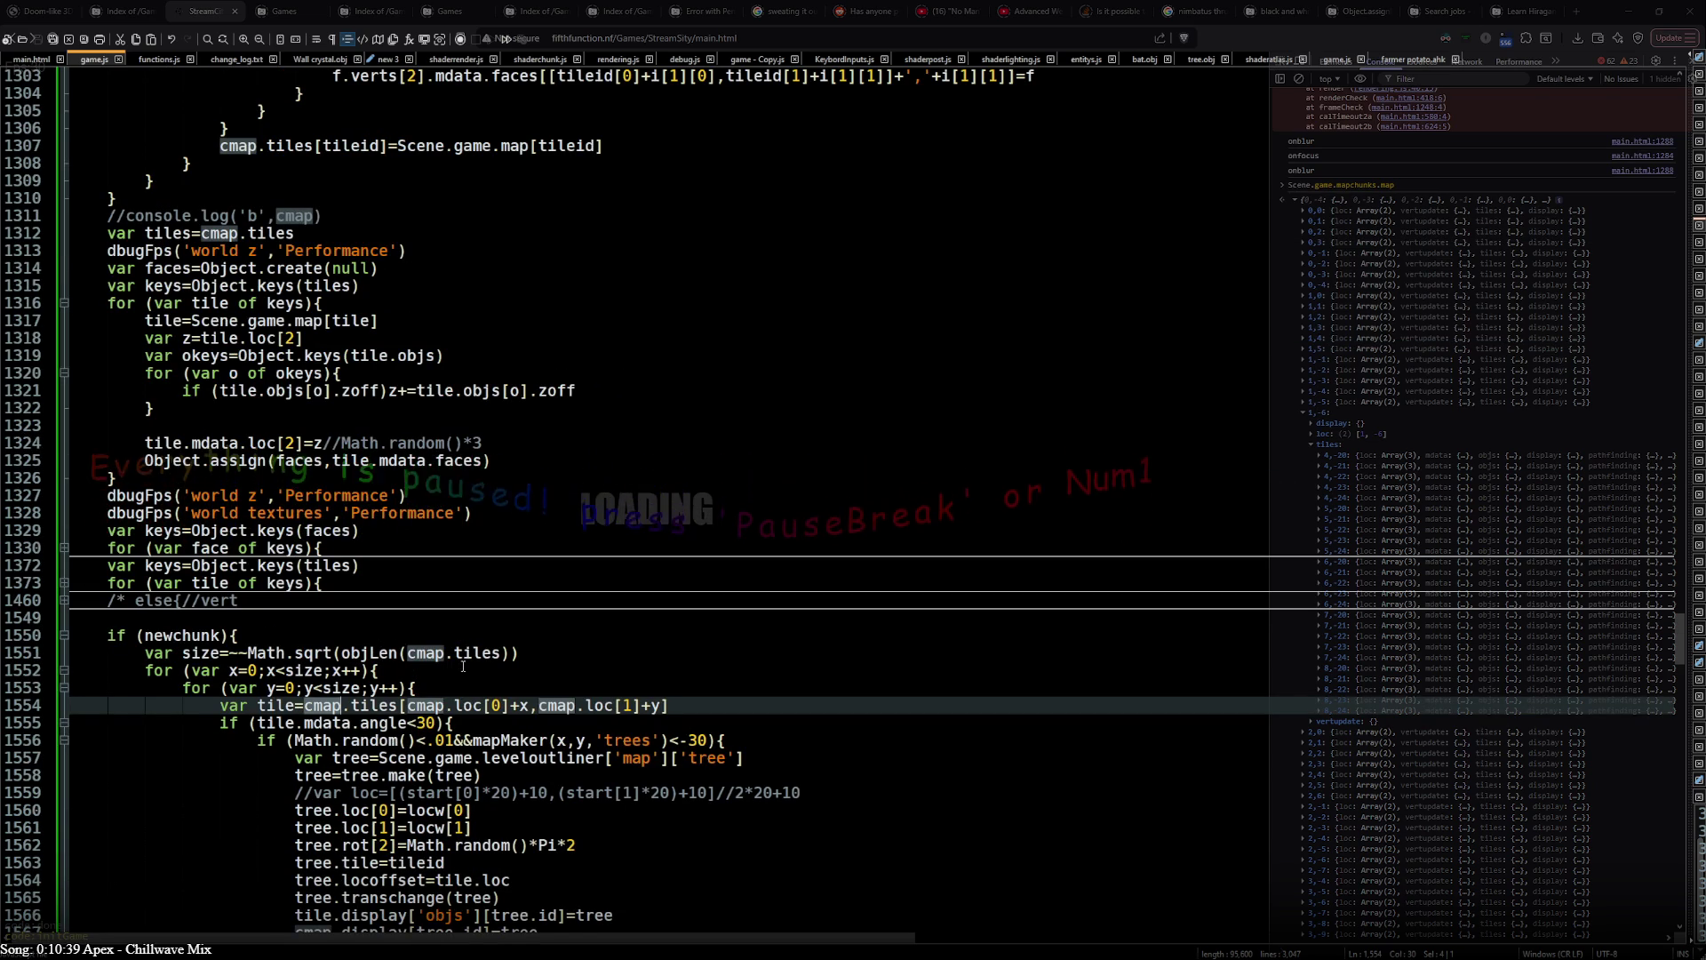
- Review cmap.tiles, the size variable and its sqrt on lines 1551–1554 without editing, then return to the game
{"action": "left_click", "coordinate": [391, 706]}
{"action": "left_click_drag", "start_coordinate": [398, 706], "coordinate": [305, 706]}
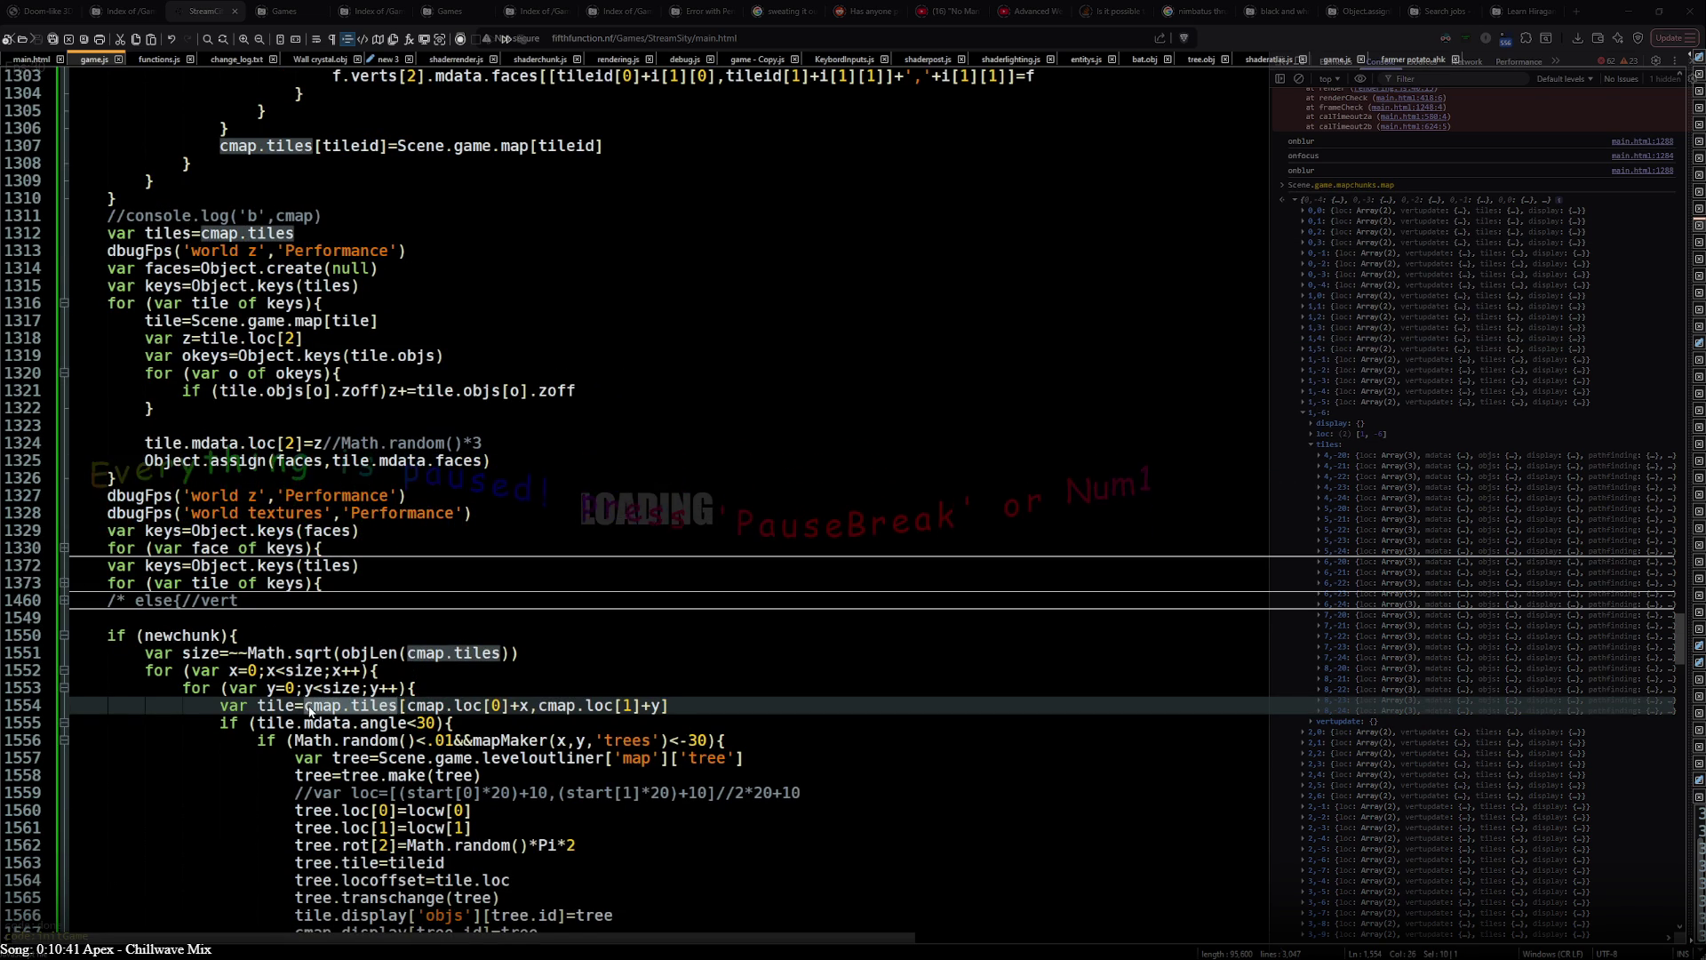
{"action": "double_click", "coordinate": [200, 651]}
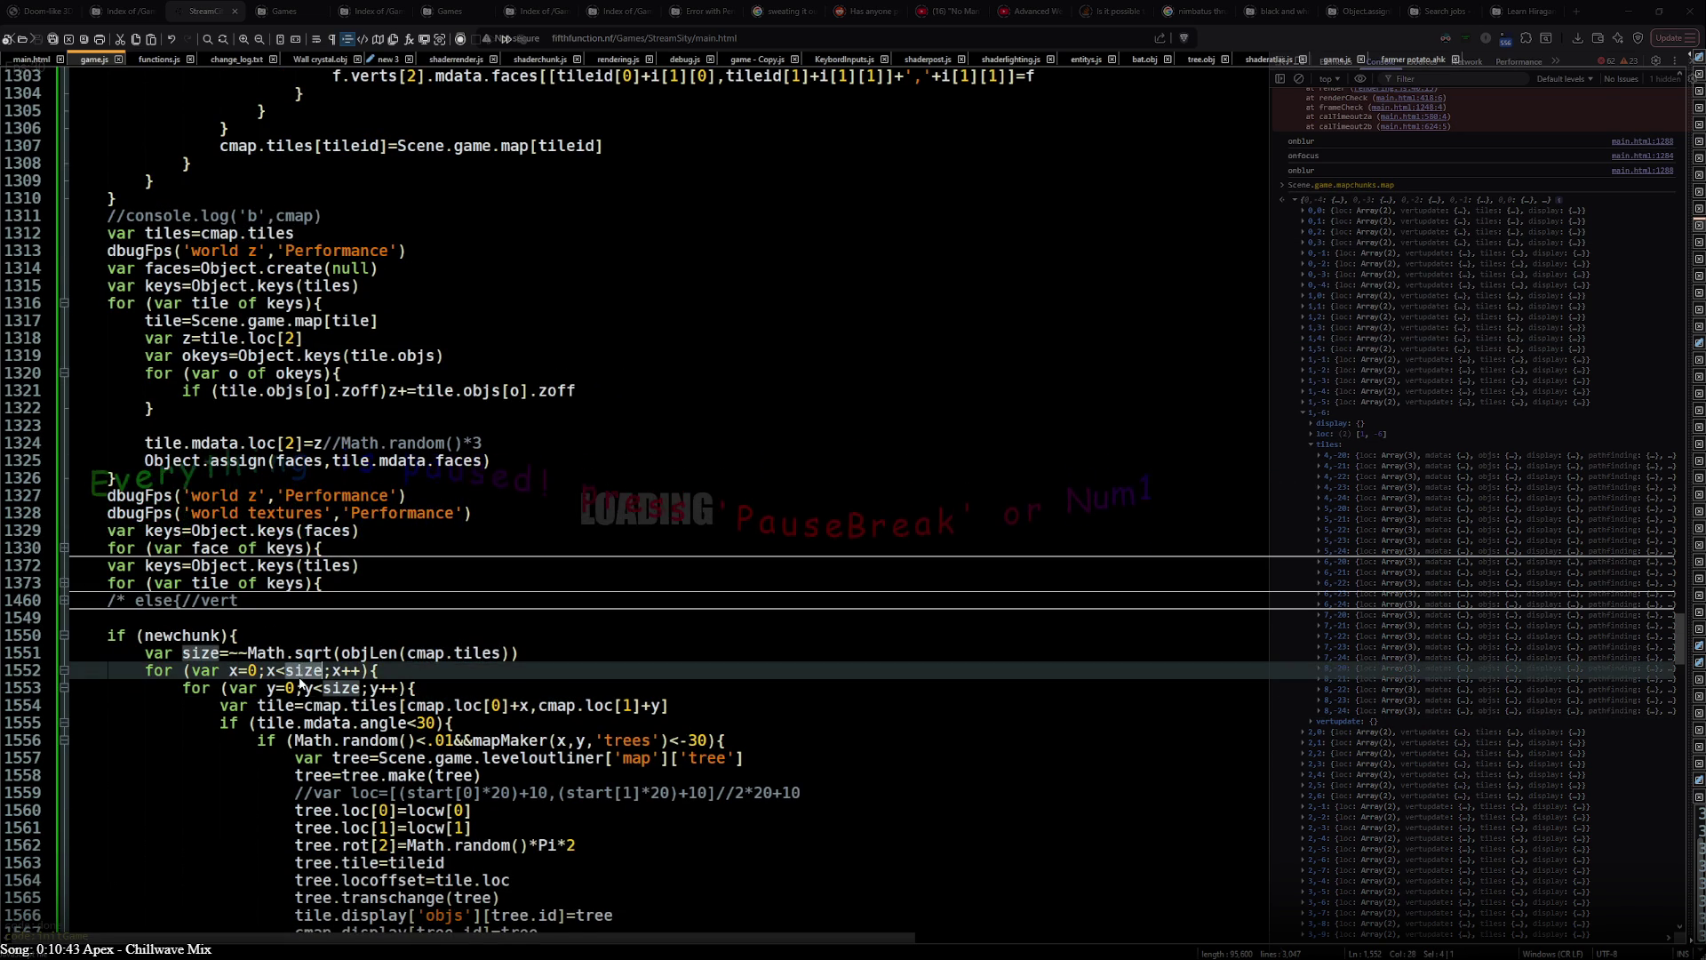
{"action": "left_click", "coordinate": [314, 652]}
{"action": "double_click", "coordinate": [315, 652]}
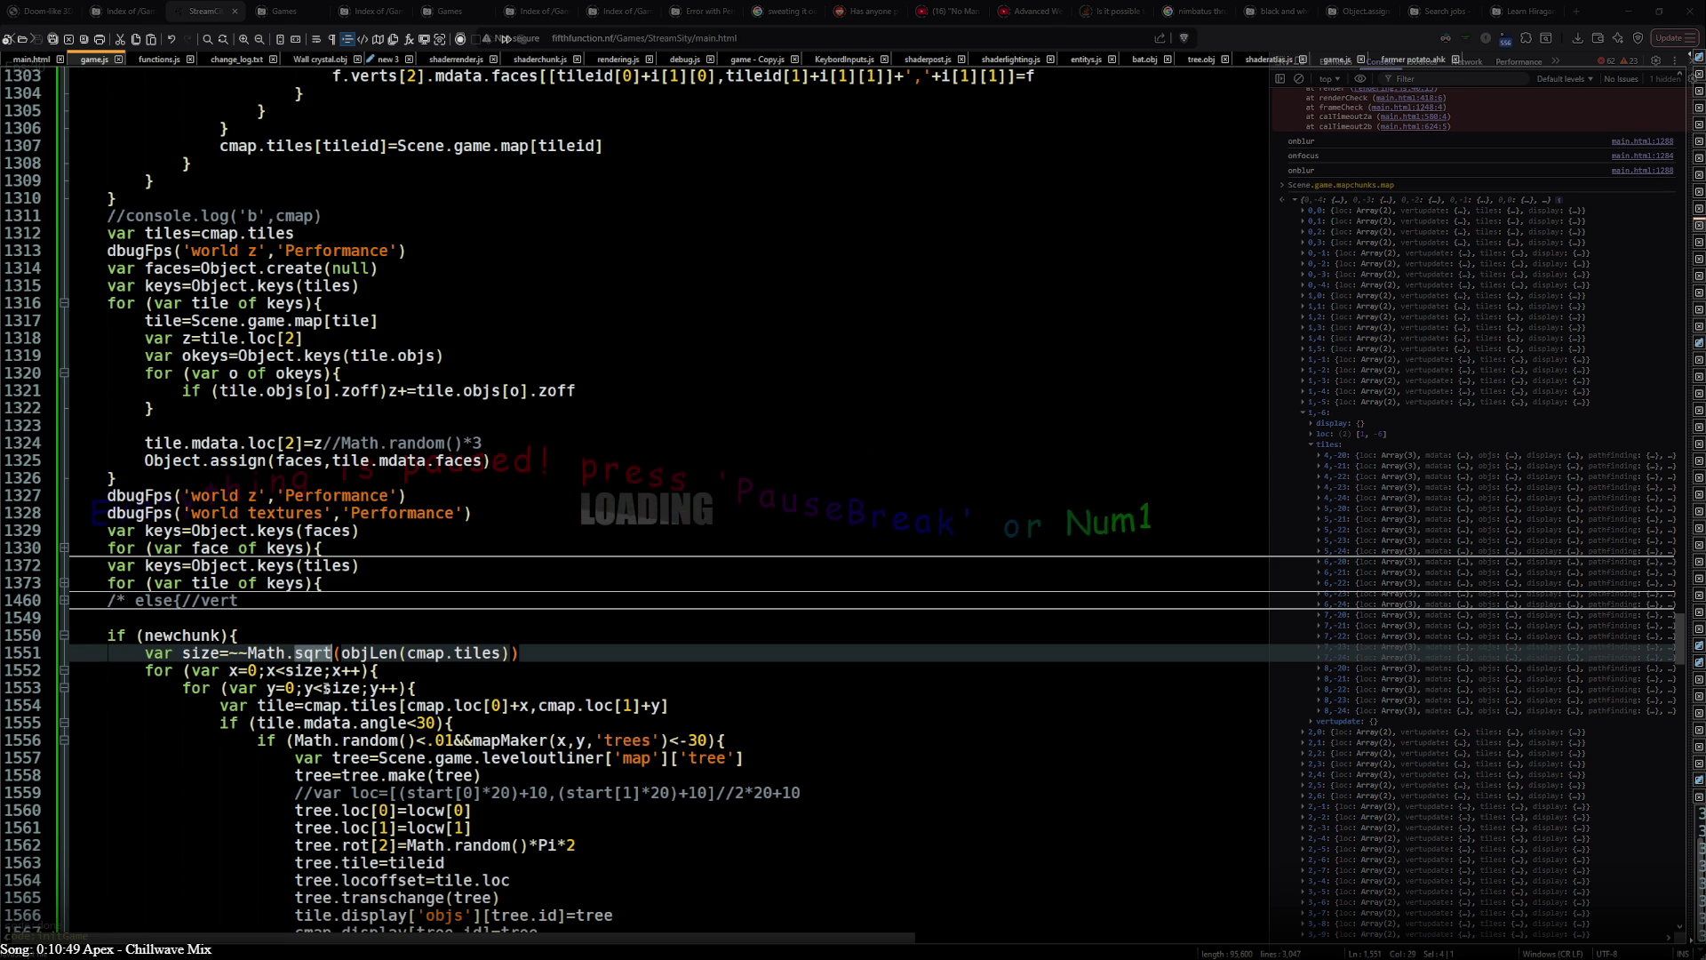
{"action": "left_click", "coordinate": [363, 706]}
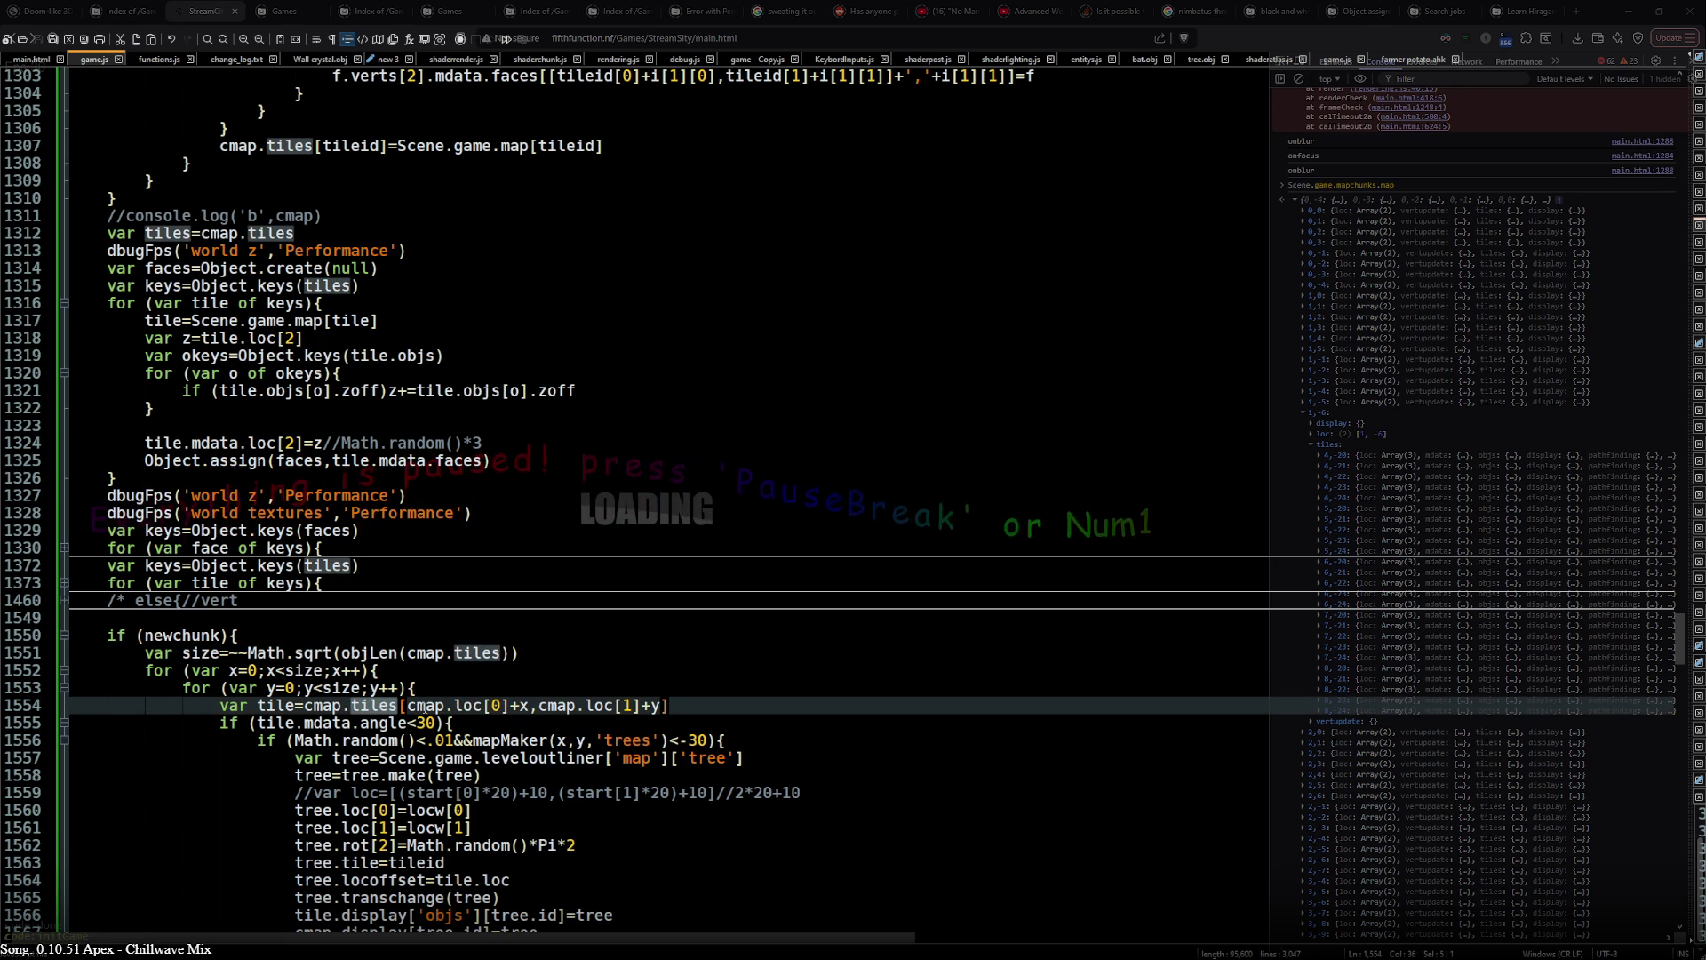
{"action": "key", "text": "ctrl+s"}
{"action": "scroll", "coordinate": [1415, 456], "scroll_direction": "up", "scroll_amount": 5}
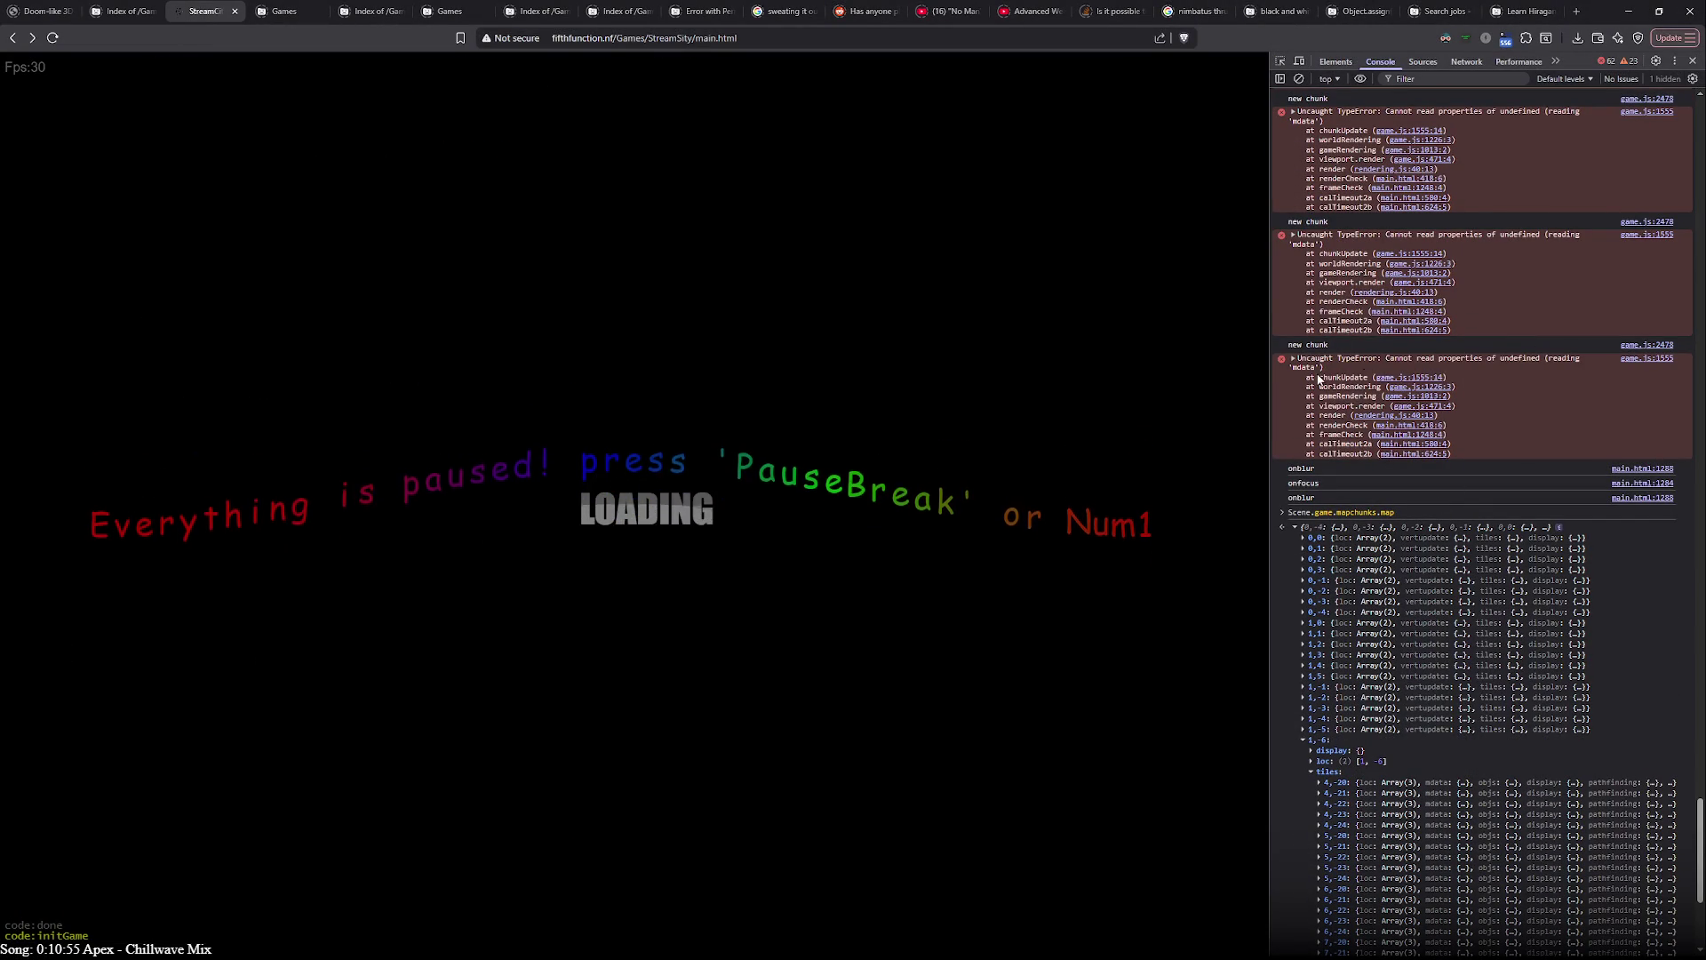
- Wrap line 1554's lookup key in brackets: cmap.tiles[[cmap.loc[0]+x,cmap.loc[1]+y]], and save
{"action": "key", "text": "alt+Tab"}
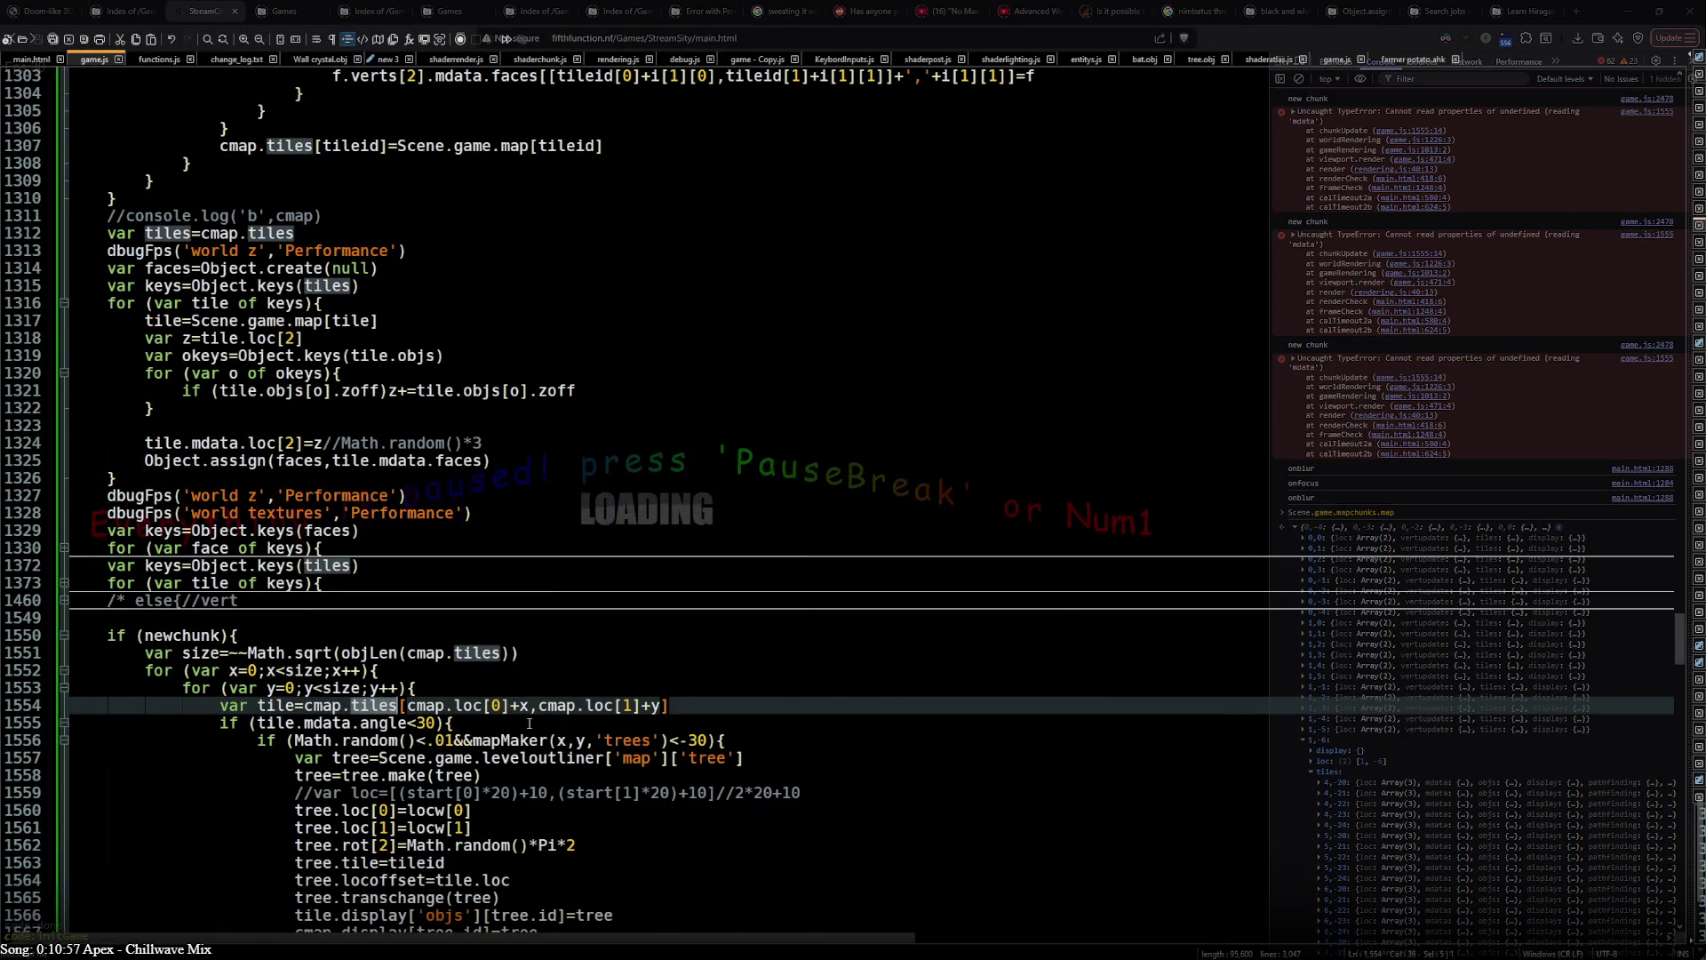
{"action": "left_click", "coordinate": [297, 720]}
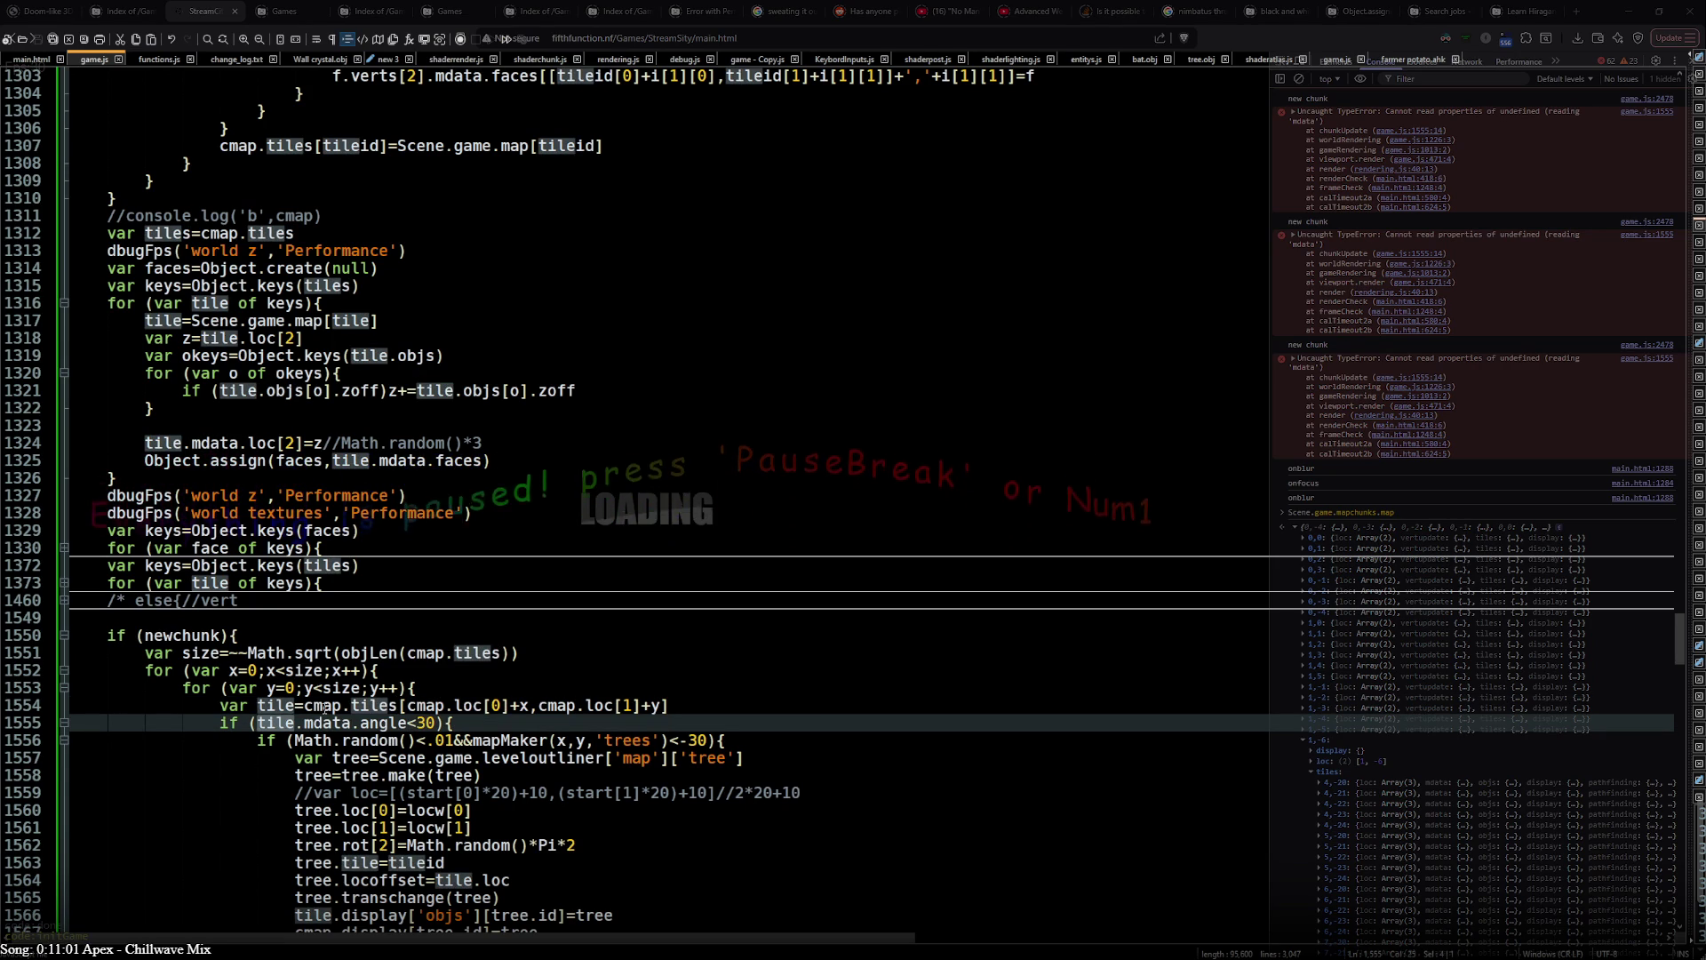
{"action": "left_click_drag", "start_coordinate": [304, 705], "coordinate": [397, 705]}
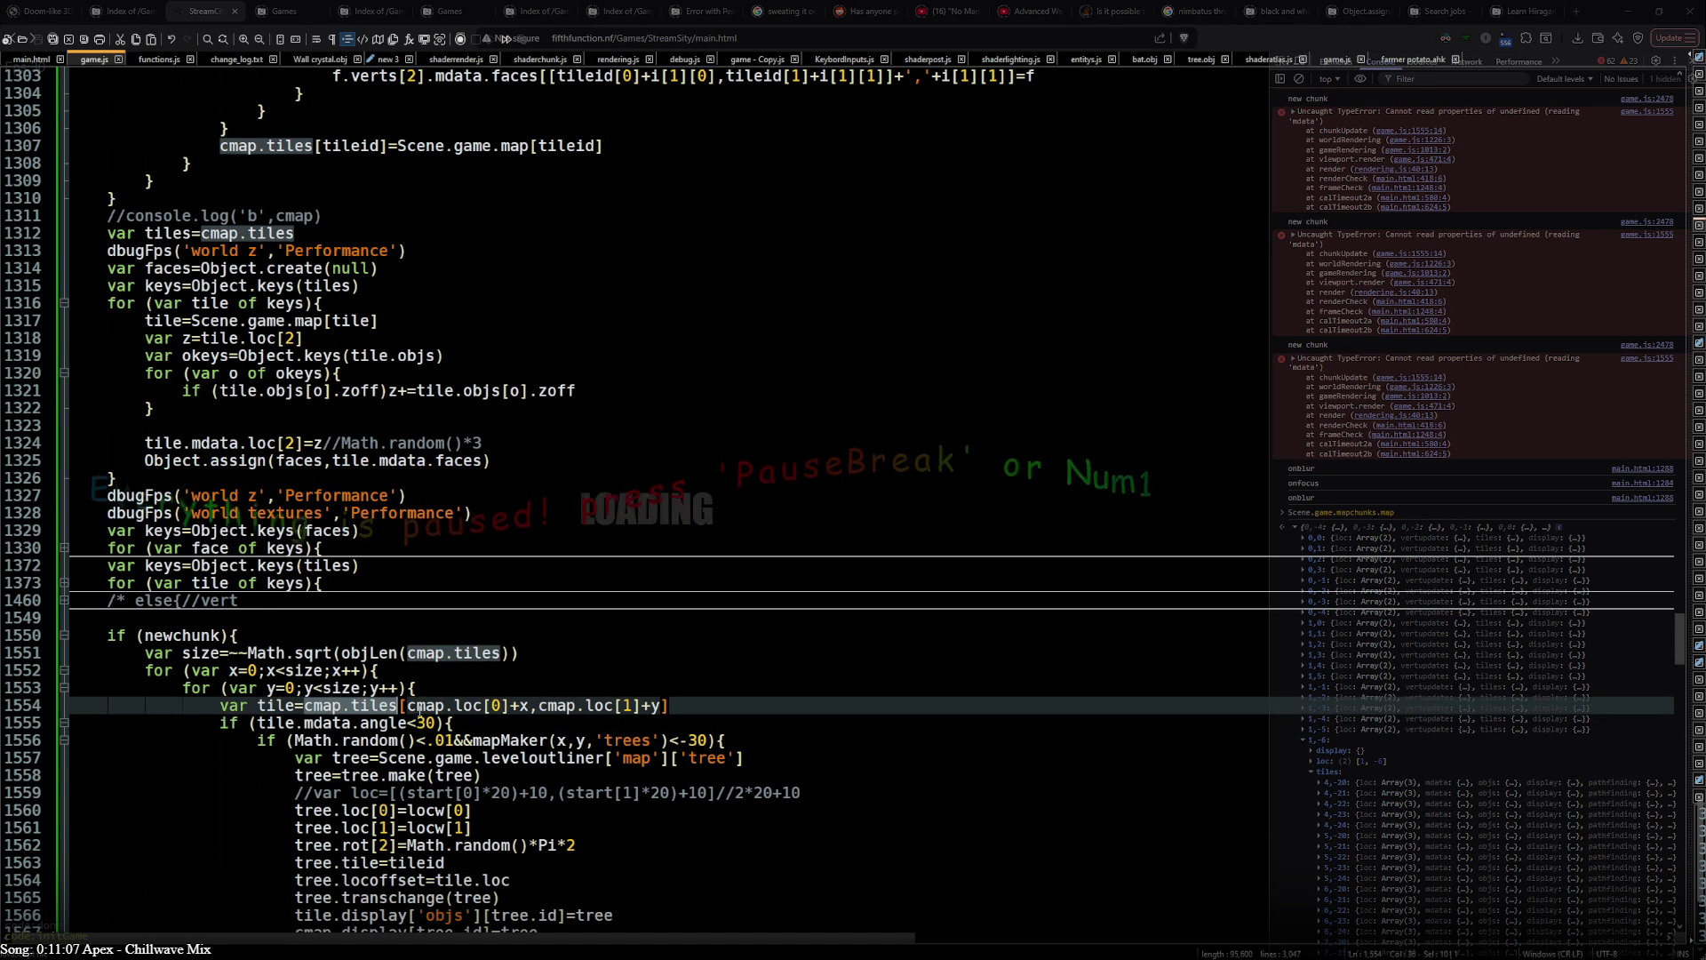
{"action": "key", "text": "Right"}
{"action": "key", "text": "Right"}
{"action": "type", "text": "["}
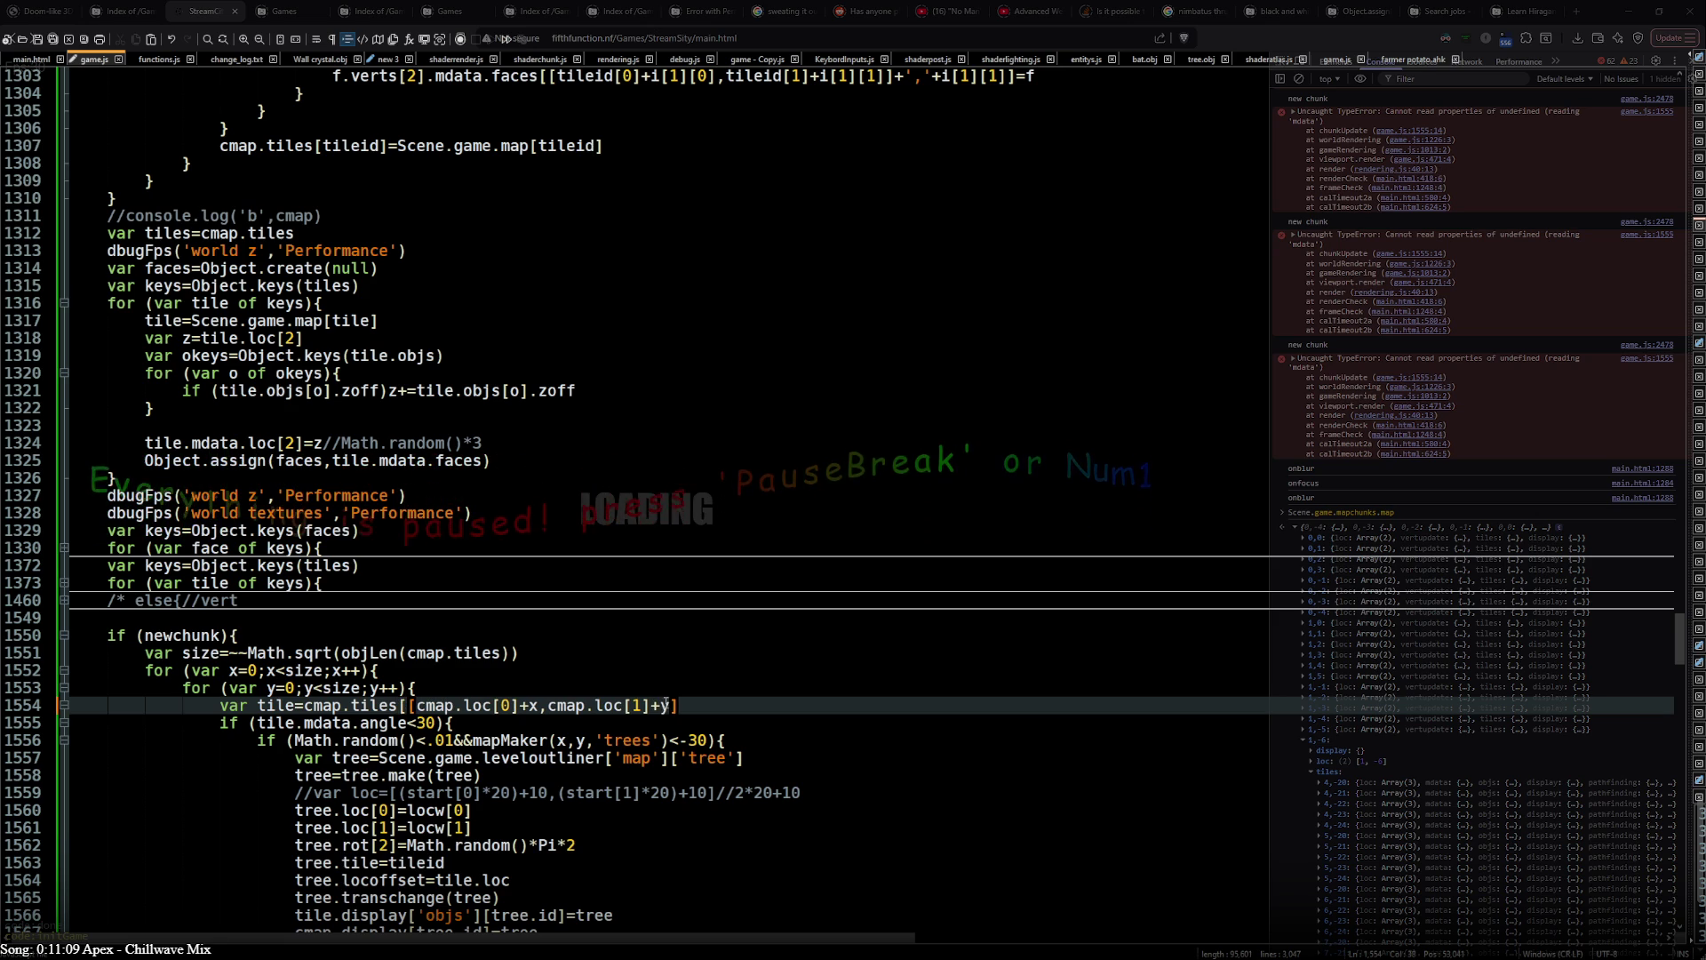
{"action": "left_click", "coordinate": [768, 711]}
{"action": "type", "text": "]"}
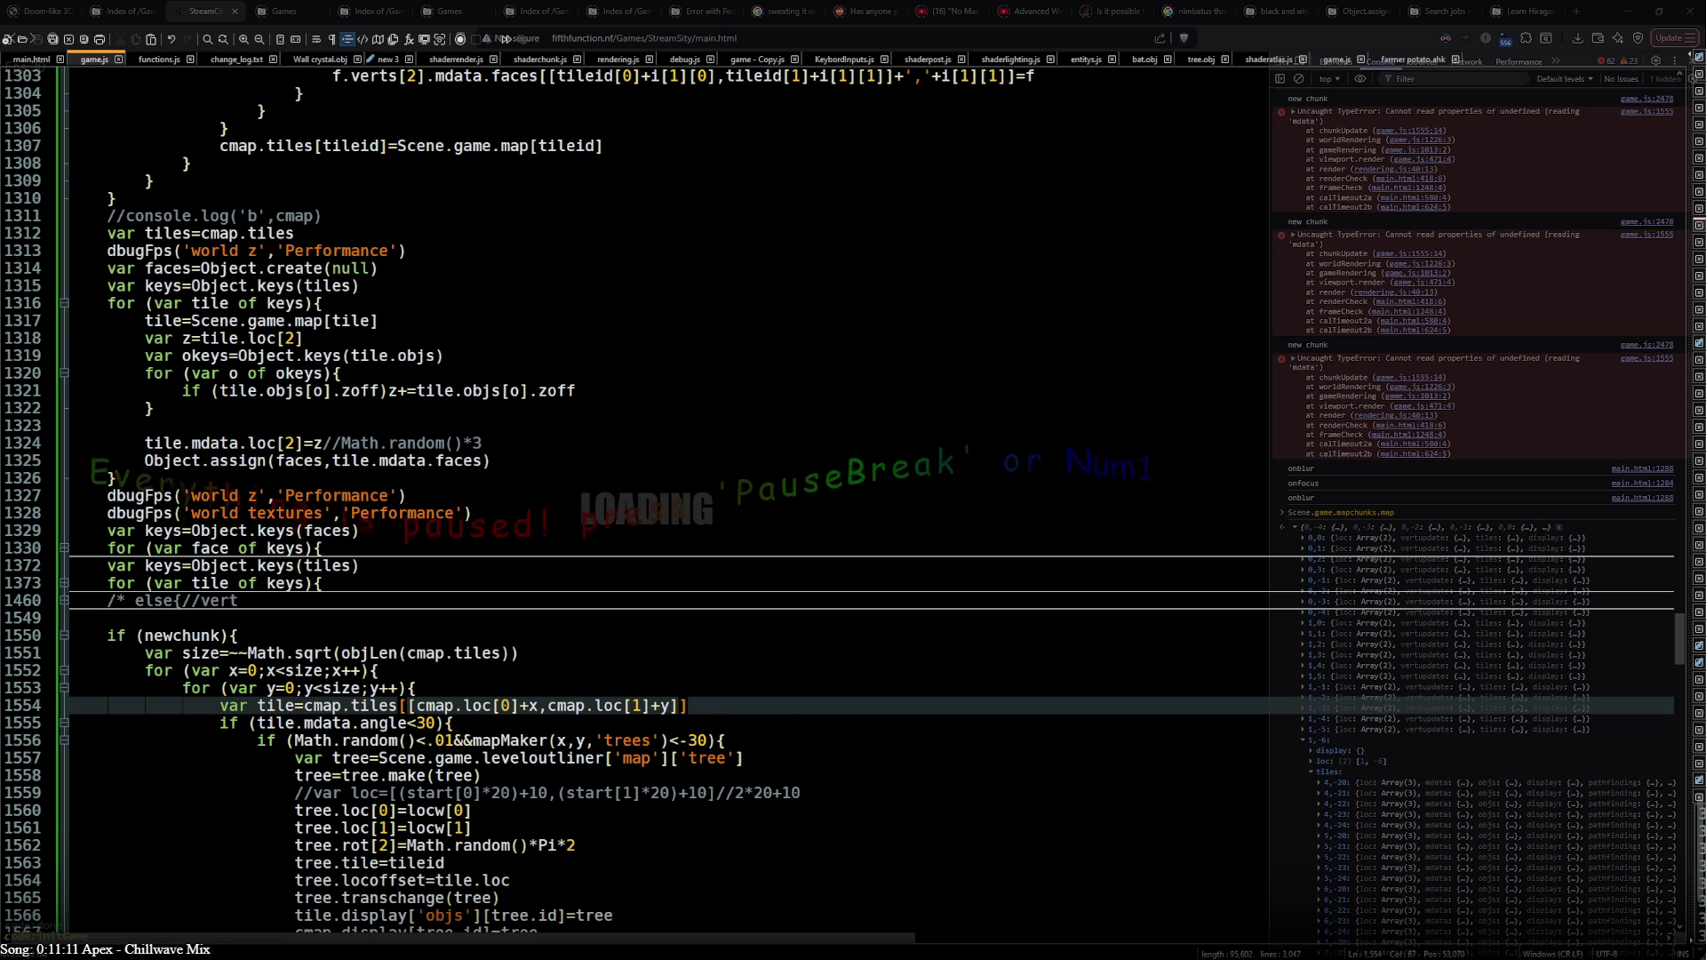
{"action": "key", "text": "ctrl+s"}
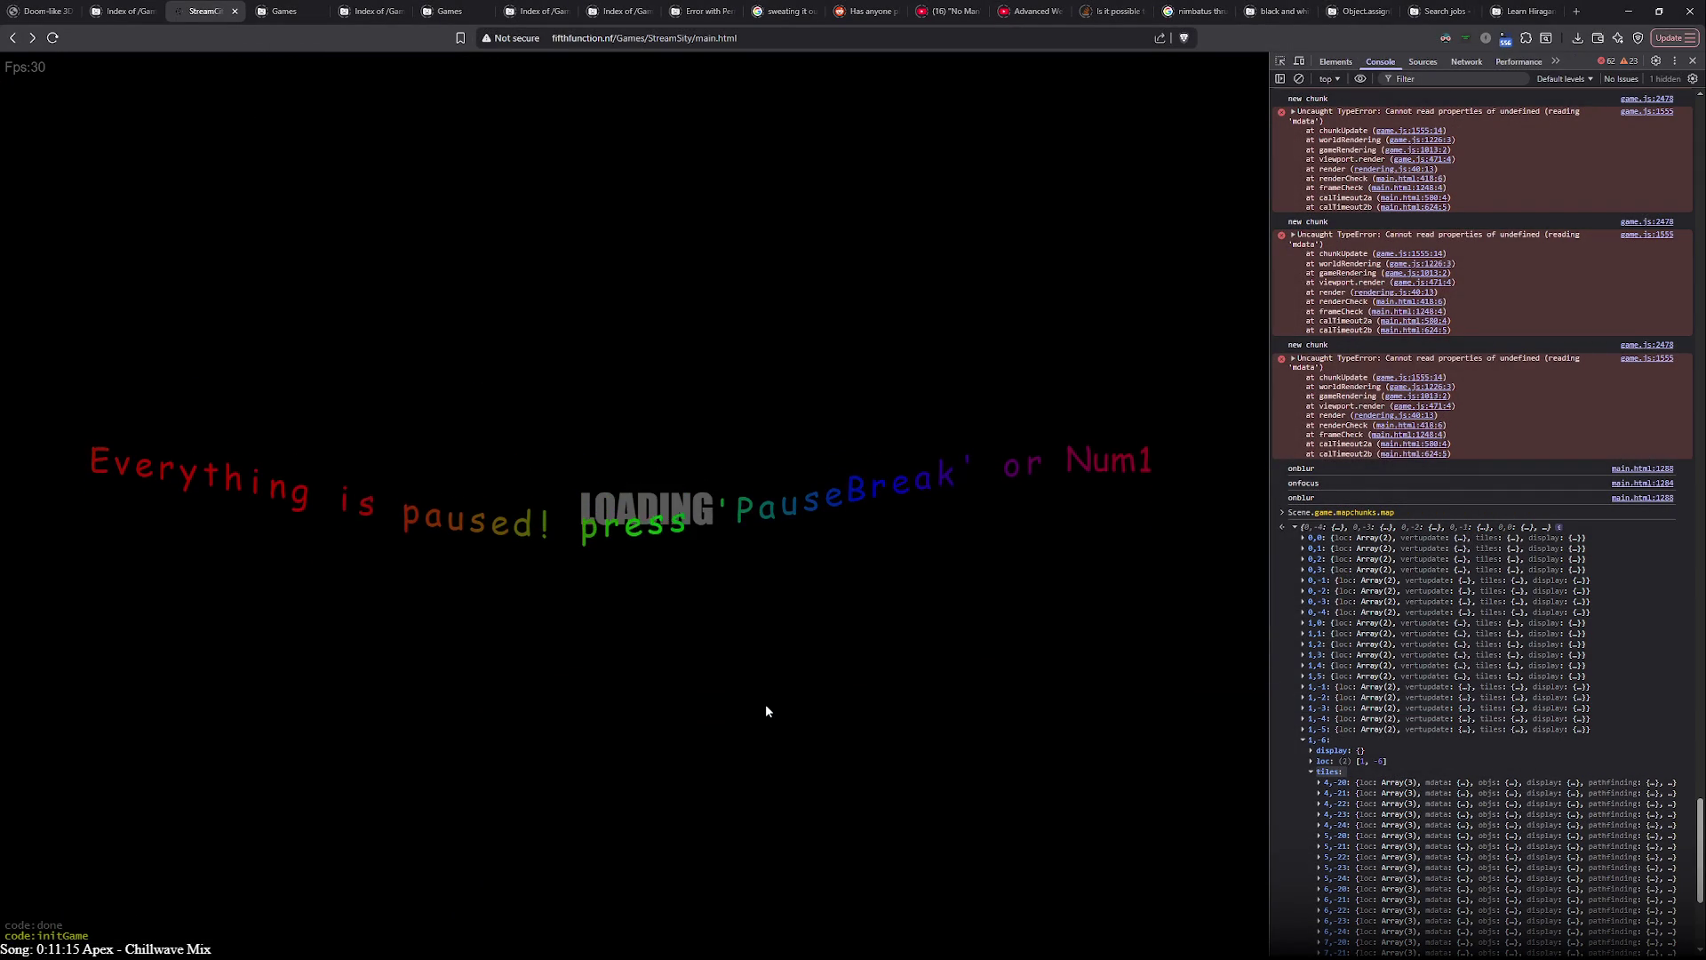
- Reload the game page twice and pause it once the 'reading mdata' TypeErrors are logged
{"action": "key", "text": "F5"}
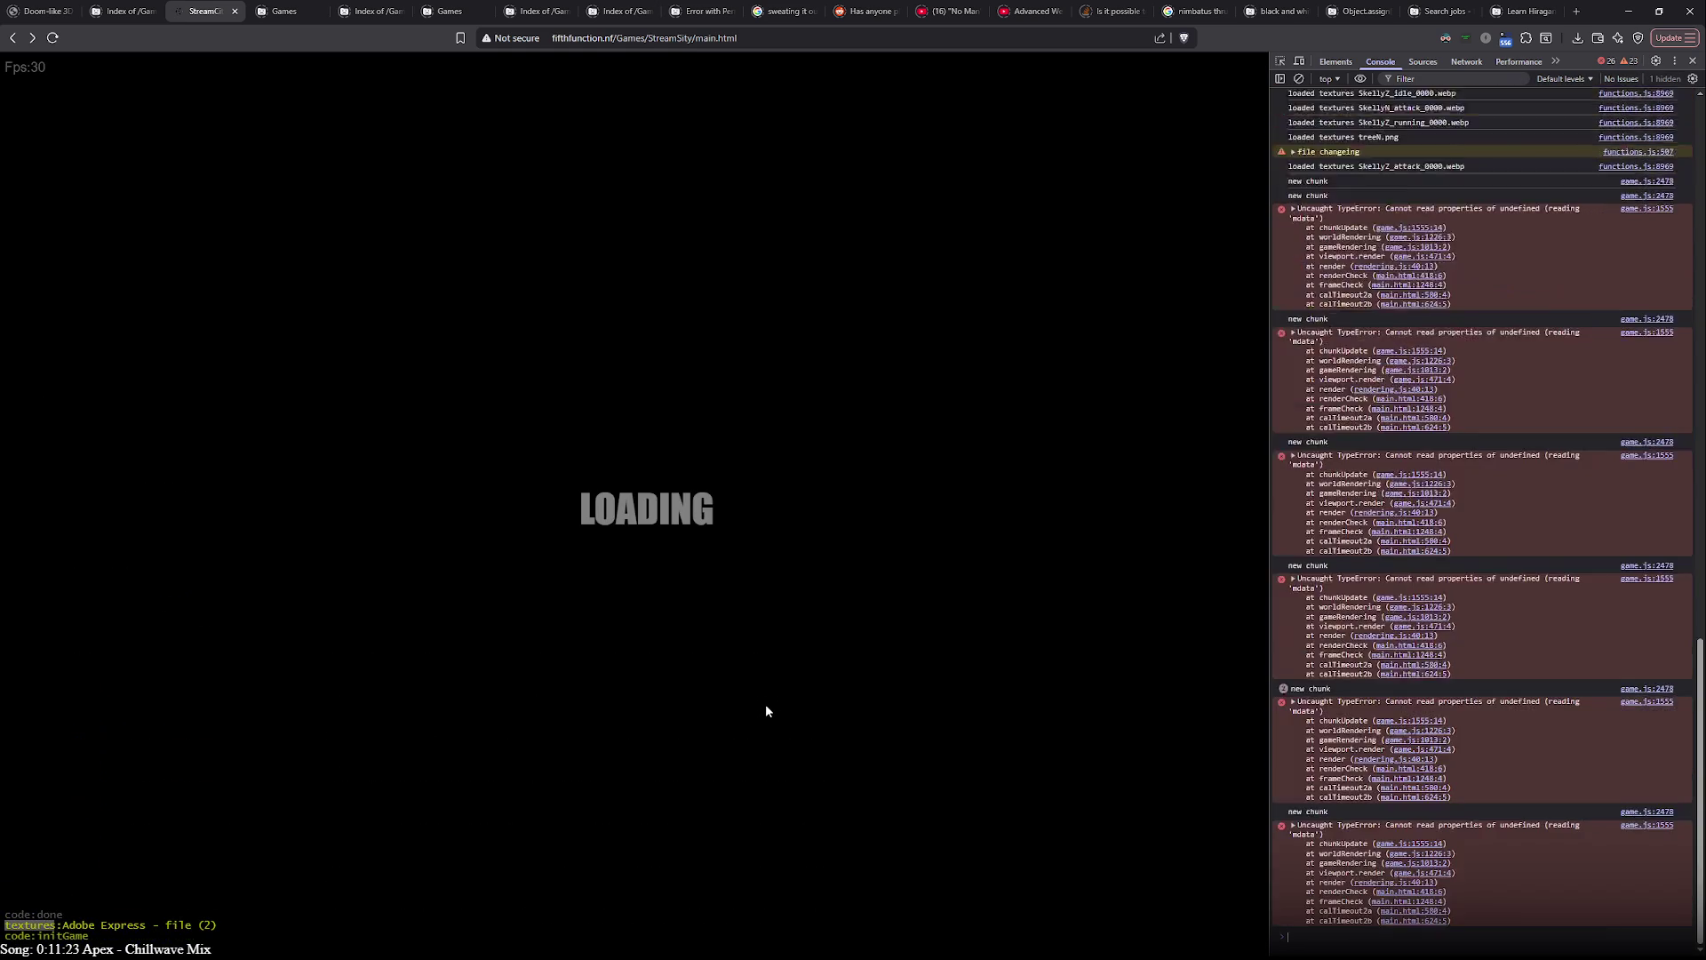
{"action": "key", "text": "F5"}
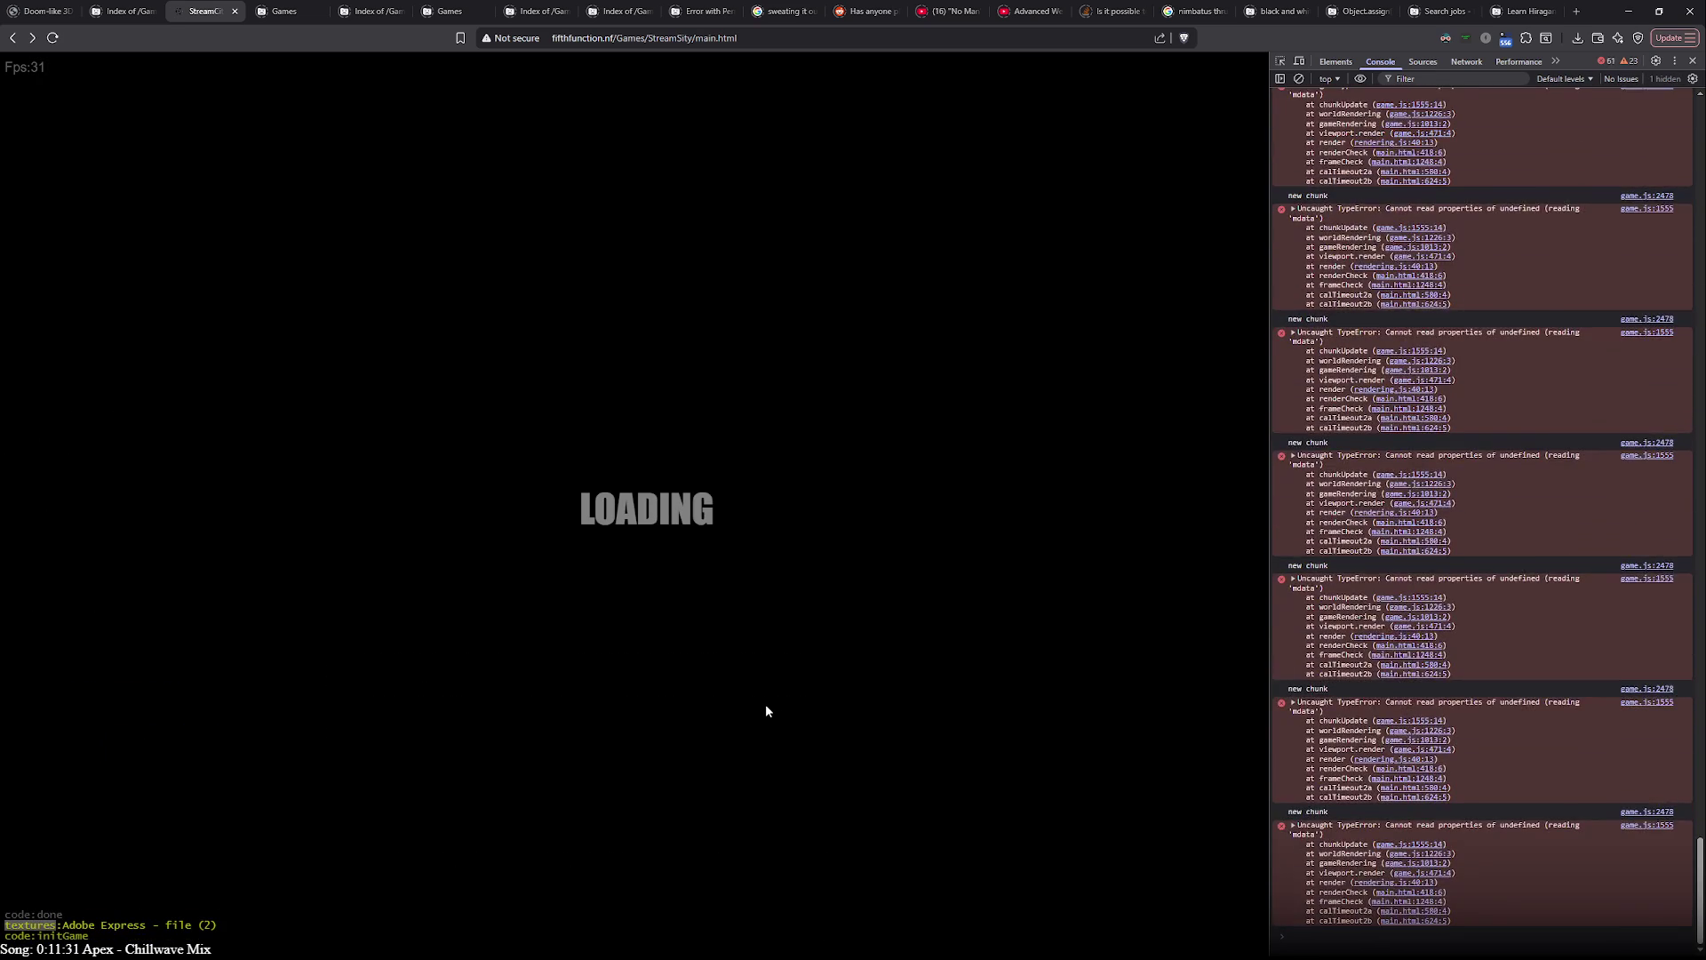
{"action": "key", "text": "Pause"}
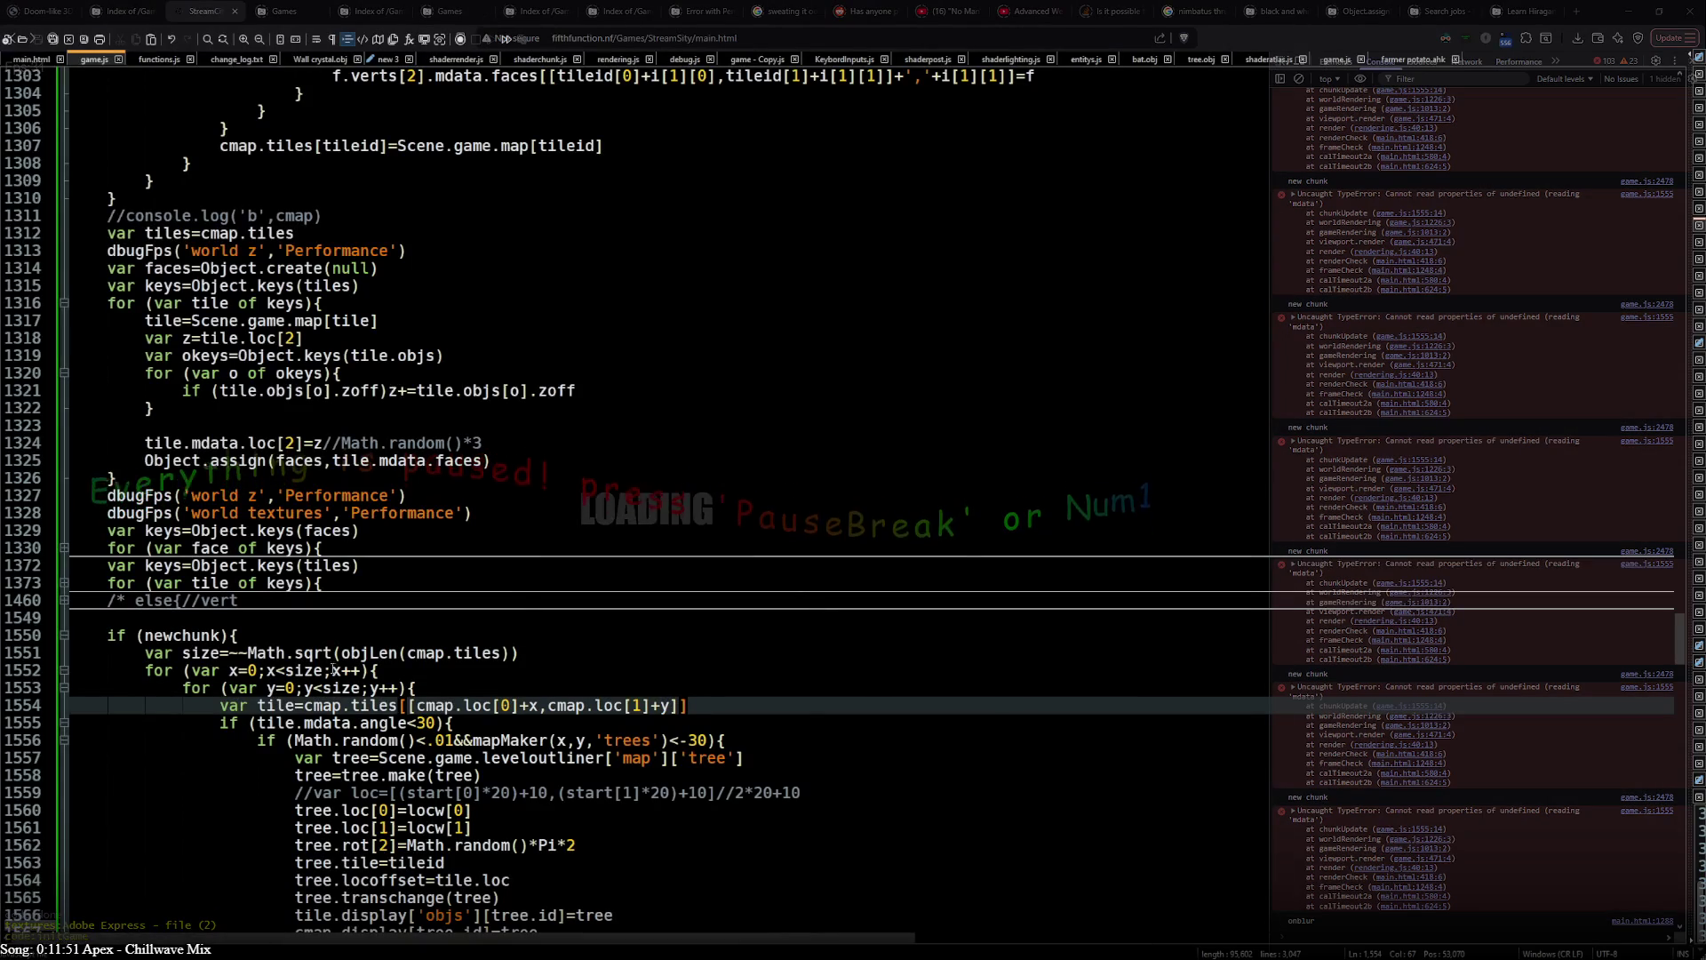
- Start a new debug line after the tile lookup and inspect chunk entry 4,8 in the console's chunk map
{"action": "double_click", "coordinate": [279, 706]}
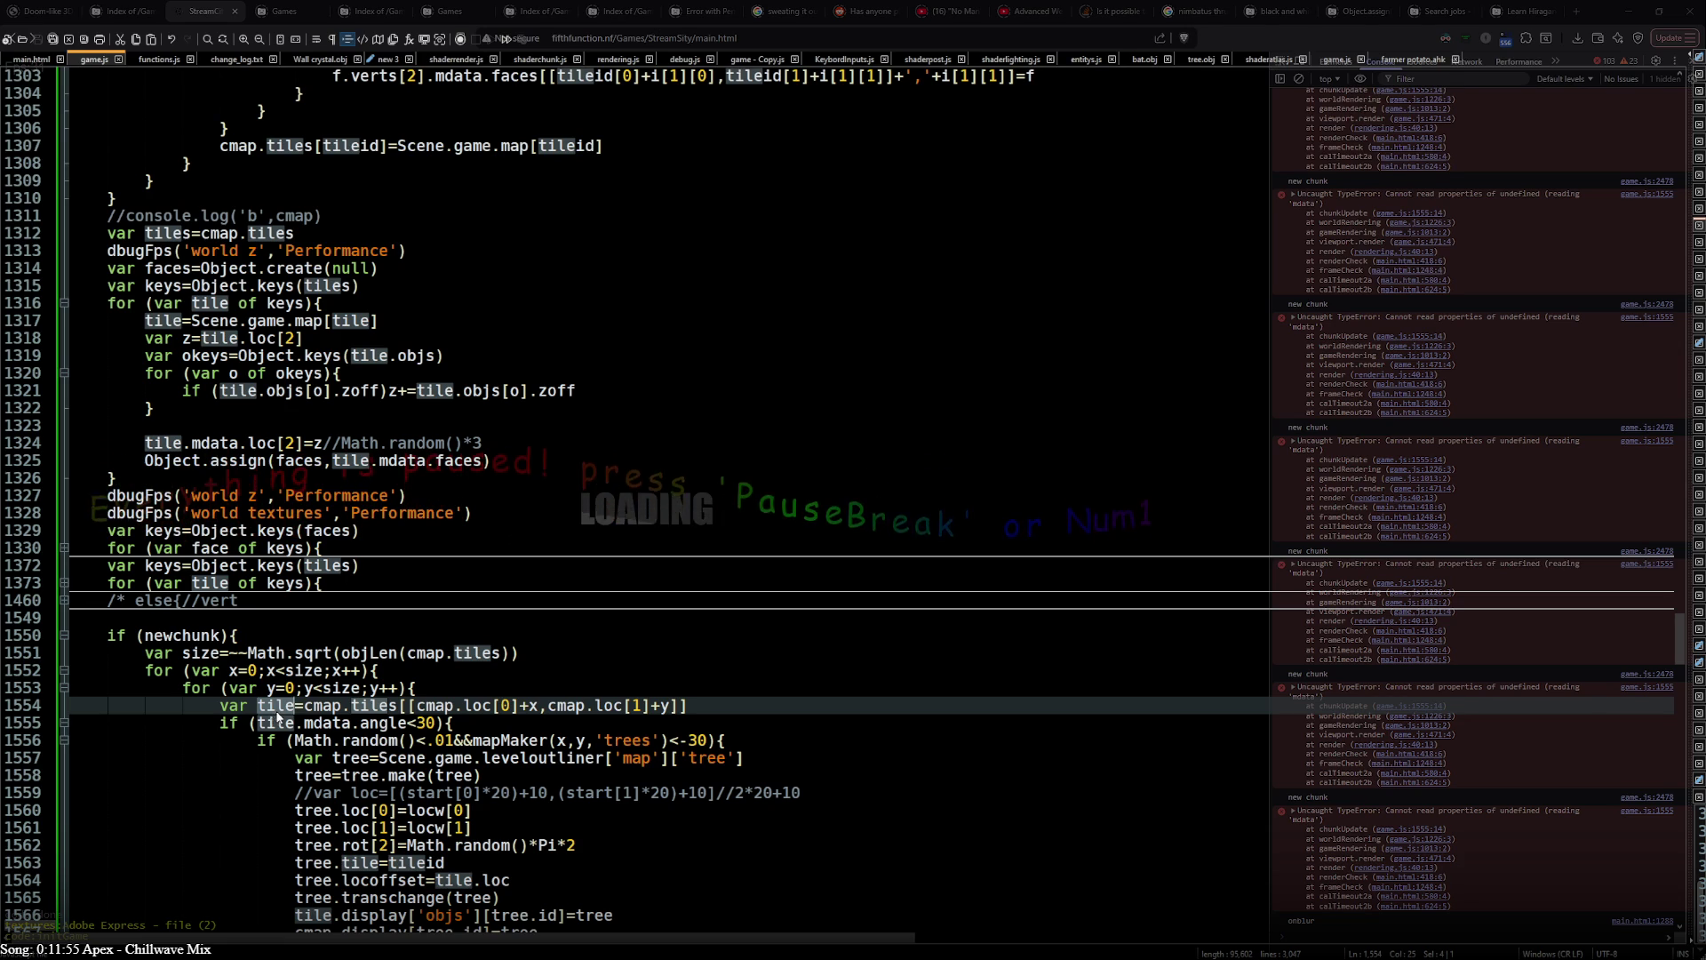
{"action": "left_click", "coordinate": [699, 707]}
{"action": "key", "text": "Return"}
{"action": "type", "text": "console.log(tile"}
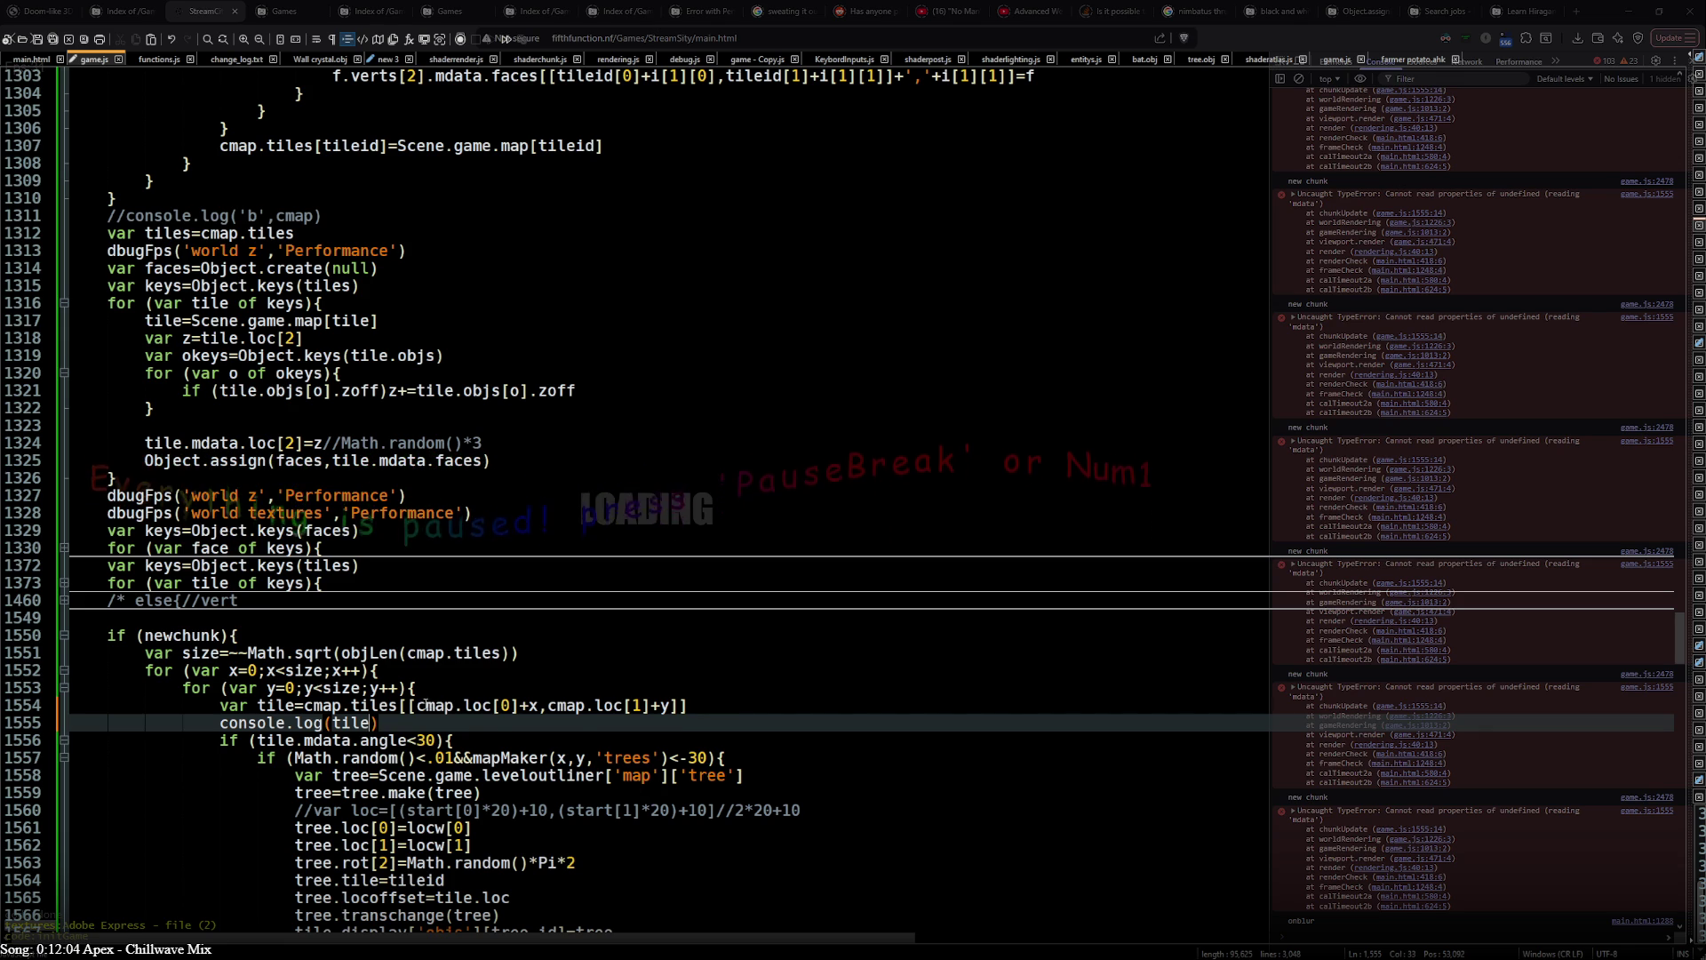
{"action": "left_click_drag", "start_coordinate": [418, 706], "coordinate": [652, 705]}
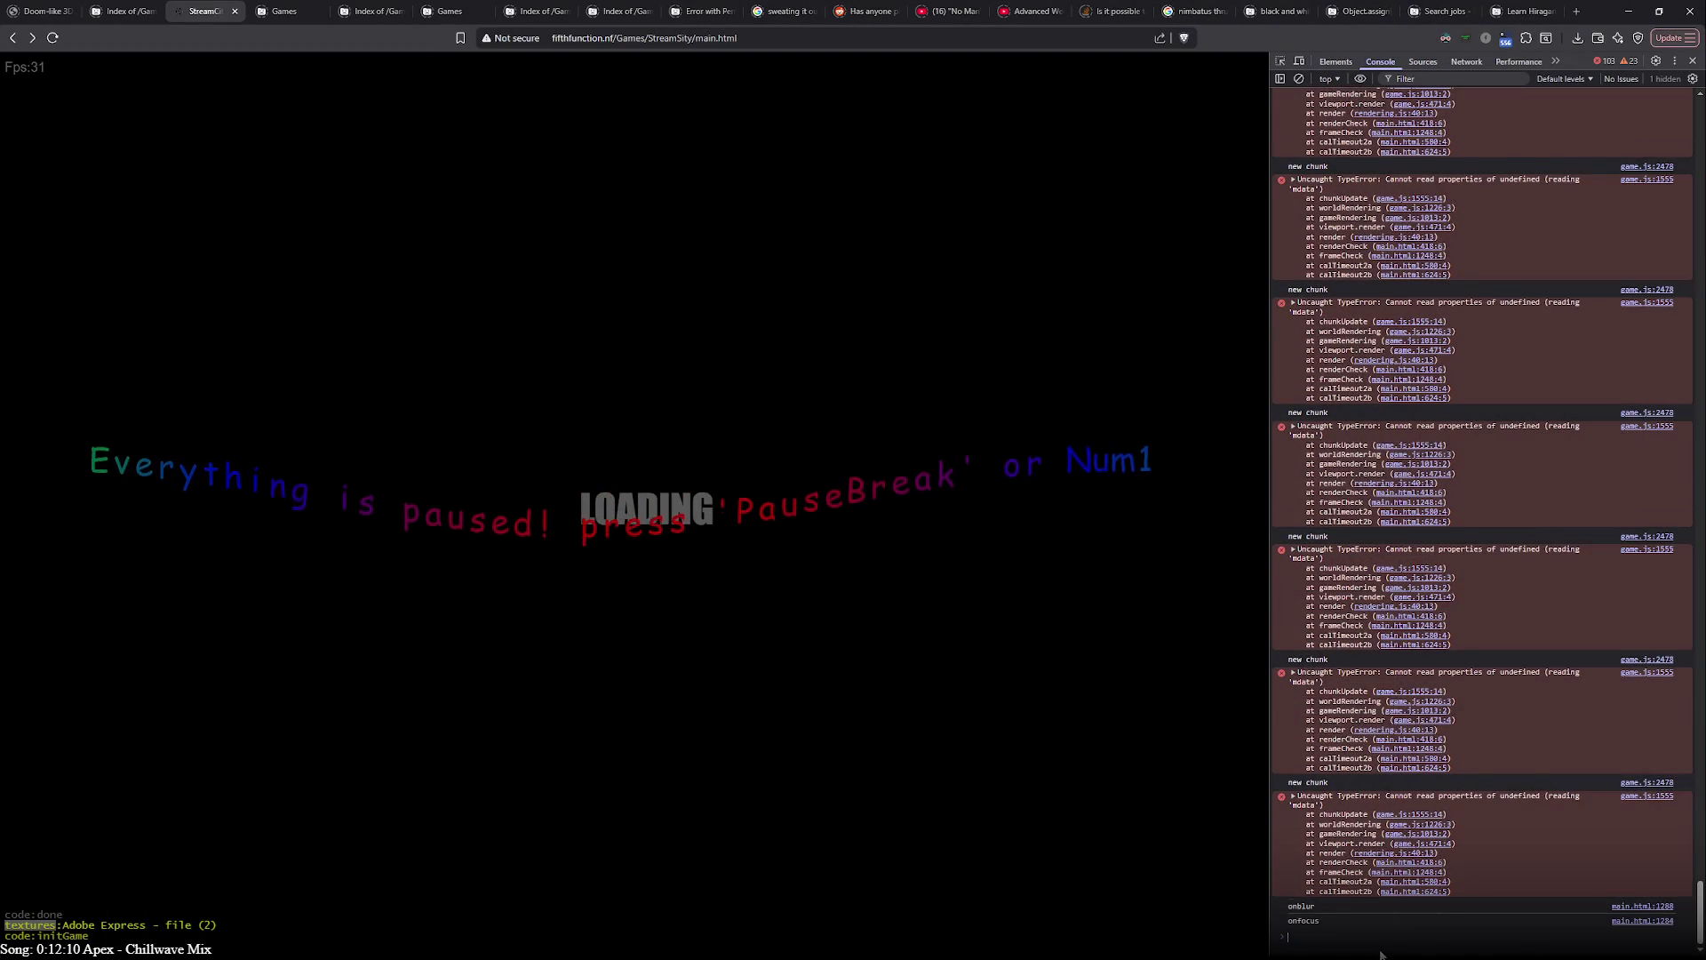
{"action": "type", "text": "Scene.game.mapchunks.map"}
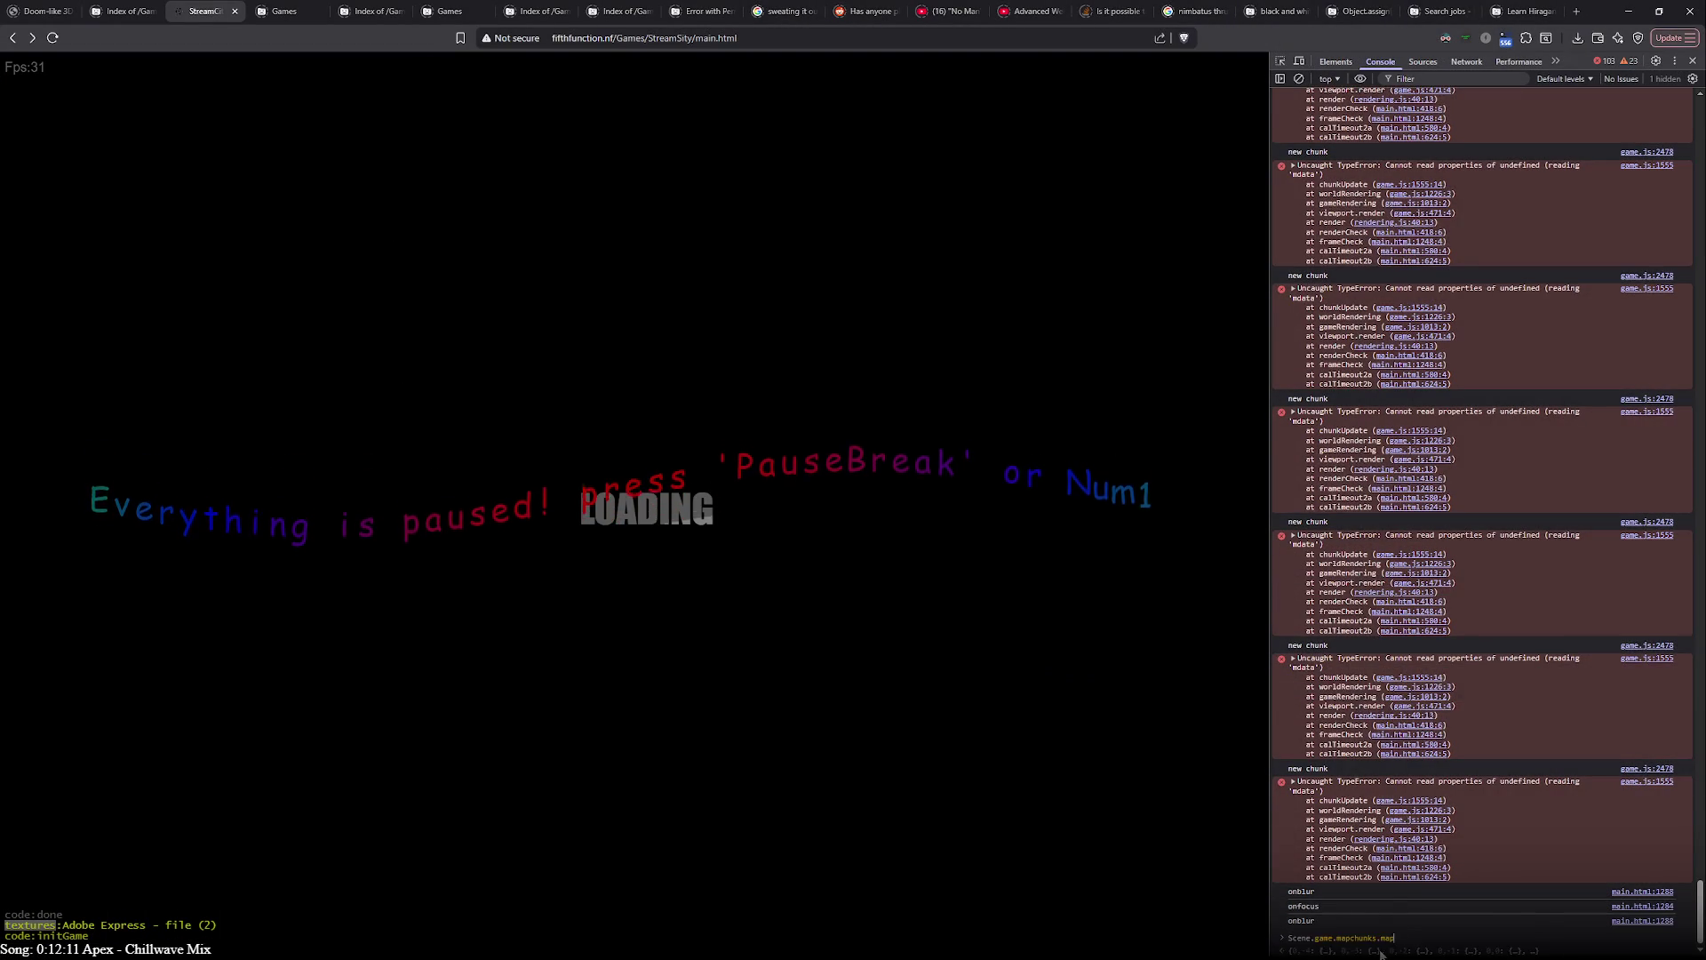
{"action": "key", "text": "Return"}
{"action": "left_click", "coordinate": [1376, 920]}
{"action": "scroll", "coordinate": [1377, 924], "scroll_direction": "down", "scroll_amount": 5}
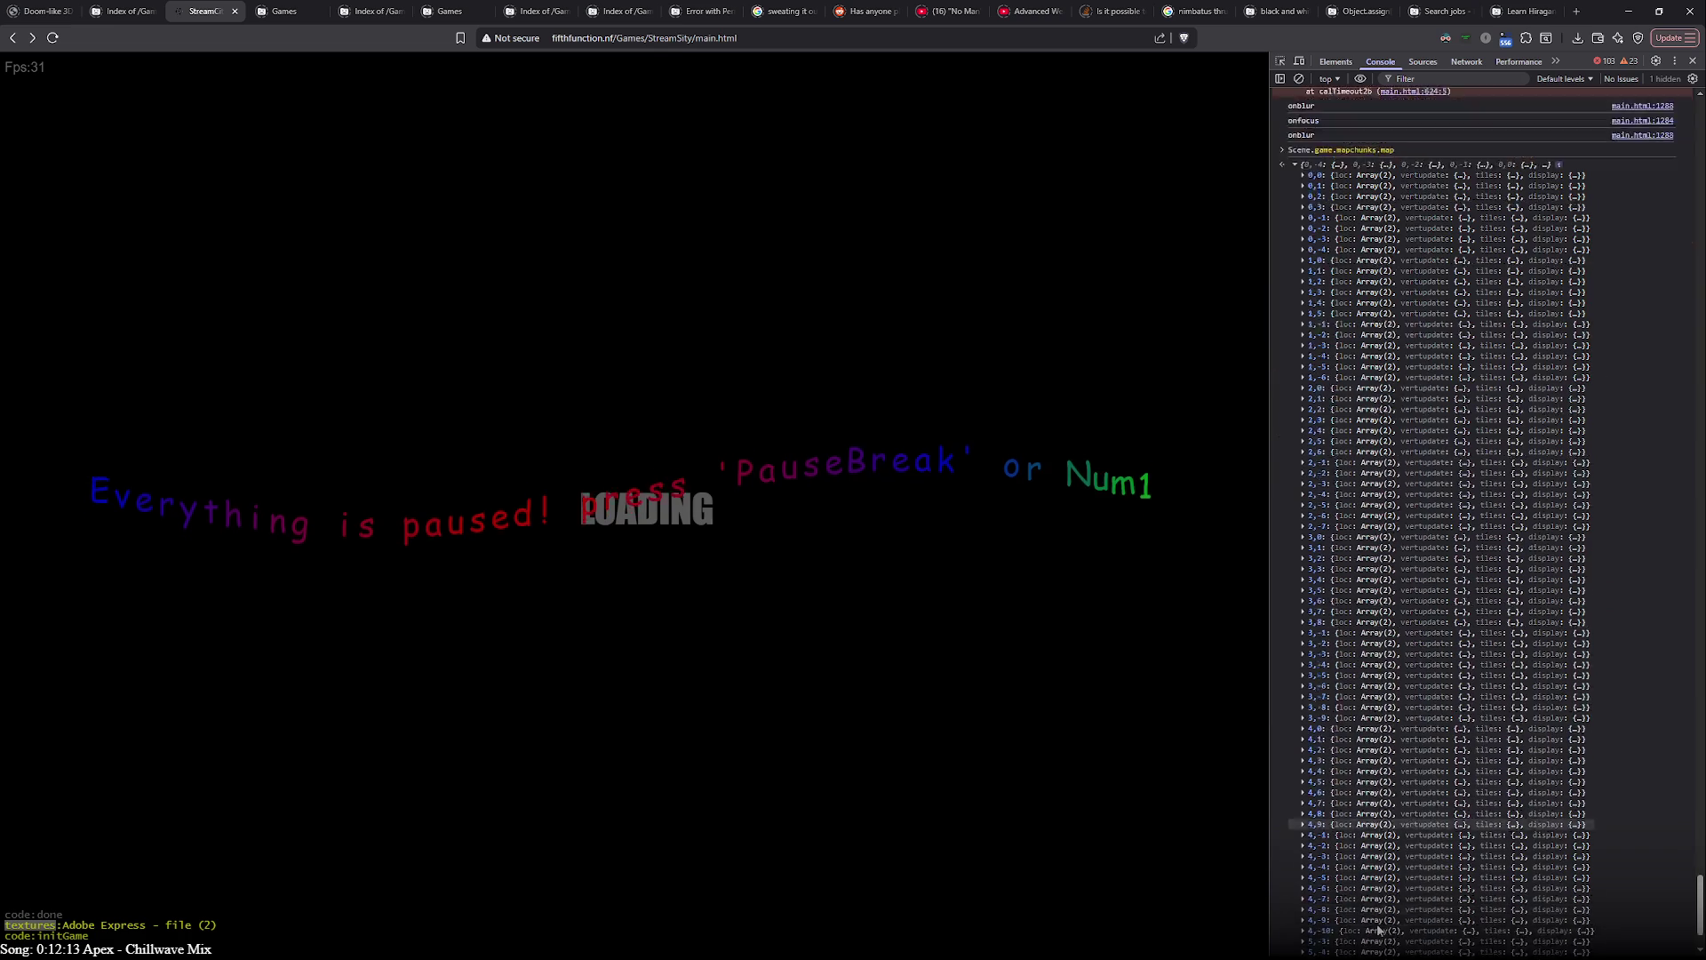
{"action": "left_click", "coordinate": [1310, 706]}
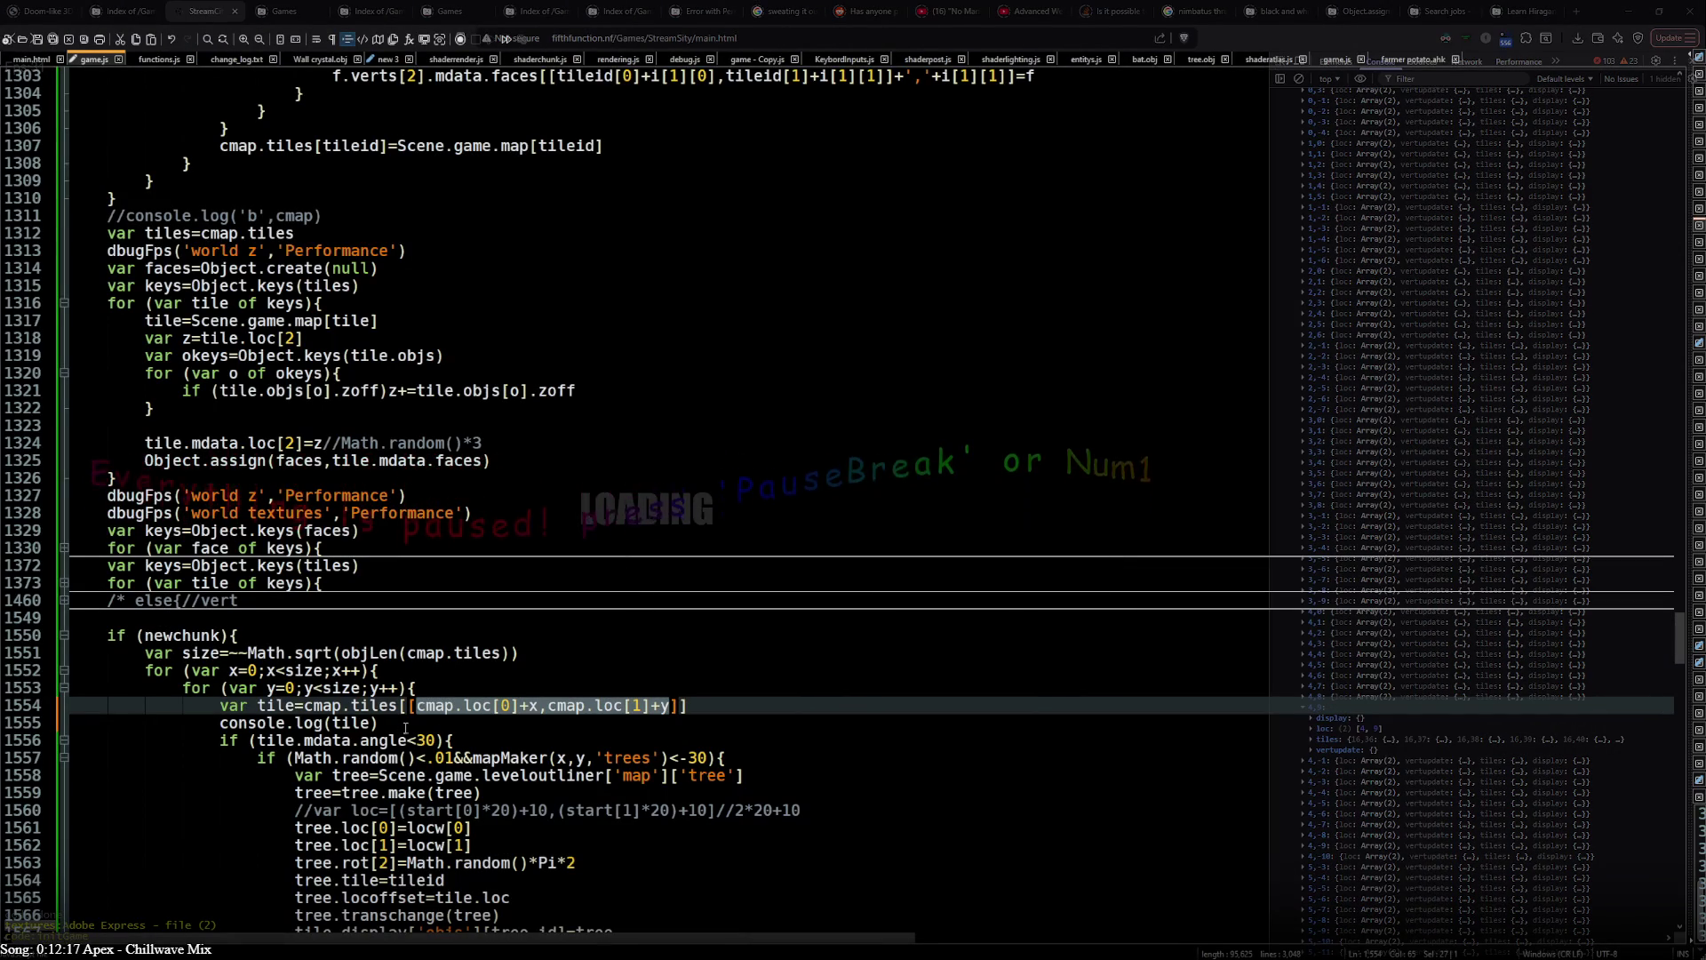
- Extend console.log to print tile, cmap, the bracketed lookup key and size, then return to the game
{"action": "left_click", "coordinate": [445, 710]}
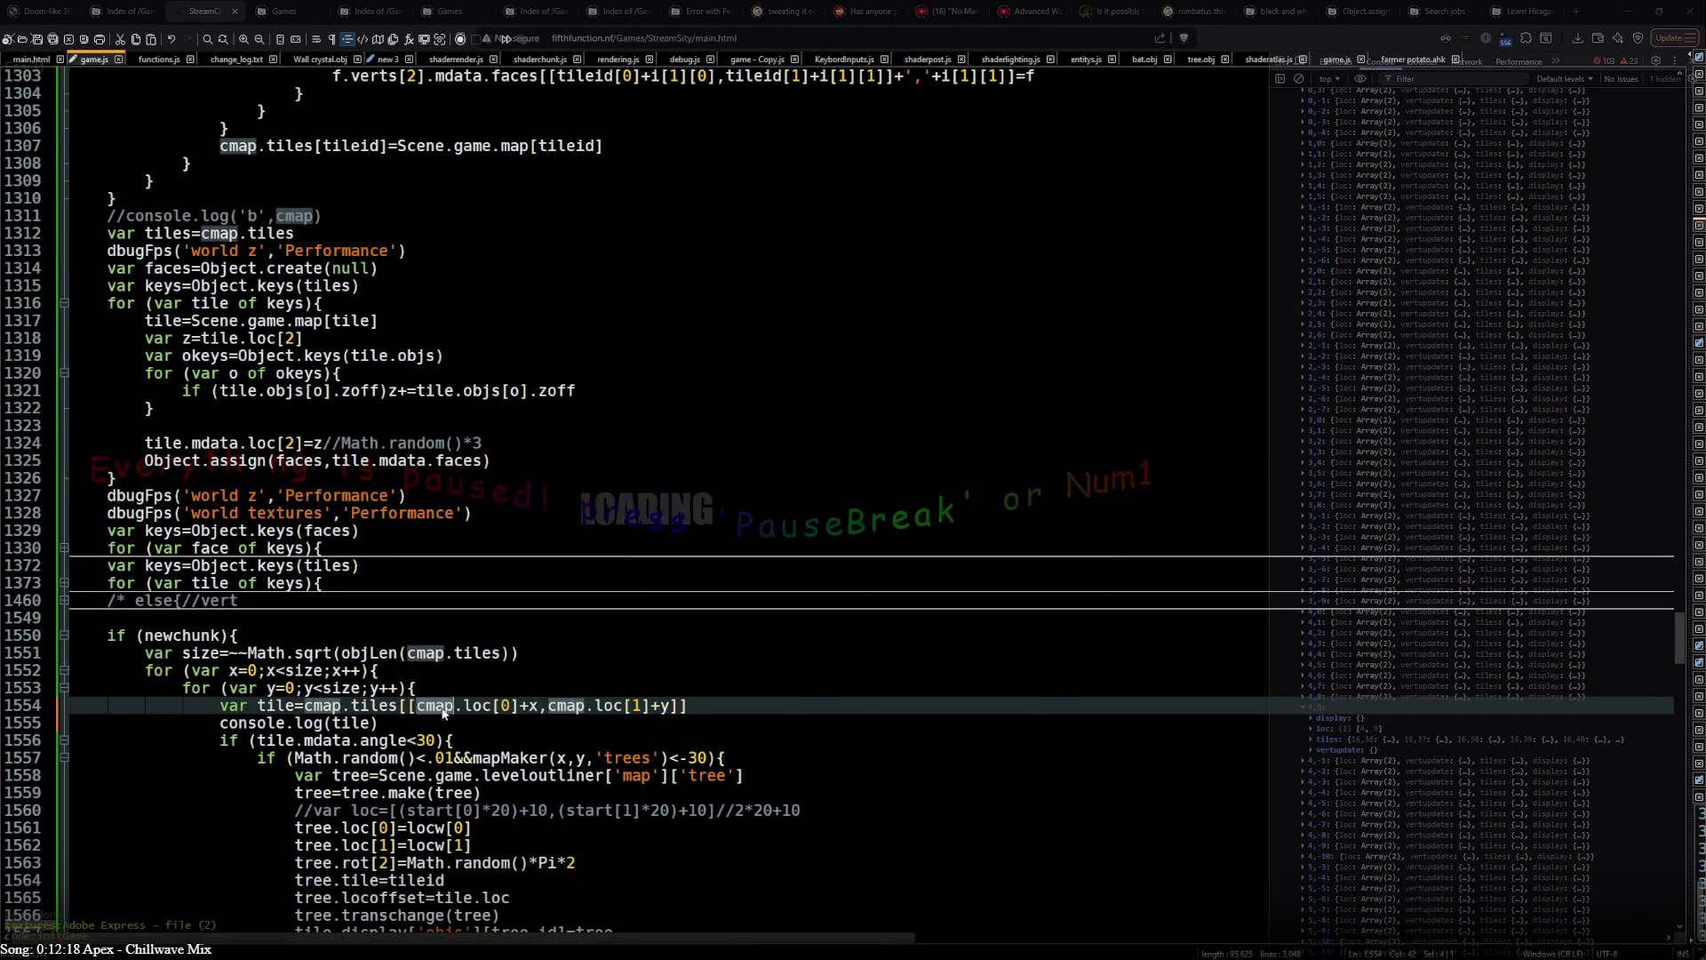
{"action": "left_click", "coordinate": [380, 721]}
{"action": "type", "text": ",cmap,"}
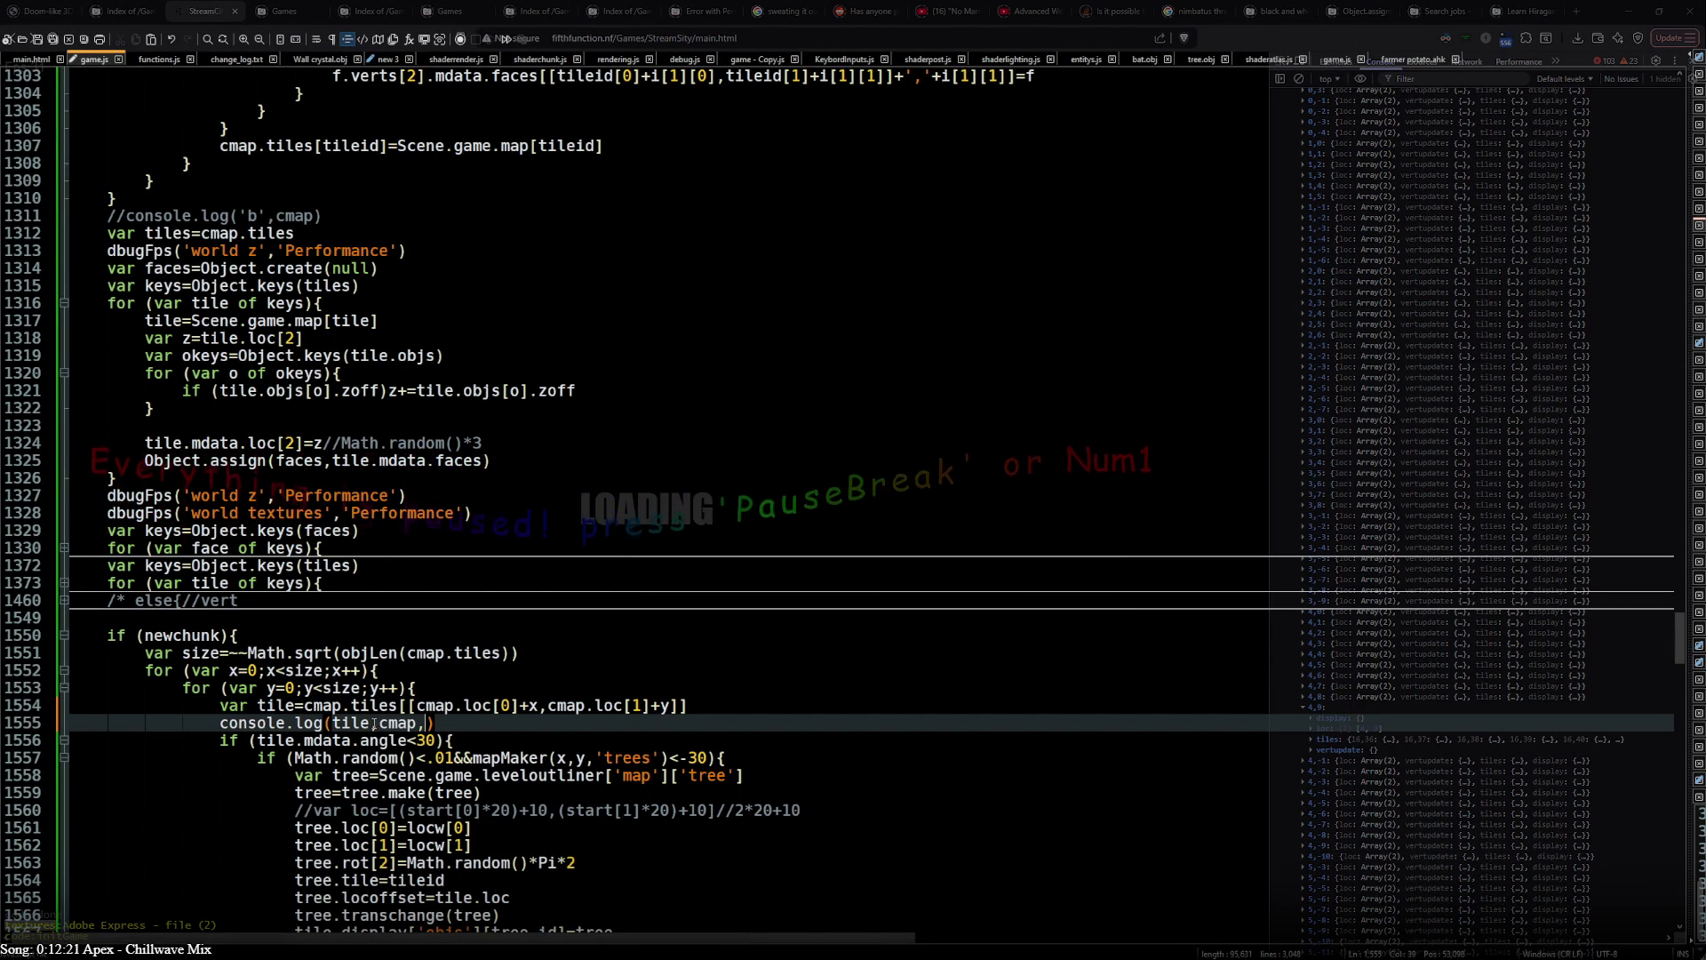
{"action": "left_click_drag", "start_coordinate": [410, 704], "coordinate": [672, 708]}
{"action": "key", "text": "ctrl+c"}
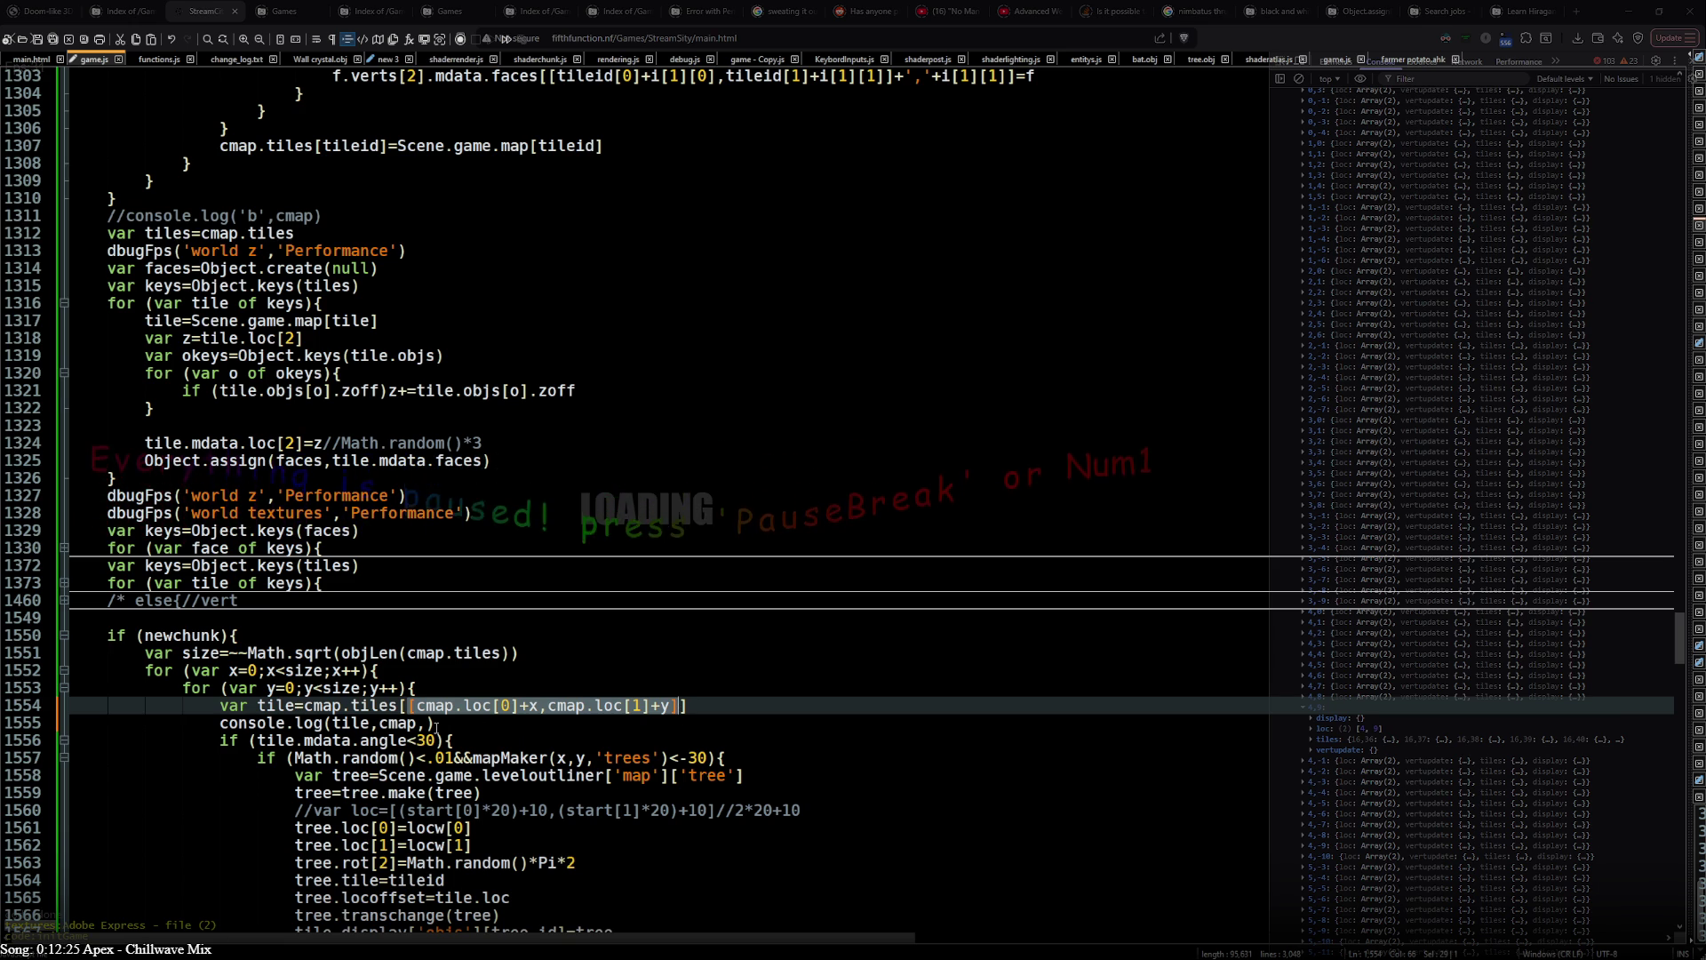
{"action": "key", "text": "Down"}
{"action": "key", "text": "Left"}
{"action": "type", "text": "["}
{"action": "key", "text": "ctrl+v"}
{"action": "type", "text": "],size"}
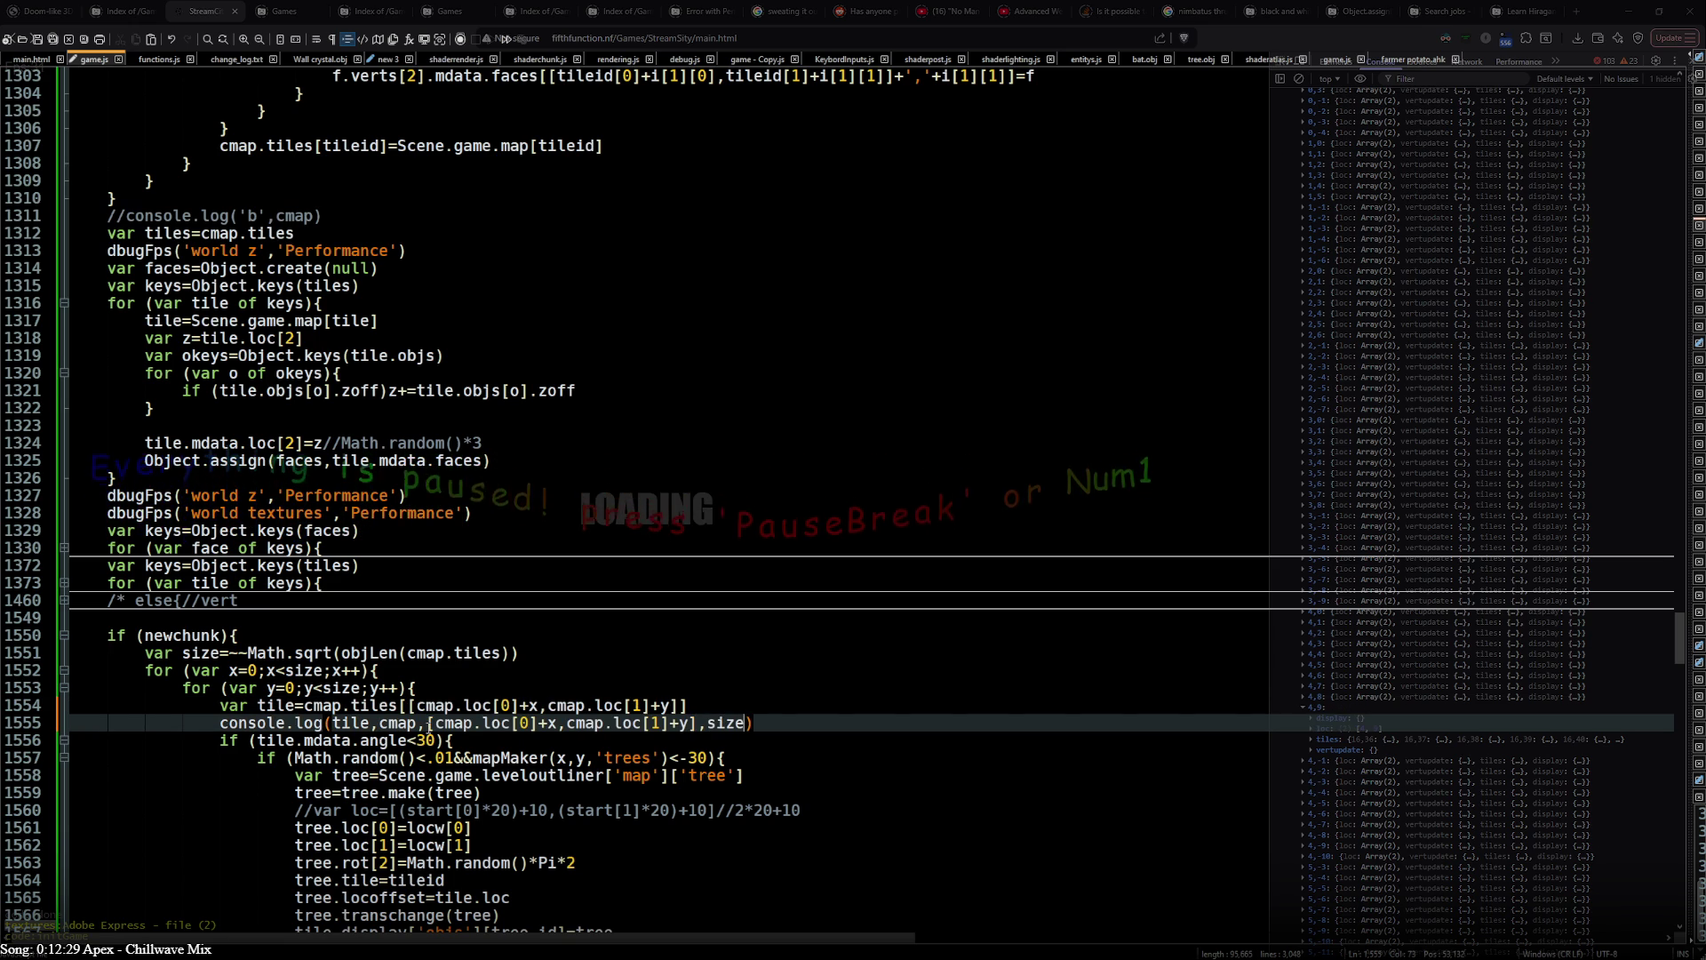
{"action": "key", "text": "alt+Tab"}
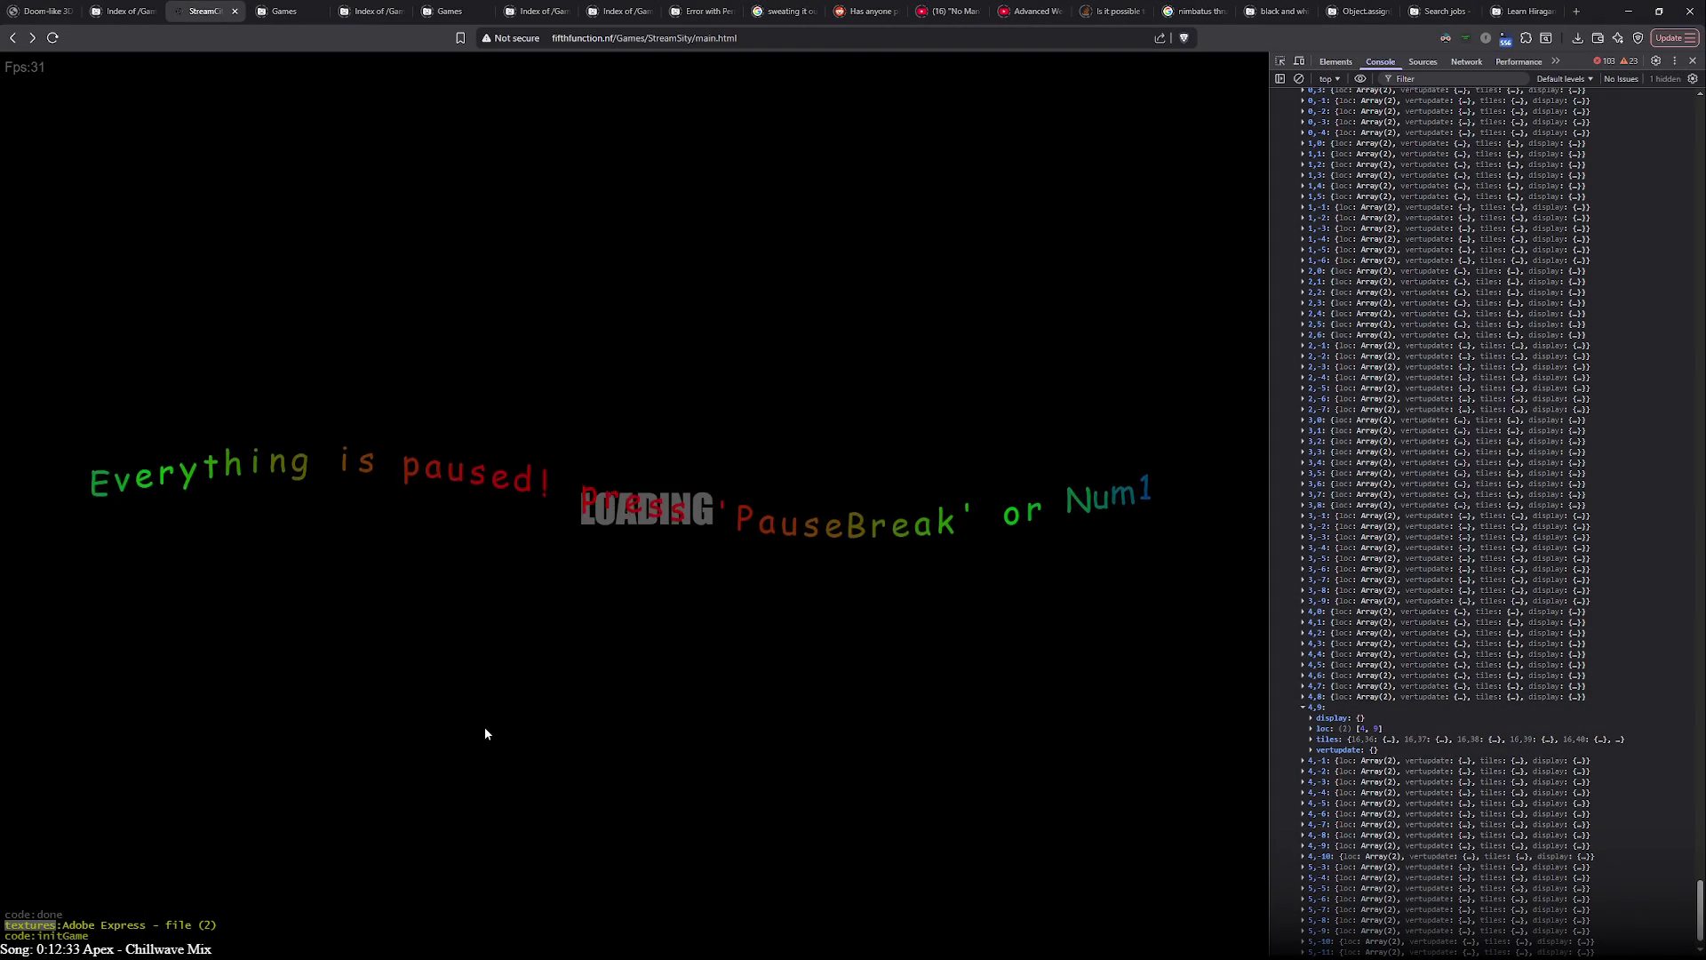
- Reload and pause the game, then expand a logged chunk object showing its tile as undefined
{"action": "key", "text": "F5"}
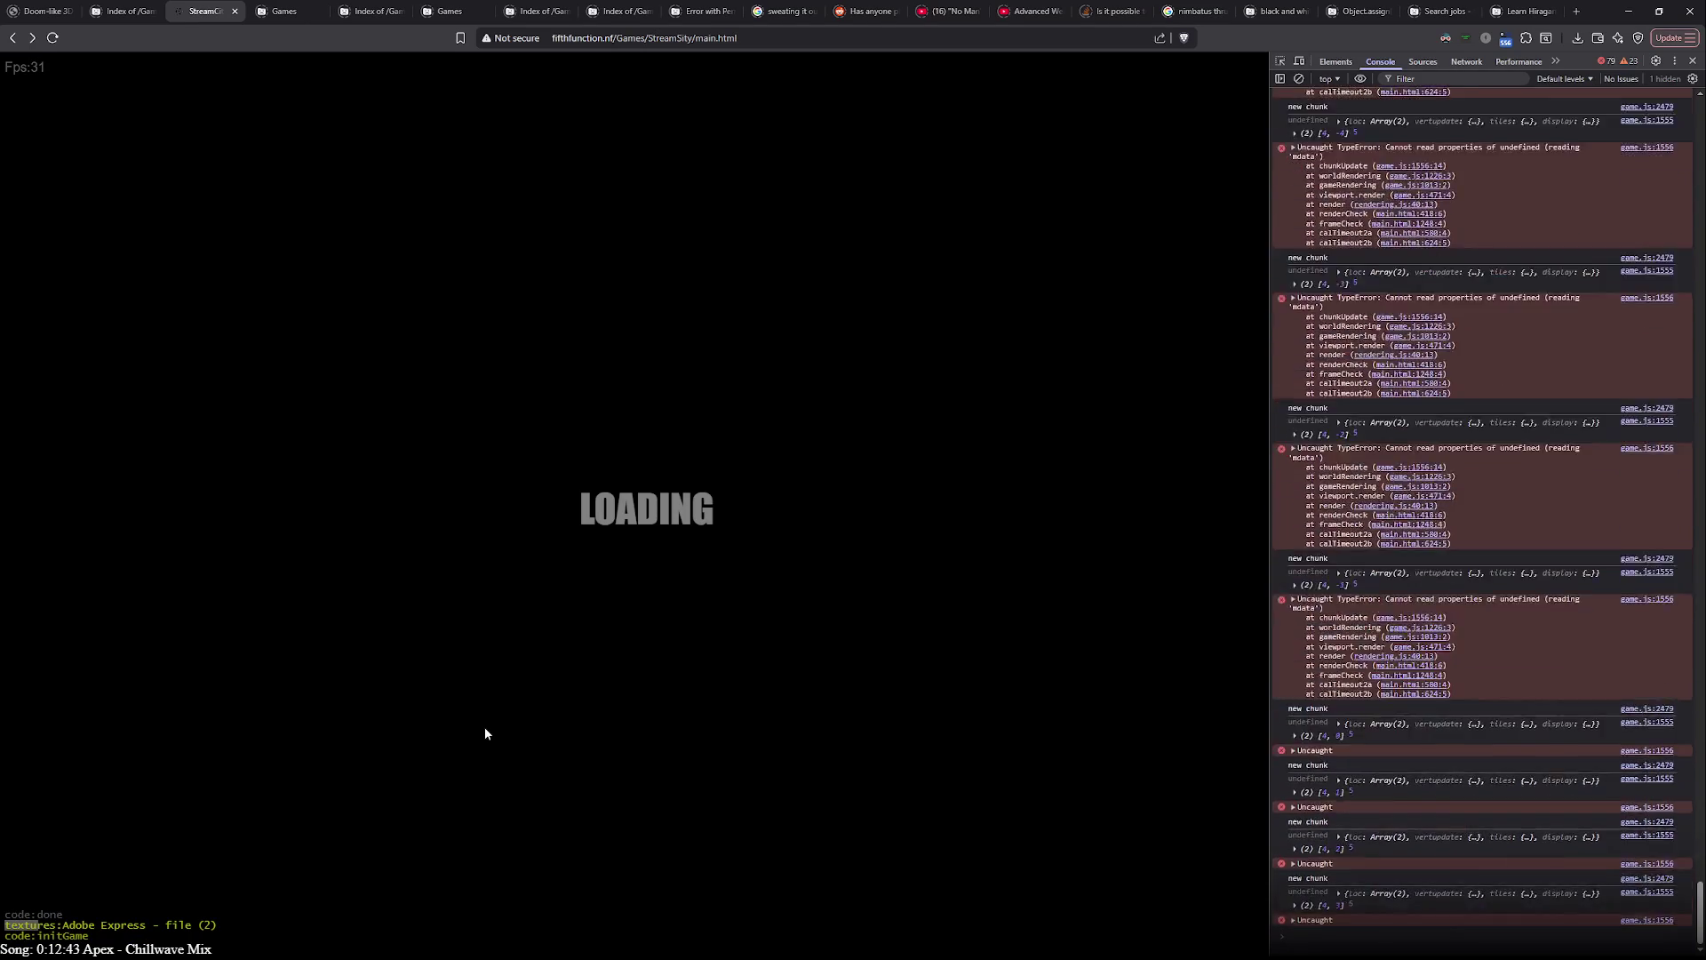
{"action": "key", "text": "Pause"}
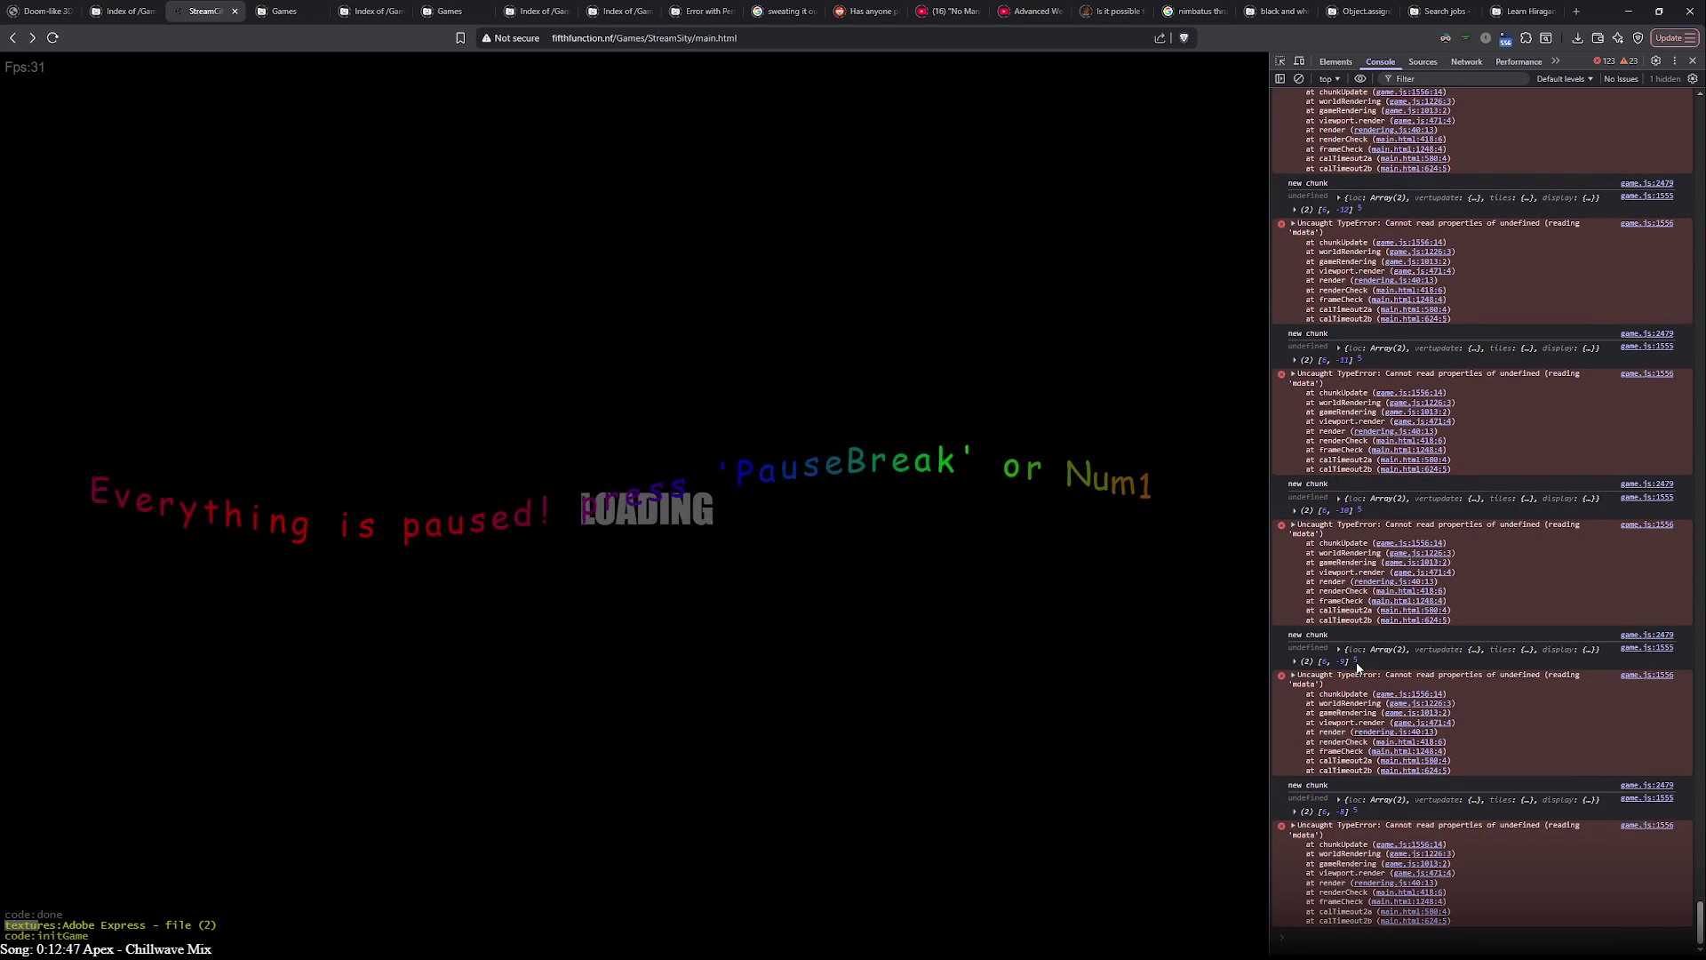
{"action": "double_click", "coordinate": [1354, 661]}
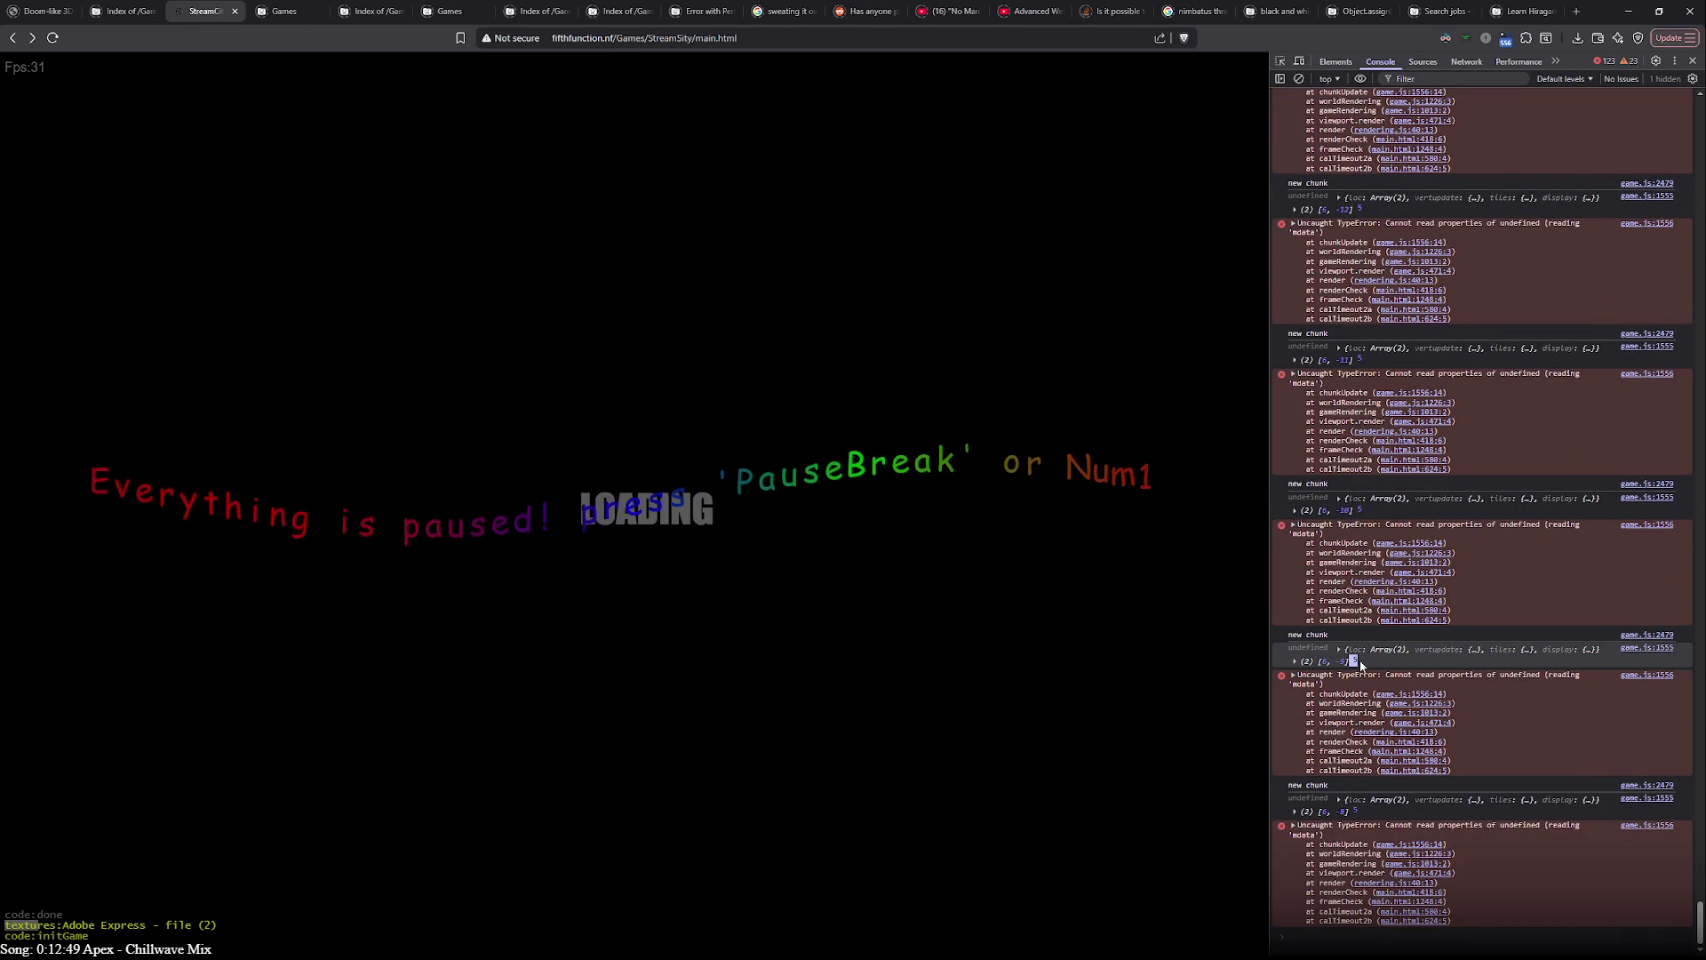
{"action": "left_click", "coordinate": [1360, 661]}
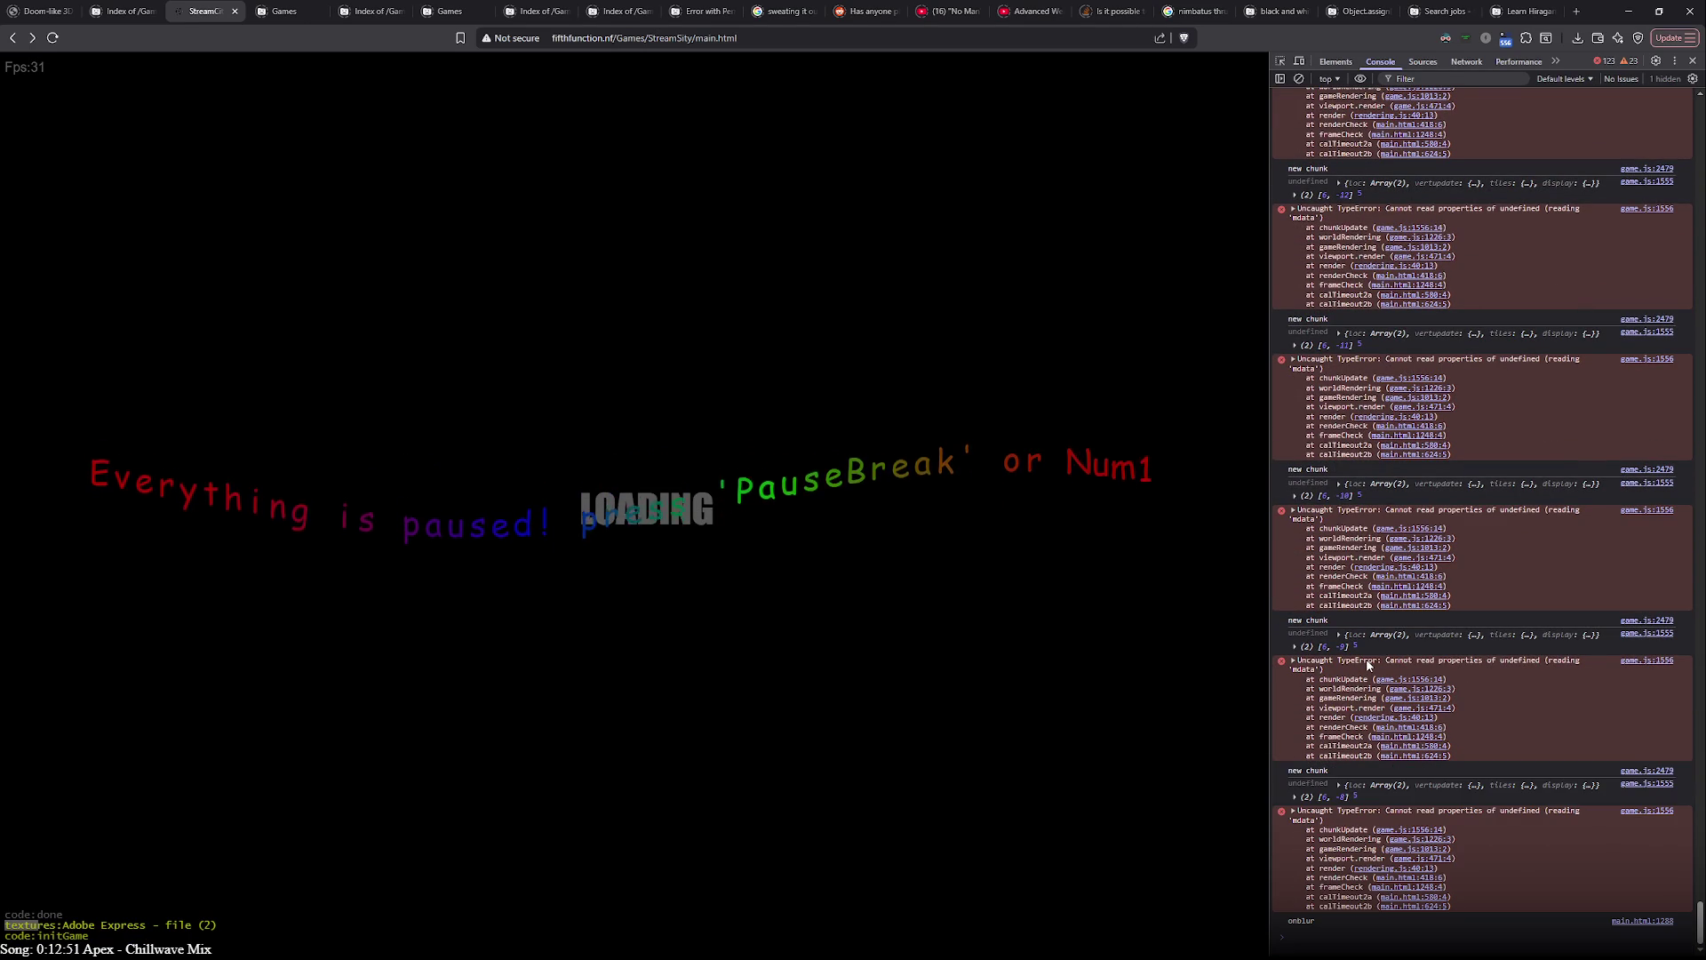
{"action": "left_click", "coordinate": [1347, 637]}
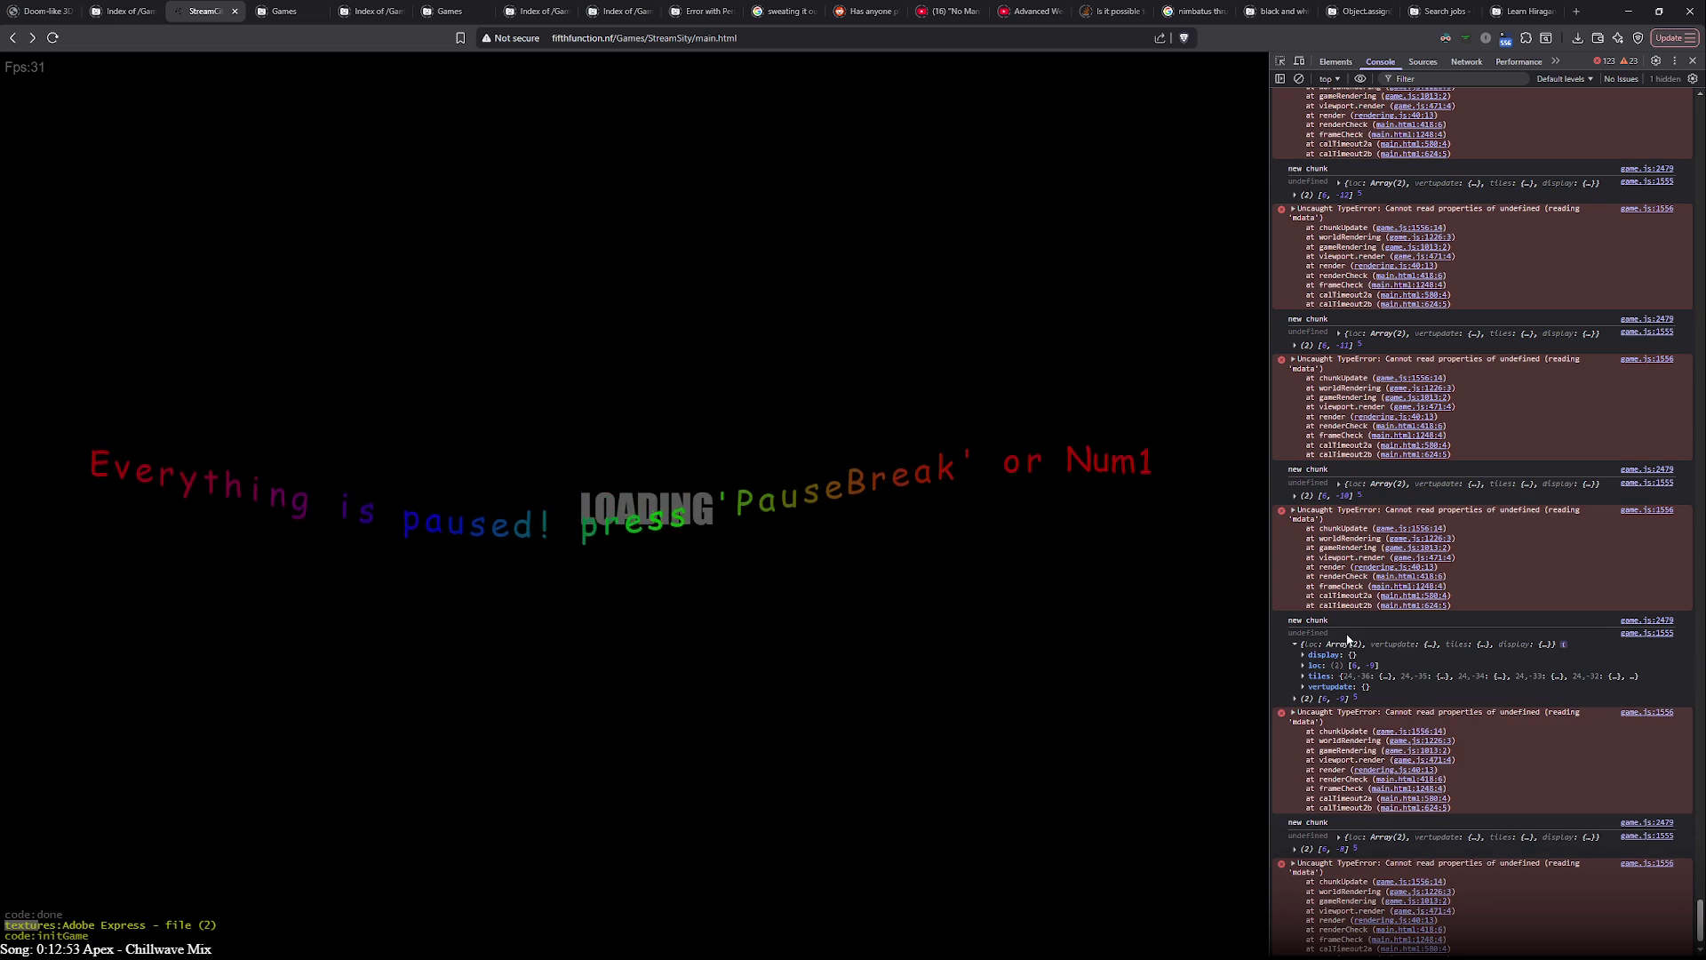
{"action": "key", "text": "alt+Tab"}
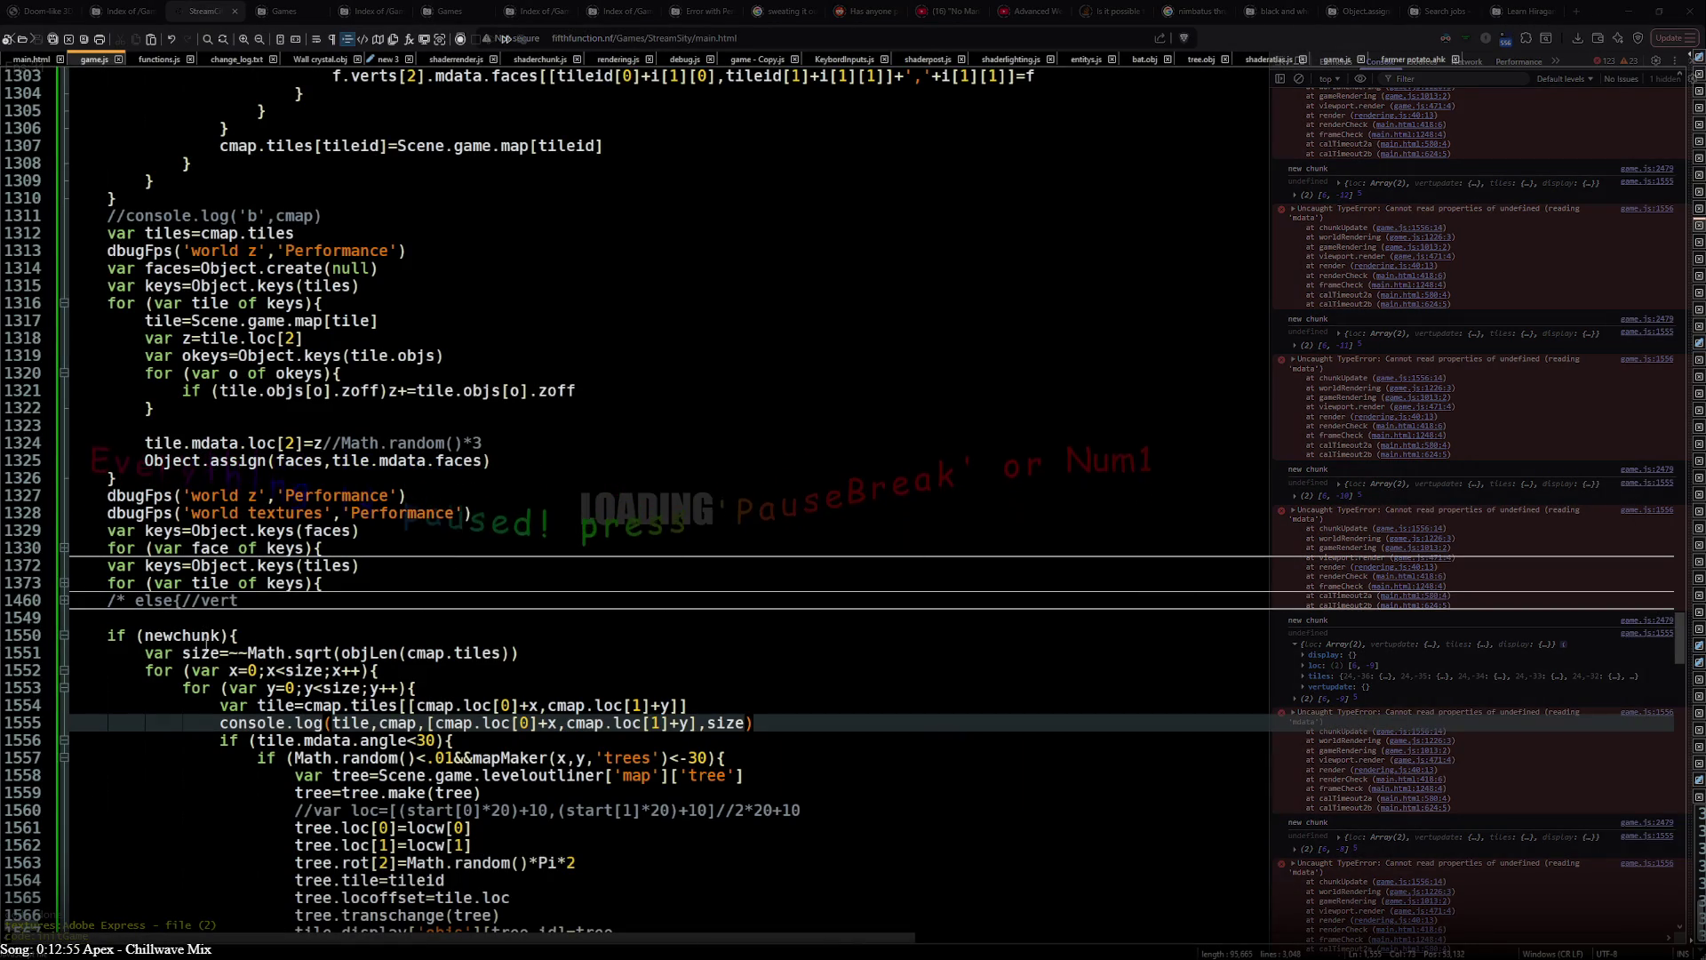
- Append -1 to var size=~~Math.sqrt(objLen(cmap.tiles)) after checking where size is used
{"action": "double_click", "coordinate": [402, 722]}
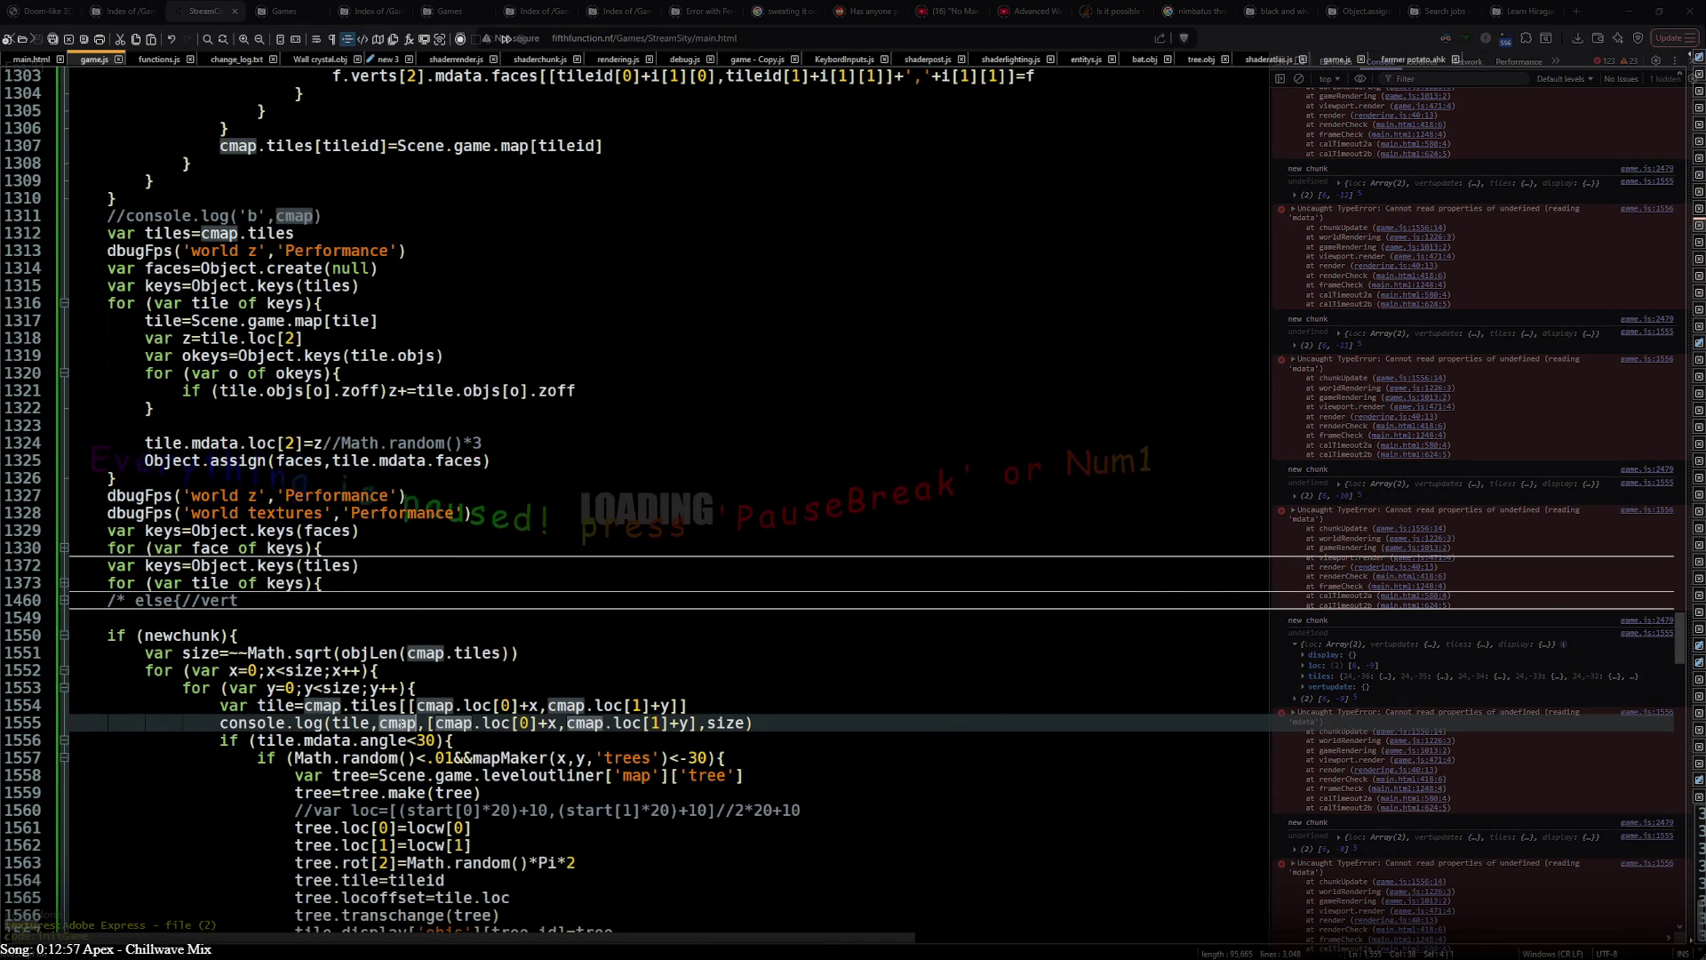
{"action": "key", "text": "alt+Tab"}
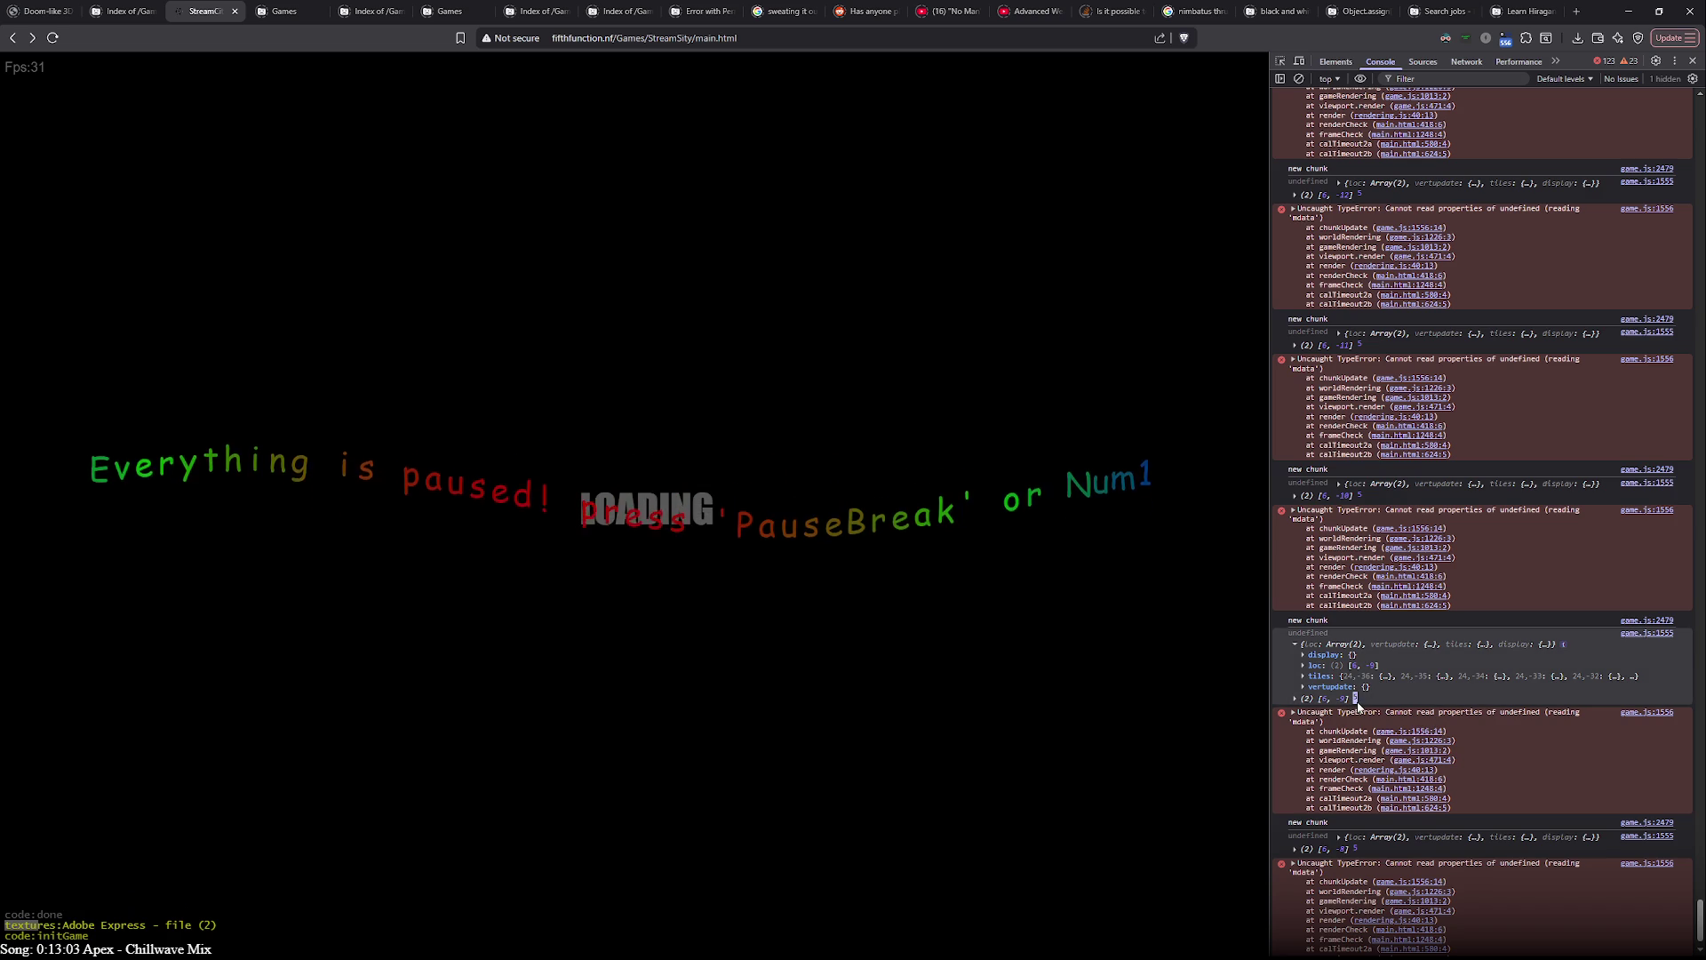
{"action": "key", "text": "alt+Tab"}
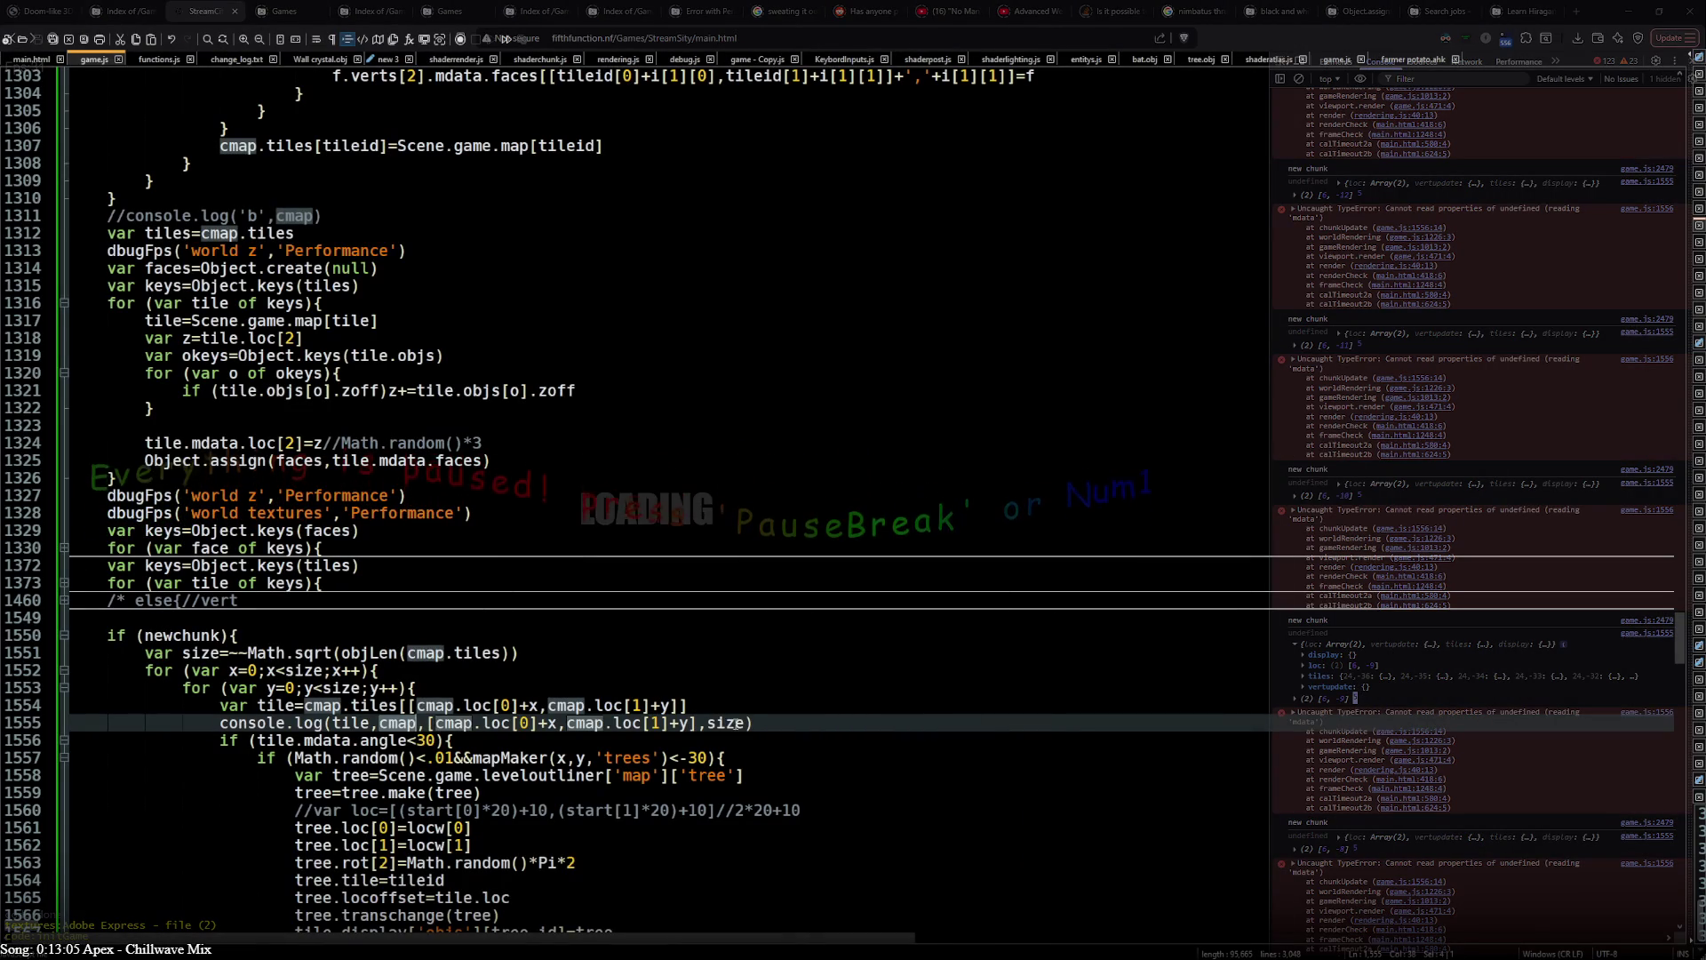
{"action": "double_click", "coordinate": [729, 722]}
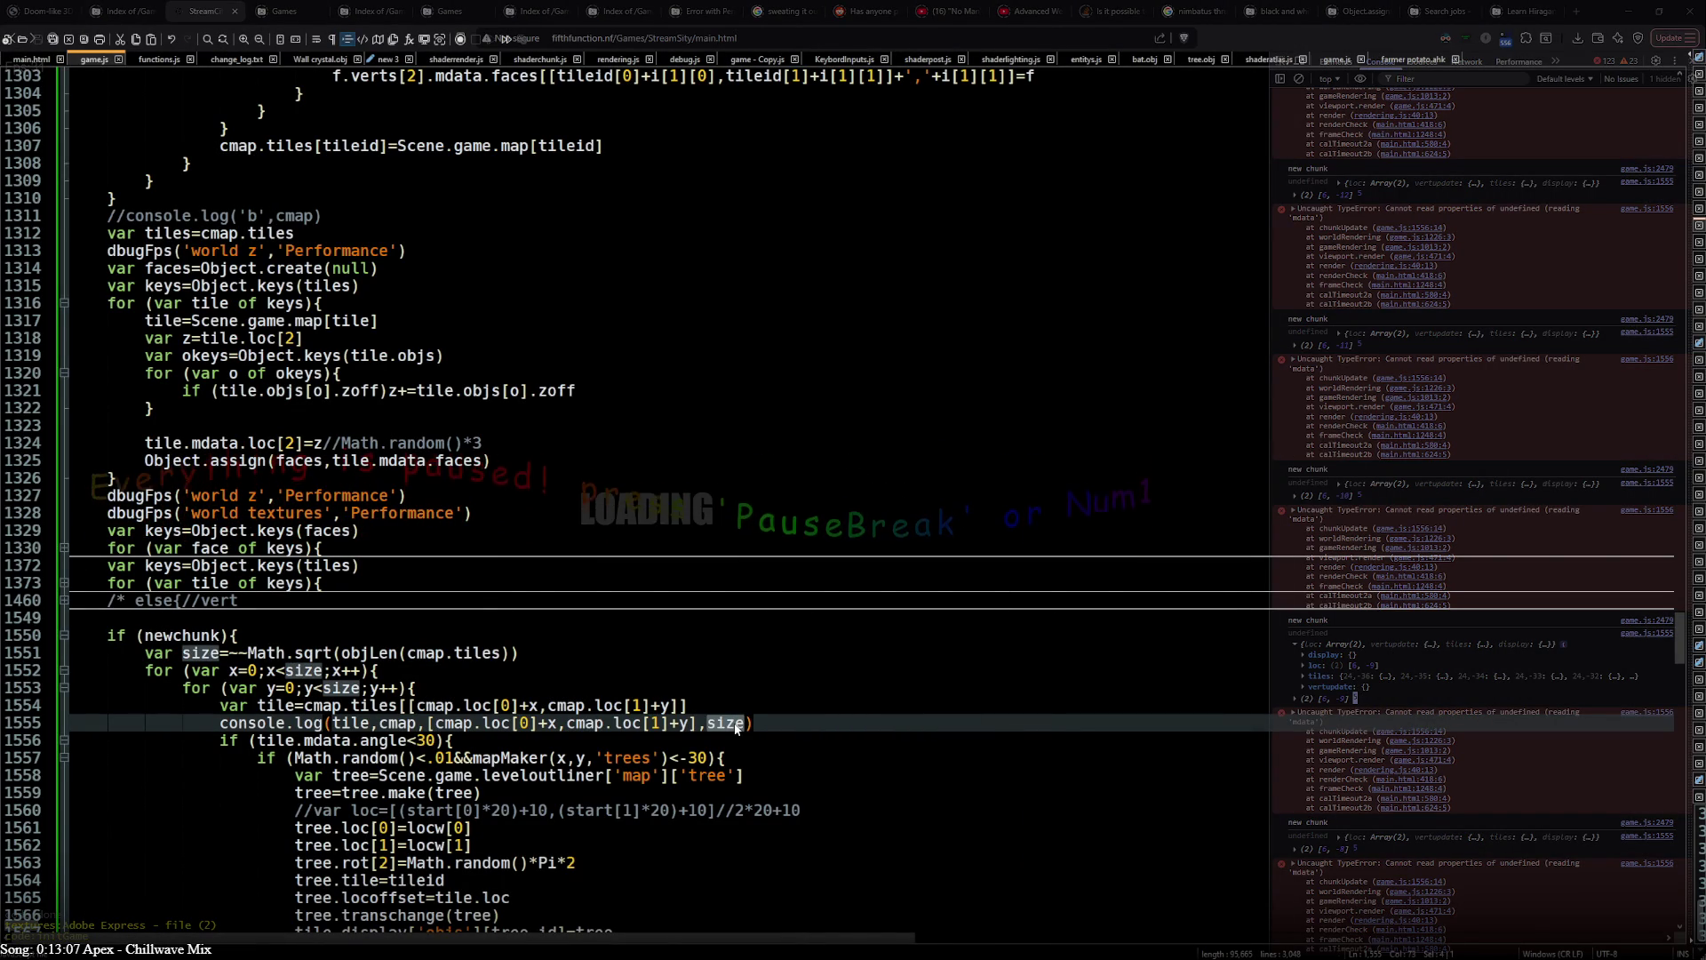
{"action": "left_click", "coordinate": [552, 651]}
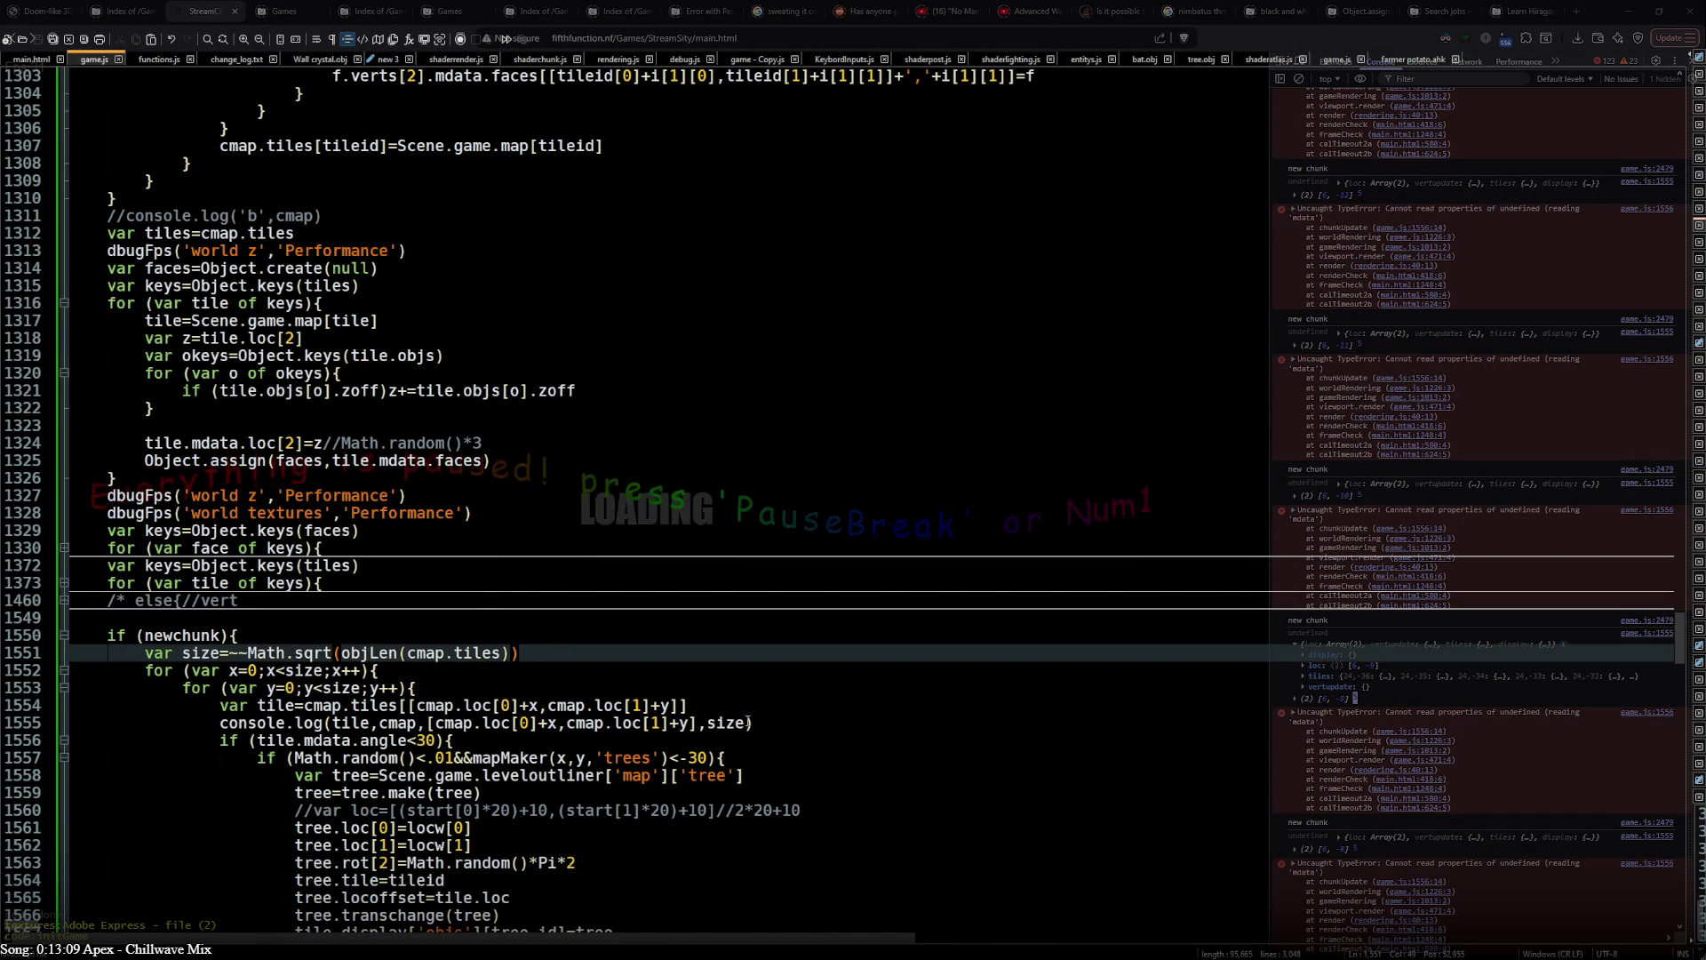
{"action": "double_click", "coordinate": [726, 722]}
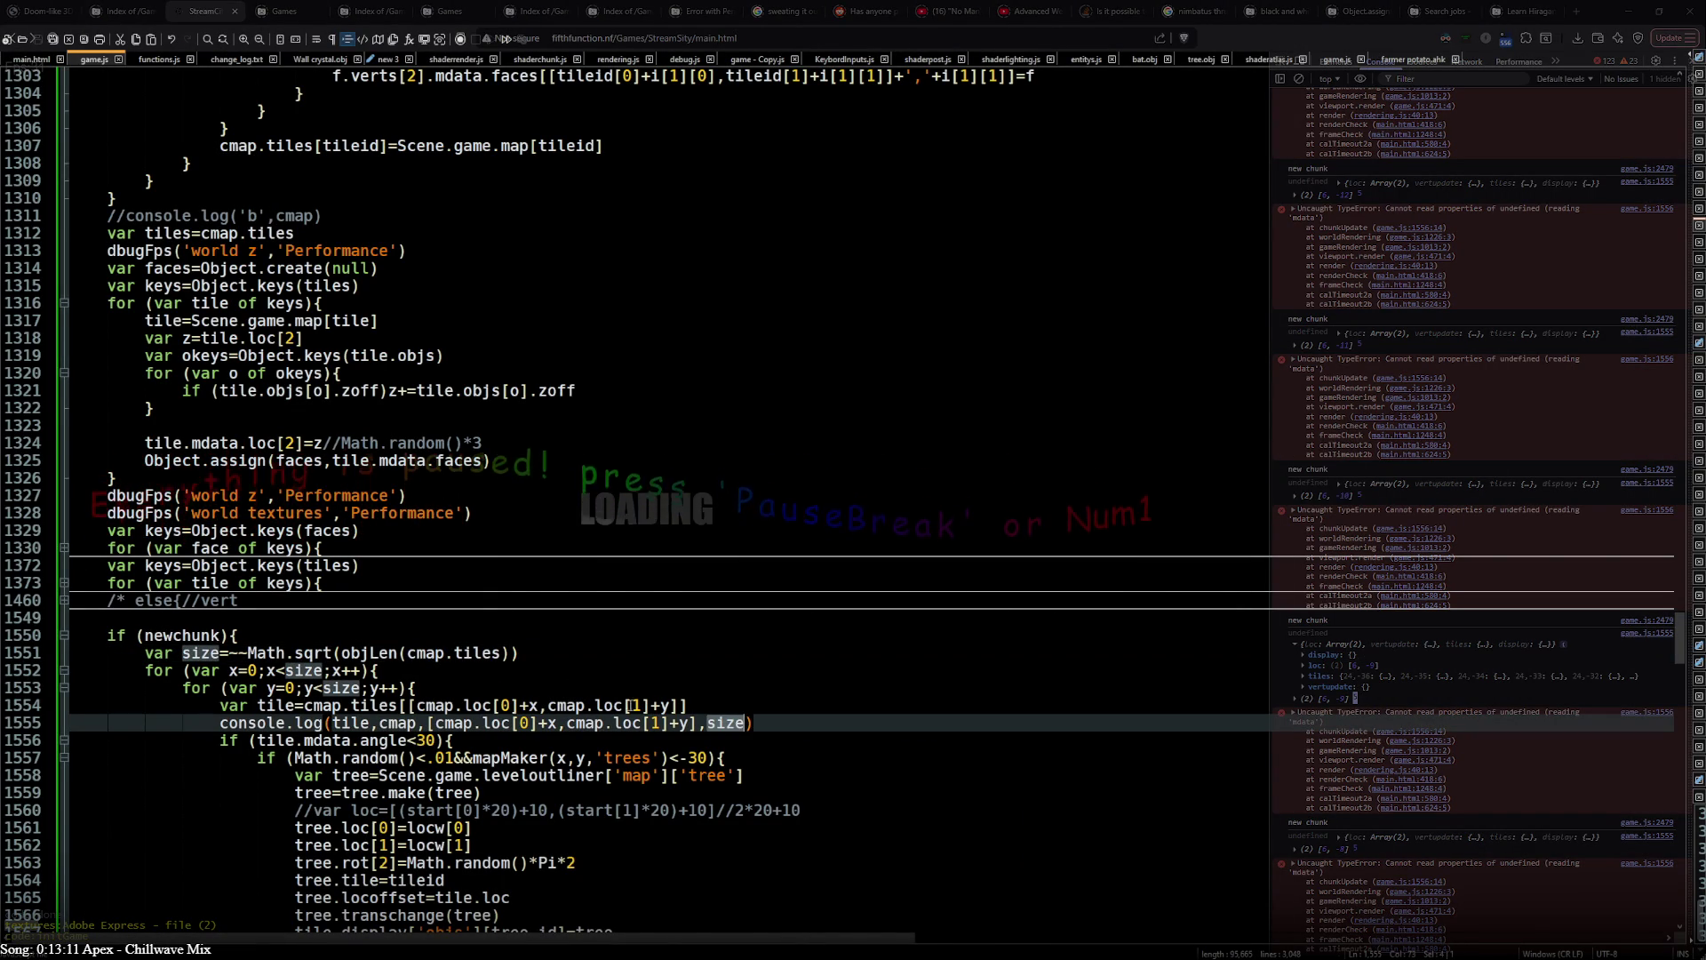
{"action": "left_click", "coordinate": [530, 654]}
{"action": "type", "text": "-1"}
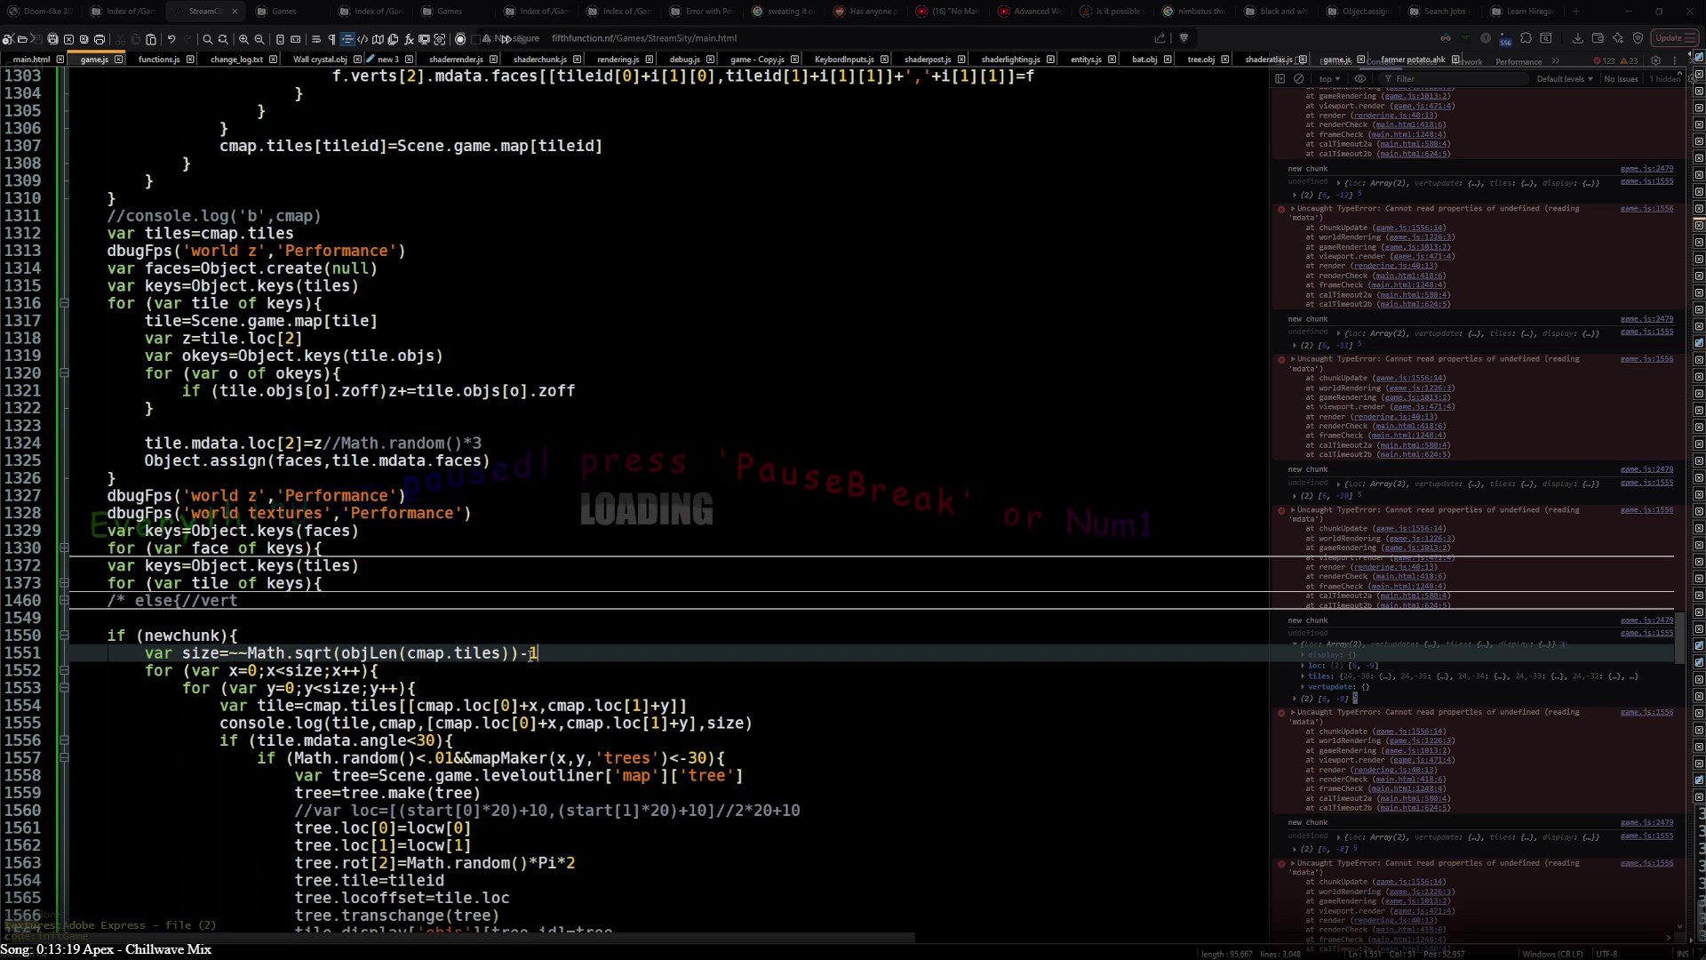
{"action": "key", "text": "alt+Tab"}
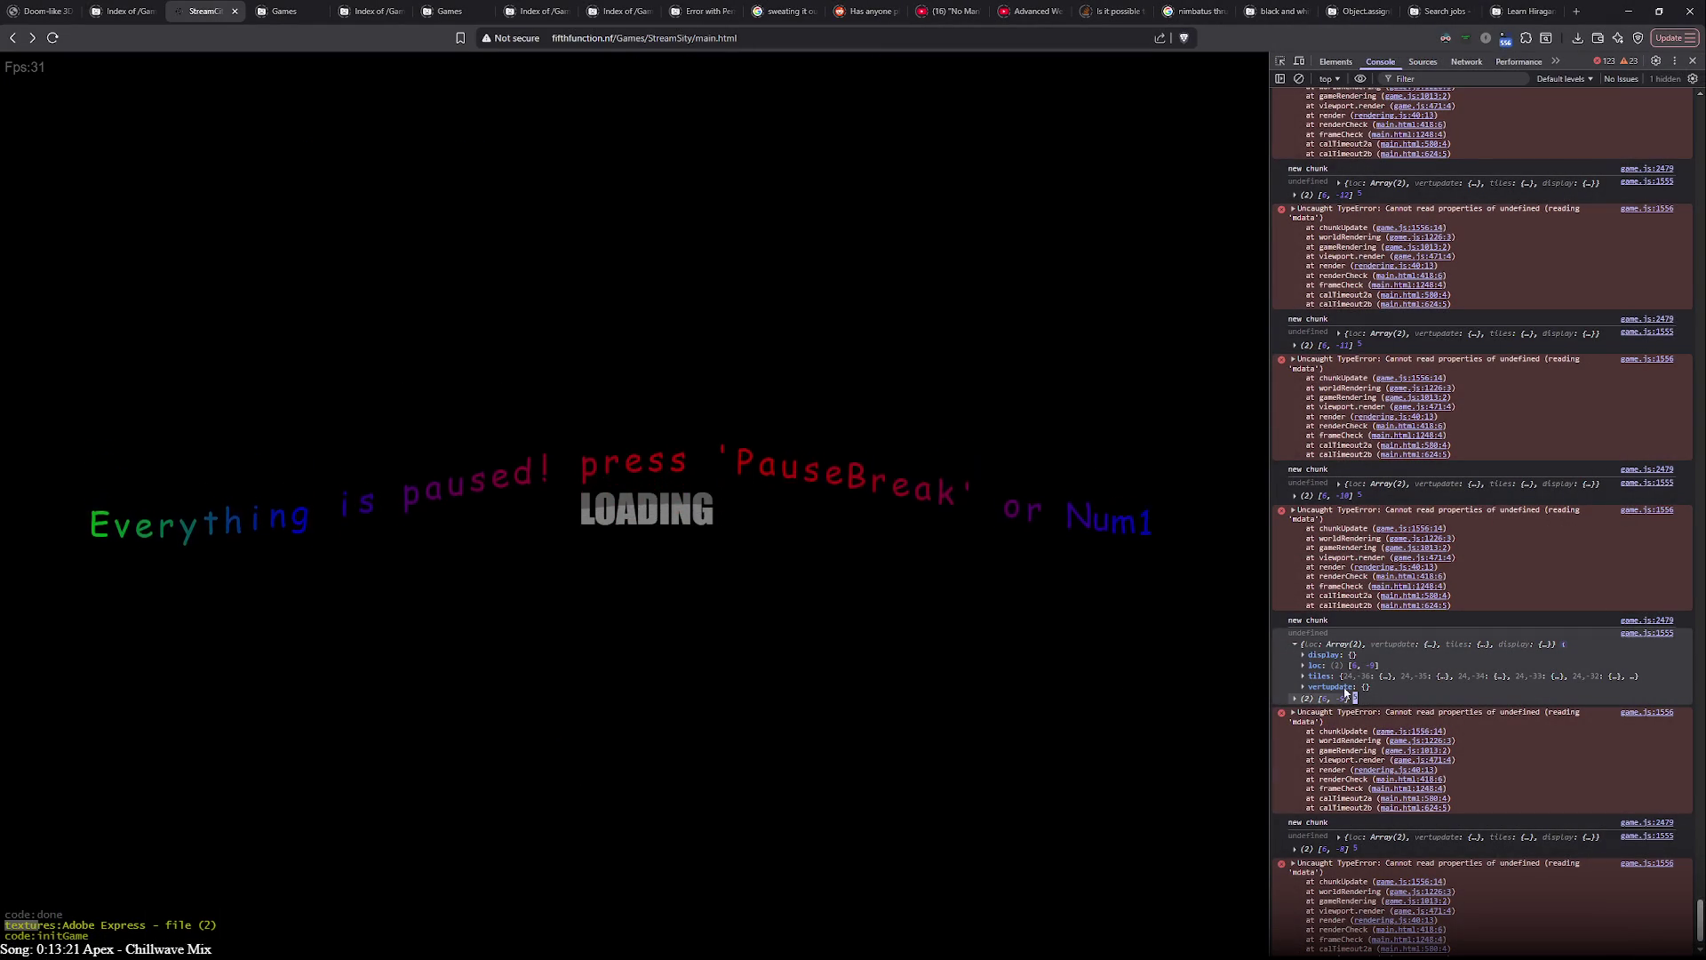
- Expand the logged chunk's tiles property to see its coordinate keys like 24,32
{"action": "left_click", "coordinate": [1333, 676]}
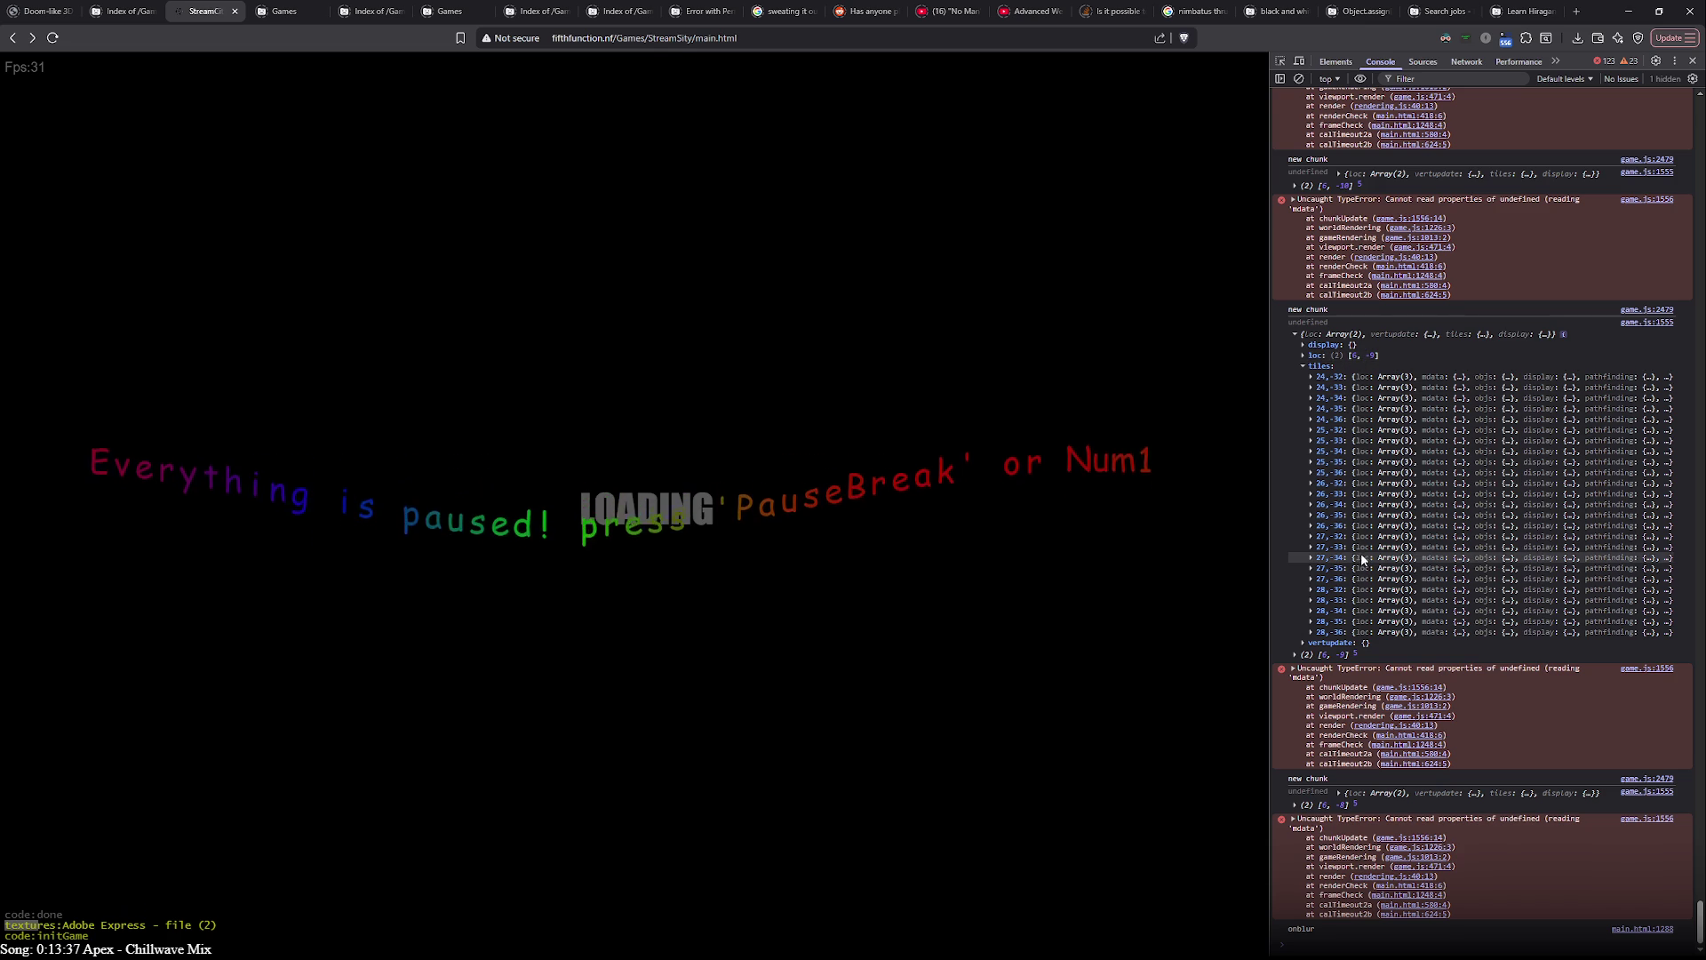
{"action": "key", "text": "alt+Tab"}
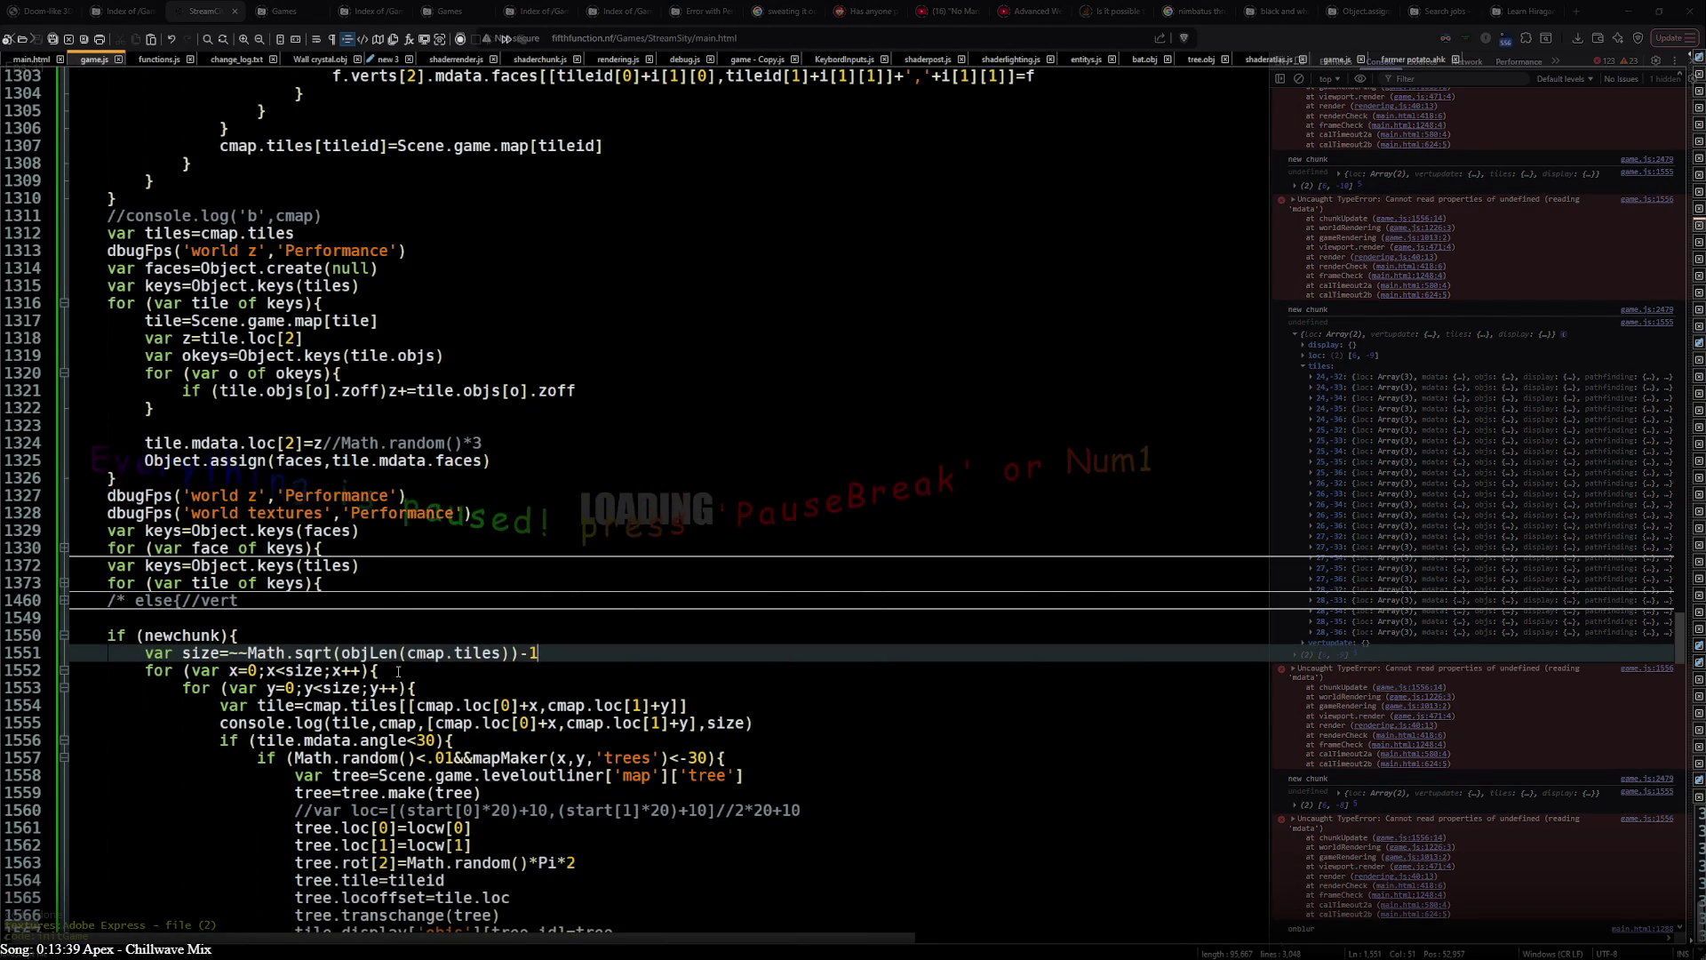
- Place the caret after cmap.loc[0] on line 1554 to scale it by 20
{"action": "left_click", "coordinate": [521, 705]}
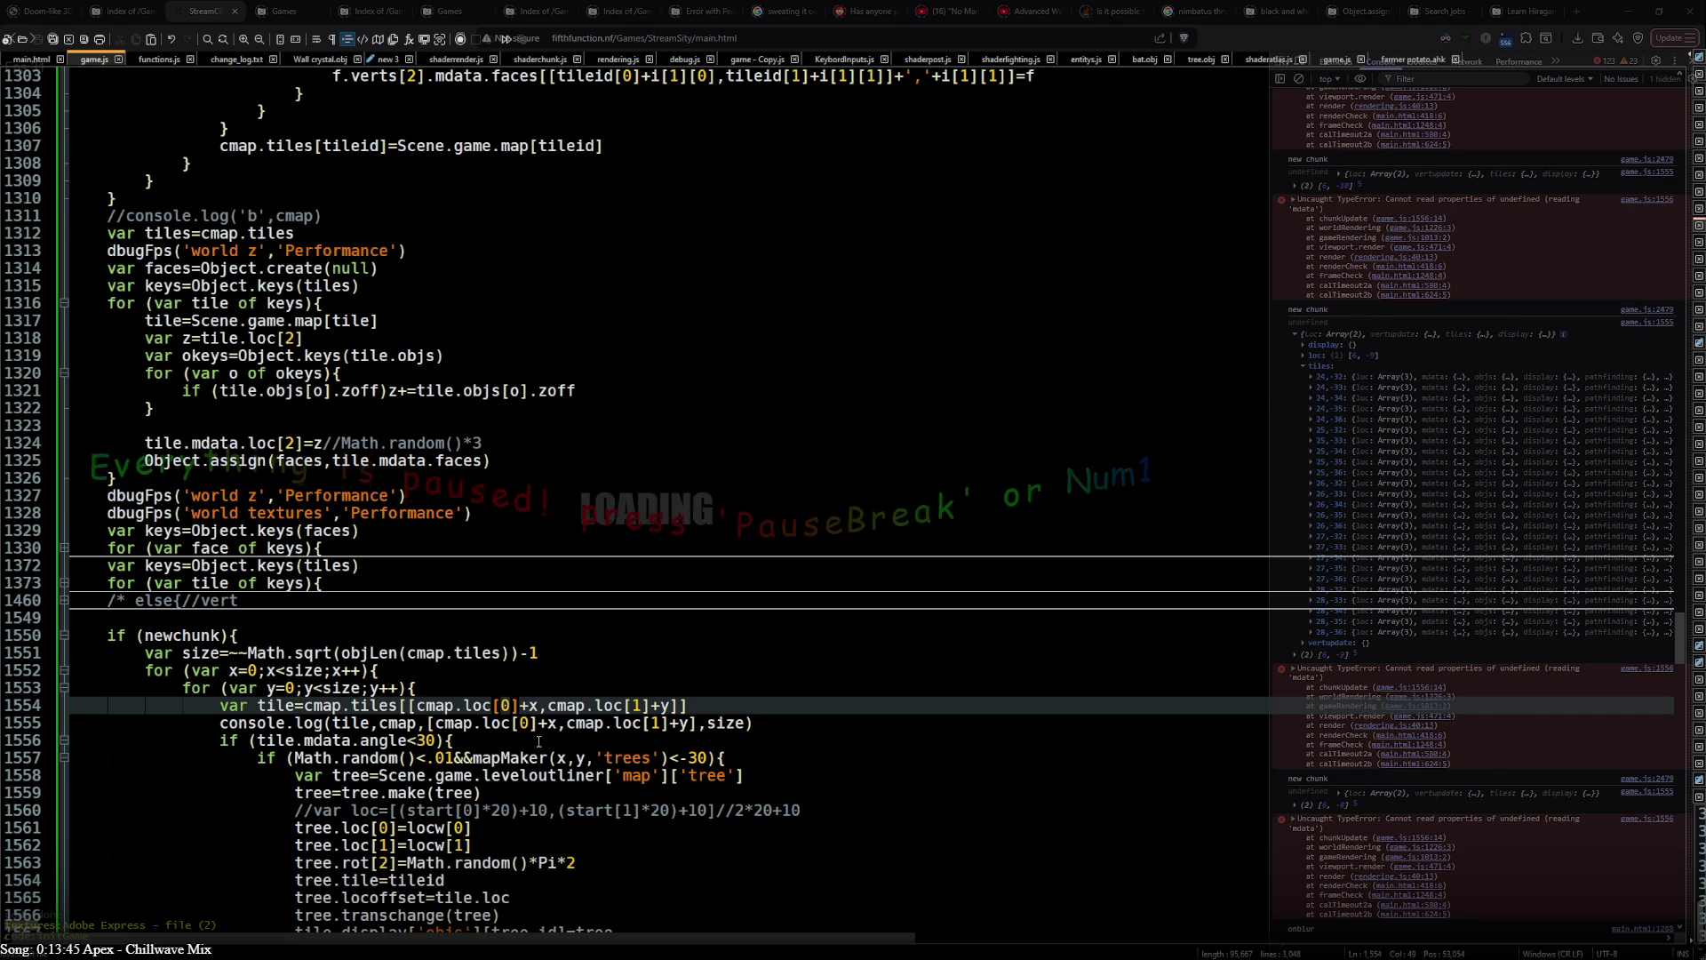
{"action": "type", "text": "*"}
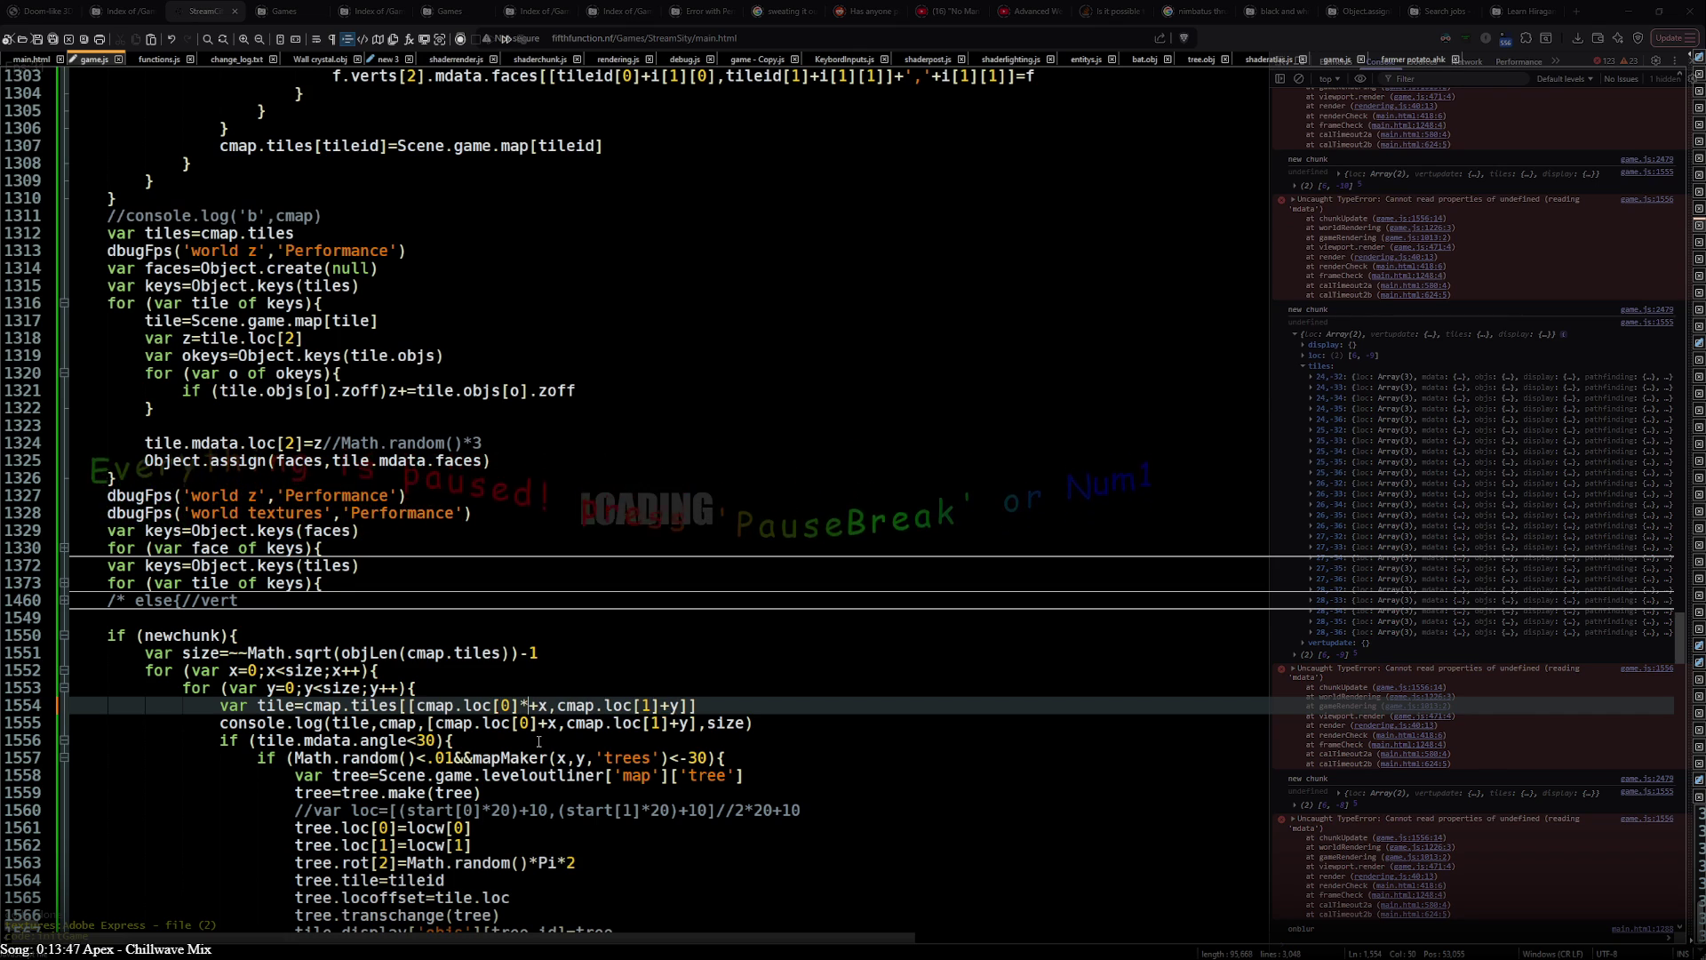
{"action": "type", "text": "20"}
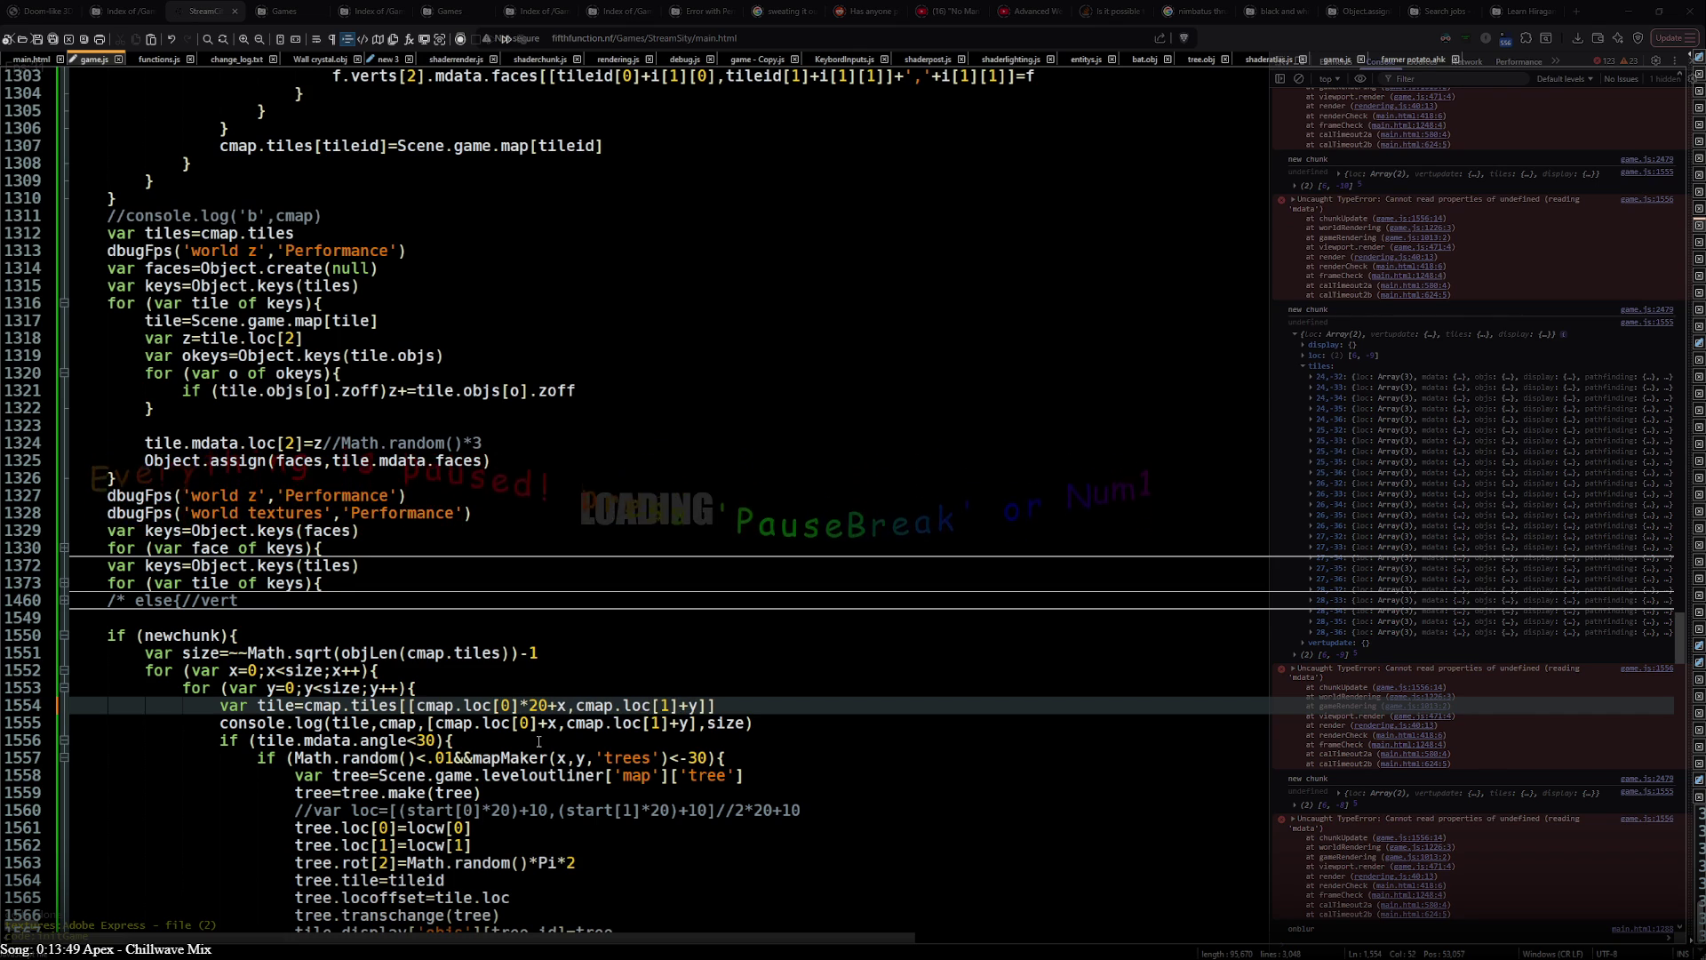